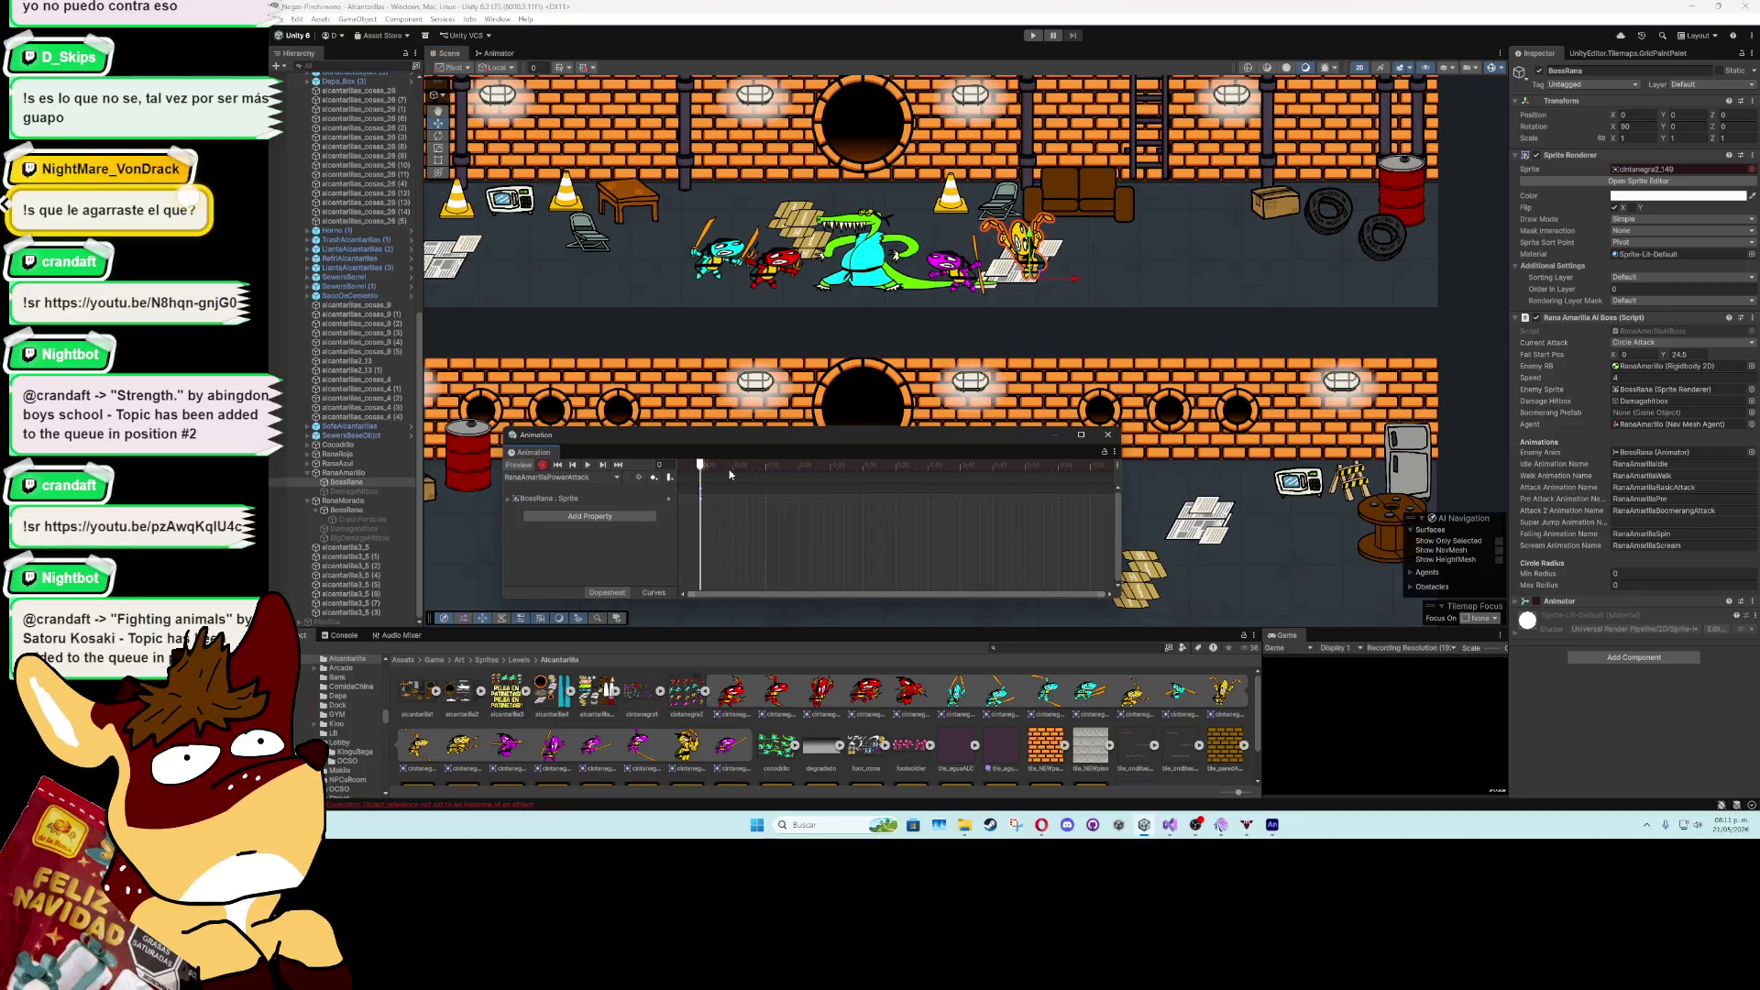
- Scrub the boss animation preview from frame 5 through to the end of the clip
left_click_drag(701, 467, 768, 477)
left_click_drag(841, 470, 1091, 469)
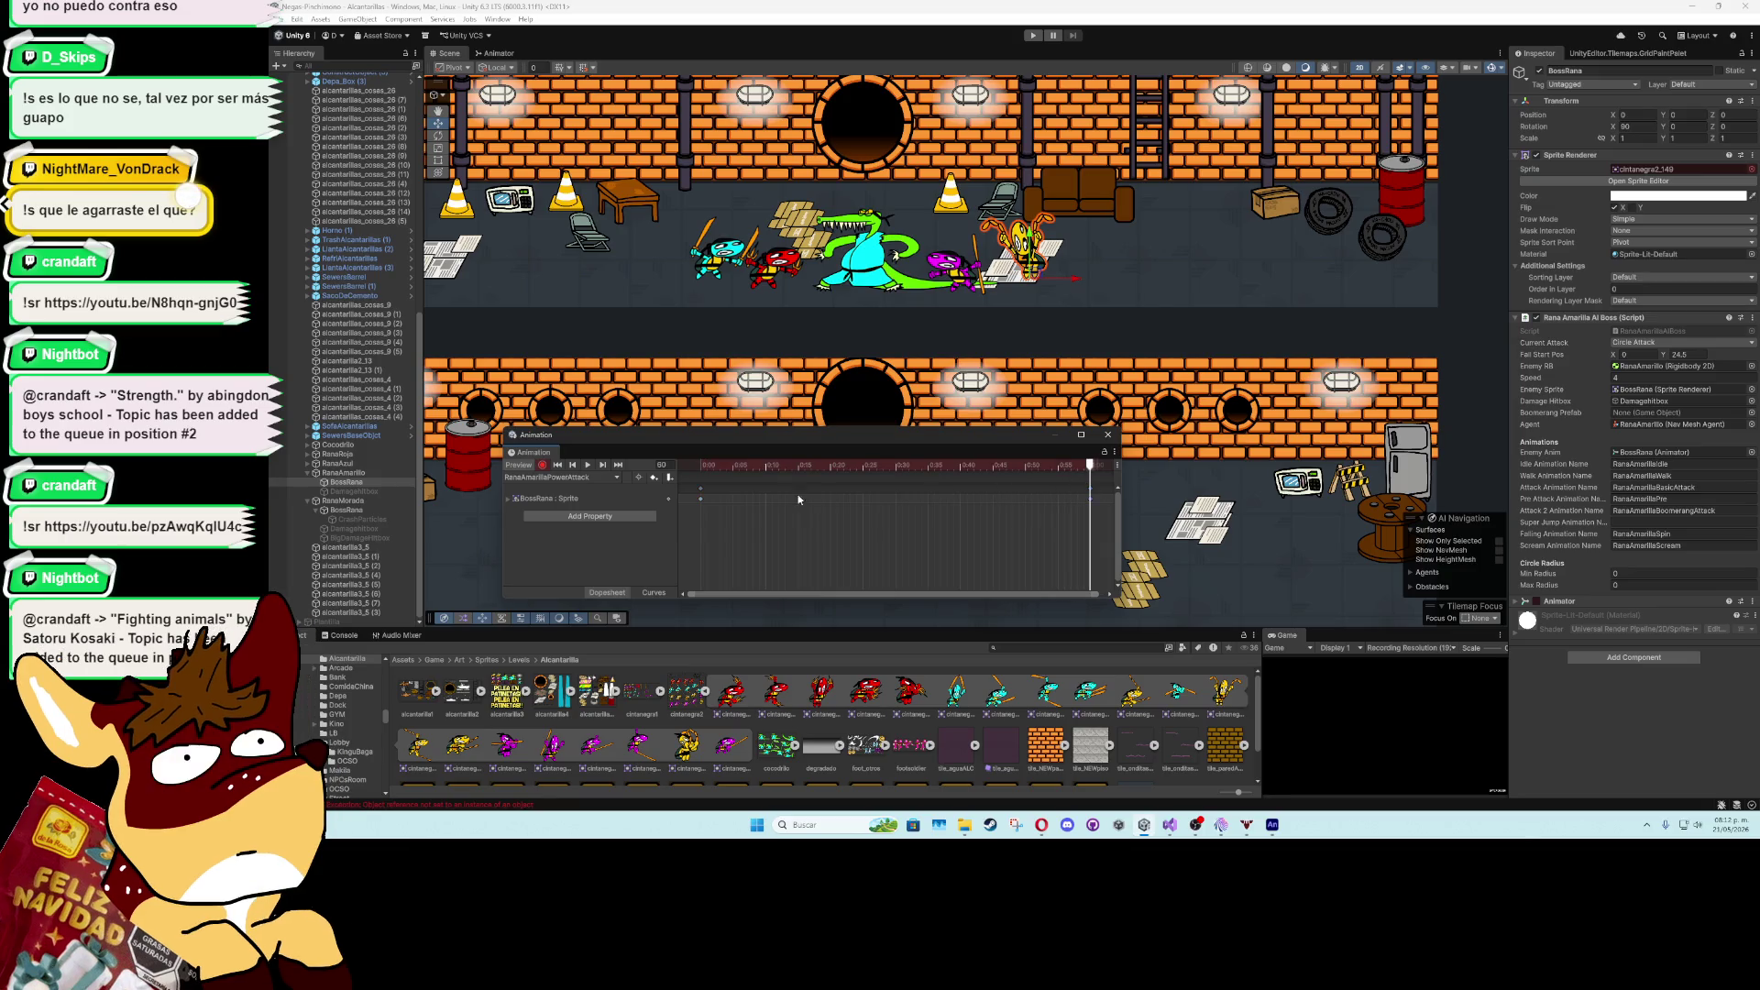
scroll(905, 557, "down", 1)
scroll(905, 557, "down", 3)
- Create and save a new animation clip named RanaAmarillaSpinAttack from the clip list
left_click(587, 478)
left_click(580, 599)
type("R")
type("Amarilla")
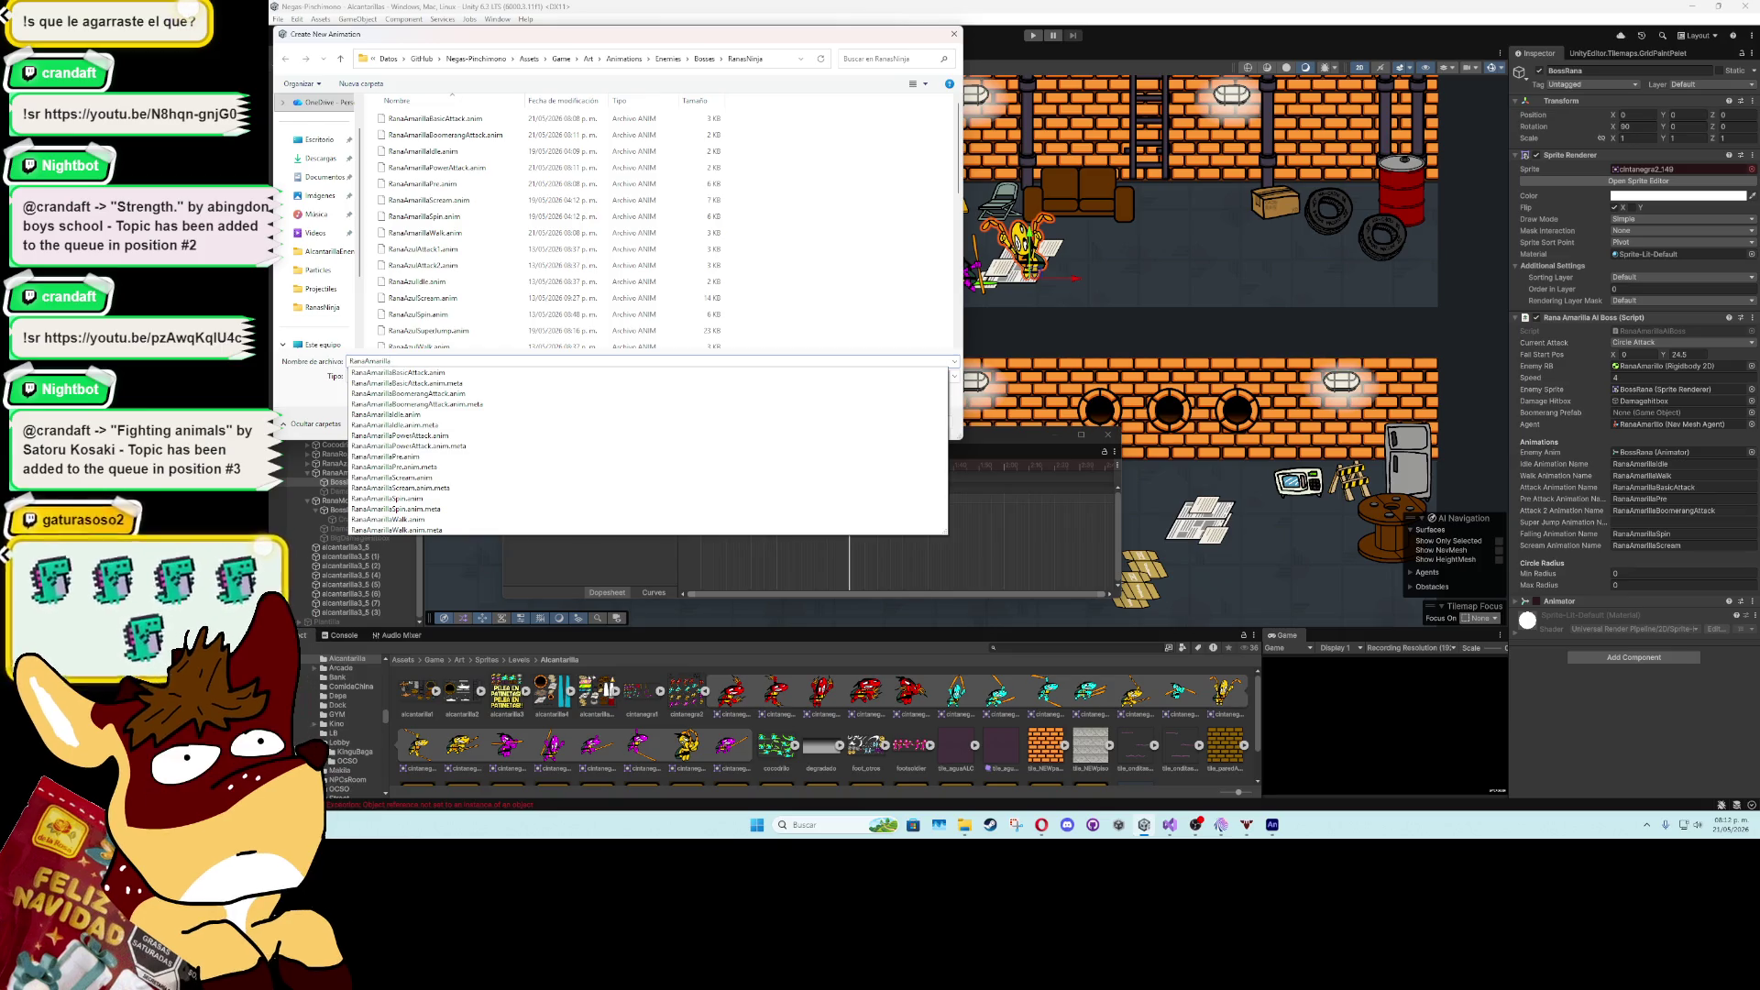
type("Spin")
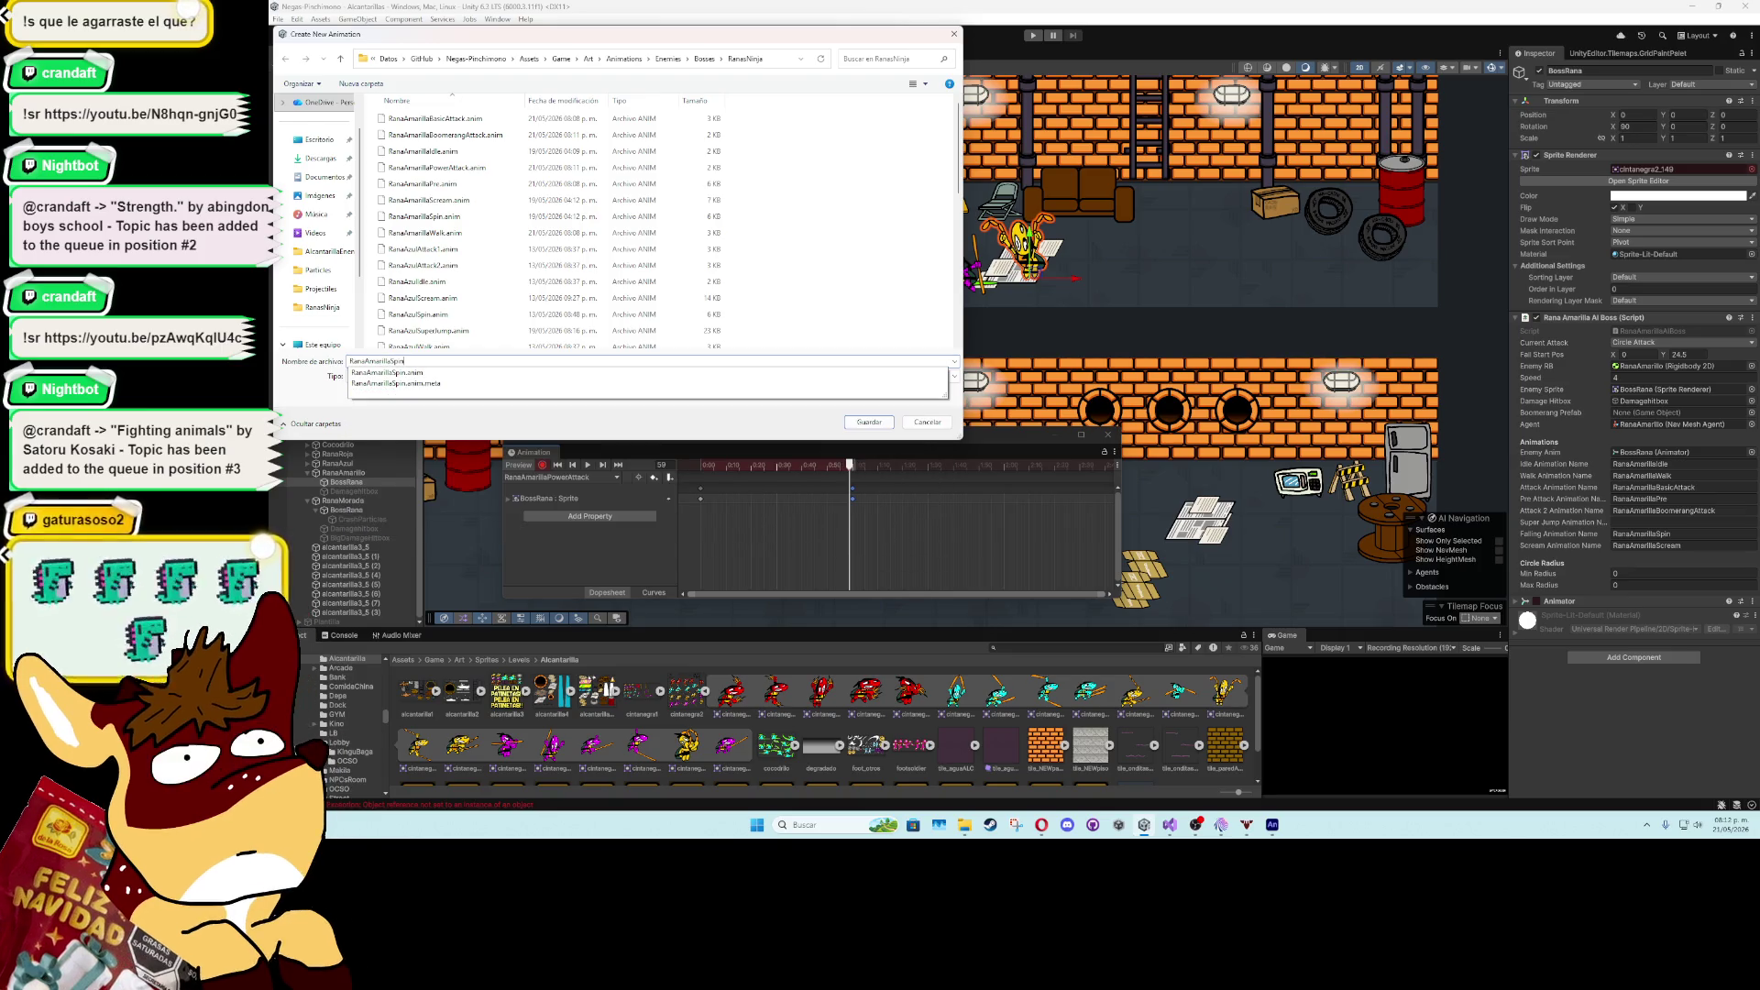
type("JumpAttack")
key("Return")
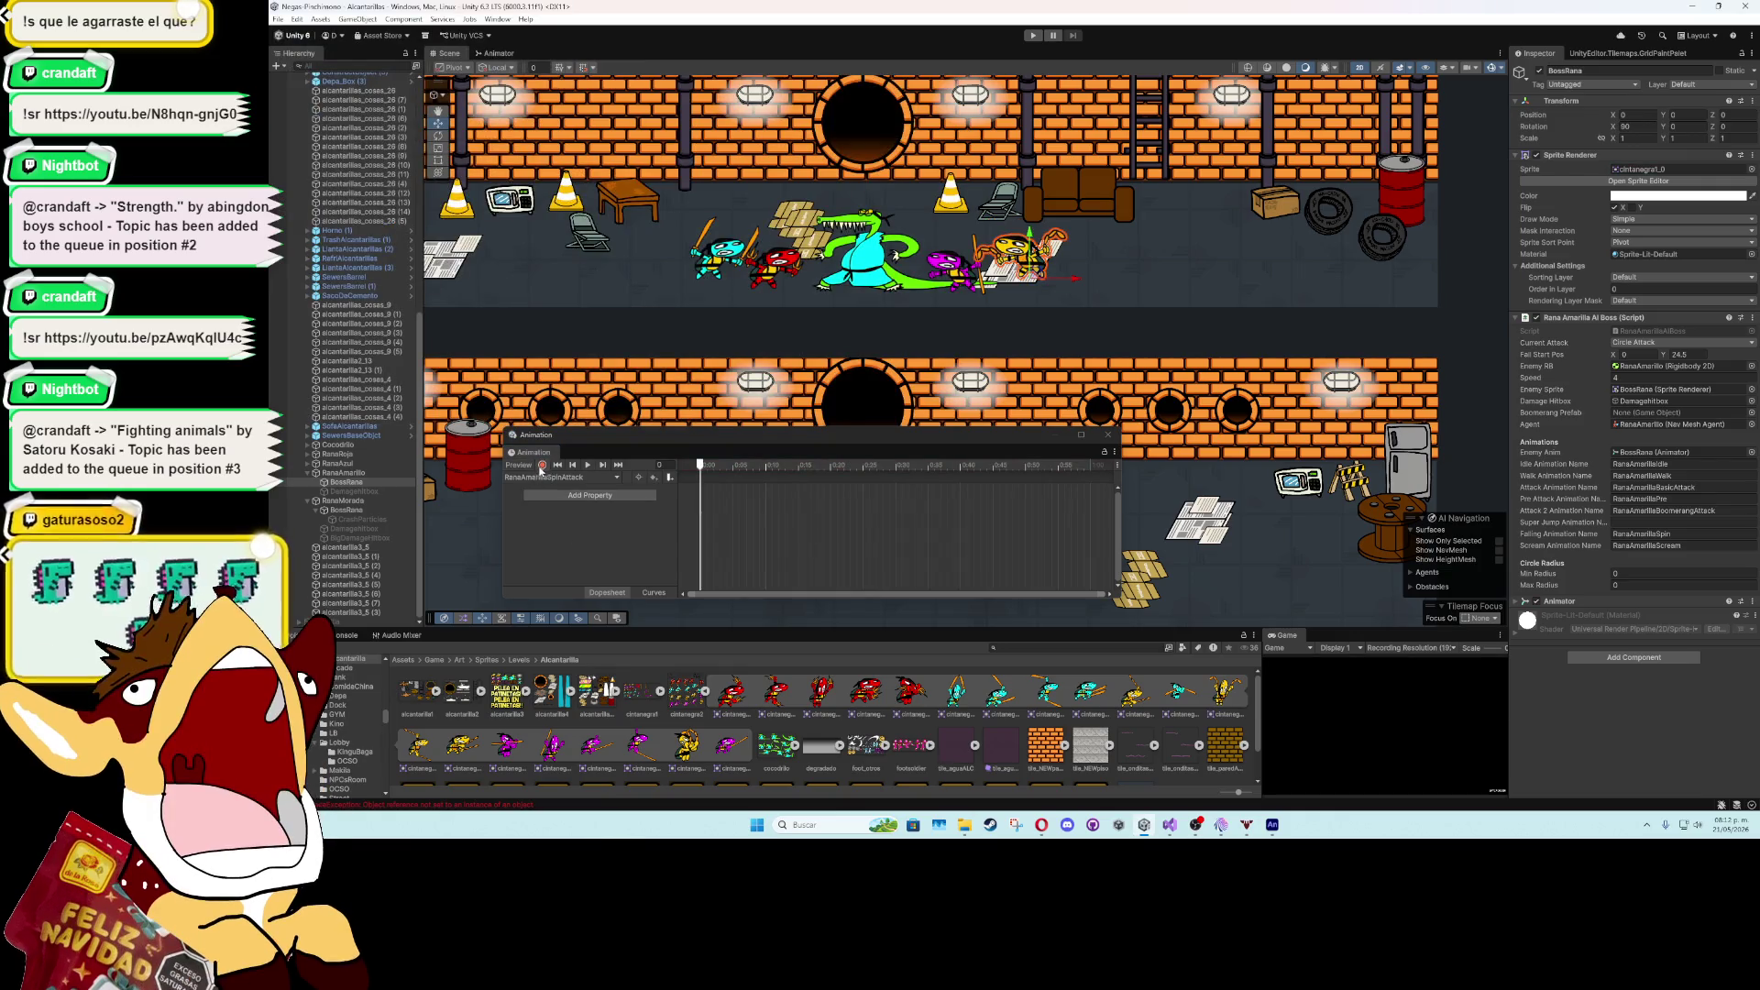
- In record mode, key the cintanegra2_157 frog sprite onto the RanaAmarillaSpinAttack timeline
left_click(541, 466)
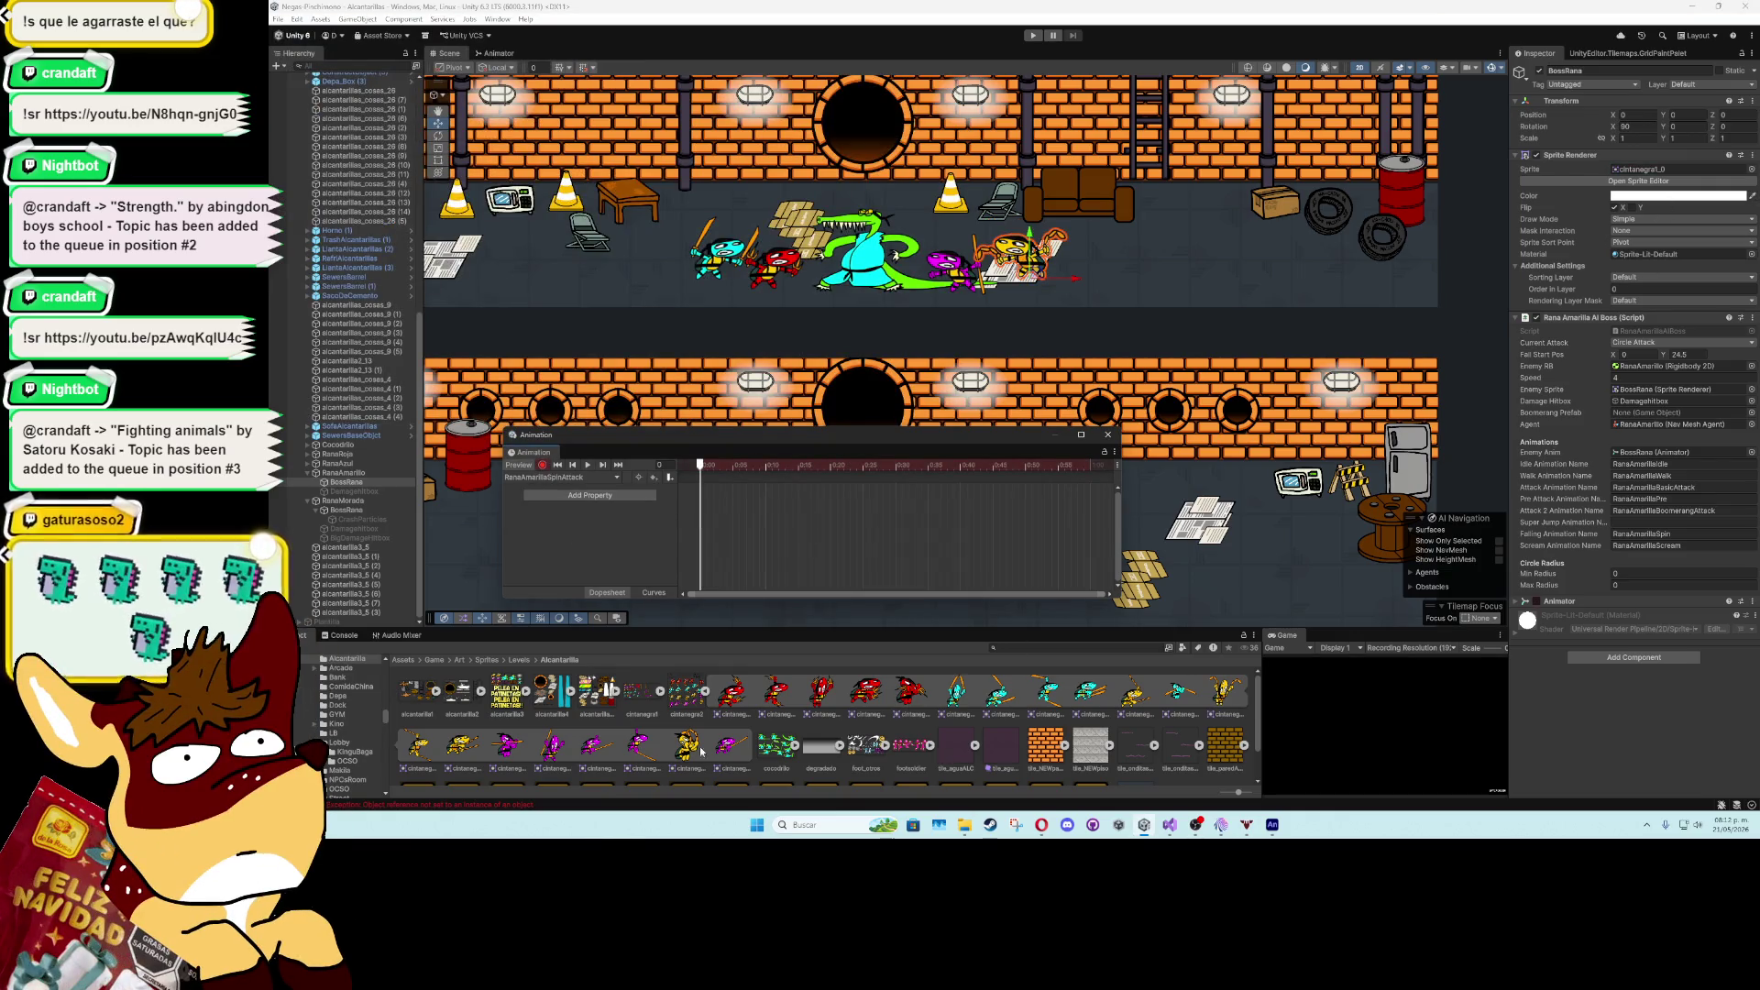
left_click_drag(694, 750, 731, 544)
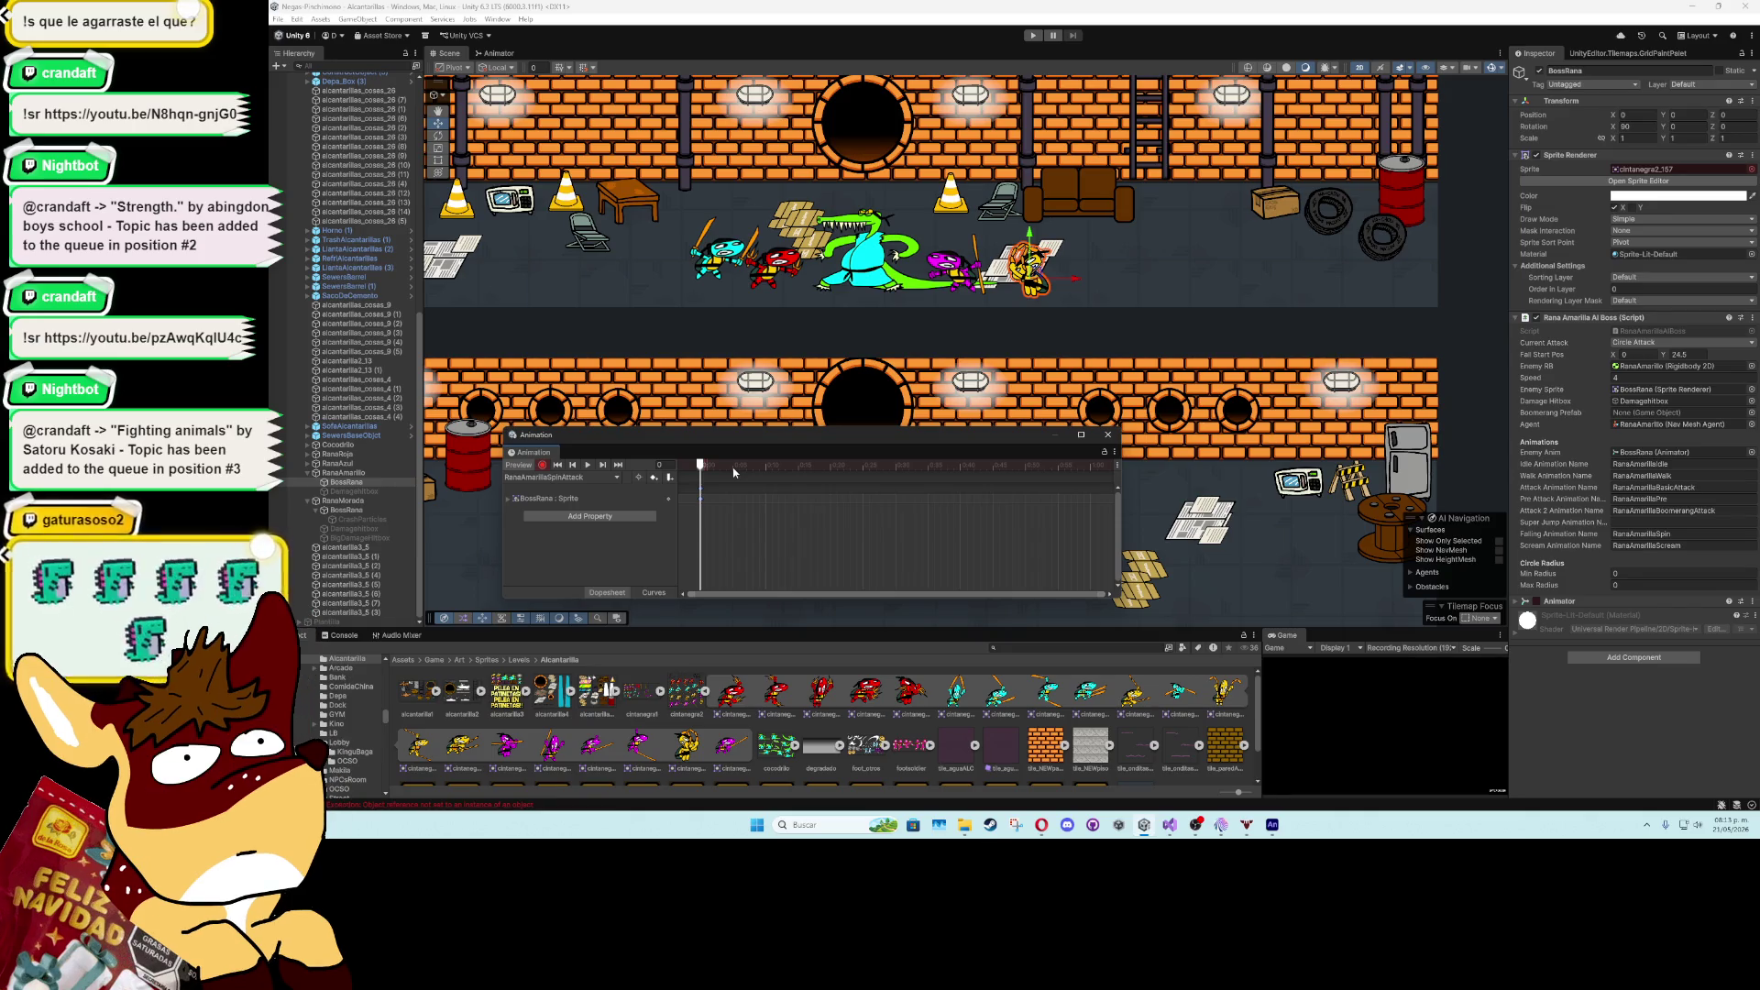
left_click(733, 469)
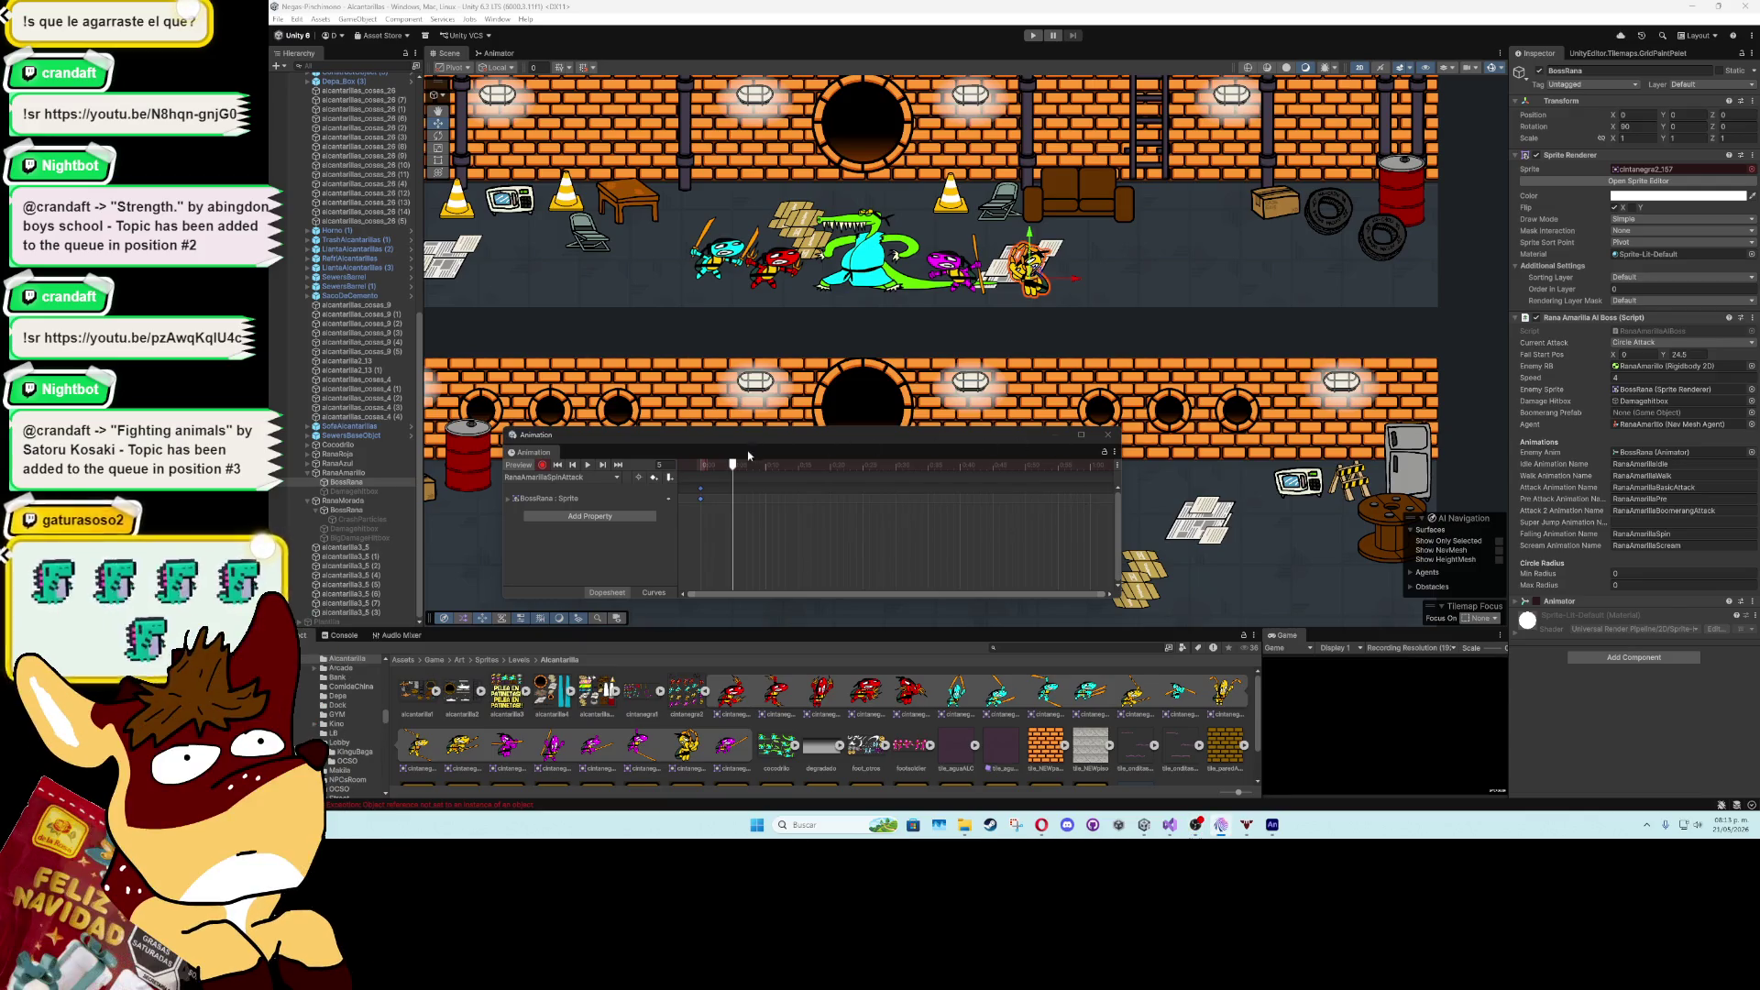
- Key the frog's hop: raise it at frame 5 and return Position Z to 0 at frame 10
left_click(731, 467)
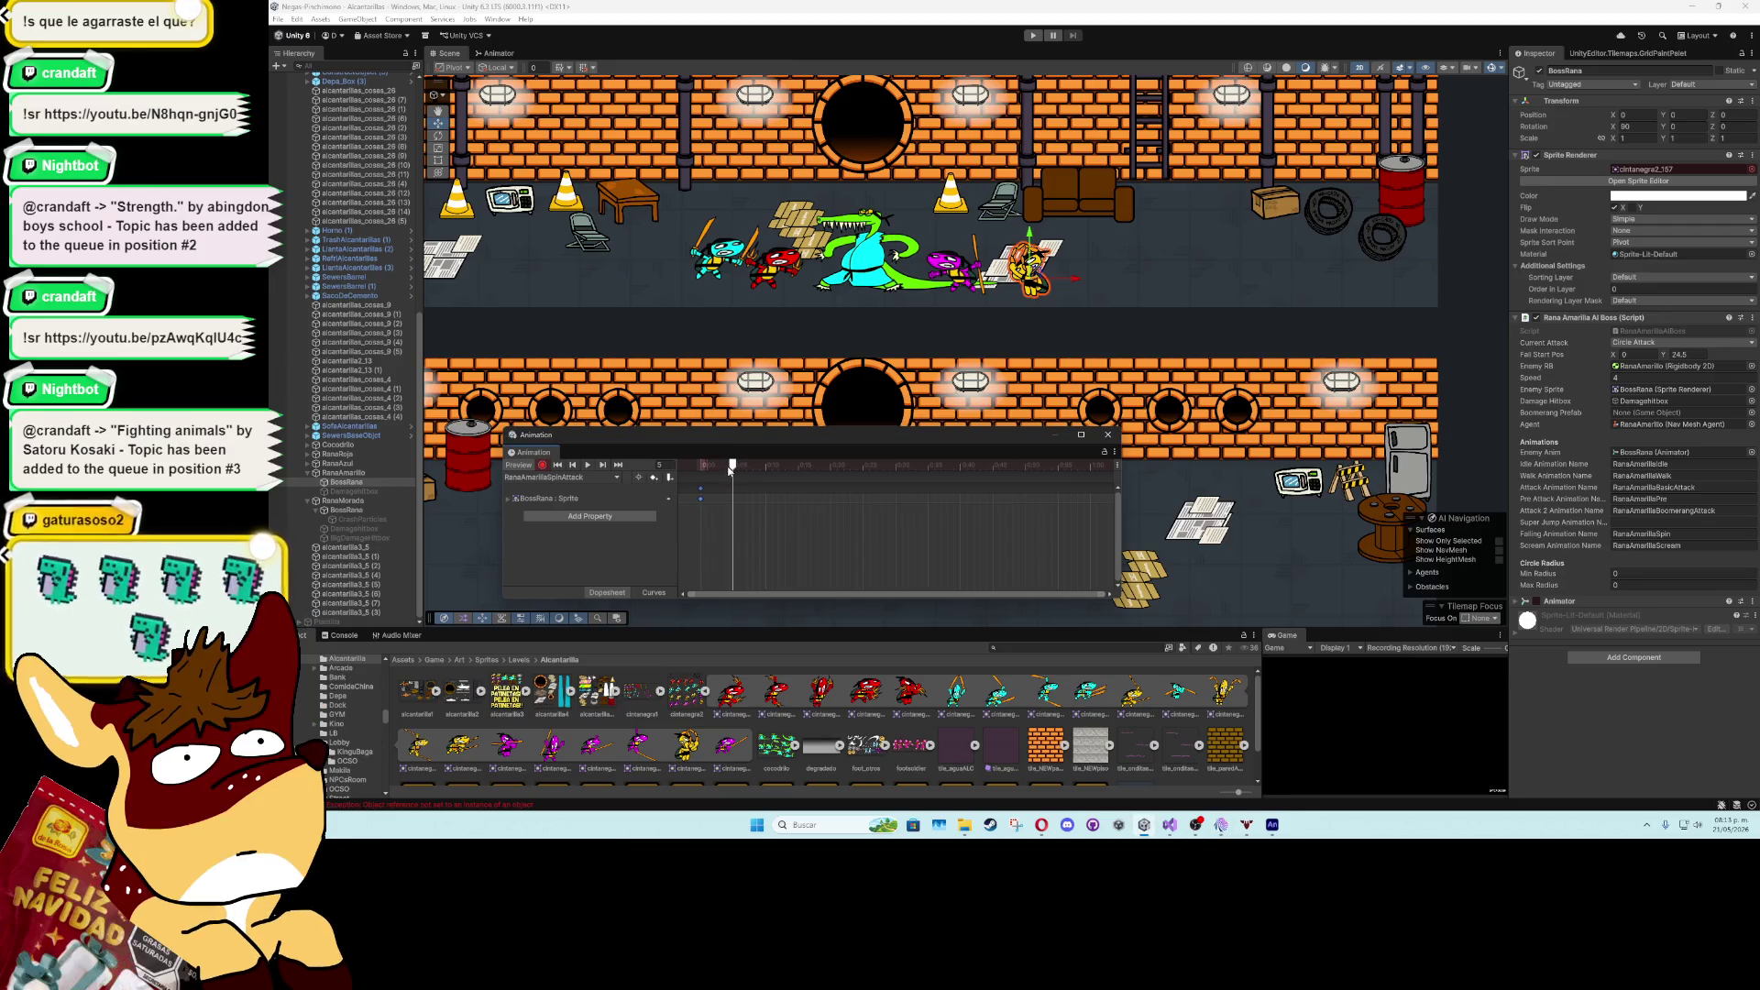
left_click_drag(1033, 233, 1029, 206)
left_click(765, 465)
left_click(1732, 115)
type("0")
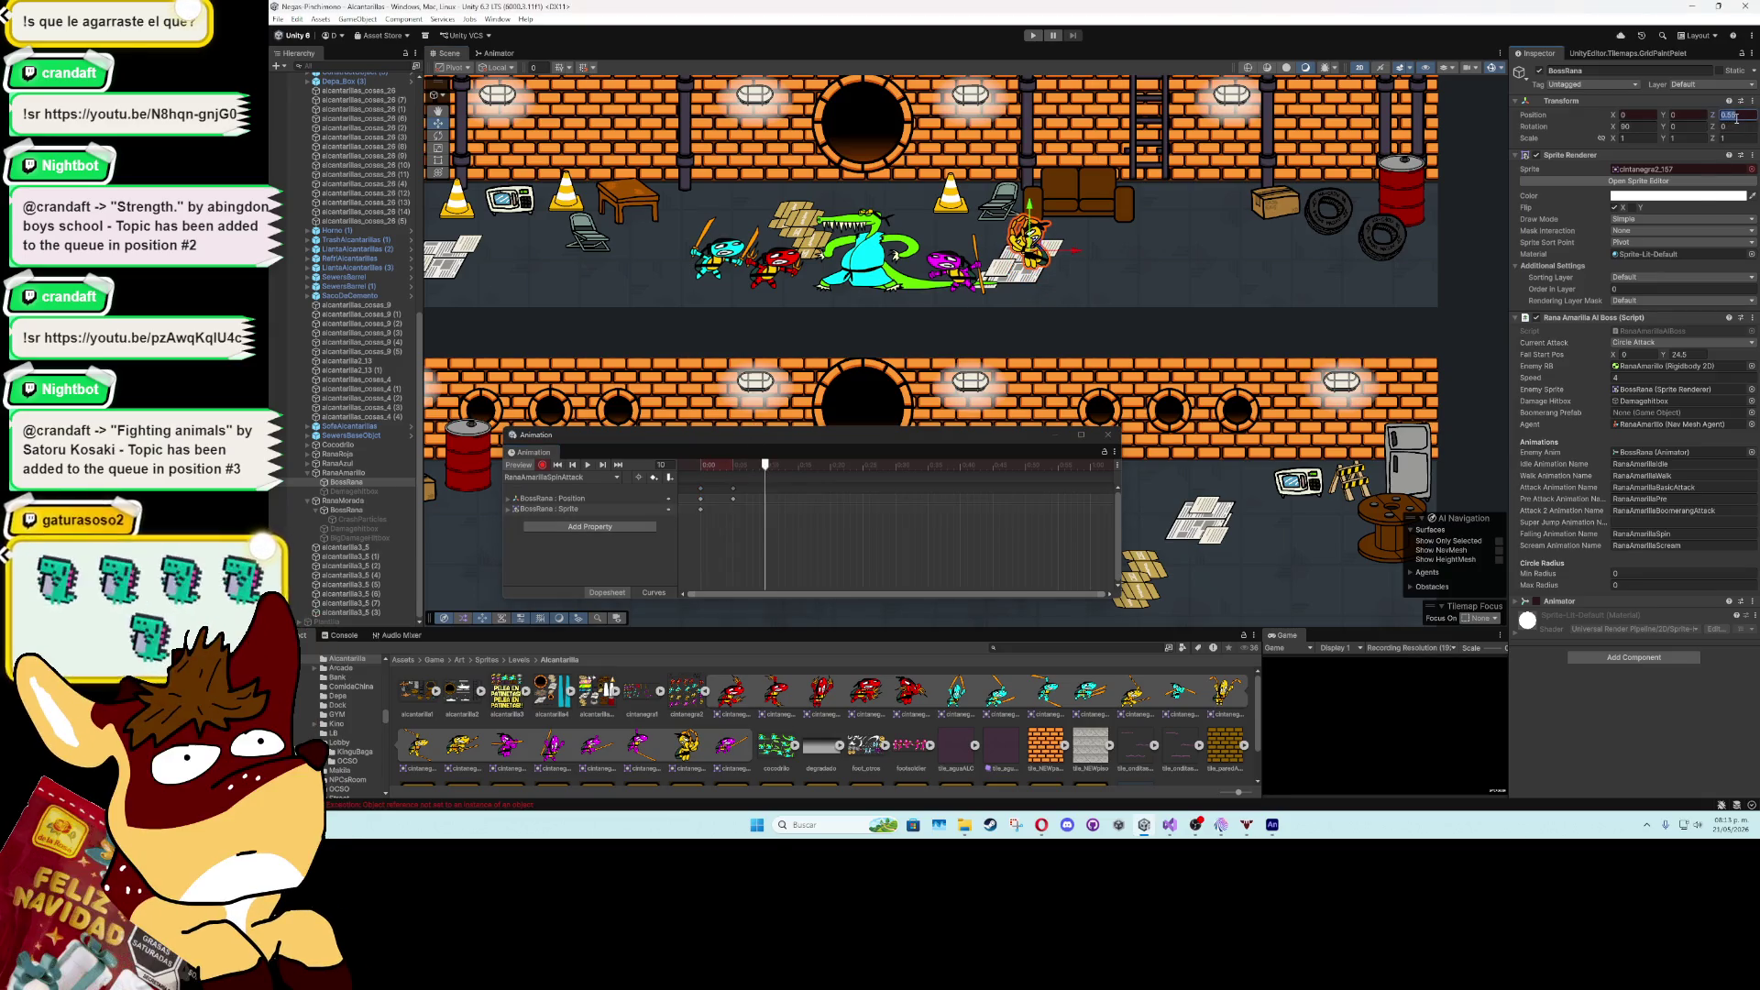
key("Return")
- Play the hop preview, inspect the keyframes around frame 8, and stop playback
left_click(590, 467)
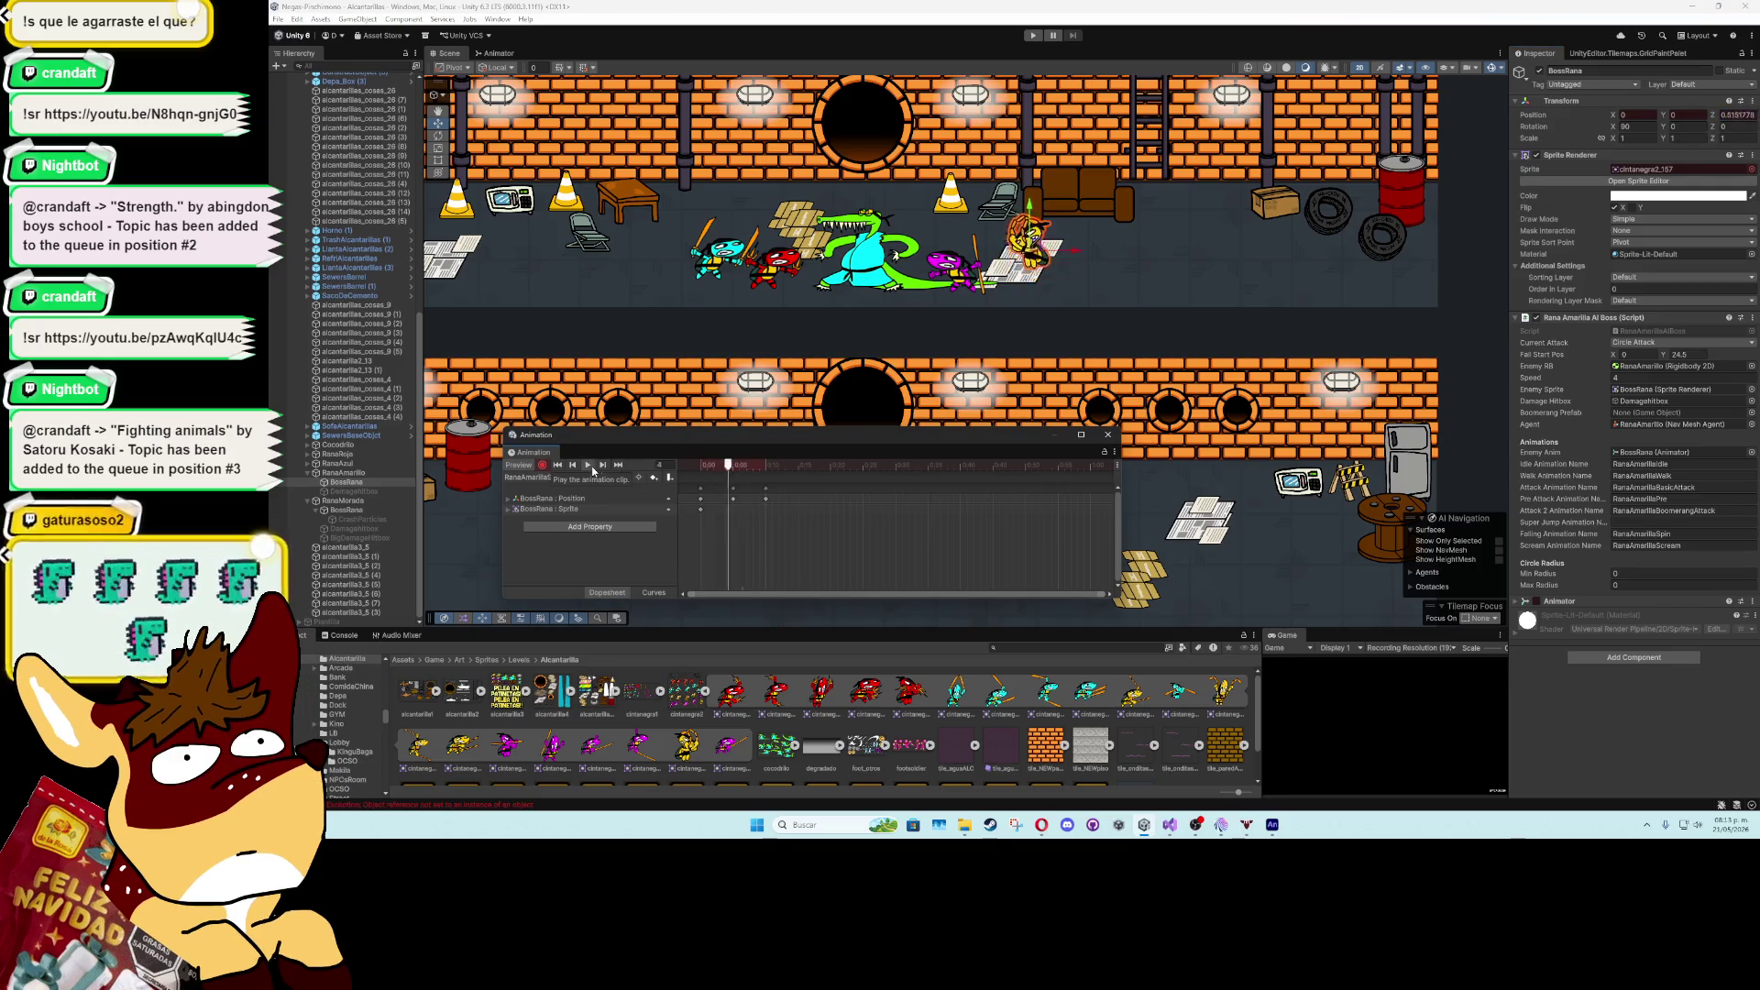
mouse_move(778, 525)
left_mouse_down()
mouse_move(713, 499)
mouse_move(804, 506)
left_mouse_up()
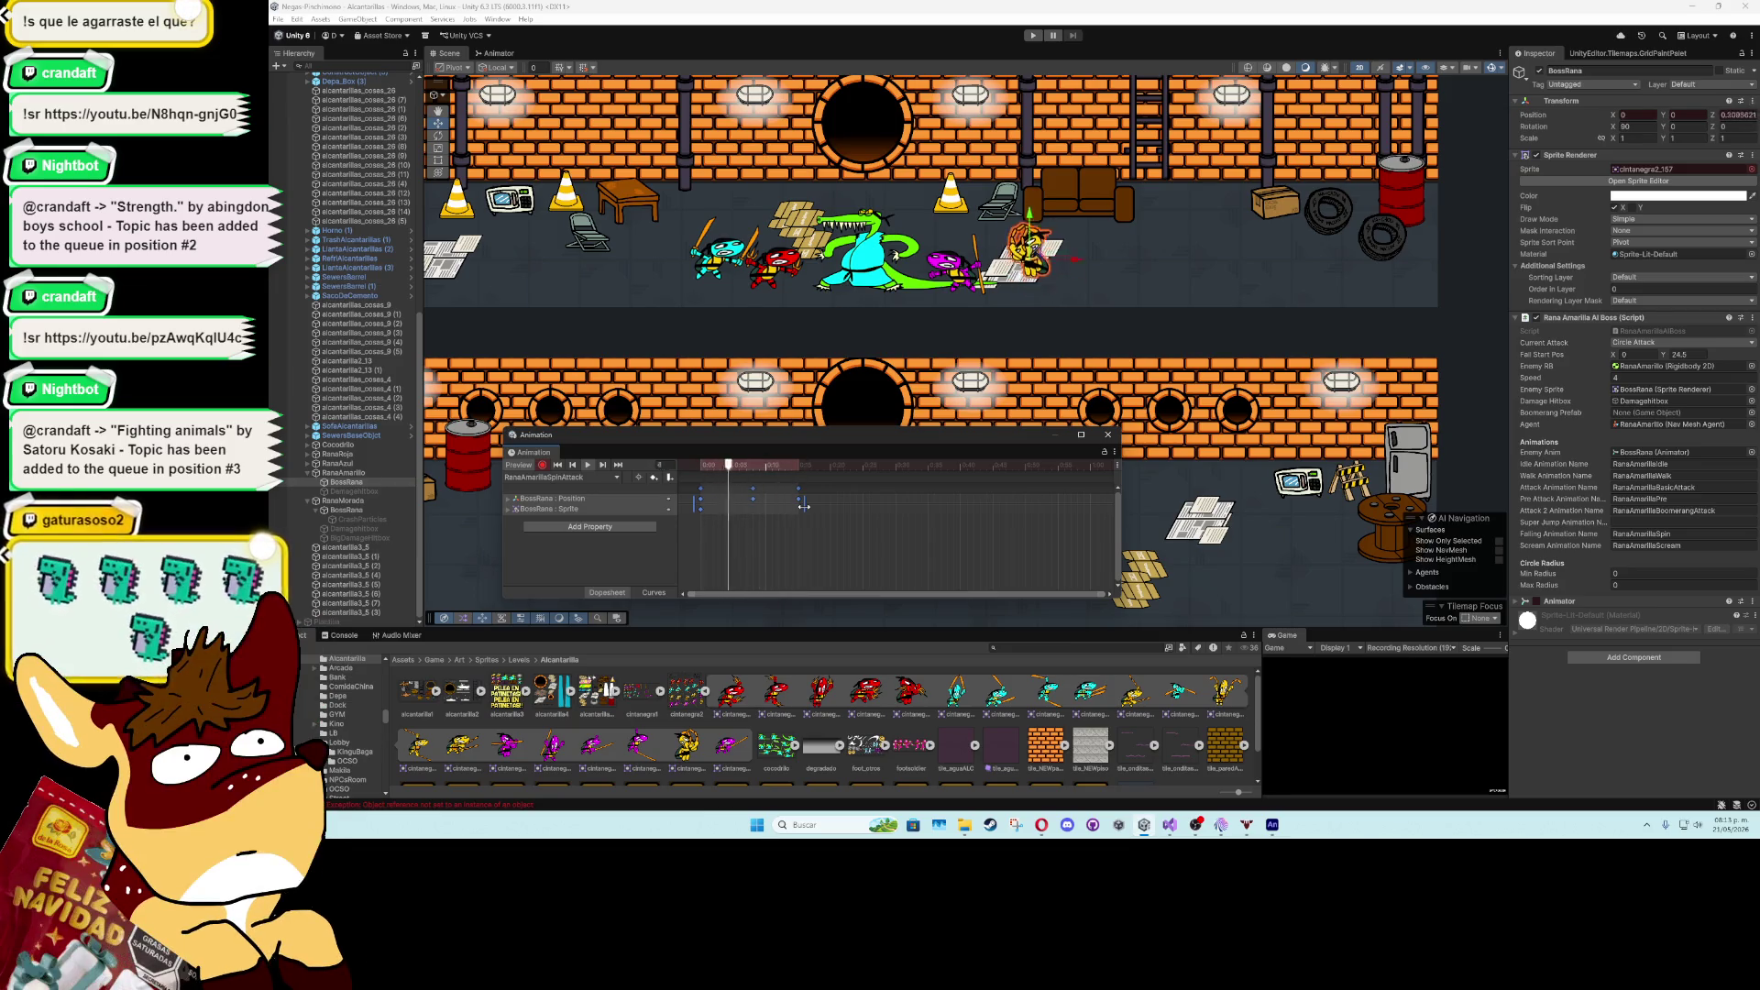
left_click(753, 469)
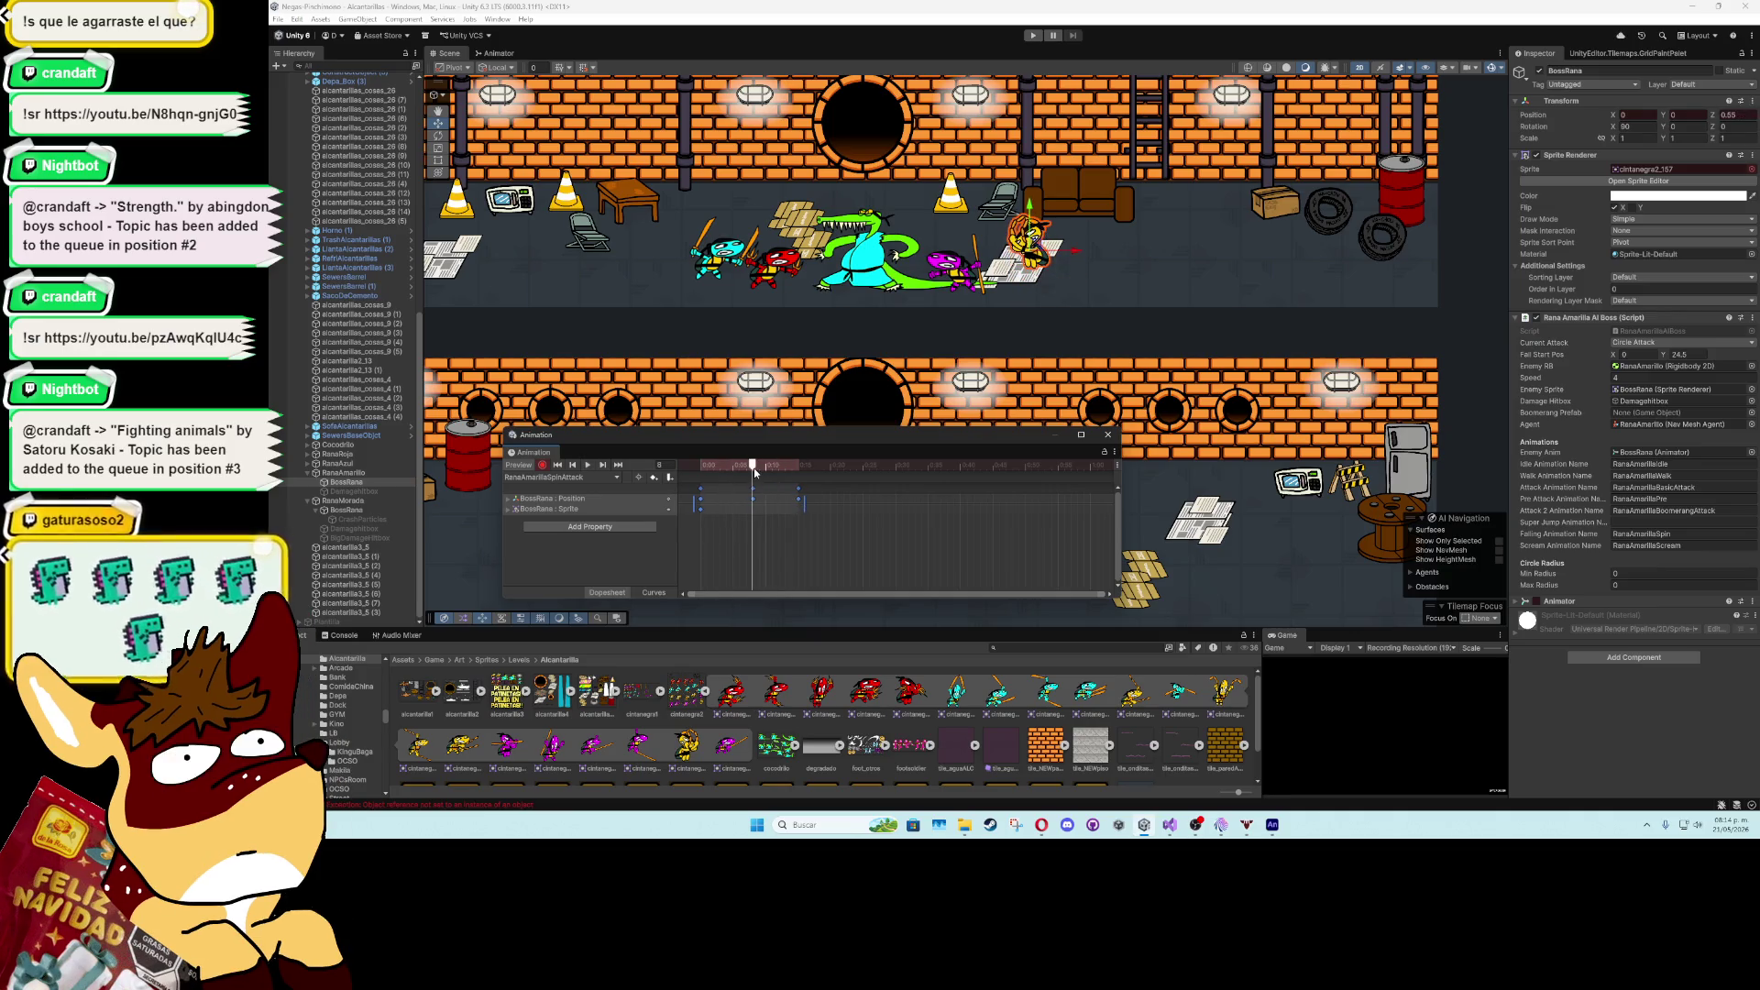
left_click(992, 235)
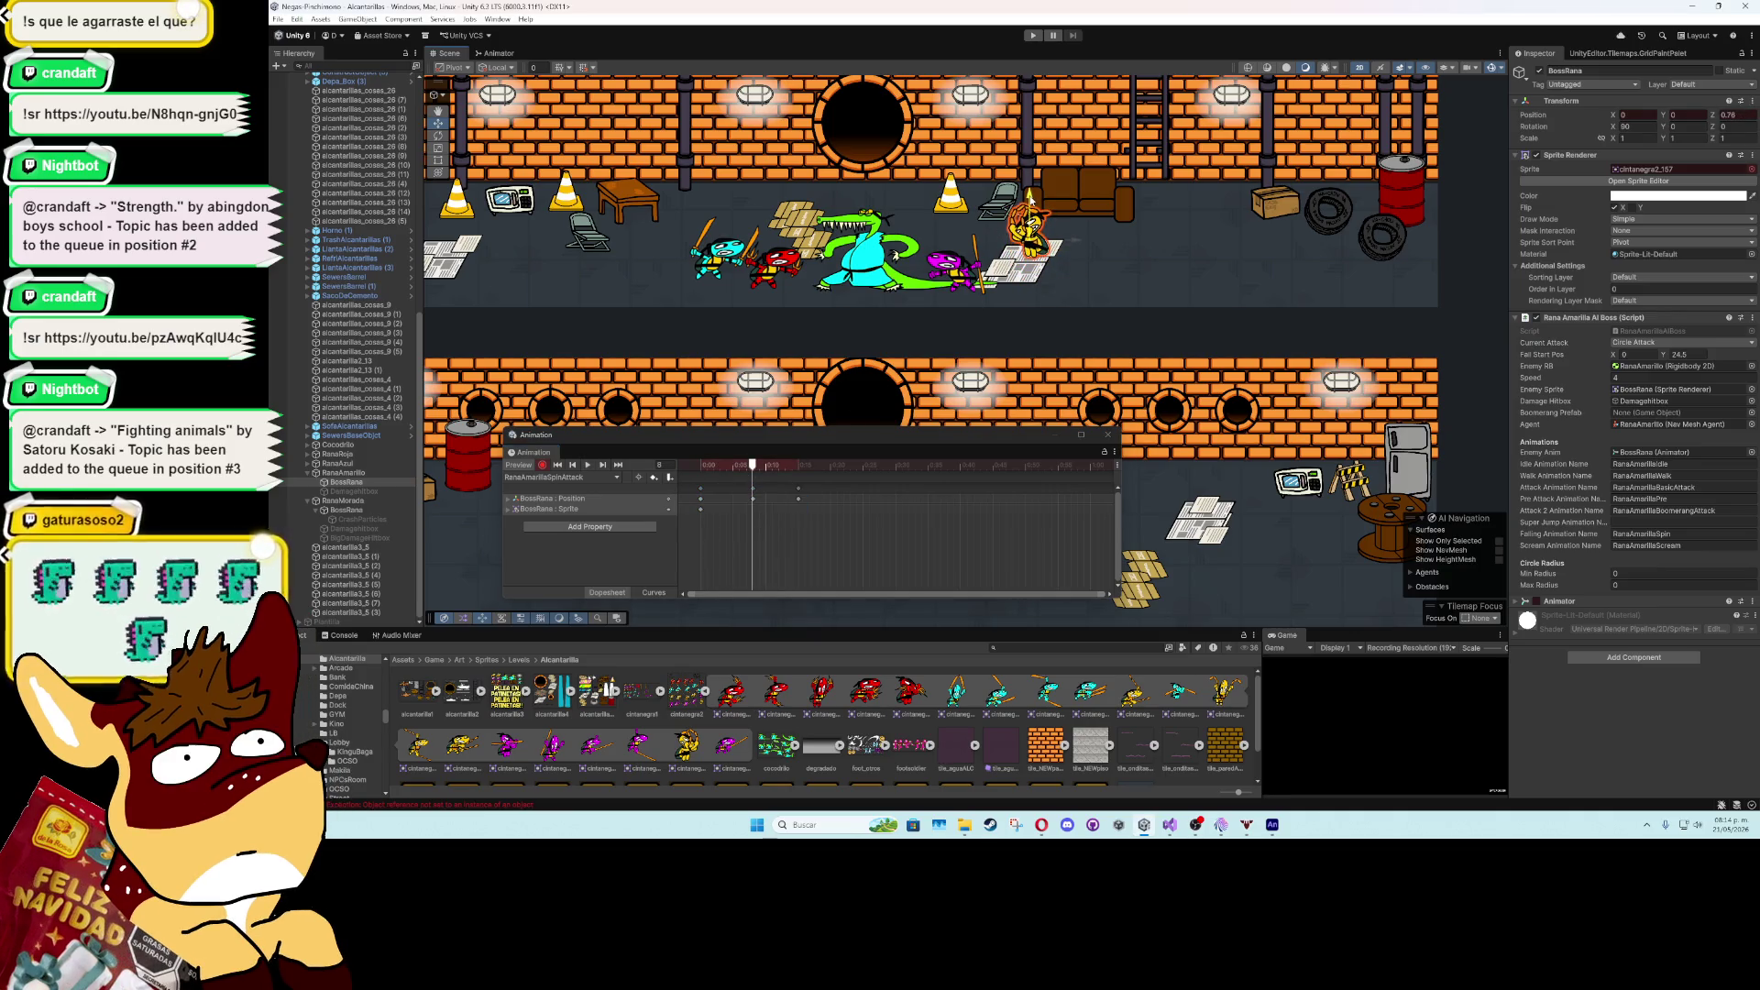
left_click(590, 466)
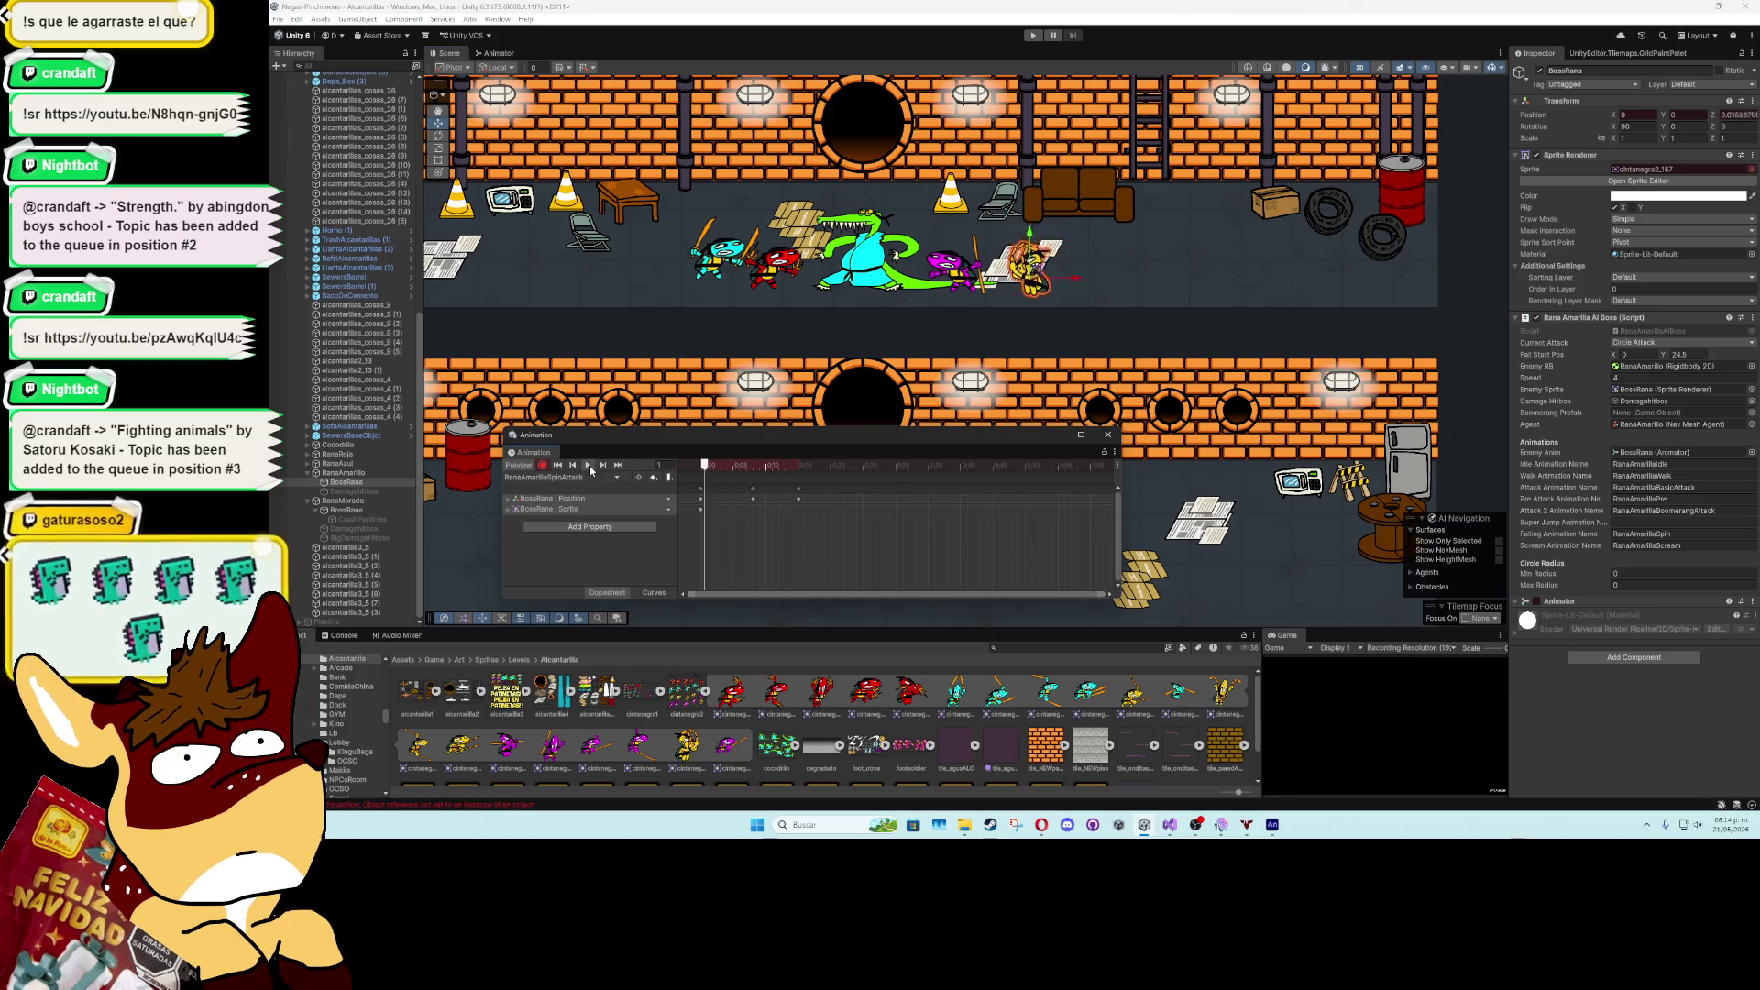
left_click(701, 466)
- At frame 15, enter a Z rotation of 360 for the frog
left_click_drag(700, 466, 799, 468)
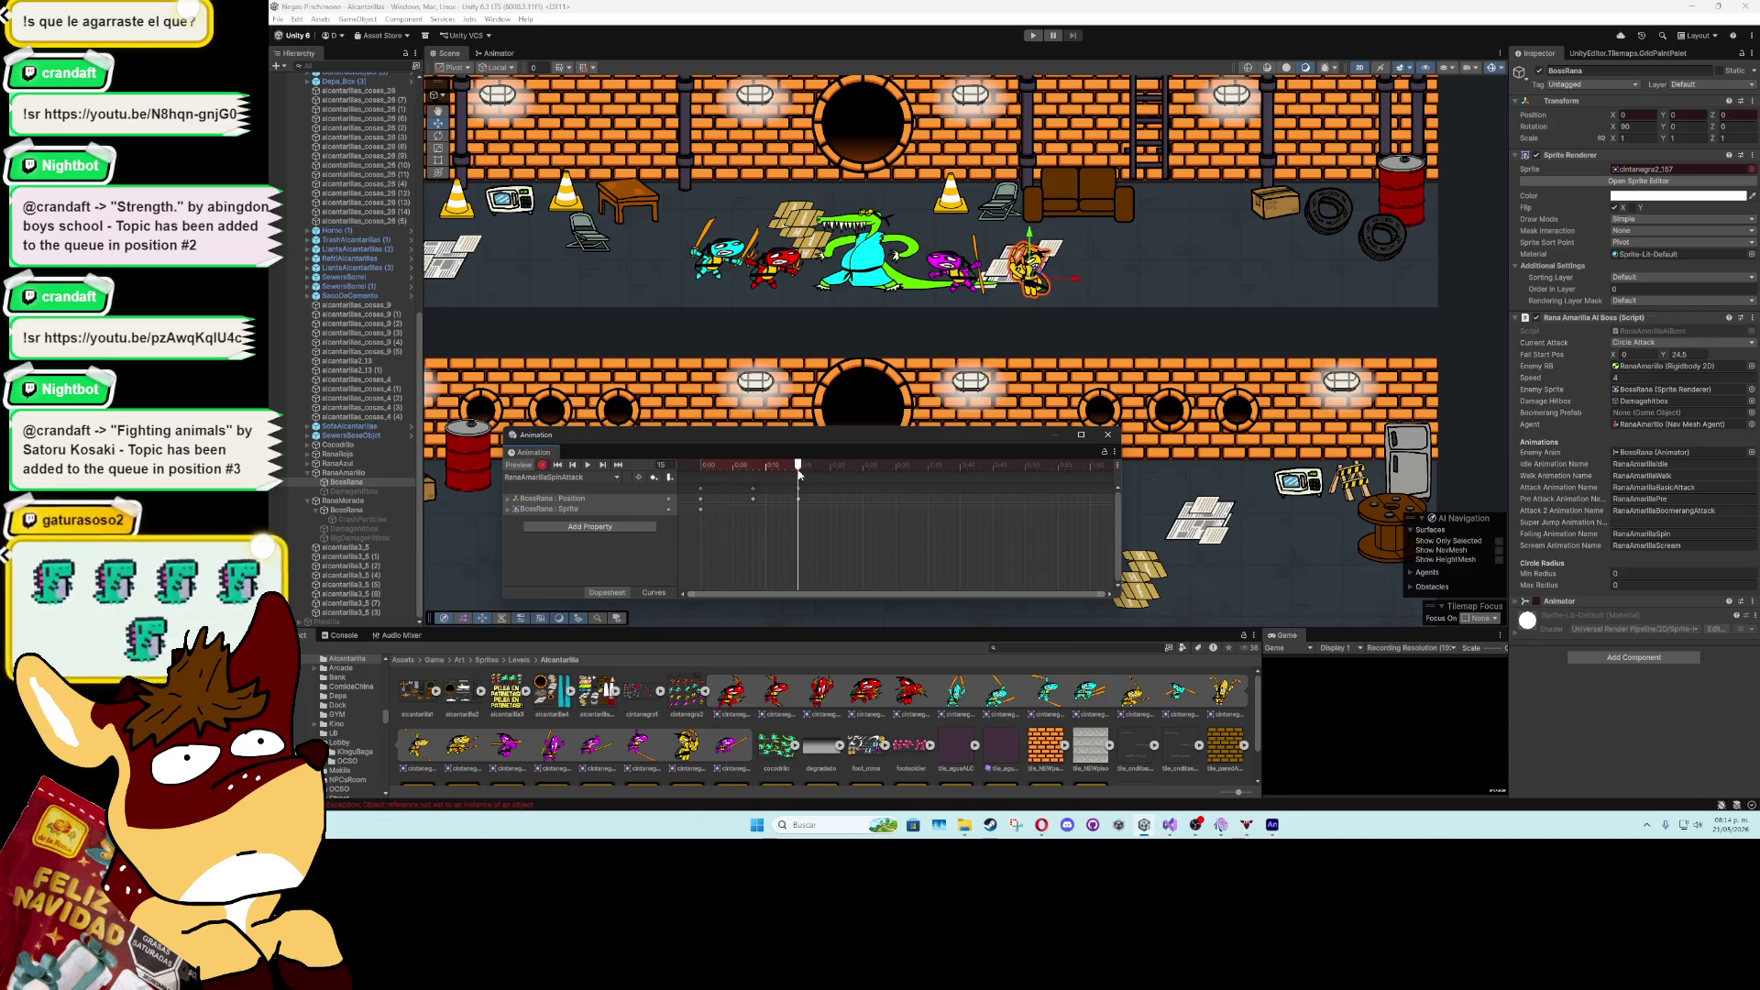
left_click(1735, 134)
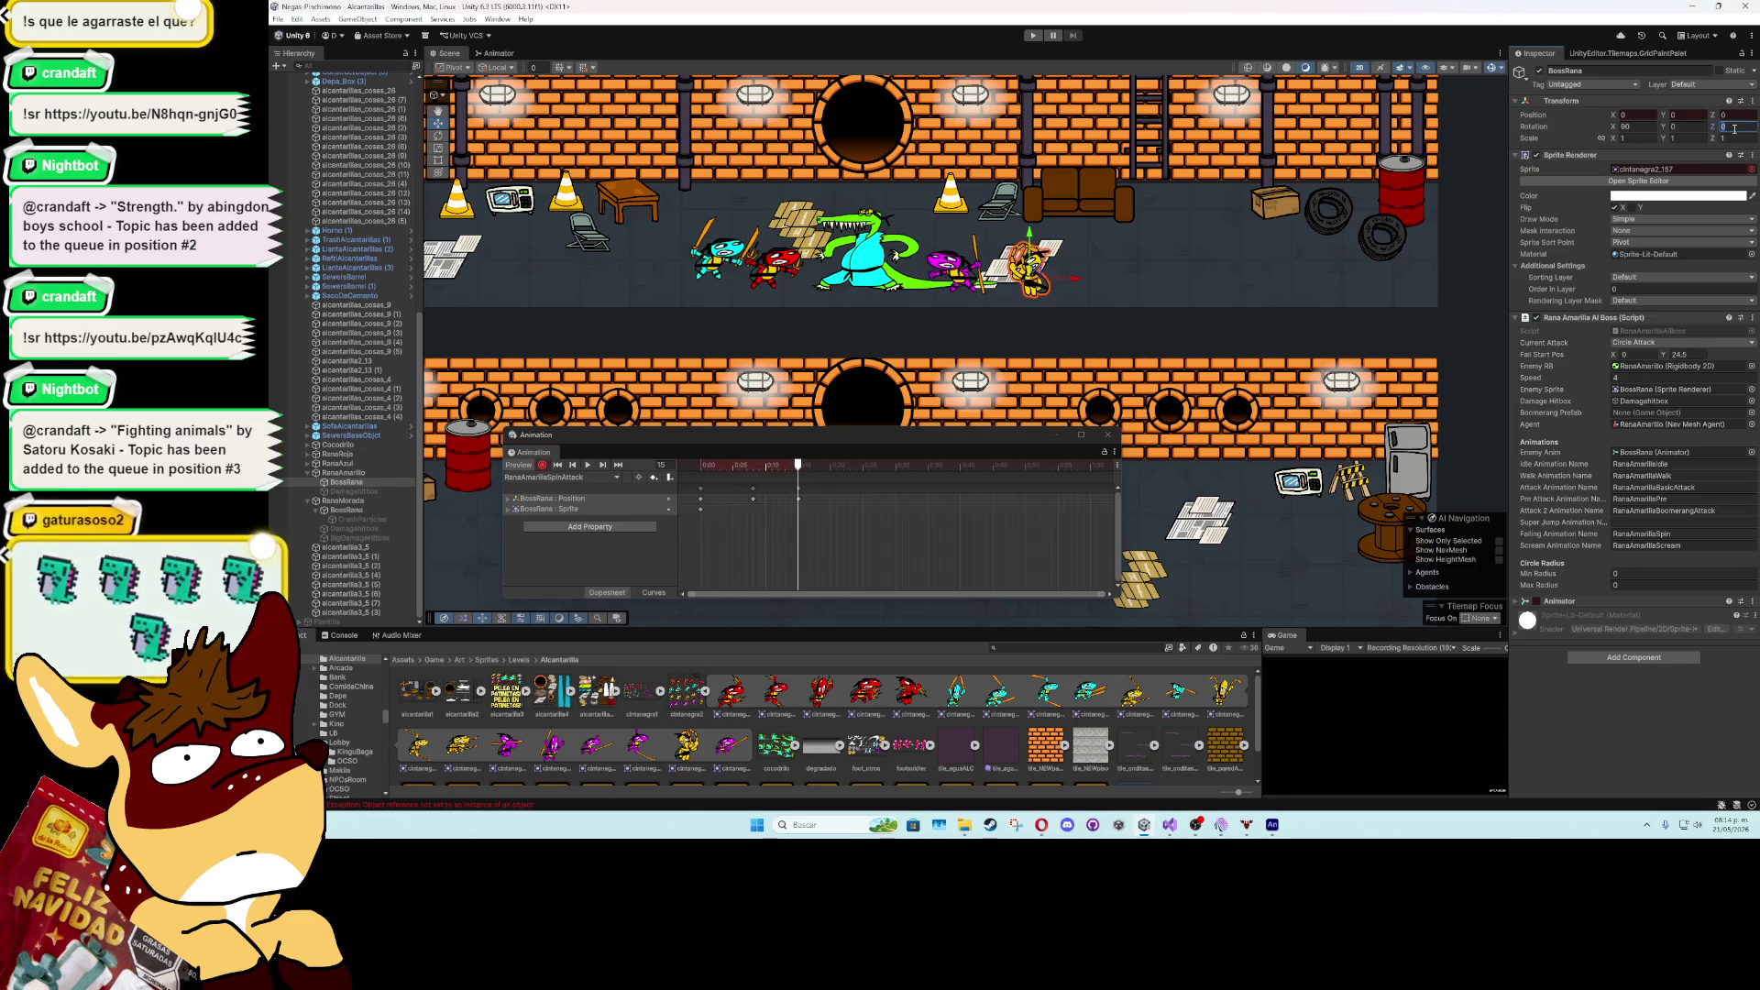
type("360")
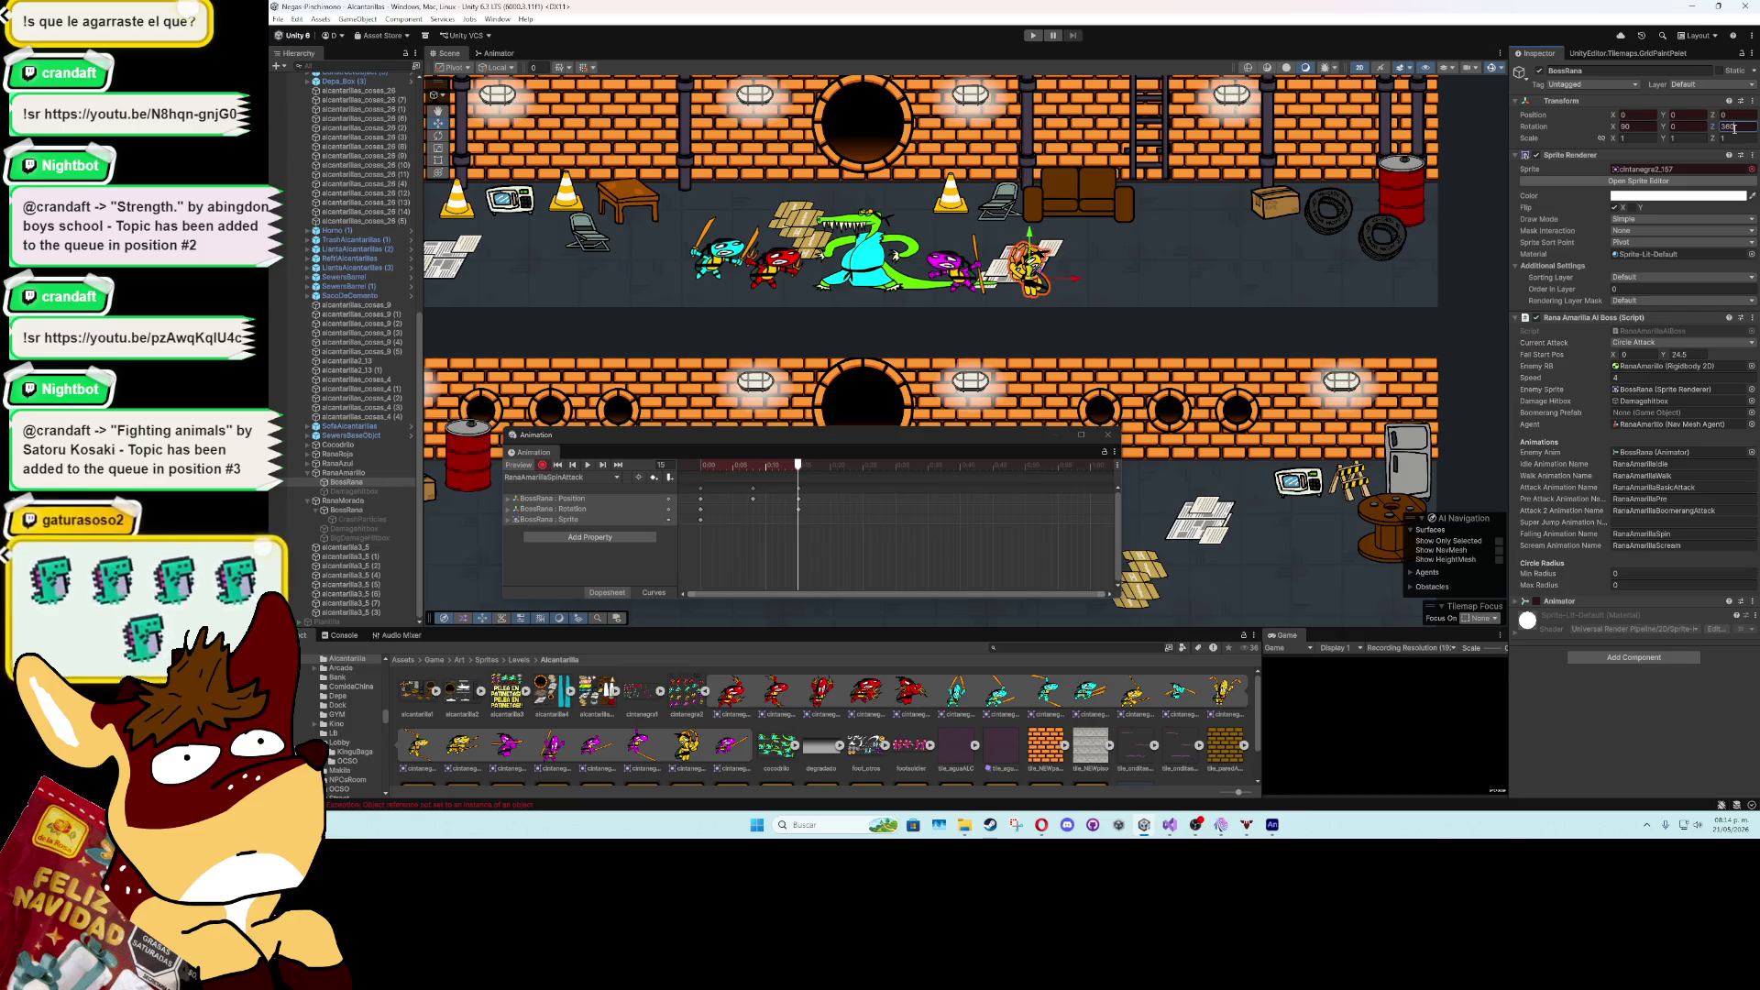
- Preview the spin attack, stepping through frames 8 and 10 to check the rotation
left_click(588, 465)
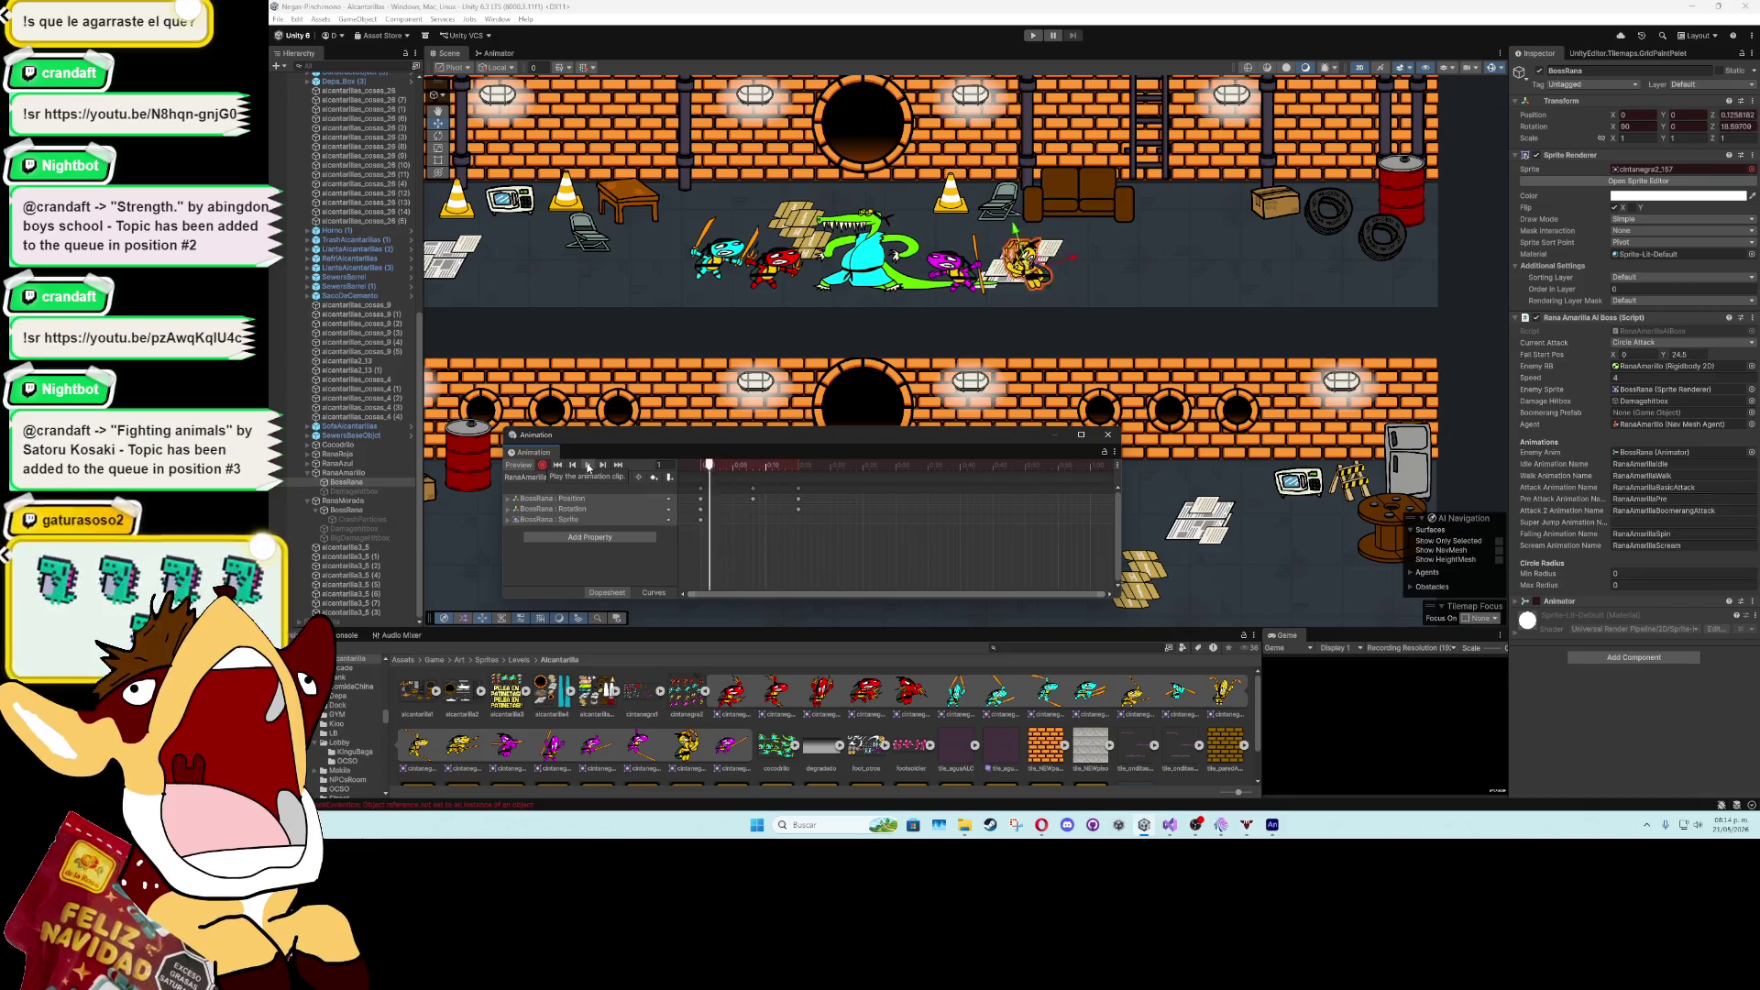
left_click(589, 466)
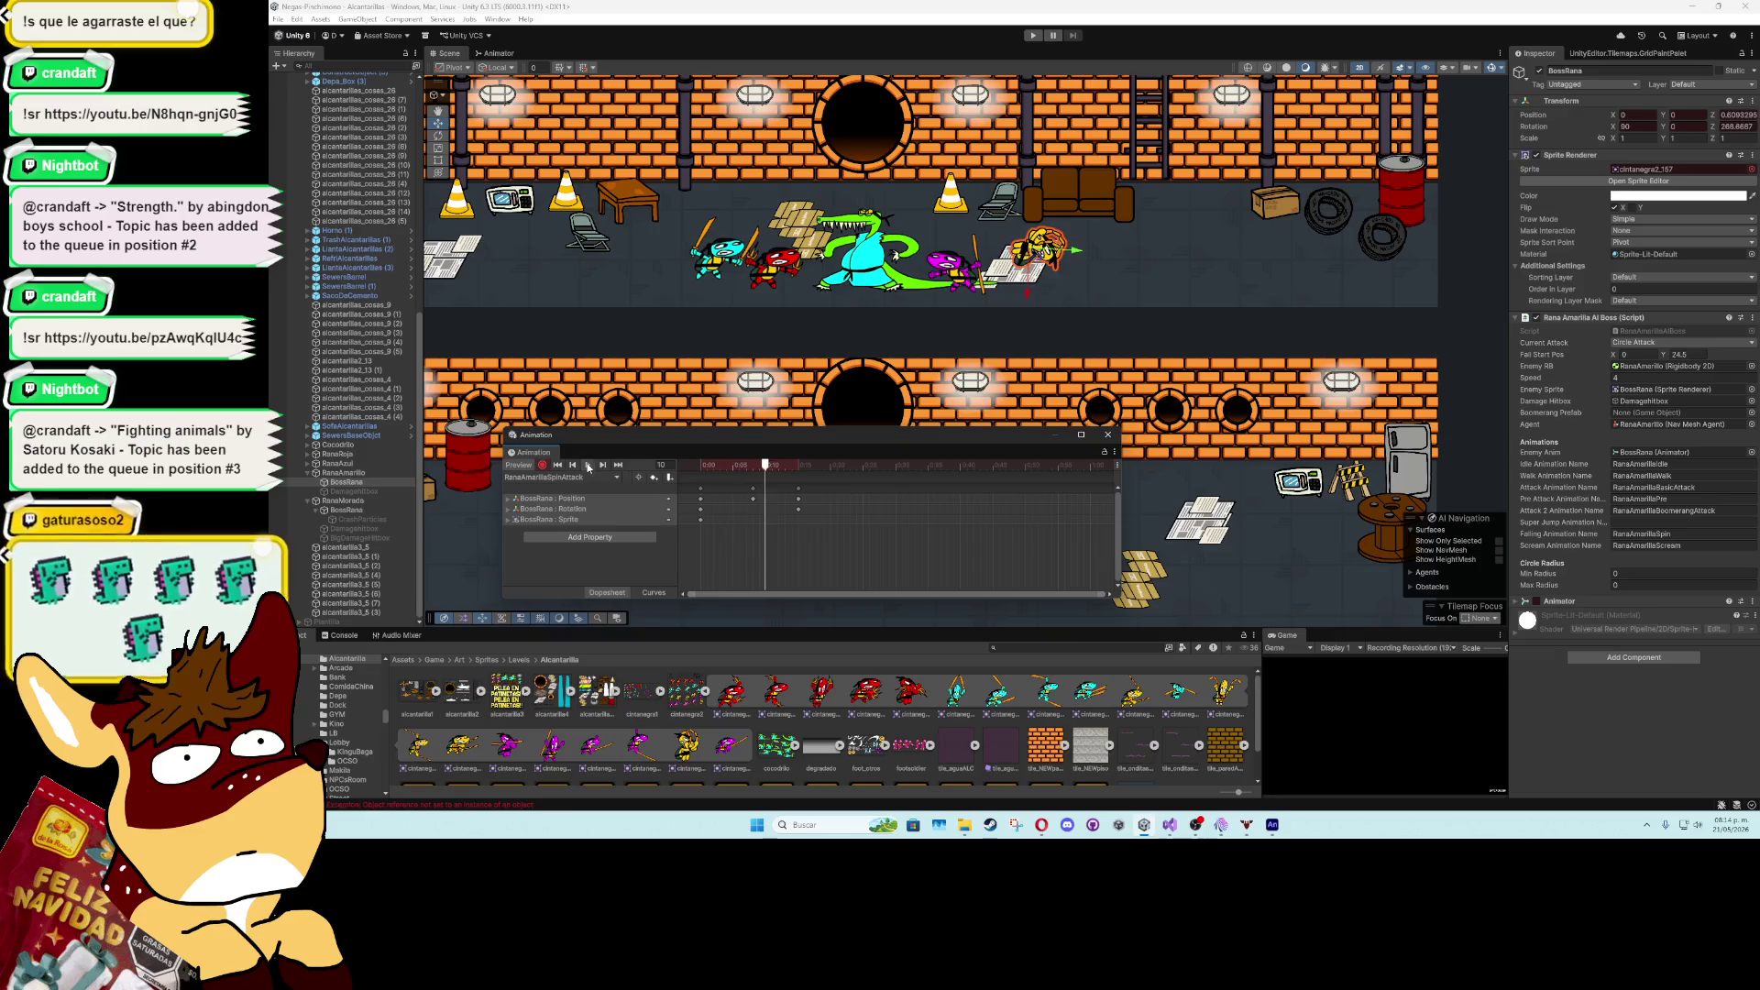
left_click(702, 466)
left_click_drag(702, 466, 752, 466)
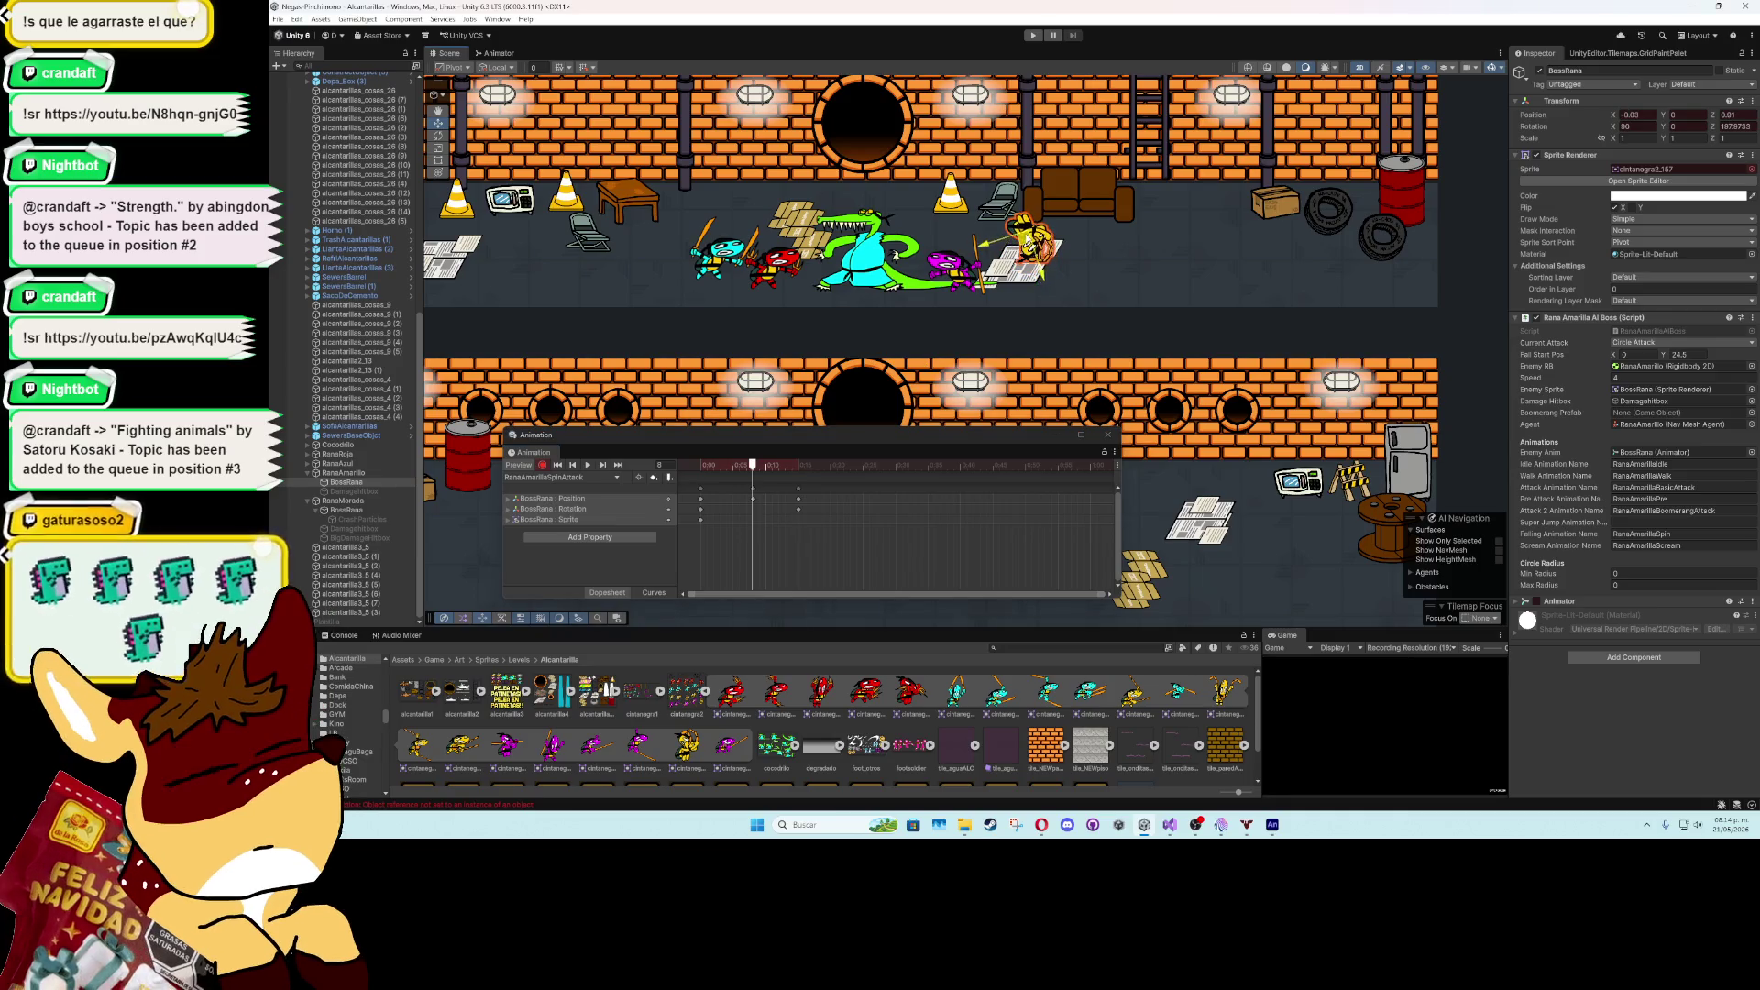
left_click(589, 465)
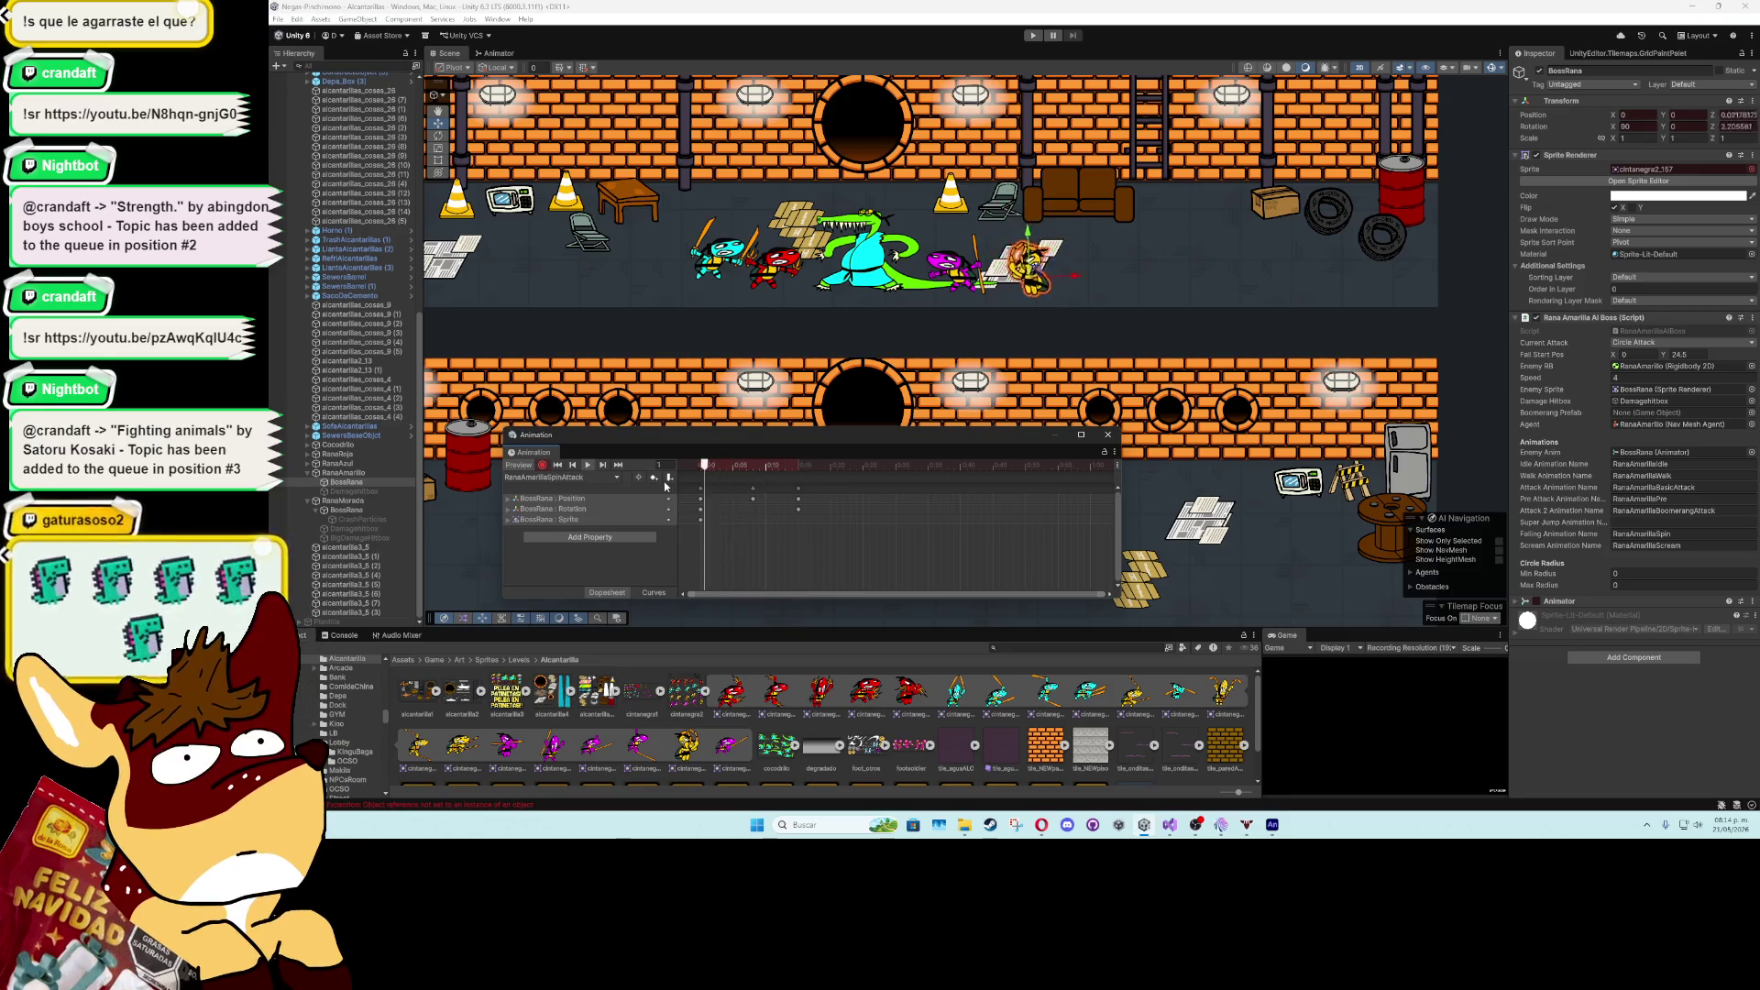
left_click_drag(708, 464, 756, 471)
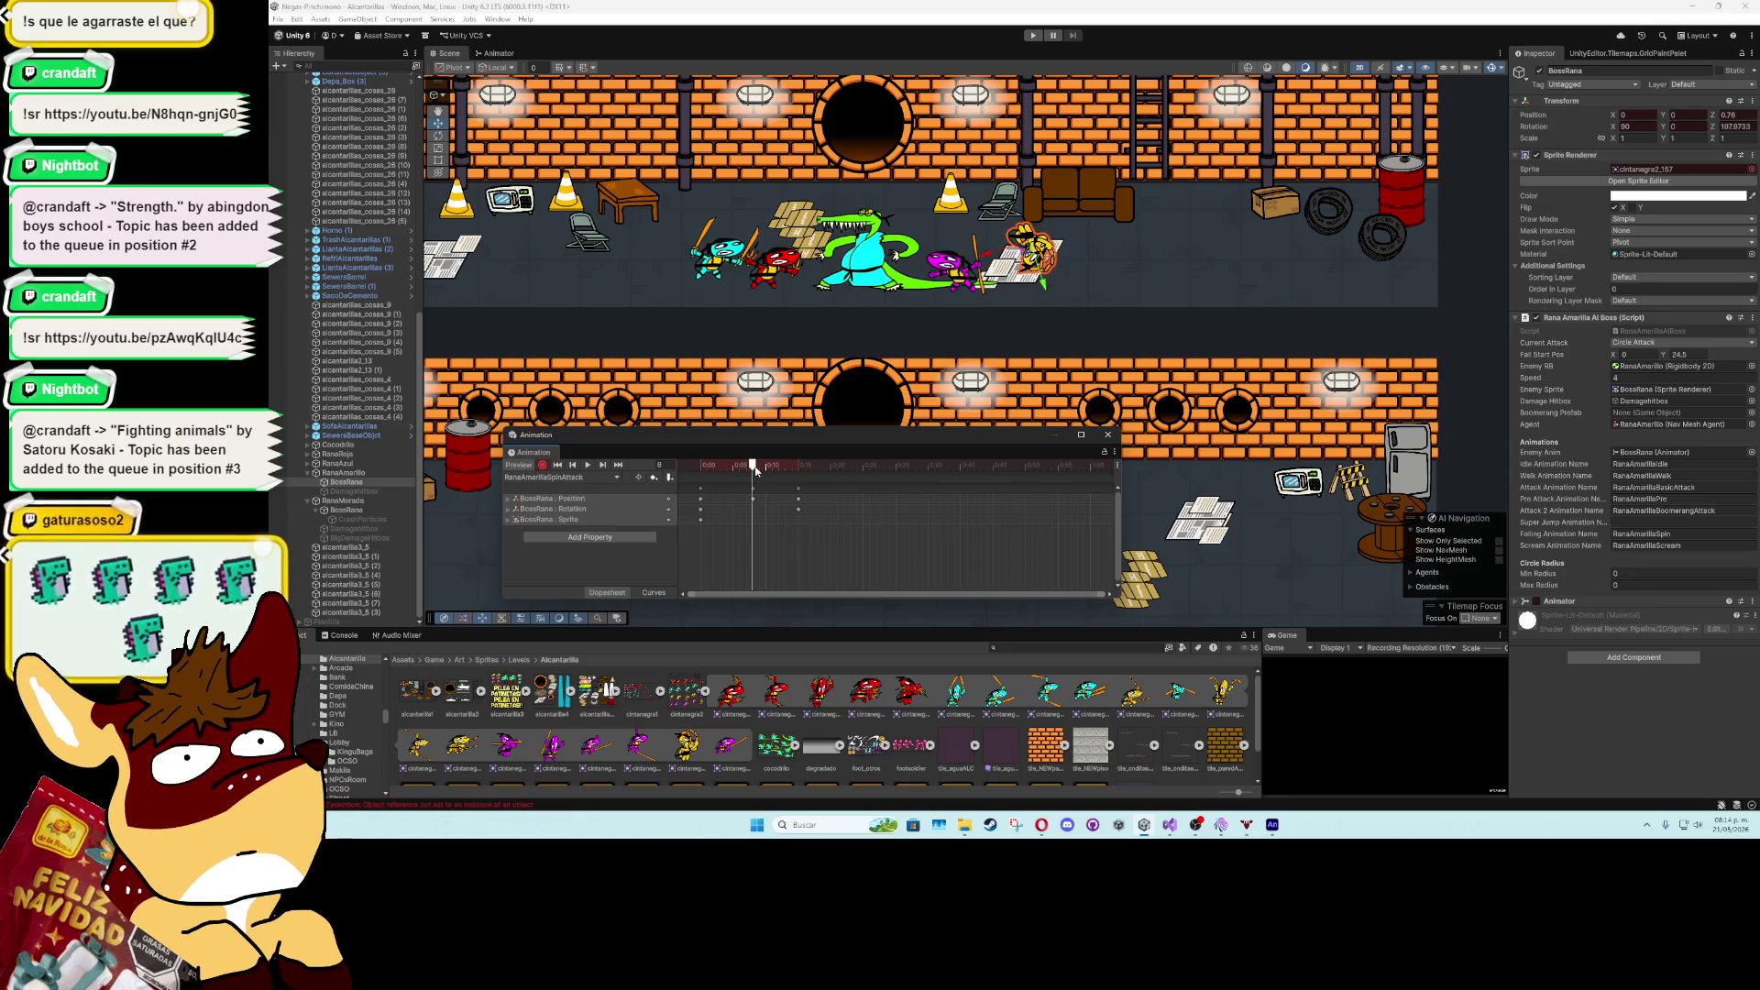
- Remove the rotation track and re-key Rotation Z 360 at frame 15
key("ctrl+z")
left_click_drag(756, 472, 707, 467)
left_click(585, 469)
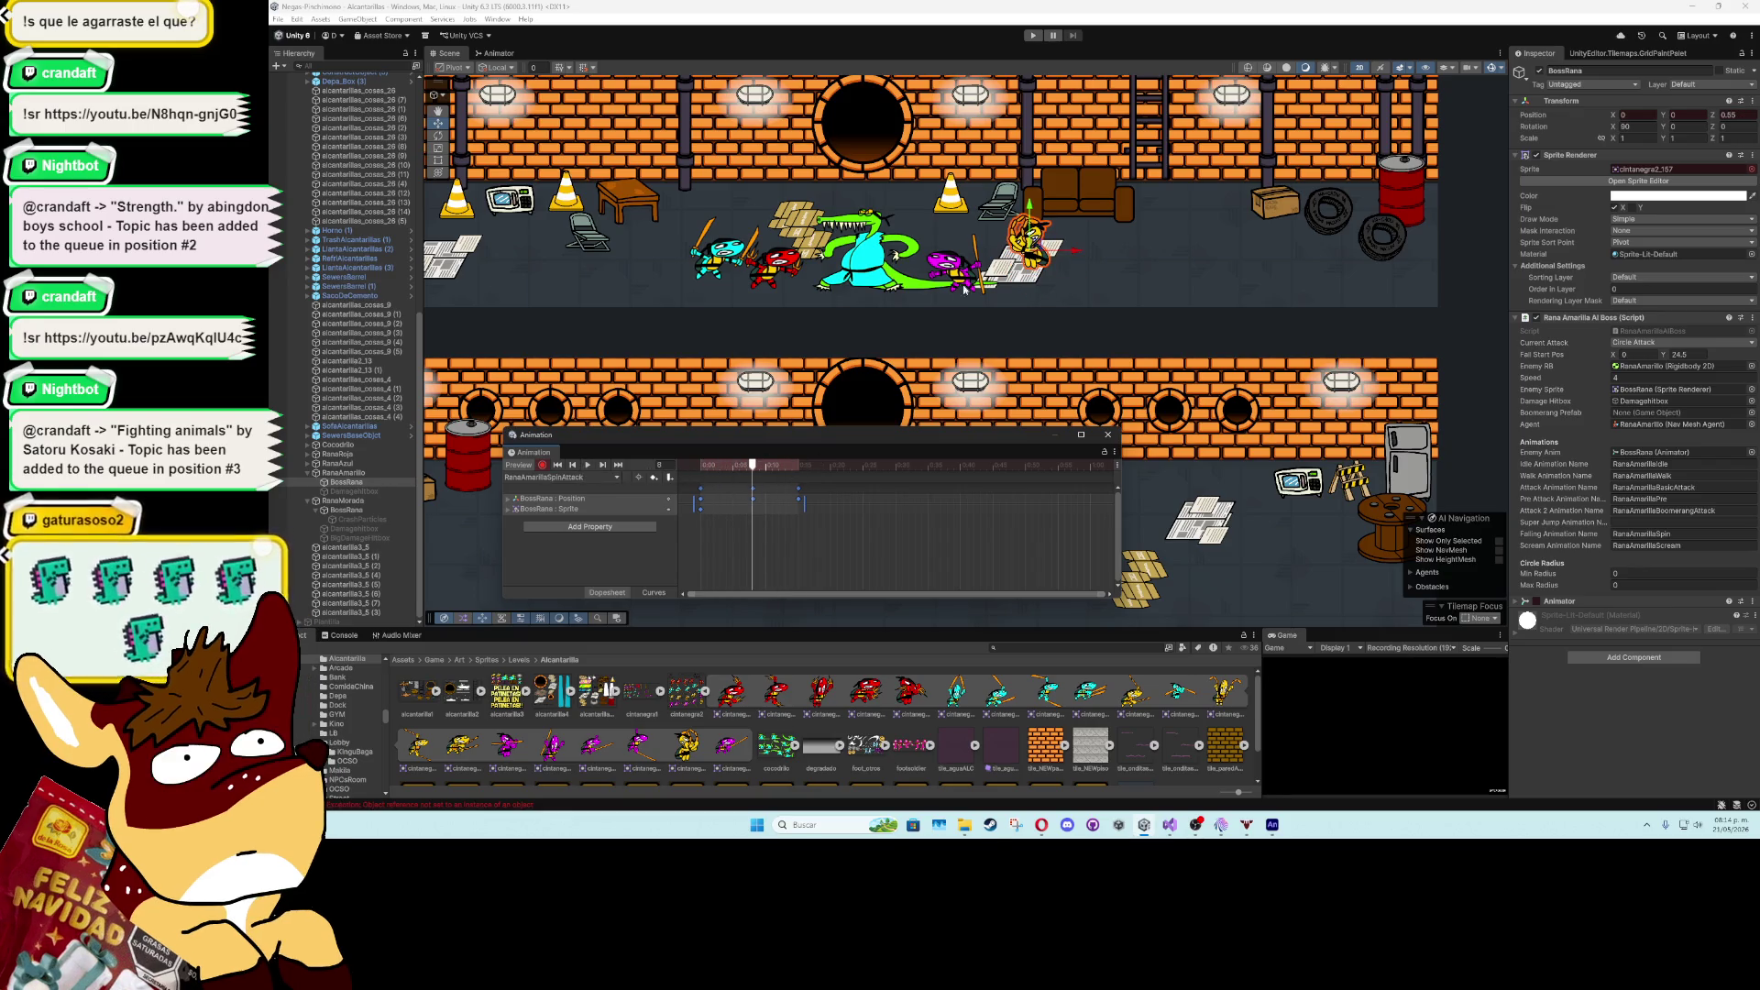
left_click(1030, 200)
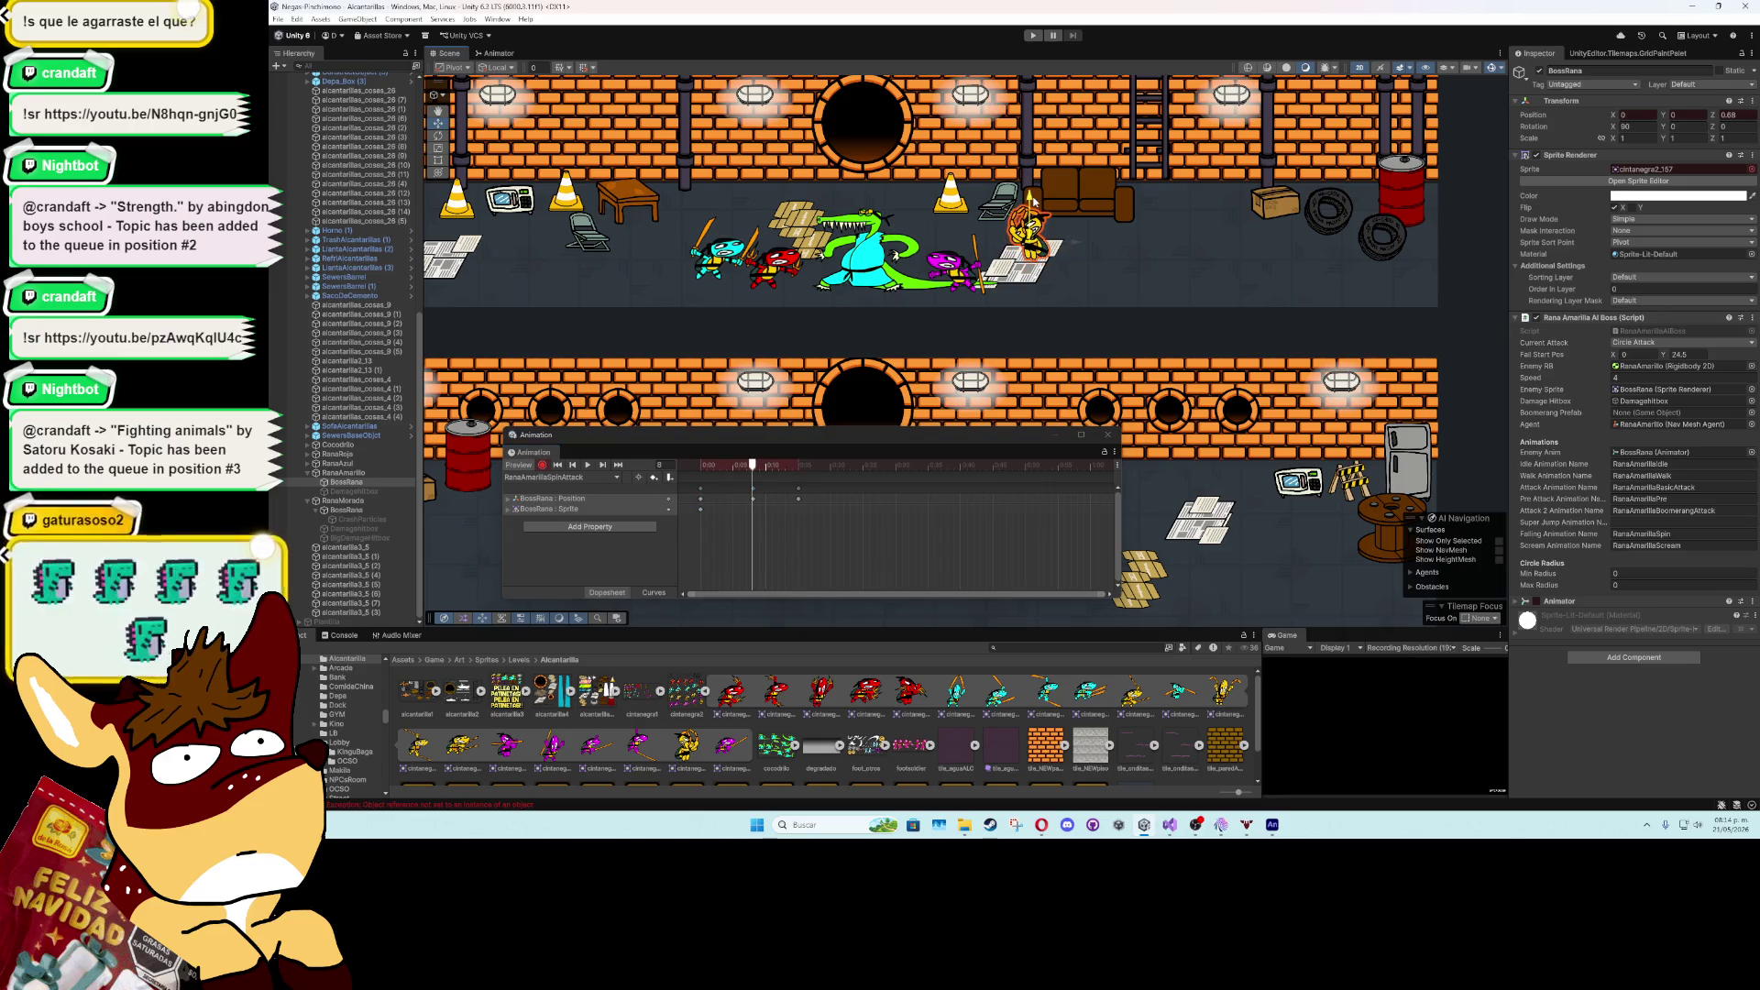
left_click(798, 468)
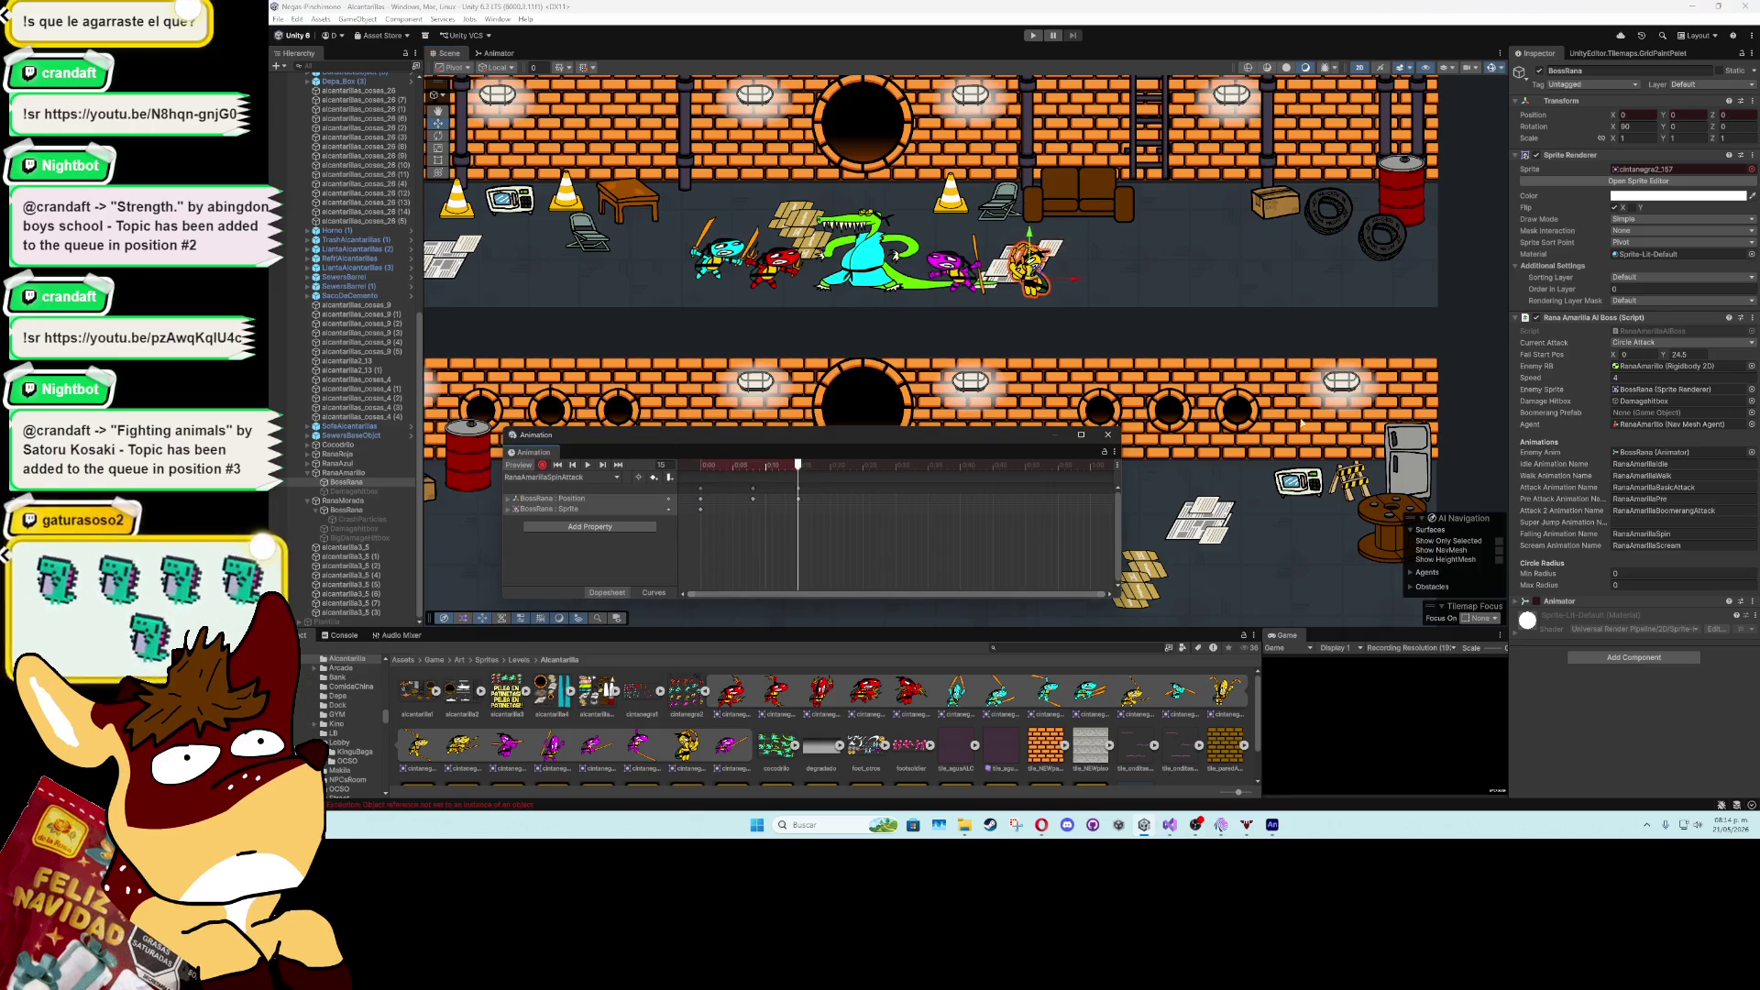
left_click(1749, 127)
type("360")
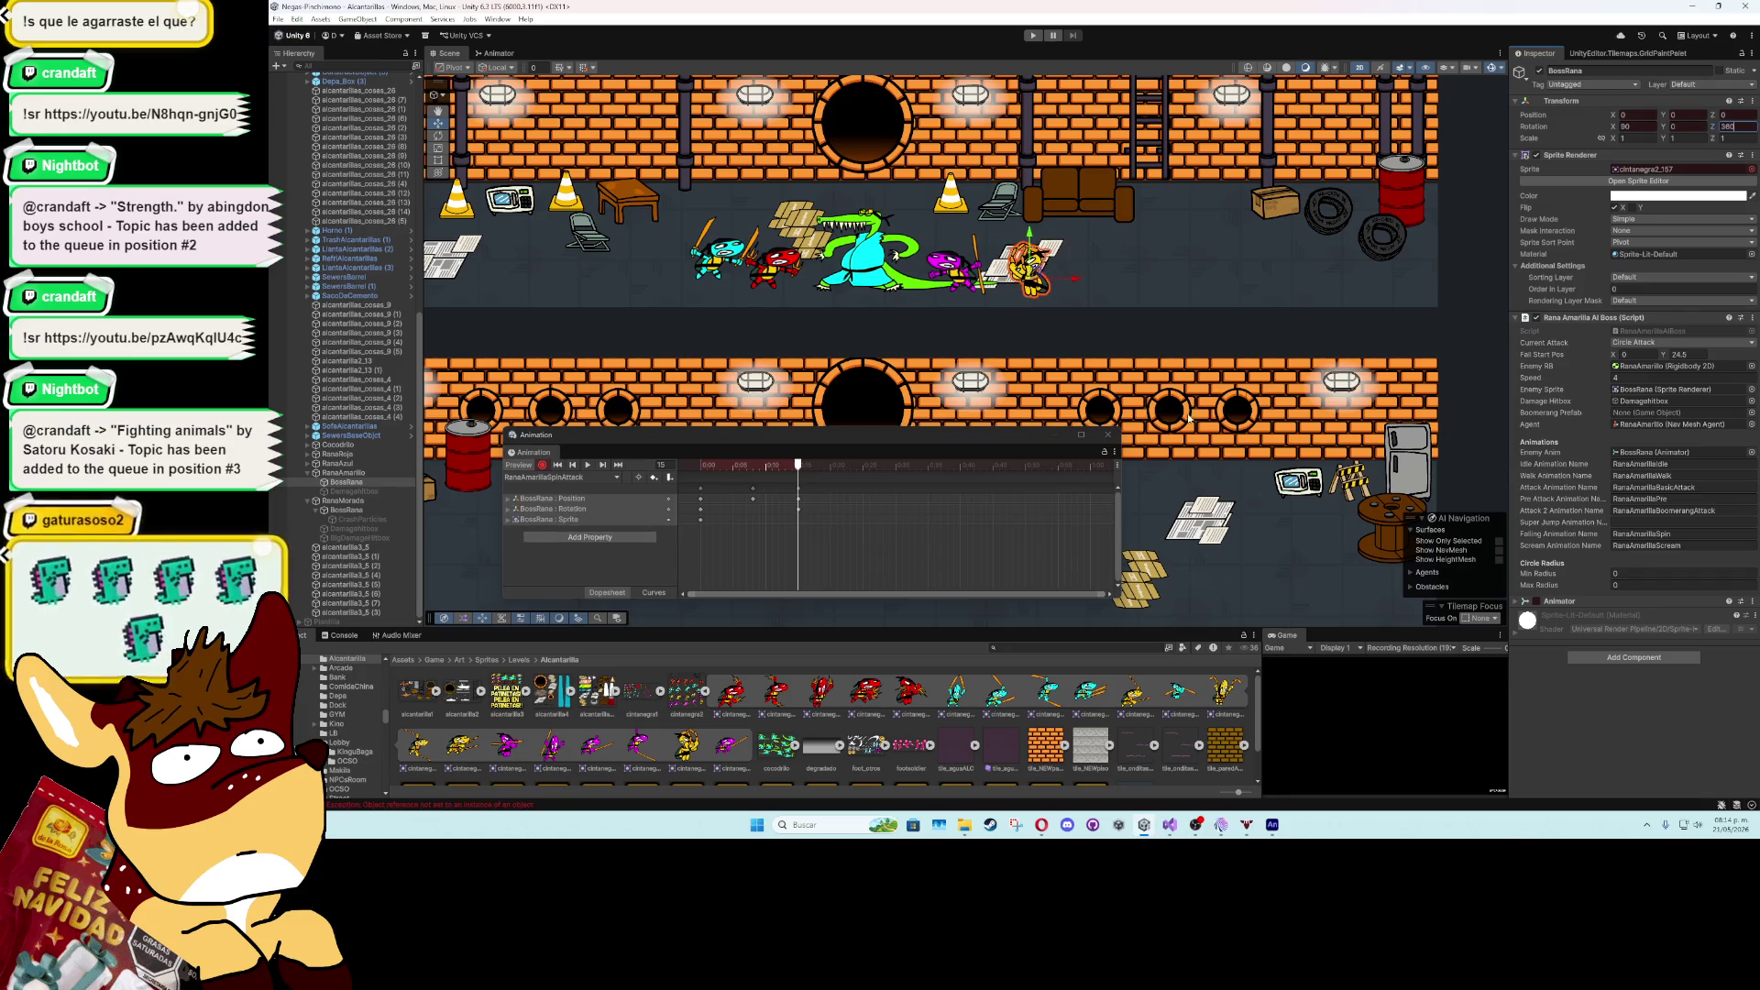
- Play the rebuilt spin, view its animation curves, then close the Animation window
left_click(588, 465)
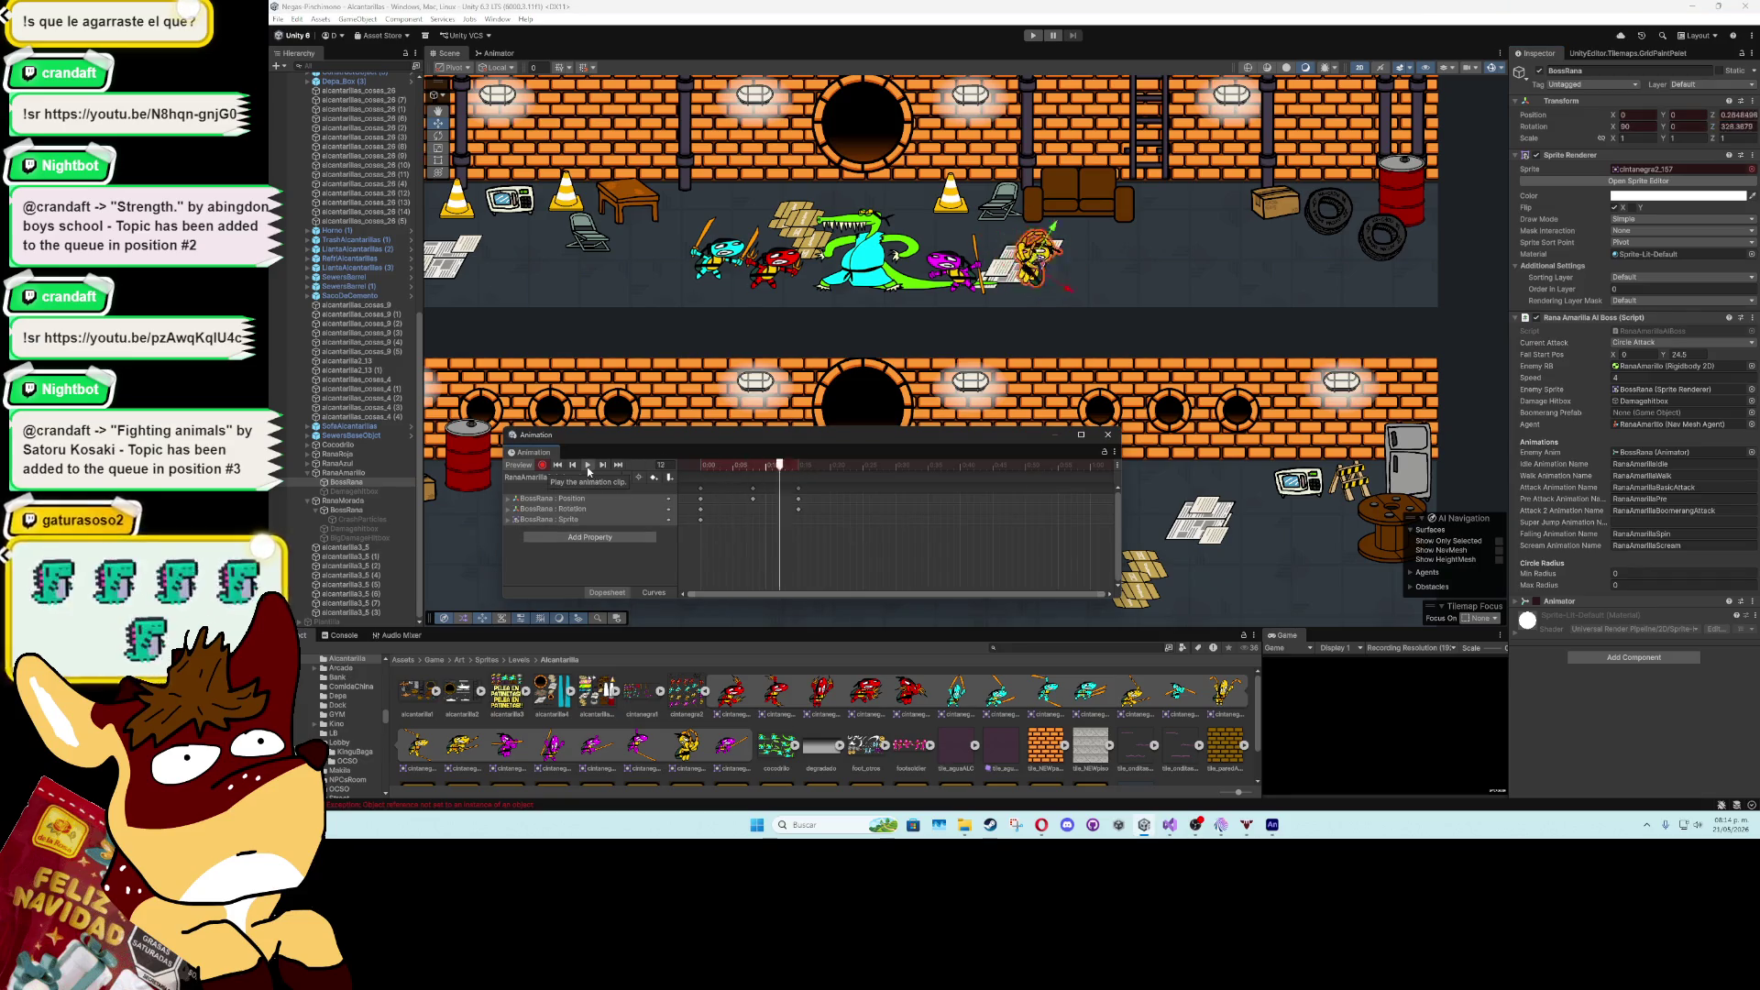
left_click(655, 589)
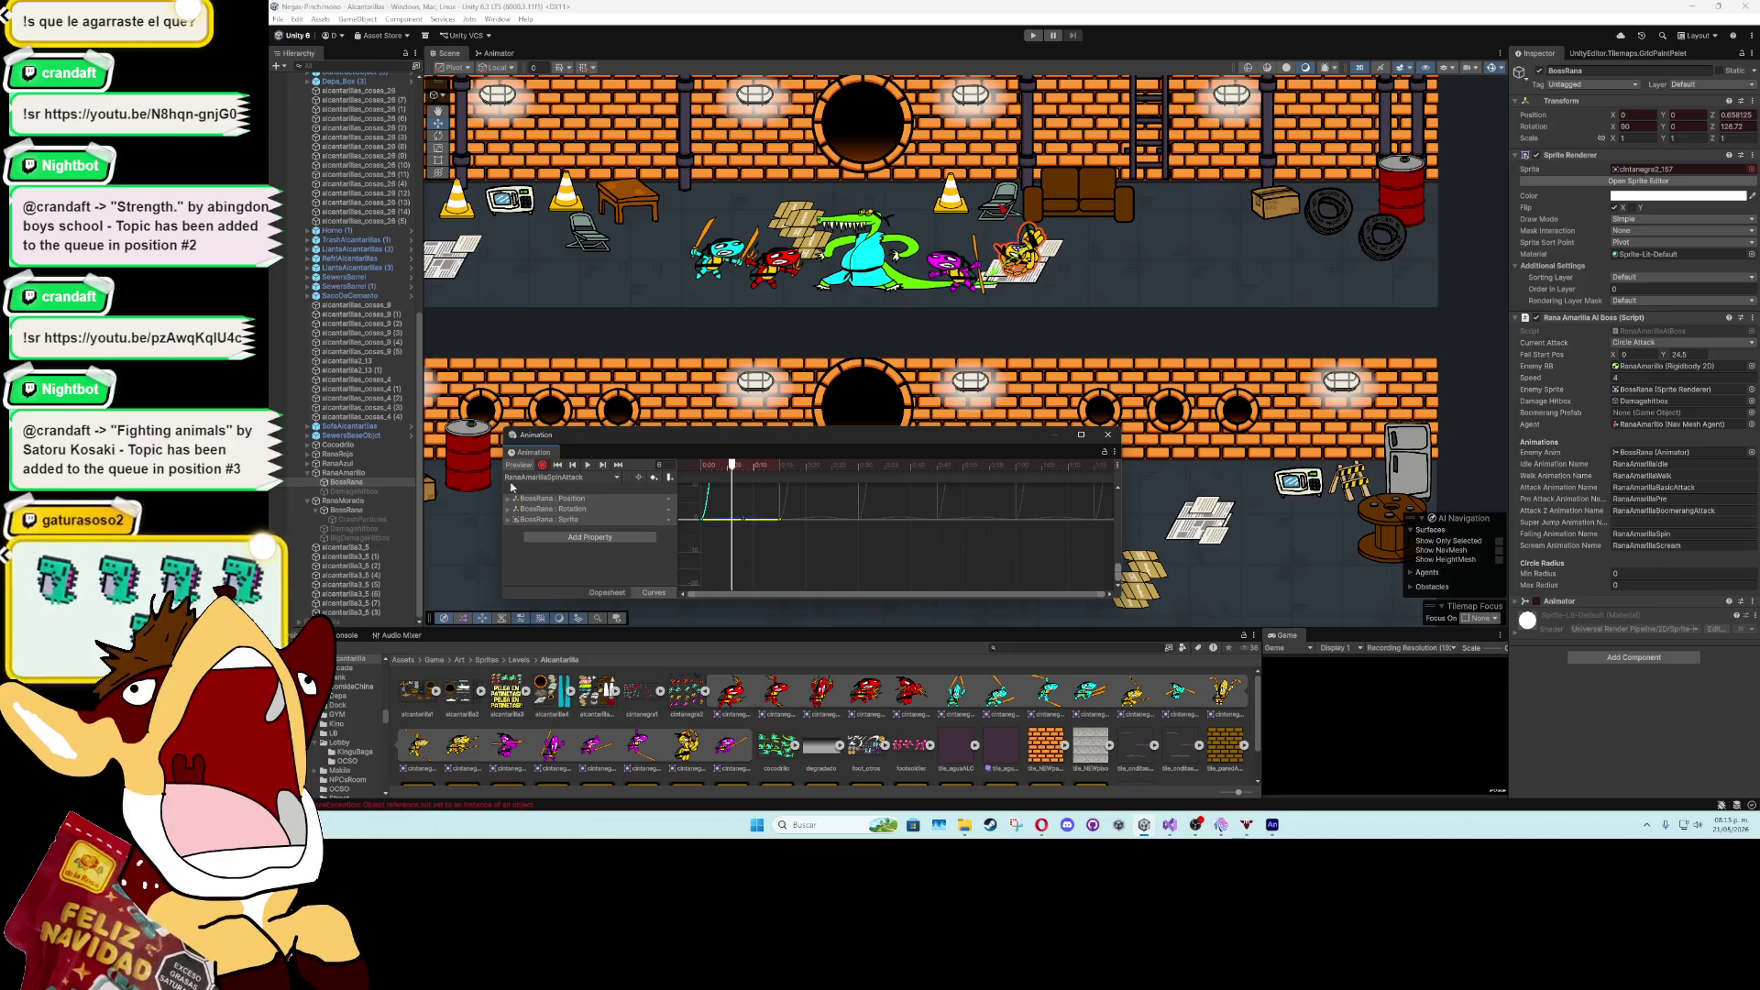
left_click(1107, 435)
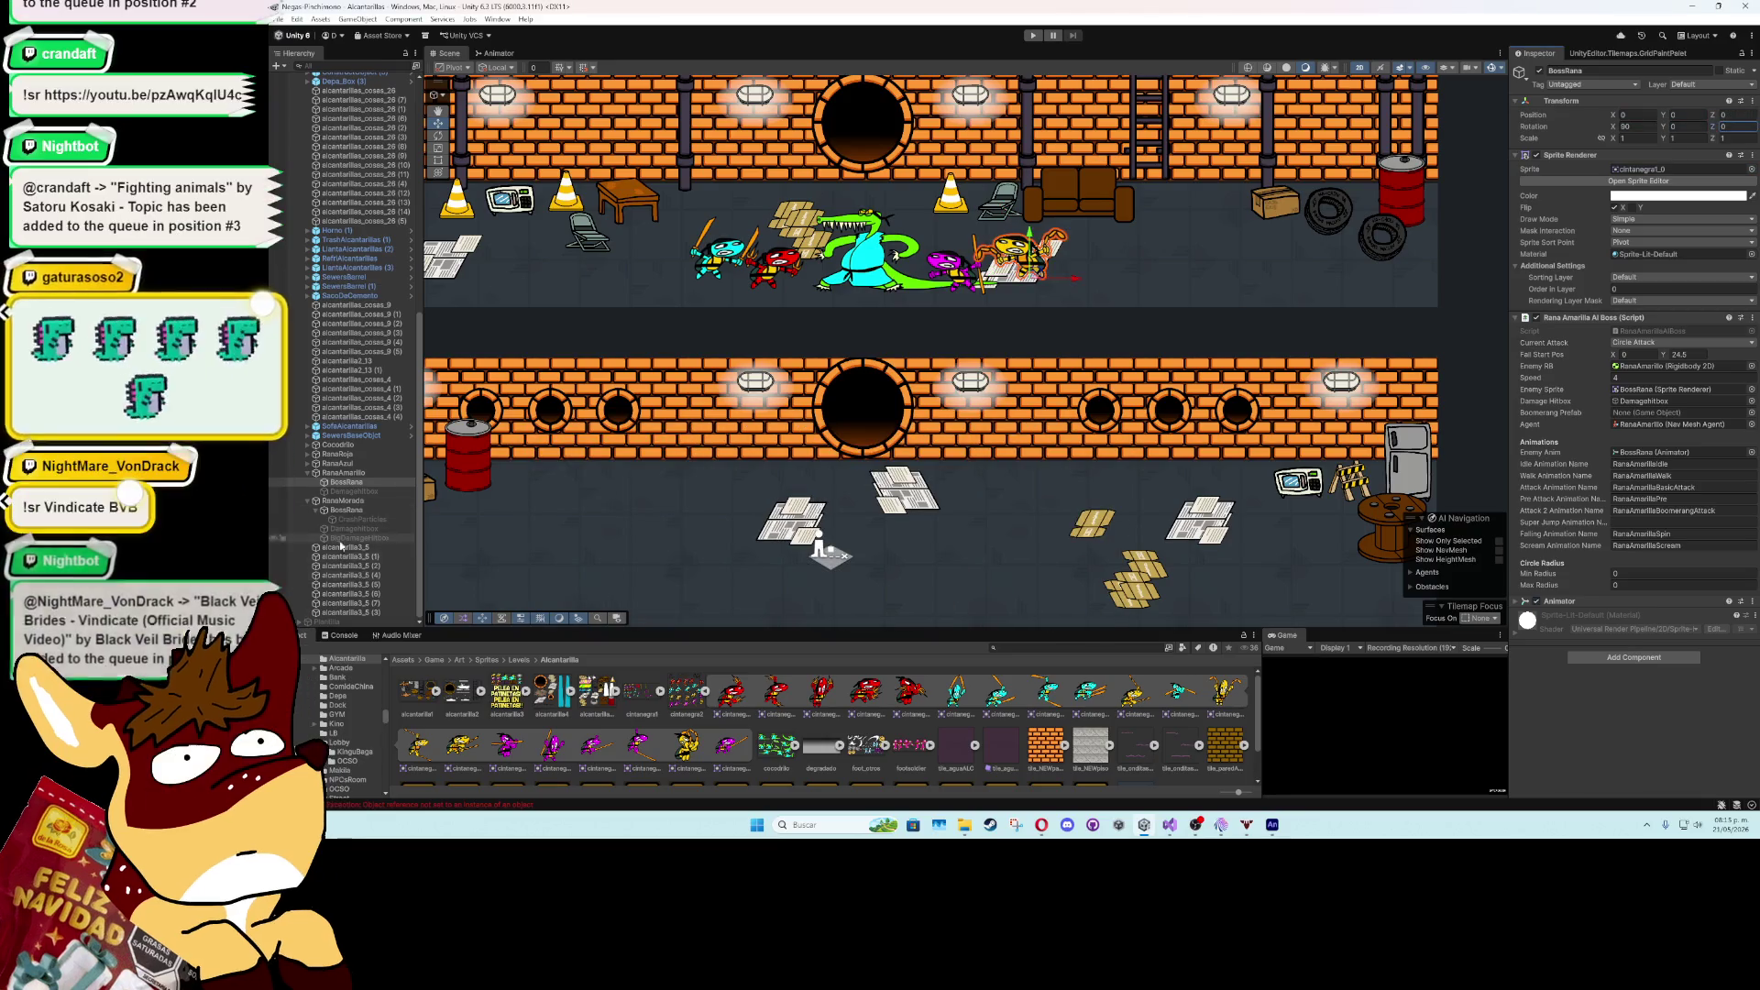
- Copy the red frog's BottomShadow object under RanaAmarillo's BossRana
left_click(309, 455)
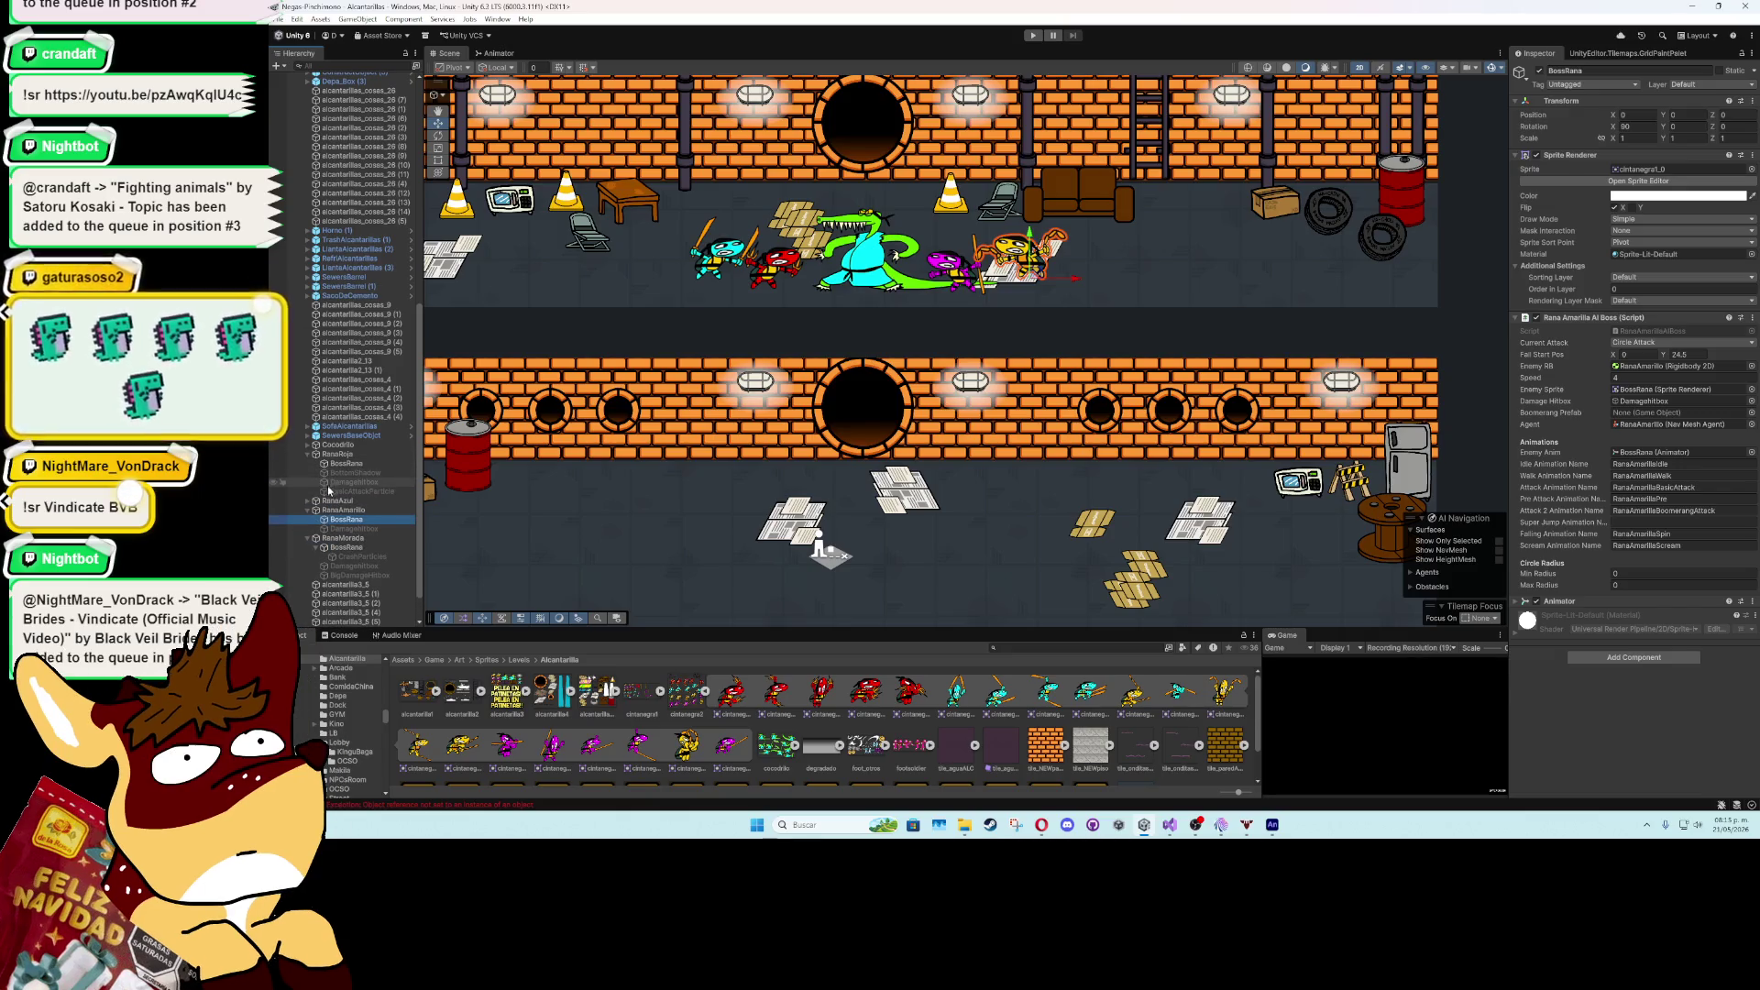
left_click(328, 474)
left_click(309, 454)
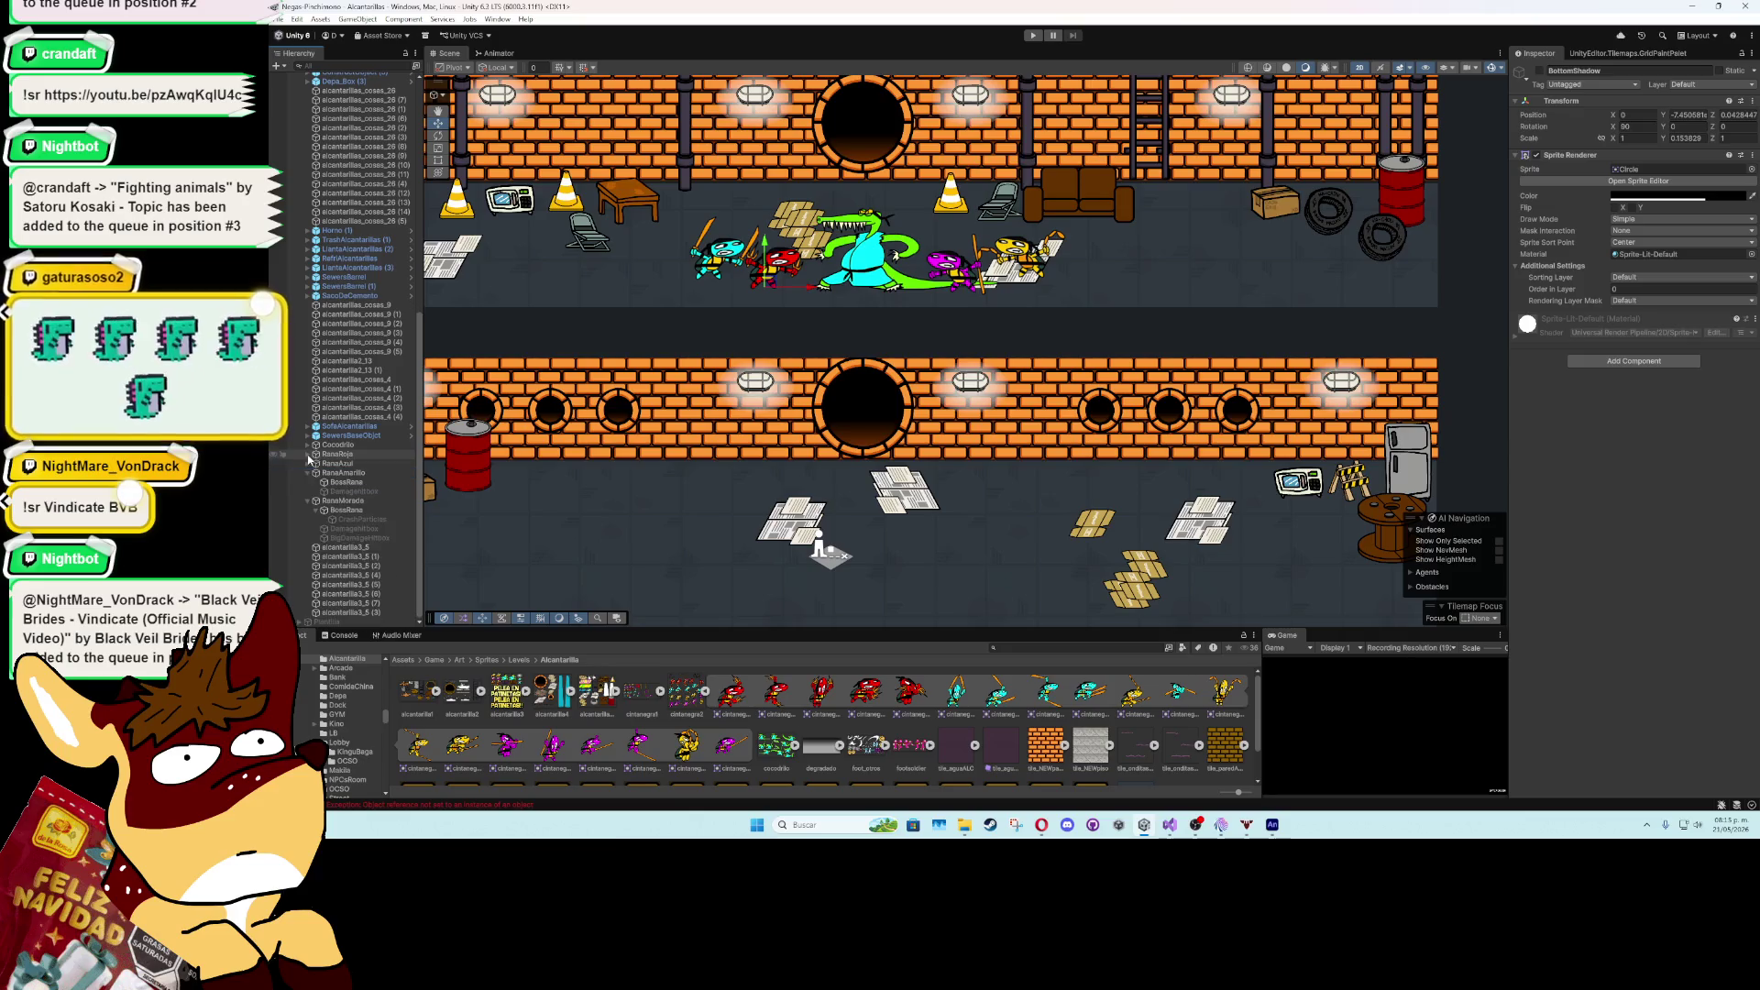
left_click_drag(328, 513, 333, 494)
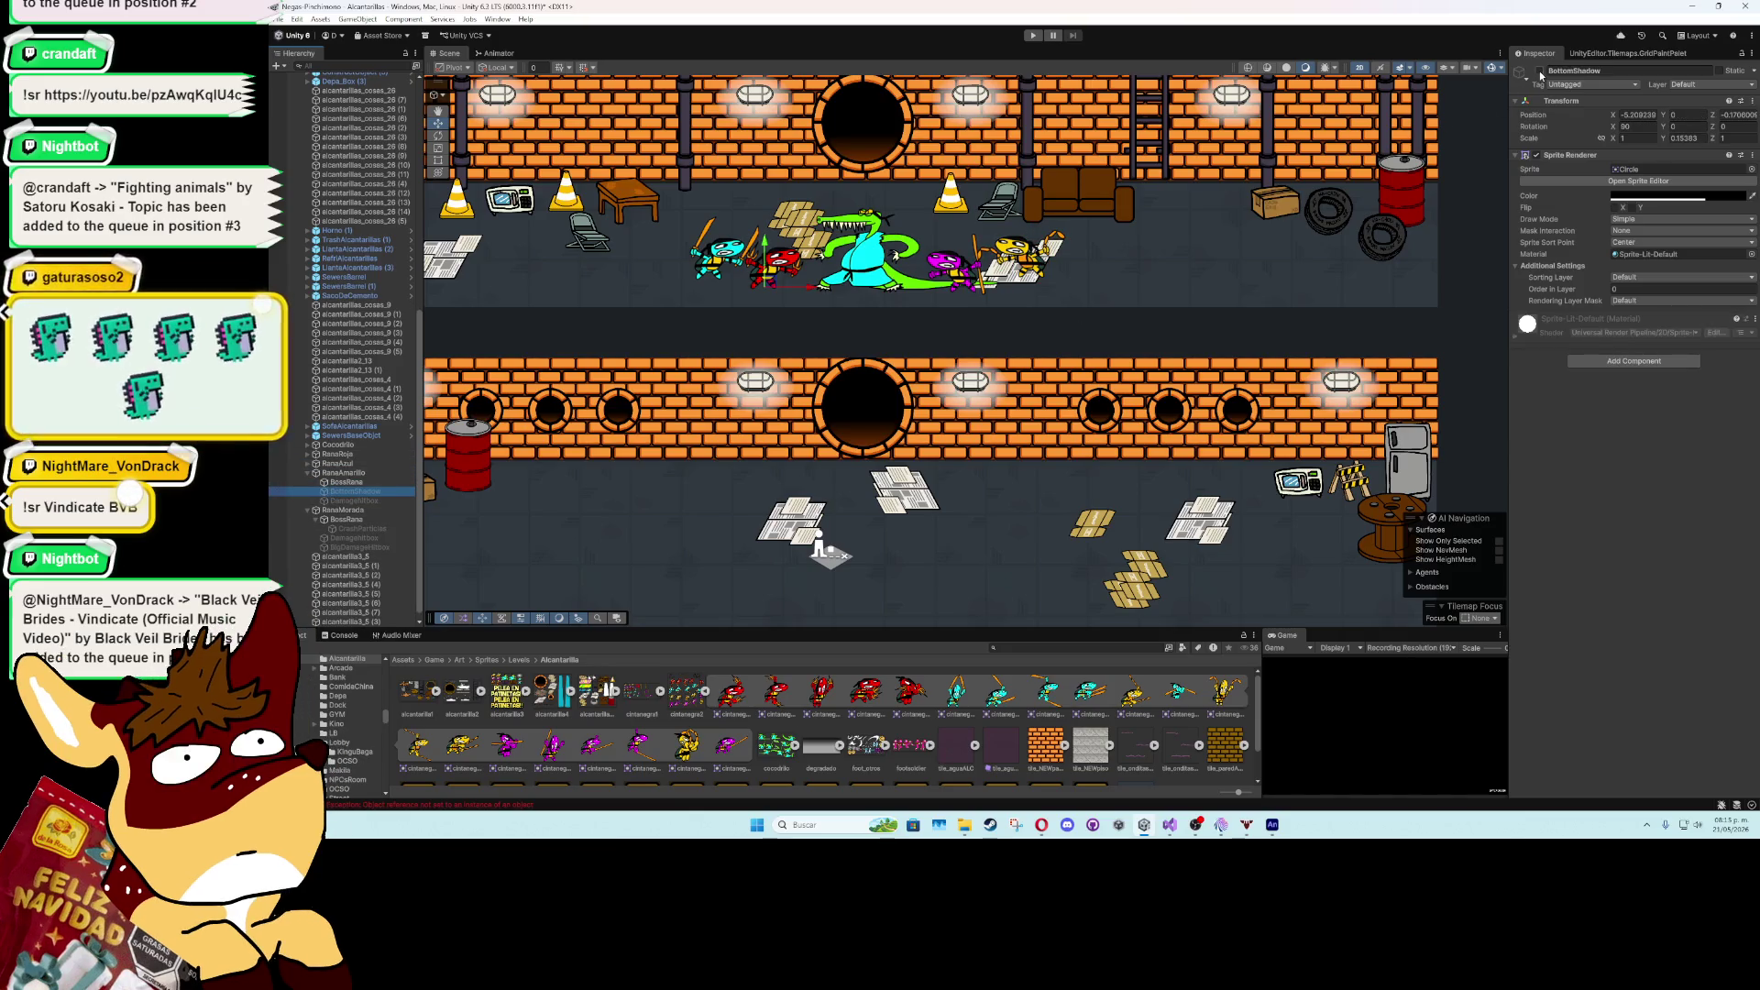
- Set the BottomShadow's X and Z position to 0 and deactivate it
scroll(916, 234, "up", 2)
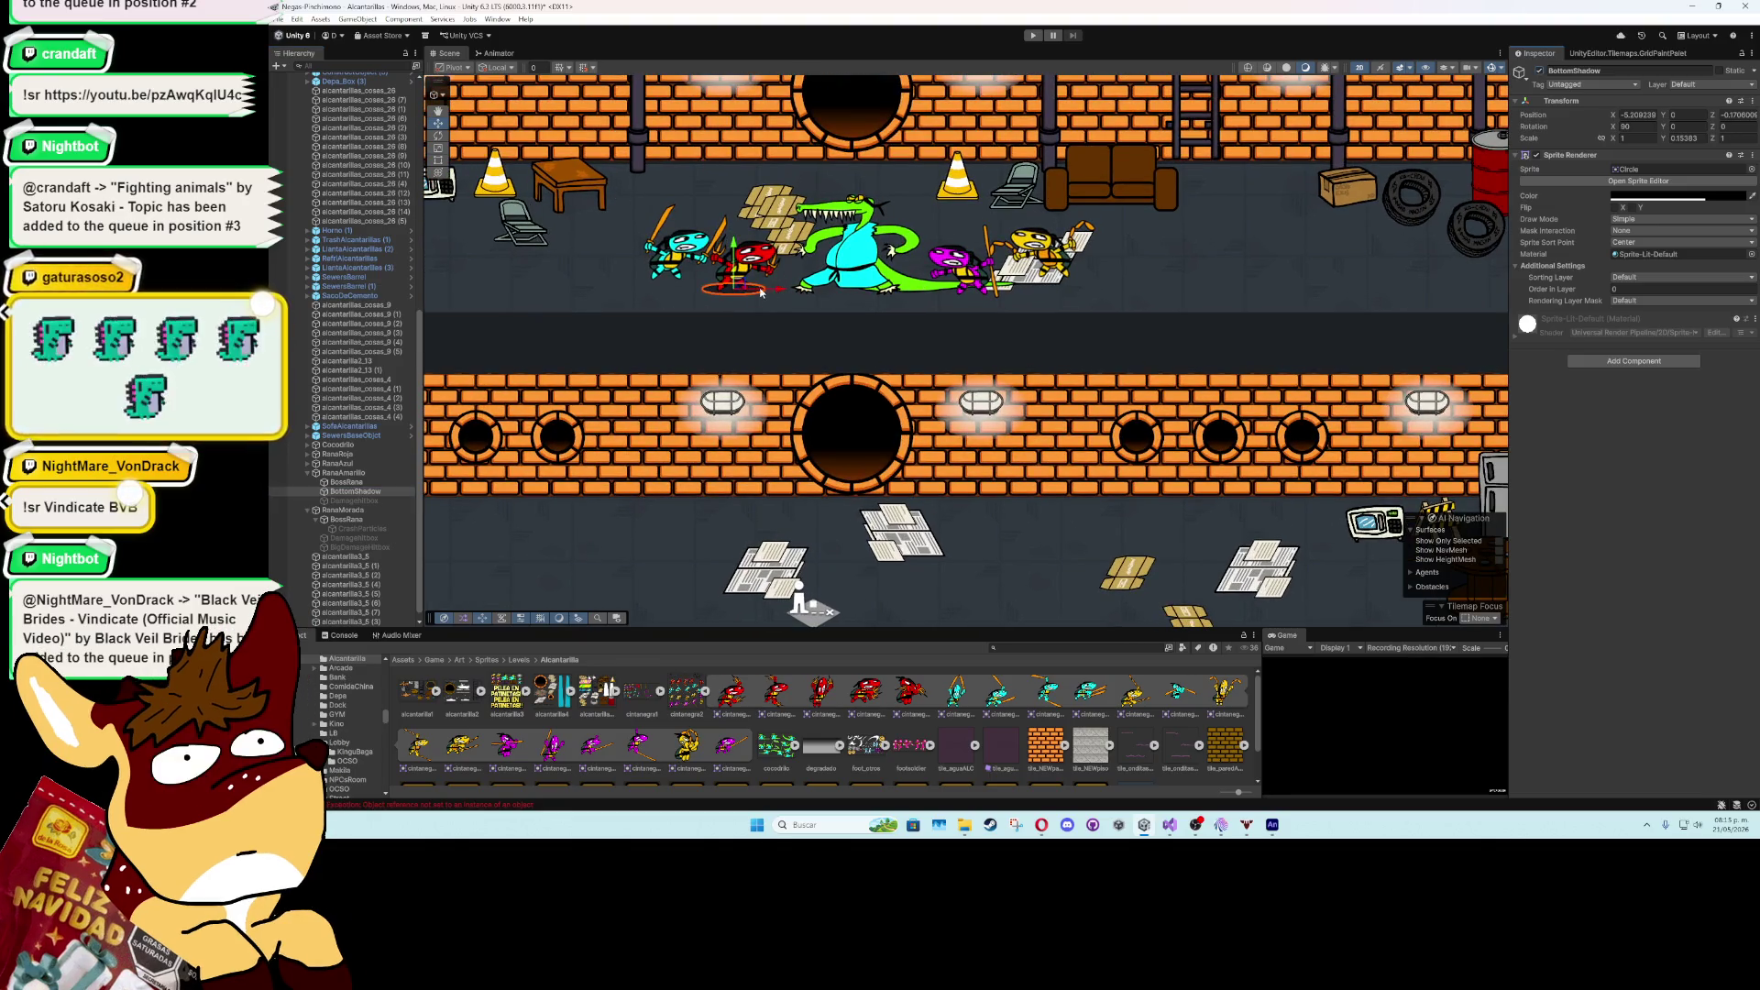
type("0")
key("Tab")
key("Tab")
type("0")
scroll(1034, 292, "up", 3)
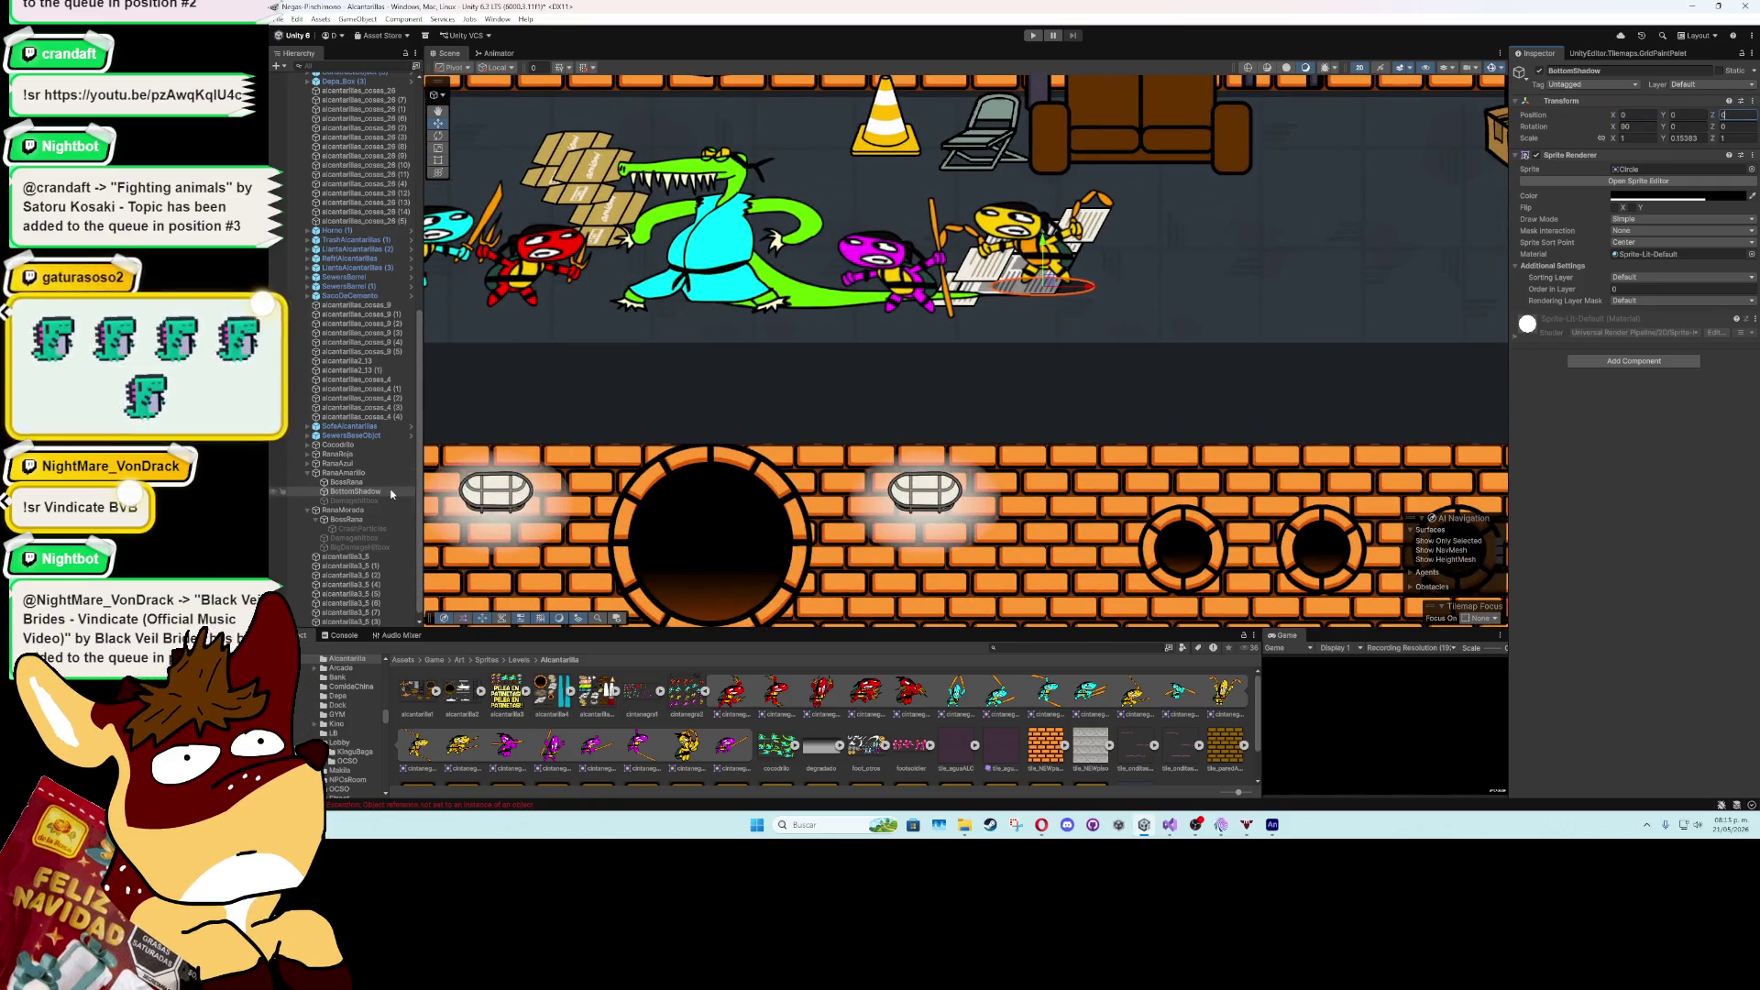
left_click(357, 492)
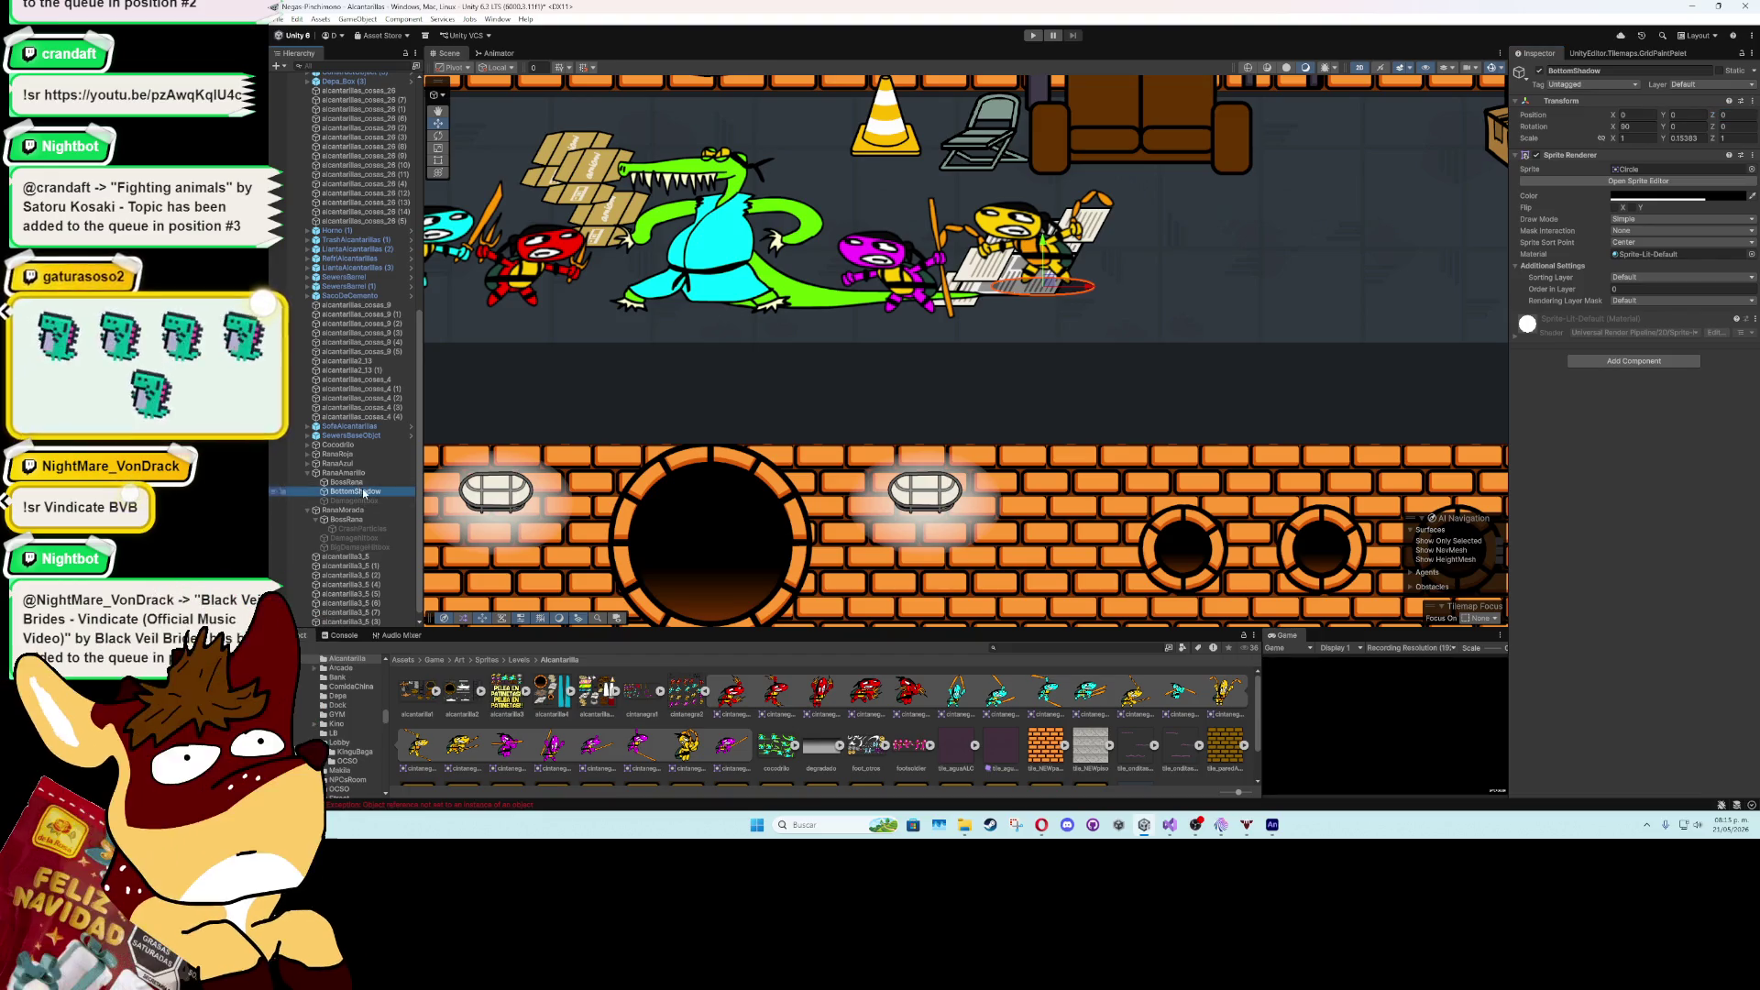
left_click(1538, 70)
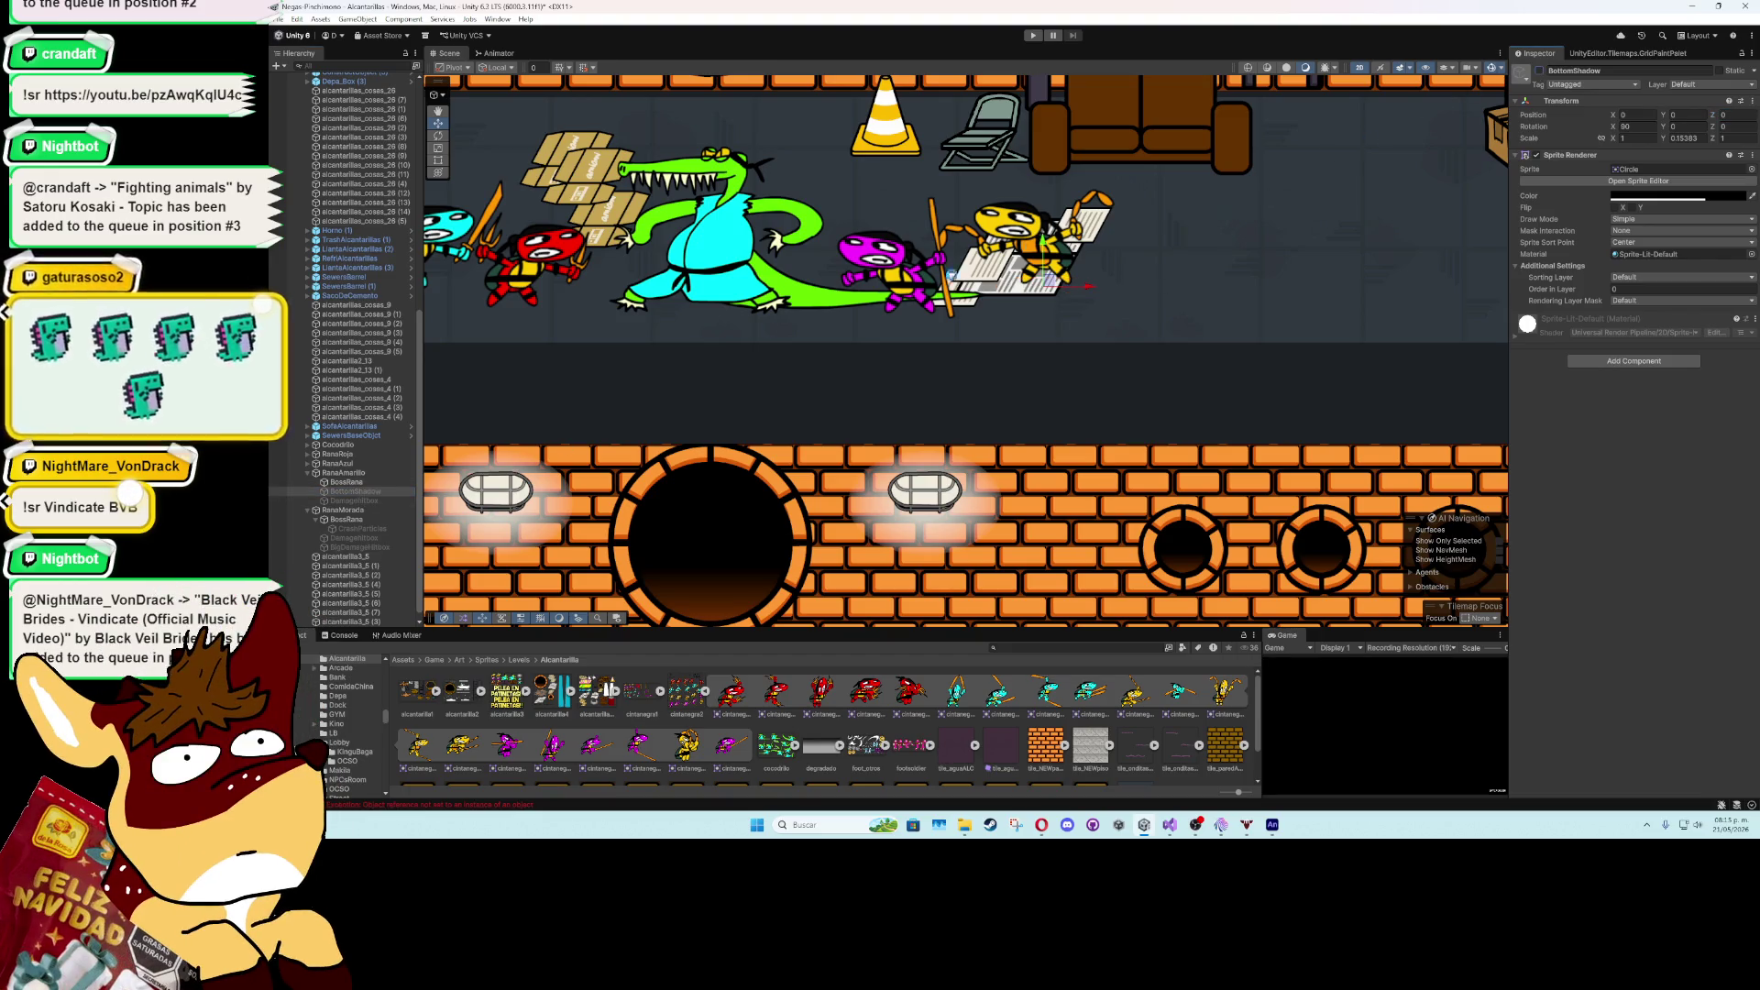
- Frame the RanaAmarillo boss in the scene and switch to the Animator graph
left_click(353, 483)
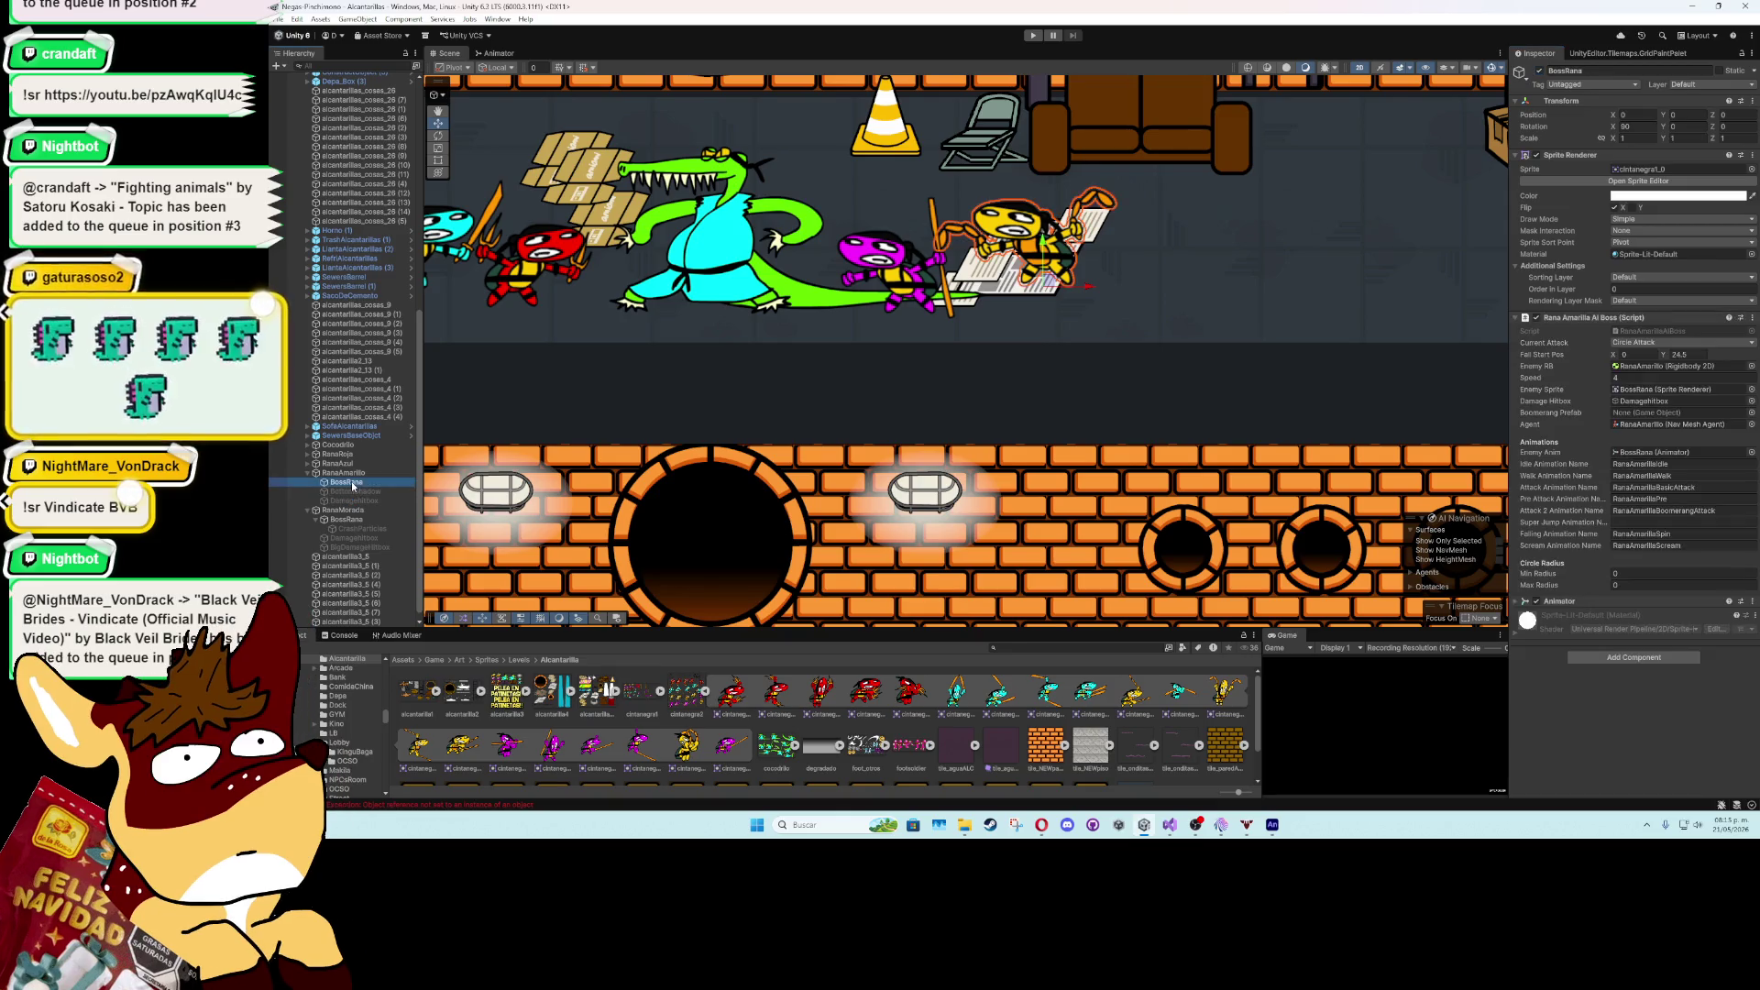
double_click(329, 473)
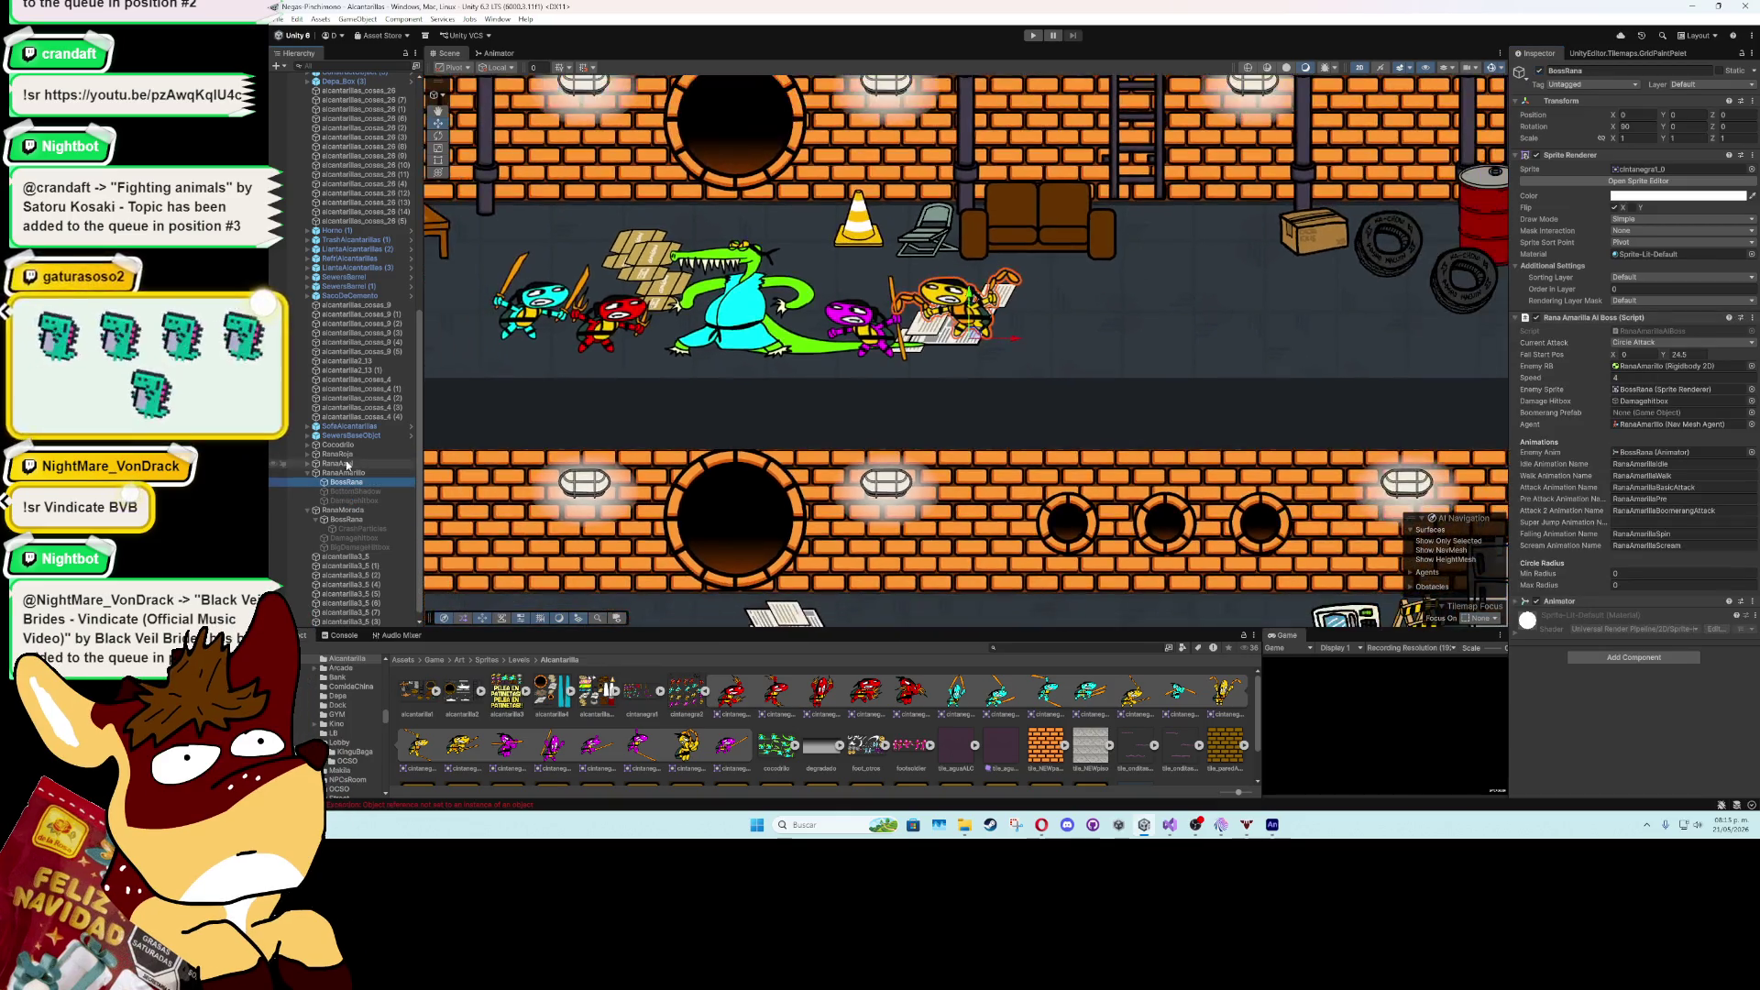
left_click(499, 53)
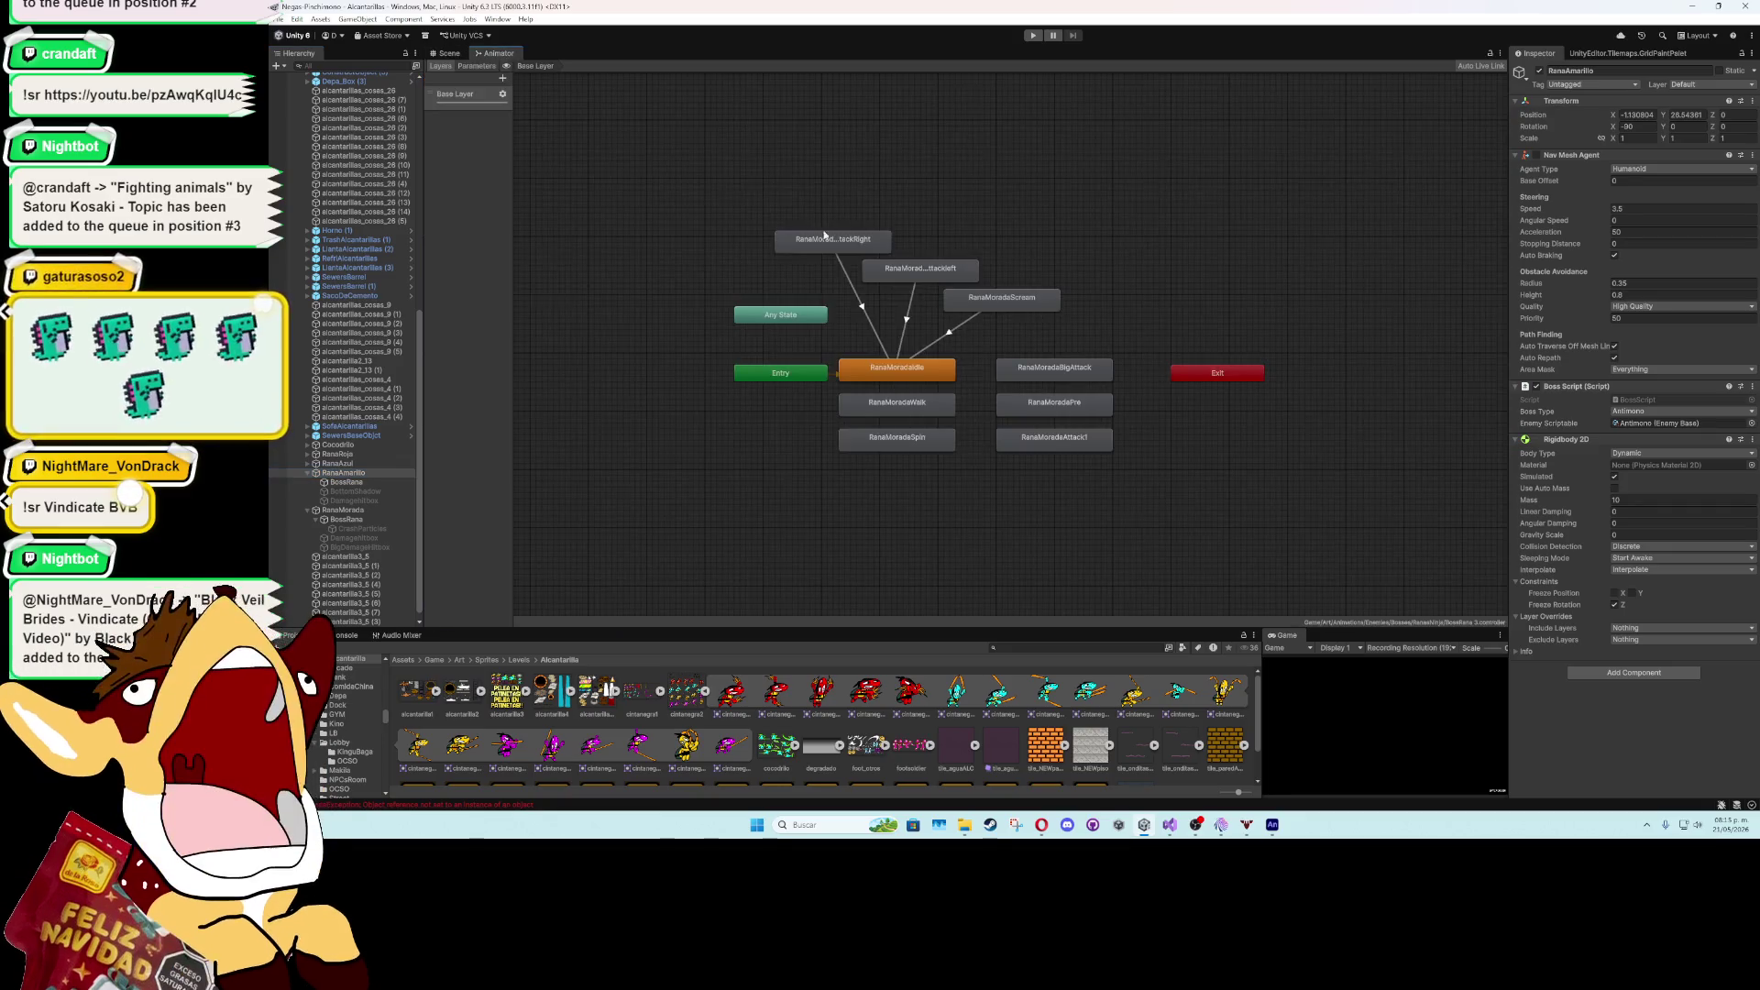
- Load BossRana's Animator graph and rearrange the Idle, Spin, PowerAttack and SpinAttack states
scroll(949, 418, "down", 2)
scroll(933, 375, "up", 2)
scroll(933, 376, "down", 2)
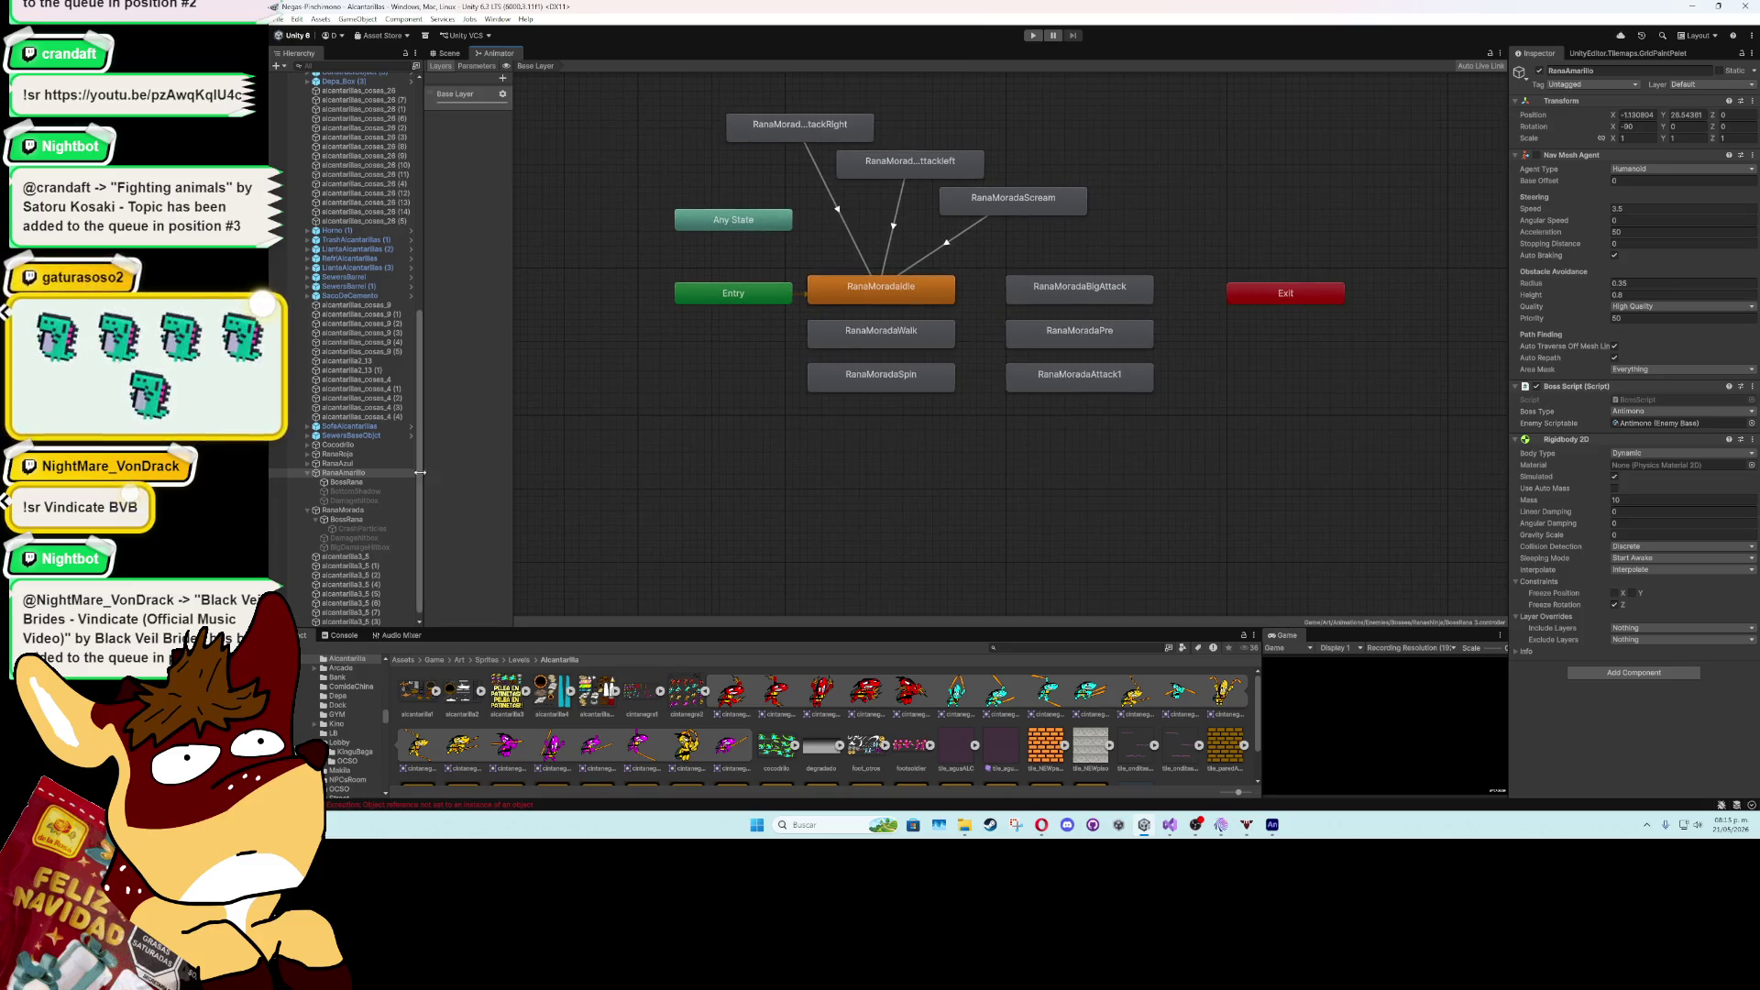
left_click(346, 482)
scroll(940, 449, "up", 3)
left_click_drag(974, 233, 935, 404)
left_click_drag(913, 226, 925, 227)
mouse_move(917, 167)
left_mouse_down()
mouse_move(917, 349)
mouse_move(761, 489)
mouse_move(728, 484)
left_mouse_up()
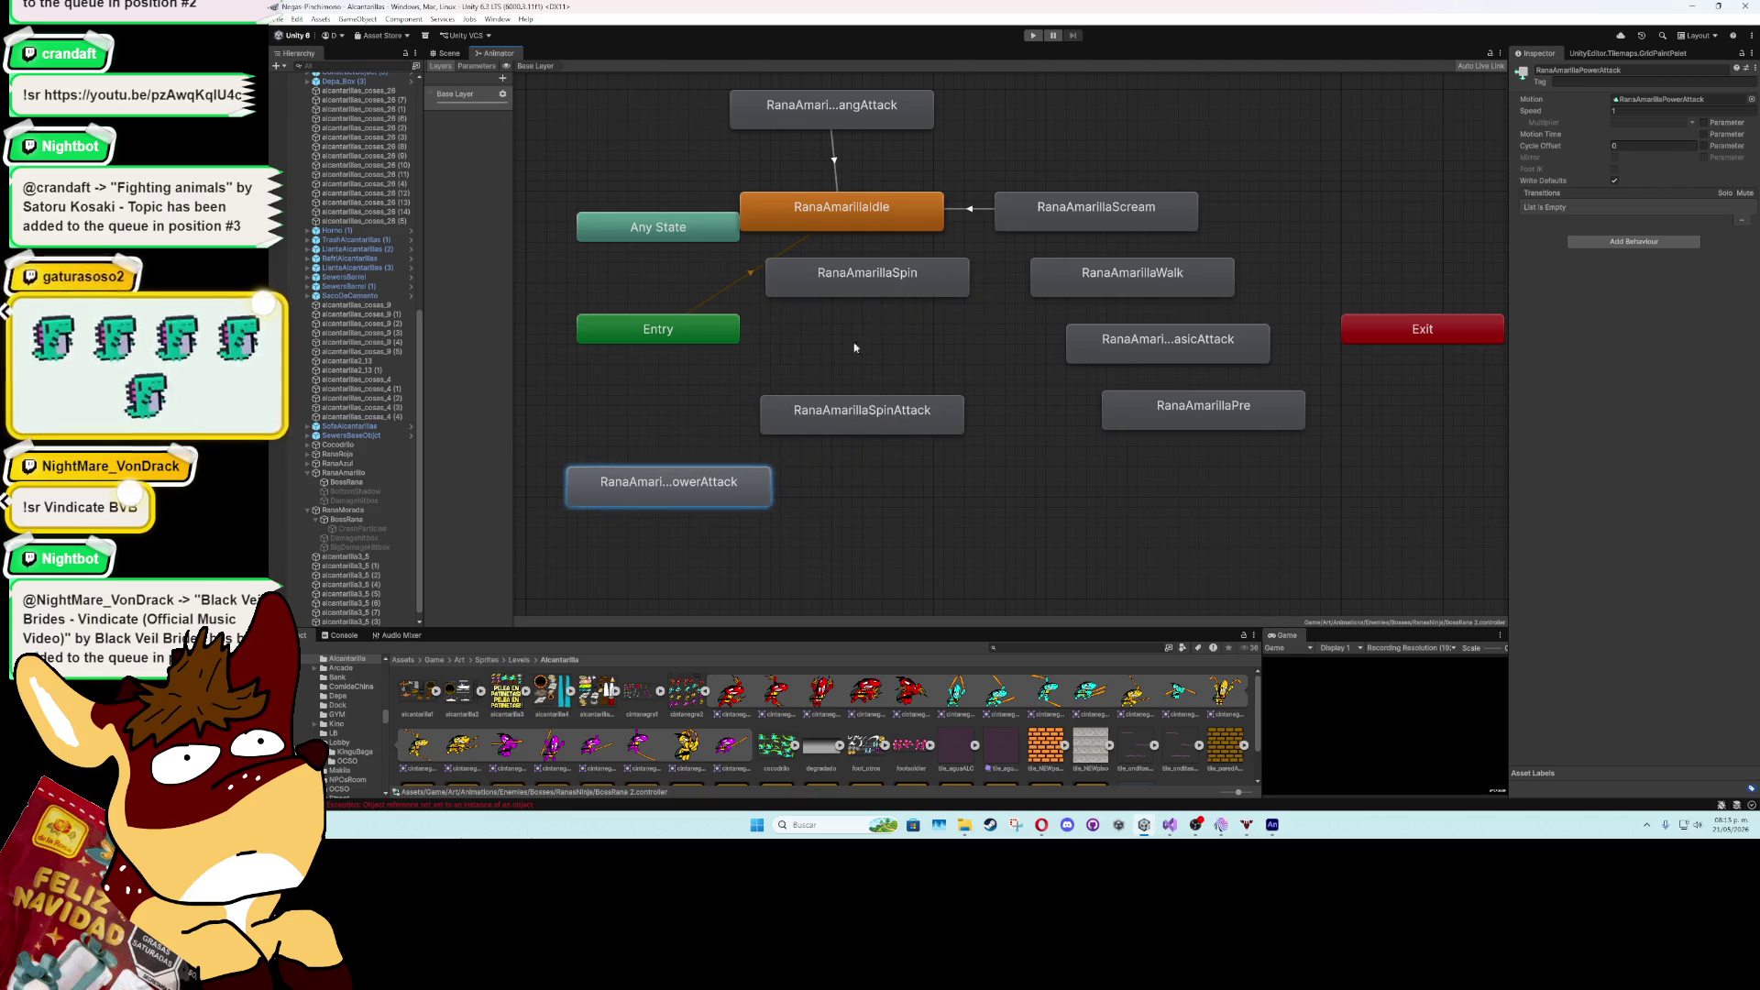
left_click_drag(918, 266, 913, 317)
mouse_move(779, 414)
left_mouse_down()
mouse_move(779, 528)
mouse_move(949, 474)
left_mouse_up()
- Add a transition from RanaAmarillaPowerAttack to RanaAmarillaSpinAttack, then return to the Scene view
left_click(760, 496)
right_click(949, 475)
left_click(989, 480)
left_click(862, 527)
left_click(882, 538)
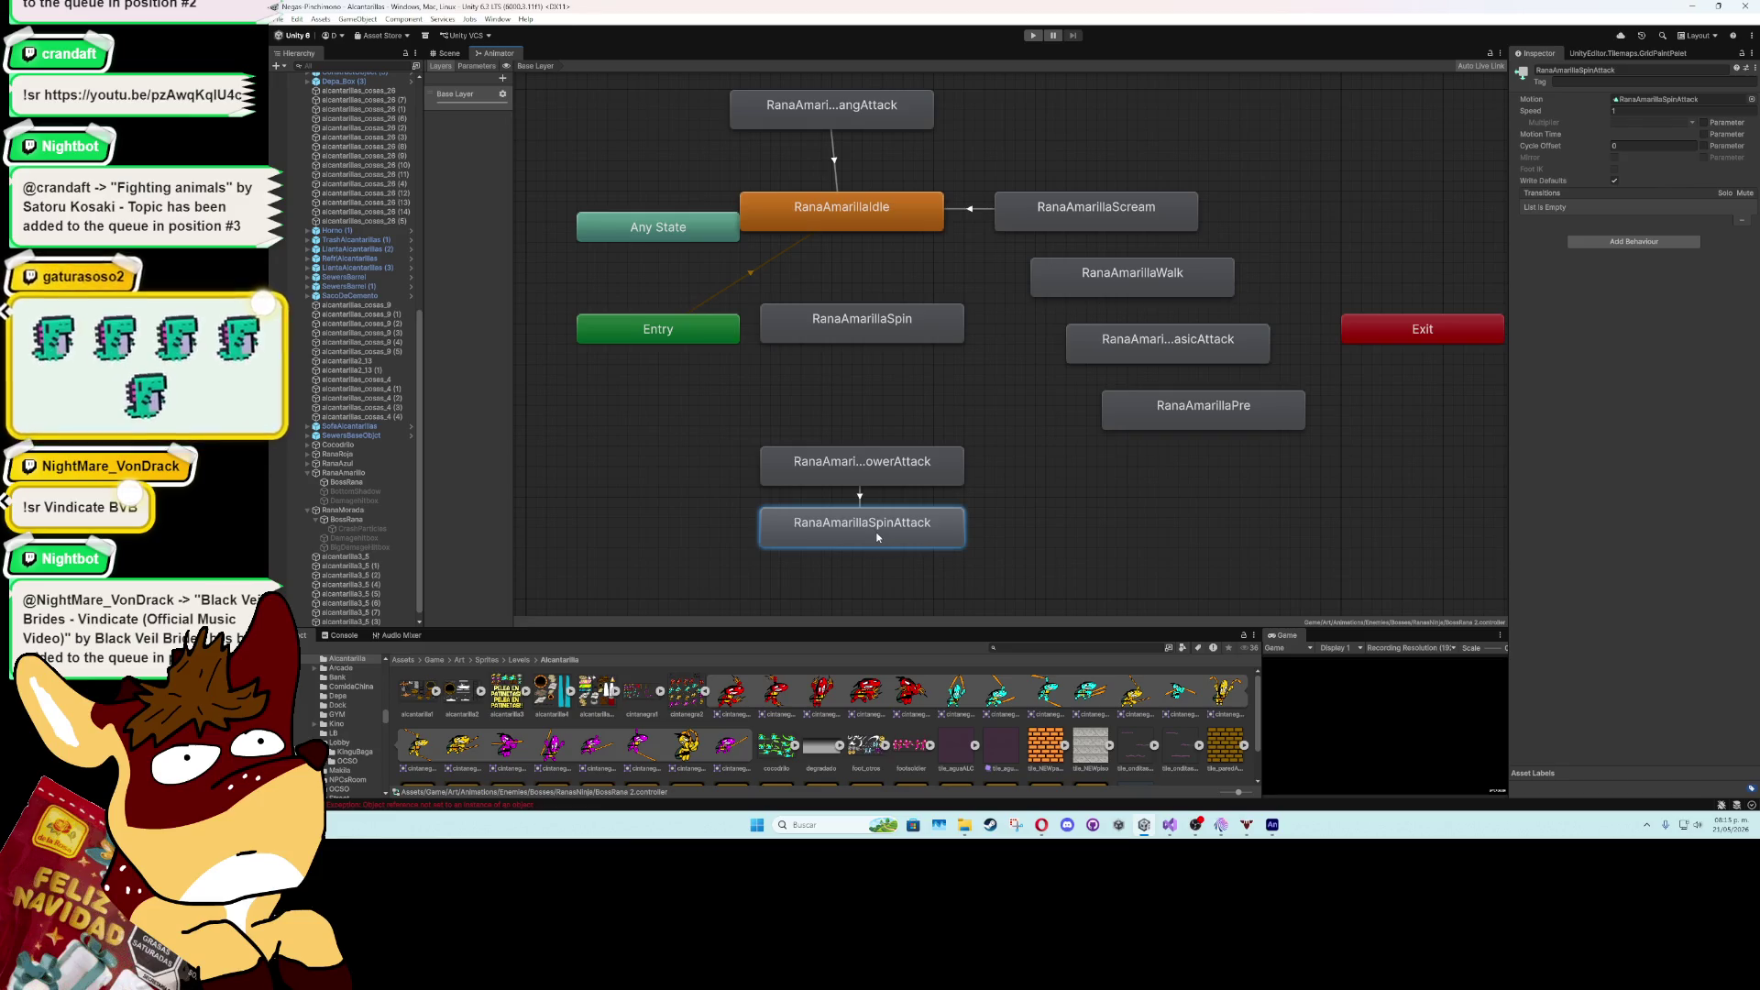
left_click(892, 488)
left_click_drag(899, 460, 904, 449)
left_click(907, 417)
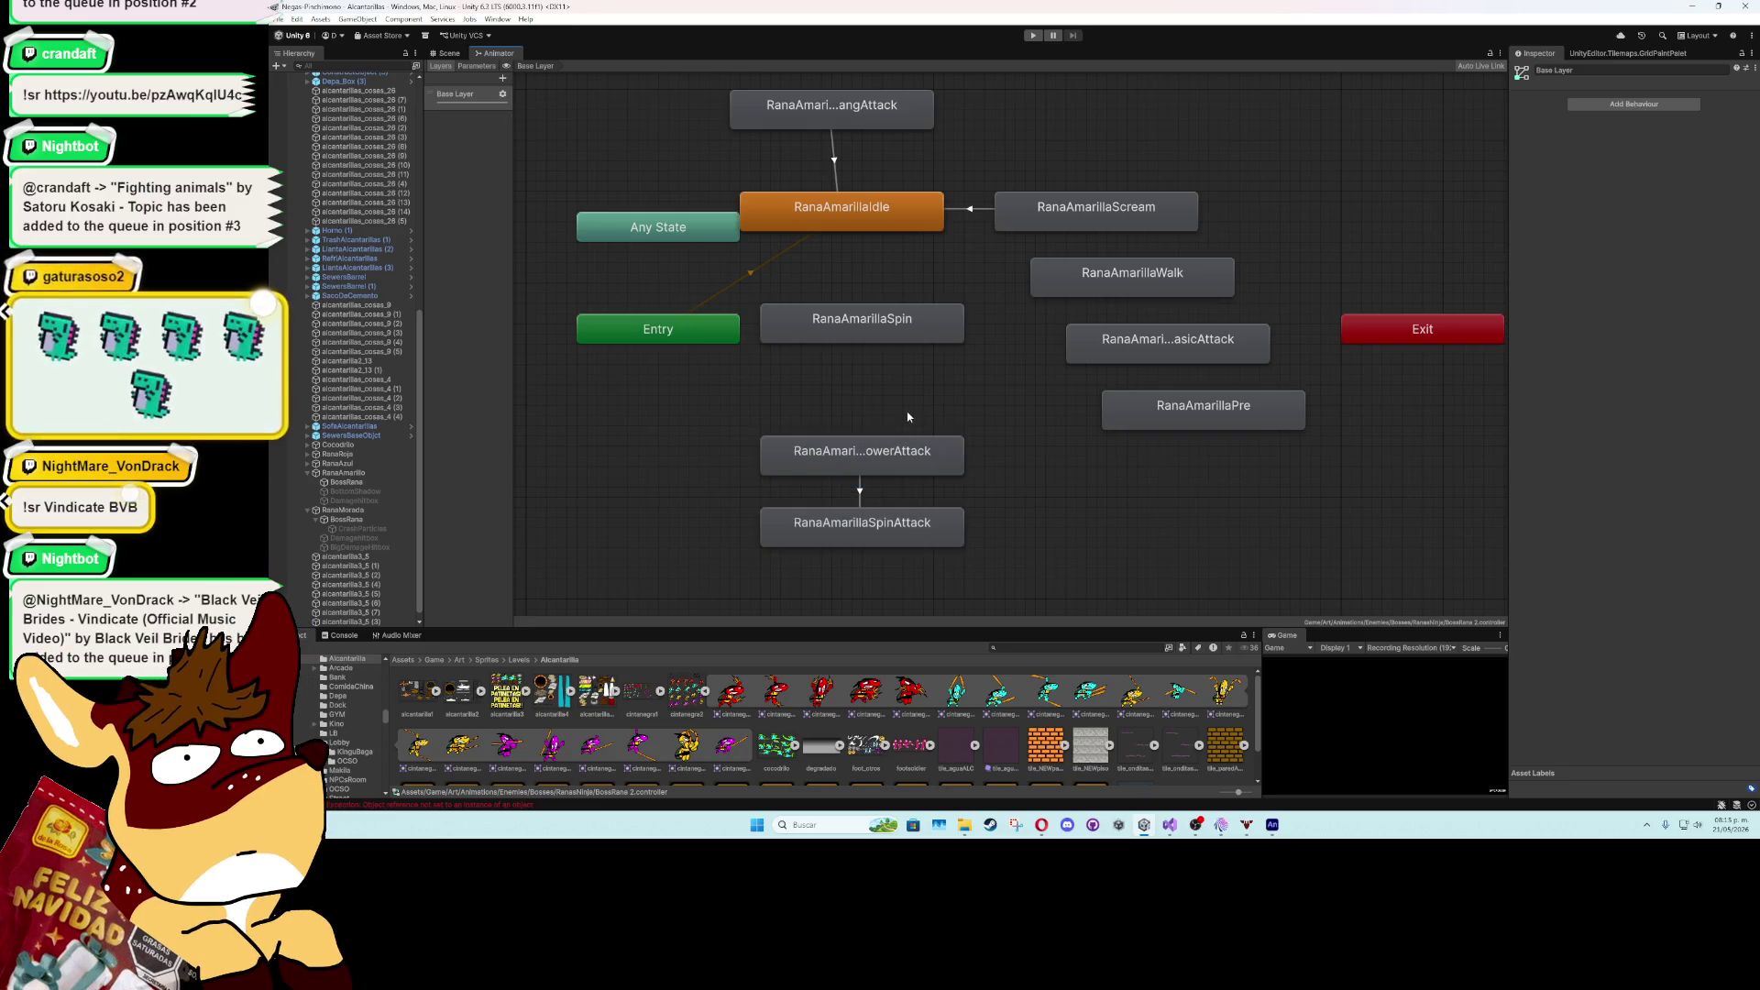
left_click(447, 53)
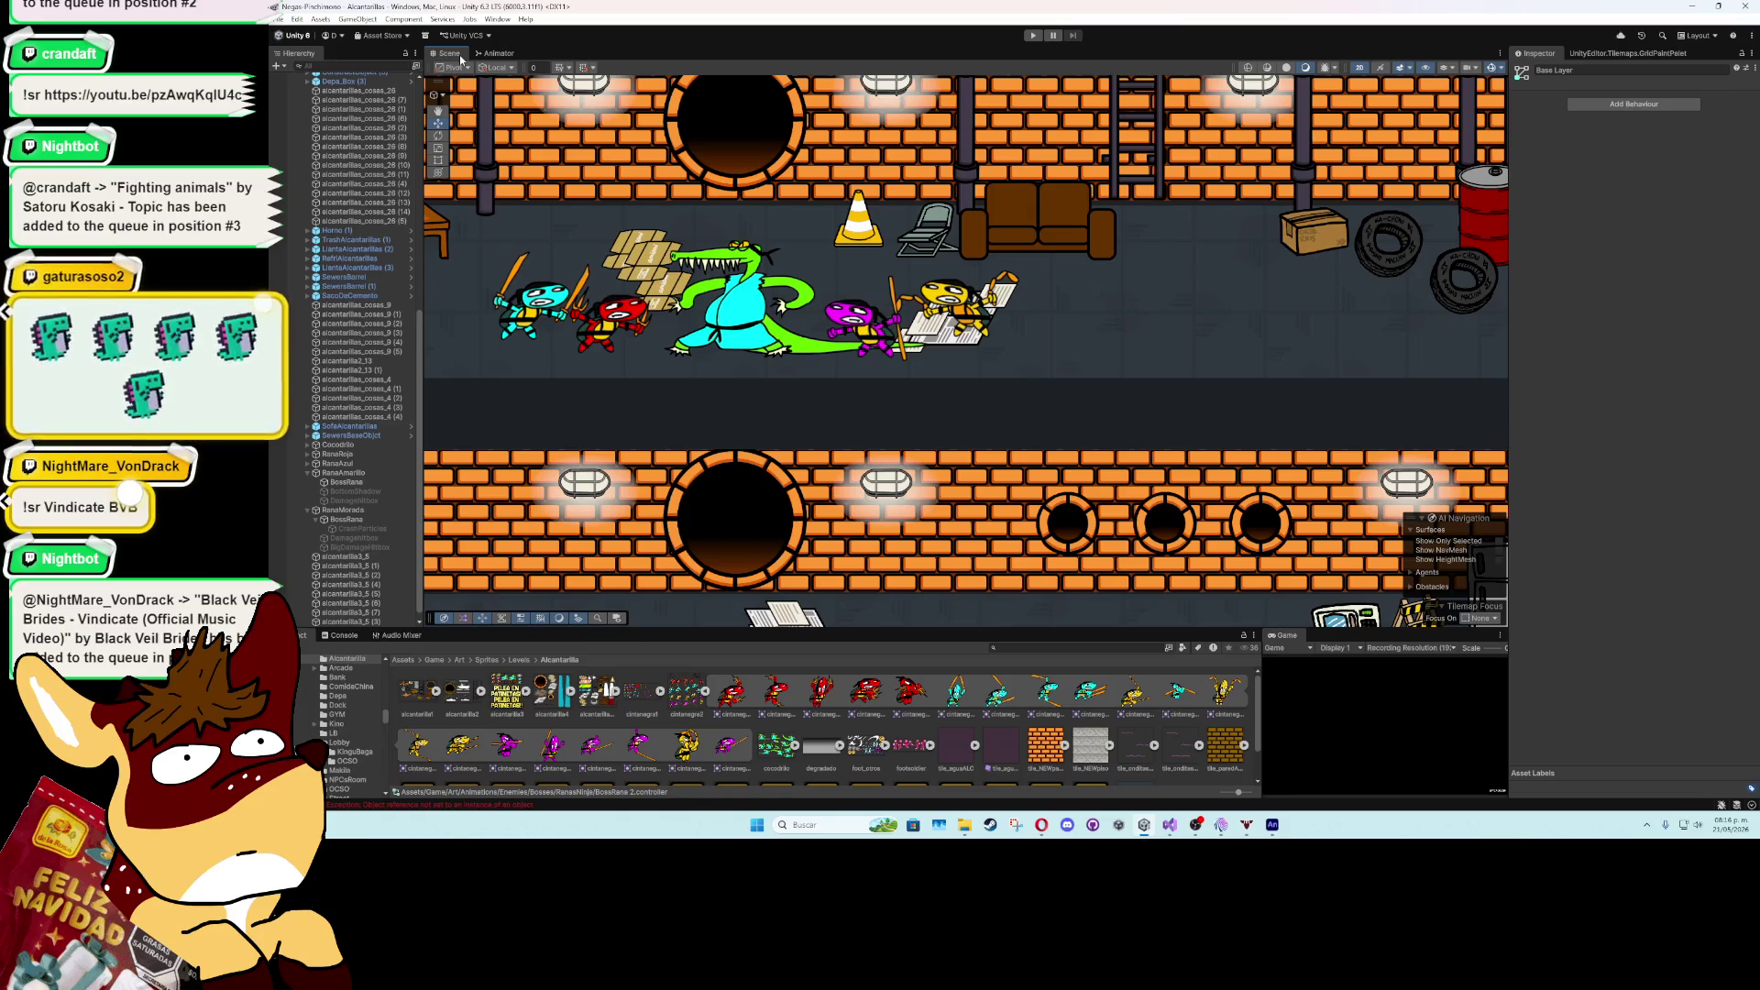
scroll(830, 396, "down", 1)
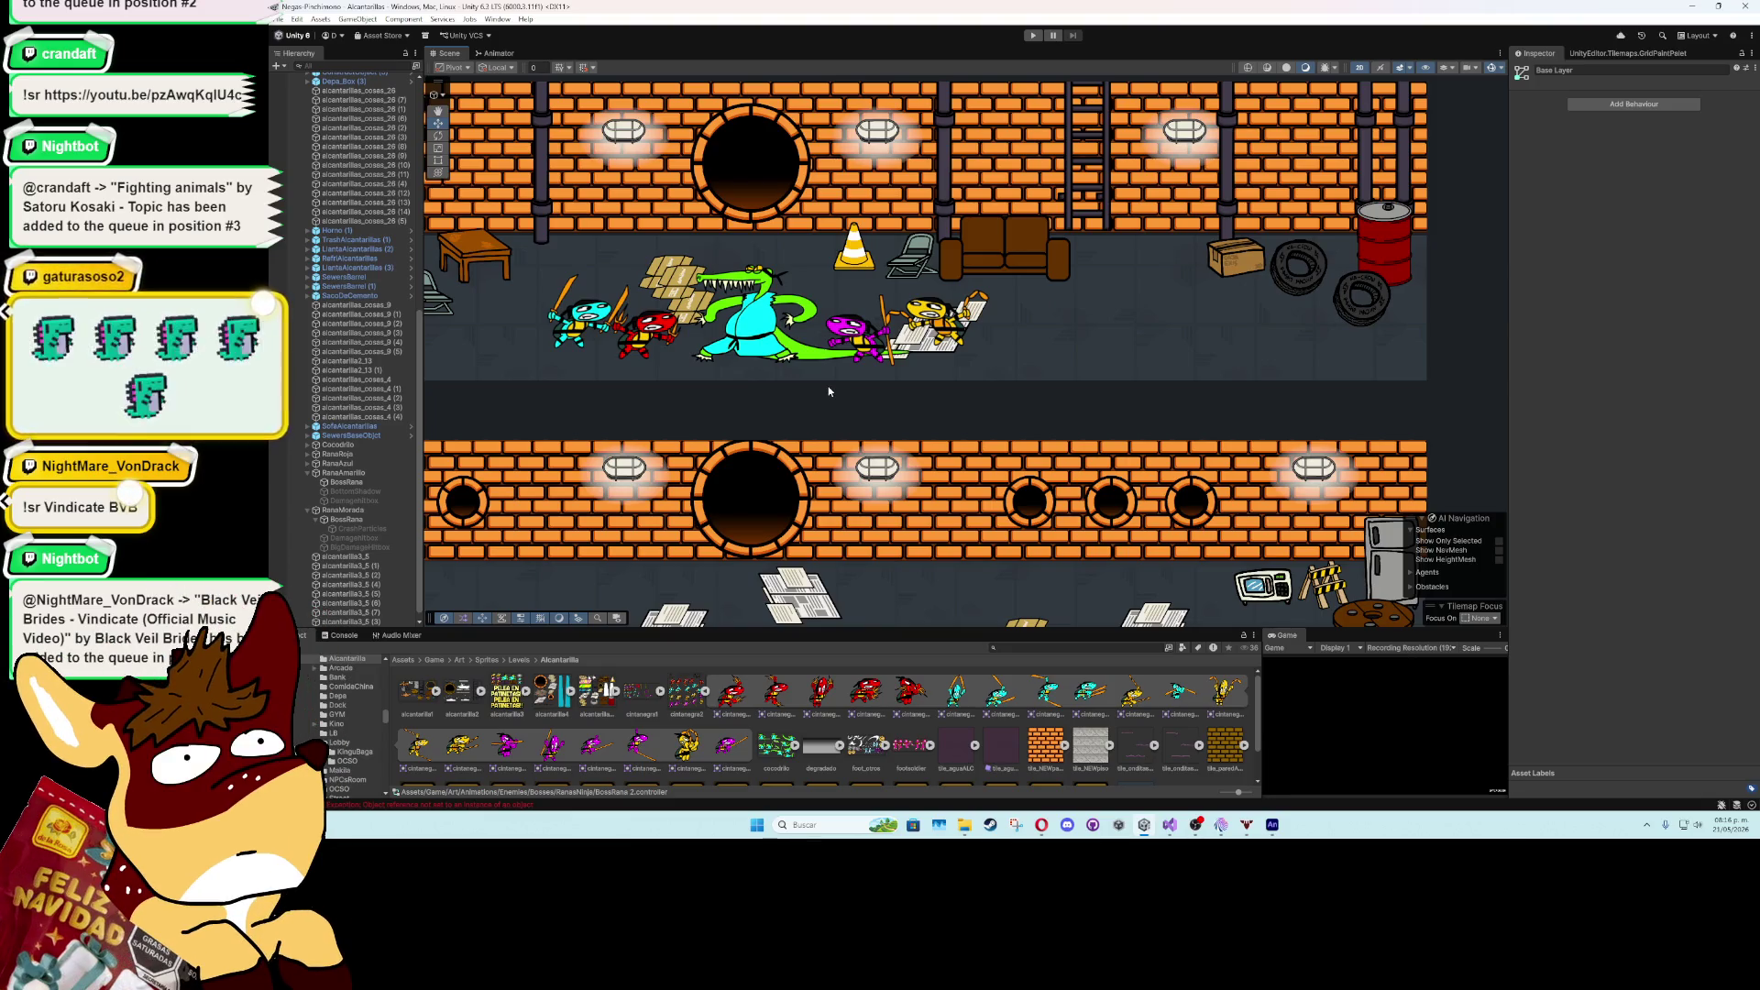
- Add Shadow Tail to BossRana, using its Sprite Renderer as Player Sprite with 0.04 spawn time
left_click(367, 482)
left_click(1633, 657)
type("tail")
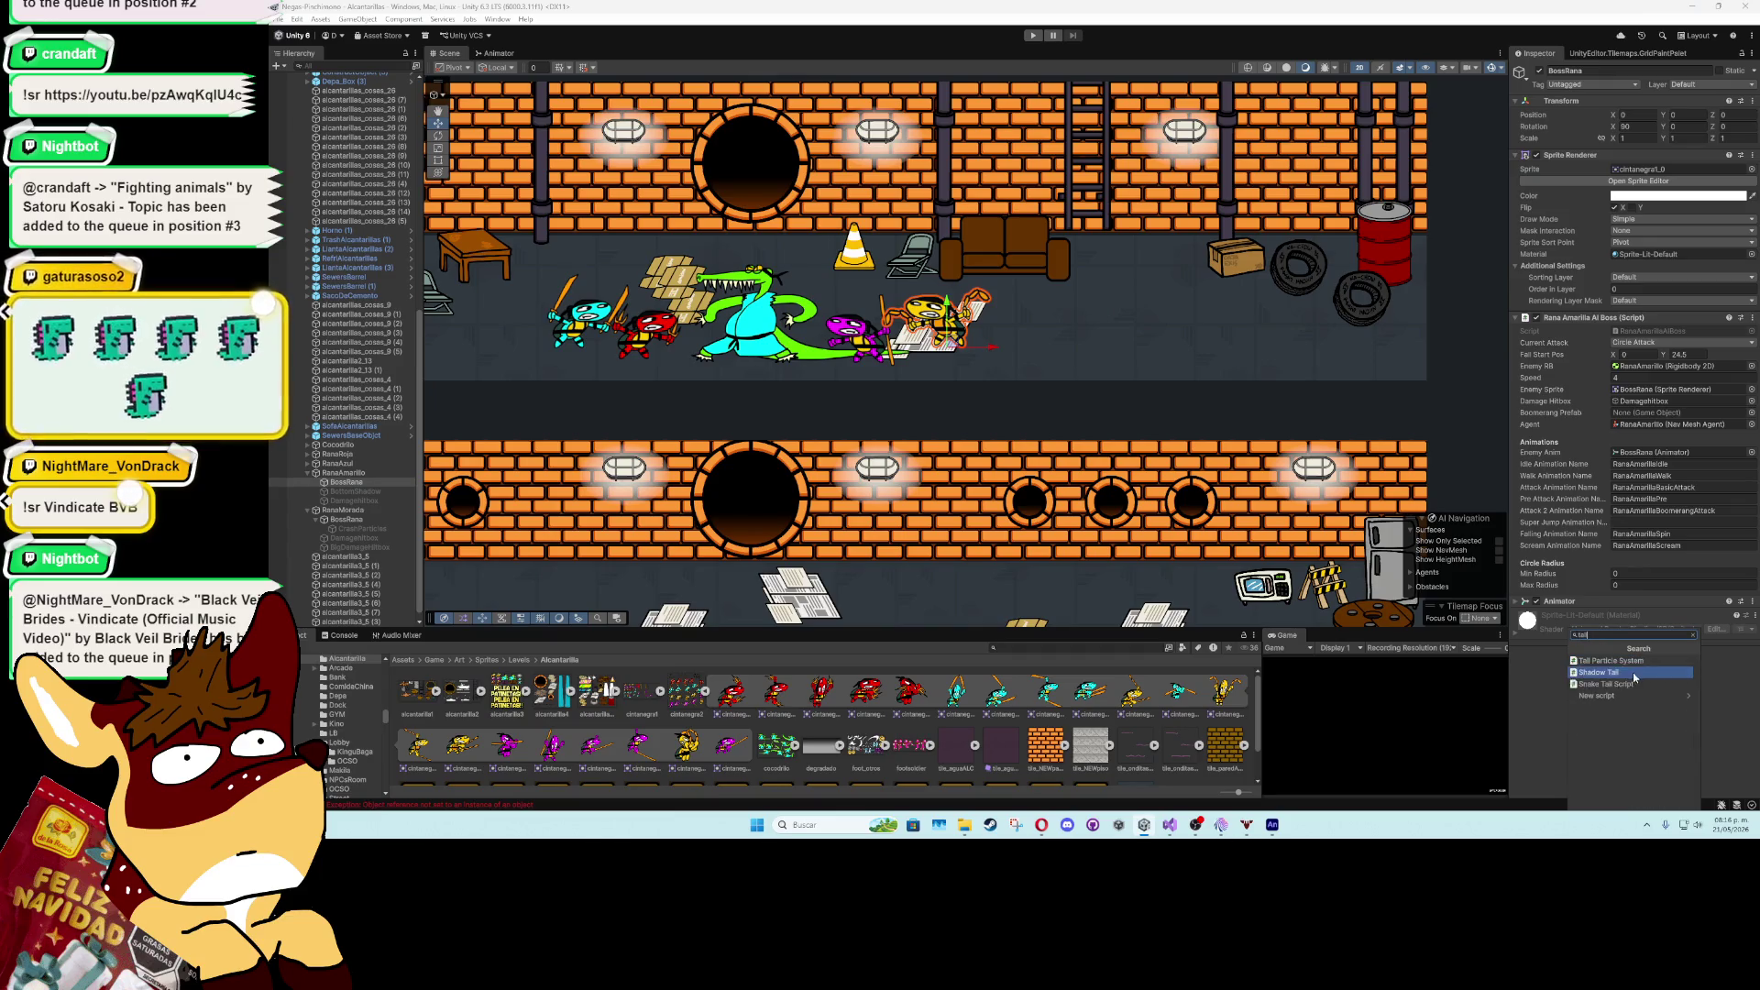
left_click(1630, 674)
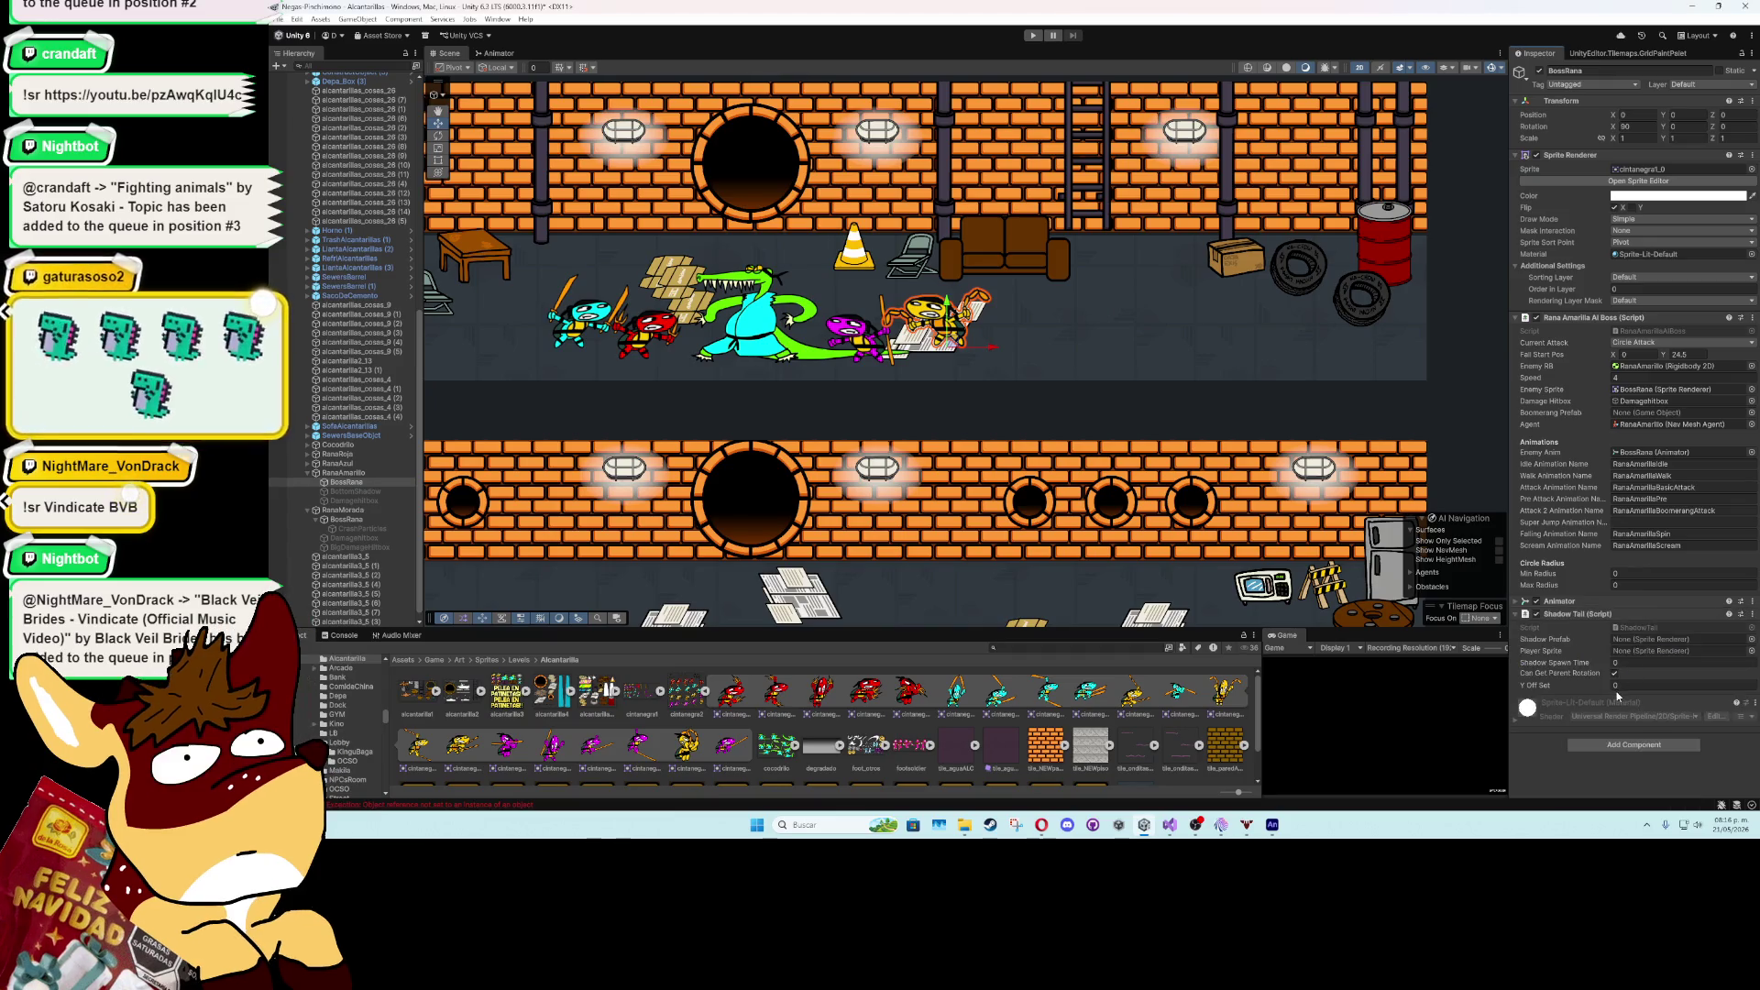
left_click_drag(349, 486, 1627, 654)
left_click(1629, 661)
type(".04")
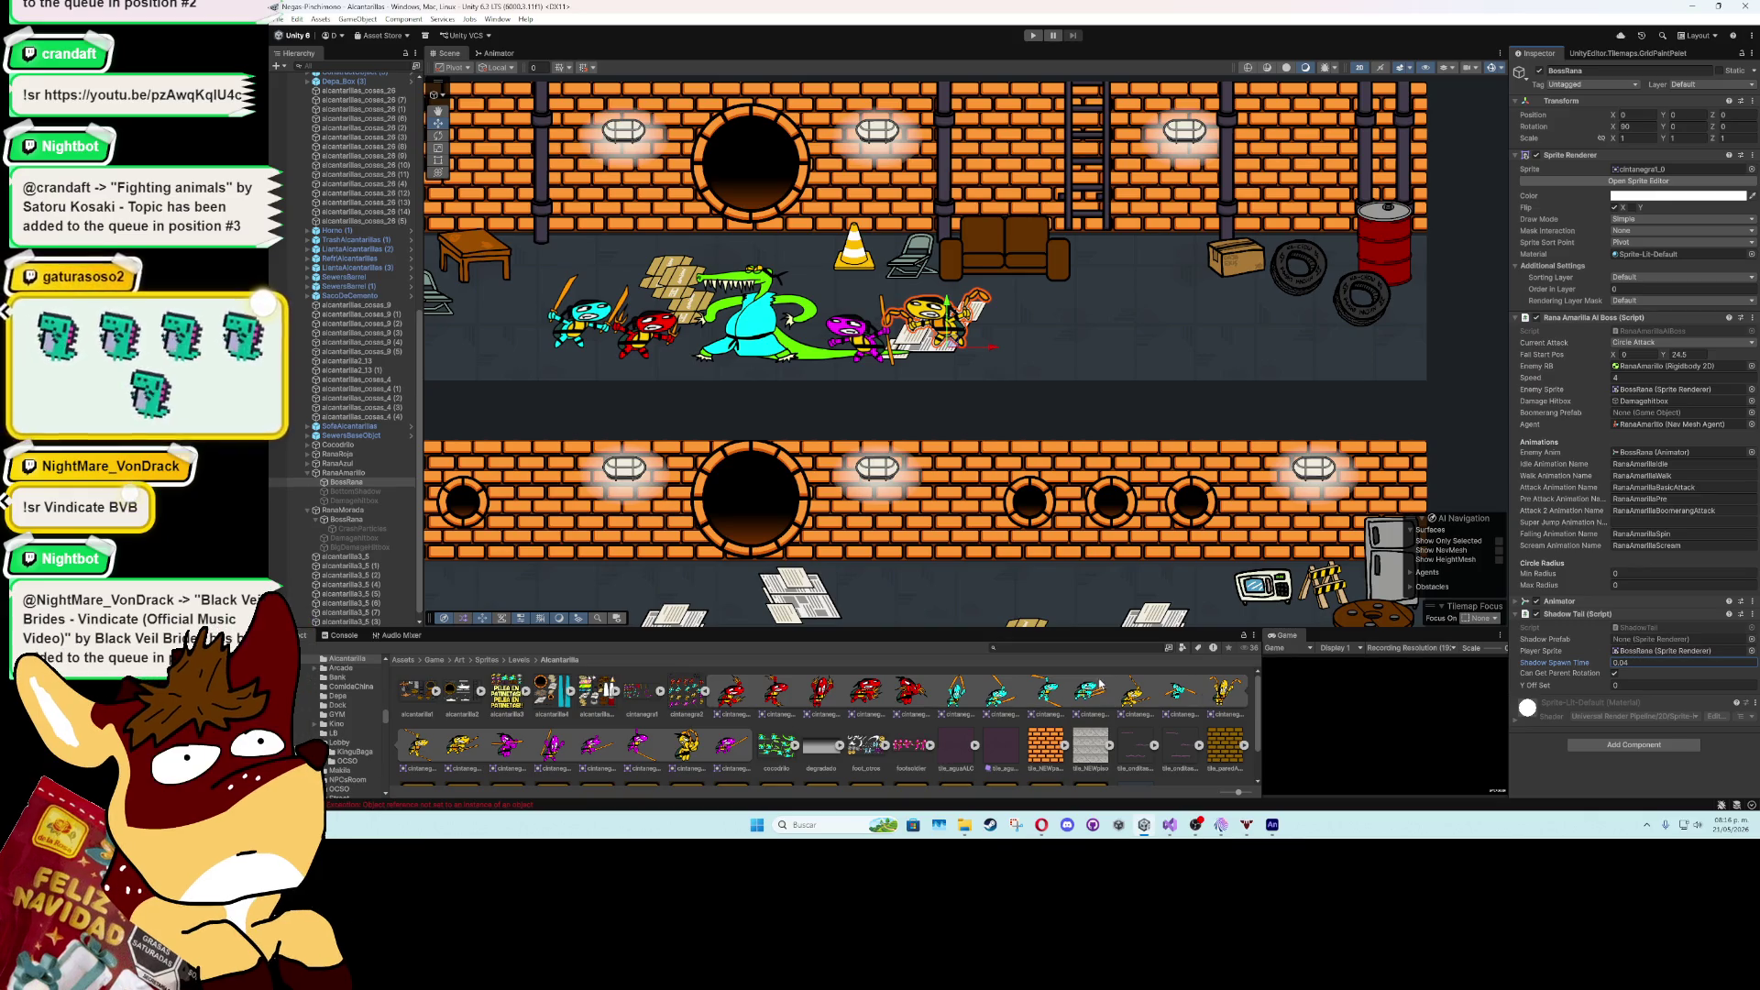
type("partic")
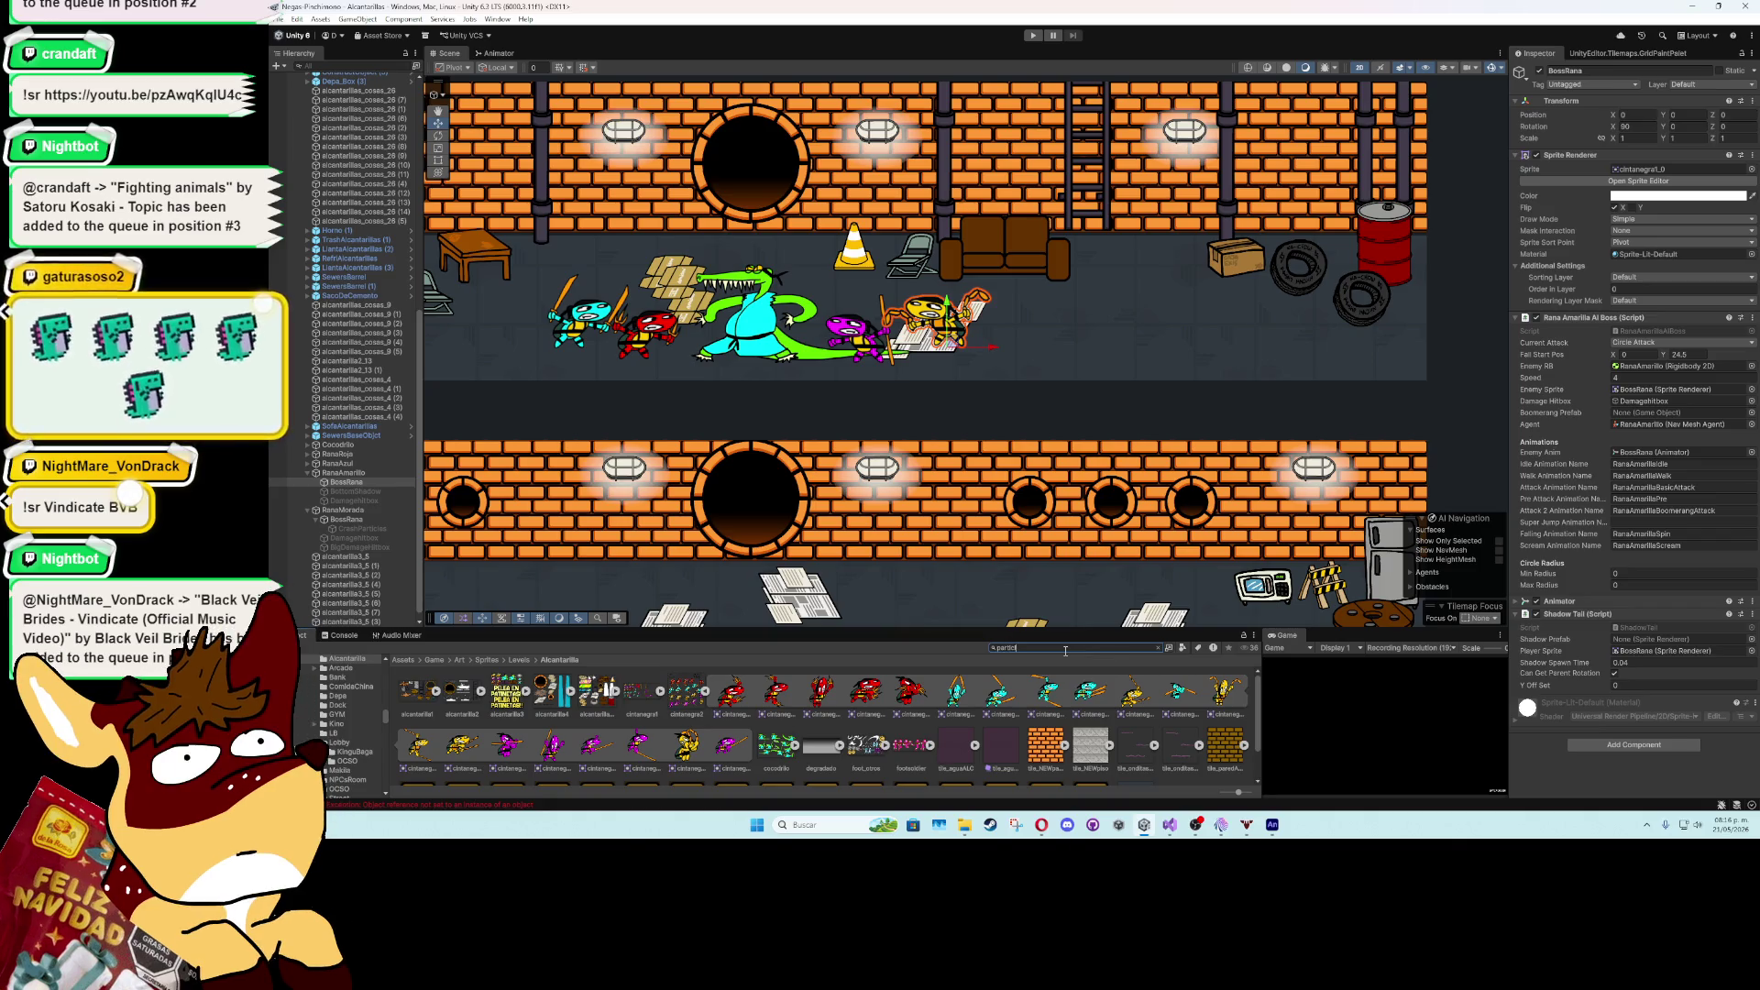
- Place the TailJumpRedTurtle prefab from Prefabs/Particles into the scene
left_click(1161, 648)
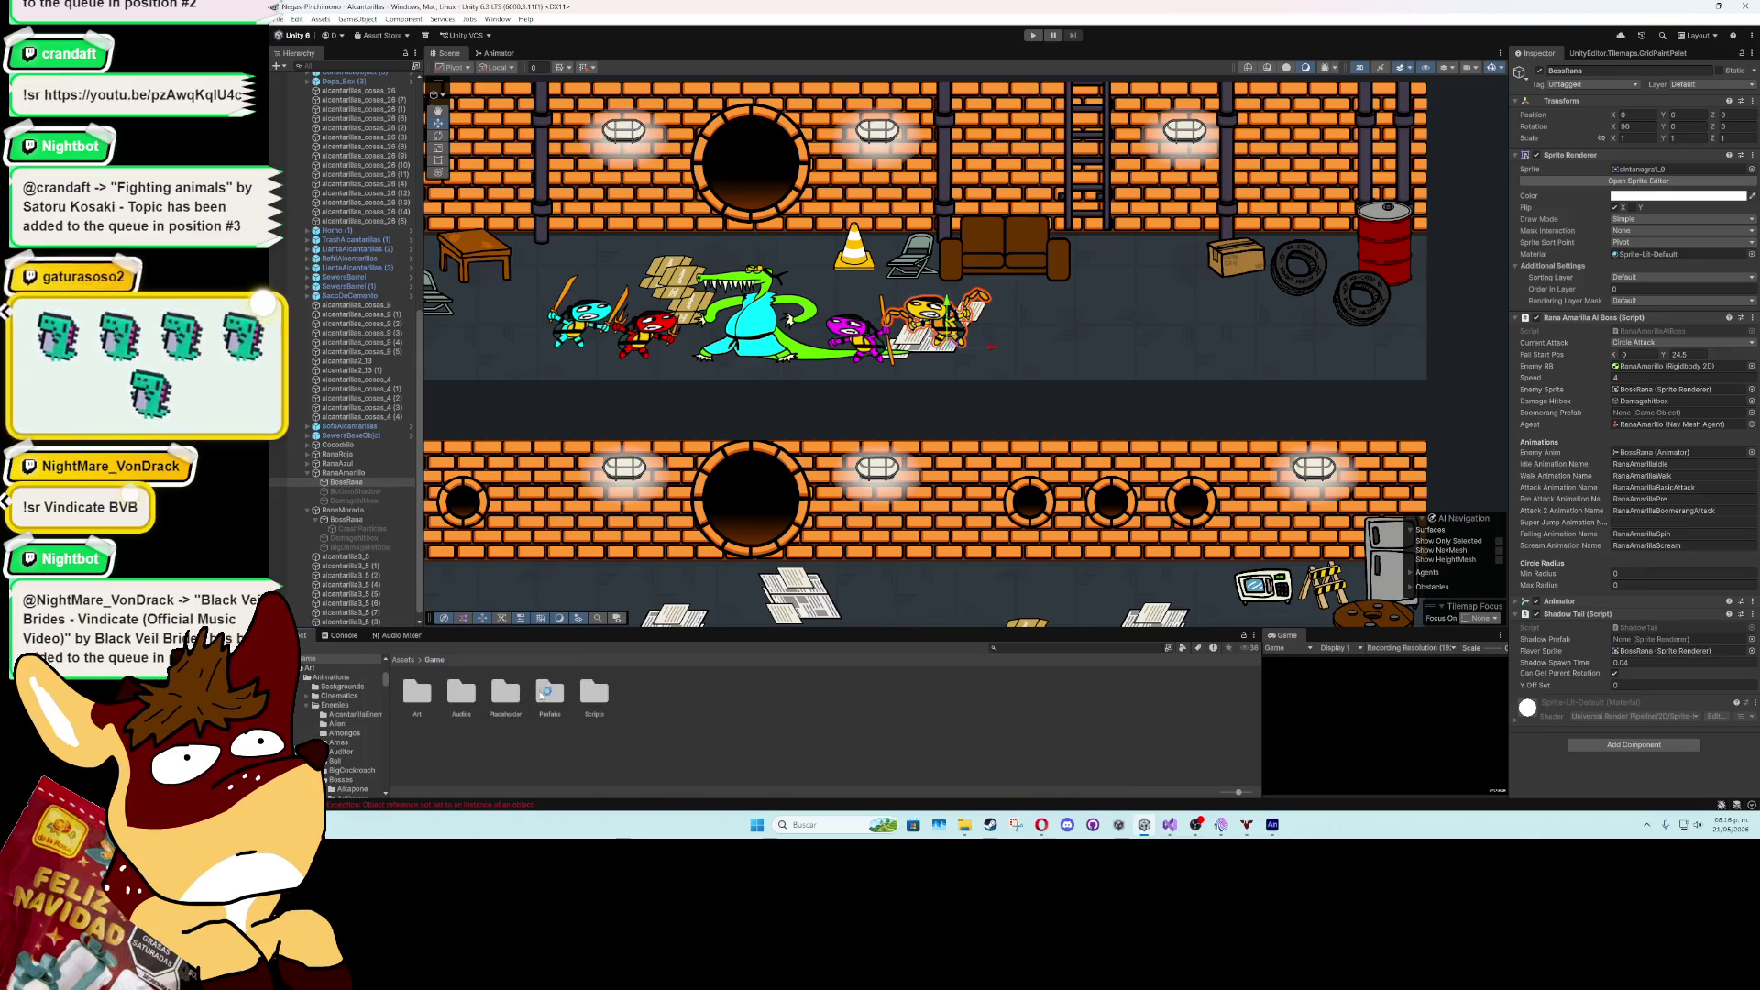
double_click(540, 694)
double_click(686, 698)
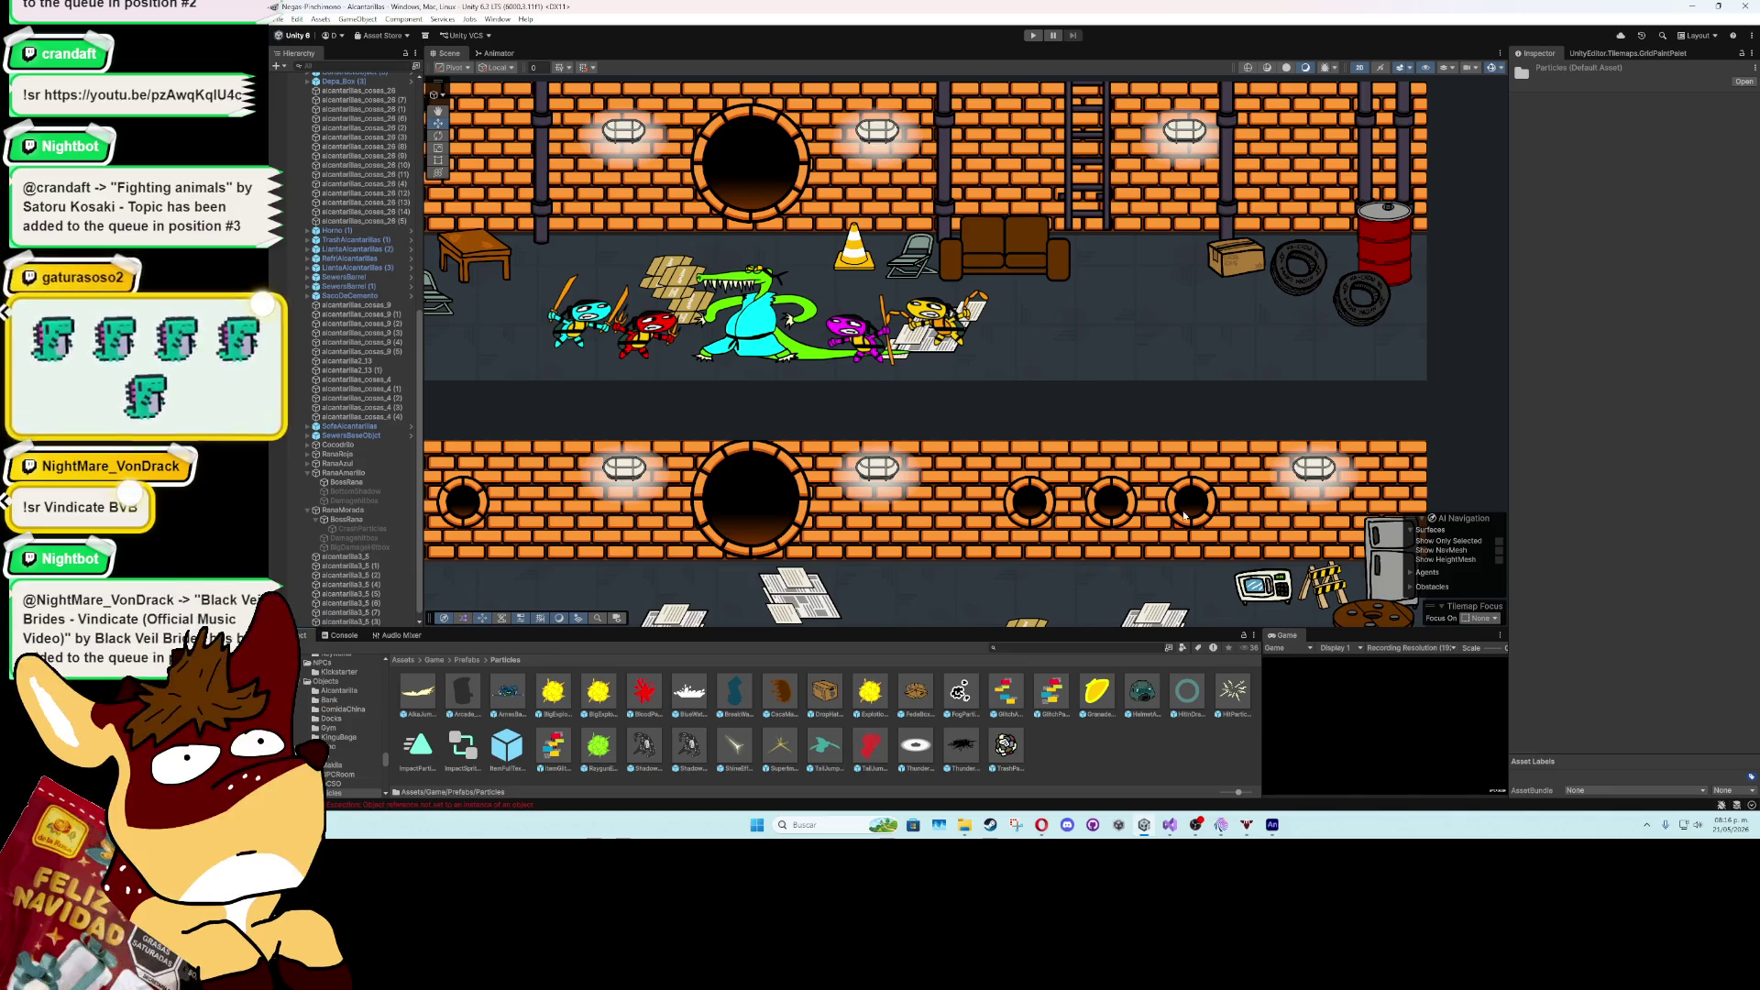
left_click_drag(1205, 445, 885, 421)
scroll(884, 422, "down", 3)
mouse_move(870, 744)
left_mouse_down()
mouse_move(1183, 464)
mouse_move(990, 472)
left_mouse_up()
scroll(1182, 465, "up", 3)
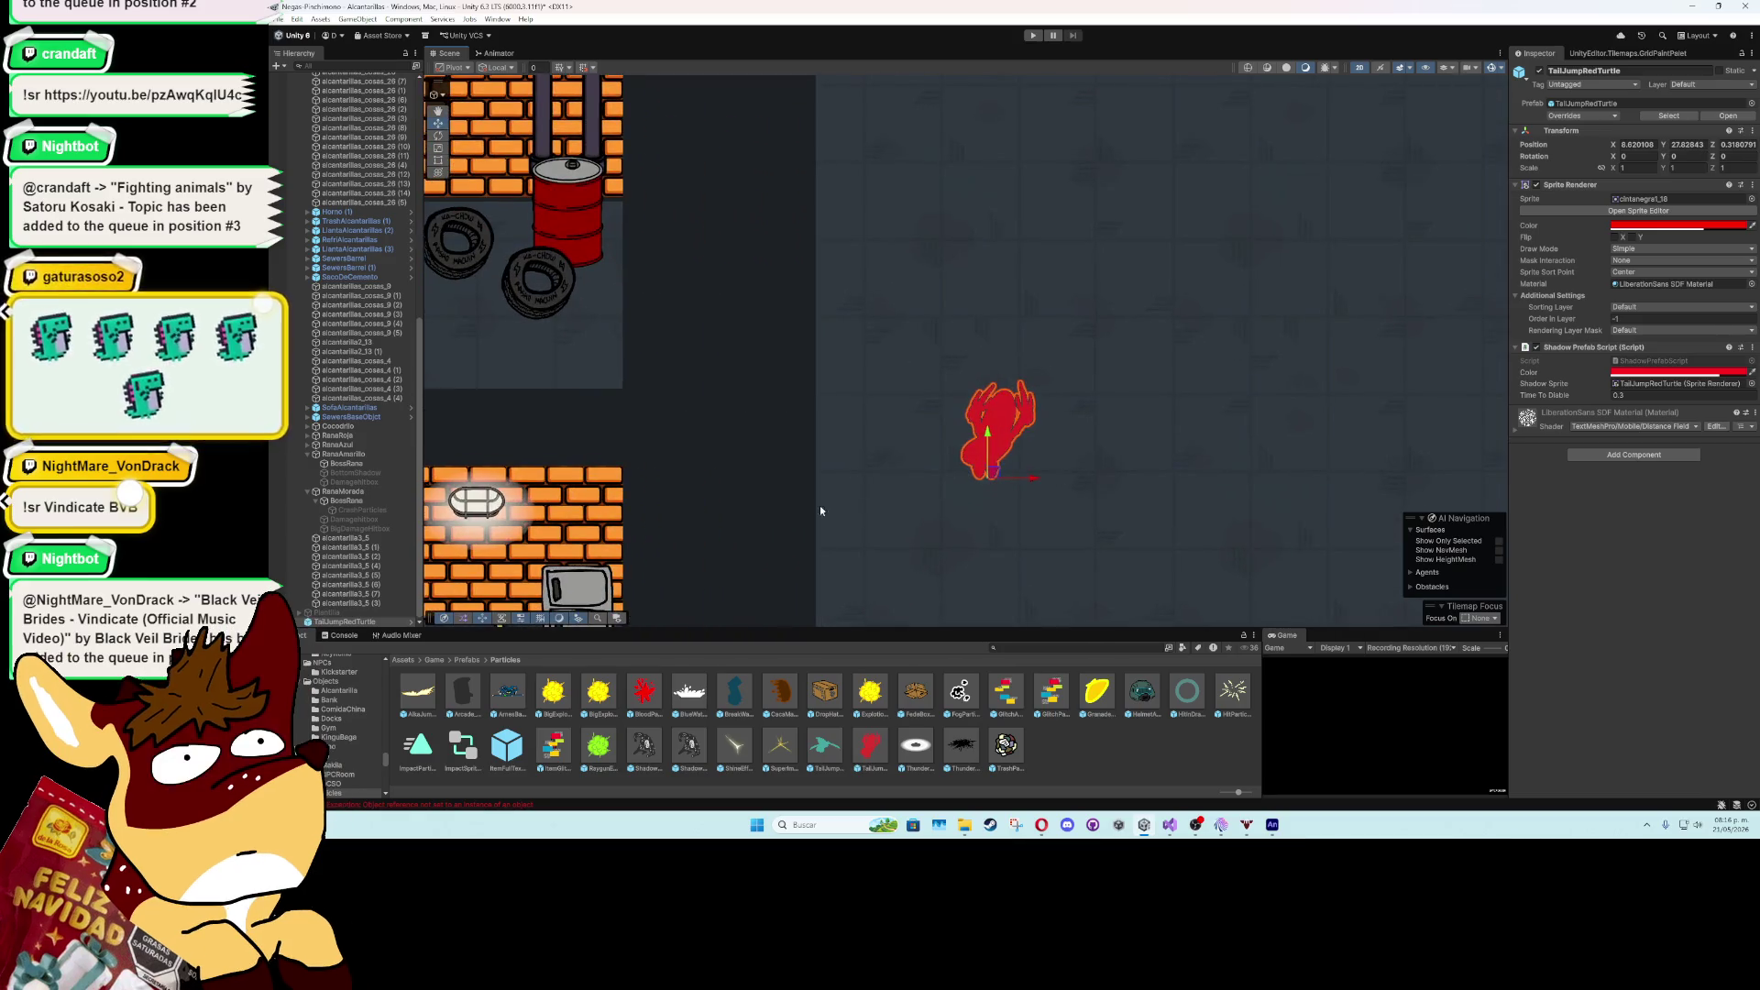
- Unpack the TailJumpRedTurtle prefab and rename it TailYellowFrog
right_click(349, 619)
mouse_move(537, 323)
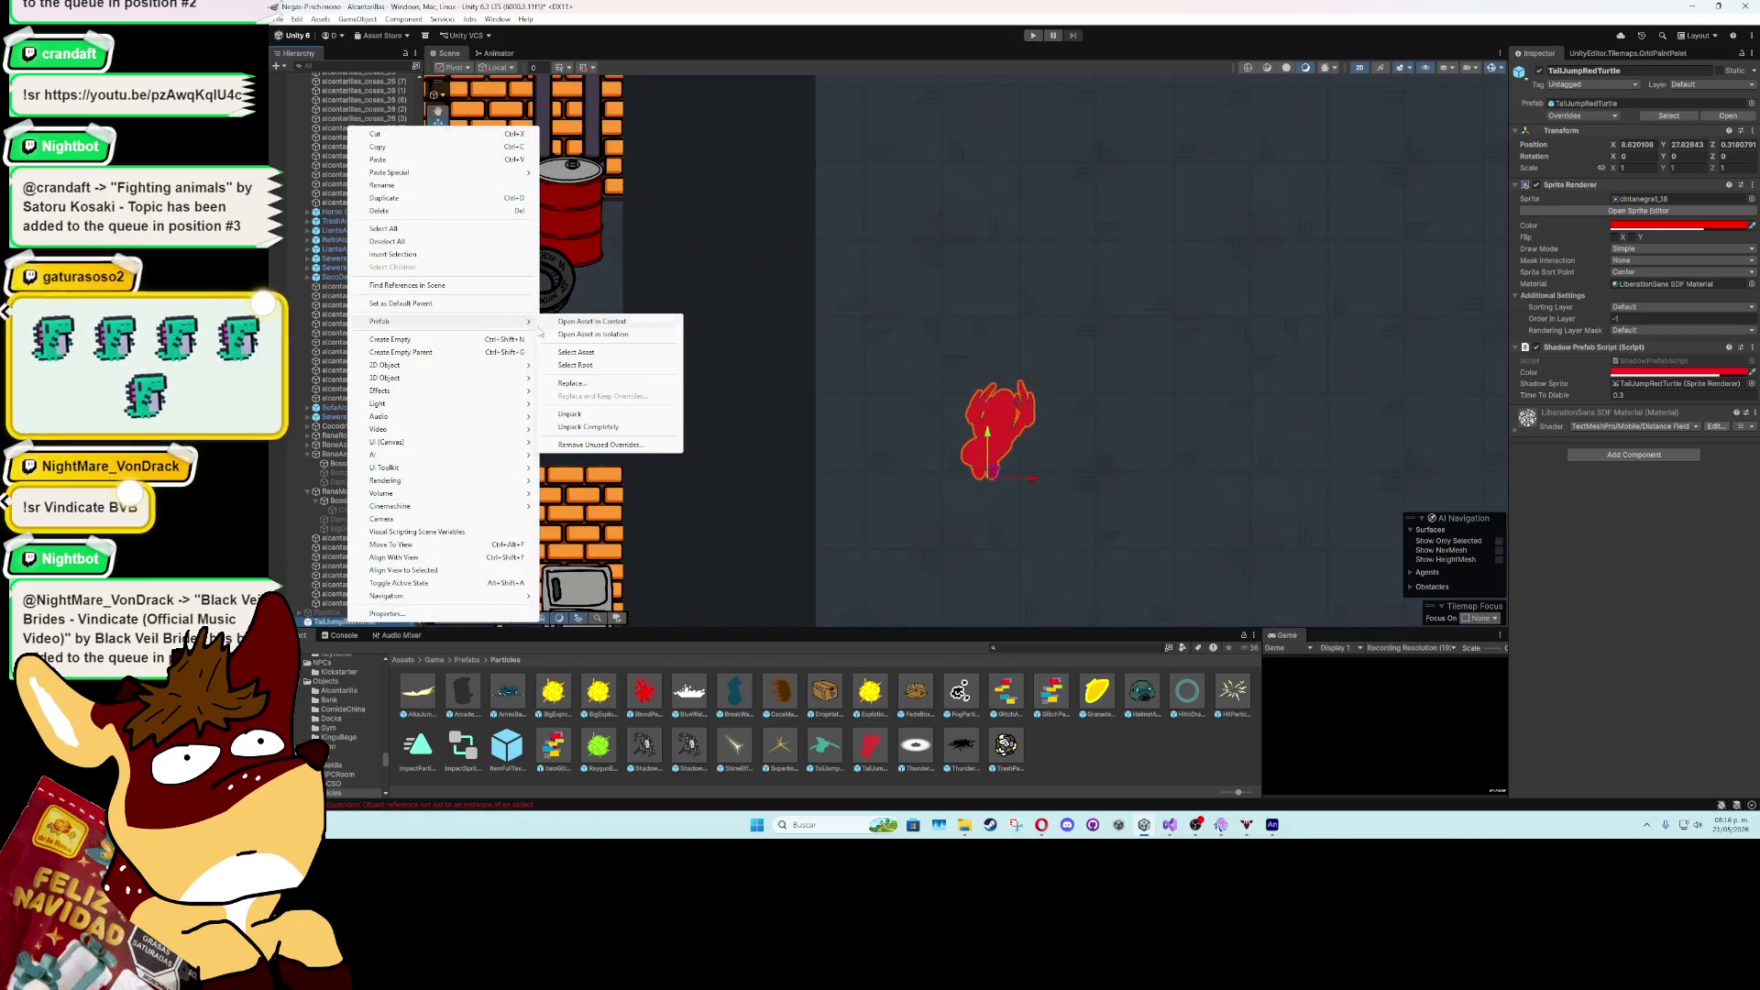
left_click(570, 413)
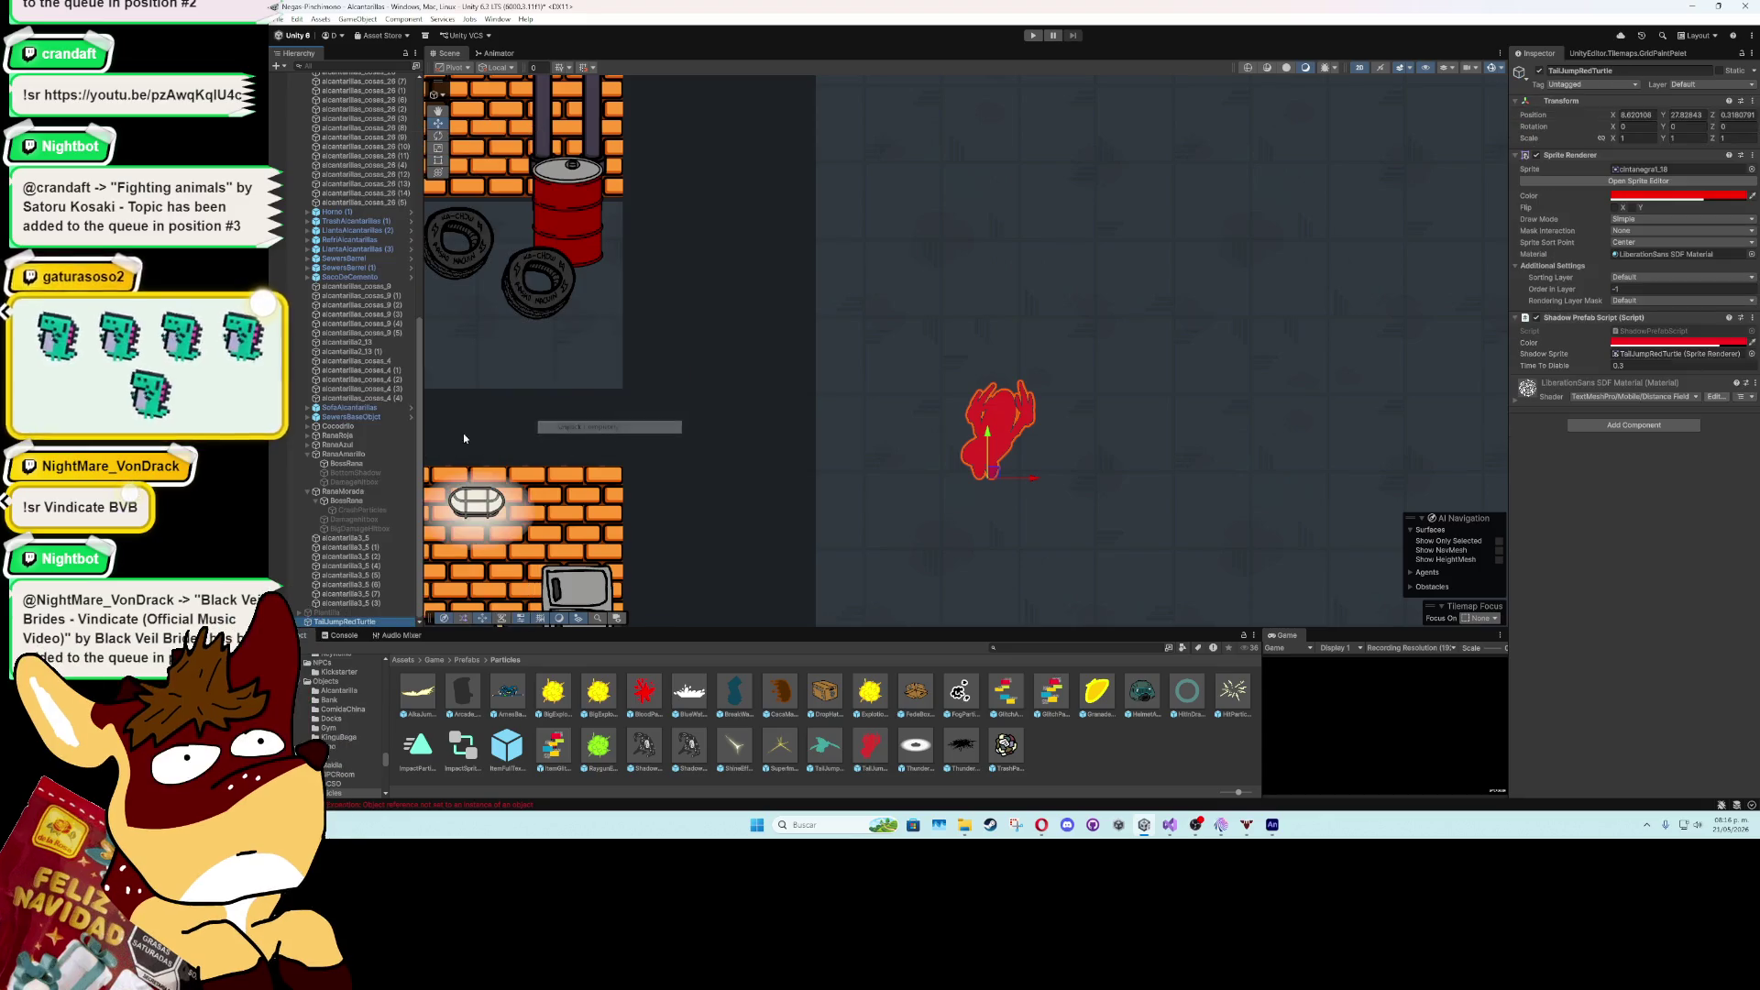
left_click(356, 624)
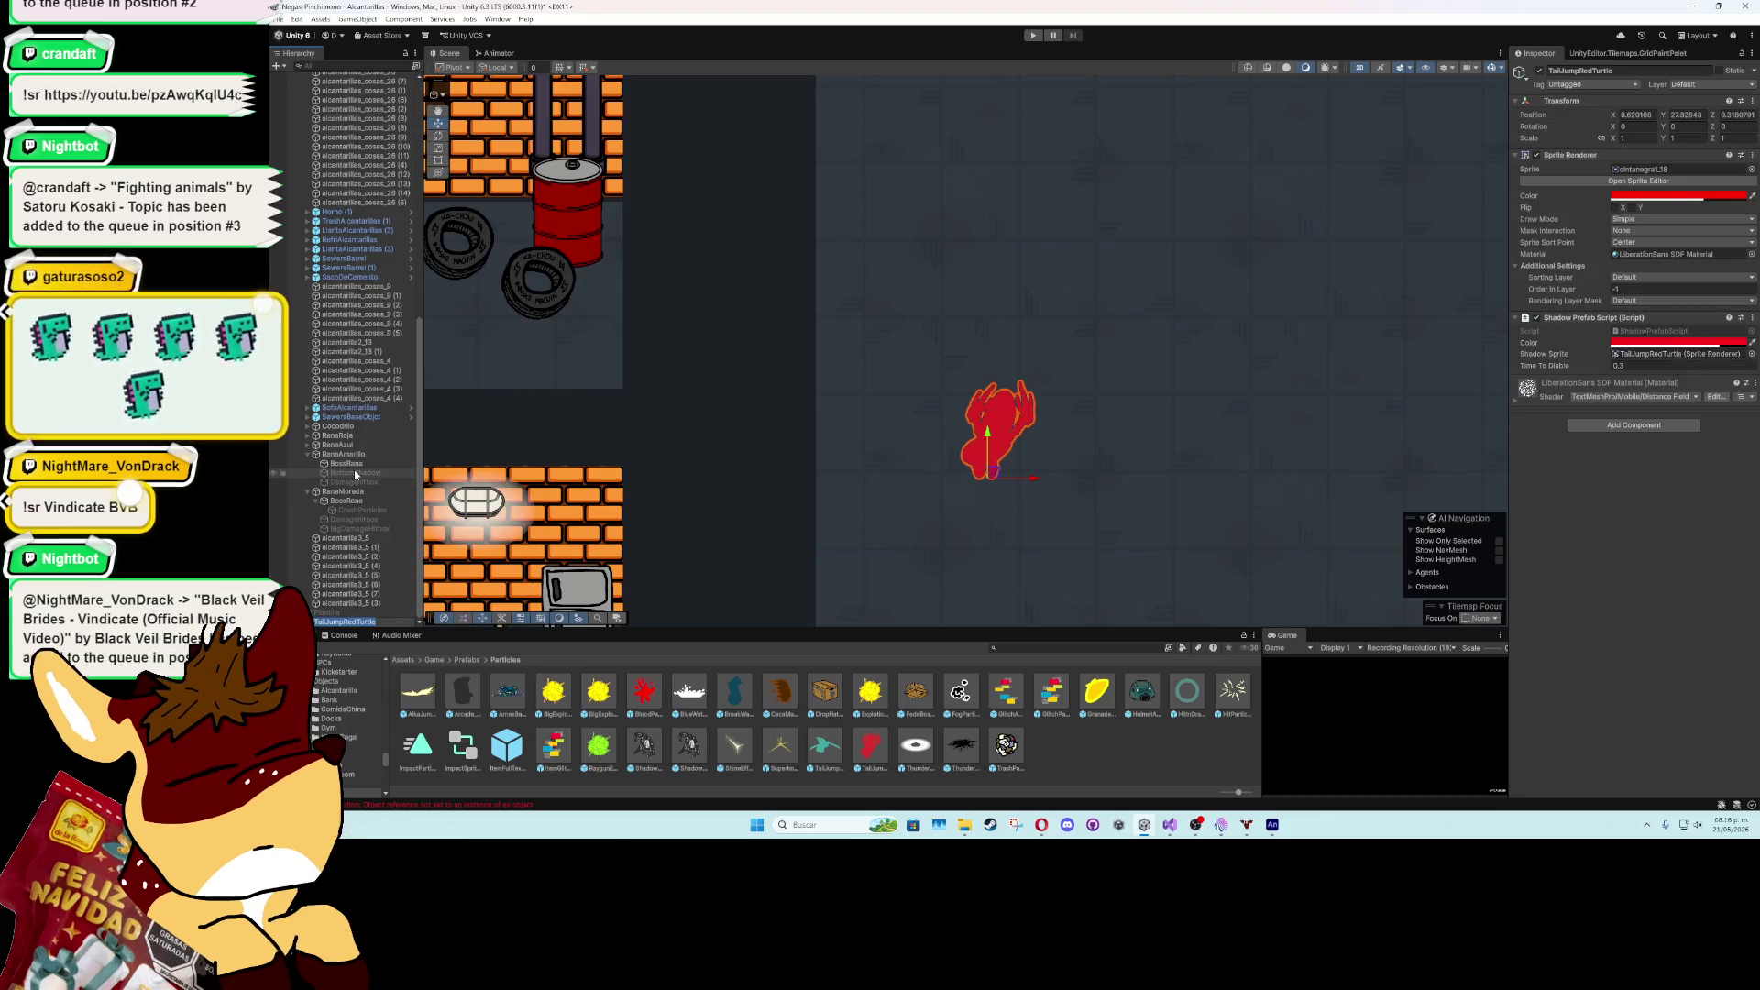
type("Tail")
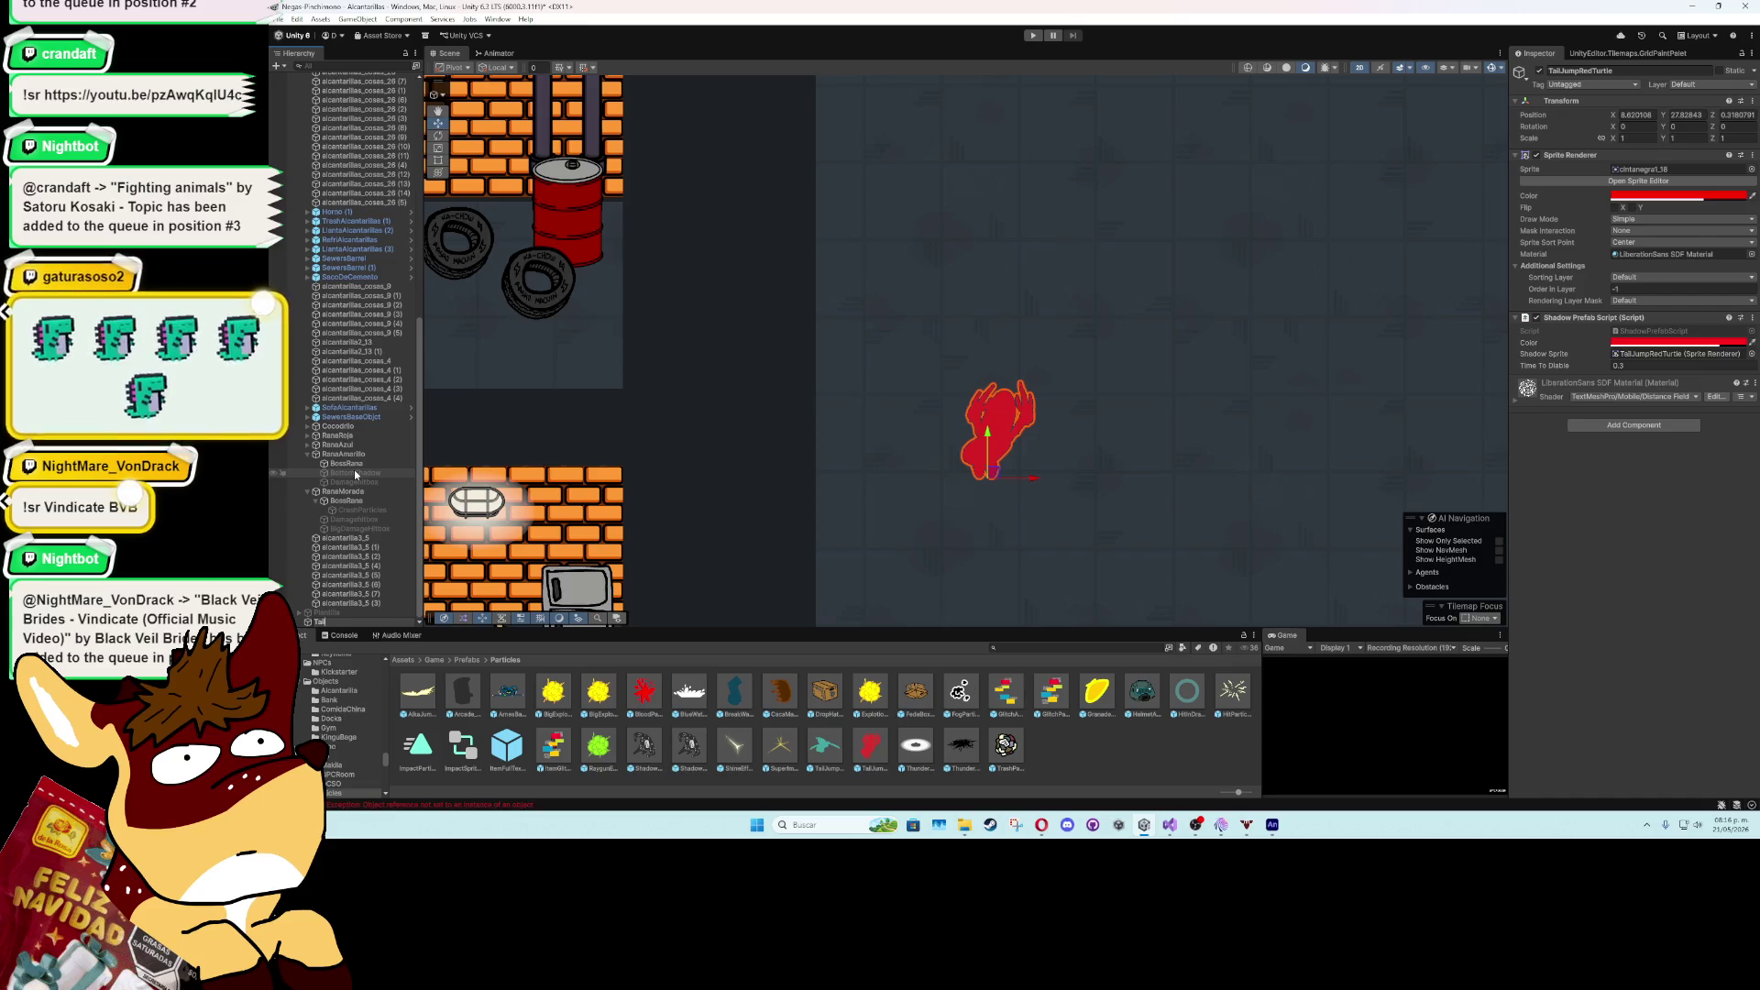
type("Yellow")
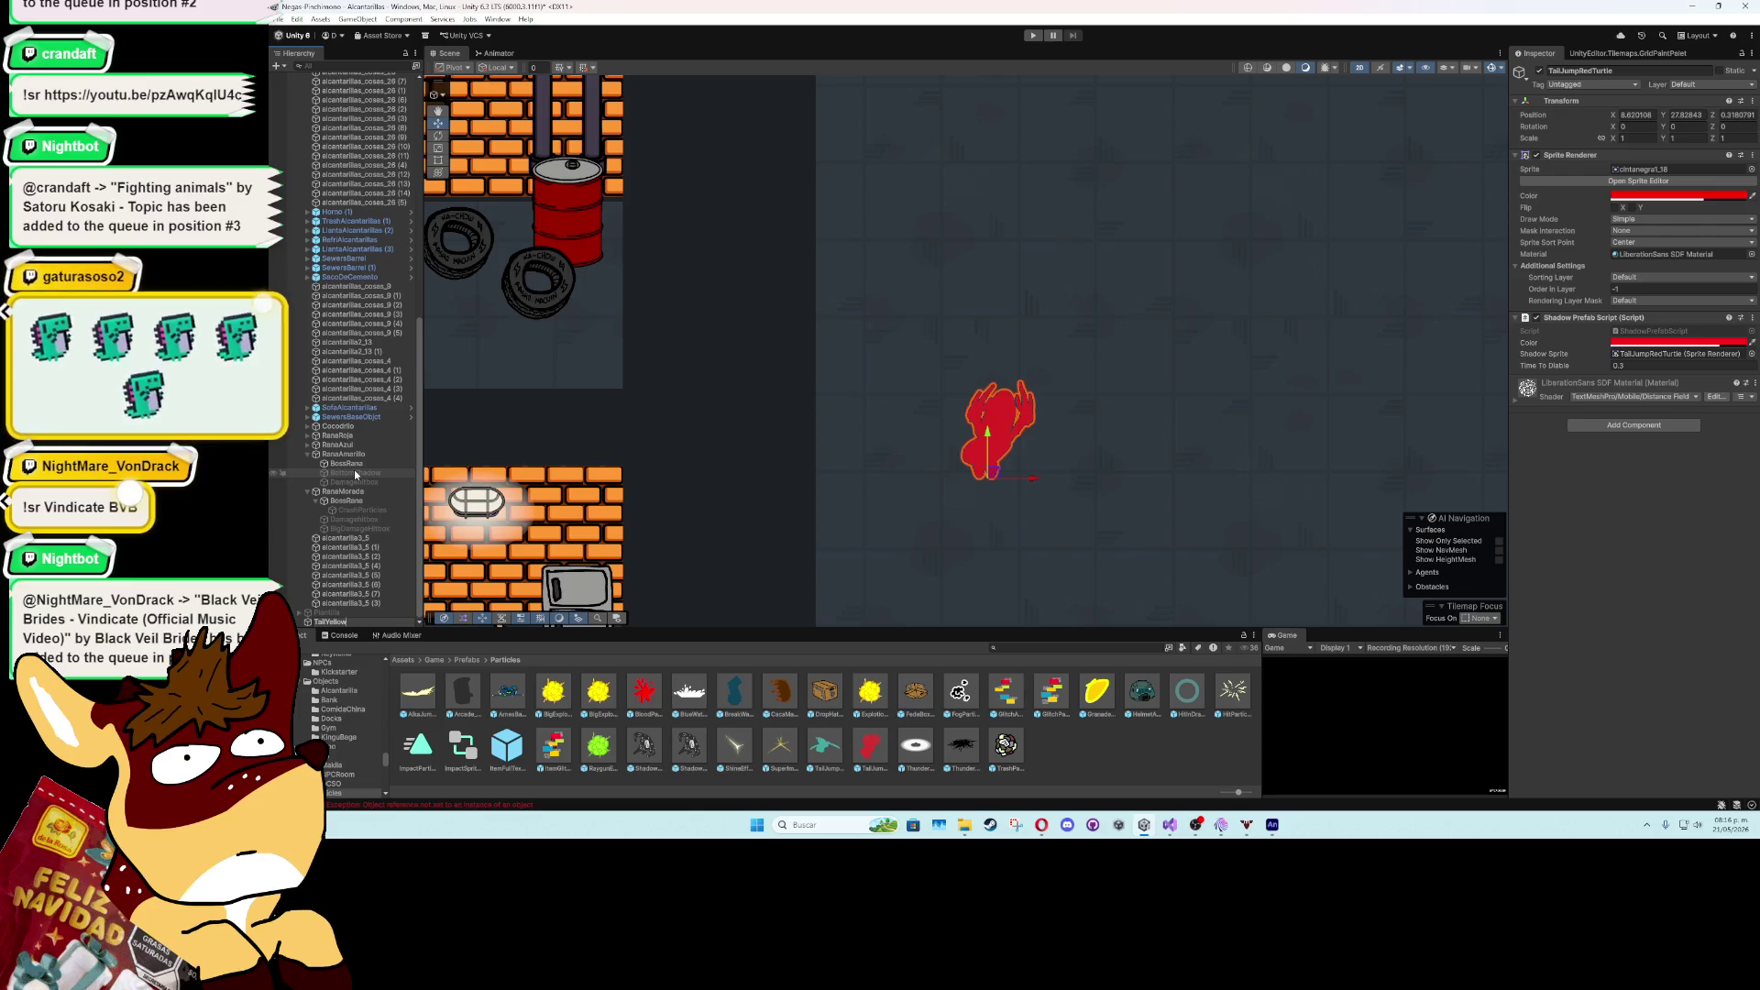
type("Frog")
key("Return")
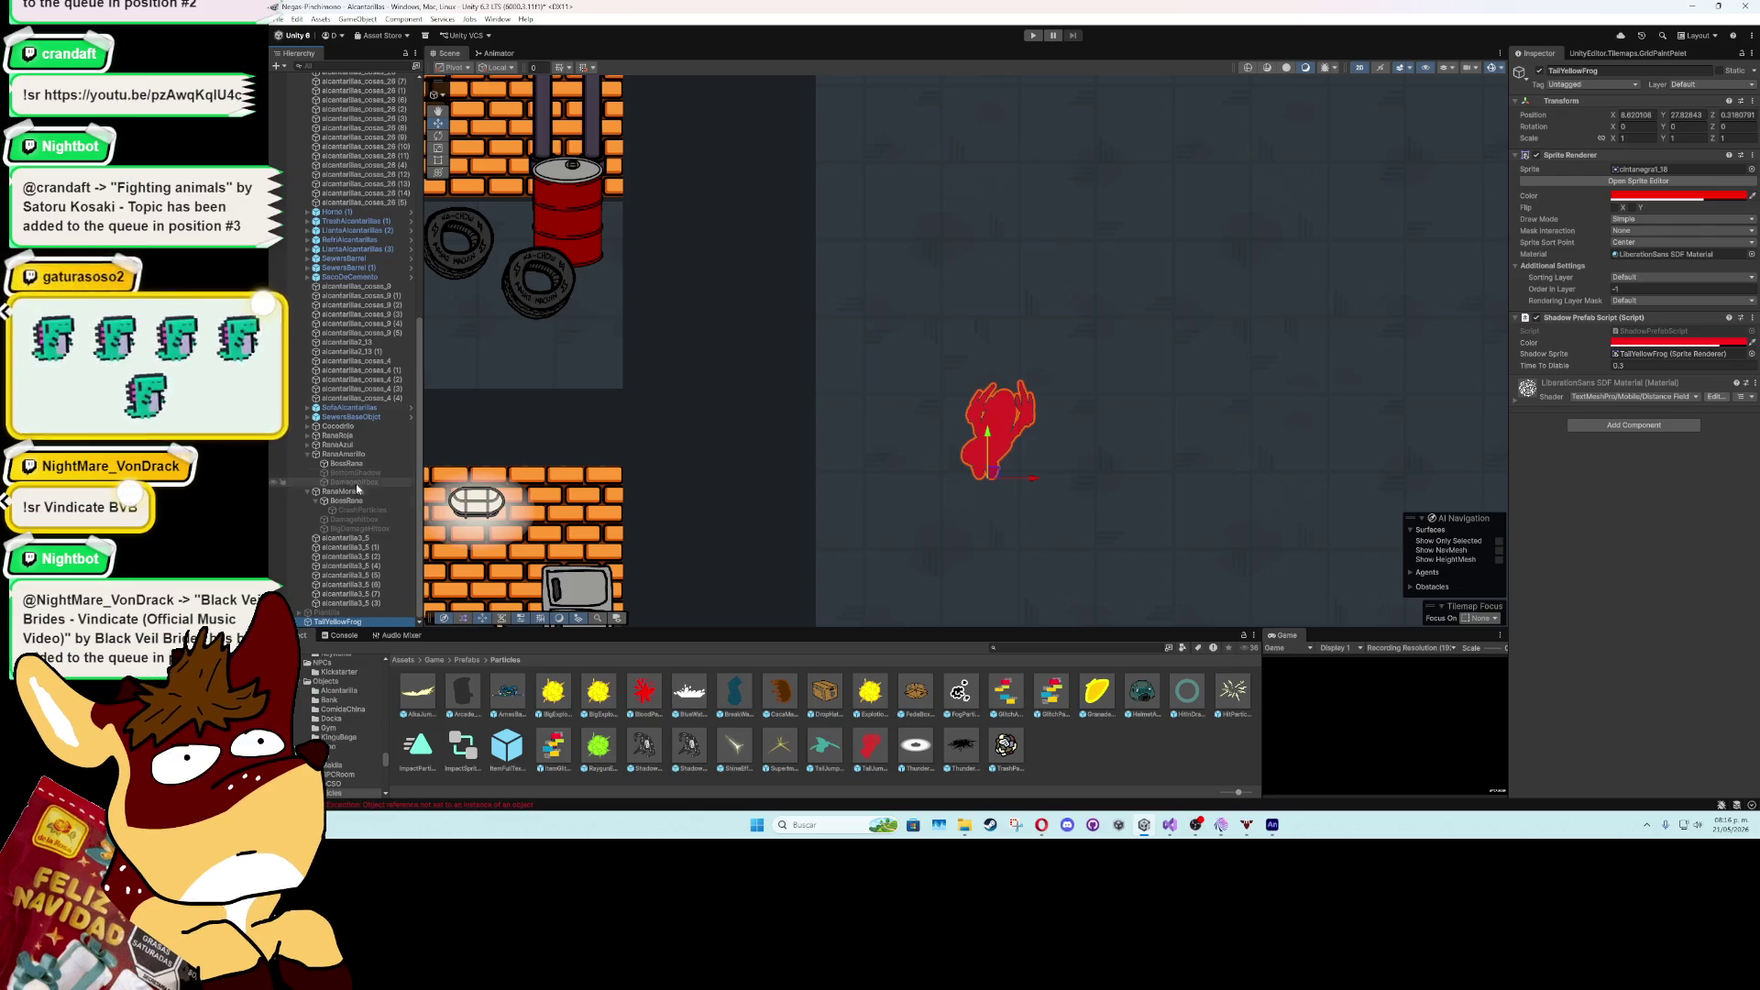
- Make TailYellowFrog's sprite colour and shadow colour yellow
left_click(1680, 197)
left_click(1726, 236)
left_click(1617, 342)
left_click(1616, 342)
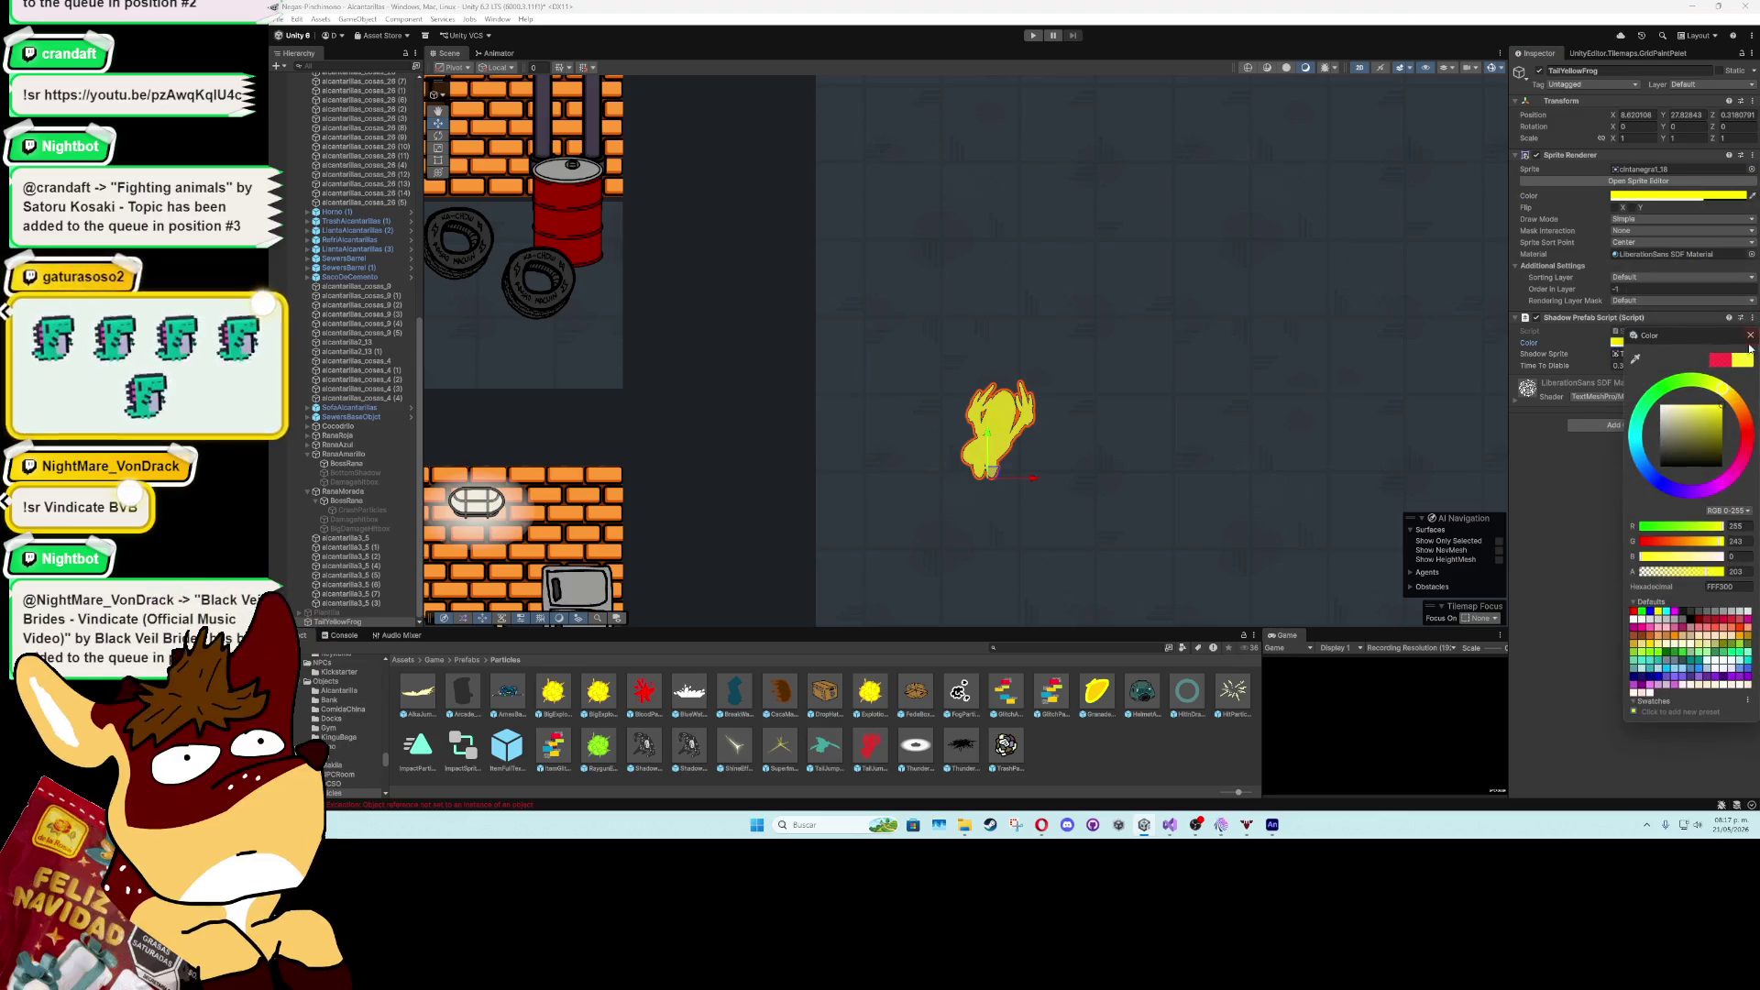
left_click(1750, 335)
left_click(1659, 170)
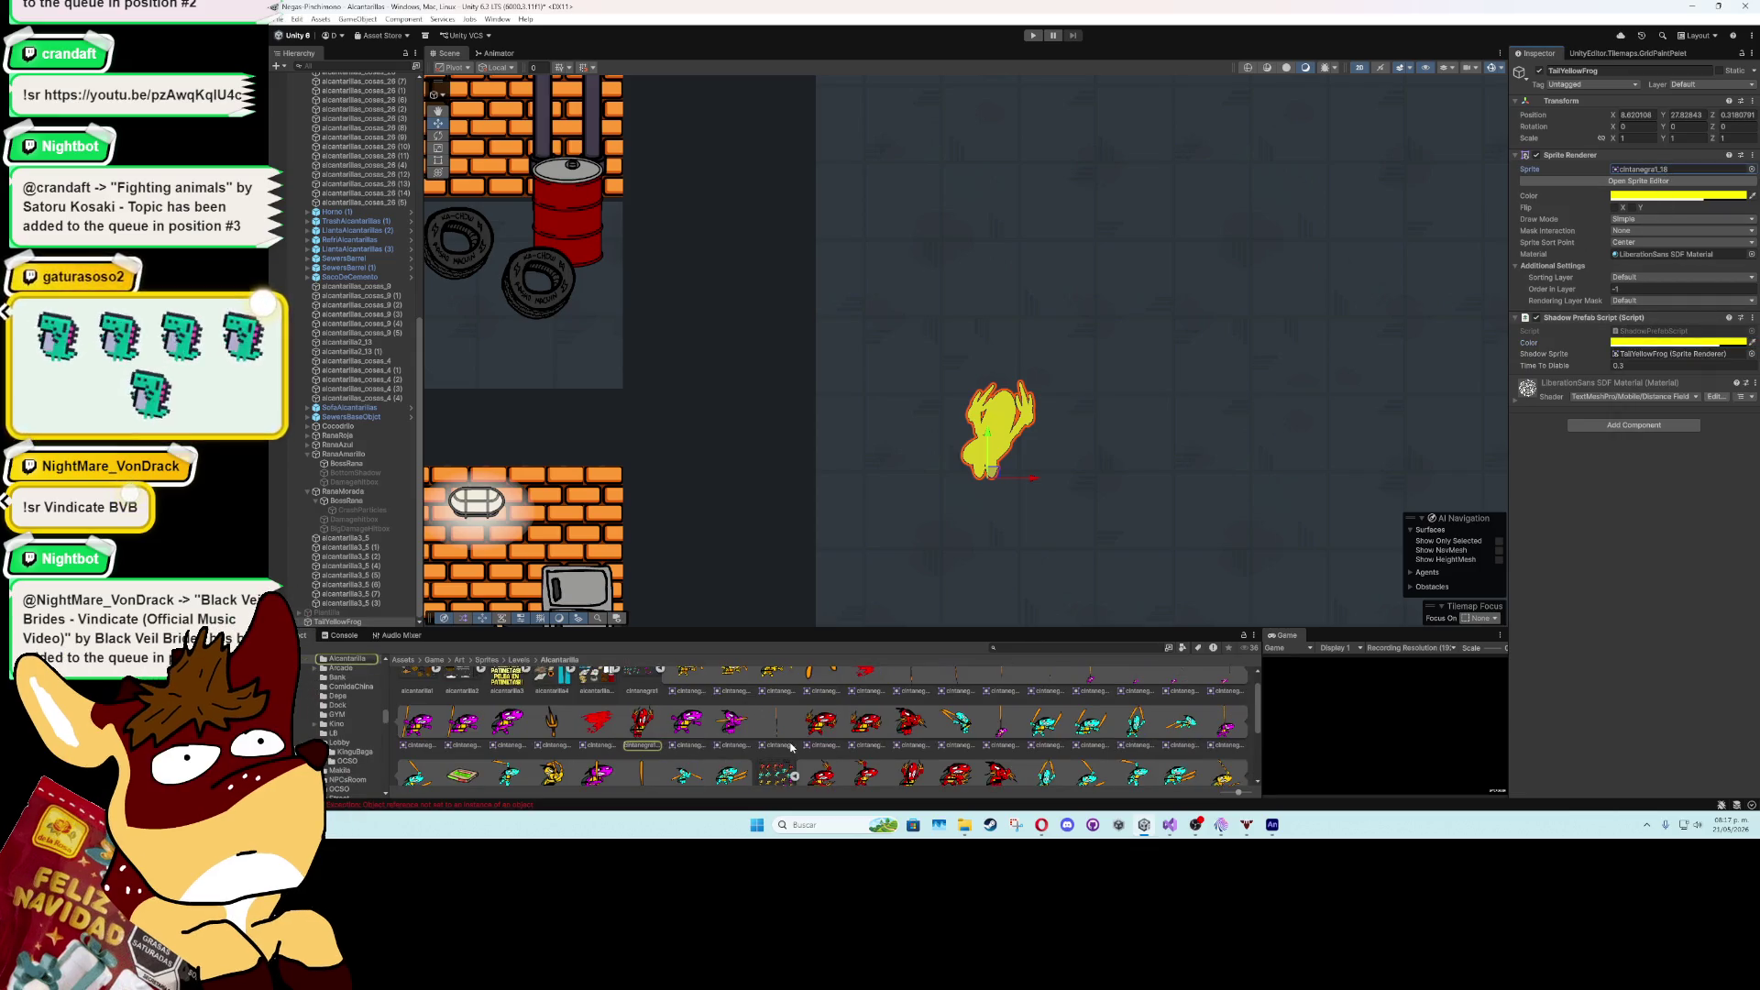
scroll(790, 747, "up", 1)
scroll(752, 711, "down", 2)
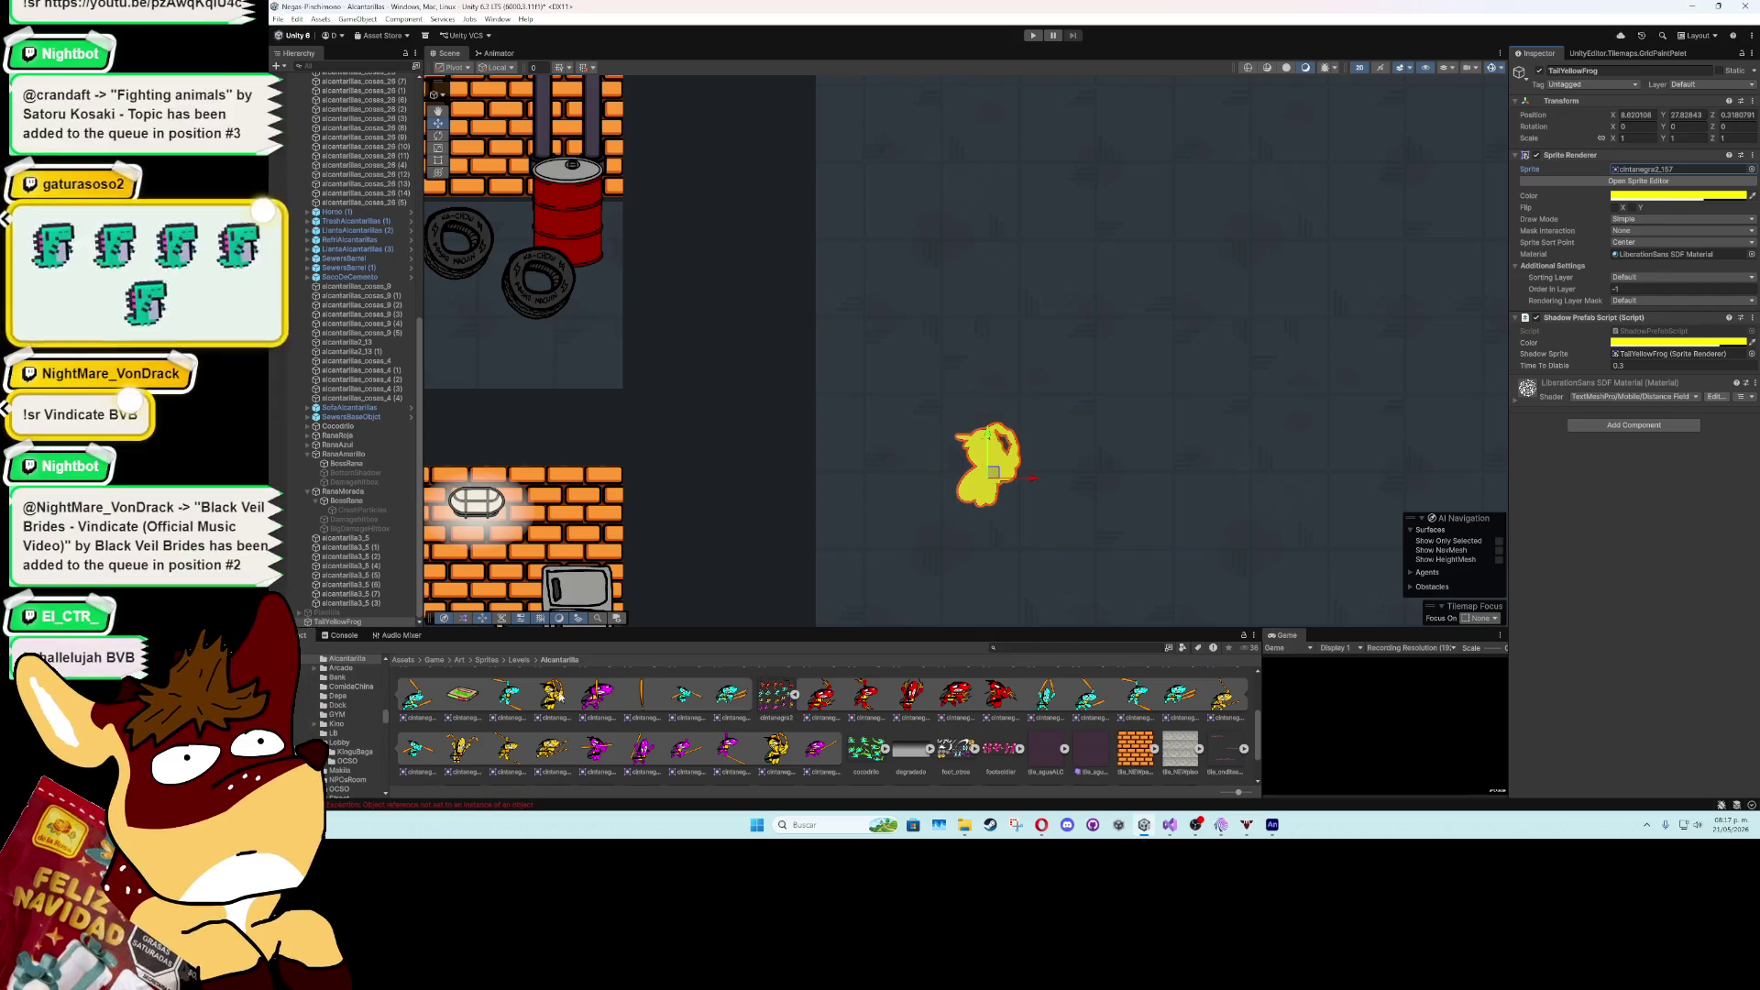
- Save TailYellowFrog as a prefab in Prefabs/Particles and delete it from the scene
left_click(434, 660)
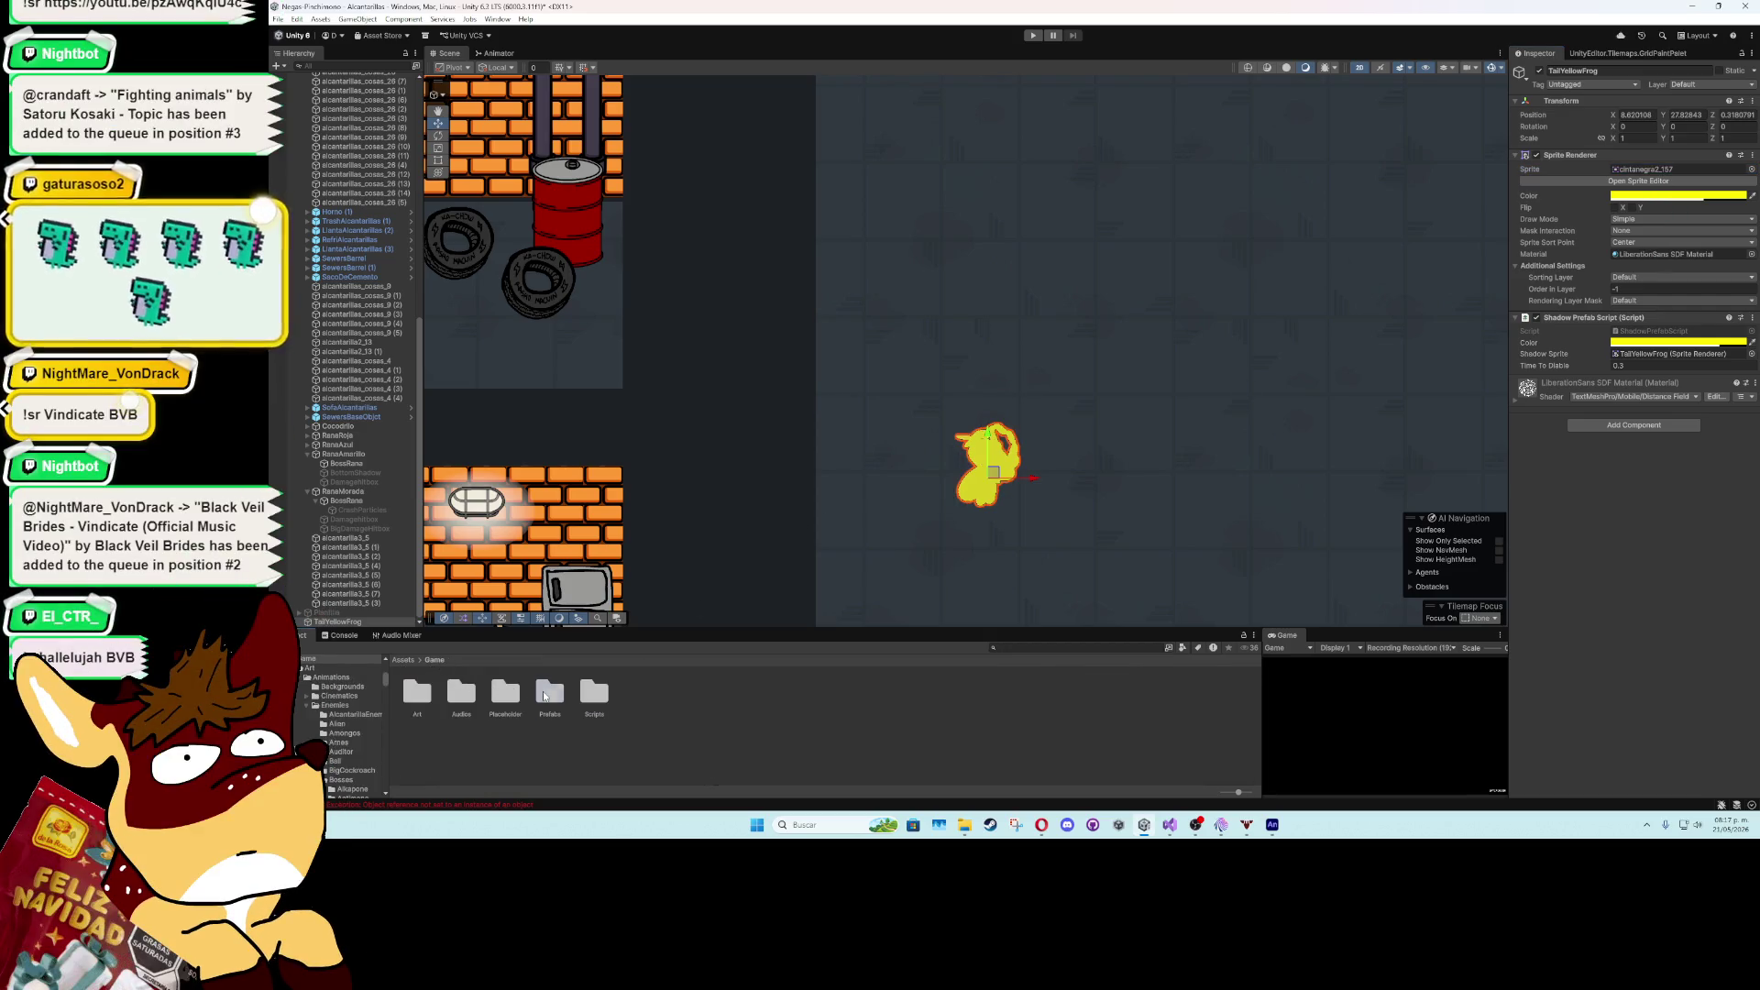
double_click(504, 690)
double_click(682, 692)
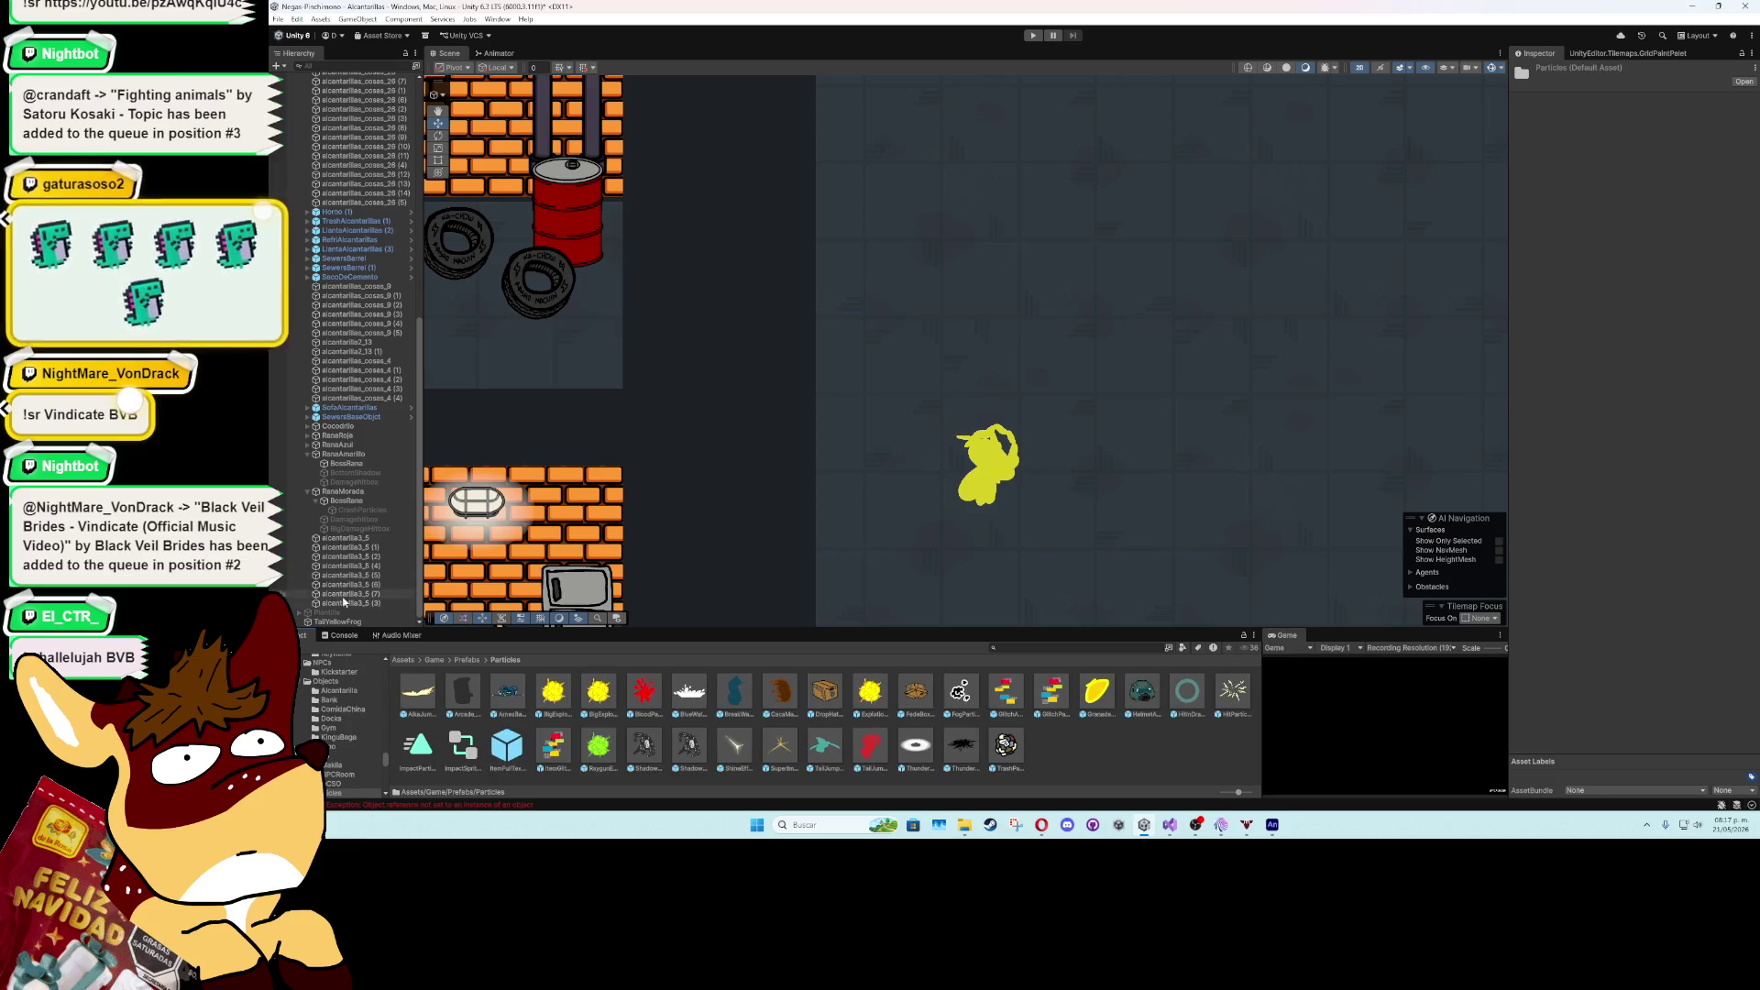
left_click(339, 621)
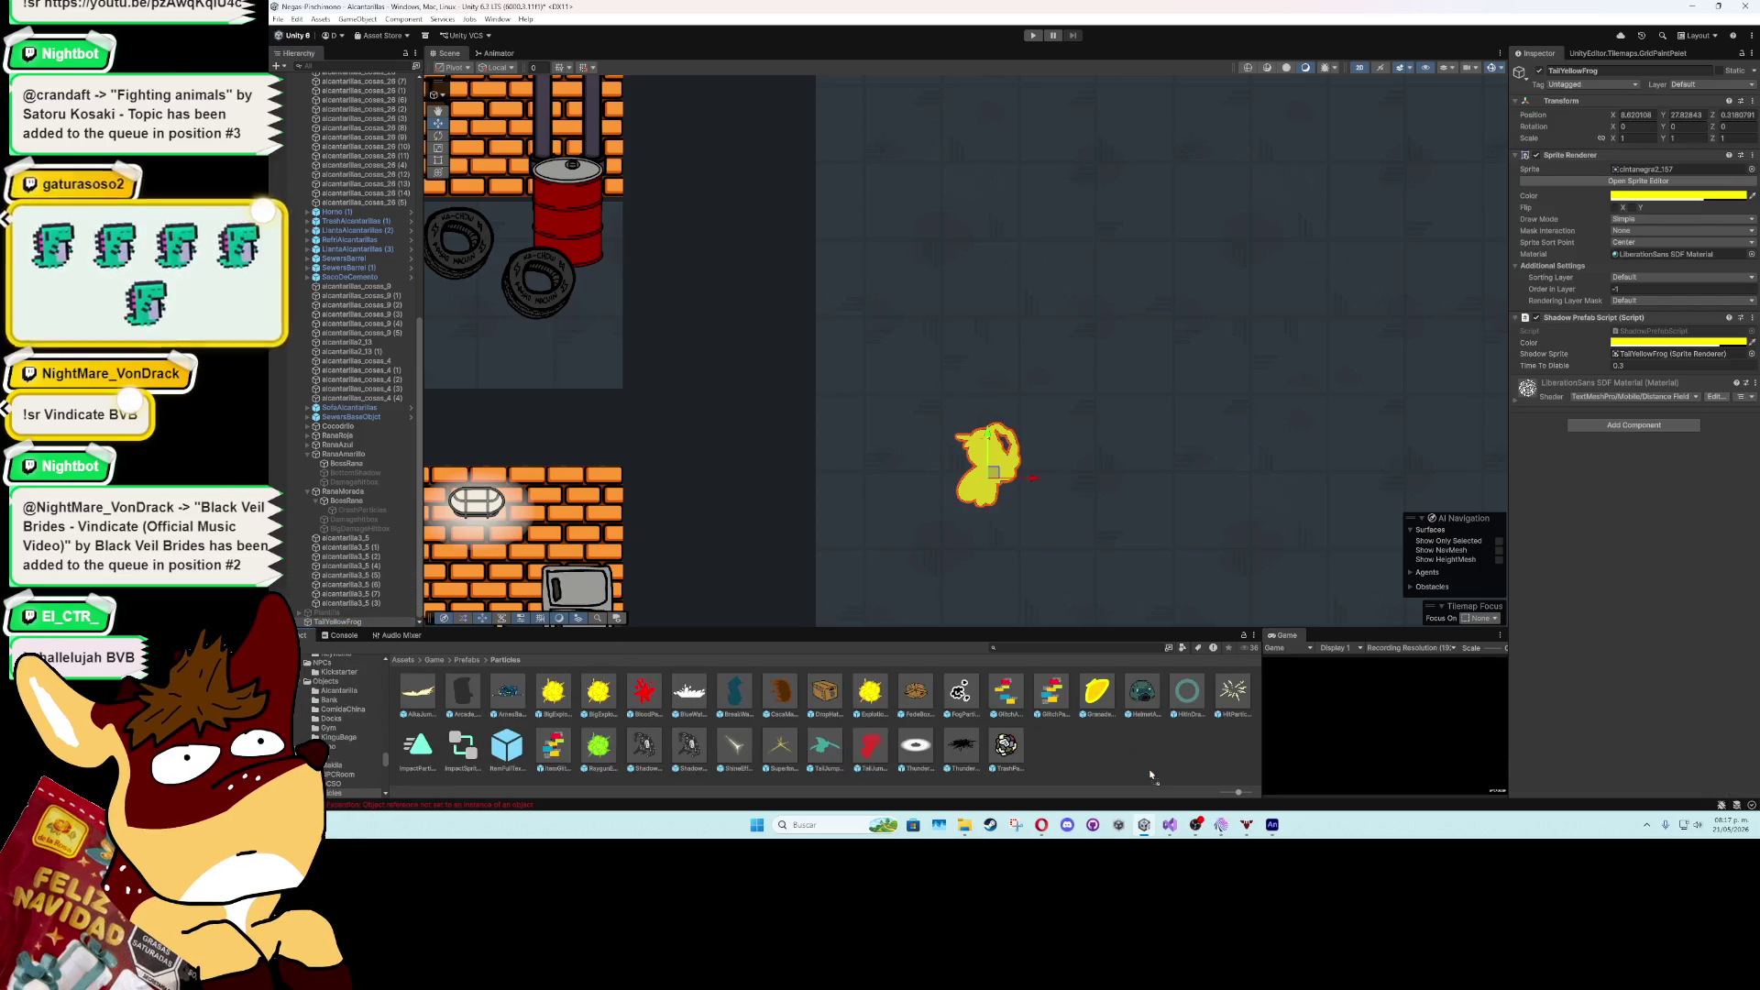
left_click_drag(1151, 774, 1151, 774)
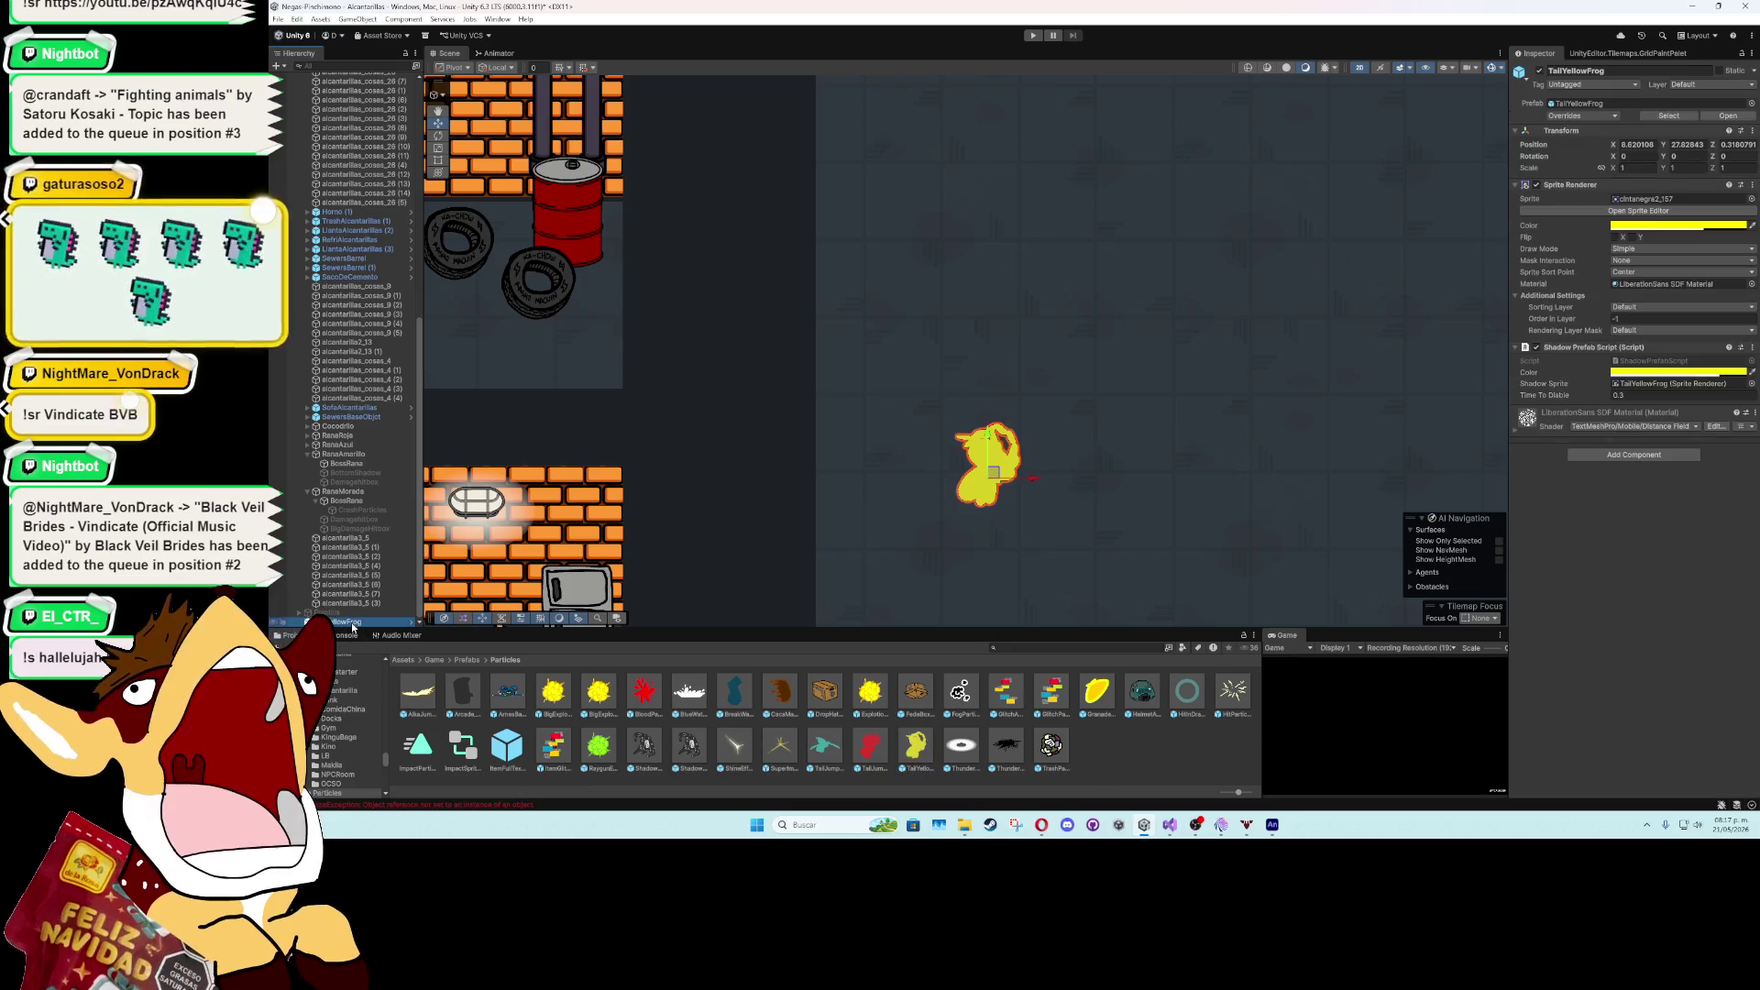
key("Delete")
- Assign the TailYellowFrog prefab as the Shadow Prefab in BossRana's Shadow Tail
left_click(347, 472)
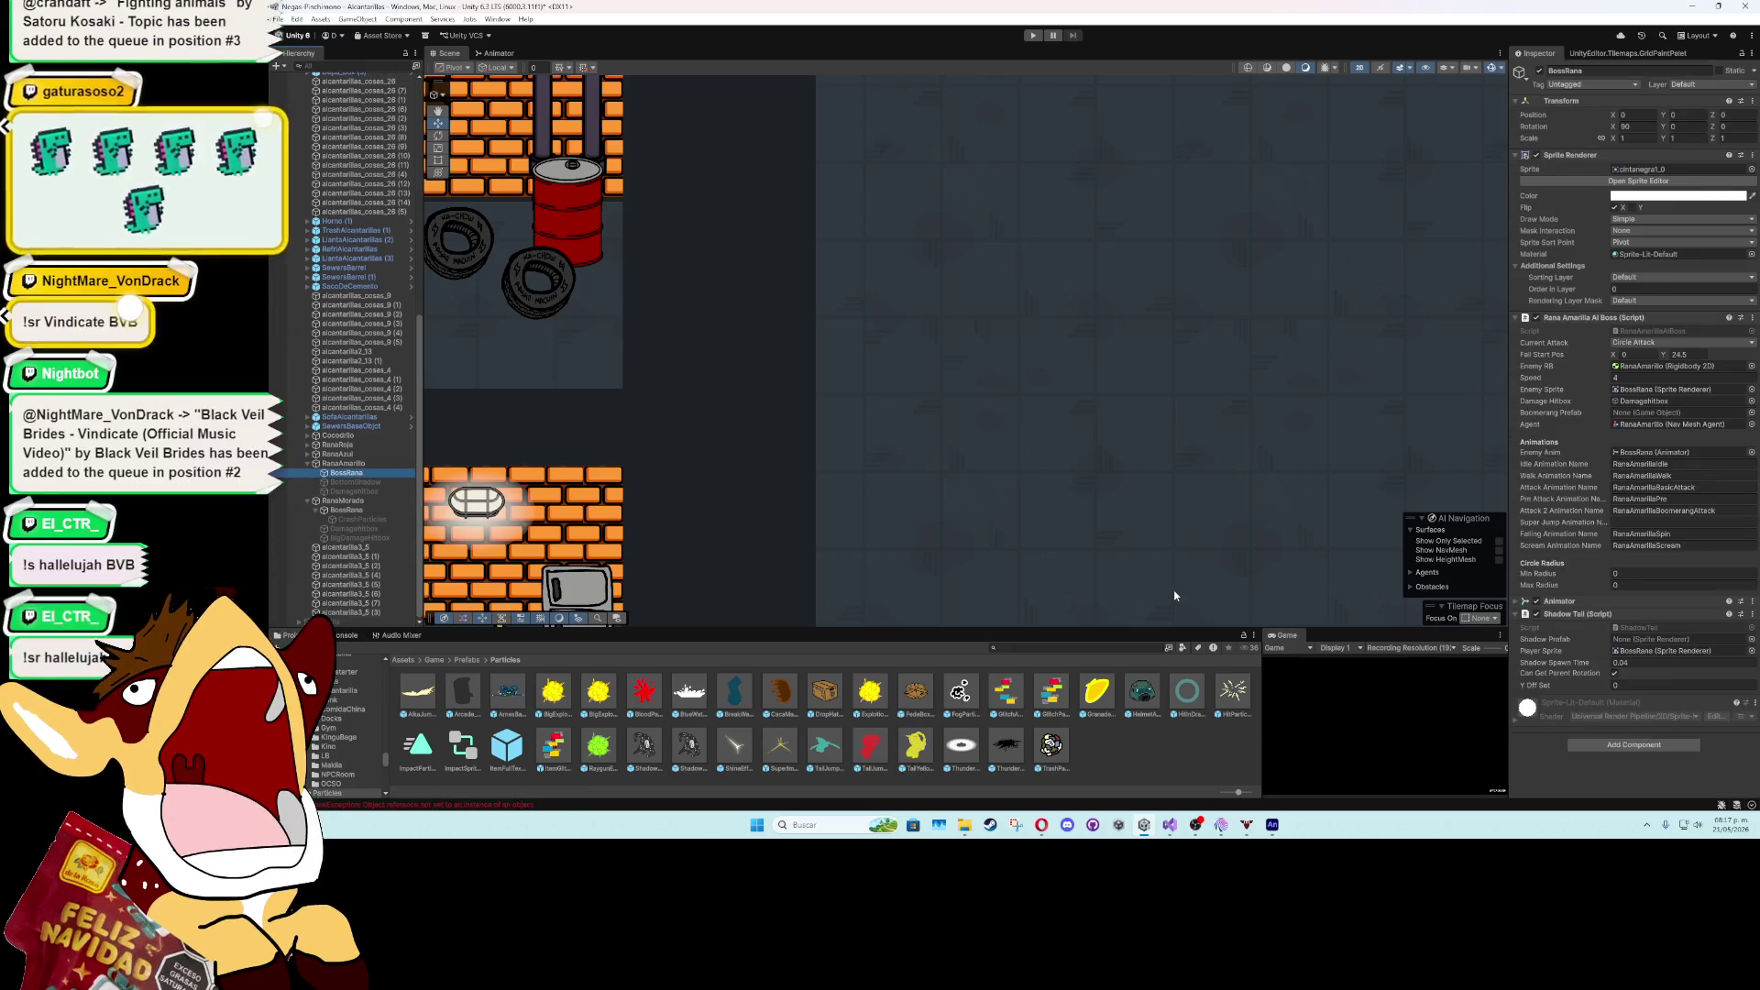
mouse_move(914, 744)
left_mouse_down()
mouse_move(1191, 752)
mouse_move(1620, 640)
left_mouse_up()
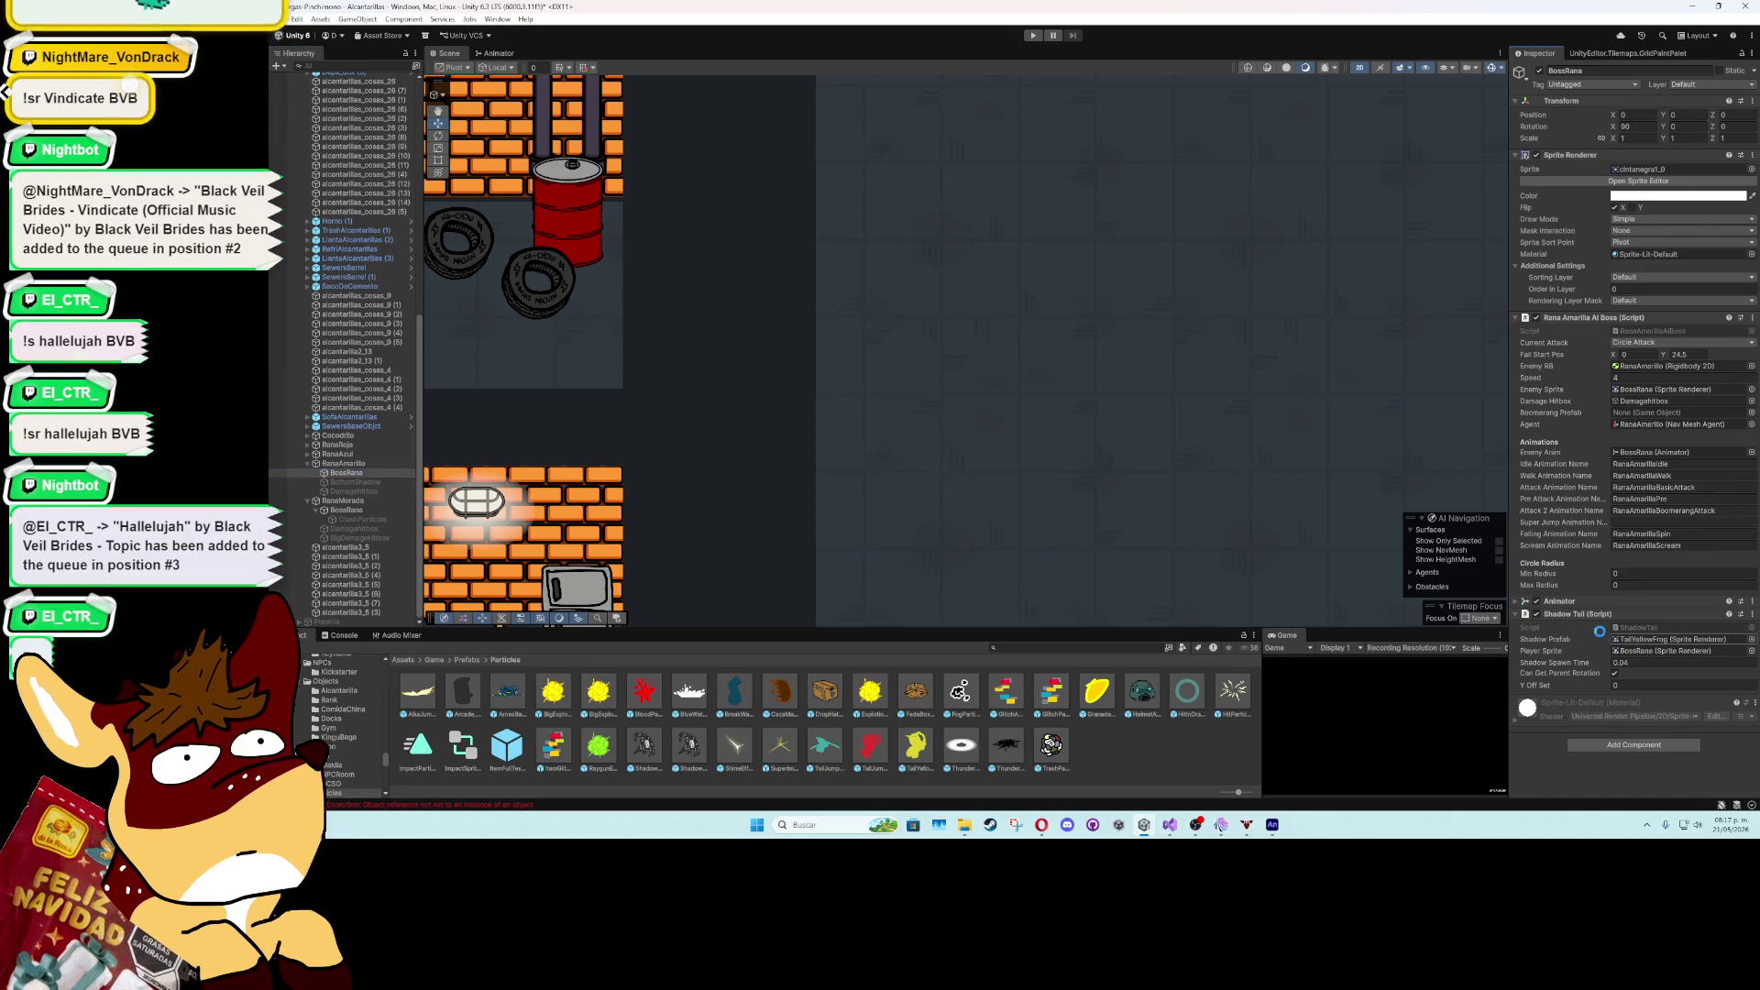
left_click(1525, 614)
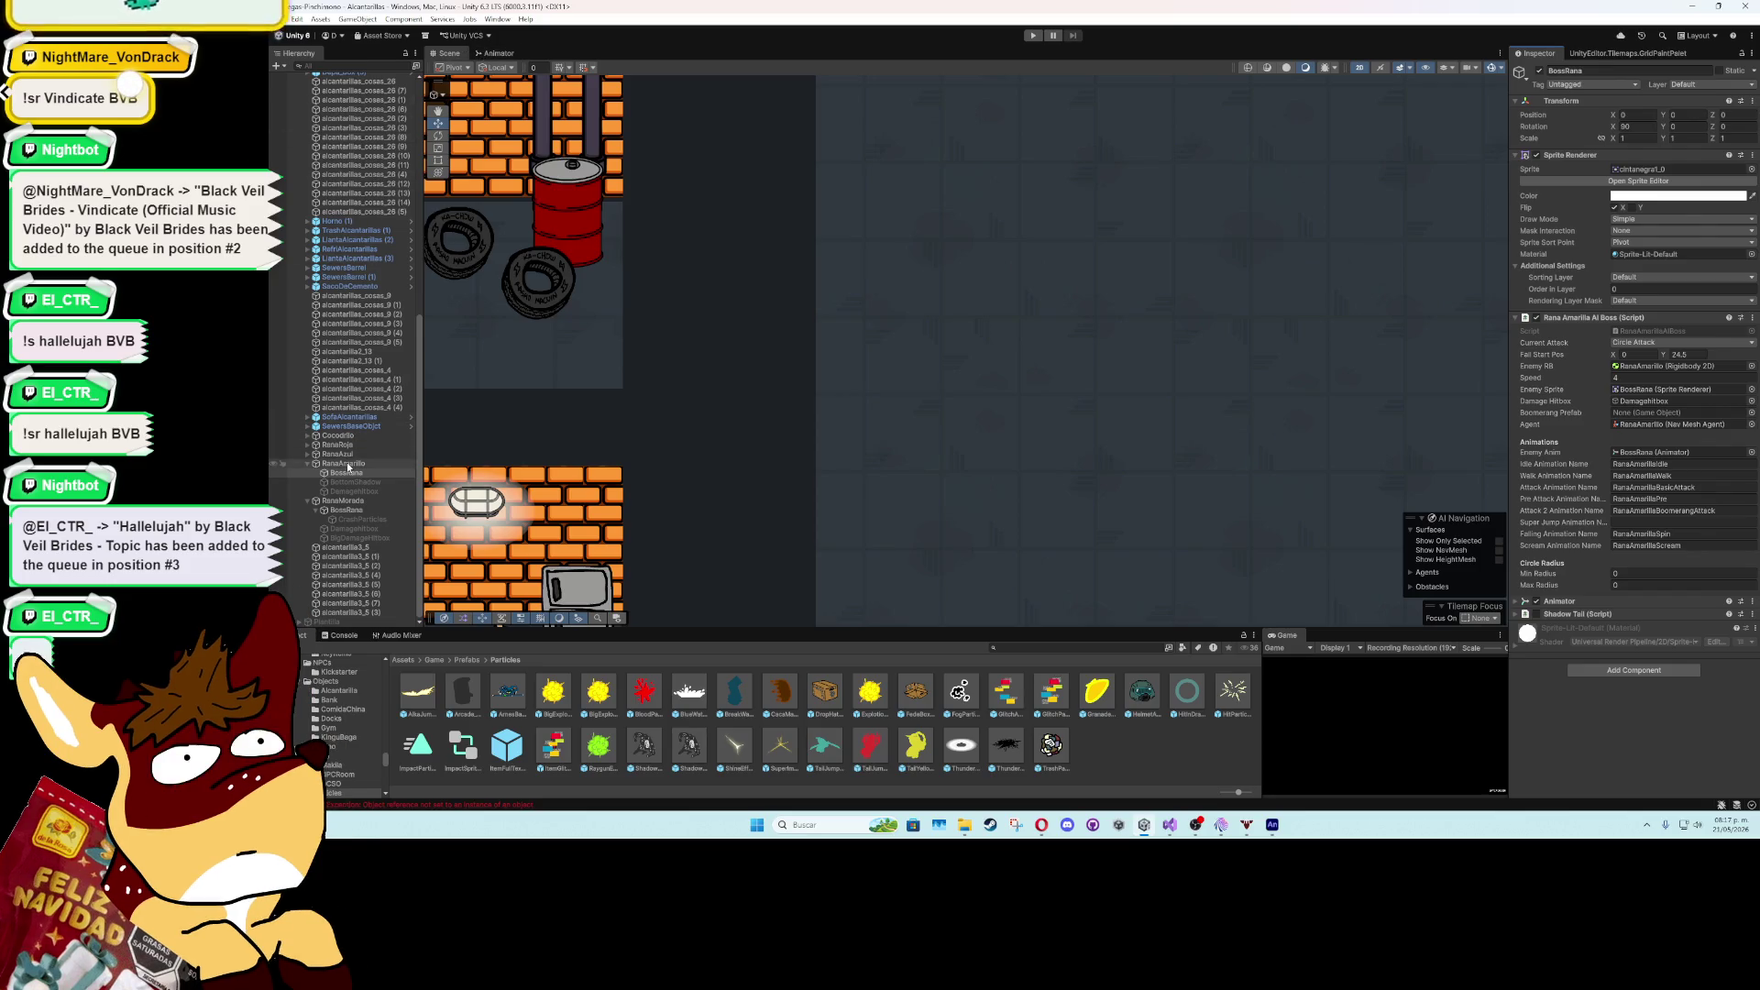
left_click(498, 20)
- Open the Animation window and load the RanaAmarillaSpinAttack clip
mouse_move(578, 161)
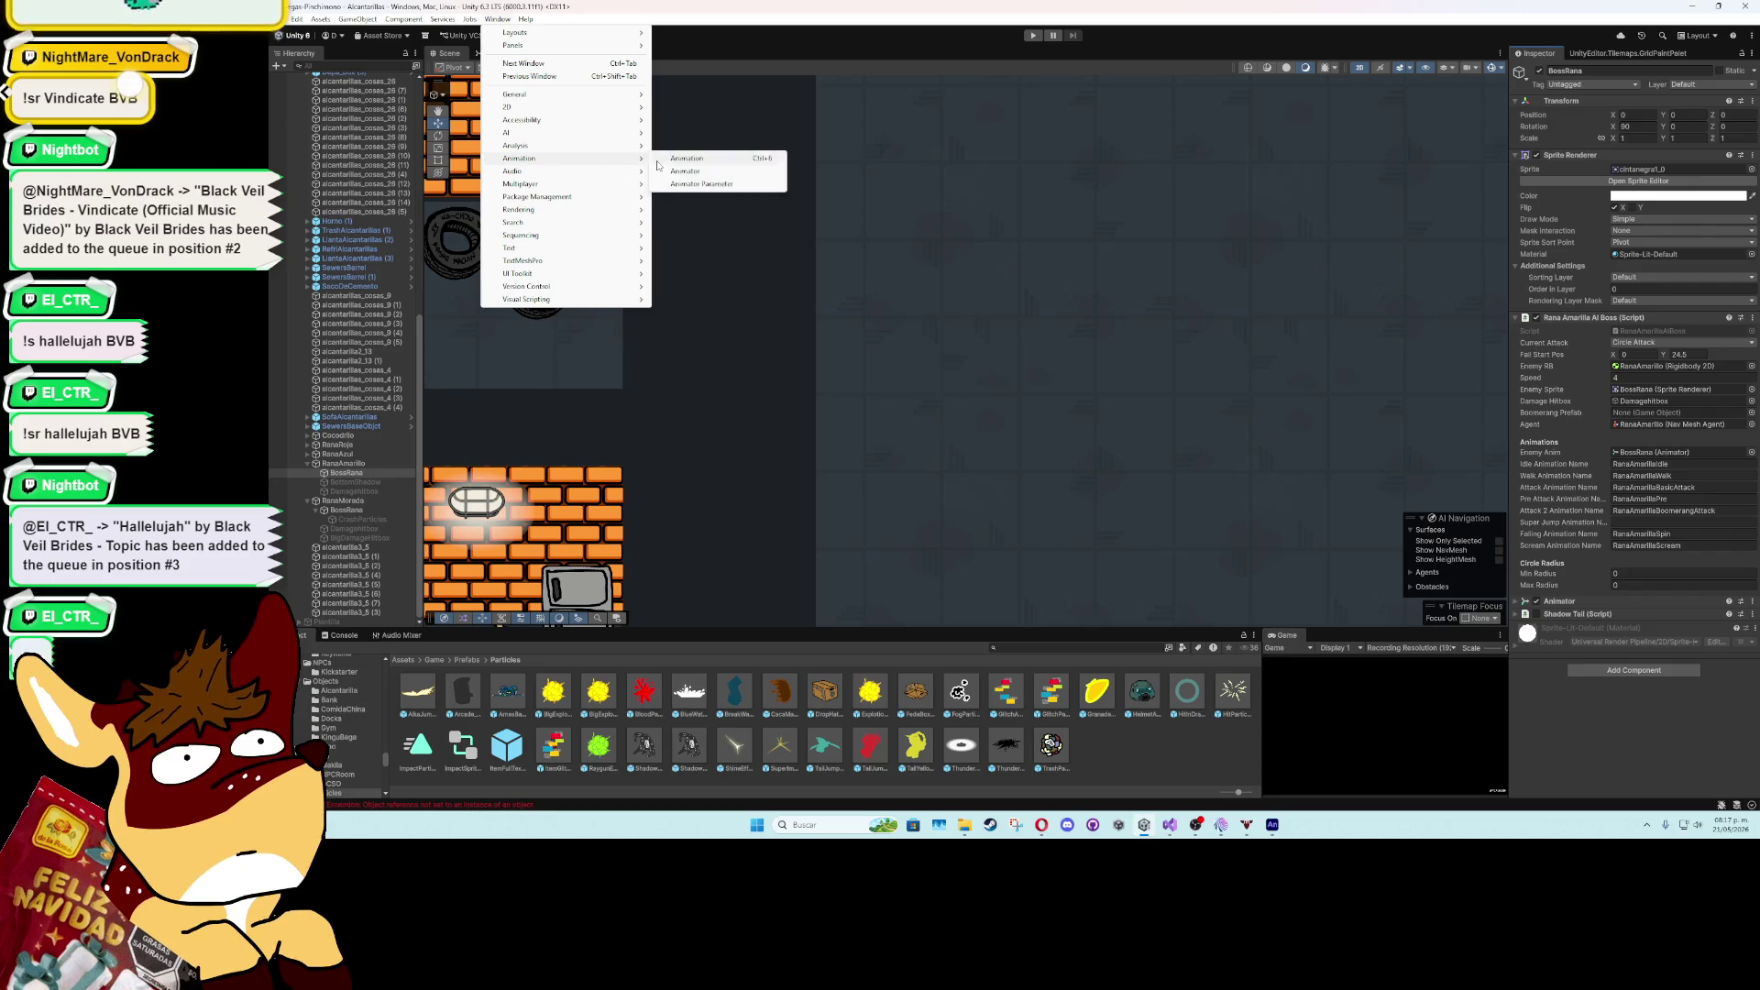
left_click(706, 157)
left_click(561, 476)
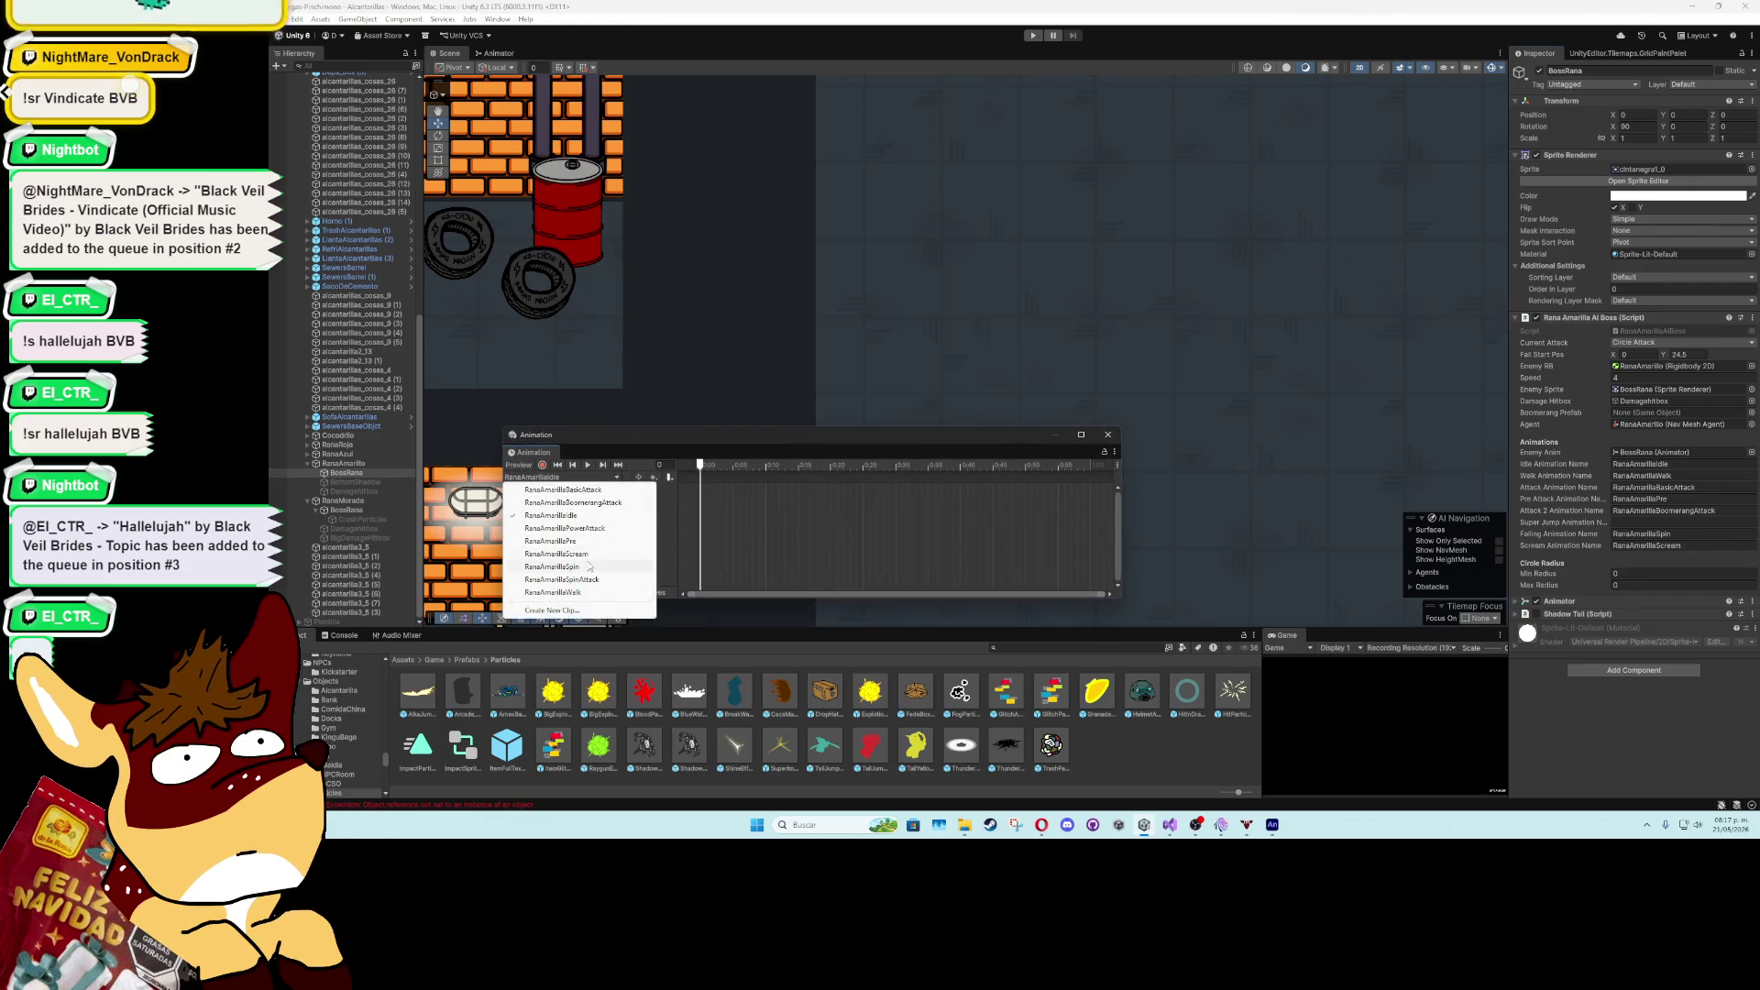
left_click(561, 579)
left_click(587, 465)
left_click(588, 465)
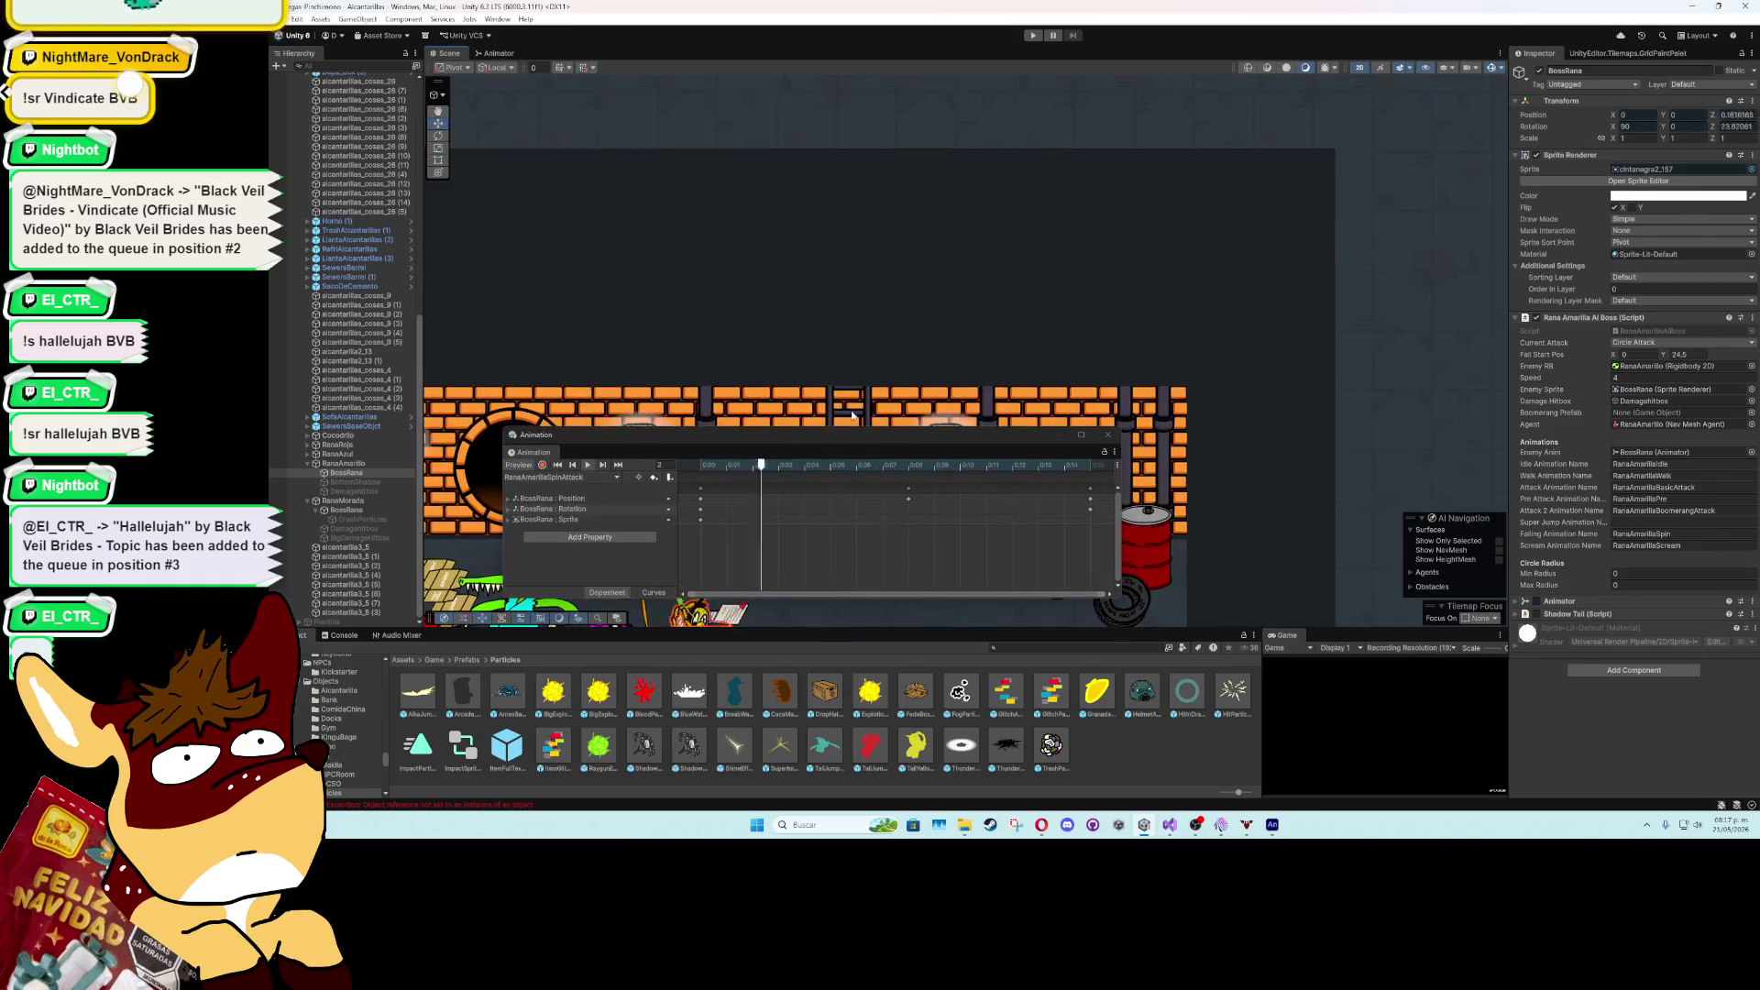
- Record the Shadow Tail as enabled in the spin attack, preview it, and close the window
left_click(543, 465)
left_click(1535, 614)
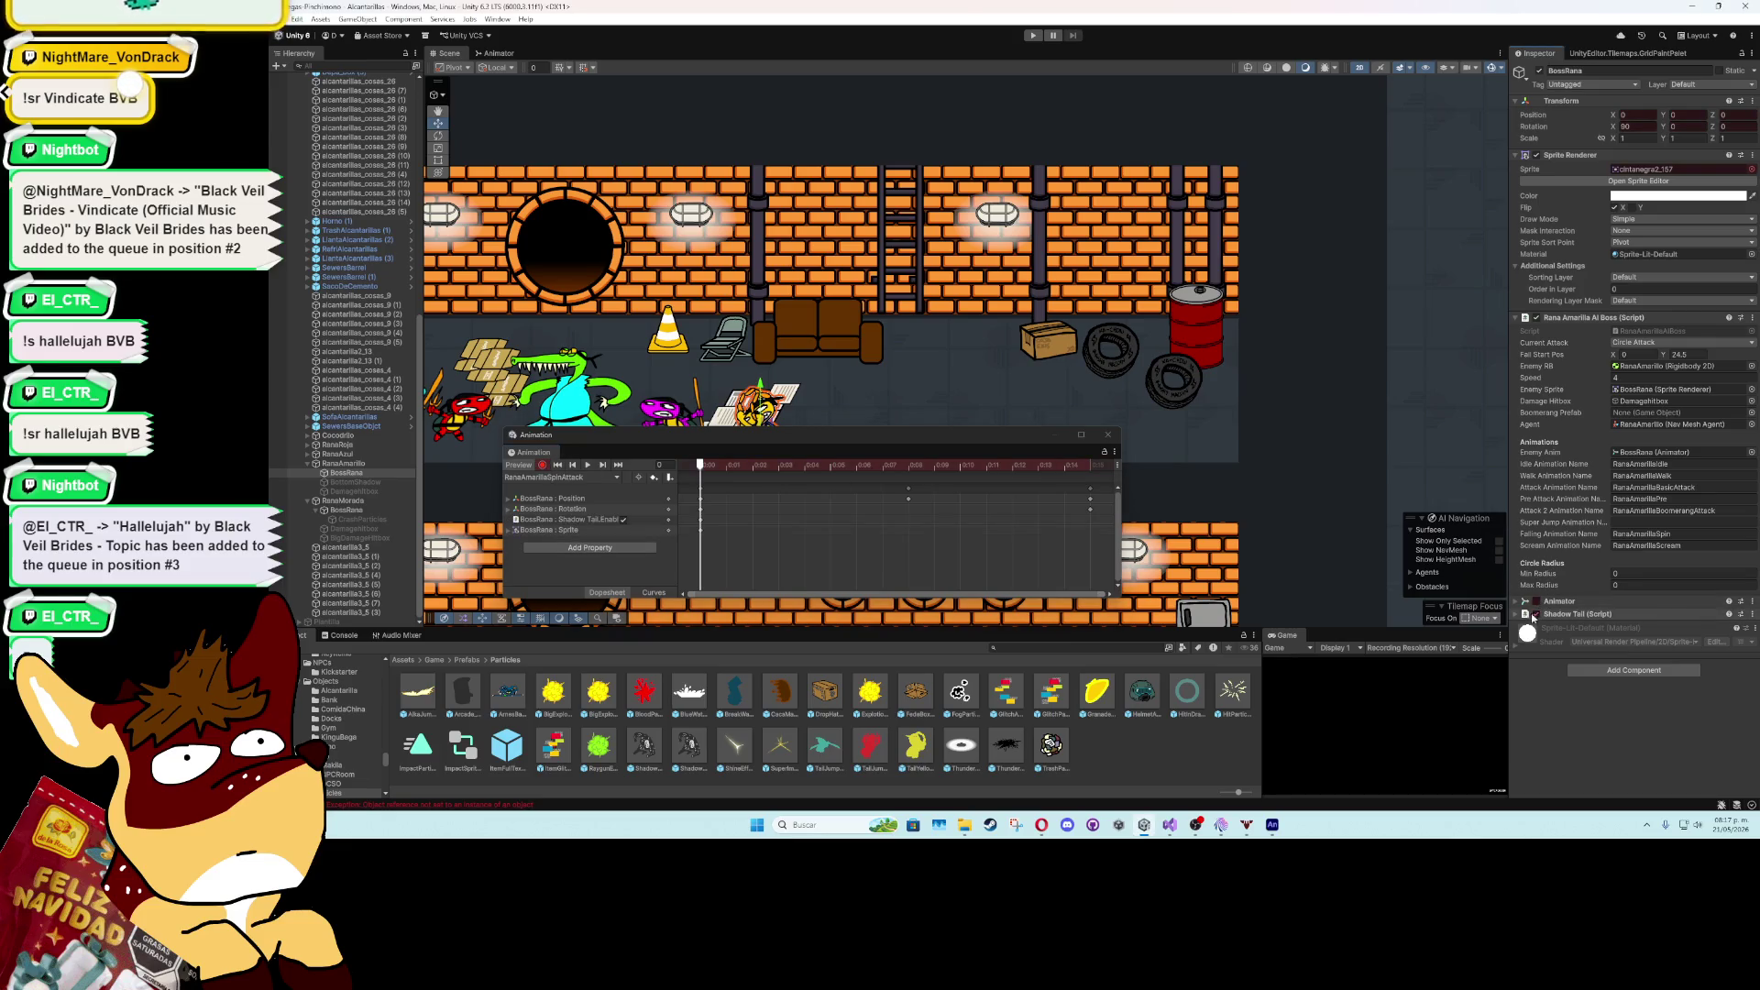
left_click(587, 465)
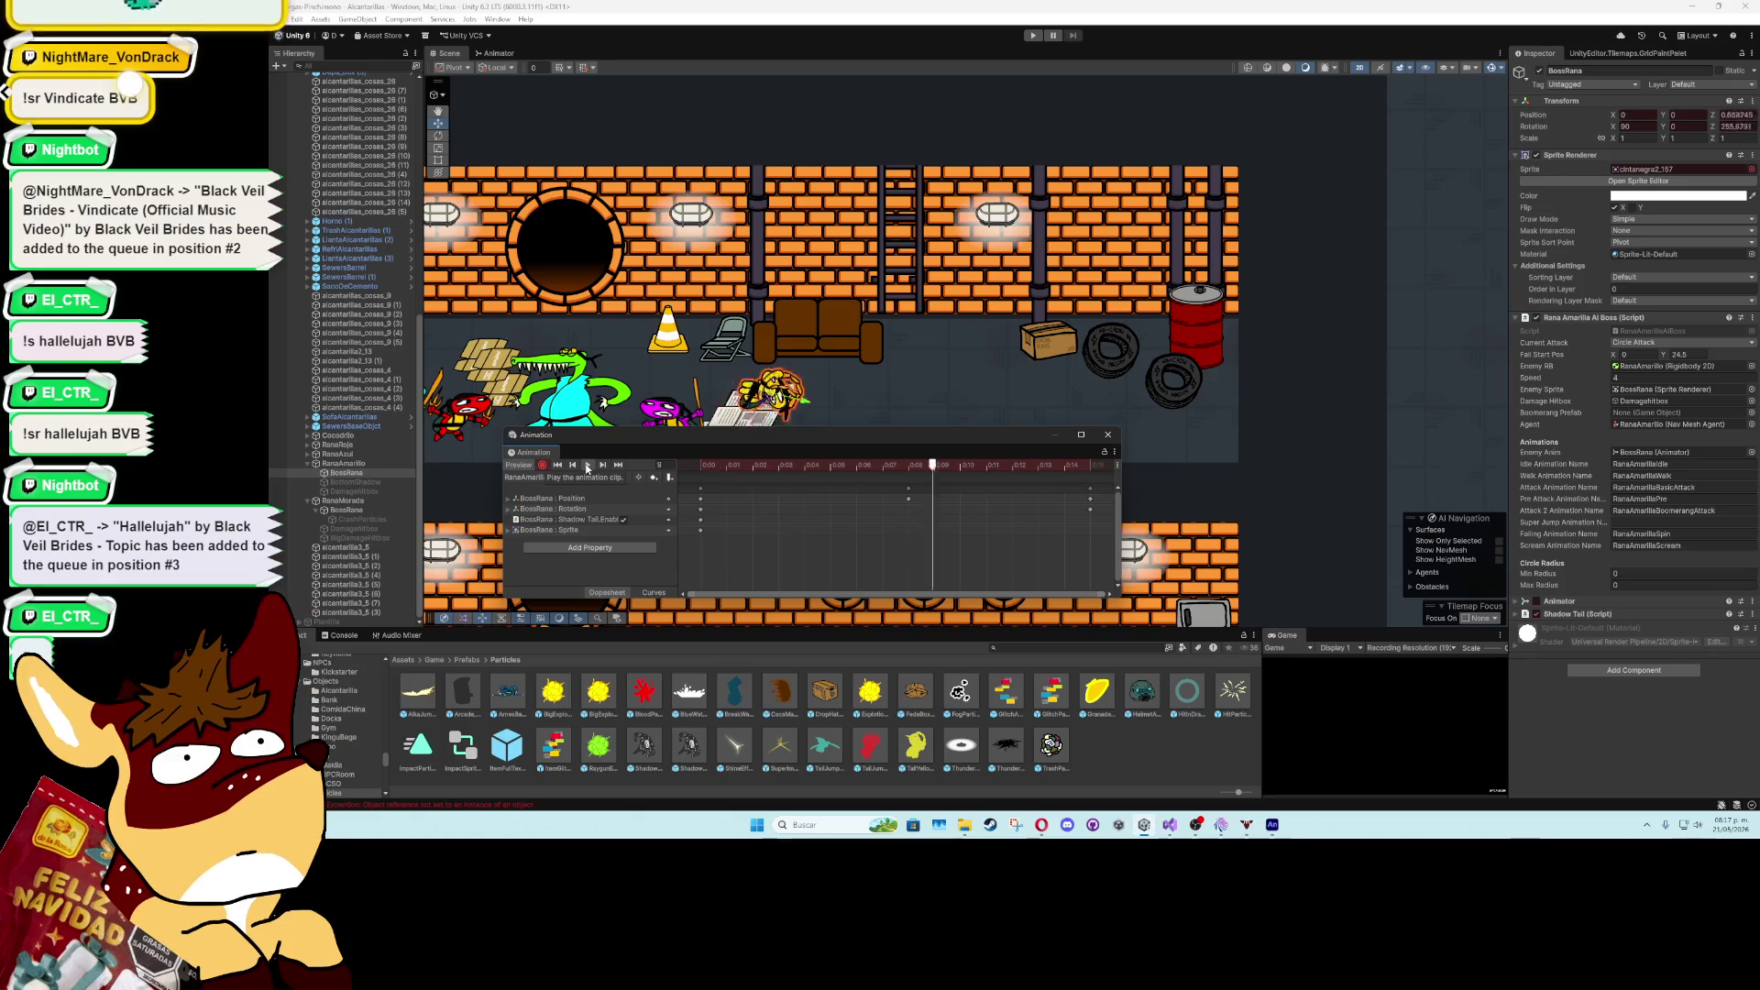
left_click(1012, 465)
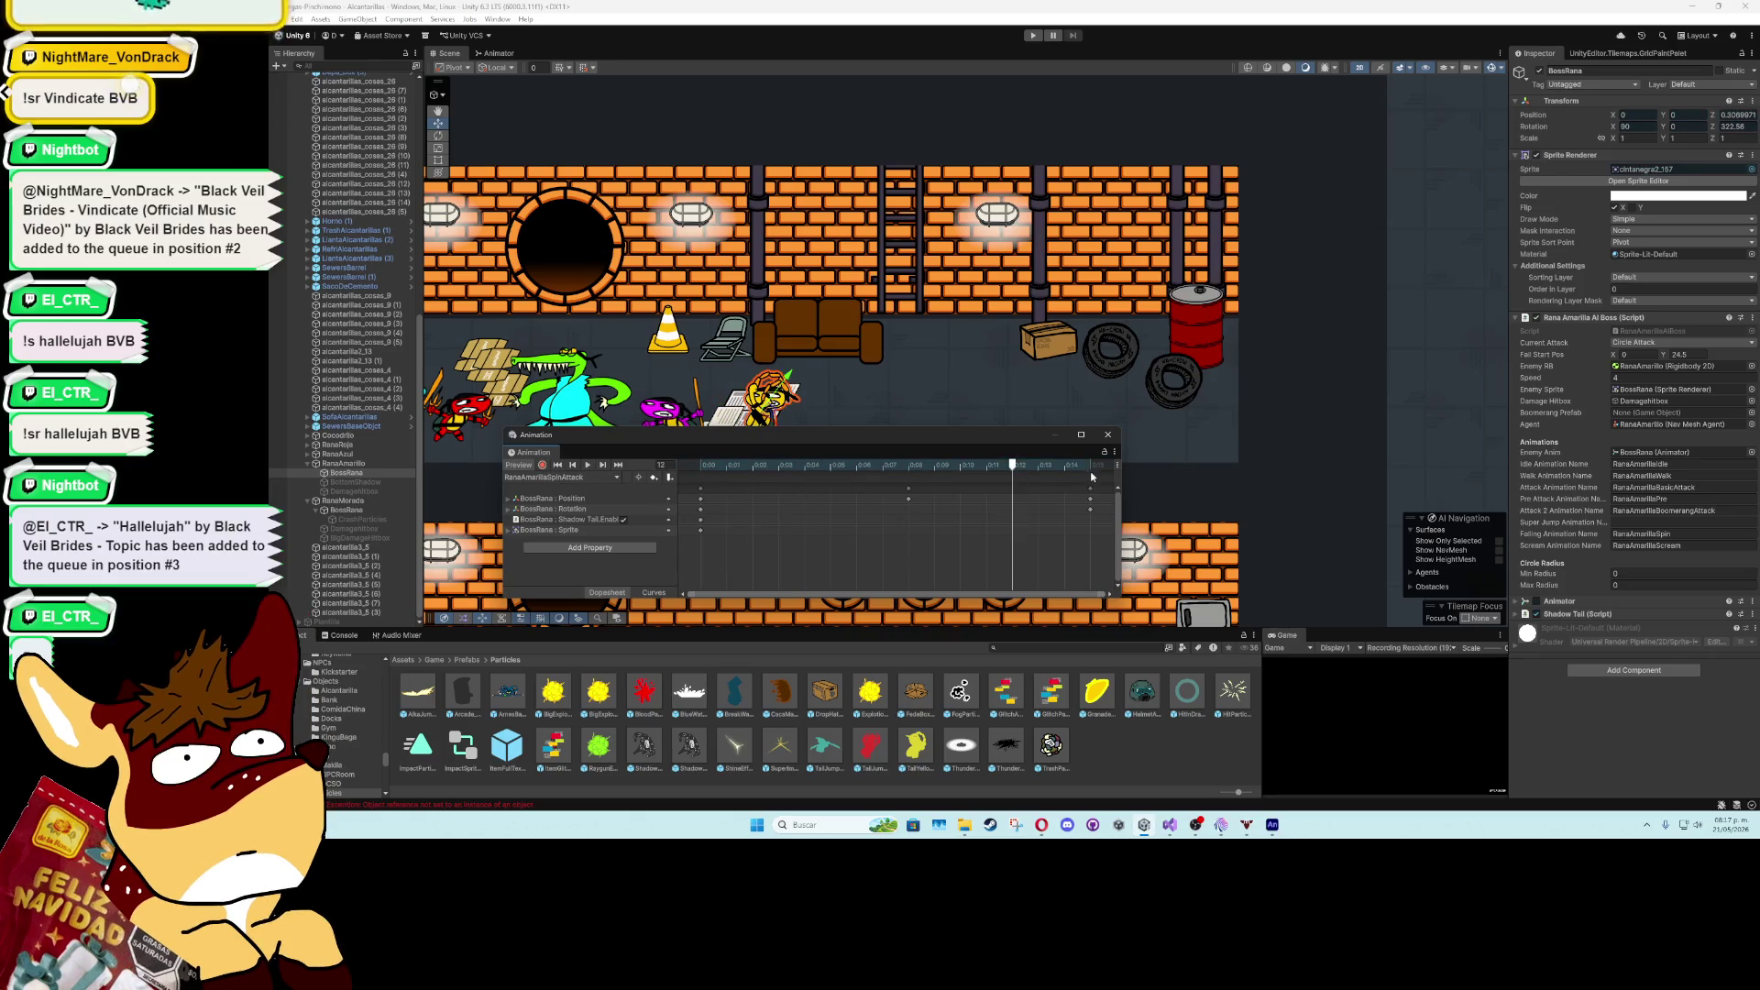
left_click(1107, 433)
- Collapse the RanaAmarillo hierarchy and switch to the RanaAmarillaAIBoss script in Visual Studio
left_click_drag(637, 479, 782, 477)
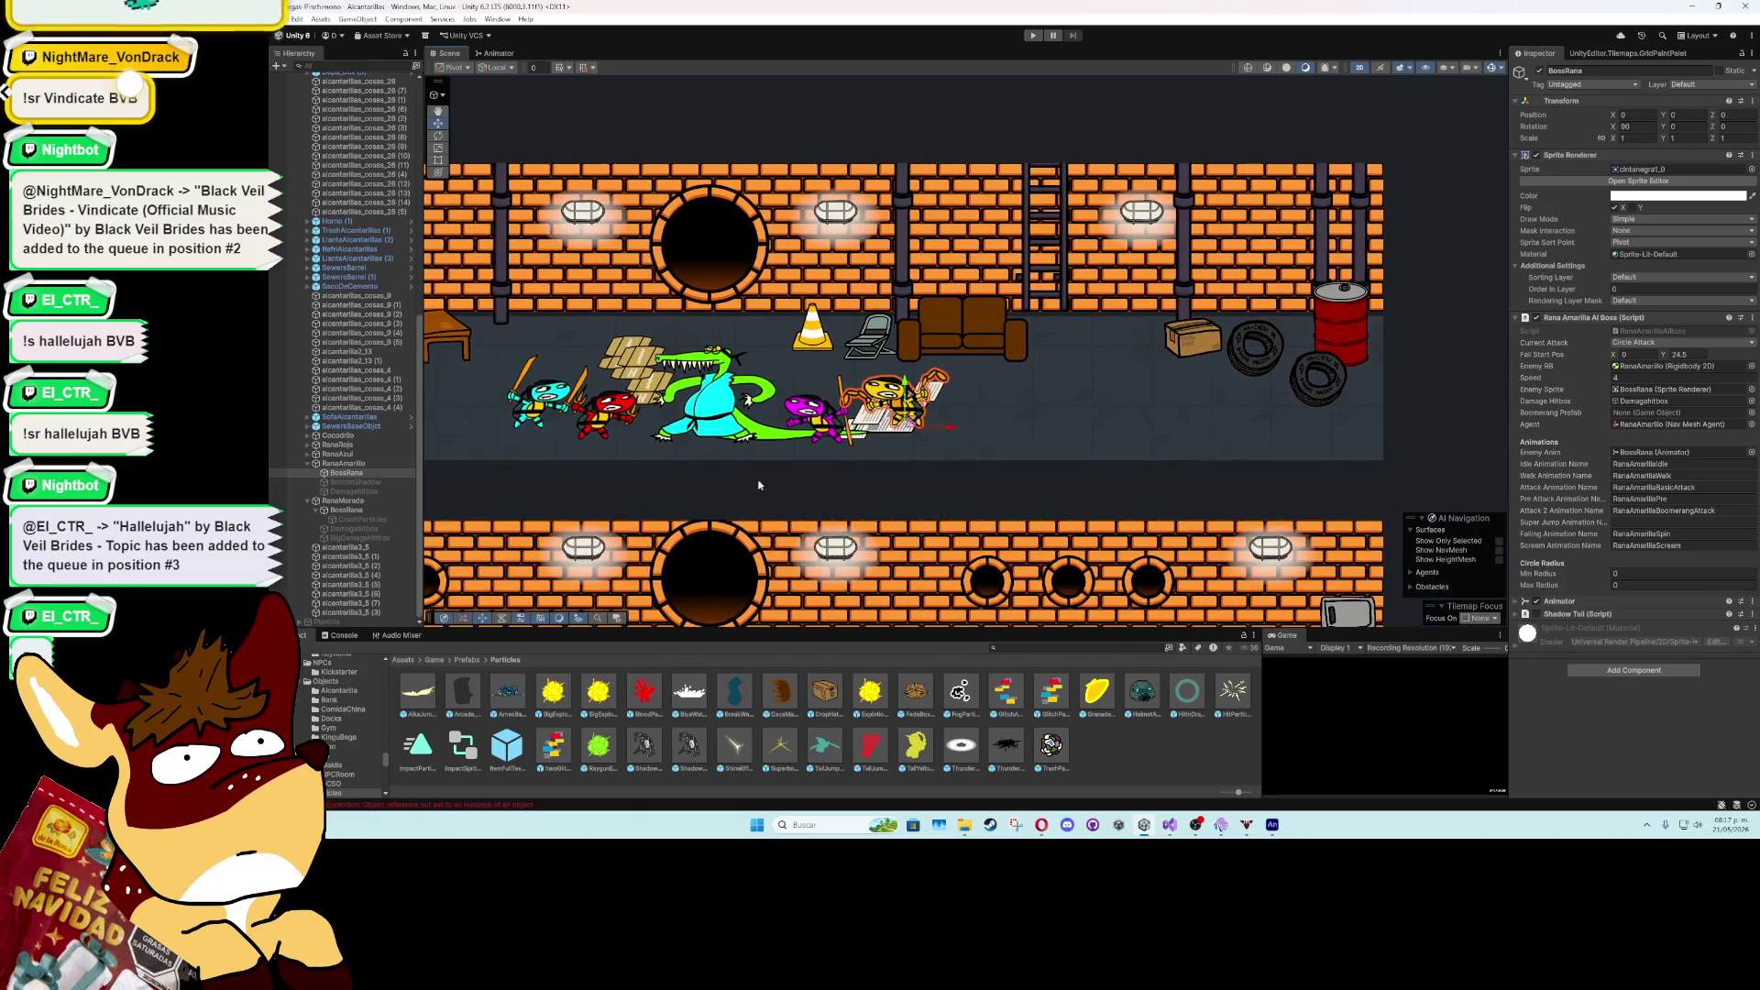
scroll(782, 477, "down", 2)
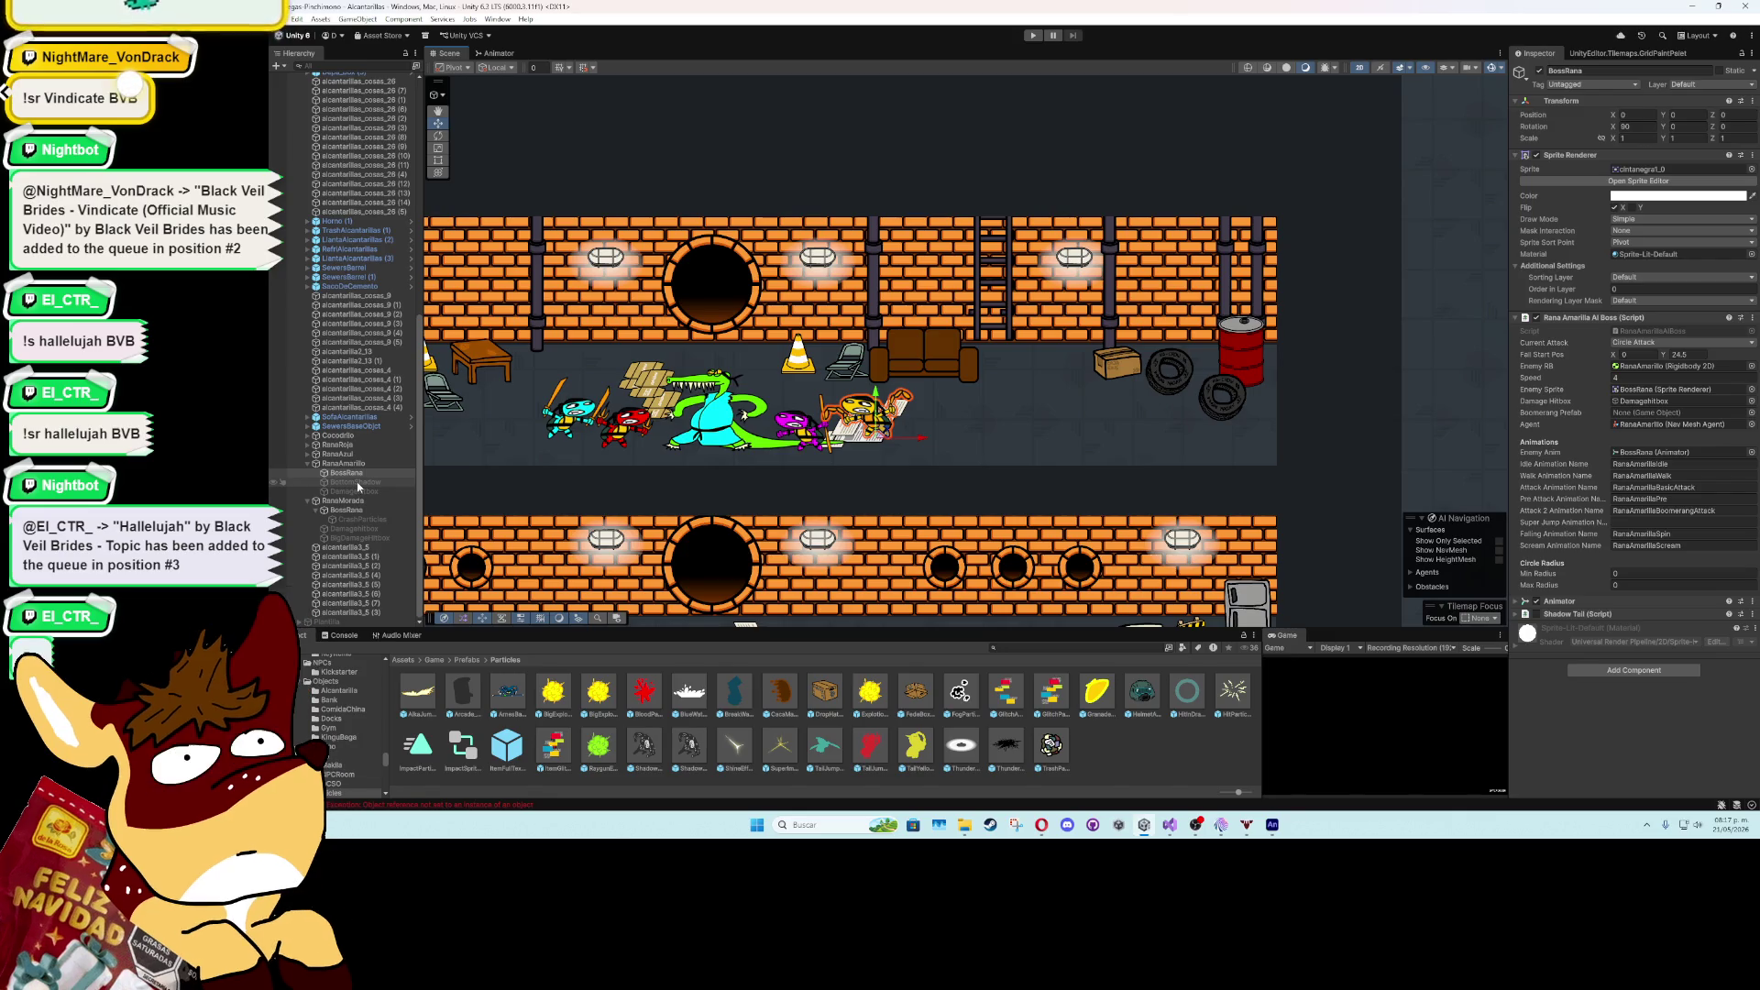
left_click(348, 463)
key("Left")
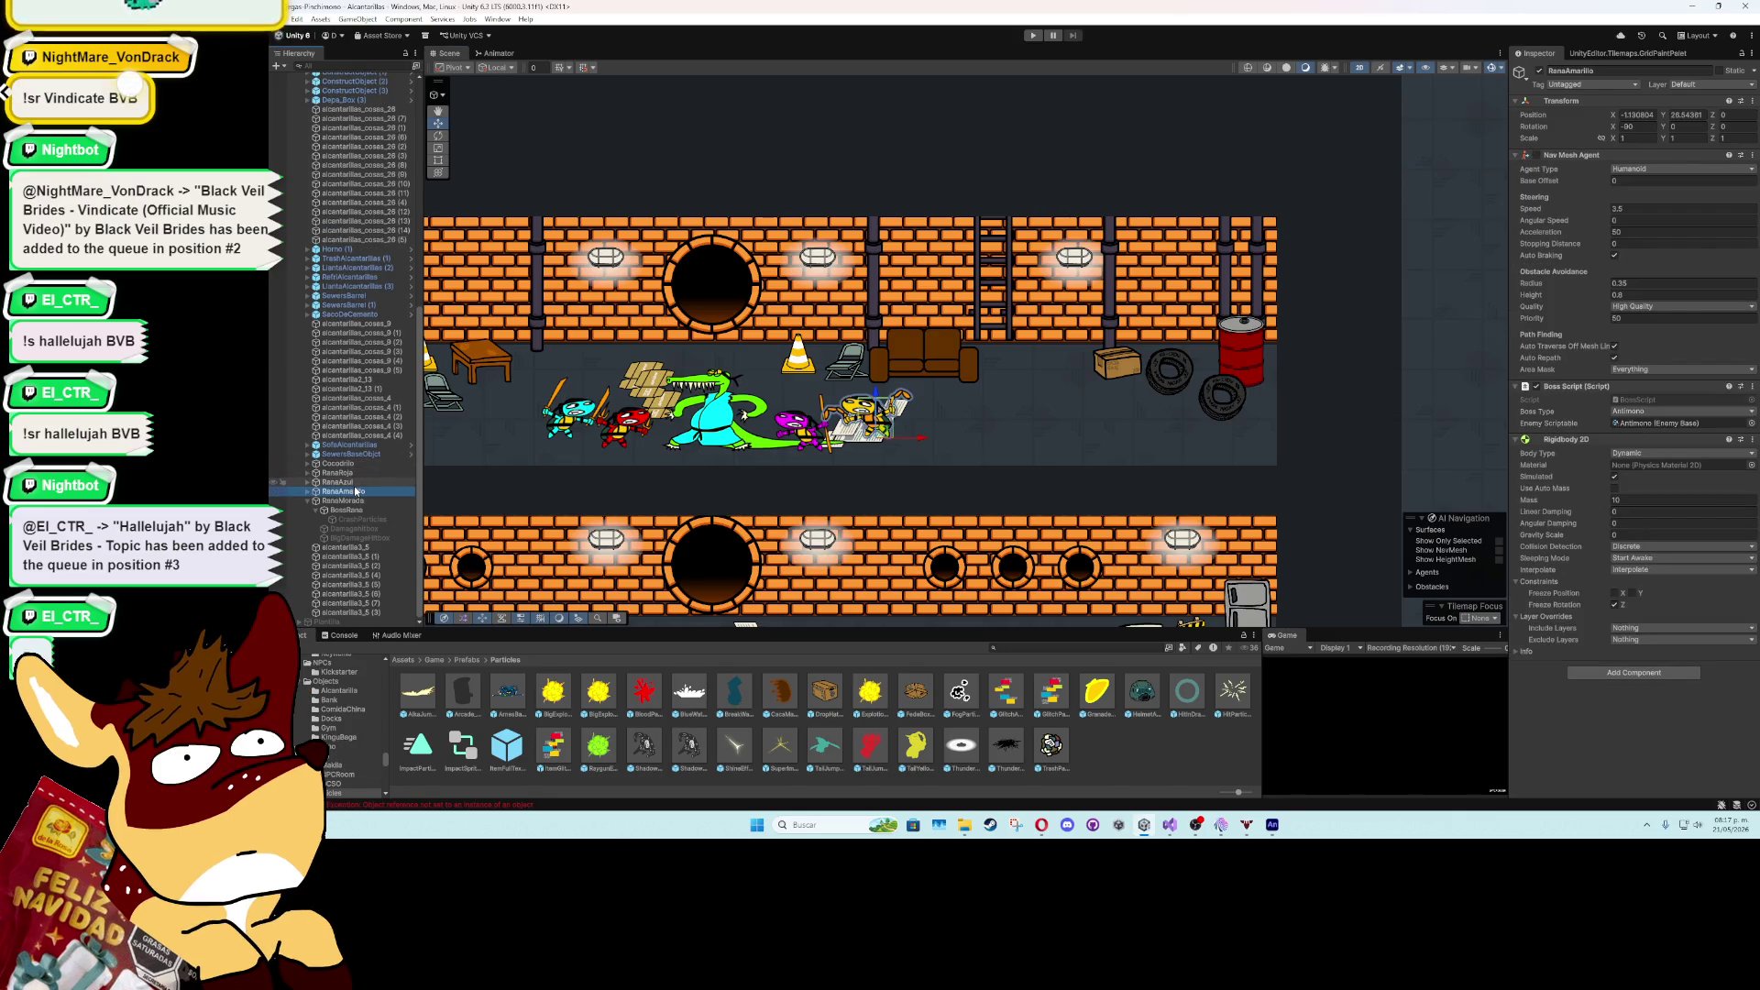
left_click(1180, 828)
scroll(812, 416, "up", 20)
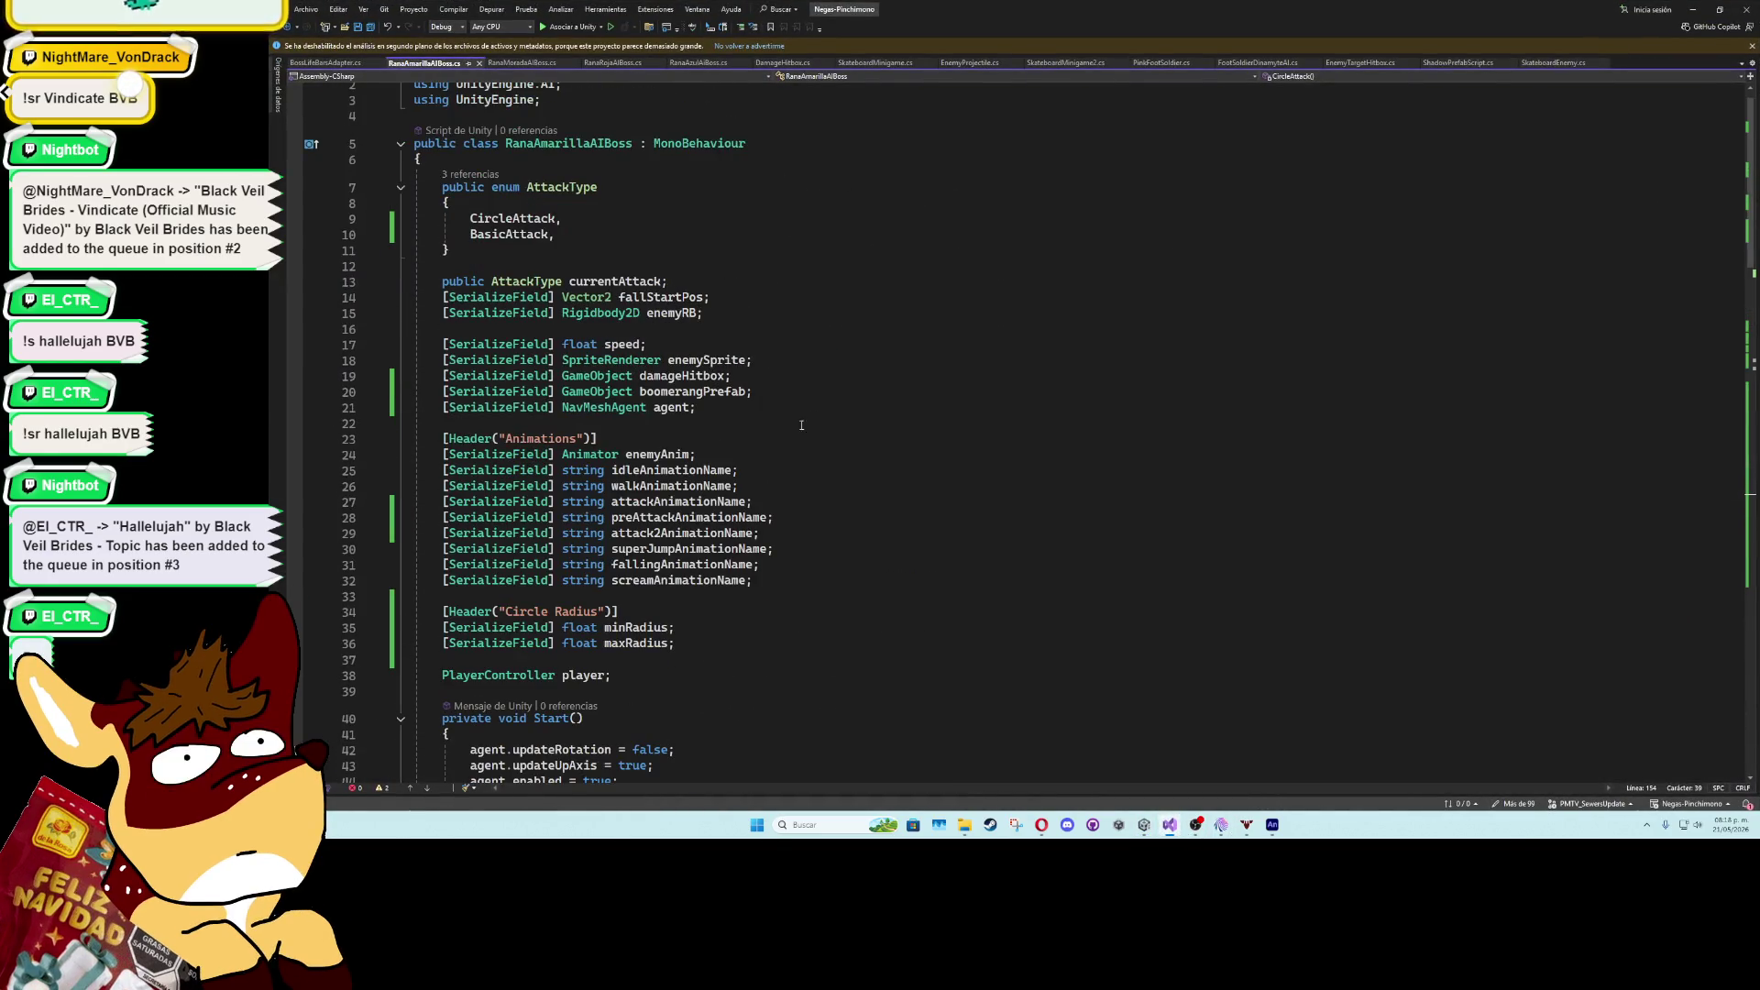
- Rename the superJump animation field to superAttack and save the script
double_click(688, 552)
type("super")
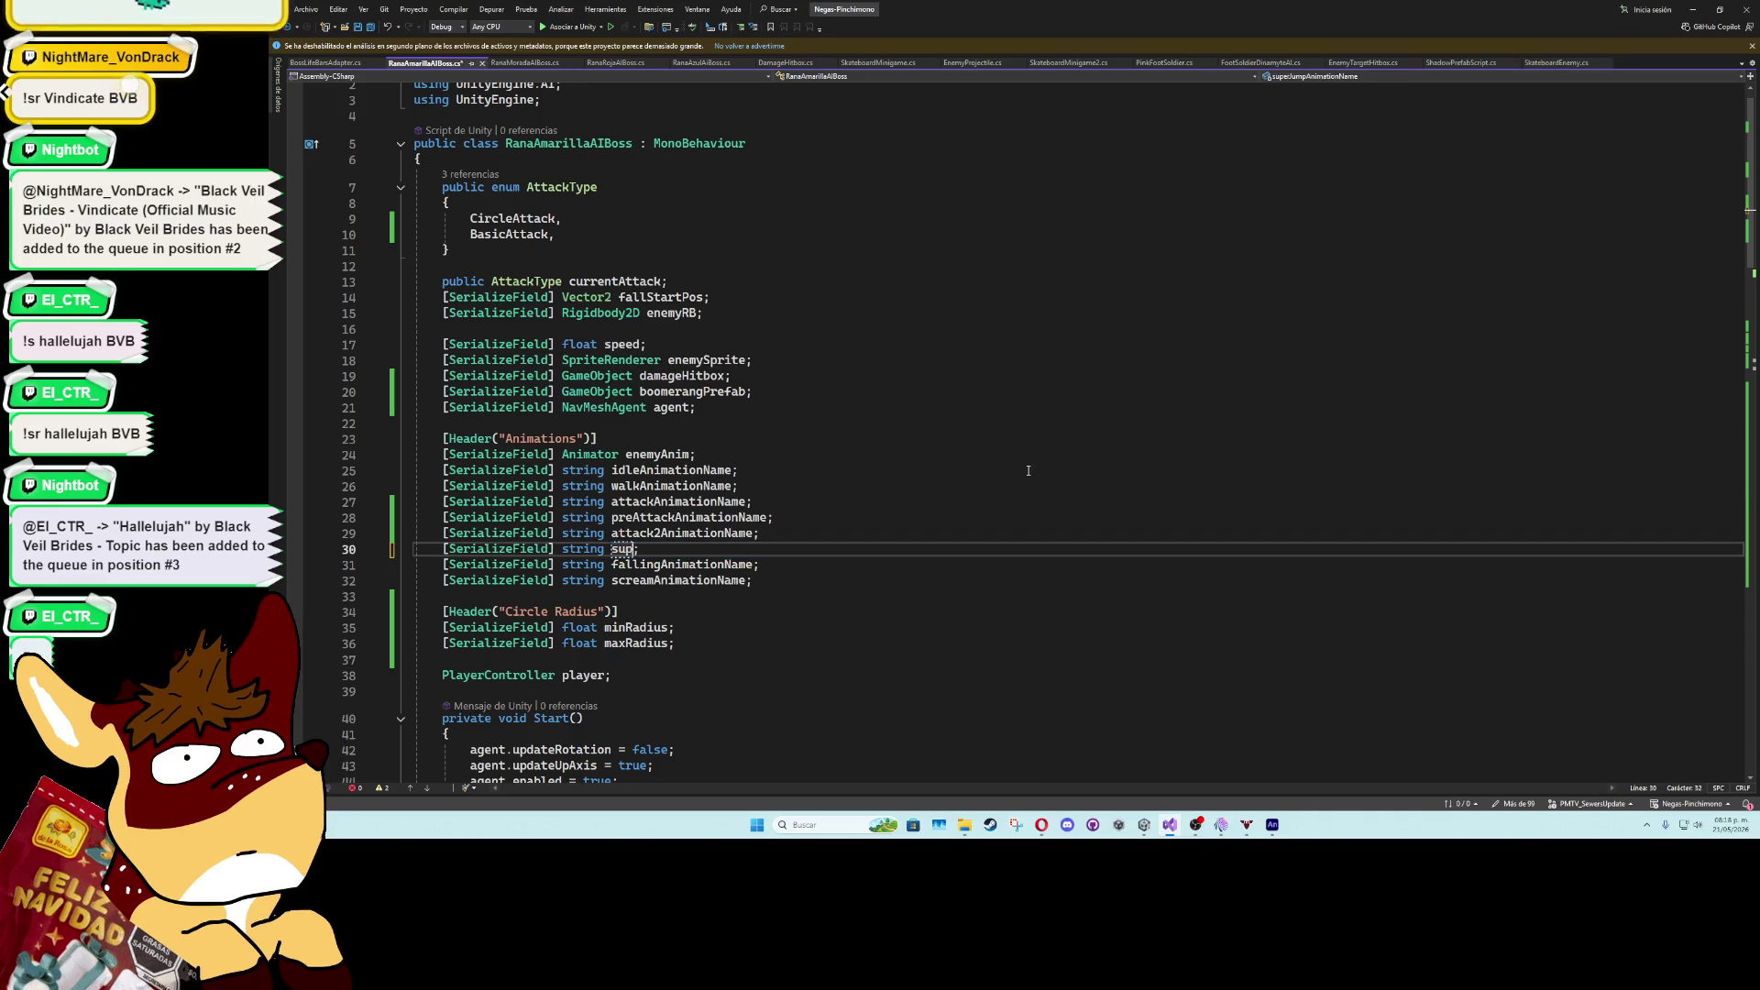
type("Attack")
key("ctrl+s")
- Duplicate the BasicAttack case block in the state switch
scroll(802, 449, "down", 10)
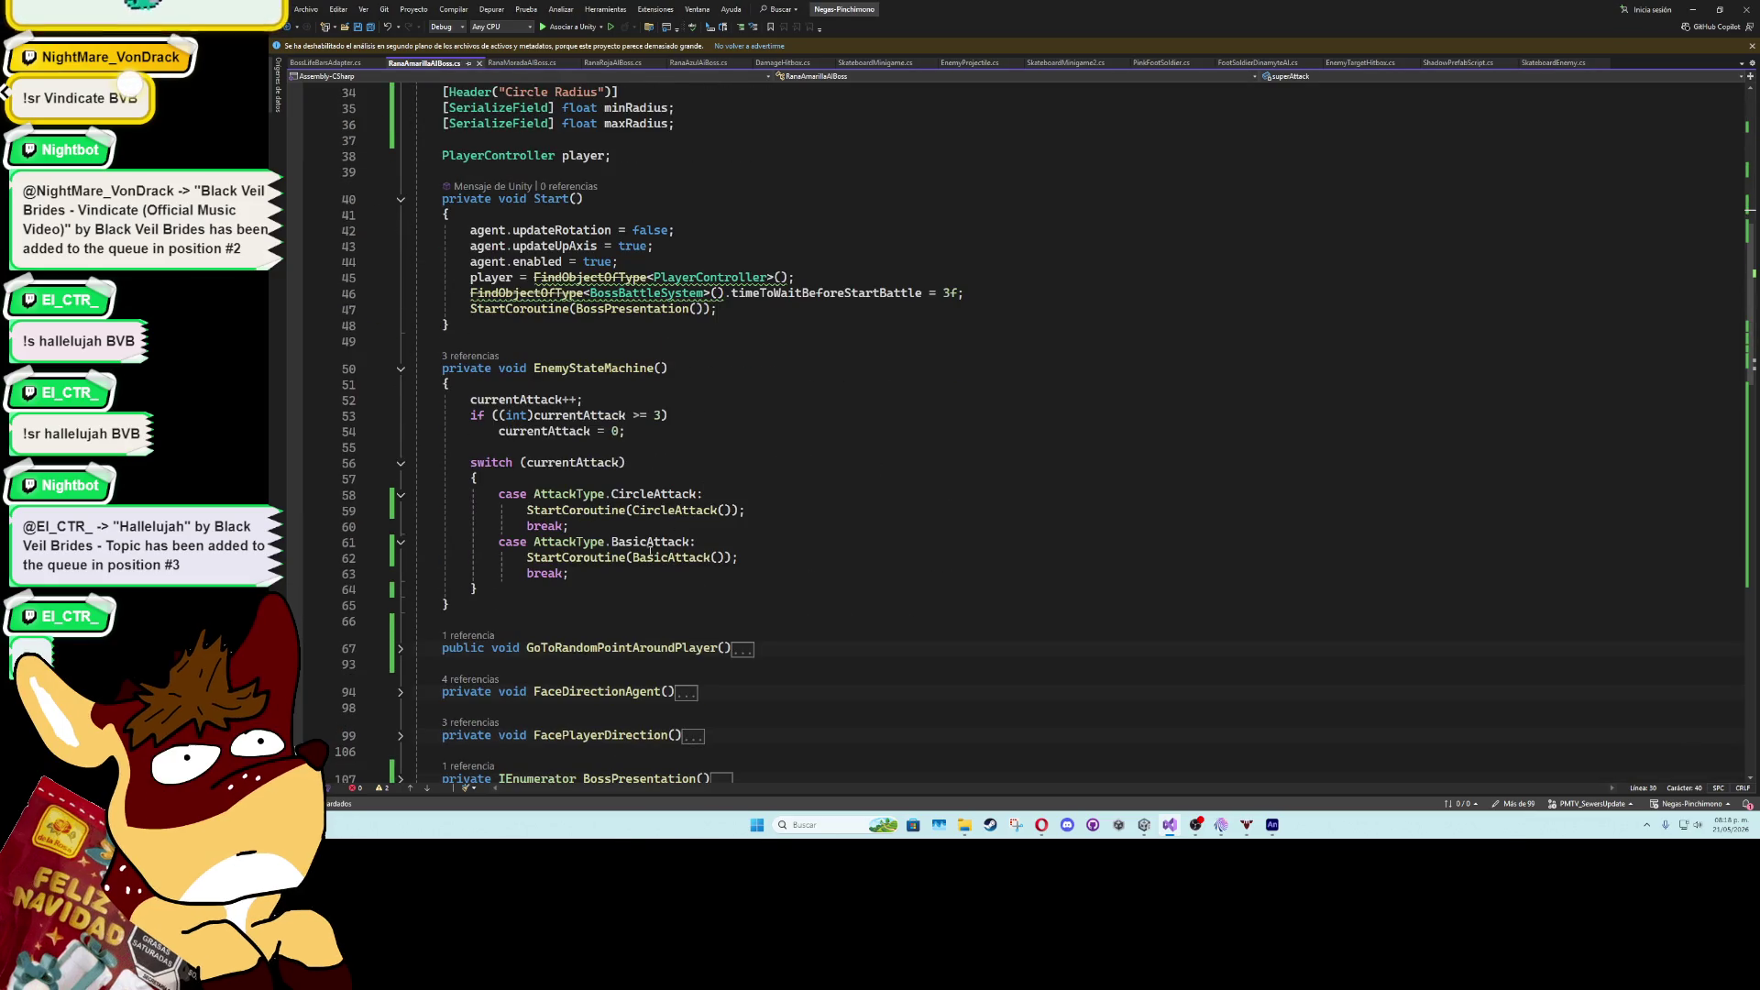
left_click_drag(496, 541, 595, 571)
key("ctrl+c")
left_click(595, 570)
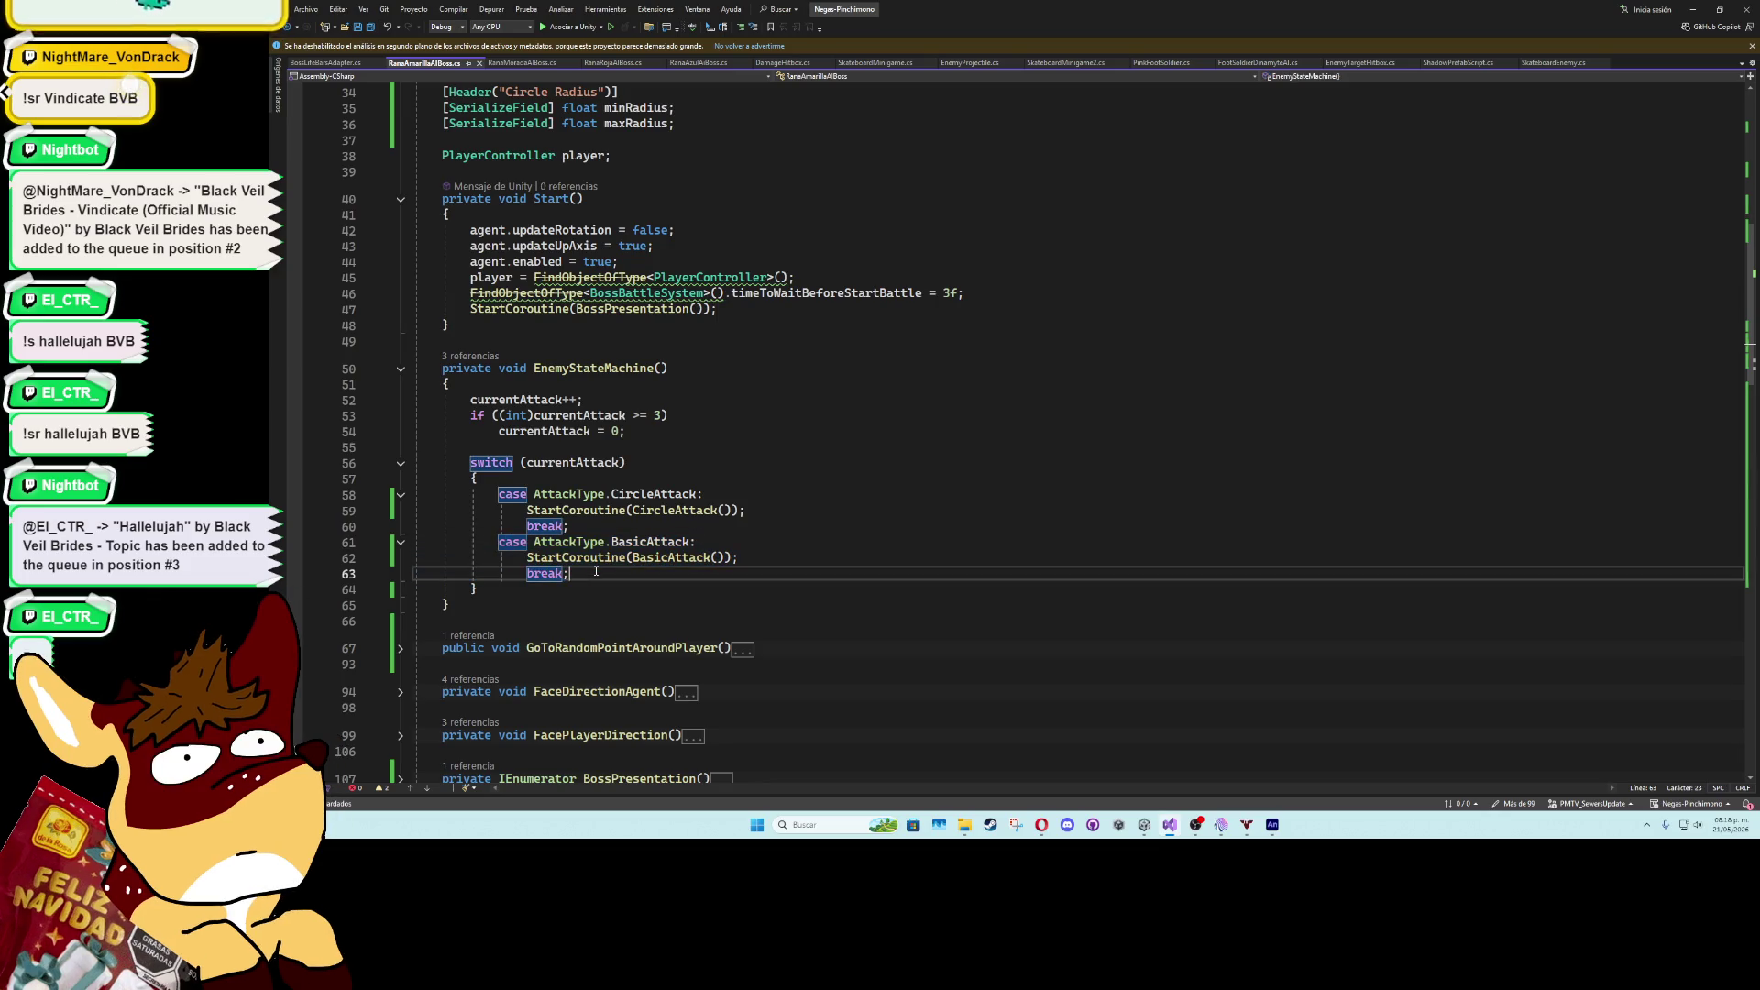
key("Return")
key("ctrl+v")
- Add a SuperAttack enum entry and point the copied case at SuperAttack
scroll(595, 570, "up", 11)
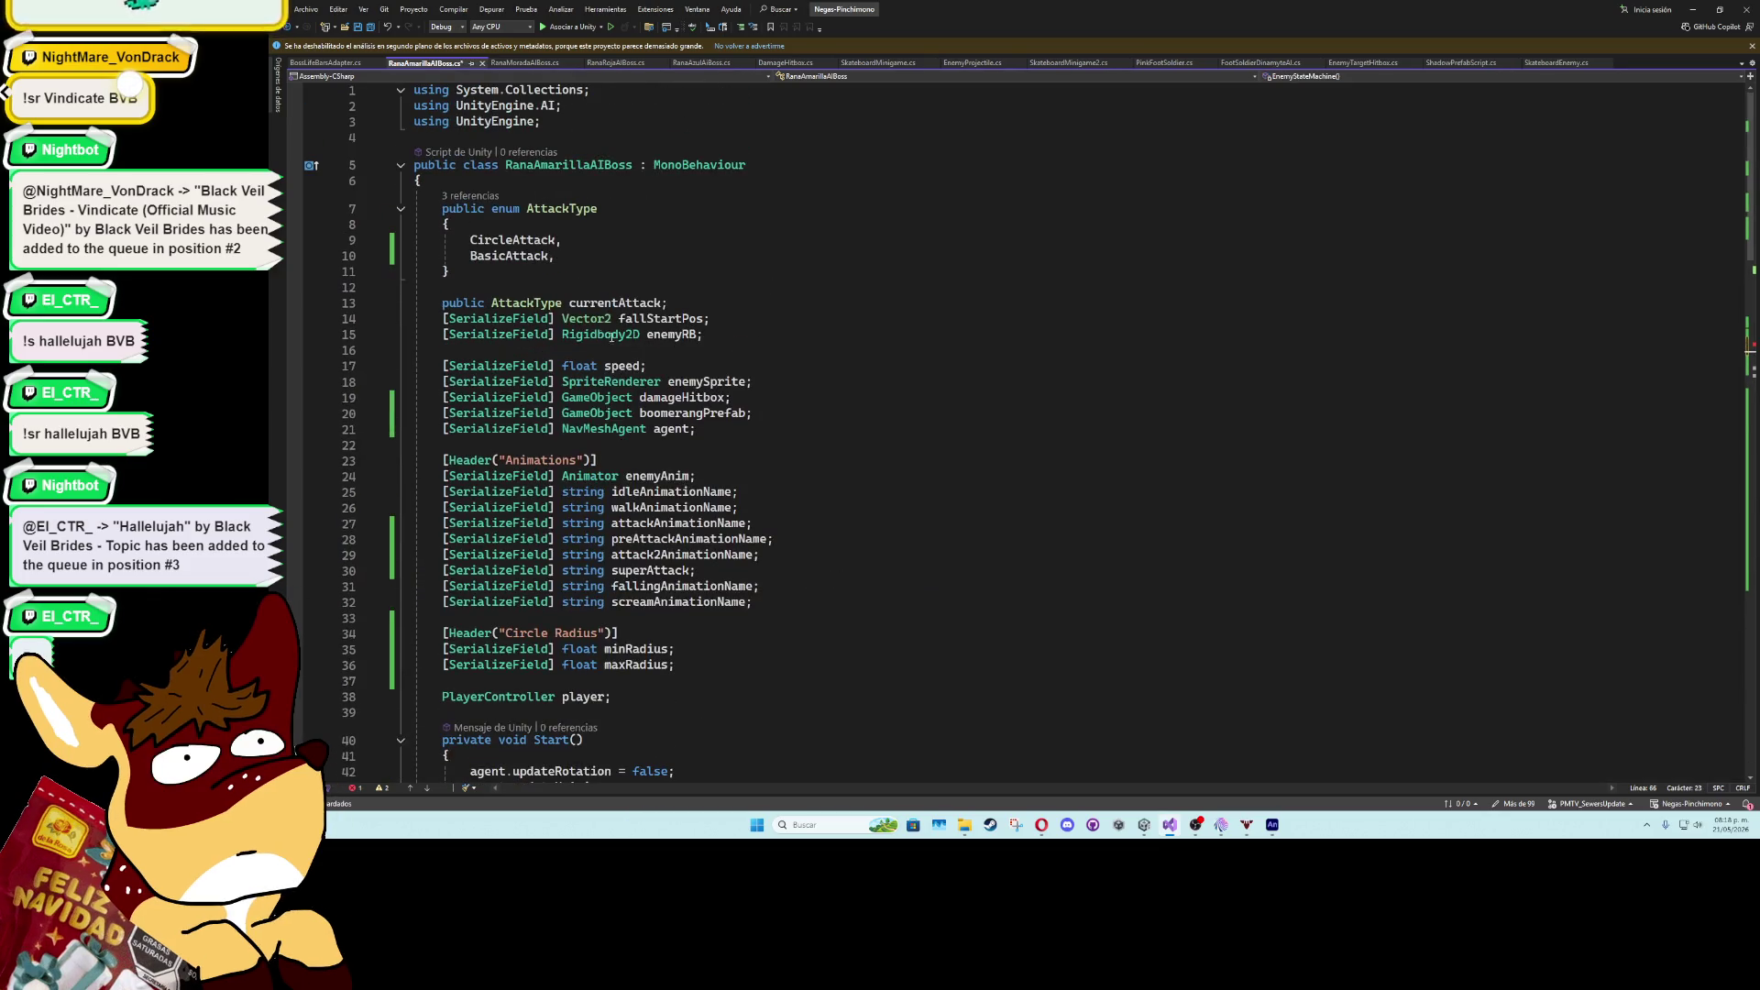
left_click(577, 259)
key("ctrl+c")
key("ctrl+v")
double_click(510, 271)
type("Super")
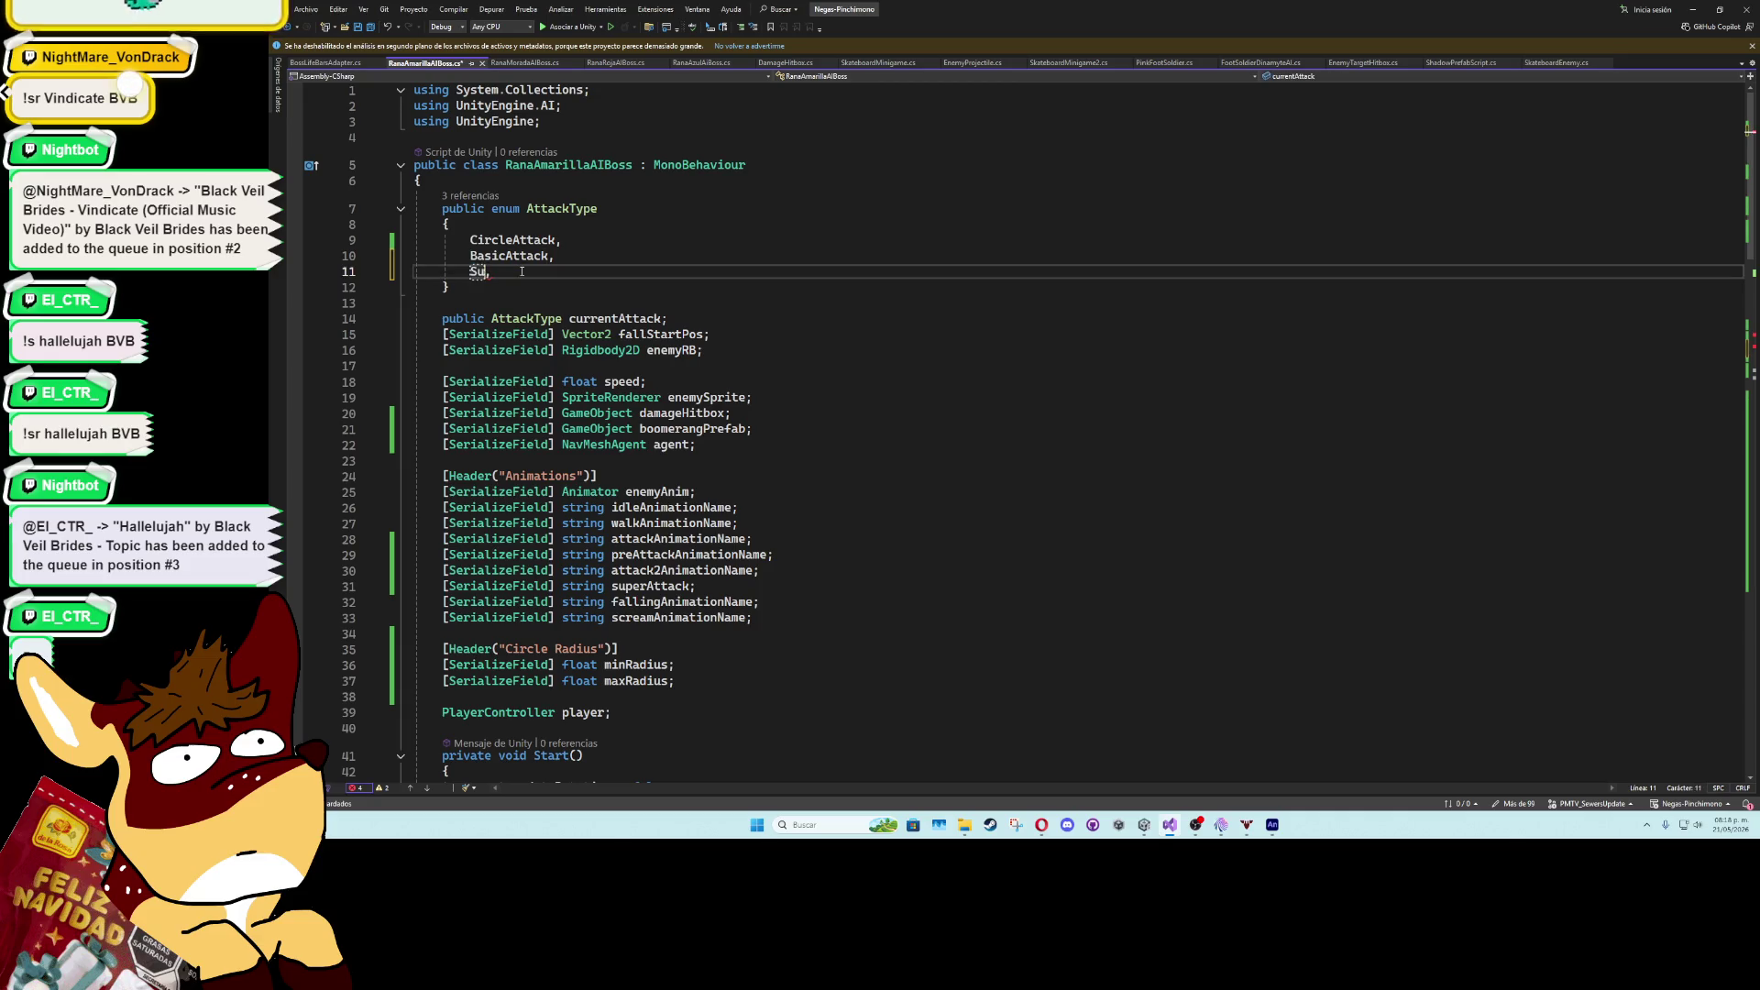
type("Attack")
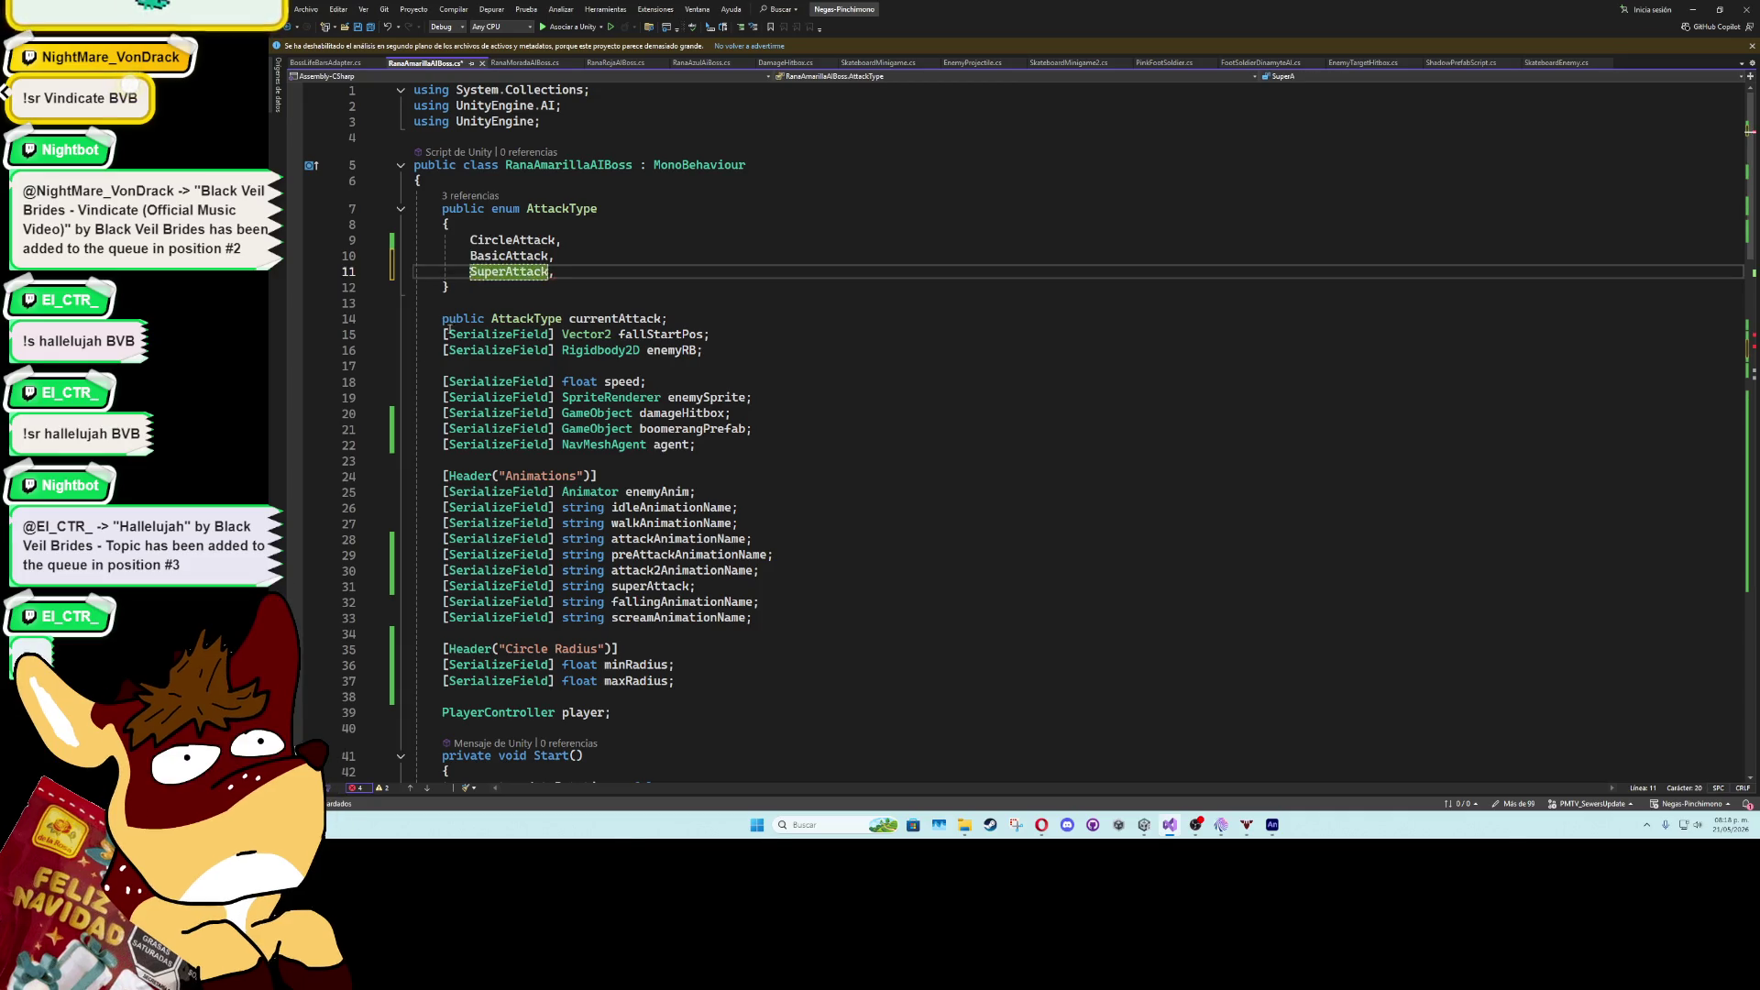
scroll(625, 489, "down", 13)
double_click(625, 486)
type("Su")
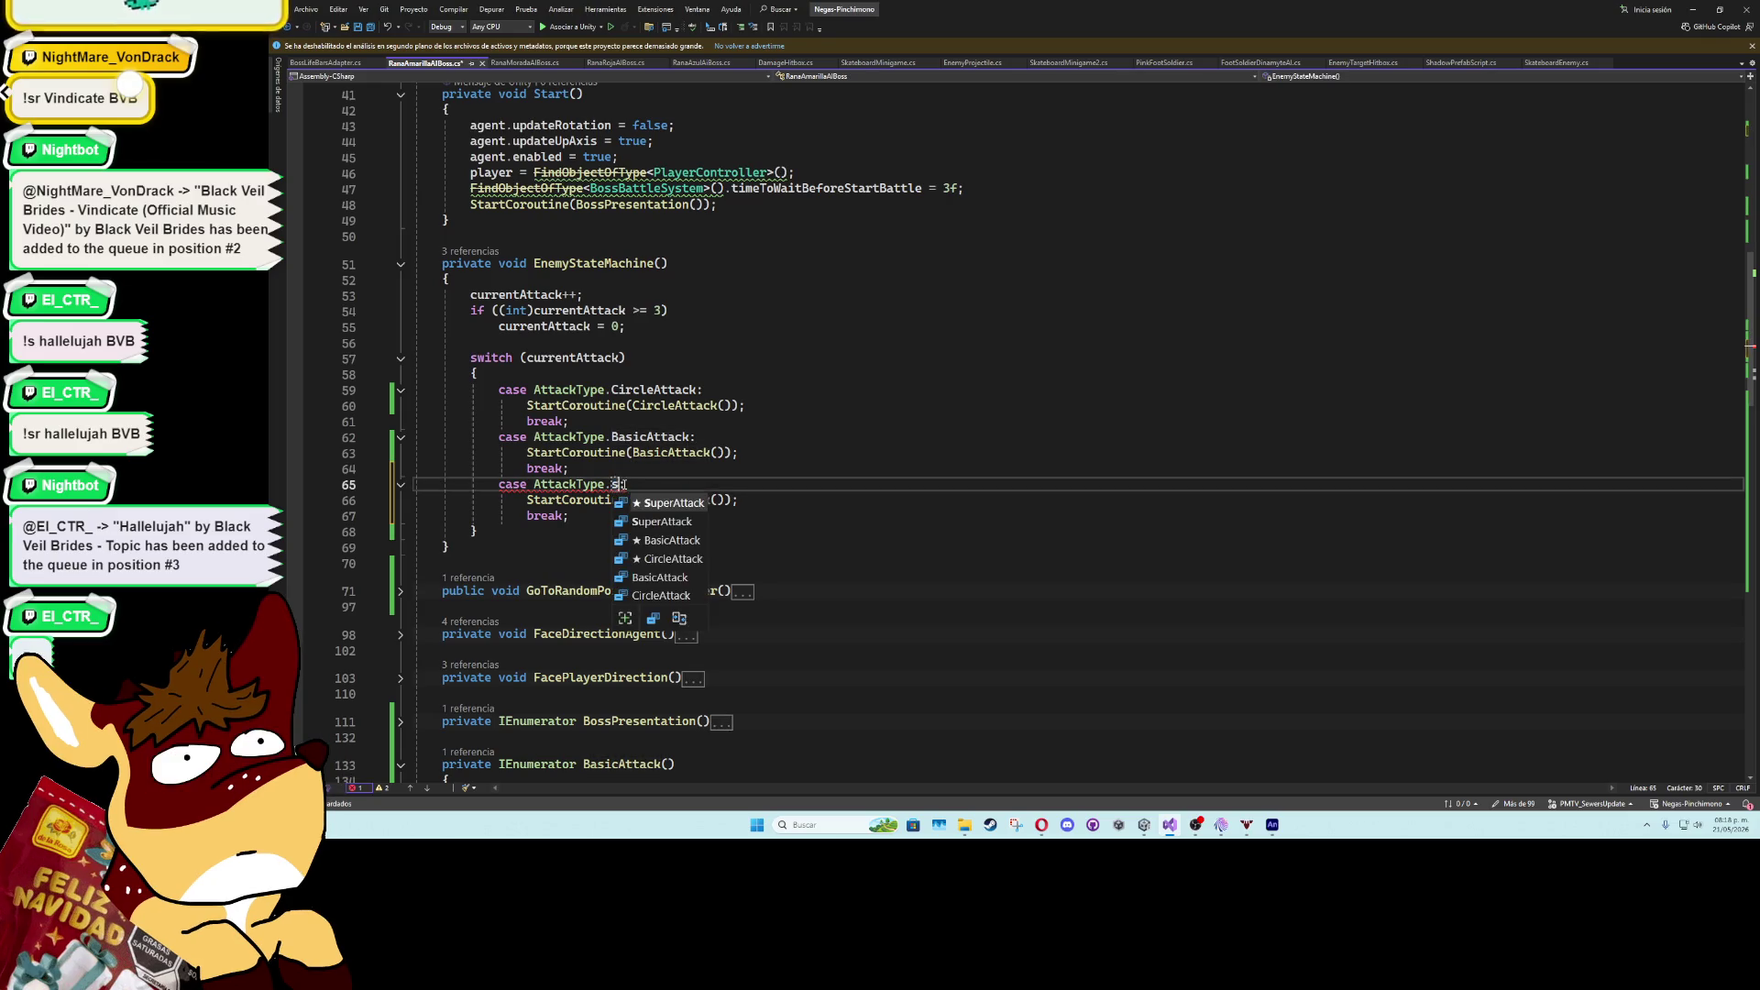
key("Tab")
- Fold the attack methods and declare private IEnumerator SuperAttack() below CircleAttack
scroll(625, 486, "down", 7)
scroll(625, 464, "down", 3)
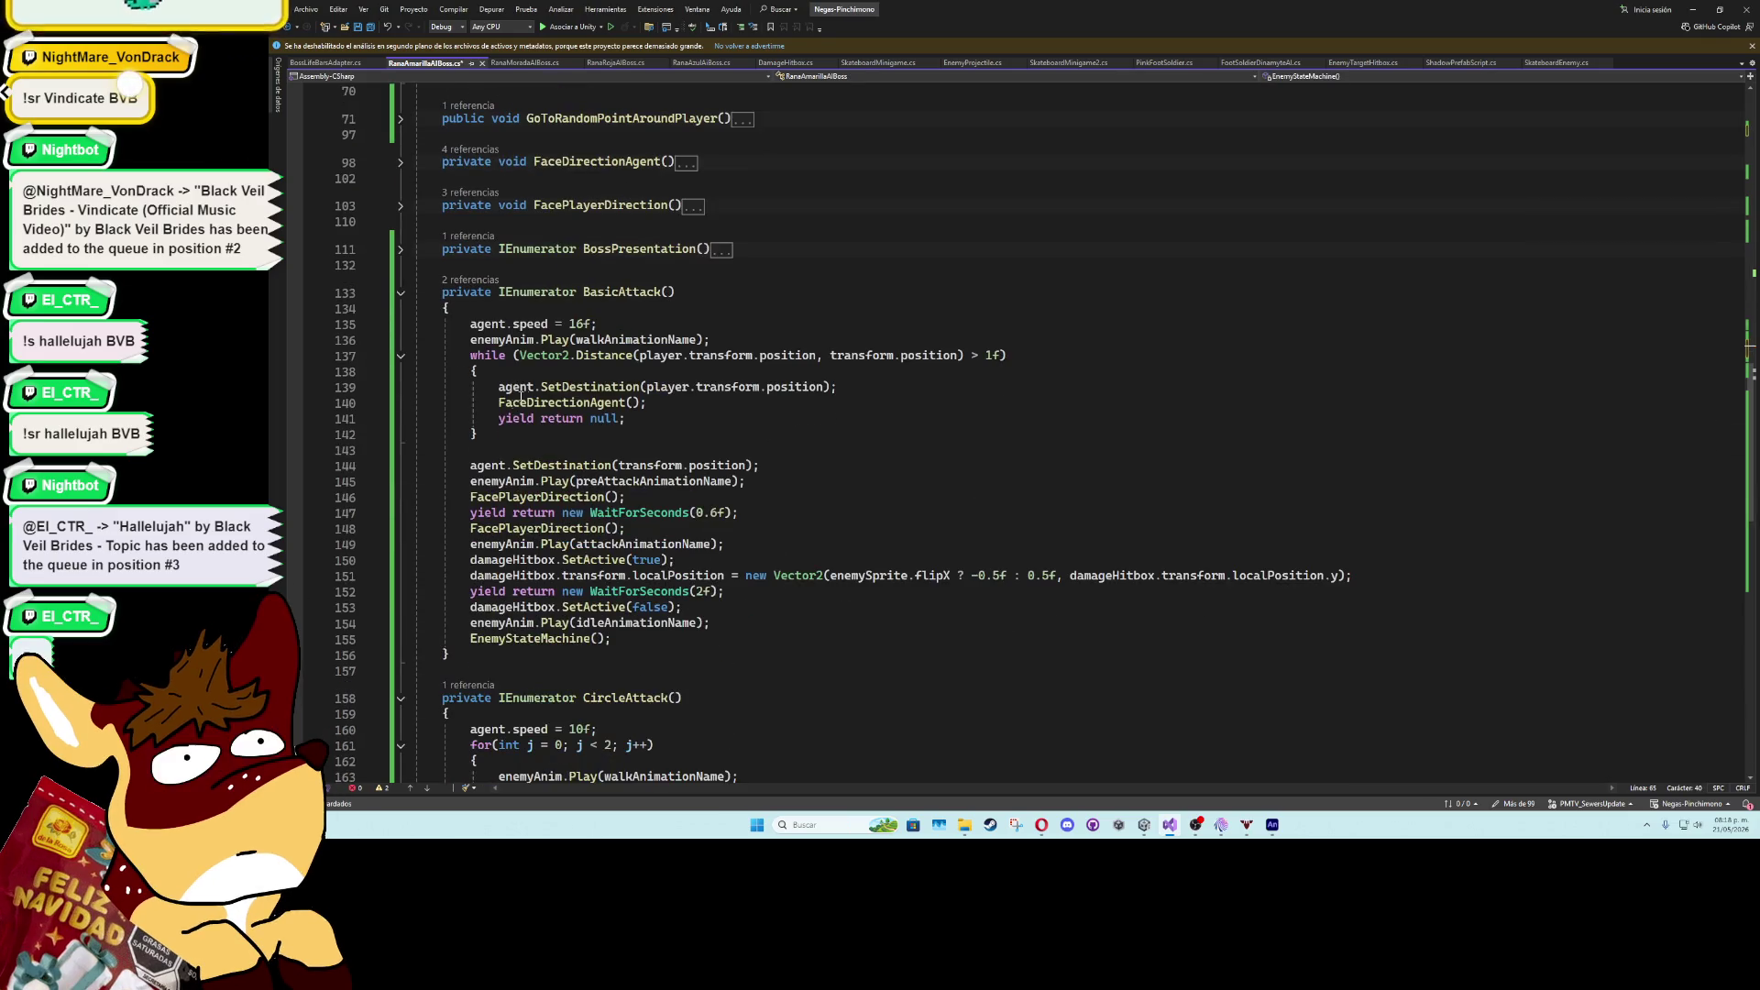
left_click(400, 294)
left_click(400, 335)
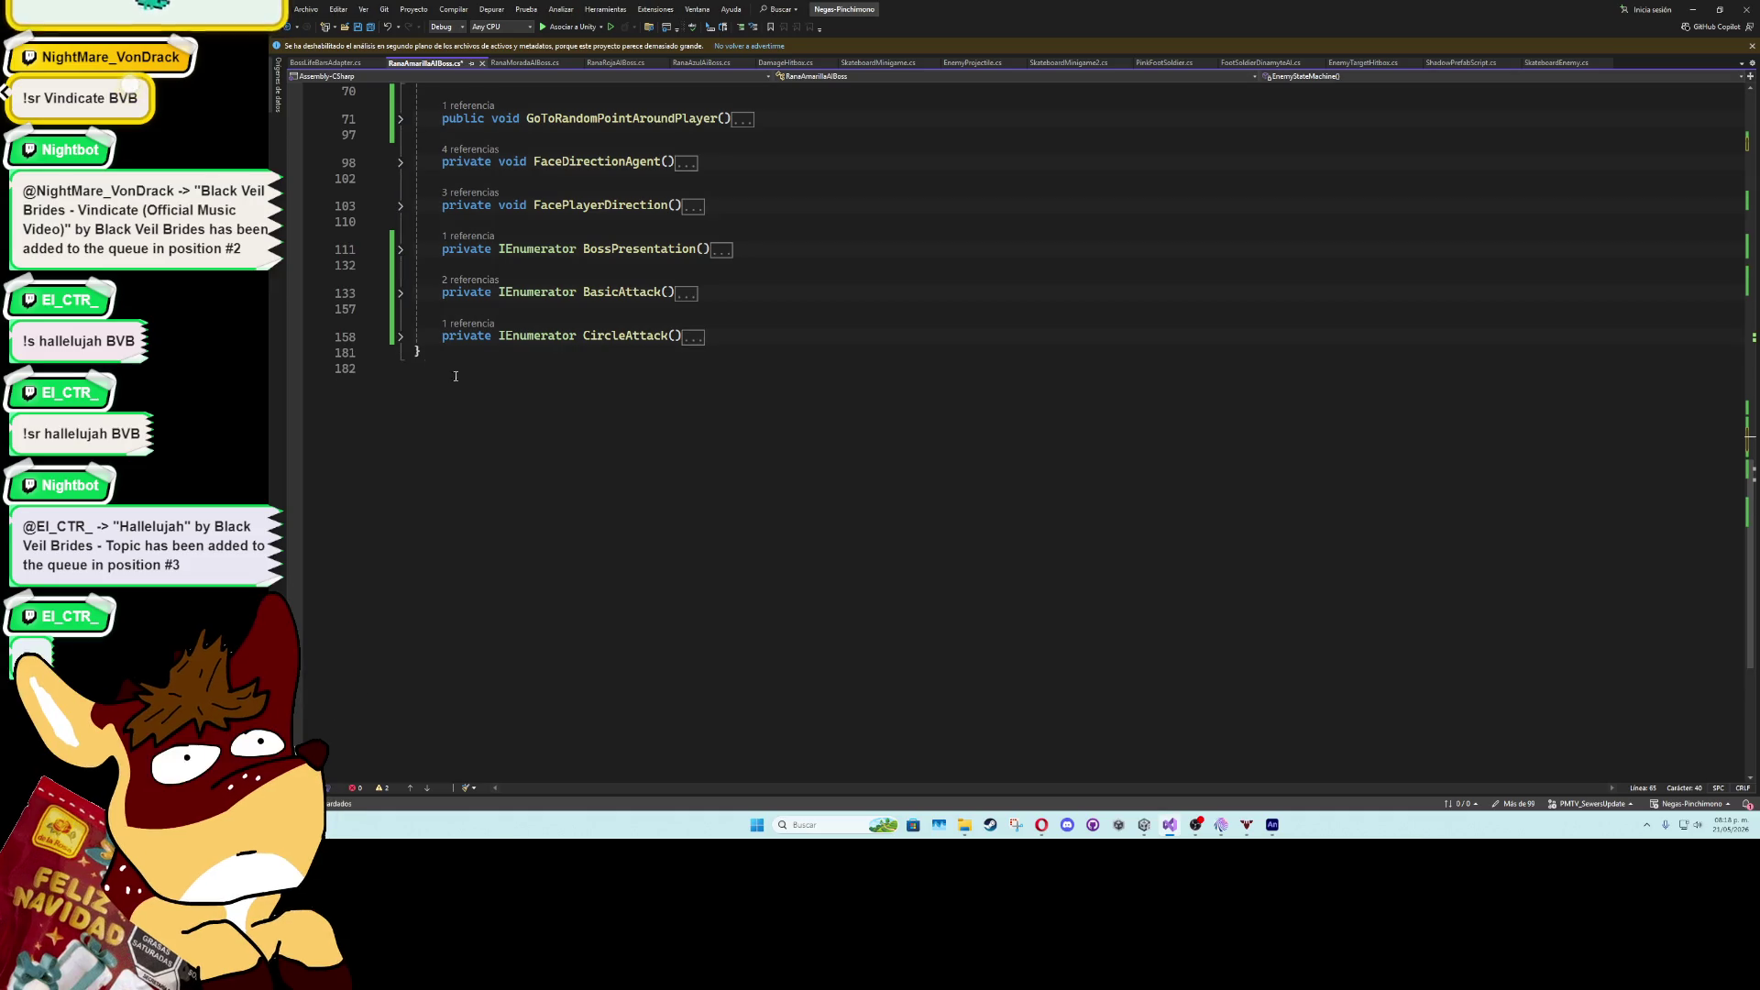
left_click(715, 337)
key("Return")
key("Return")
type("pr")
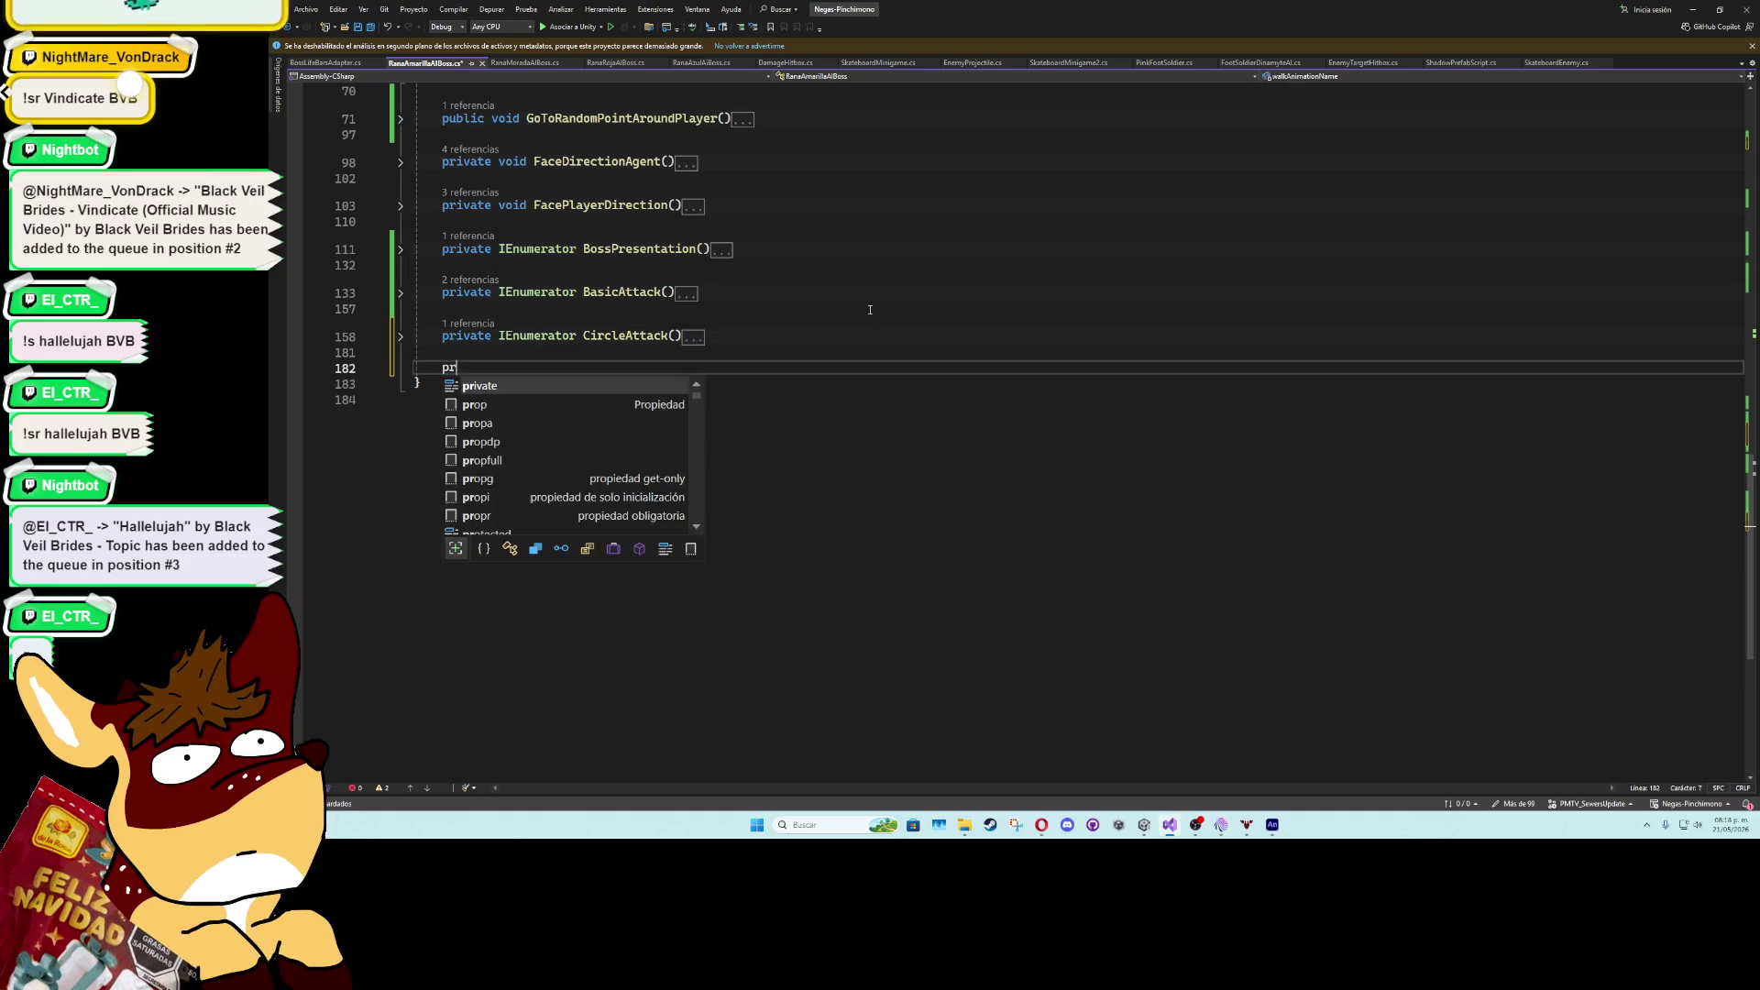
type("ivate ienume")
key("Down")
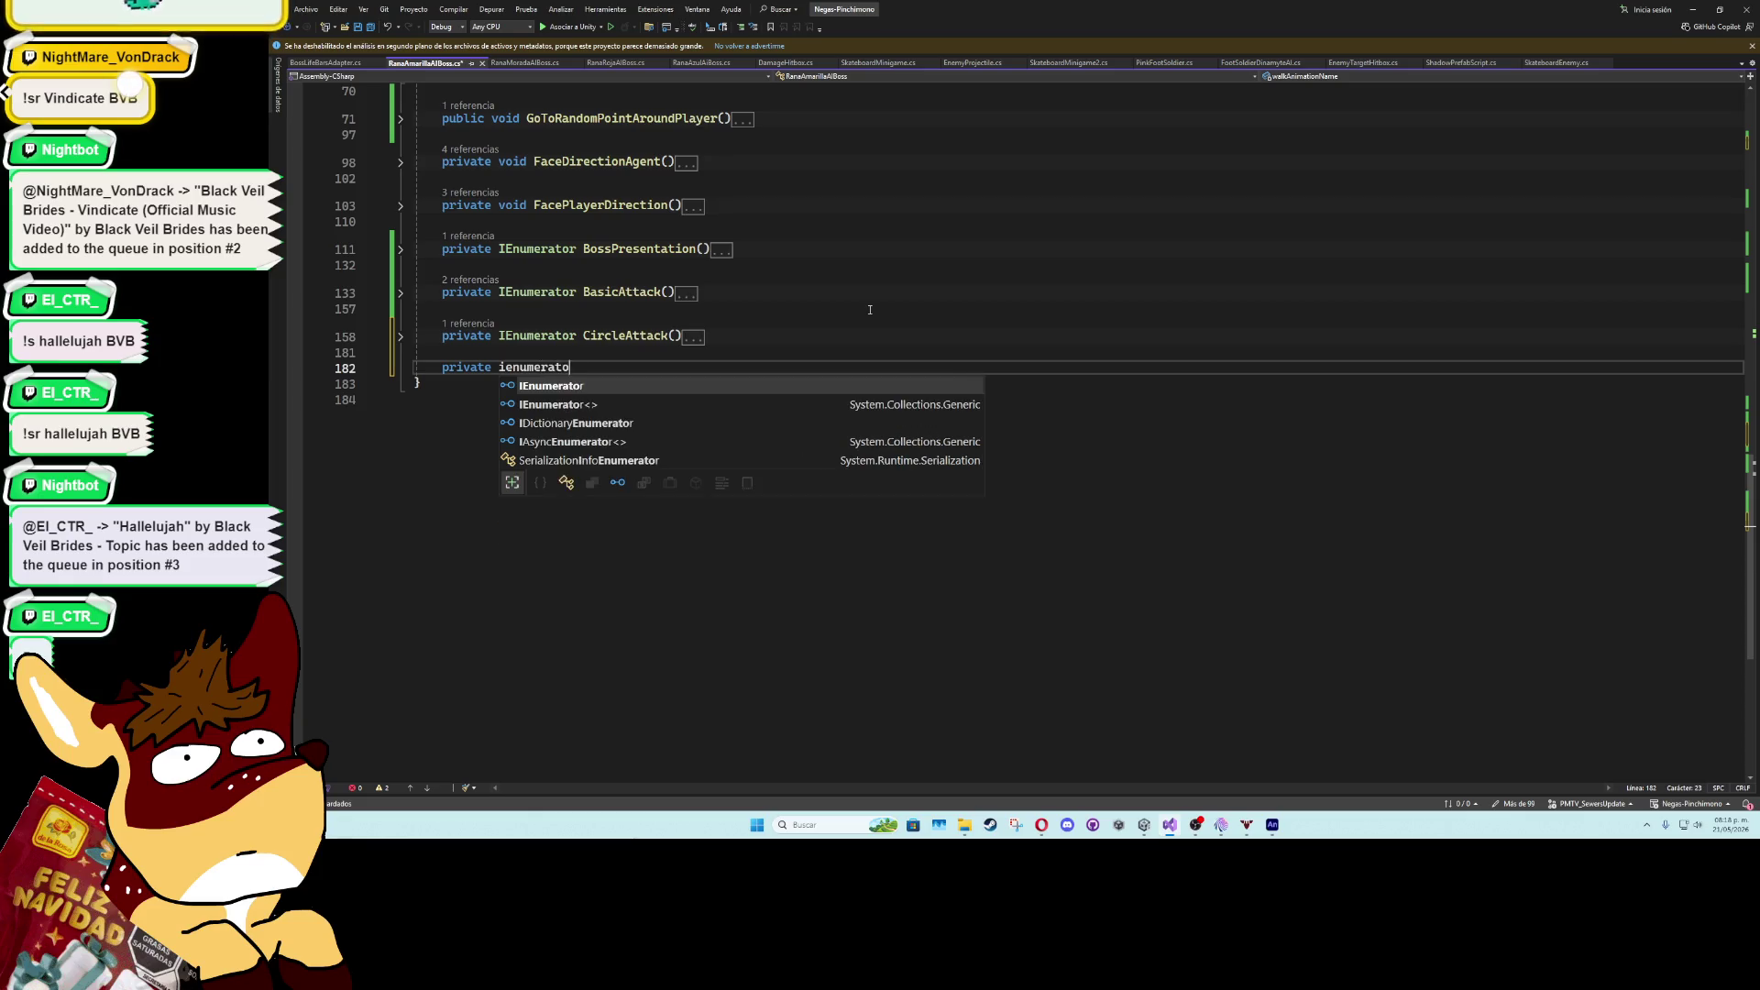
type("SuperAttack()")
key("Return")
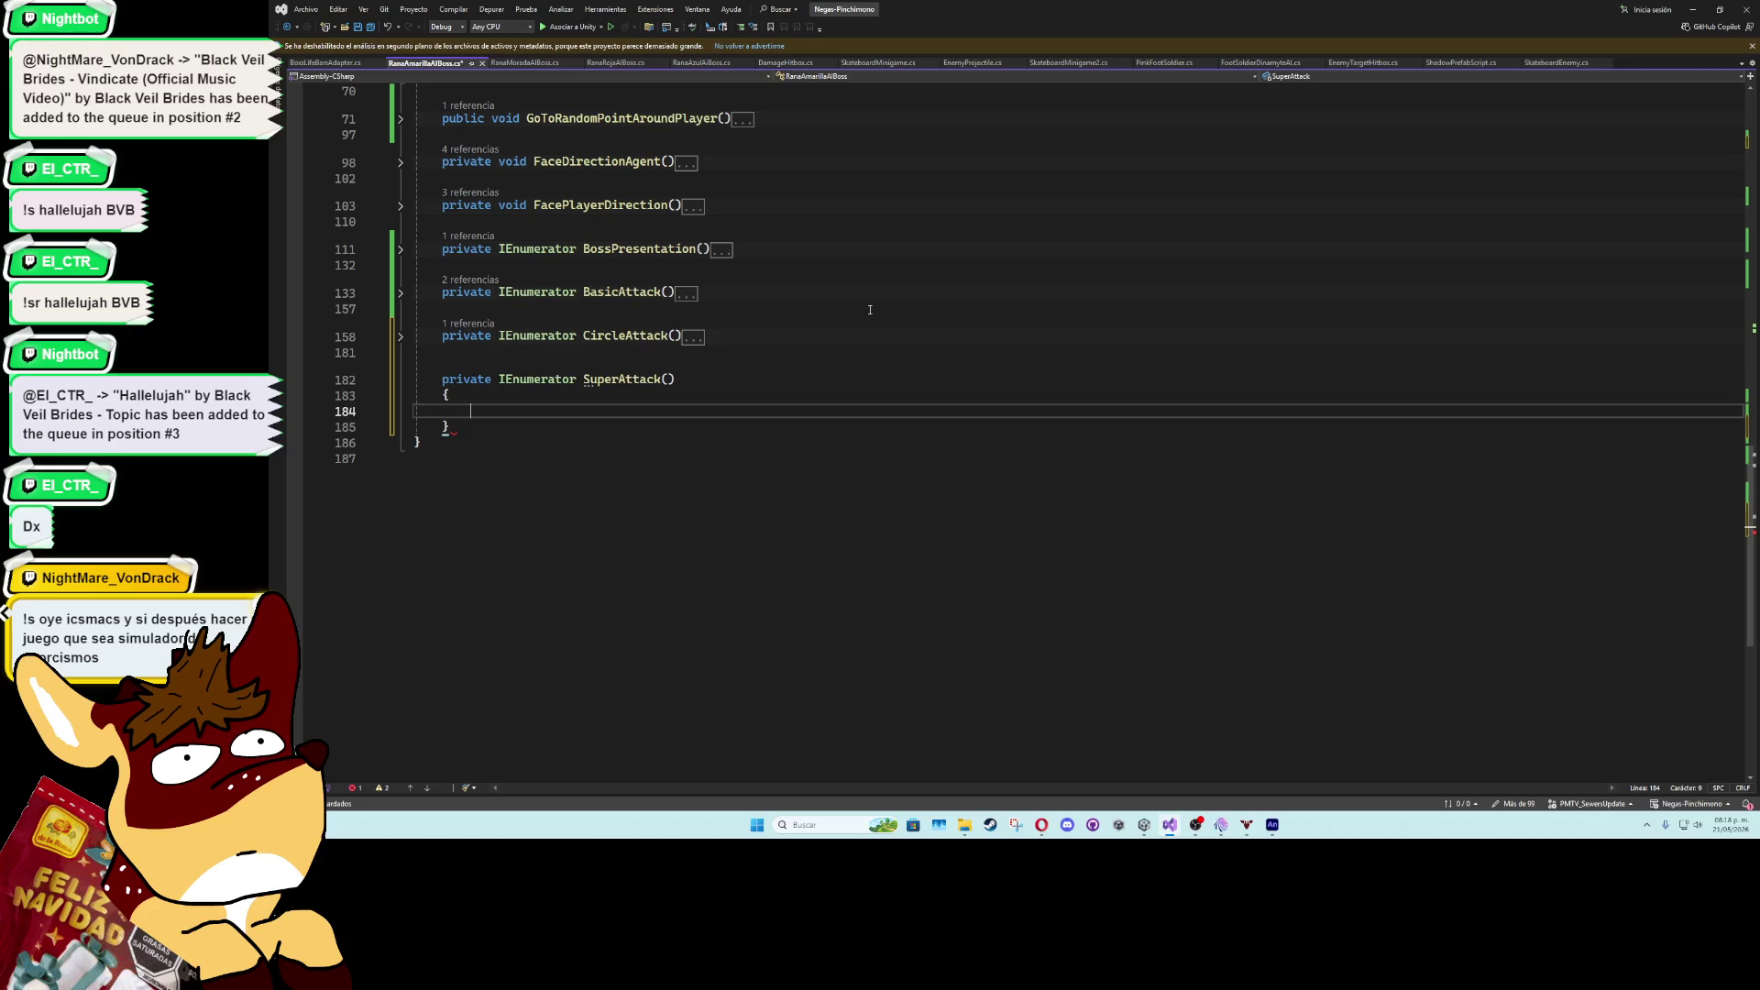
- Set agent.speed to 10f and assign agent.acceleration at the start of SuperAttack
type("agent.sp")
key("Tab")
type(";")
key("Return")
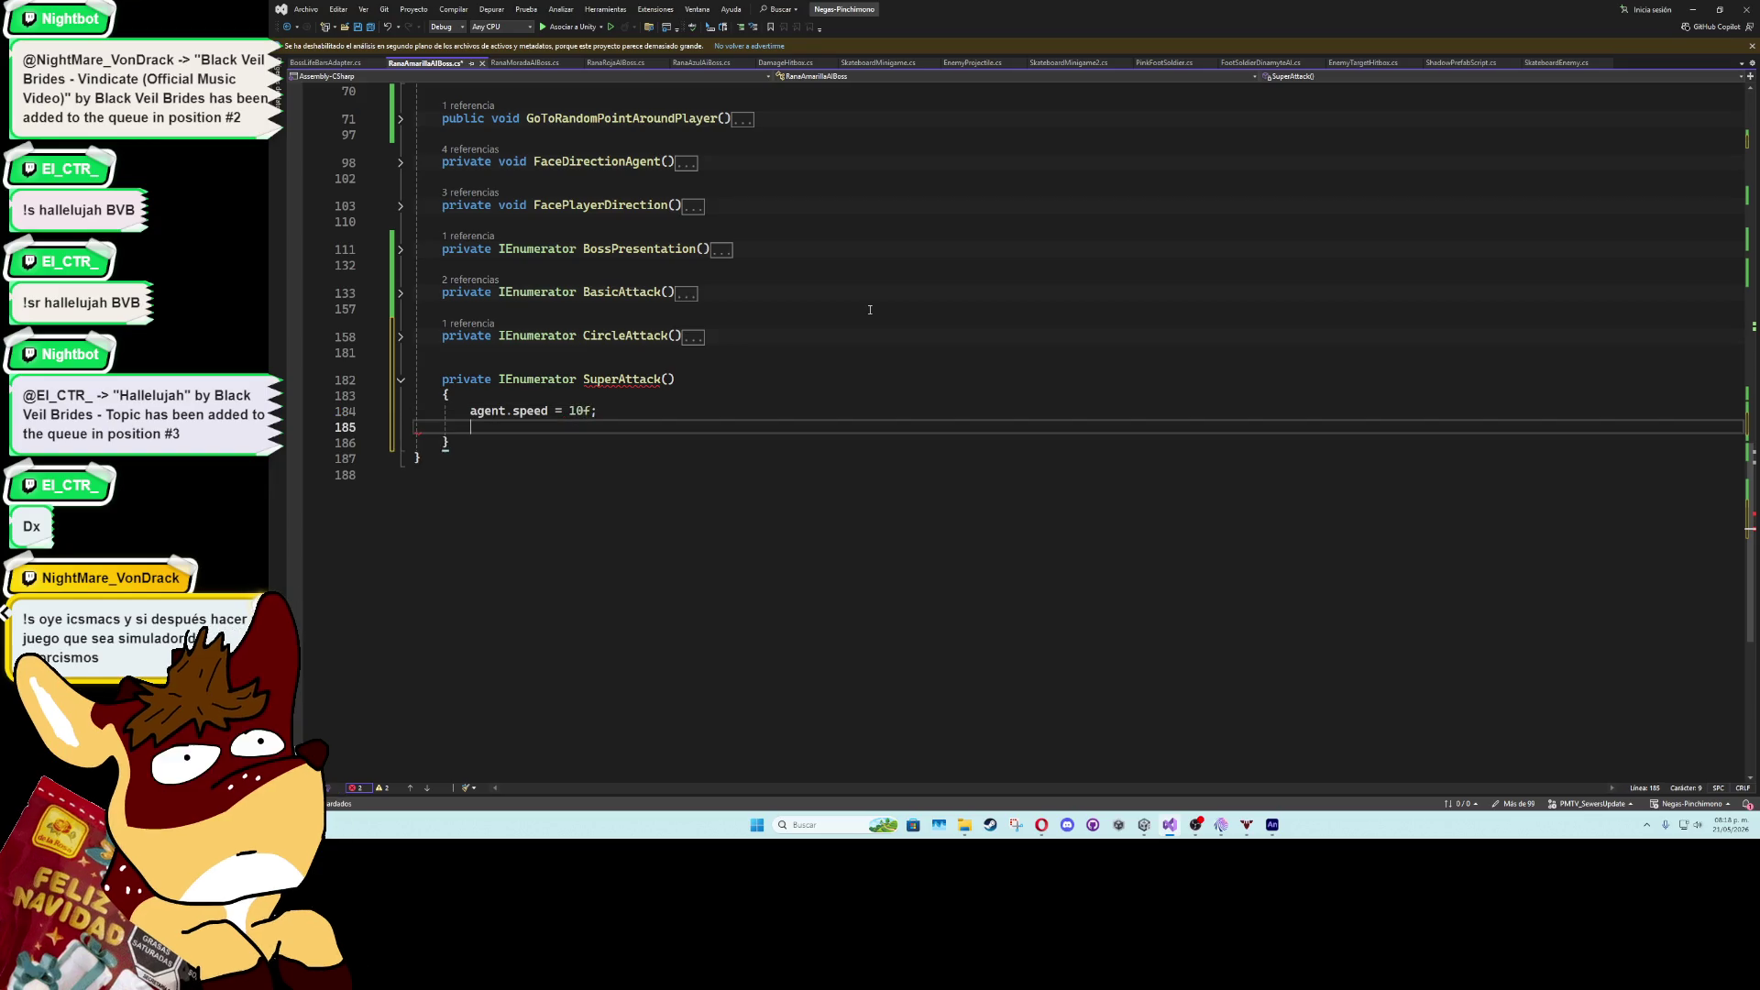
type("agent.")
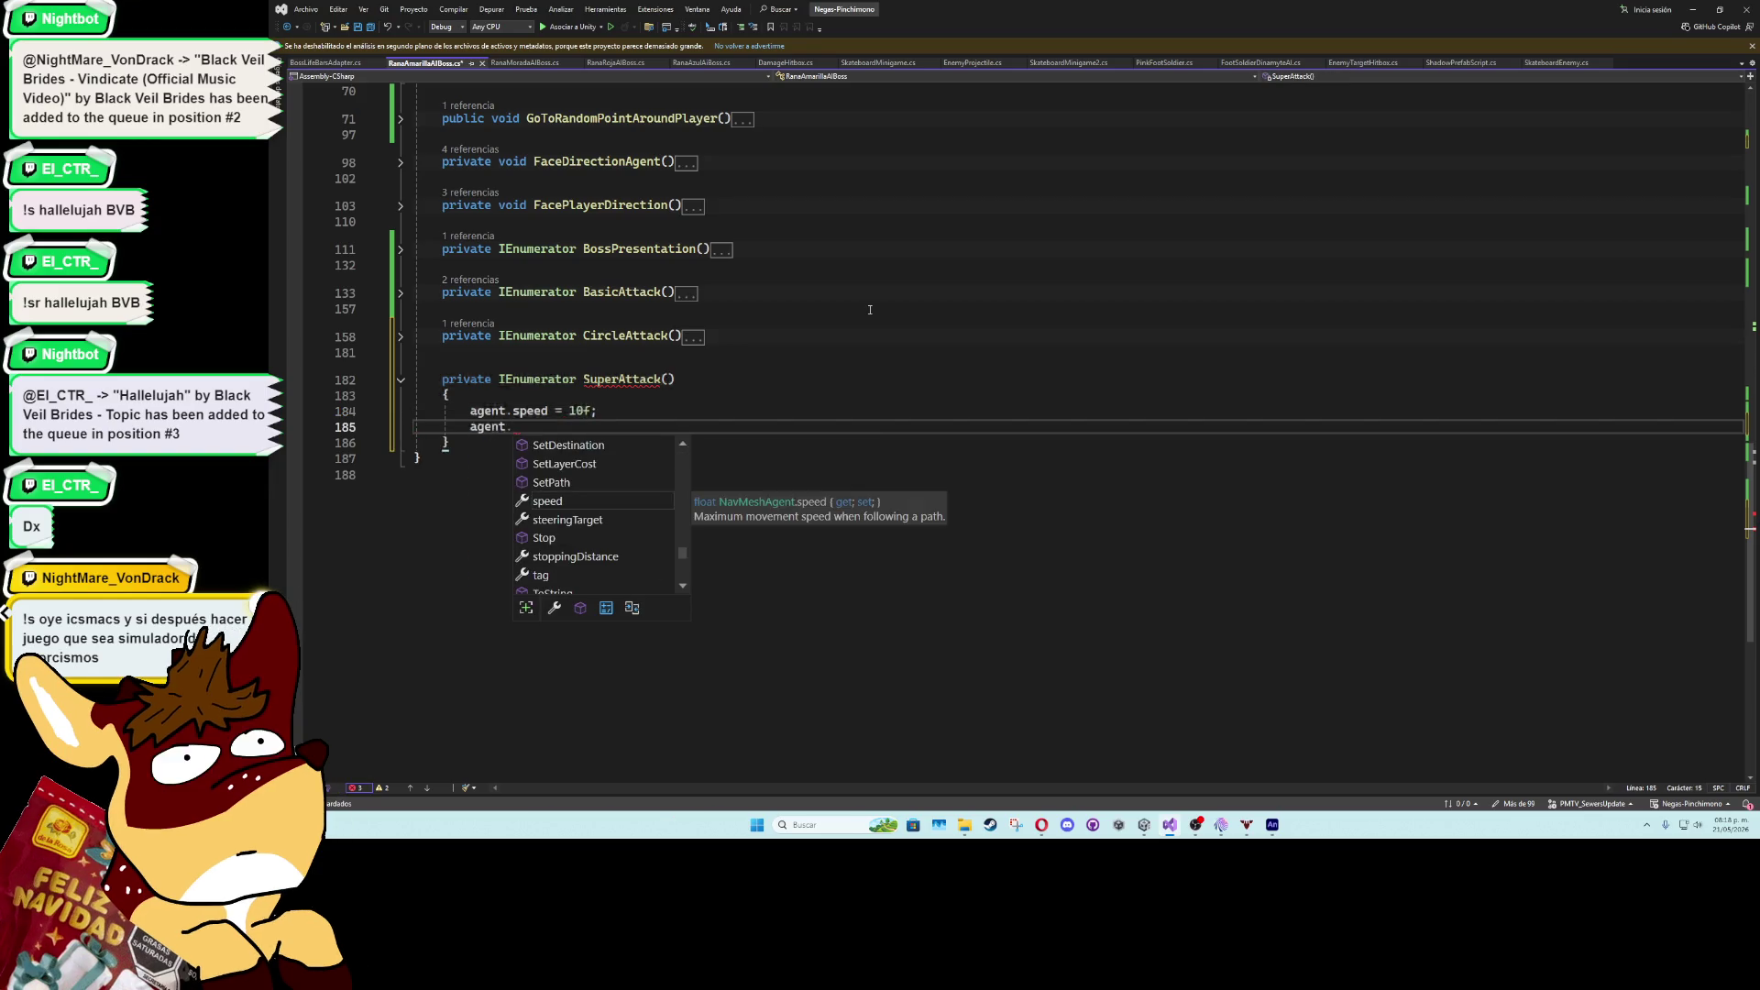
type("acc")
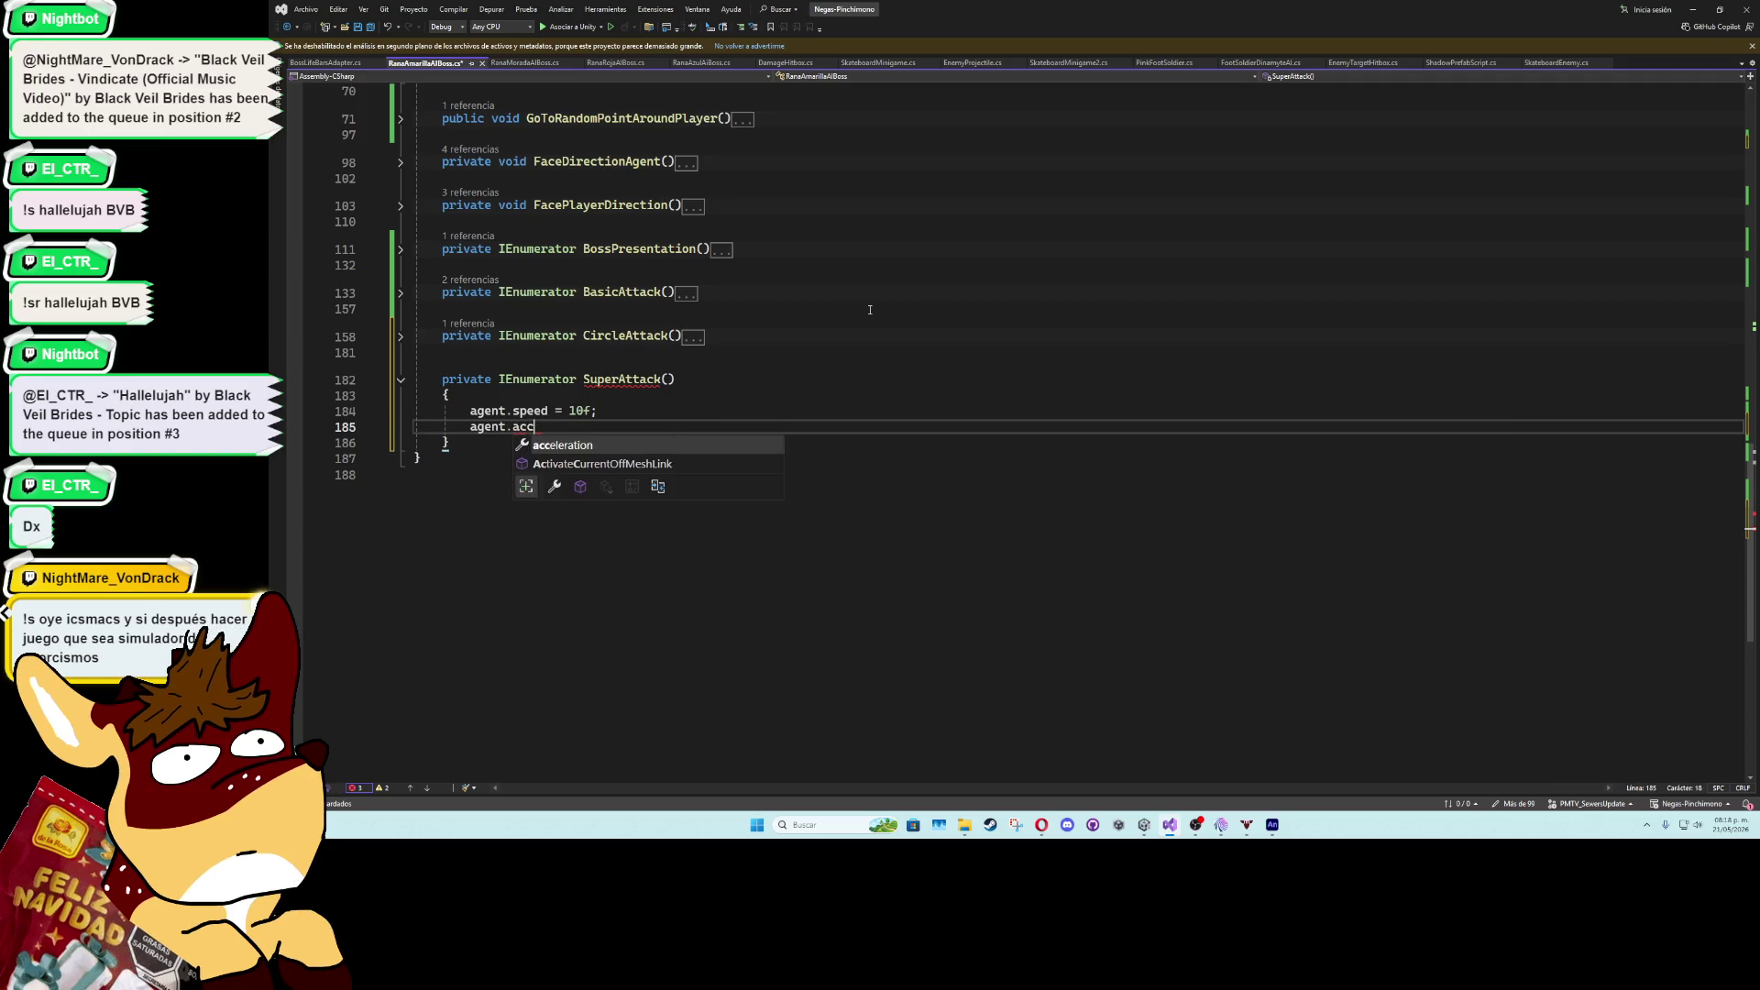
key("space")
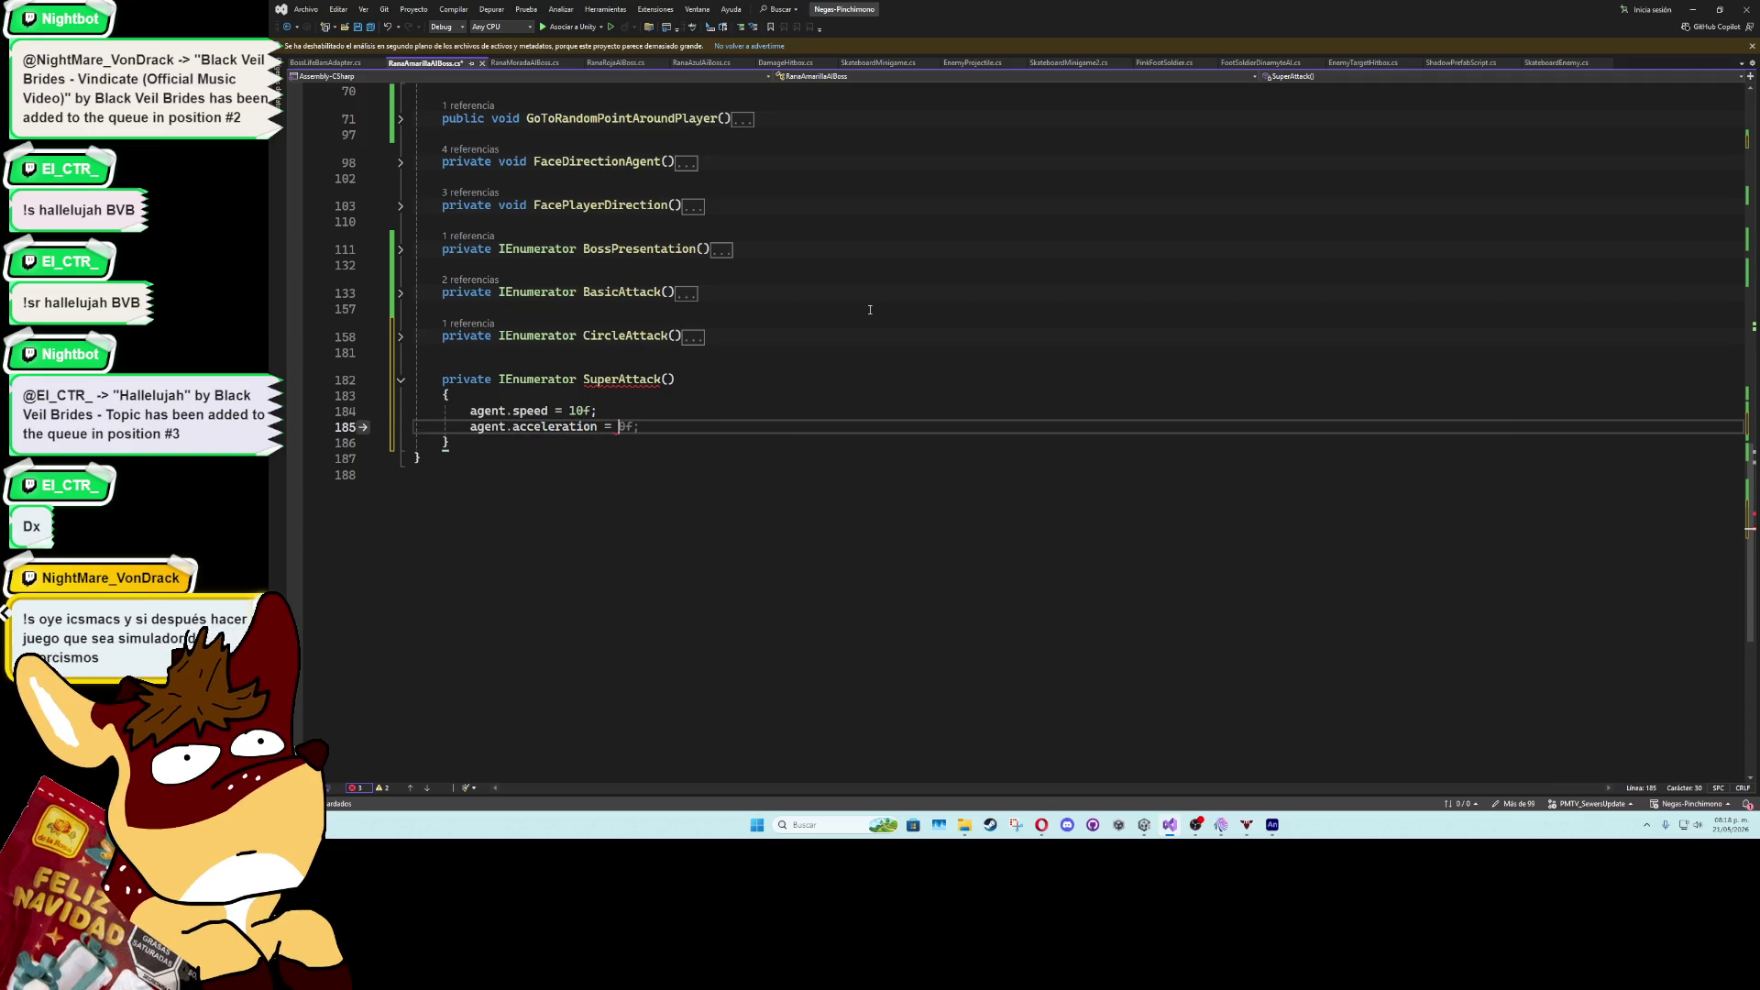
type("8f;")
key("Return")
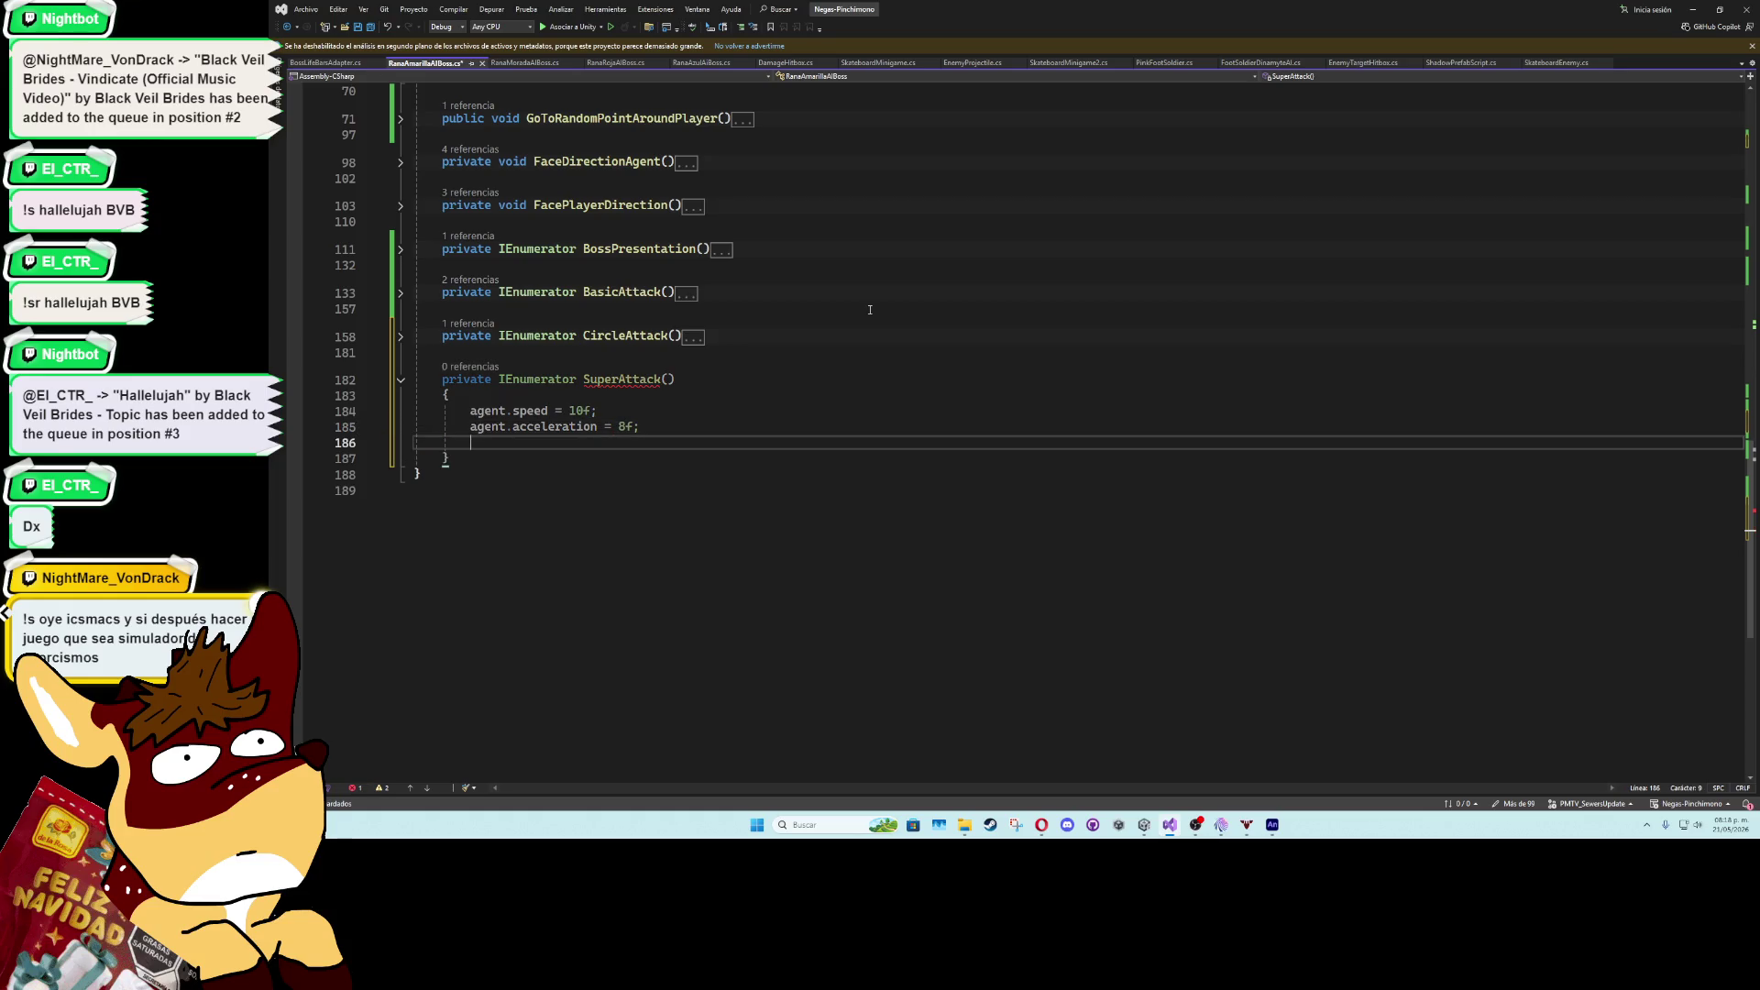
- Declare float timer = 10f and add a while (timer > 0f) loop
key("Return")
type("while")
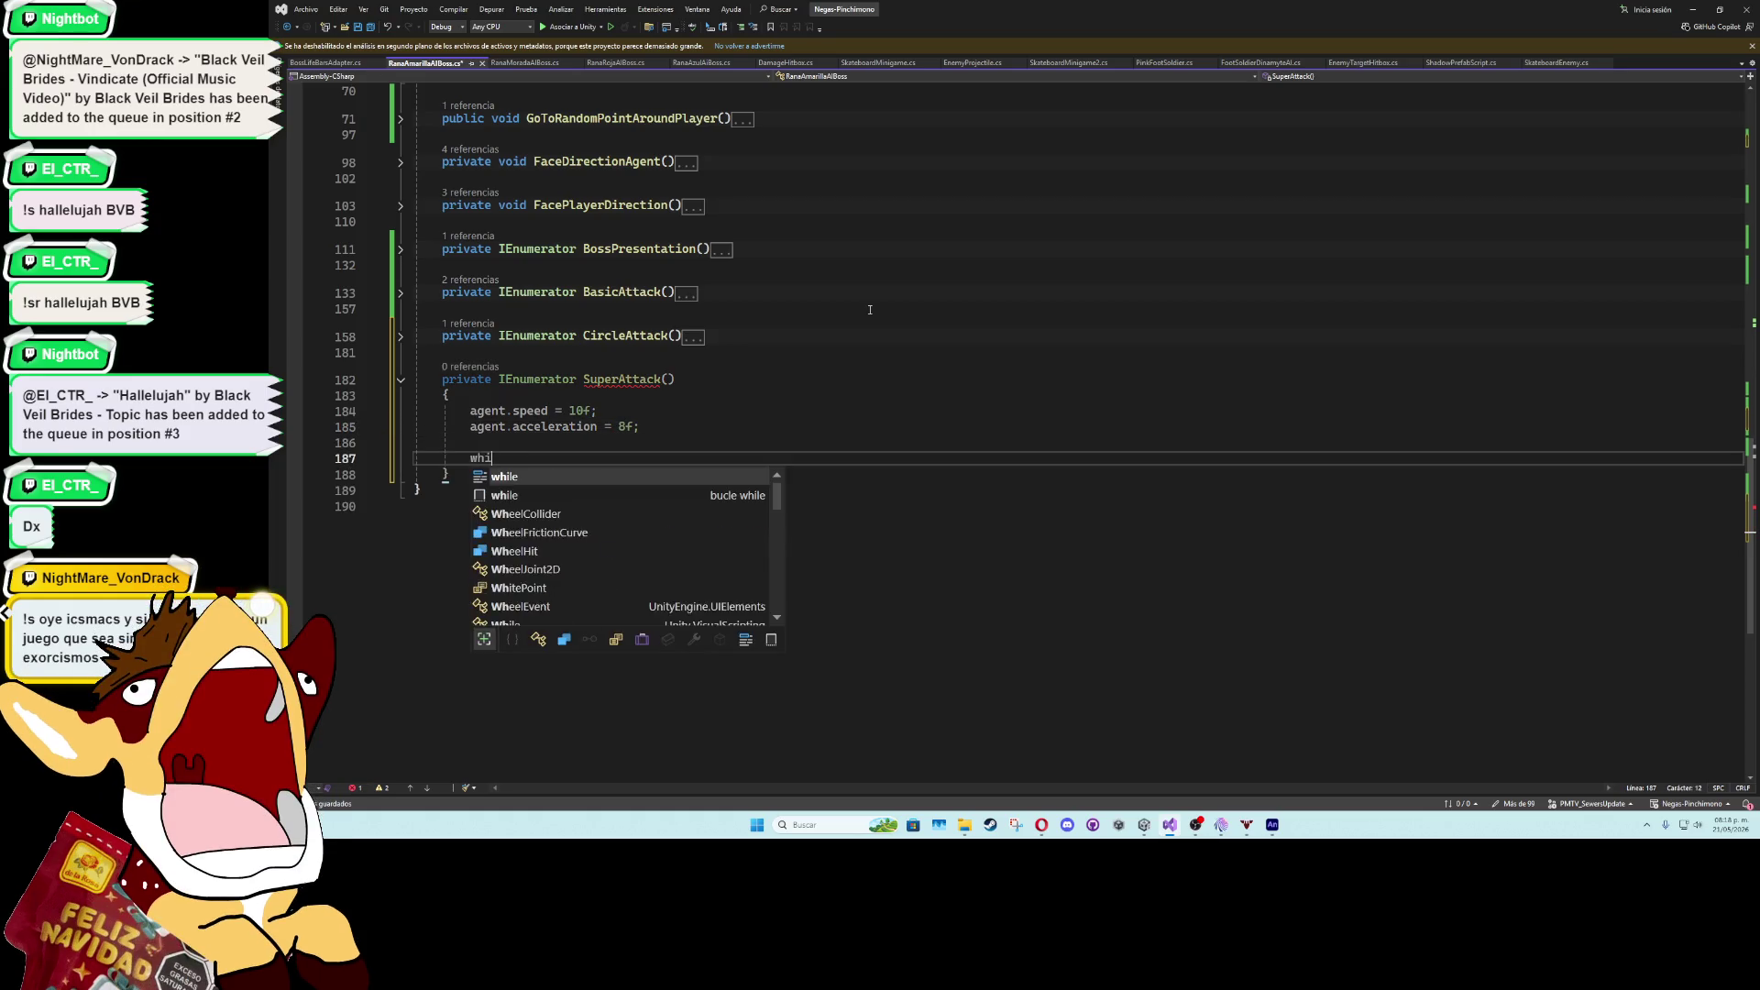
key("Tab")
key("Tab")
key("BackSpace")
key("Up")
type("float")
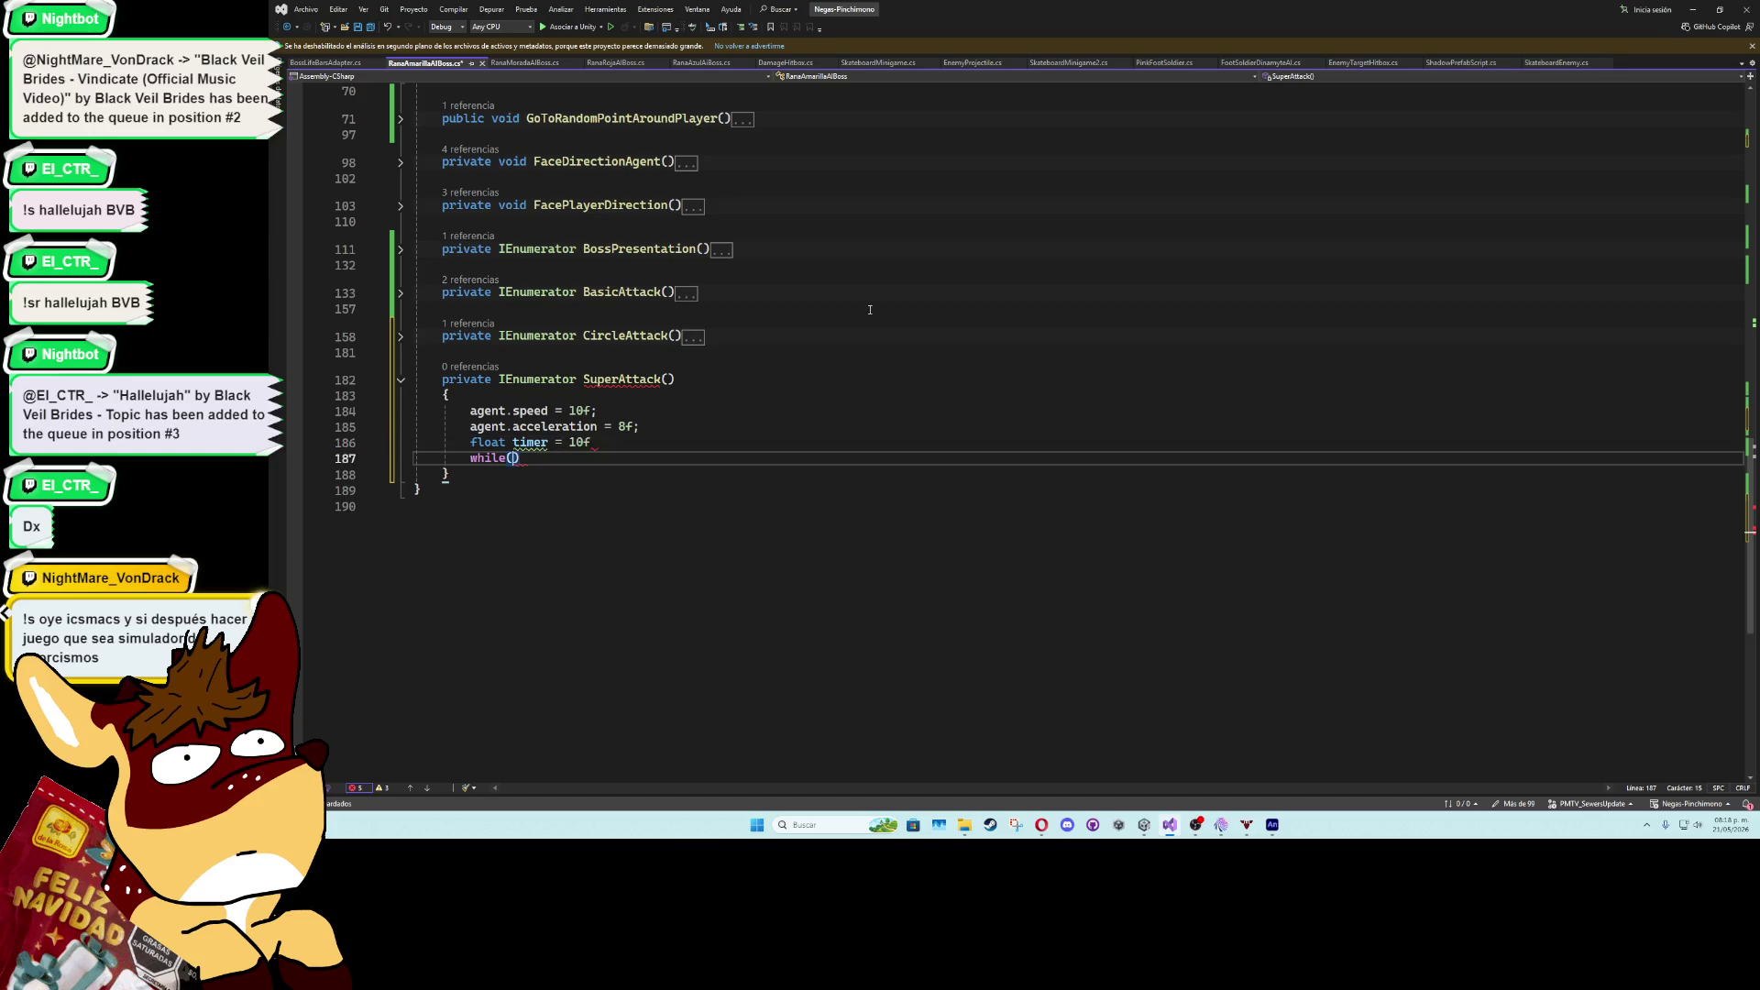
key("Left")
key("Left")
key("Left")
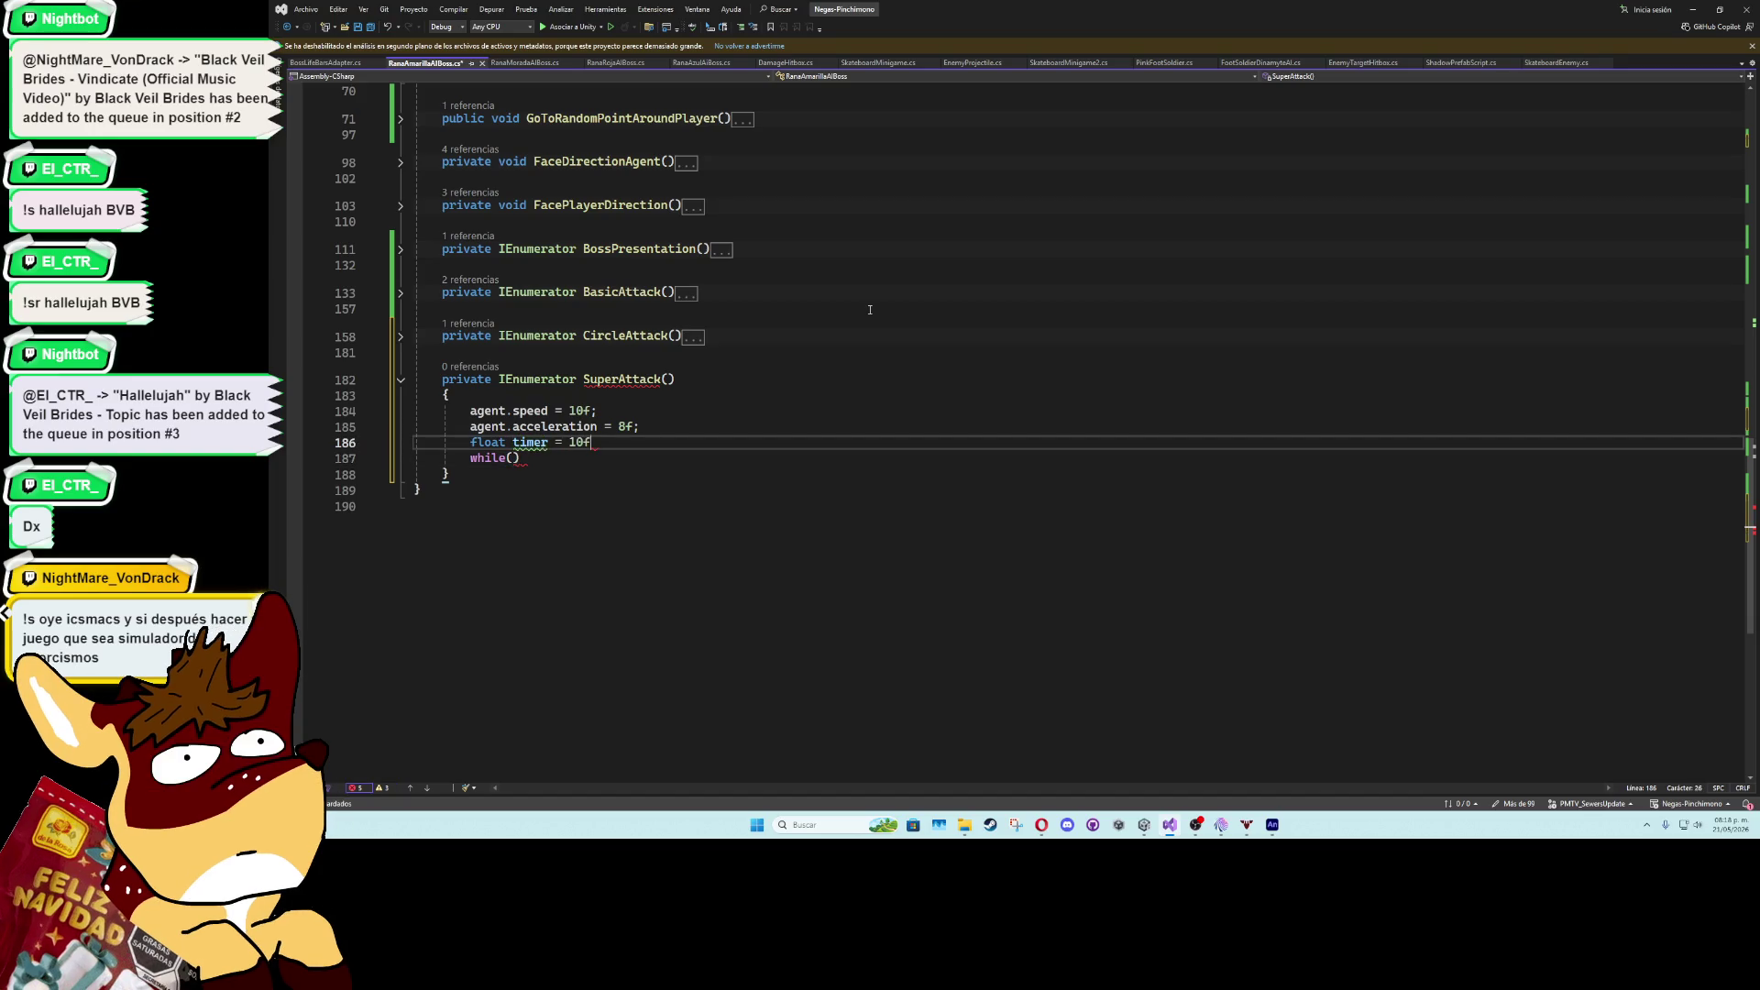
key("Down")
type("timer >")
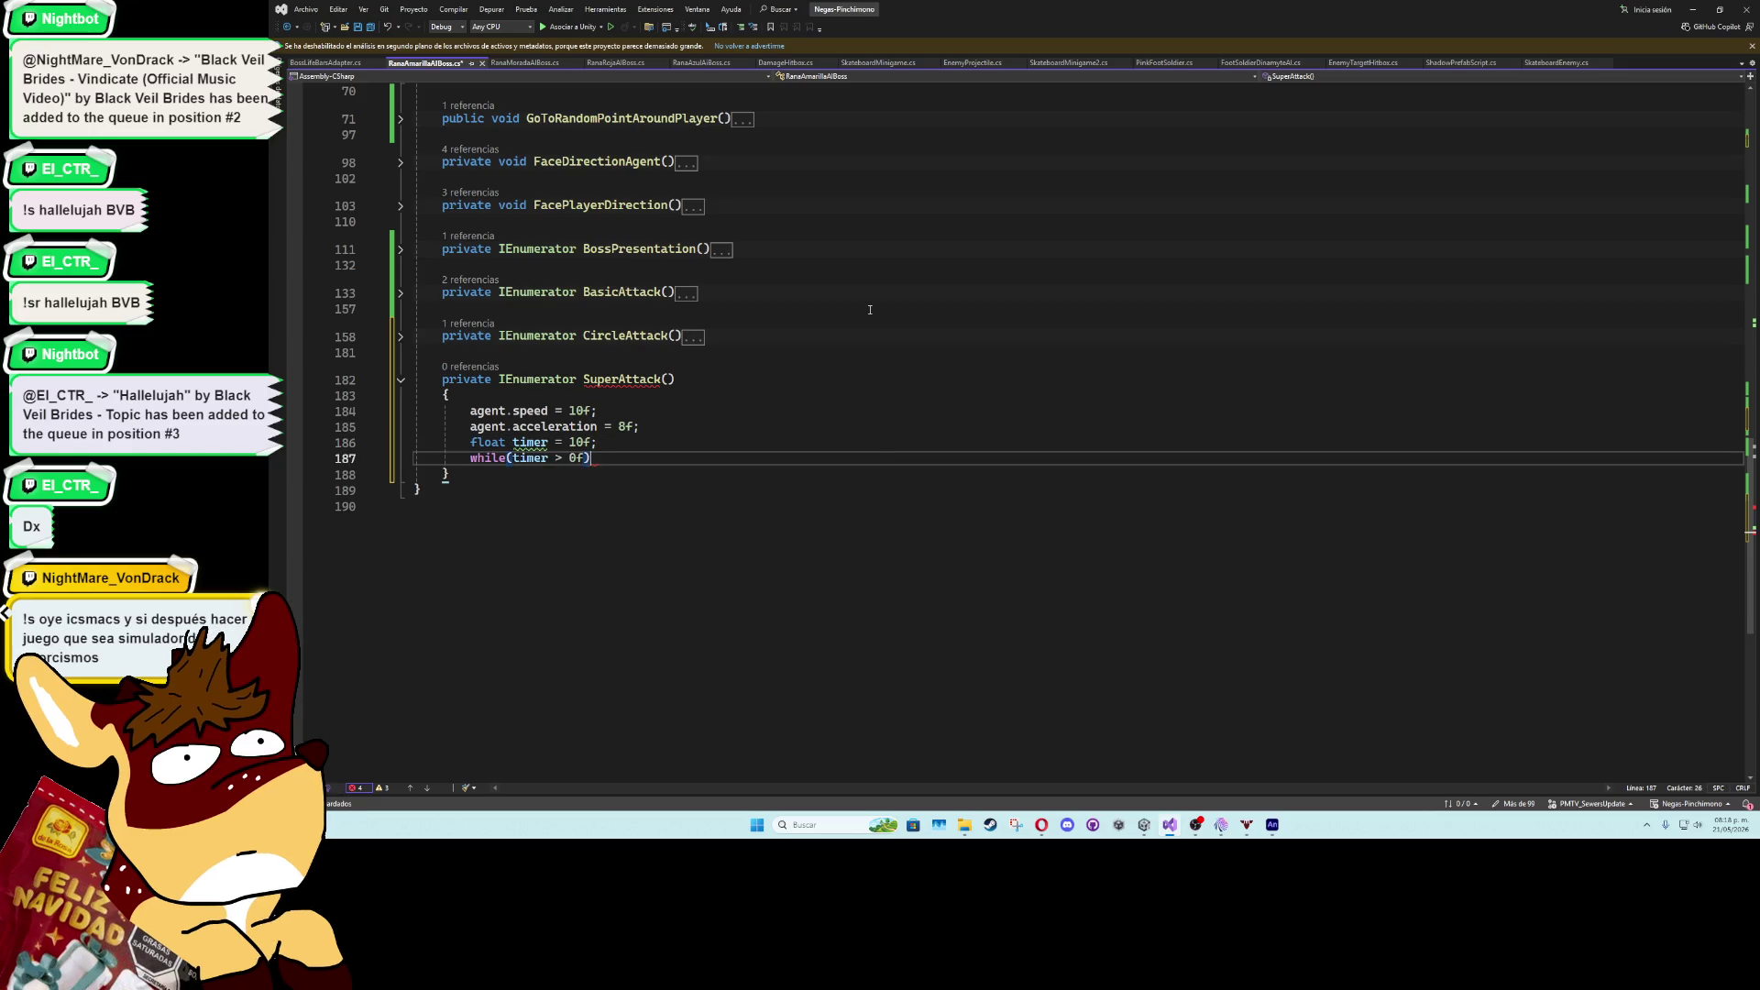
- Fill the loop body with timer -= Time.deltaTime and yield return null
key("Return")
type("{")
key("Return")
type("yield retu")
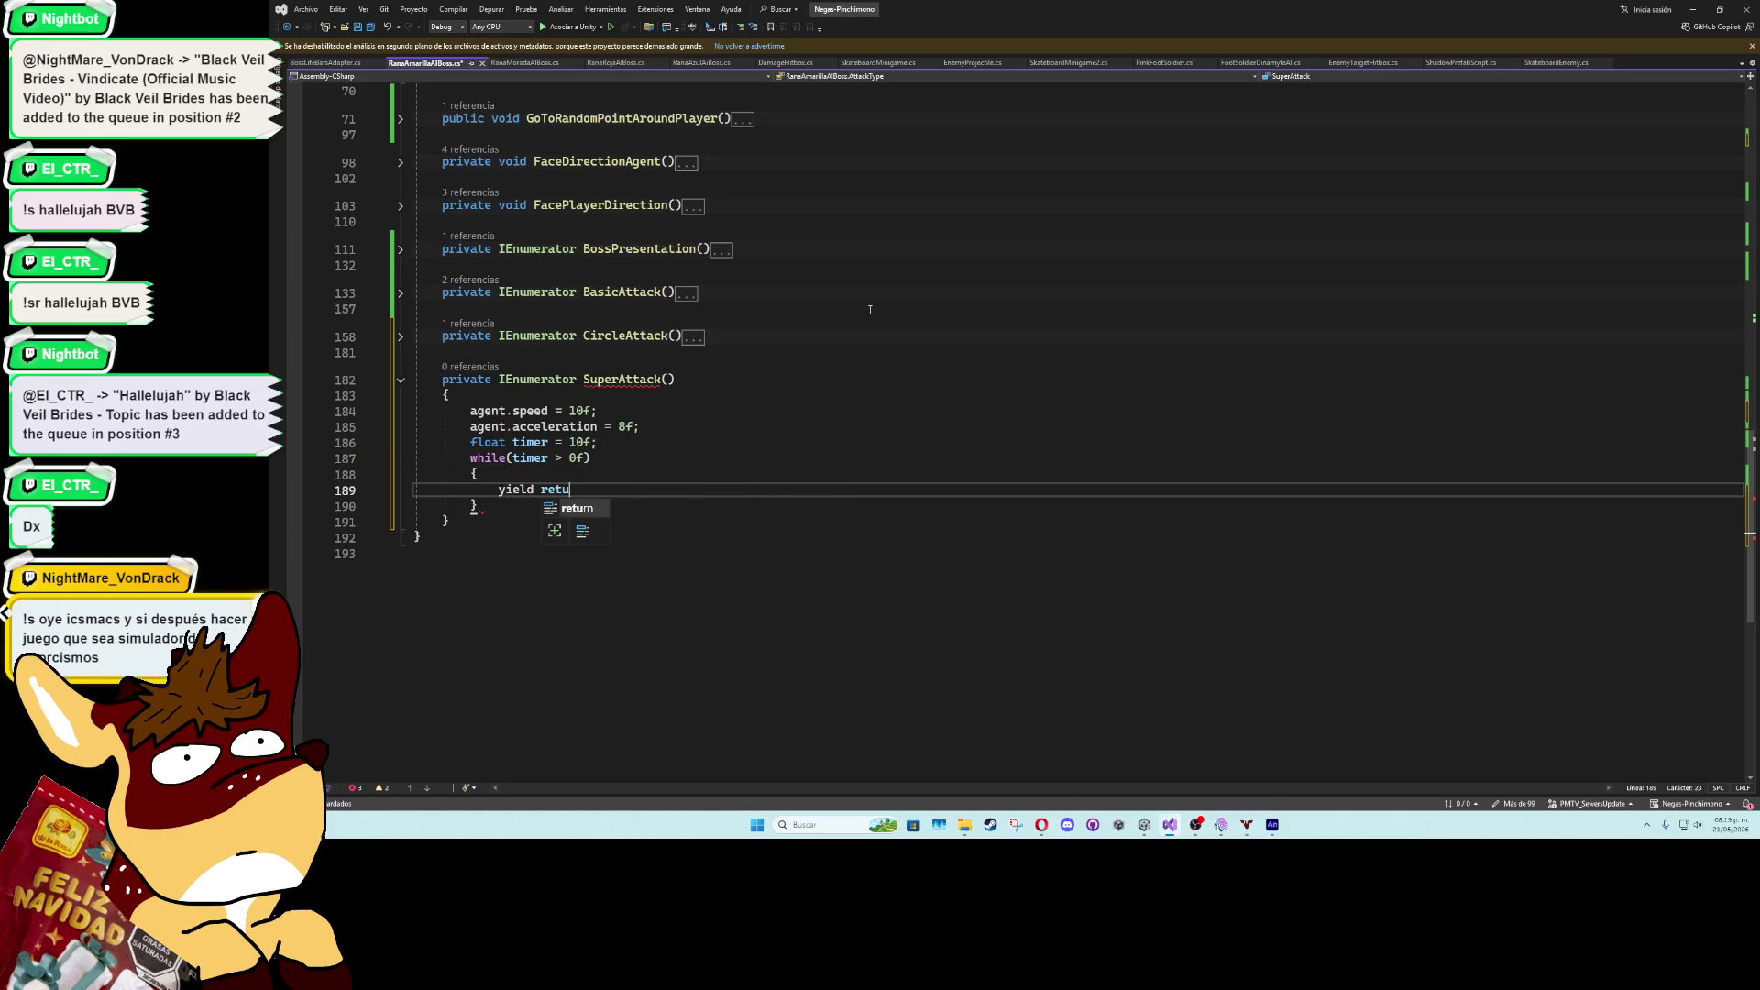
type("rn null;")
key("Up")
key("Return")
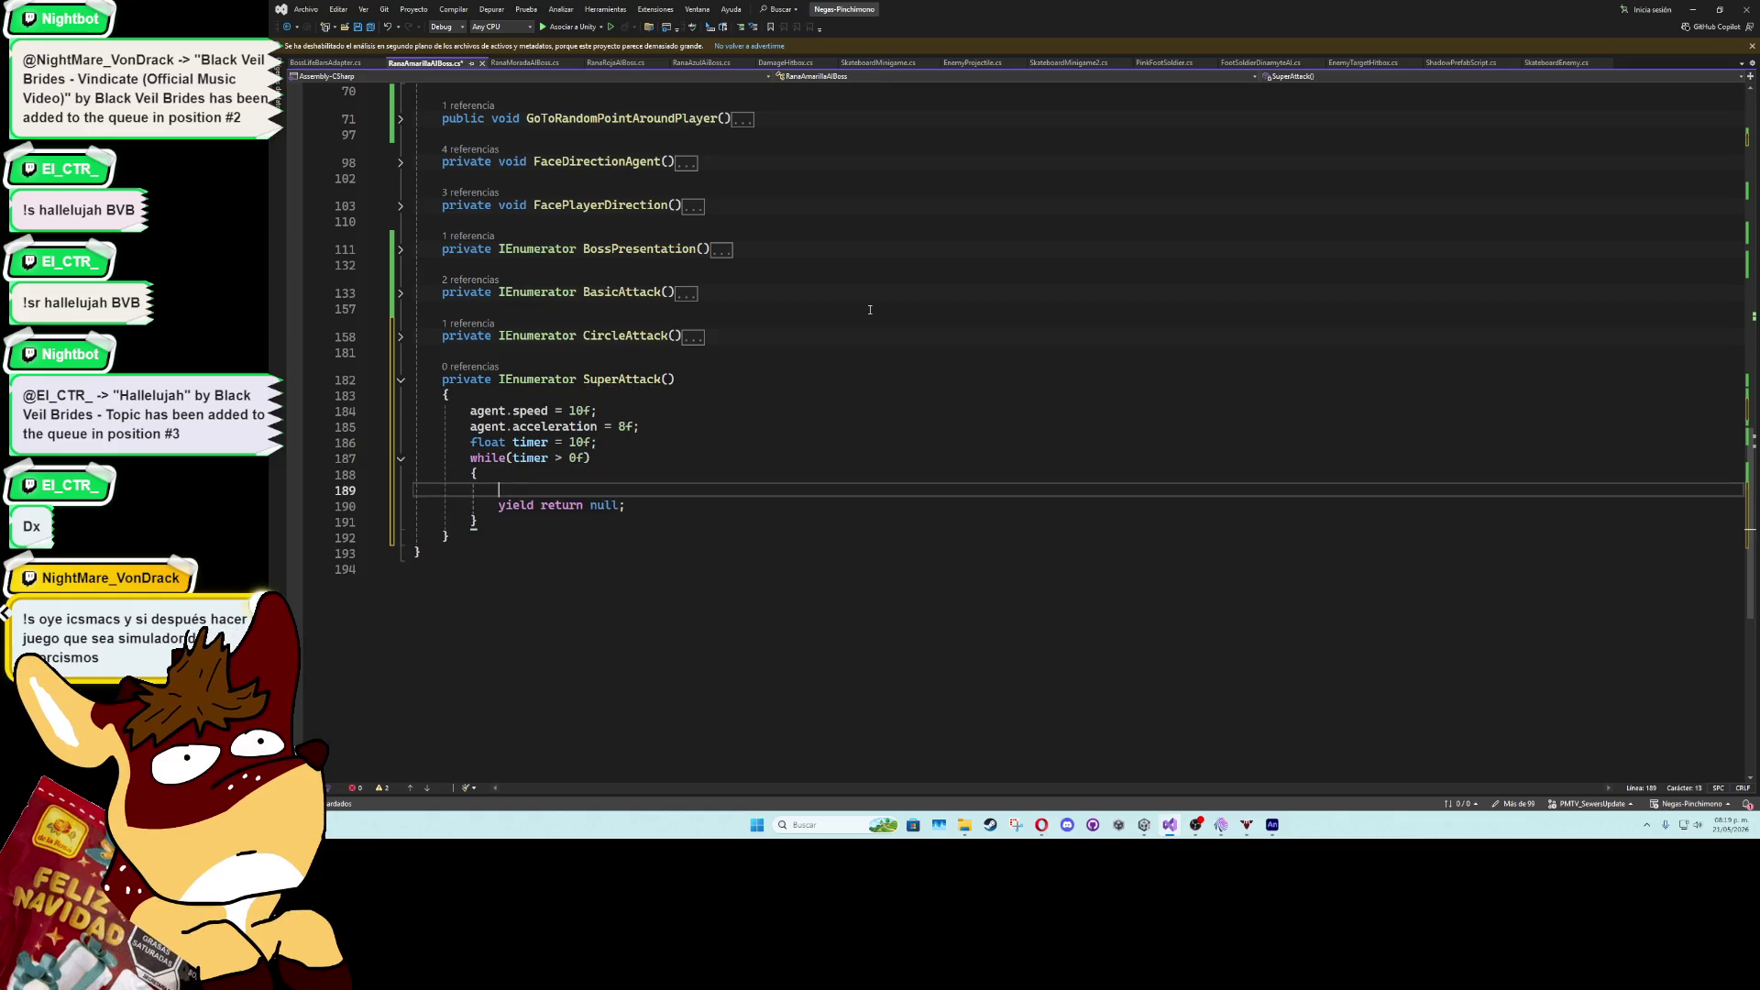
type("tim")
key("Down")
key("Tab")
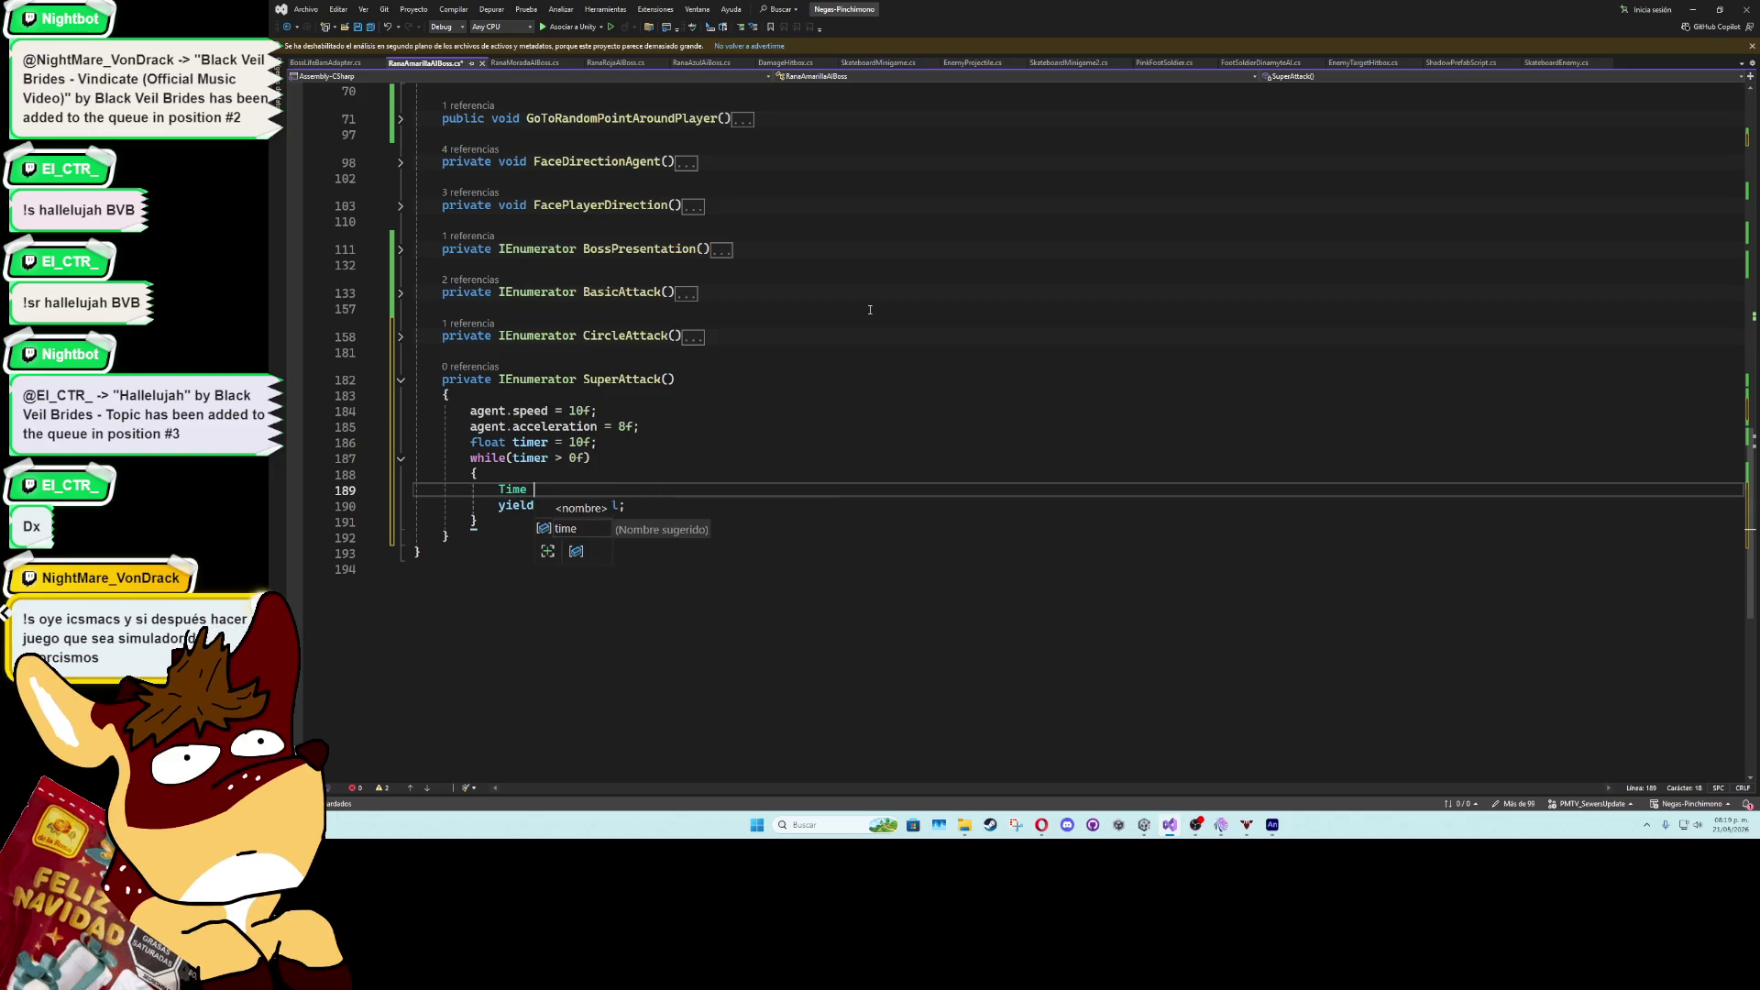
key("BackSpace")
key("BackSpace")
key("BackSpace")
type("timer")
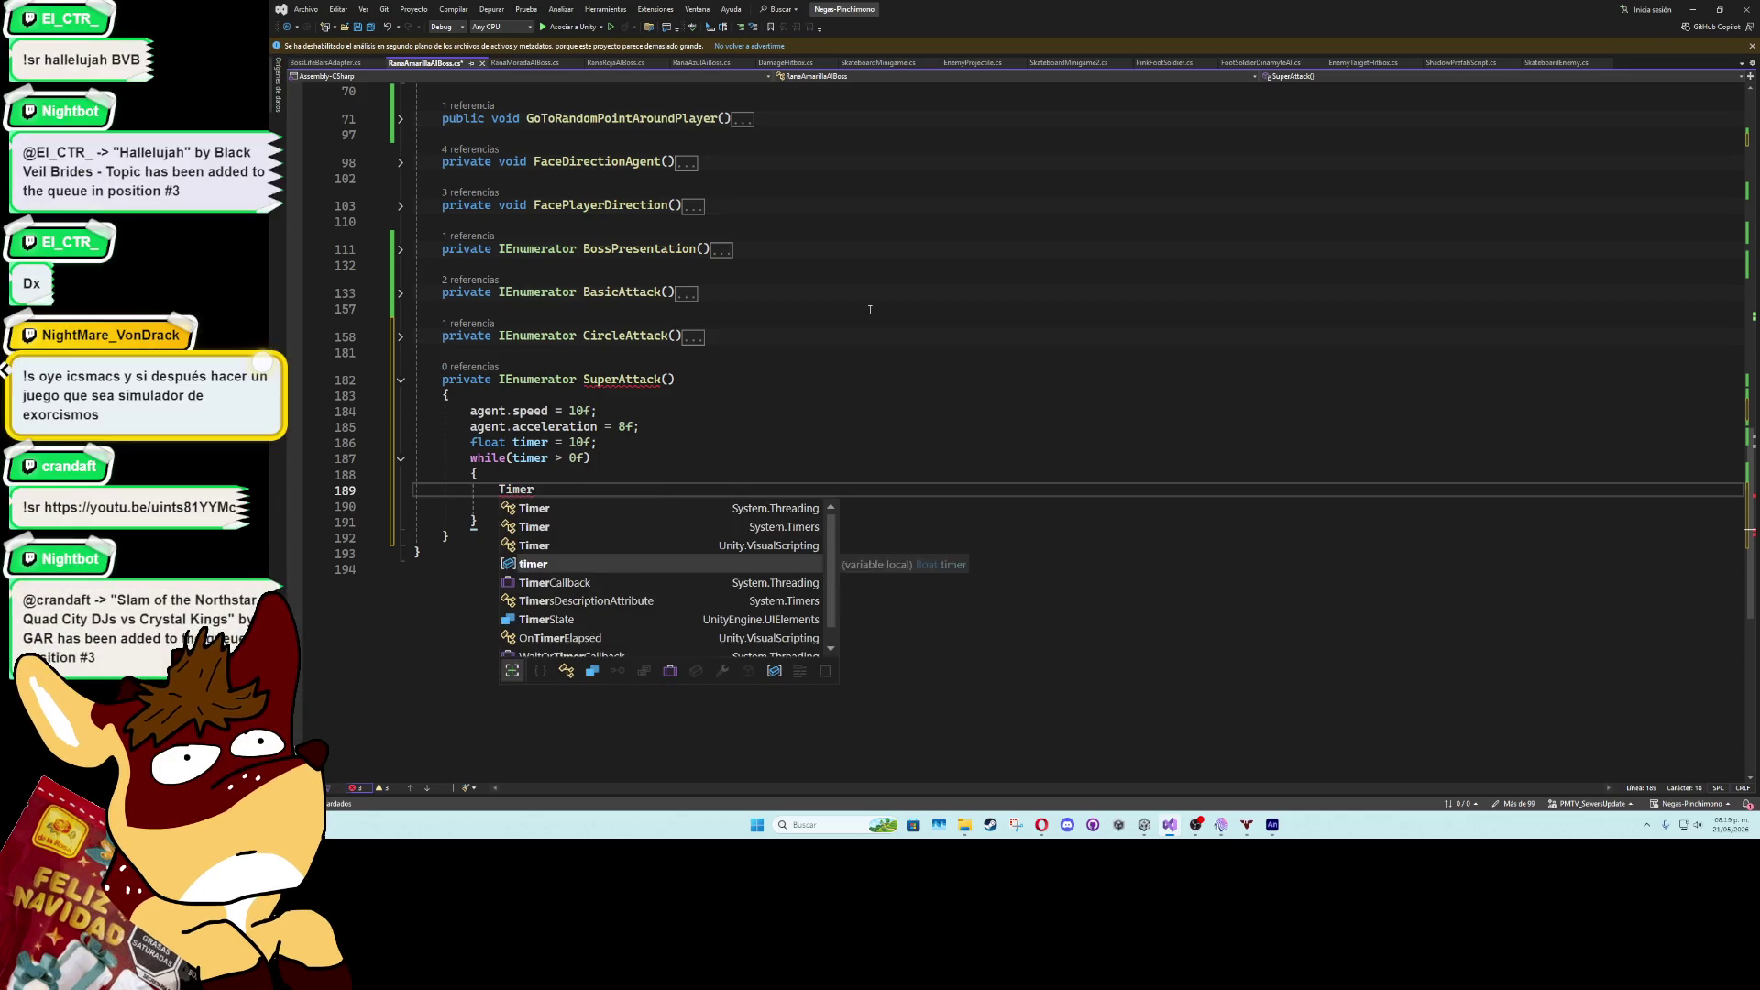
type(" -= Time.deltaTime;M")
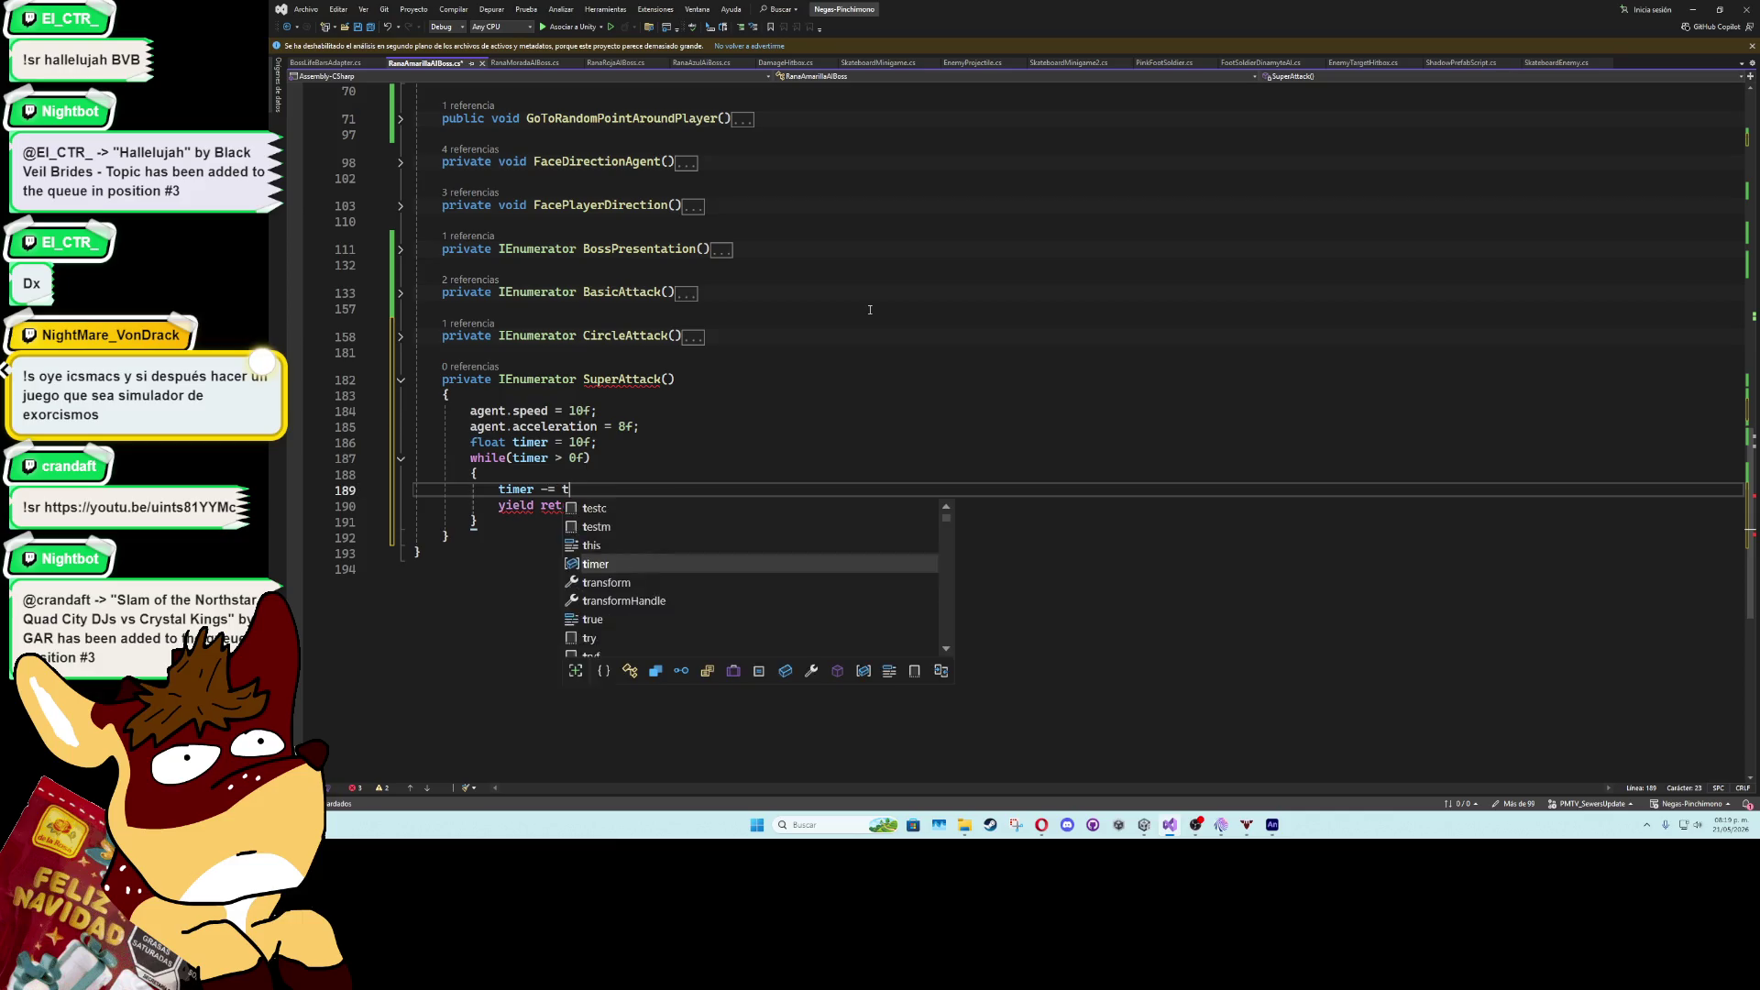
key("BackSpace")
- Make the loop call agent.SetDestination(player.transform.position) each frame
key("Escape")
key("ctrl+Return")
type("agent.setd")
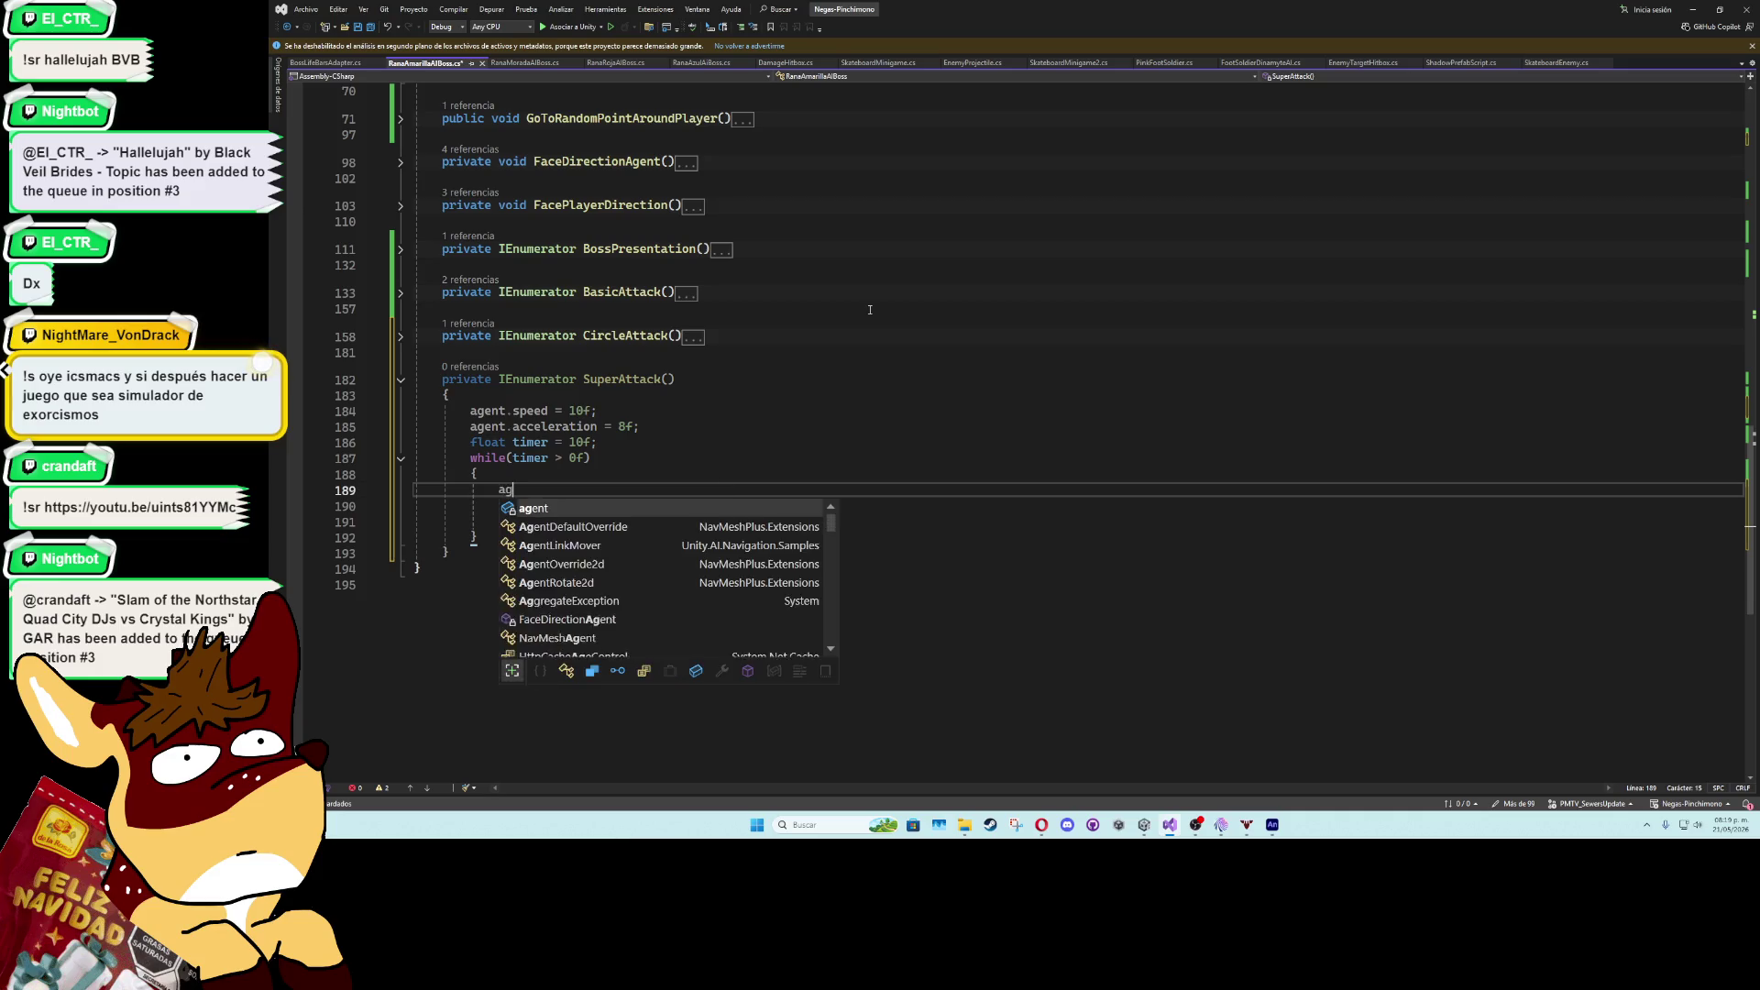
key("Tab")
type("();")
key("Left")
key("Left")
type("player.transform.p")
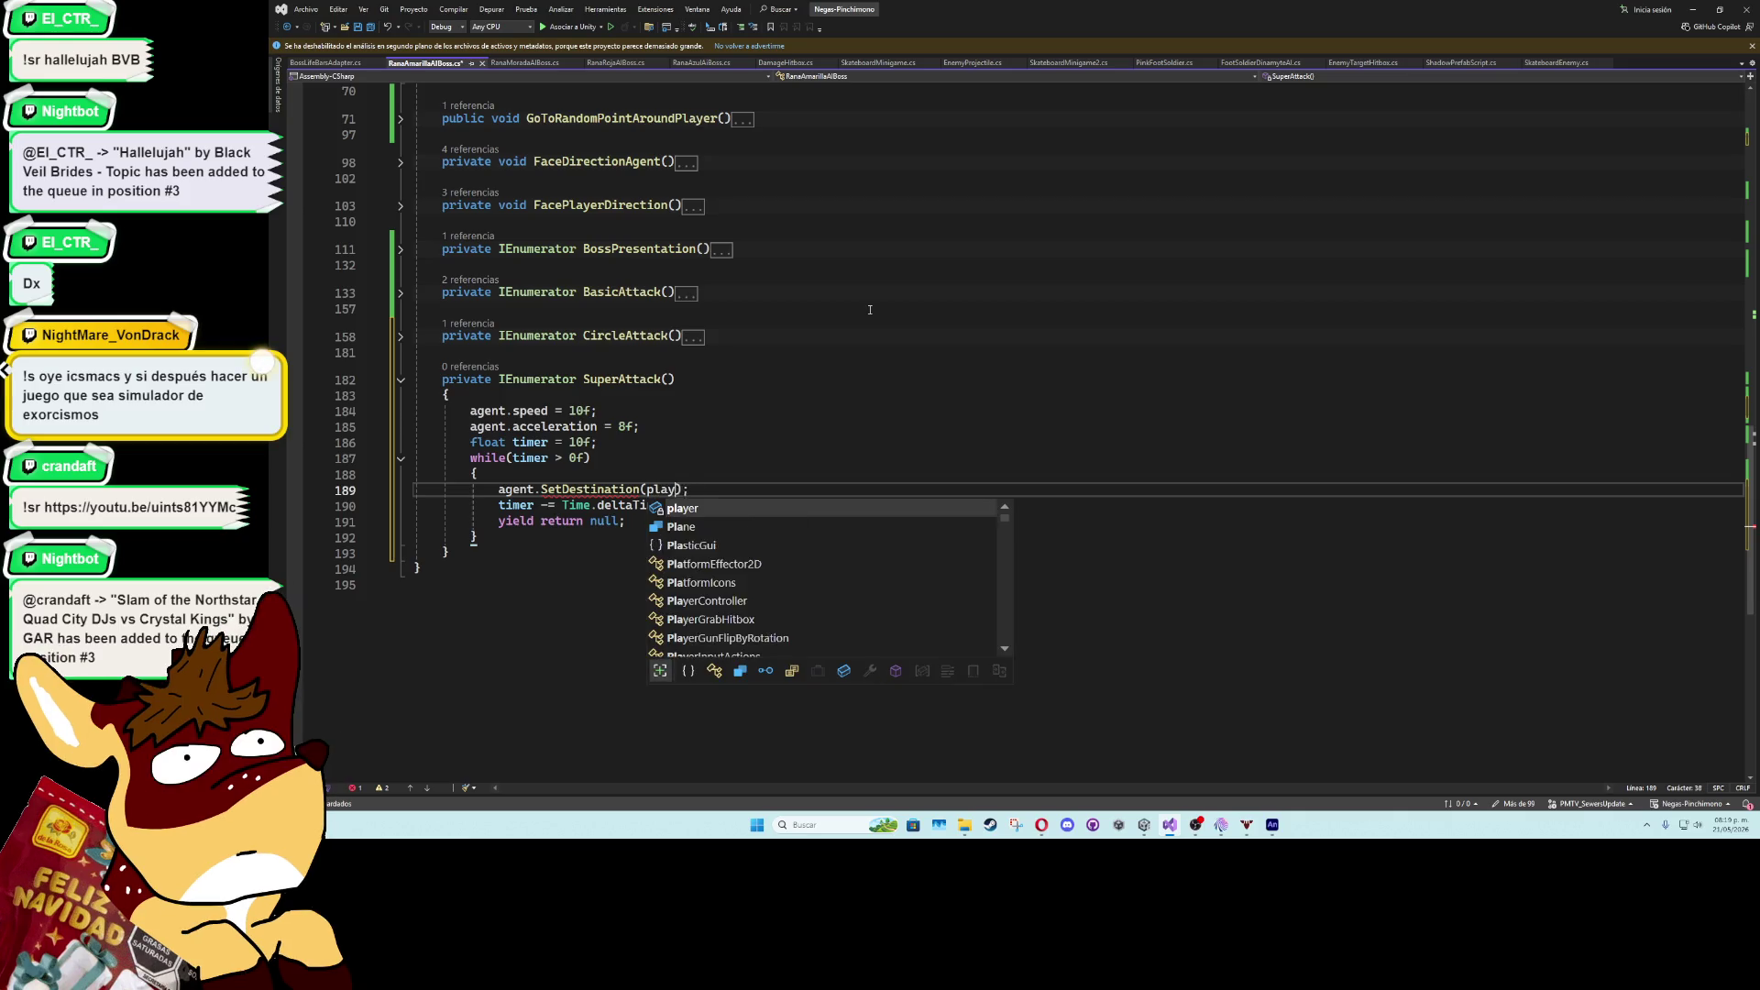
key("Tab")
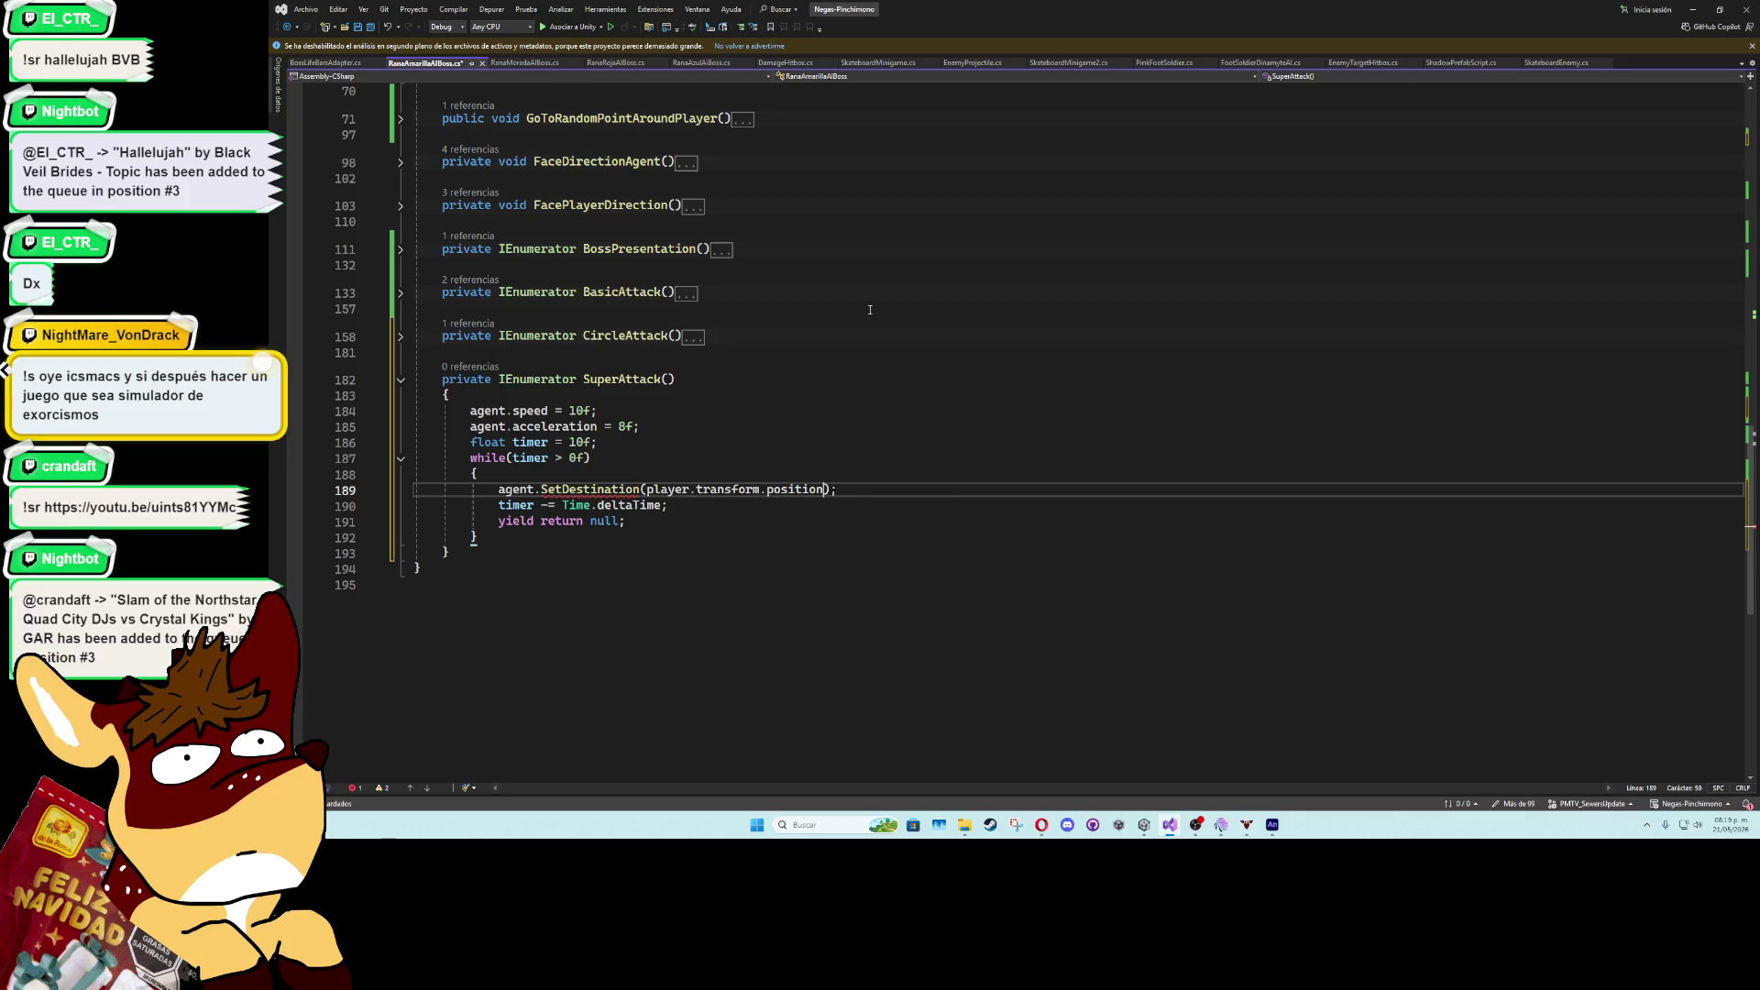
left_click(646, 477)
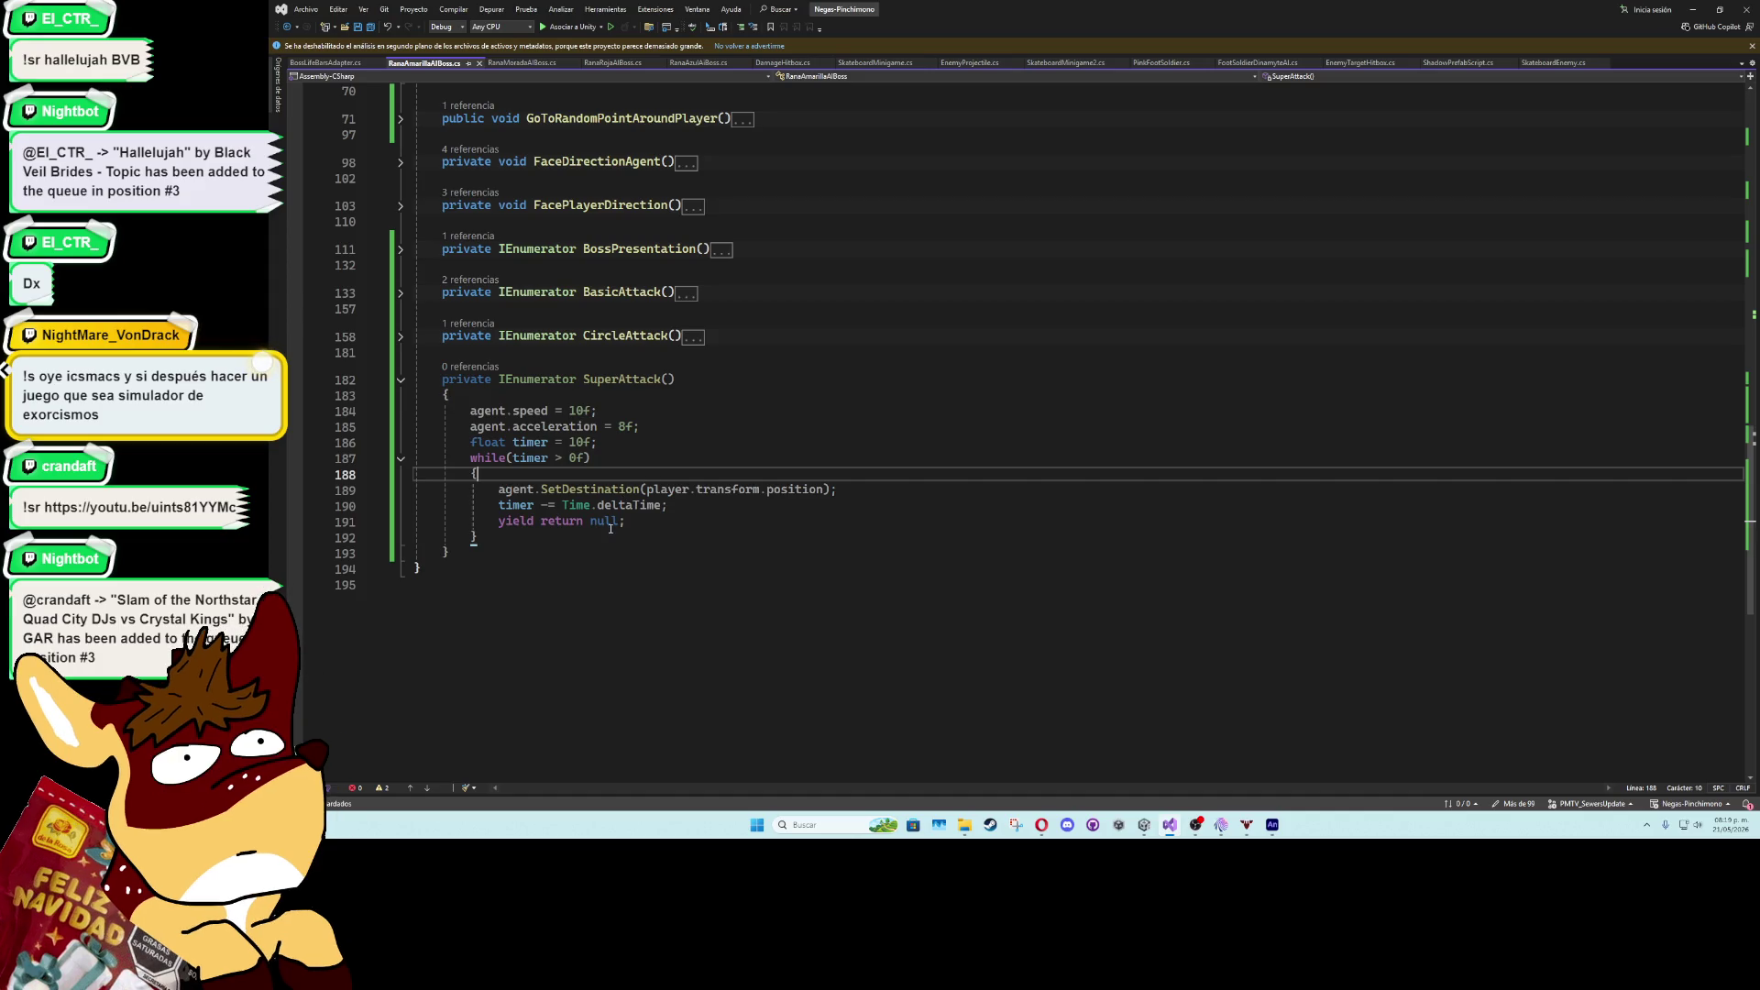
key("Return")
- Add a FaceDirectionAgent call after SetDestination inside the chase loop
type("facepl")
key("BackSpace")
key("BackSpace")
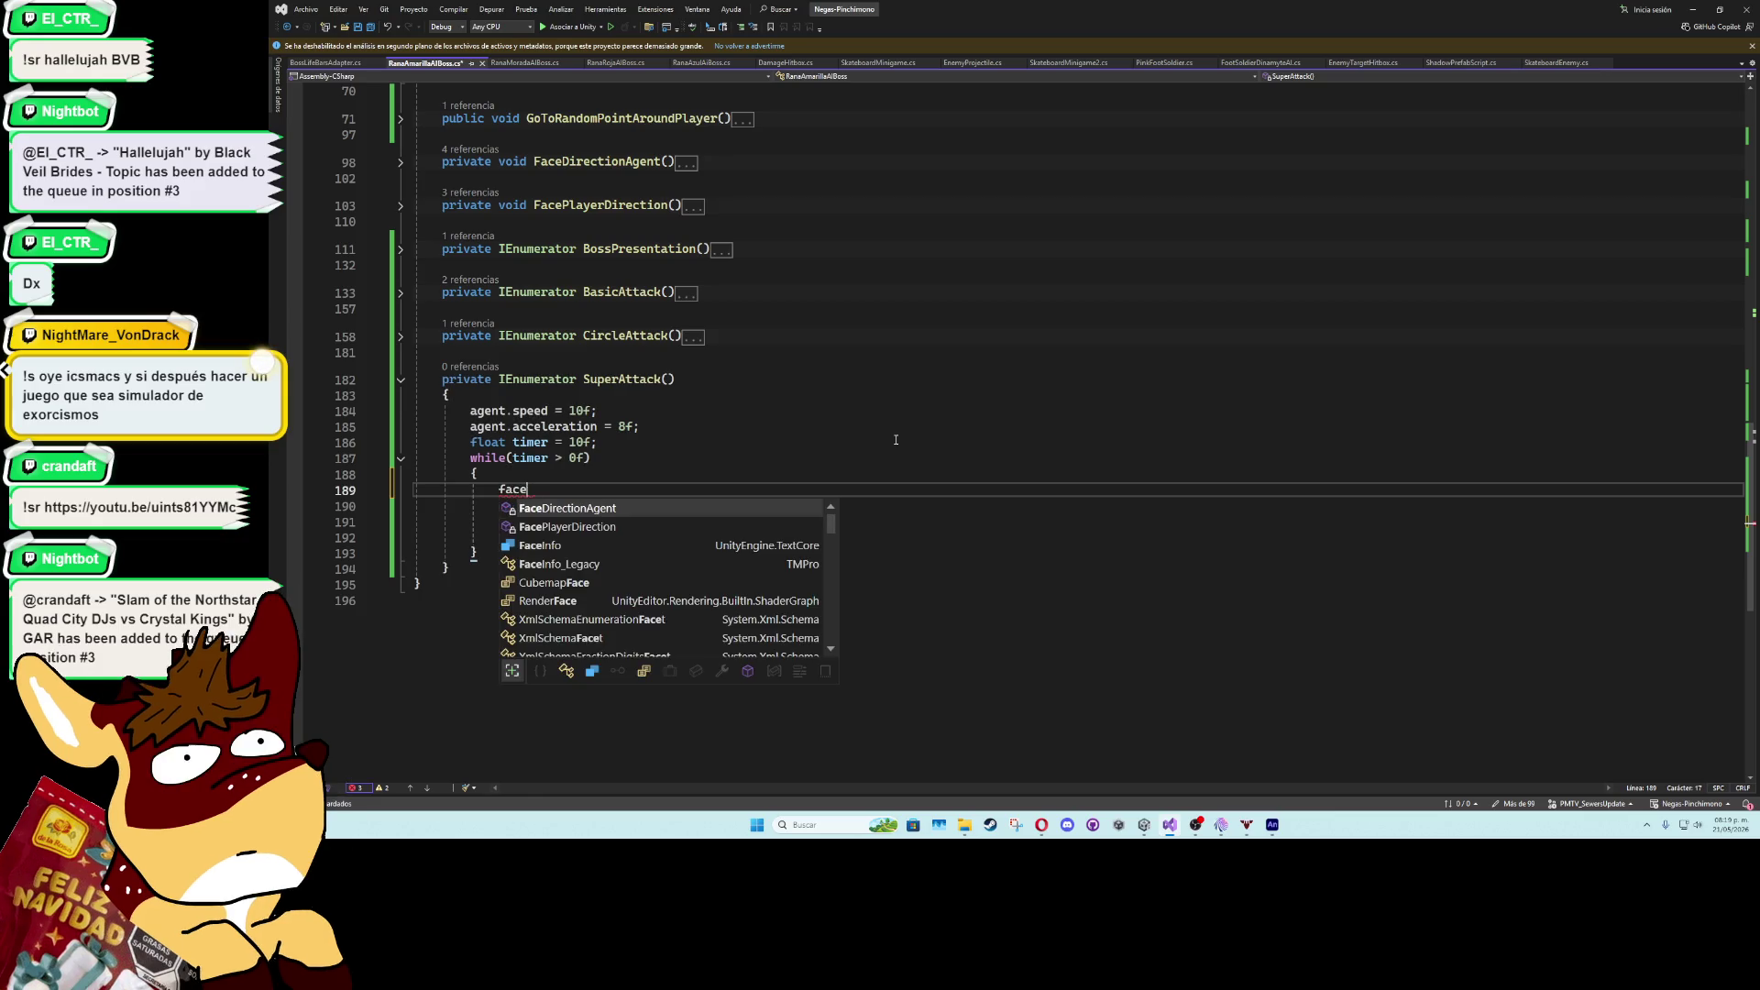
type("d")
key("Tab")
key("alt+Down")
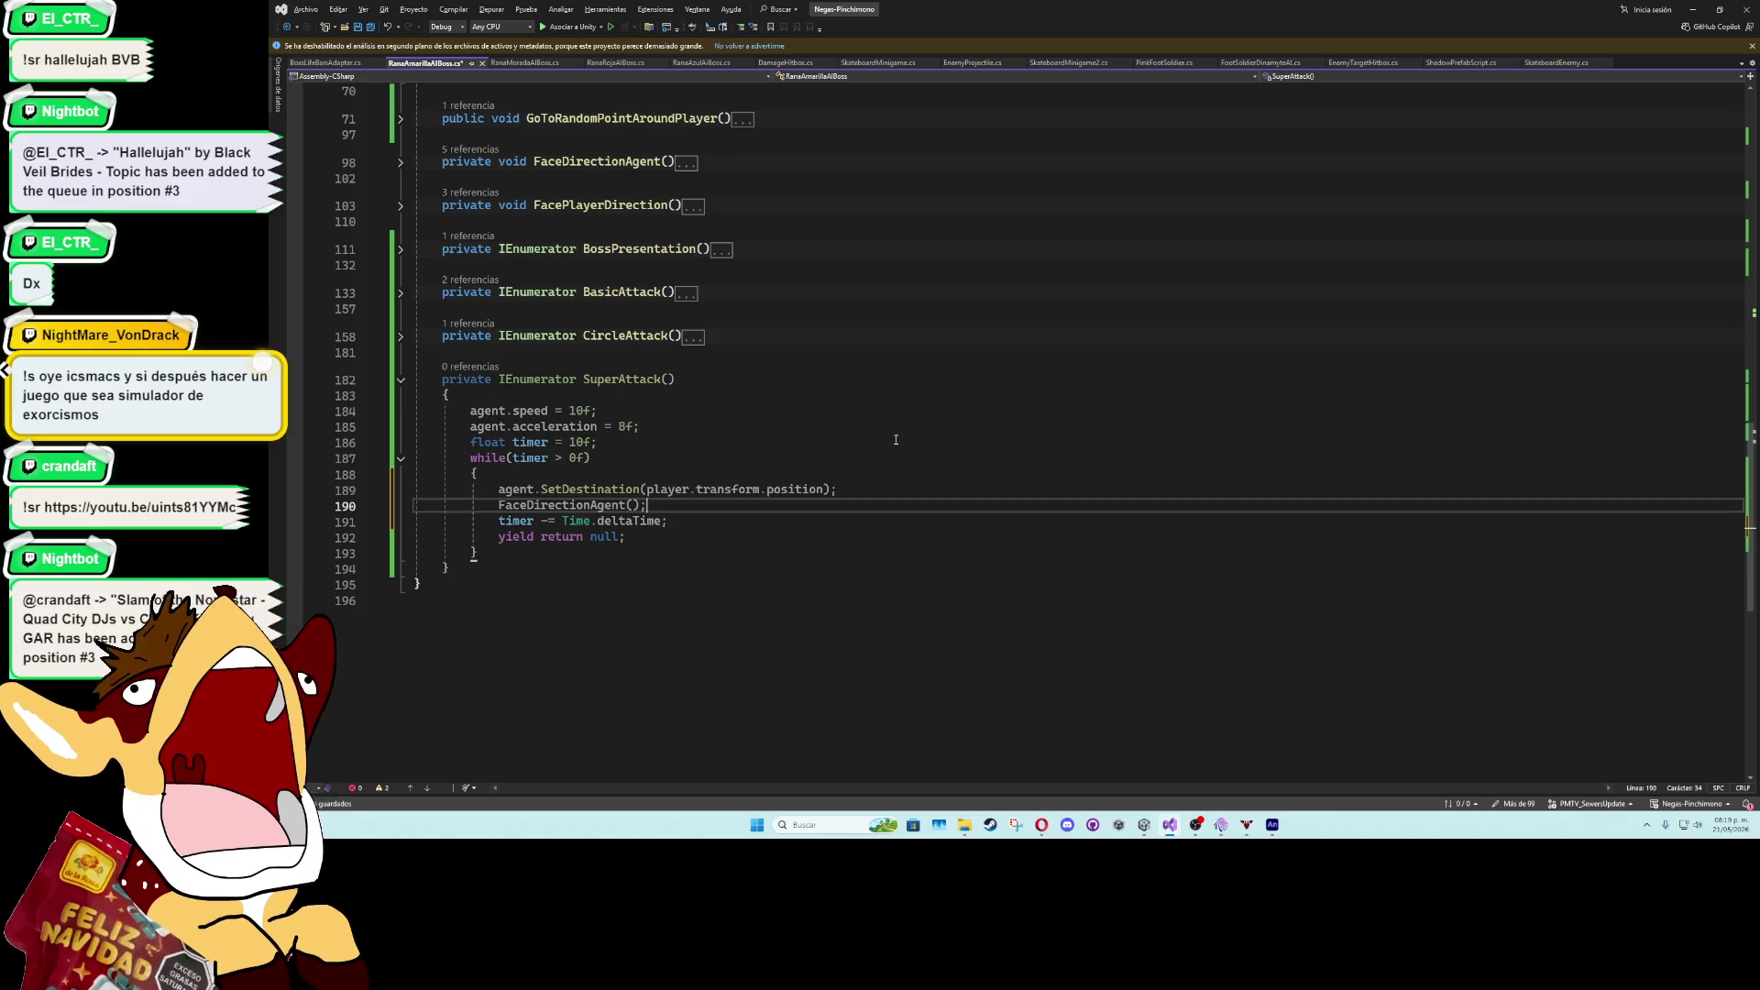
left_click(586, 569)
left_click(586, 554)
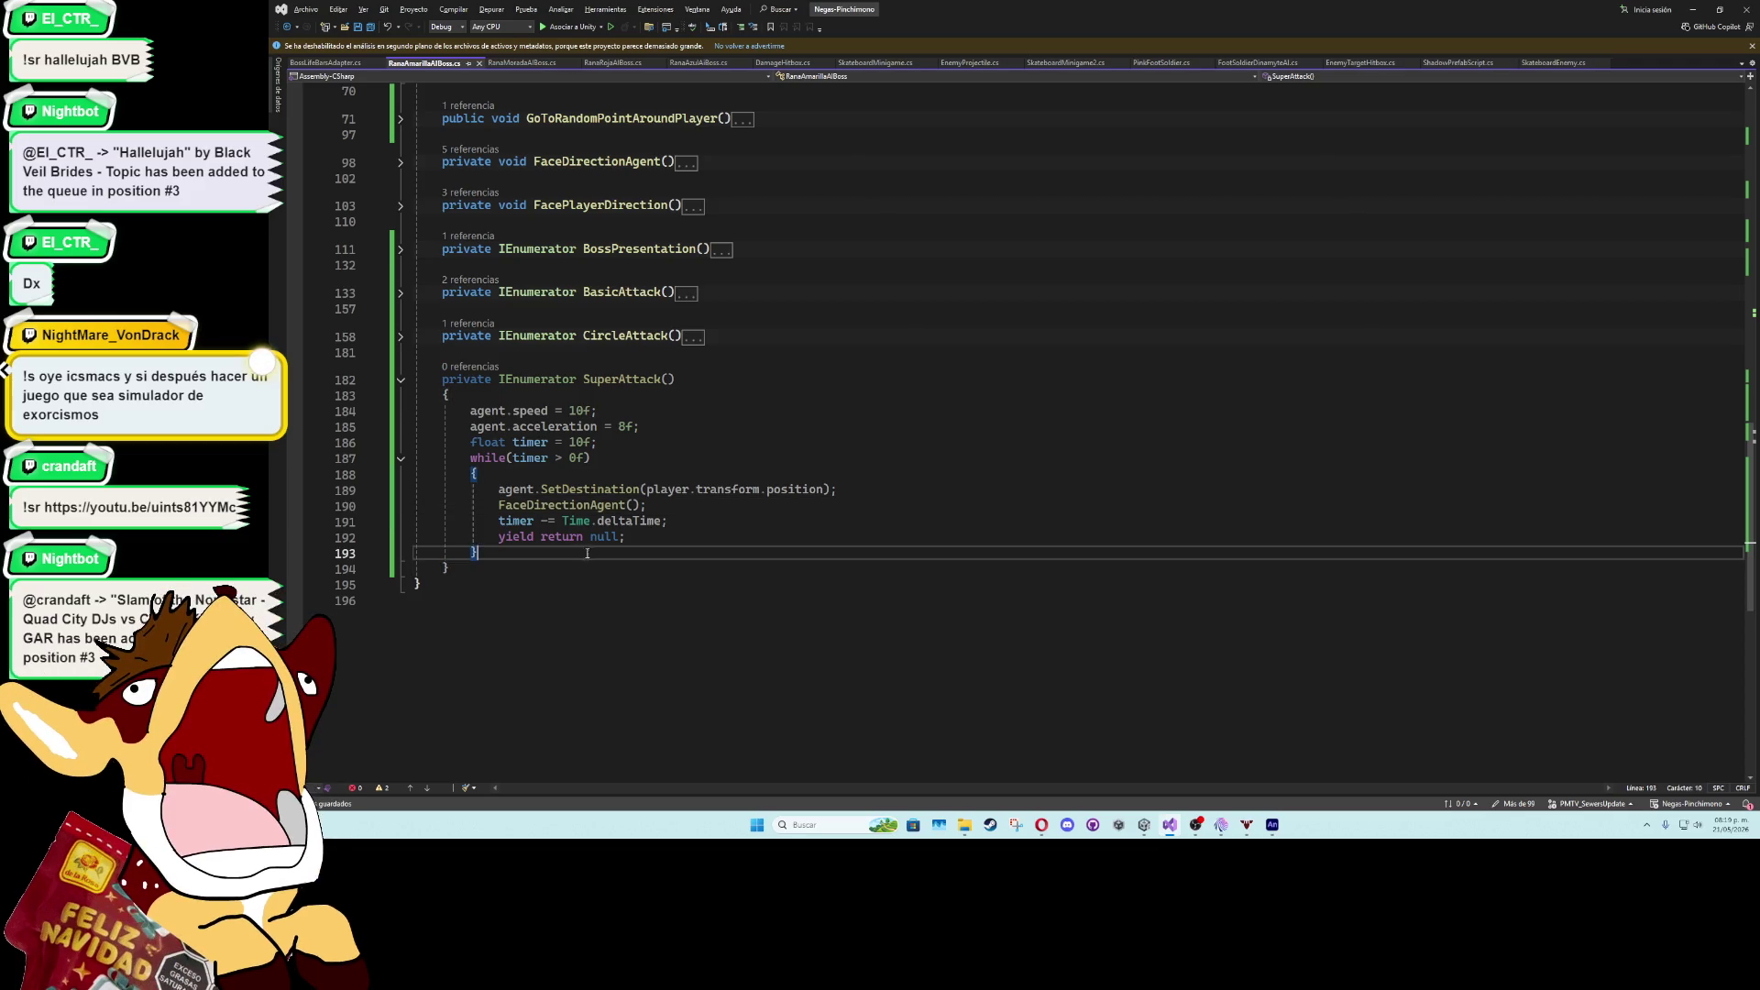
- Insert yield return new WaitForSeconds(1f) before the while loop
left_click(668, 441)
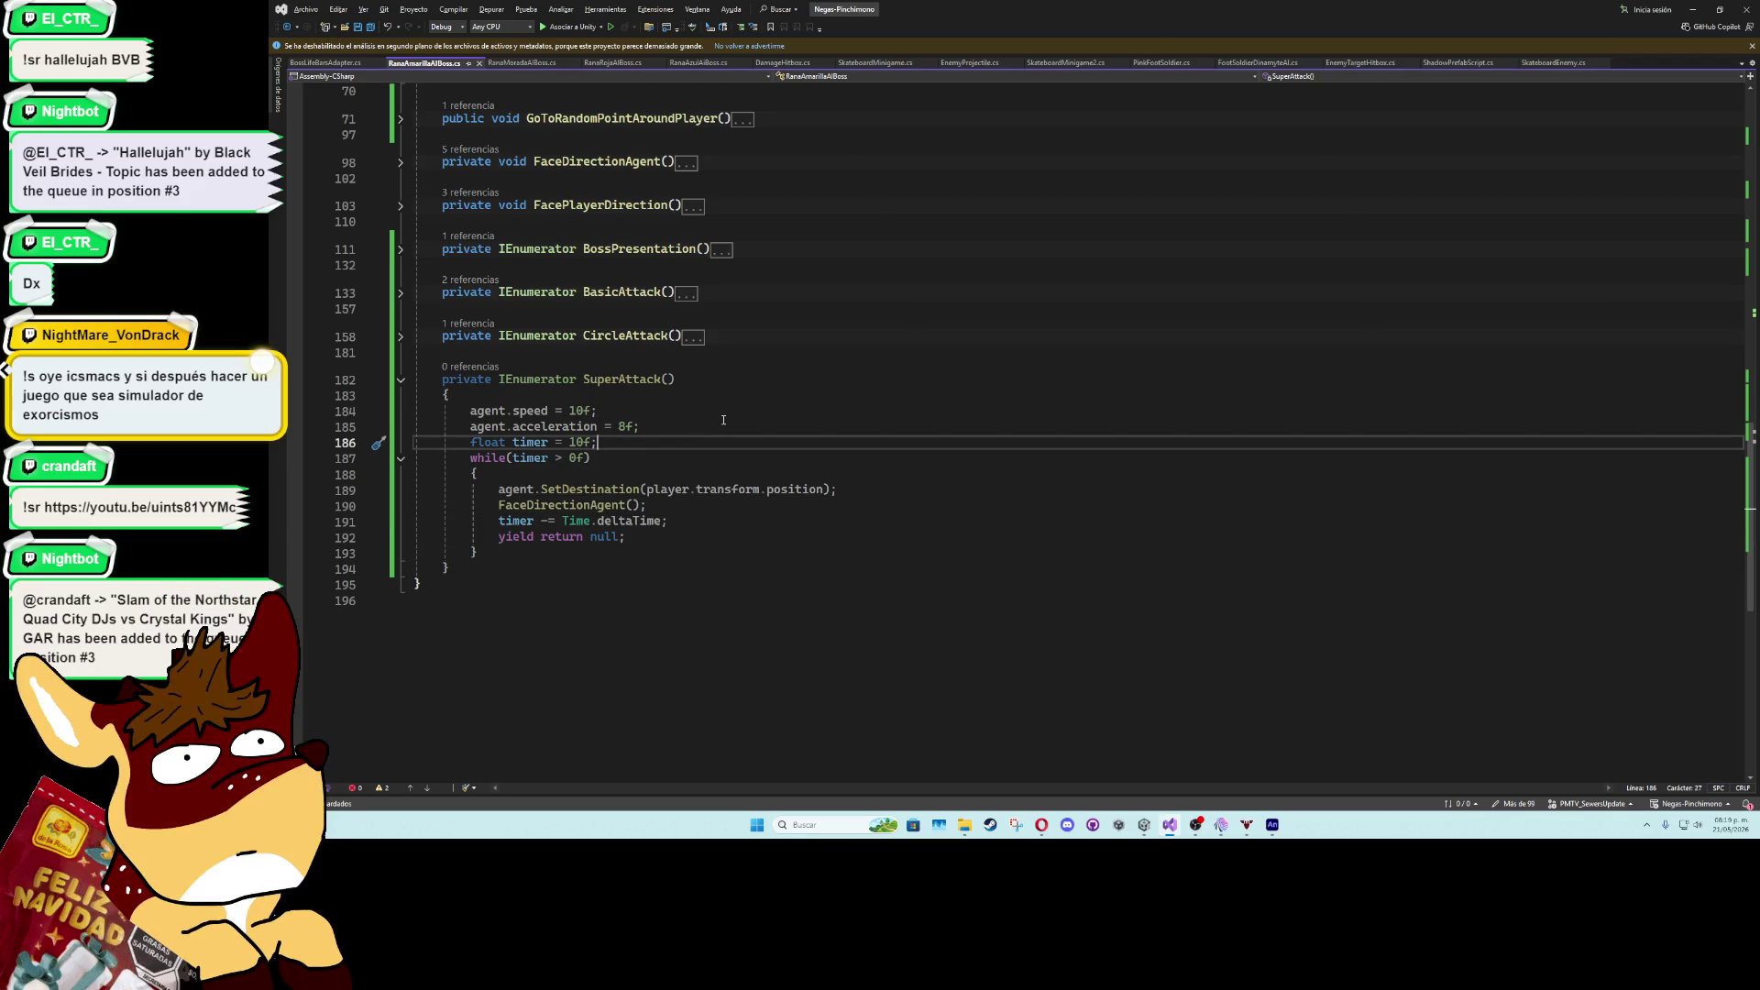
key("Return")
key("Return")
key("Return")
key("Up")
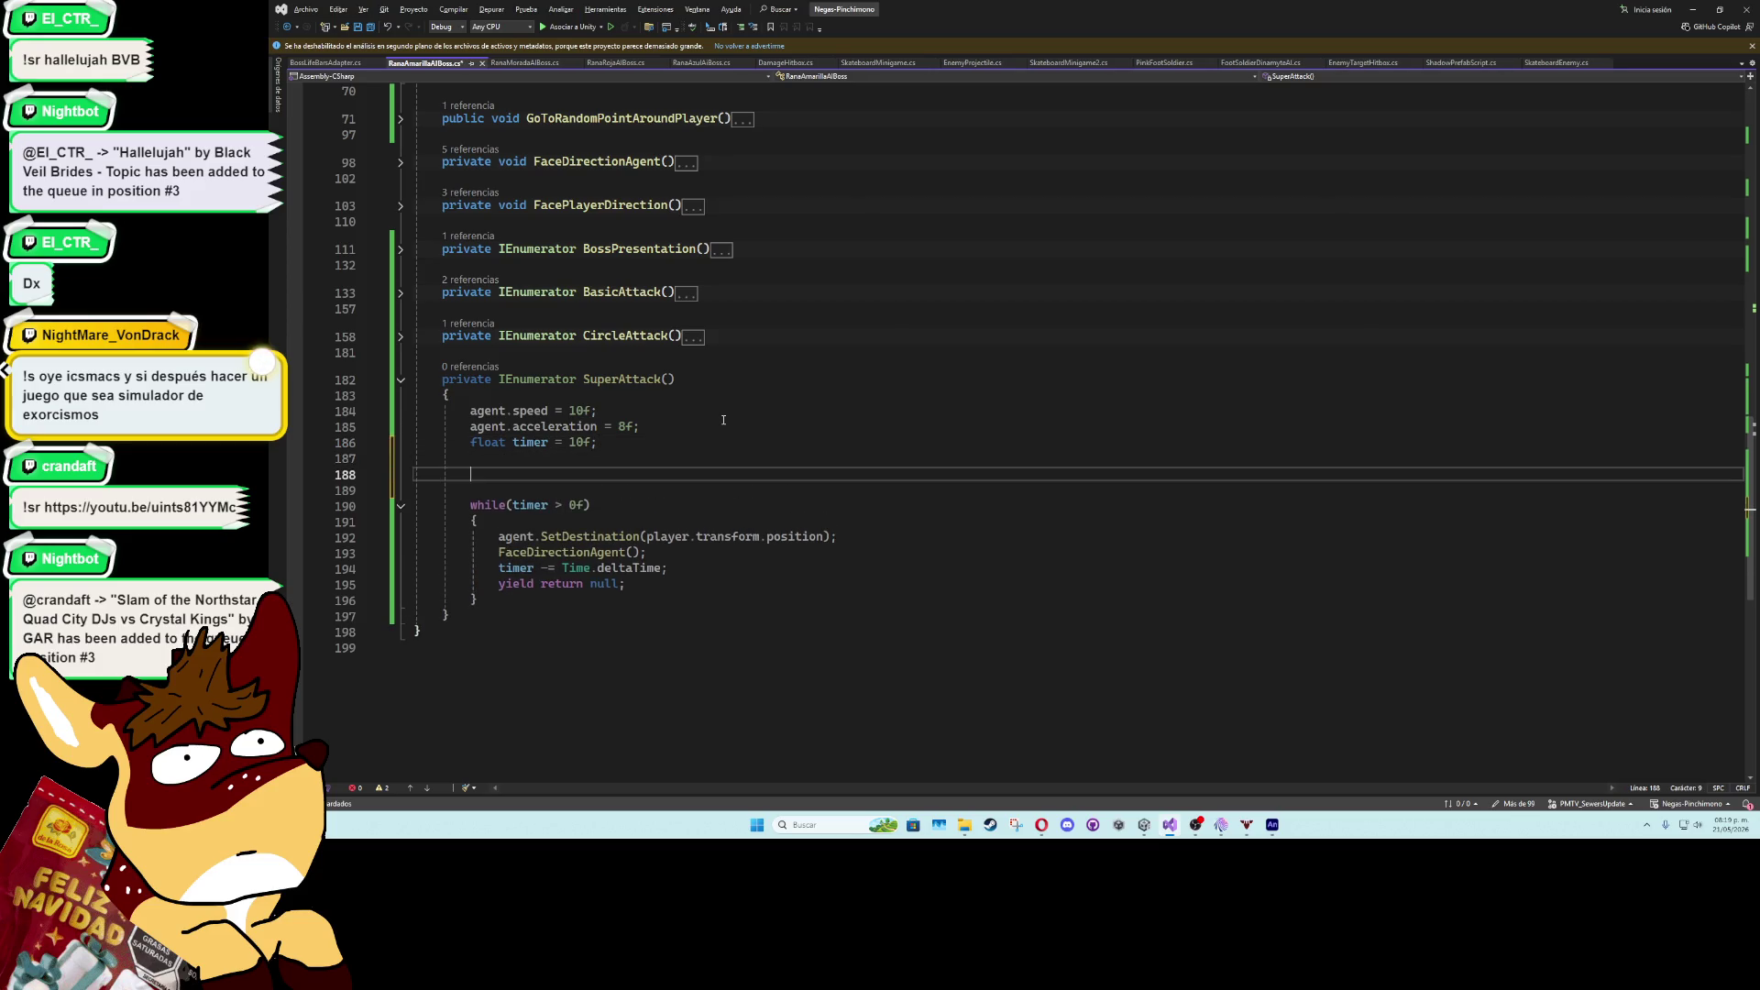
key("ctrl+space")
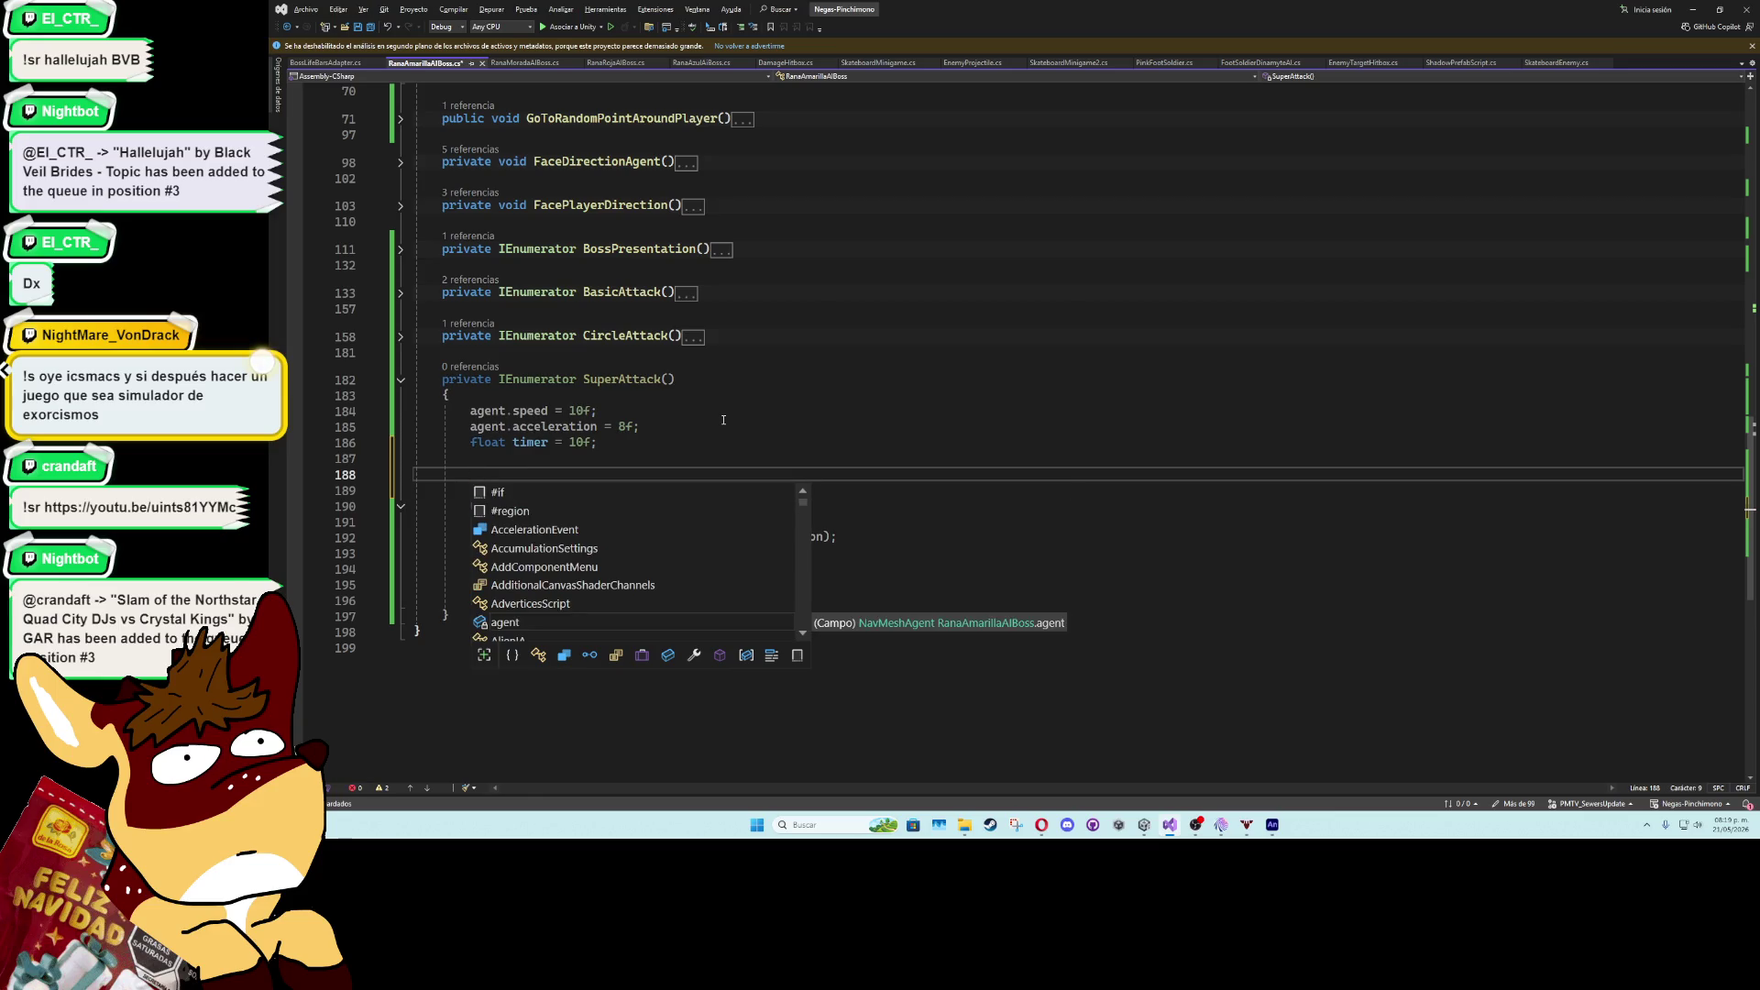
type("yield retur")
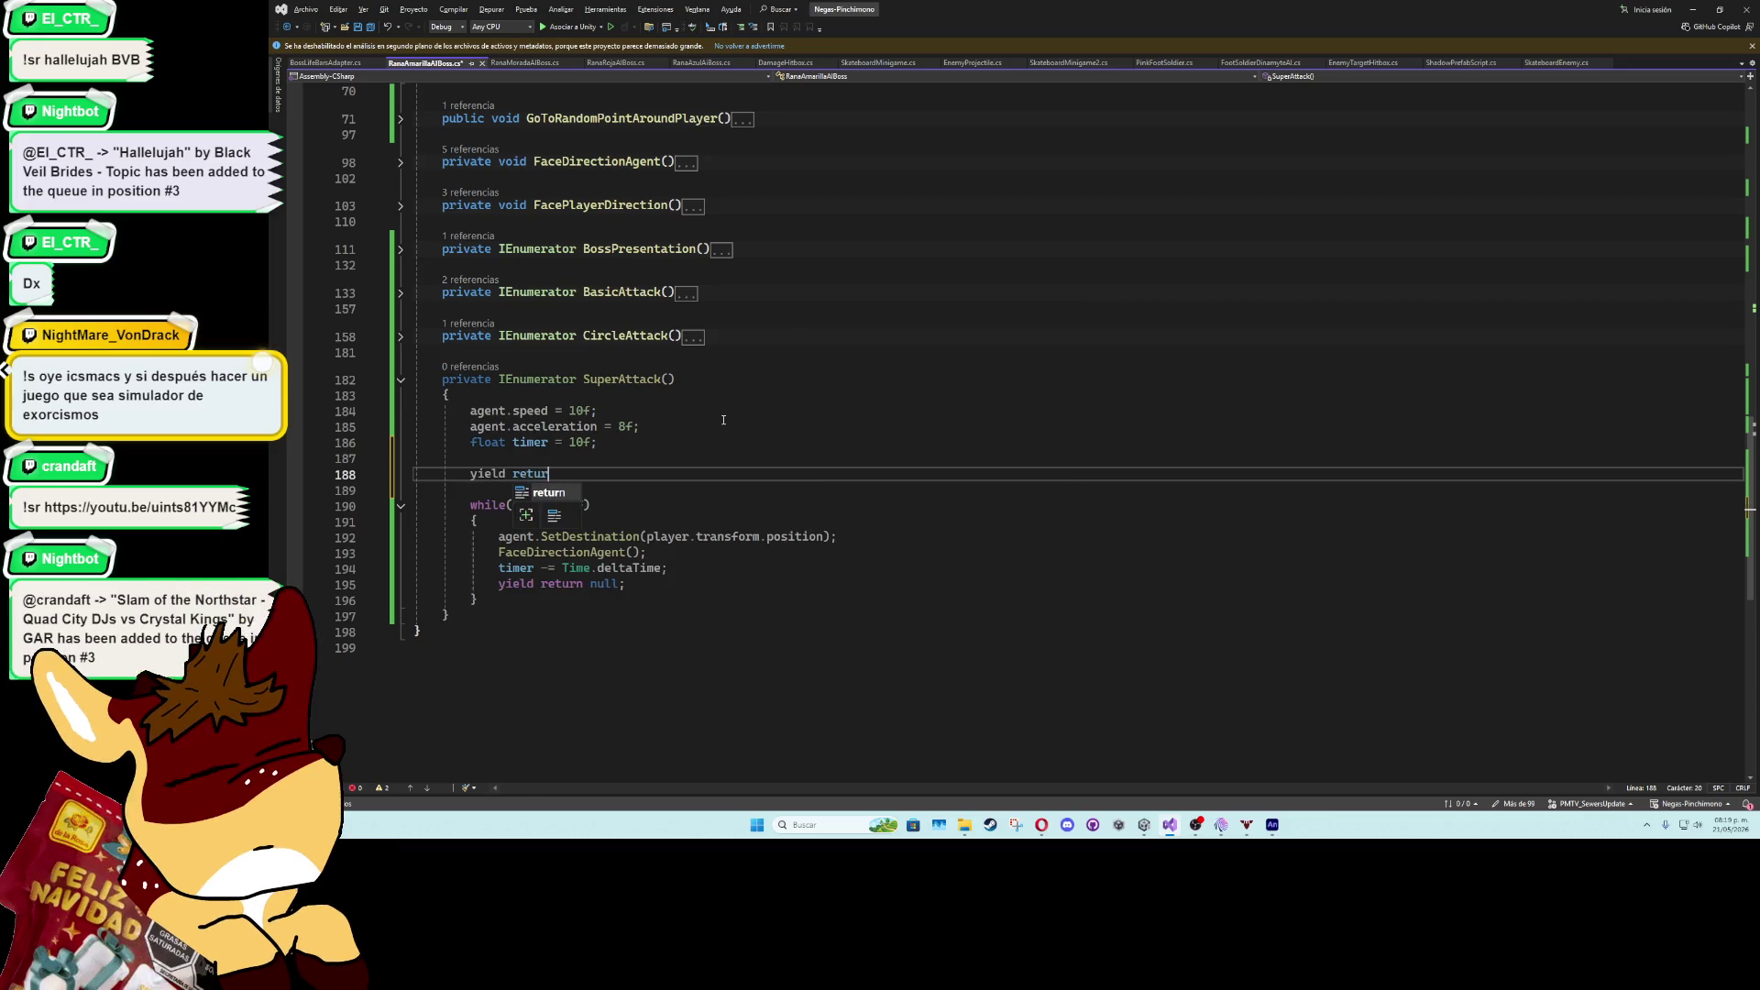
type("n new WaitForSeconds")
type("(1f);")
- Add enemyAnim.Play(superAttack) on the line above the one-second wait
key("Up")
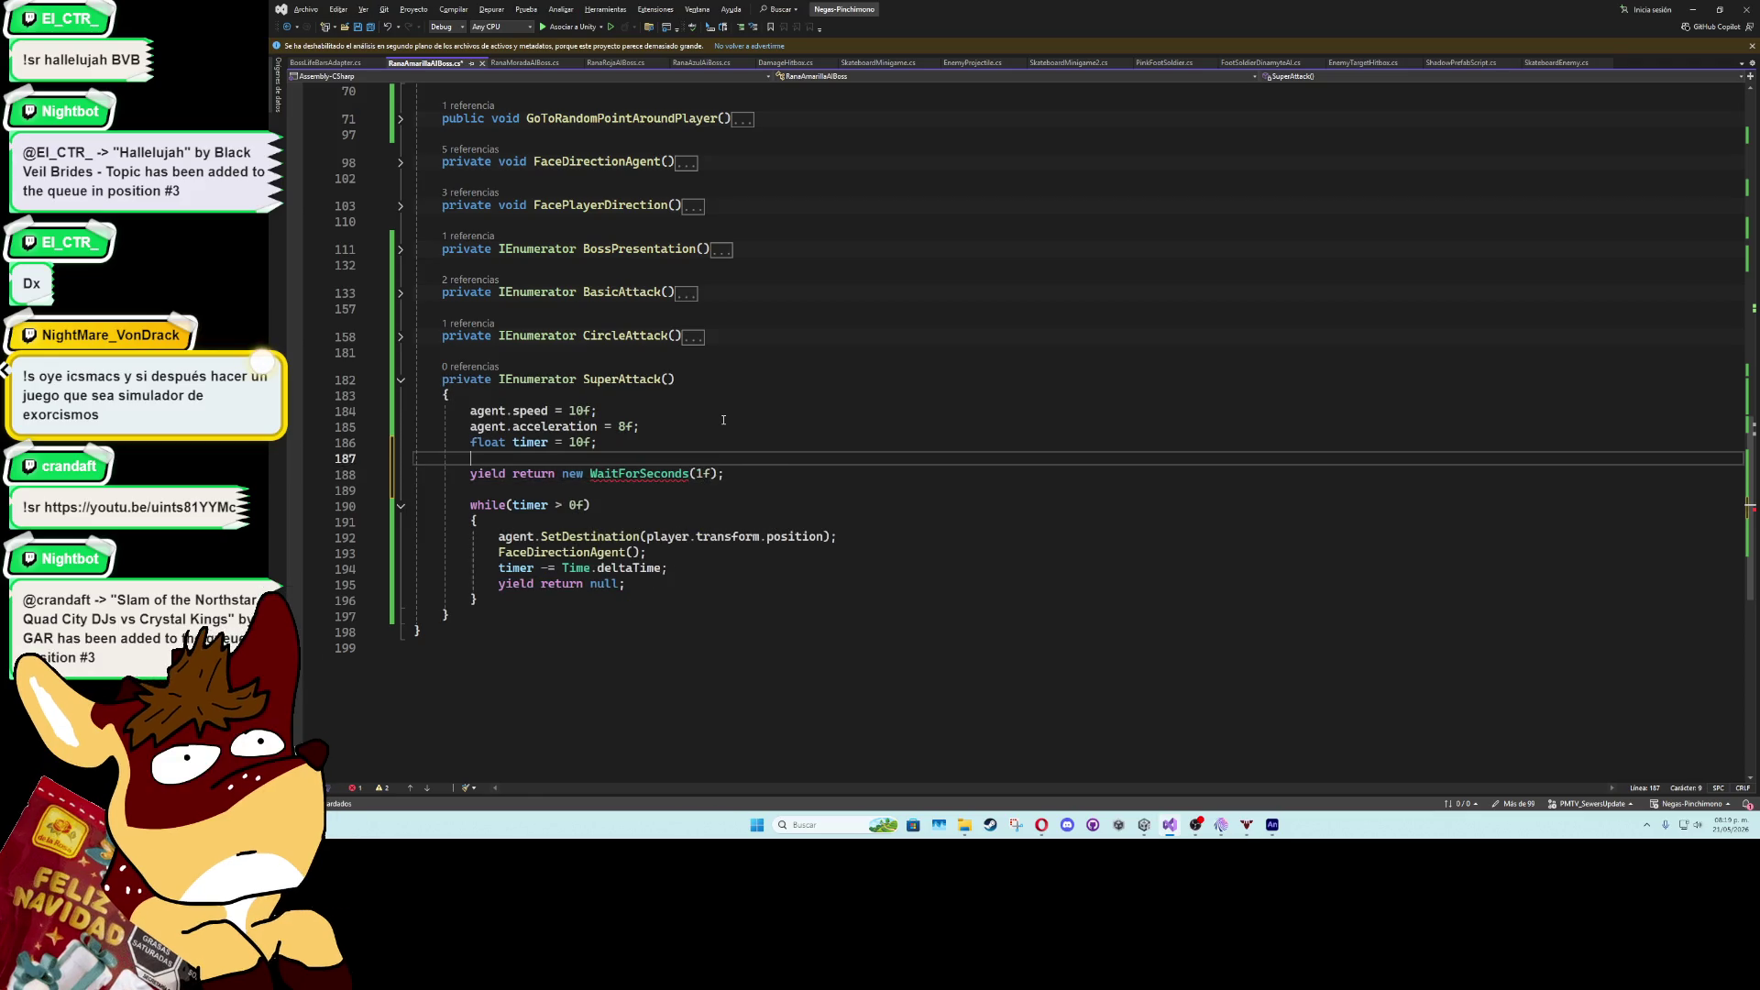
key("Return")
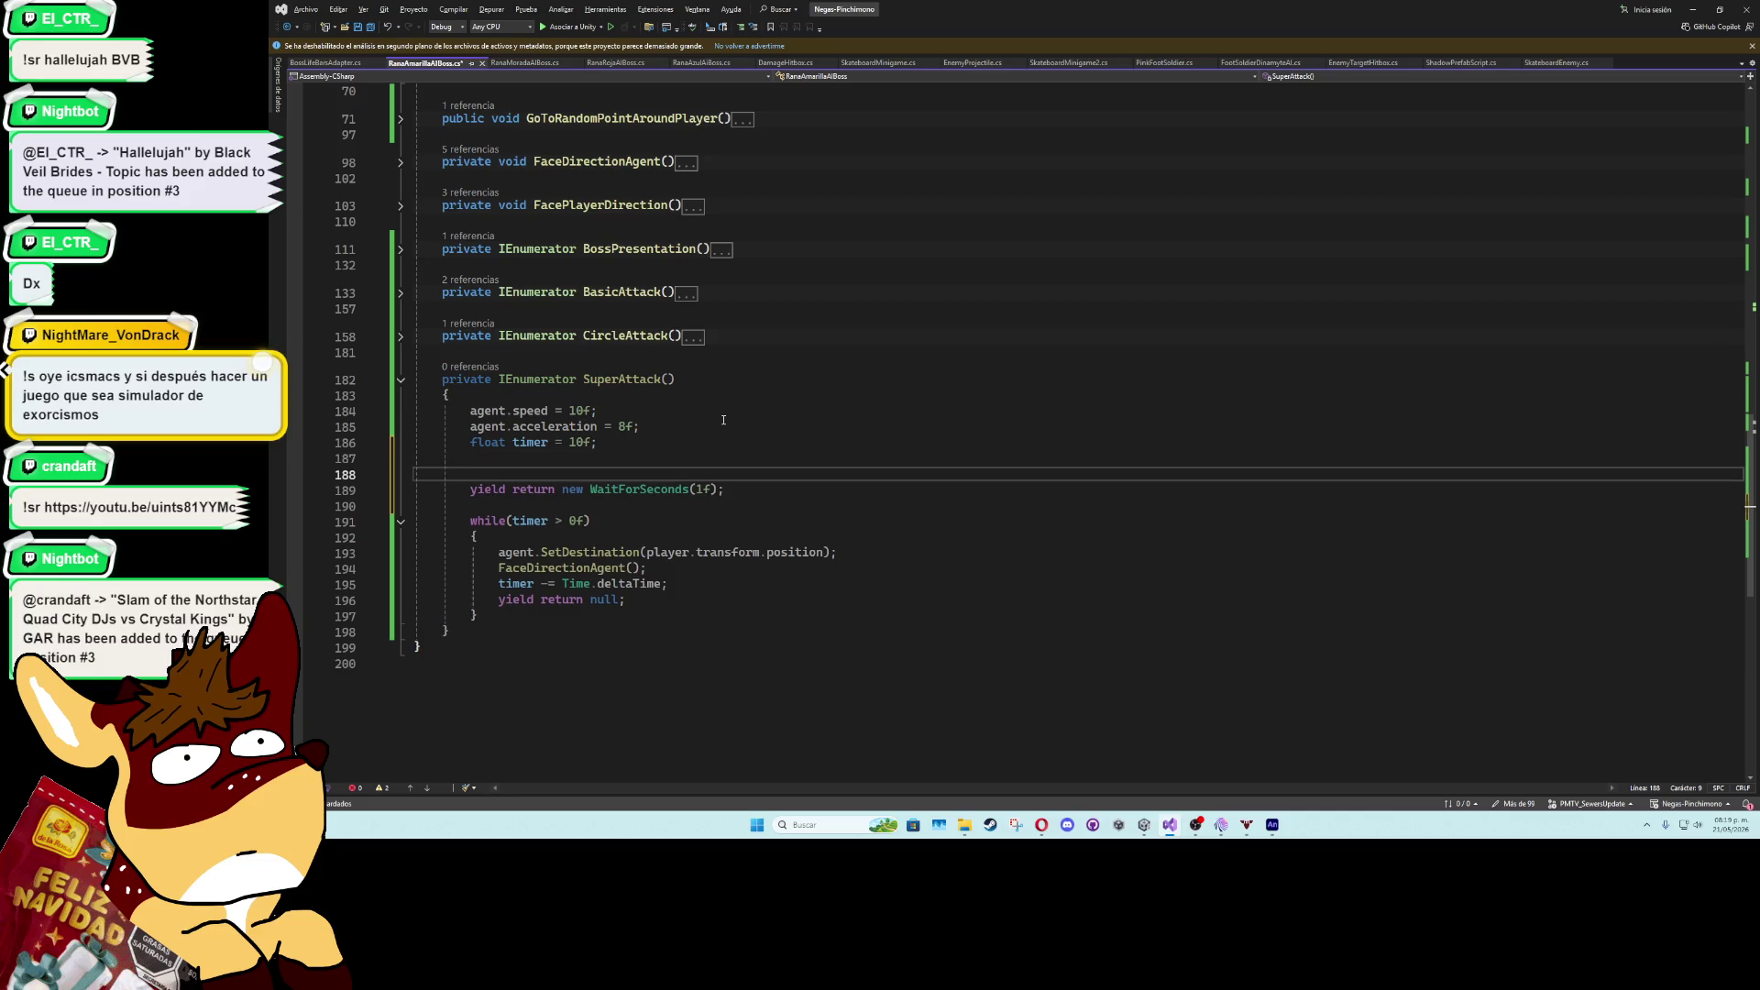
type("enemyAnim.")
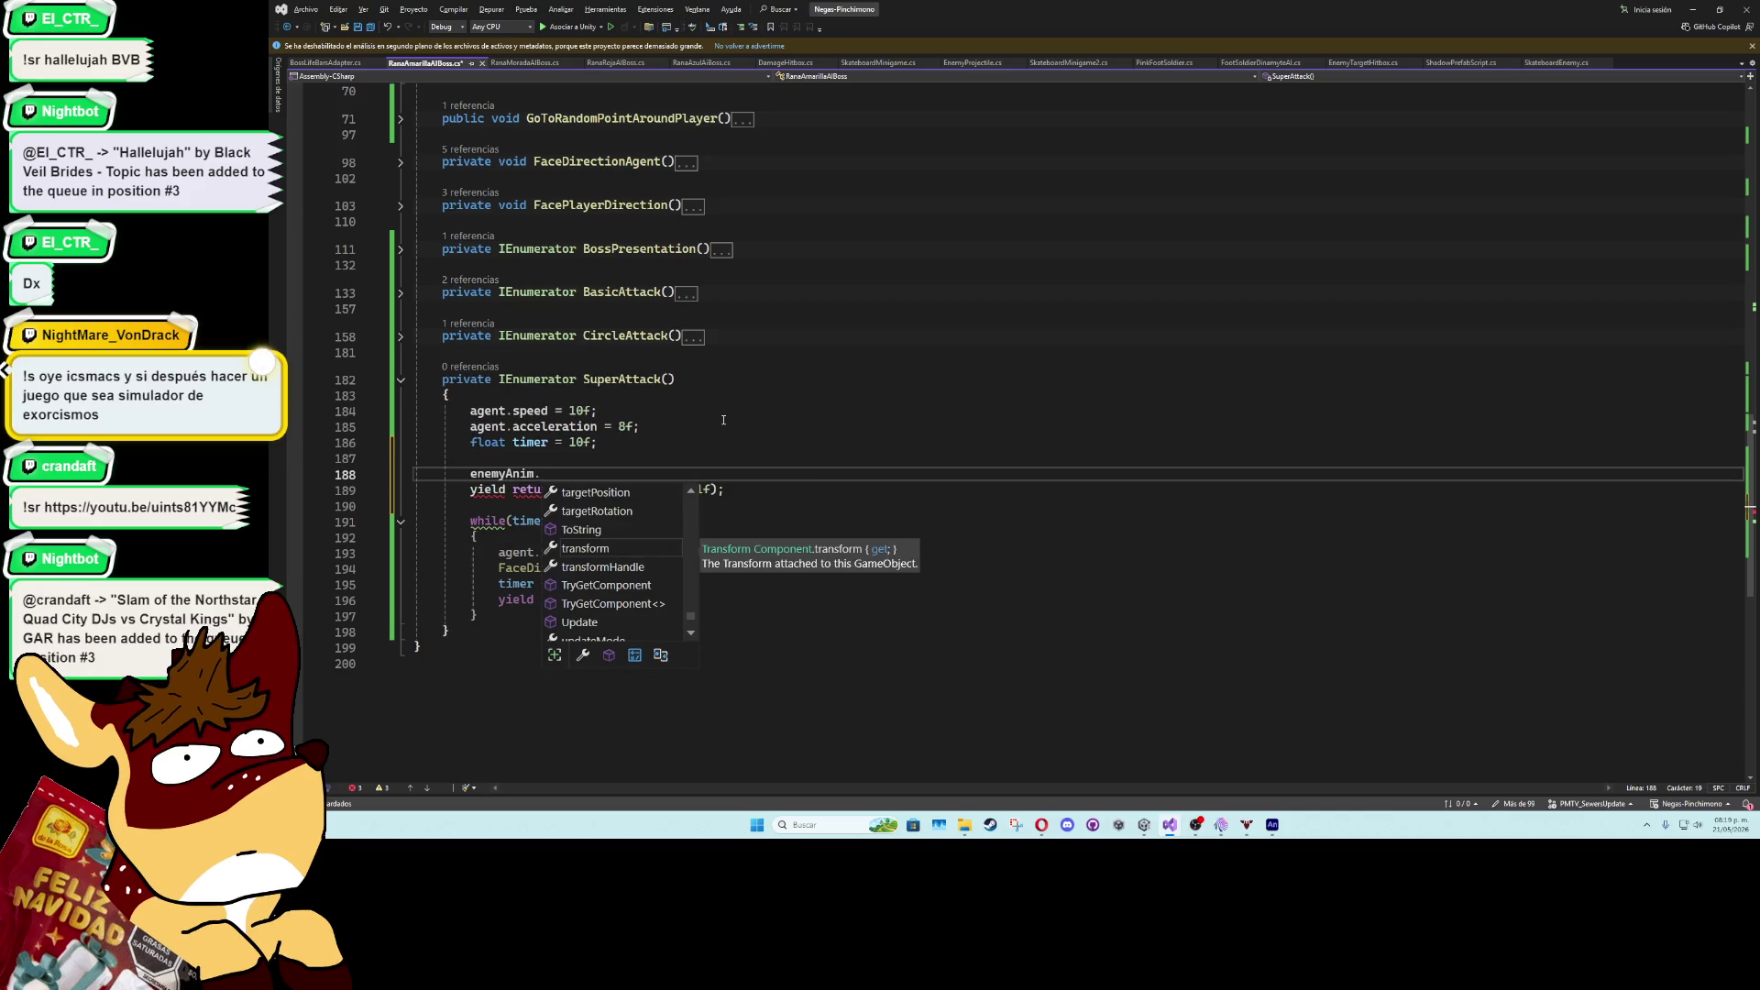
type("super")
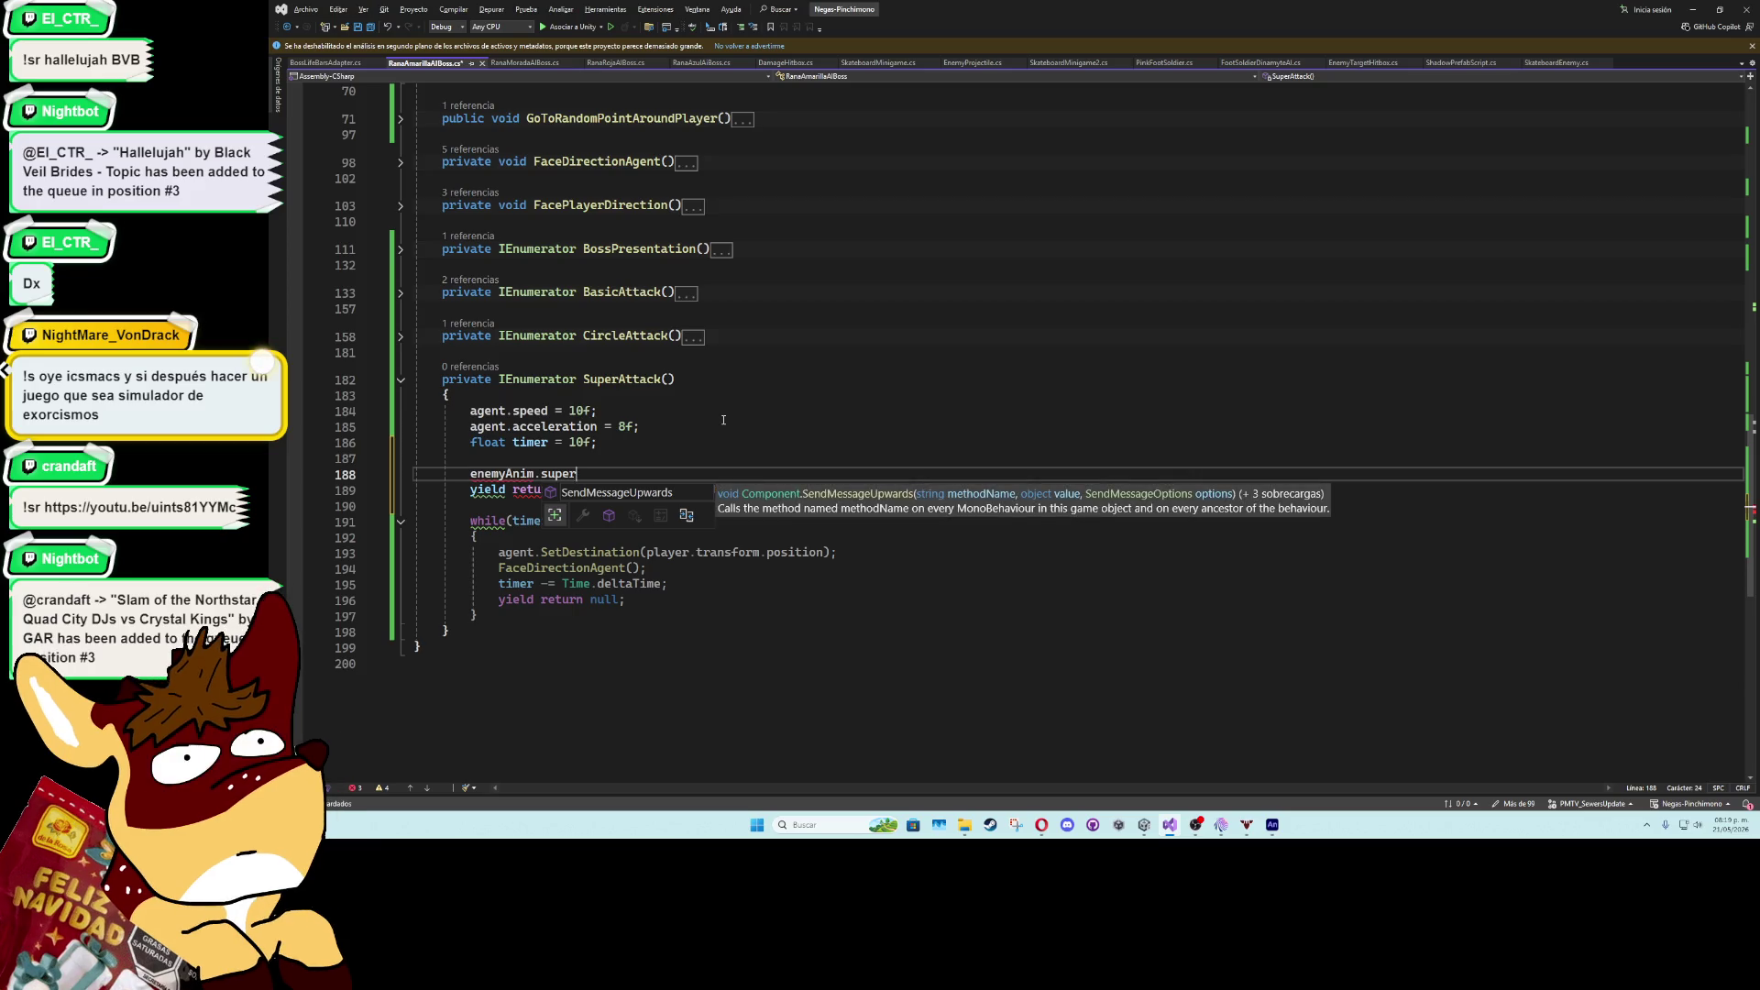
key("BackSpace")
key("BackSpace")
key("BackSpace")
type("pl")
key("Tab")
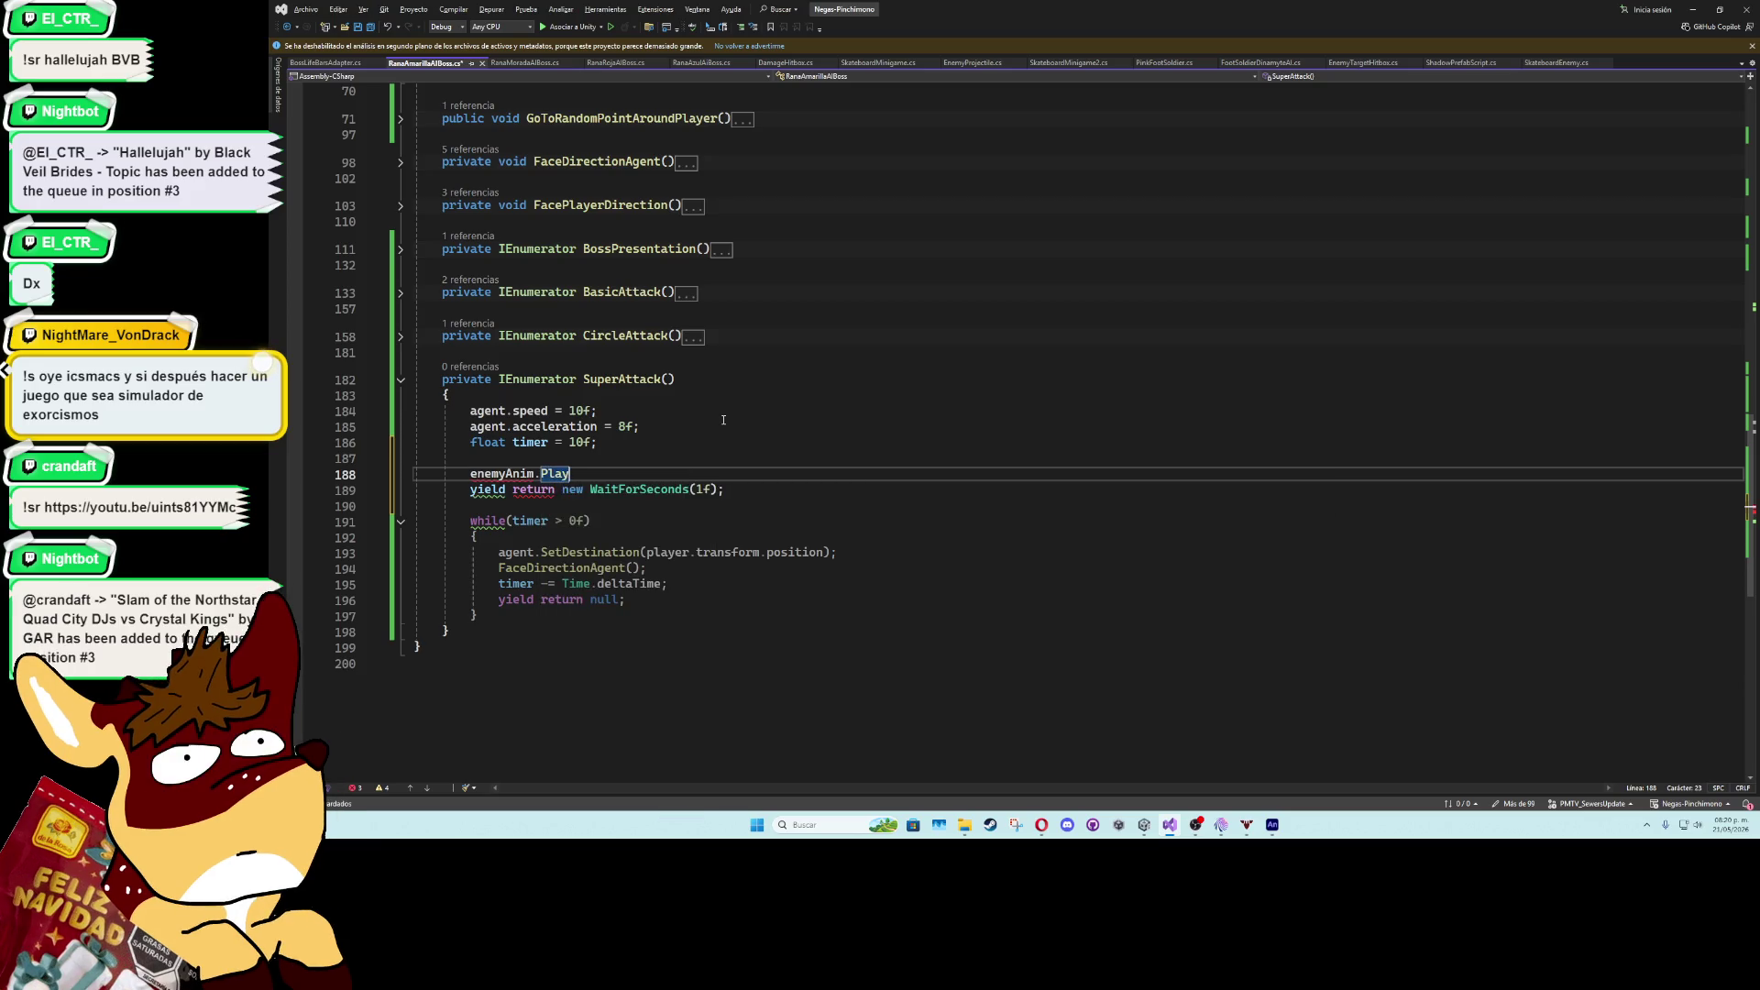
key("Left")
key("Left")
type("\"Su")
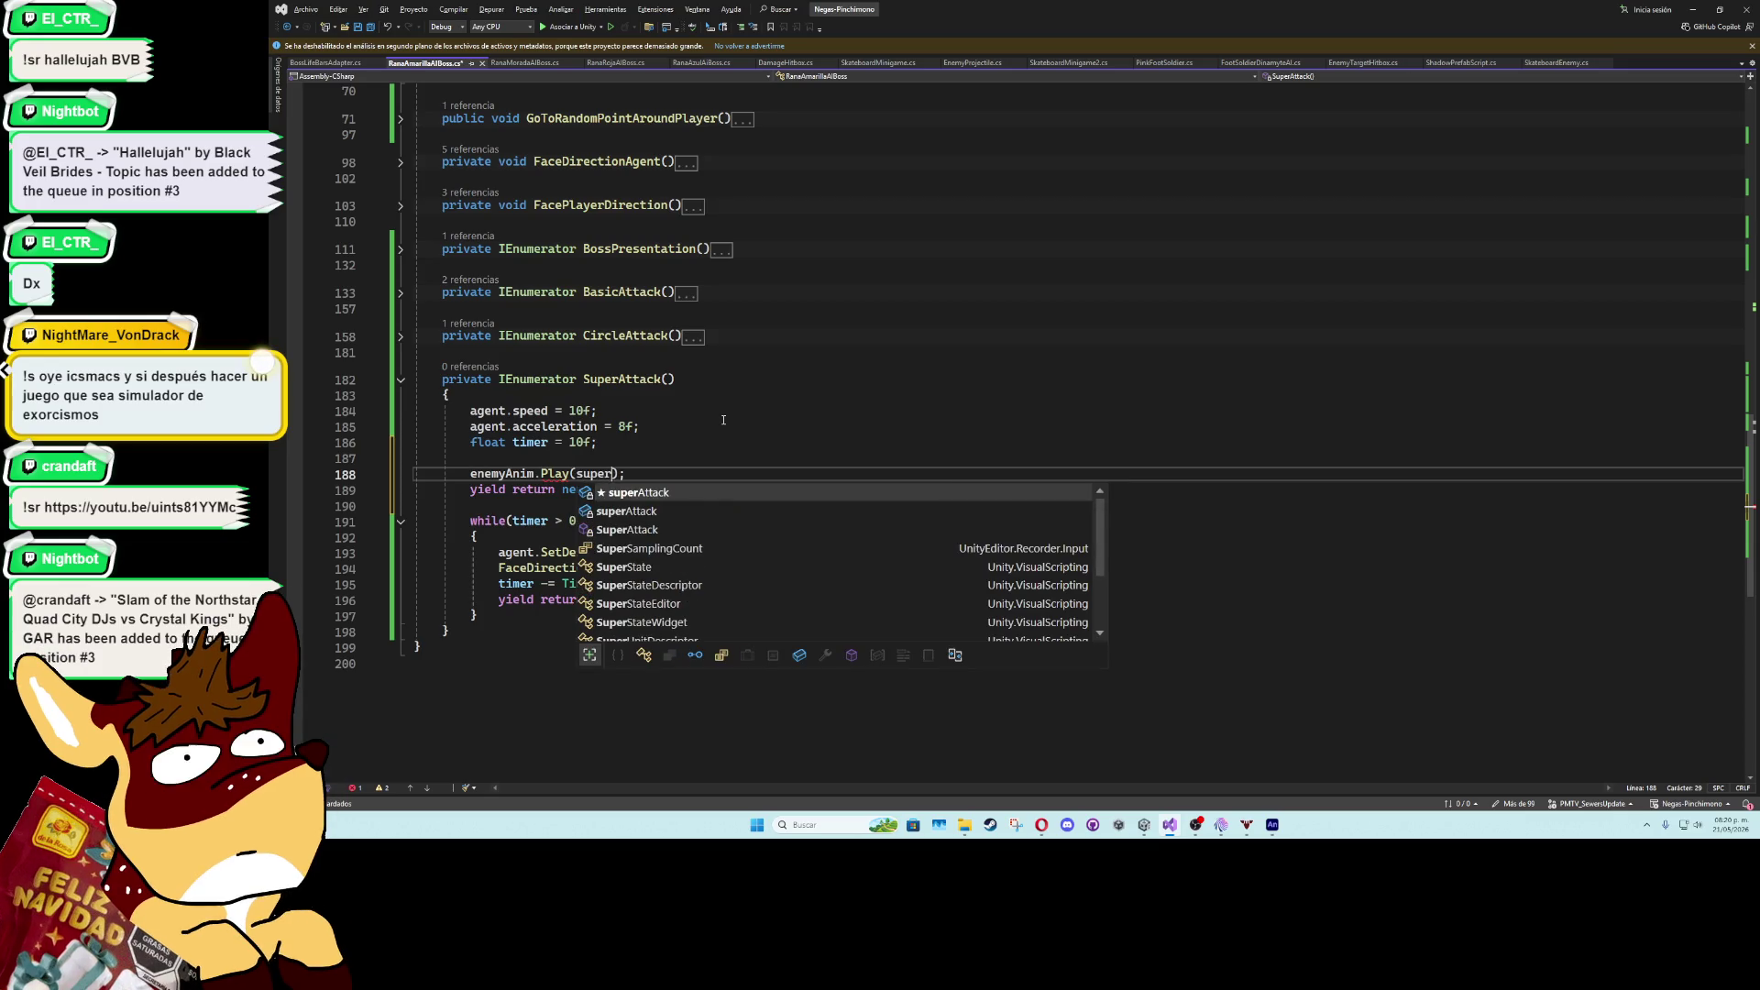
key("Tab")
key("Down")
key("Down")
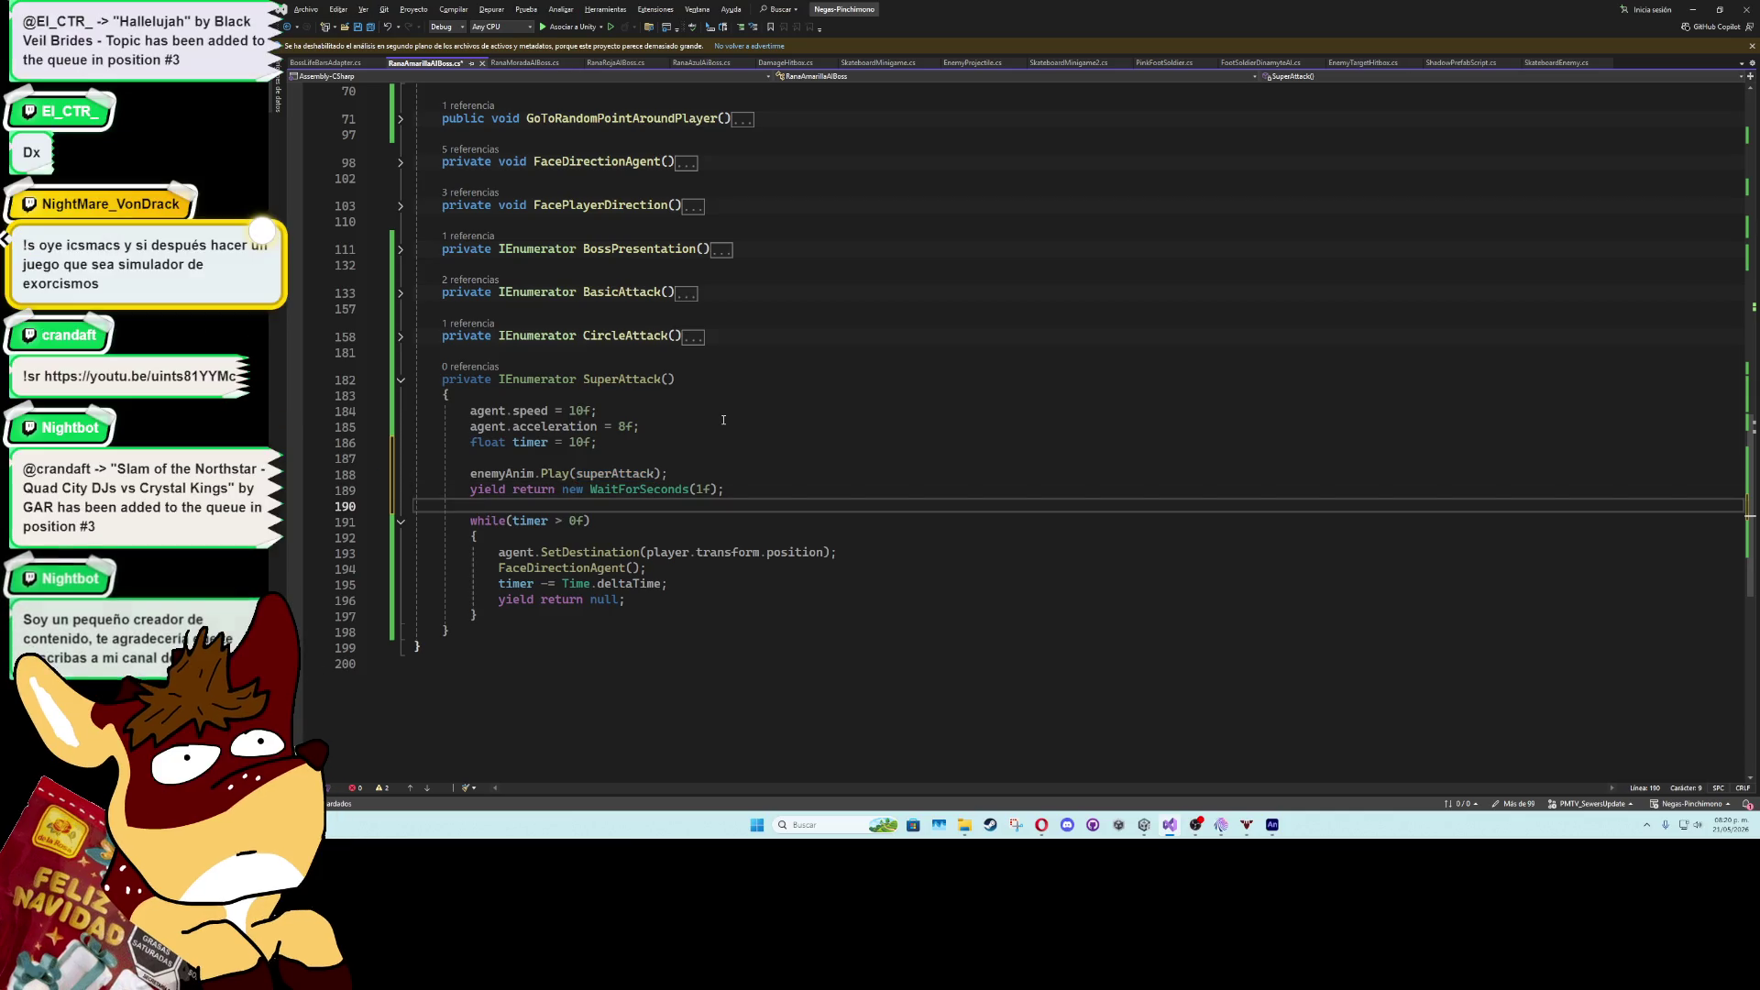
- Split the superAttack field into superAttackPreName and superAttackName, then save
left_click_drag(1746, 385, 1742, 205)
left_click(722, 536)
key("ctrl+d")
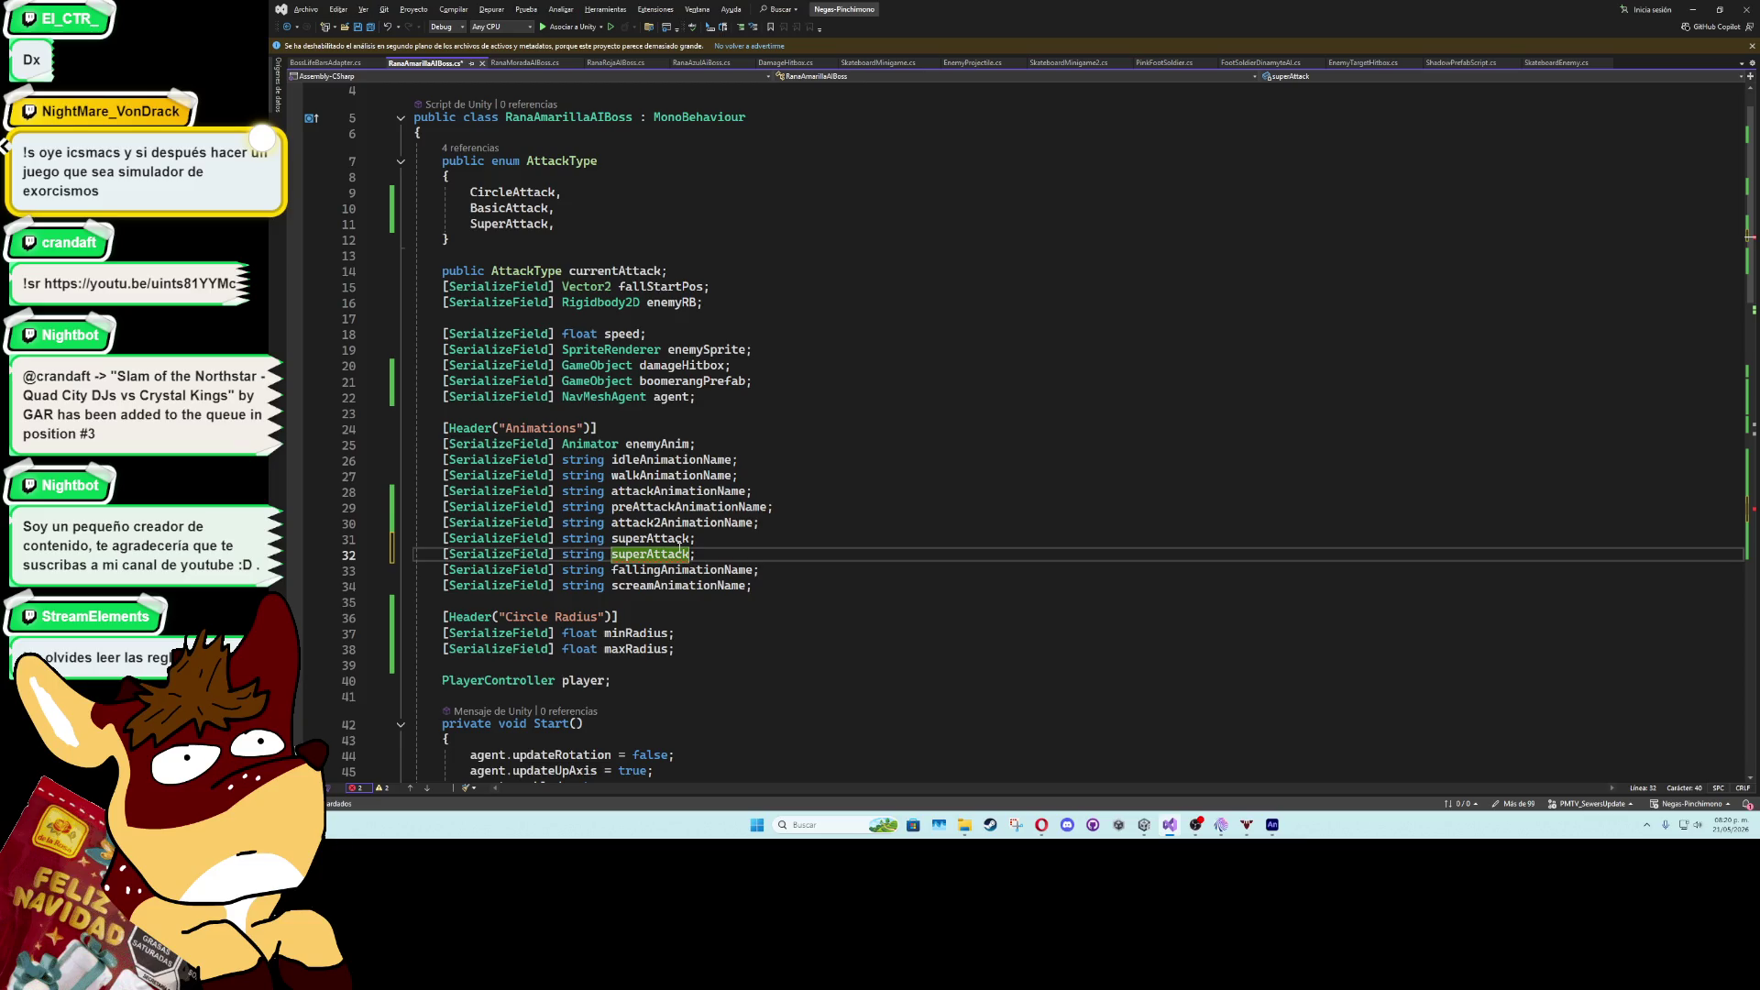
type("PreName")
key("Up")
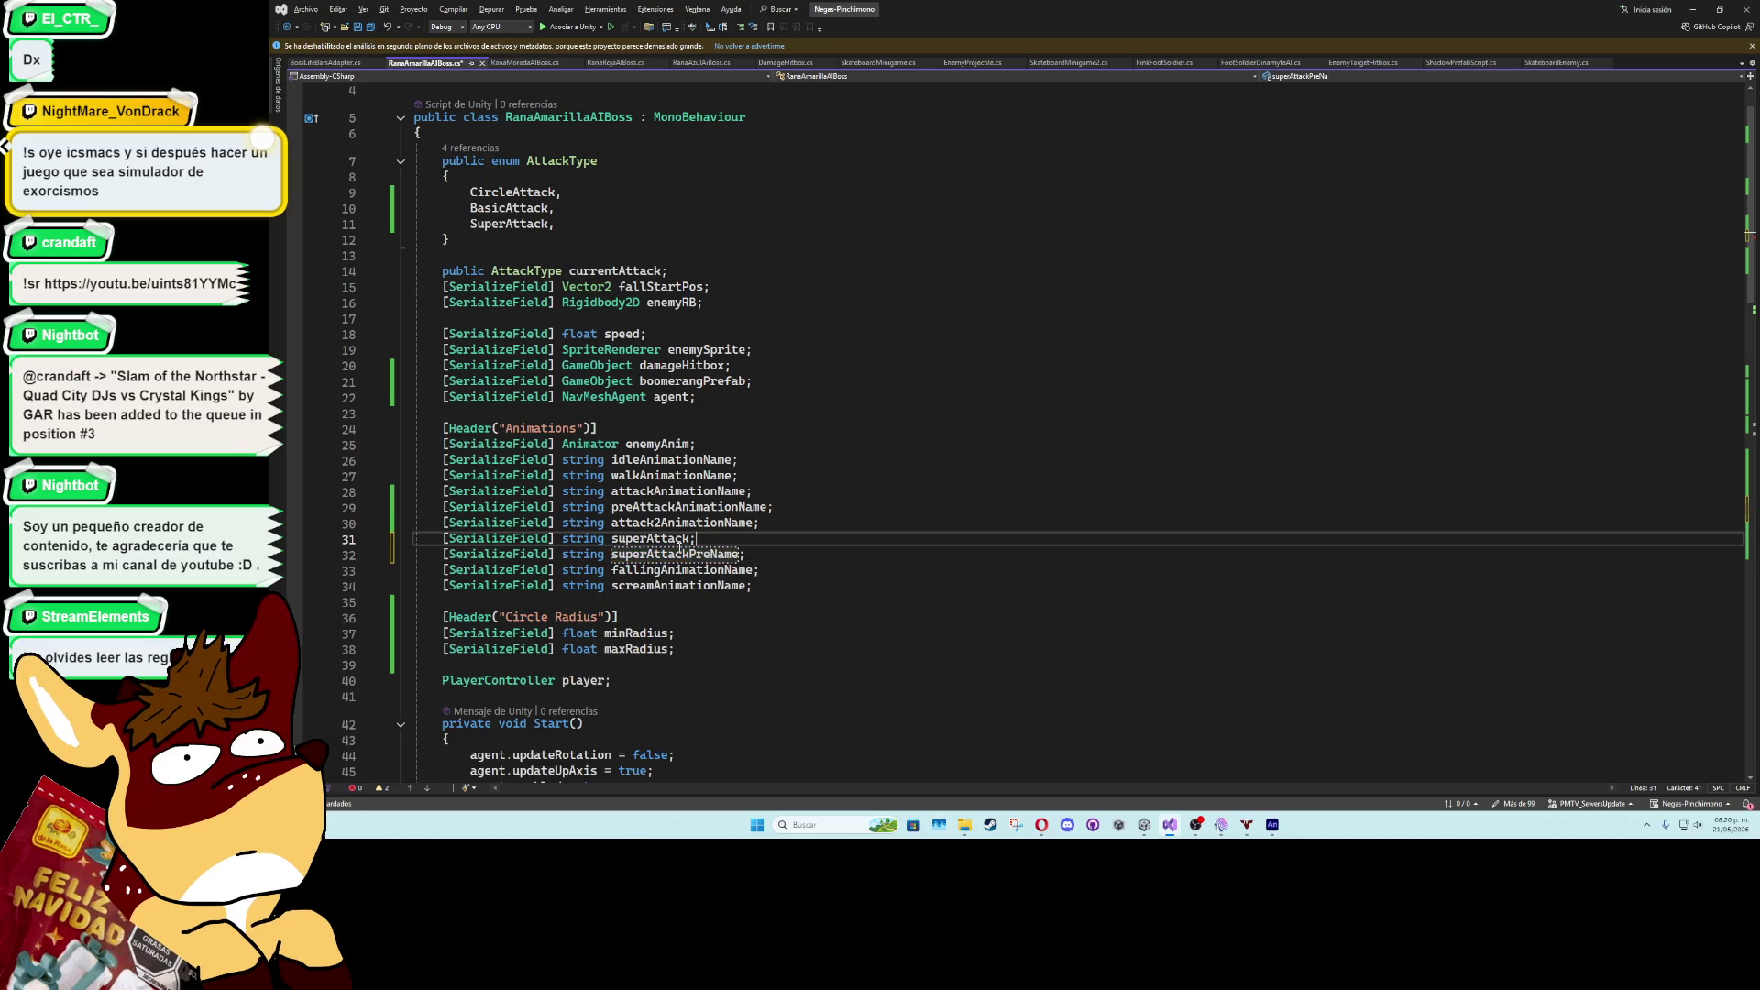
type("M")
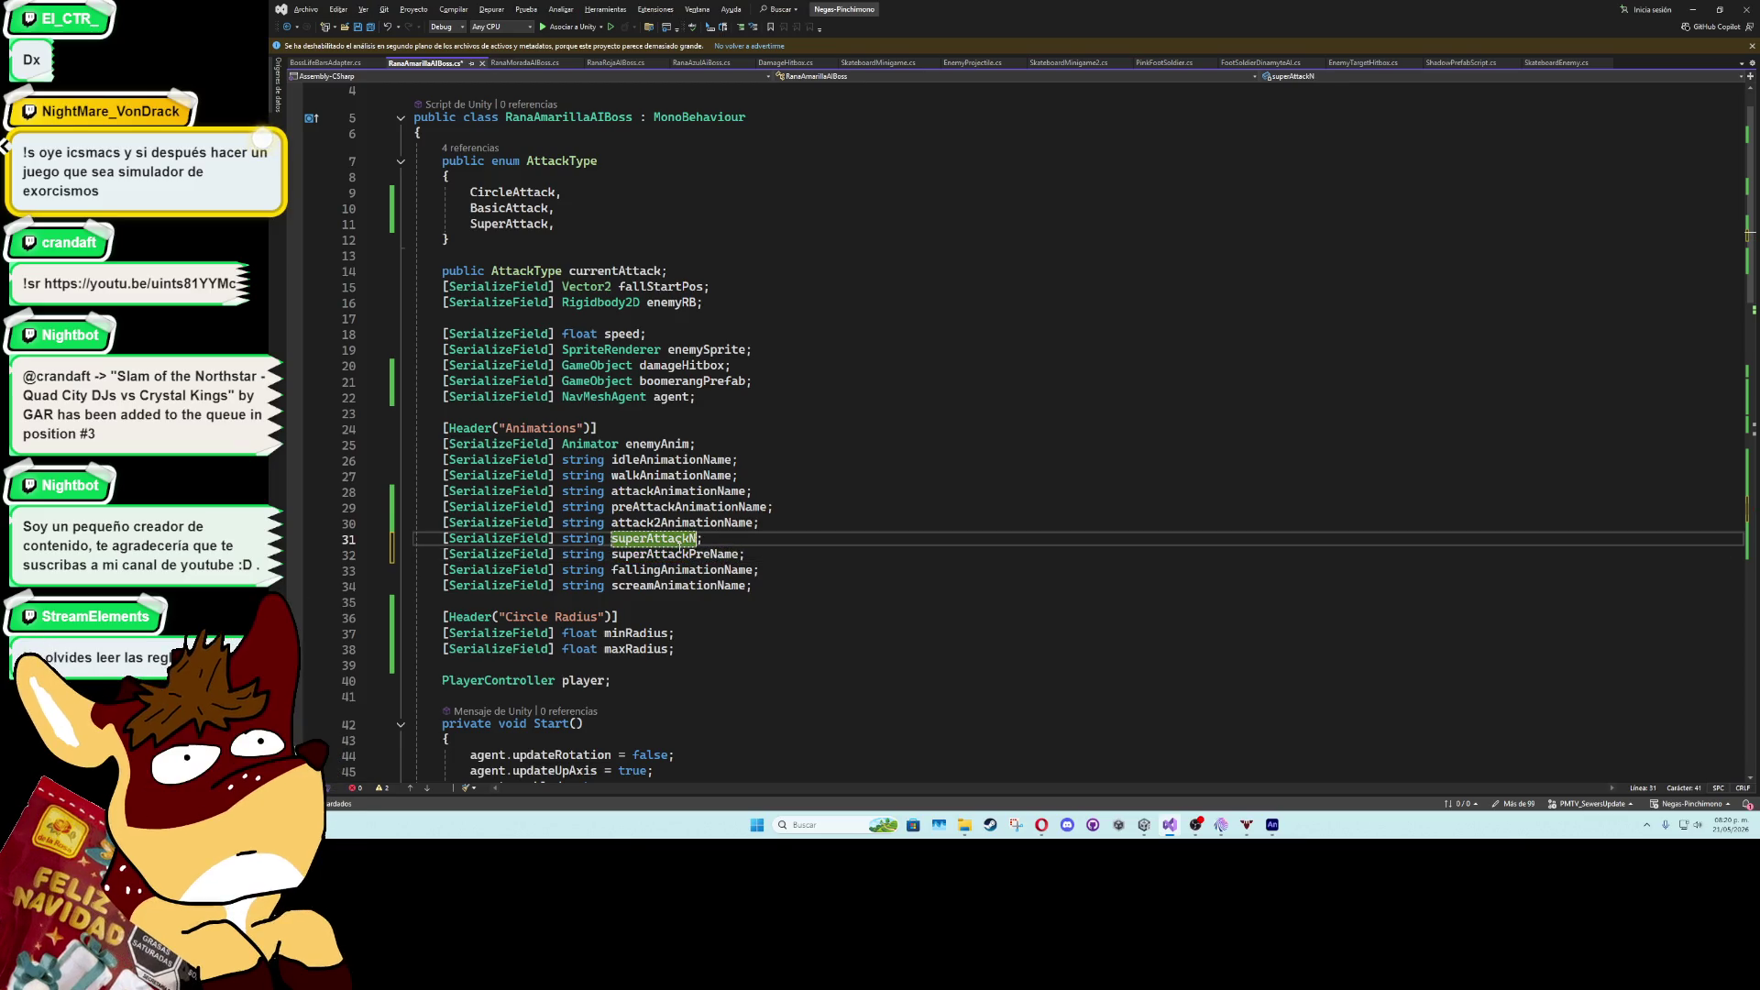
type("ame")
key("alt+Down")
key("Up")
key("ctrl+s")
- Play superAttackPreName before the wait and superAttackName after it
scroll(1716, 608, "down", 20)
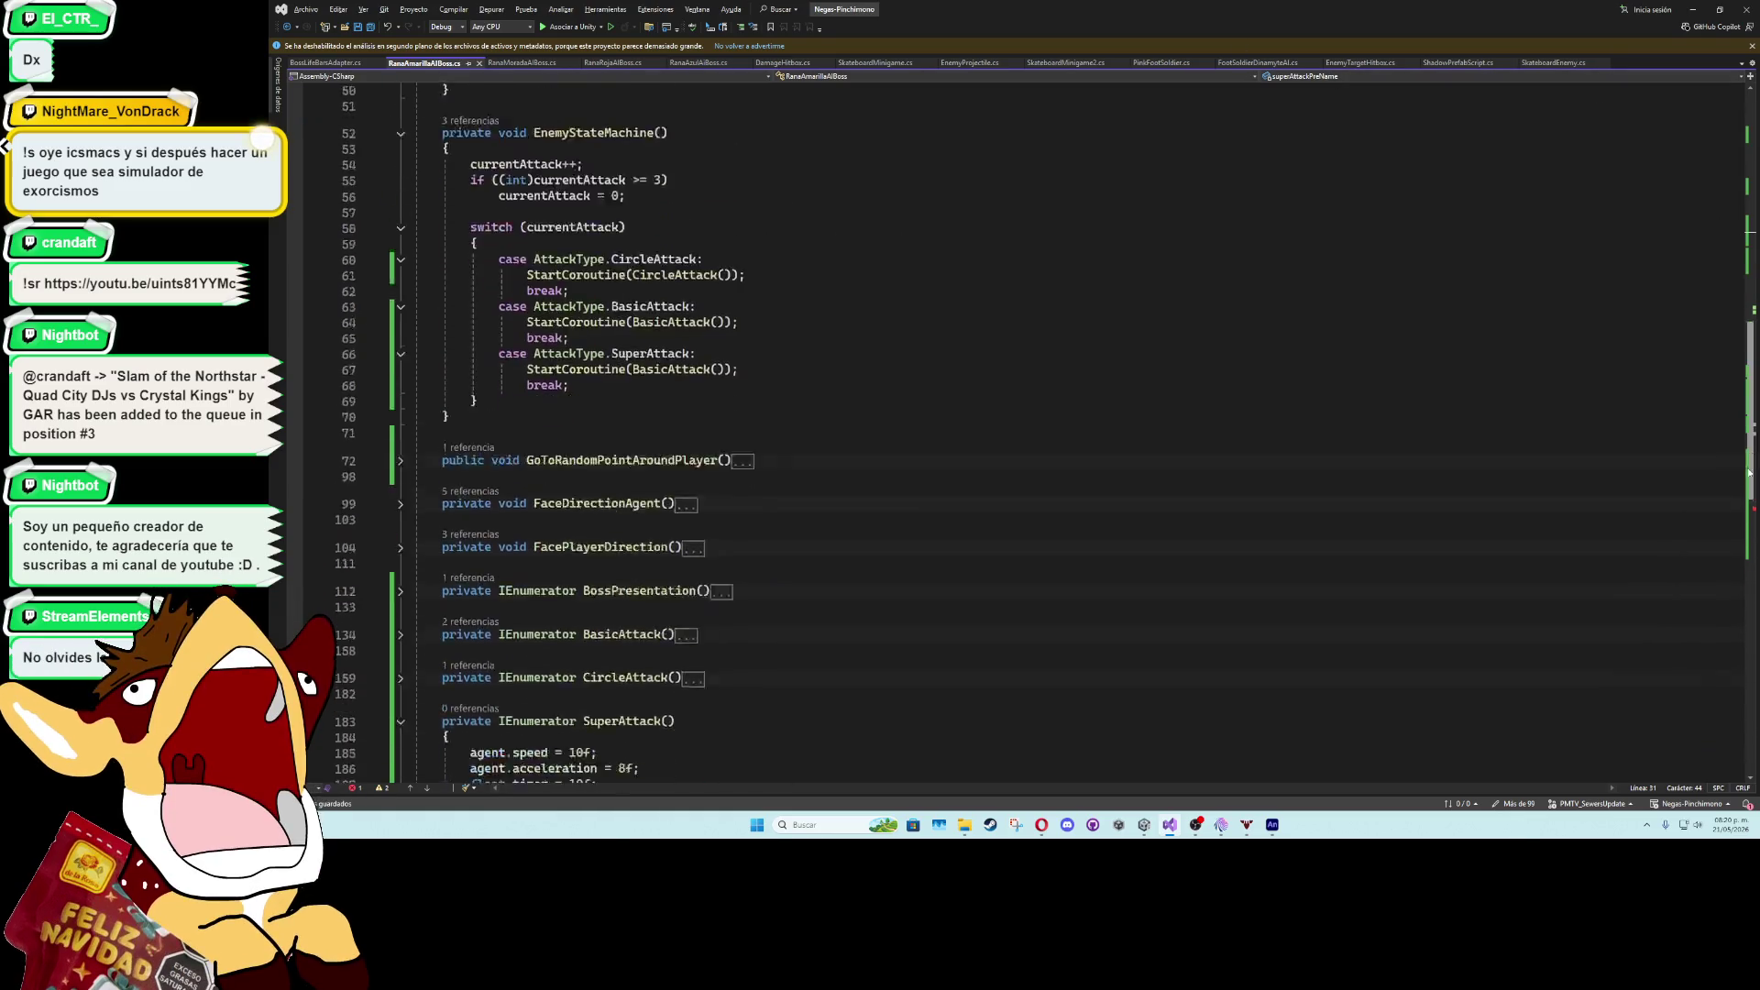
left_click(632, 283)
key("ctrl+space")
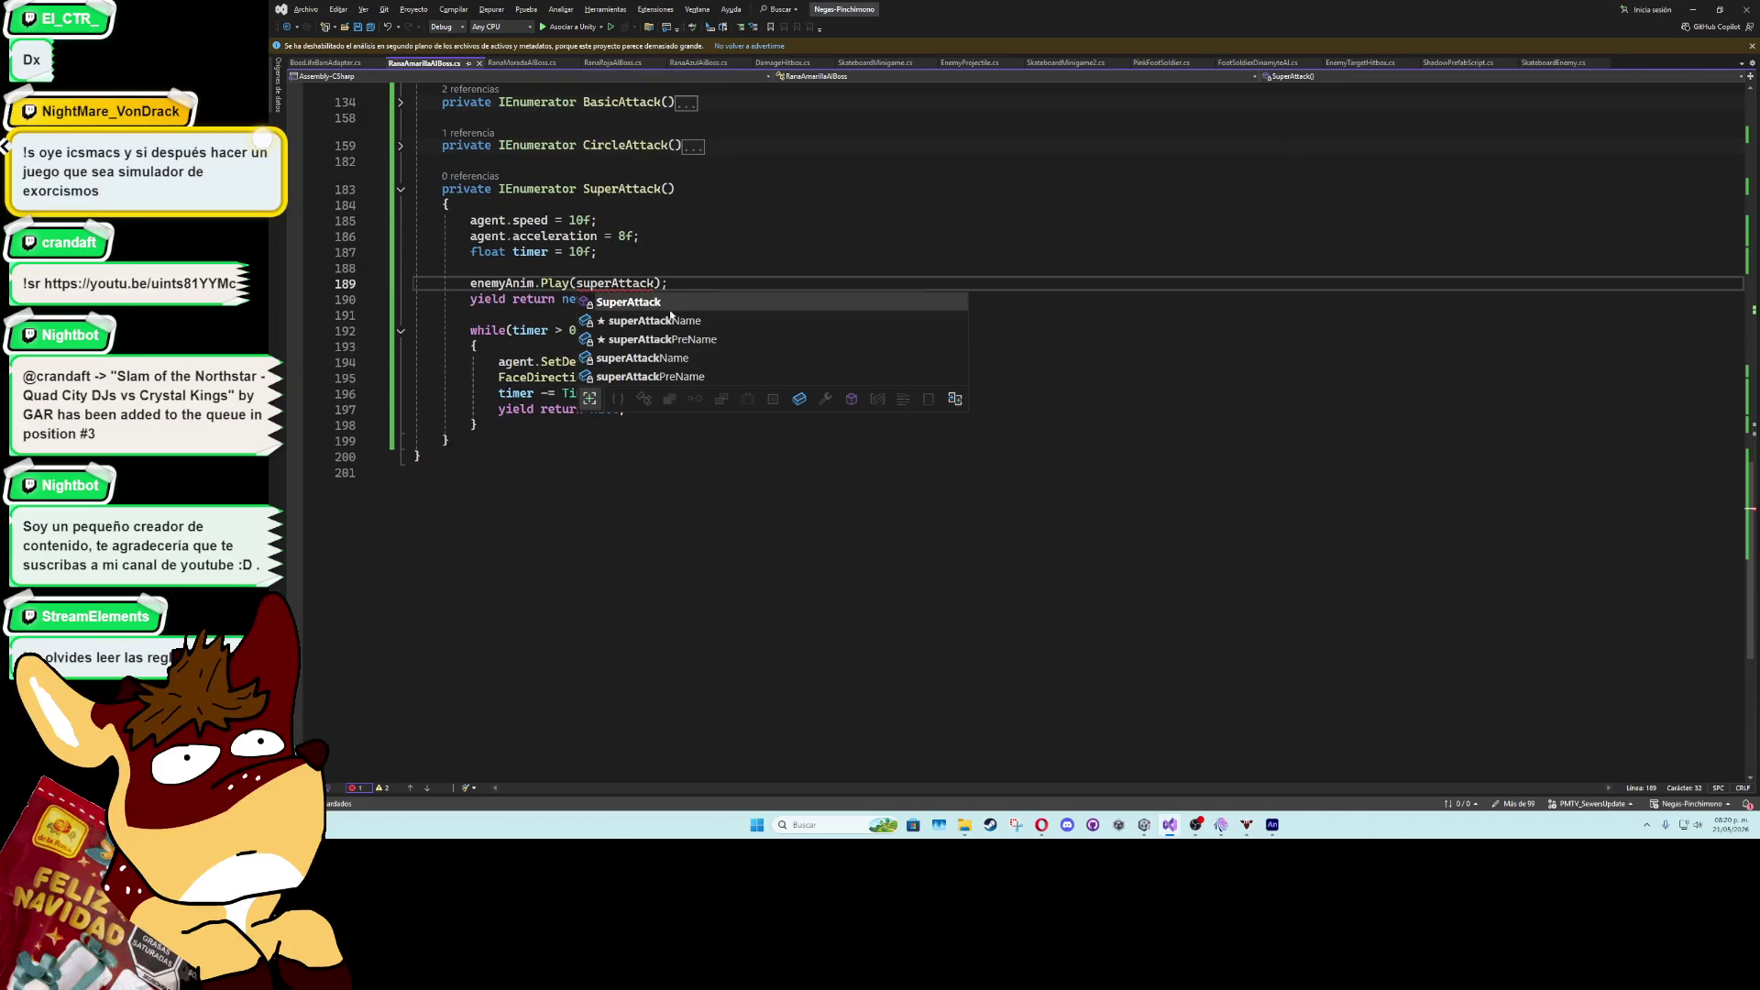
double_click(664, 339)
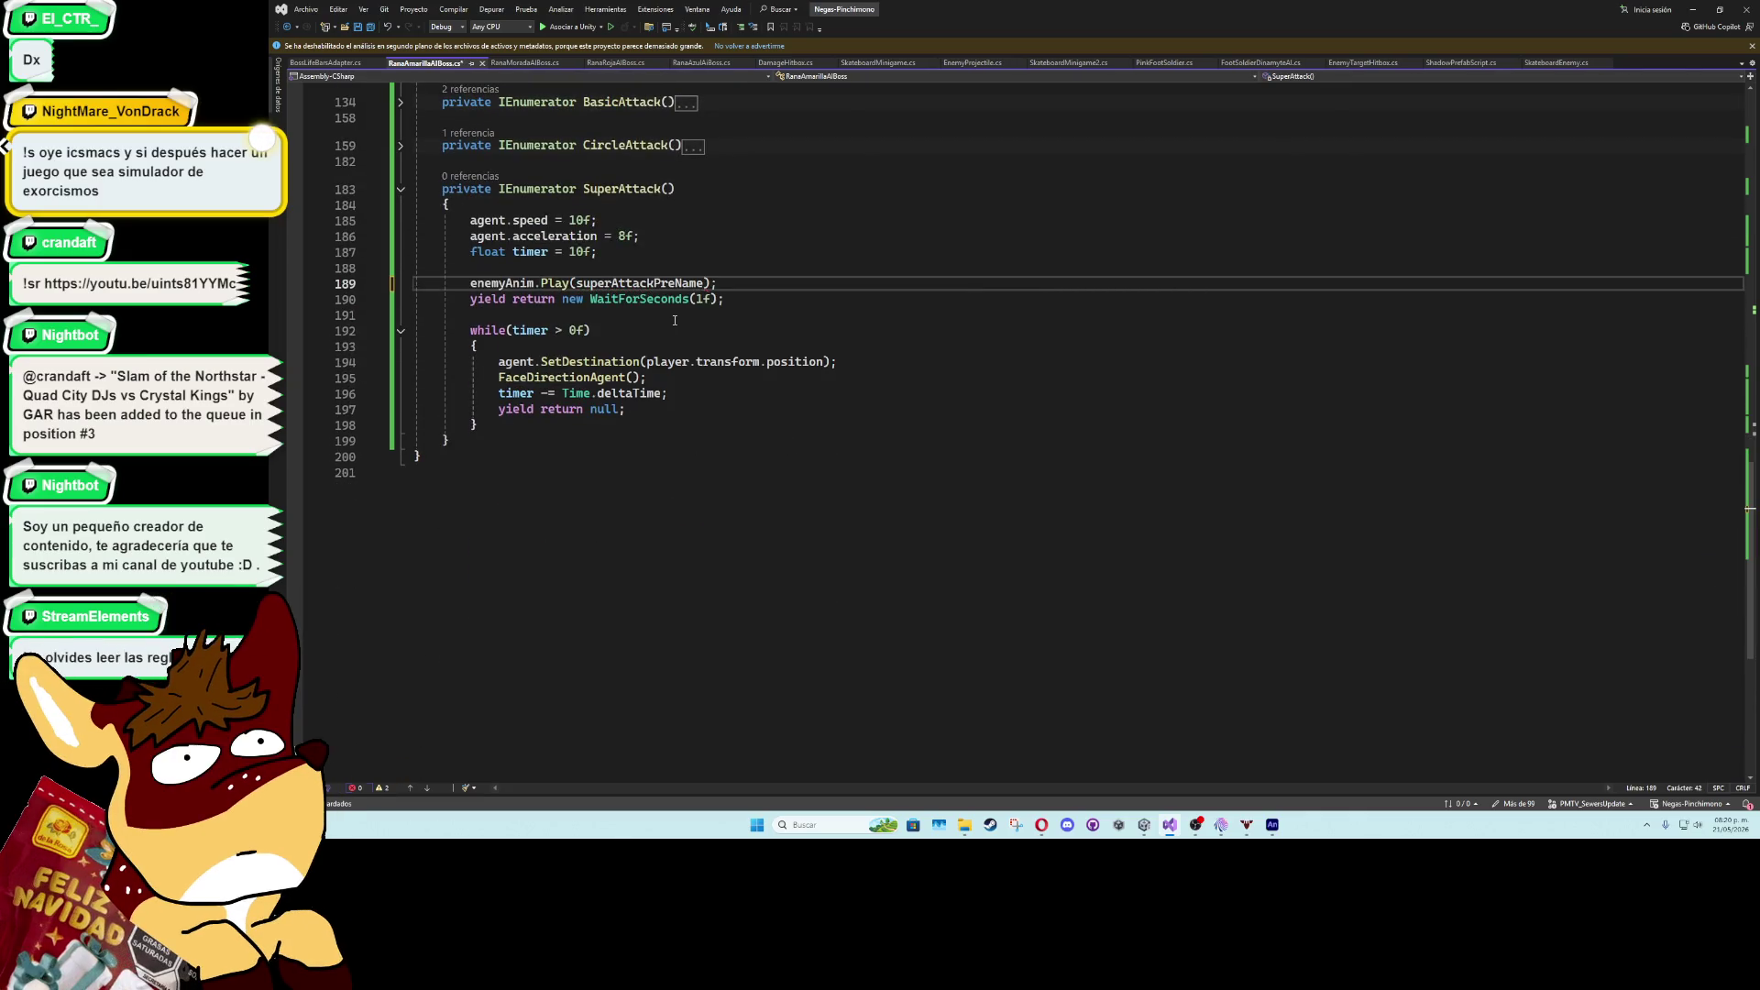
key("ctrl+d")
key("alt+Down")
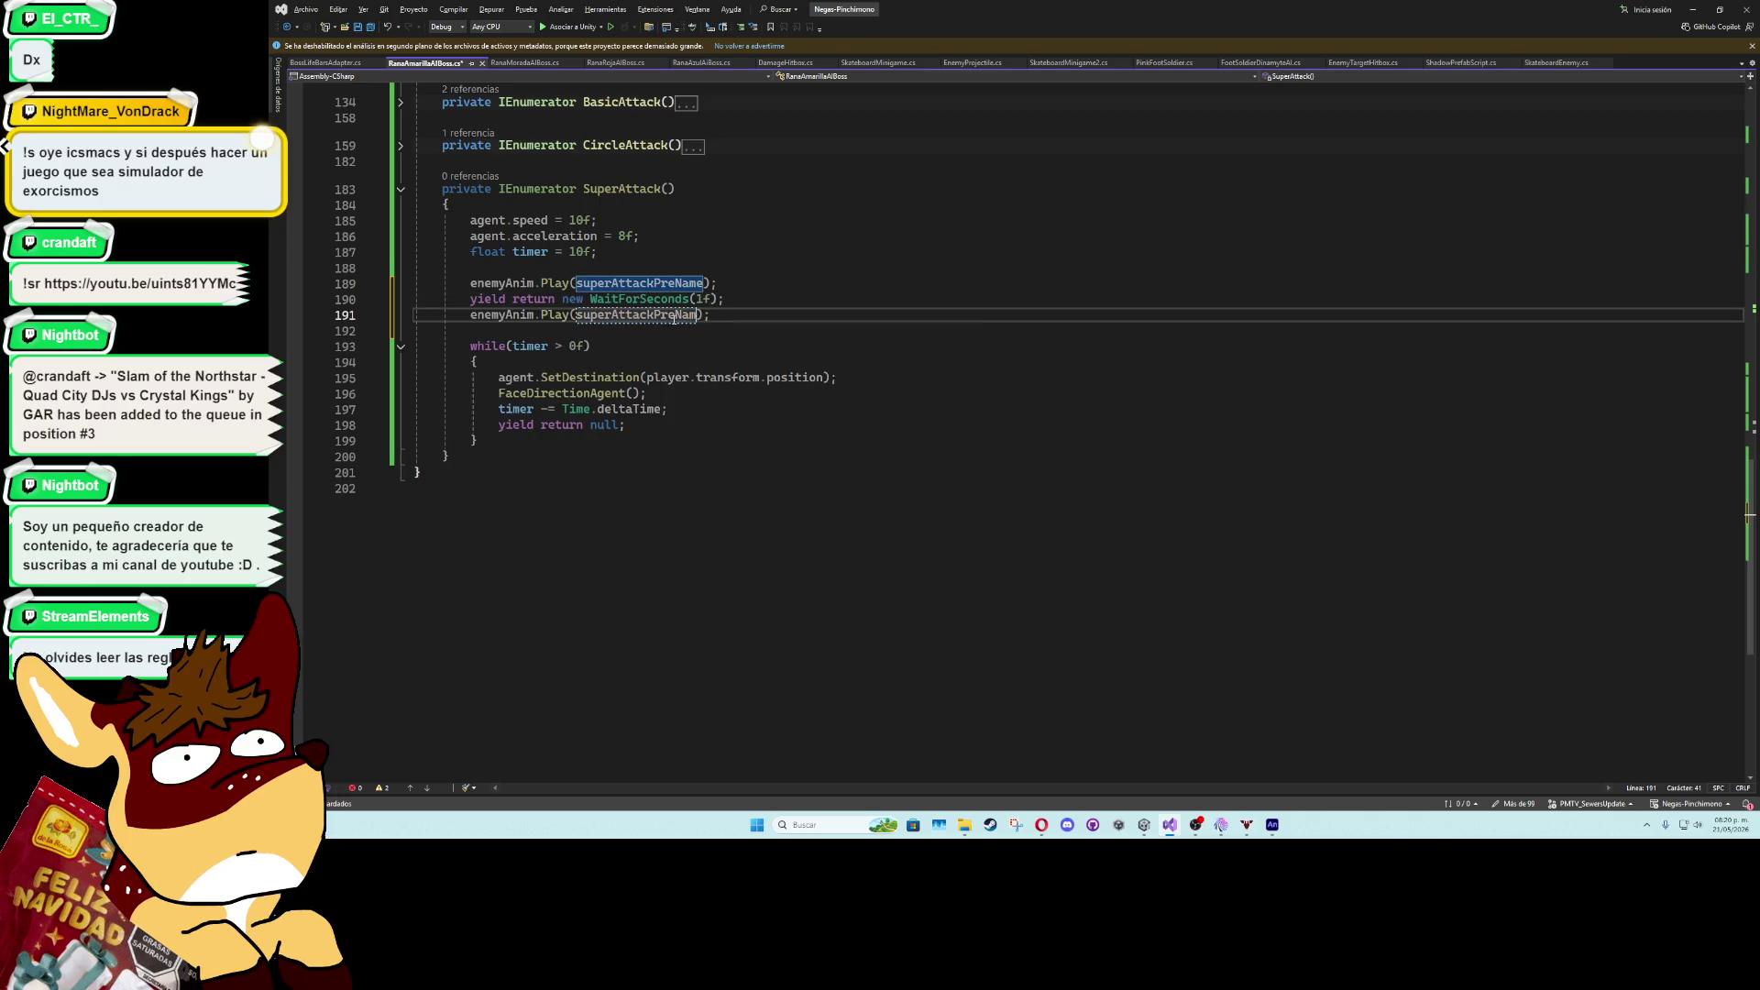
key("BackSpace")
key("BackSpace")
key("BackSpace")
type("name")
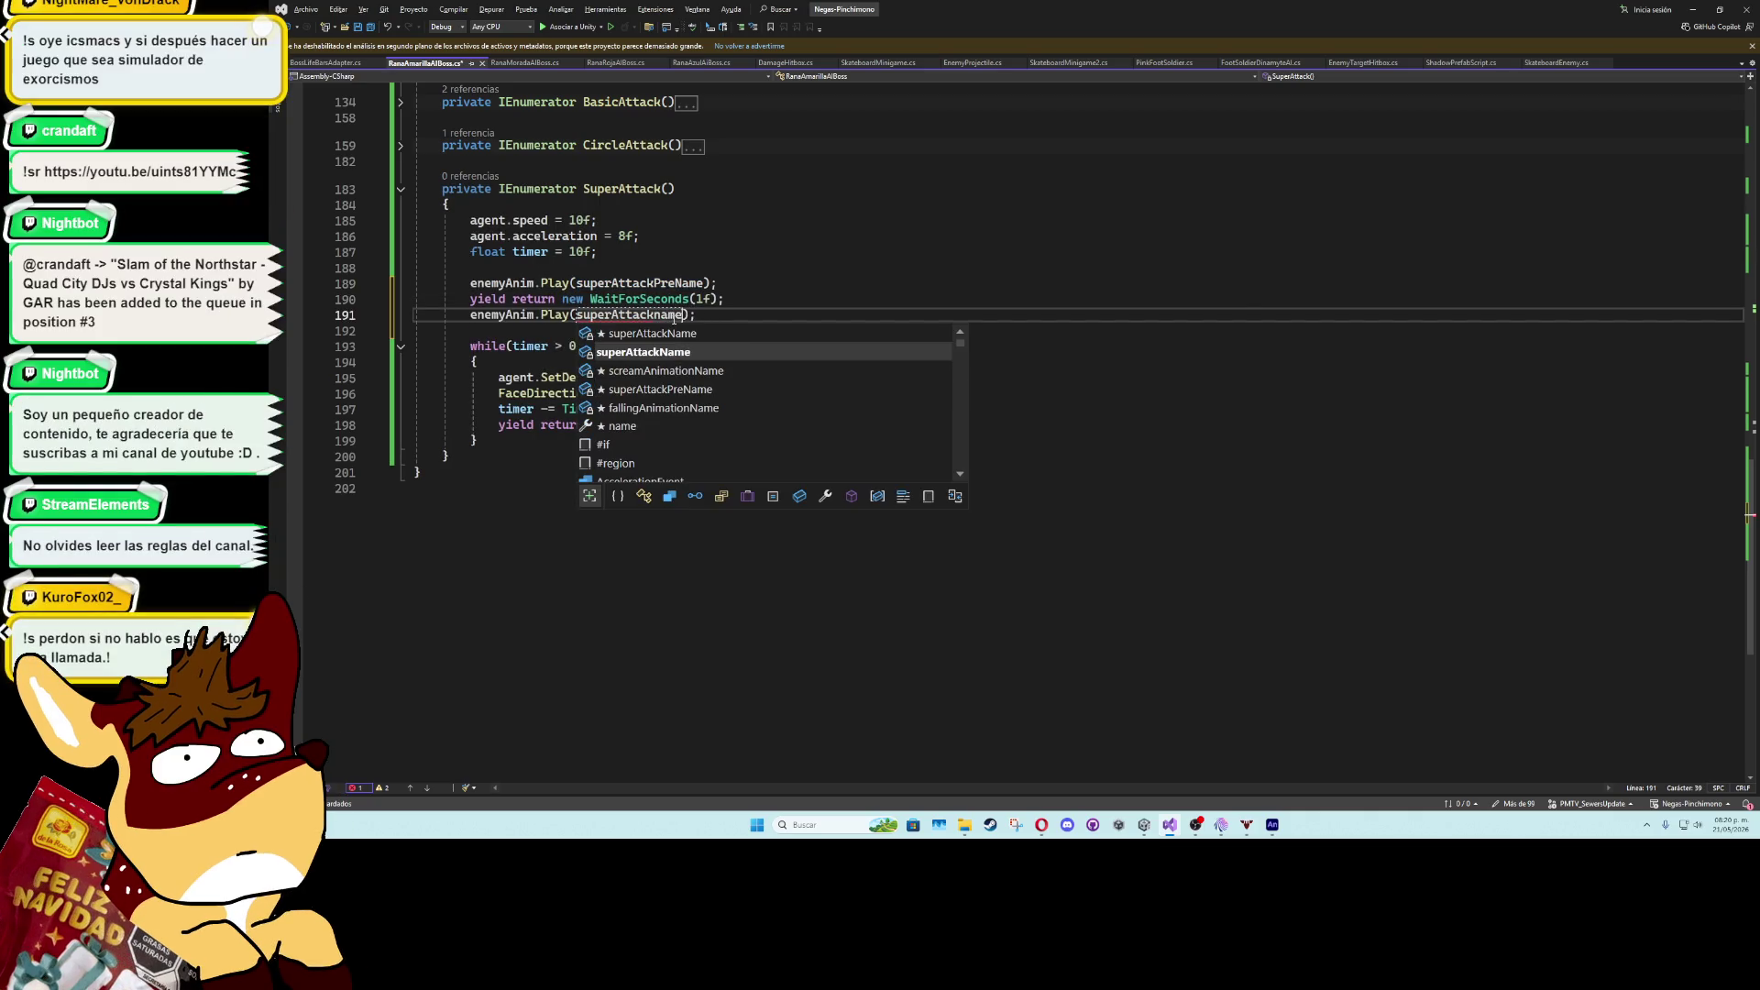
key("Tab")
- Add agent.SetDestination(transform.position) after the chase loop to stop the boss
left_click(656, 441)
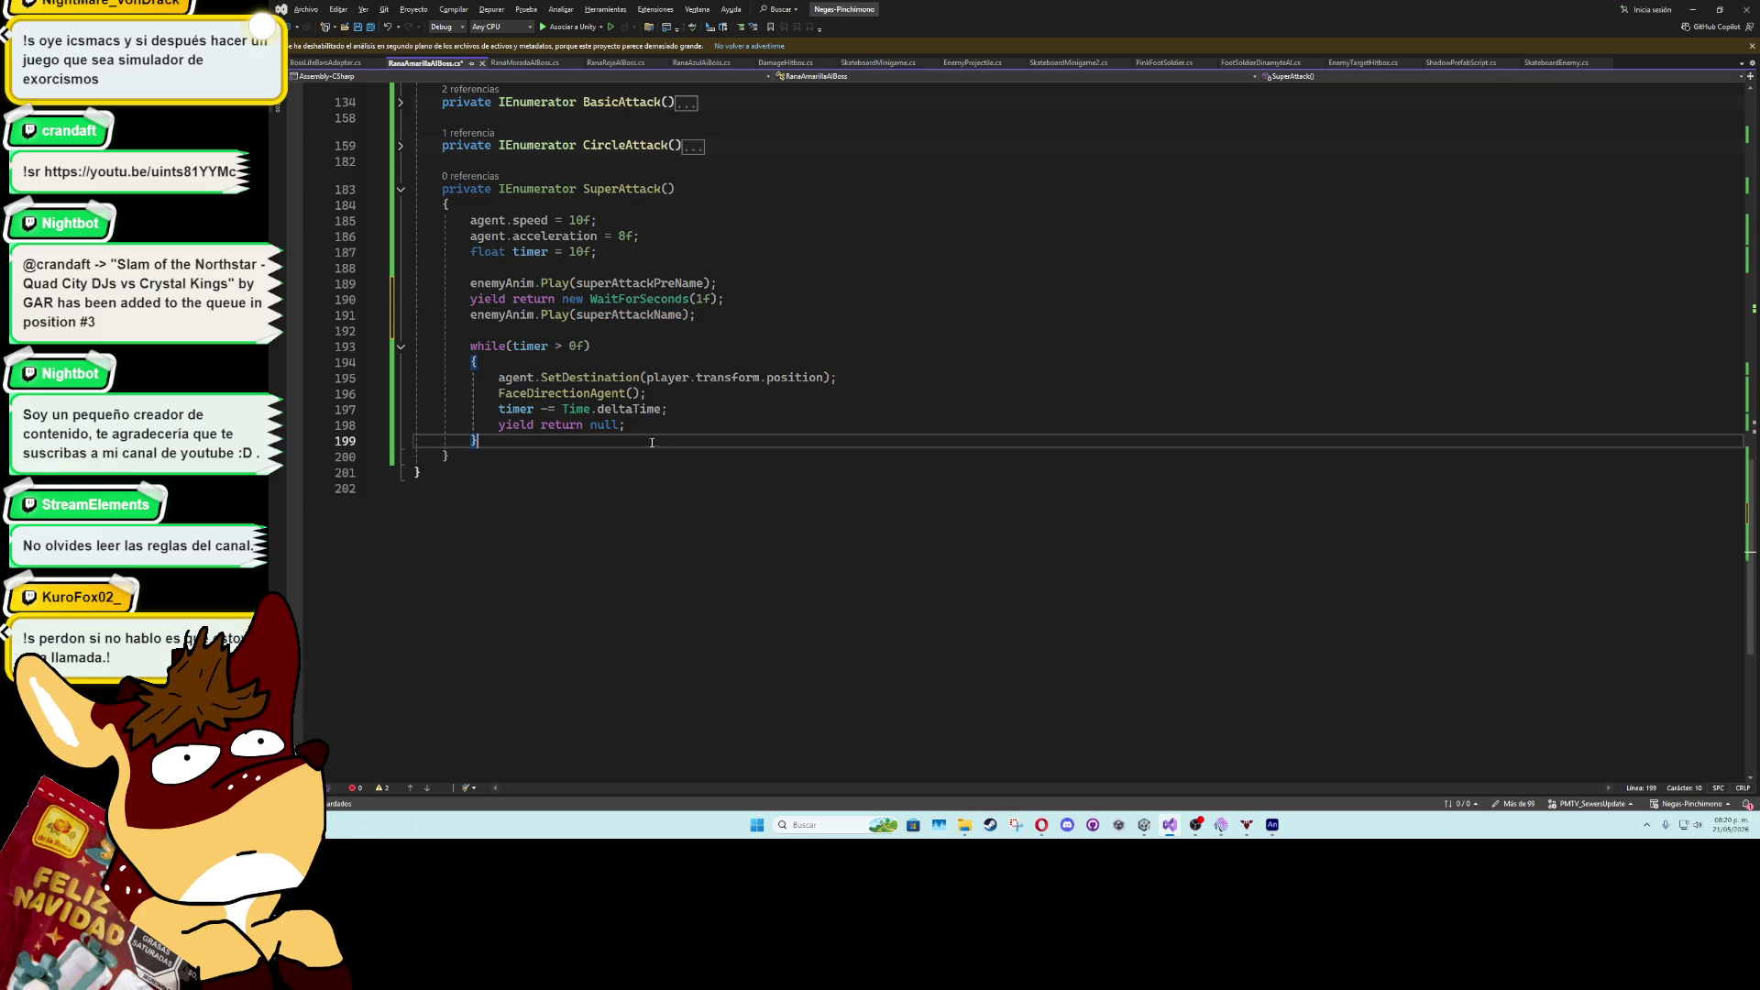
key("Return")
key("Return")
type("ag")
key("Tab")
type(".")
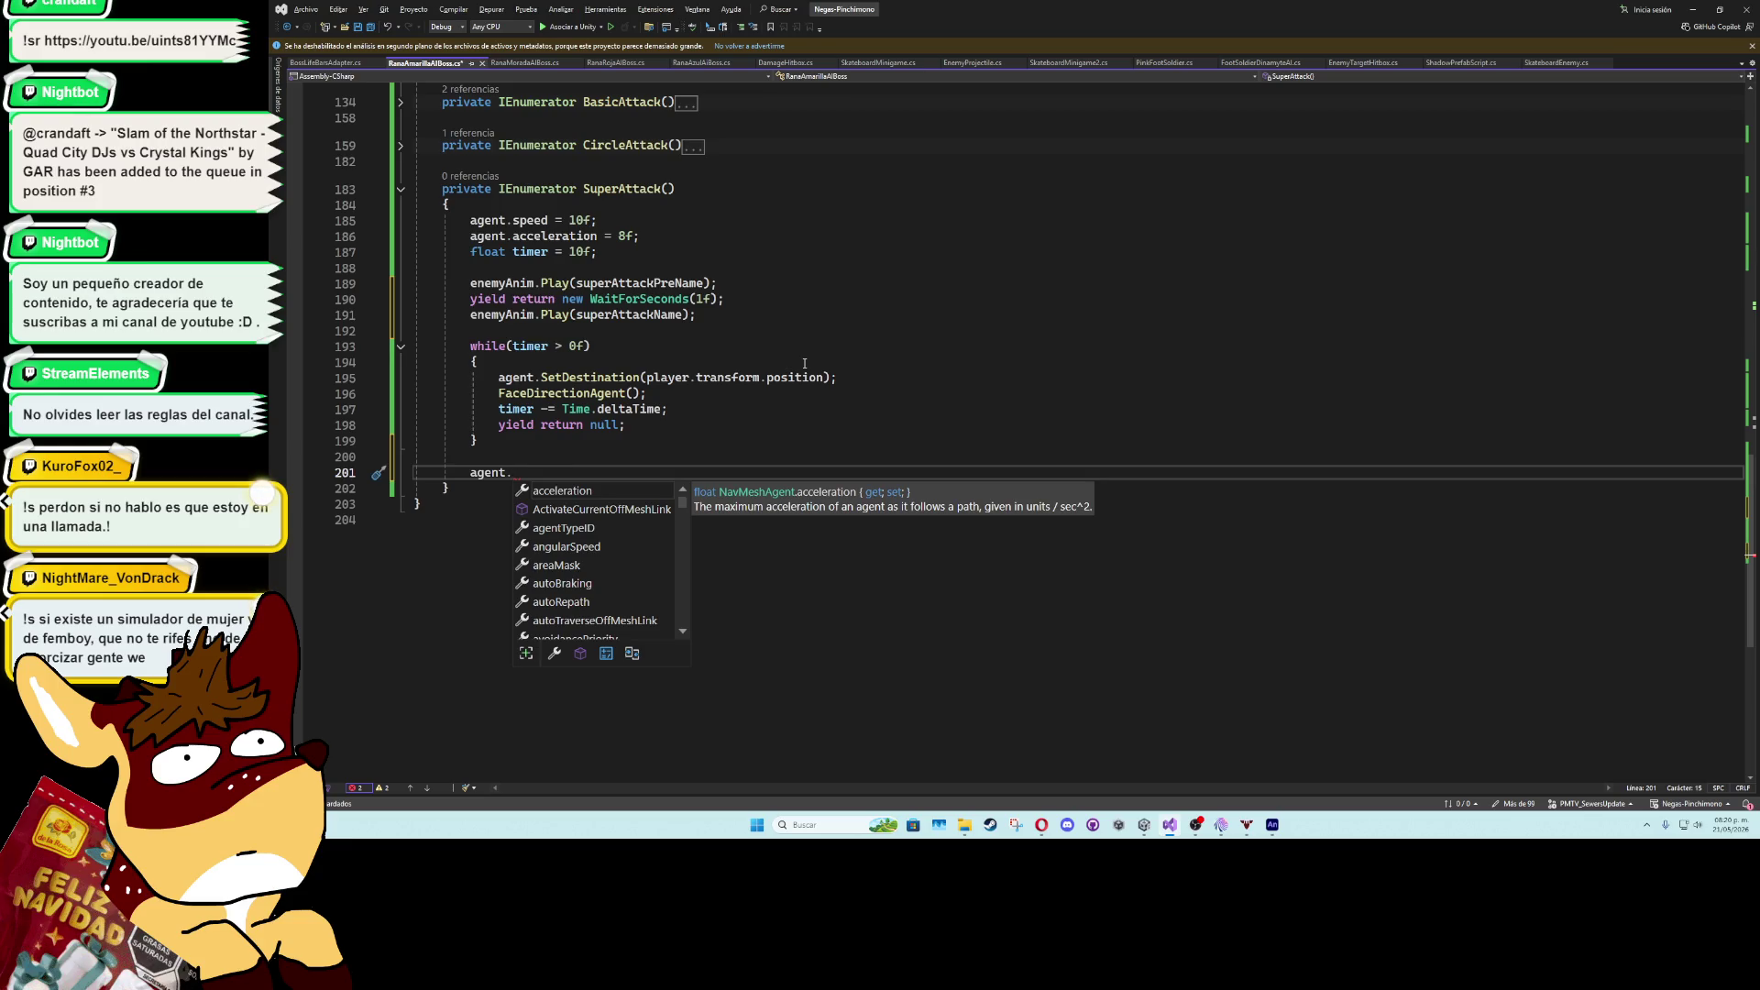
type("setd")
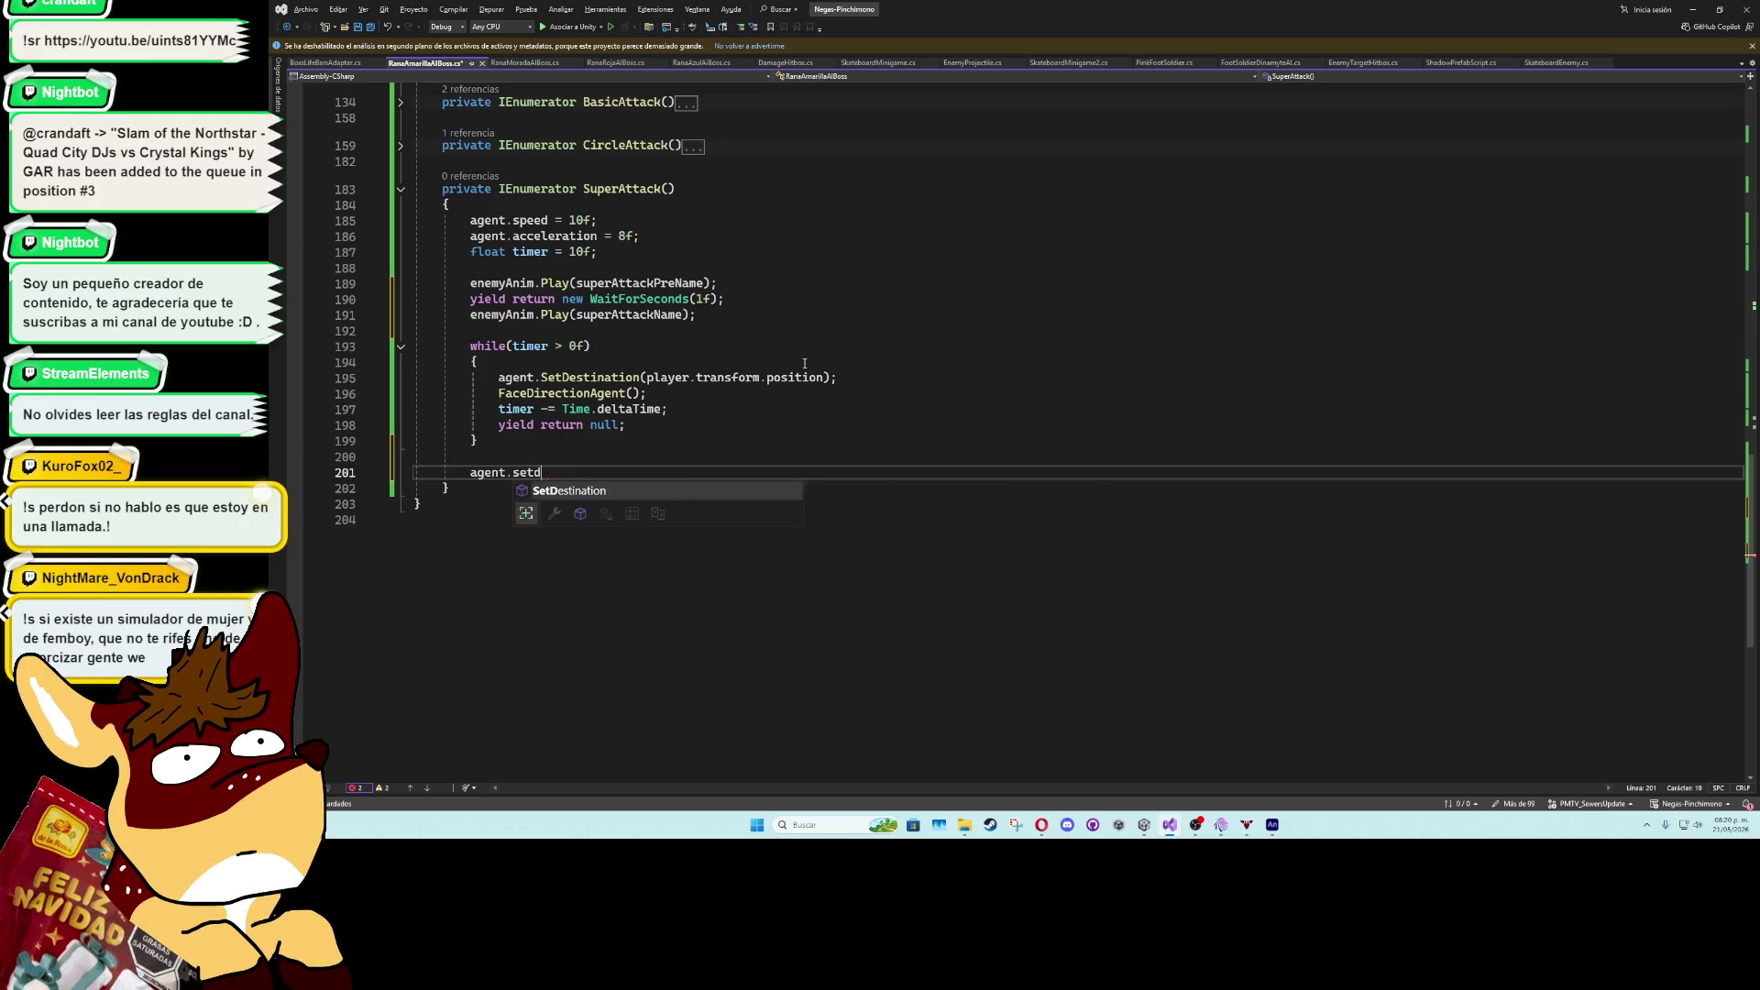
key("Tab")
type("();")
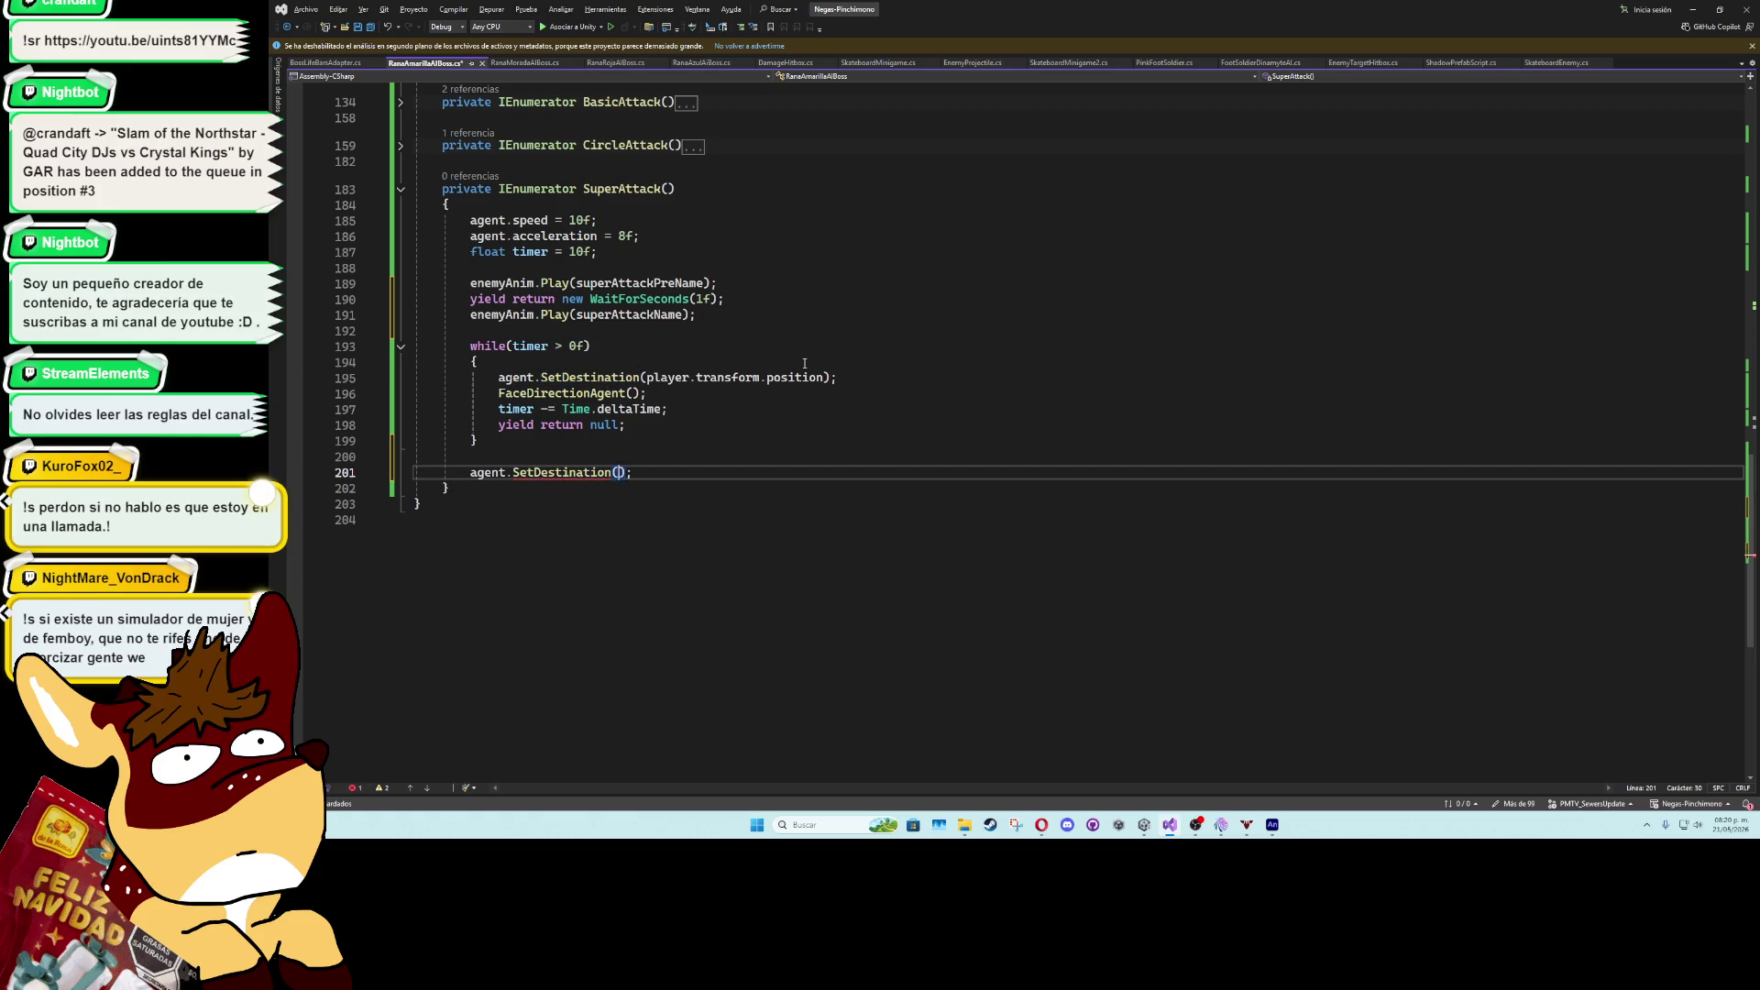
type("transform.position")
key("End")
- After halting the agent, add enemyAnim.Play(idleAnimationName); to SuperAttack
key("Return")
type("agent.pla")
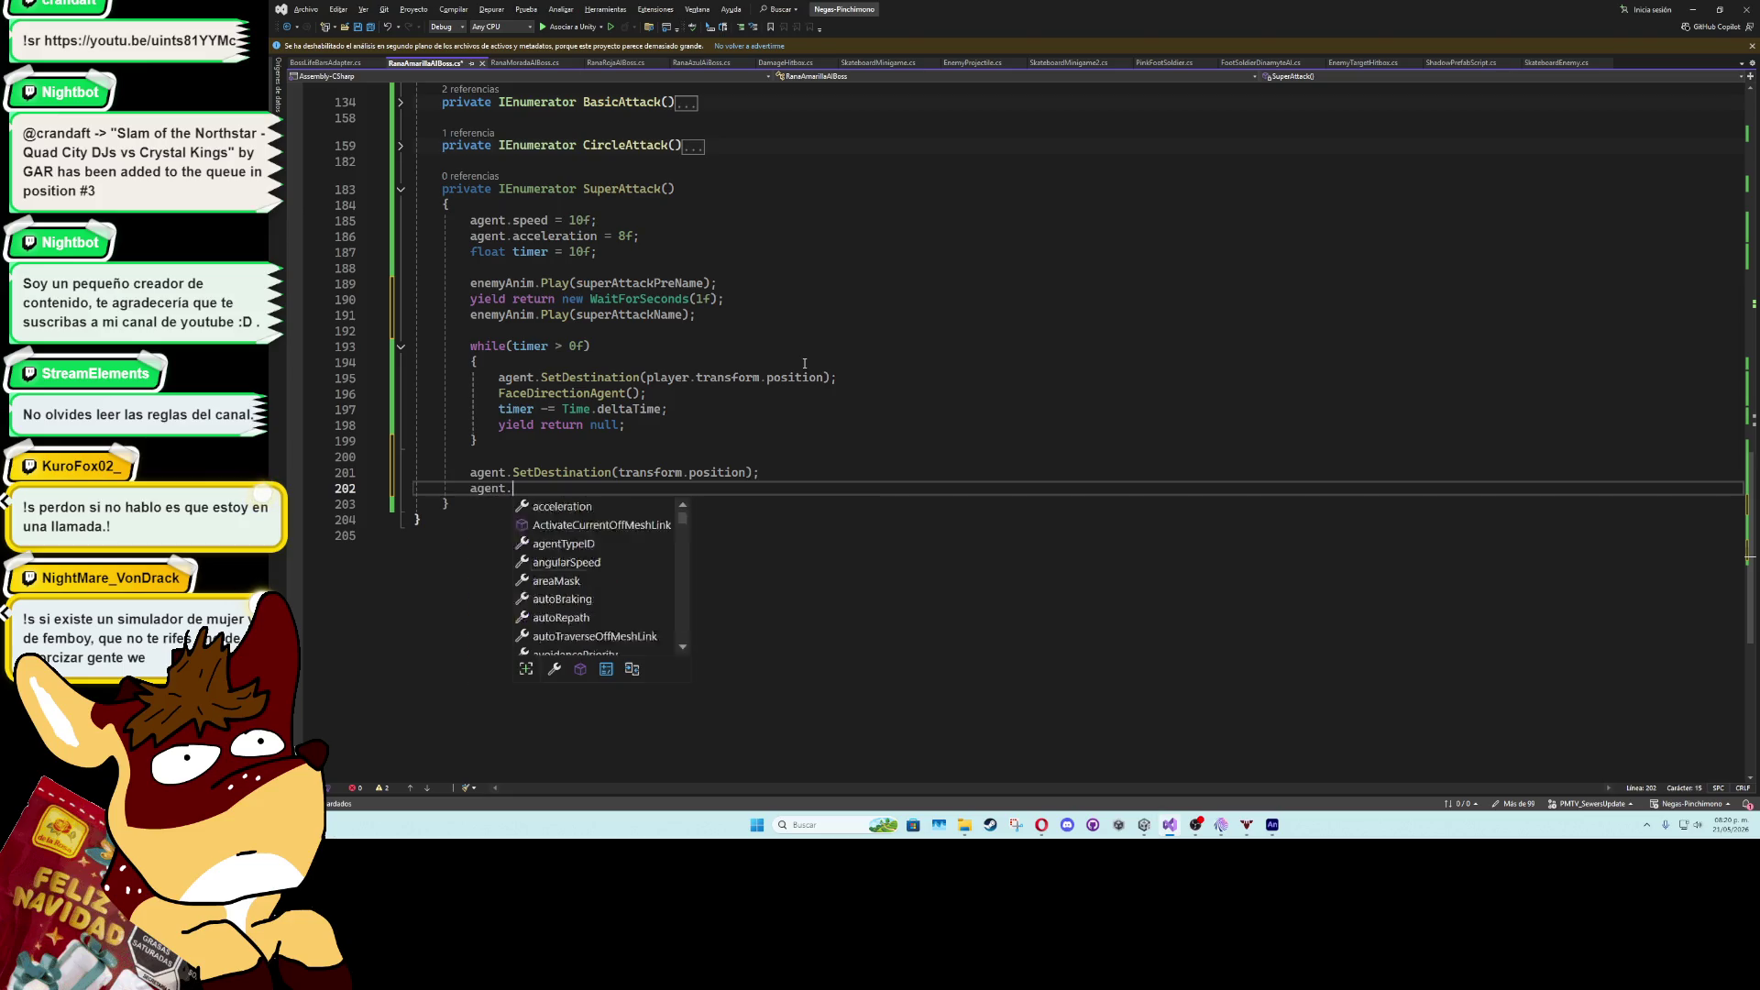
key("Tab")
type("();")
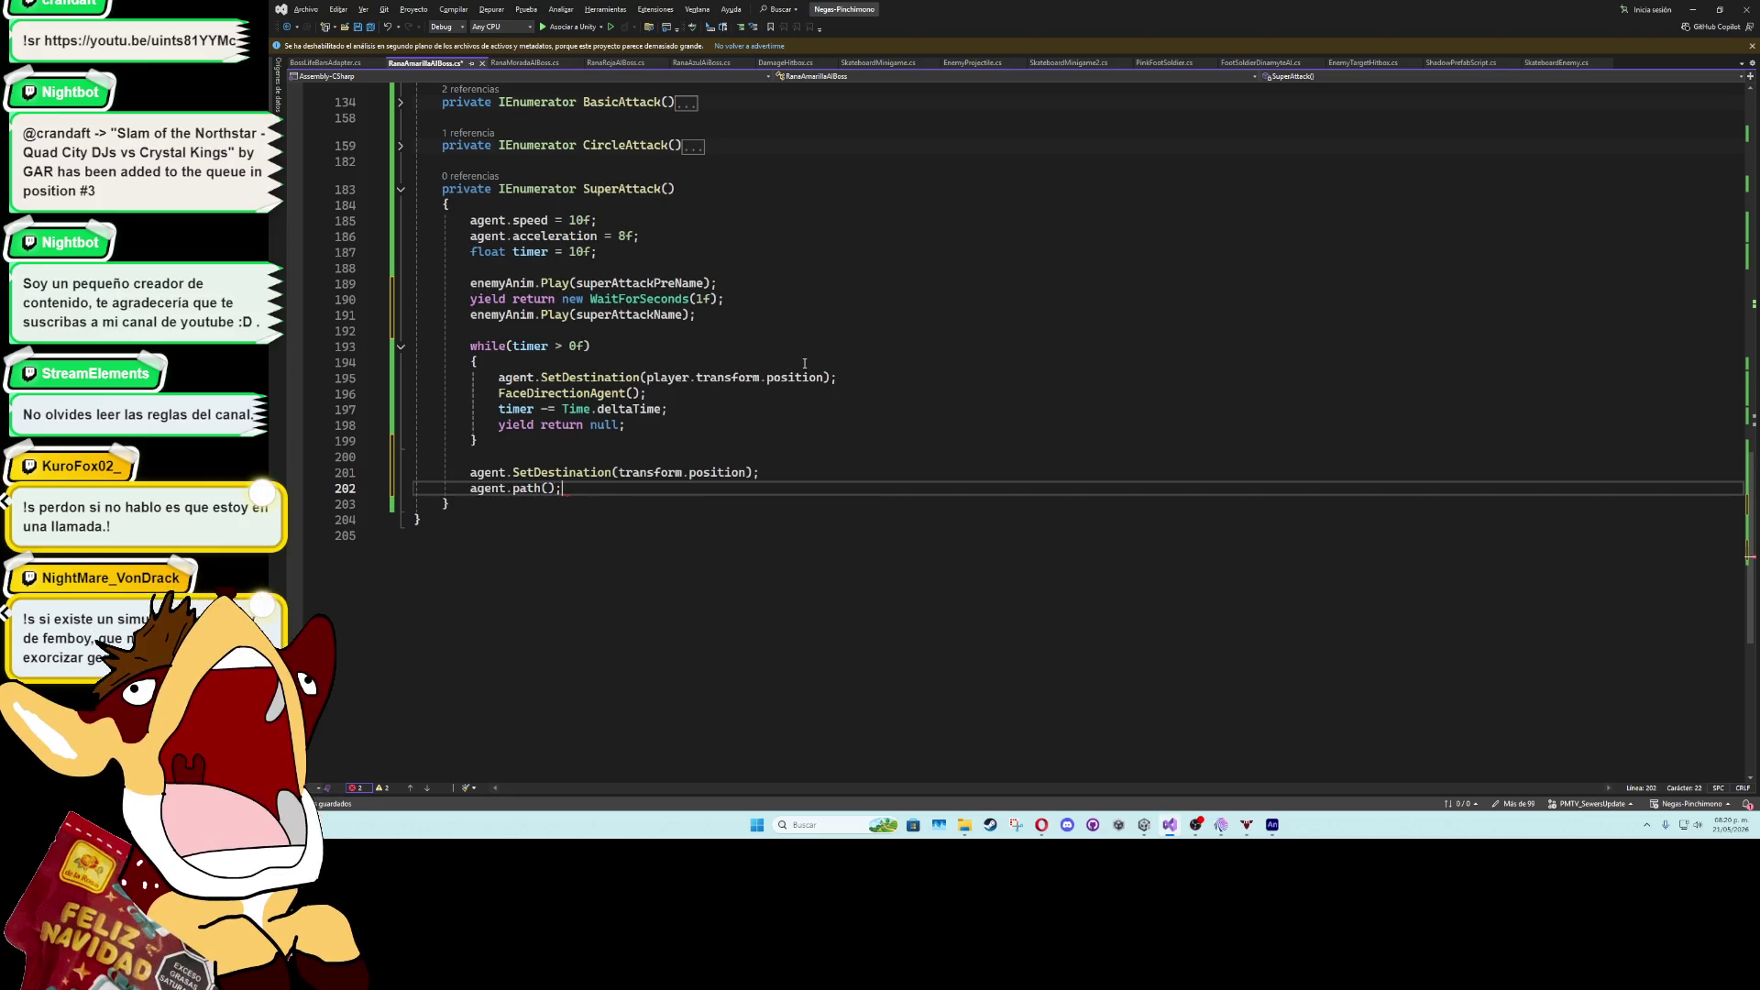
key("BackSpace")
key("Left")
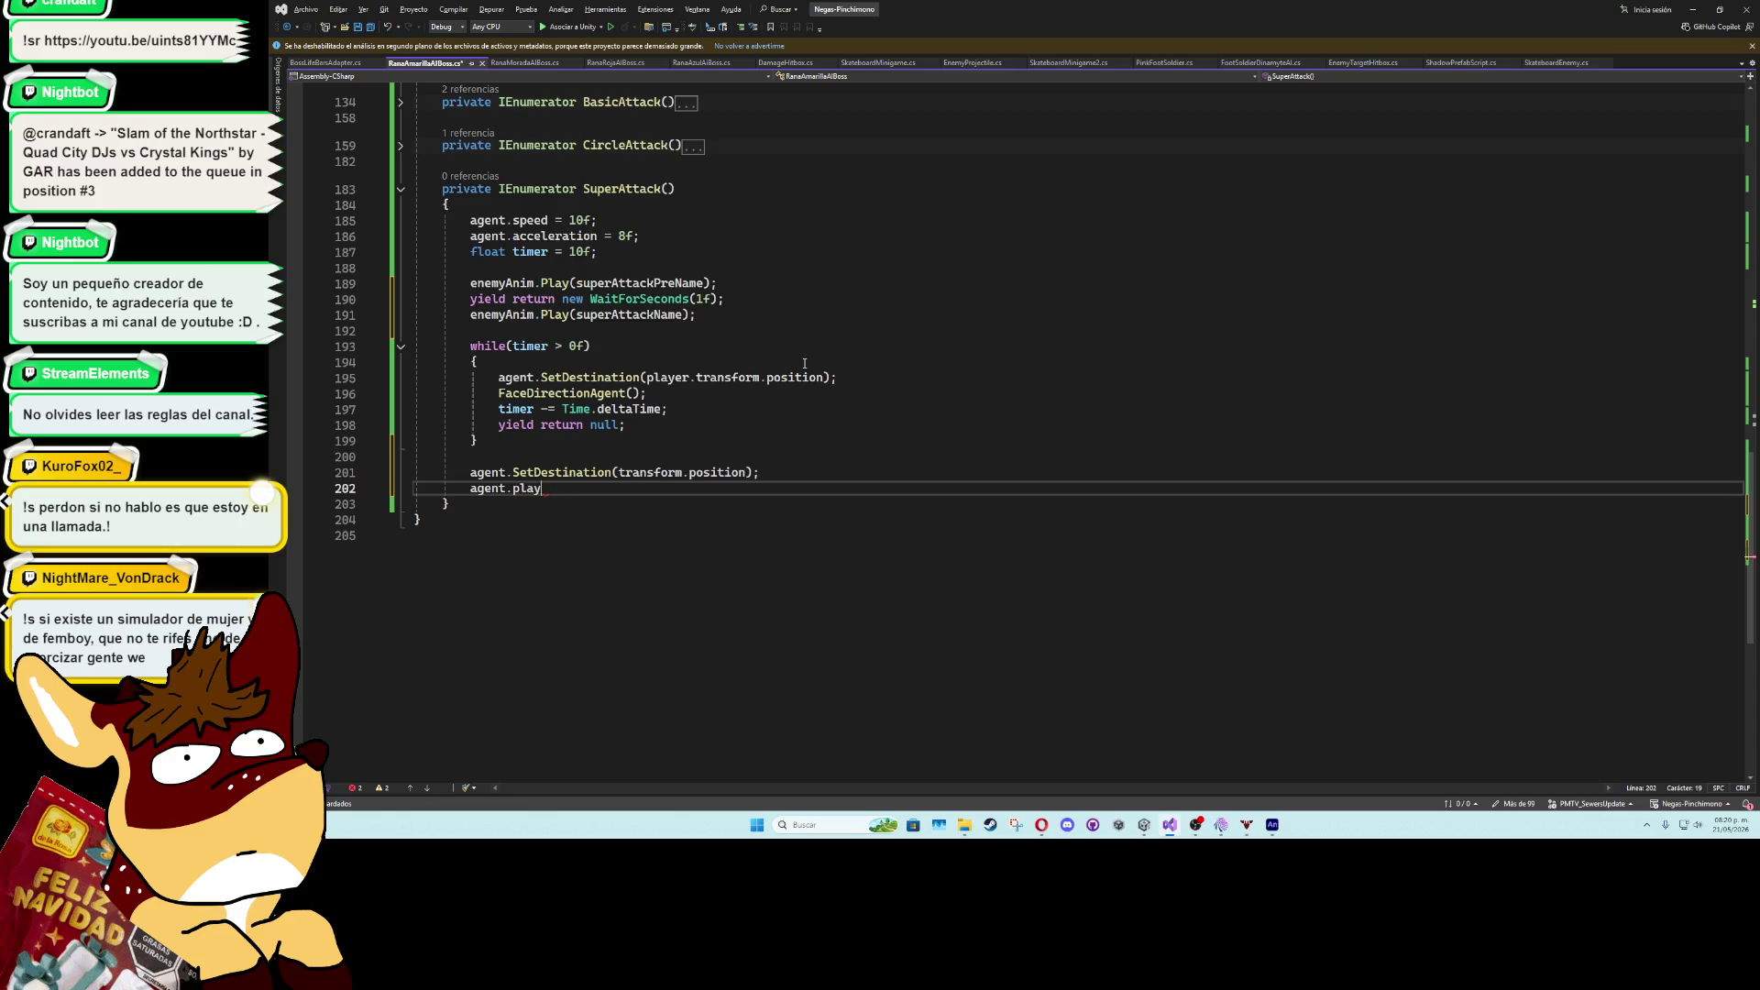
key("ctrl+BackSpace")
key("ctrl+BackSpace")
key("ctrl+BackSpace")
type("ag")
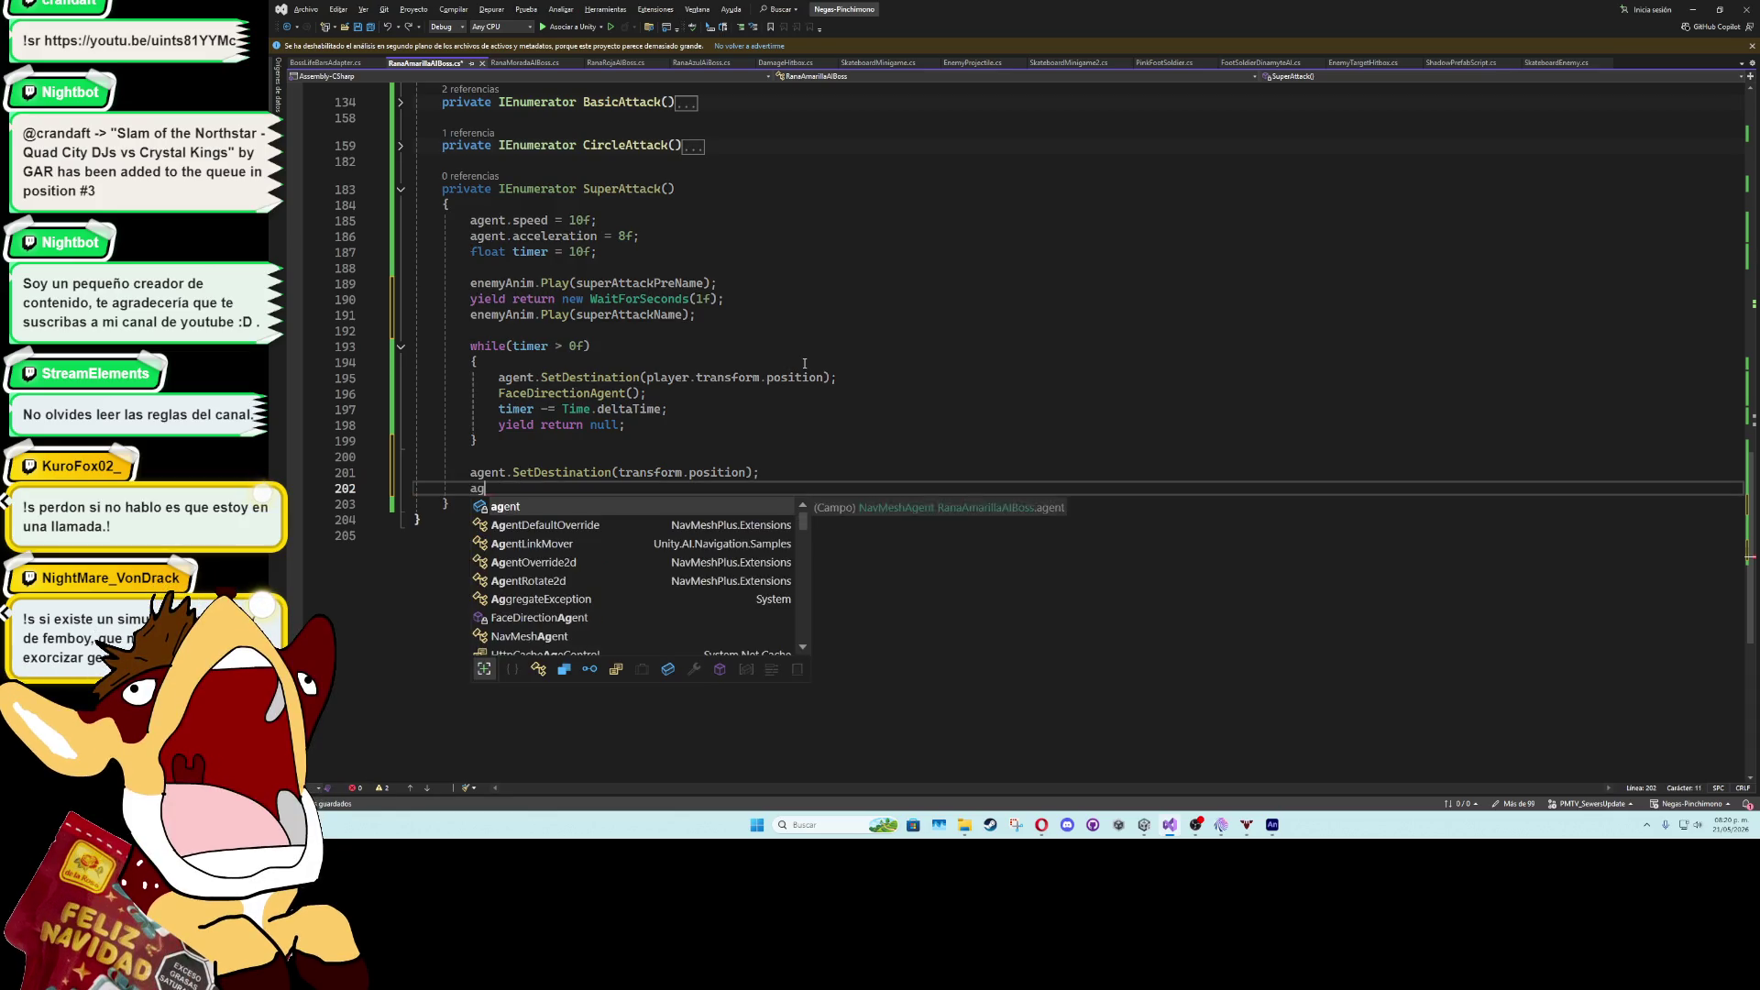
key("BackSpace")
key("BackSpace")
type("enem")
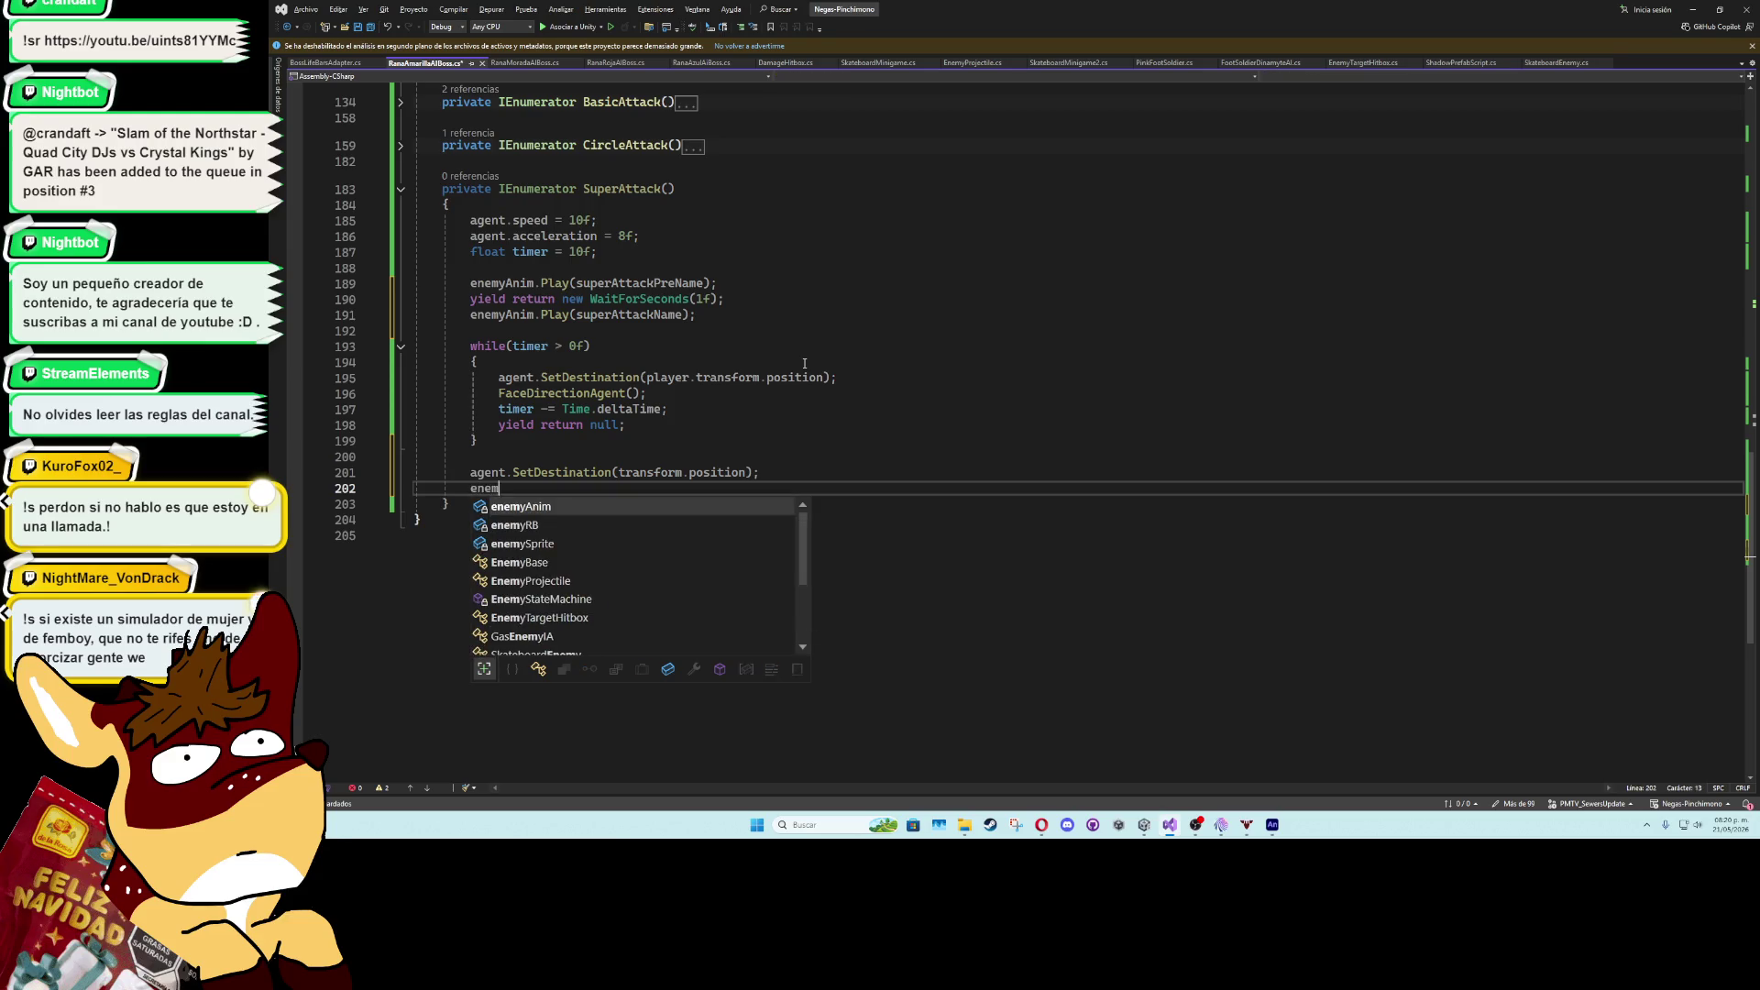
type("yAnim.Pl")
key("Tab")
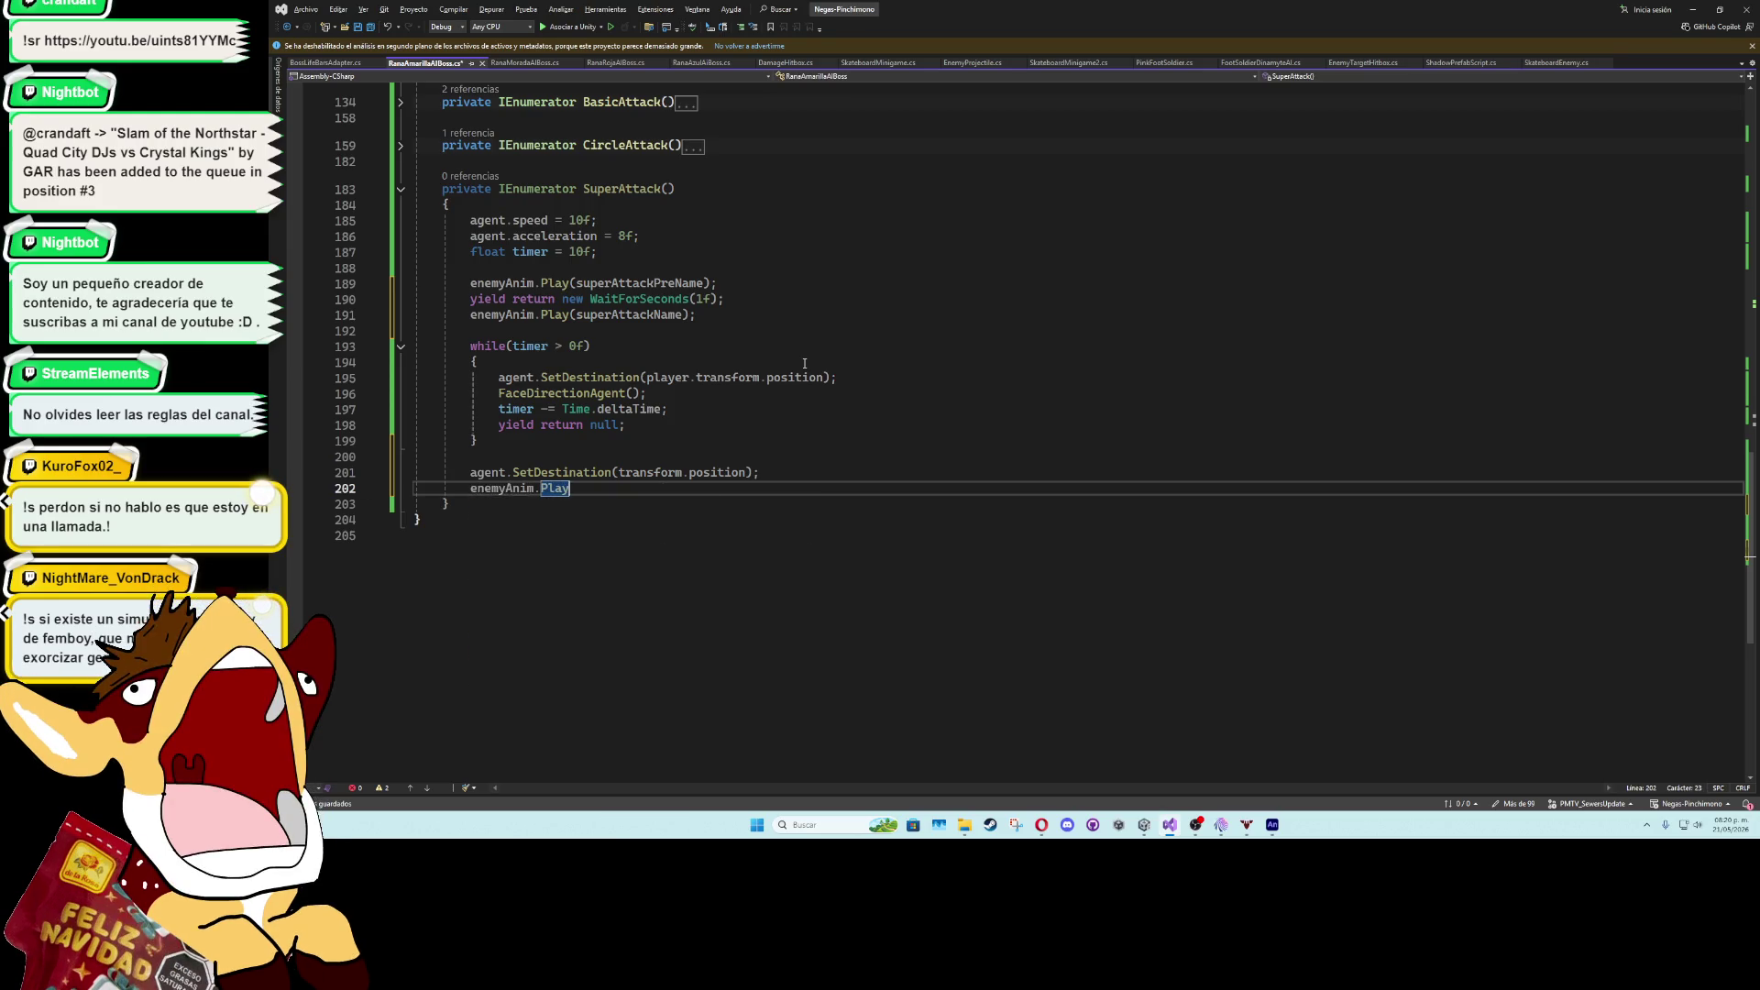
key("Left")
key("Left")
type("id")
key("Tab")
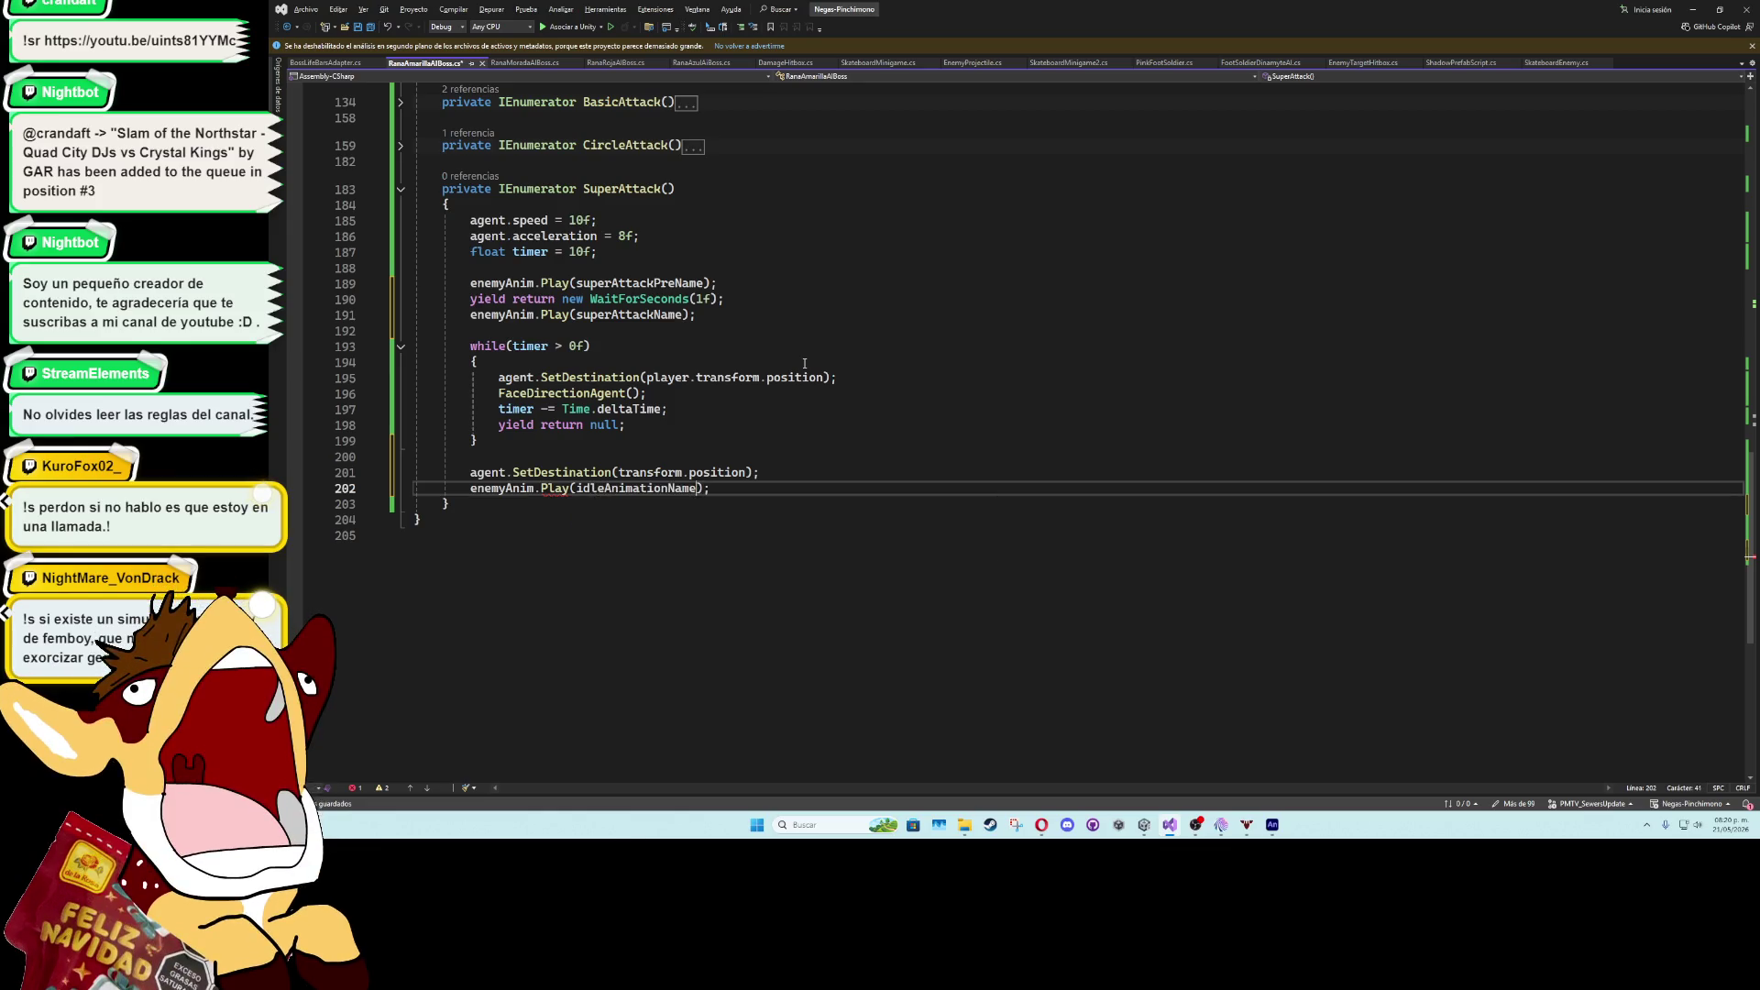
- Follow the idle animation call with yield return new WaitForSeconds(1);
key("End")
key("Return")
type("yield ret")
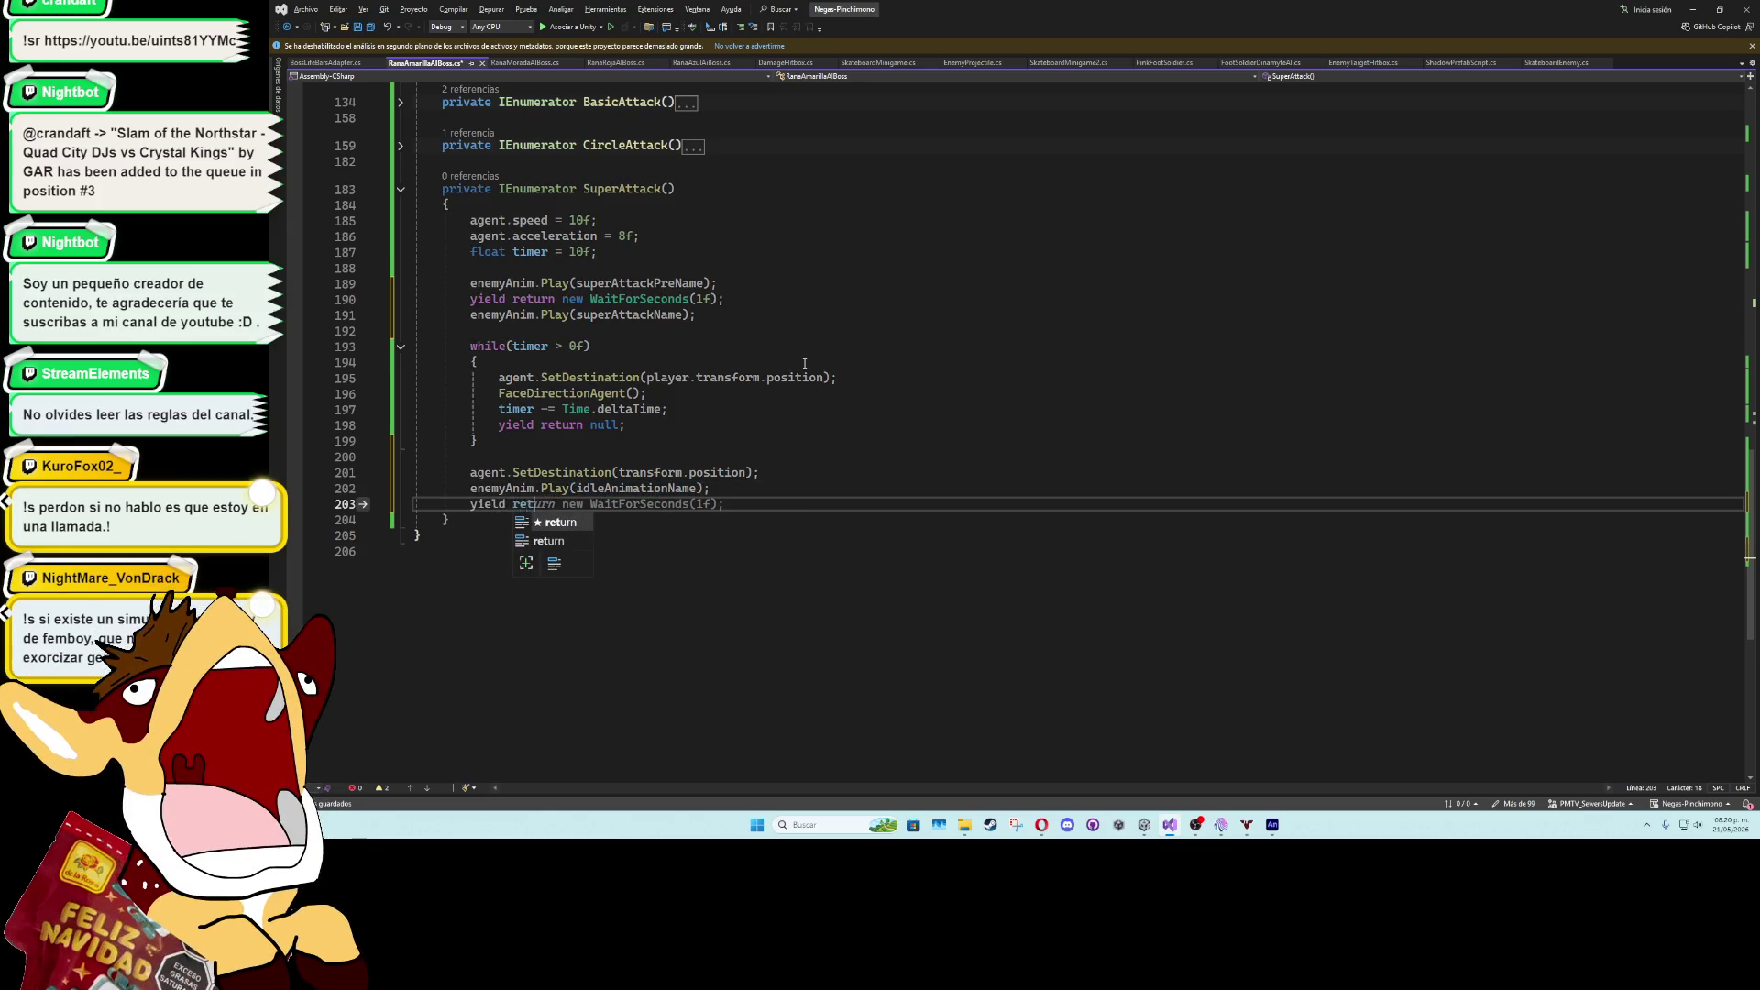
type("urn new wa")
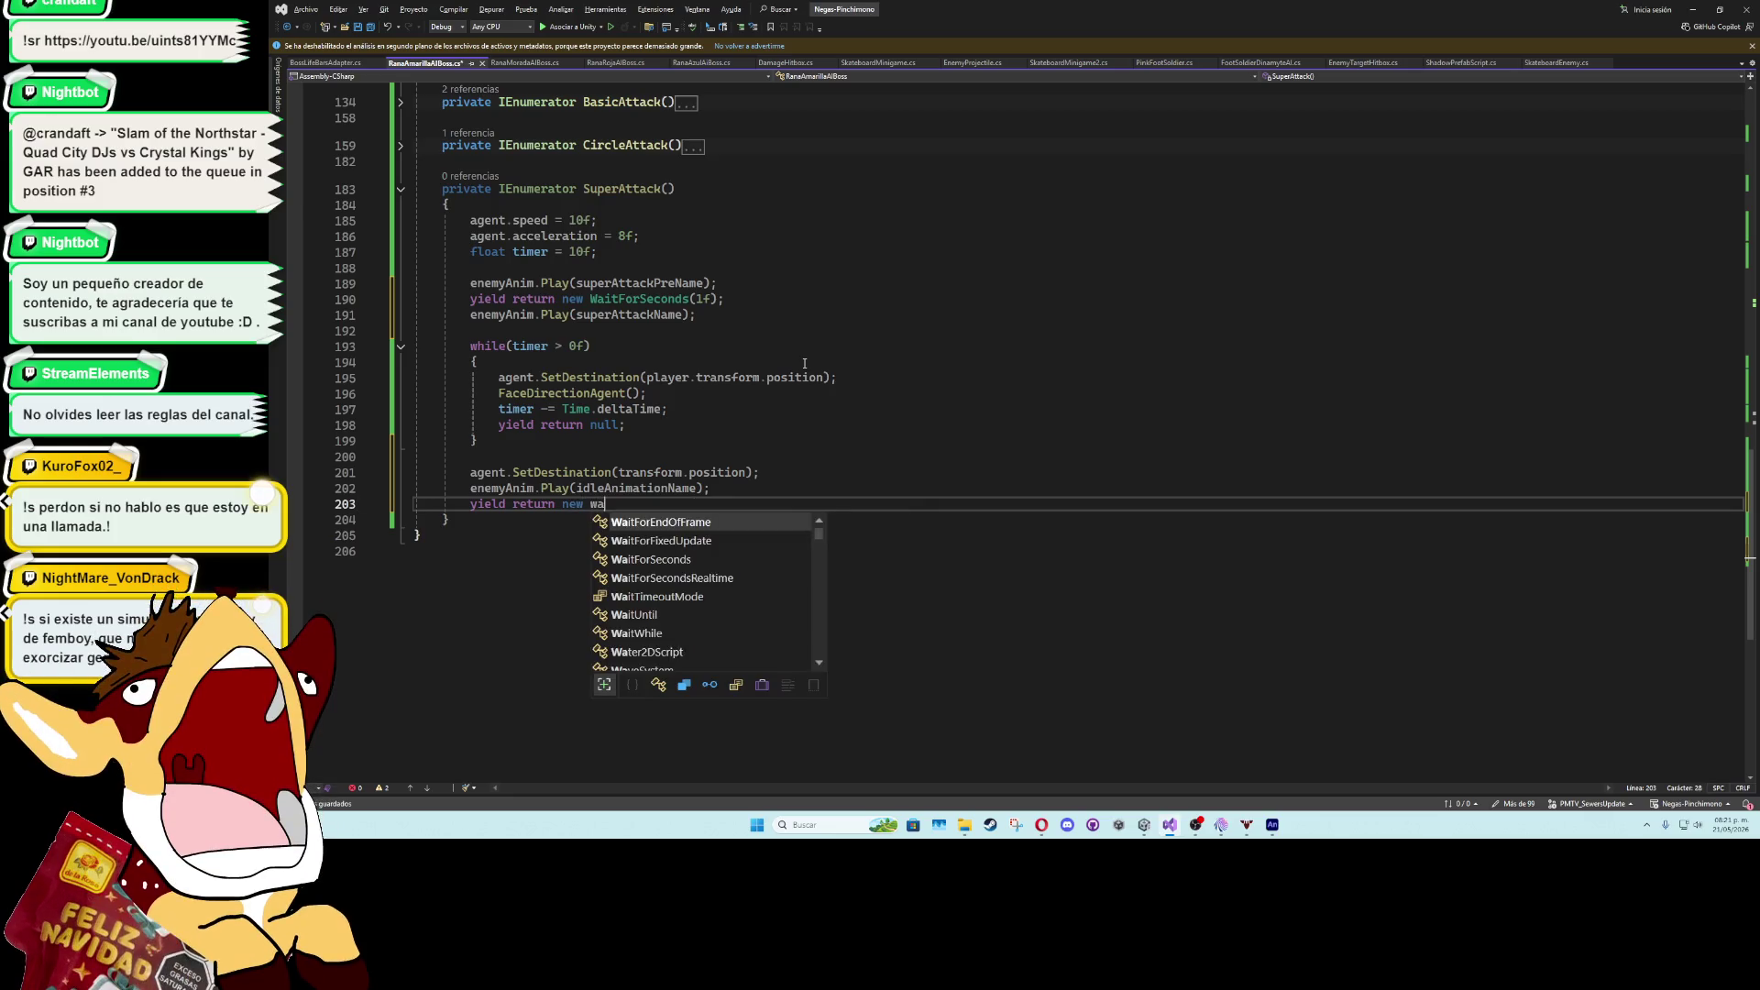
type("itforse")
key("Tab")
type("(1);")
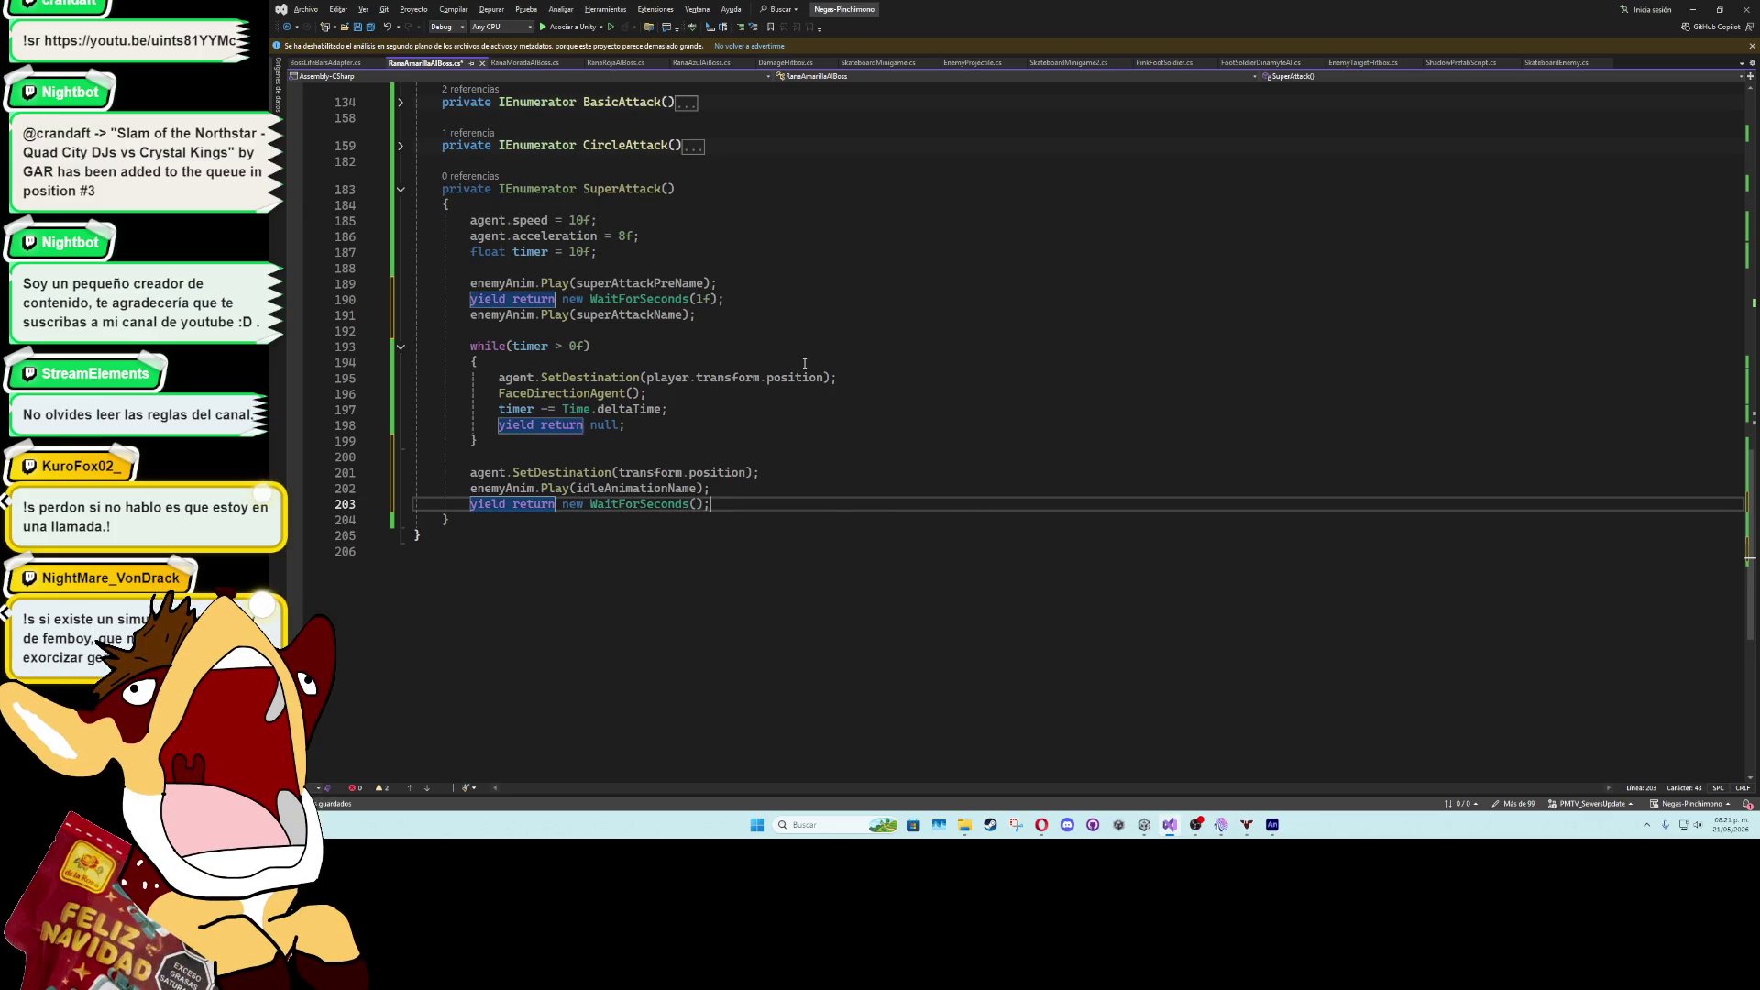
type("f")
key("End")
- End SuperAttack with a call to EnemyStateMachine(); and save the script
key("Return")
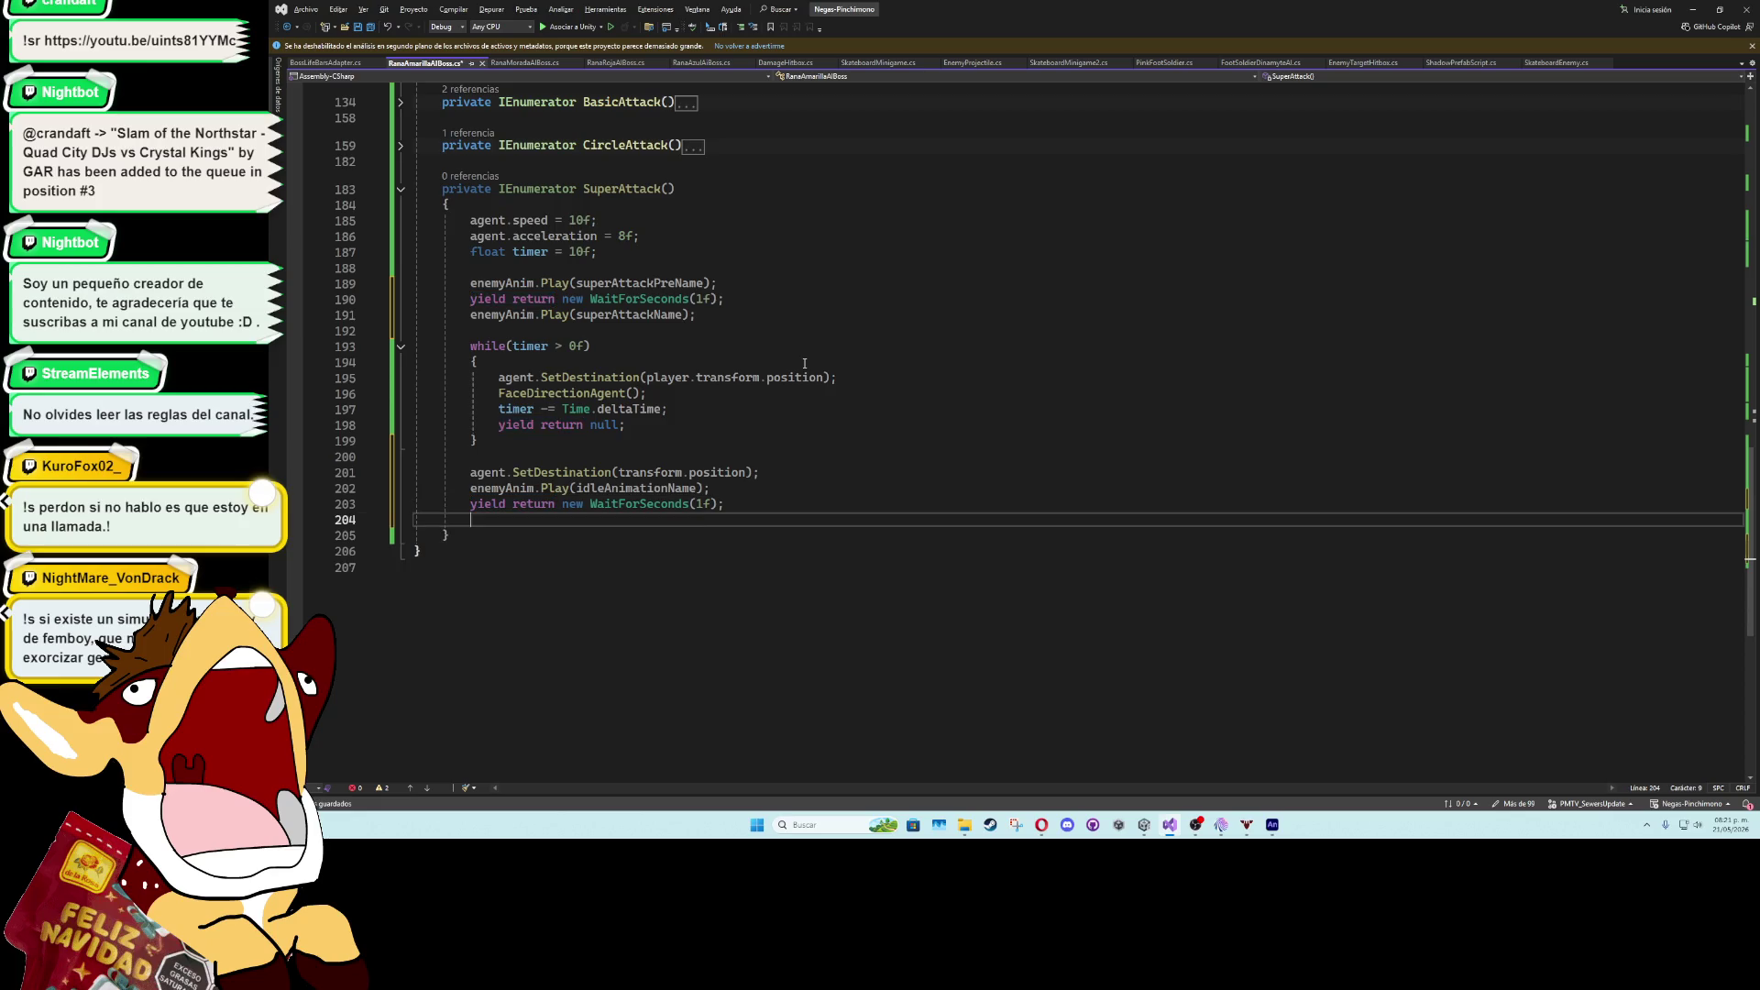
type("enemy")
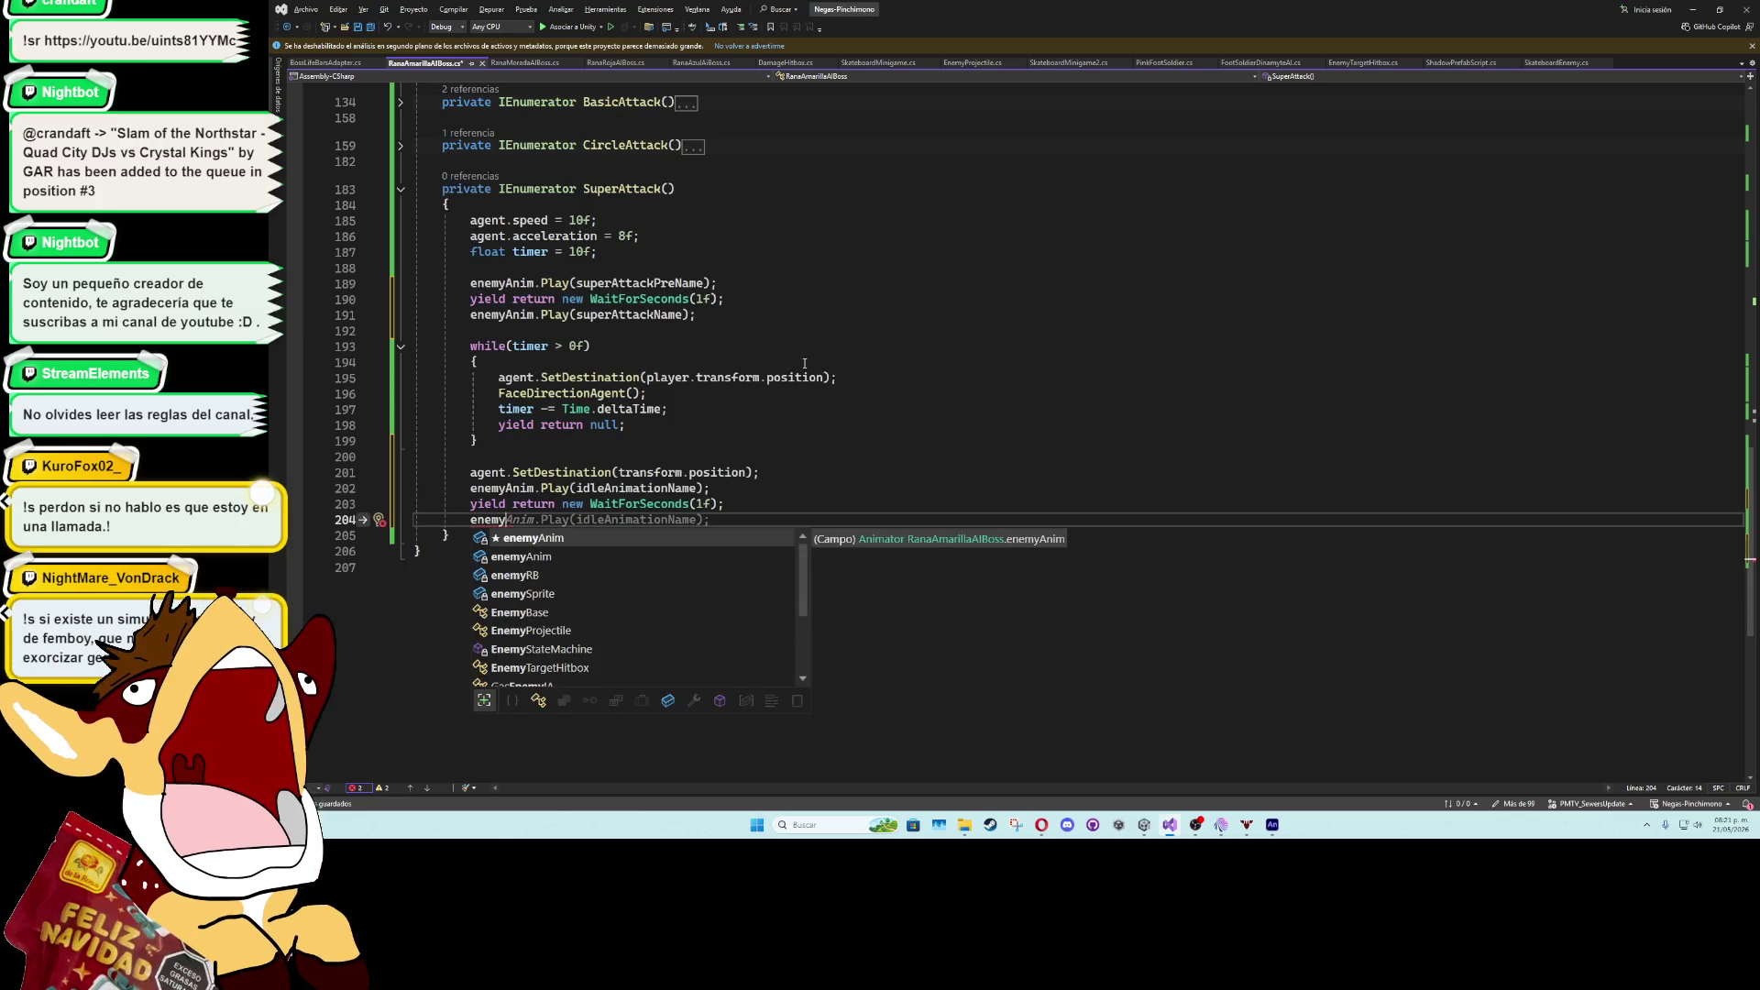
scroll(565, 668, "down", 2)
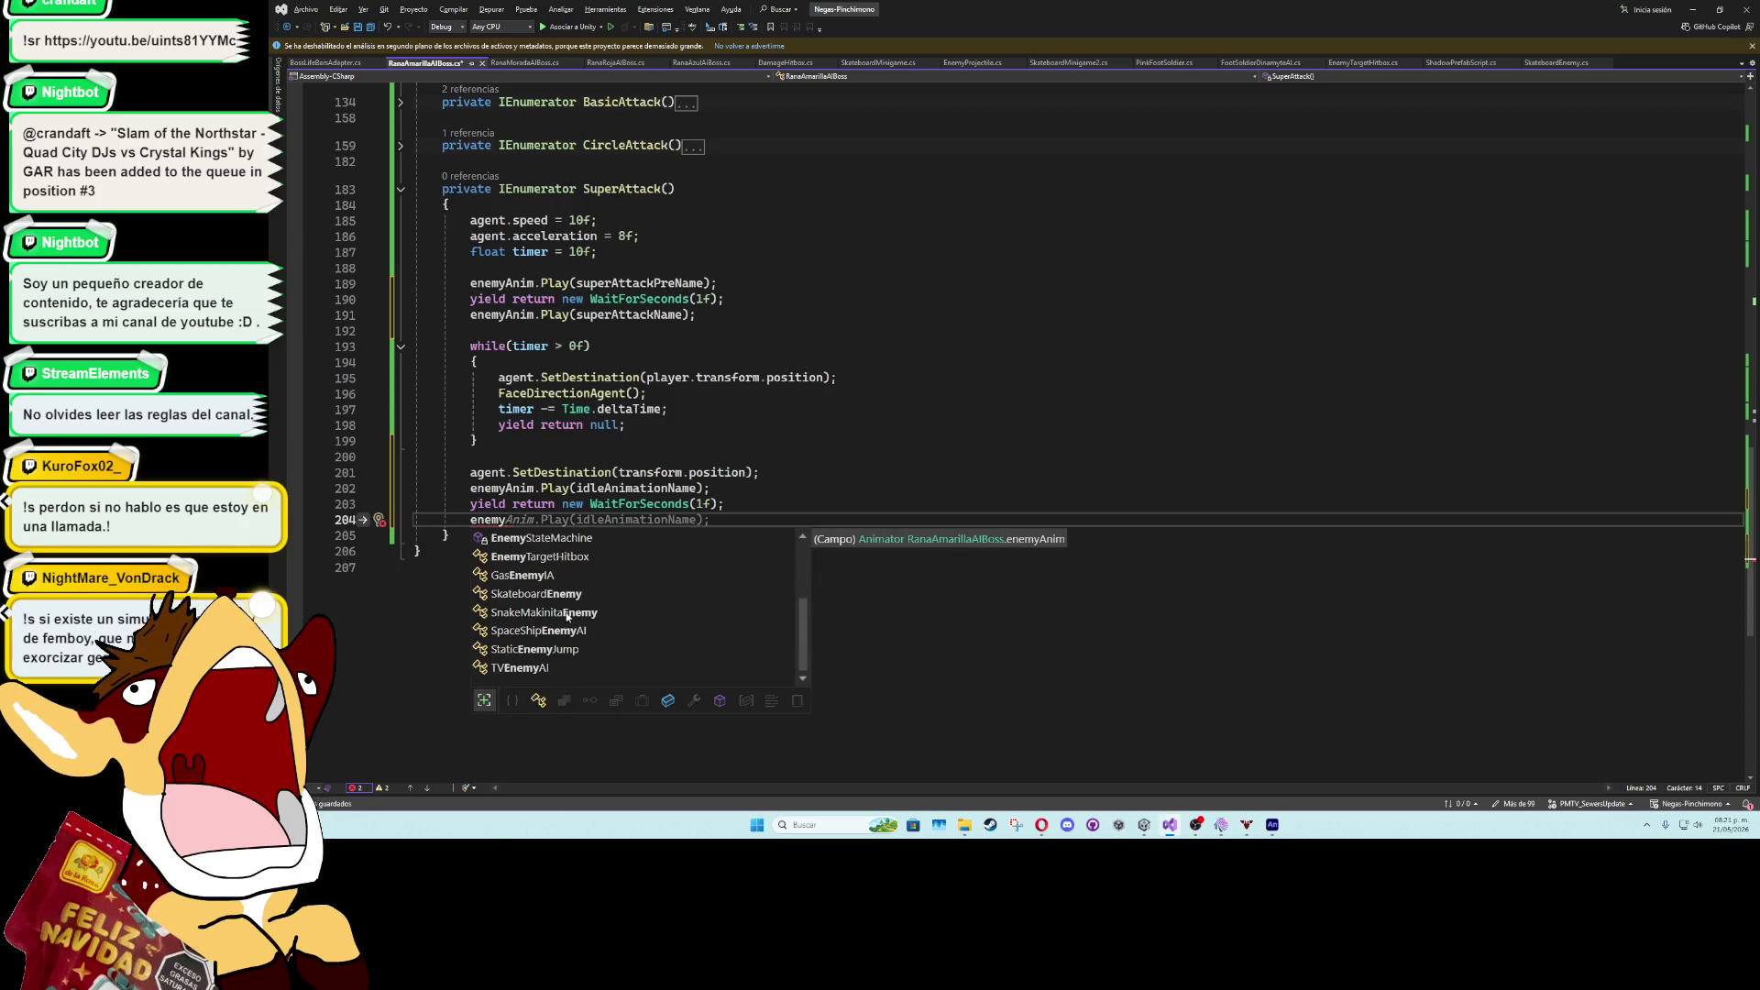
key("Tab")
type("();")
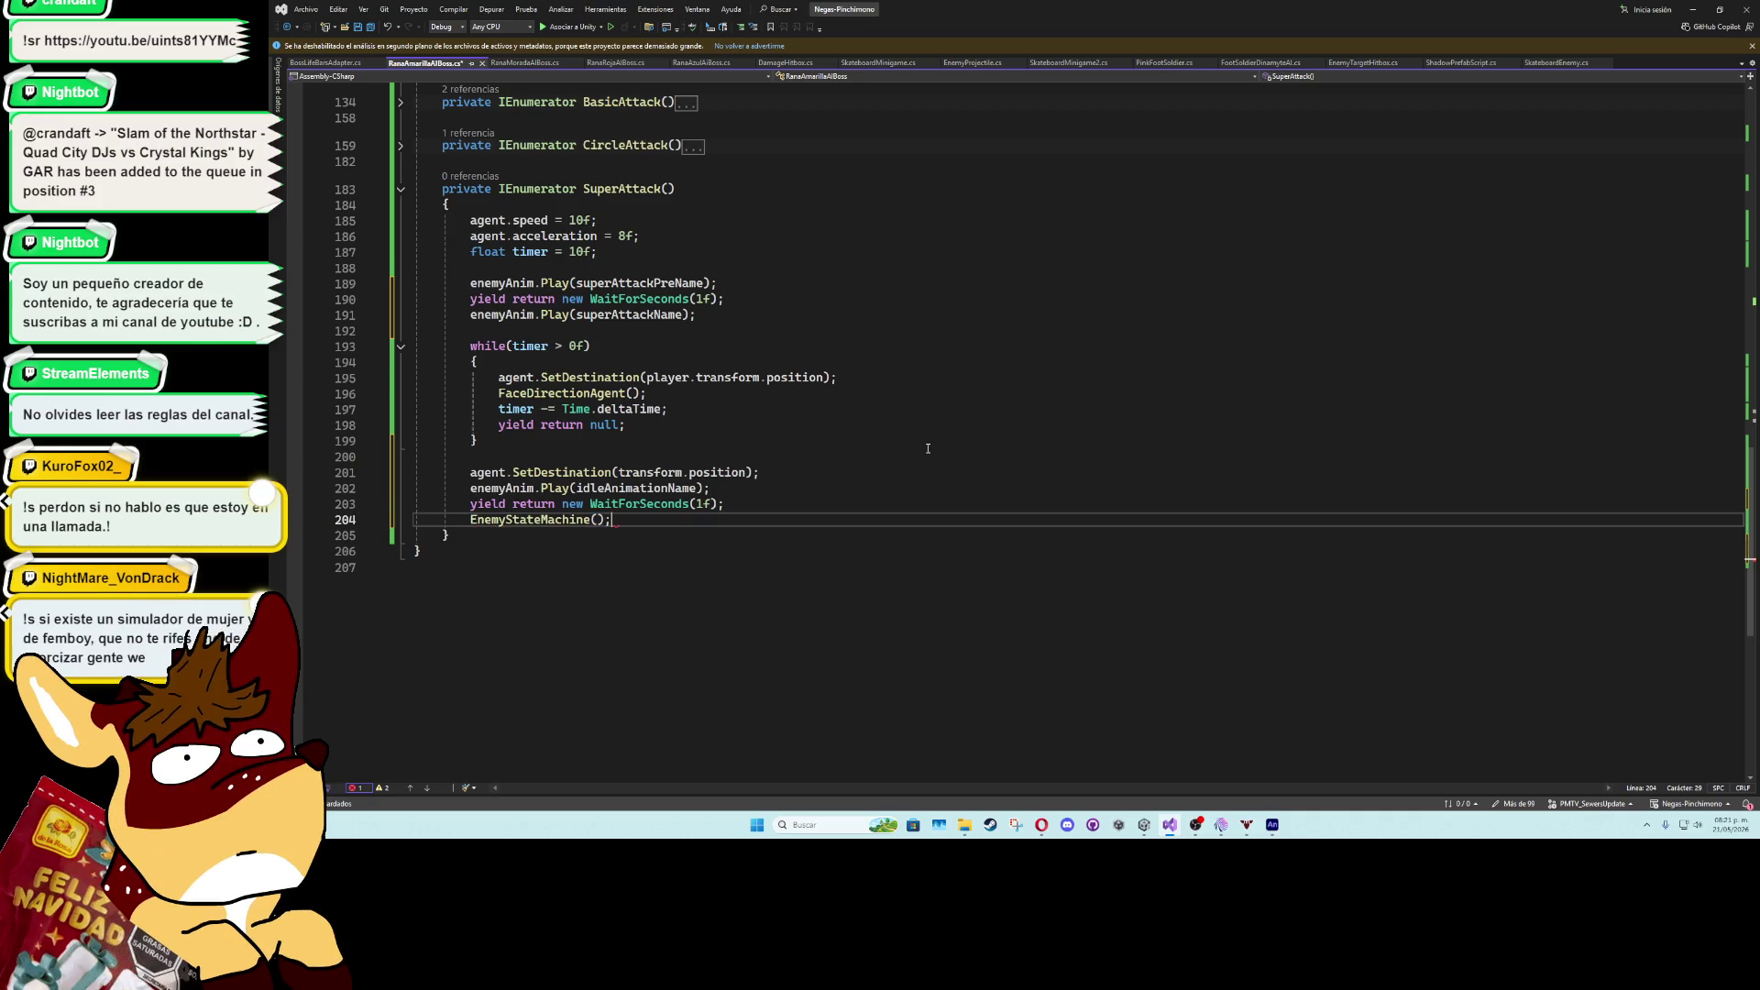
key("ctrl+s")
scroll(916, 338, "up", 6)
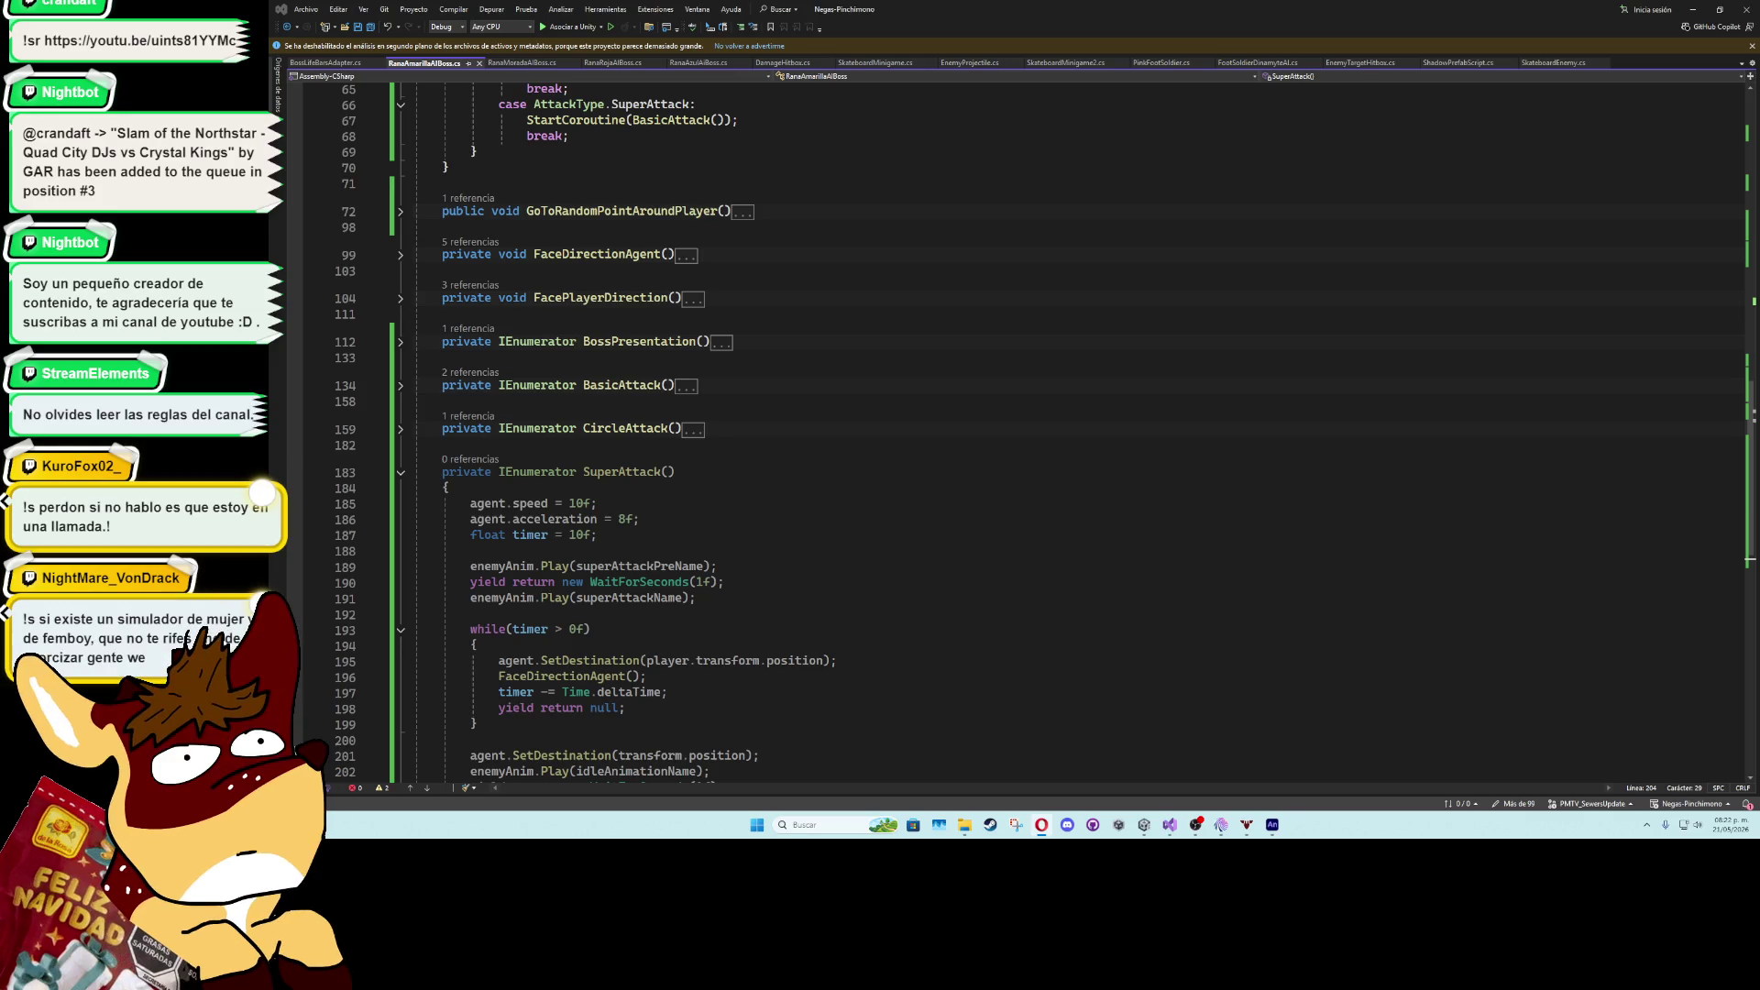
key("alt+Tab")
- Save, then replace BasicAttack with SuperAttack in the SuperAttack case's StartCoroutine call
left_click(914, 554)
key("ctrl+s")
double_click(632, 472)
key("ctrl+c")
scroll(792, 505, "up", 9)
double_click(612, 544)
key("ctrl+v")
left_click(778, 529)
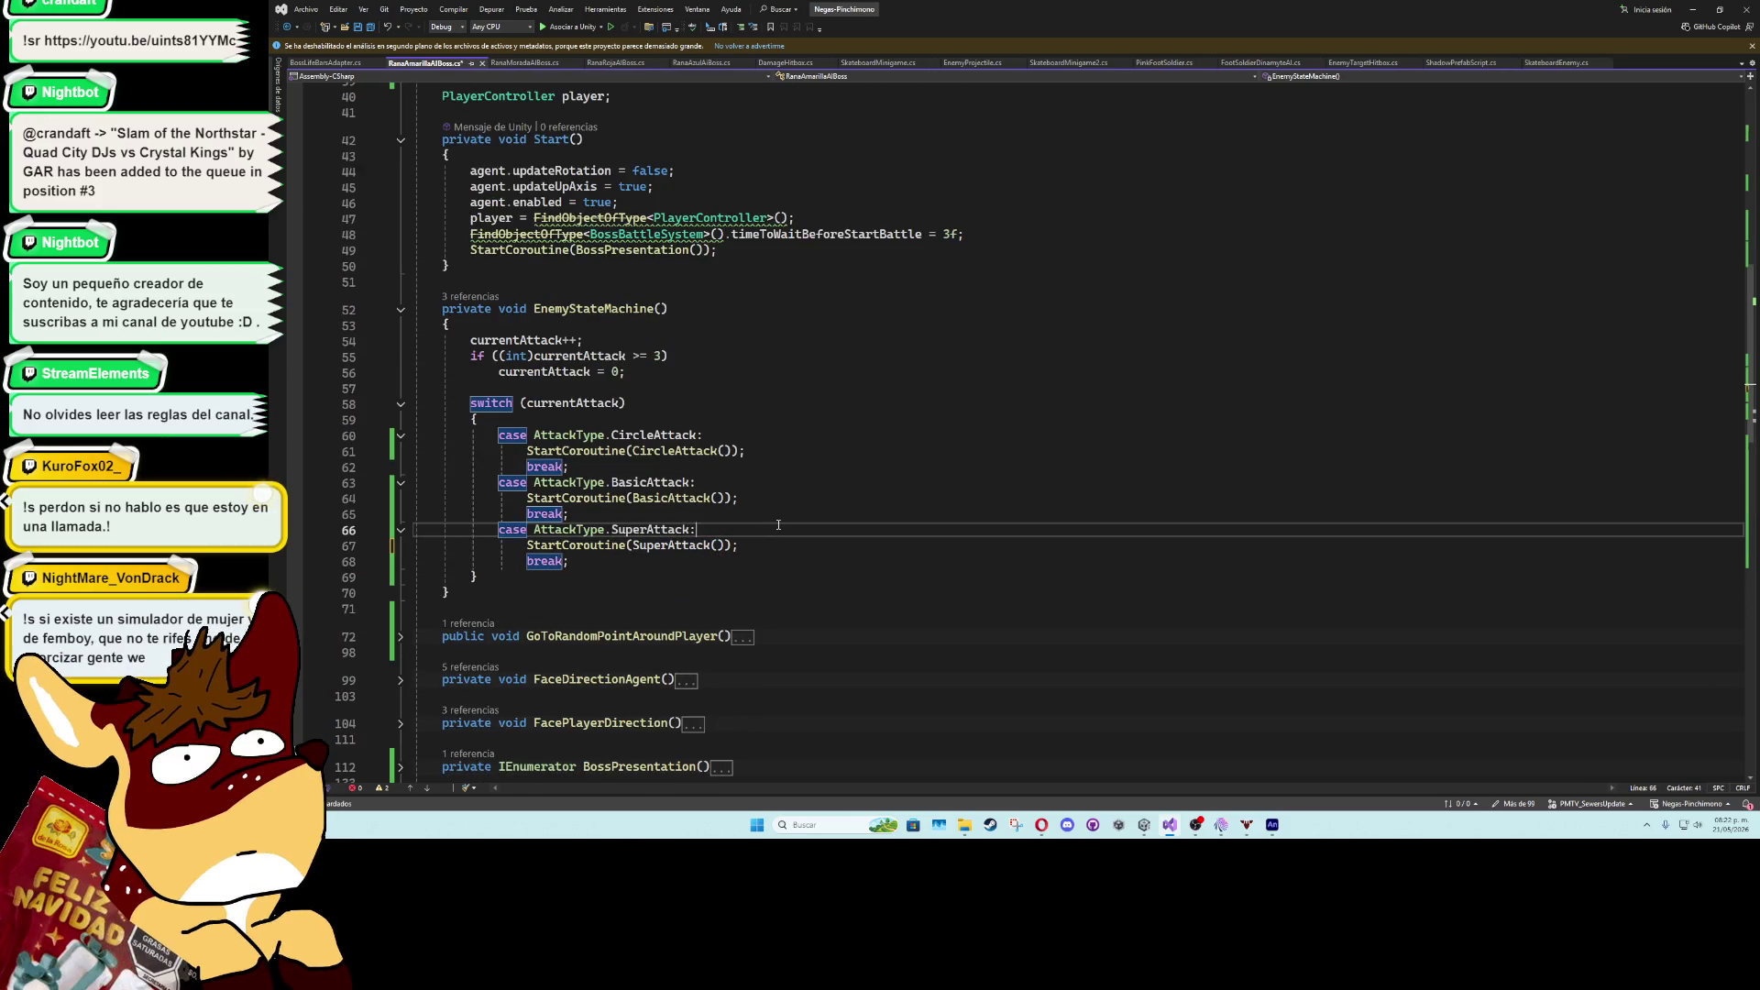
- Review the attack count limit of 3 and place the caret before SuperAttack's loop
left_click(654, 355)
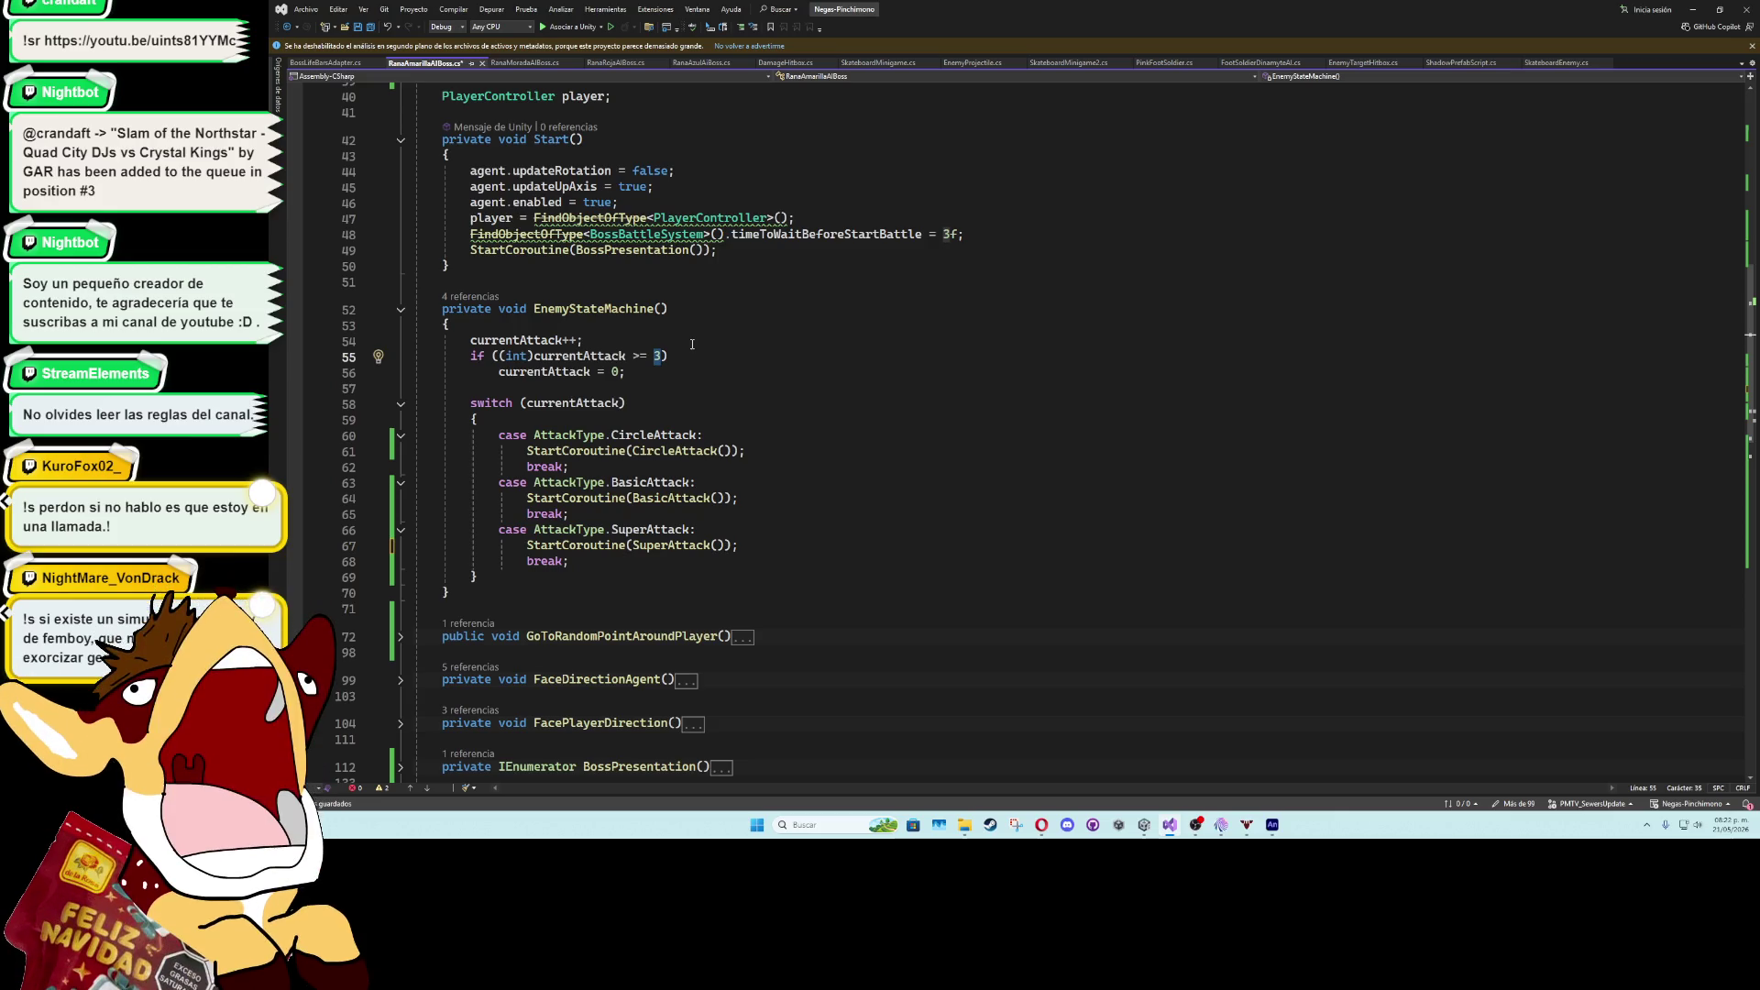
left_click(705, 389)
scroll(837, 558, "down", 5)
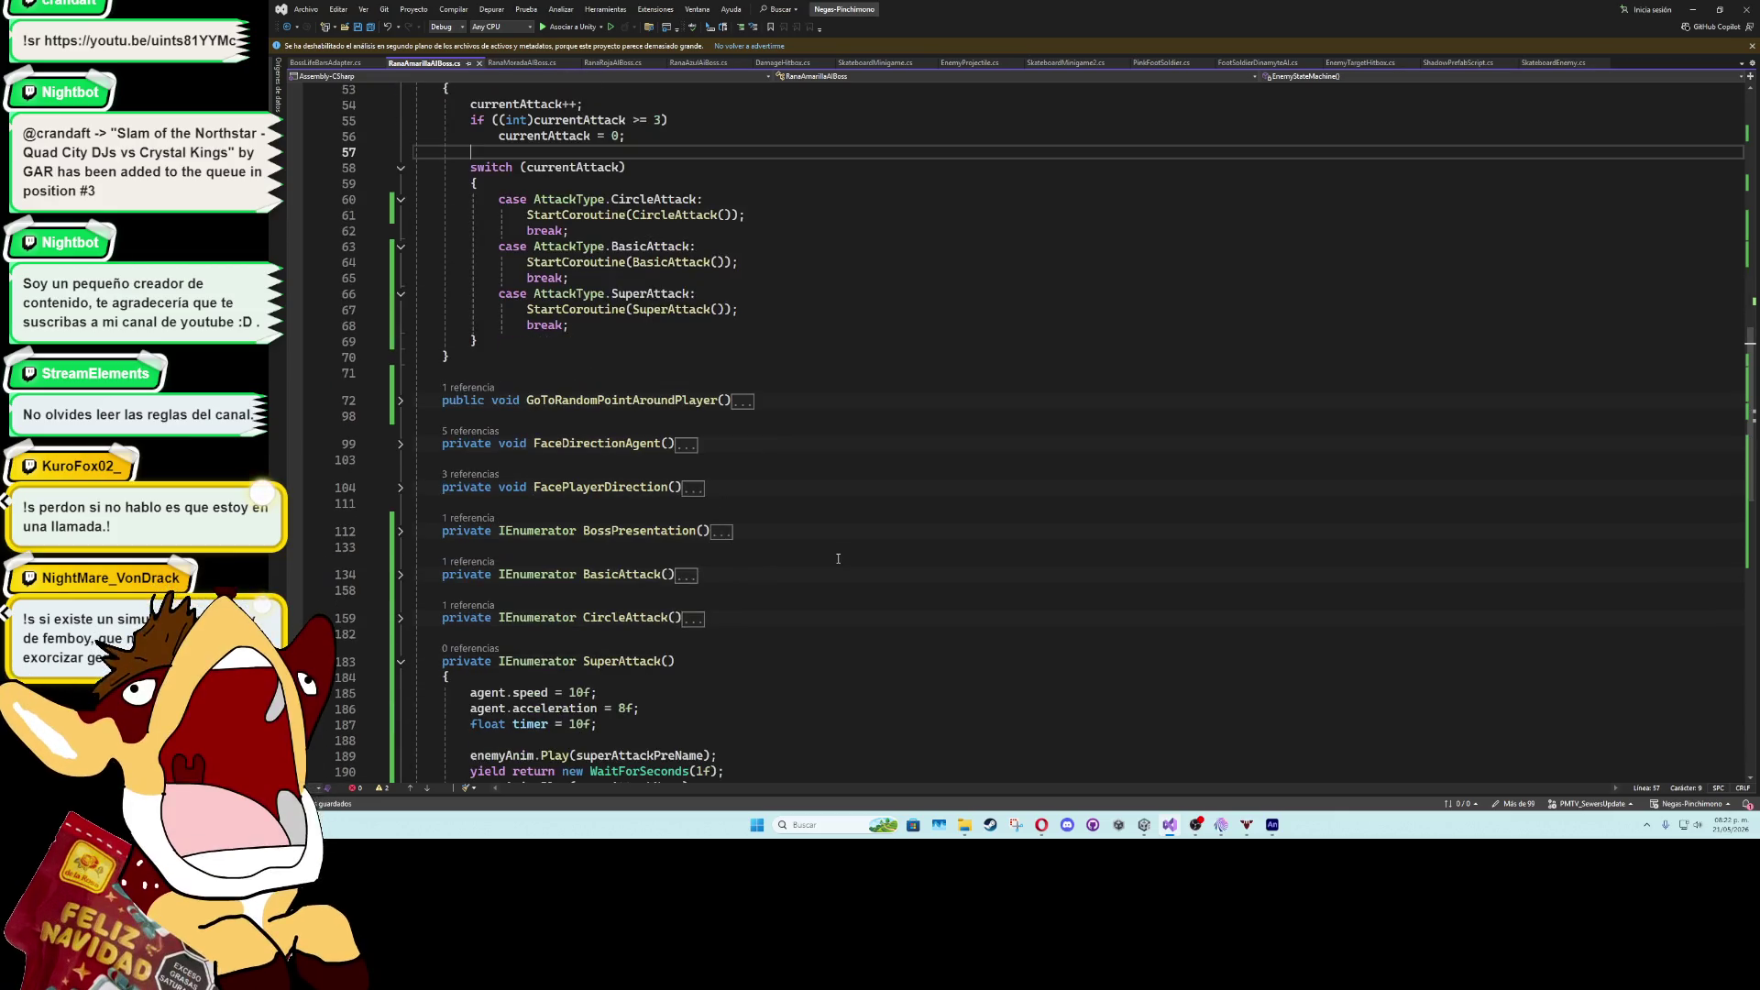
scroll(838, 558, "down", 10)
scroll(834, 558, "up", 11)
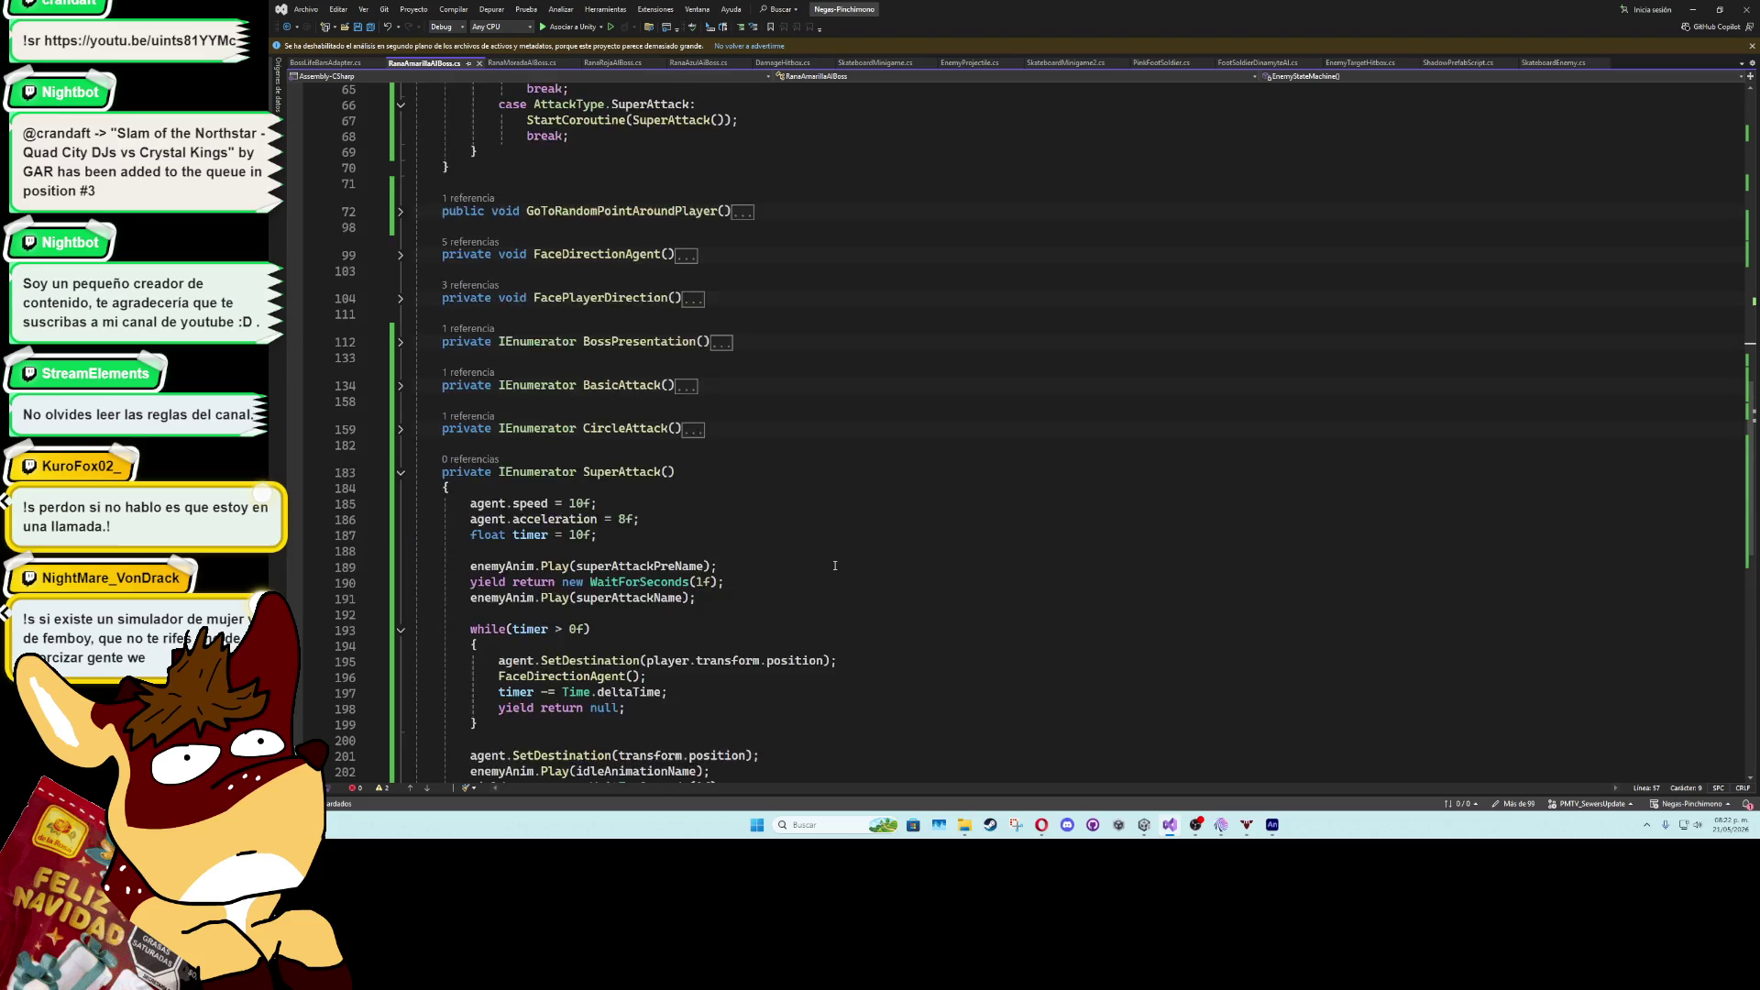
left_click(643, 153)
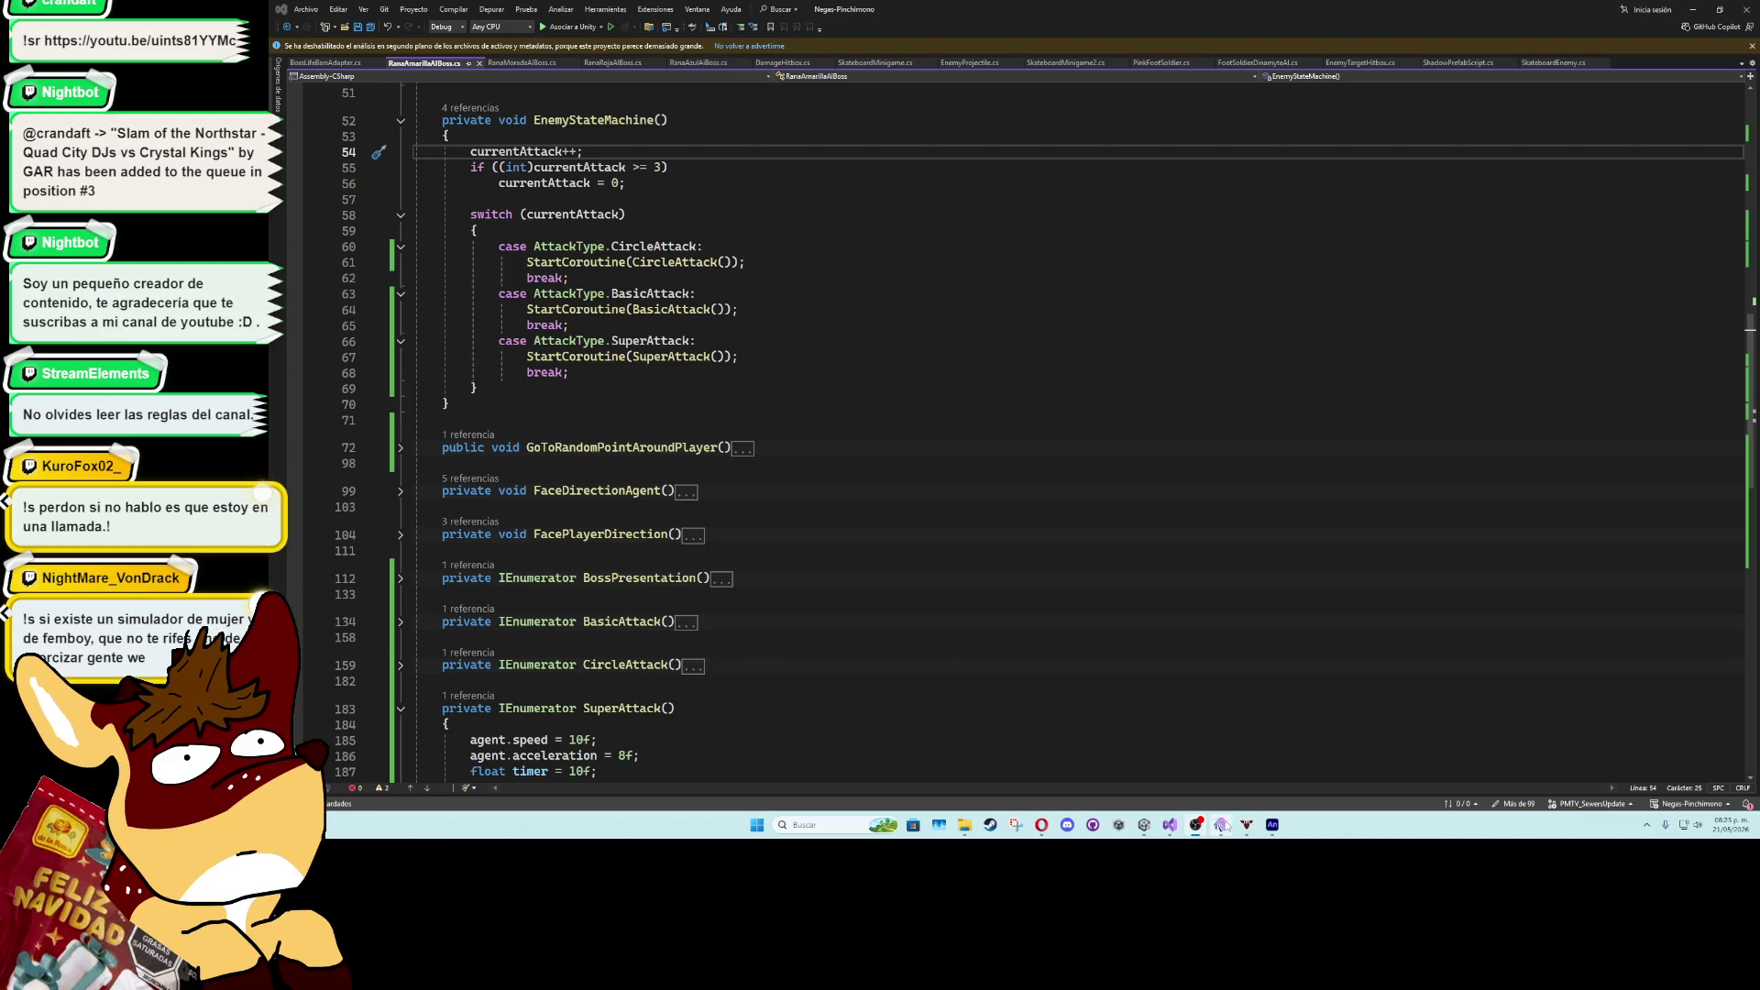
left_click(1223, 825)
scroll(823, 477, "down", 5)
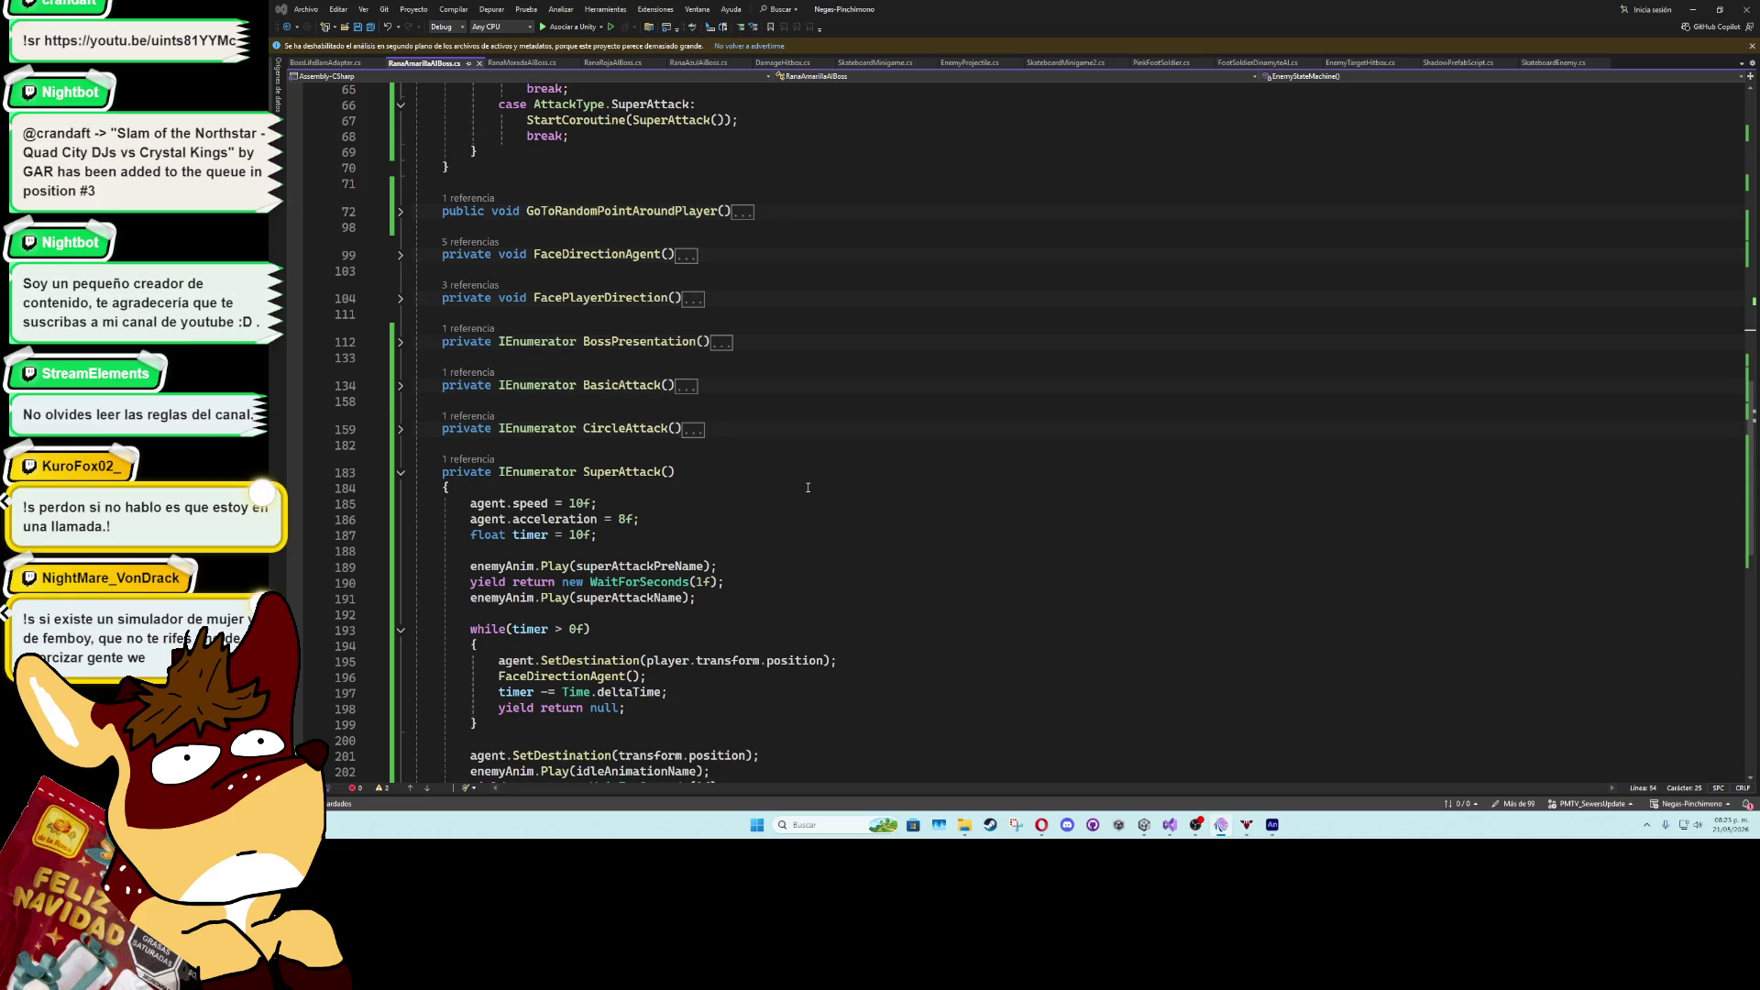
scroll(807, 487, "down", 3)
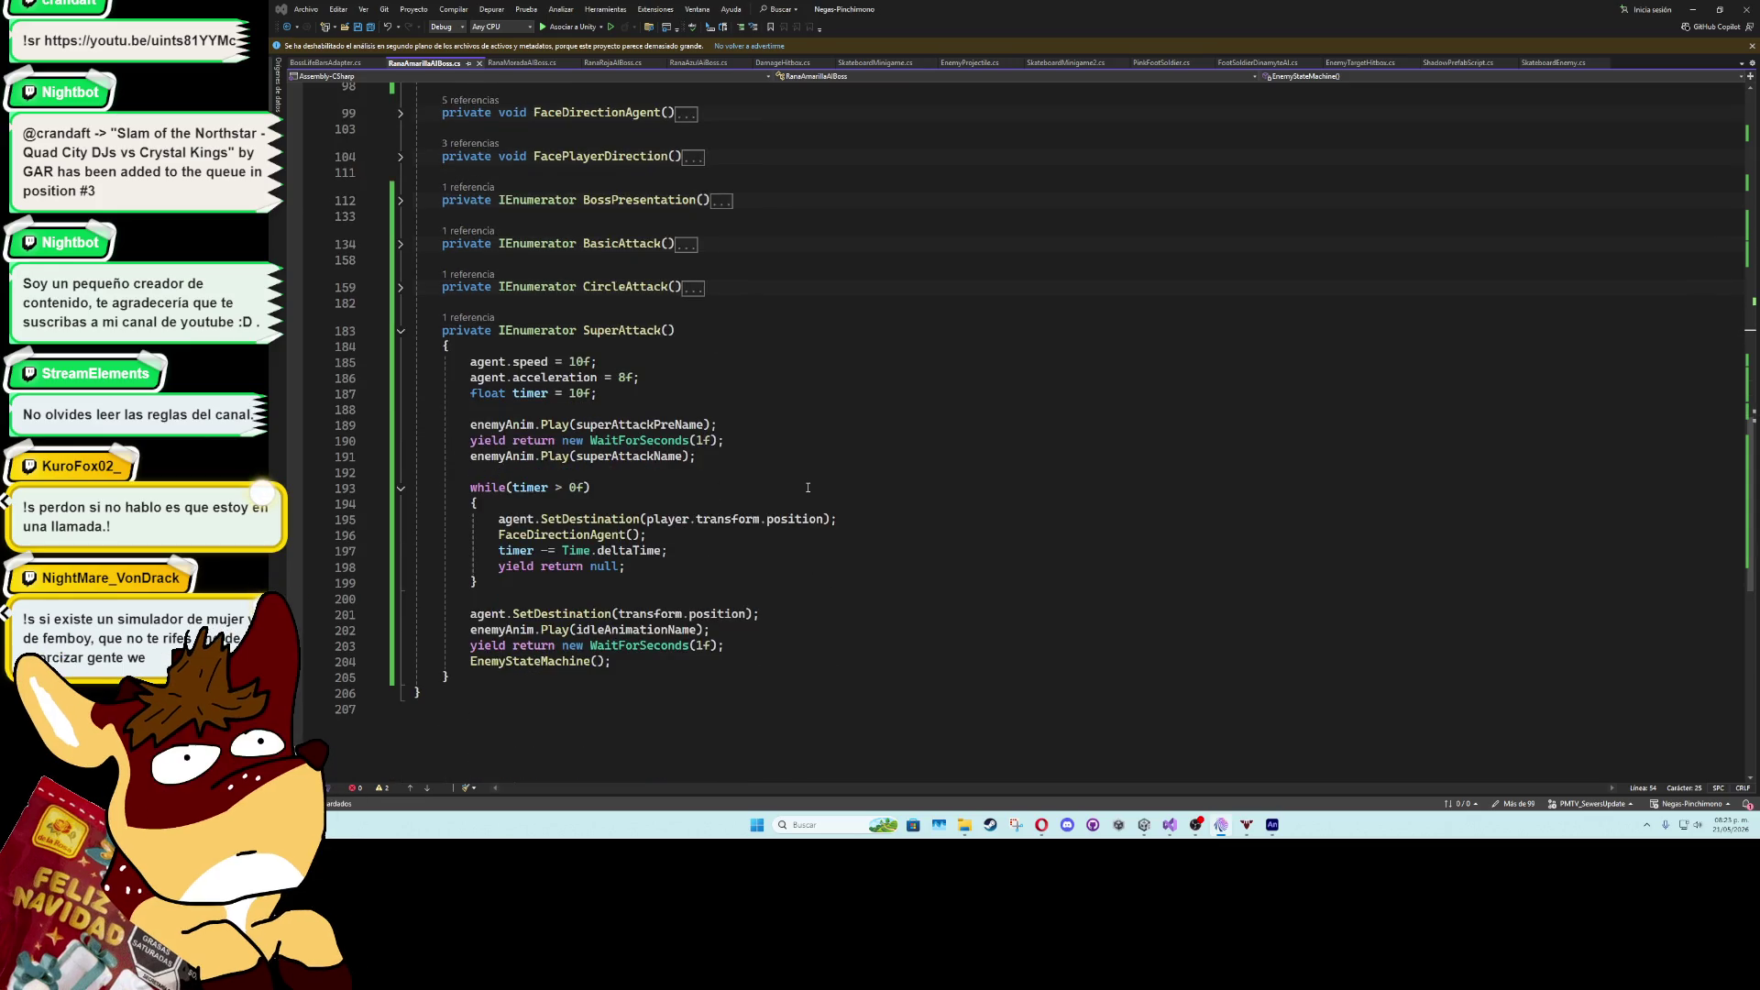
left_click(717, 475)
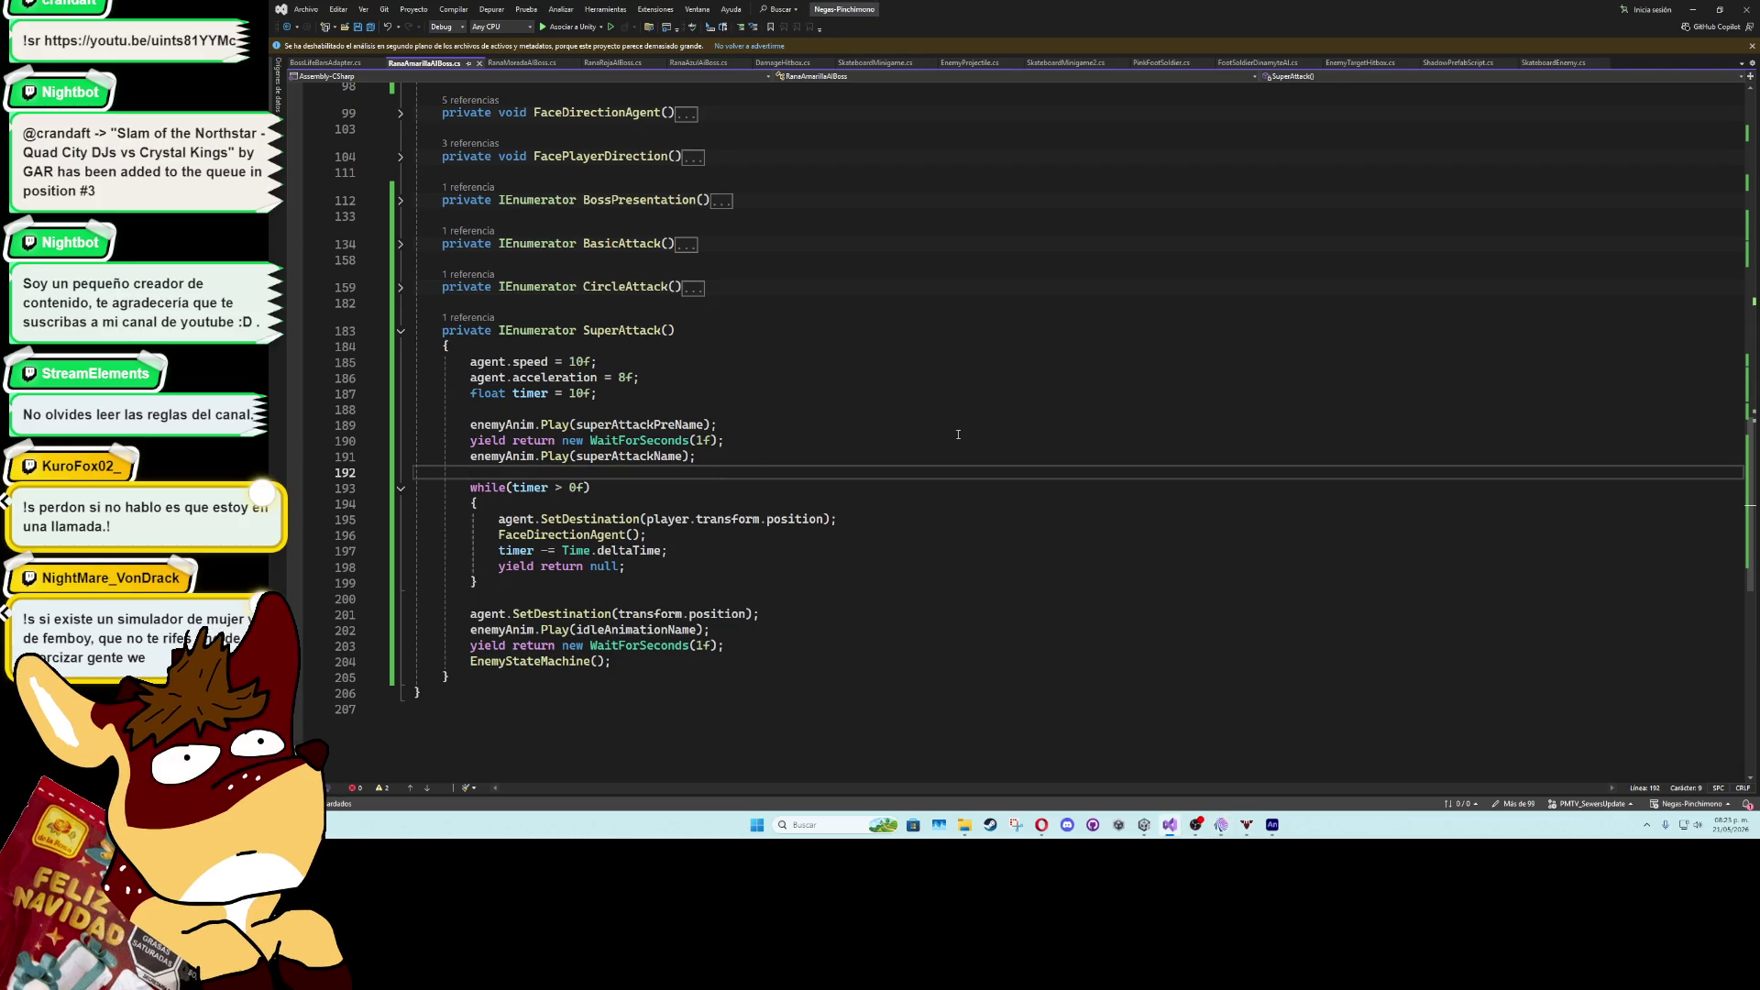
- Add damageHitbox.SetActive(true); before SuperAttack's while loop
type("damageHitbox")
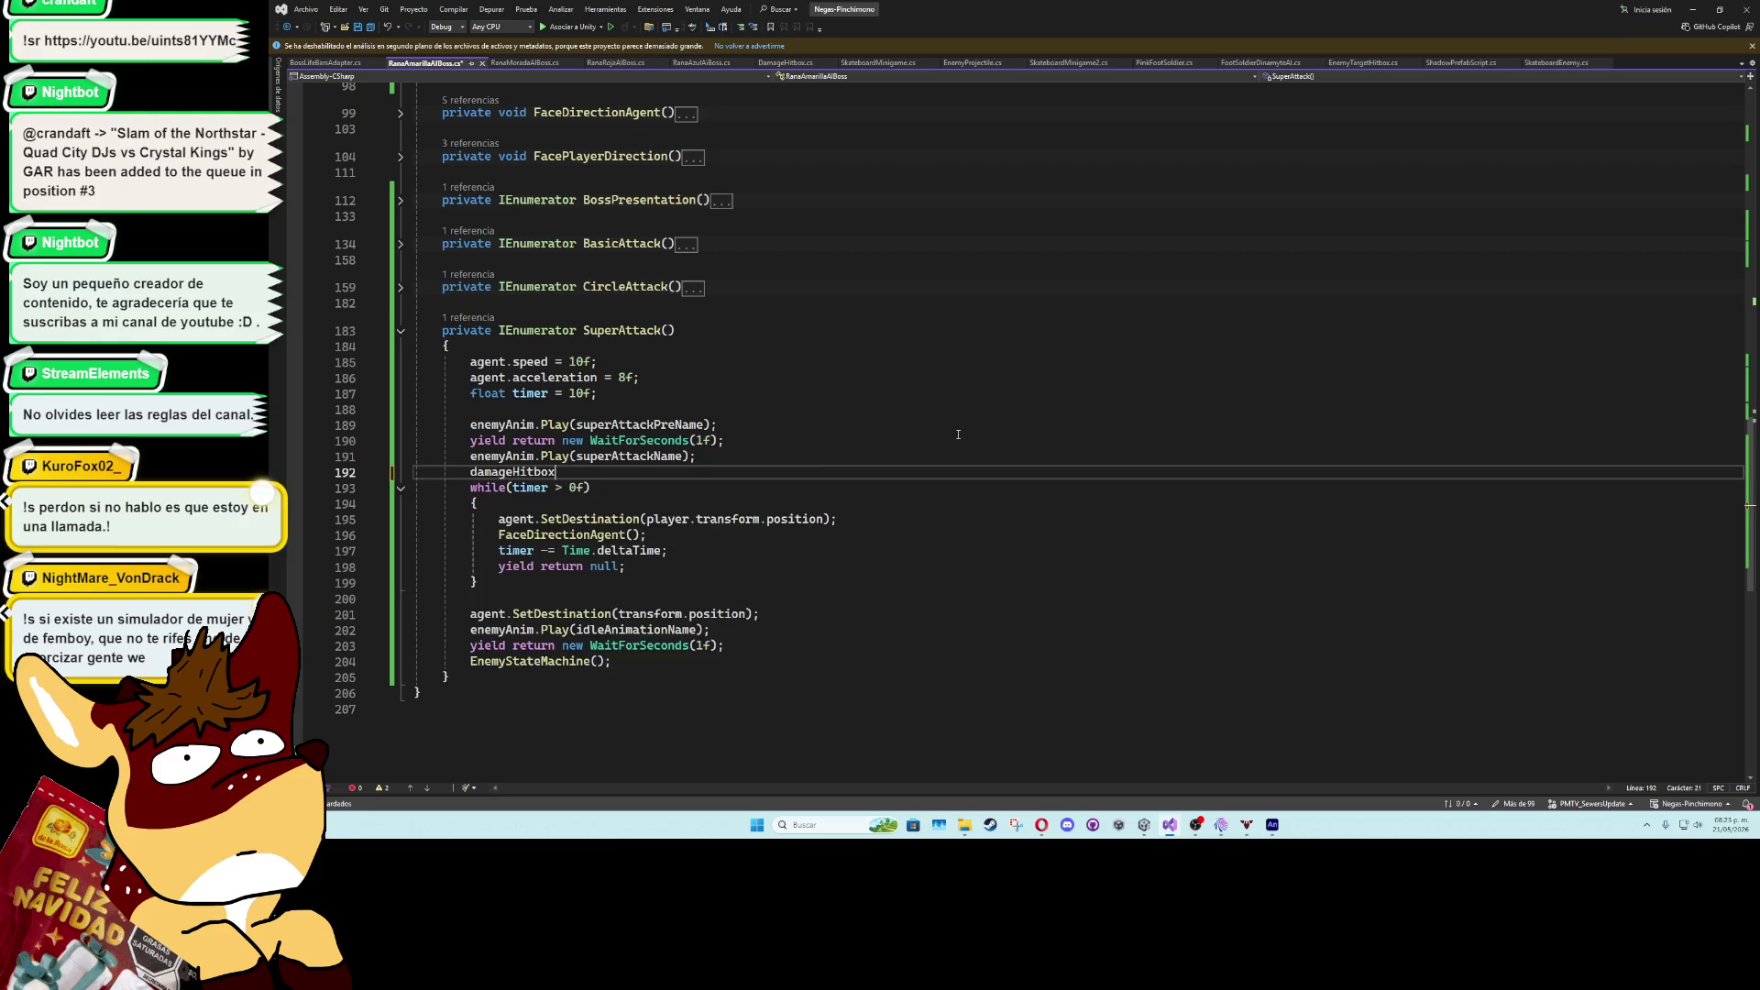
type(",")
key("BackSpace")
type(".")
key("Escape")
type("SetActive(t")
key("Tab")
- Duplicate the line below the while loop as damageHitbox.SetActive(false); and return to Unity
key("End")
key("ctrl+d")
key("alt+Down")
key("alt+Down")
key("alt+Down")
key("alt+Down")
key("alt+Down")
key("alt+Down")
key("Left")
key("Left")
key("BackSpace")
key("BackSpace")
key("BackSpace")
type("fa")
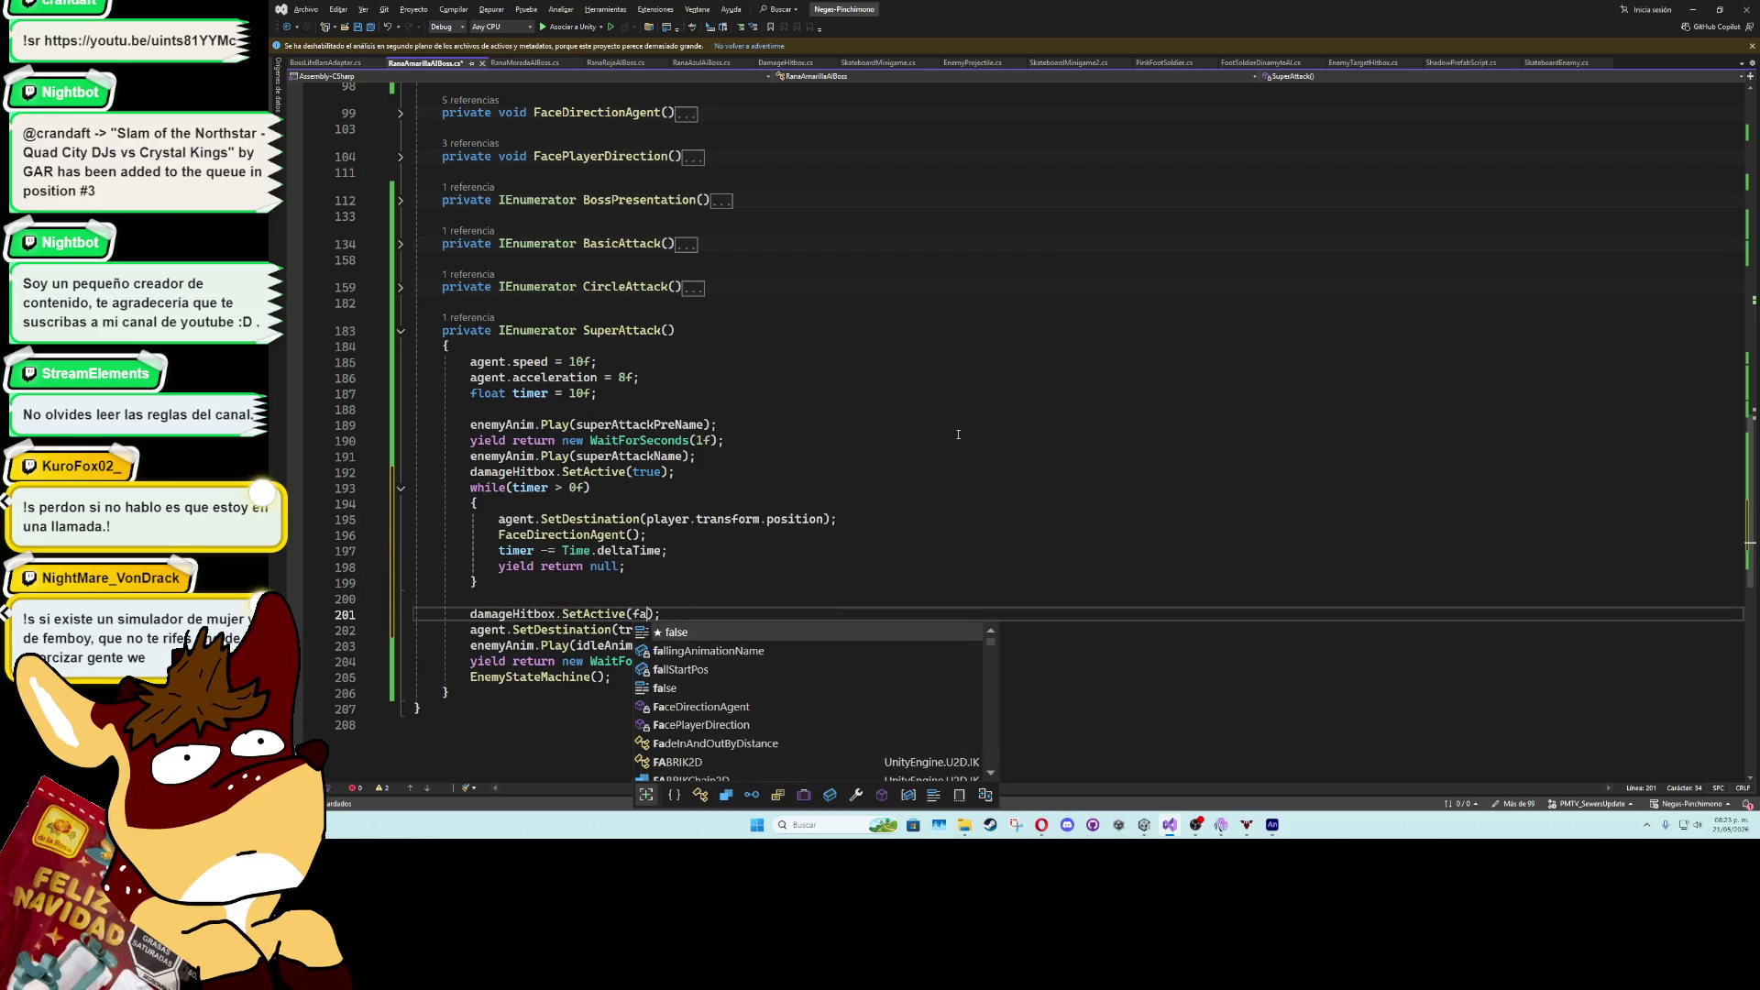
key("Tab")
left_click(738, 570)
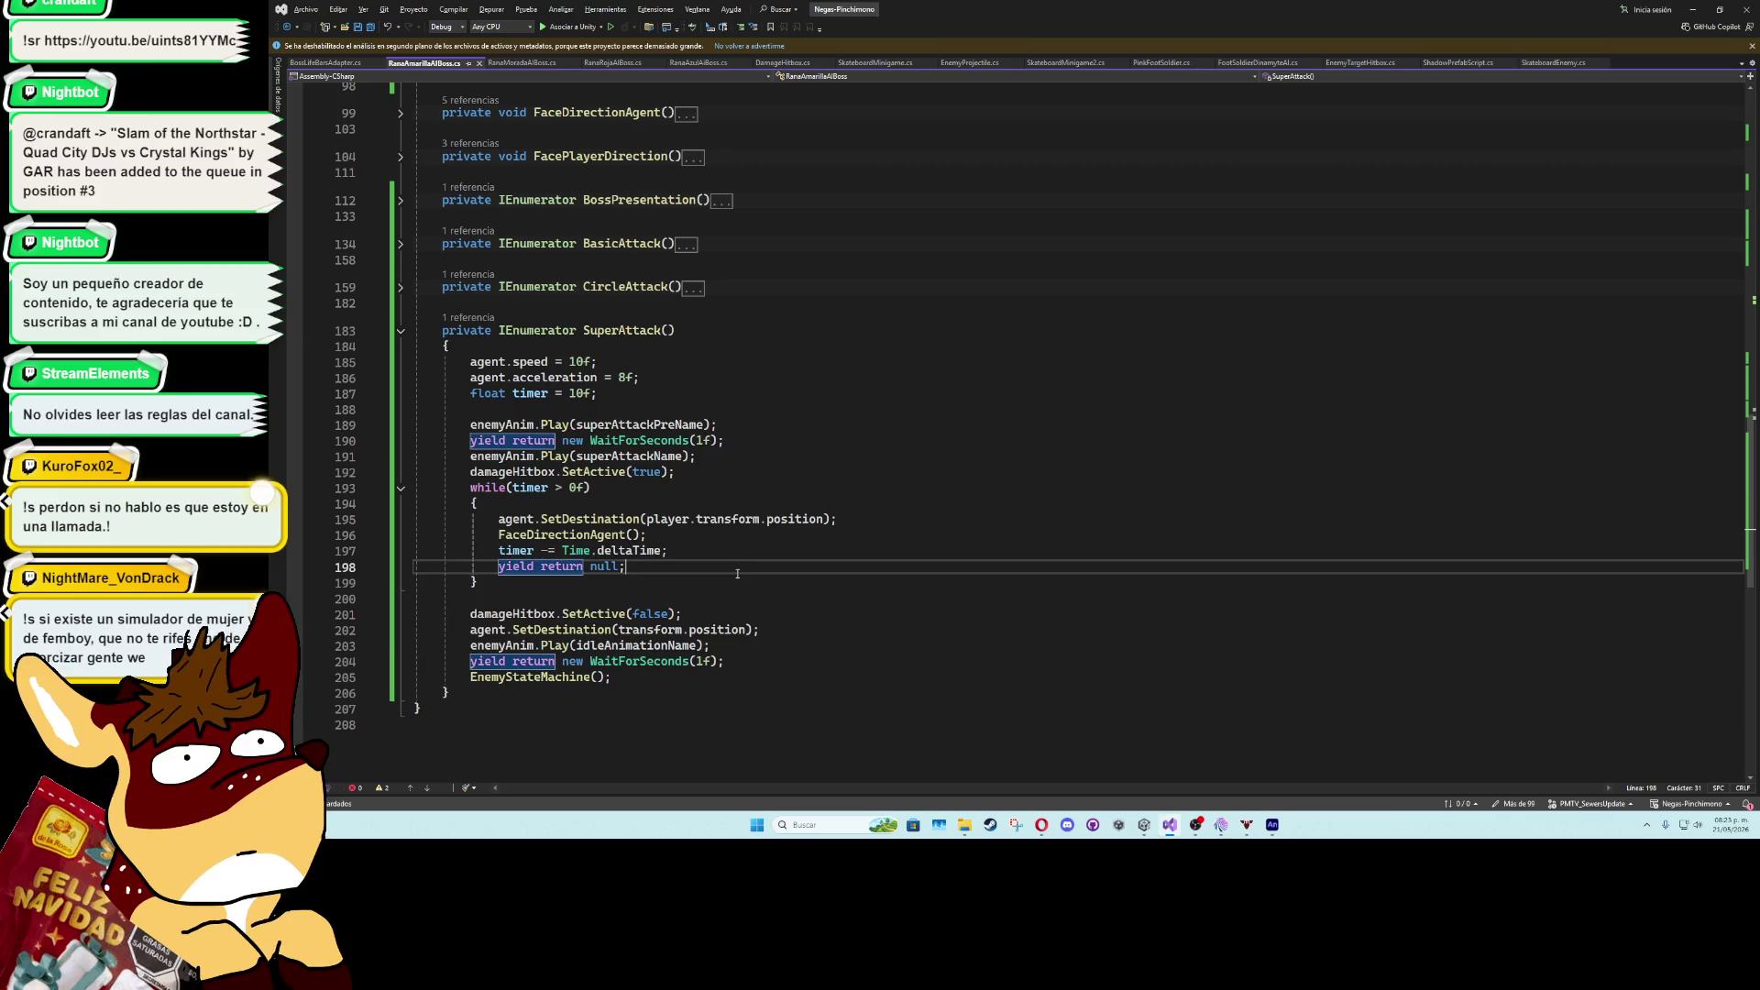
left_click(1693, 9)
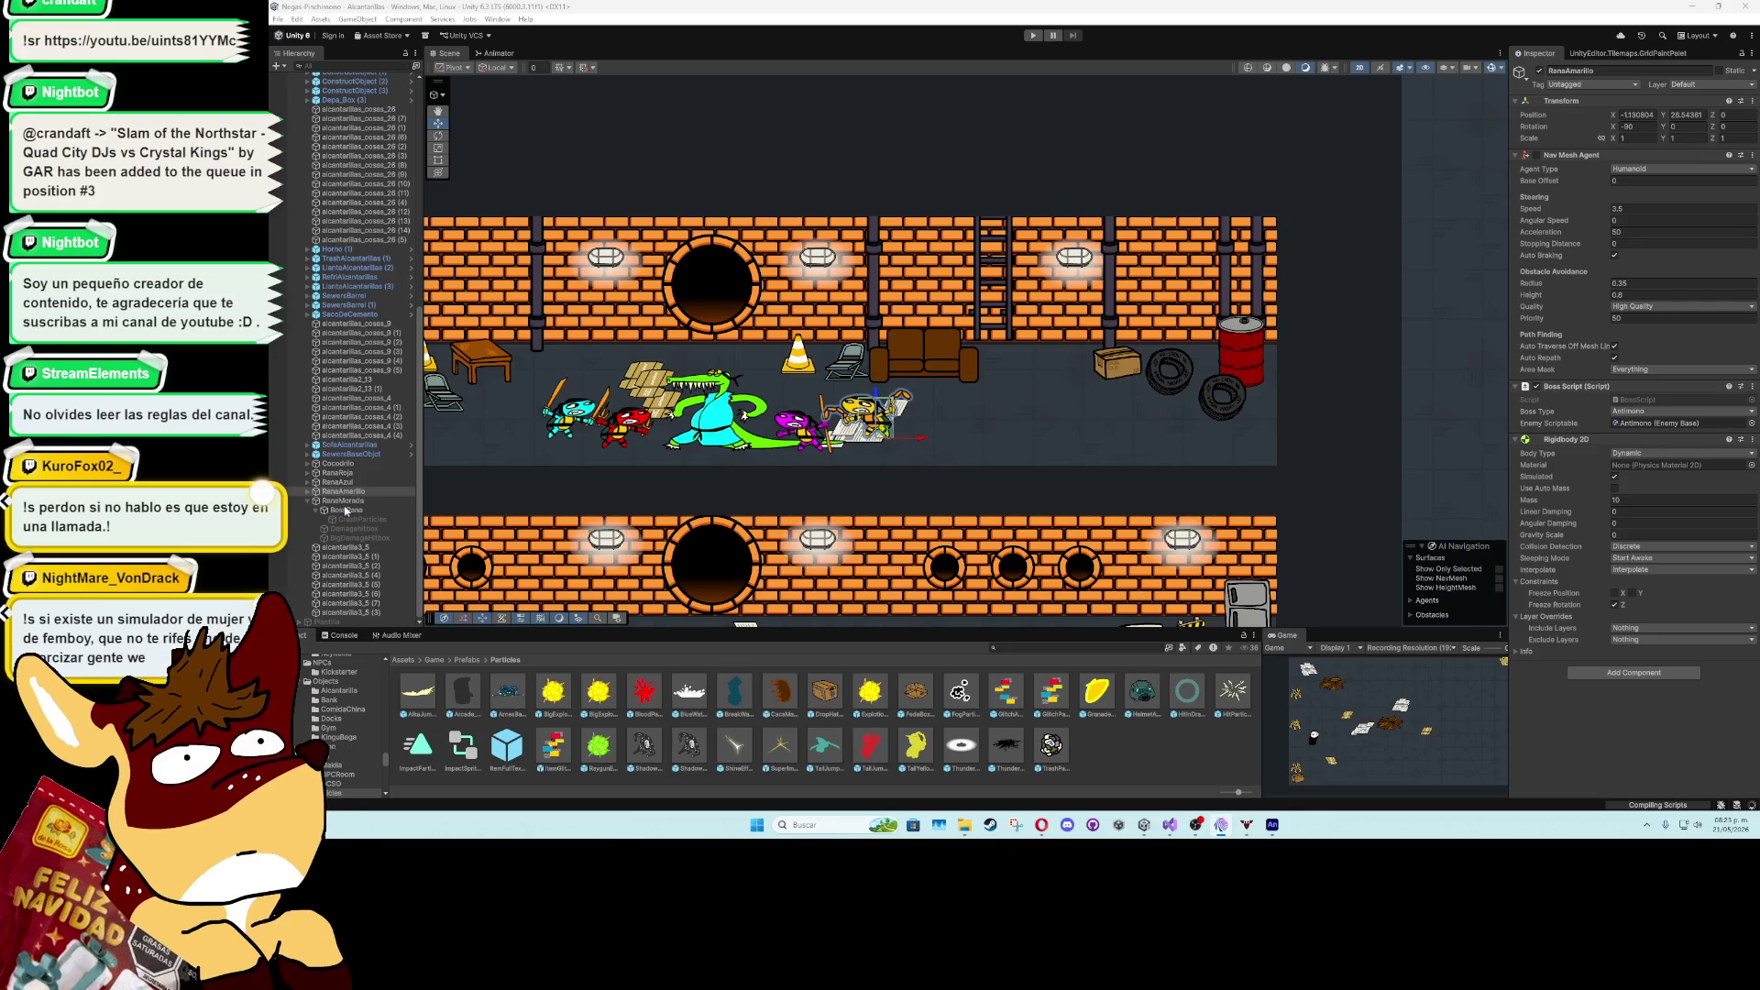
- Select BossRana and copy the RanaAmarillaPowerAttack state name from the Animator
left_click(332, 501)
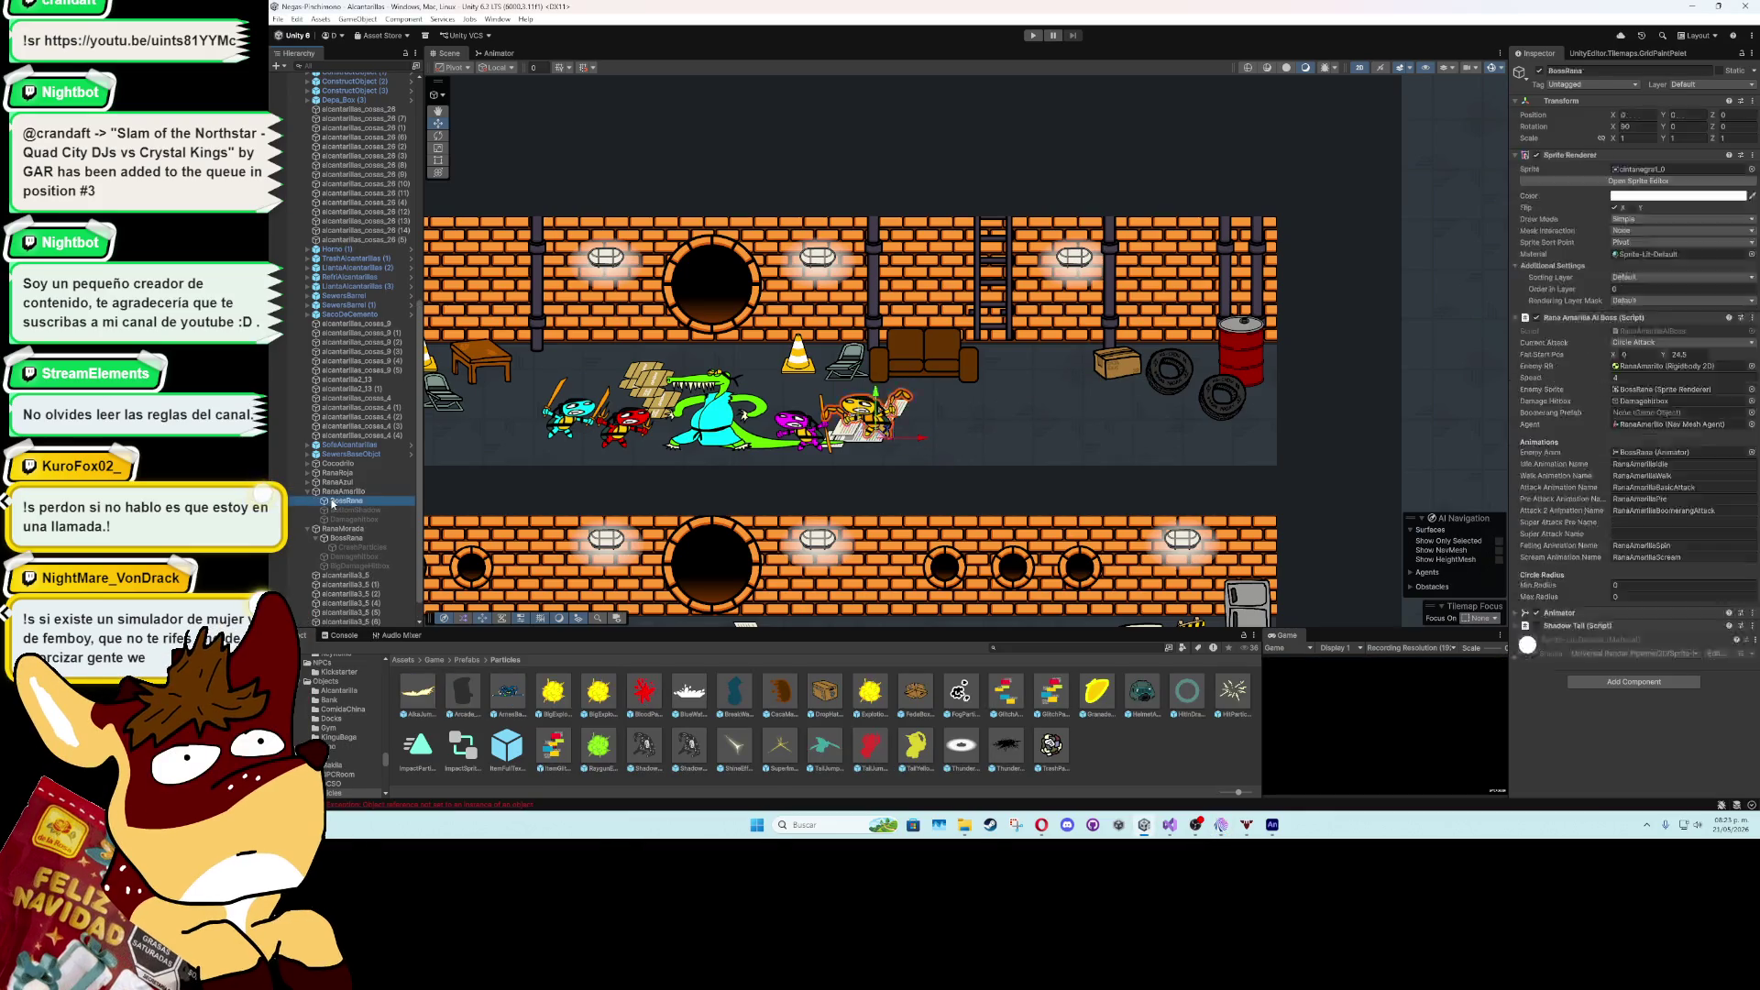
left_click(497, 53)
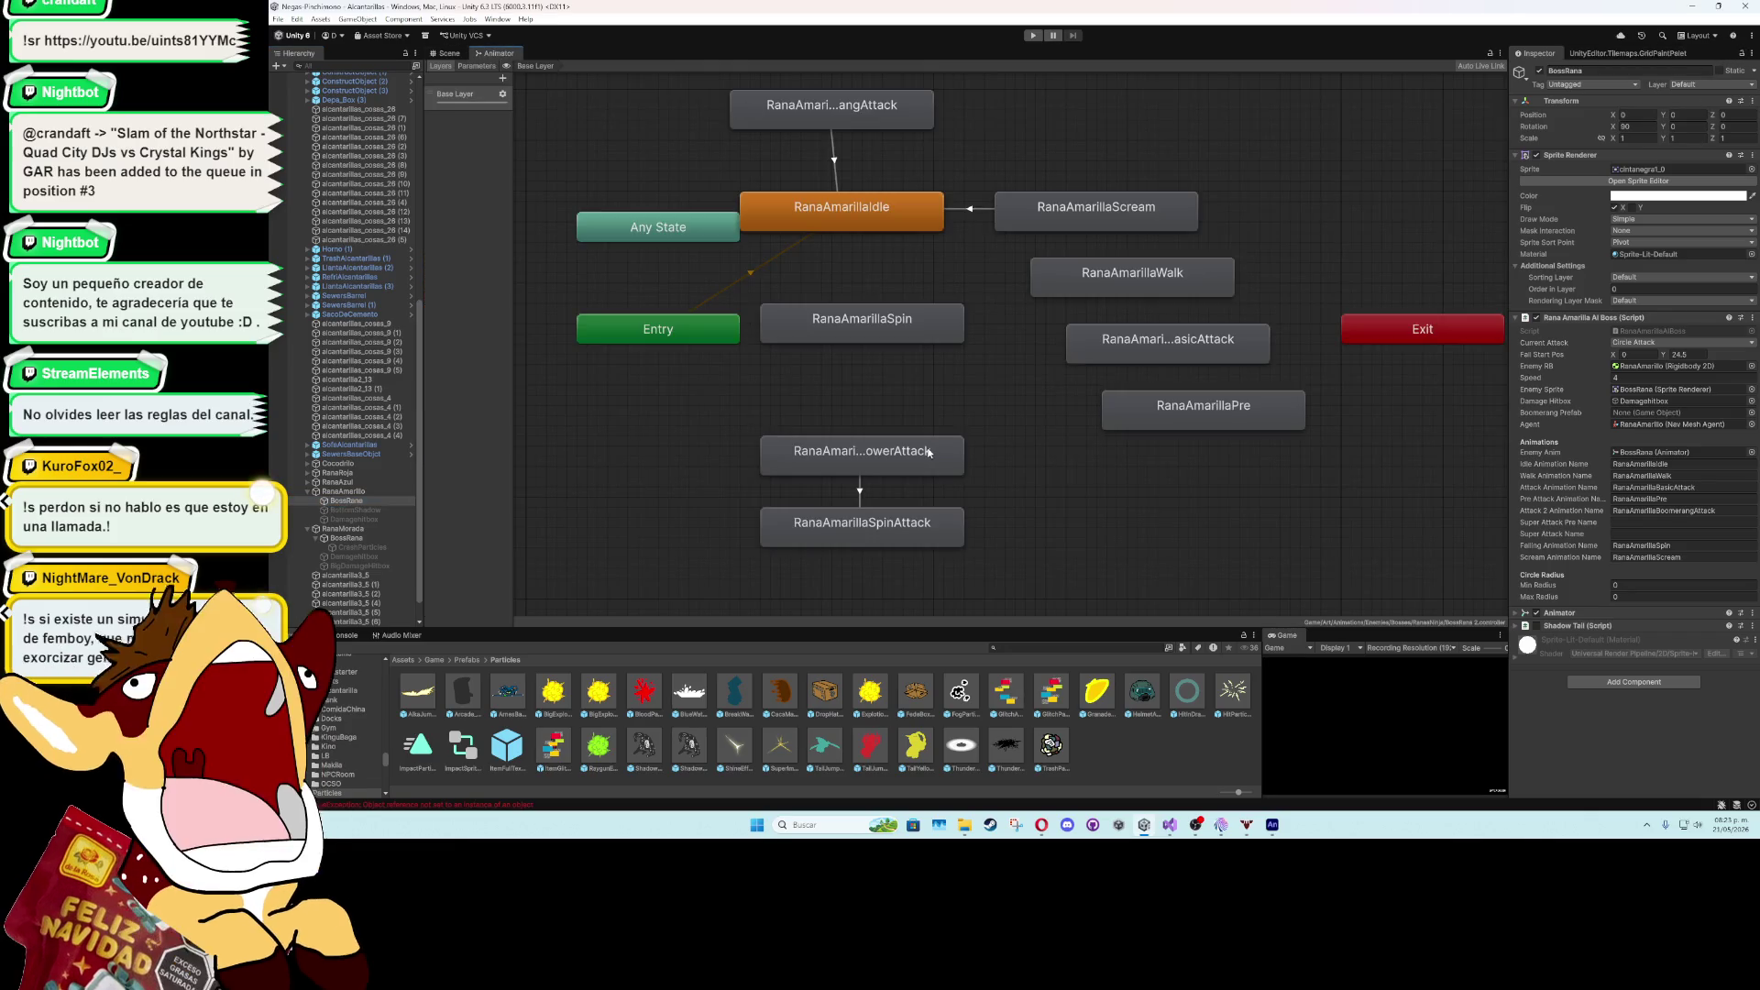
left_click(862, 451)
left_click(1659, 70)
left_click(366, 501)
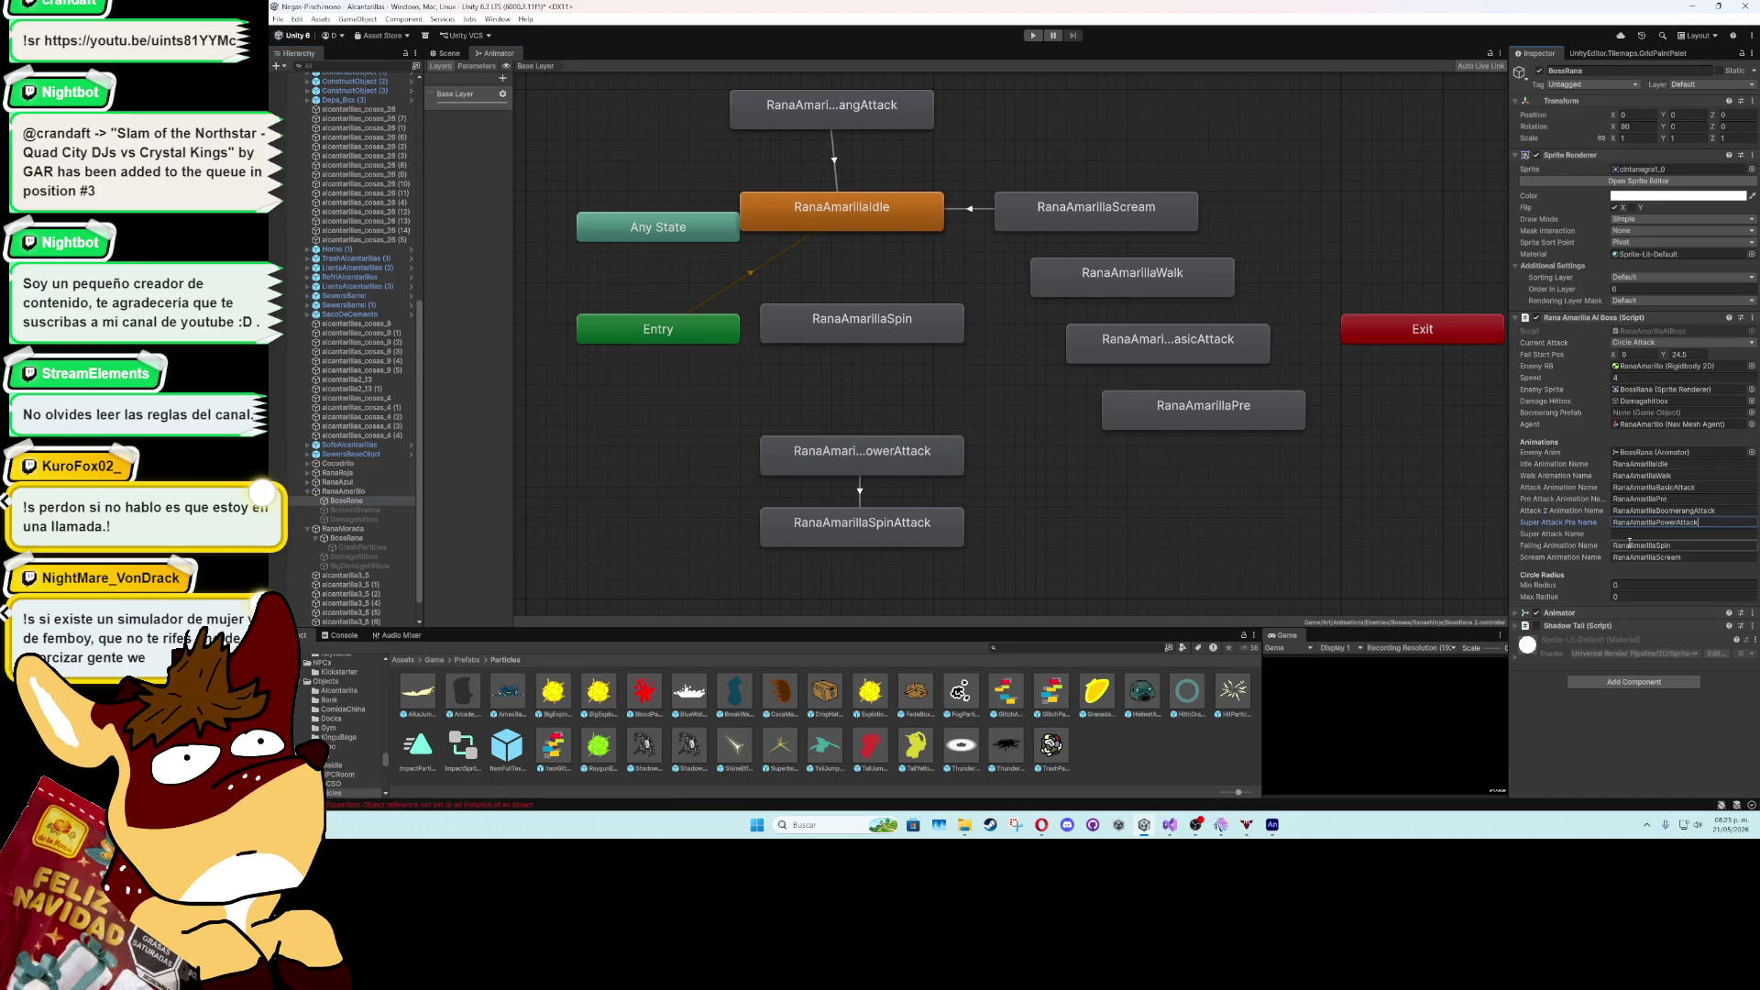
- Copy the RanaAmarillaSpinAttack state name into BossRana's Super Attack Name field
left_click(928, 524)
left_click(1599, 71)
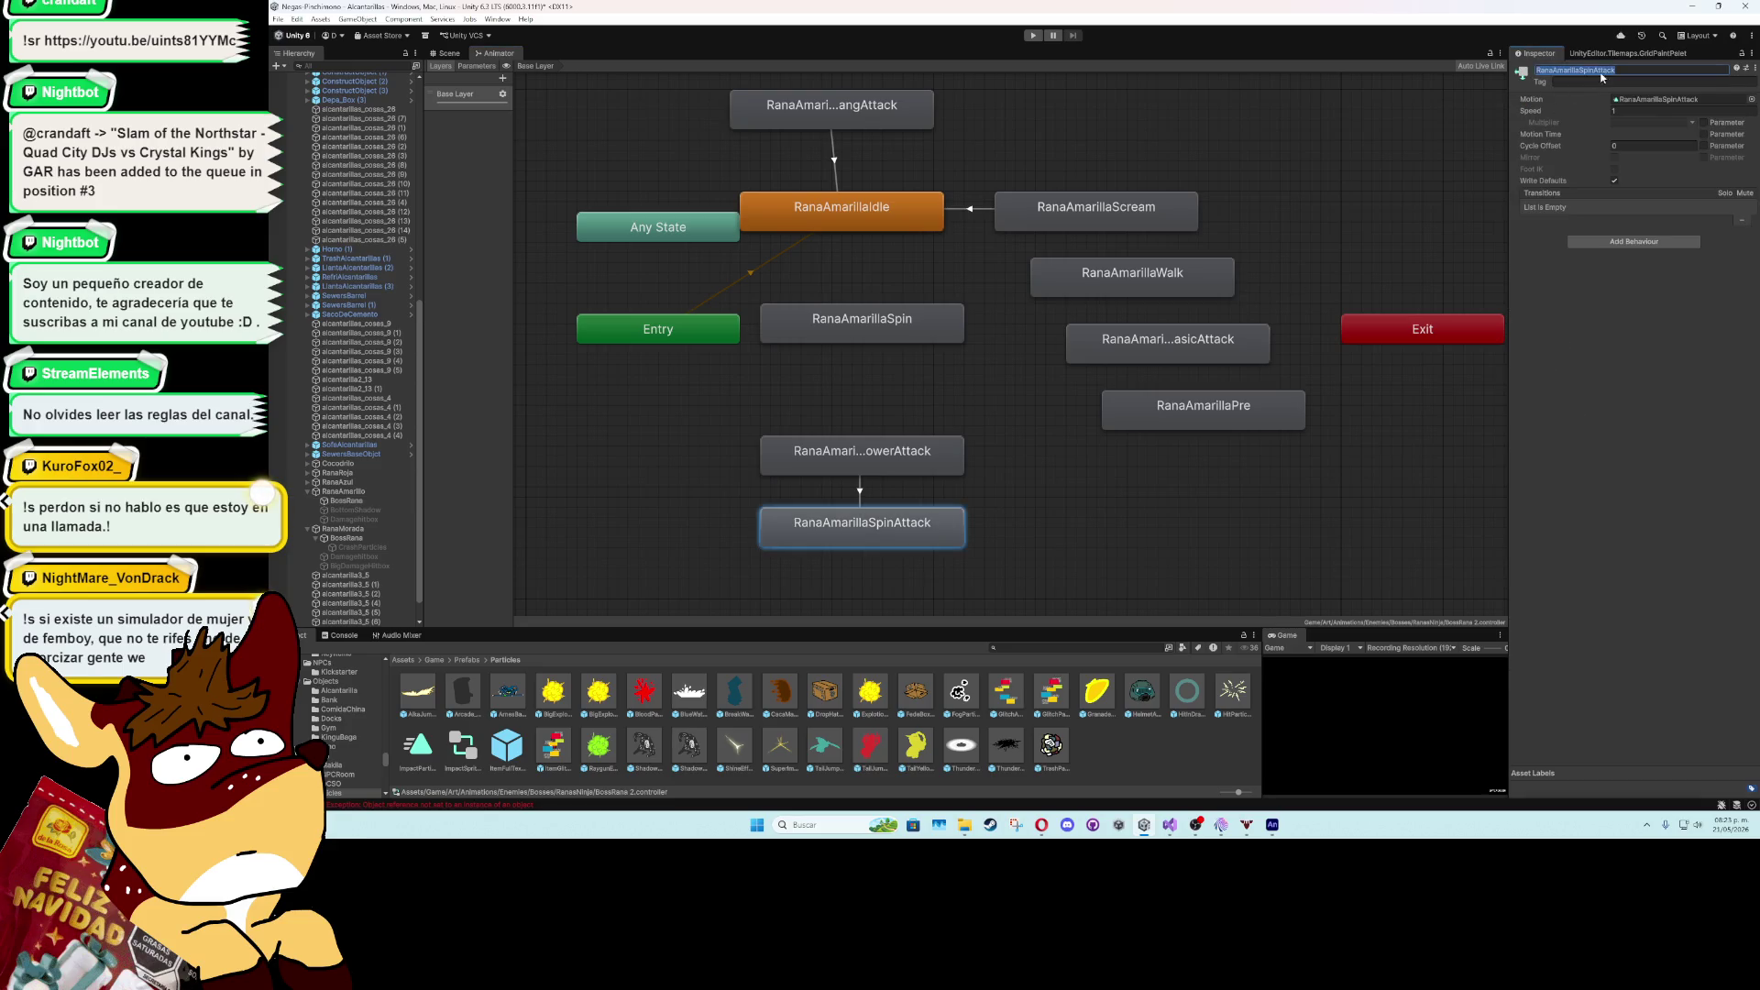
left_click(859, 493)
left_click(387, 493)
left_click(387, 500)
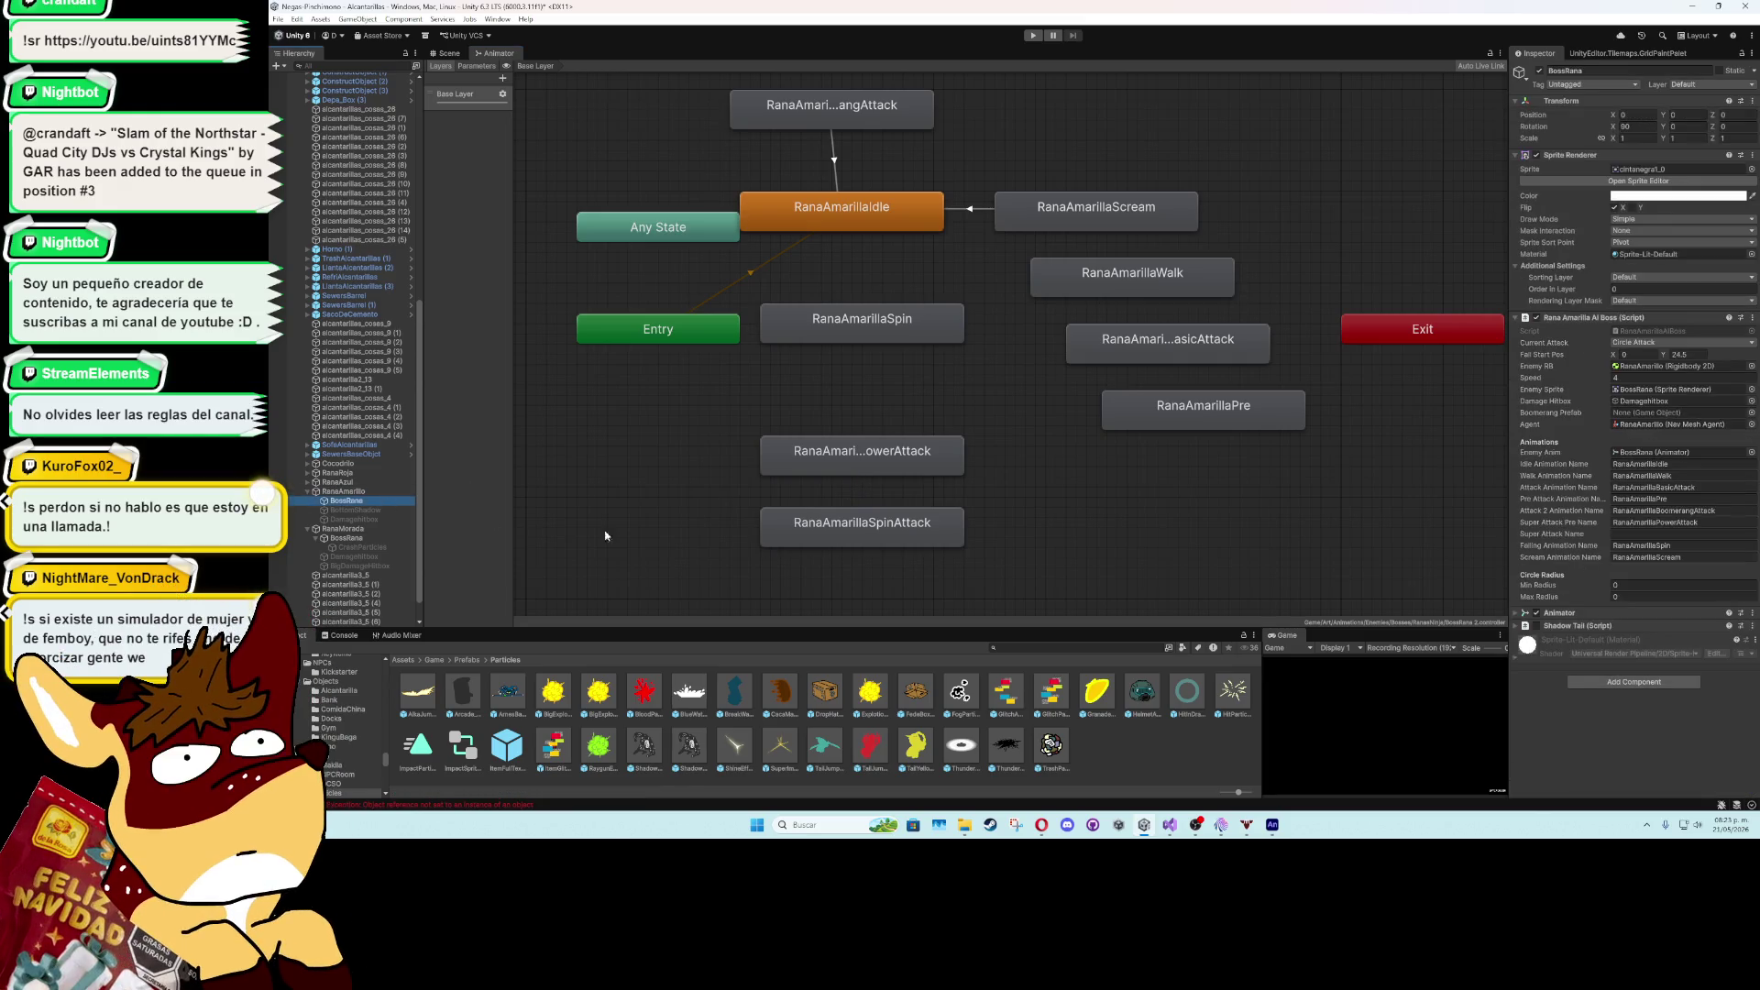
left_click(1649, 533)
type("RanaAmarillaSpinAttack")
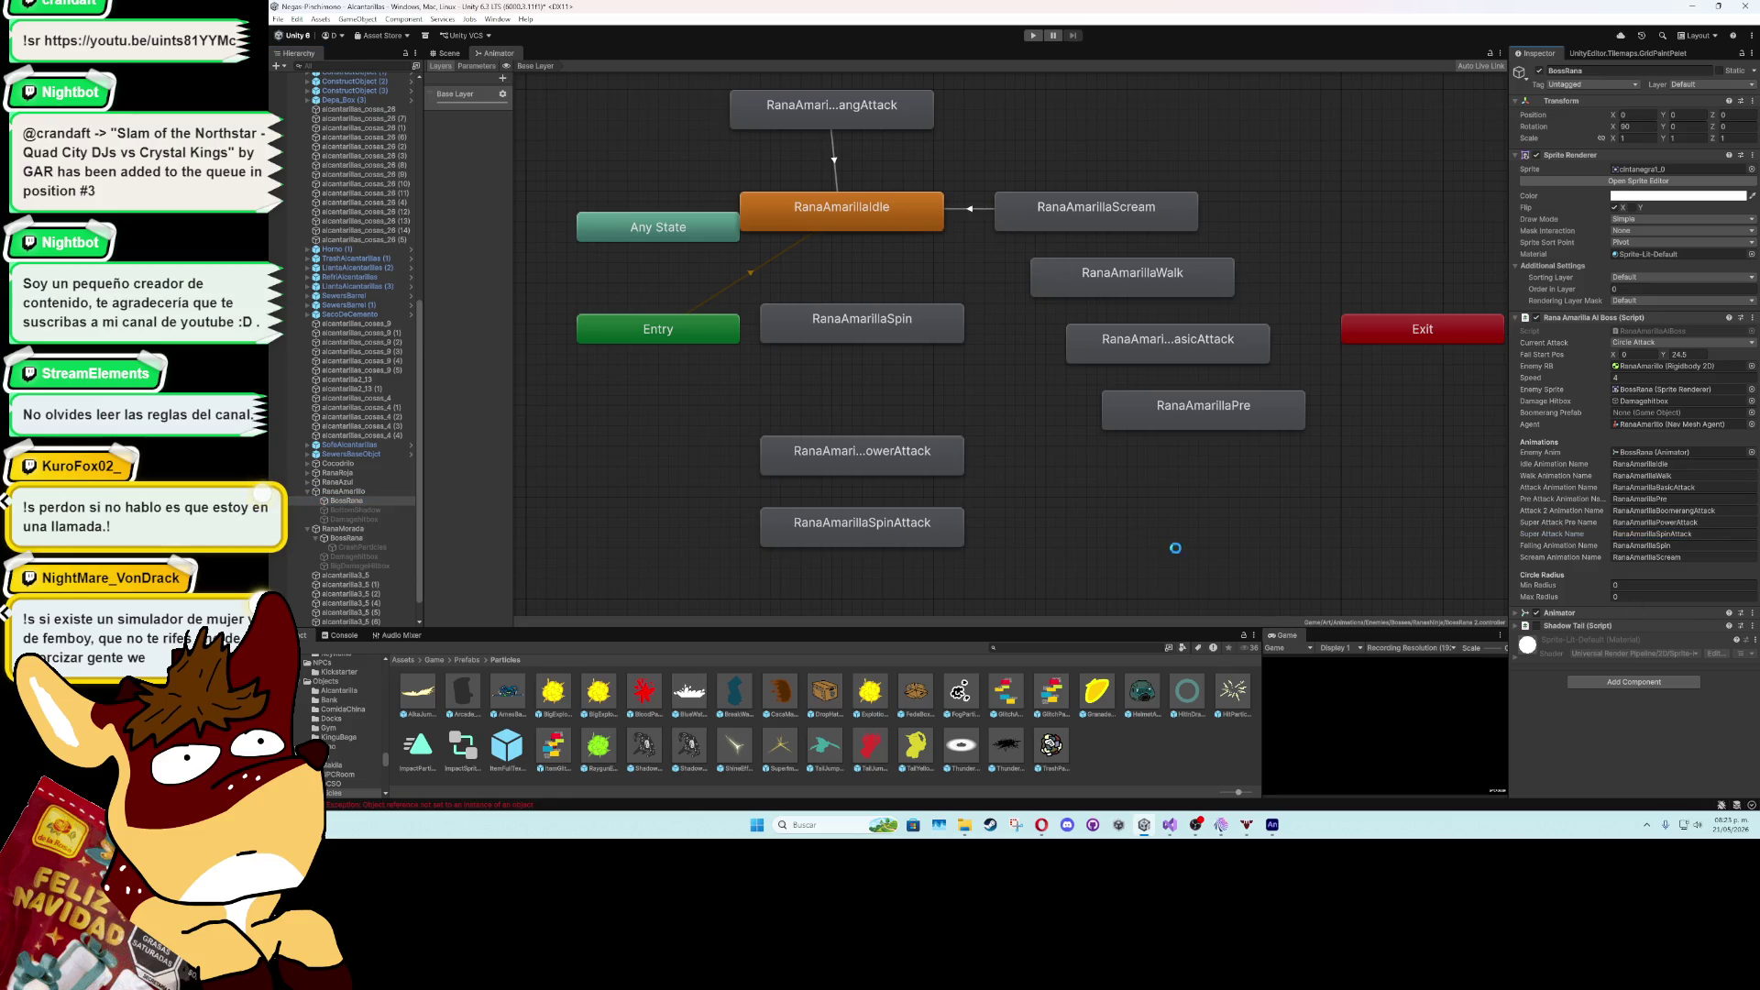
left_click(456, 56)
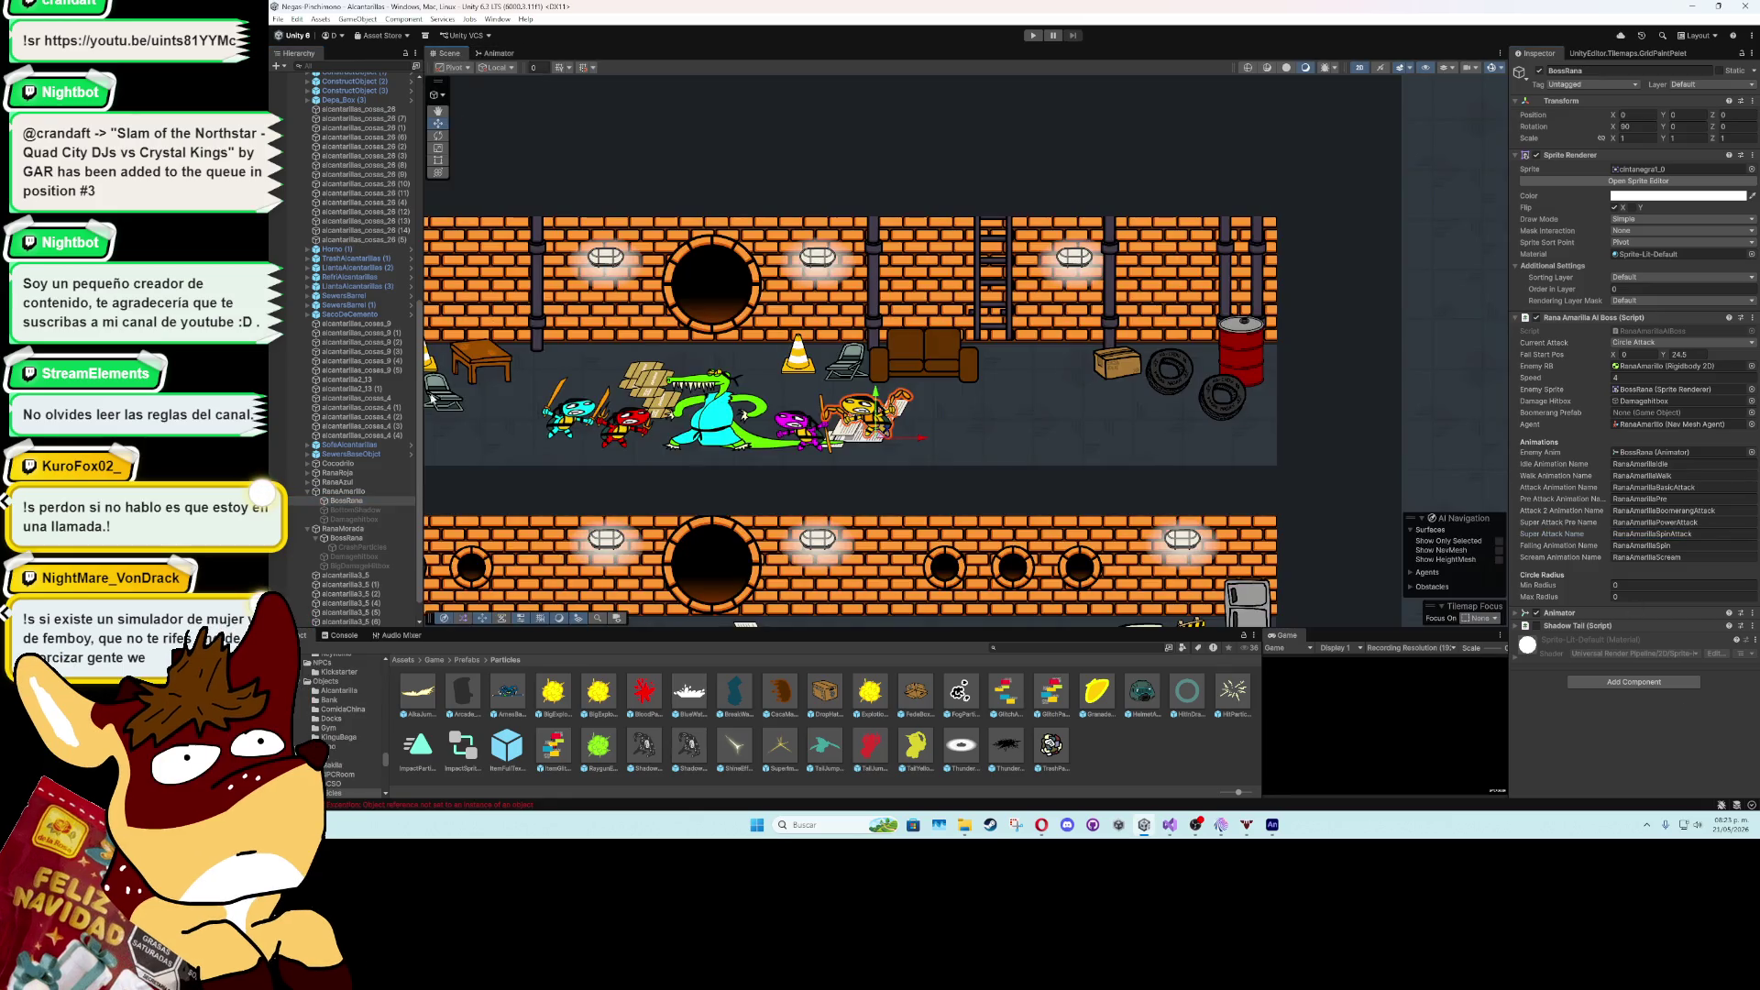
- Open the Animation window and play the RanaAmarillaPowerAttack clip
left_click(497, 19)
mouse_move(518, 159)
left_click(697, 157)
left_click(585, 476)
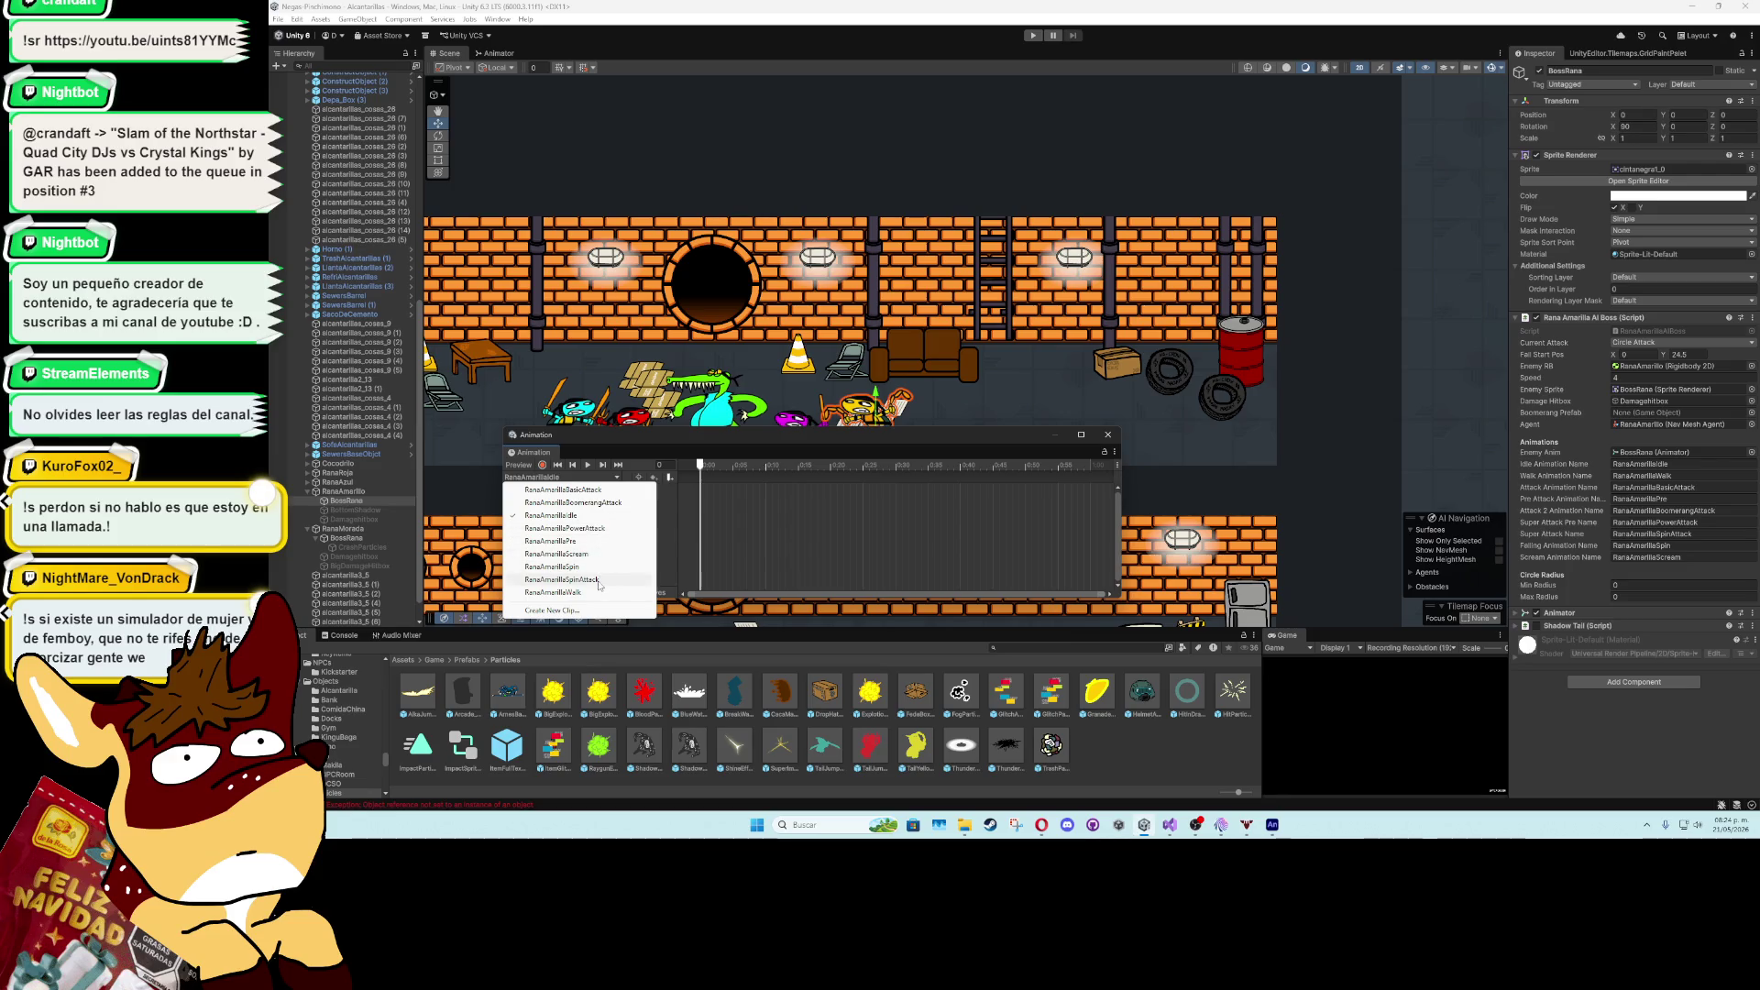
left_click(605, 529)
left_click(589, 465)
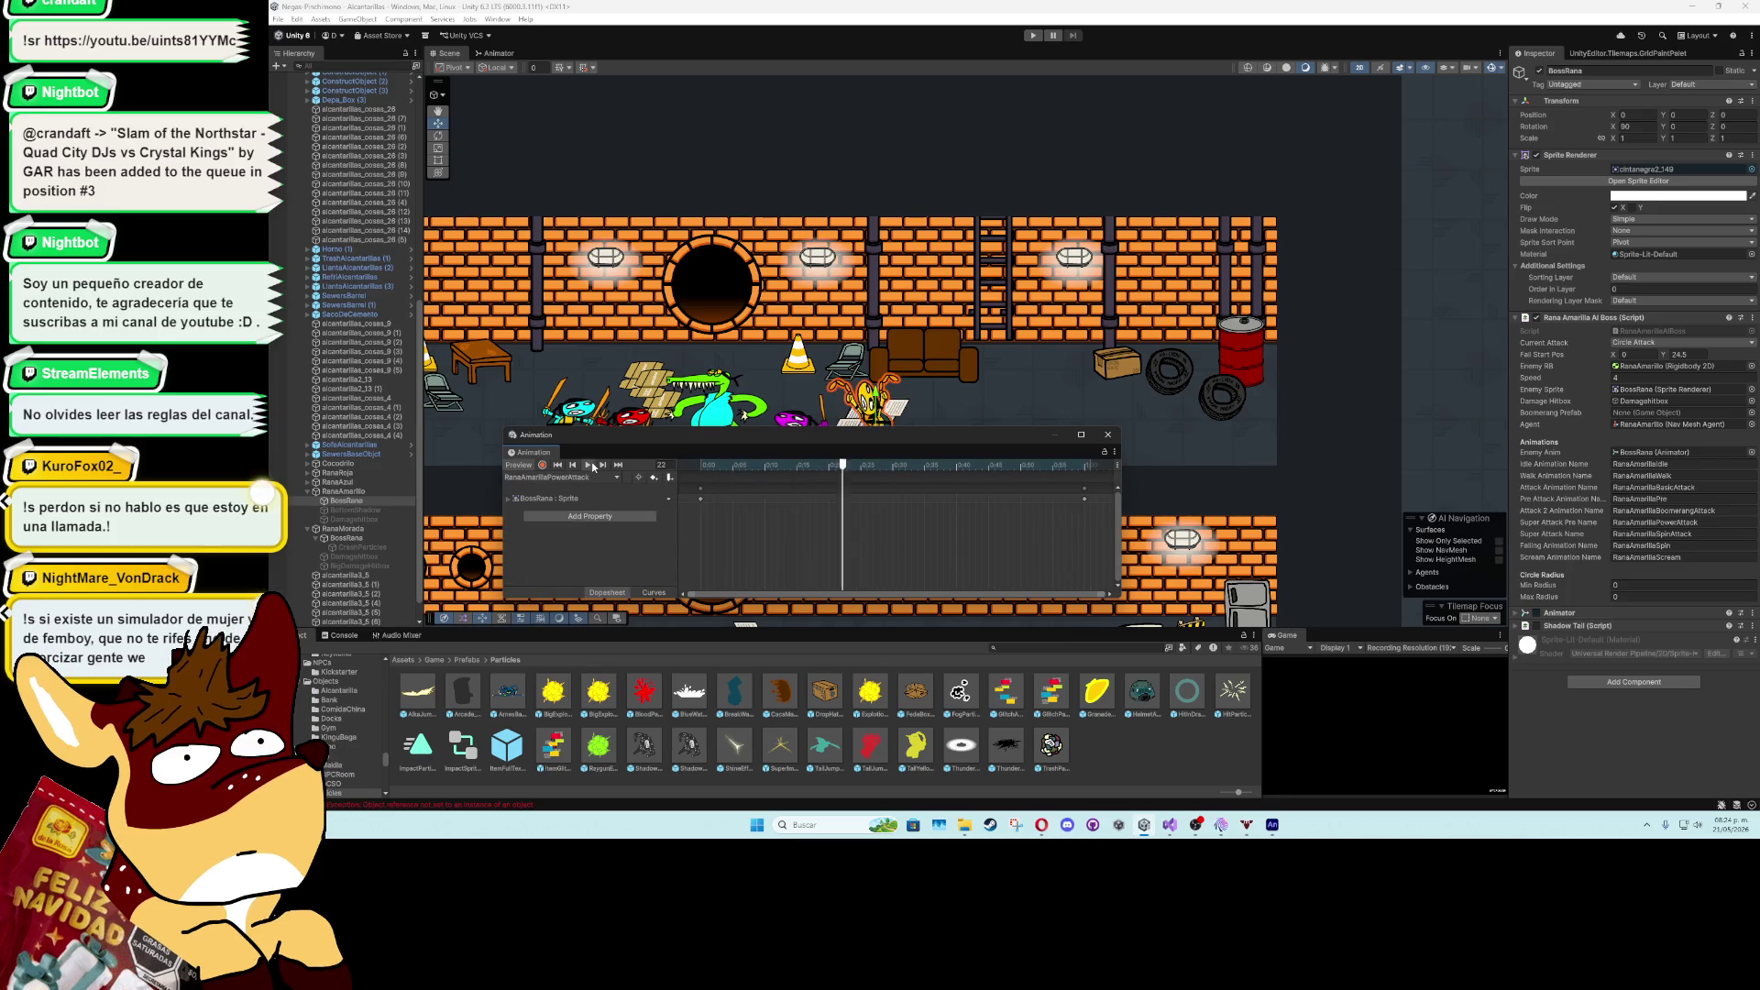
- With recording on, key the LiberationSans SDF - Outline material at frame 5
scroll(744, 502, "down", 2)
left_click(724, 466)
left_click_drag(724, 467, 721, 467)
left_click(542, 465)
left_click(1751, 254)
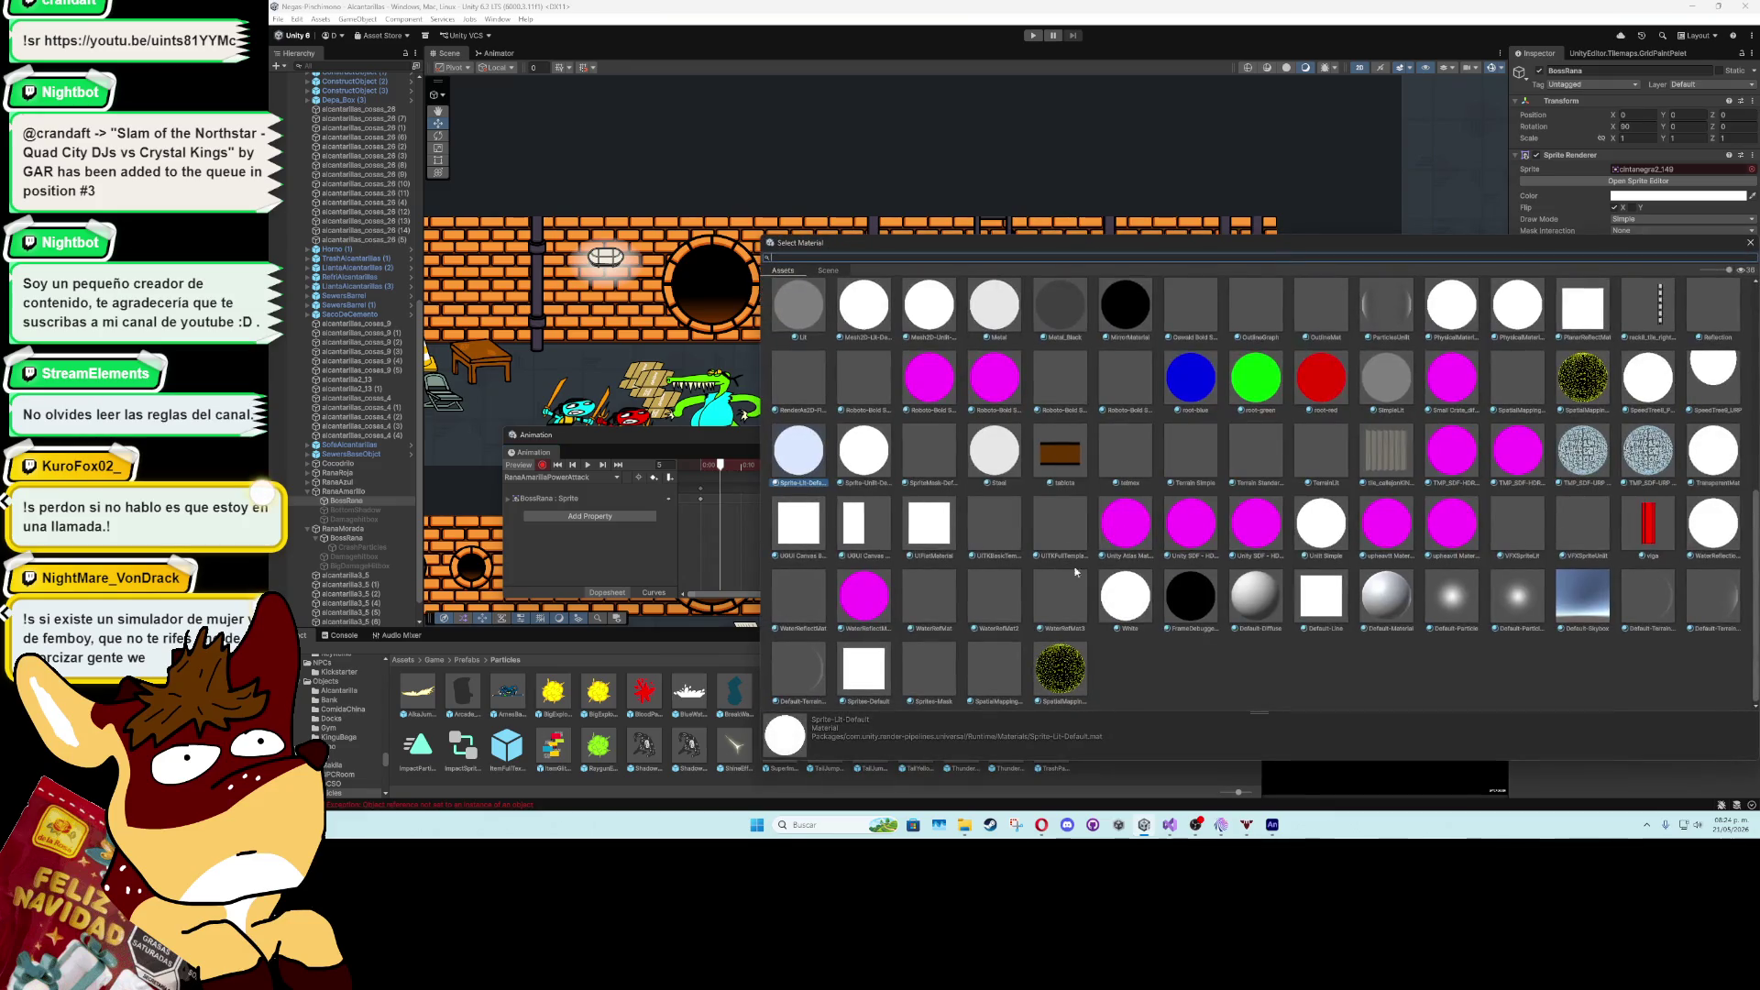
scroll(1406, 629, "up", 15)
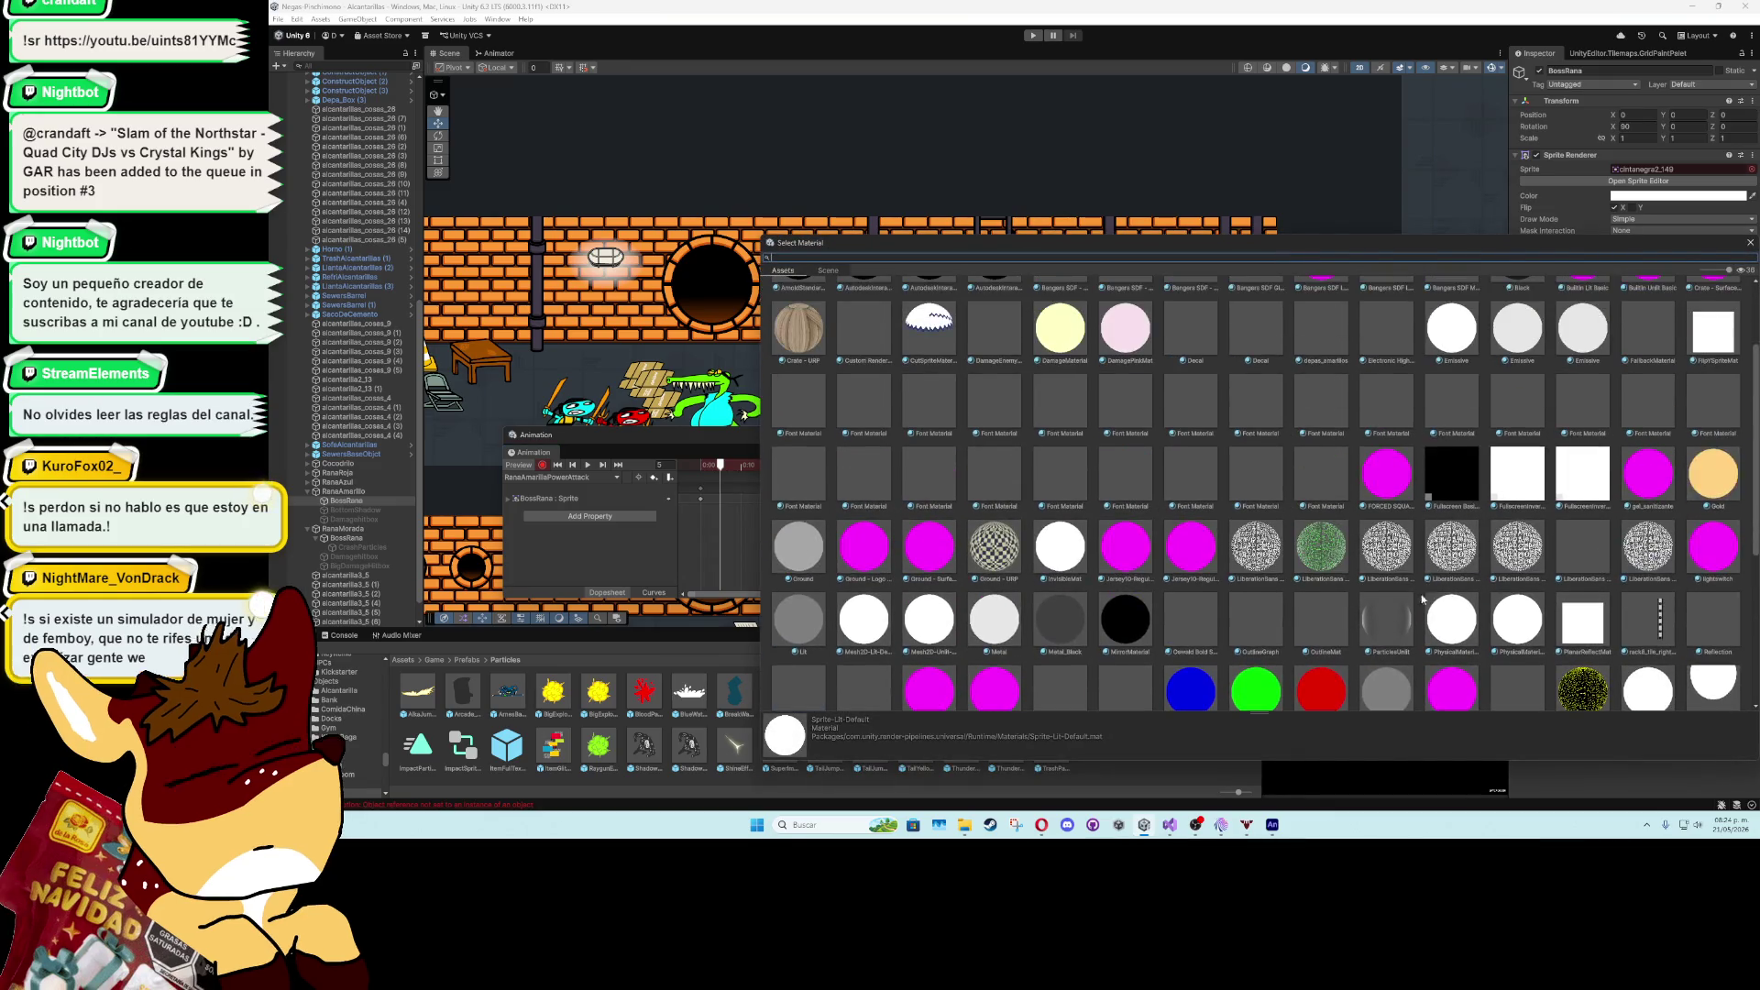
double_click(1383, 634)
- Move the keyframes to frame 13, replay the preview, and close the Animation window
left_click_drag(718, 475, 740, 475)
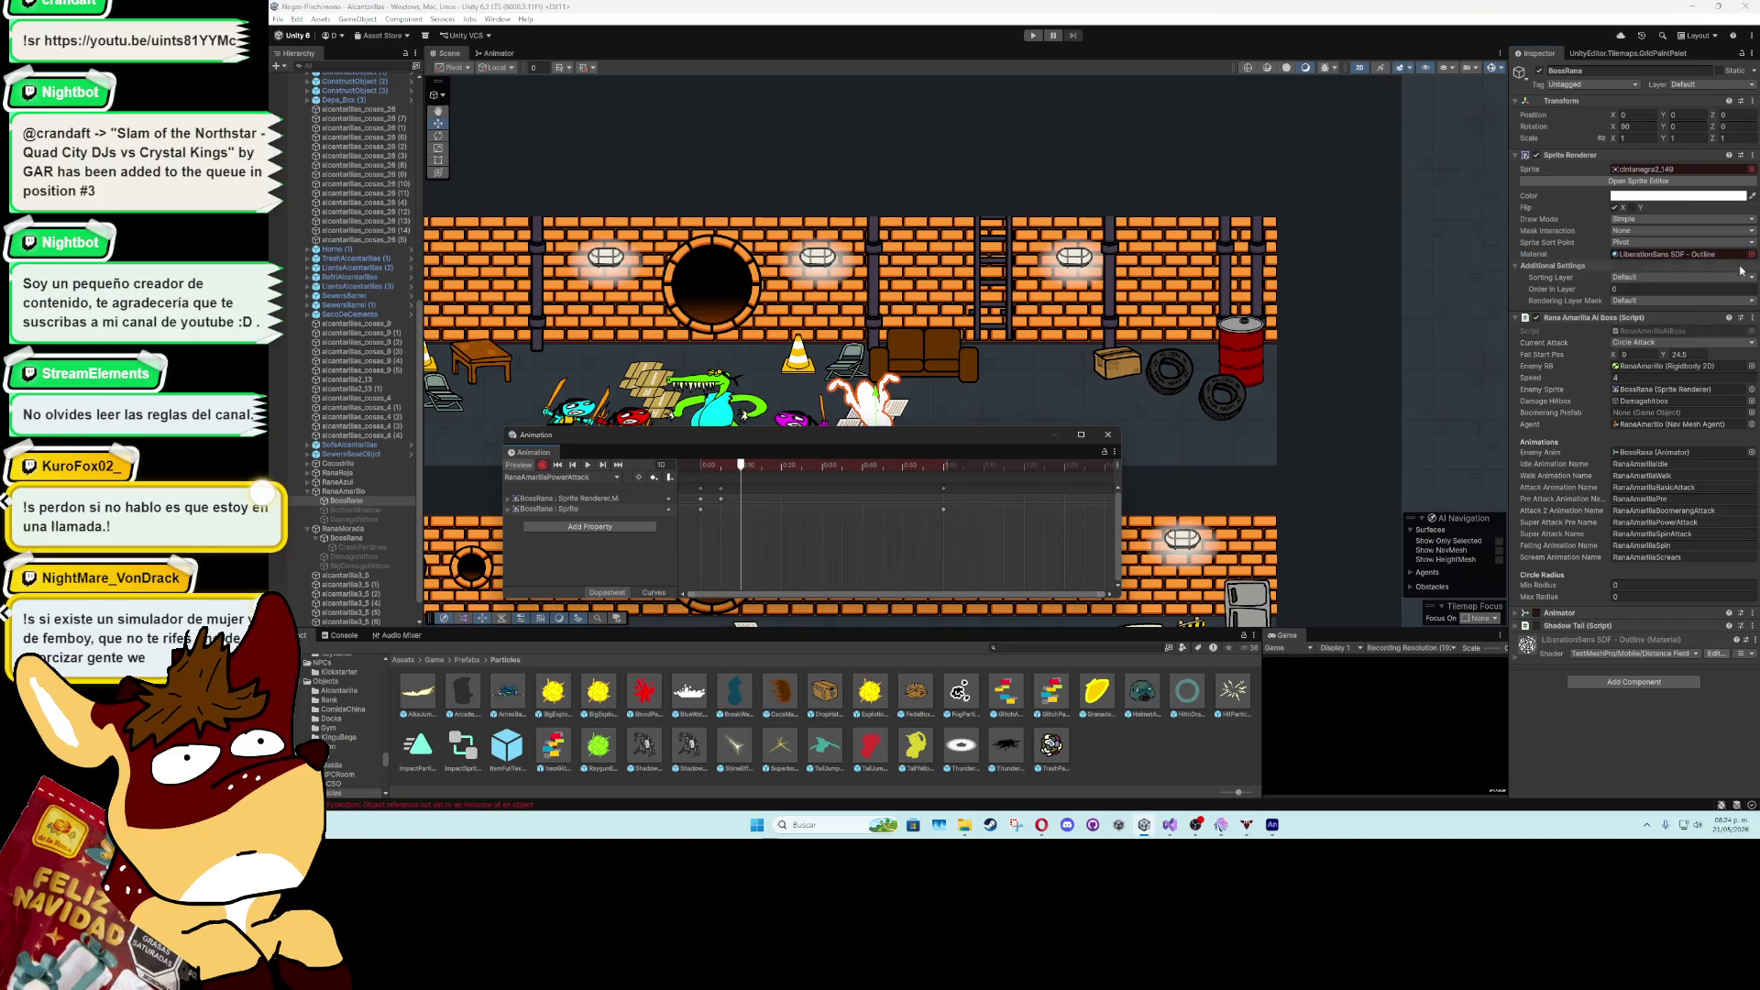
left_click(1750, 254)
double_click(933, 670)
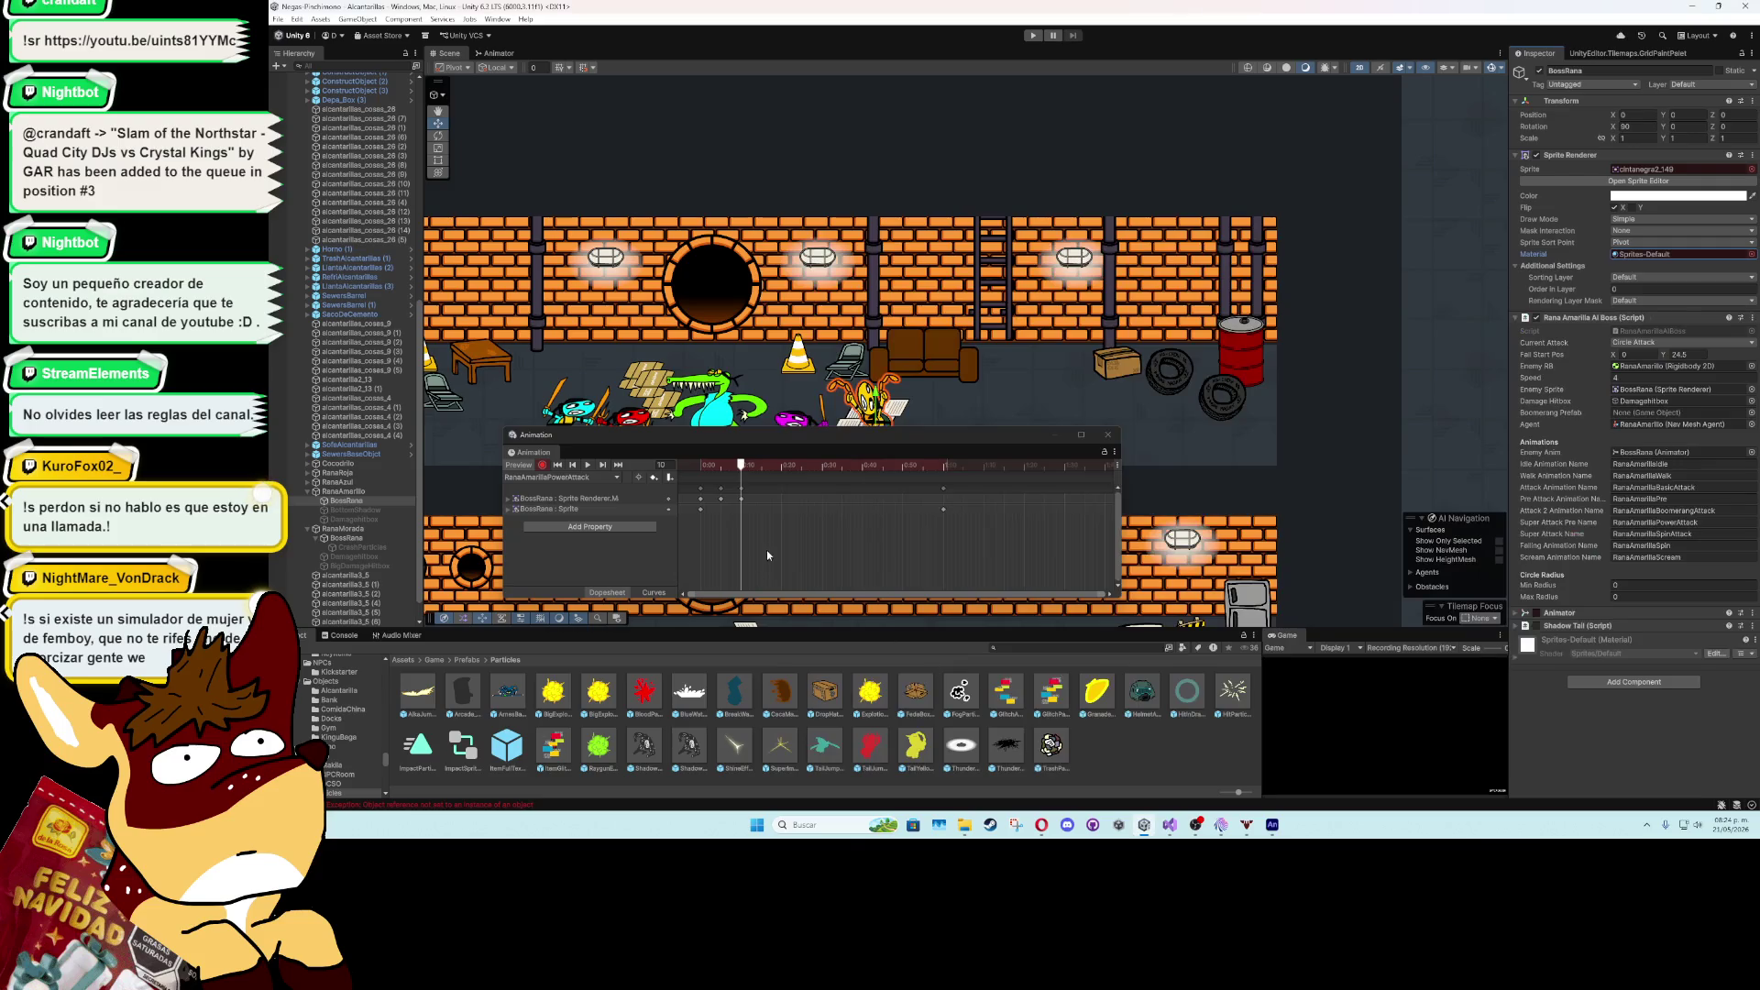
left_click_drag(743, 471, 925, 474)
key("ctrl+v")
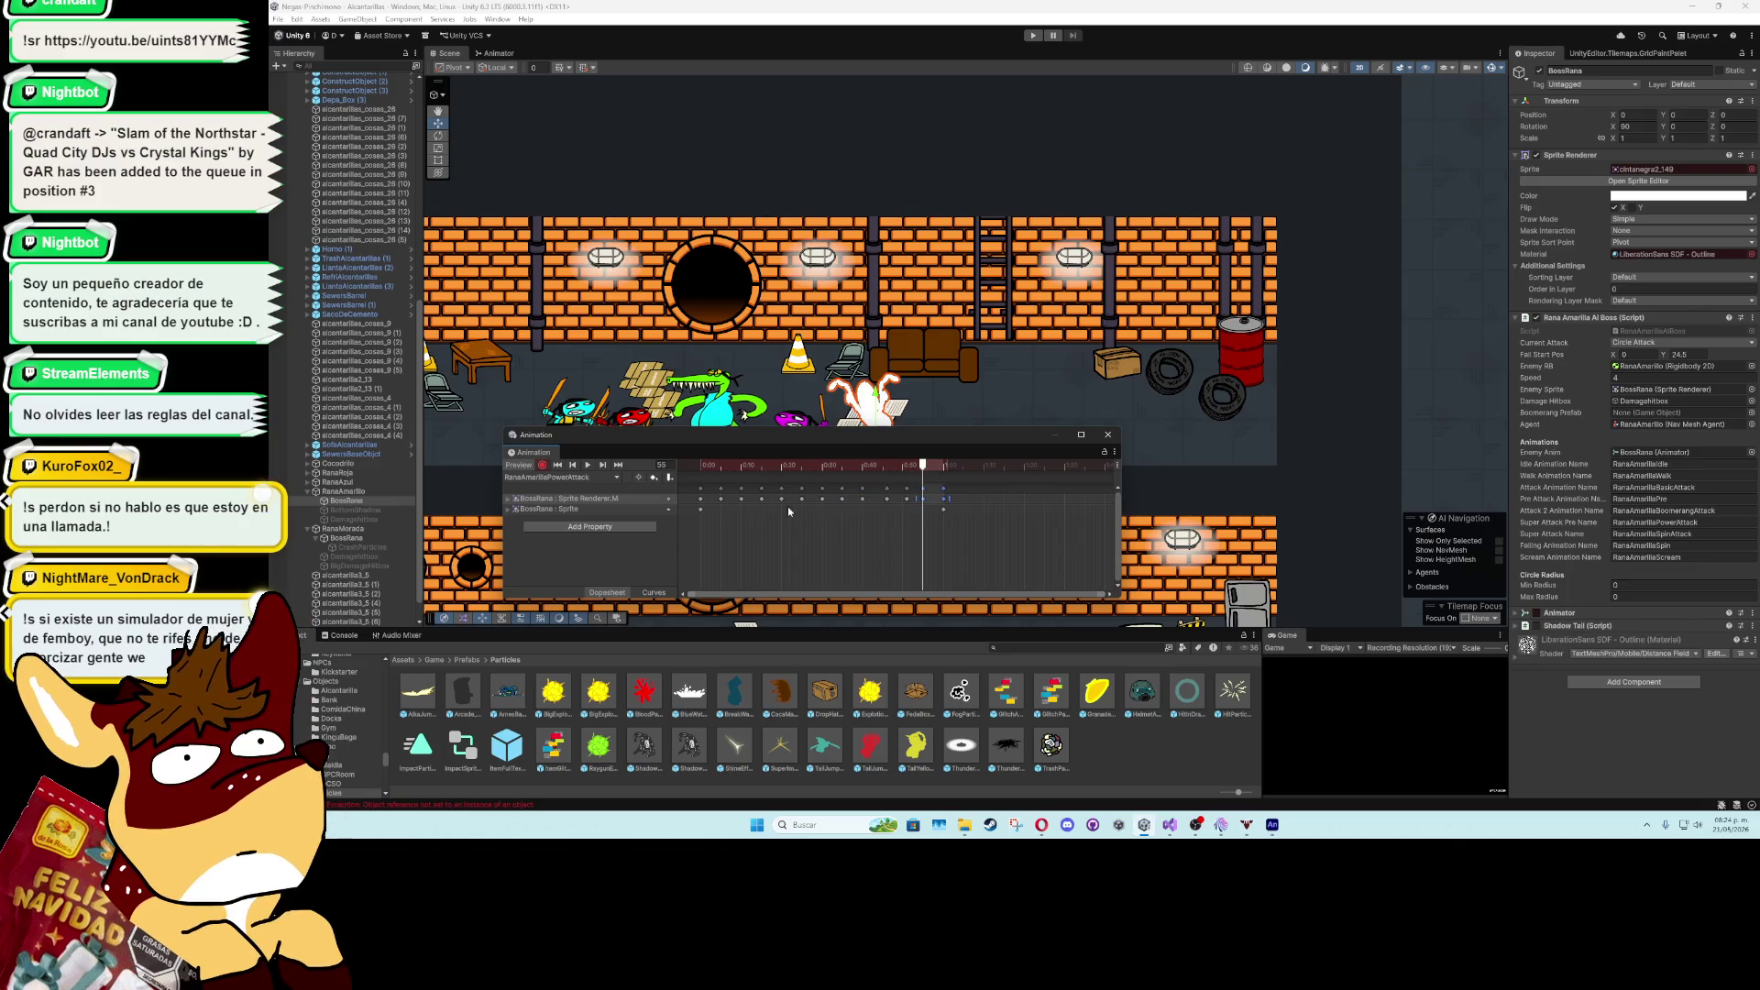
left_click(589, 466)
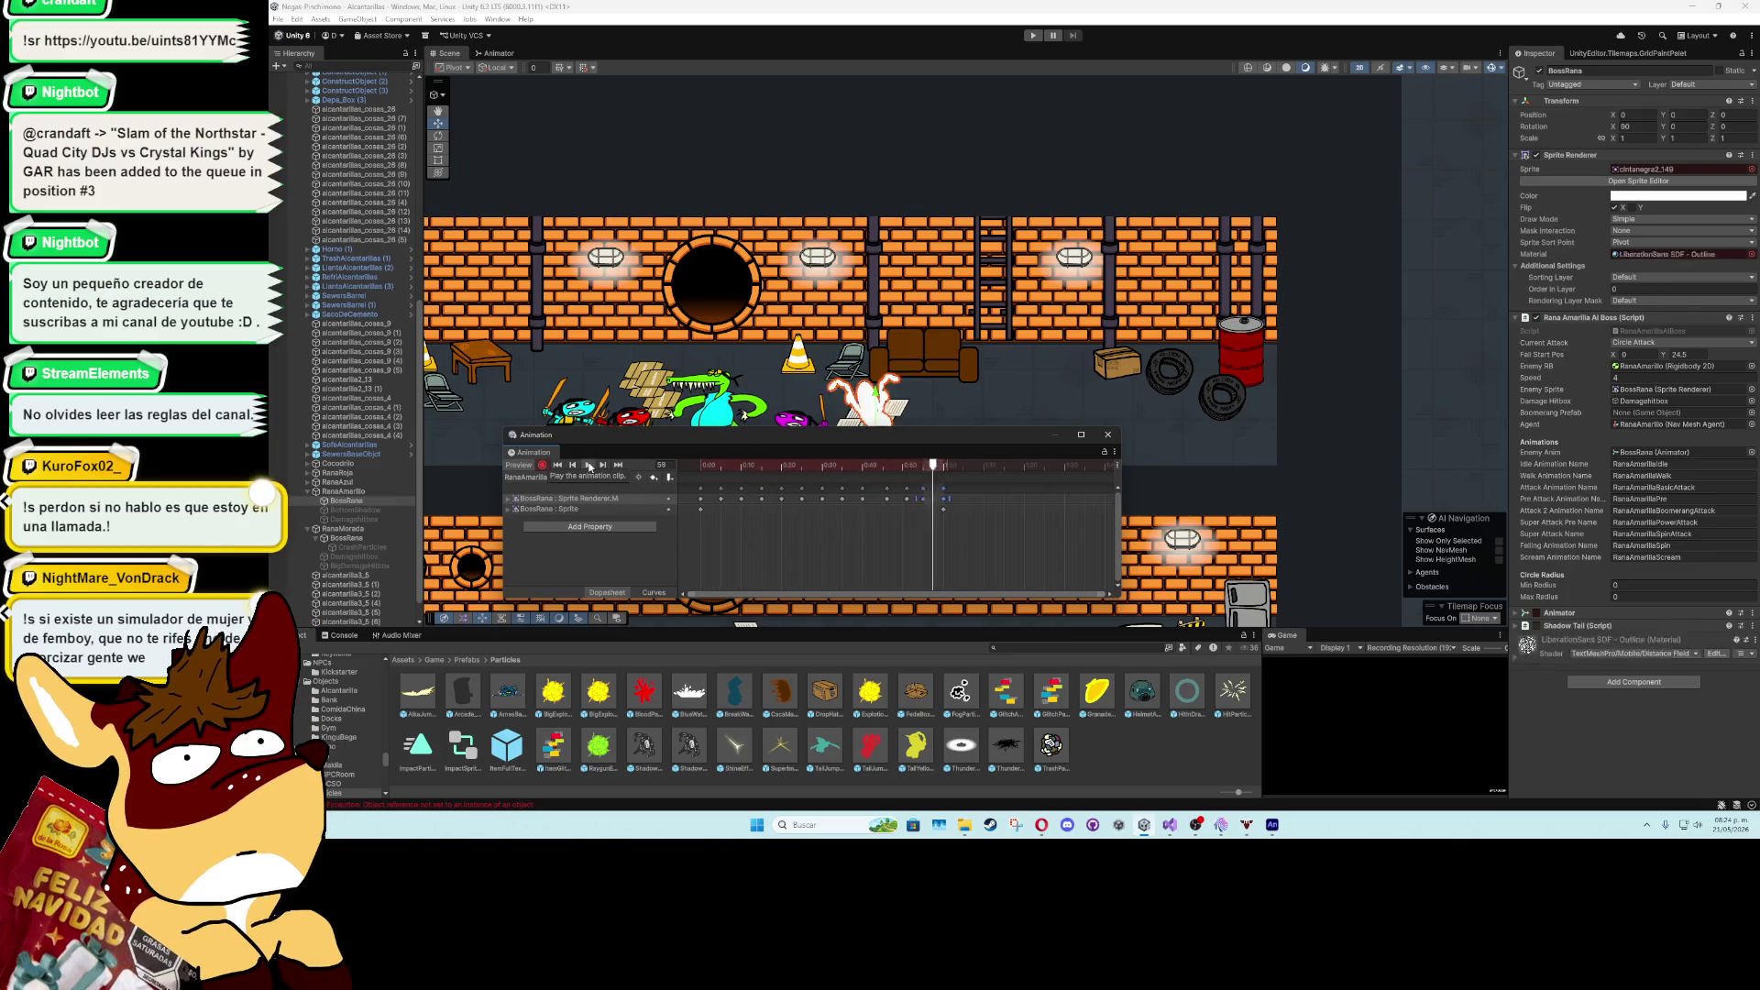
left_click(1379, 739)
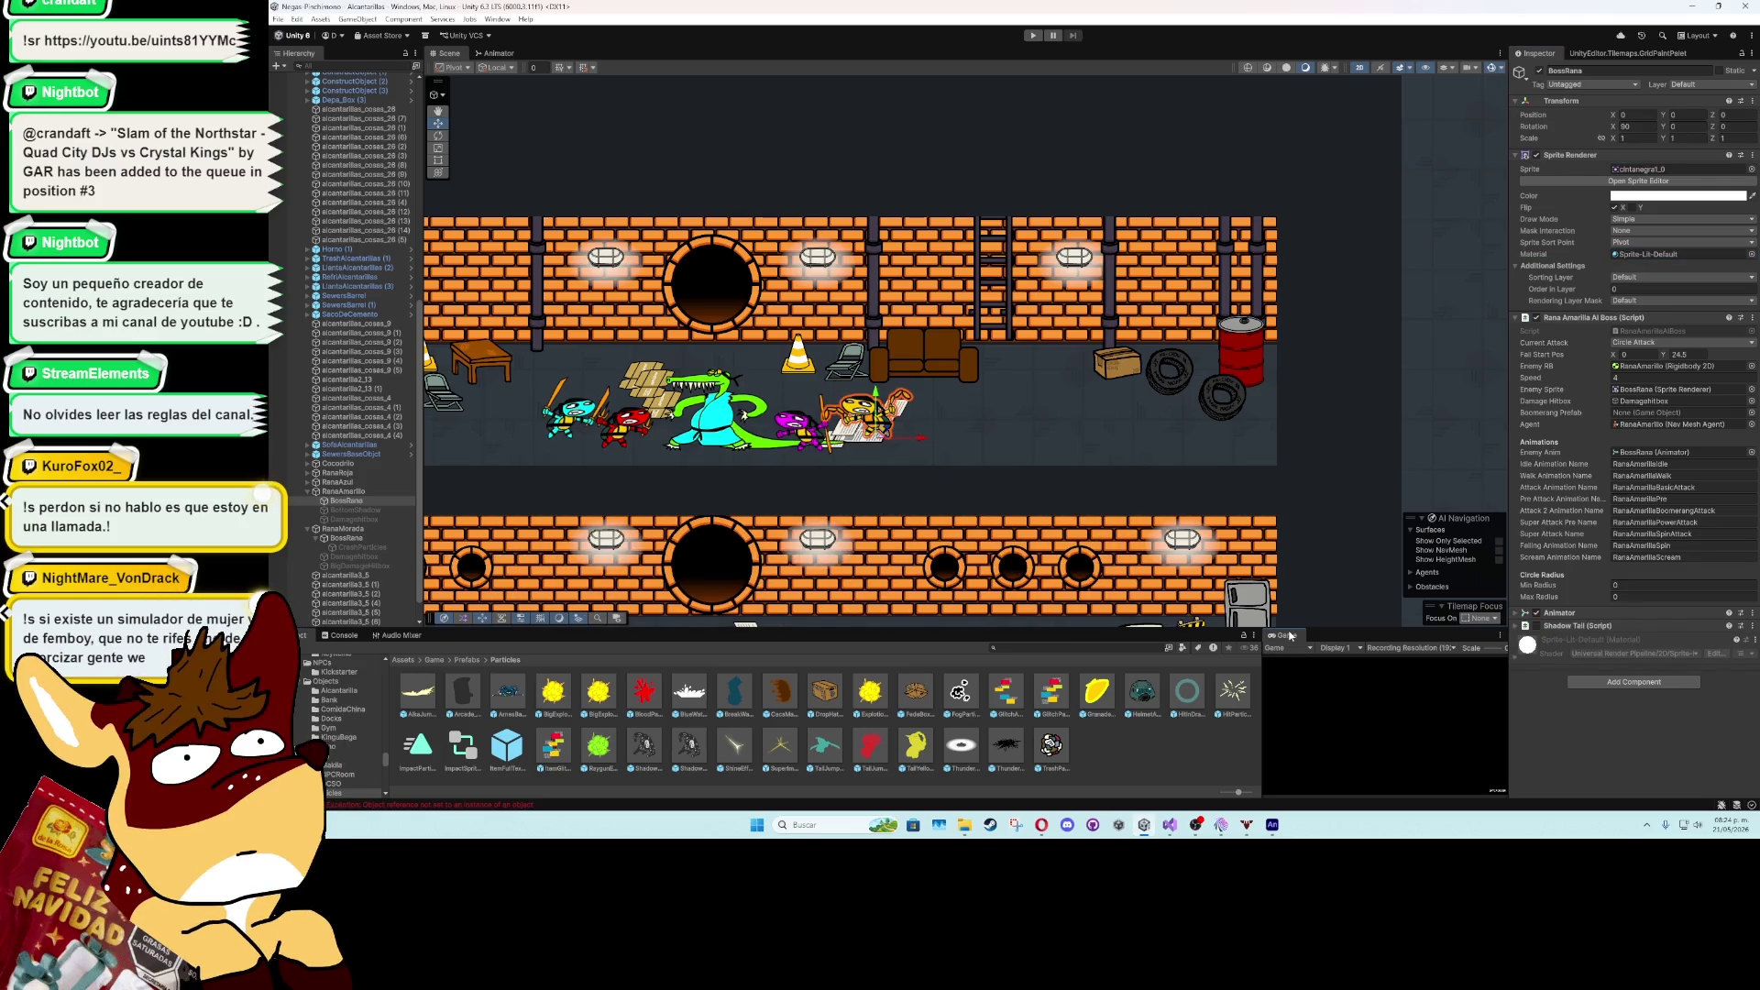
- Set the boss's circle Min Radius to 4 and Max Radius to 7
left_click(1628, 587)
type("4")
left_click(1631, 595)
left_click(1623, 731)
- Play-test the sewer level in a maximized Game view, skip the intro dialogue, then stop
double_click(1281, 635)
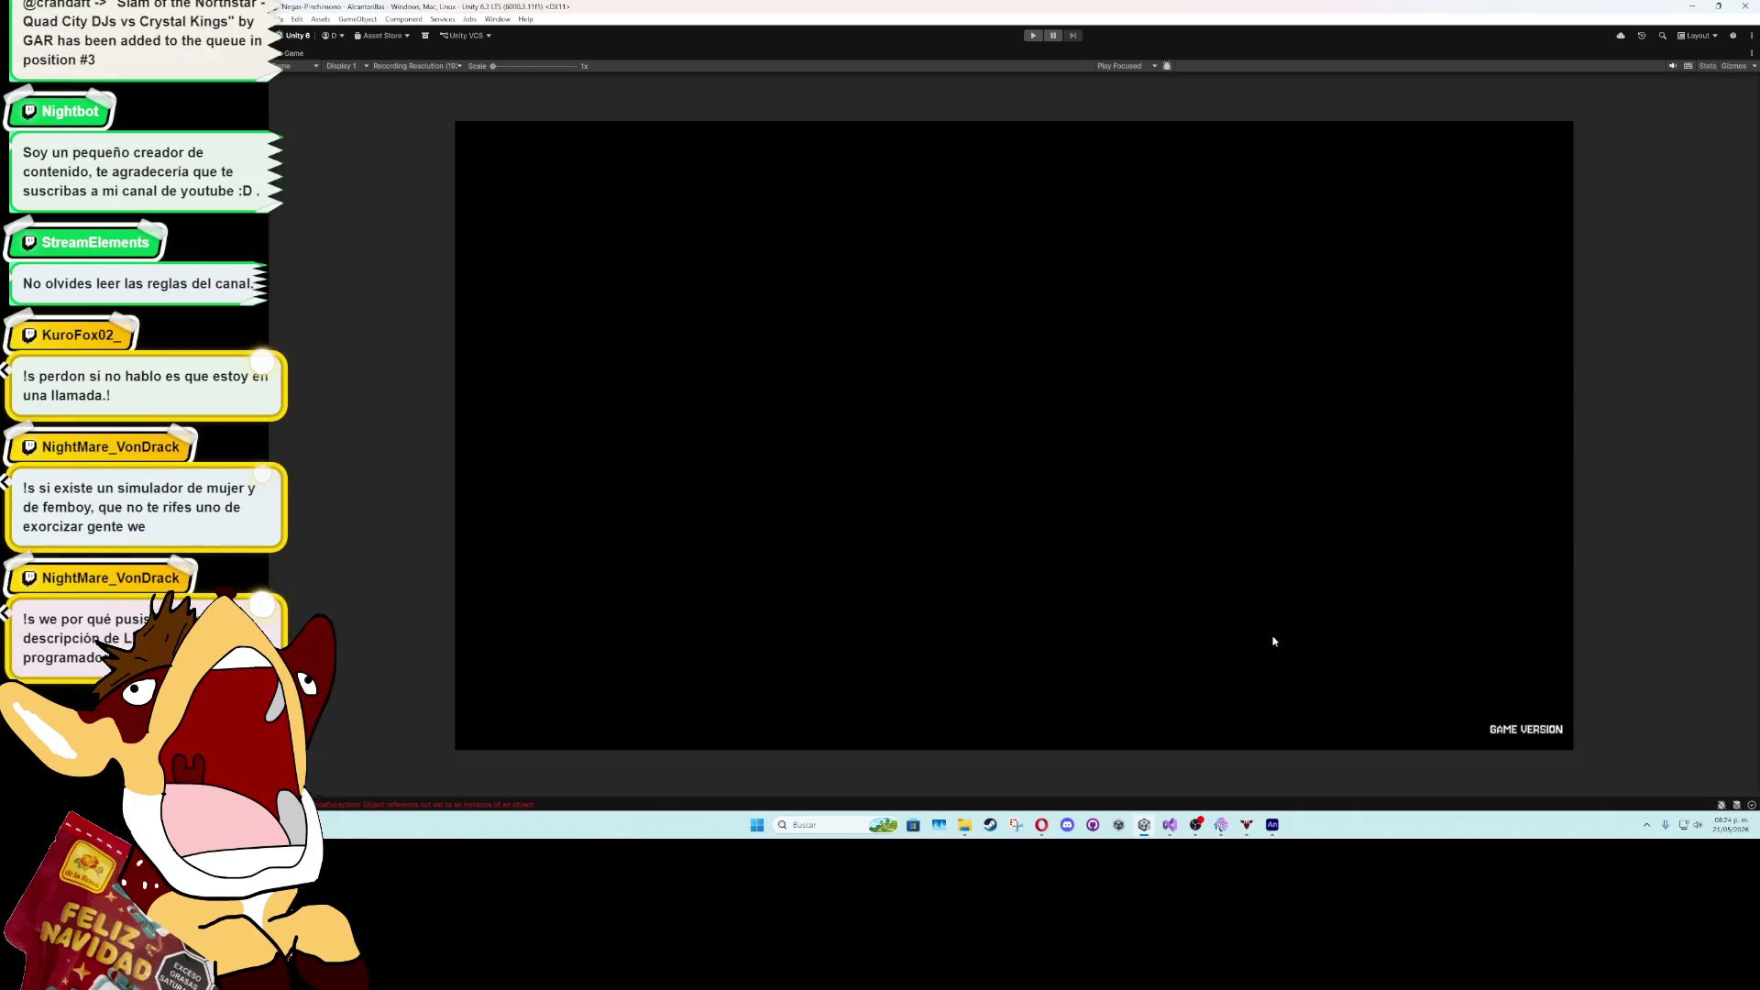
left_click(1033, 35)
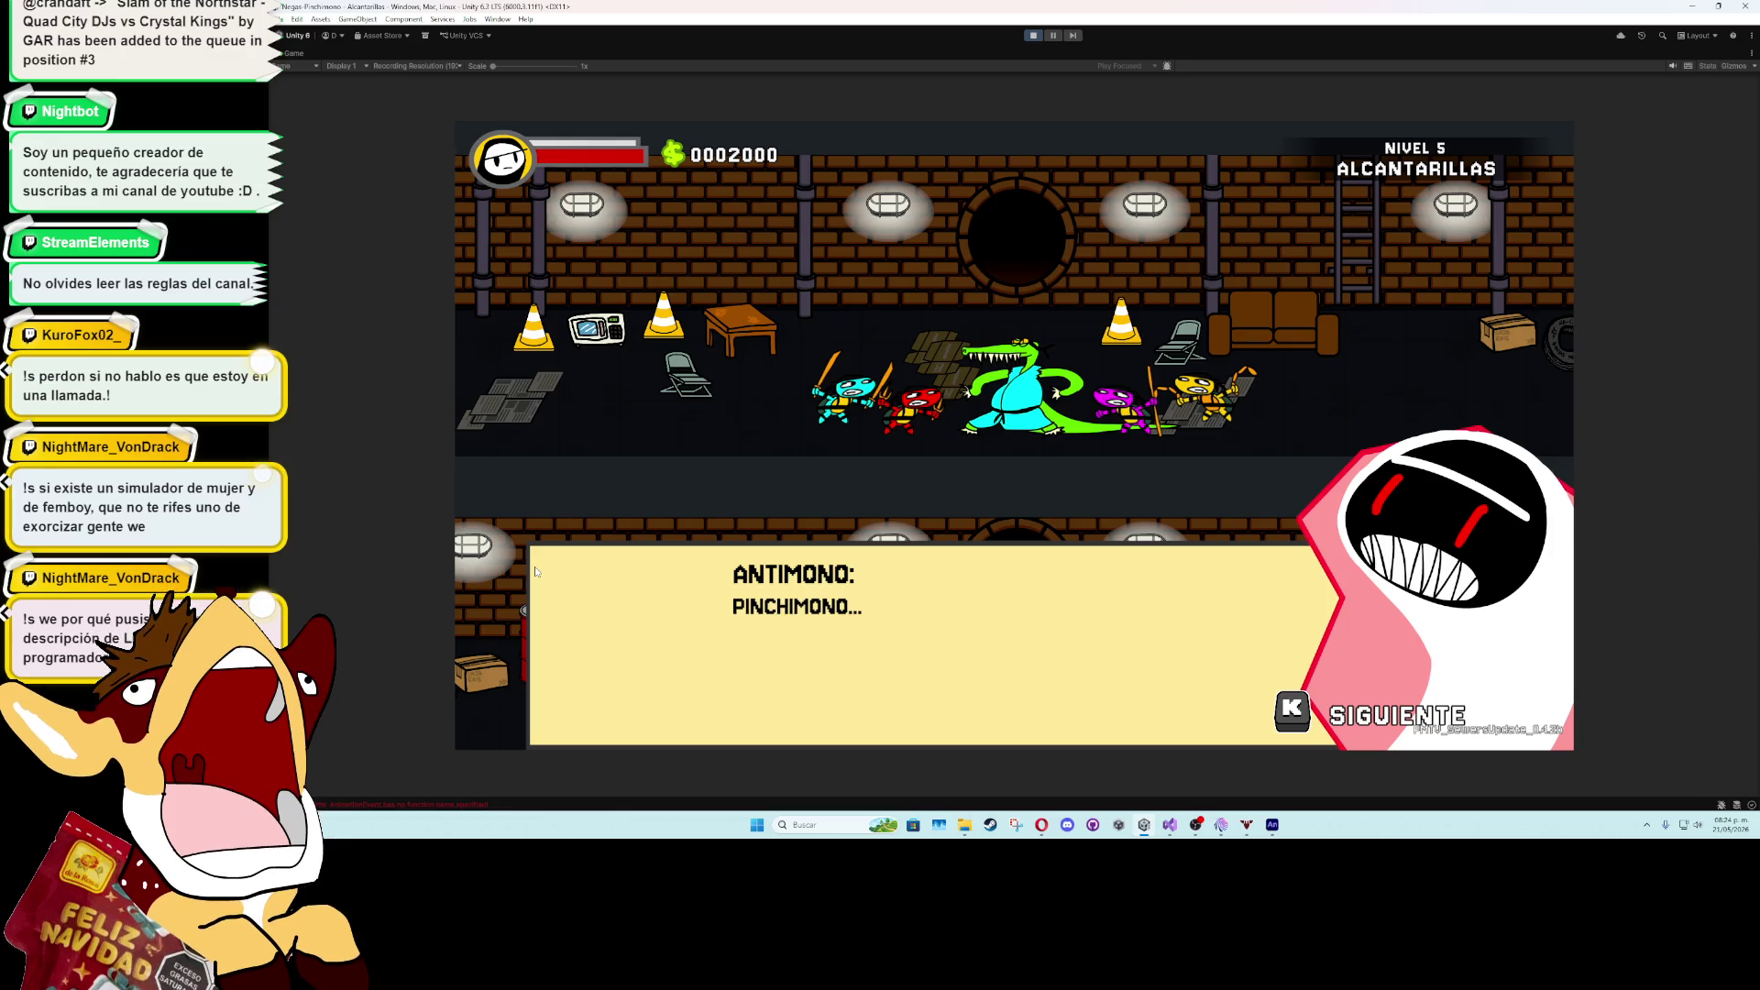
key("k")
key("k")
key("k")
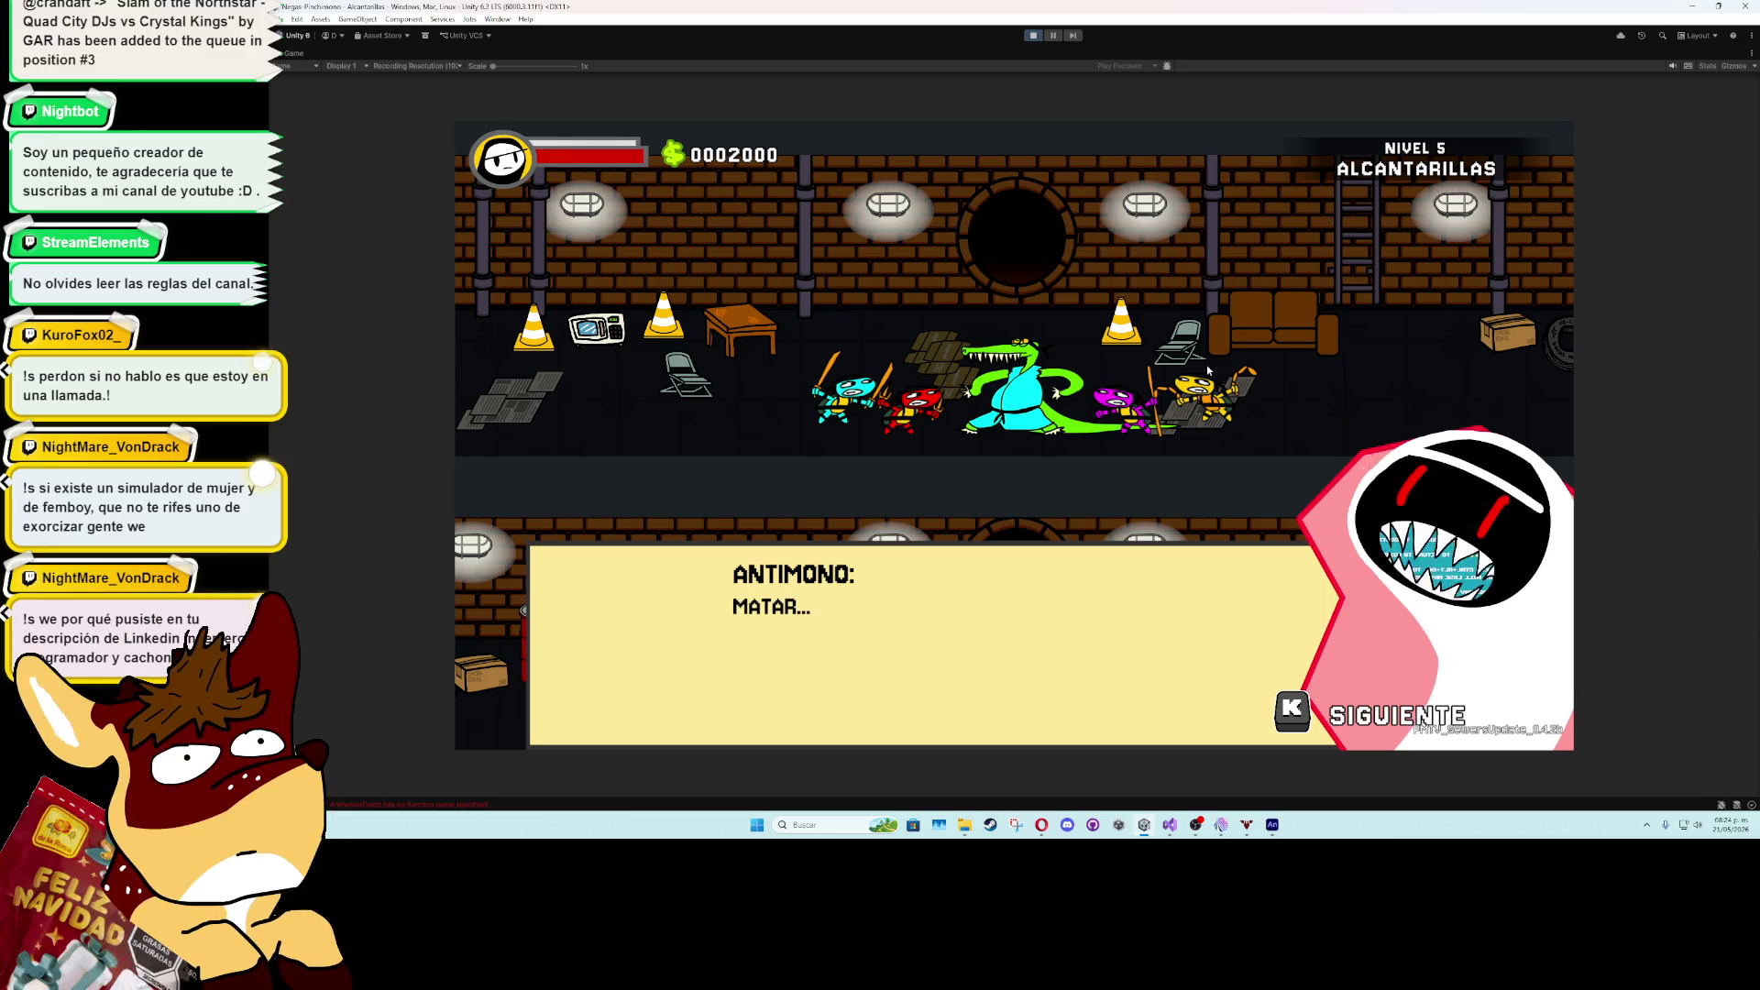
key("k")
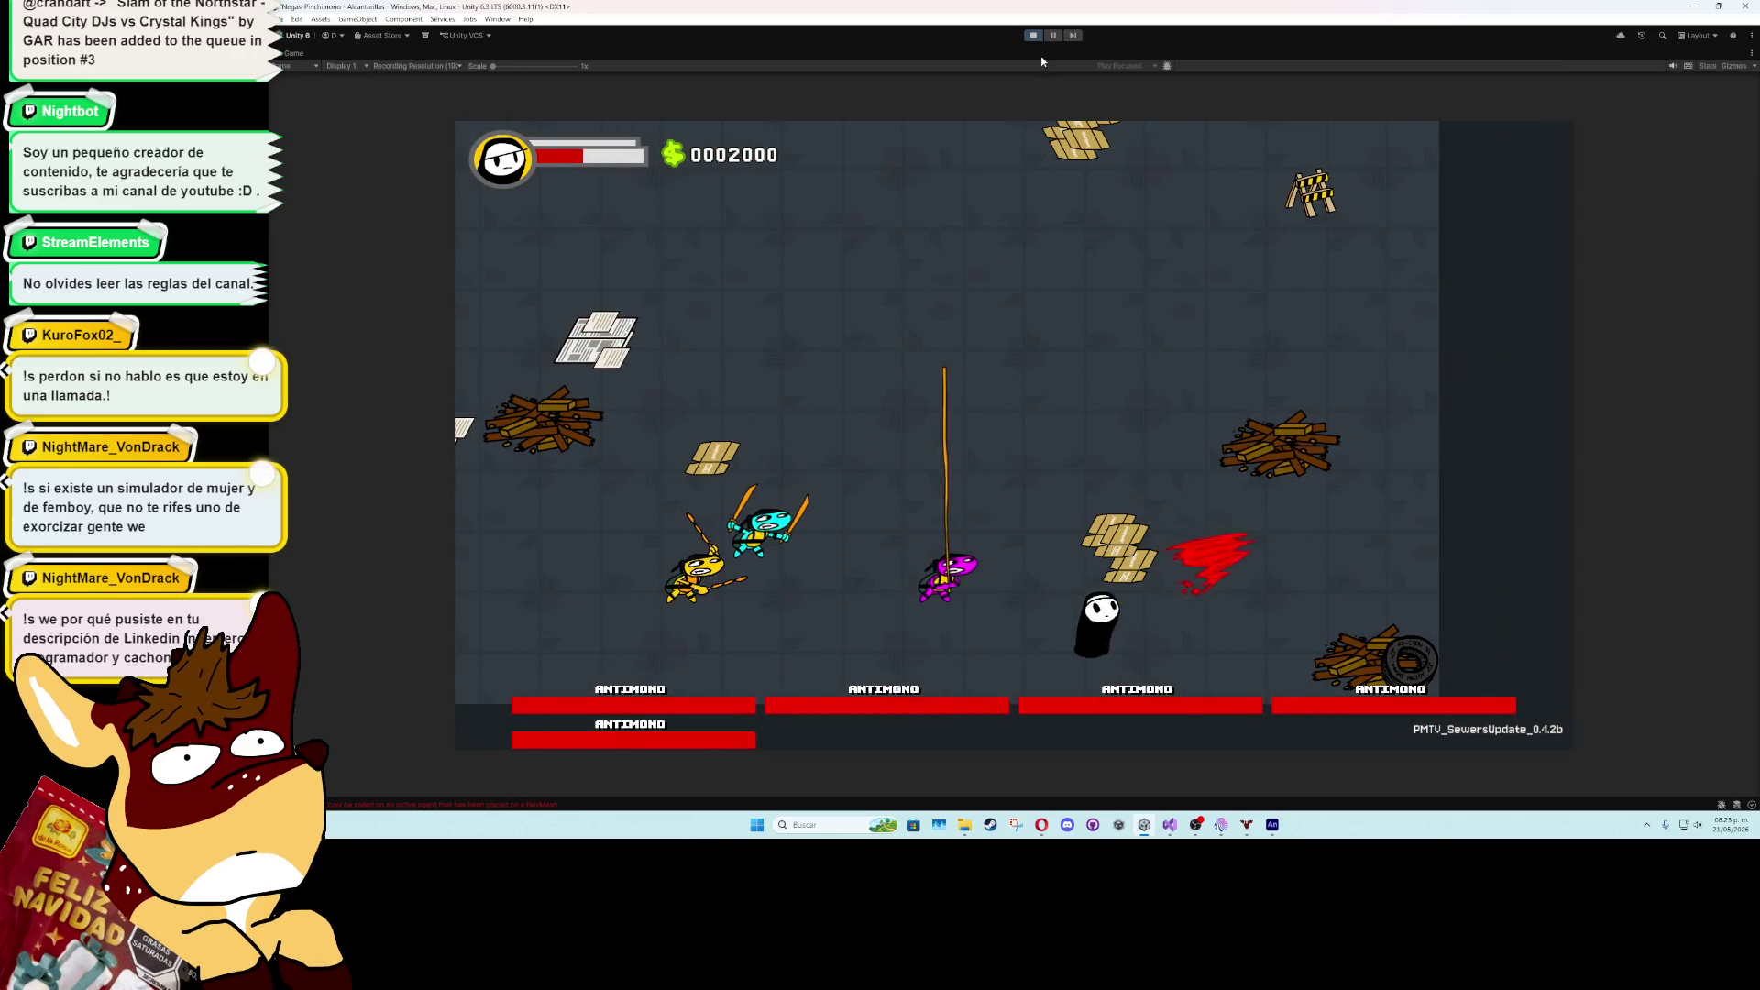
key("ctrl+p")
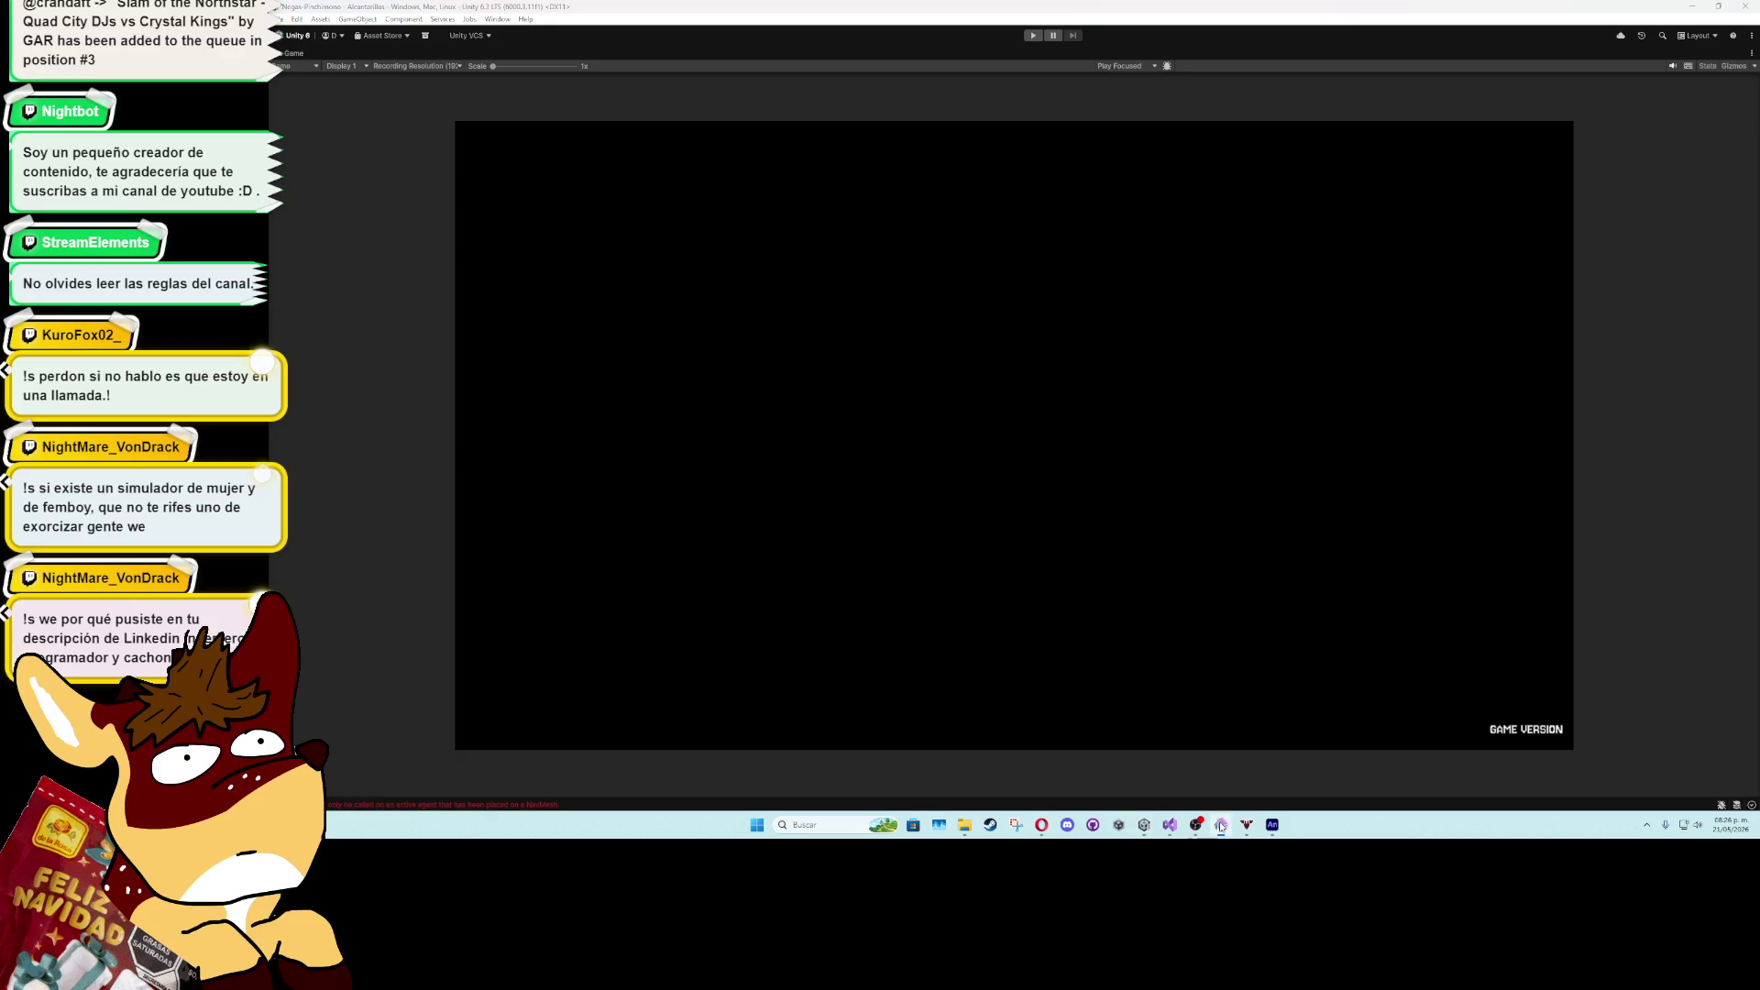
- Add agent.acceleration = 8f; under the speed line in CircleAttack
left_click(1170, 824)
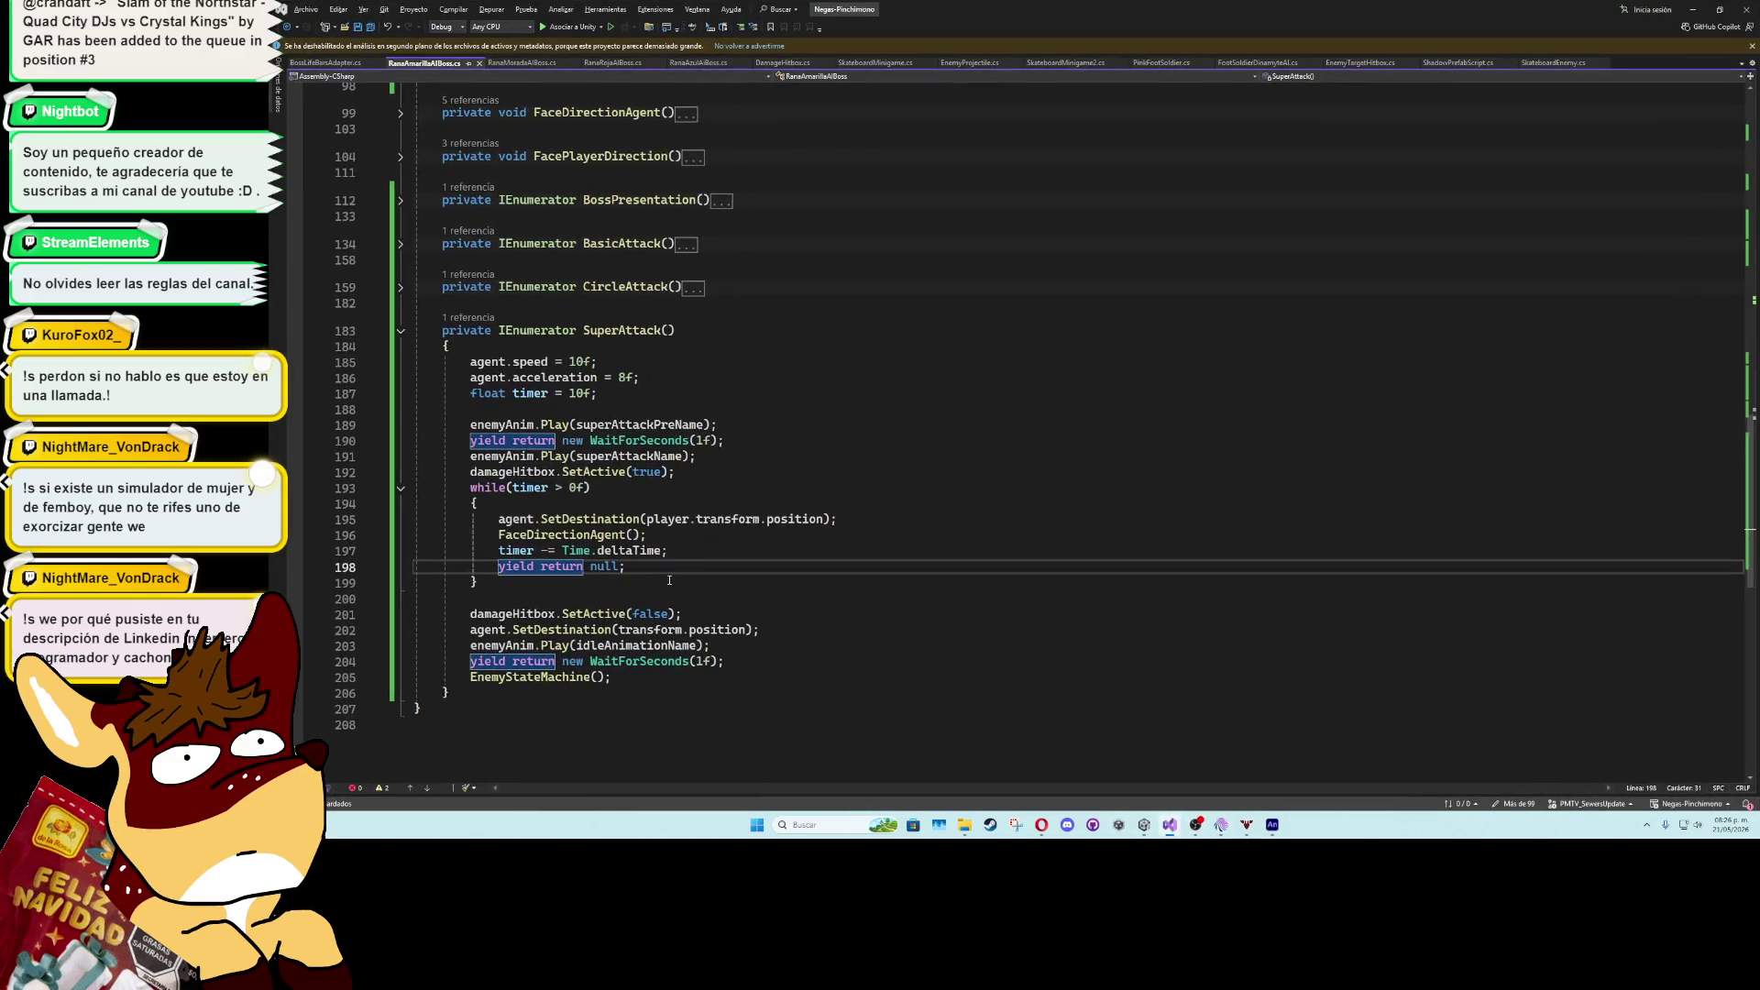
left_click(634, 395)
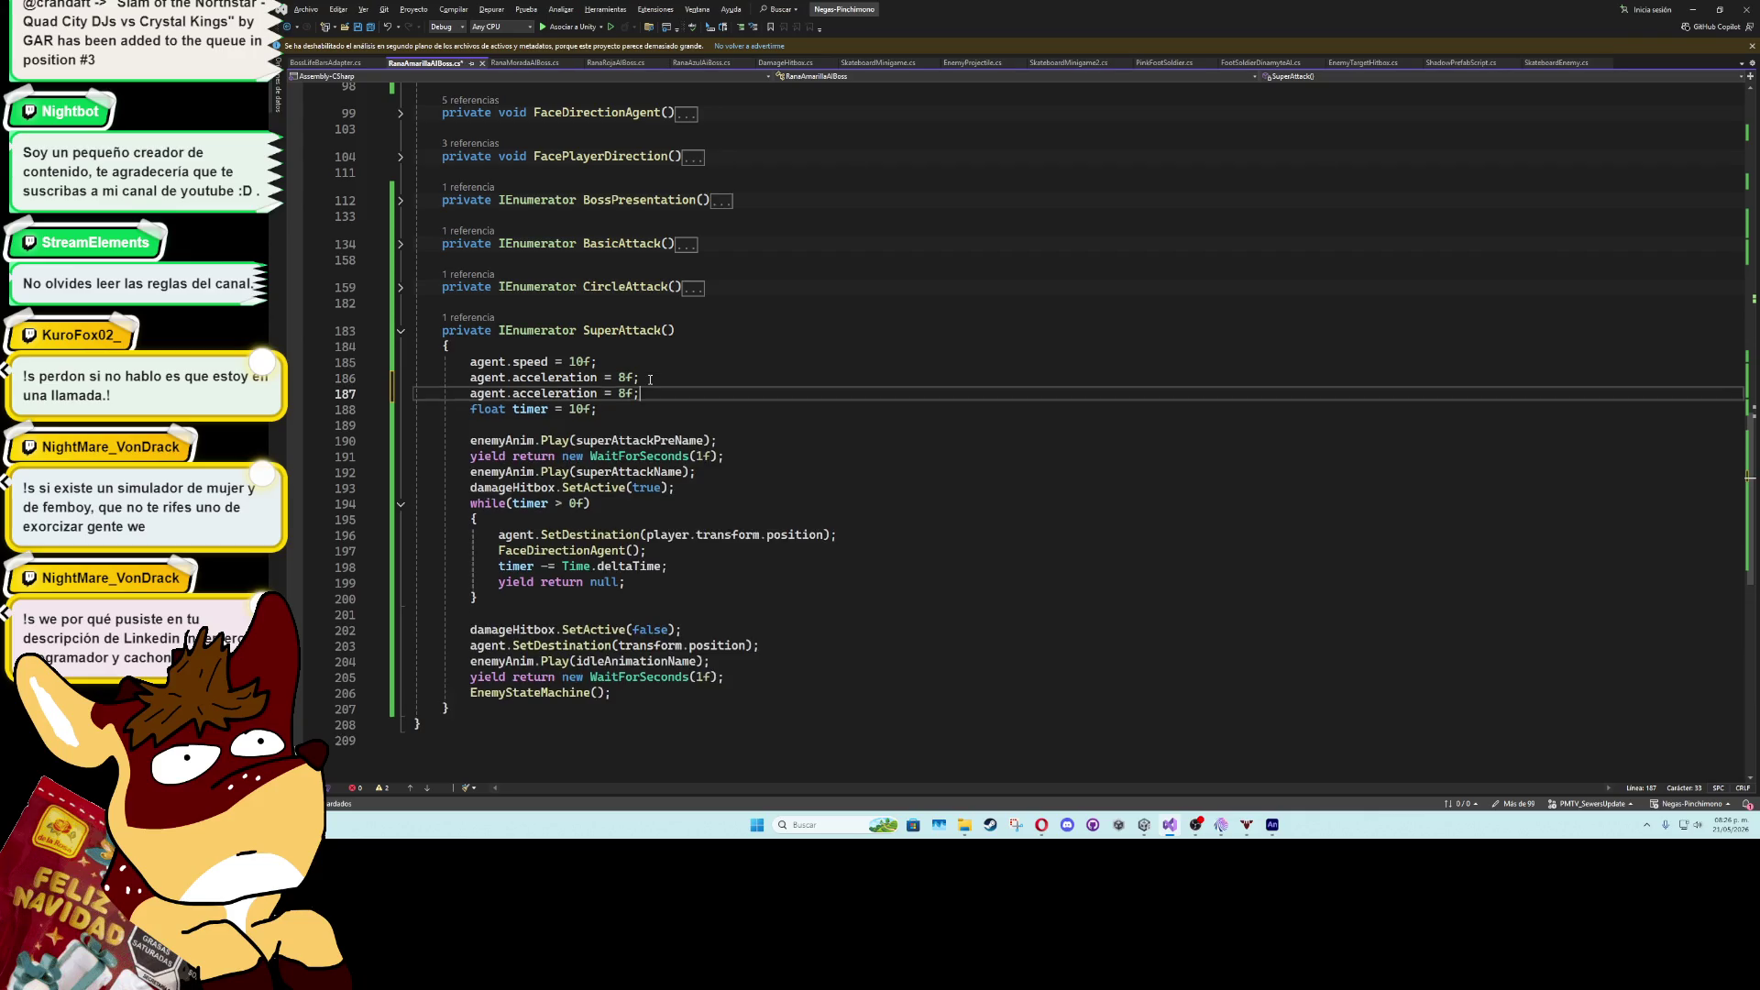
scroll(605, 522, "up", 4)
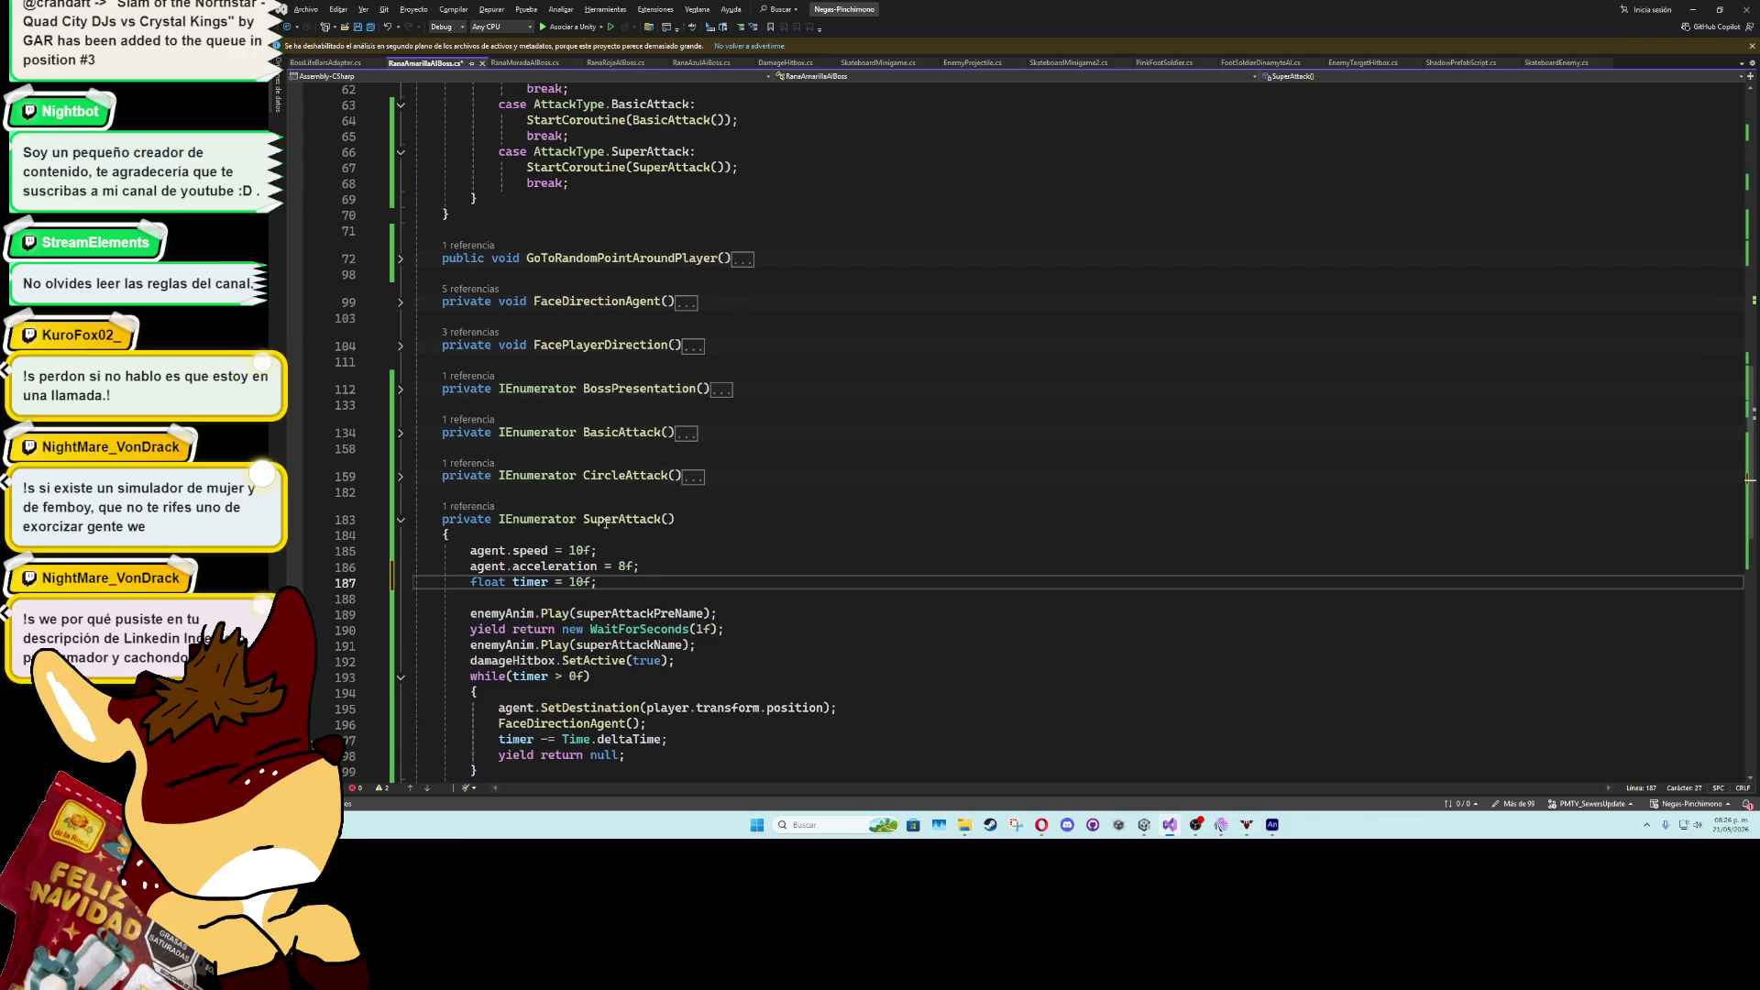
left_click(401, 478)
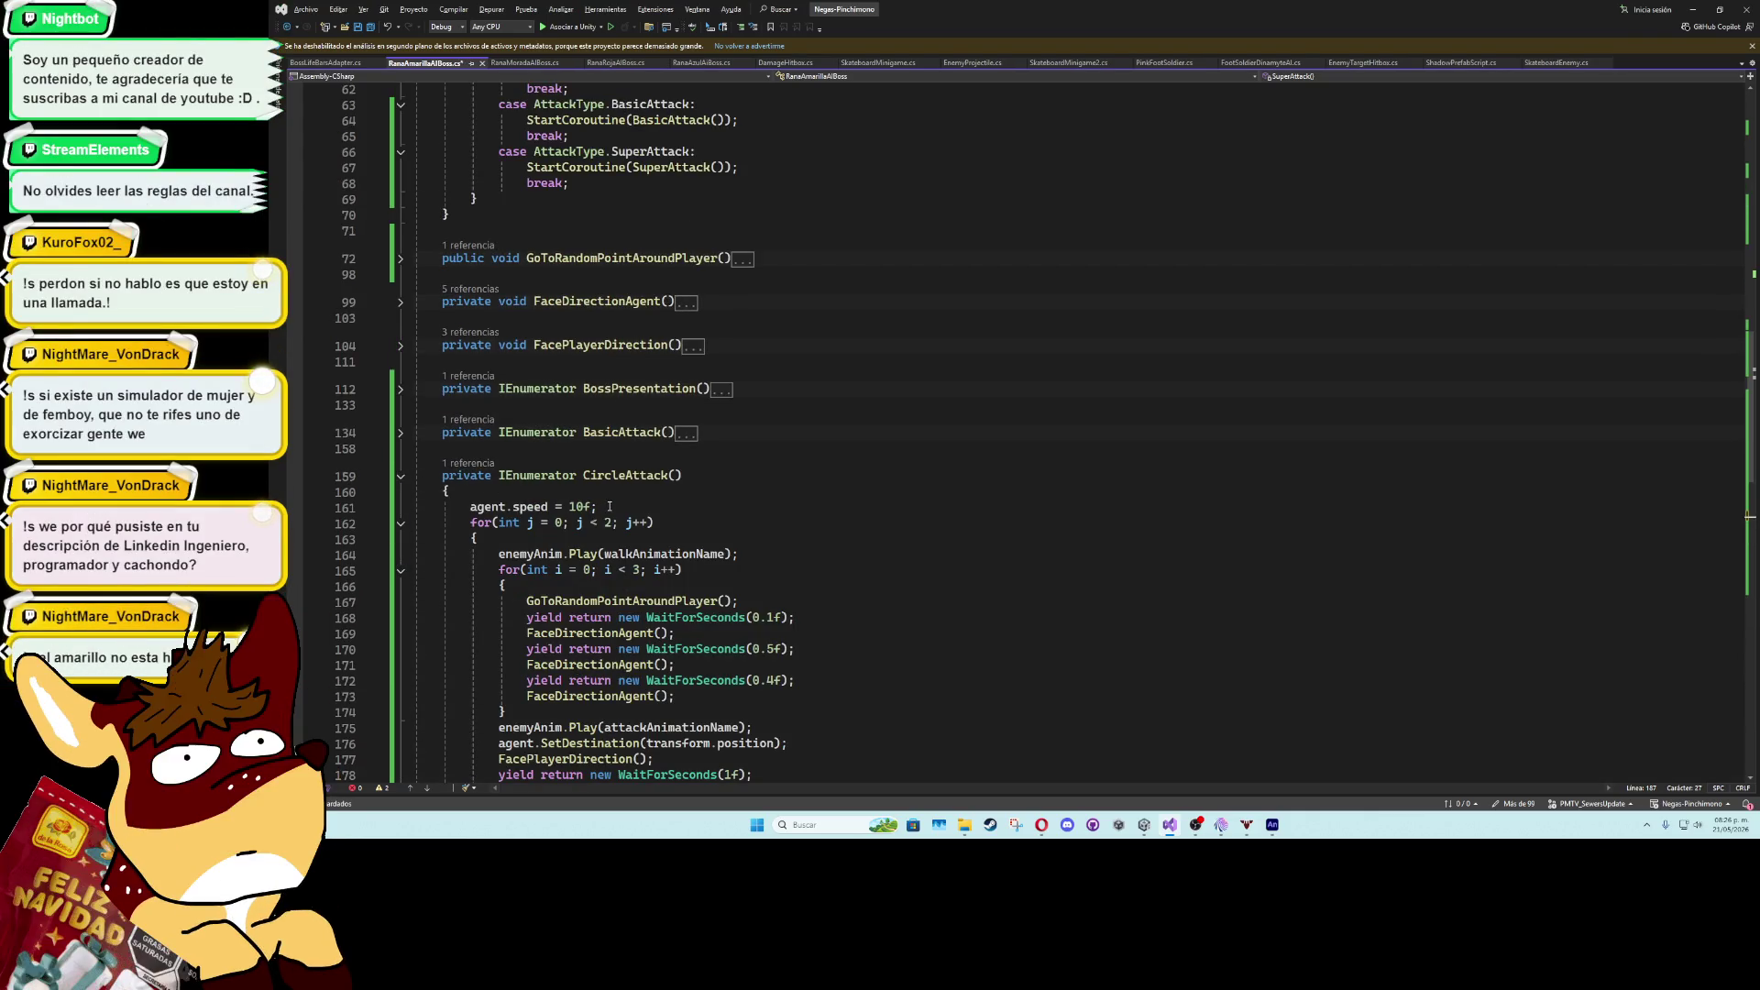
key("Return")
type("agent.acceleration = 8f;")
key("Return")
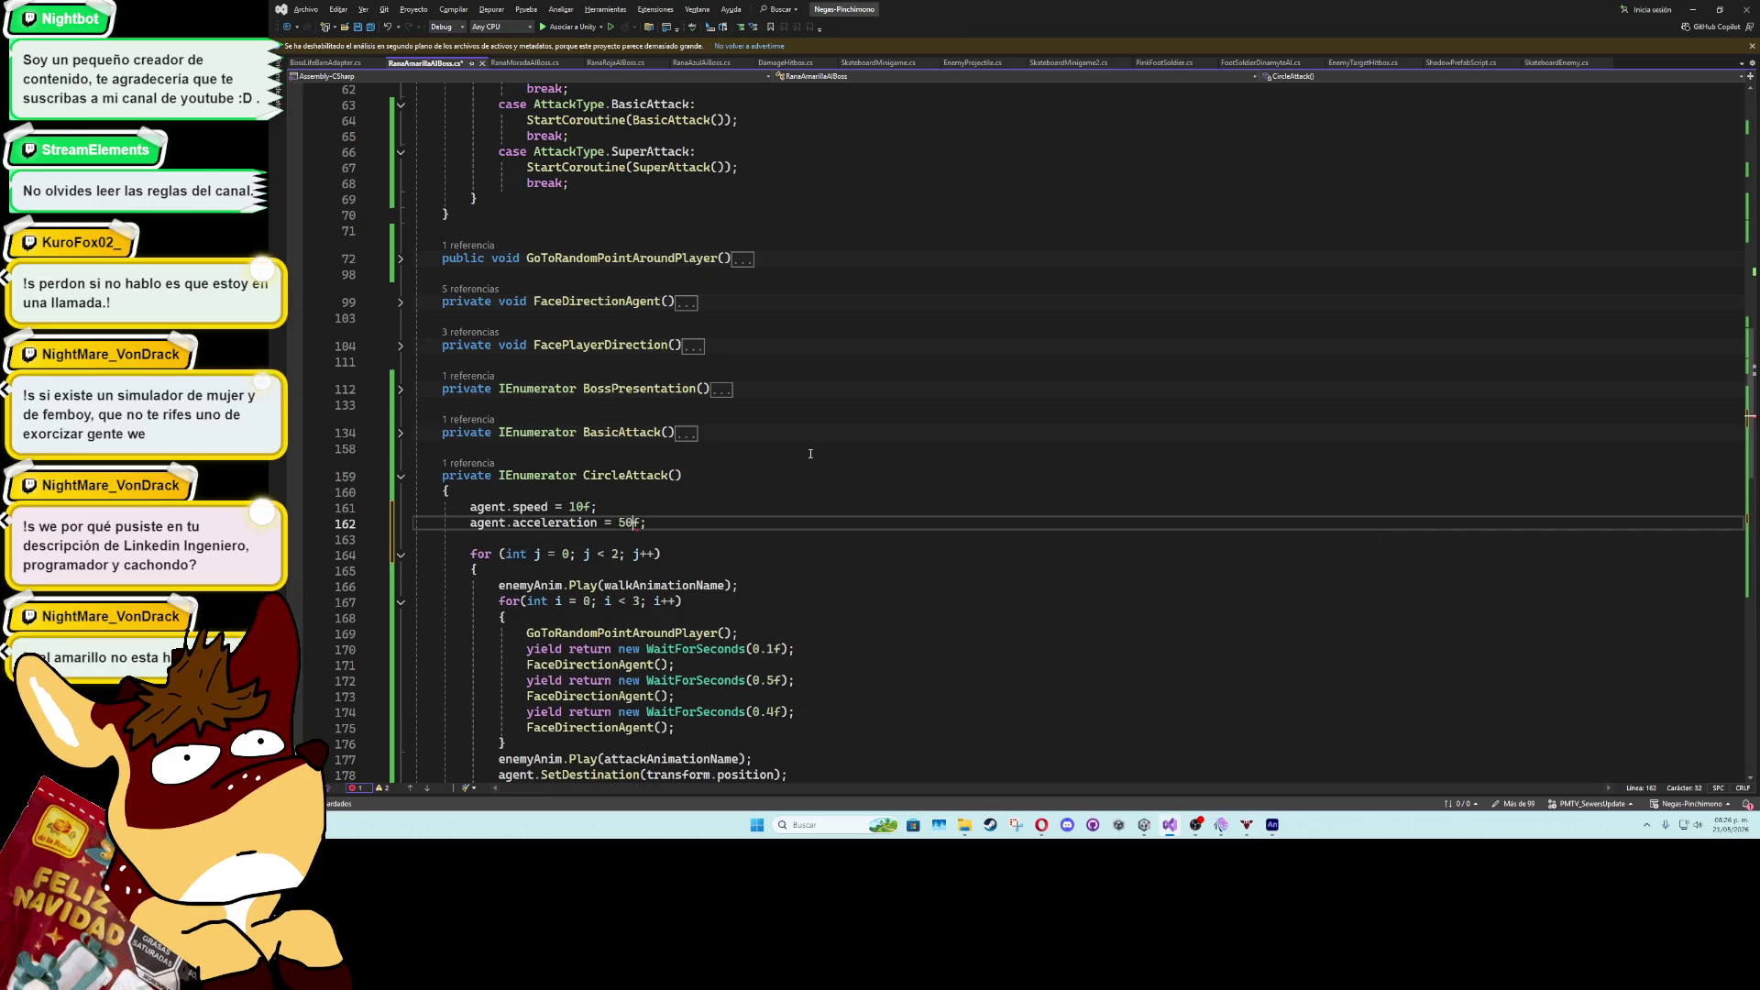
left_click(400, 477)
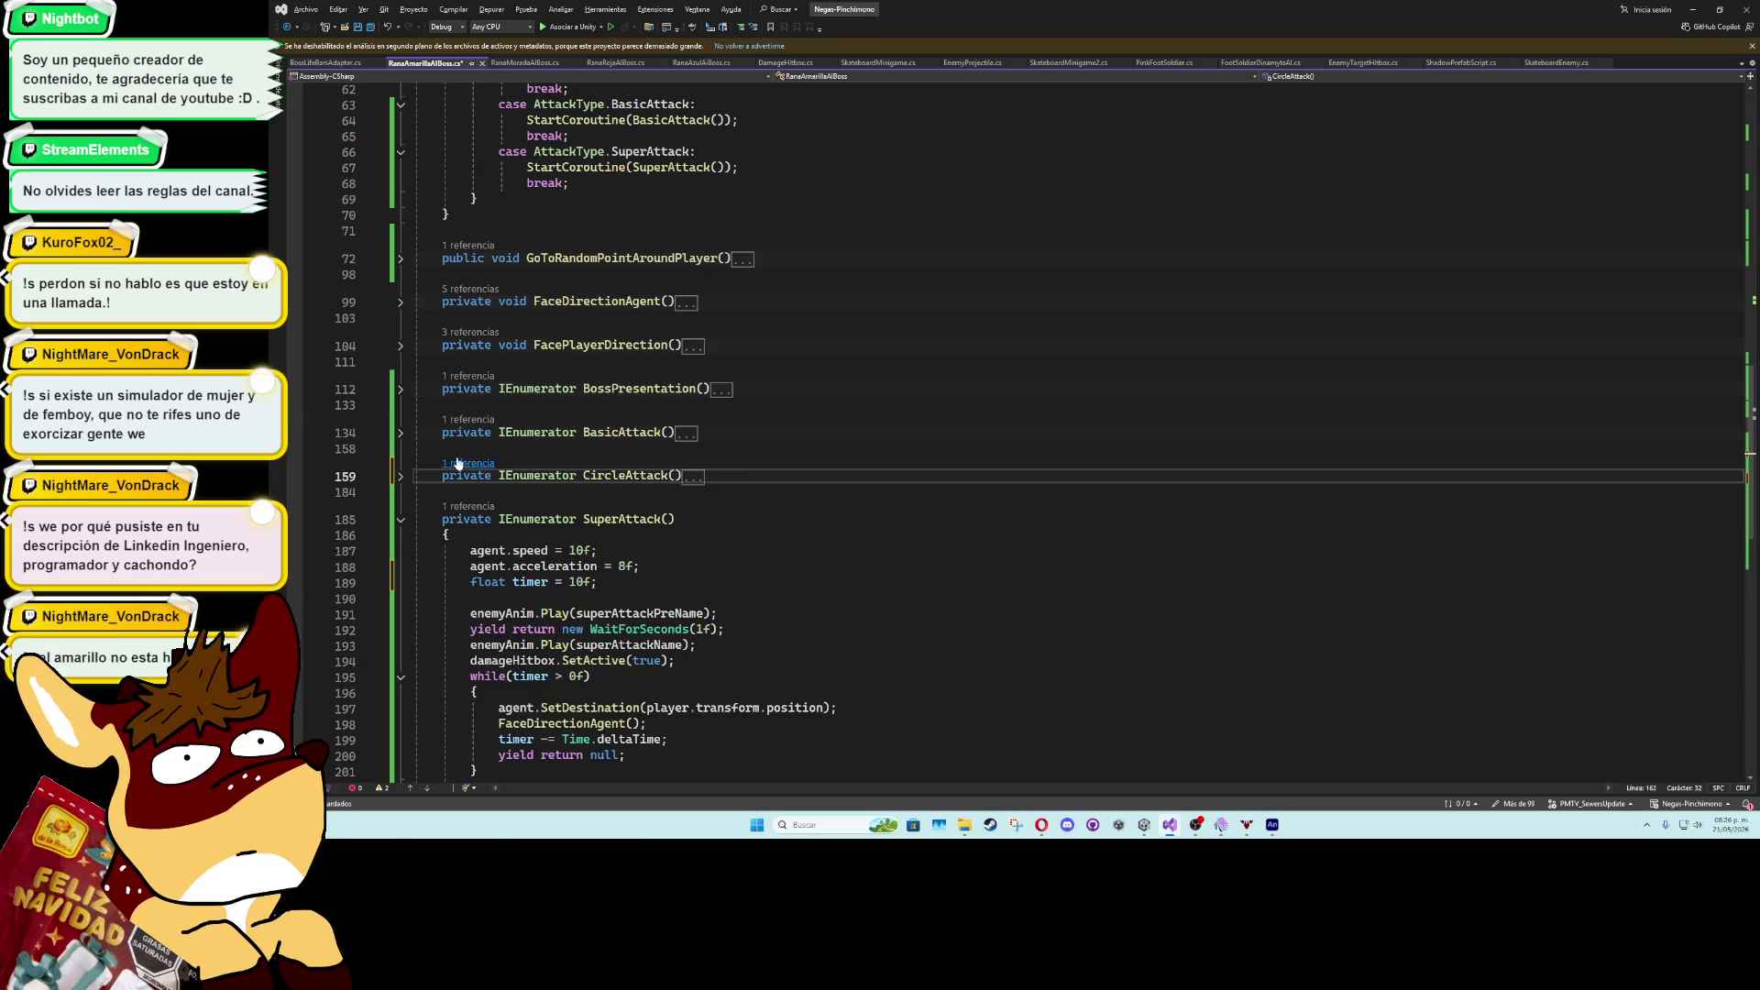
- Add agent.acceleration = 8f; under BasicAttack's speed line
left_click(400, 434)
left_click(601, 464)
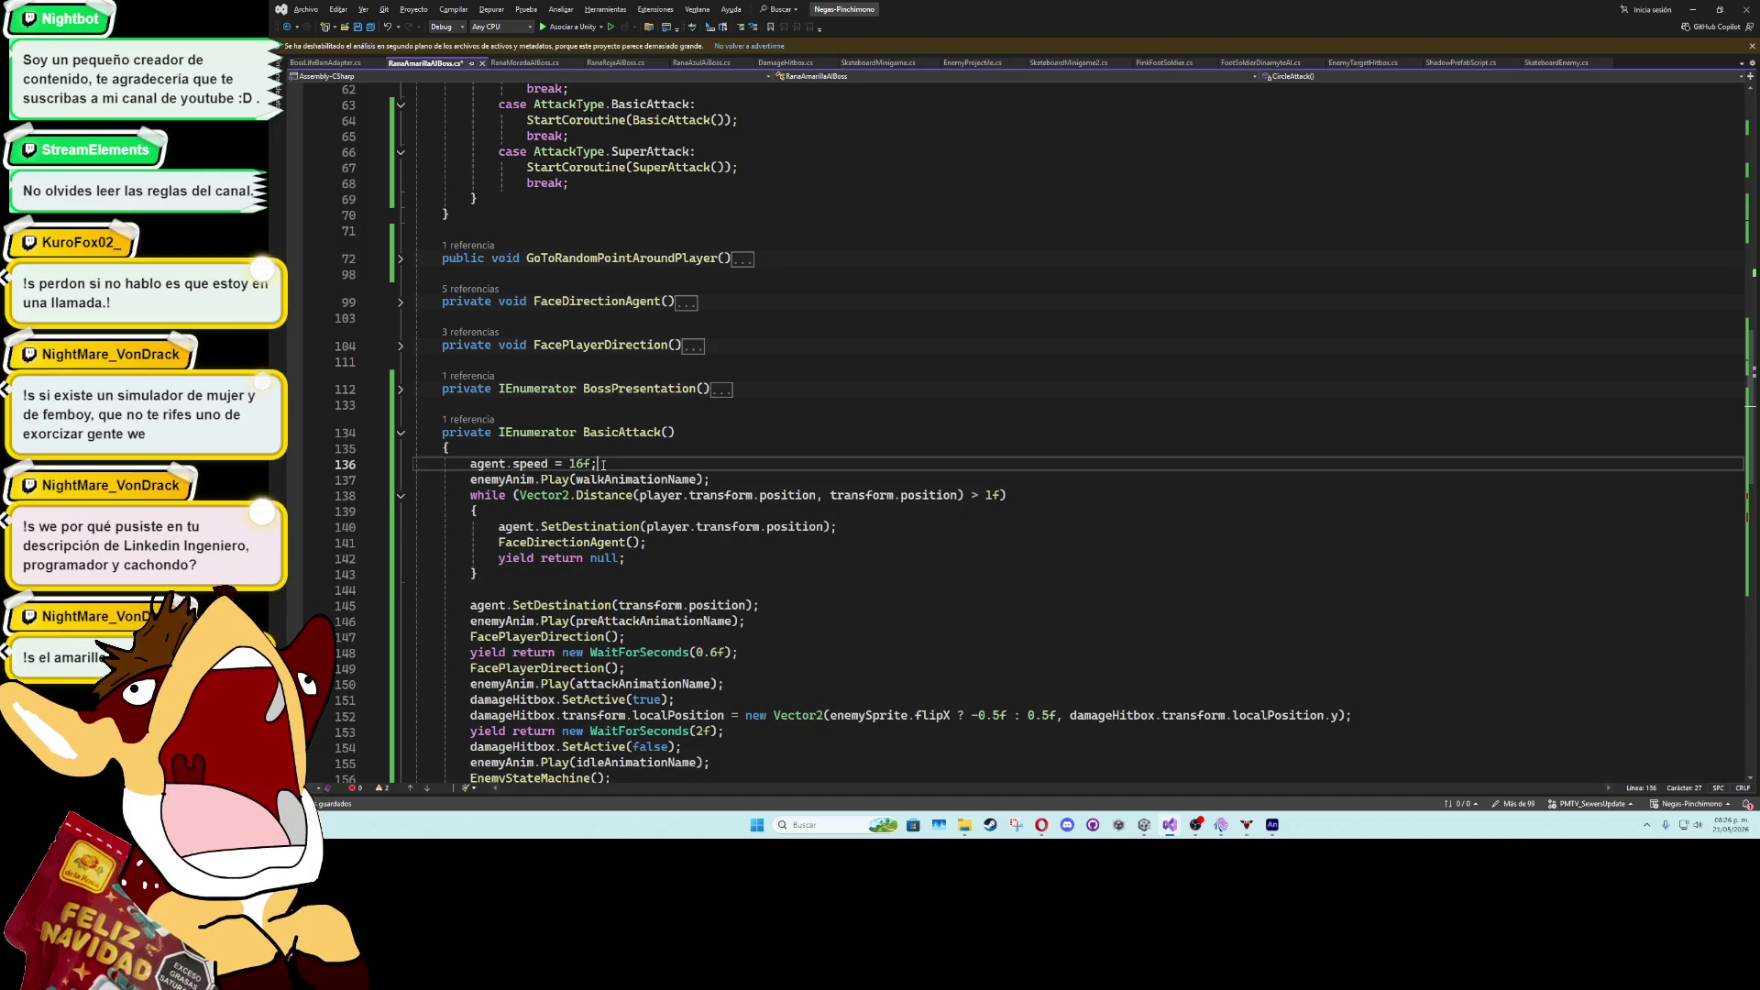
key("Return")
type("agent.acceleration = 8f;")
key("Return")
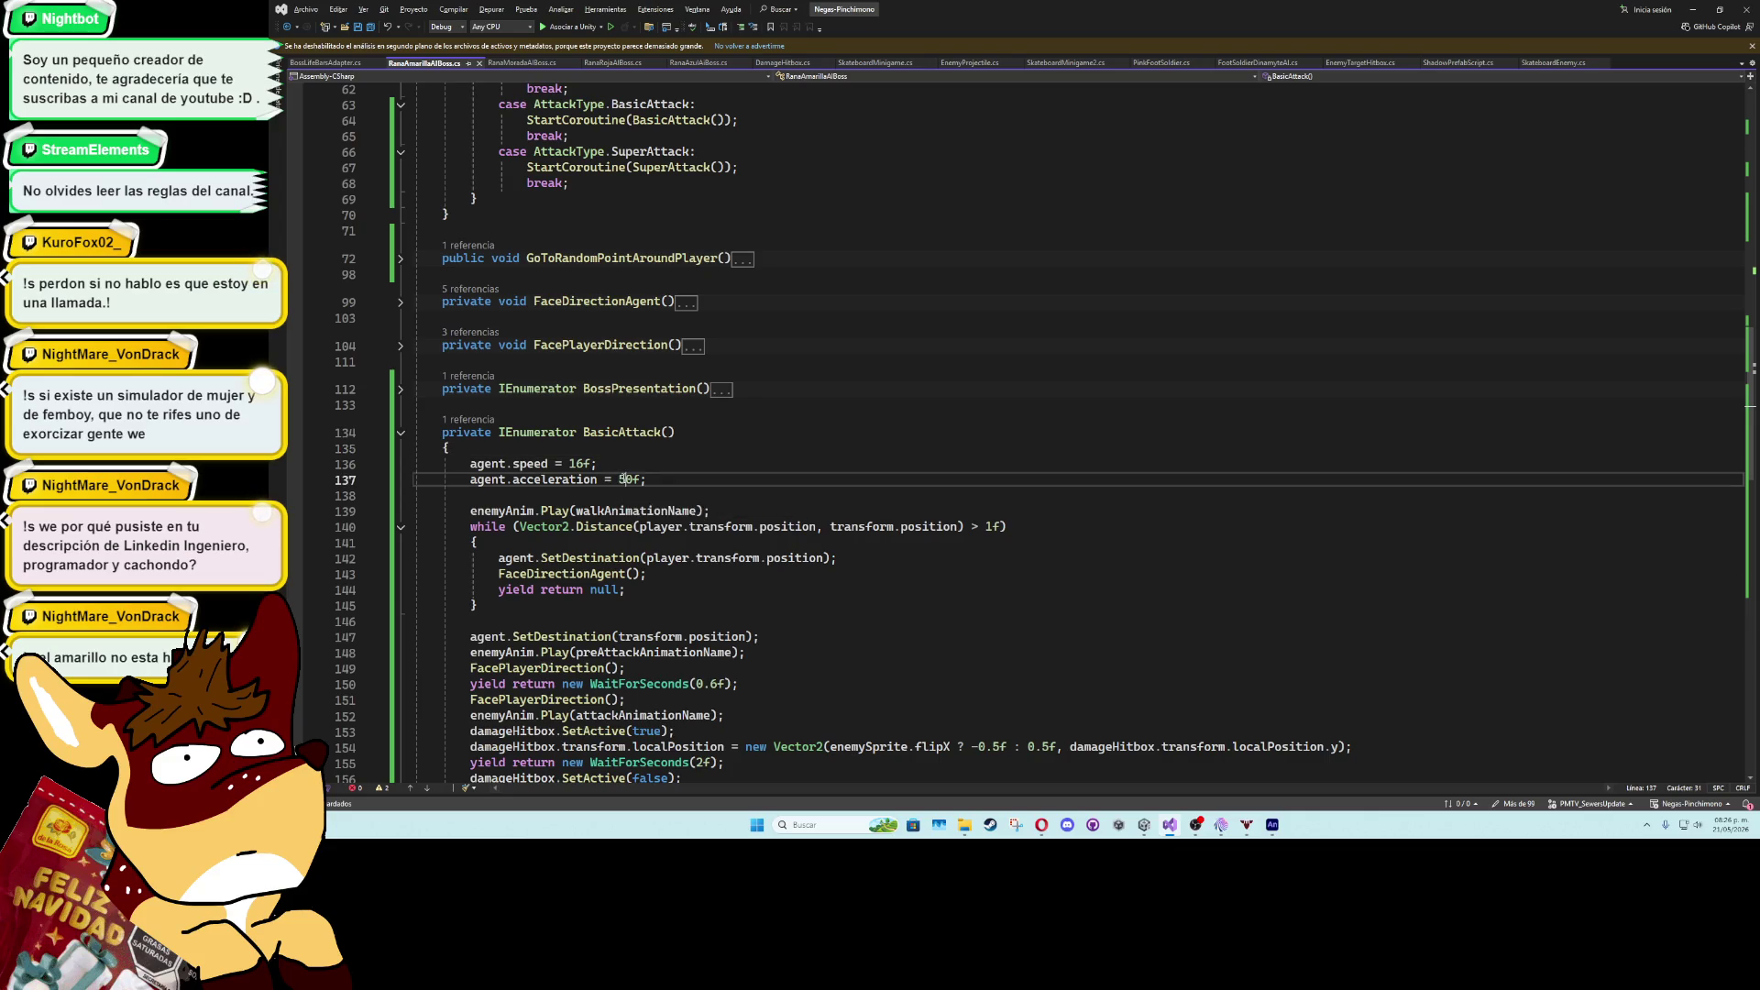
left_click(401, 433)
- Collapse and re-expand the SuperAttack method to review it
left_click(521, 409)
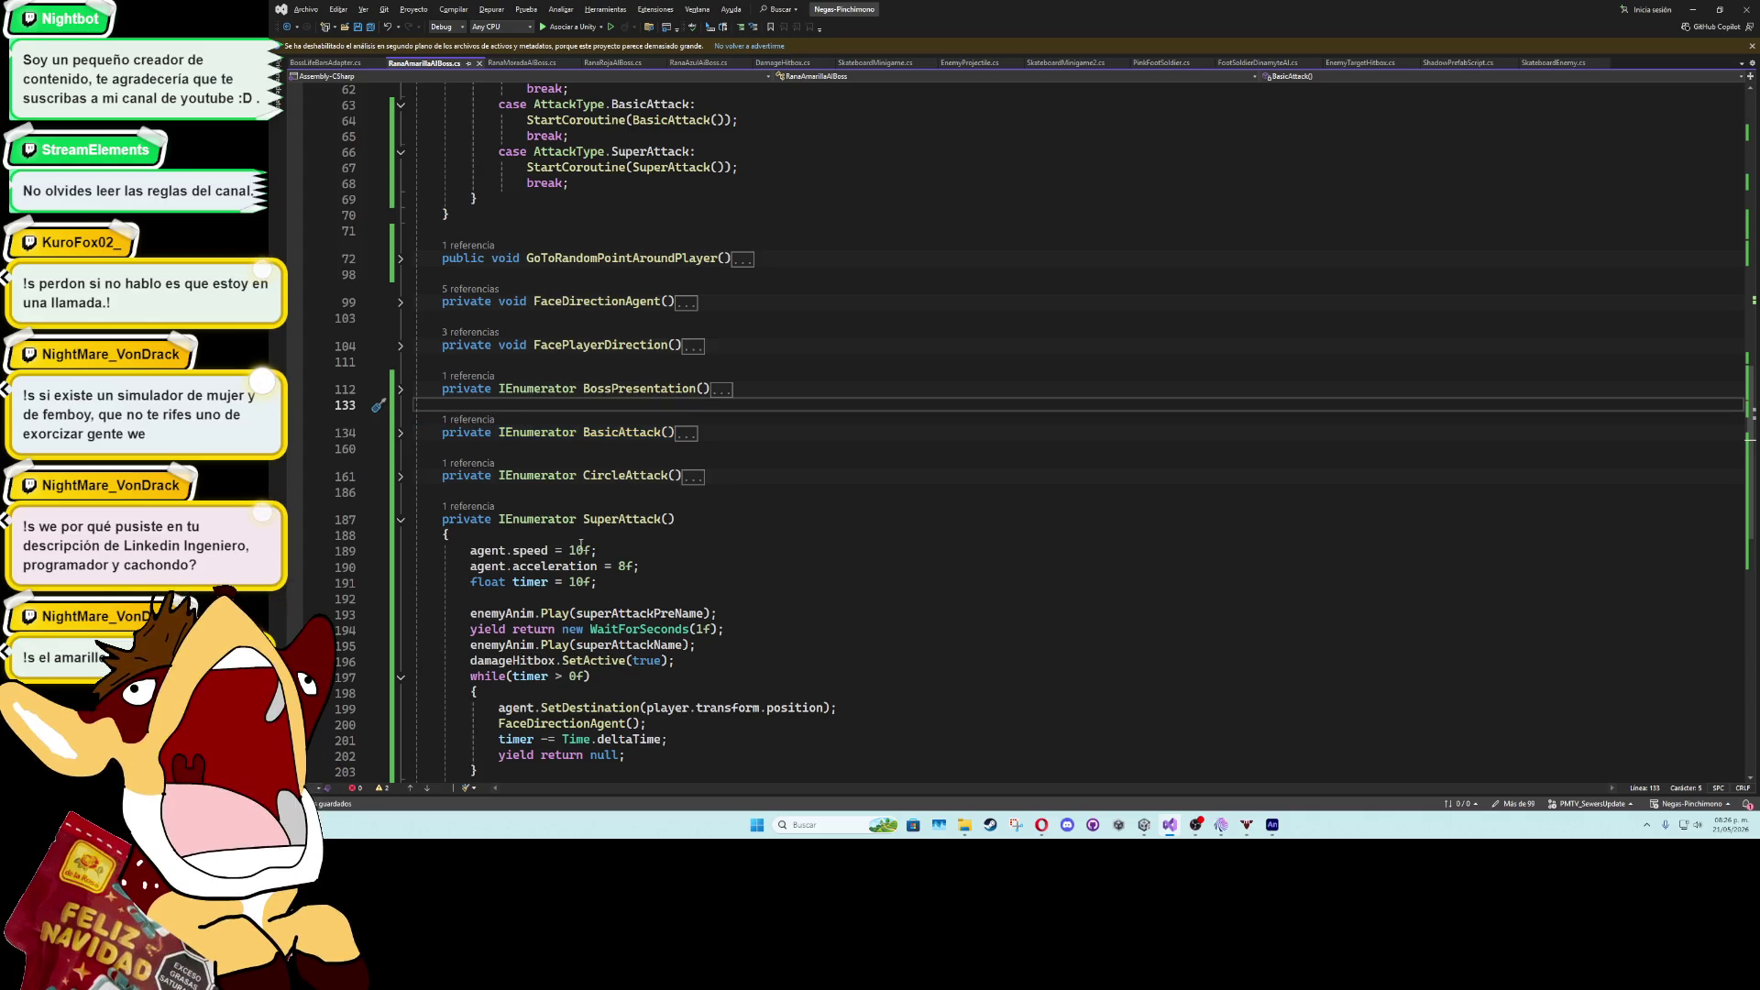
scroll(579, 545, "down", 3)
left_click(401, 378)
left_click(540, 347)
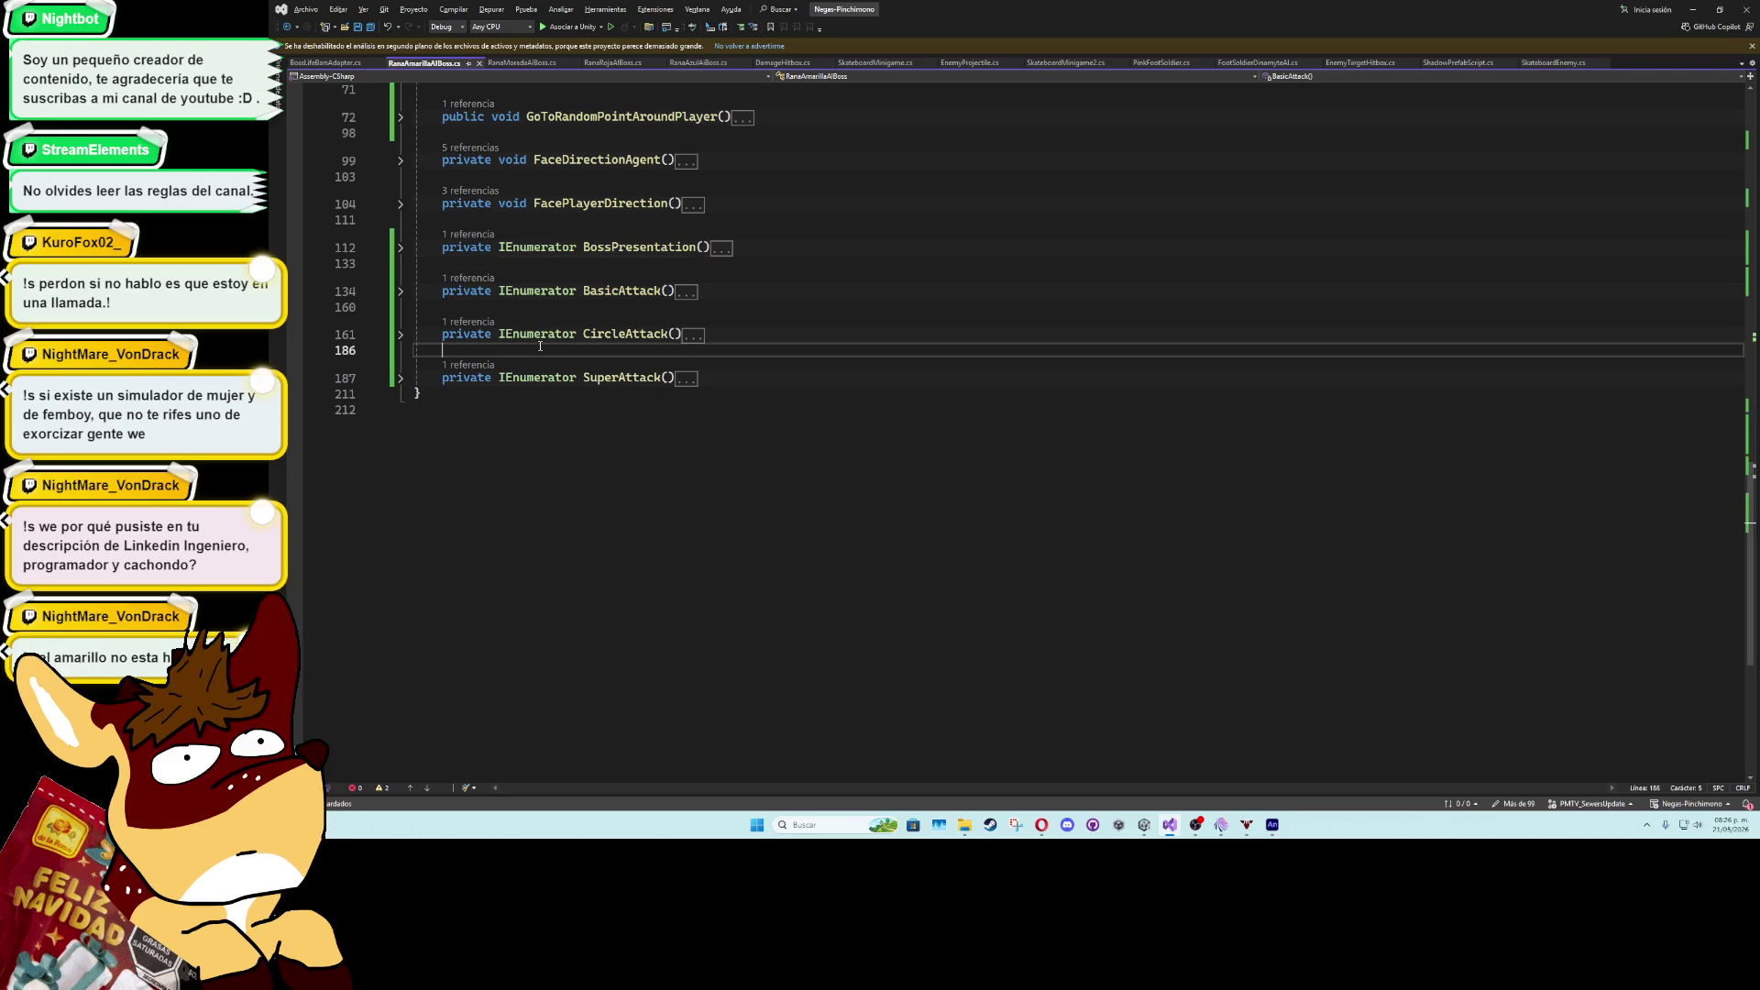
left_click(402, 381)
scroll(1749, 417, "up", 20)
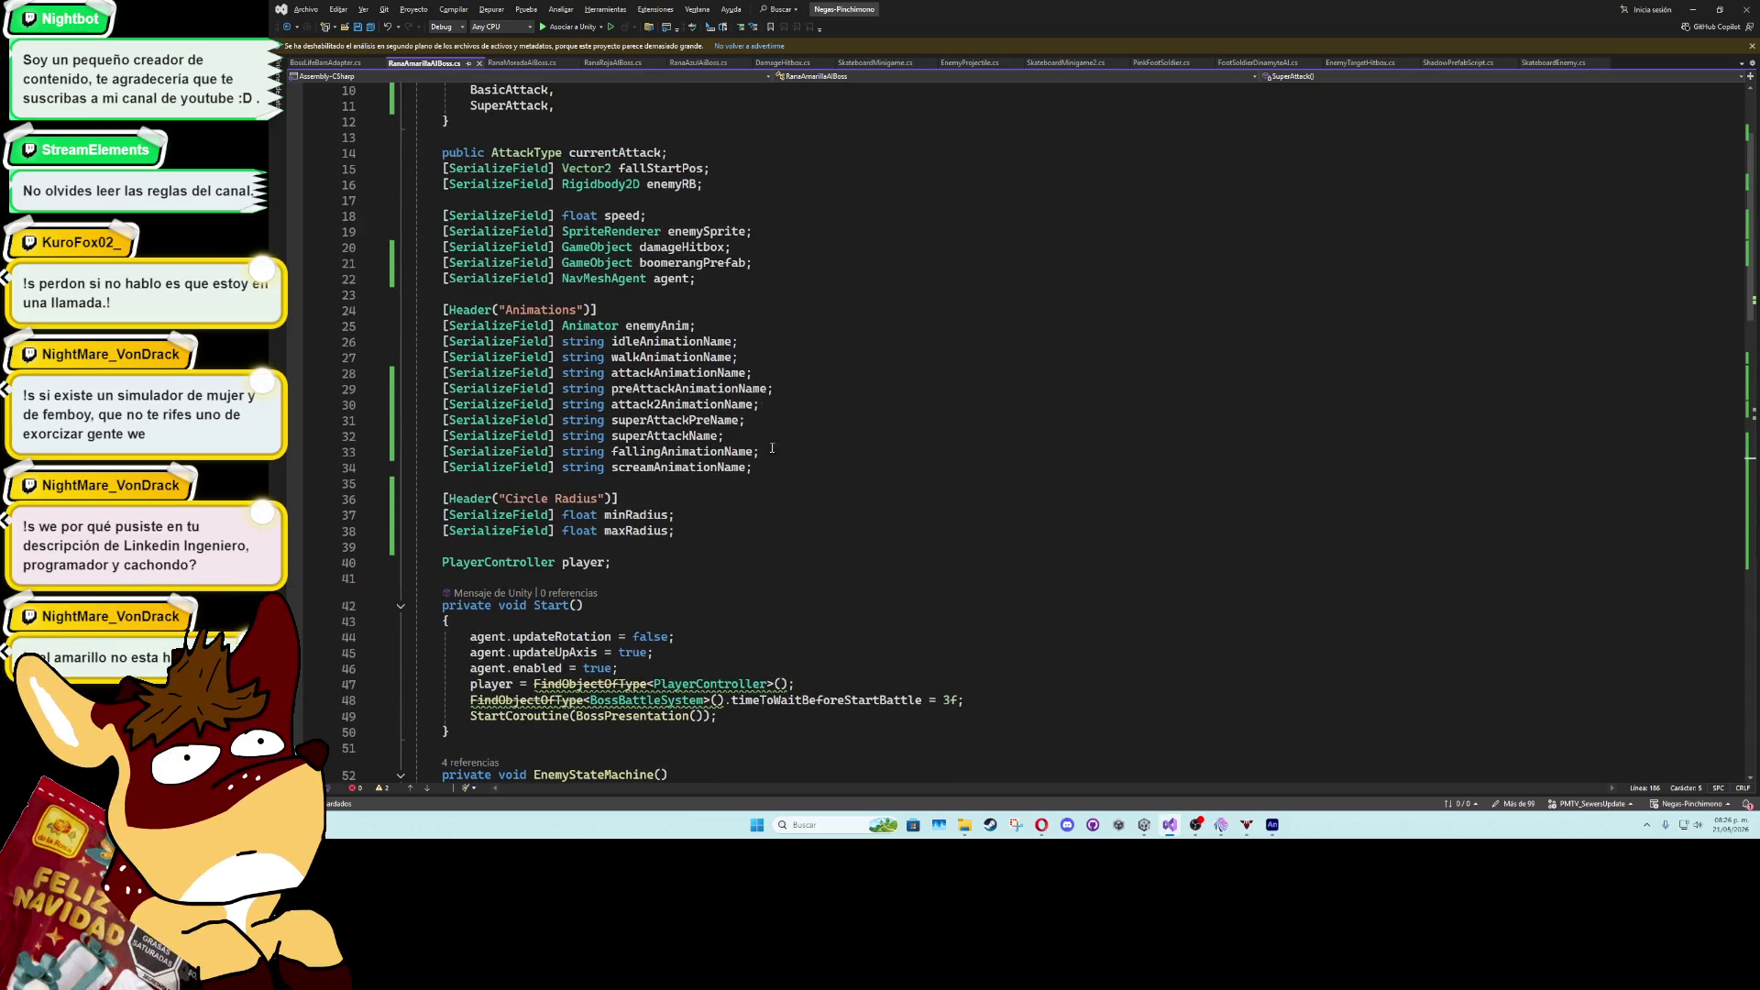
- Duplicate the boomerangPrefab field declaration as a new shadow field
left_click(751, 268)
key("ctrl+d")
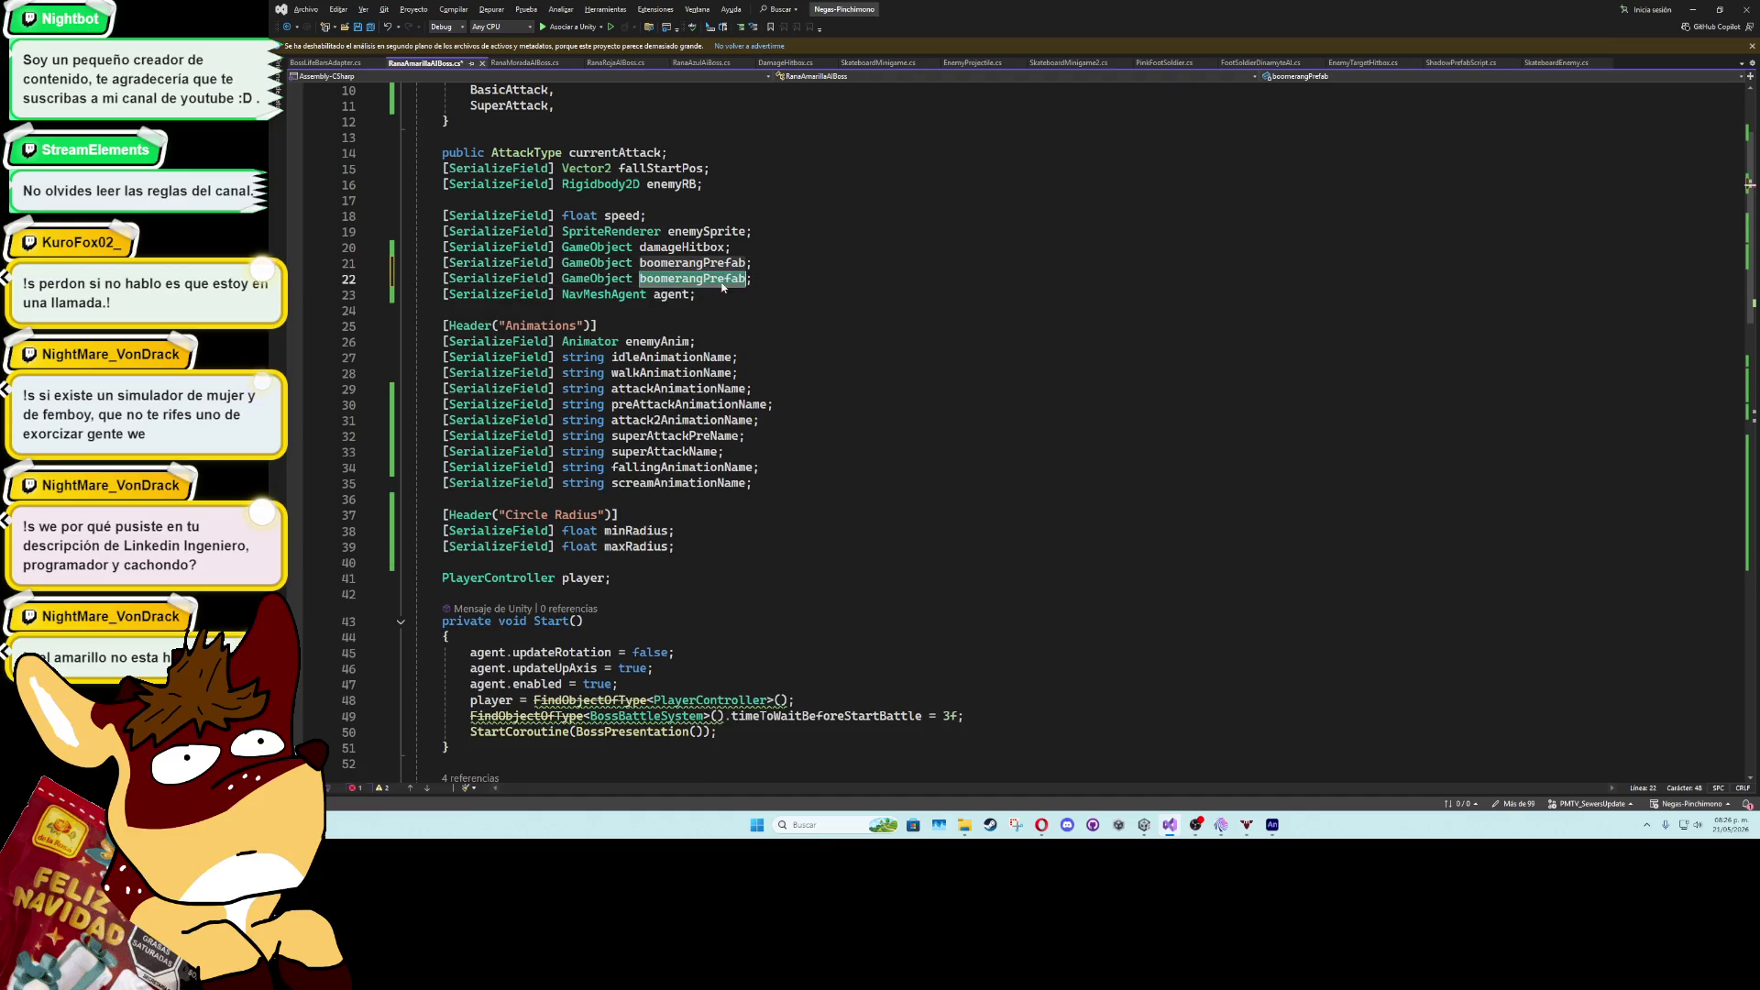
type("shadow")
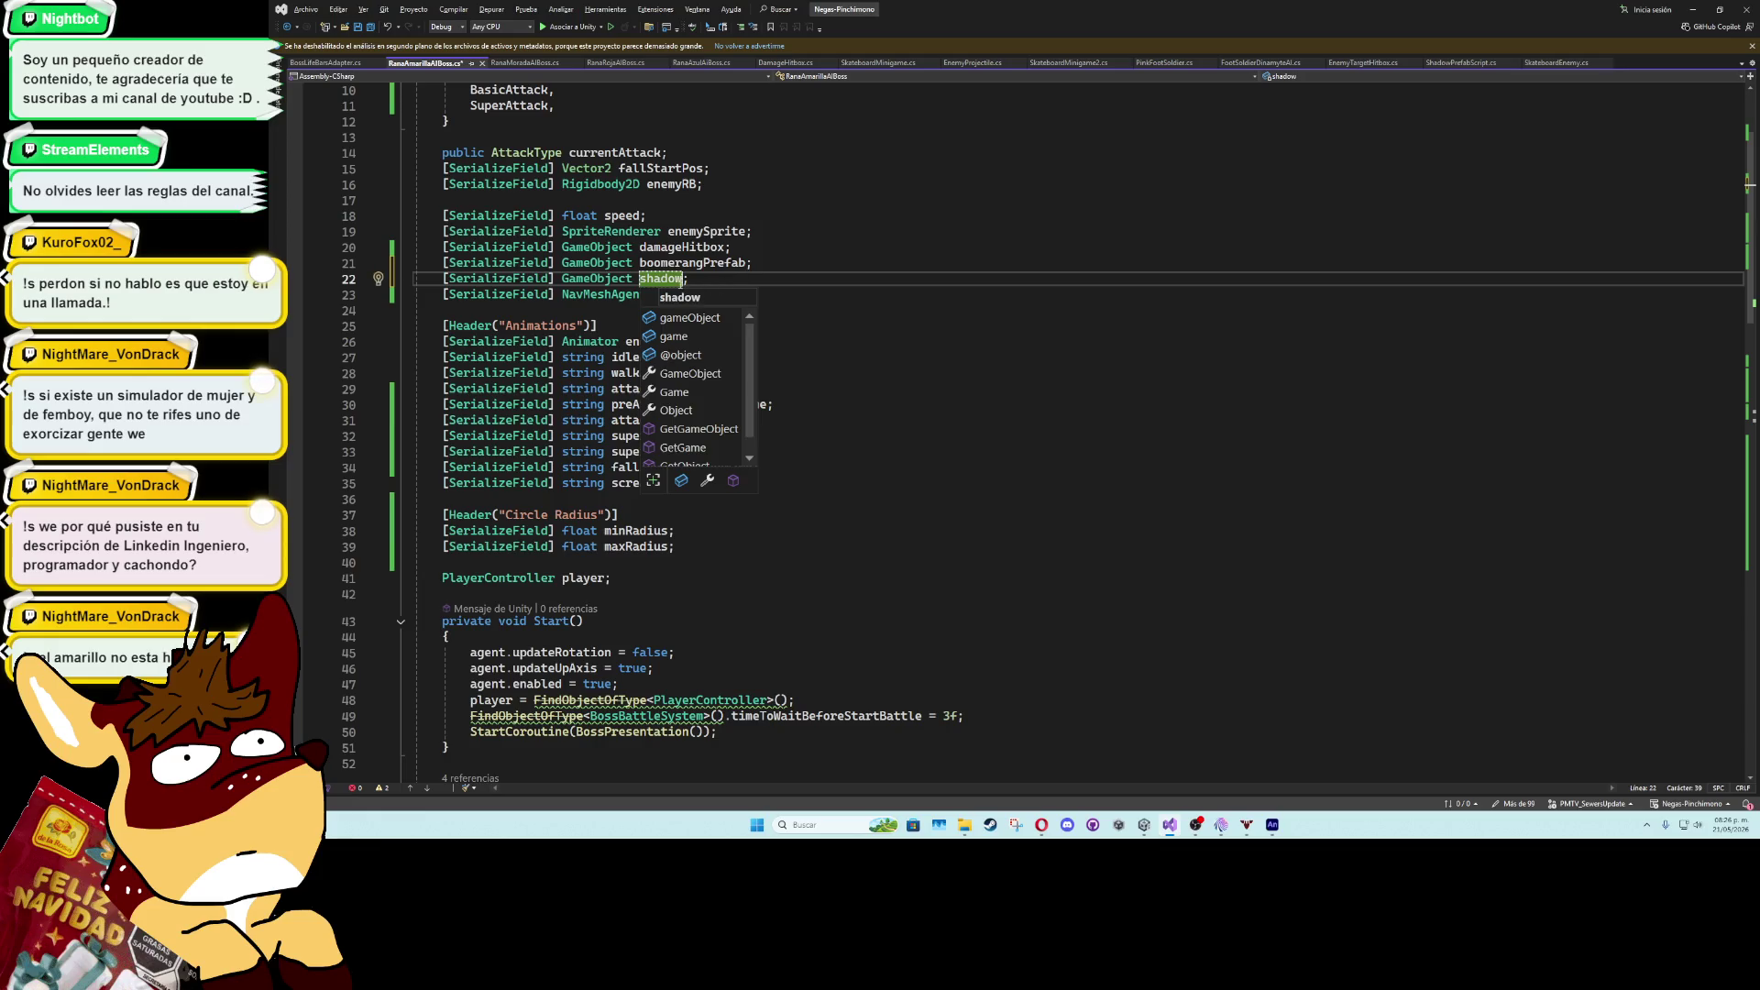
scroll(683, 471, "down", 20)
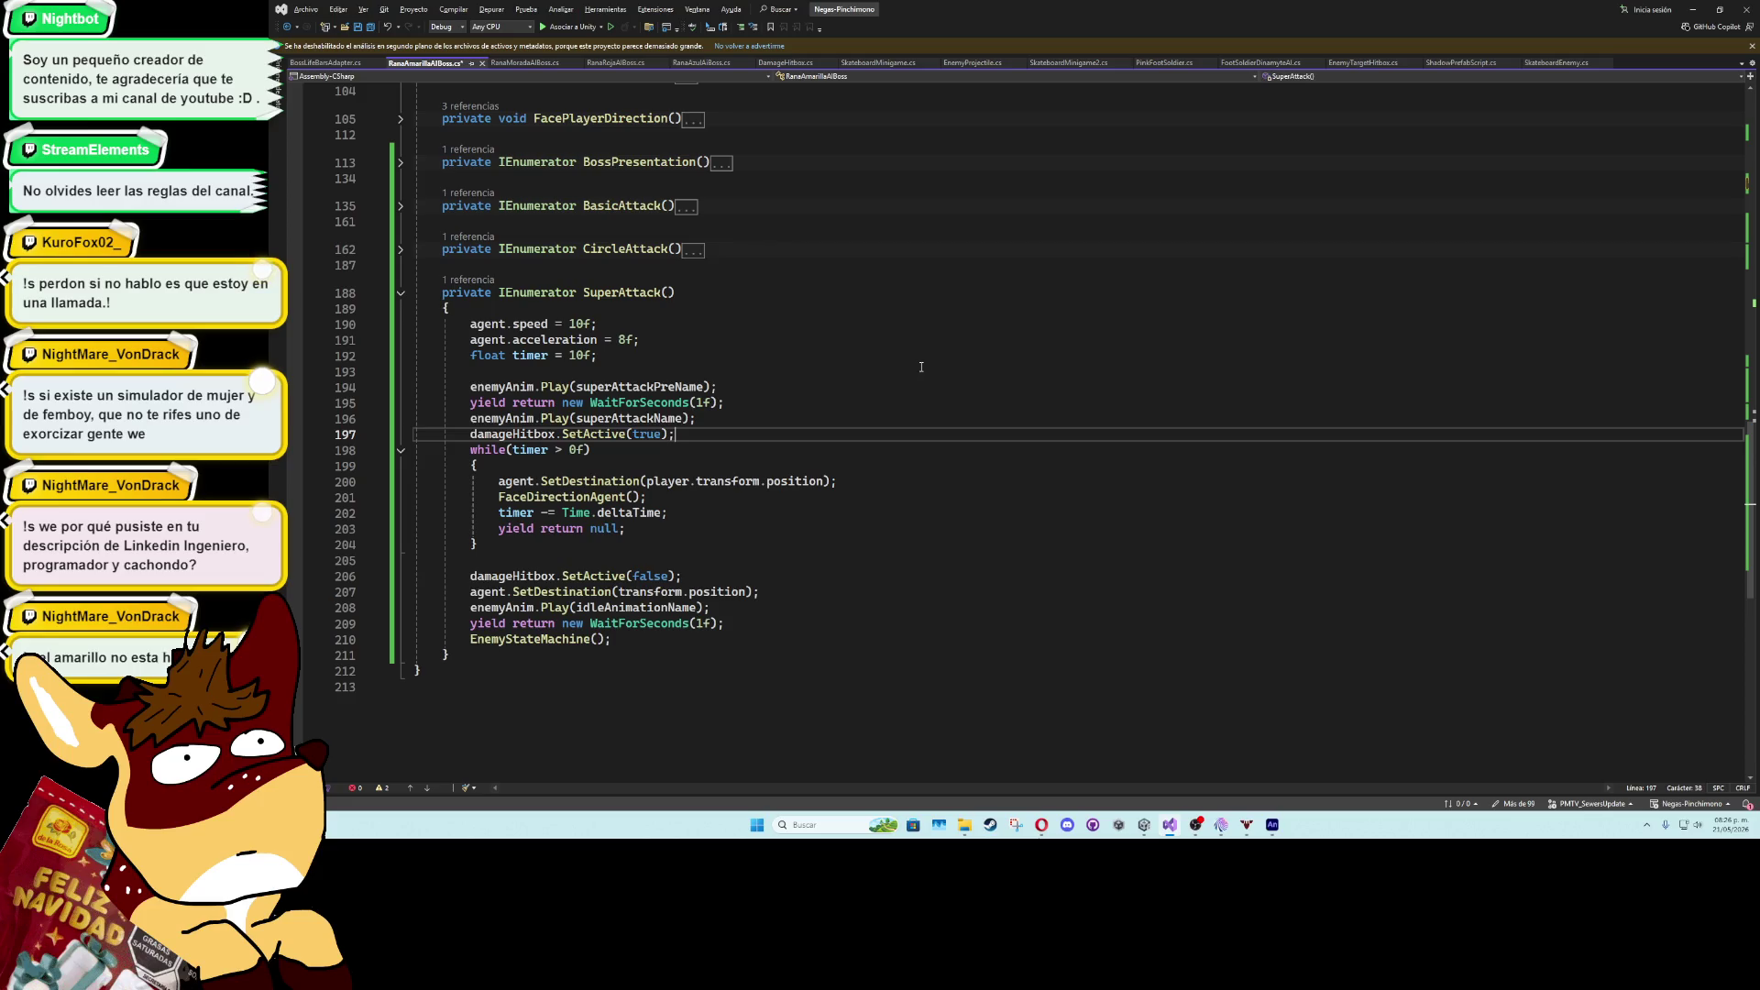
- Add shadow.SetActive(true) before the chase loop and SetActive(false) after it, then save
key("Return")
type("shadow")
key("Escape")
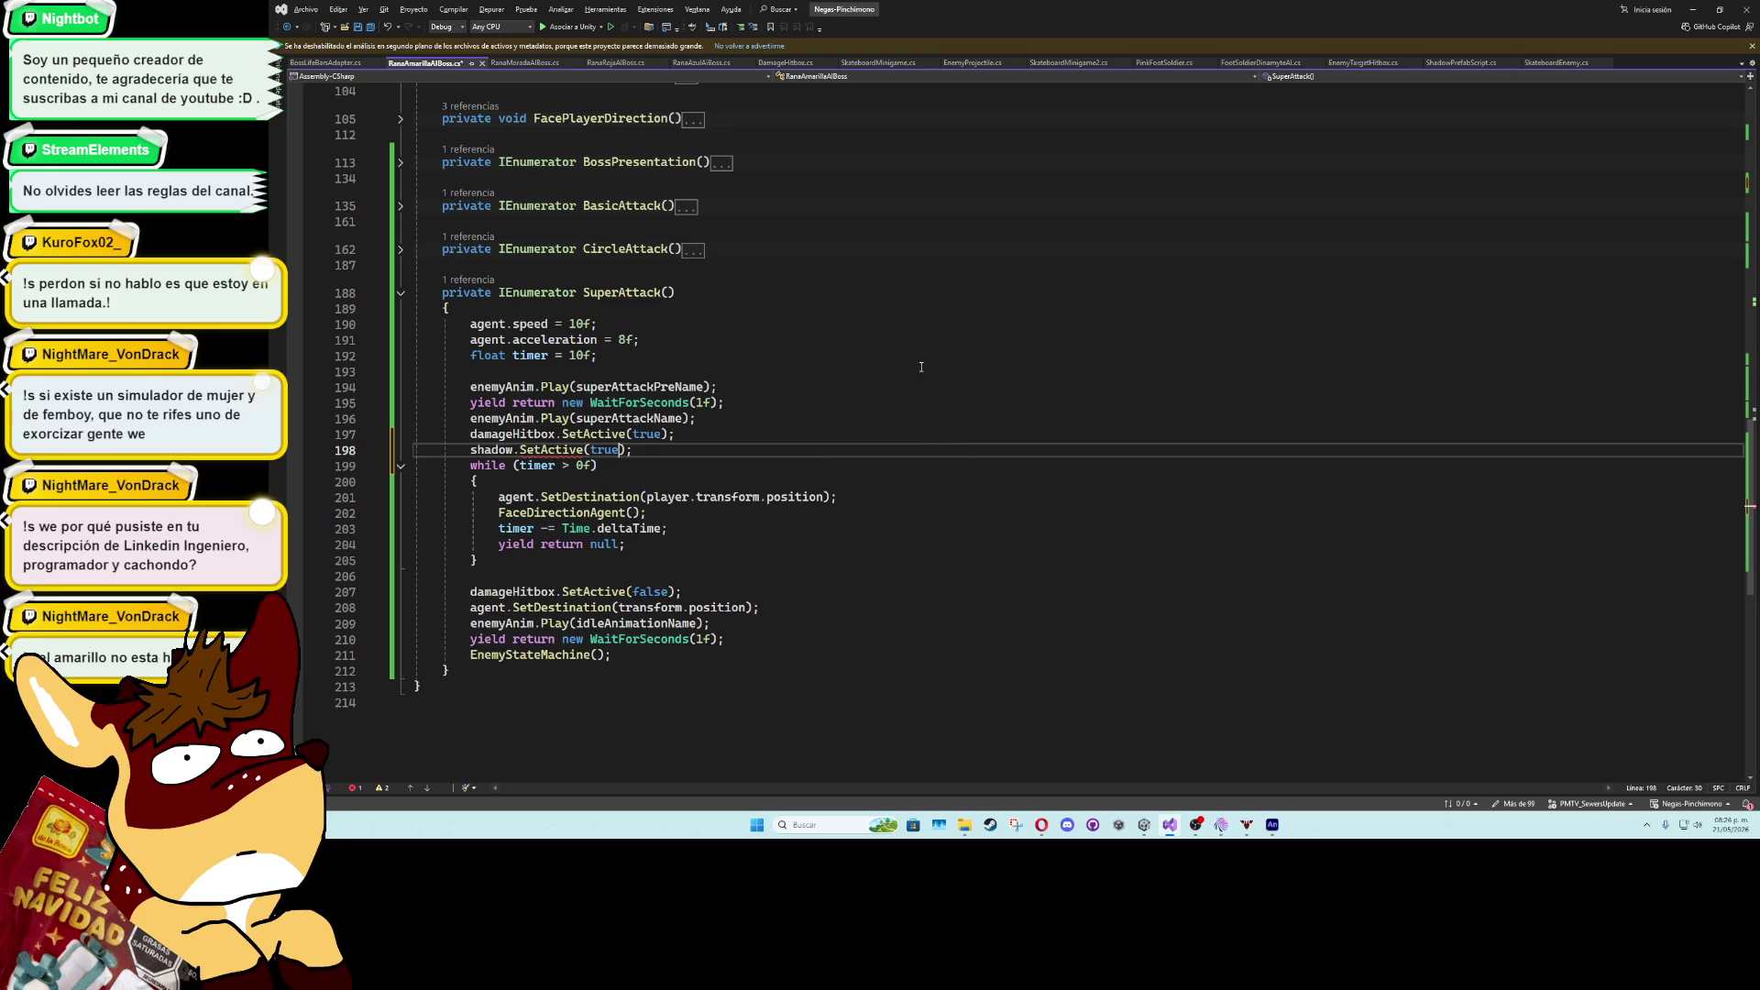
key("ctrl+d")
key("alt+Down")
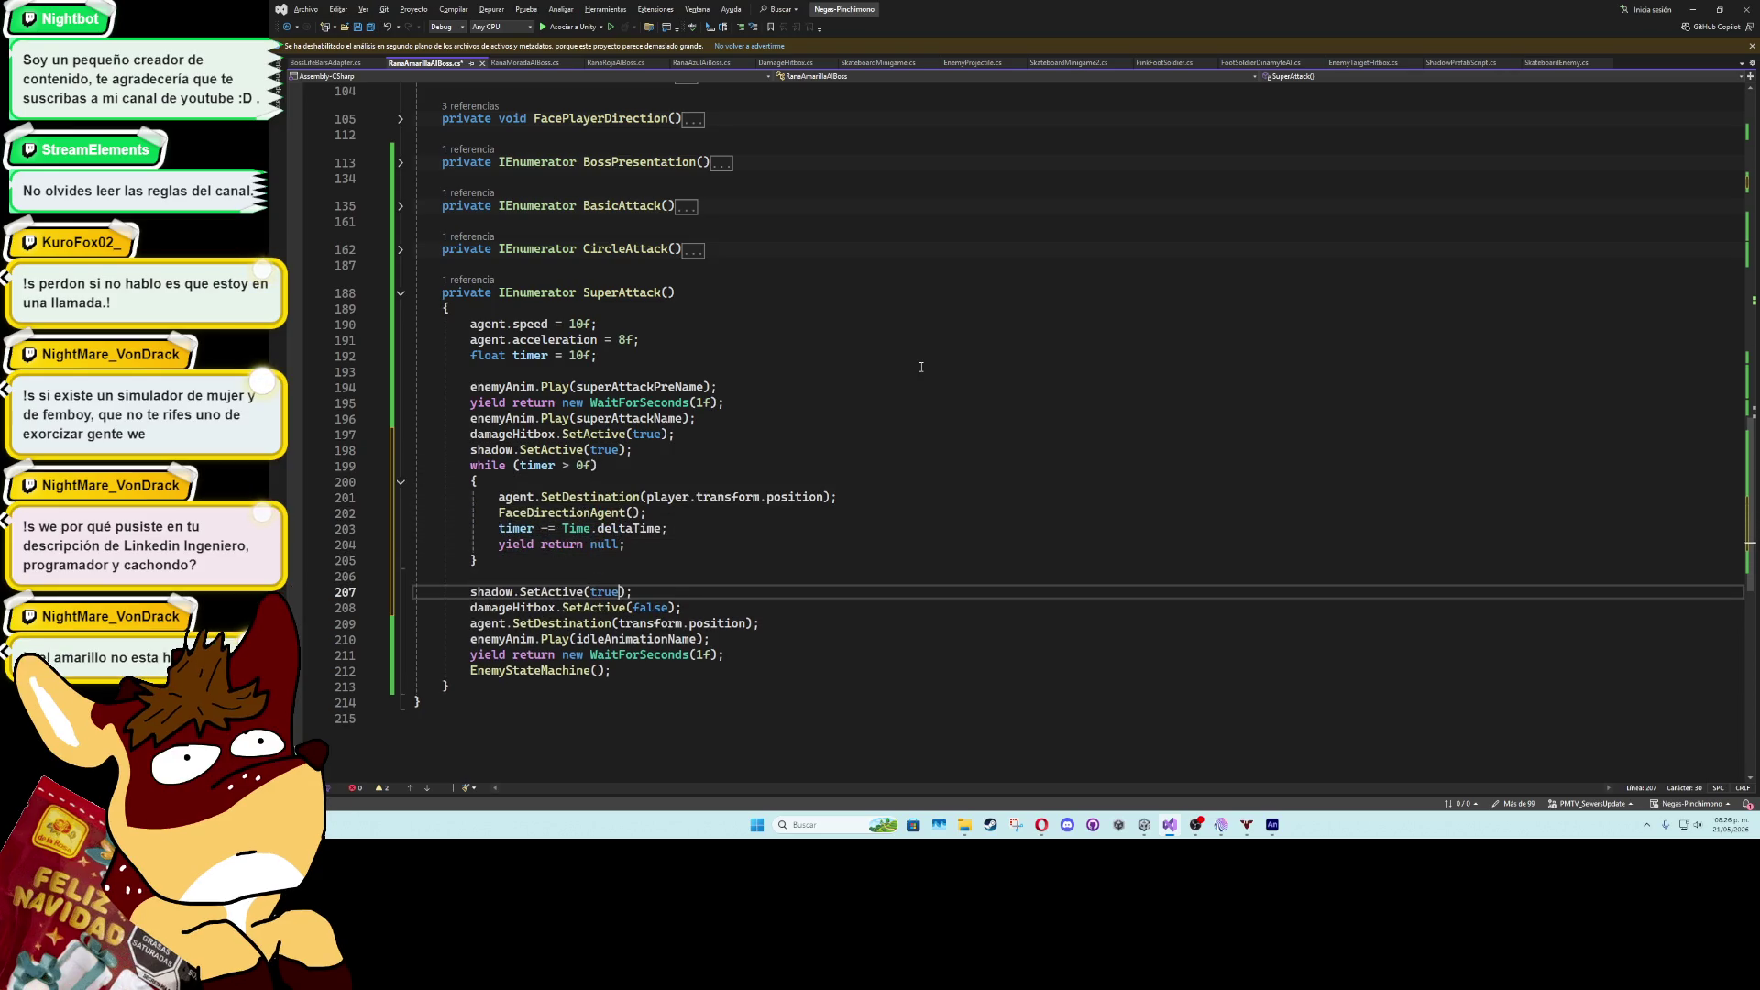
type("false")
key("ctrl+s")
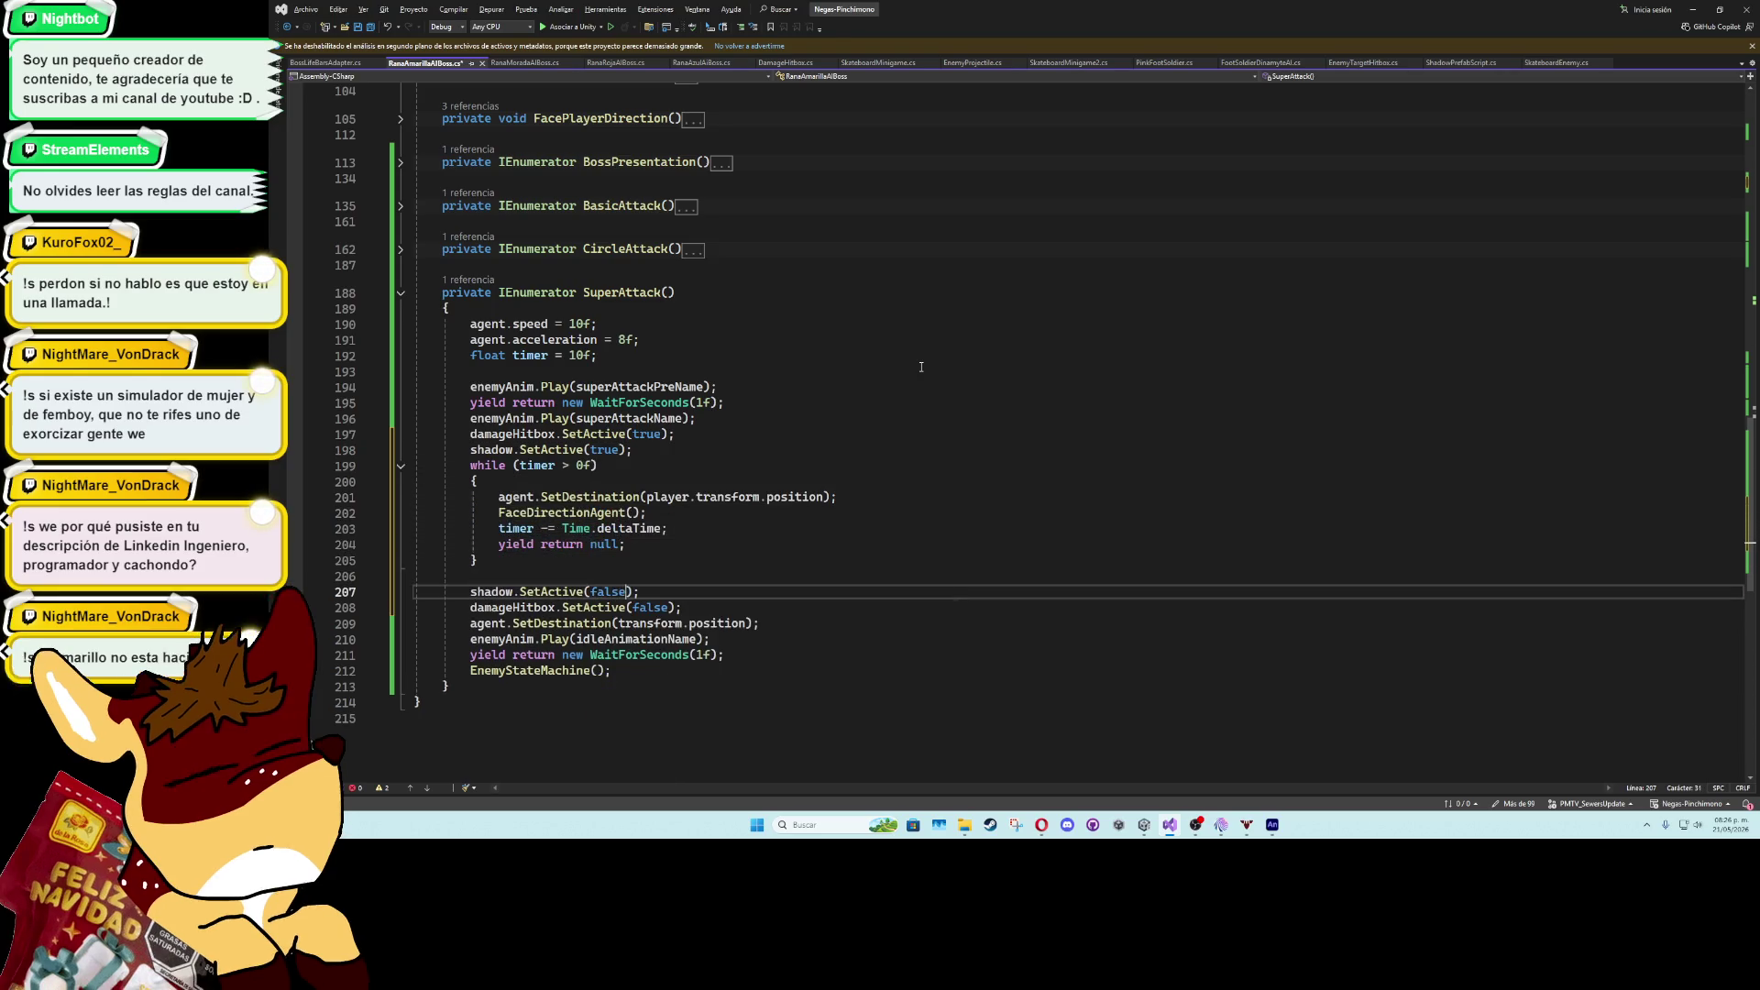
left_click(1705, 9)
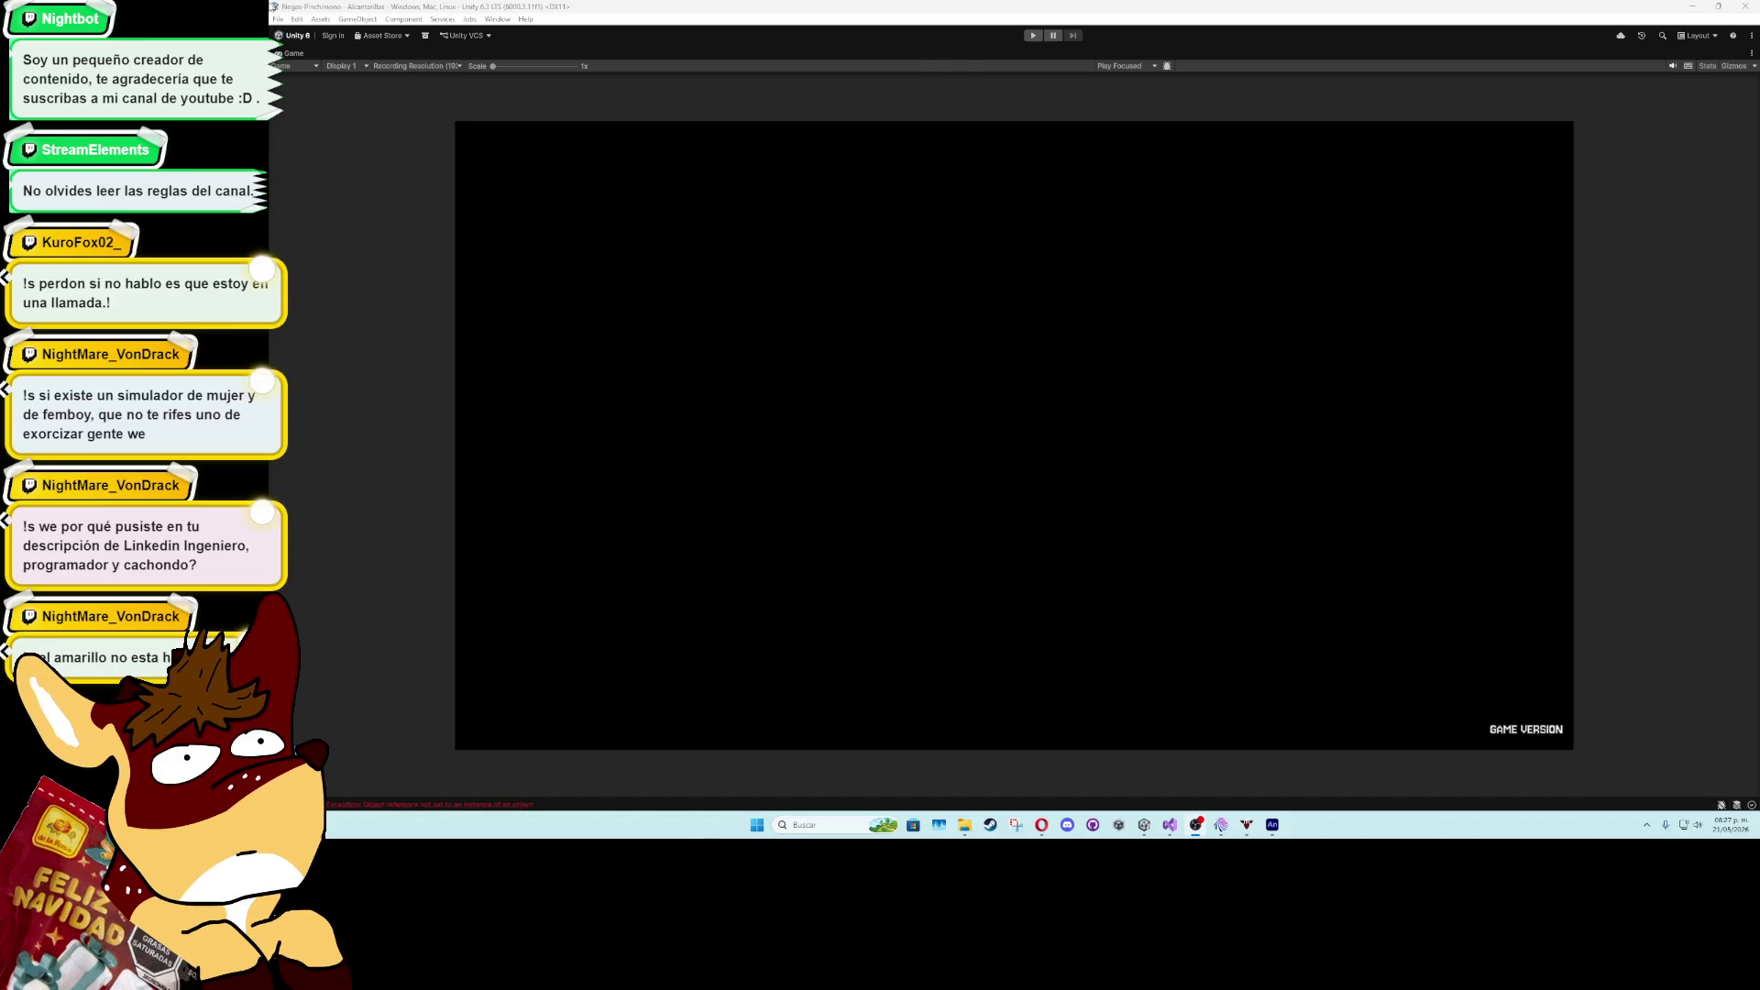
- Change the Rana Amarilla AI Boss circle Min Radius to 2 and maximize the Game view
double_click(293, 53)
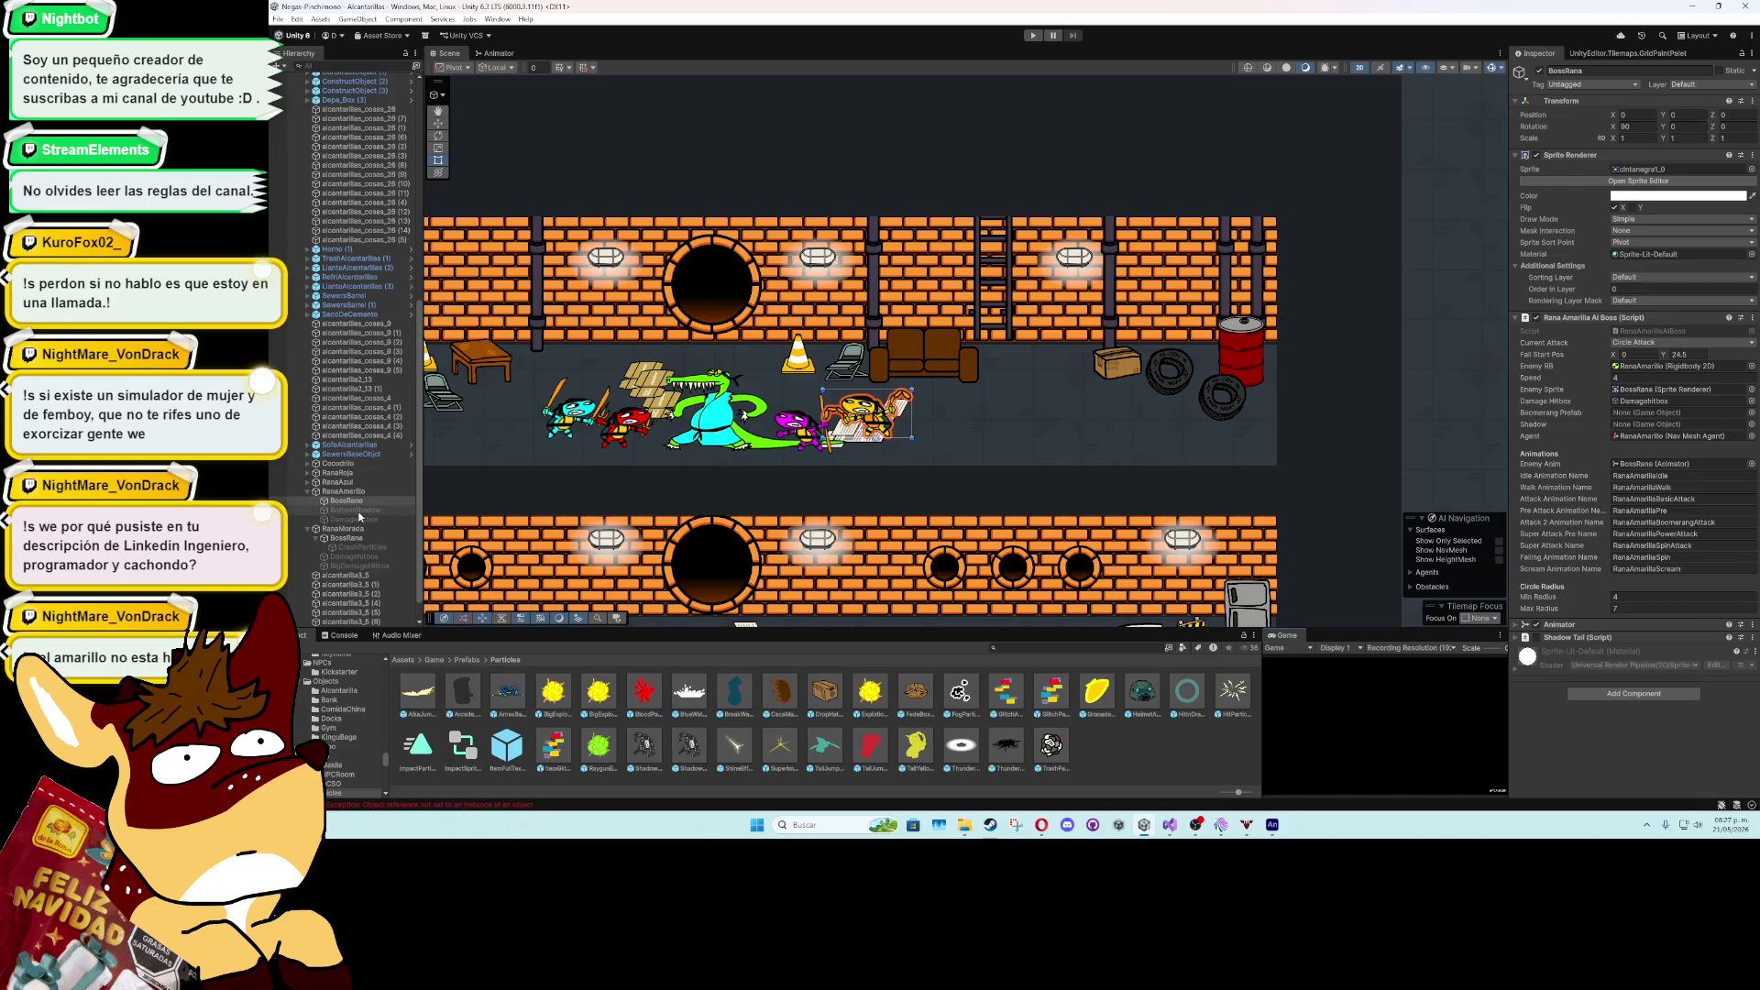
left_click_drag(358, 516, 1239, 486)
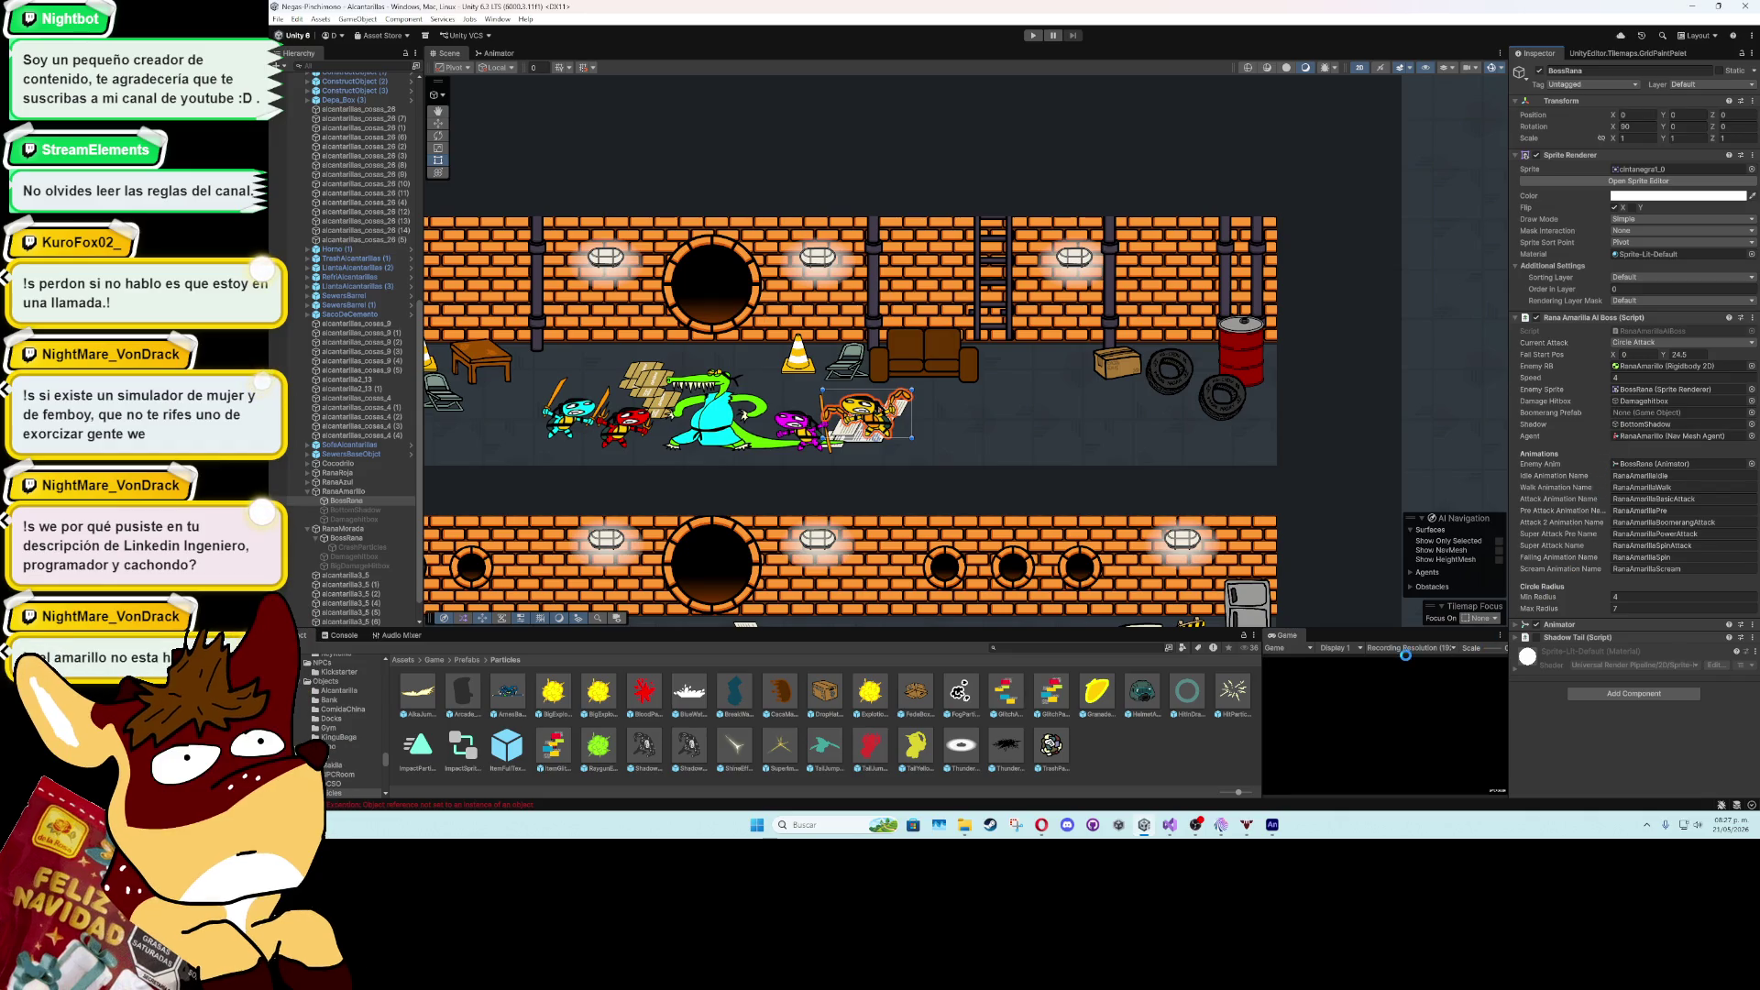
double_click(1301, 639)
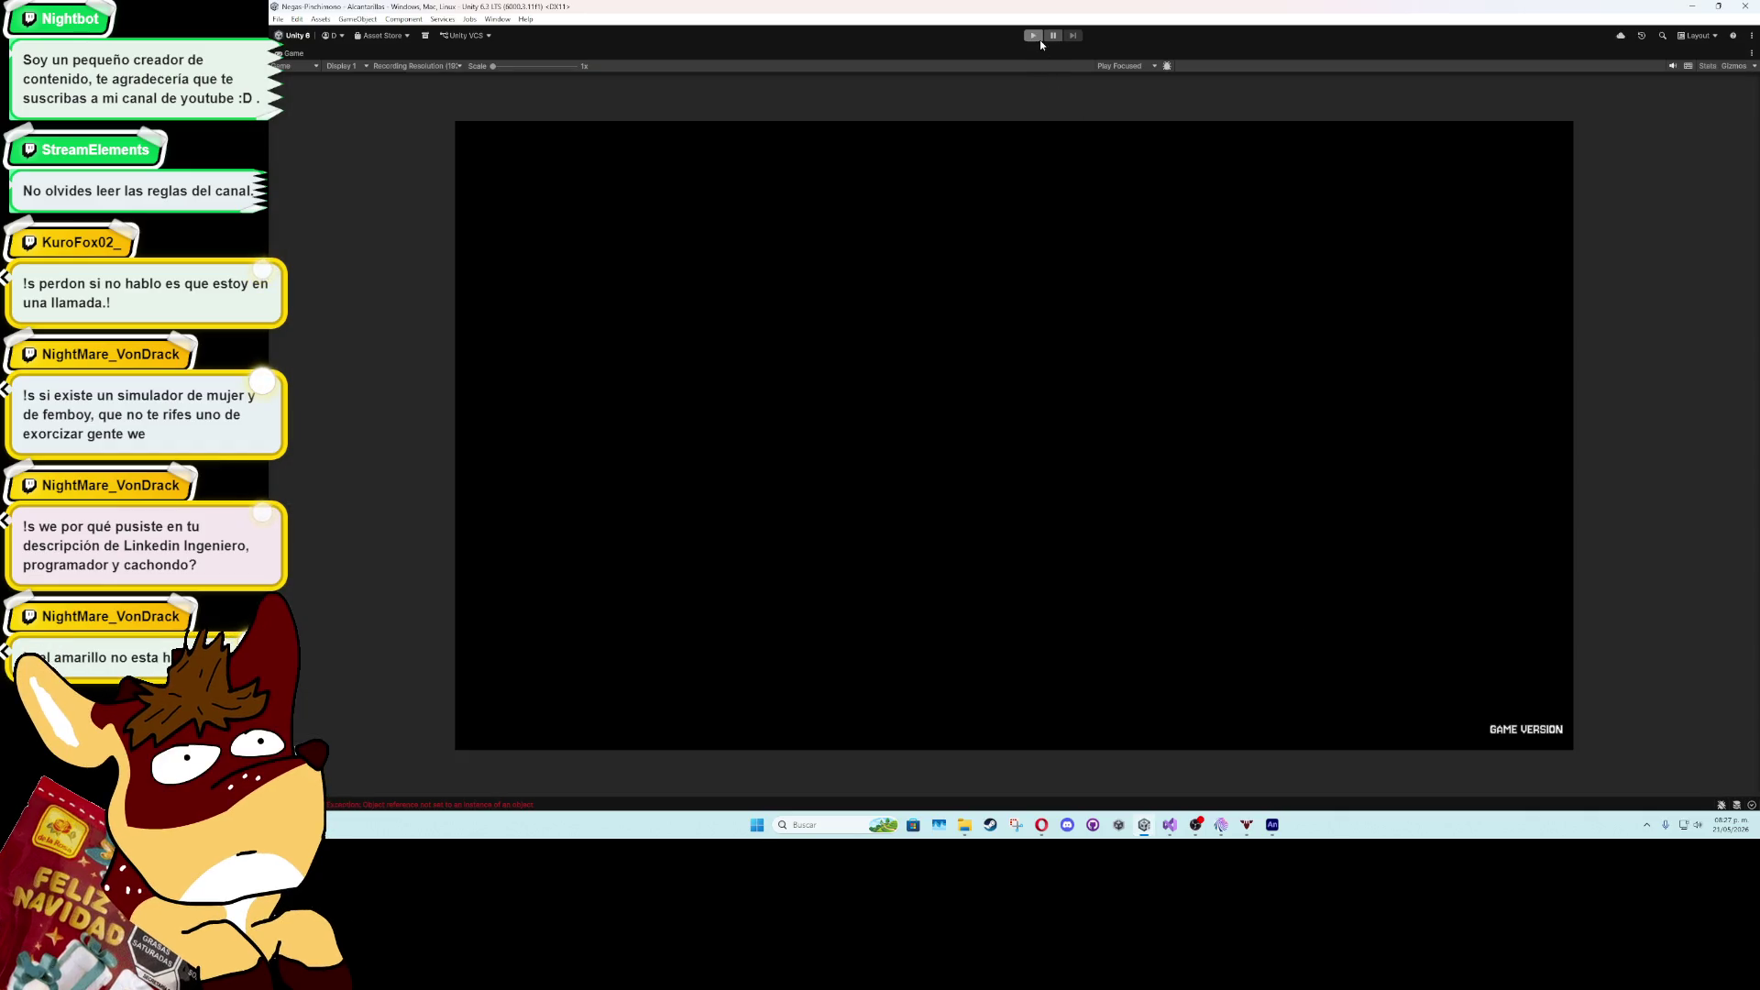
double_click(297, 54)
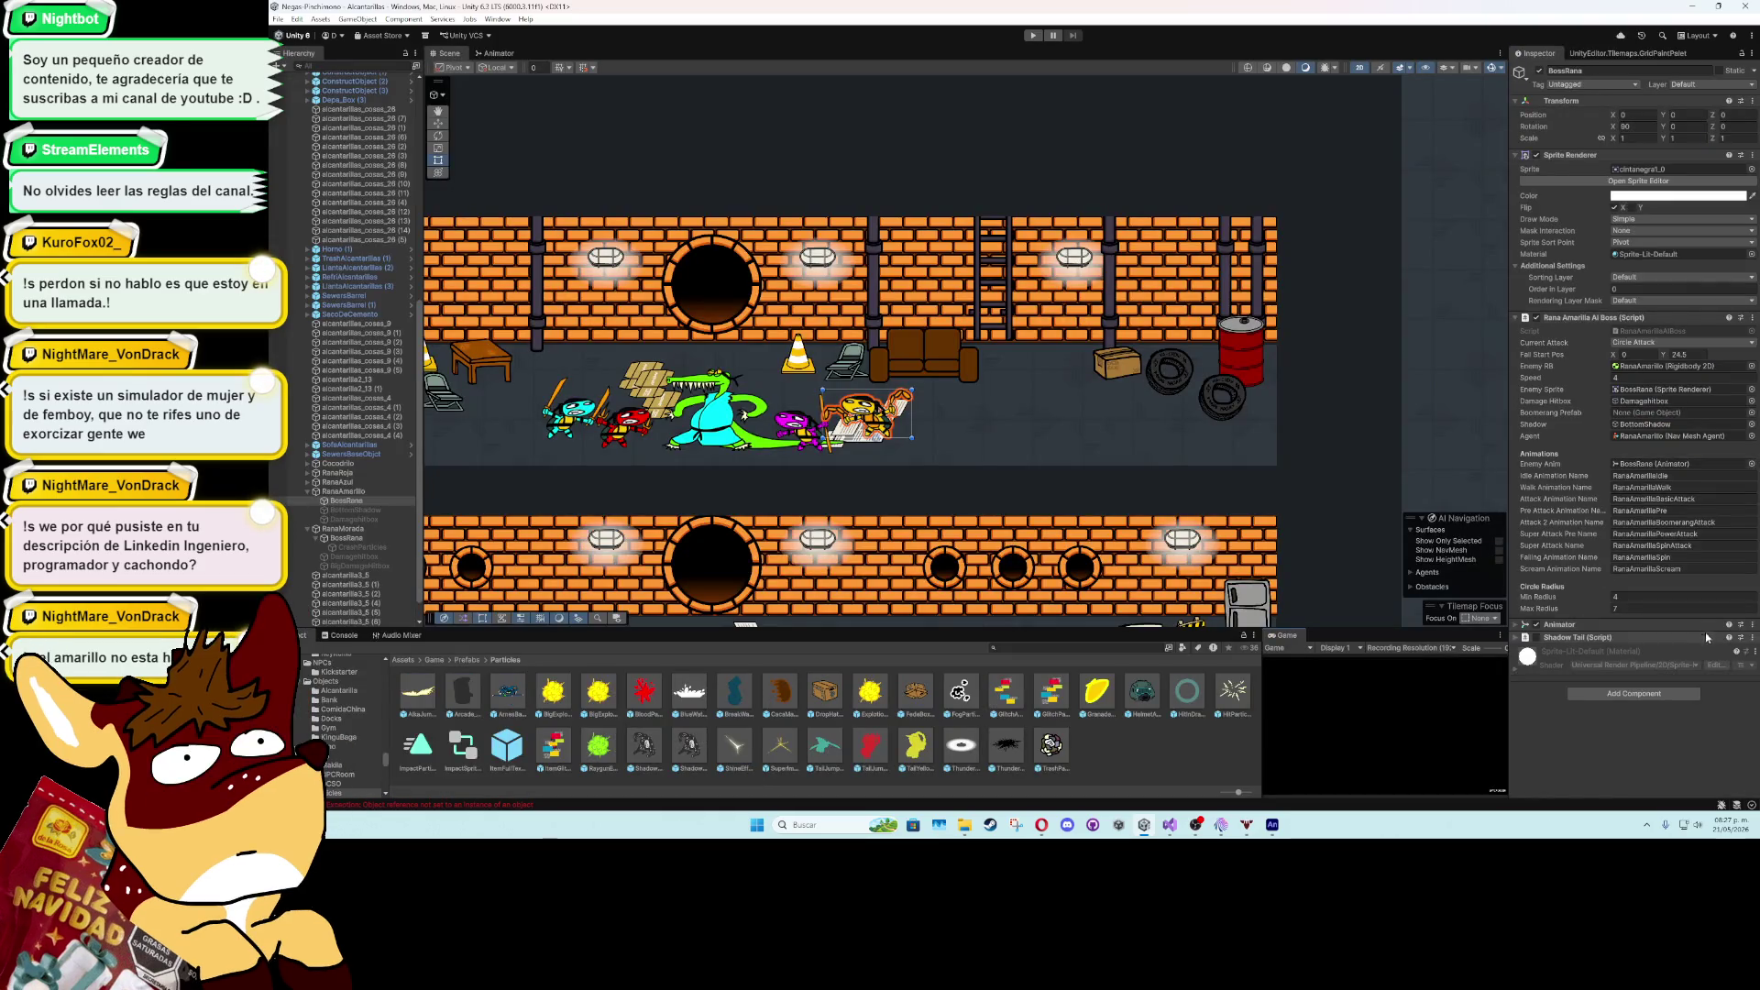
type("2")
left_click(1669, 609)
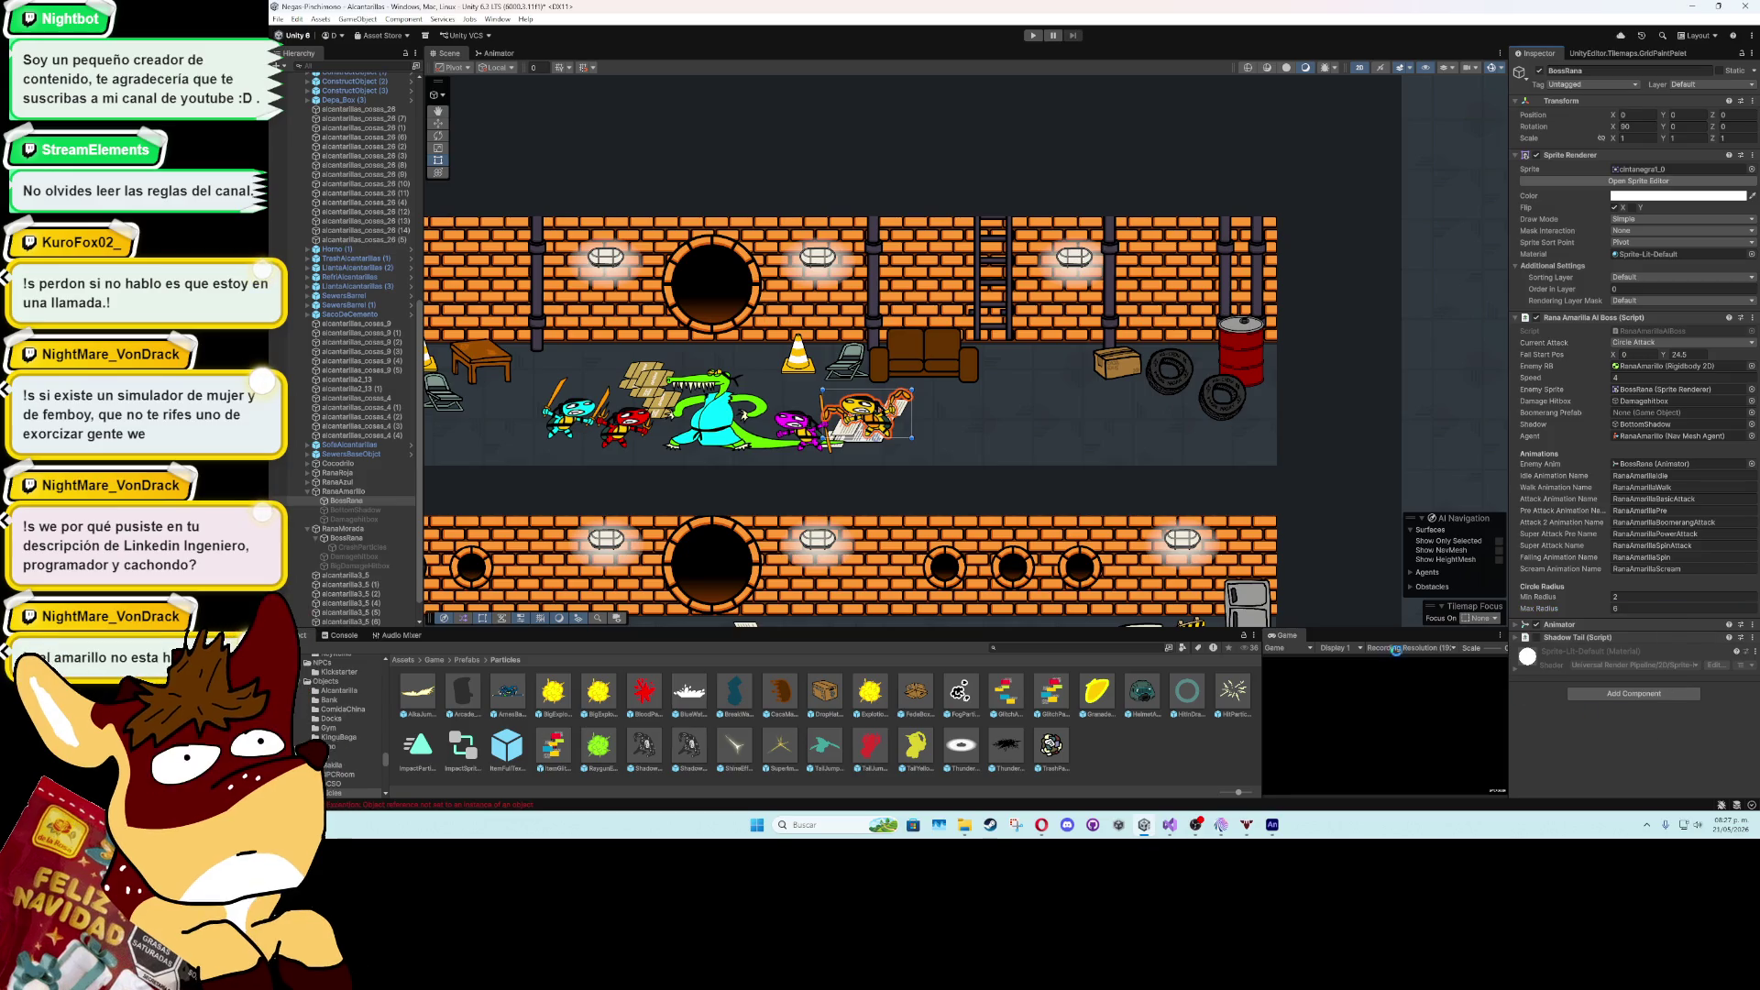
double_click(1301, 639)
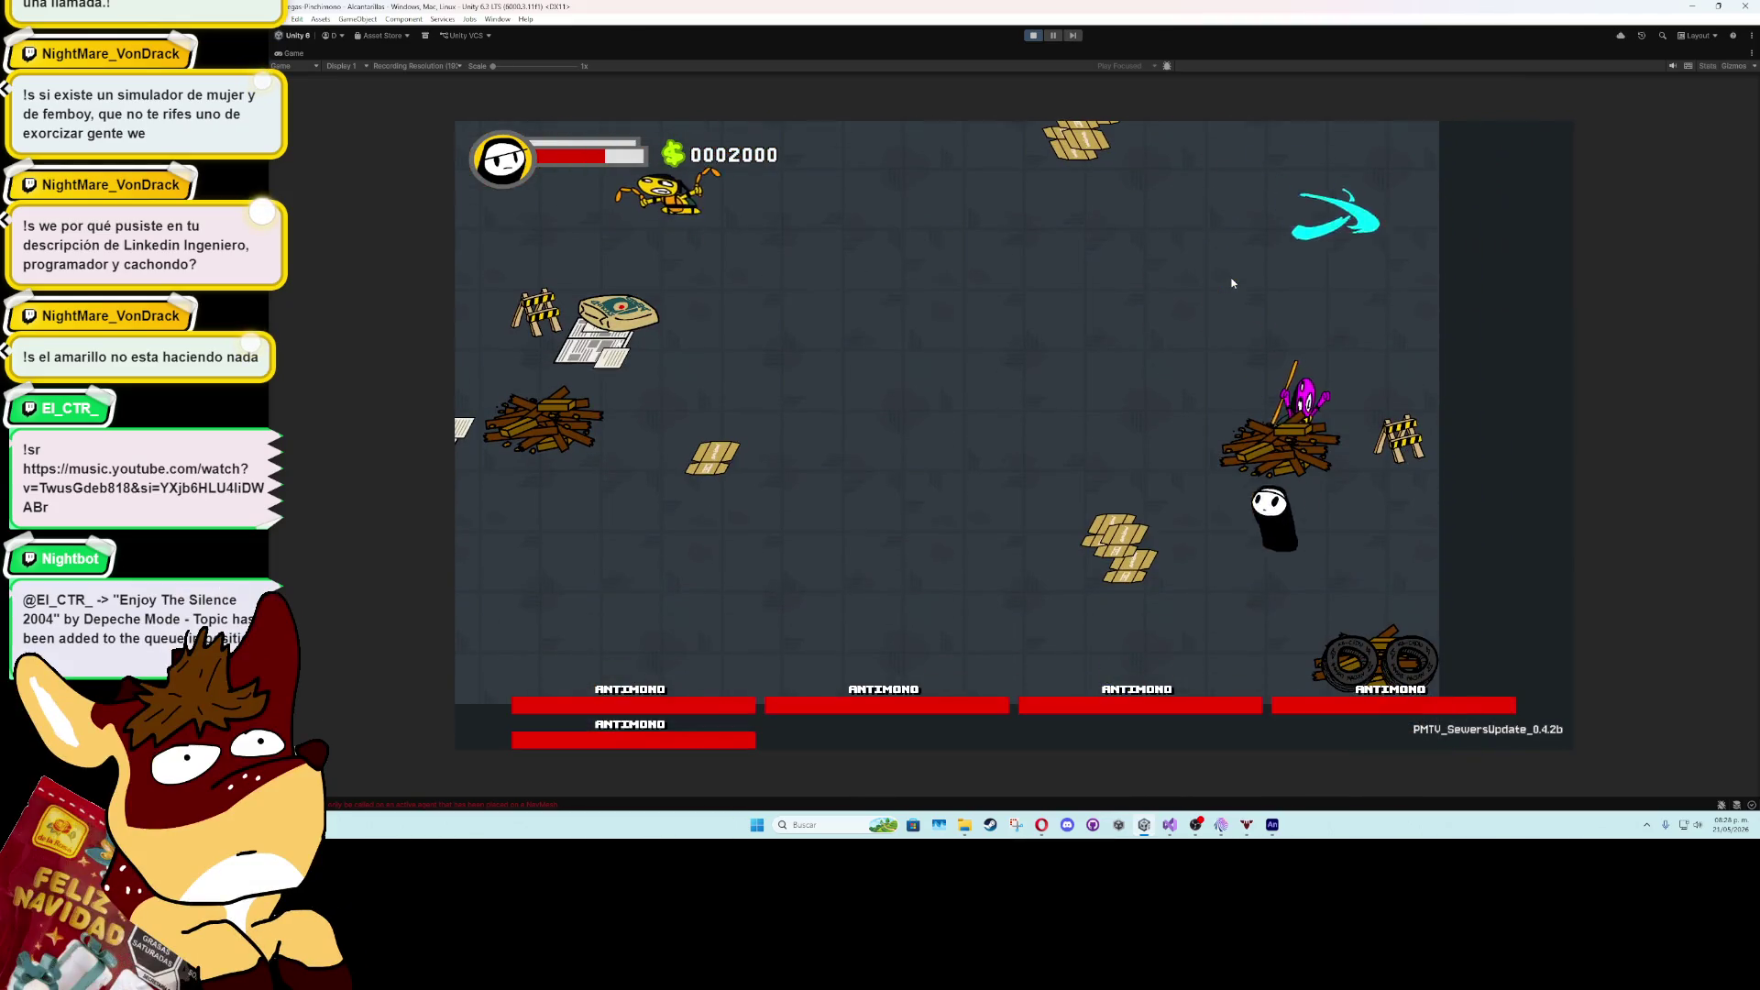
- Run the player left, right, up and down through the sewer while fighting the frog enemies
key("a")
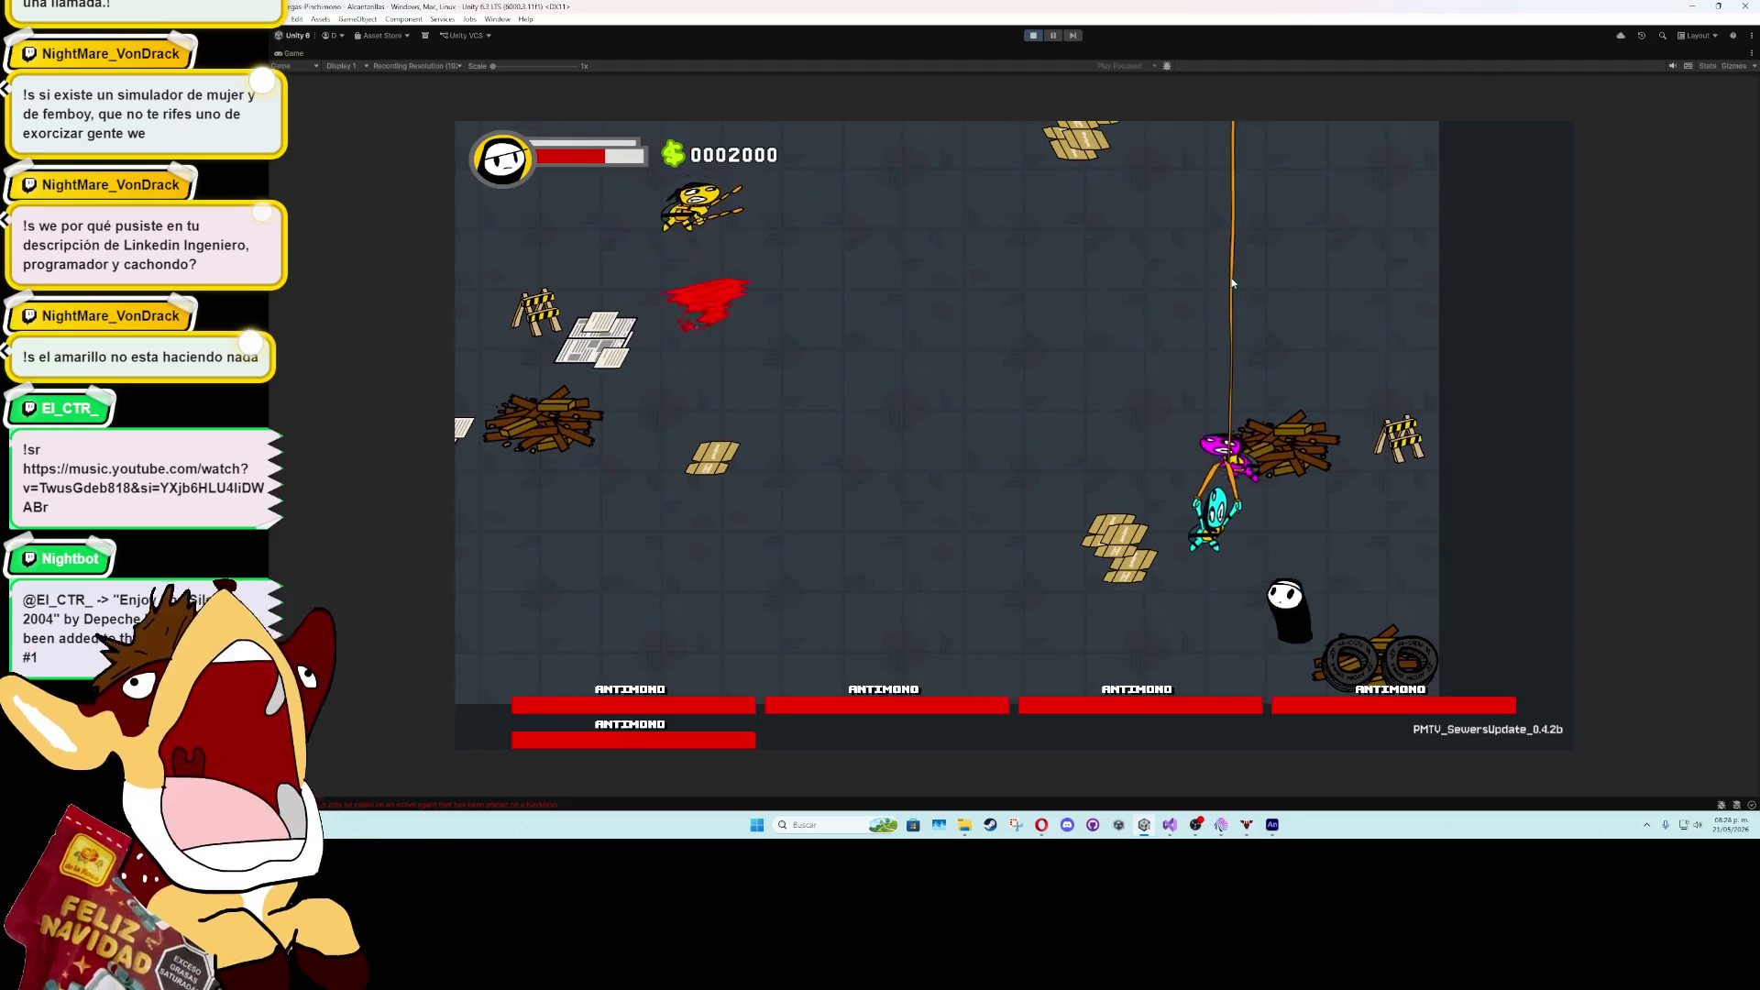
key("a")
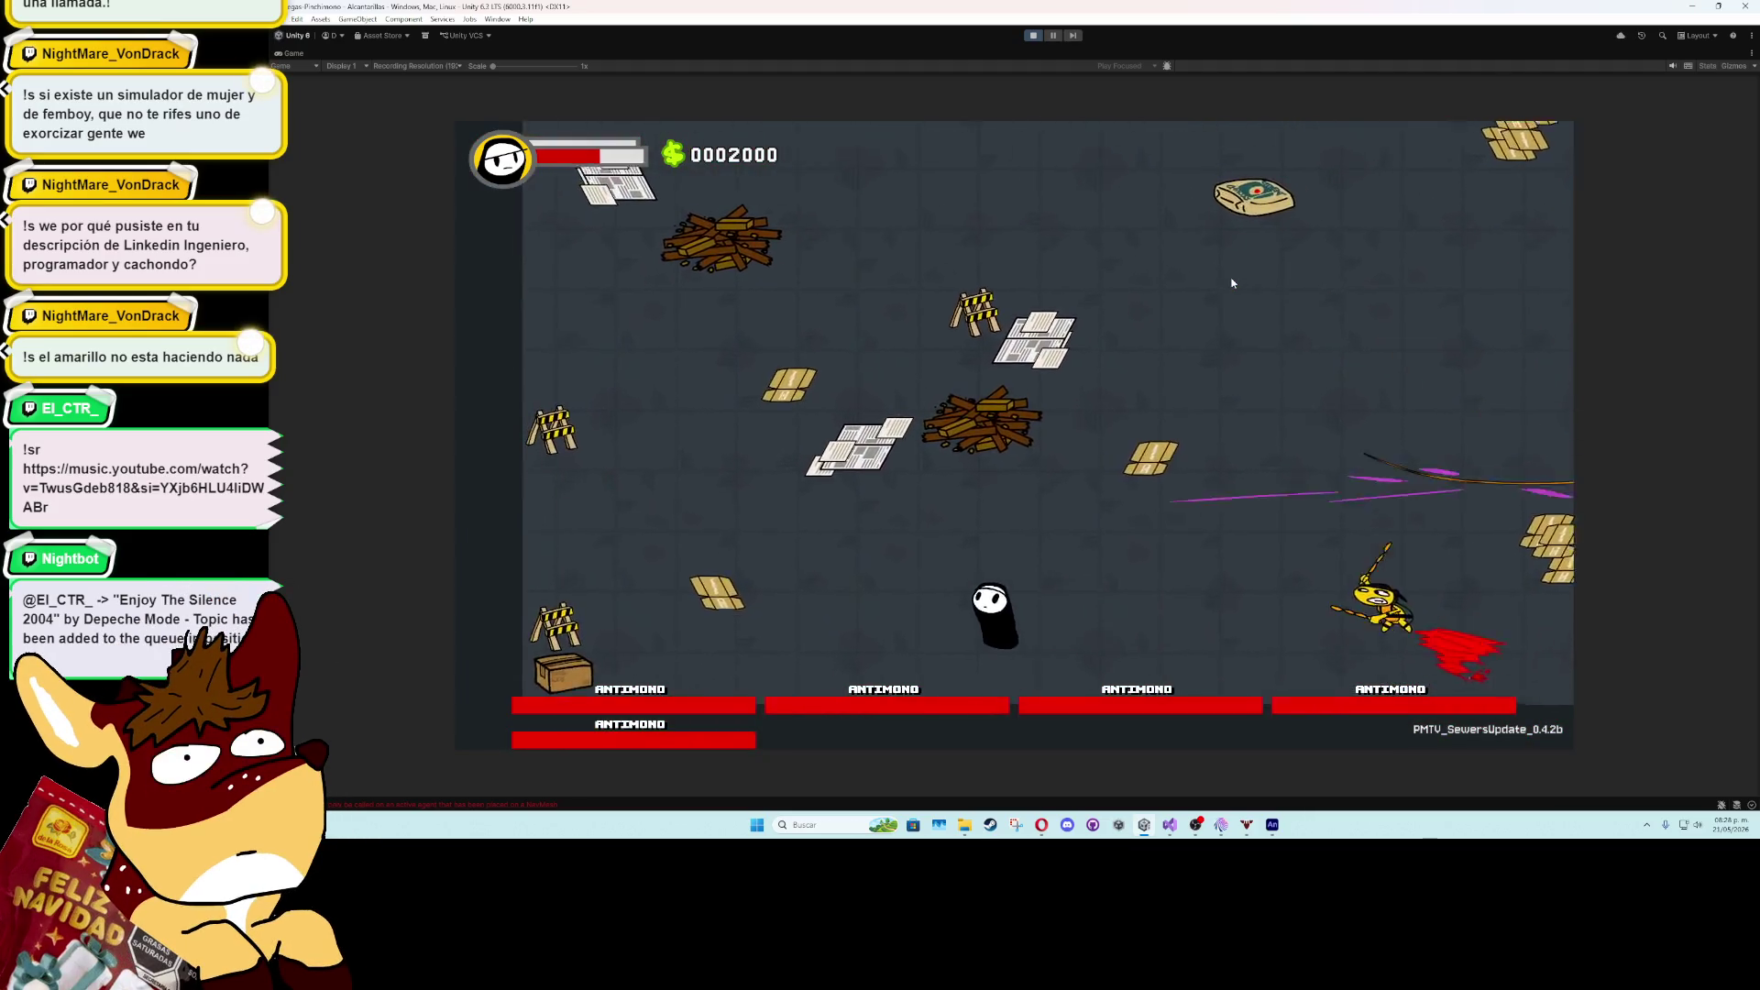
key("w")
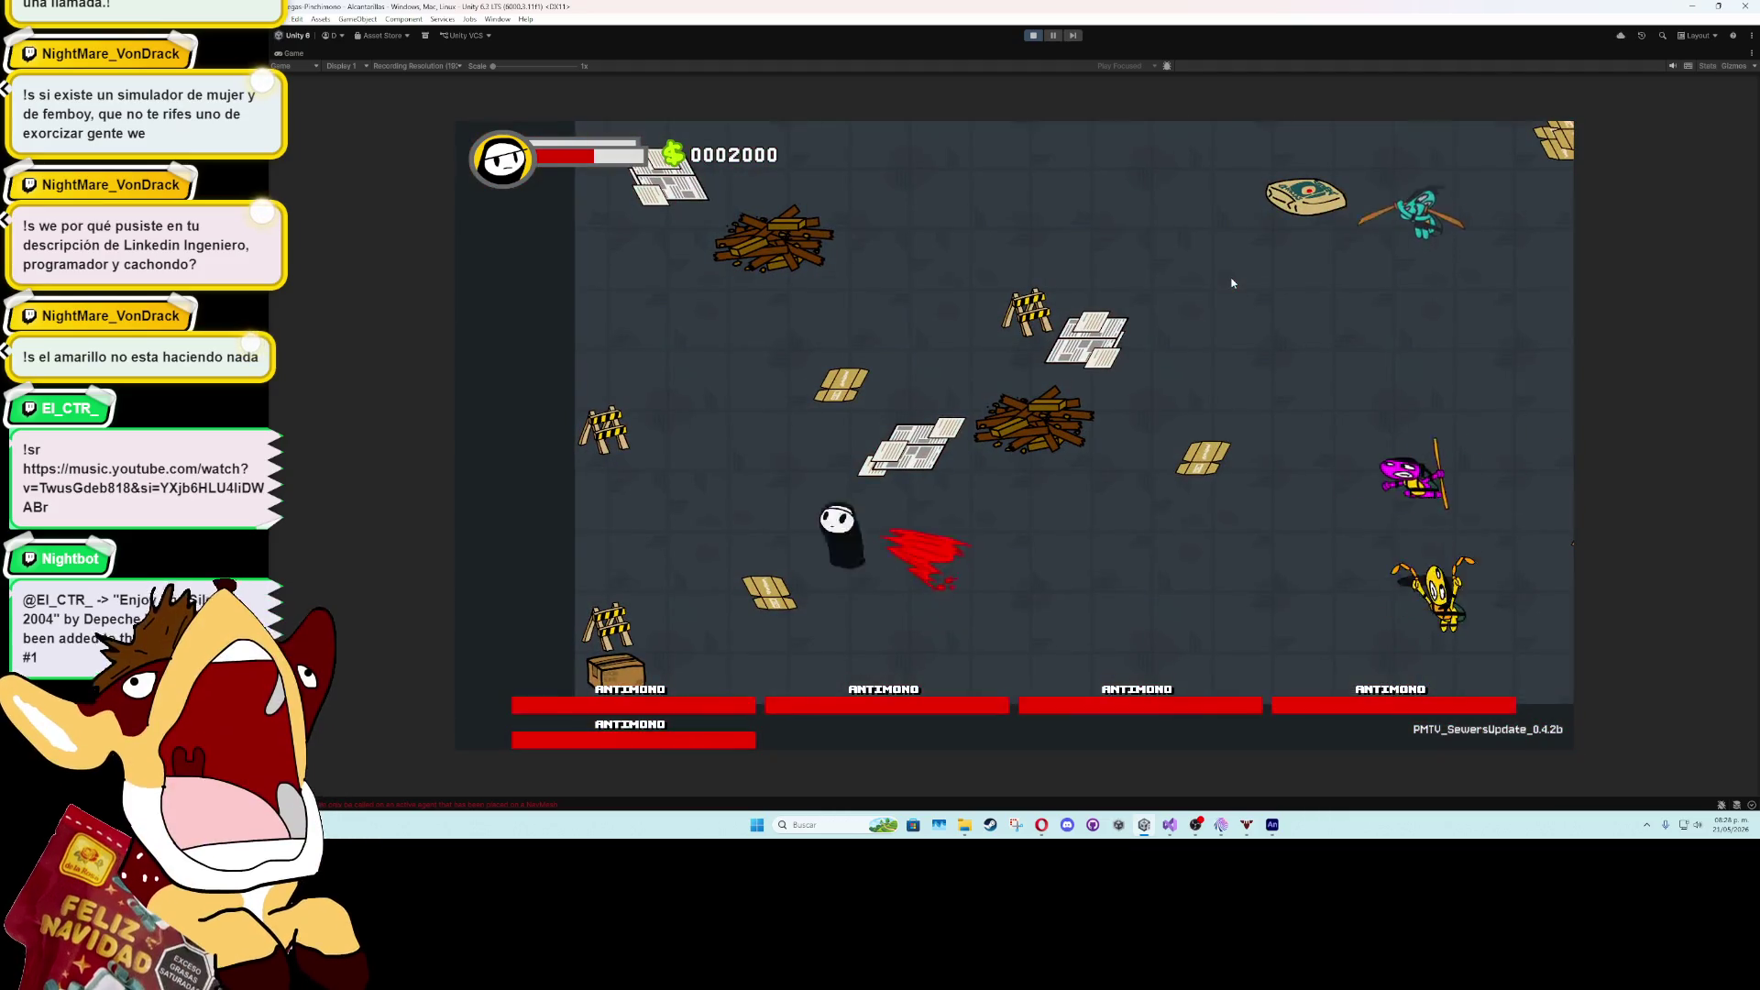
key("w")
key("a")
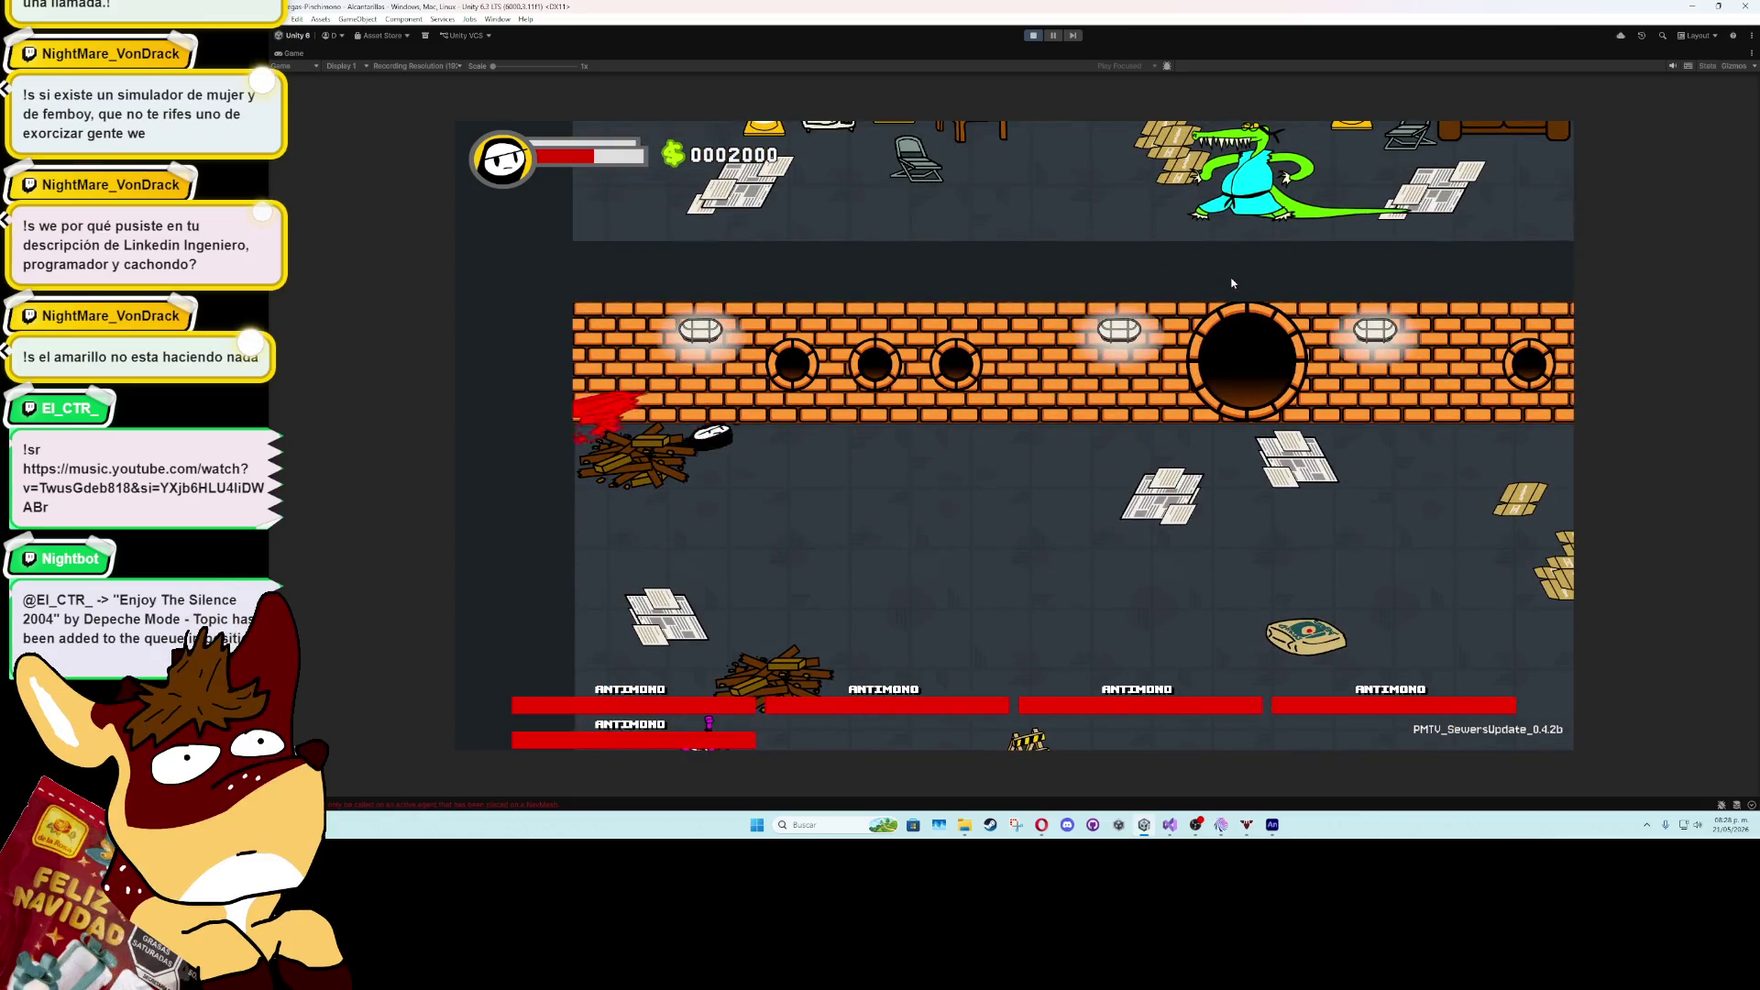
key("d")
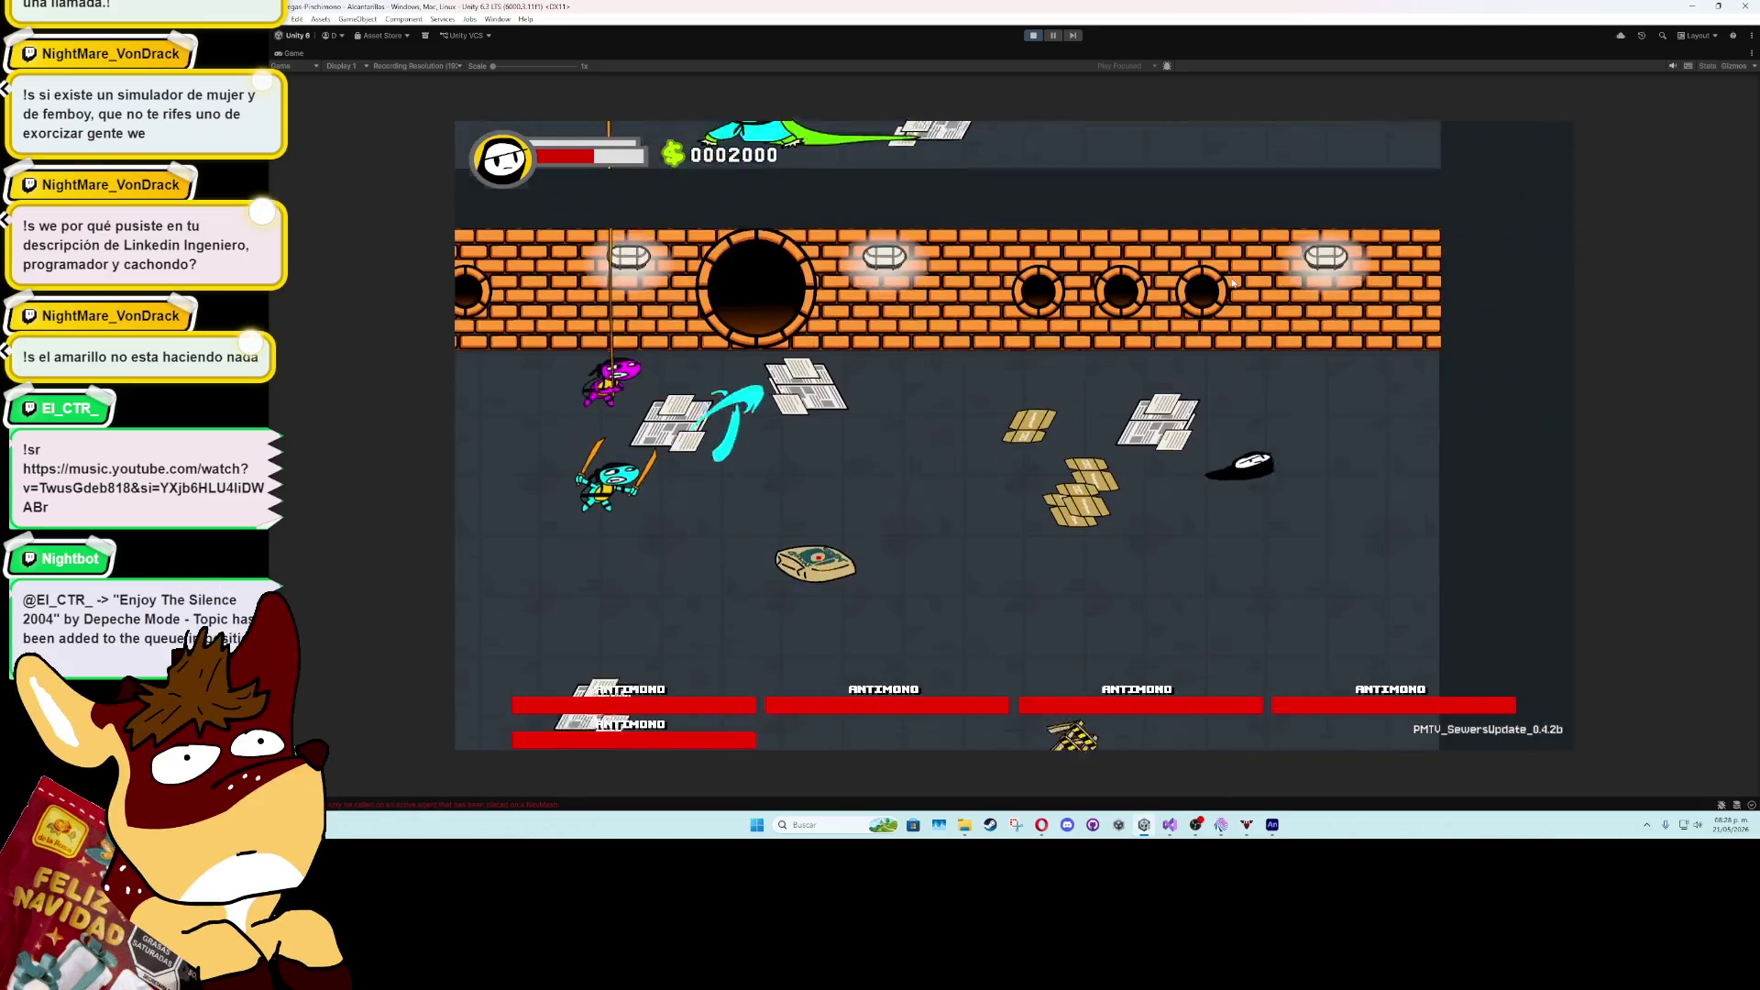
key("s")
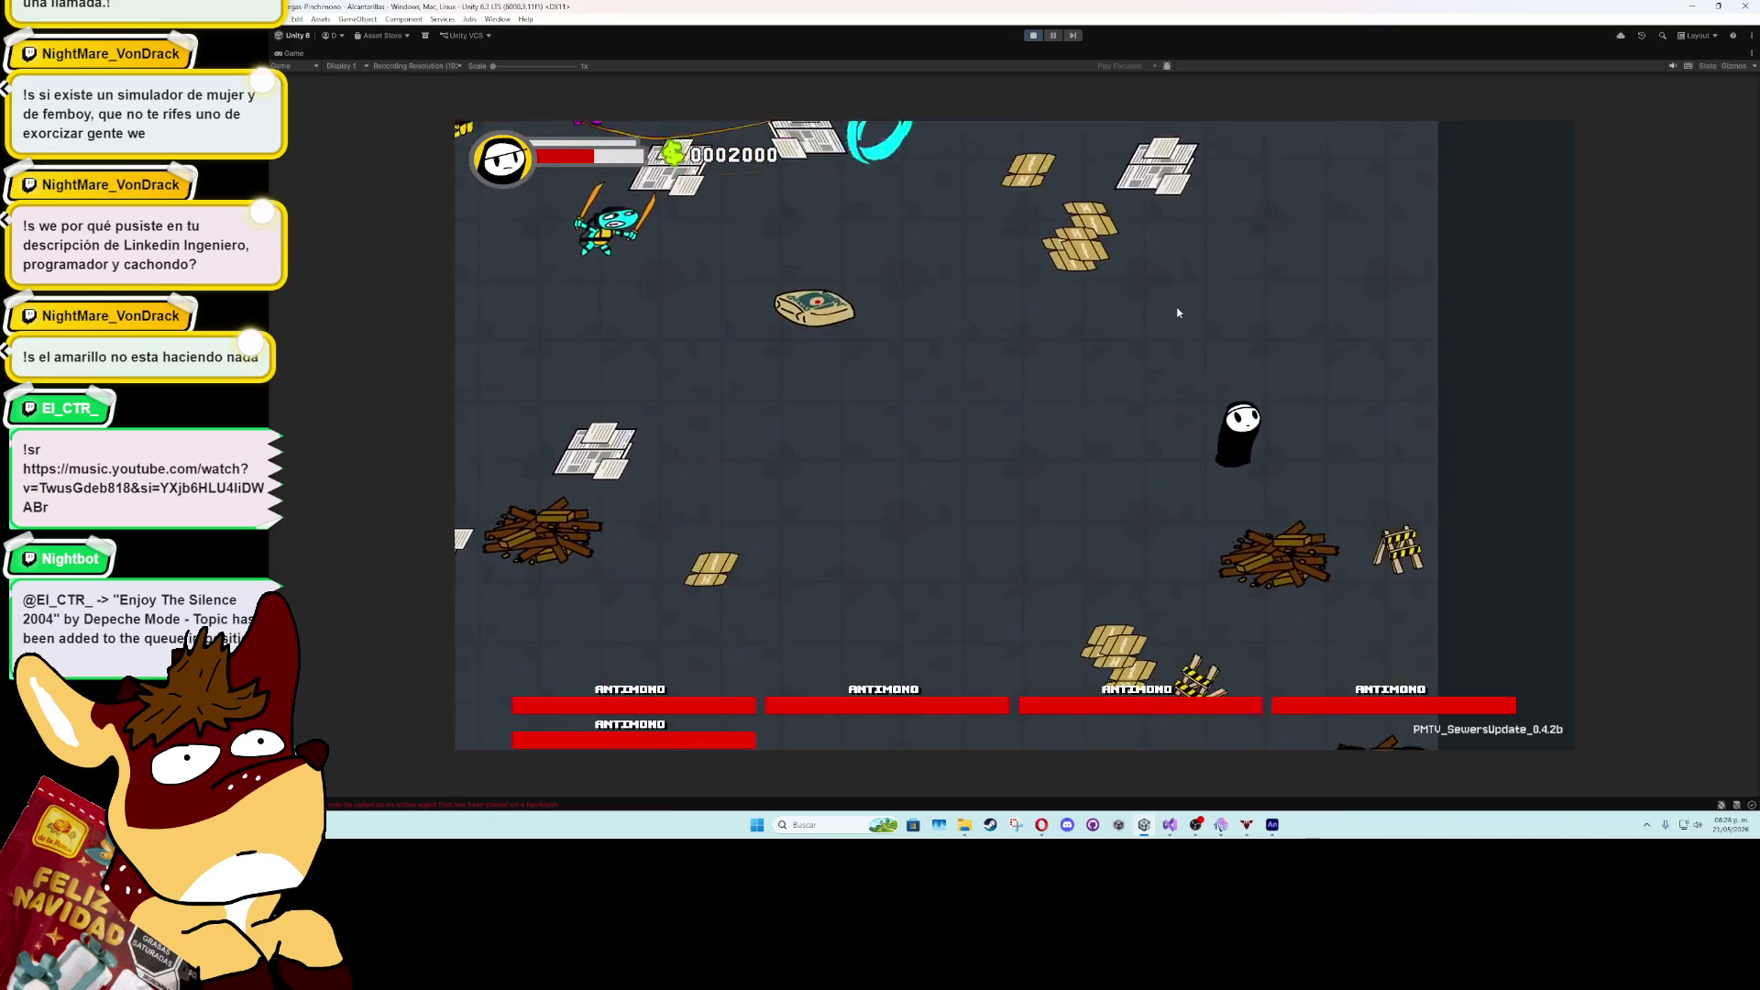
key("a")
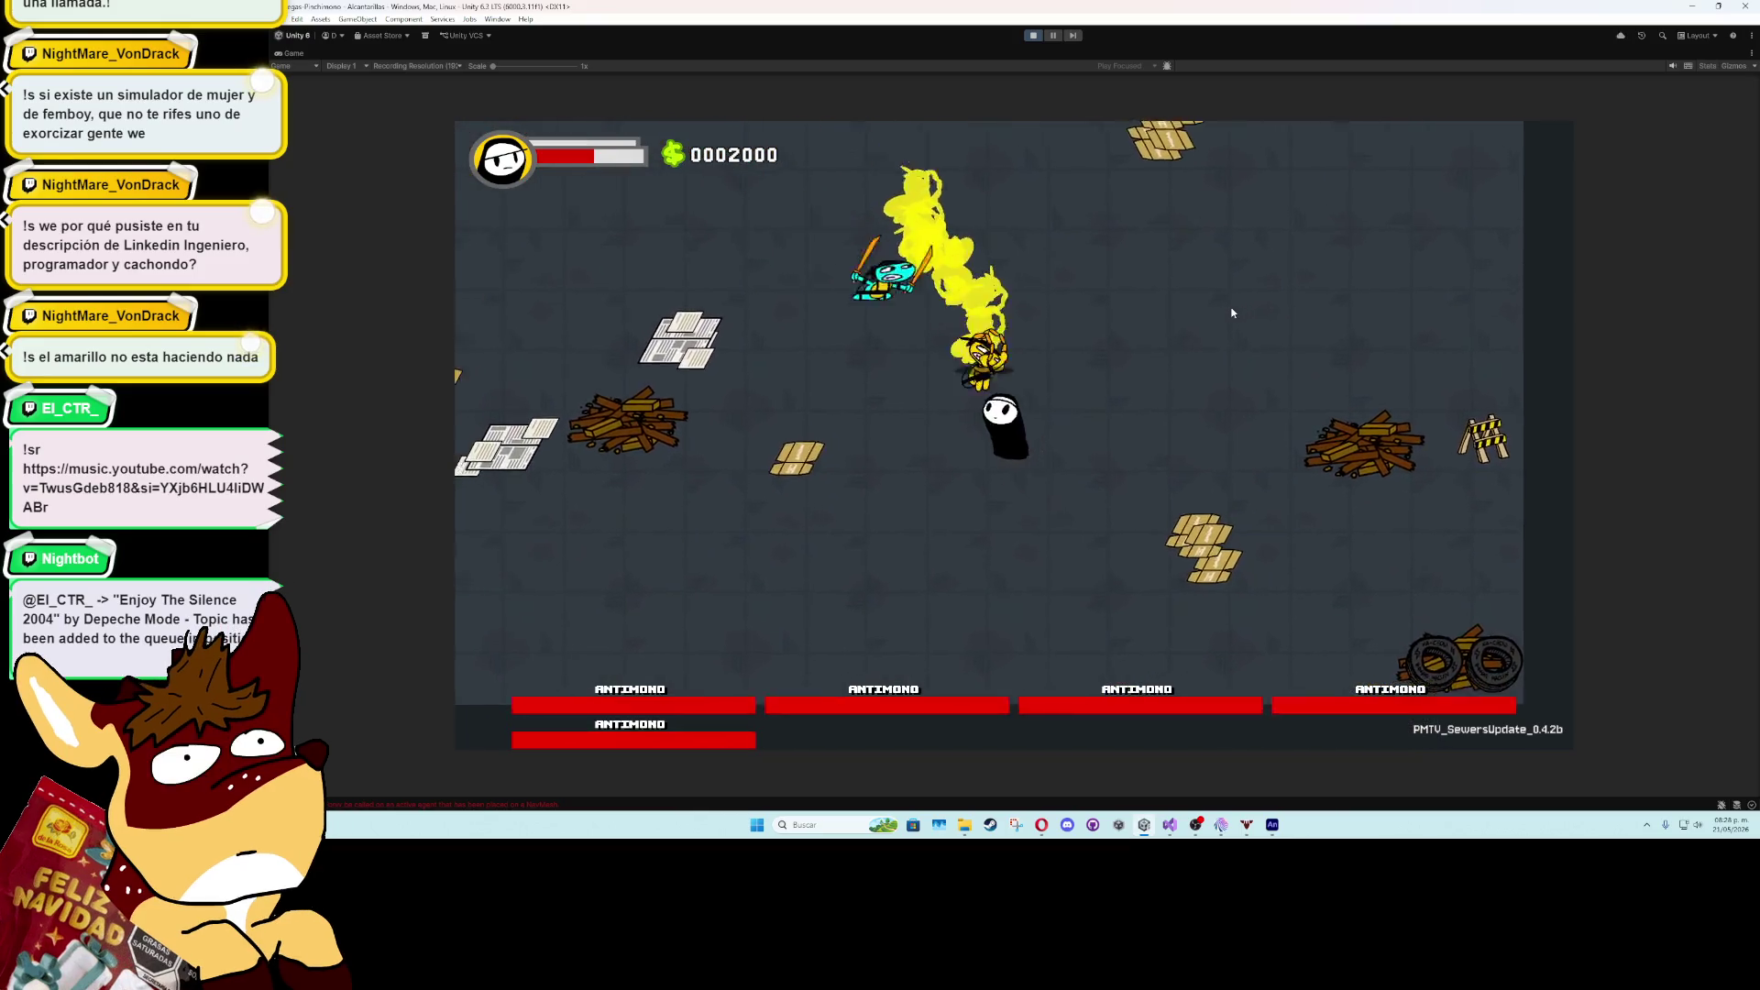
key("a")
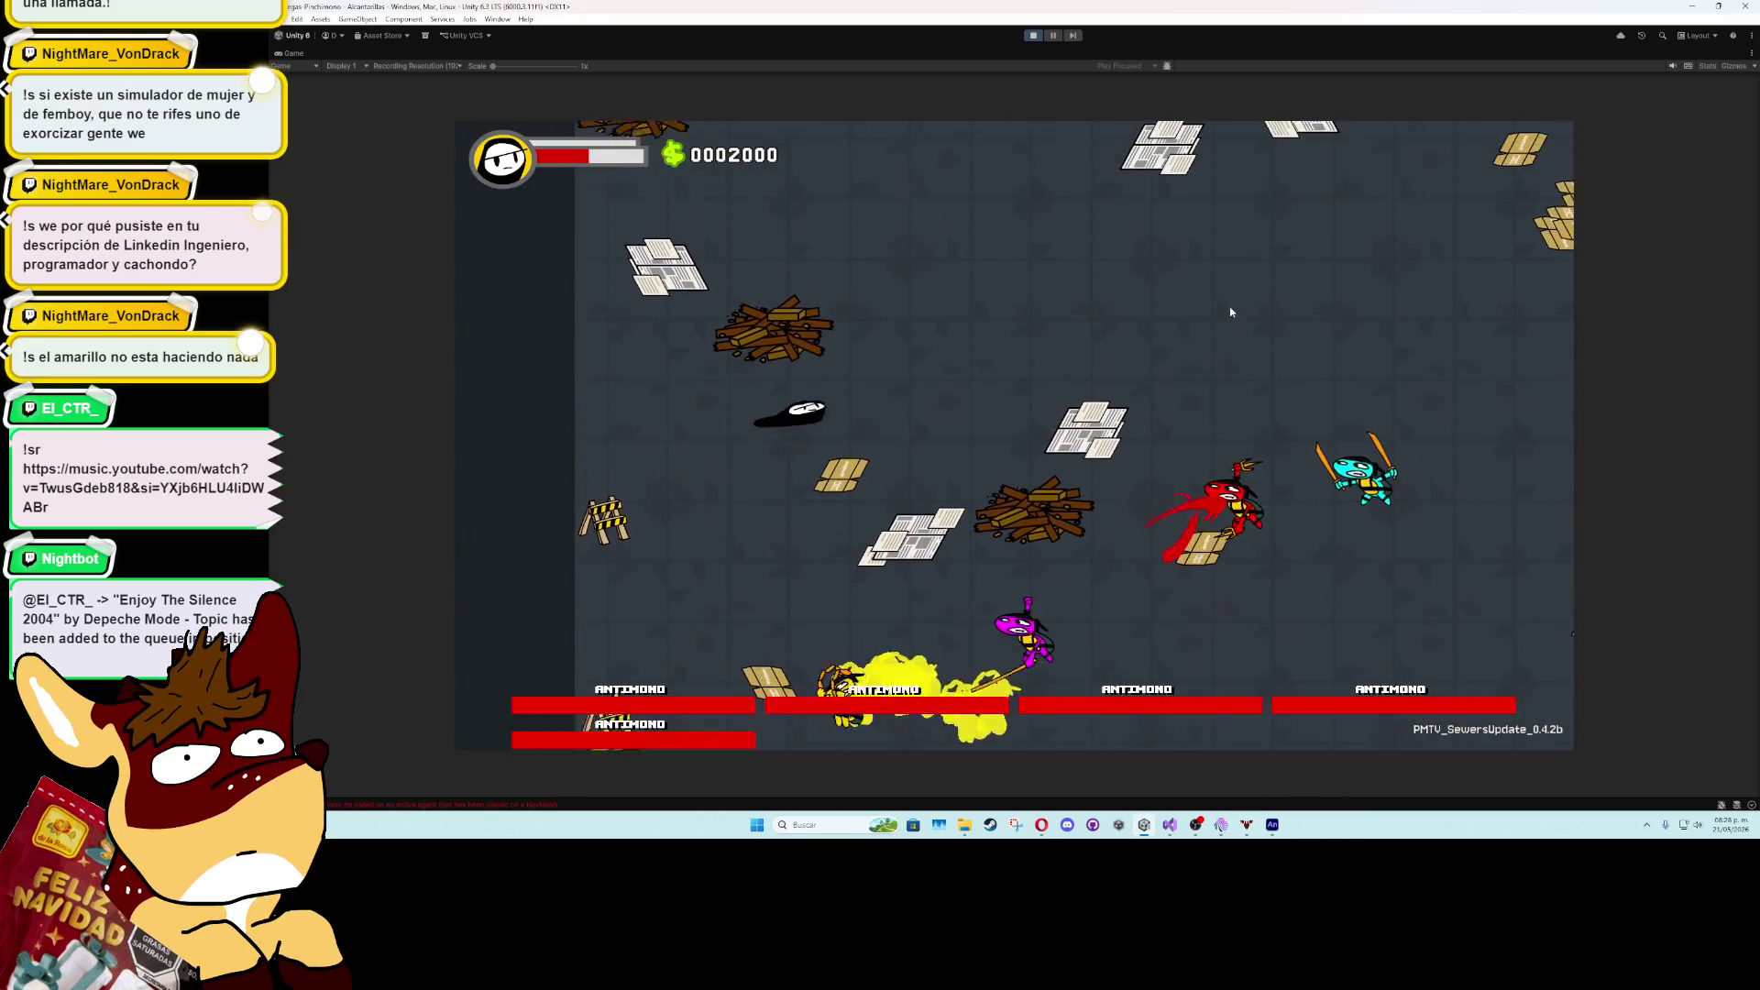
key("d")
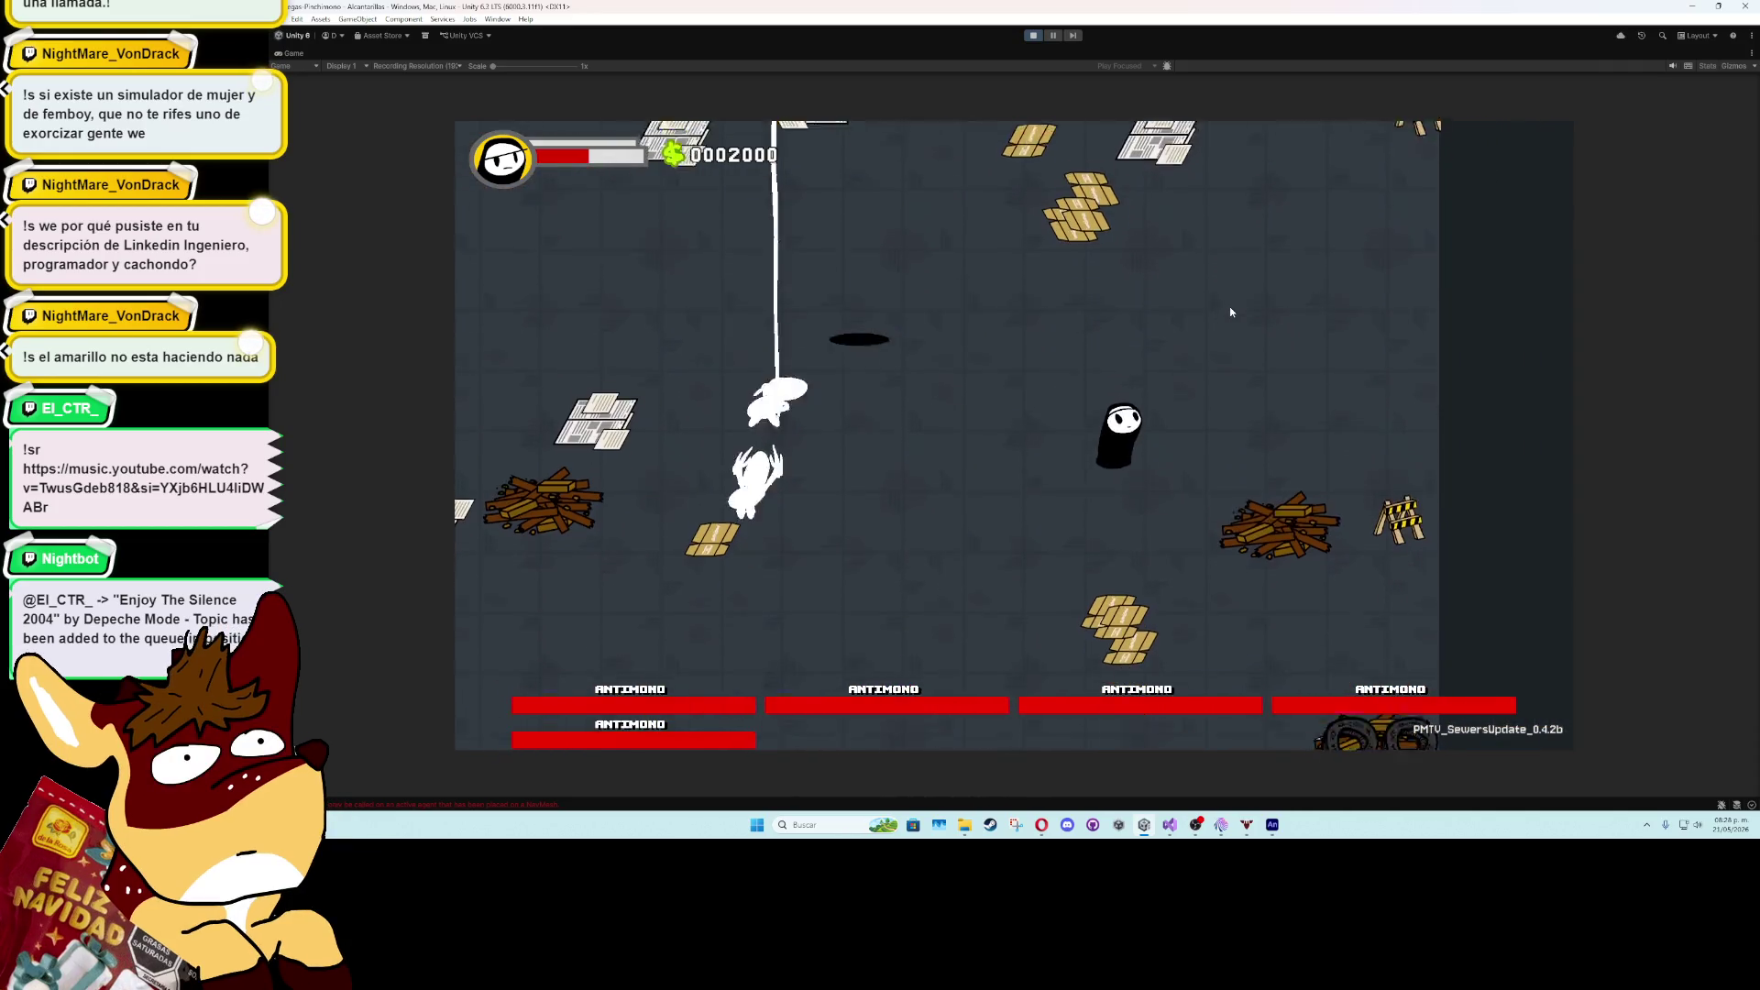
key("a")
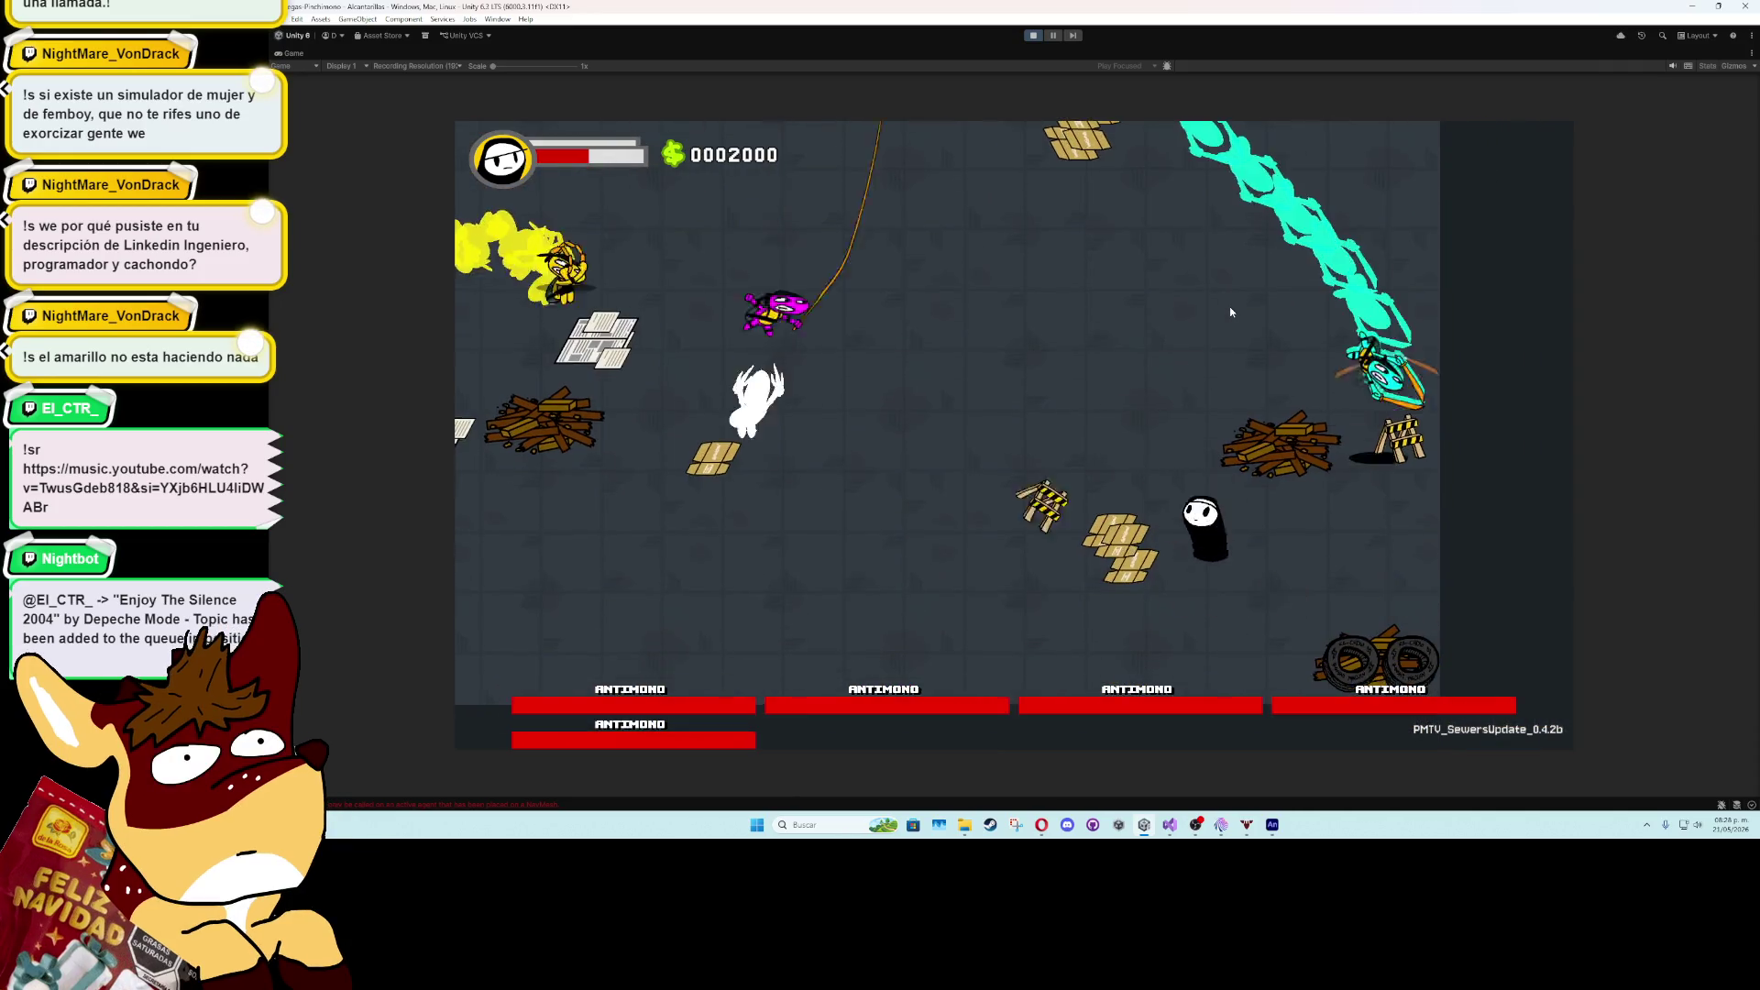
- Keep repositioning the player around the boss arena, then stop the play-test
key("w")
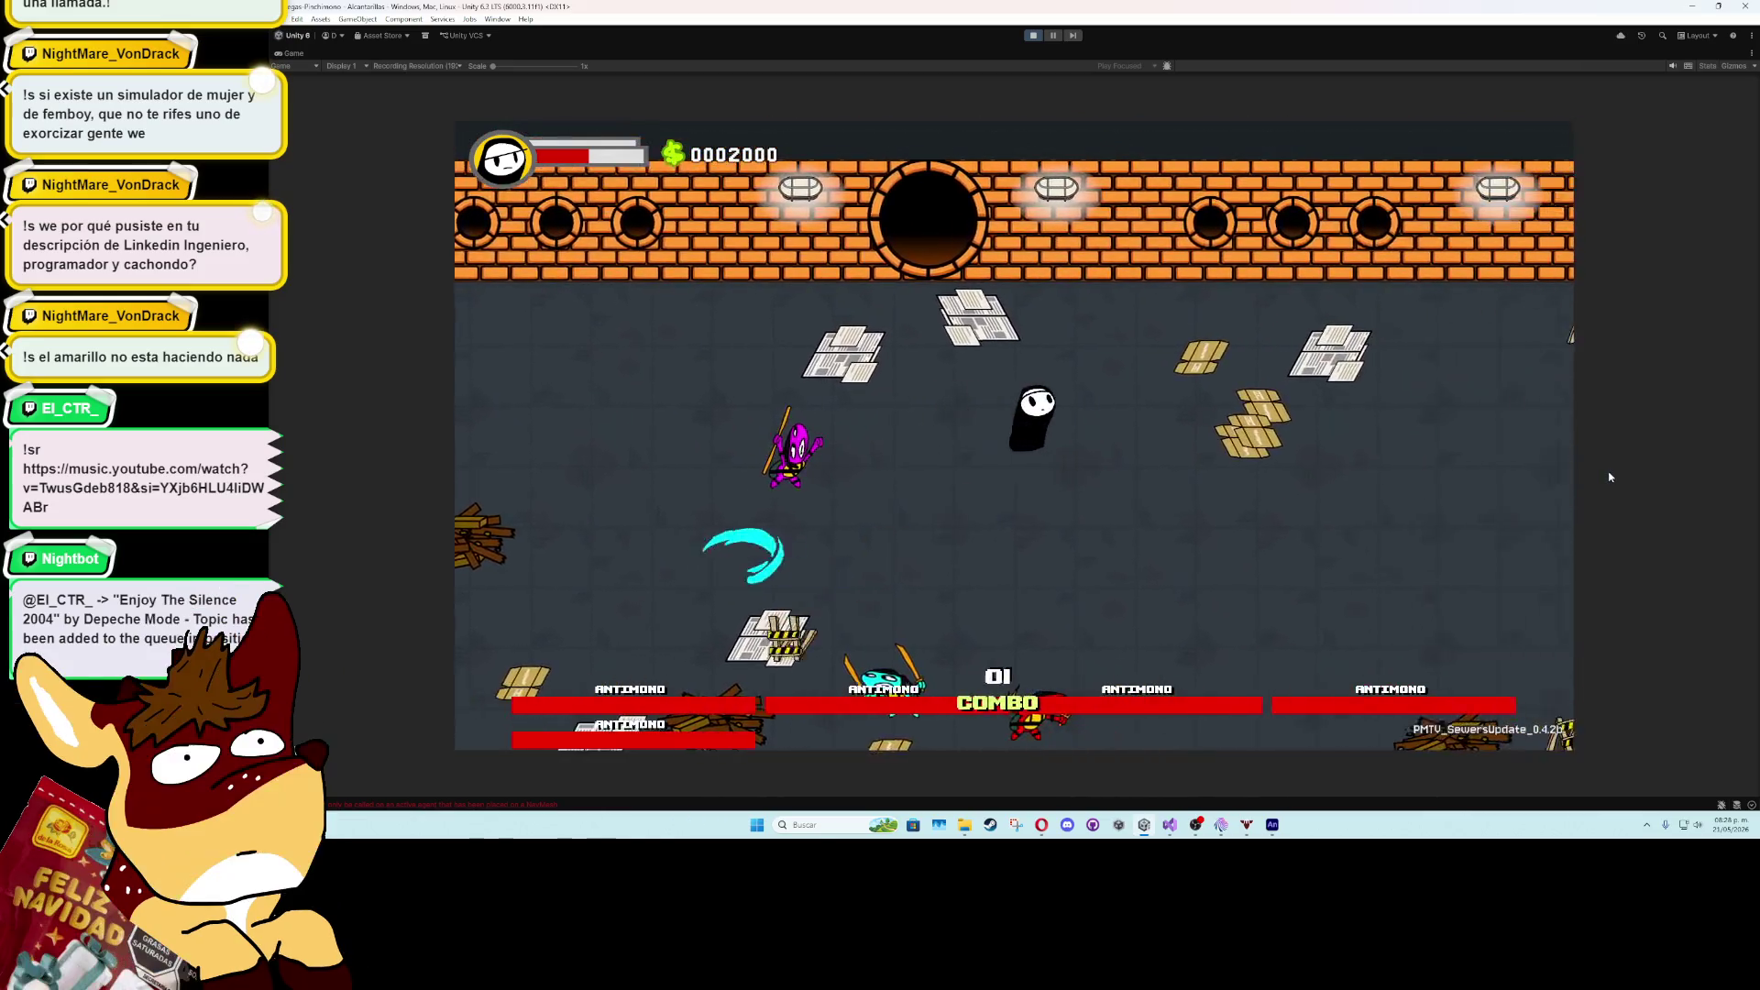
key("s")
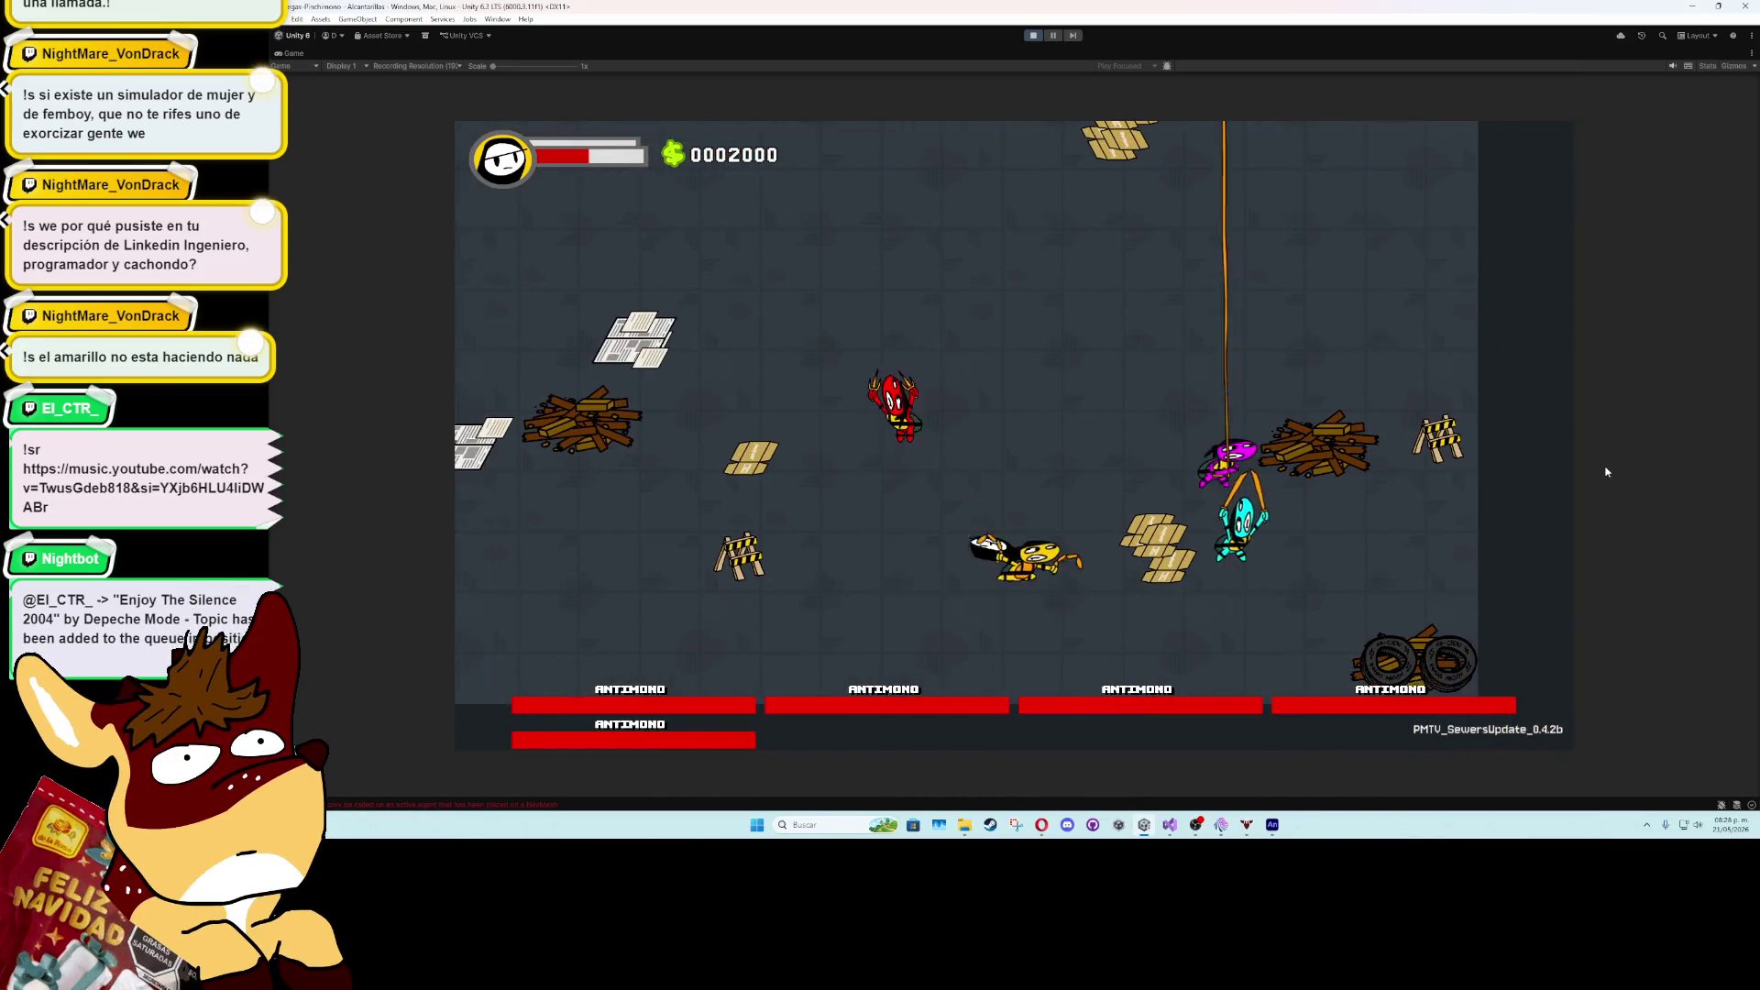
key("w")
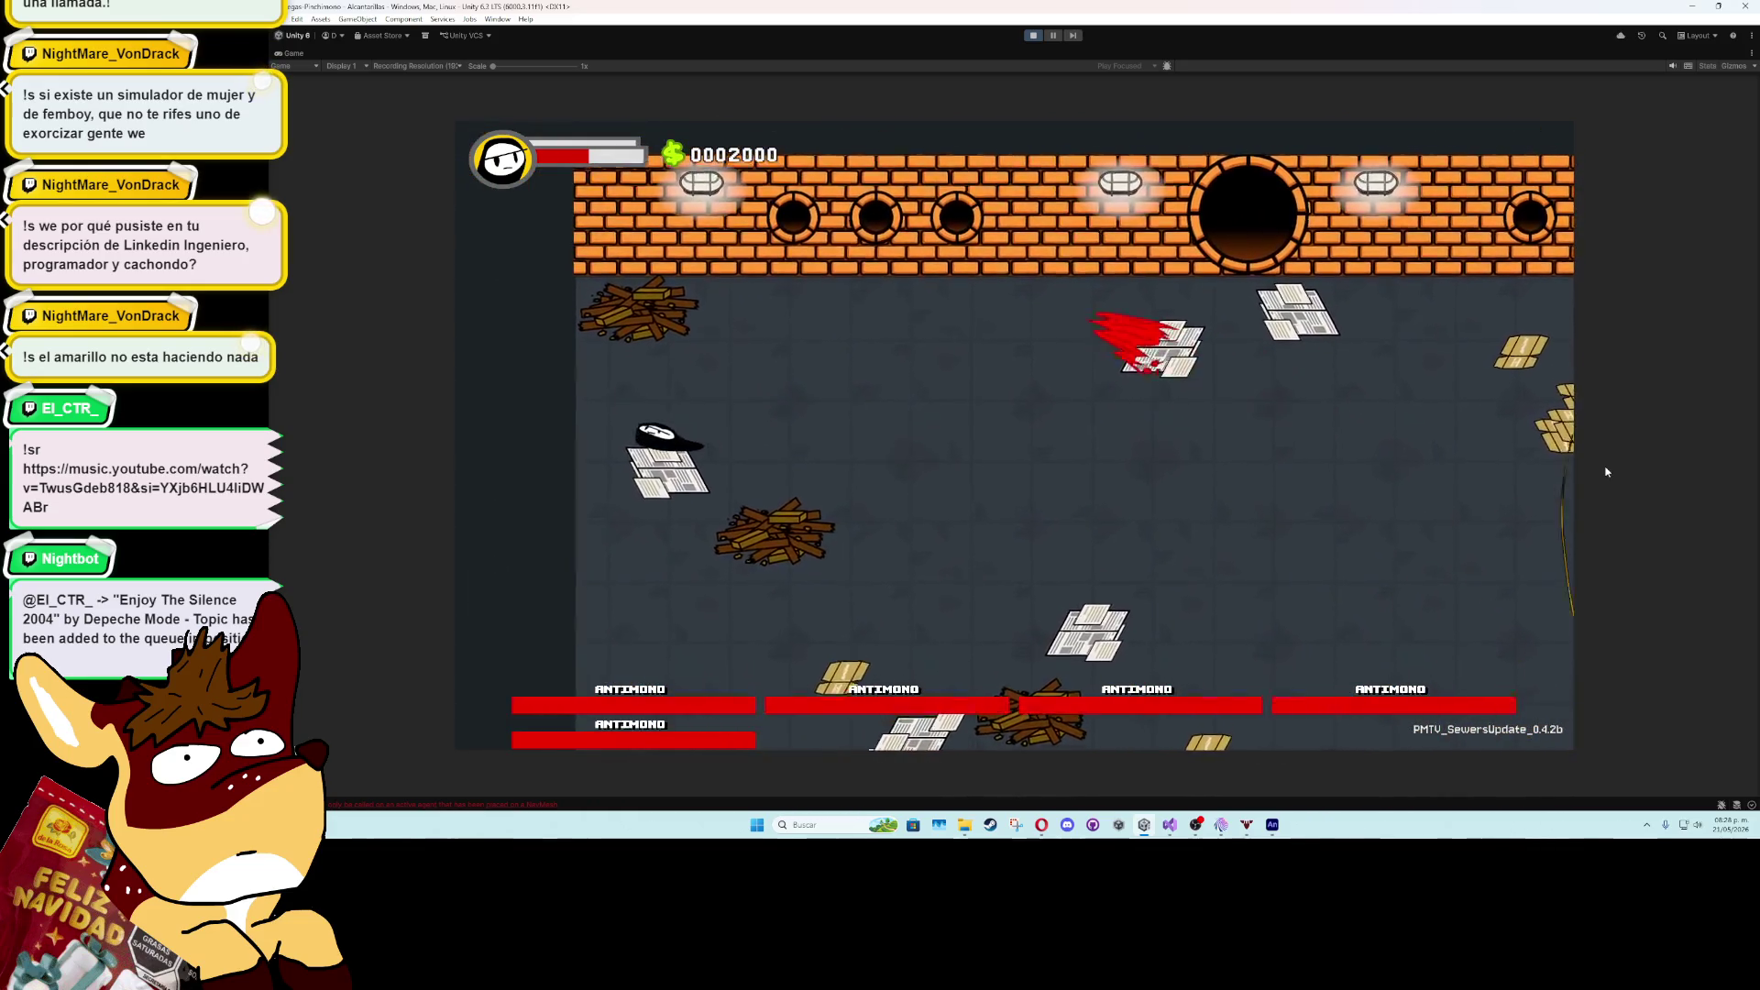
key("s")
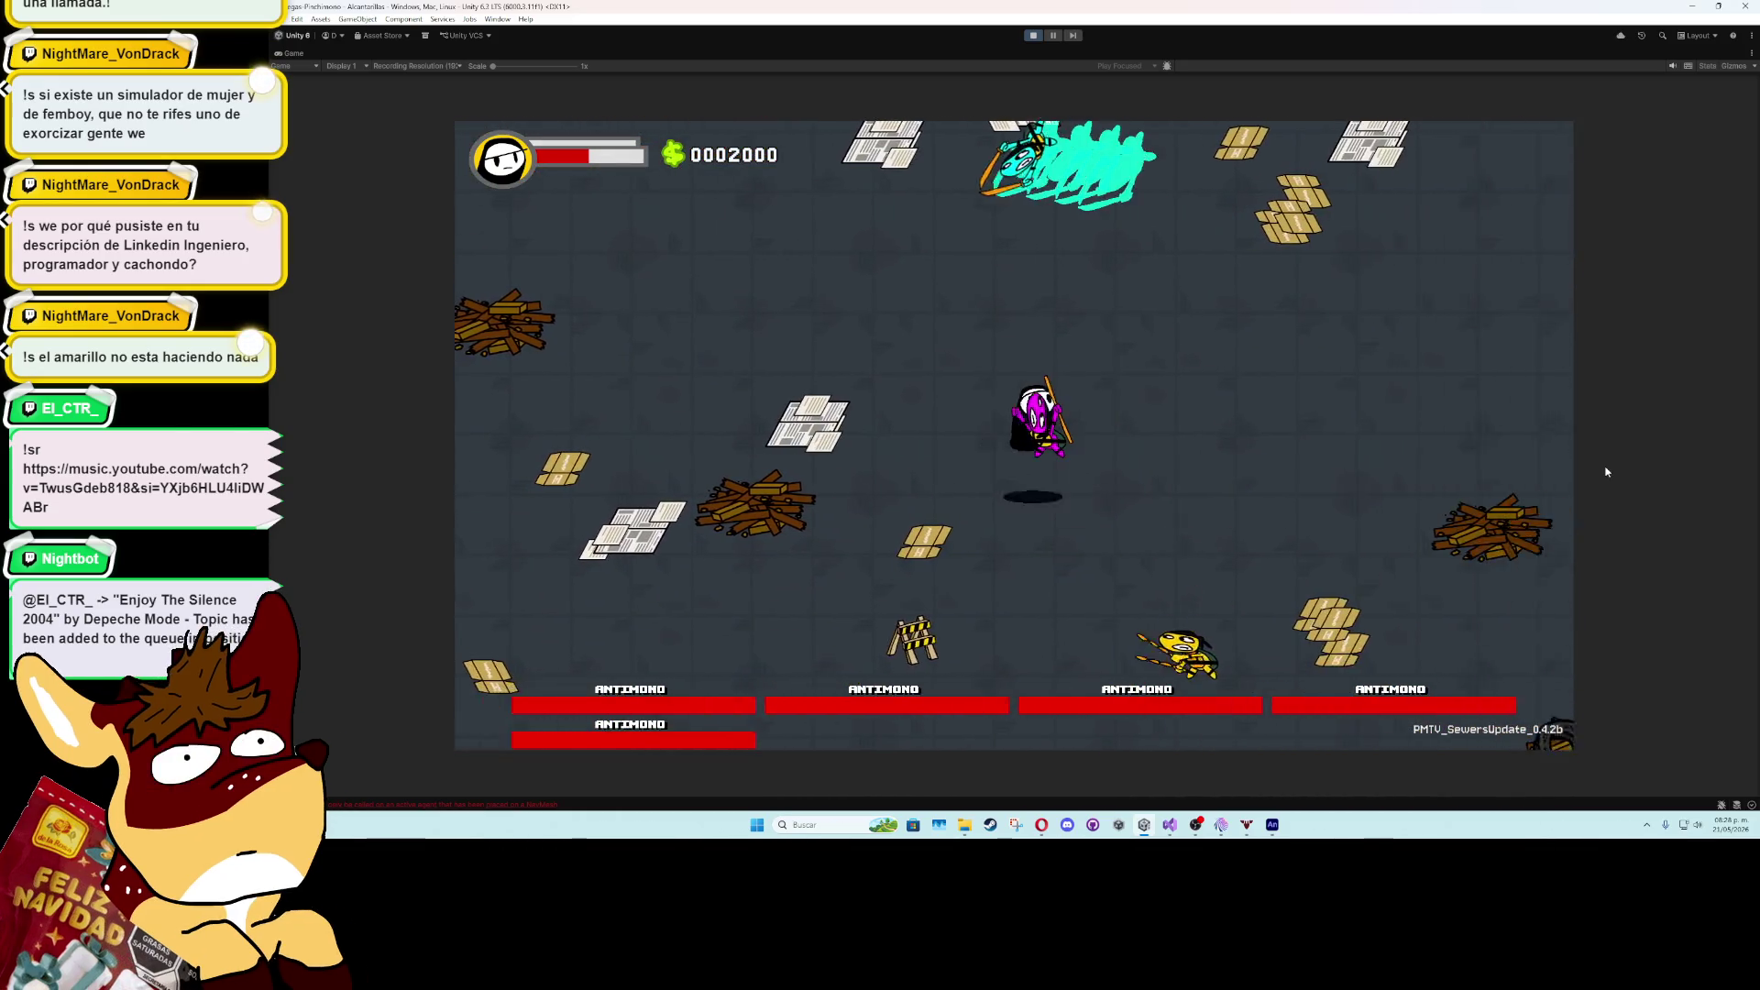
key("w")
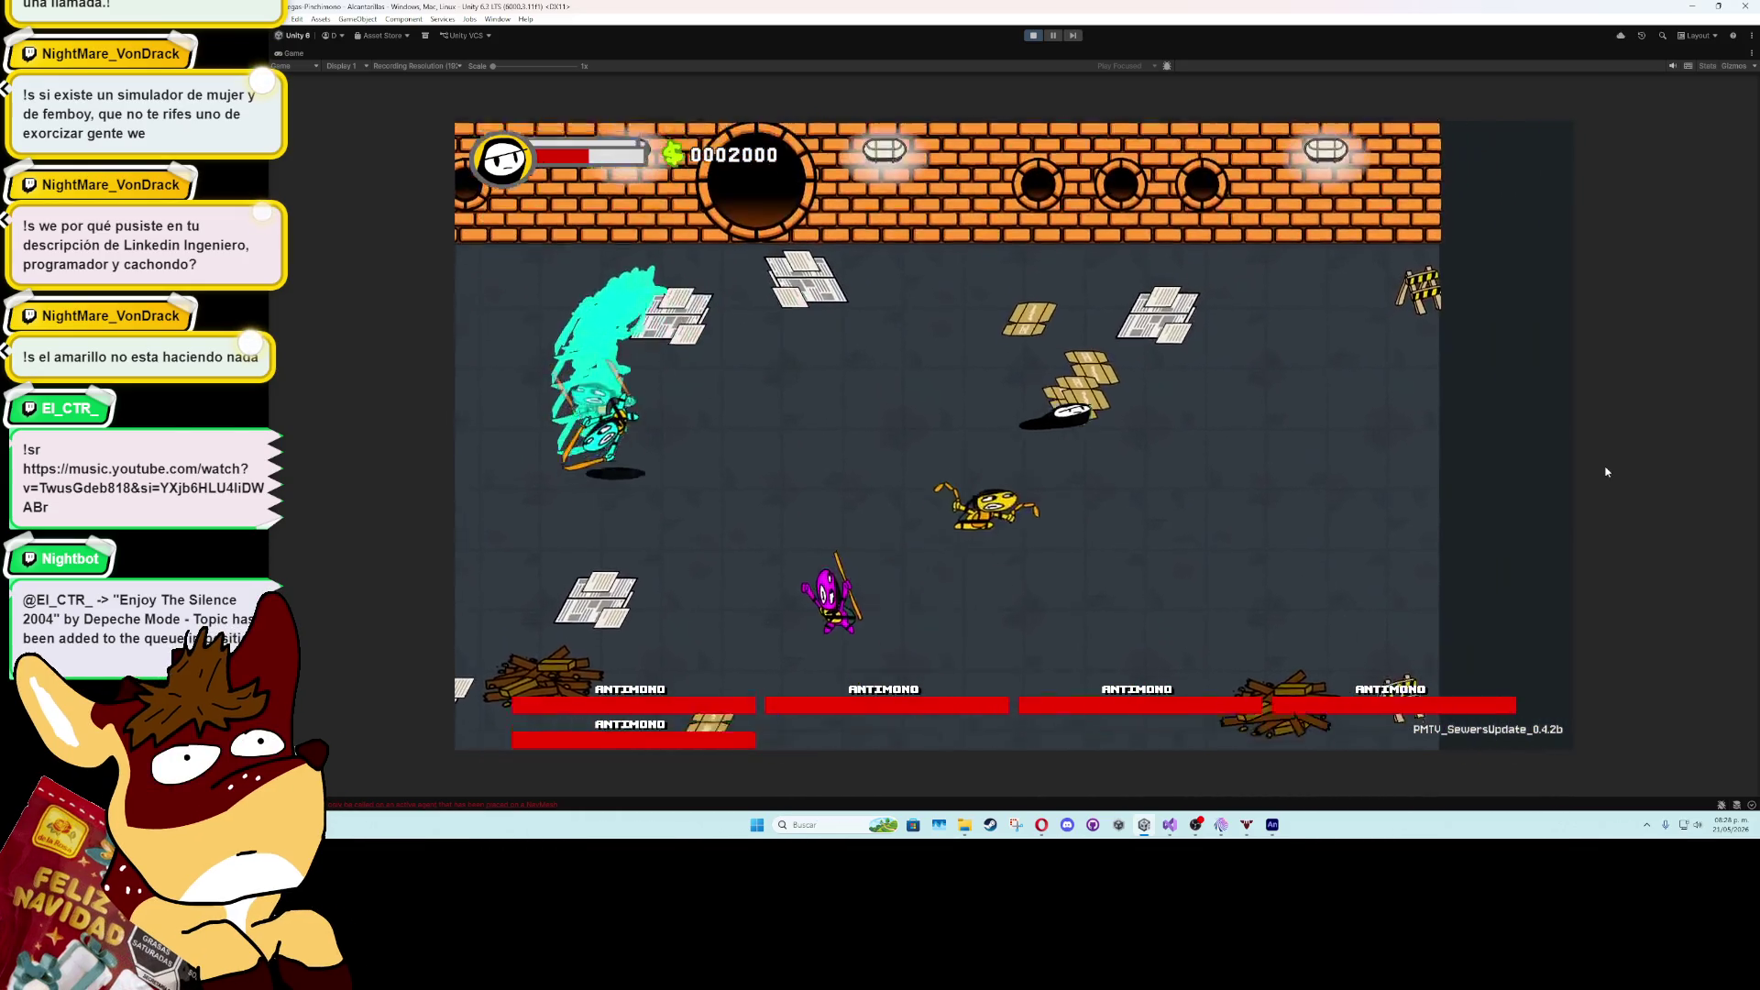
key("s")
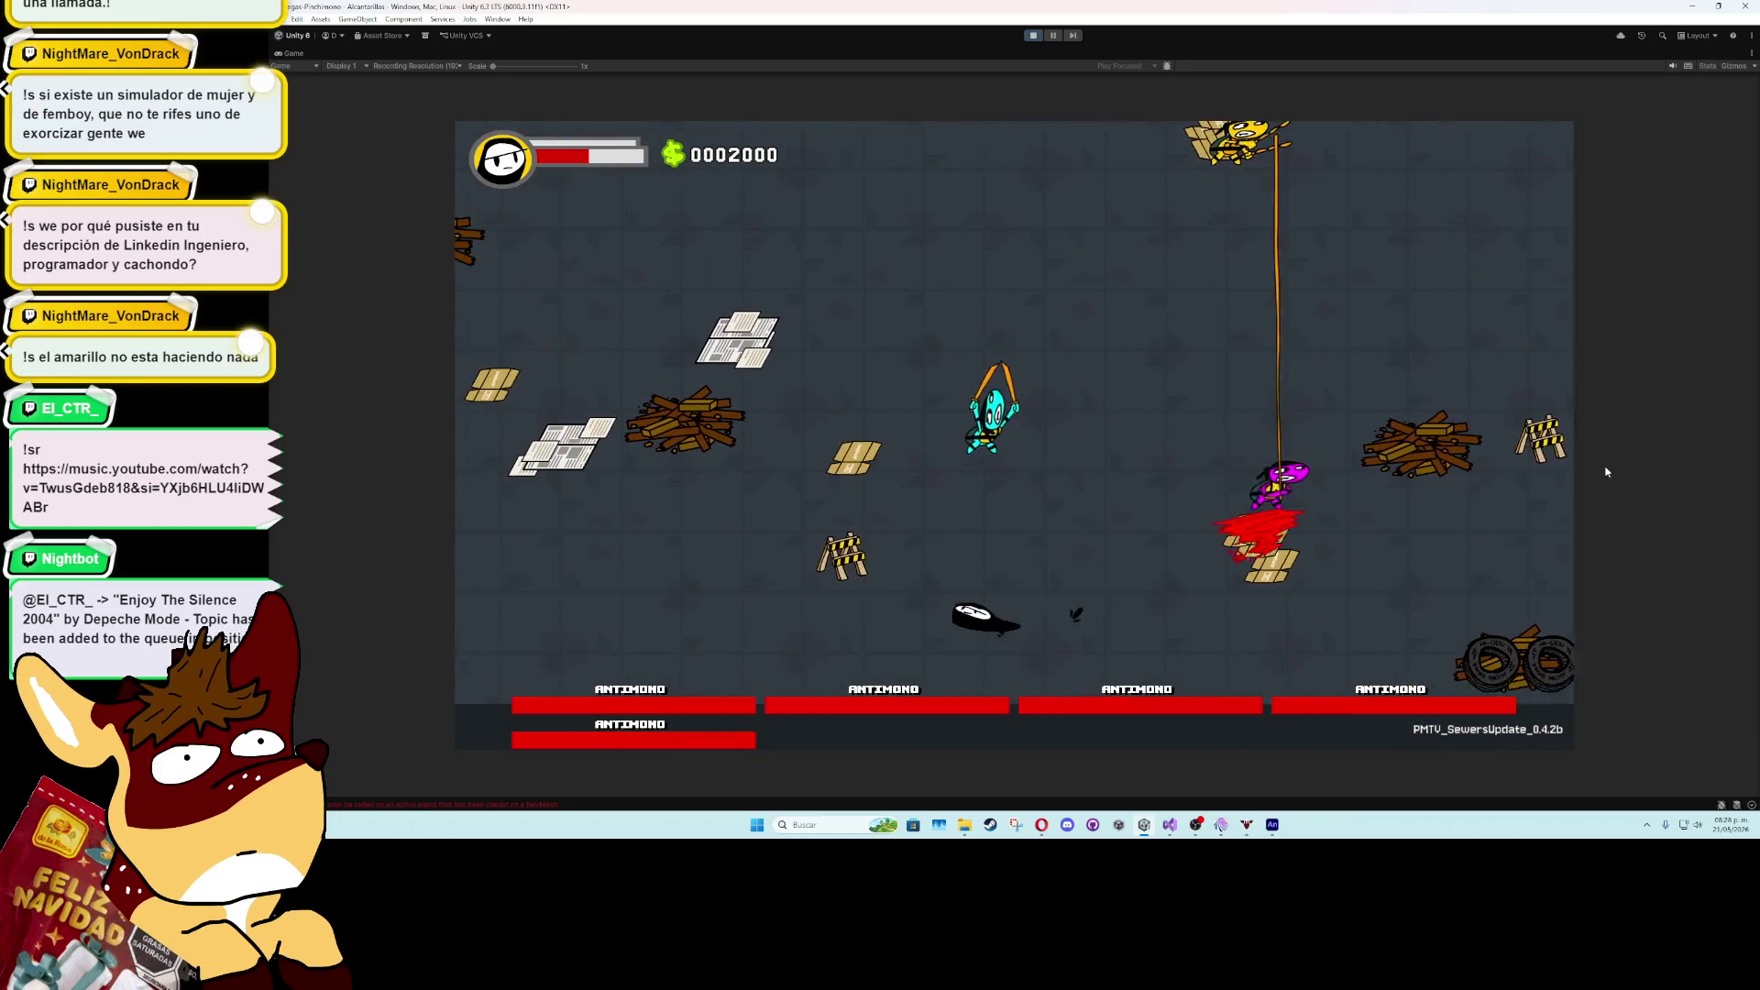
key("w")
key("a")
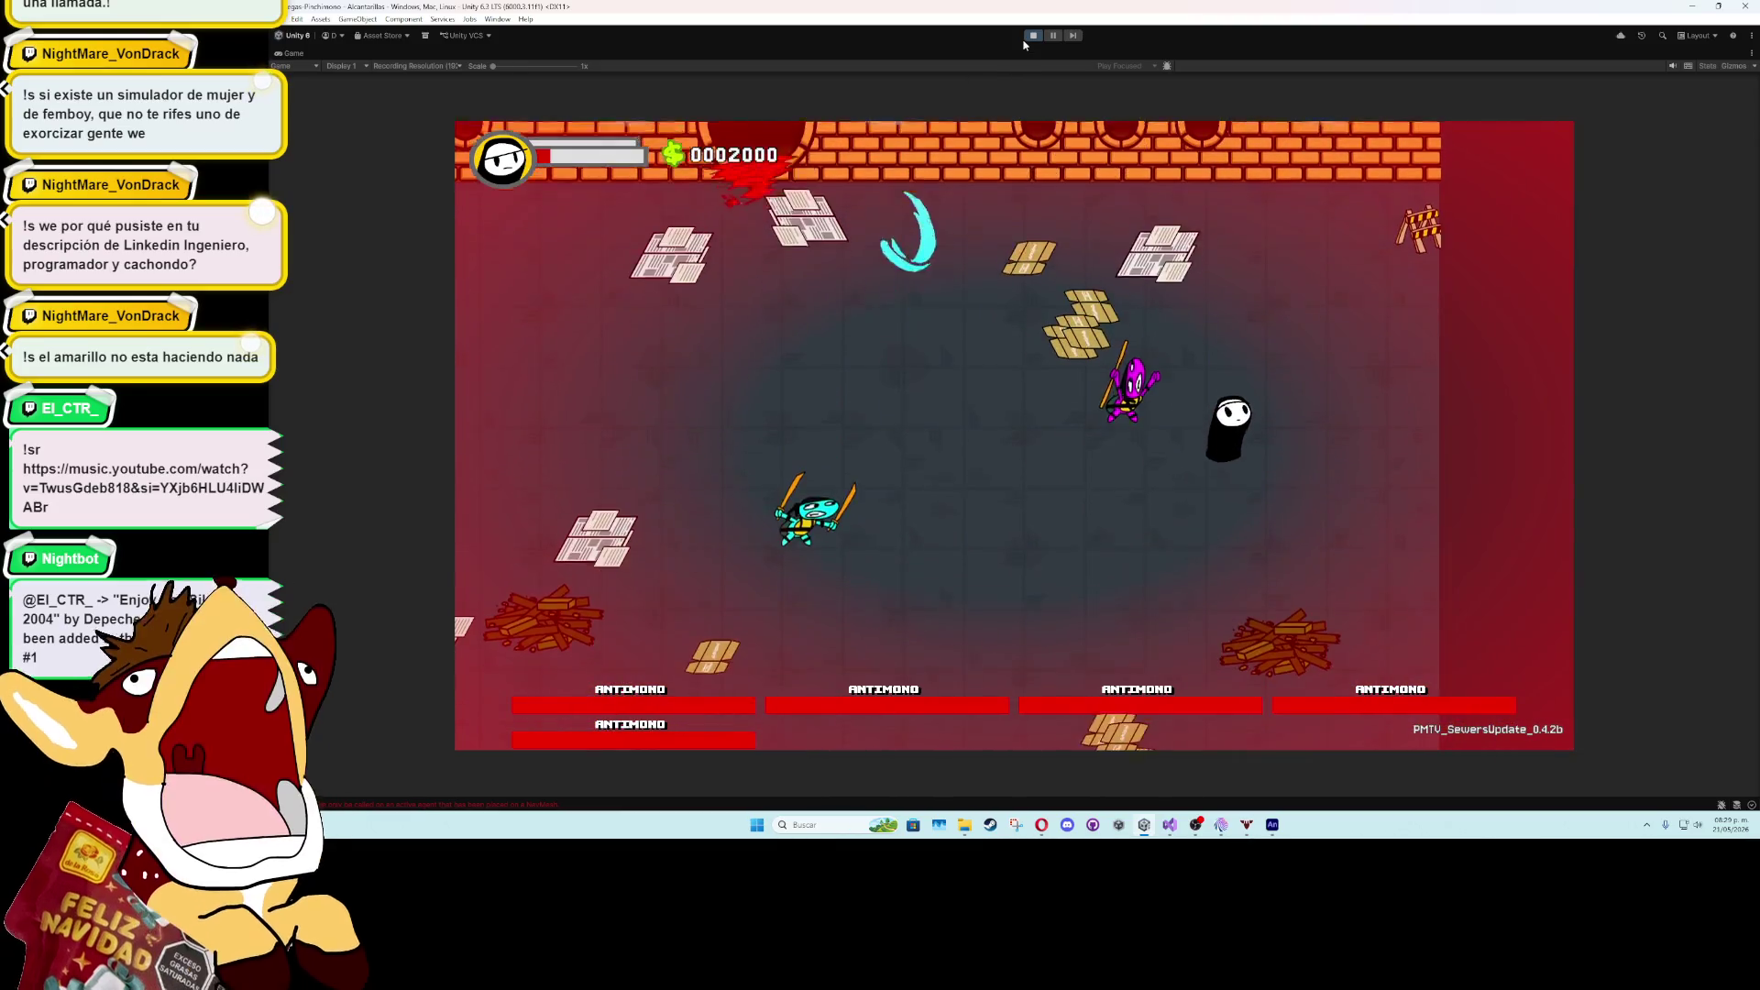
left_click(1028, 36)
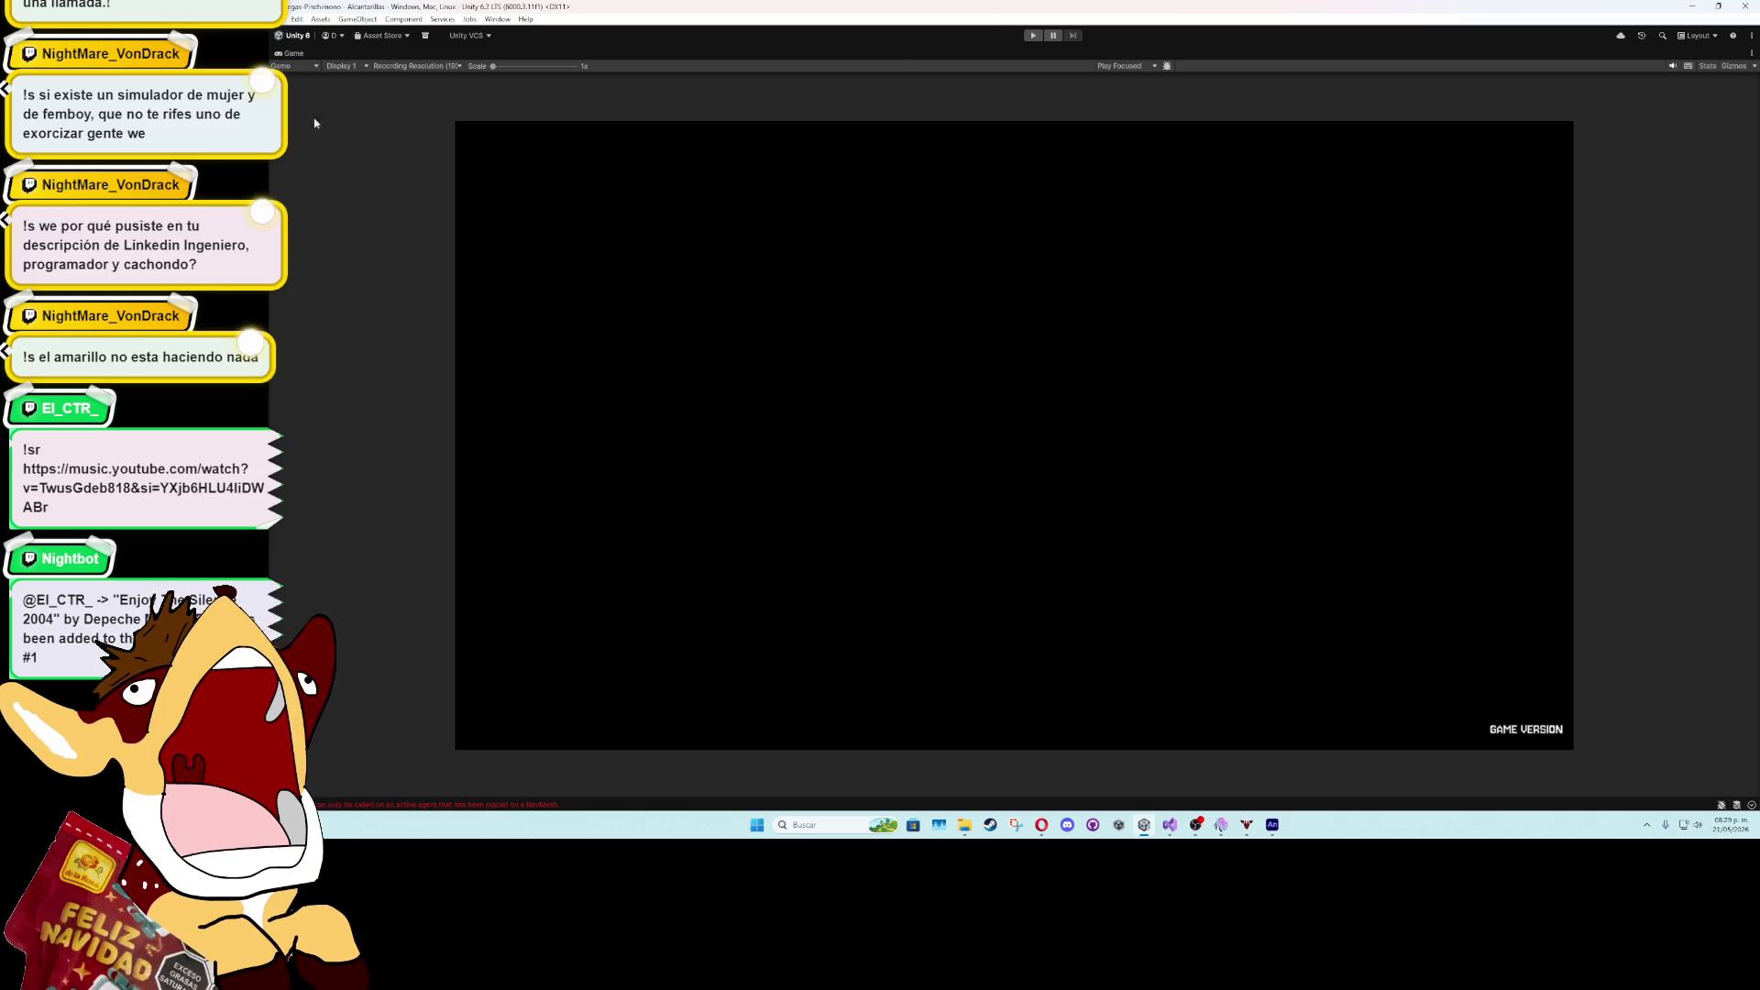
- Restore the full Unity editor layout, then test the ranamarilla movie as SWF in Animate
double_click(280, 55)
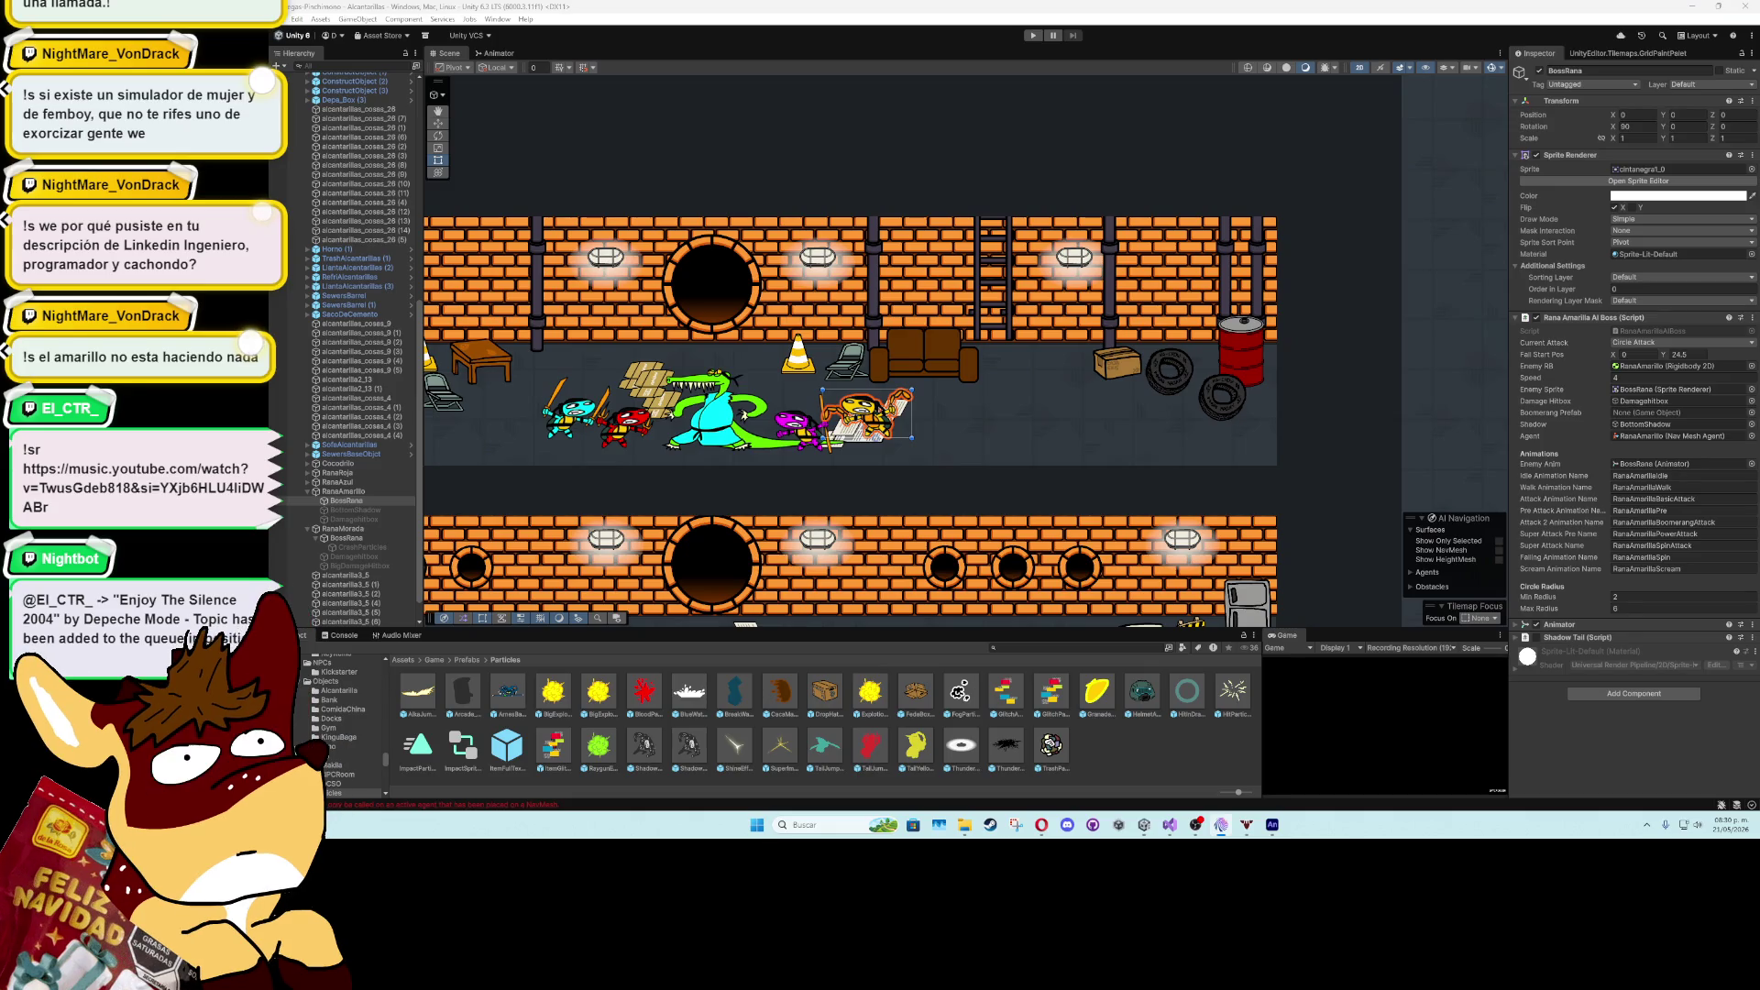
scroll(935, 468, "up", 1)
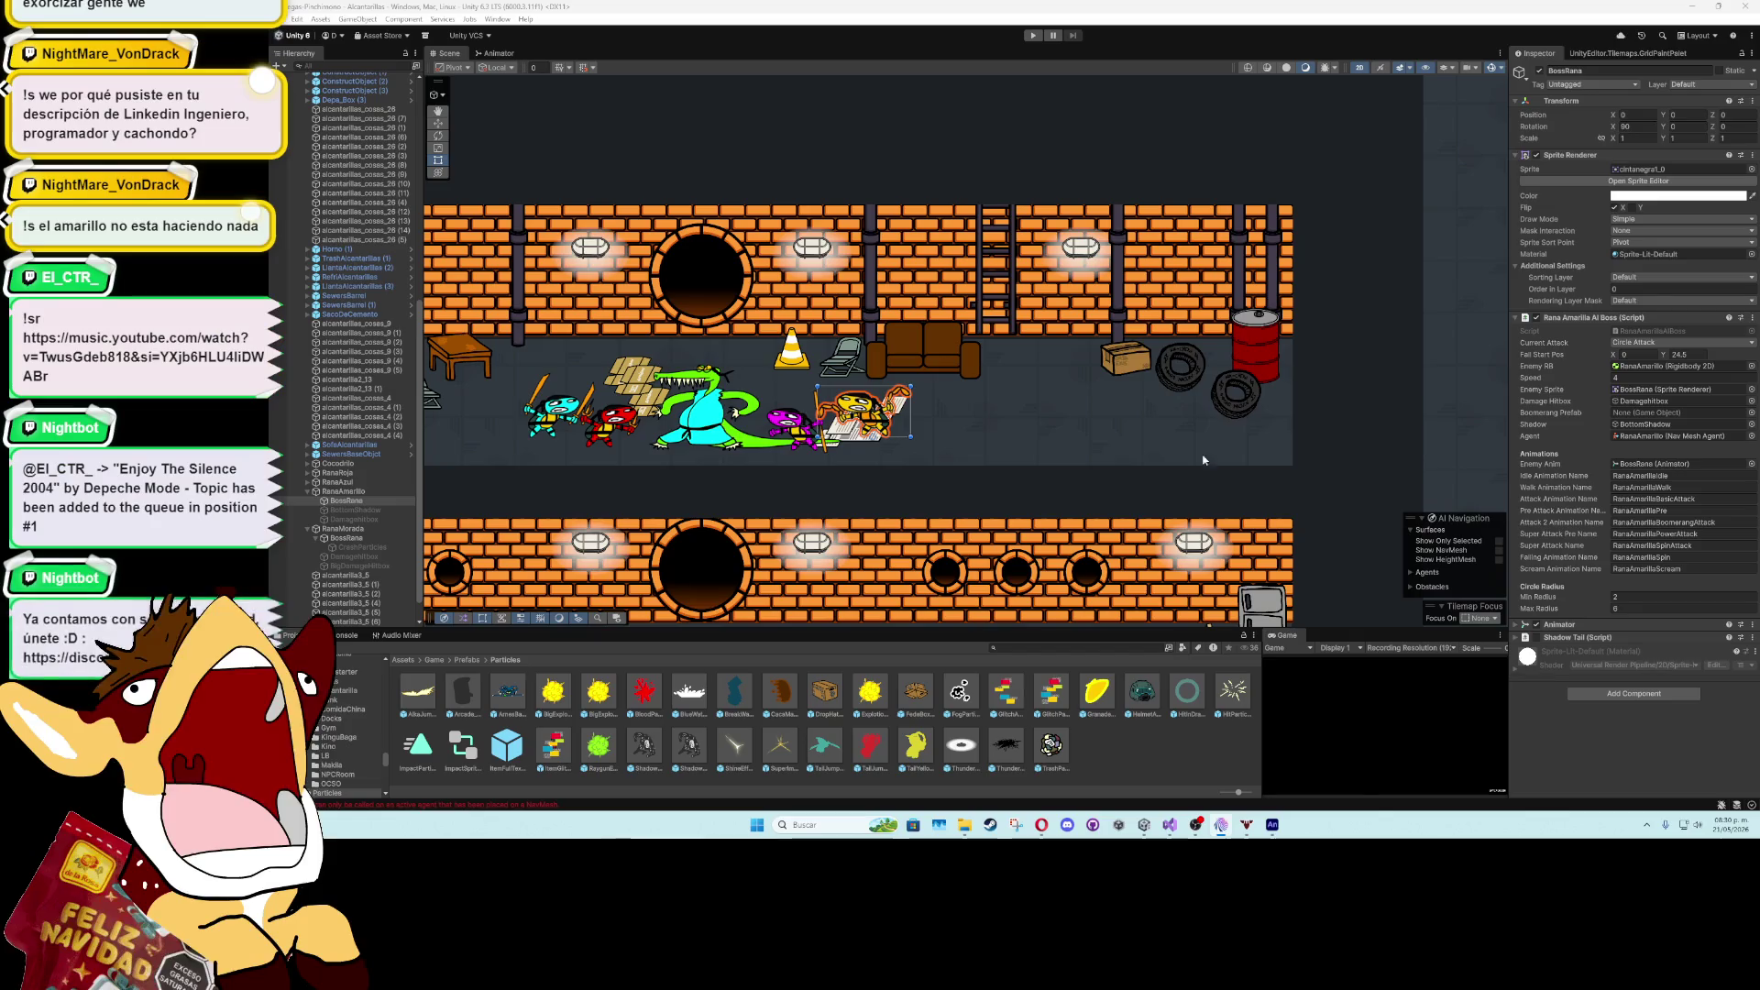
left_click(1273, 826)
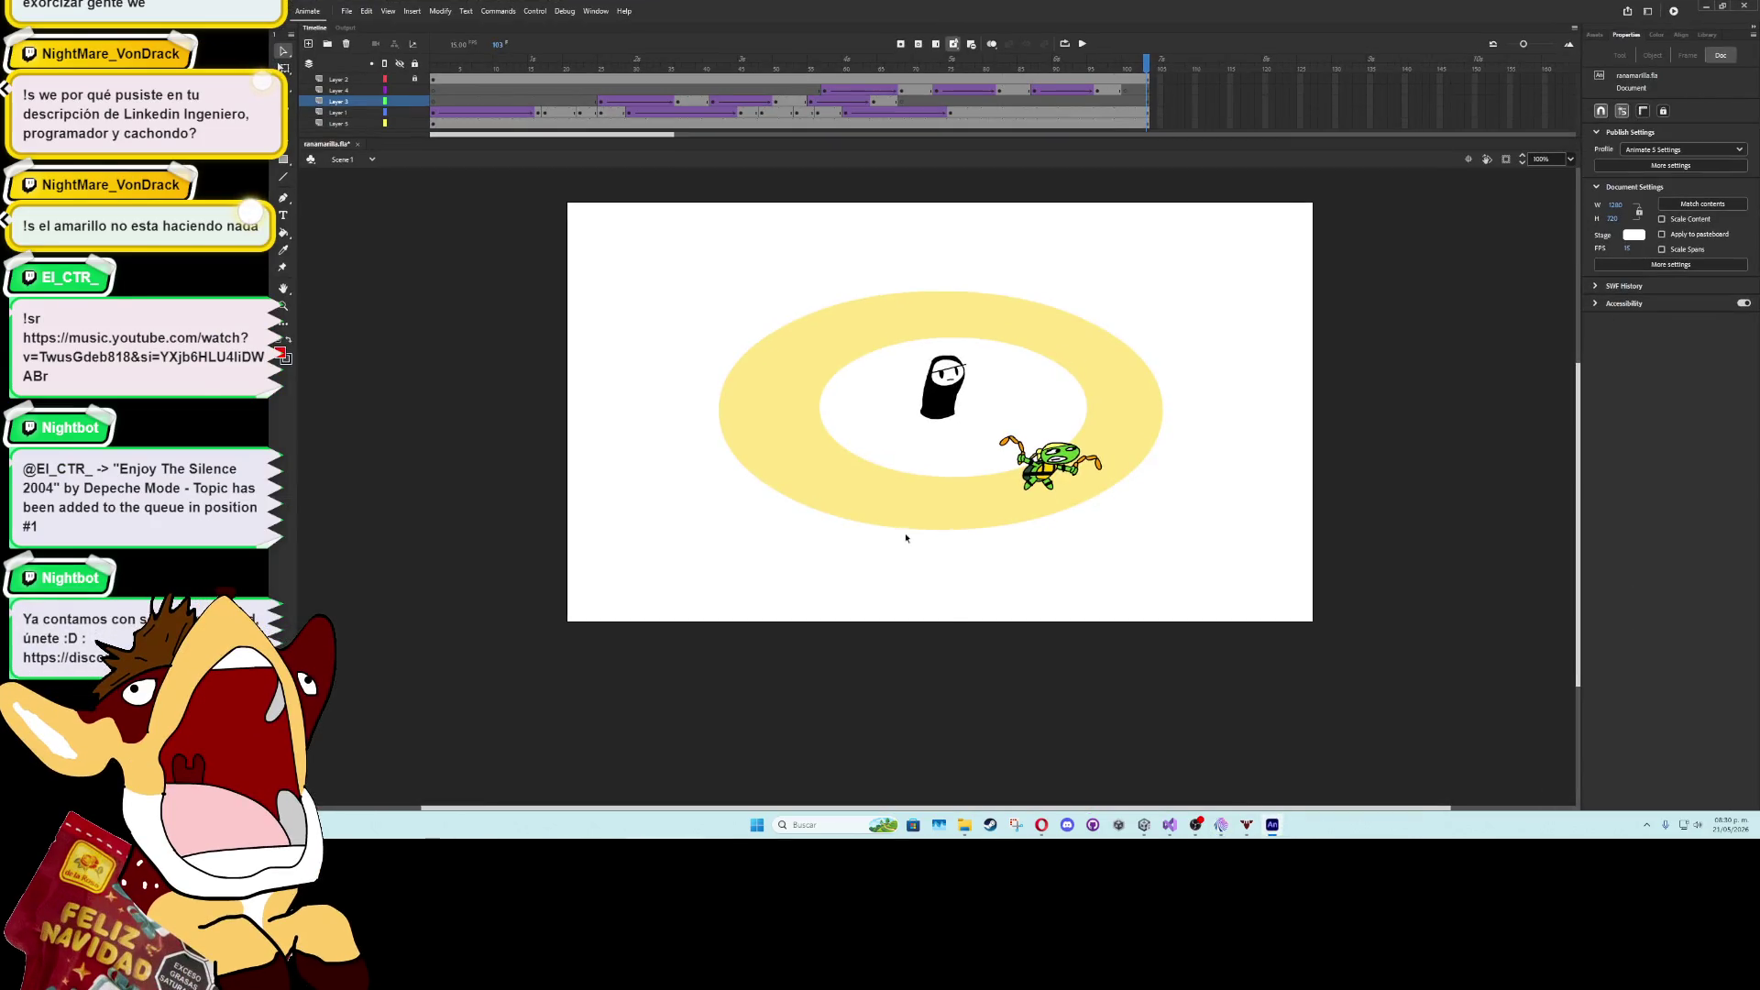
key("ctrl+Return")
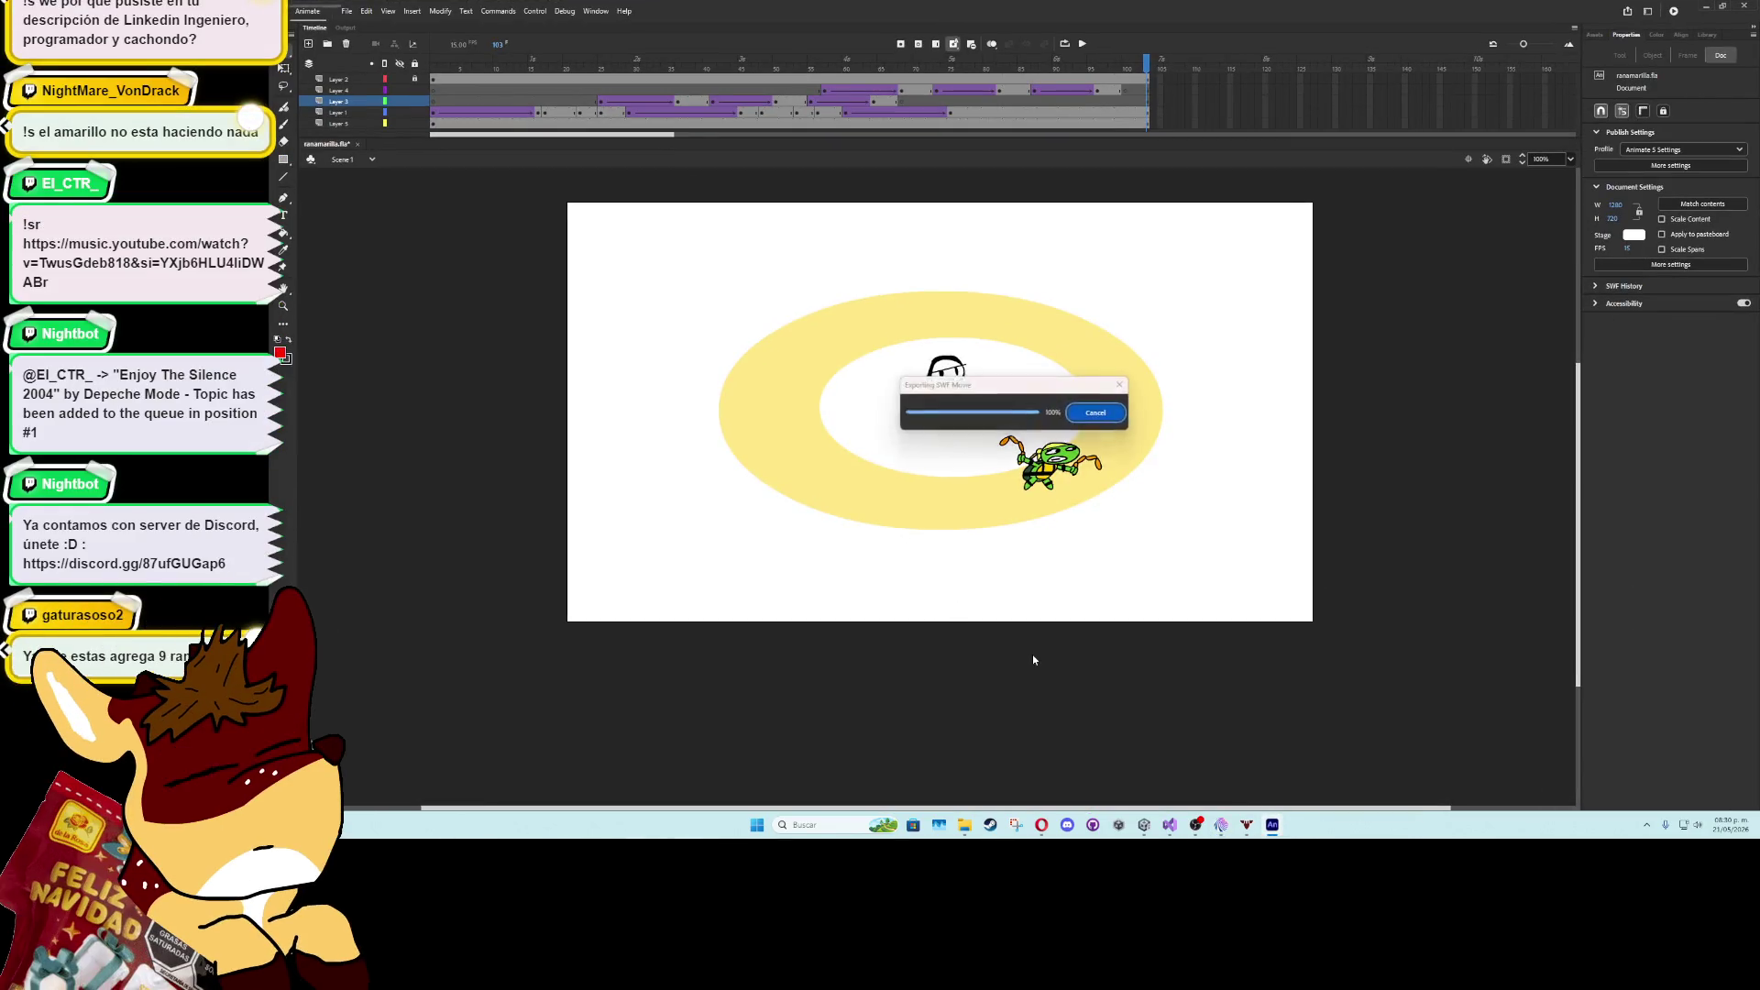
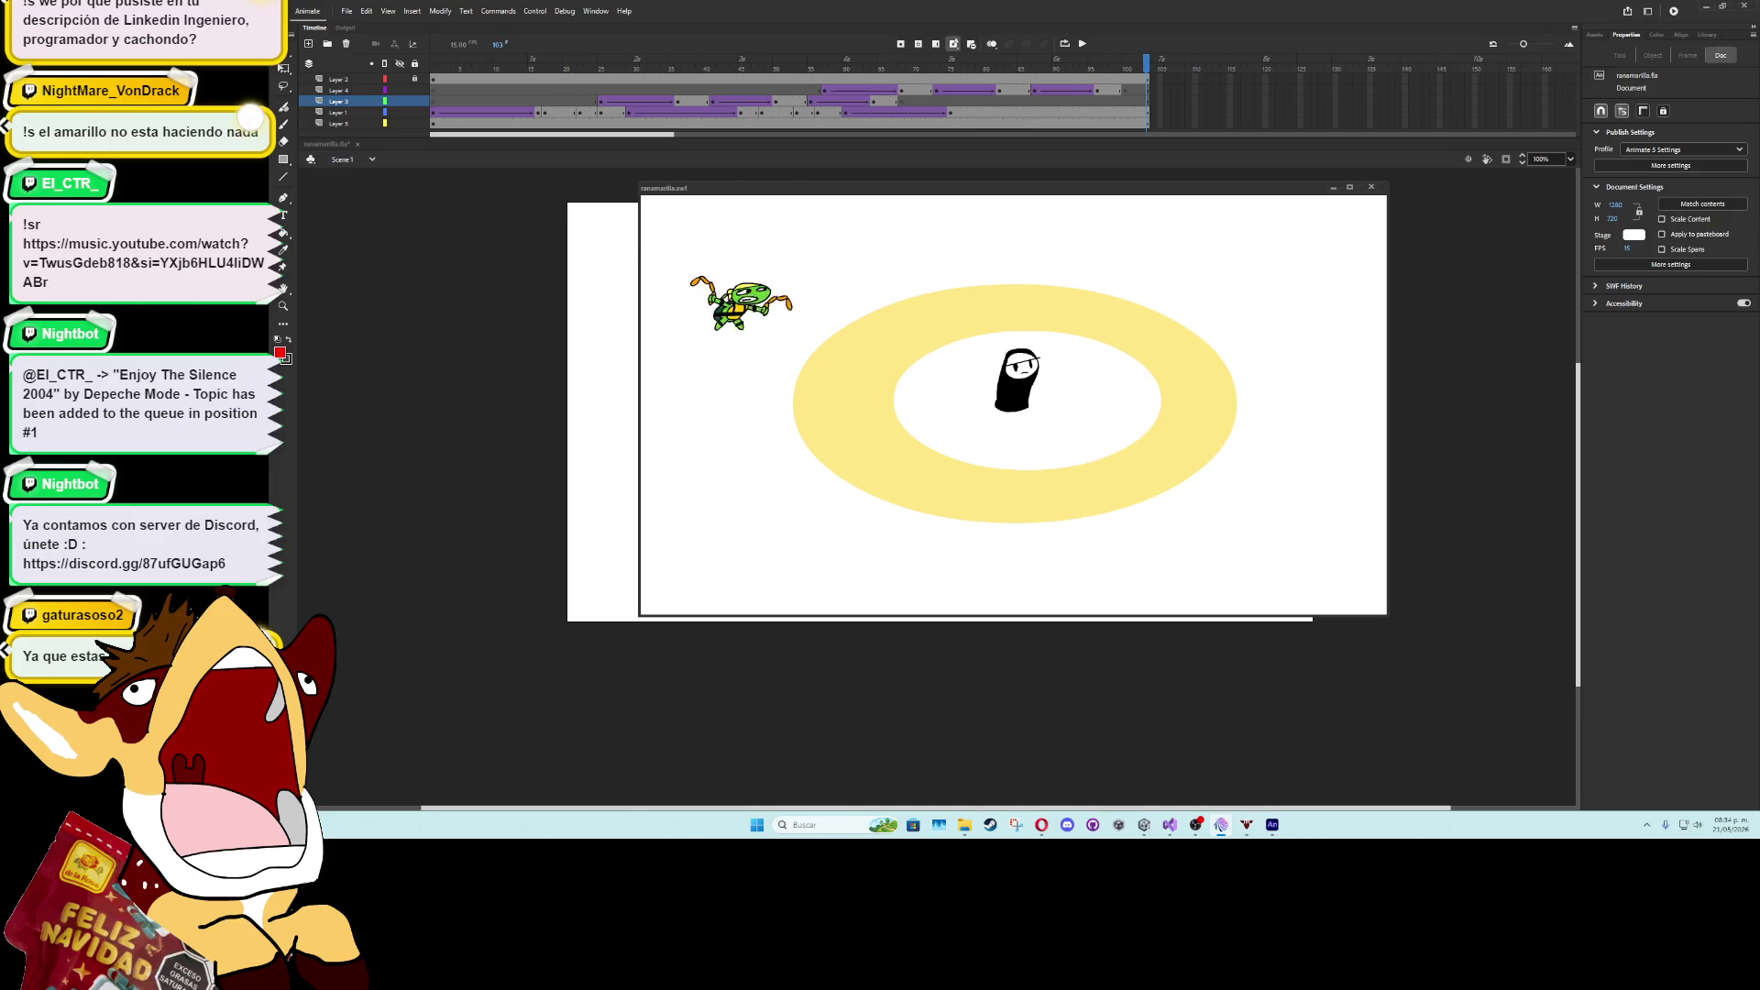
- Bring the RanaAmarillaBoss.cs script in Visual Studio in front of Animate's SWF preview
key("alt+Tab")
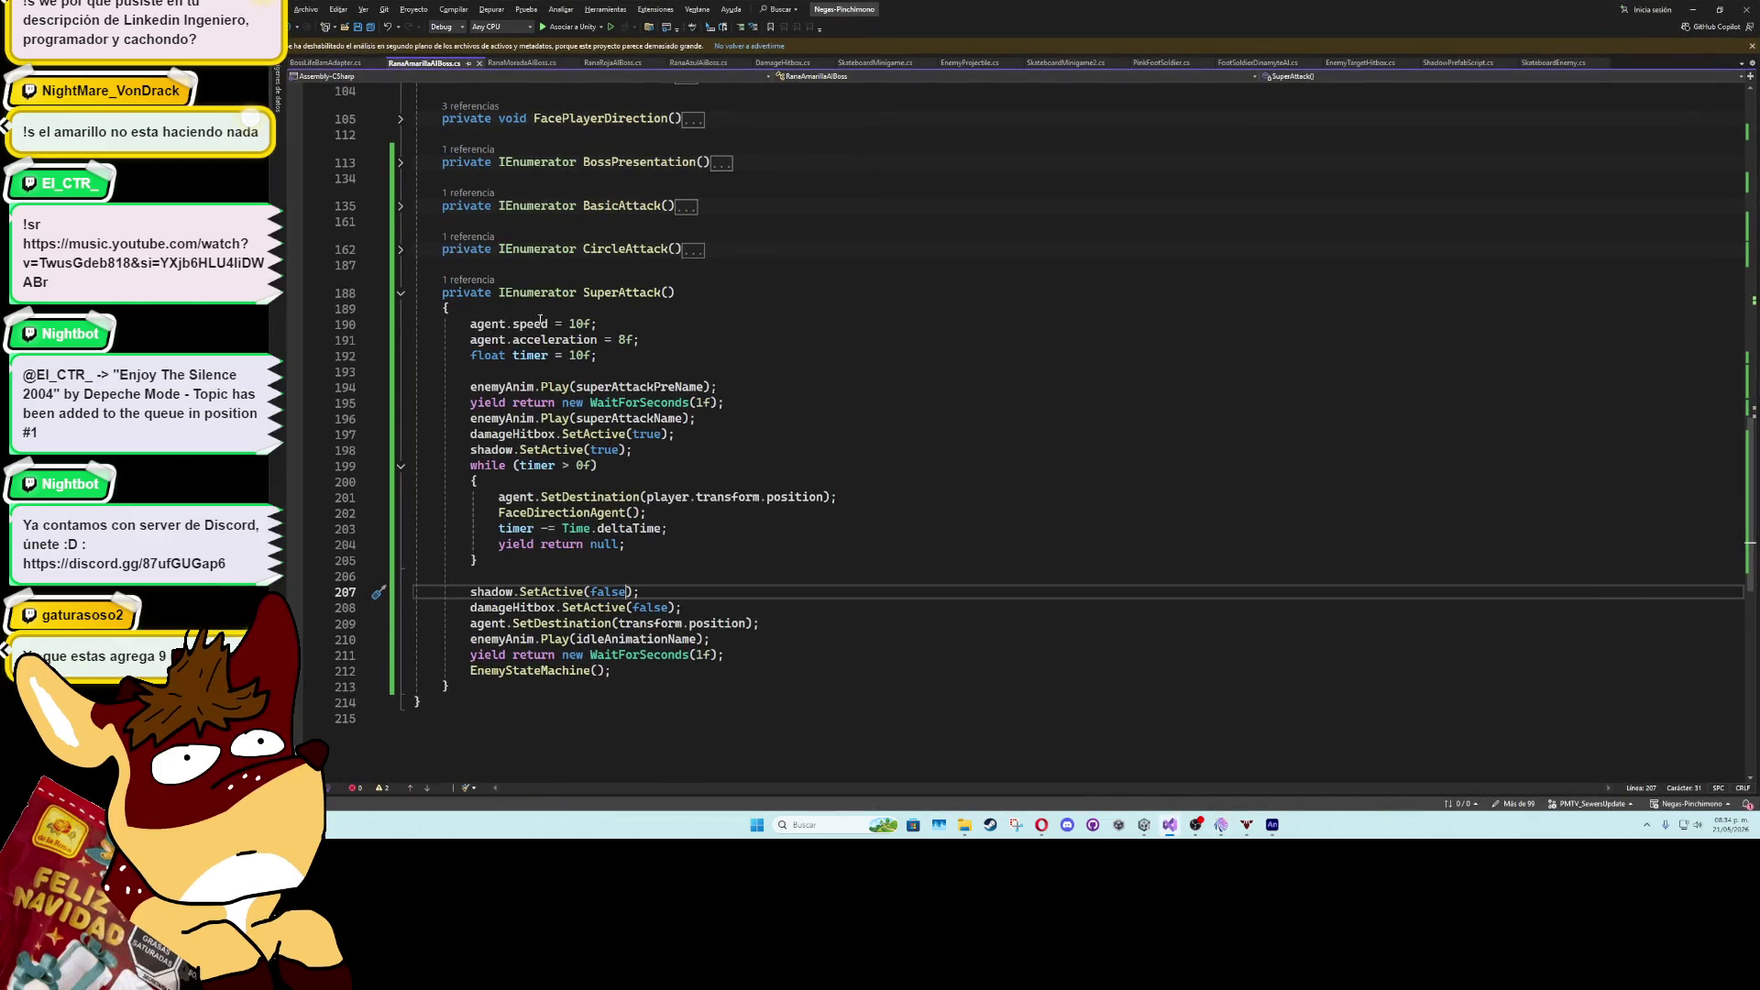
left_click(400, 292)
- Collapse the SuperAttack method body and scroll through the boss script's fields
left_click(541, 266)
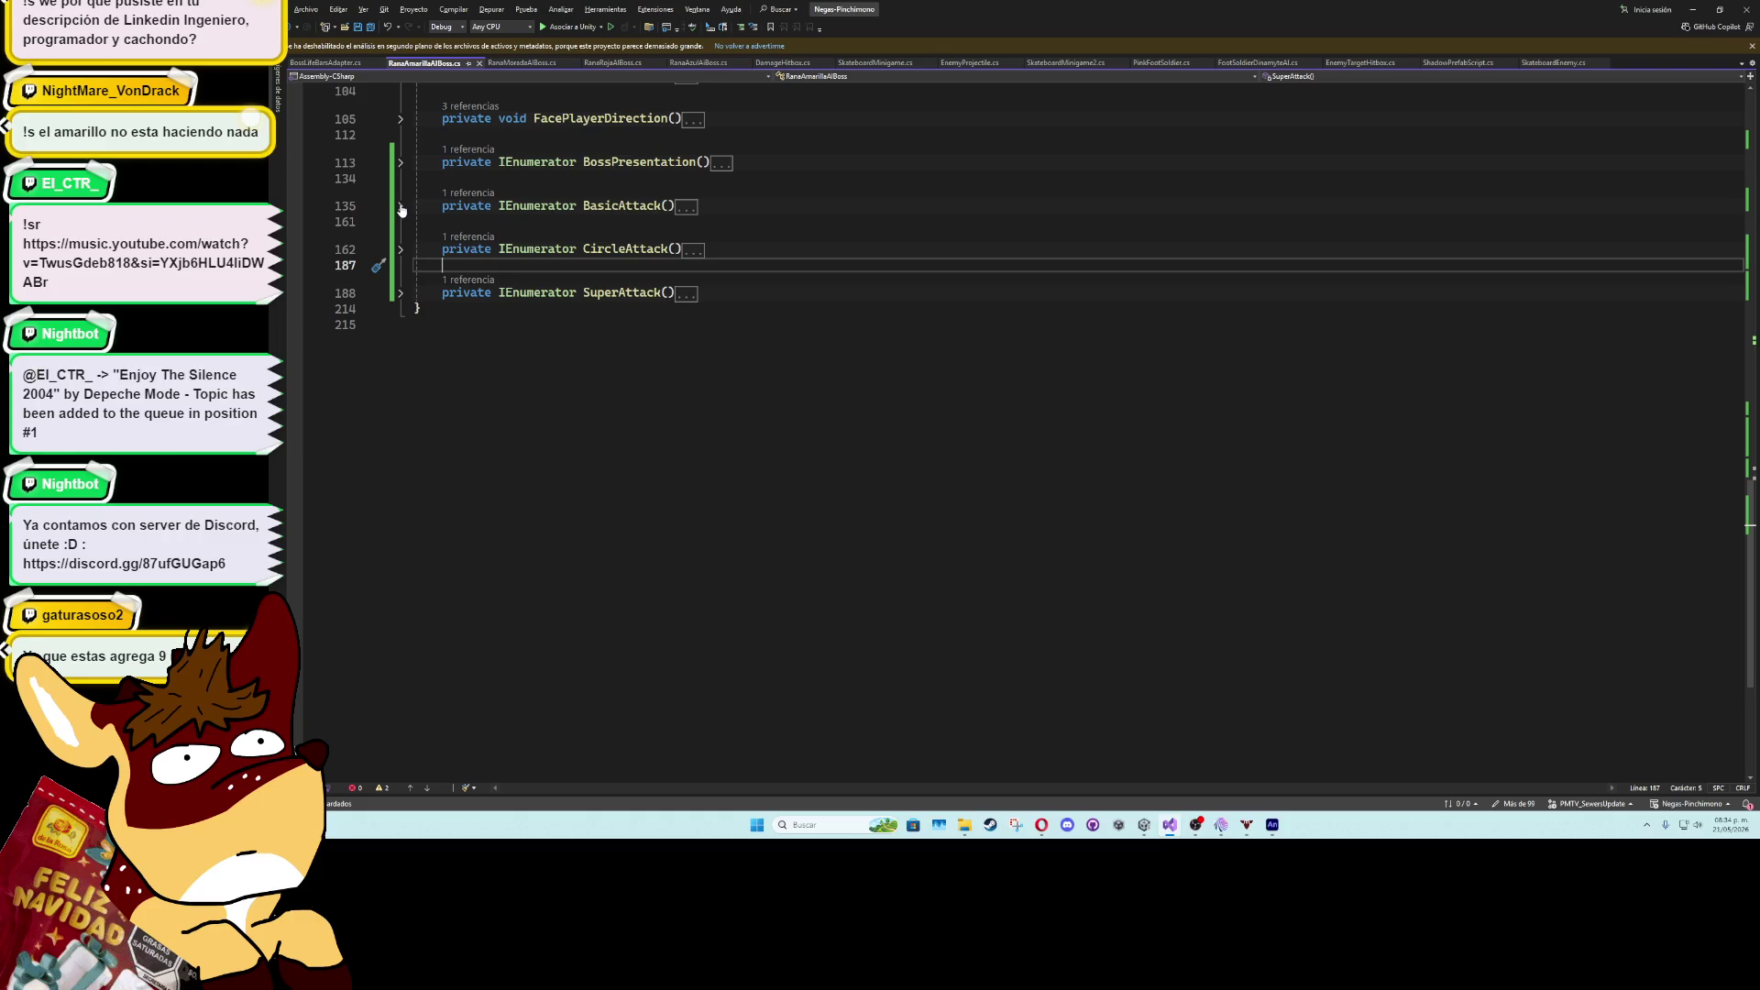
scroll(607, 483, "up", 15)
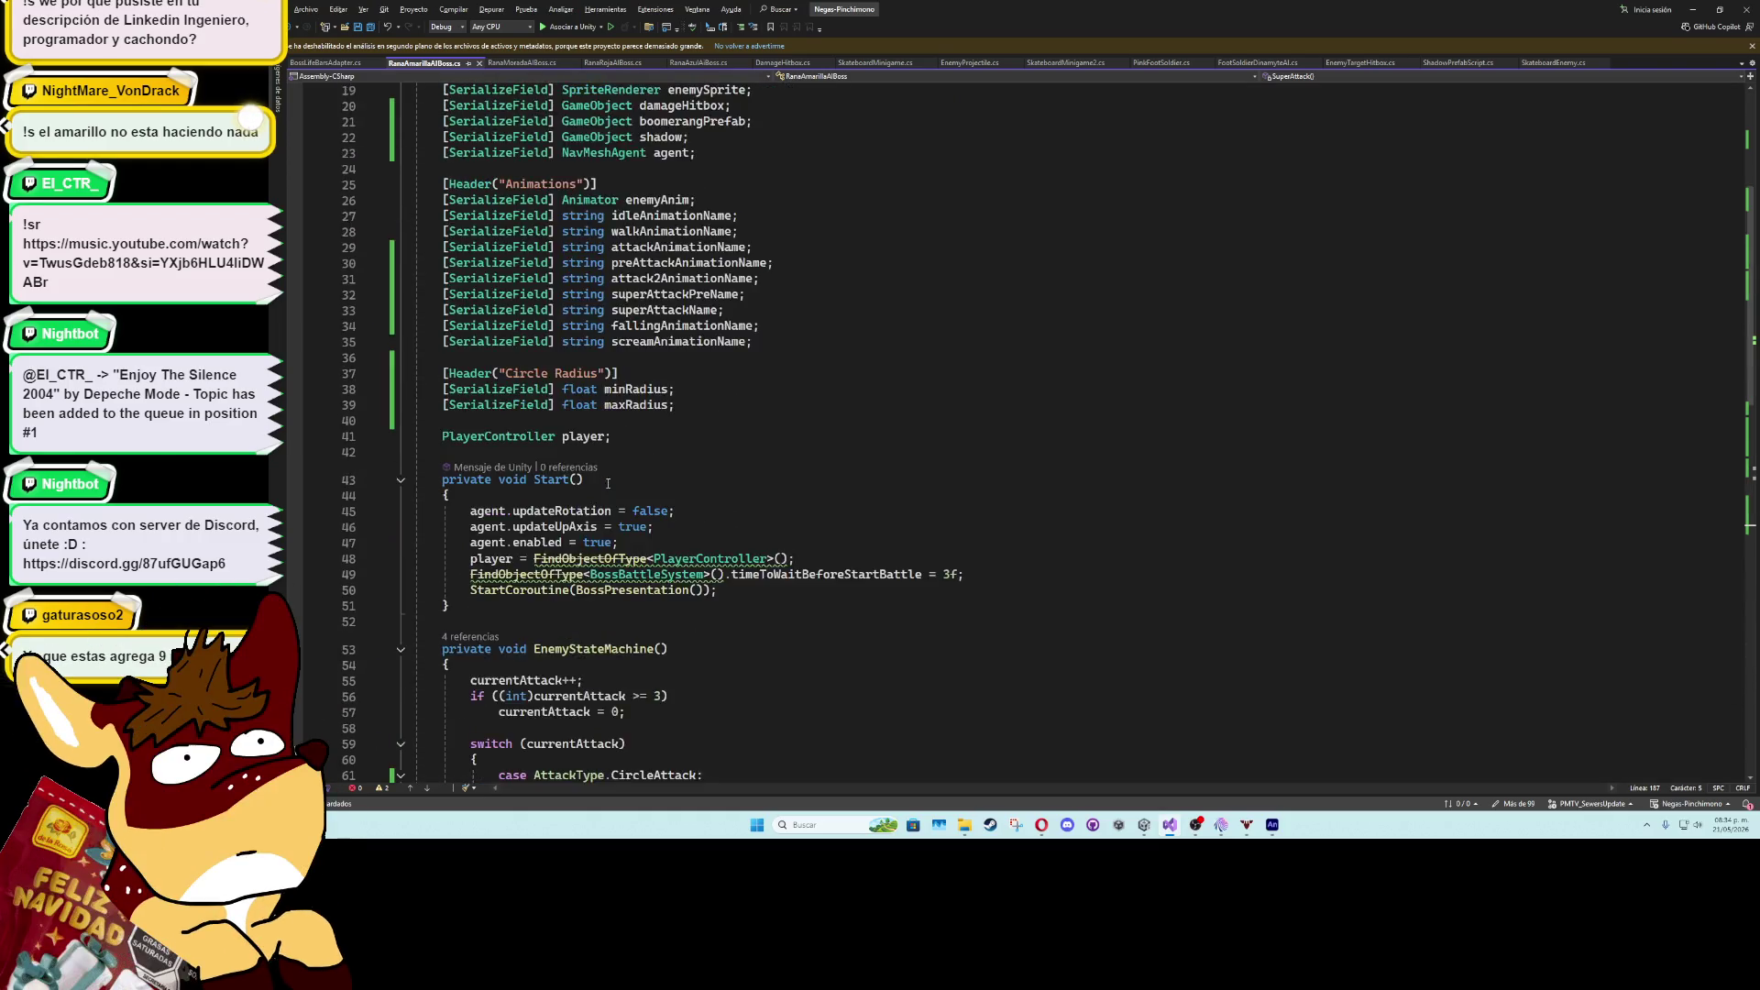
scroll(608, 483, "up", 6)
scroll(733, 517, "down", 5)
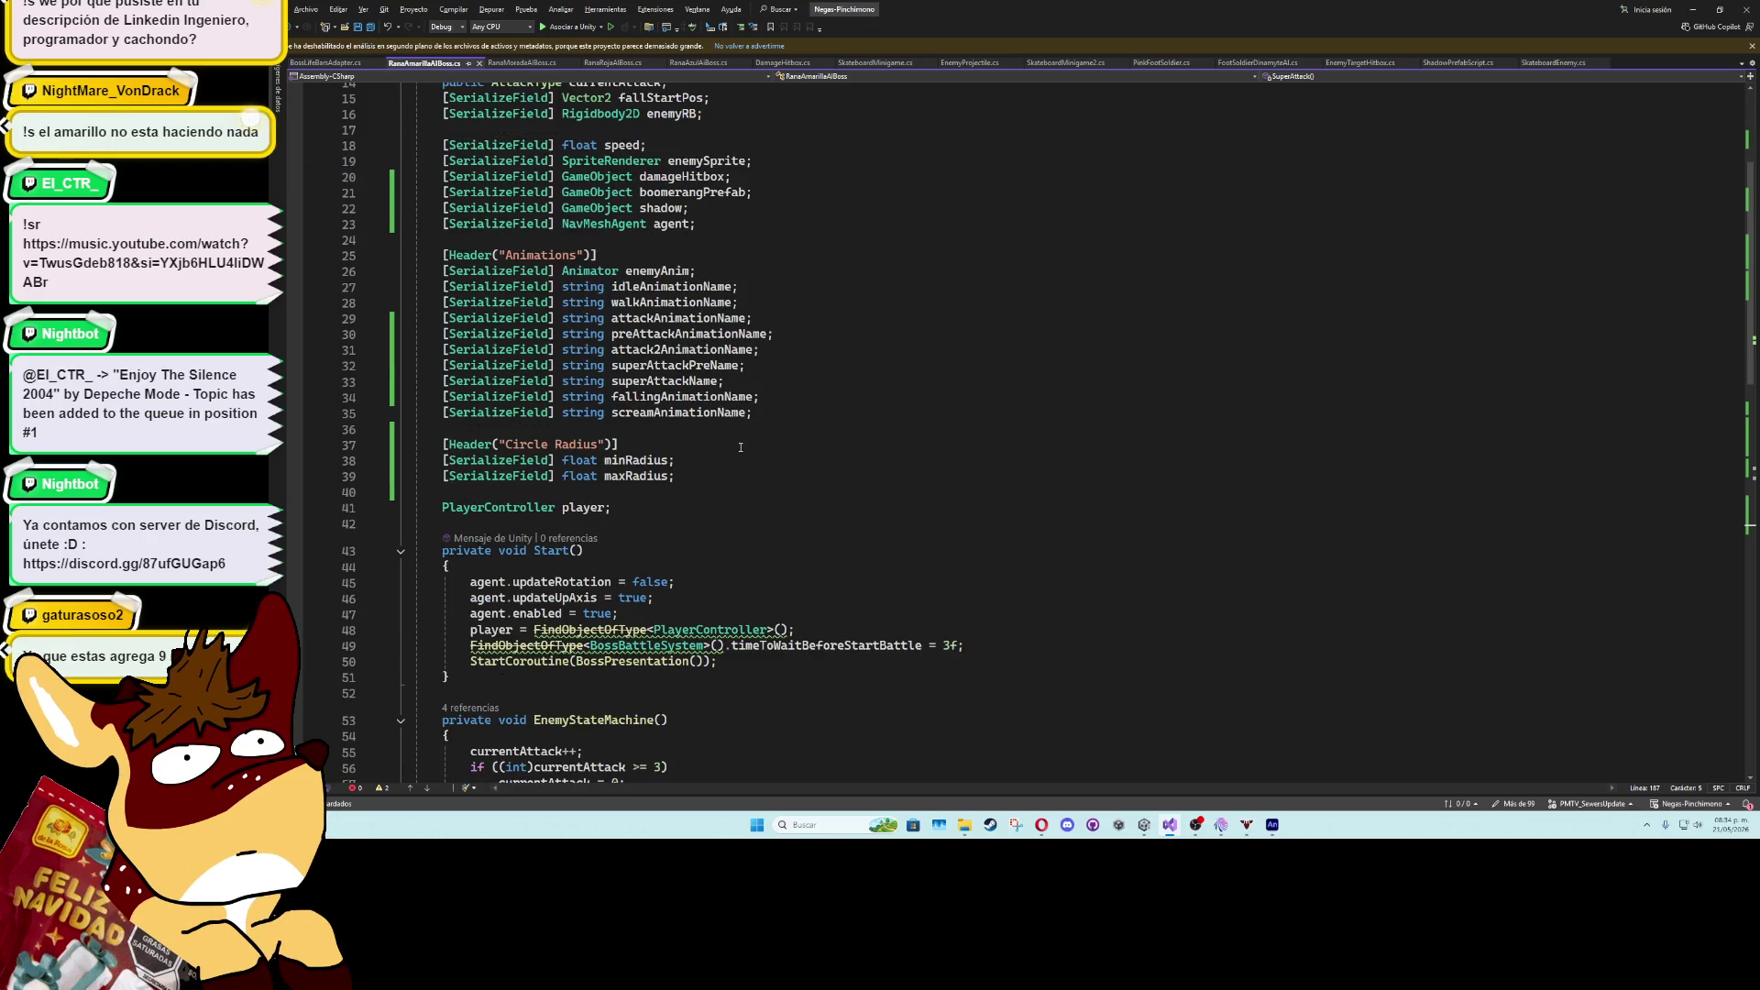
- Check the attack2AnimationName field in Unity, then return to the EnemyStateMachine switch
key("alt+Tab")
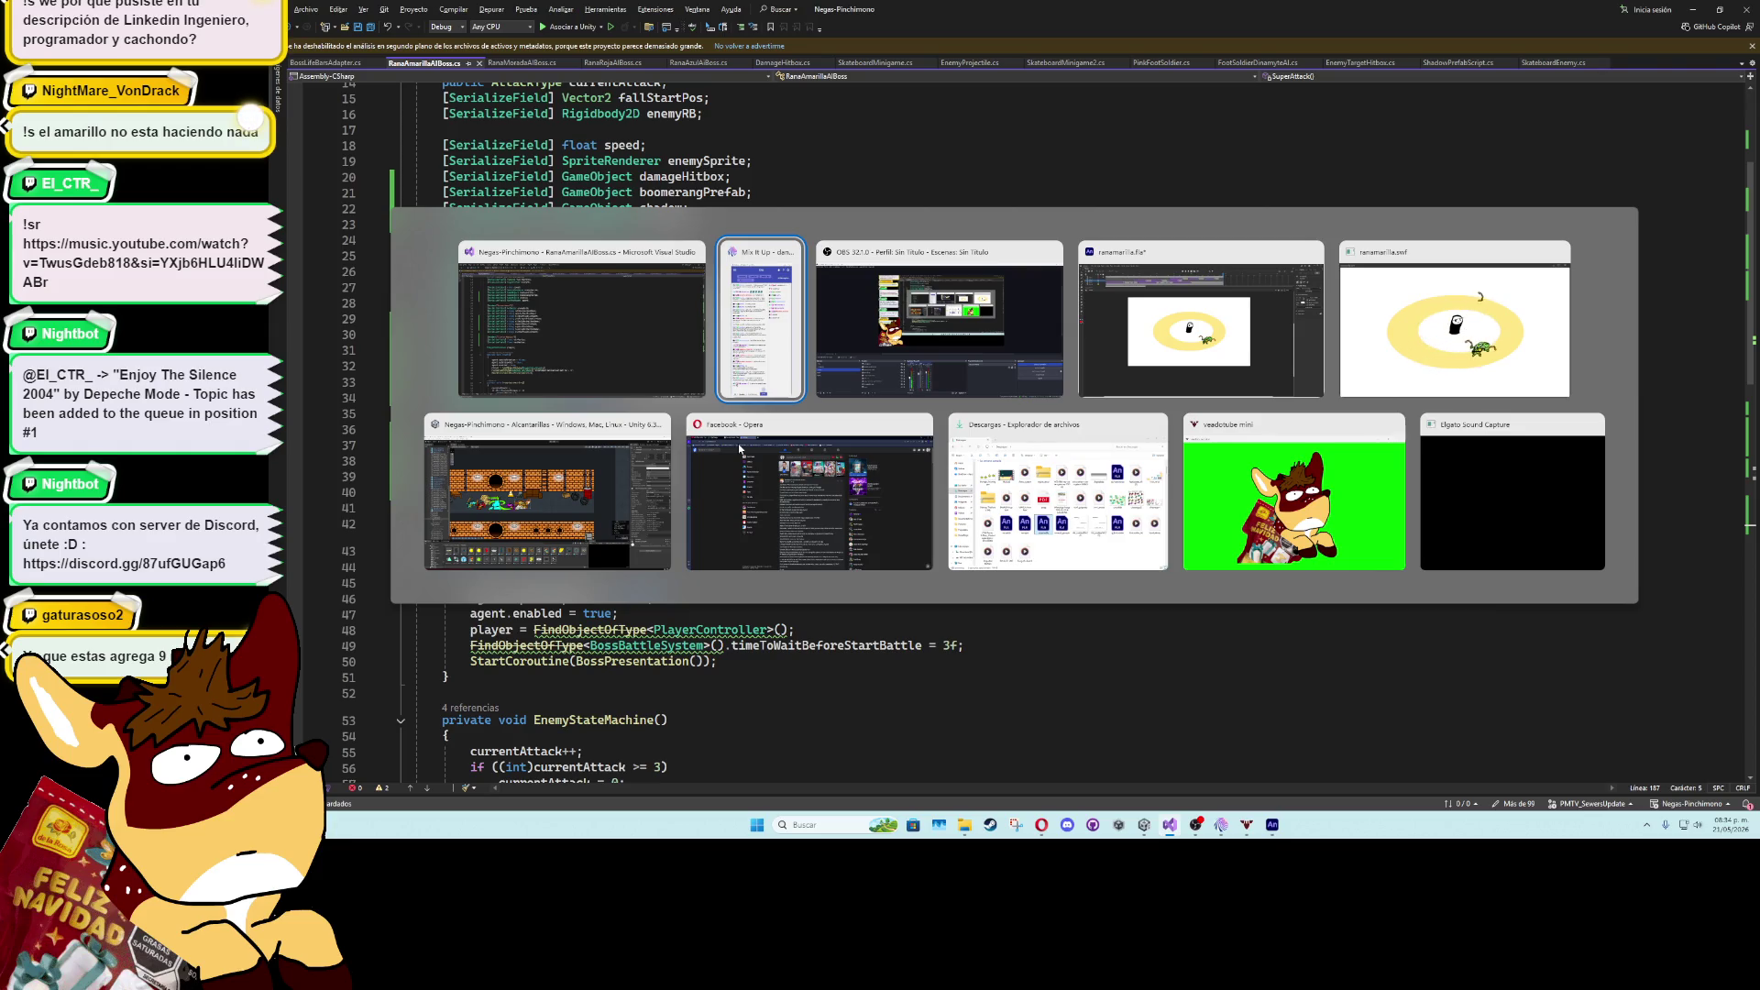
left_click(725, 349)
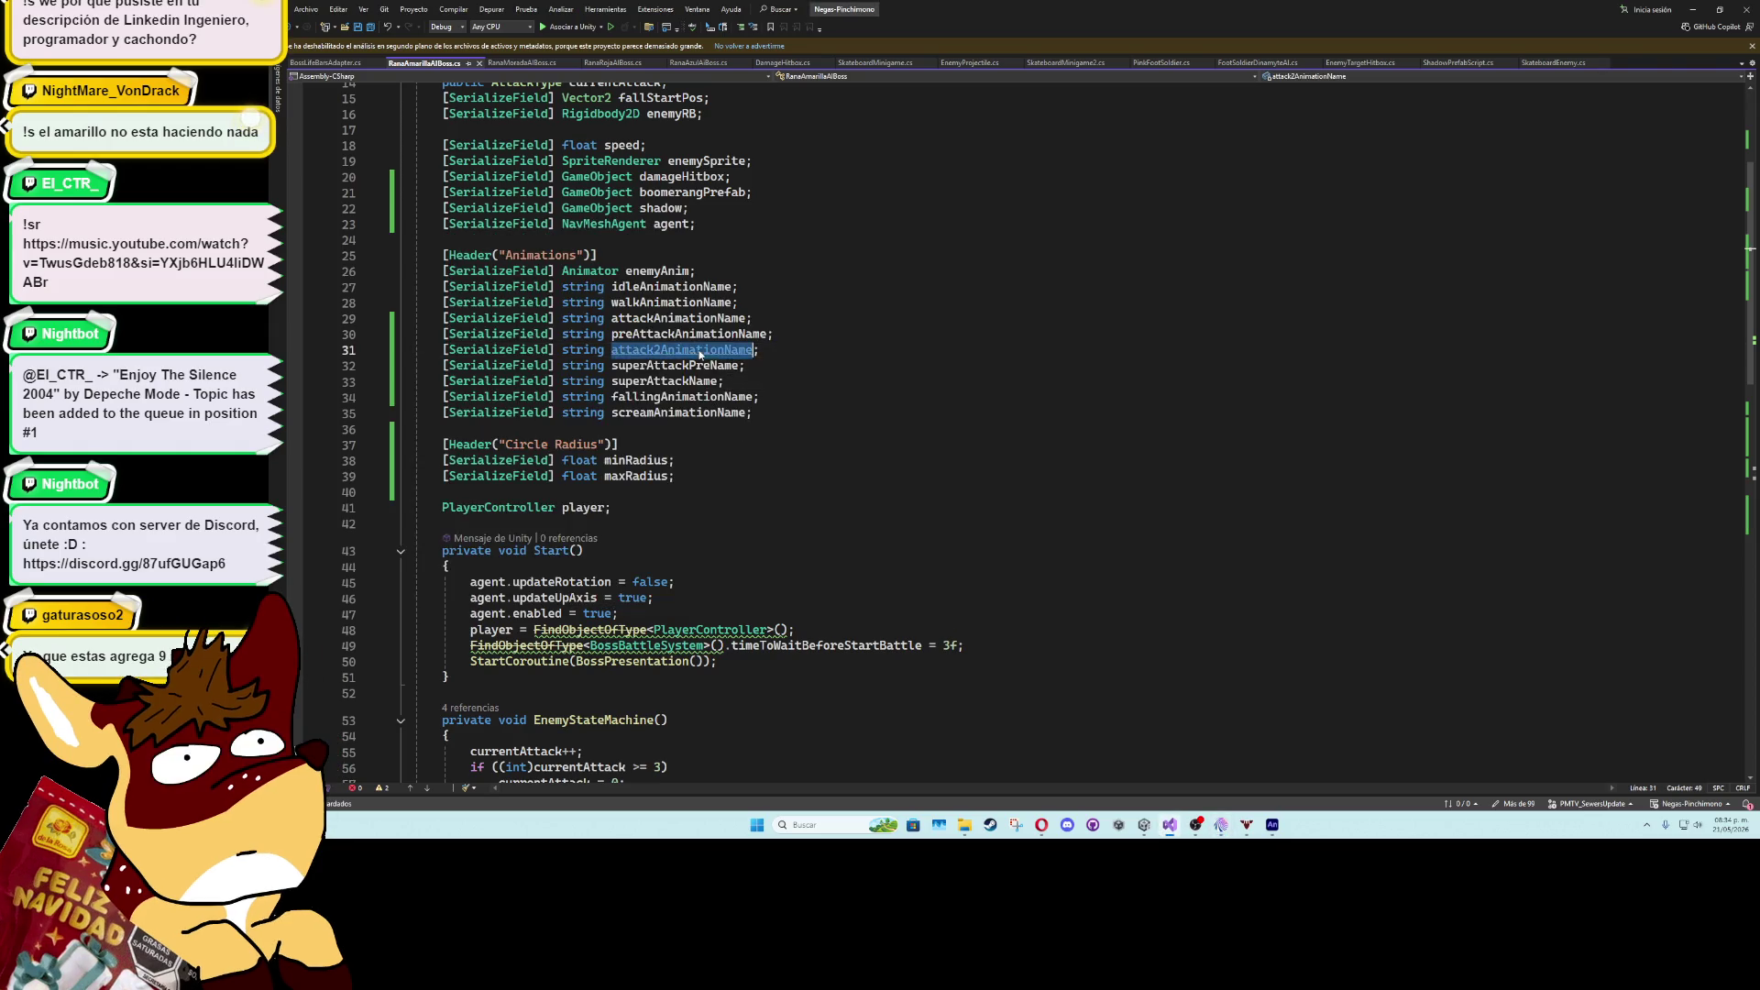
key("alt+Tab")
key("Tab")
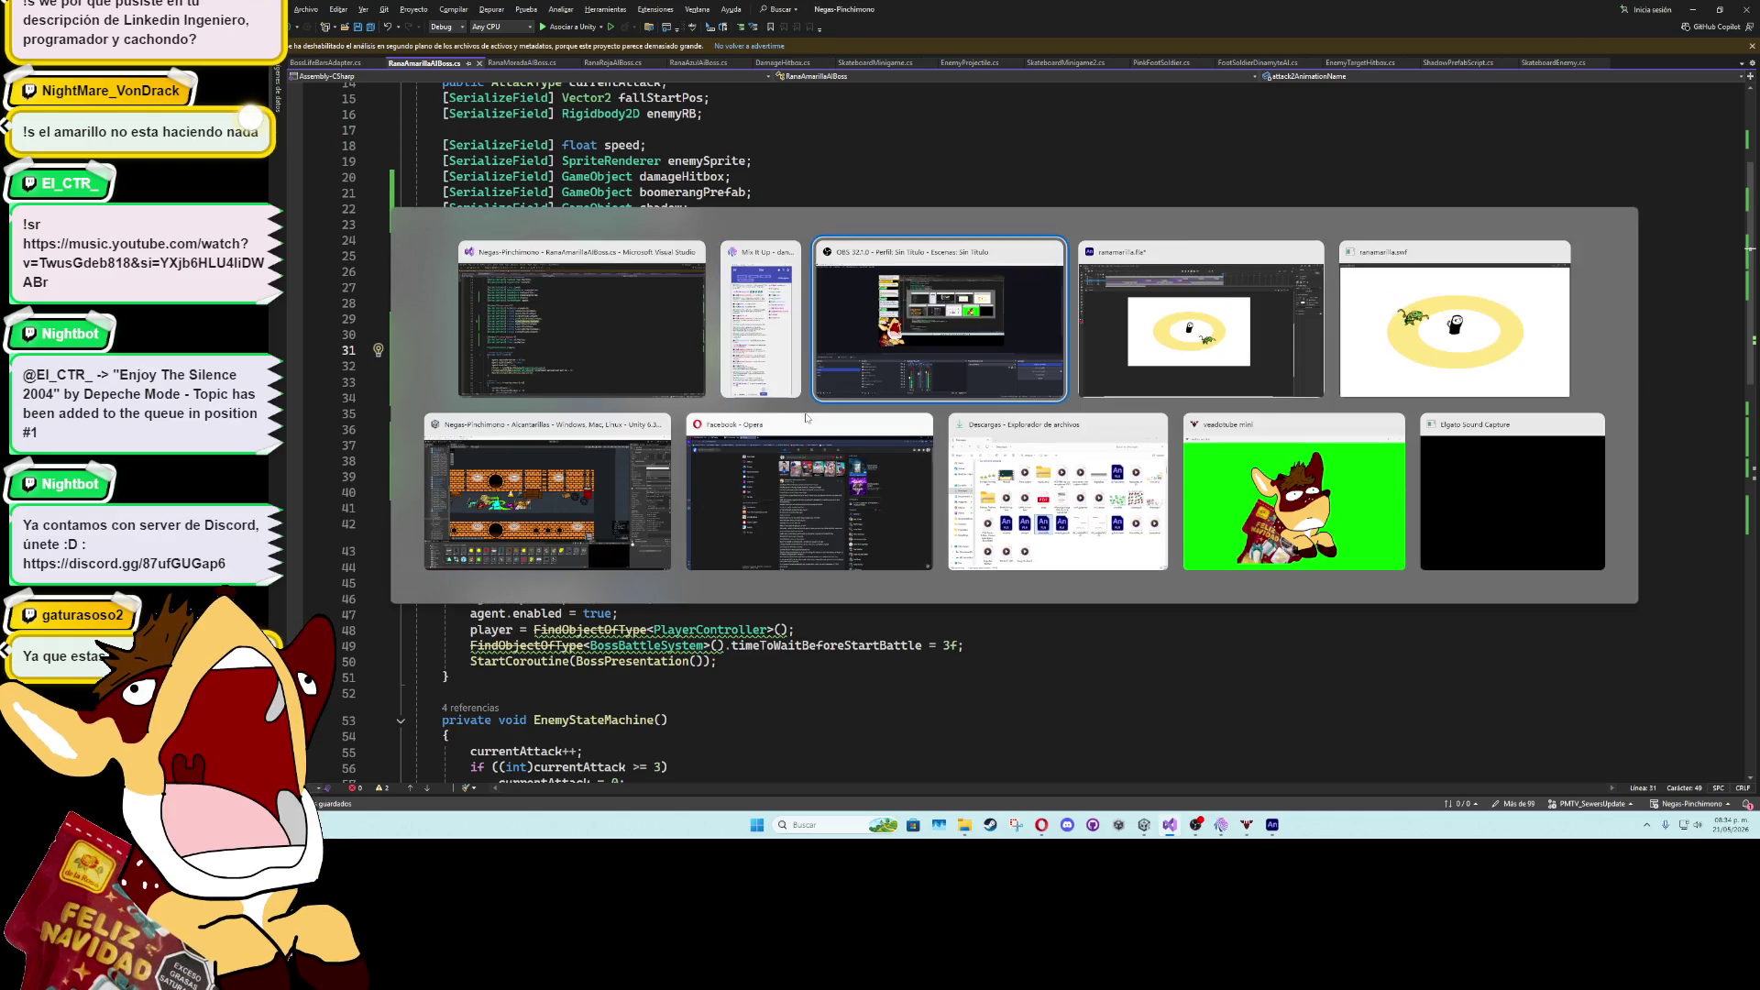
key("Tab")
key("Tab")
key("Tab")
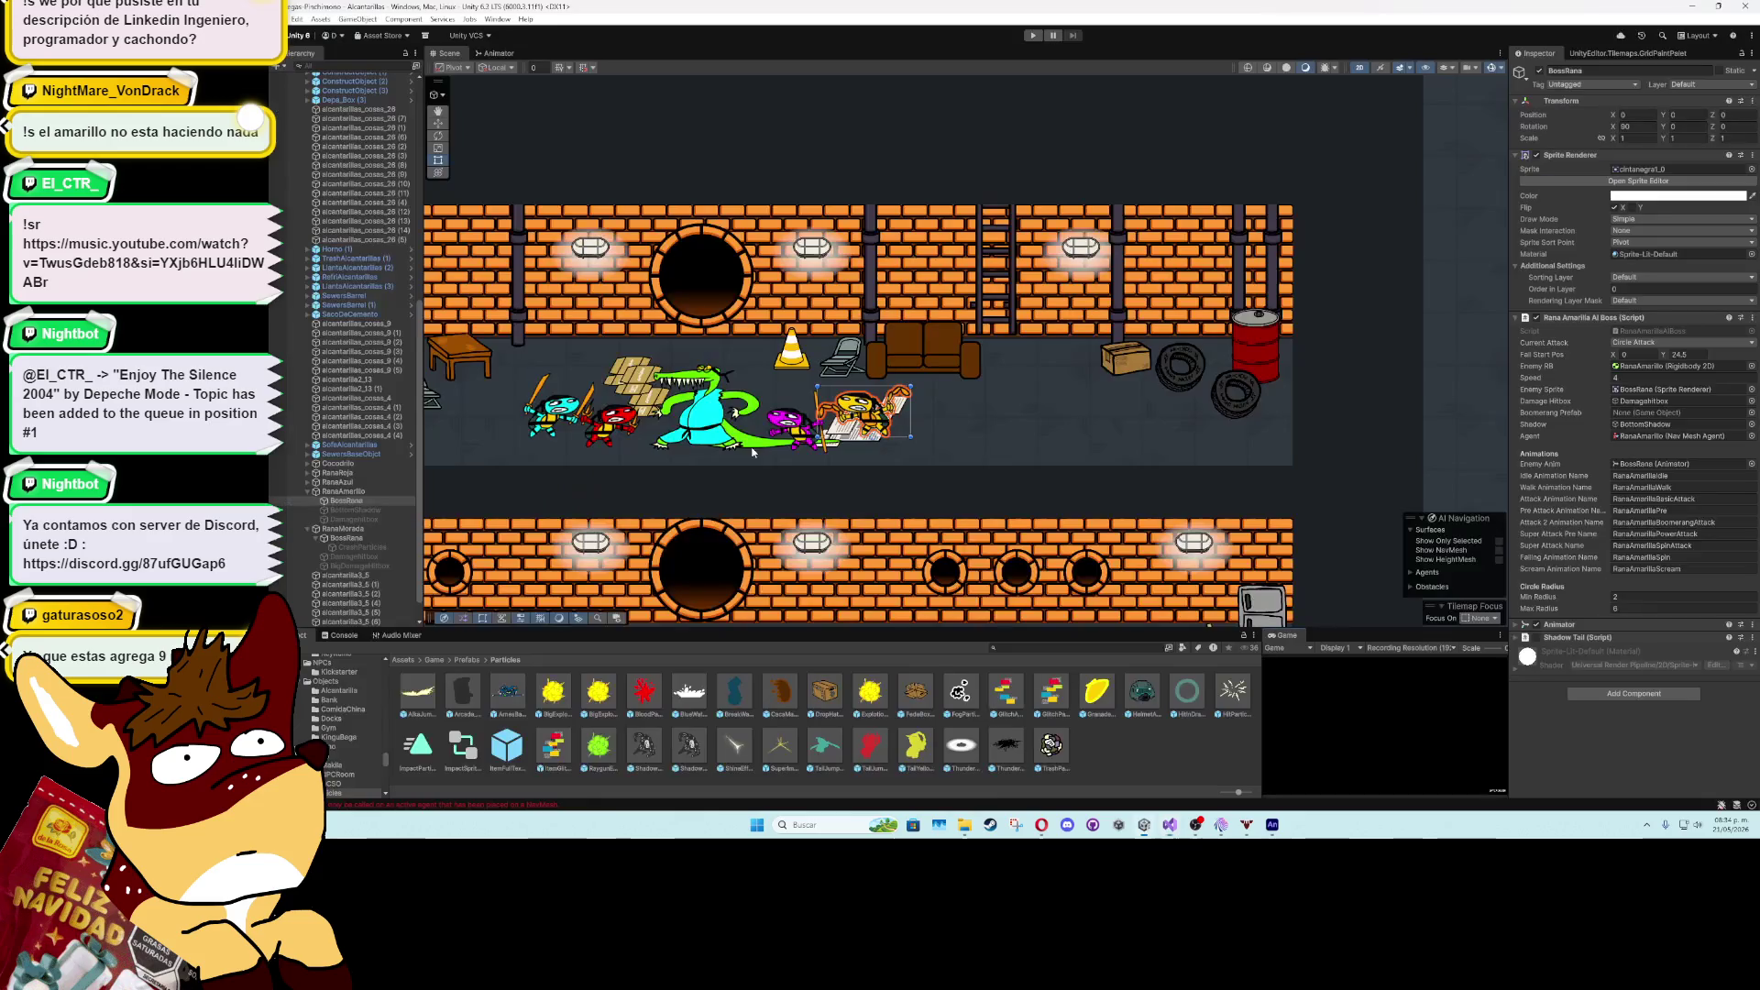
key("alt+Tab")
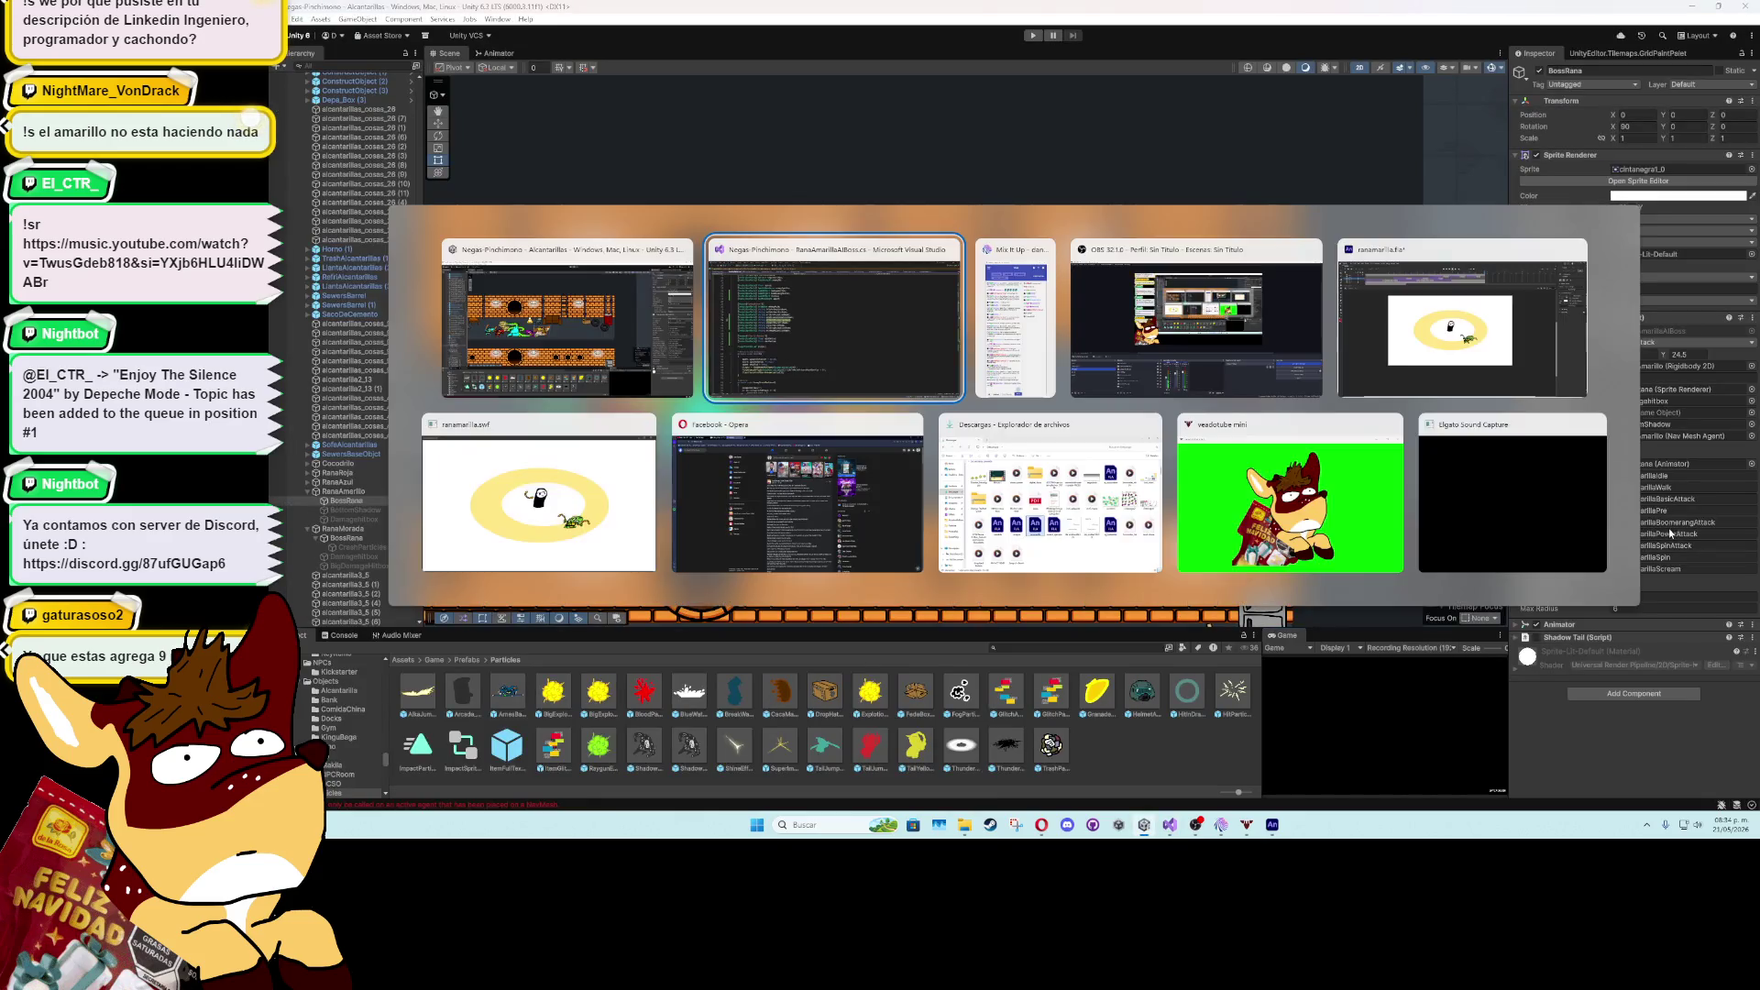
scroll(666, 550, "down", 13)
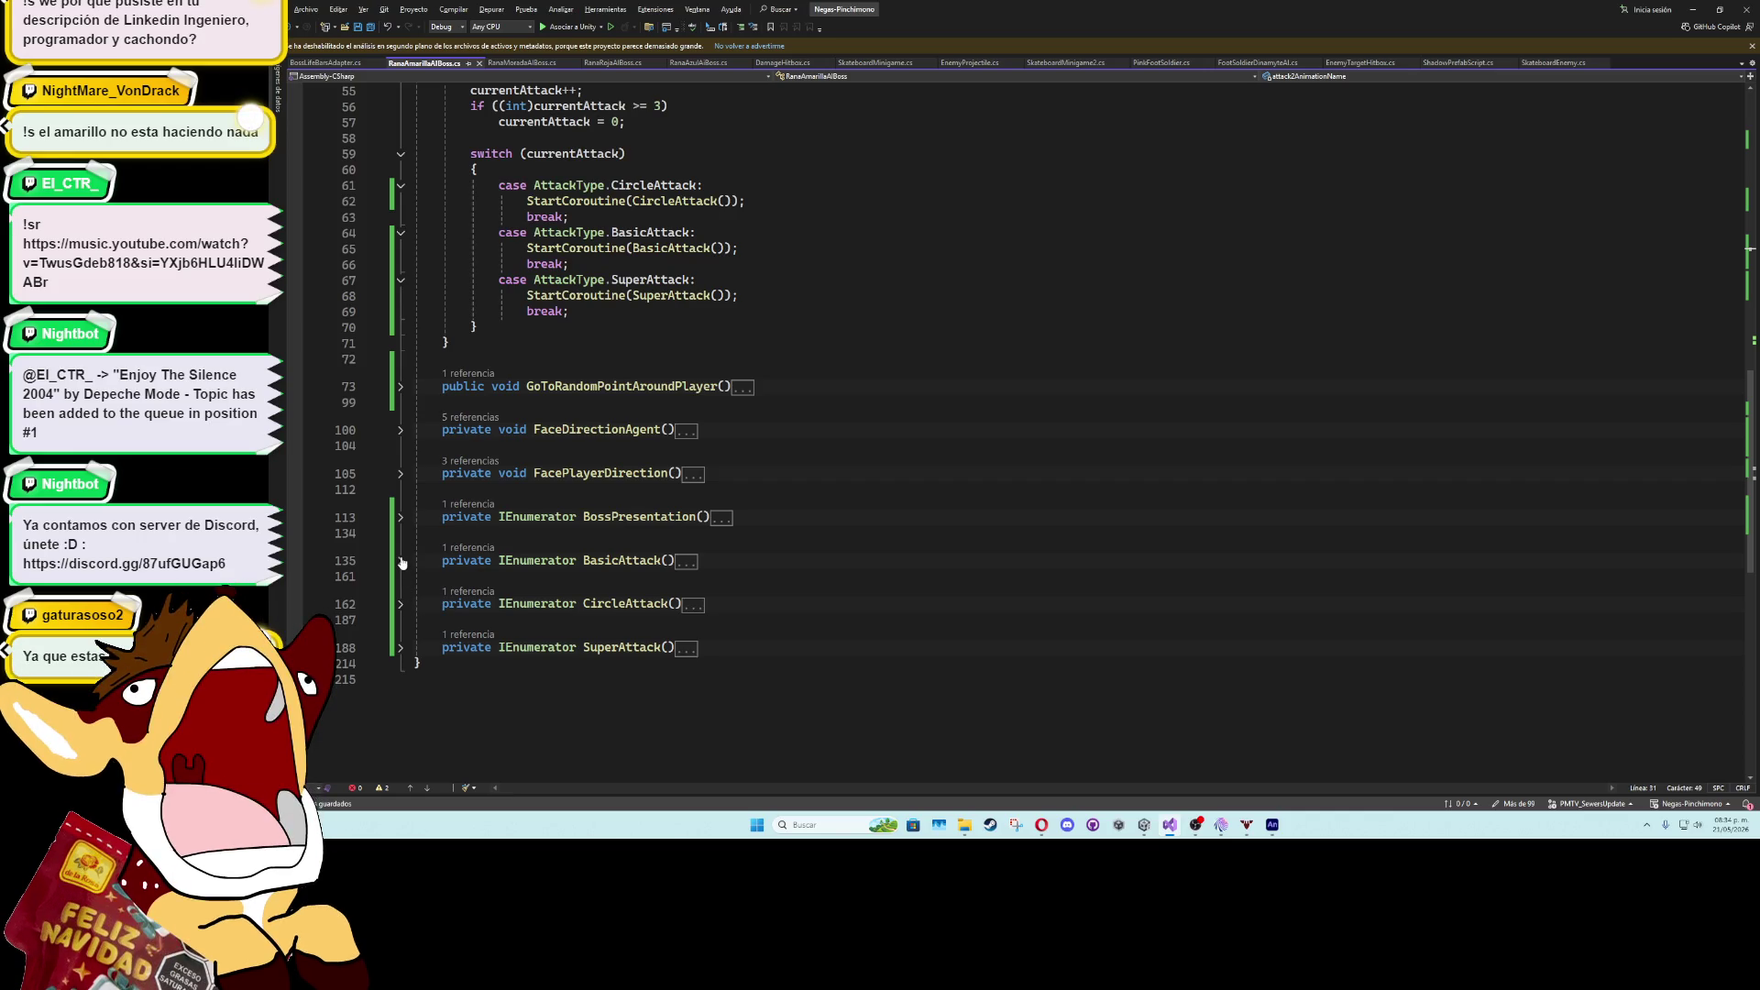
- Make CircleAttack play attack2AnimationName on line 180, then bring up Discord's arte channel
left_click(401, 605)
scroll(851, 546, "down", 6)
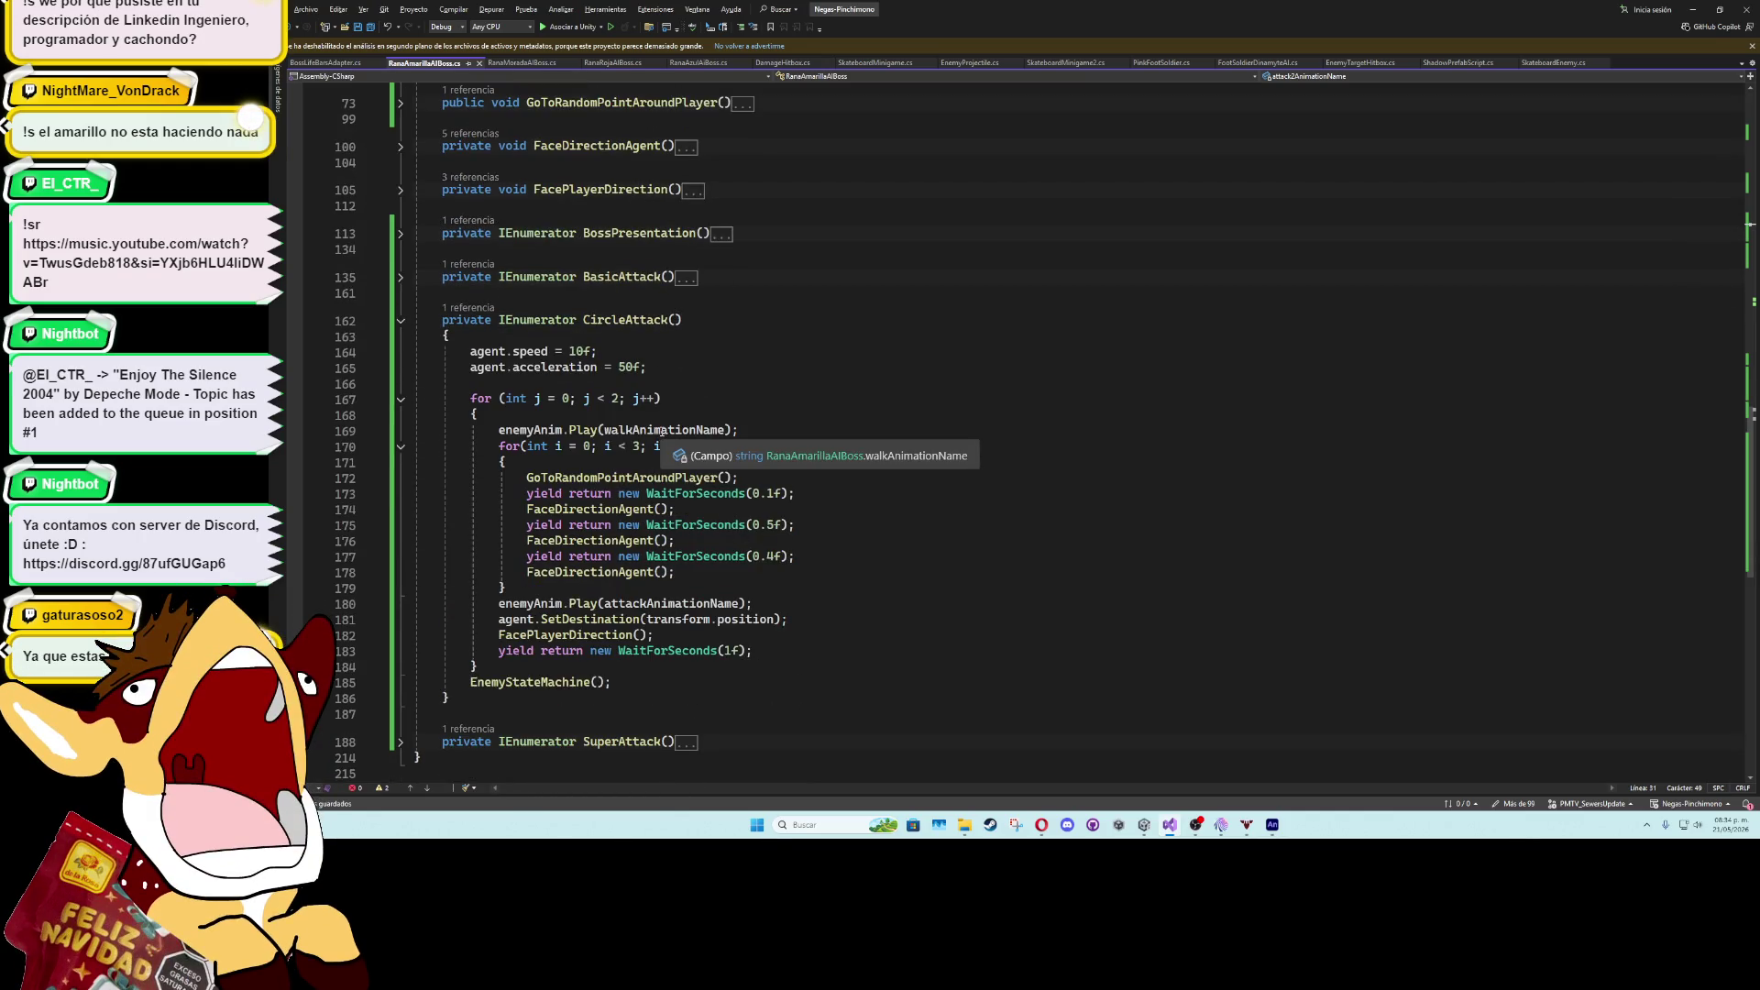
left_click(690, 604)
left_click(646, 604)
type("2")
left_click(751, 571)
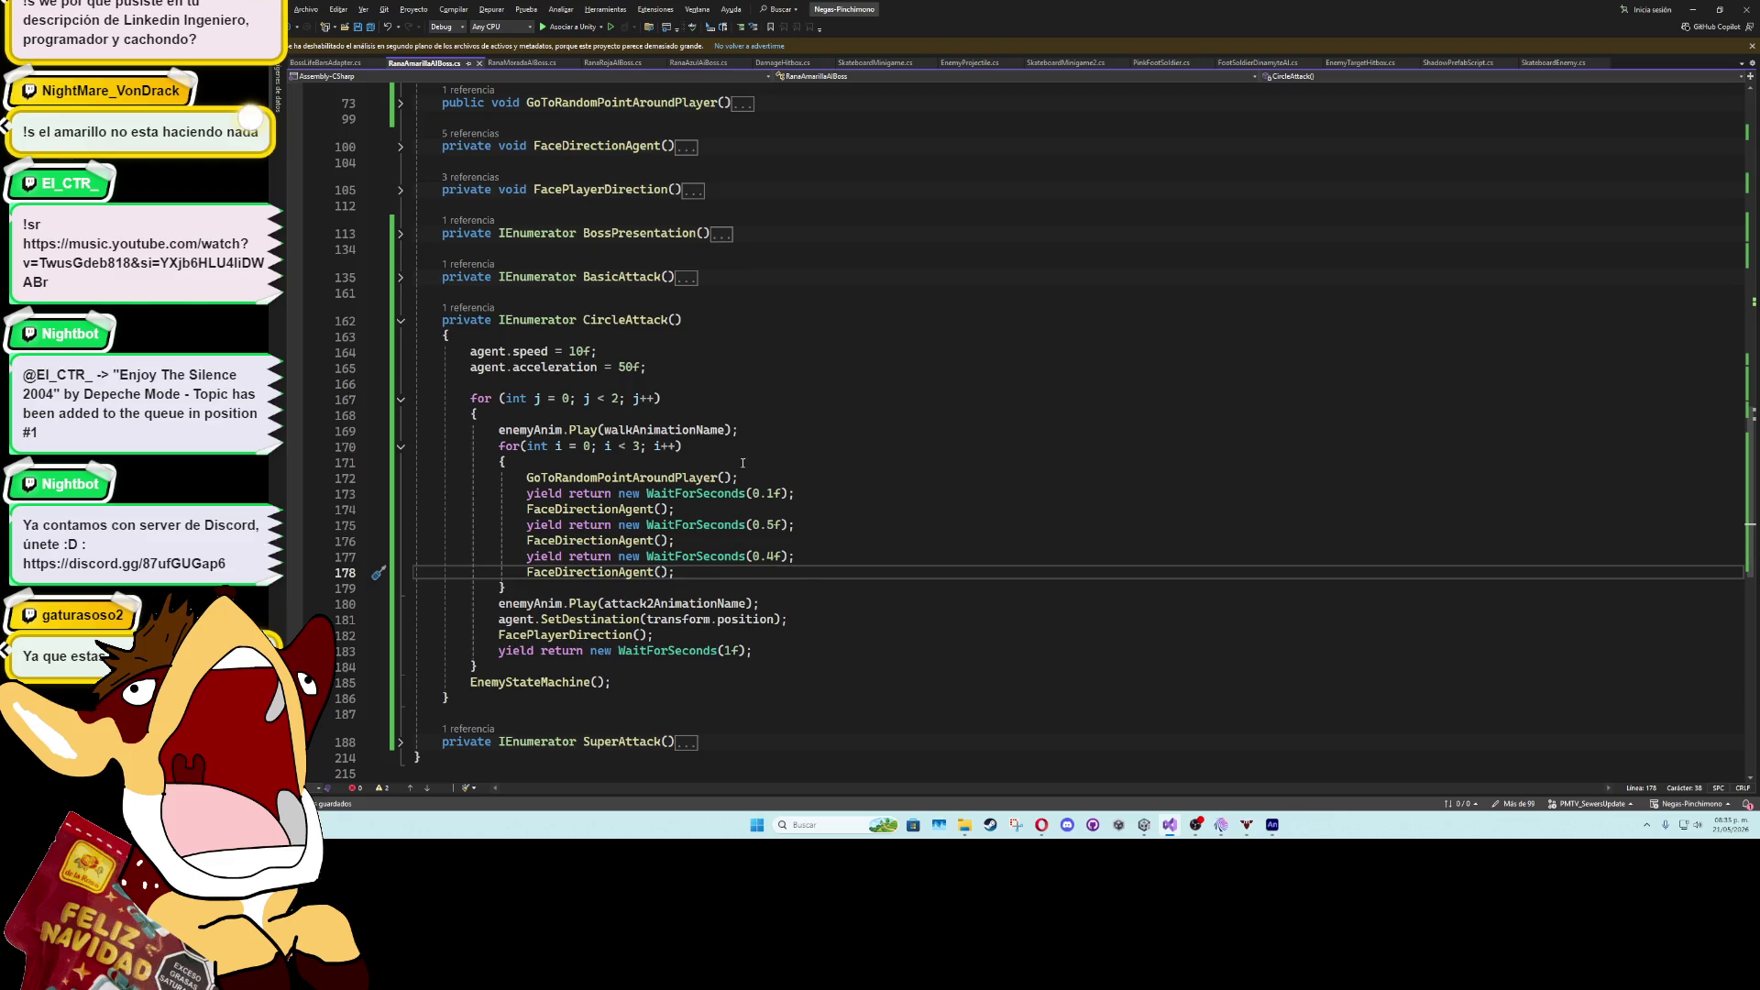
left_click(1647, 824)
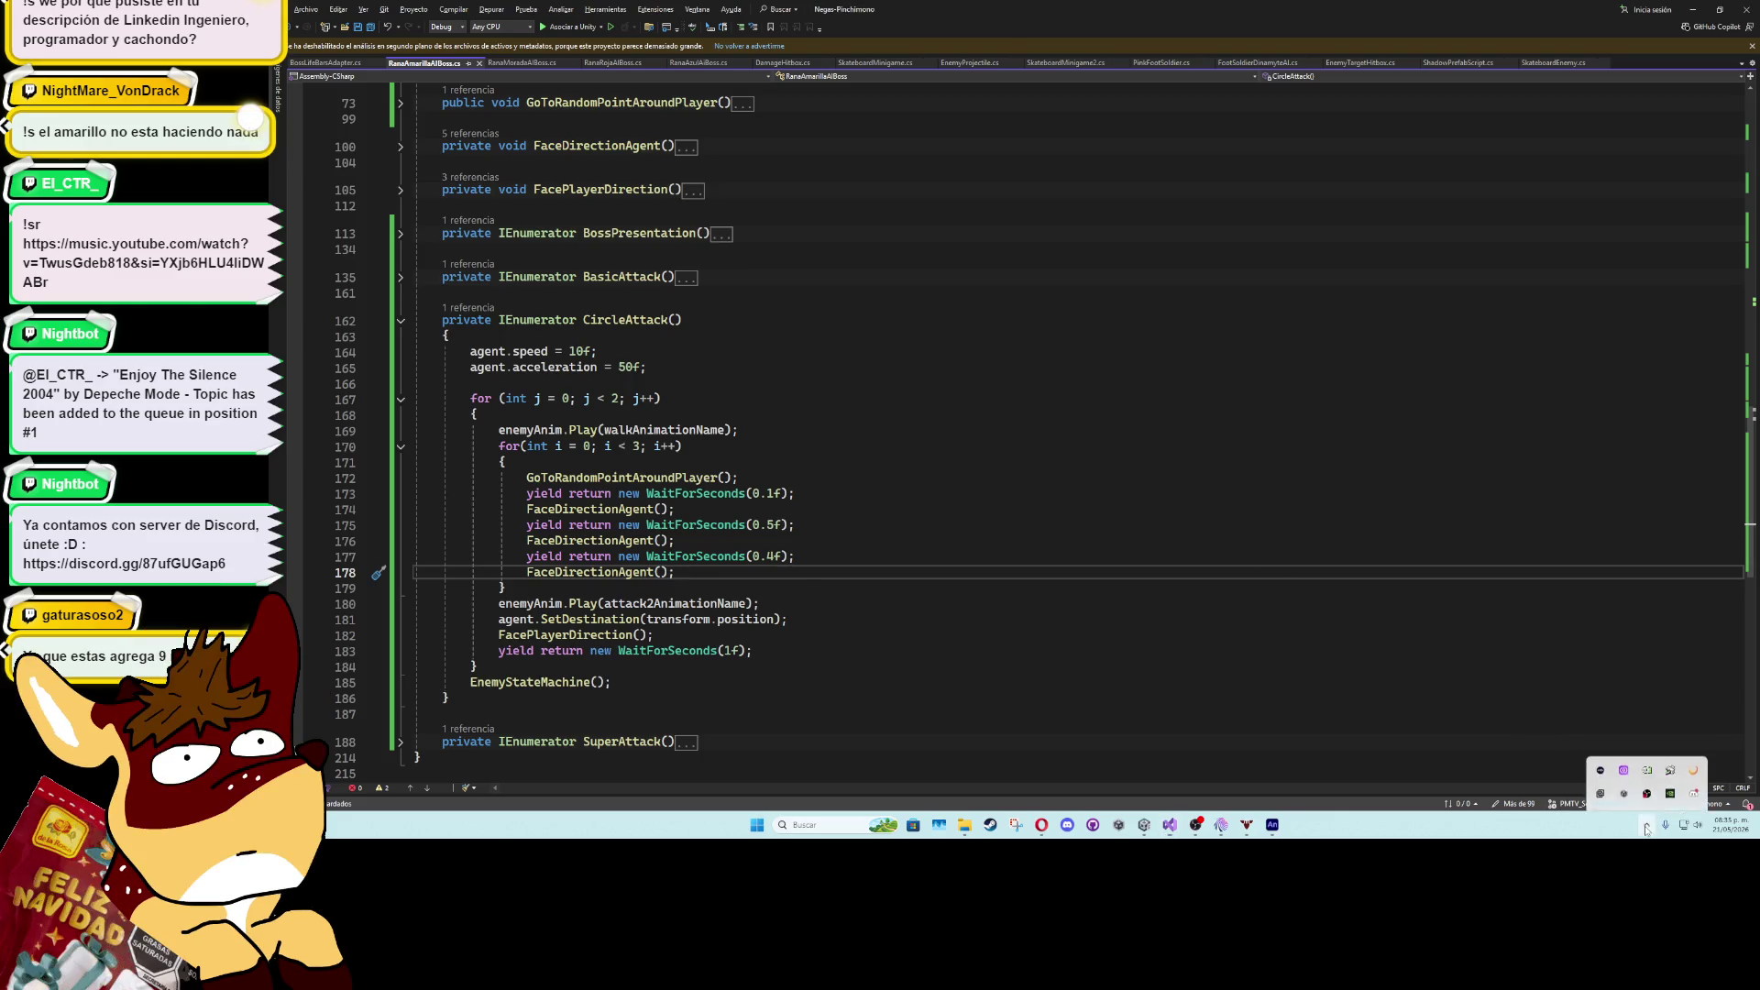
left_click(1669, 742)
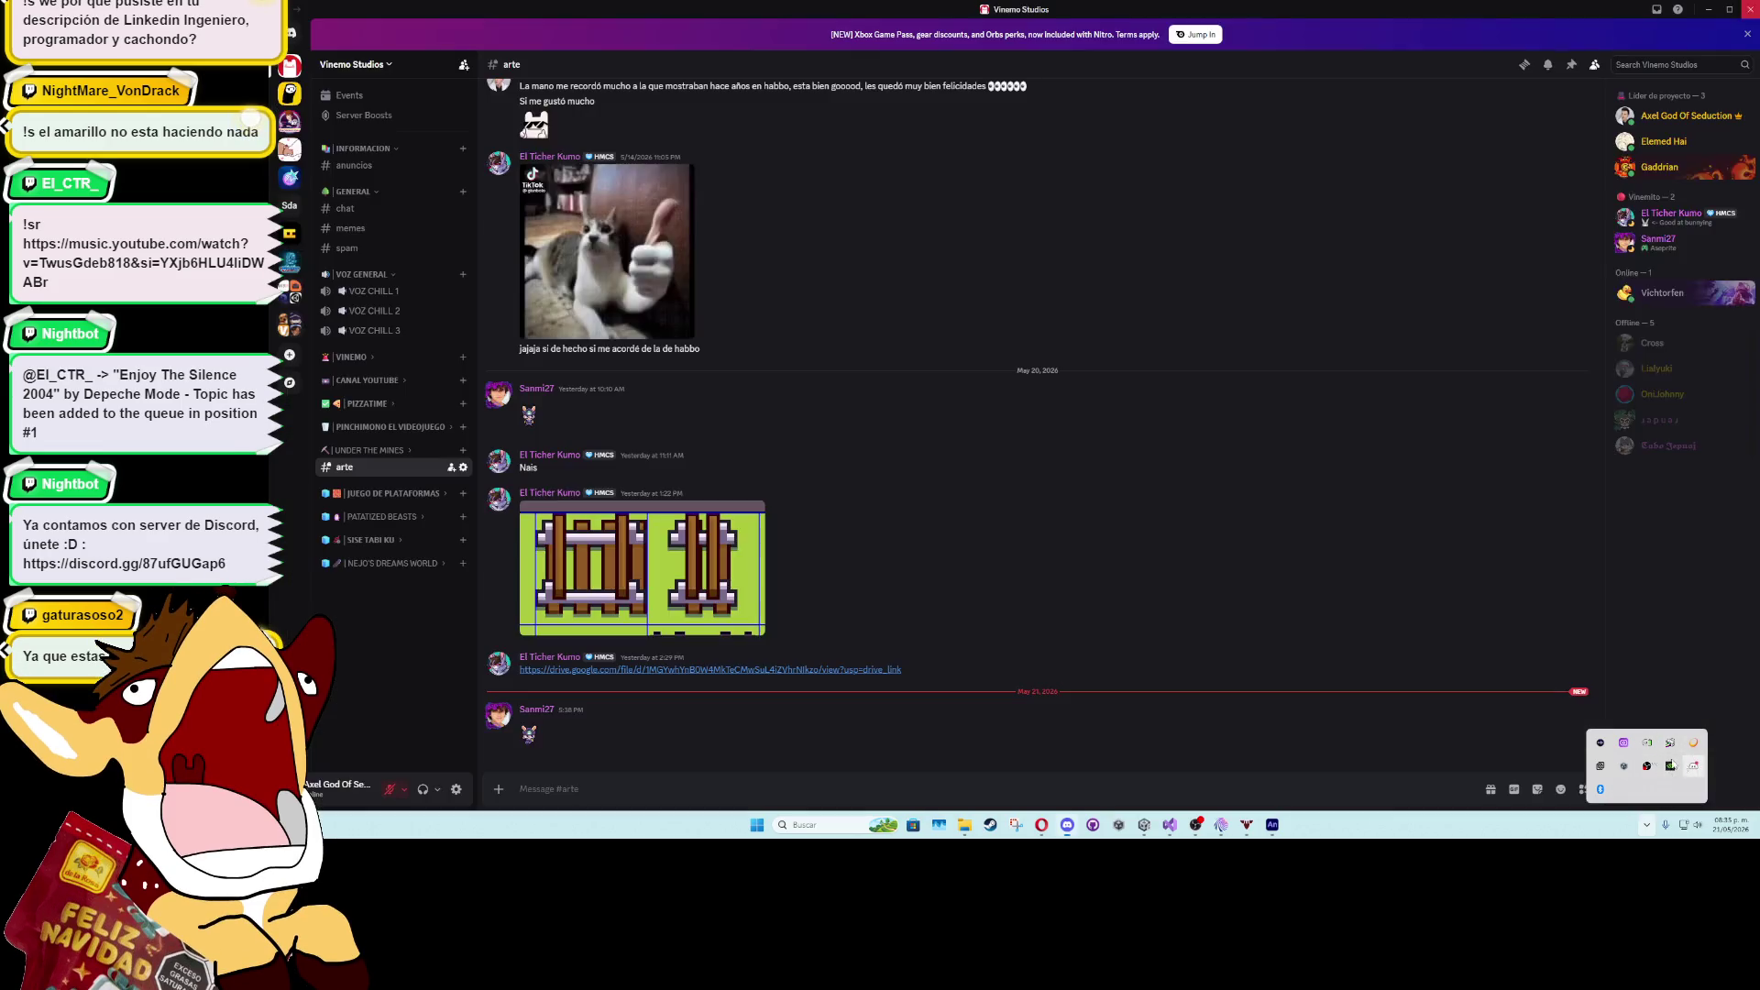
- Leave Discord and return to the expanded CircleAttack code in Visual Studio
key("alt+Tab")
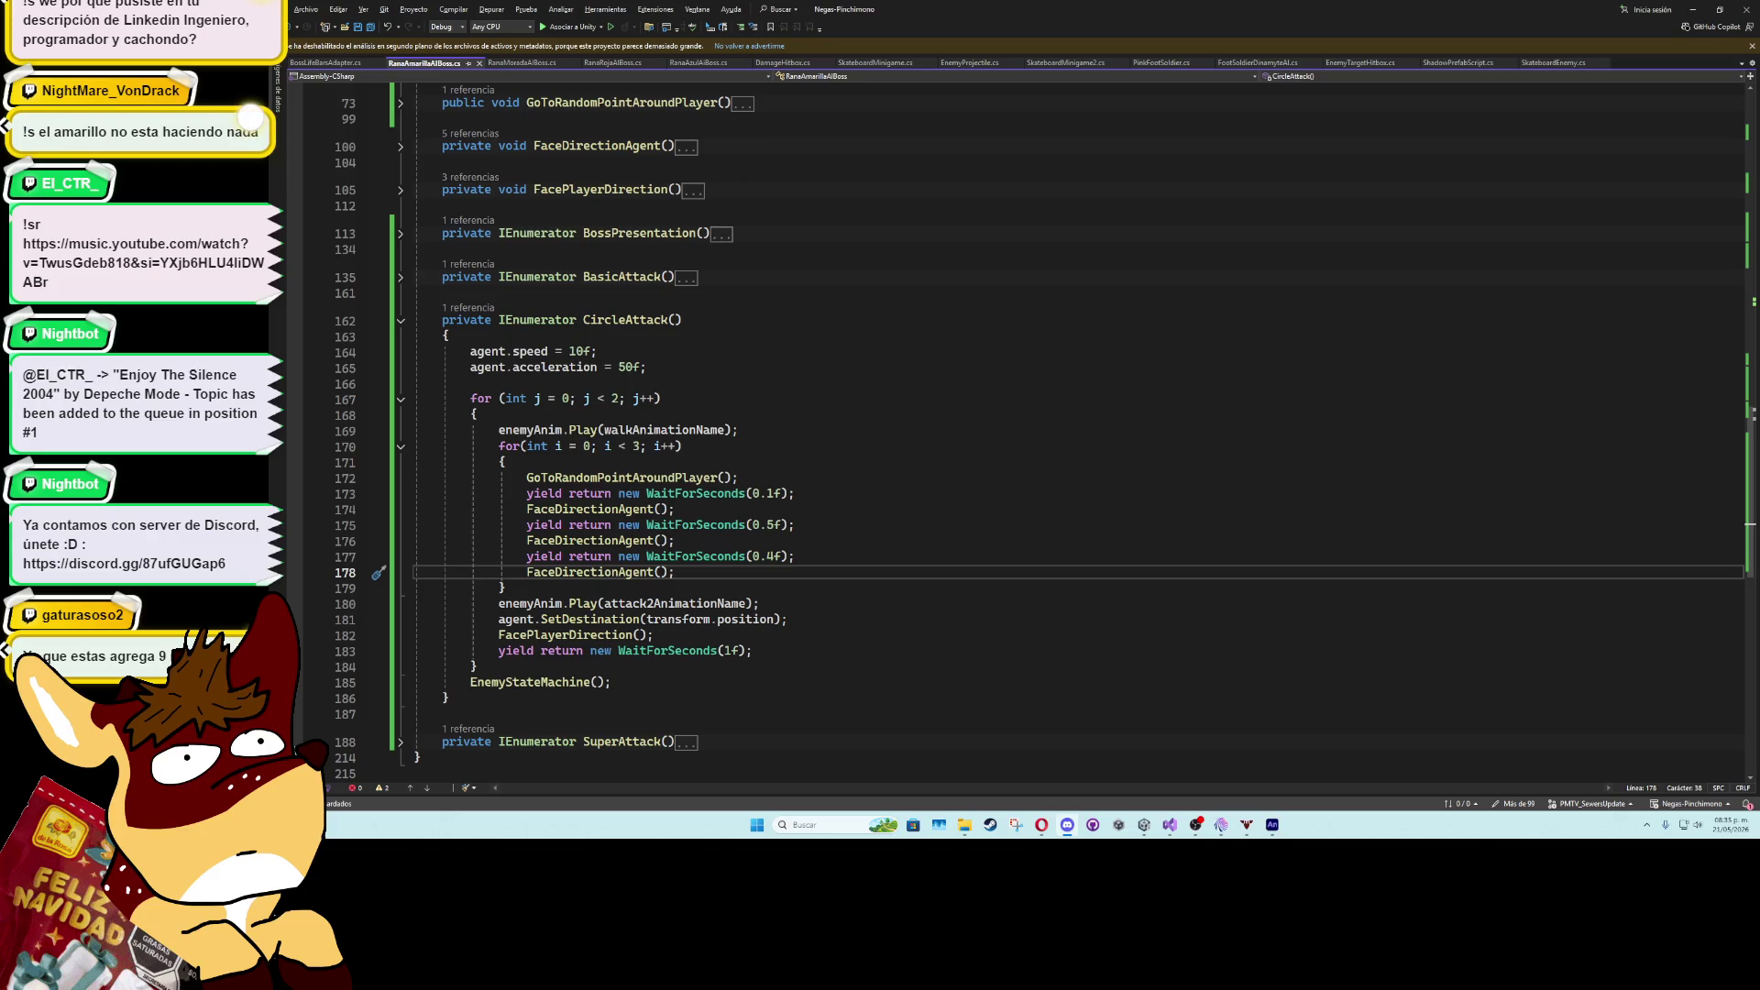
- Switch from the boss script to the Unity editor showing the sewer level
key("alt+Tab")
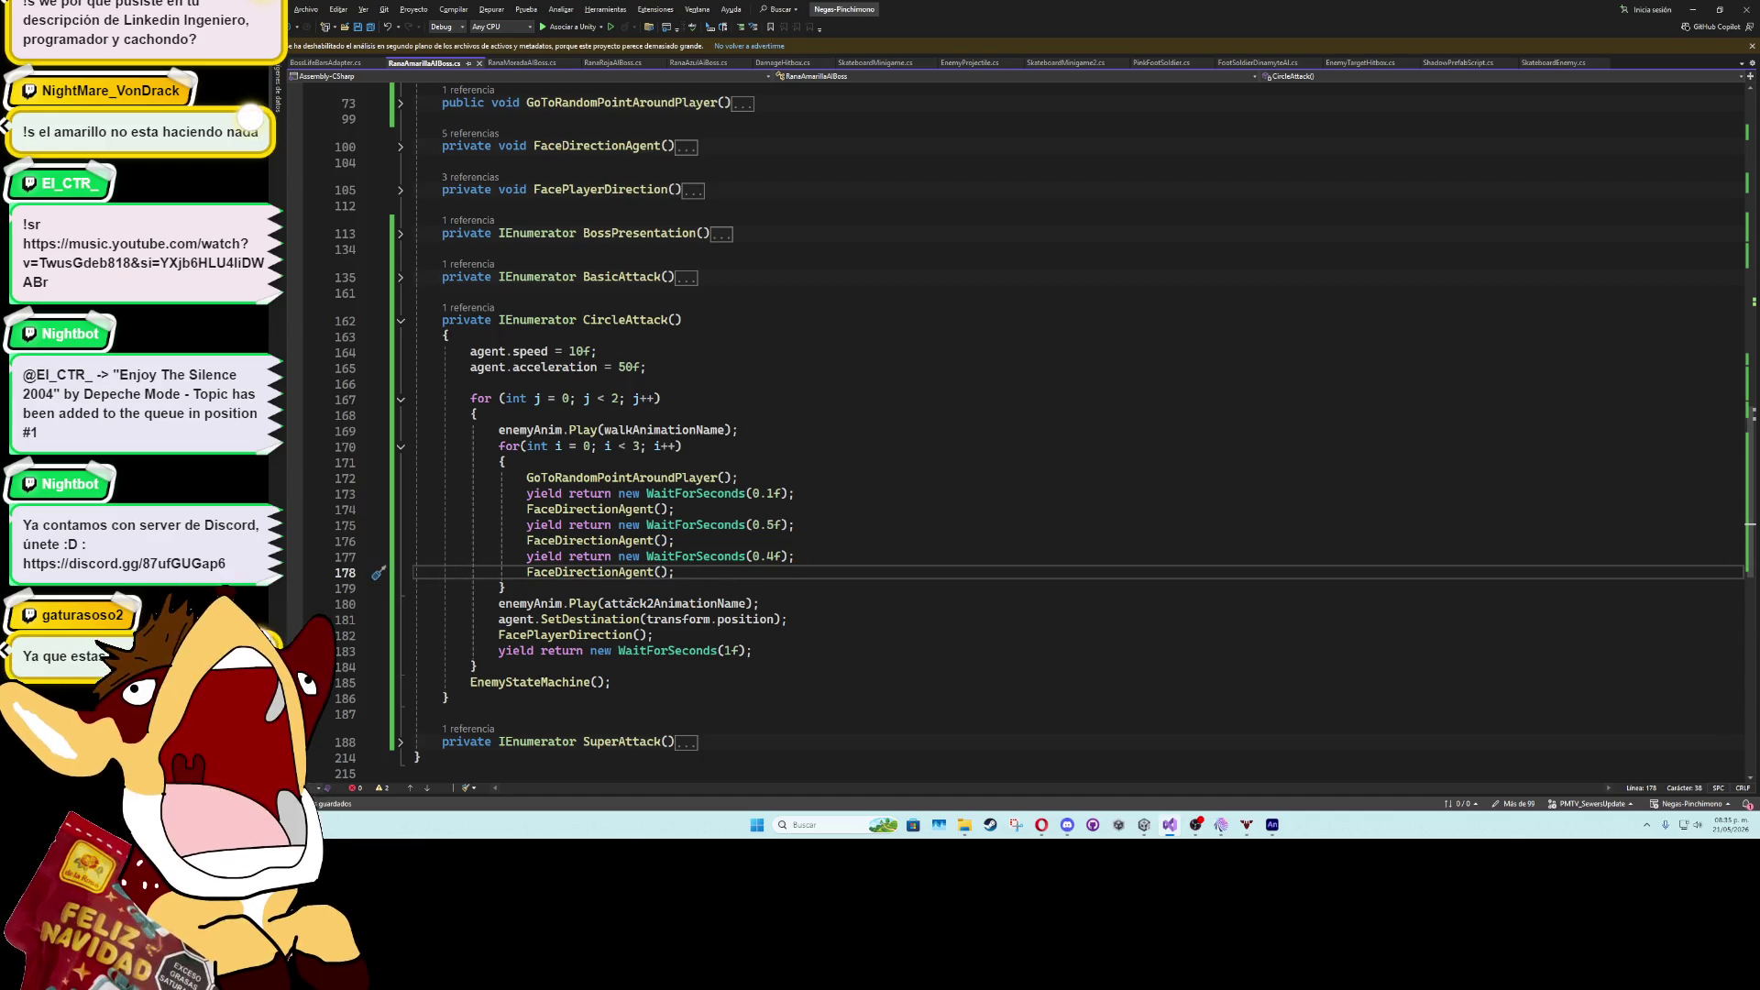
key("alt+Tab")
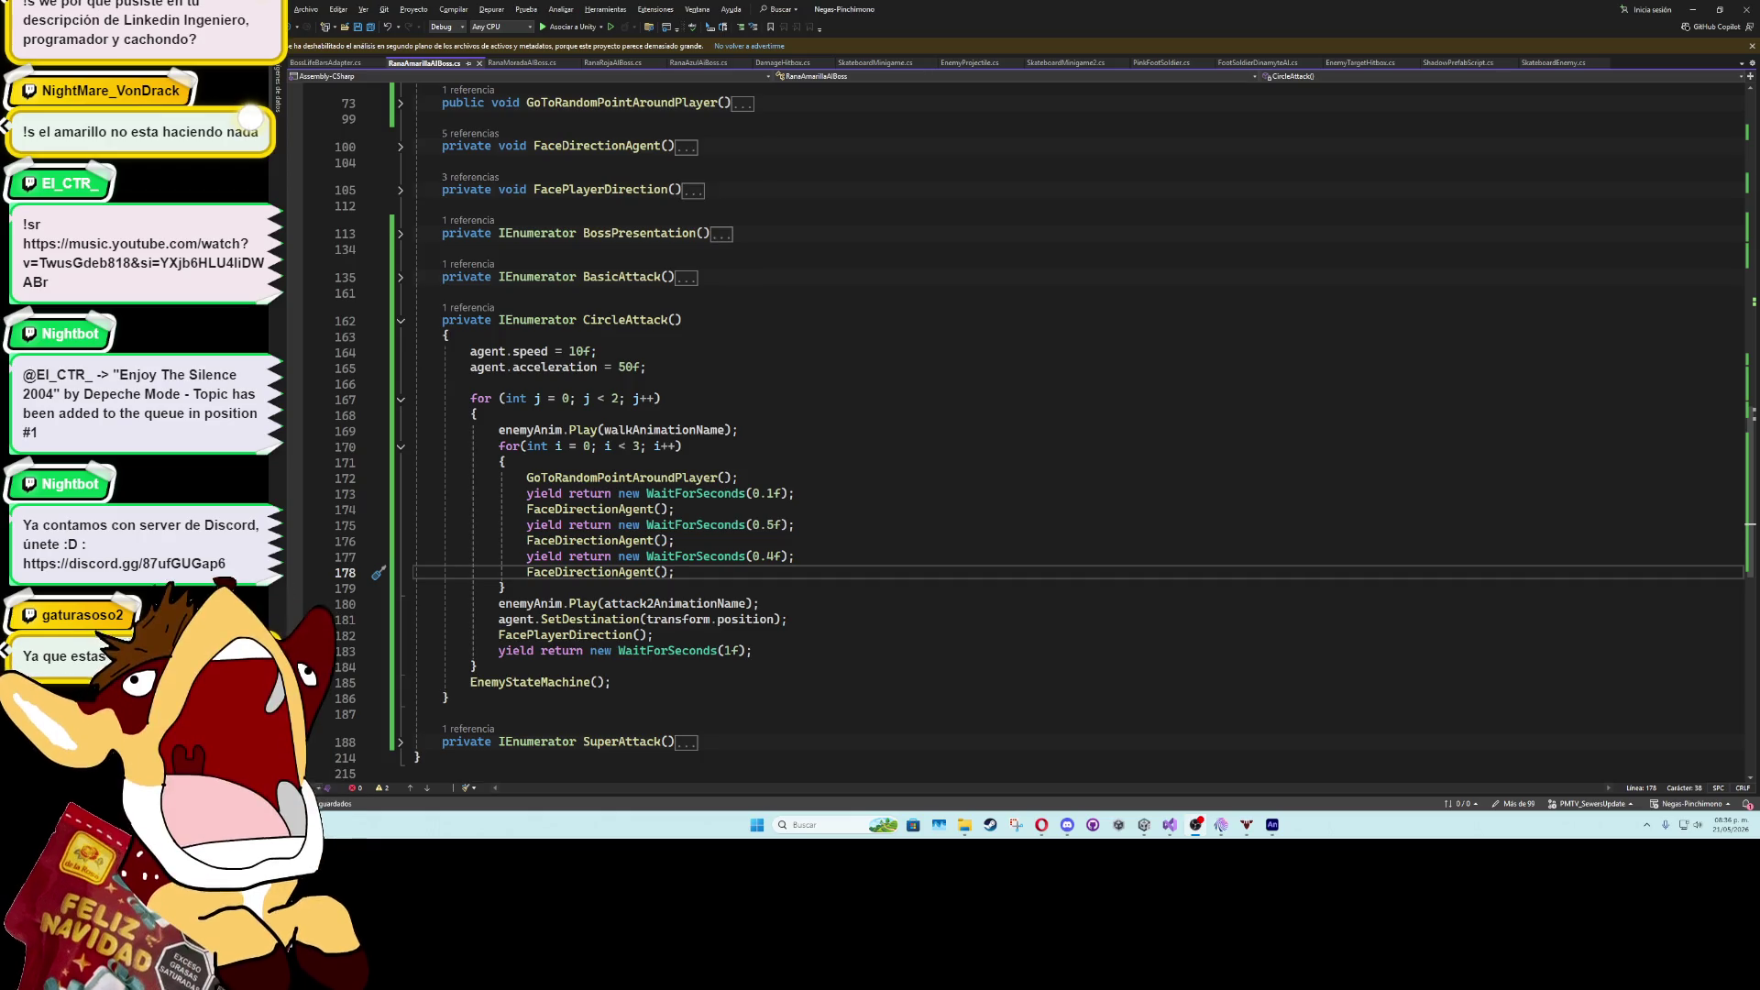
key("alt+Tab")
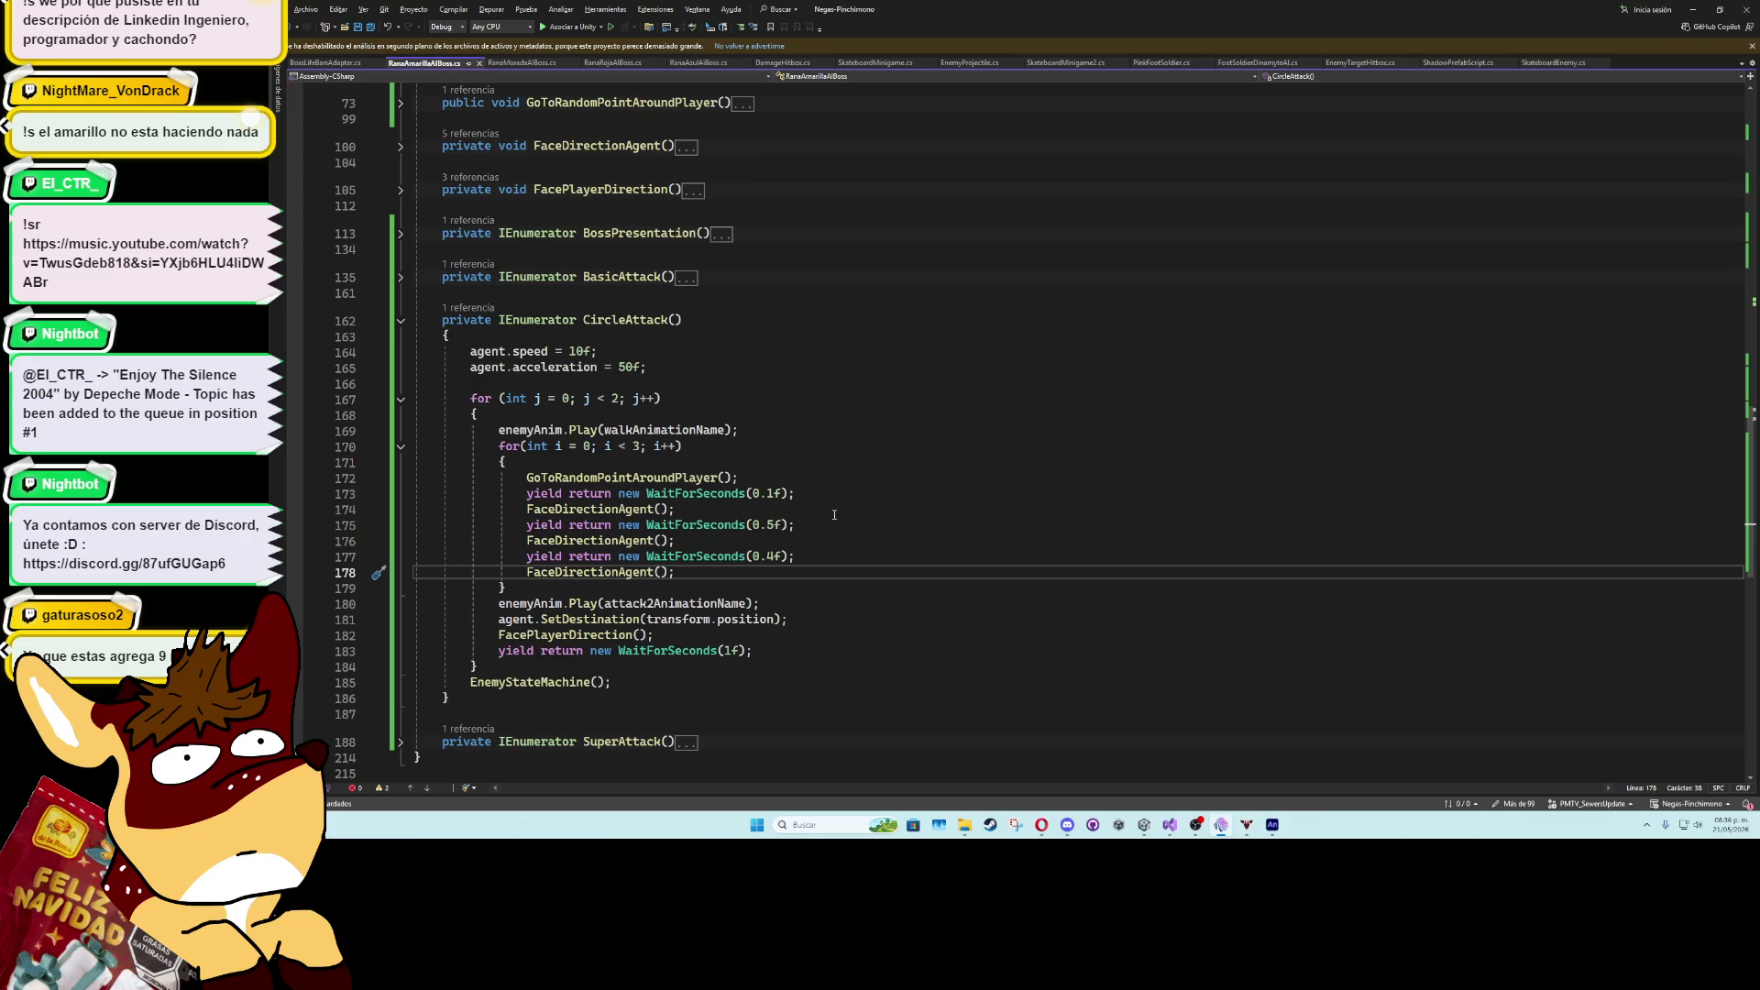
key("alt+Tab")
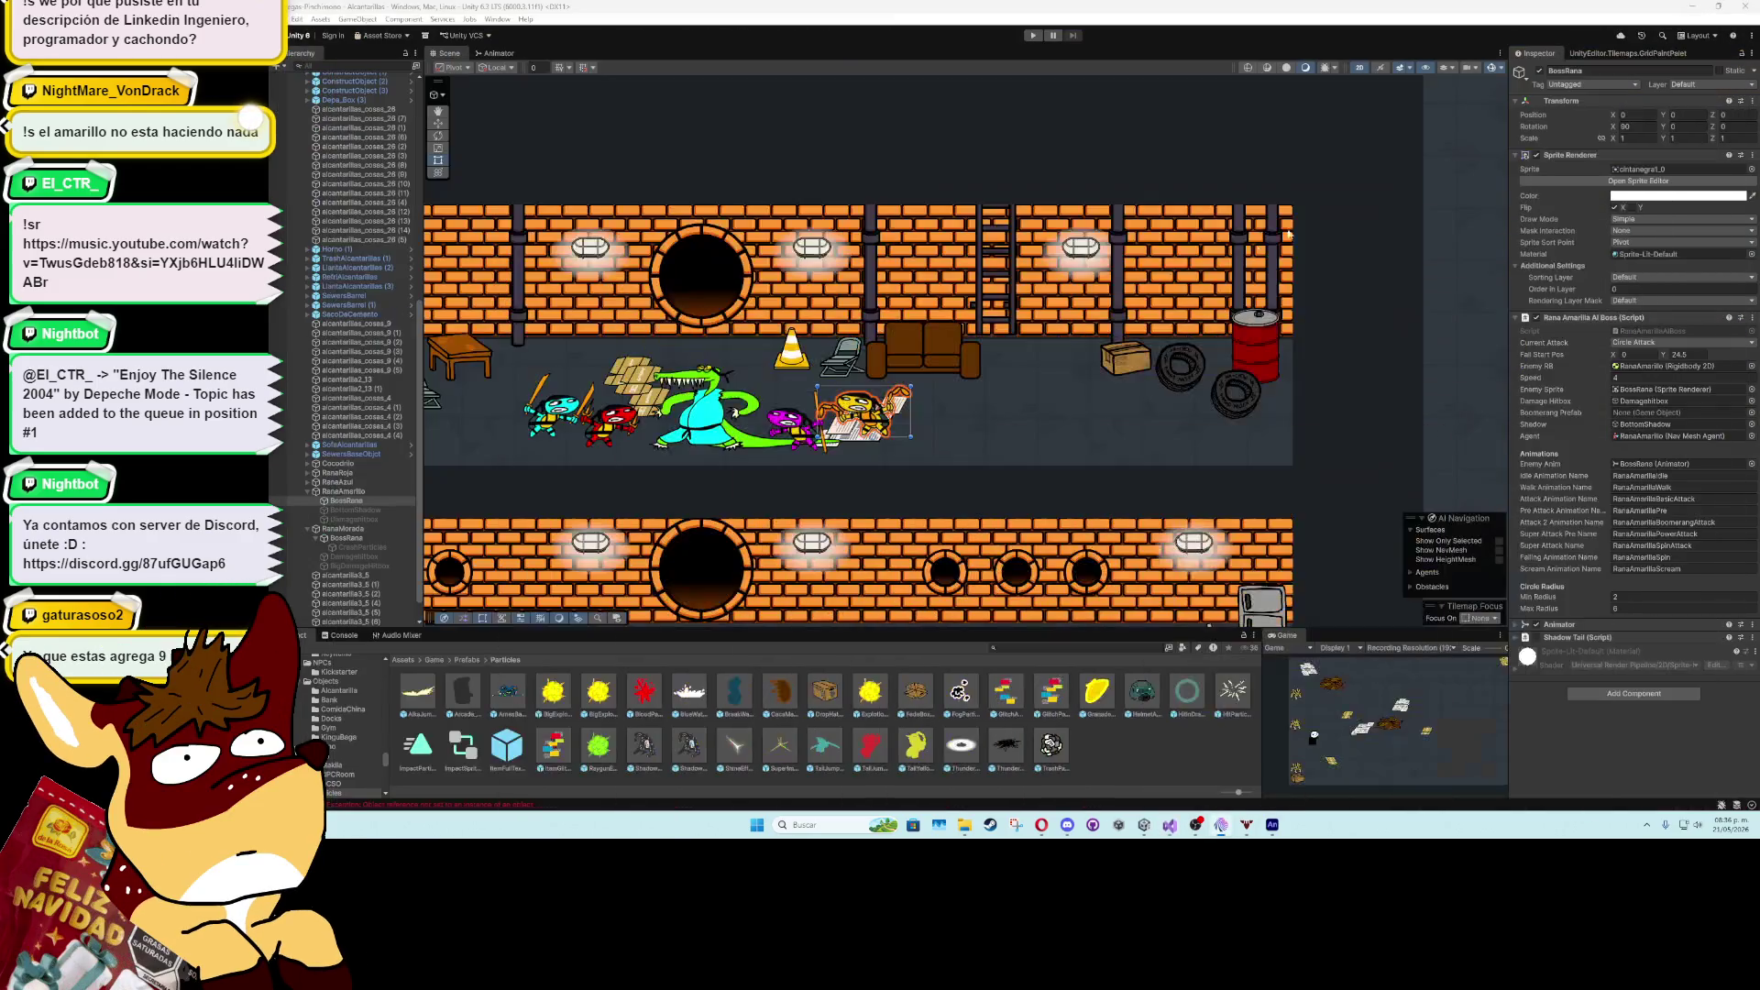
- Collapse the RanaAmarillo and SewersBossRoom groups in the Hierarchy
scroll(902, 484, "down", 2)
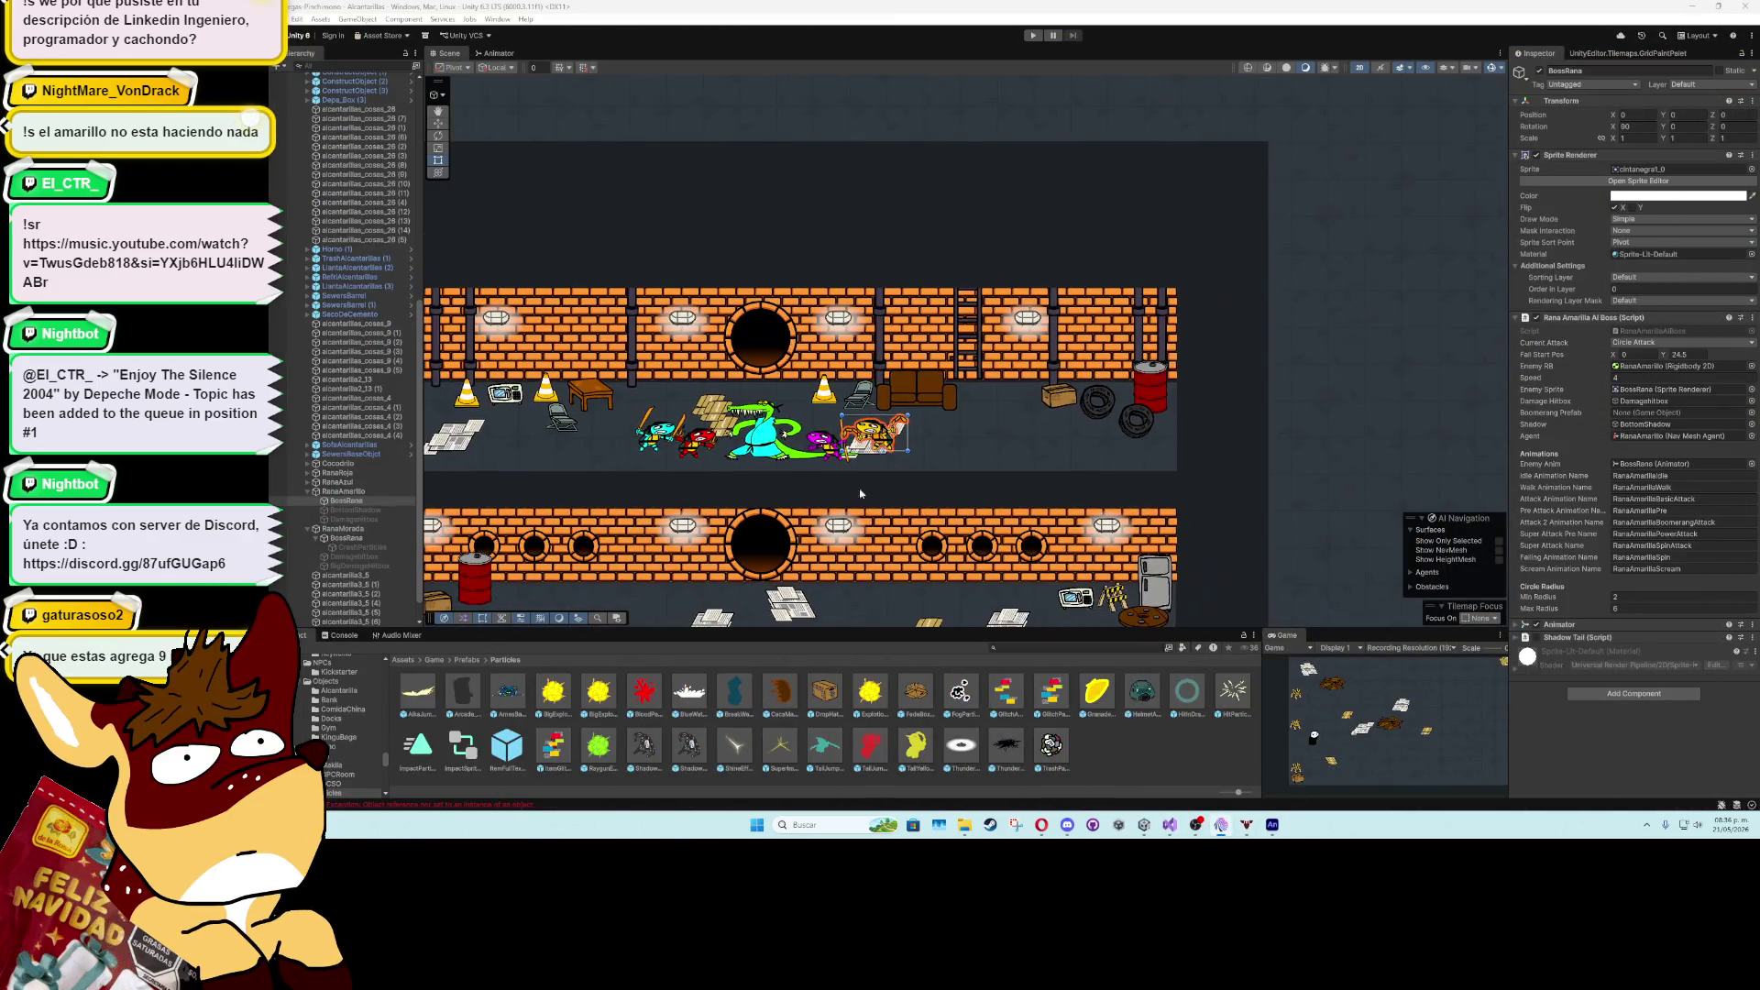
left_click(310, 496)
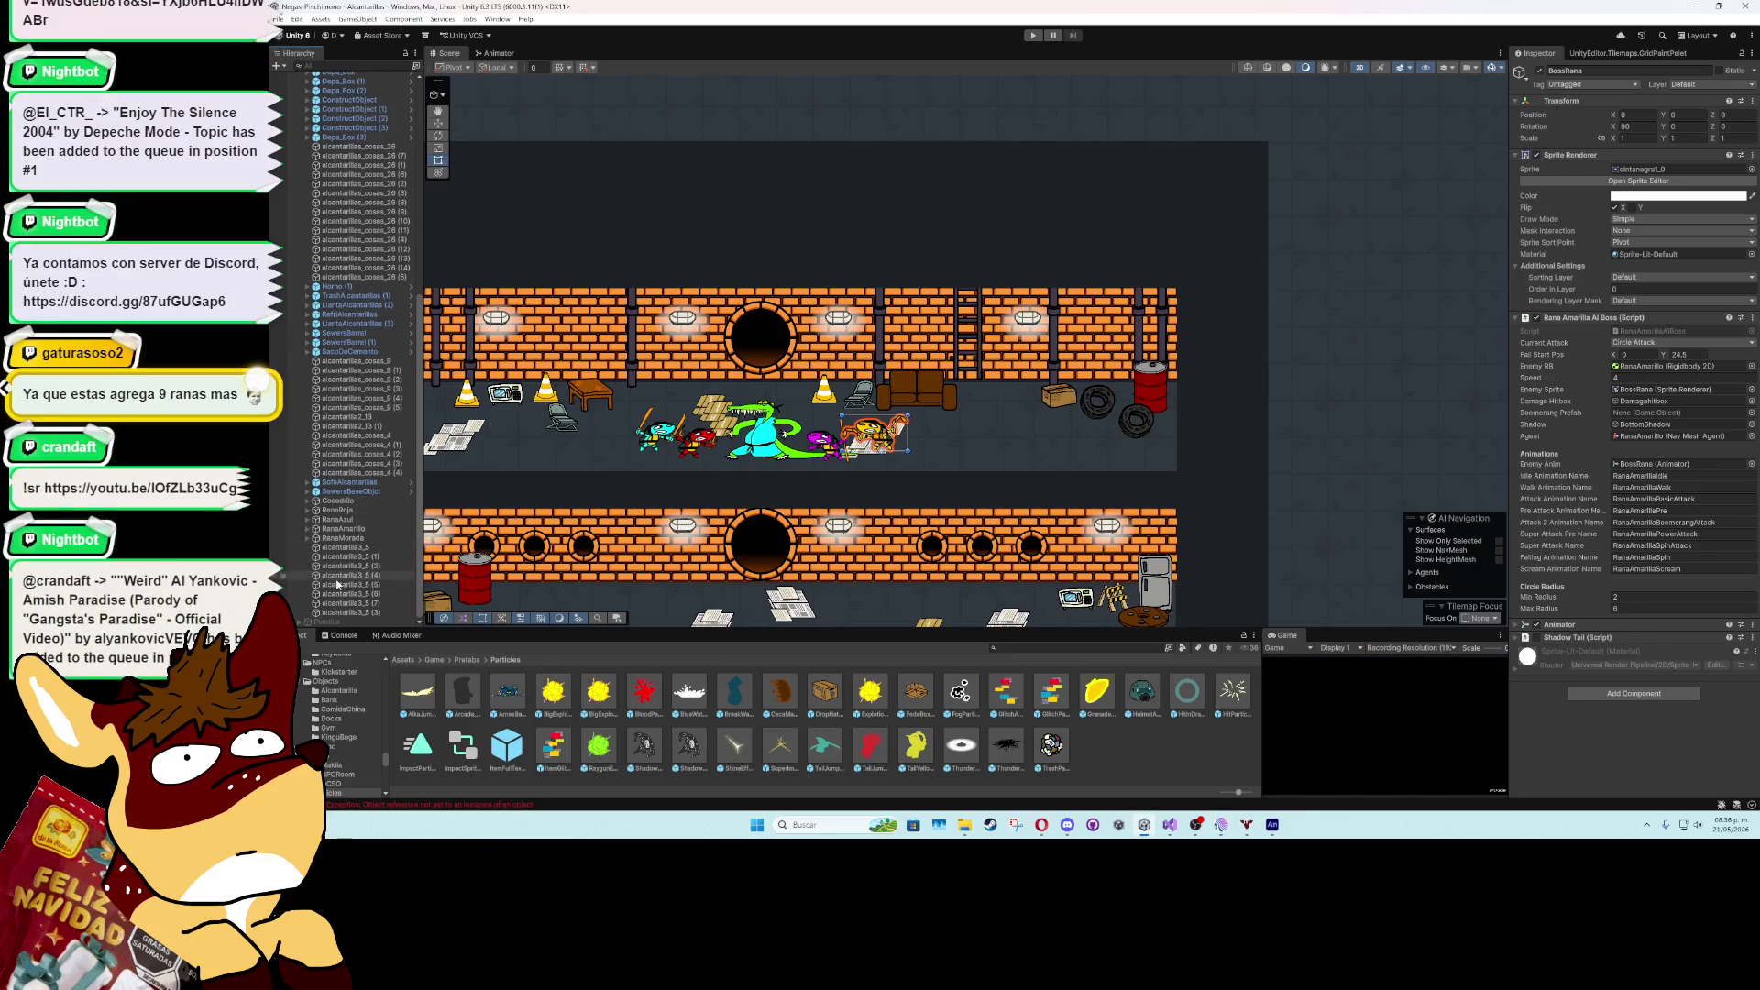
scroll(650, 577, "down", 1)
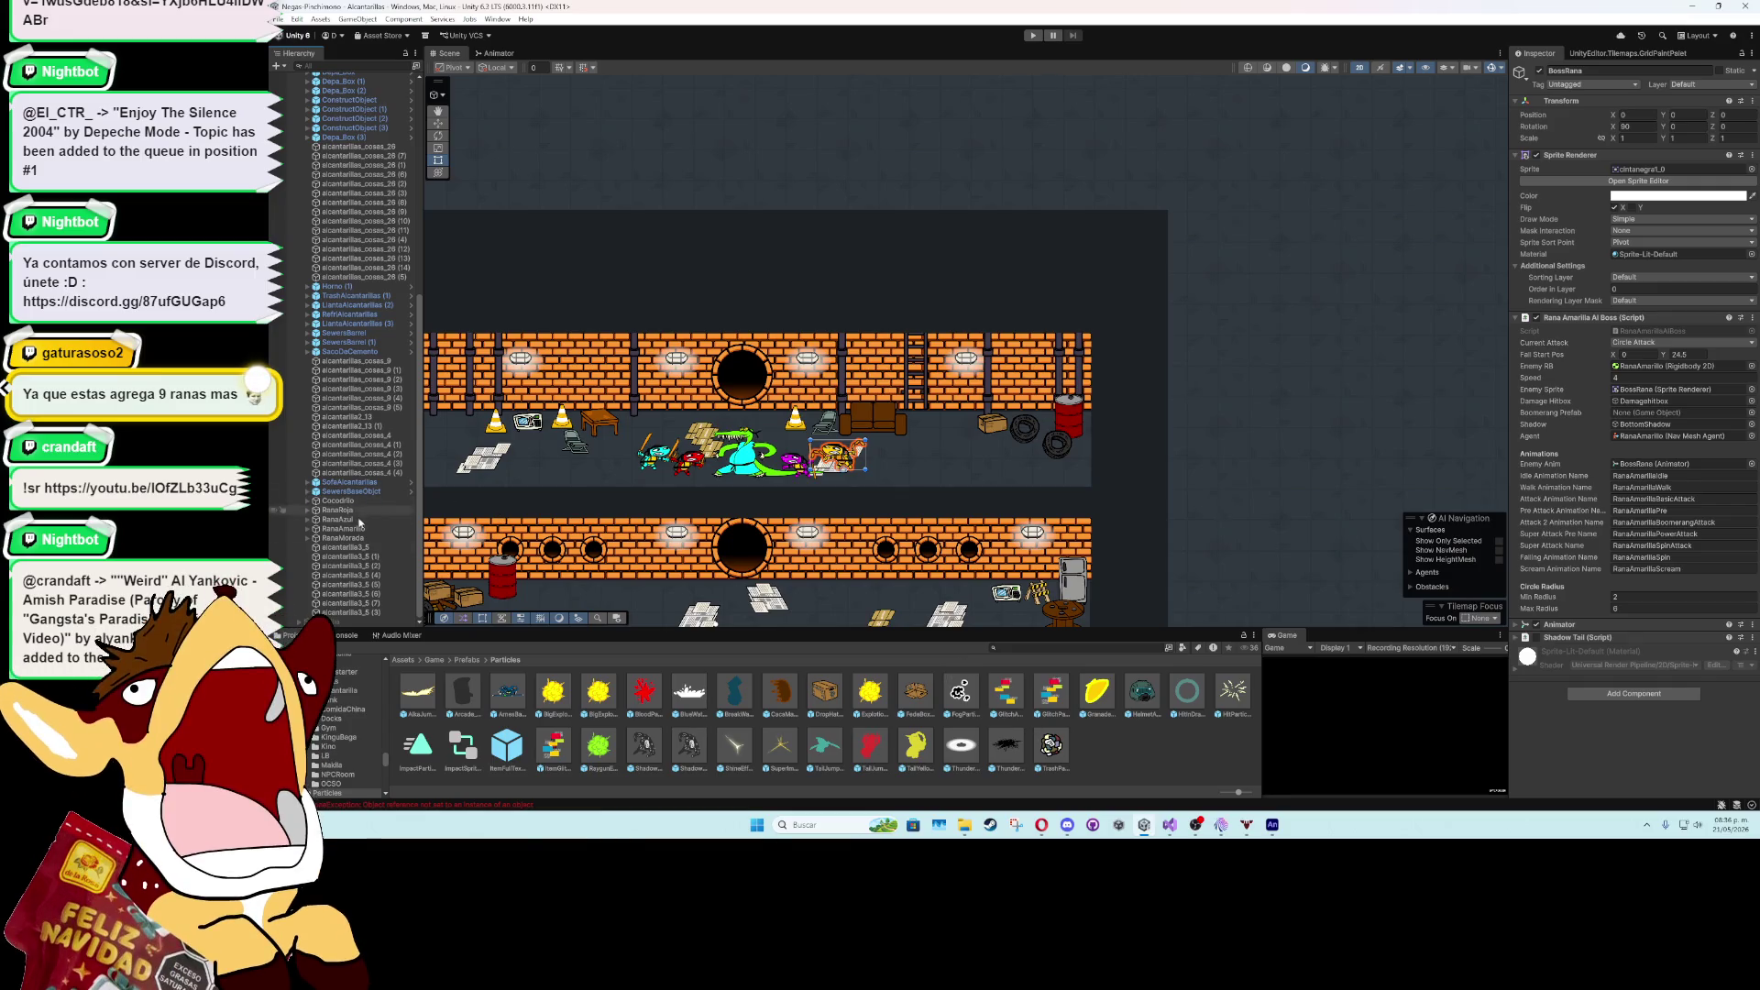
scroll(339, 275, "up", 10)
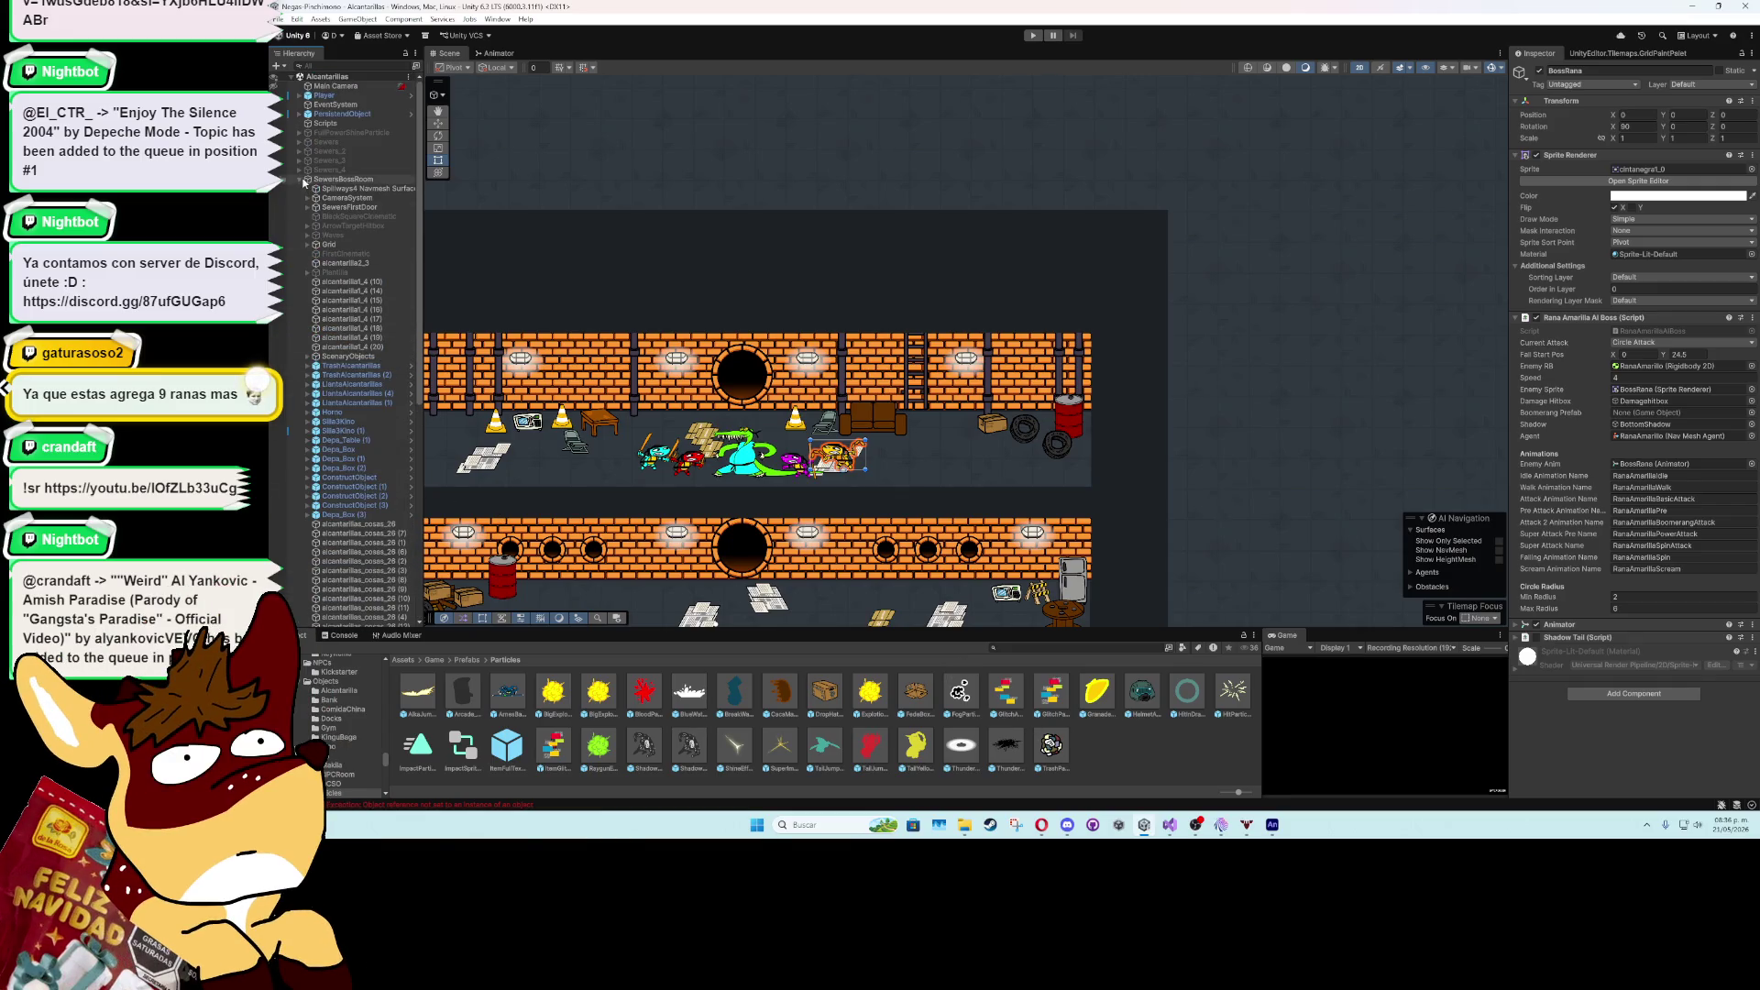
left_click(304, 183)
- Create an empty GameObject named Boomerang in the sewer scene
right_click(358, 341)
left_click(440, 527)
type("Boomerang")
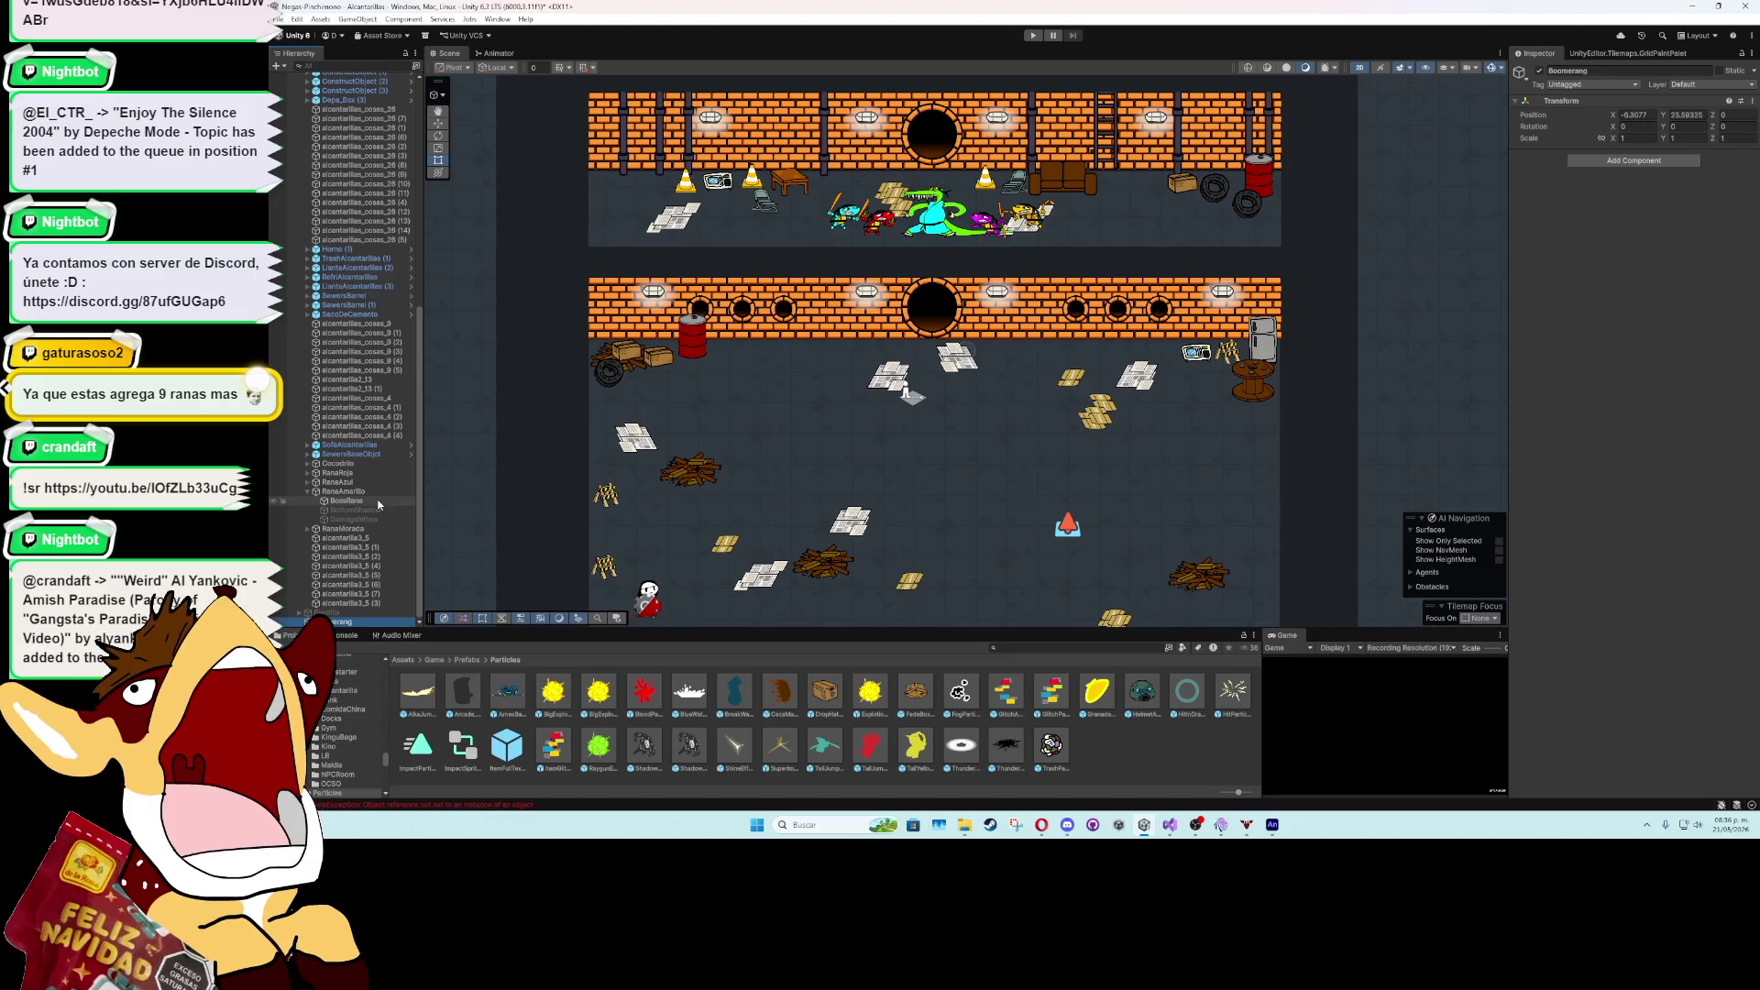
key("Return")
right_click(357, 622)
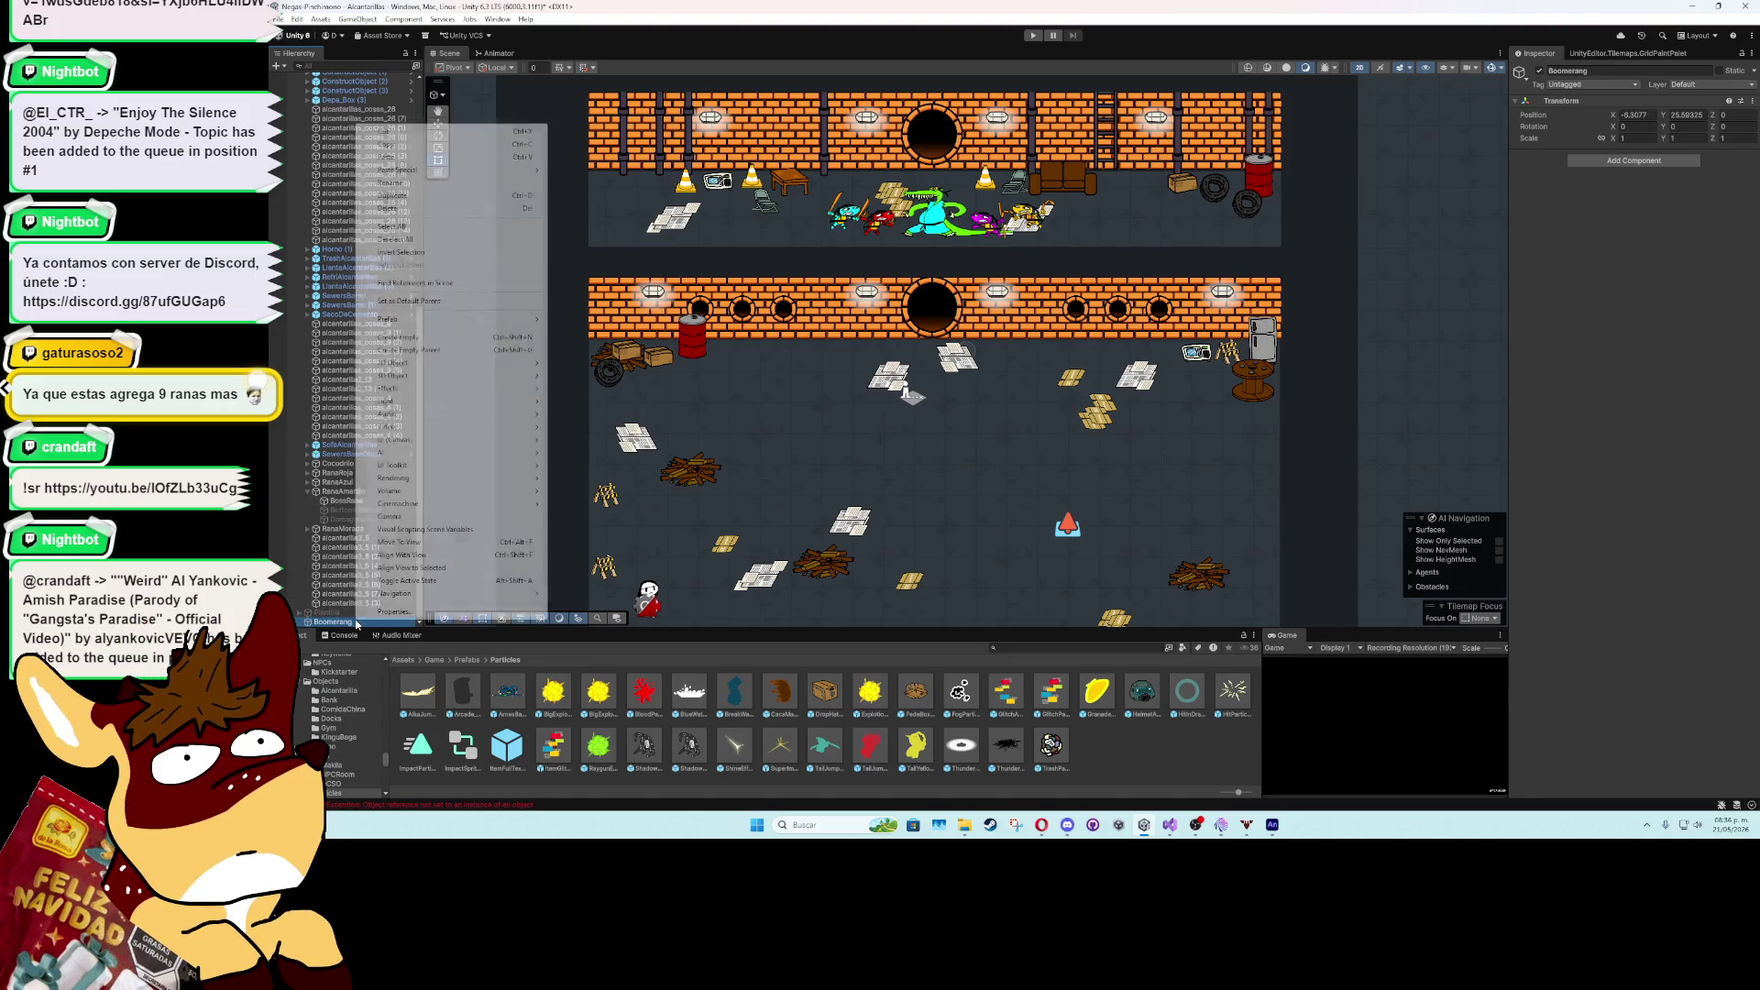
- Add a 2D Square sprite child named BoomerangSprite under Boomerang
mouse_move(495, 363)
mouse_move(591, 373)
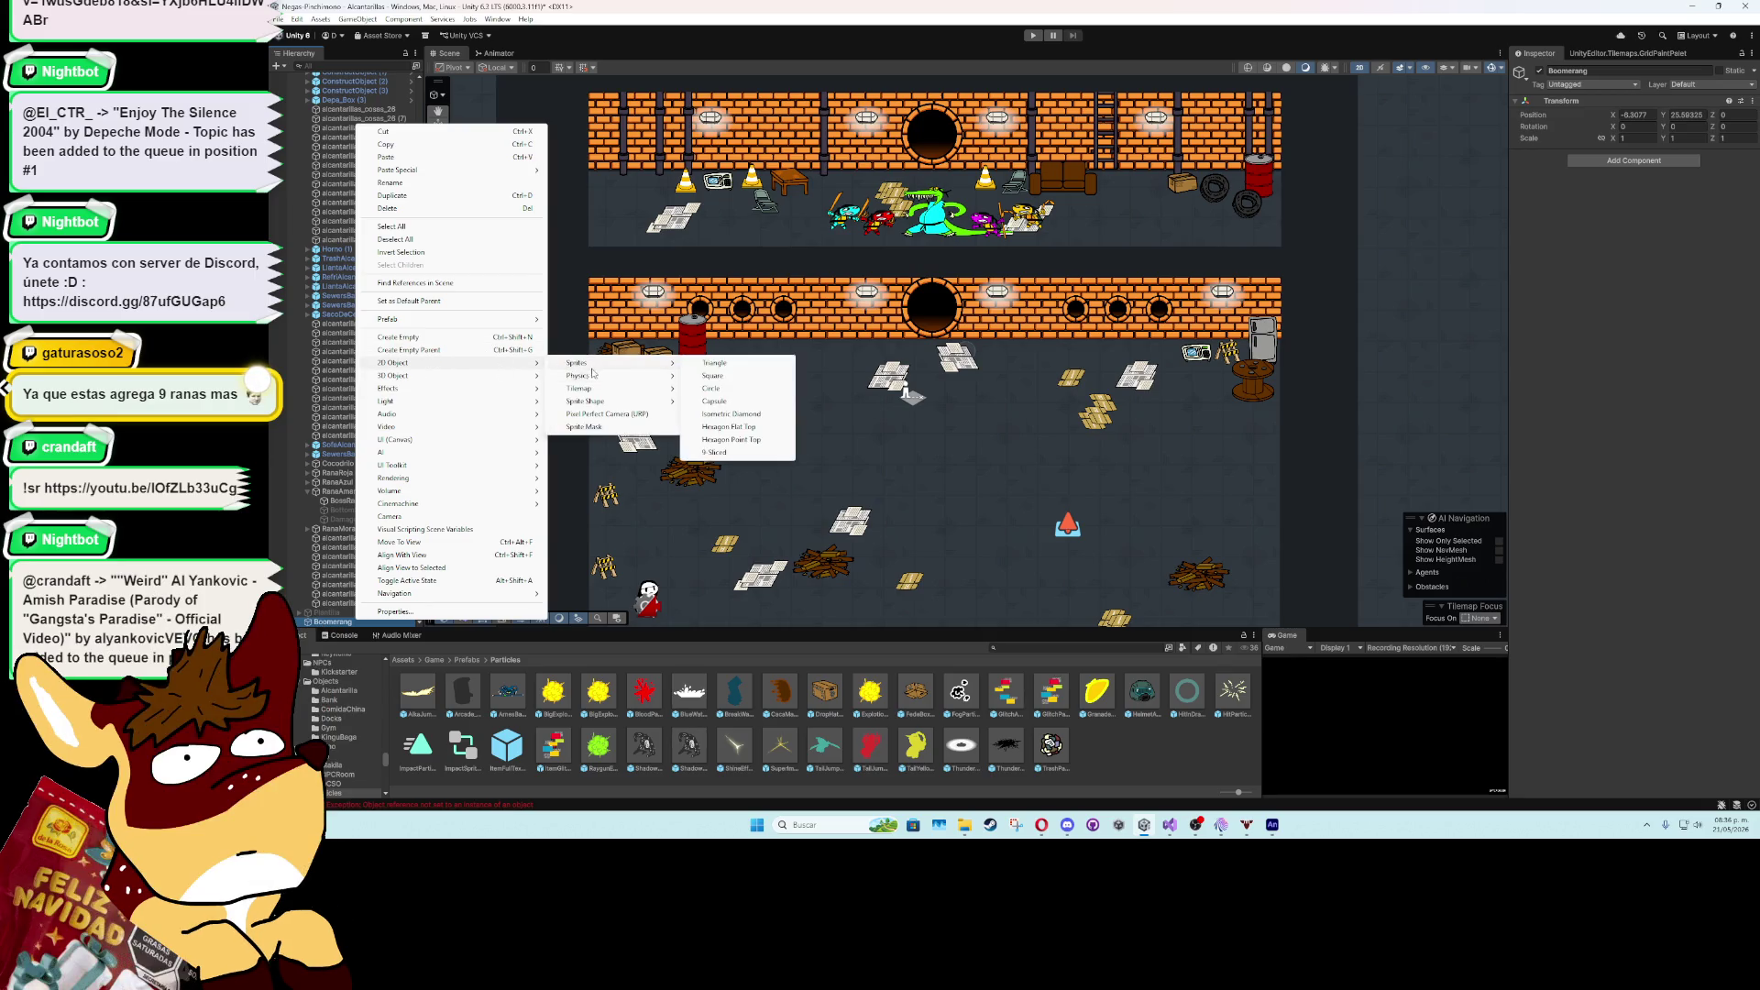
left_click(739, 381)
type("BoomerangSprite")
key("Return")
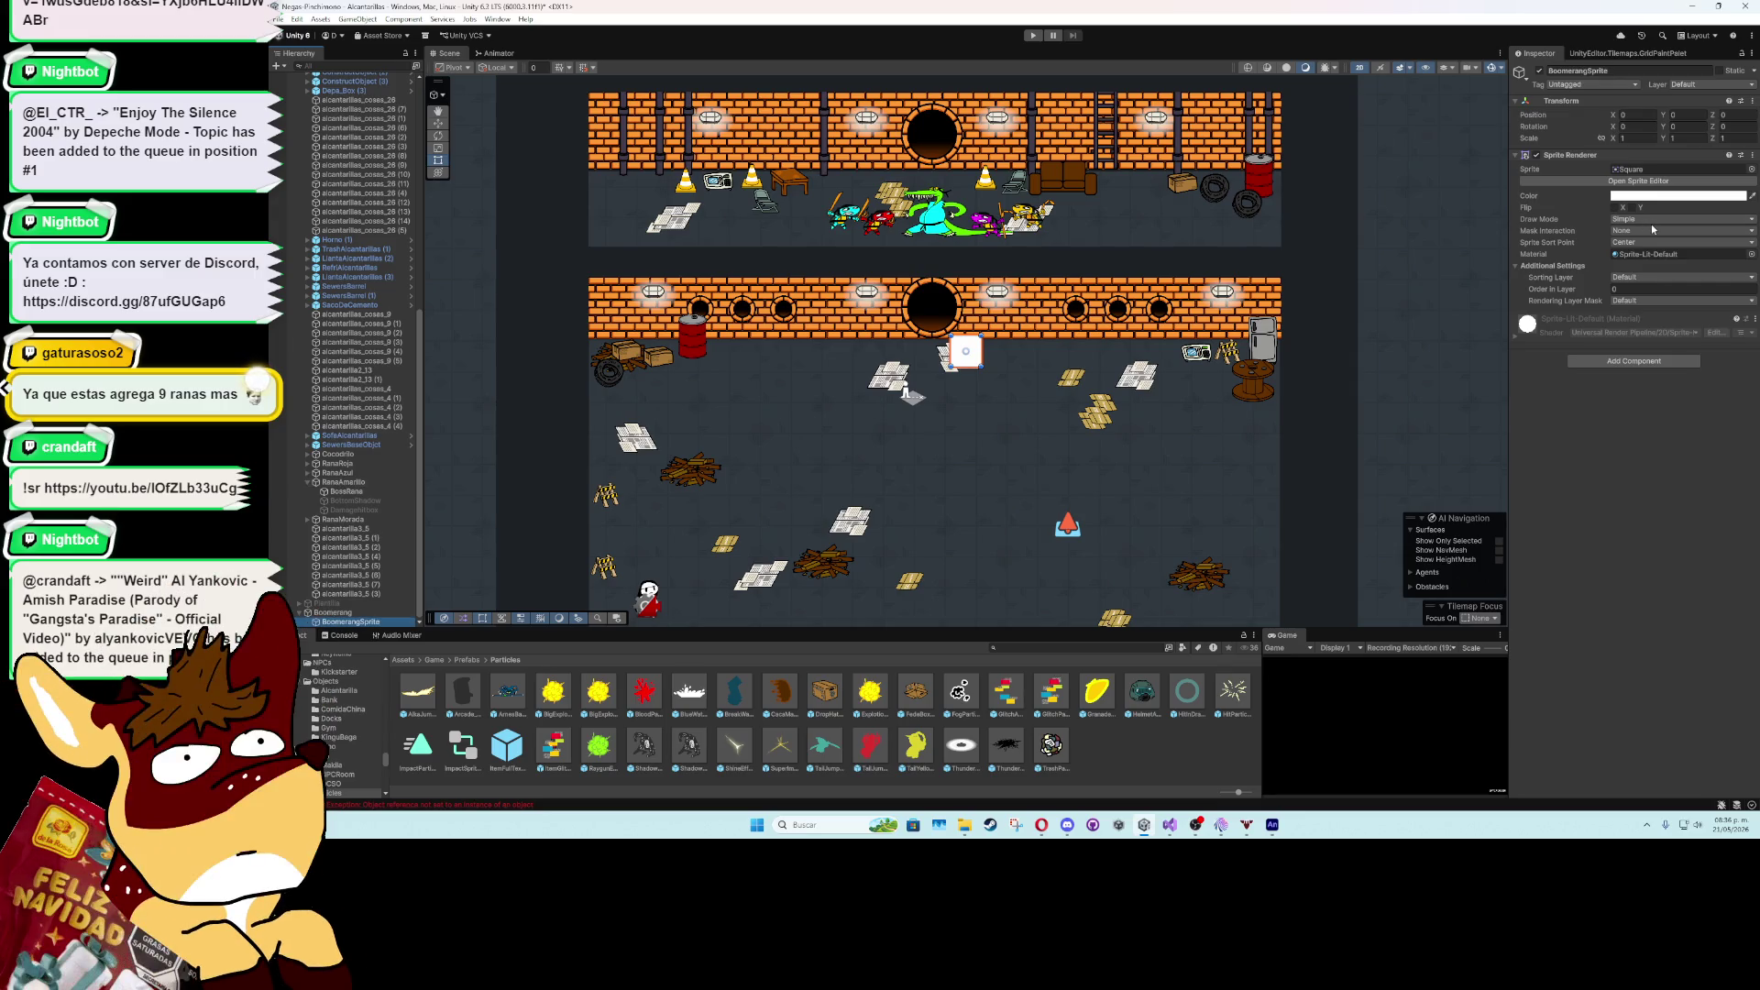
left_click(702, 477)
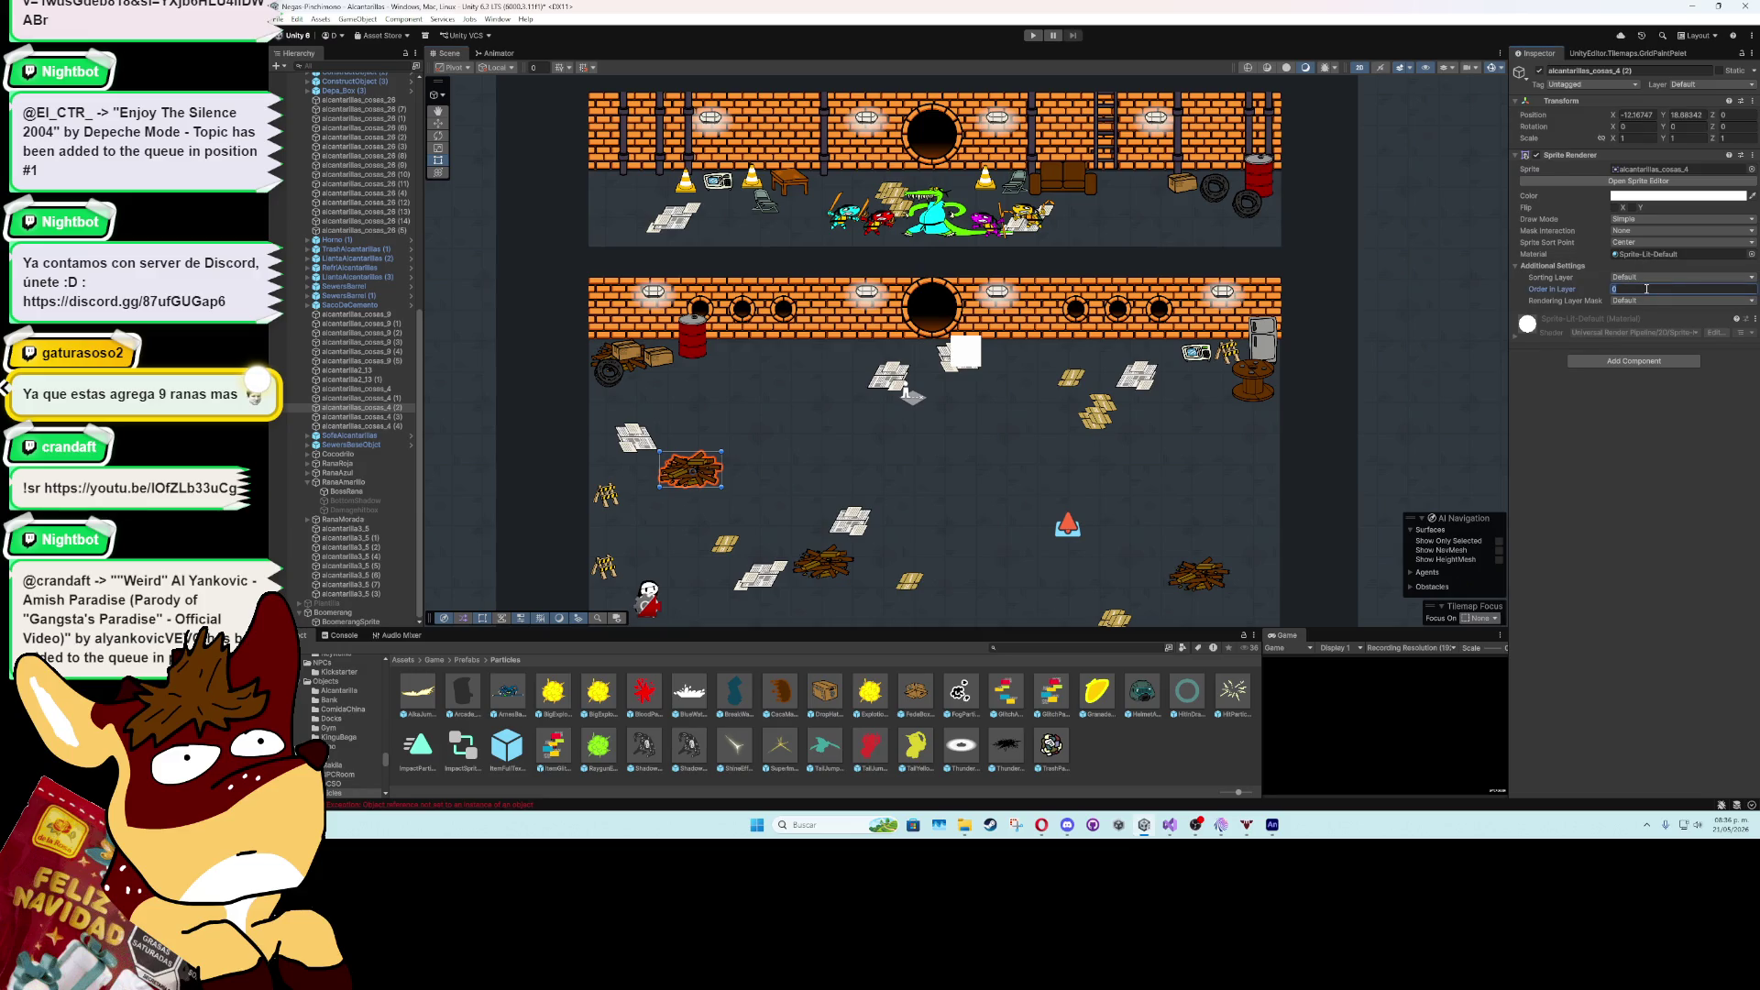
- Set the left crate-and-tire pile's Order in Layer to -2 so it draws behind other props
left_click(823, 567)
left_click(1628, 285)
type("-1")
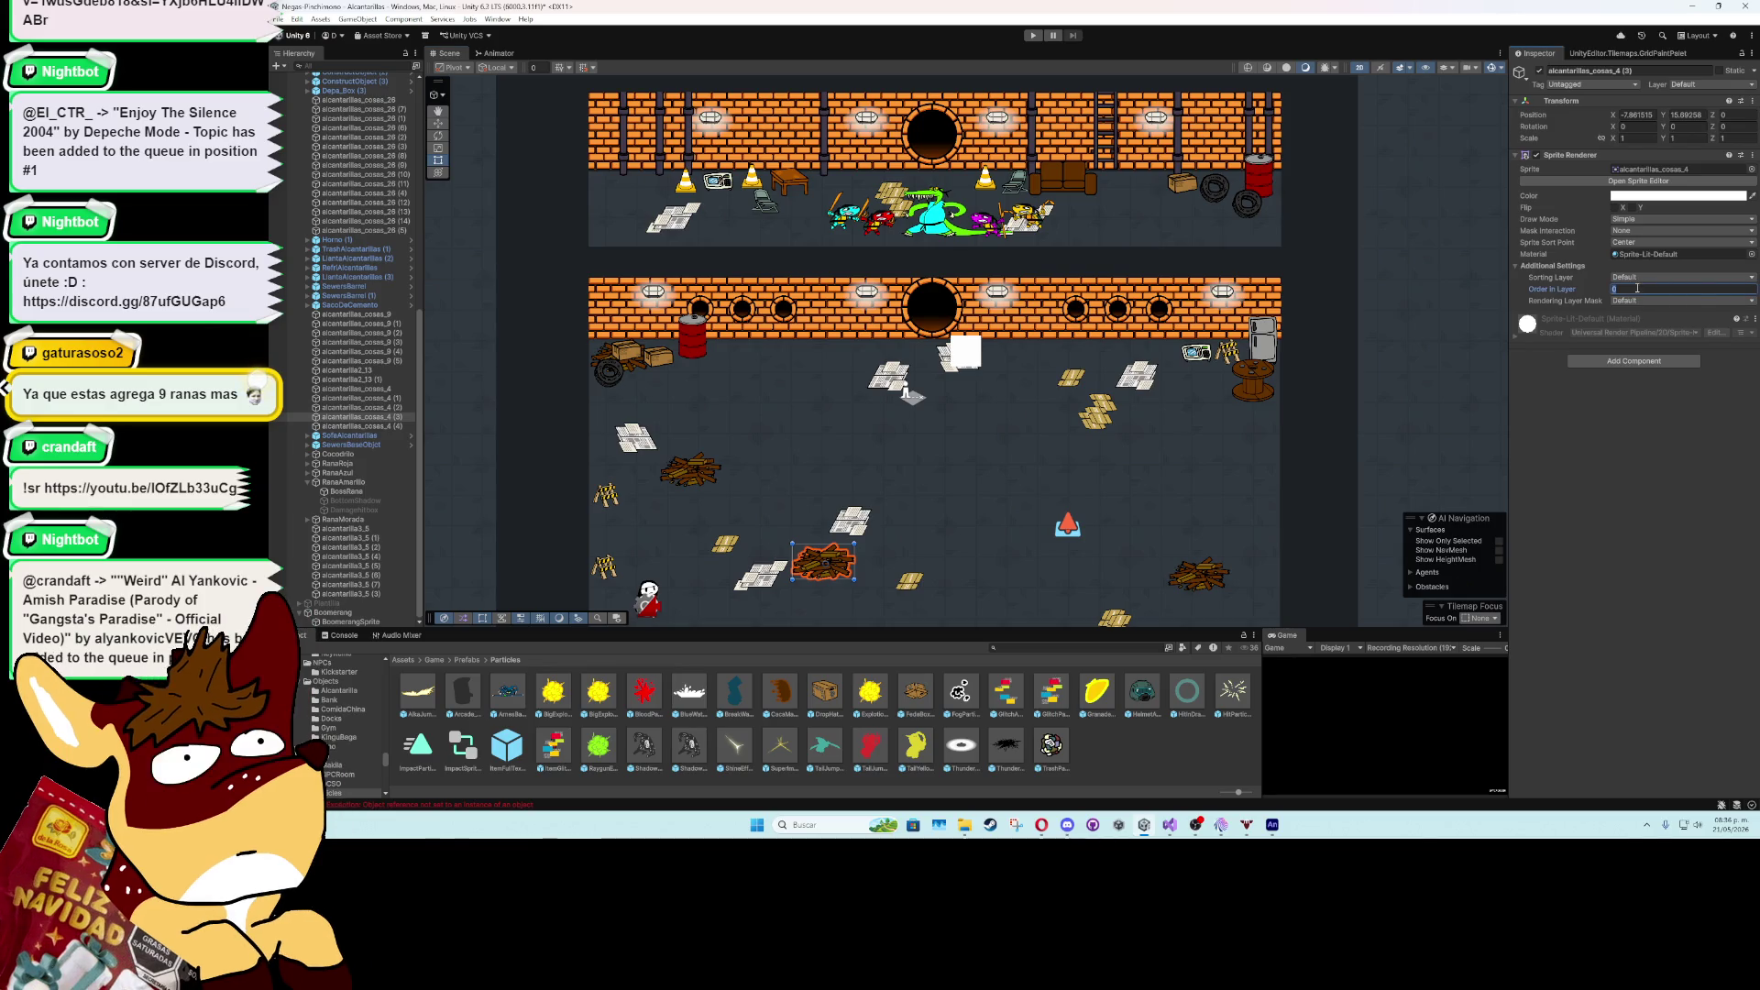
left_click(1199, 573)
left_click(1679, 290)
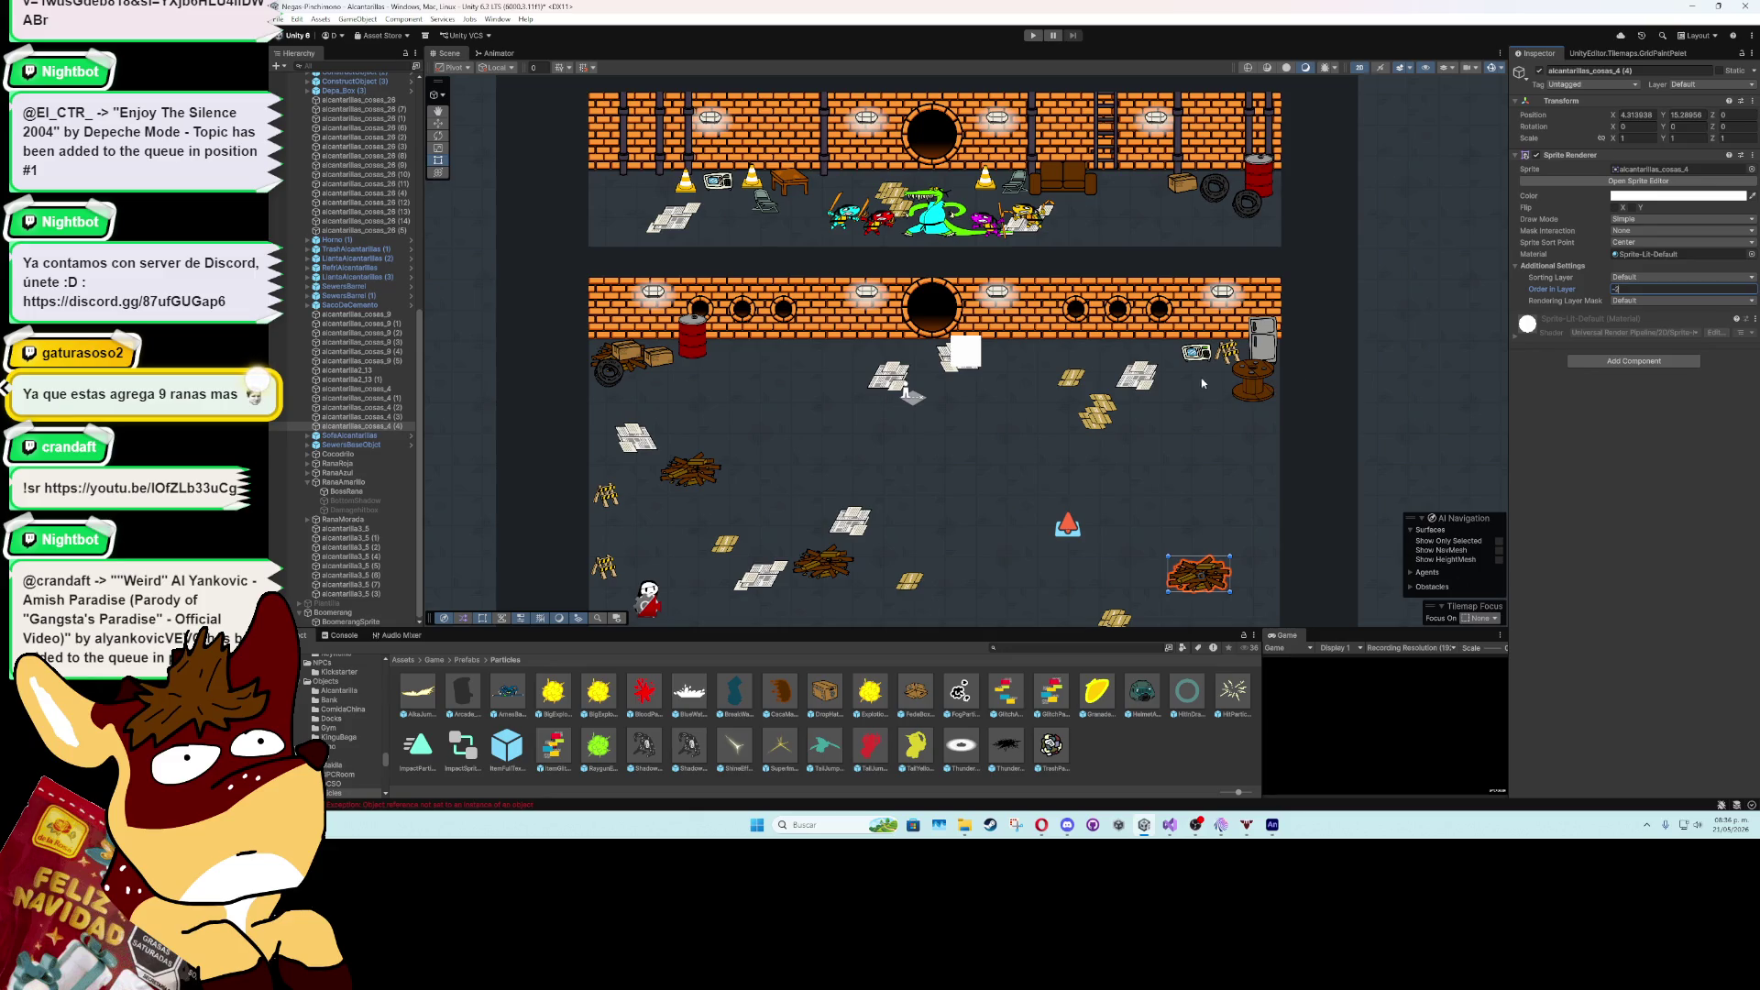
left_click(1099, 415)
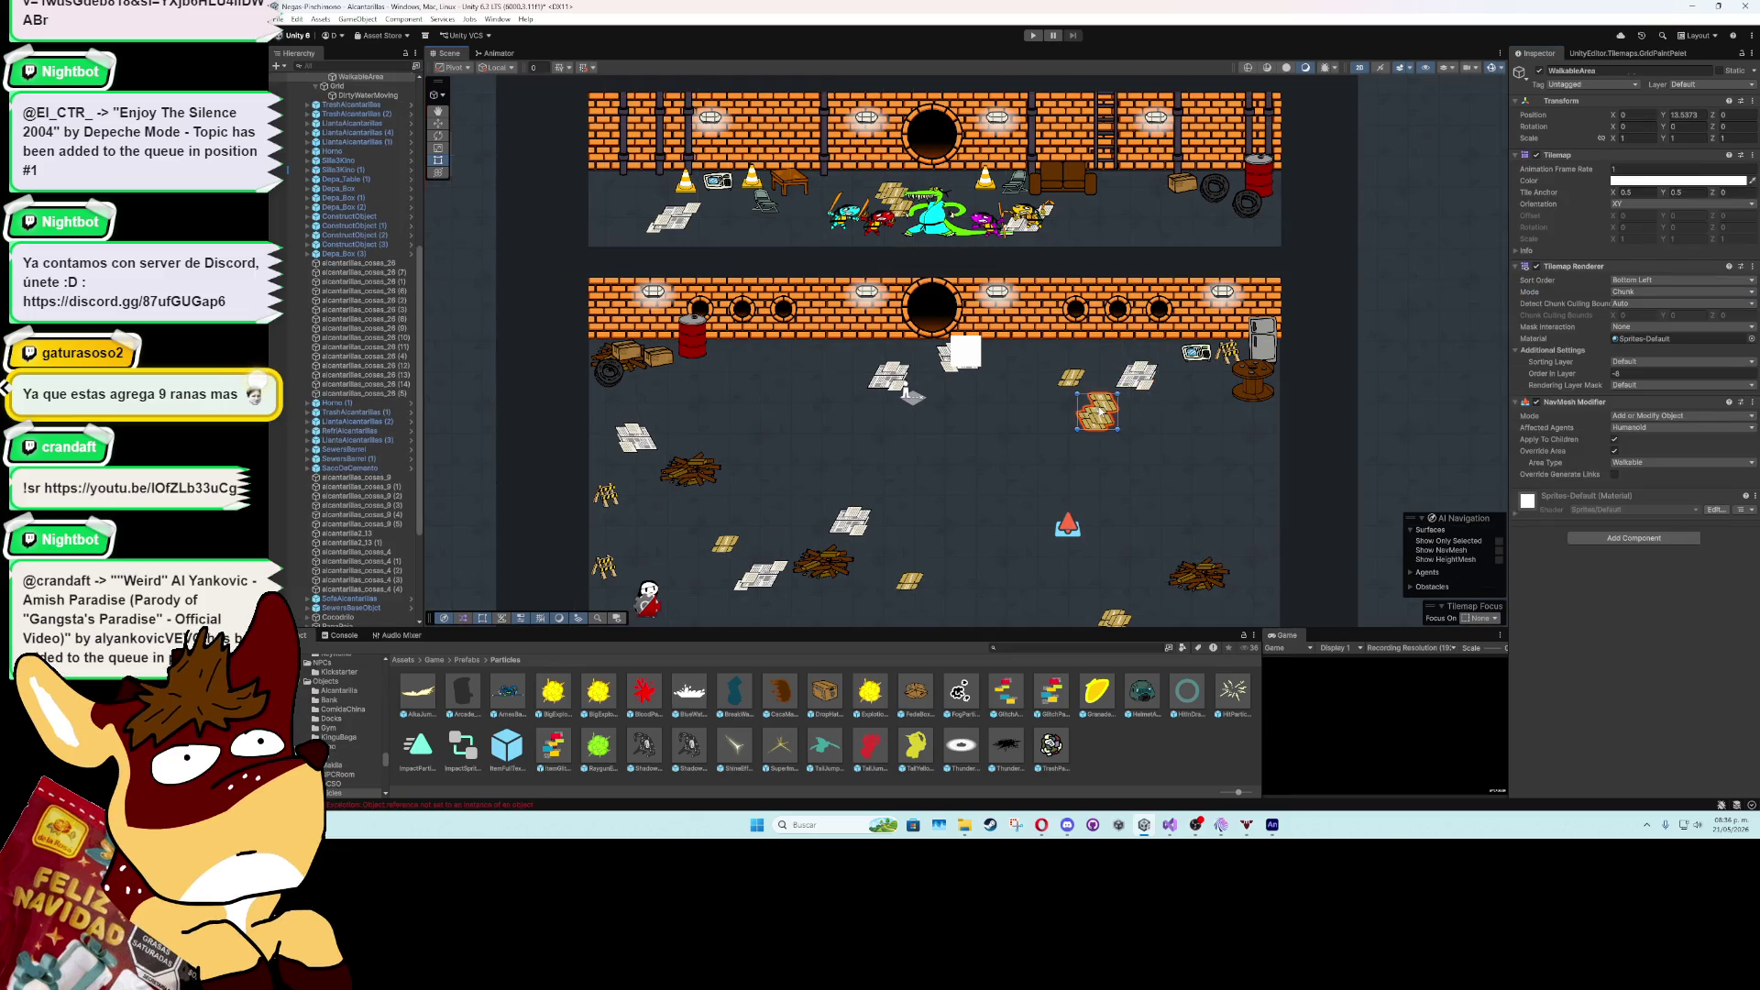
left_click(957, 356)
left_click(903, 390)
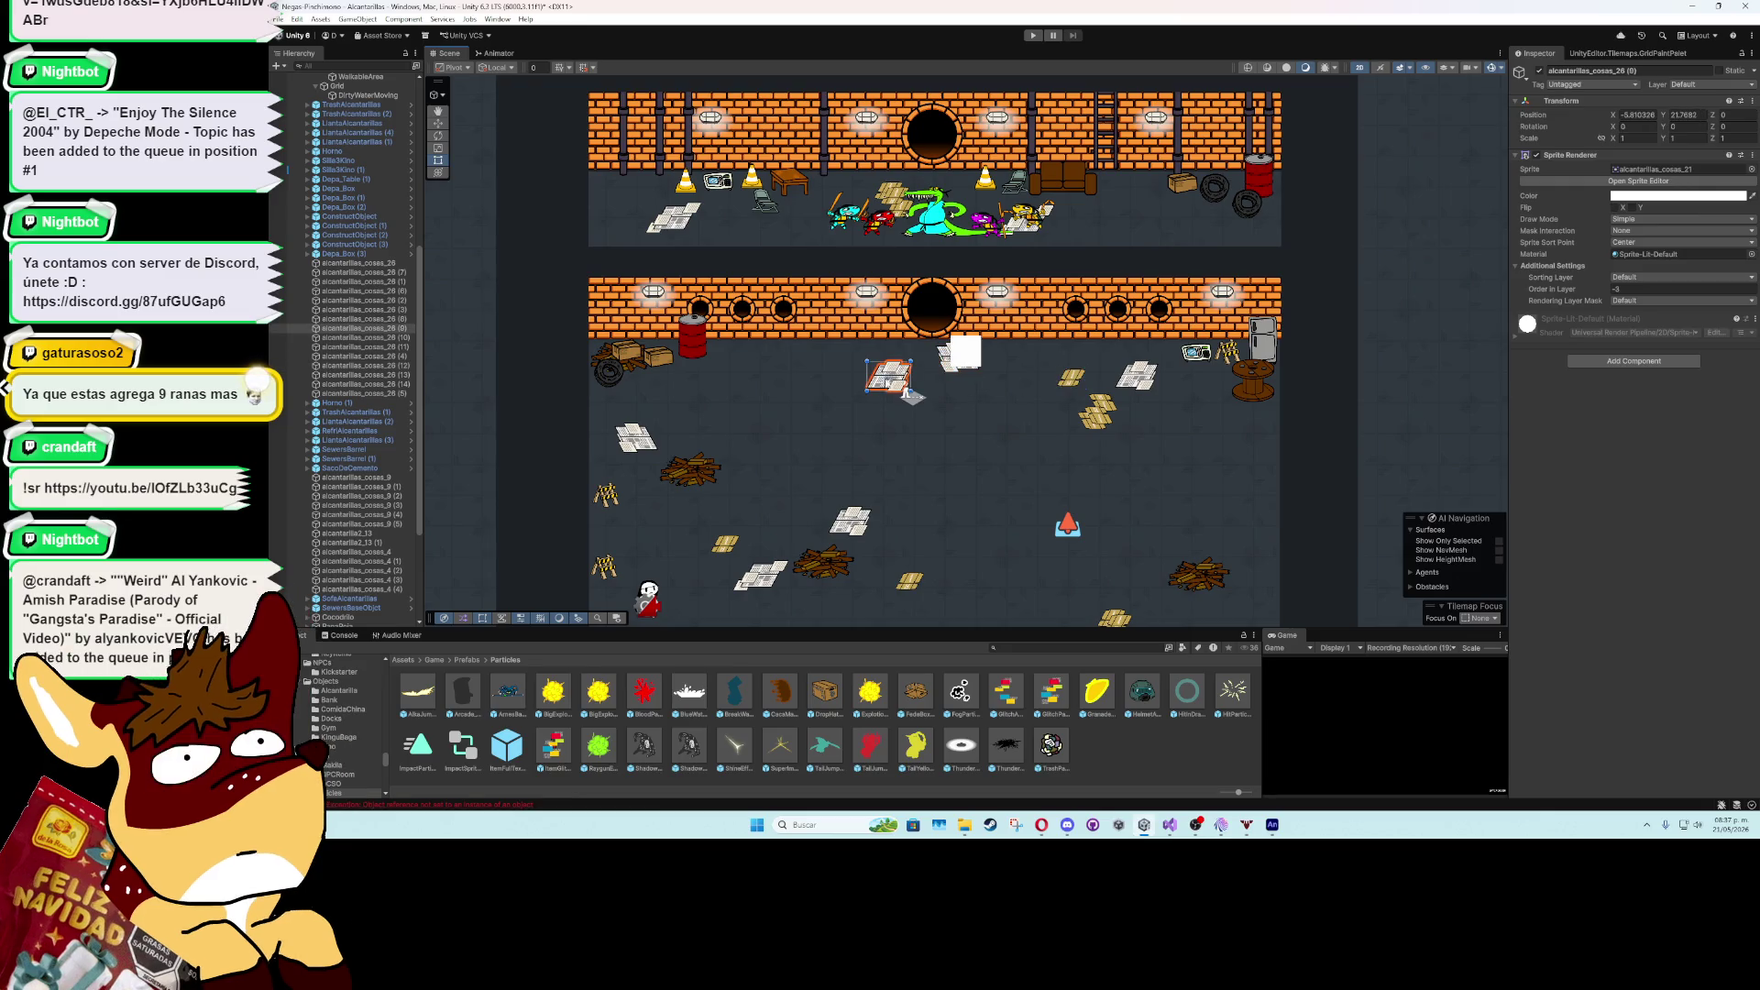
left_click(617, 359)
left_click(1648, 290)
type("-2")
mouse_move(1124, 493)
left_mouse_down()
mouse_move(1183, 333)
mouse_move(1084, 340)
left_mouse_up()
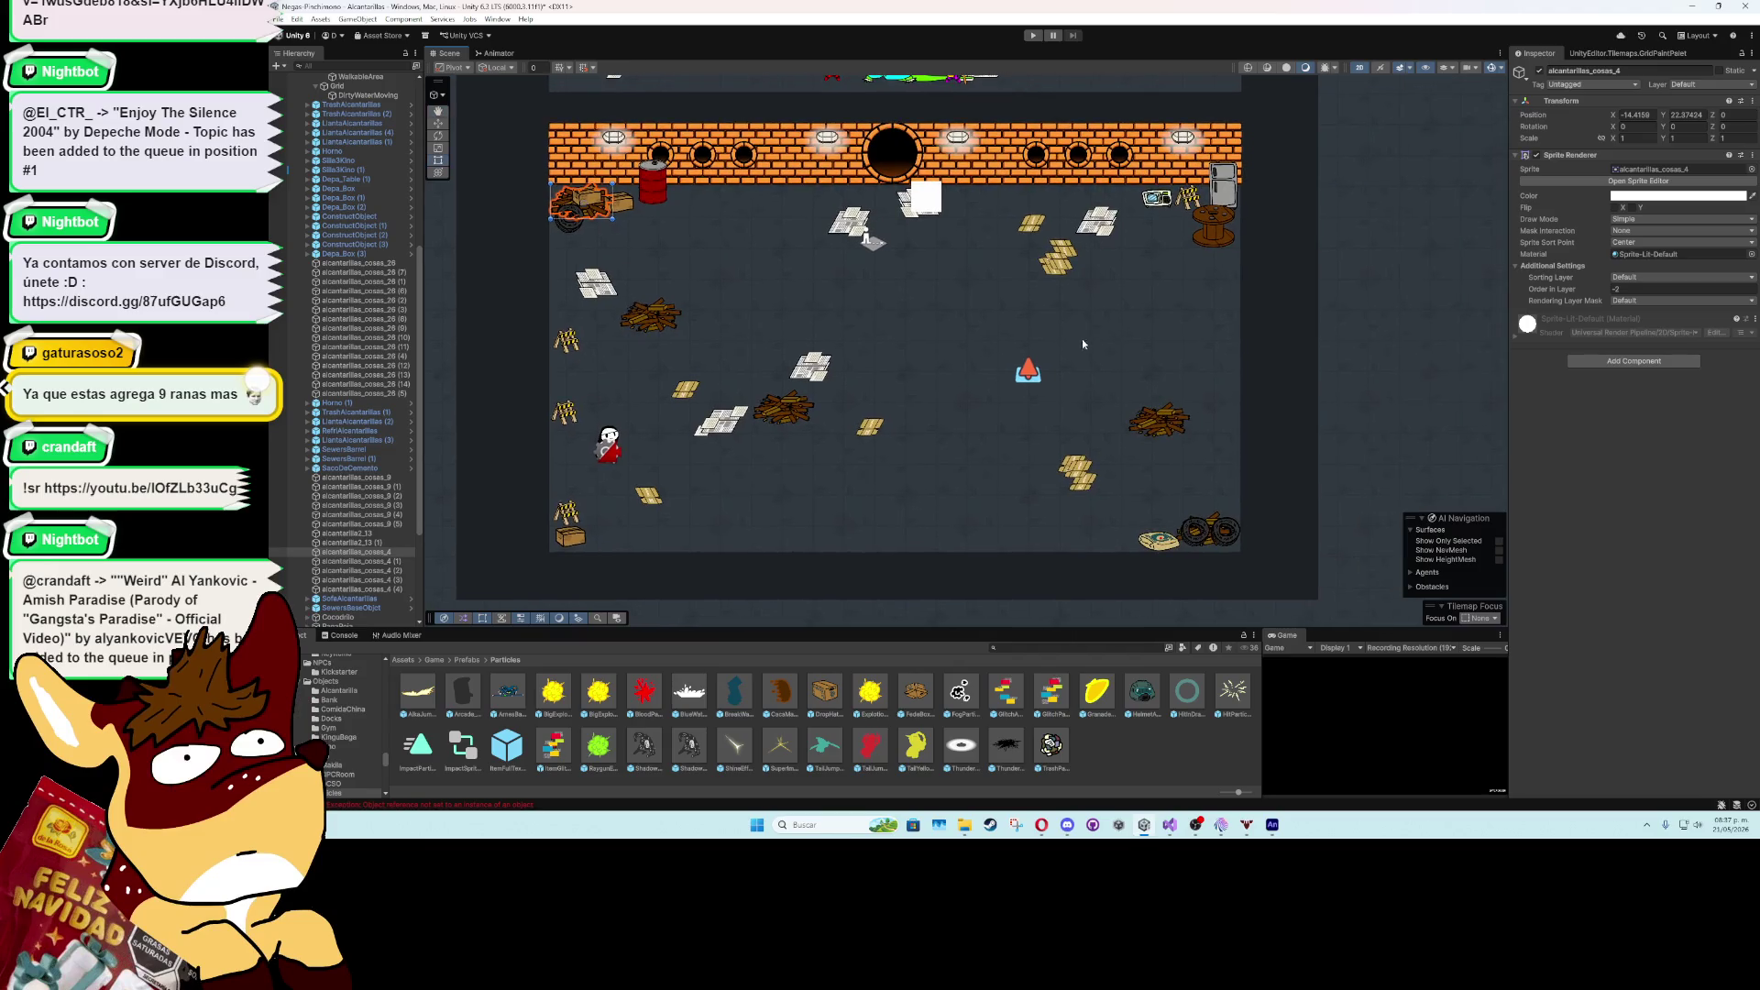
- Inspect nearby sewer props, locate a paper stack's sprite in Art/Sprites/Levels/Alcantarilla, and reselect BoomerangSprite
left_click(1208, 529)
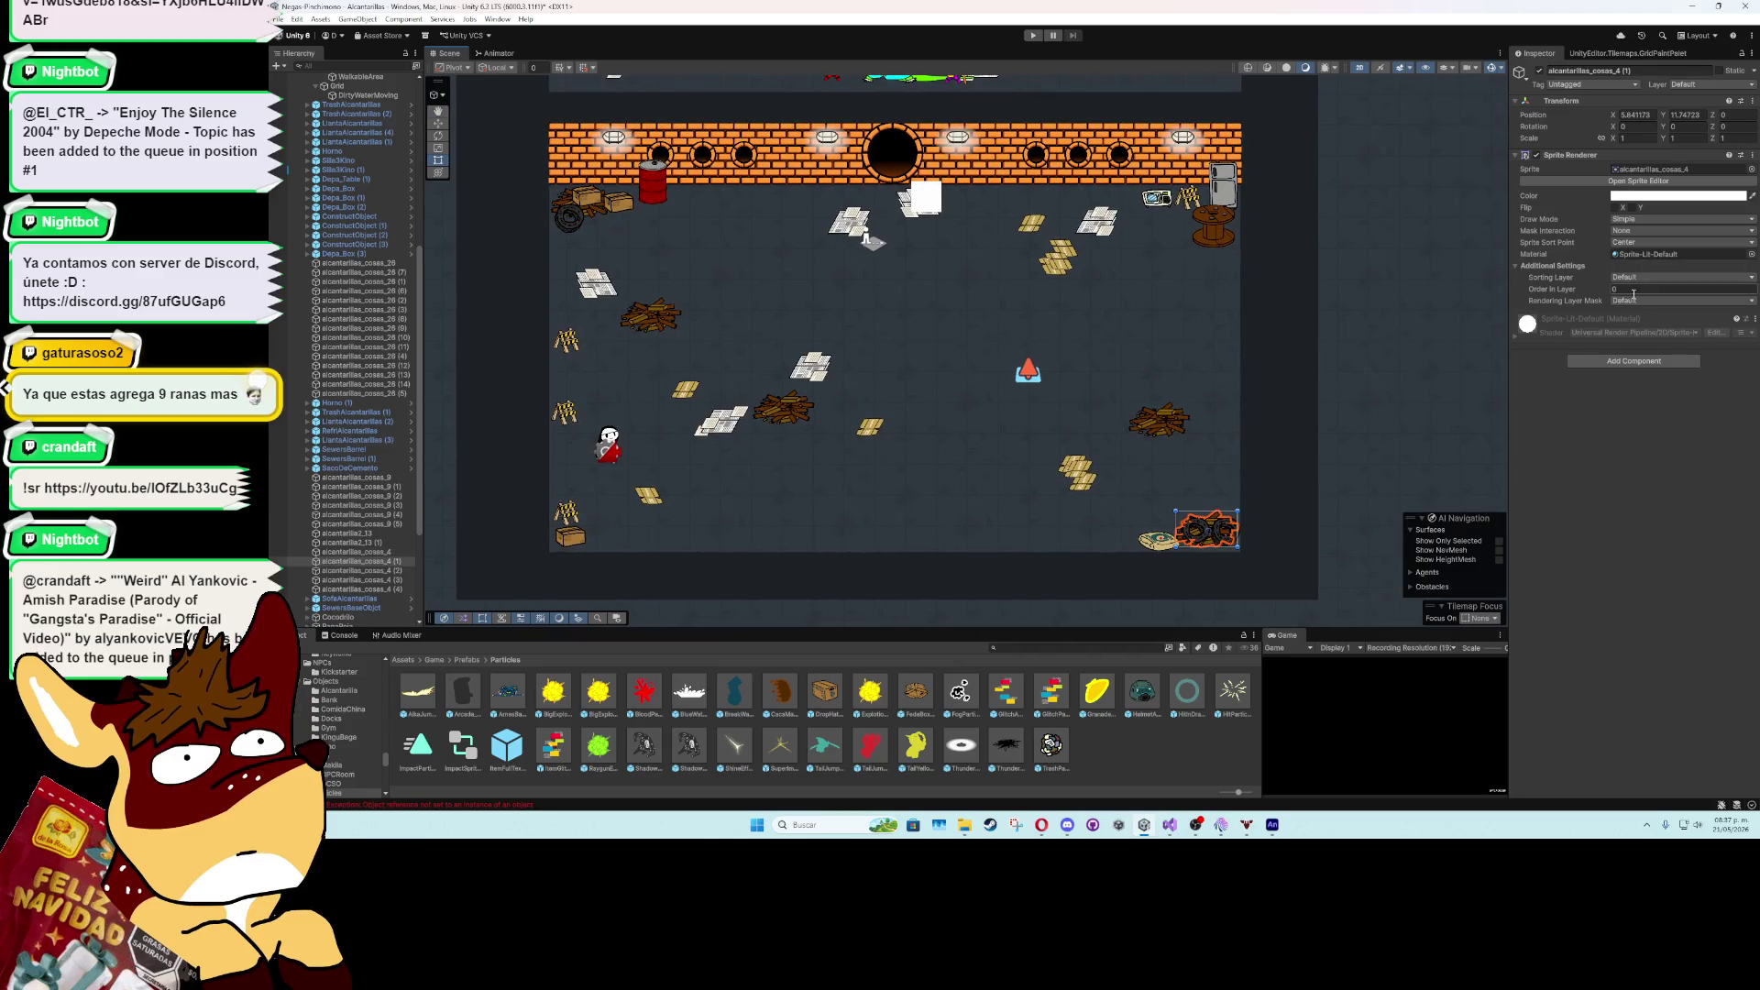
left_click(1068, 472)
left_click(811, 371)
left_click(739, 422)
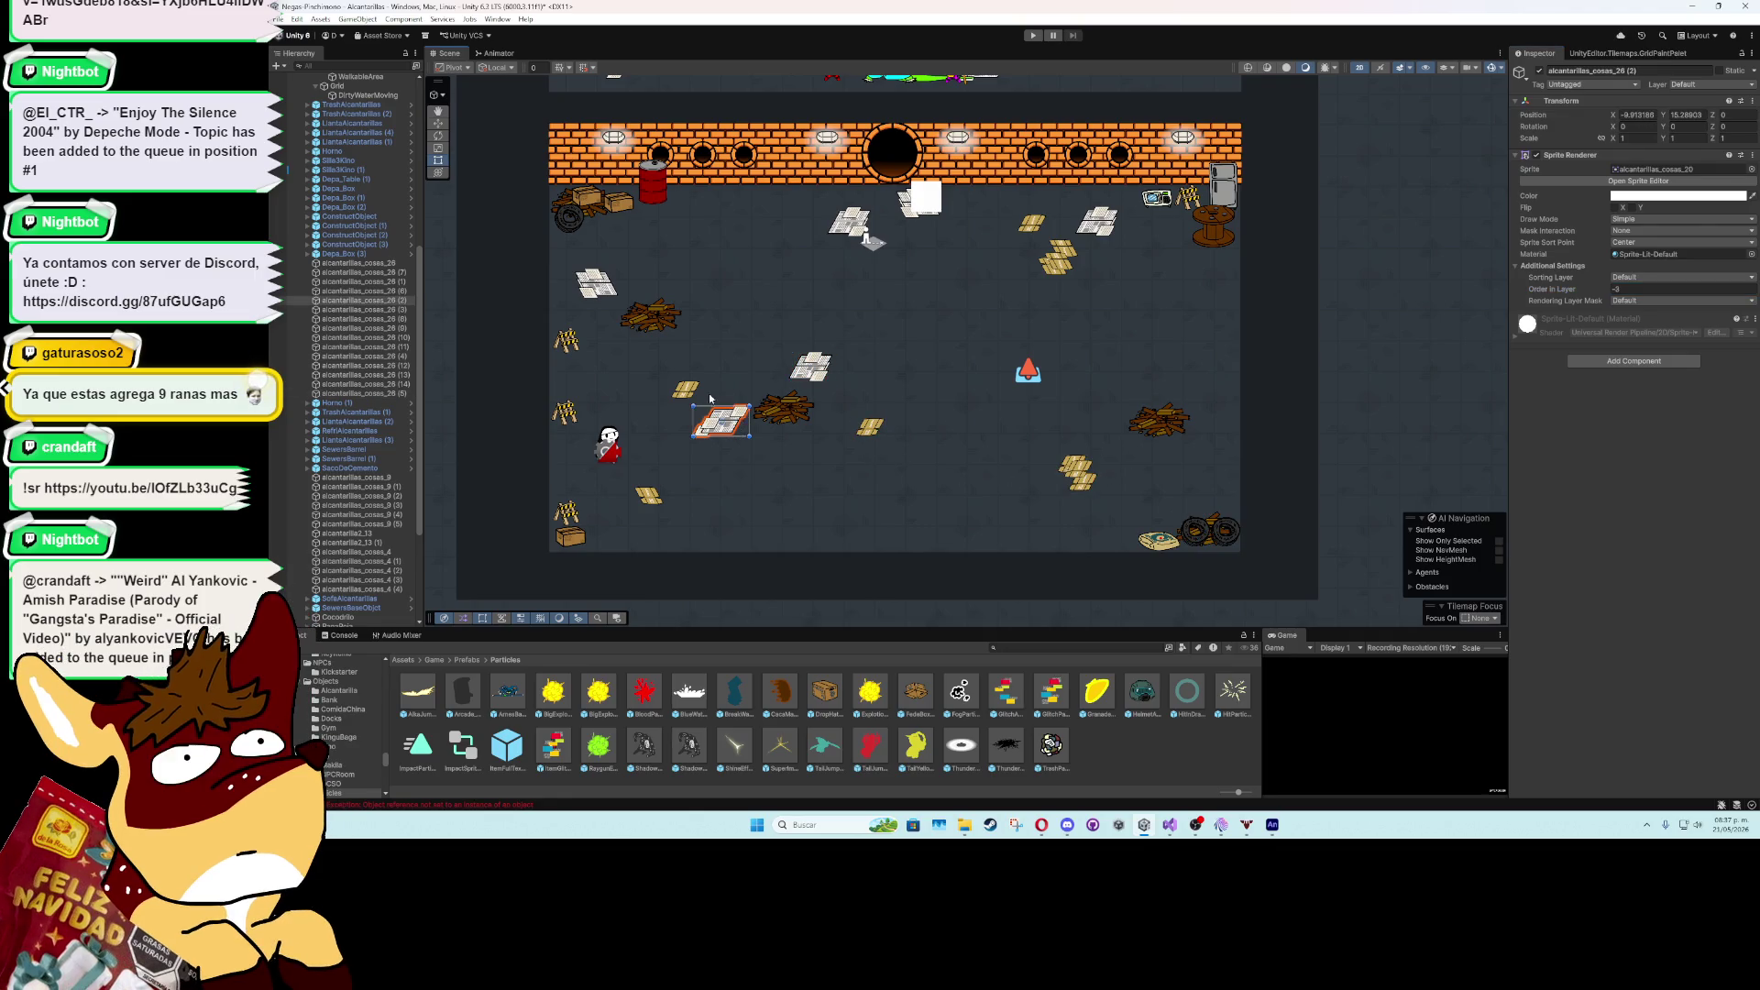
left_click(695, 392)
left_click(648, 495)
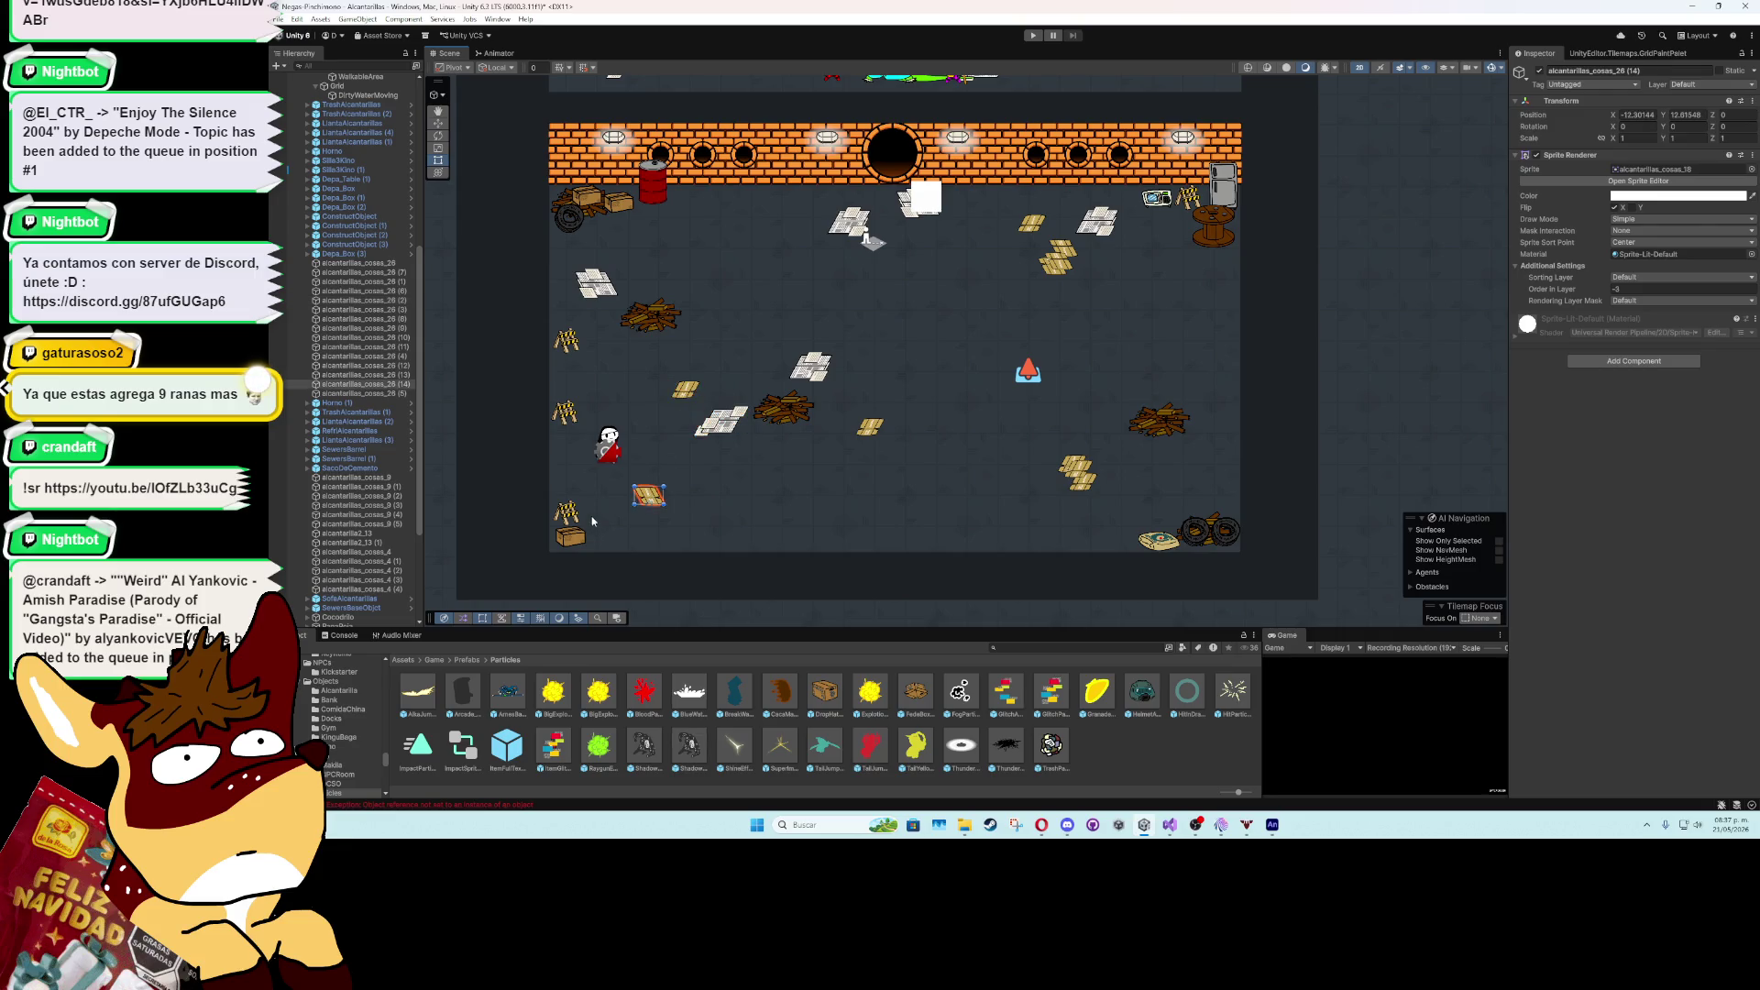
left_click(592, 291)
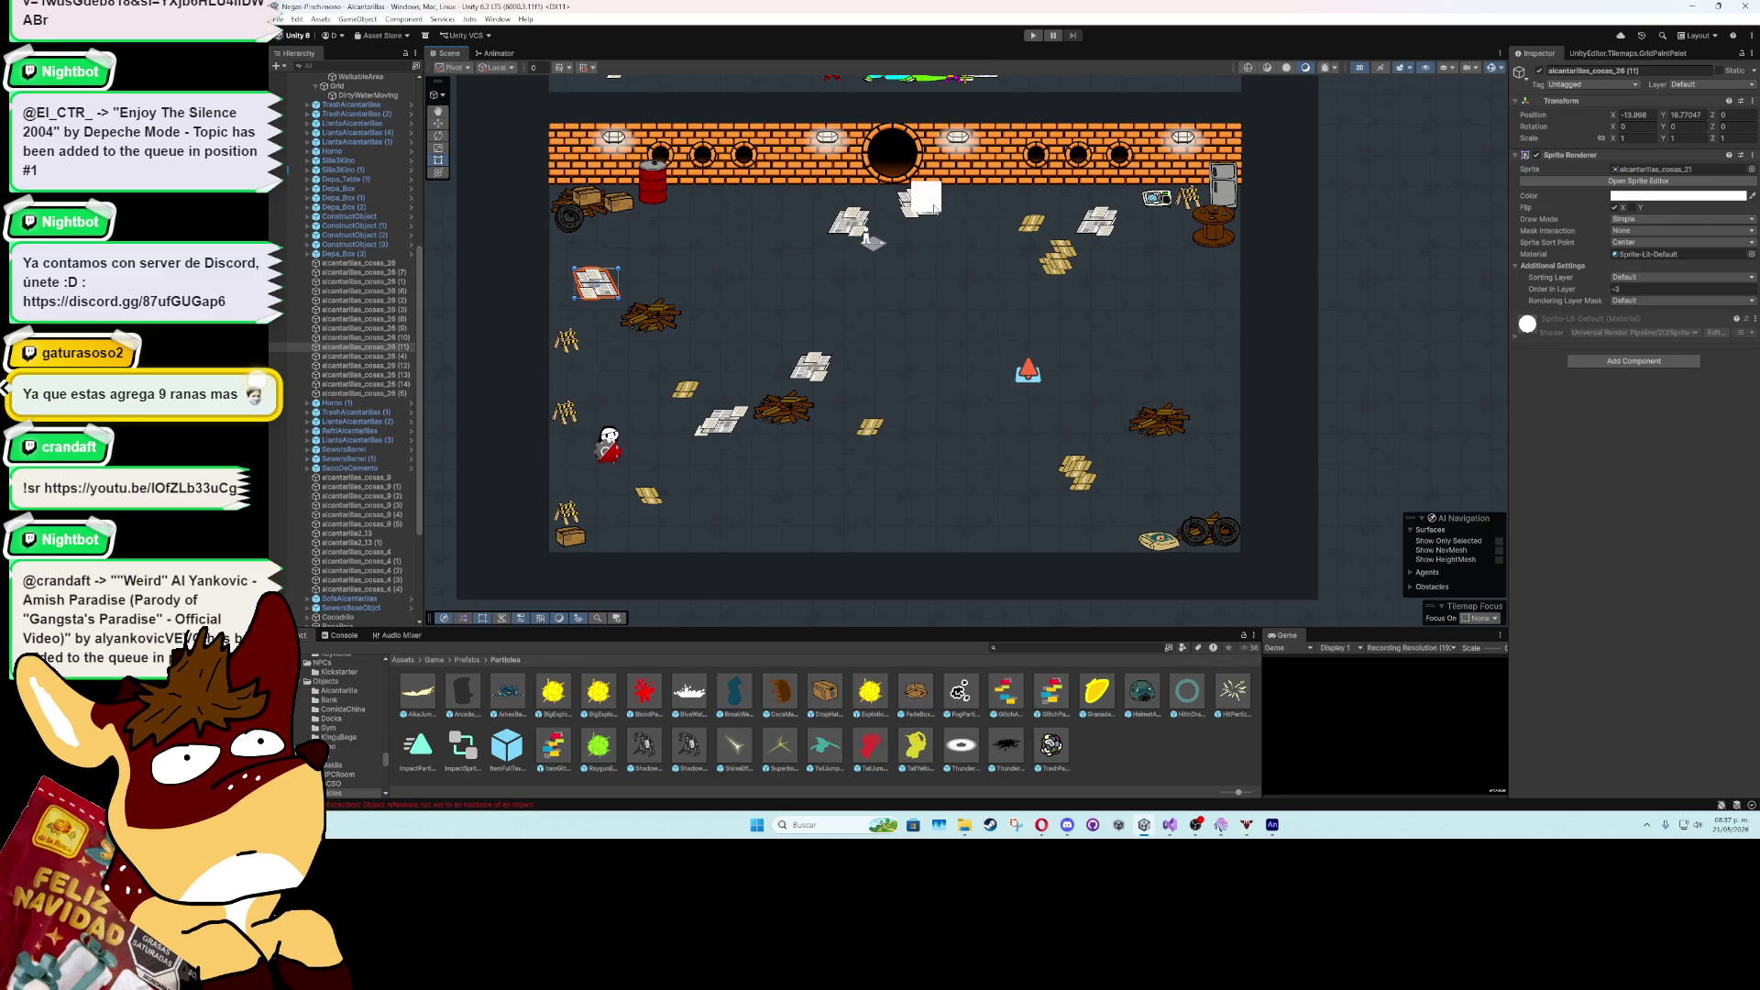
left_click(721, 421)
left_click(1680, 169)
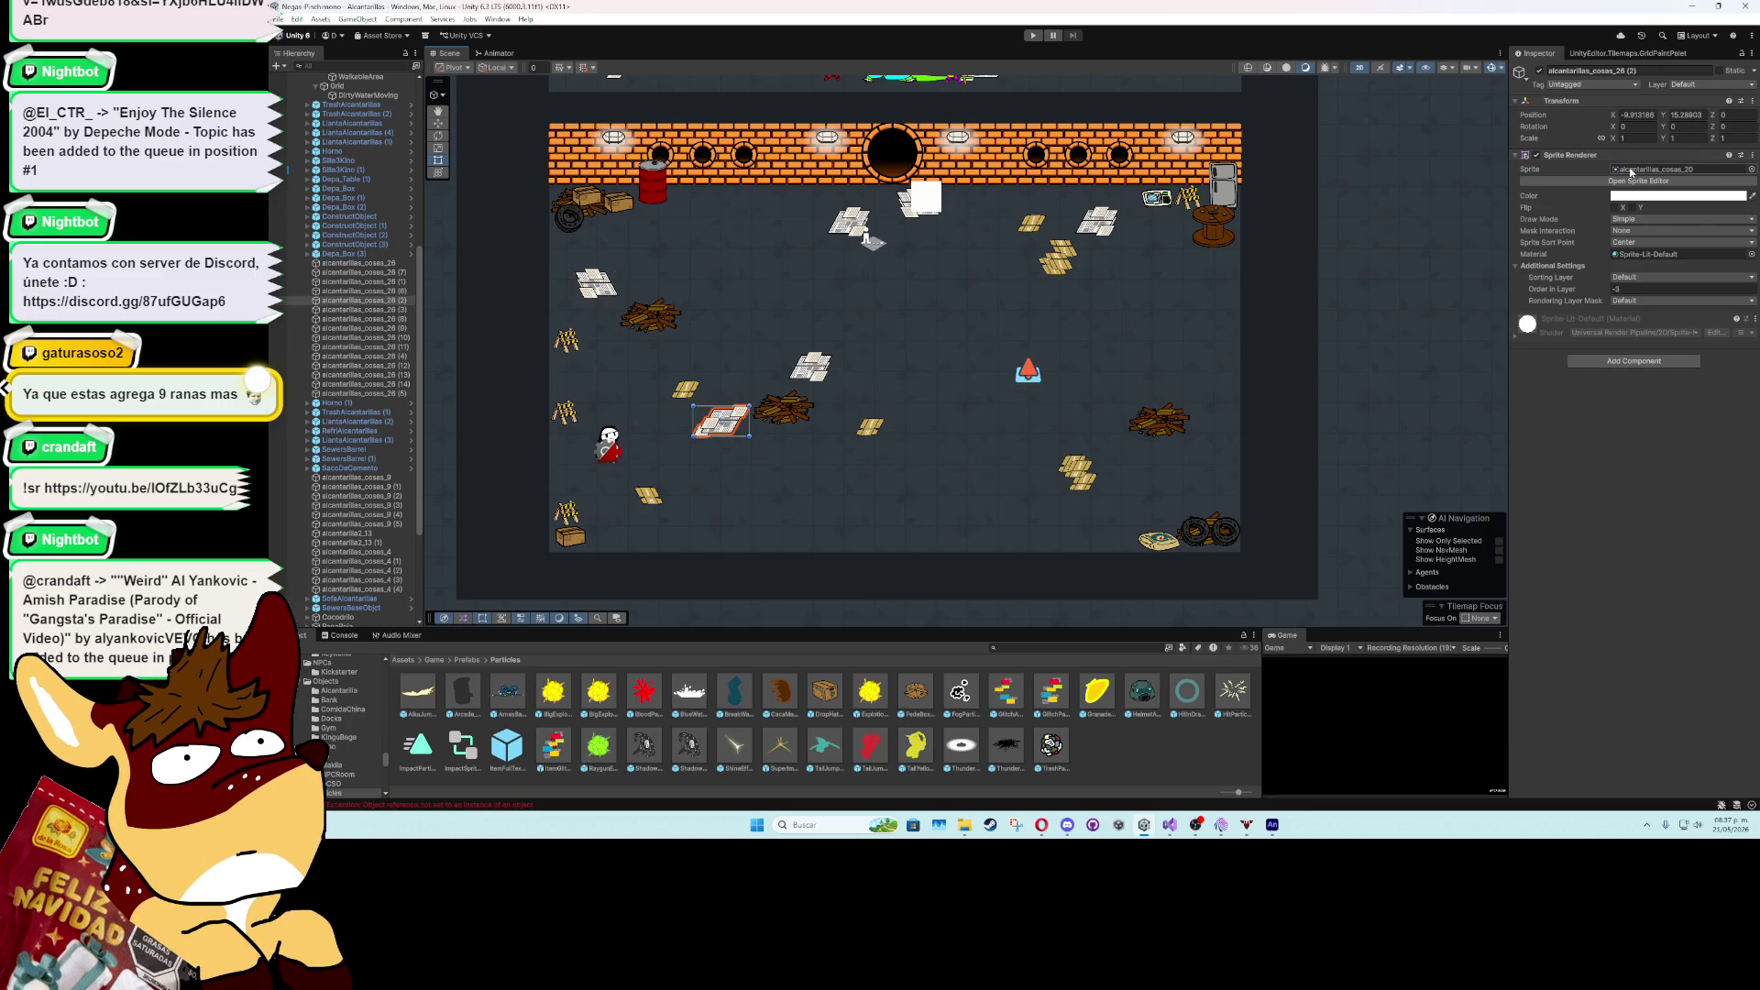
left_click(916, 205)
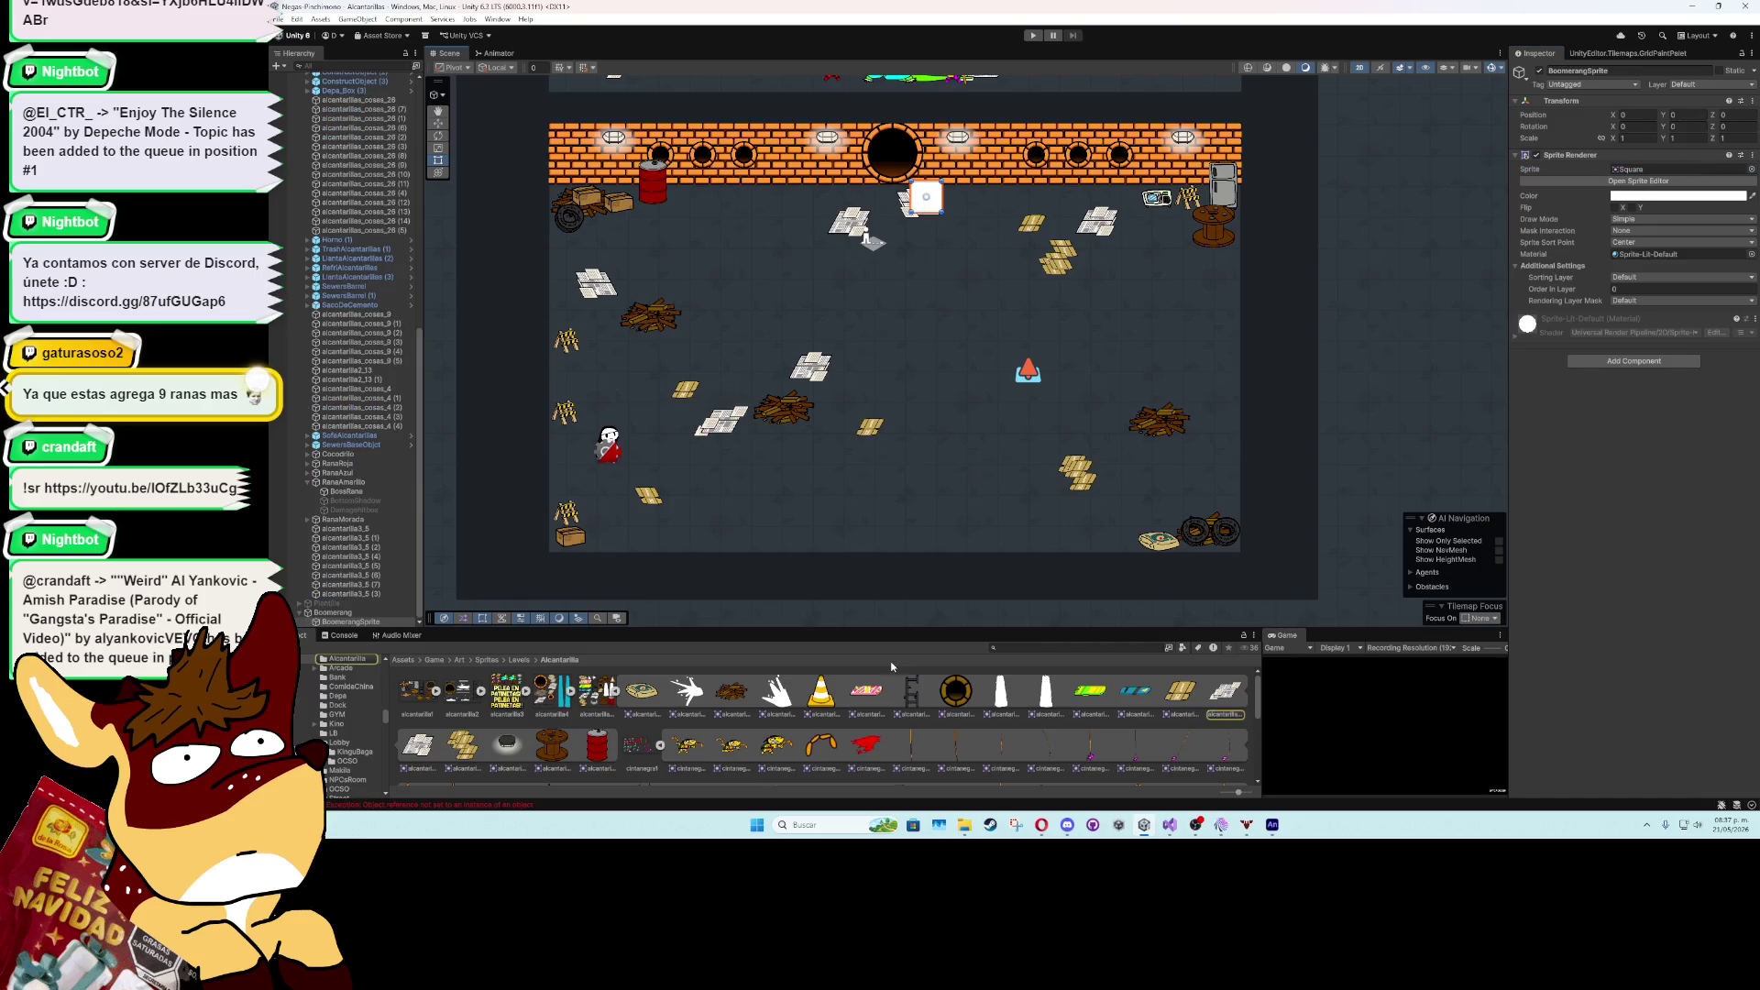
- Set BoomerangSprite's Sprite field to cintanegra1_3
left_click(1661, 172)
key("ctrl+v")
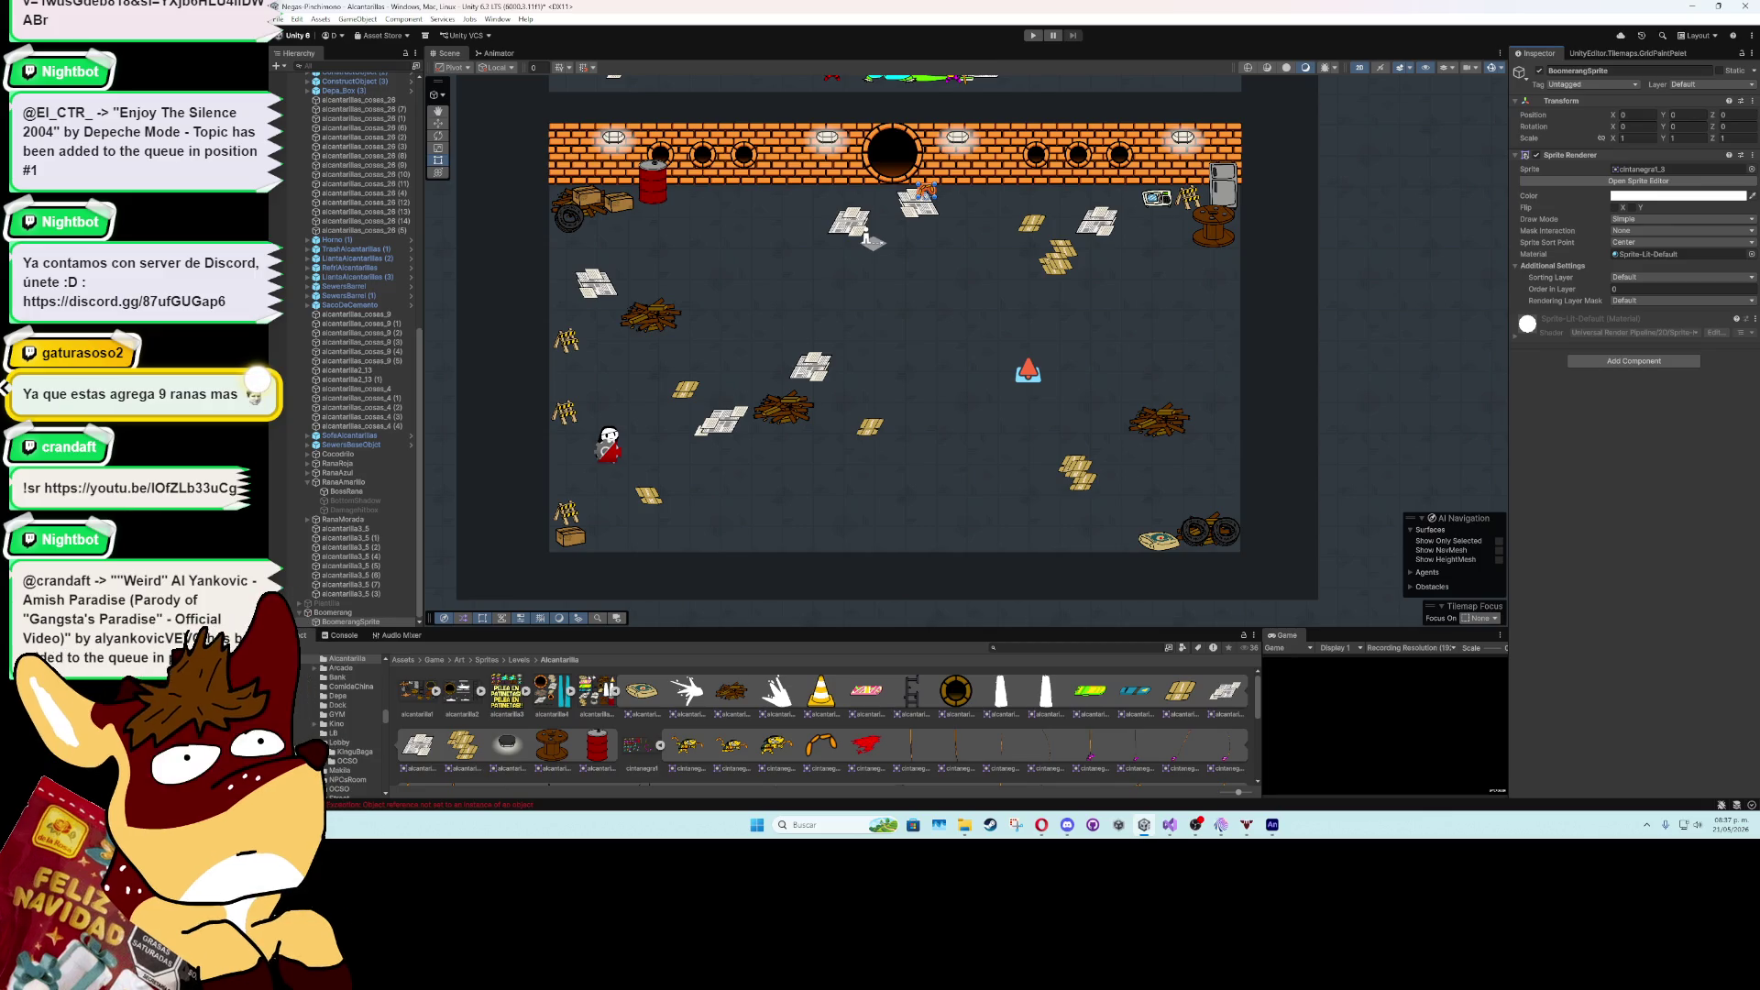
key("alt+Tab")
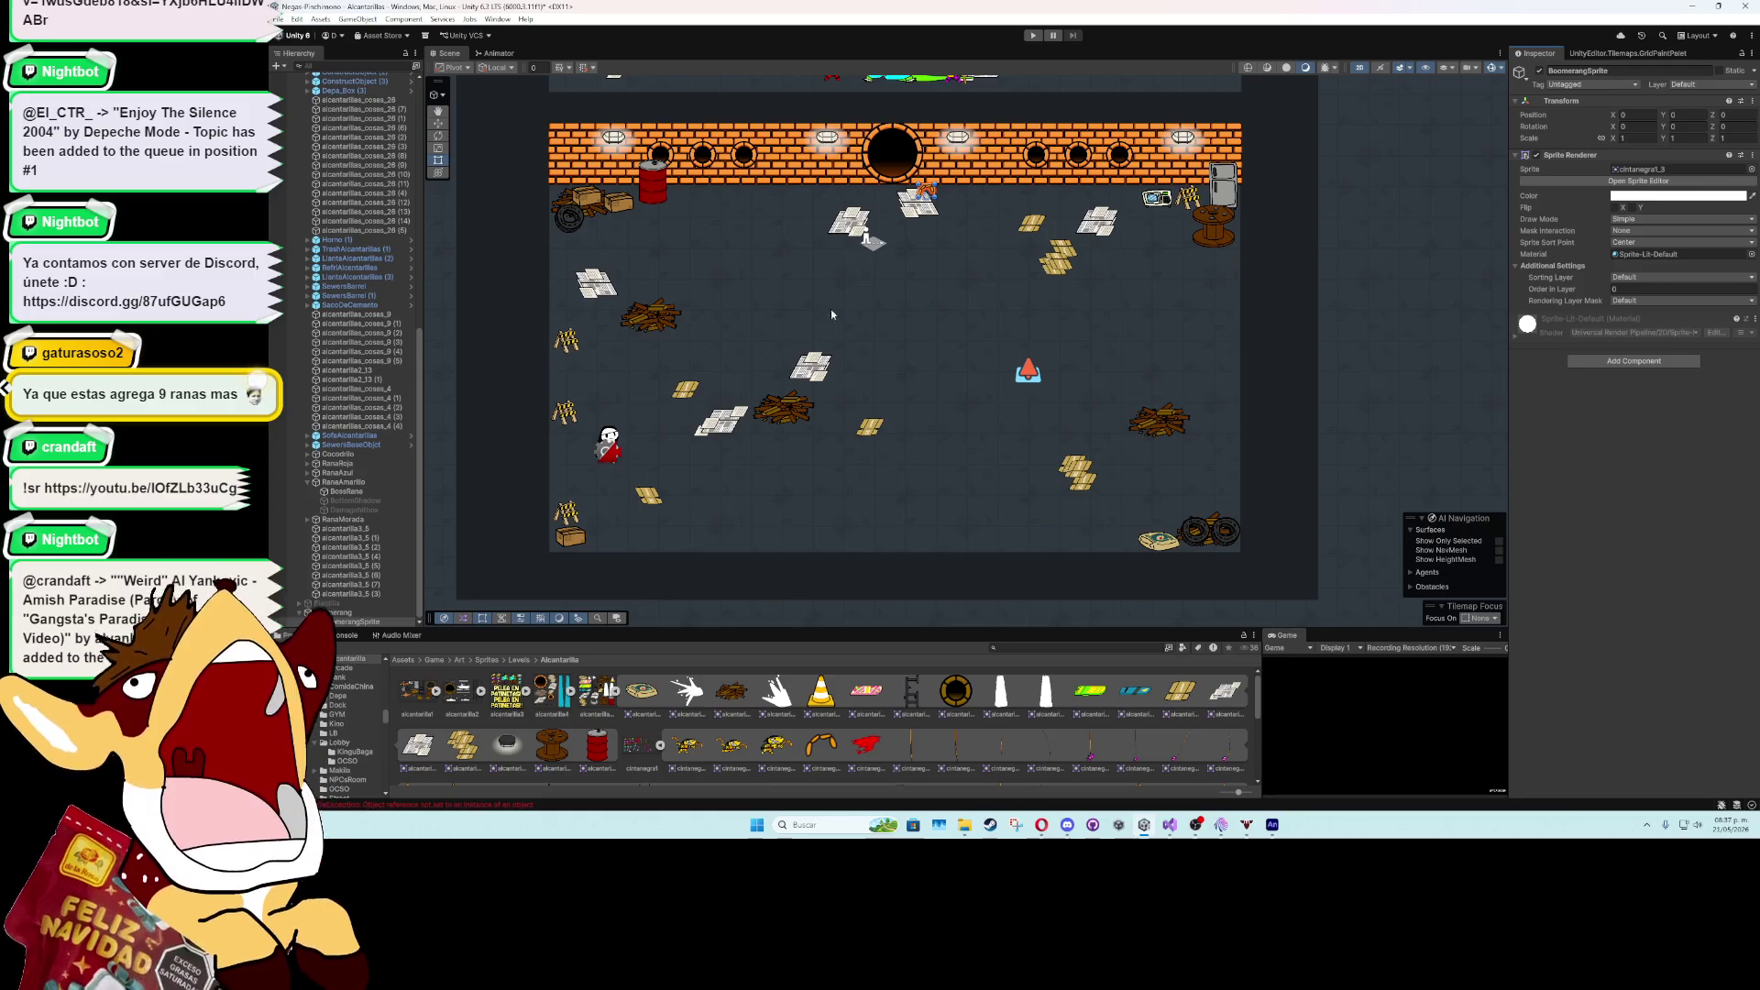
- Bring the Animate reference file with the ranaamarilla.swf preview to the front
scroll(822, 321, "up", 5)
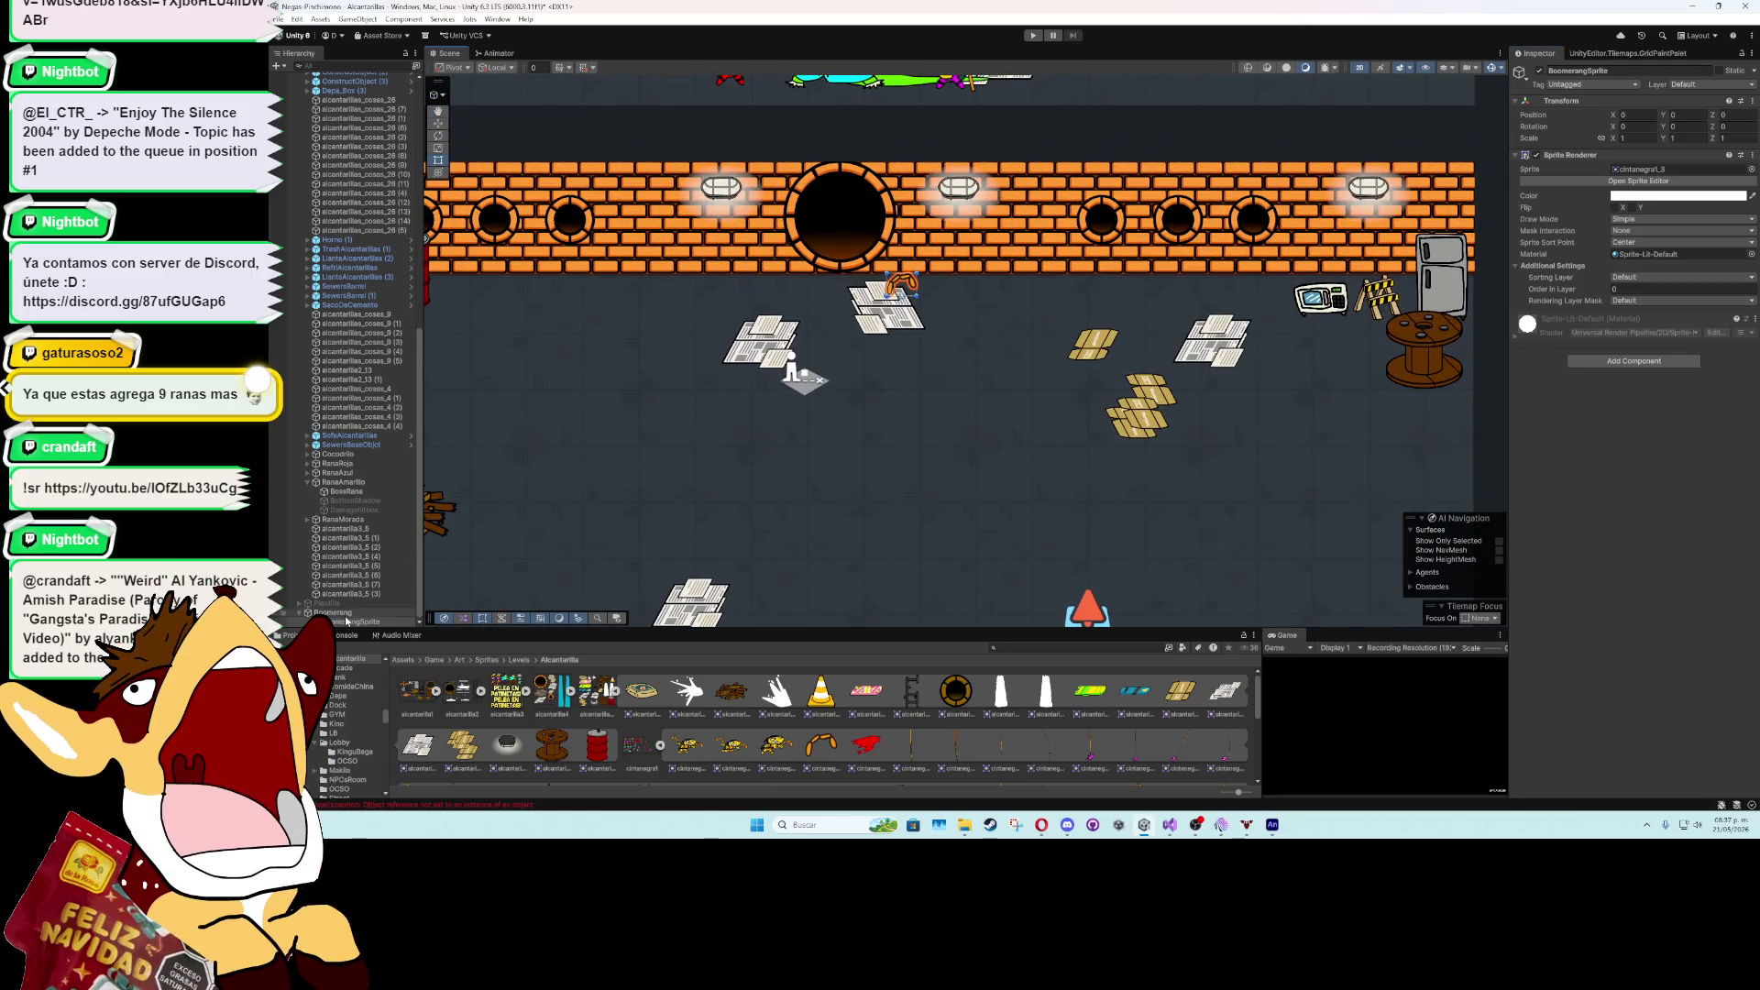
left_click(488, 20)
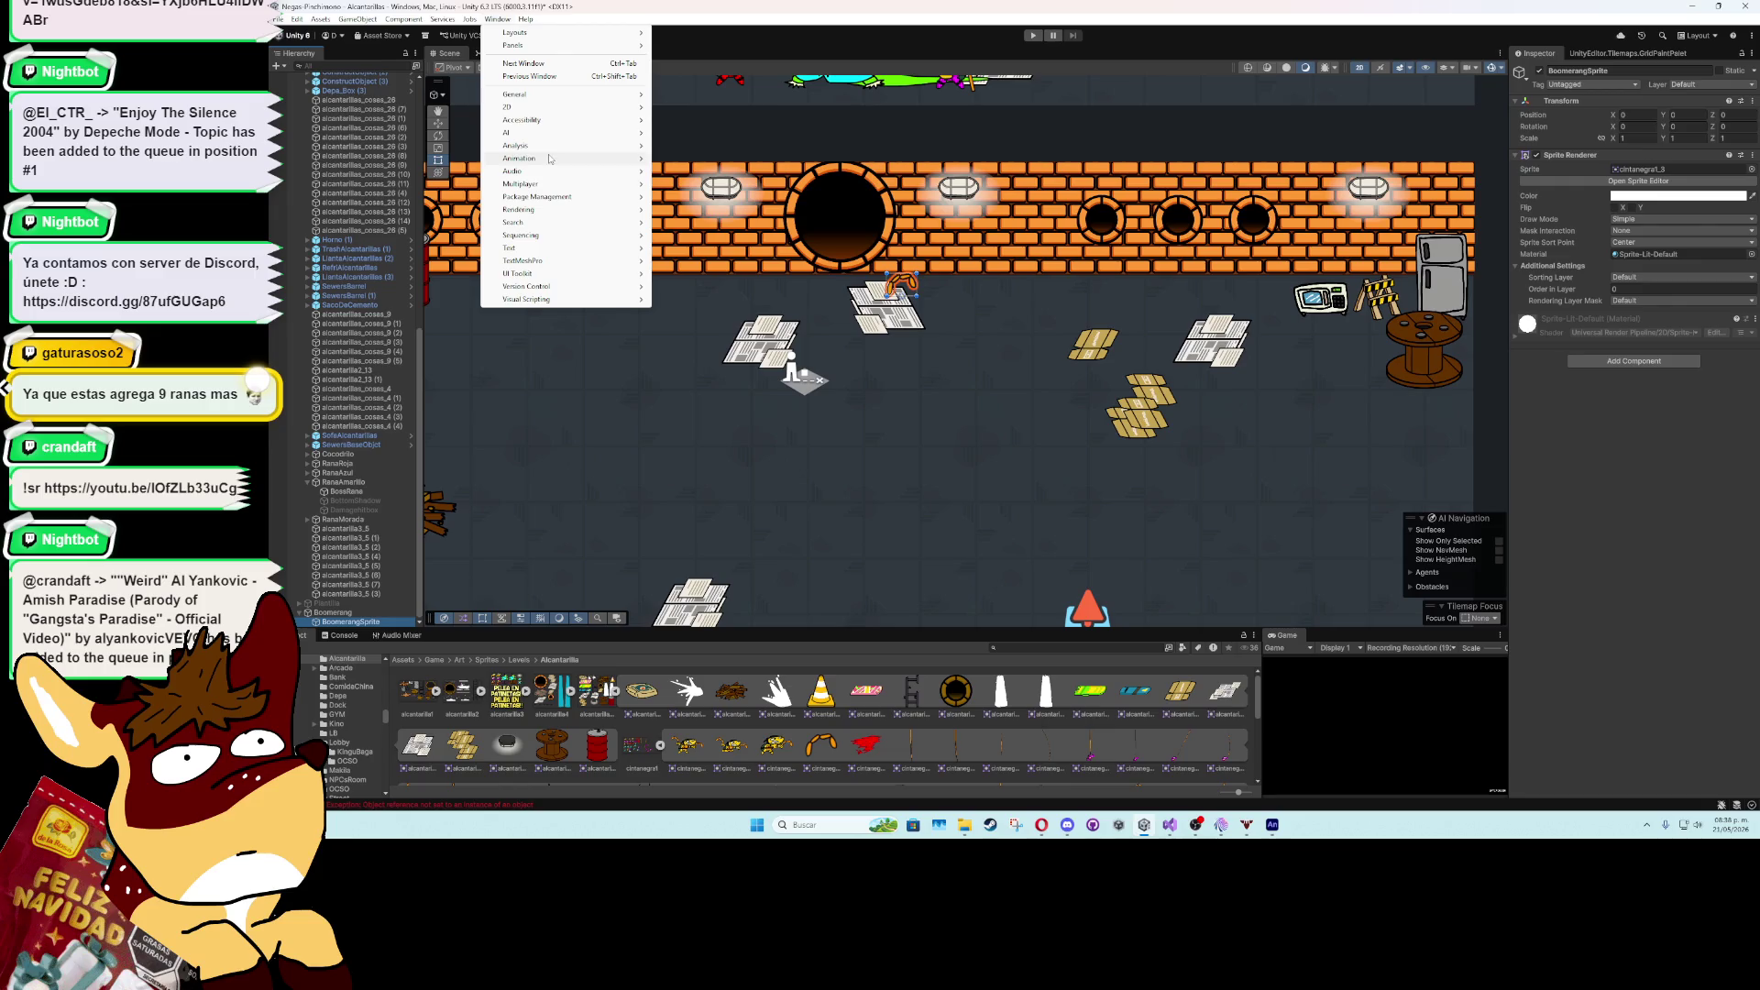
left_click(1271, 824)
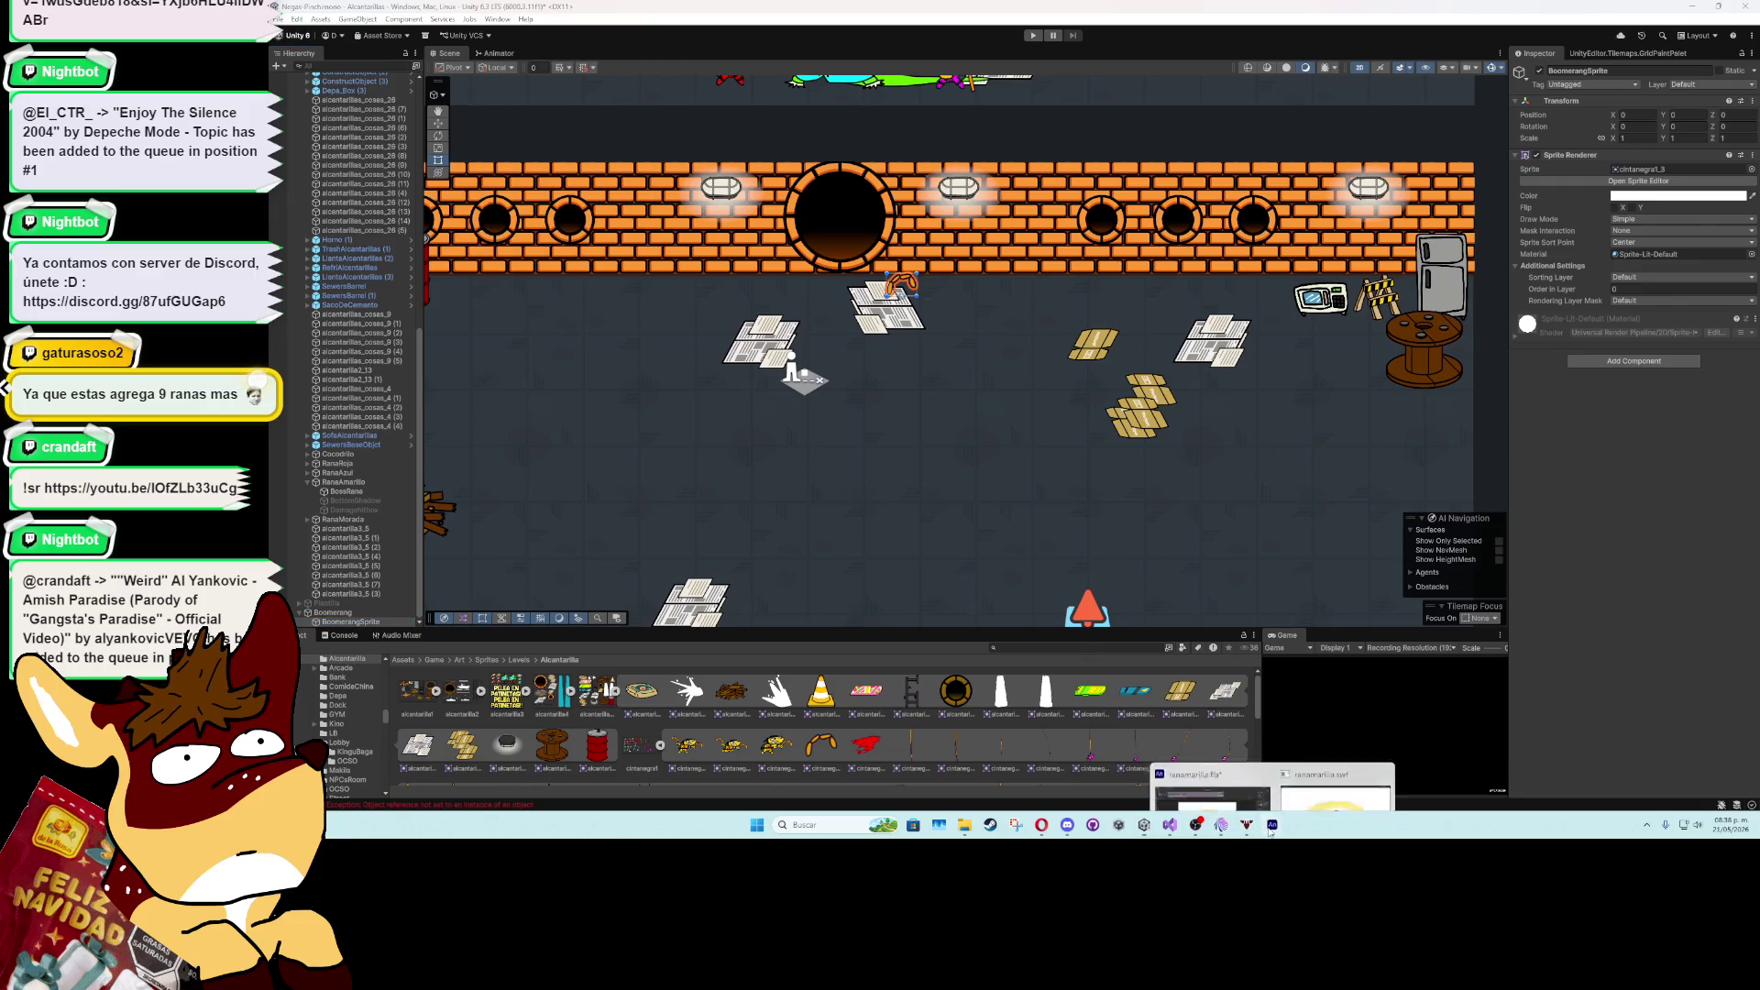
left_click(1183, 756)
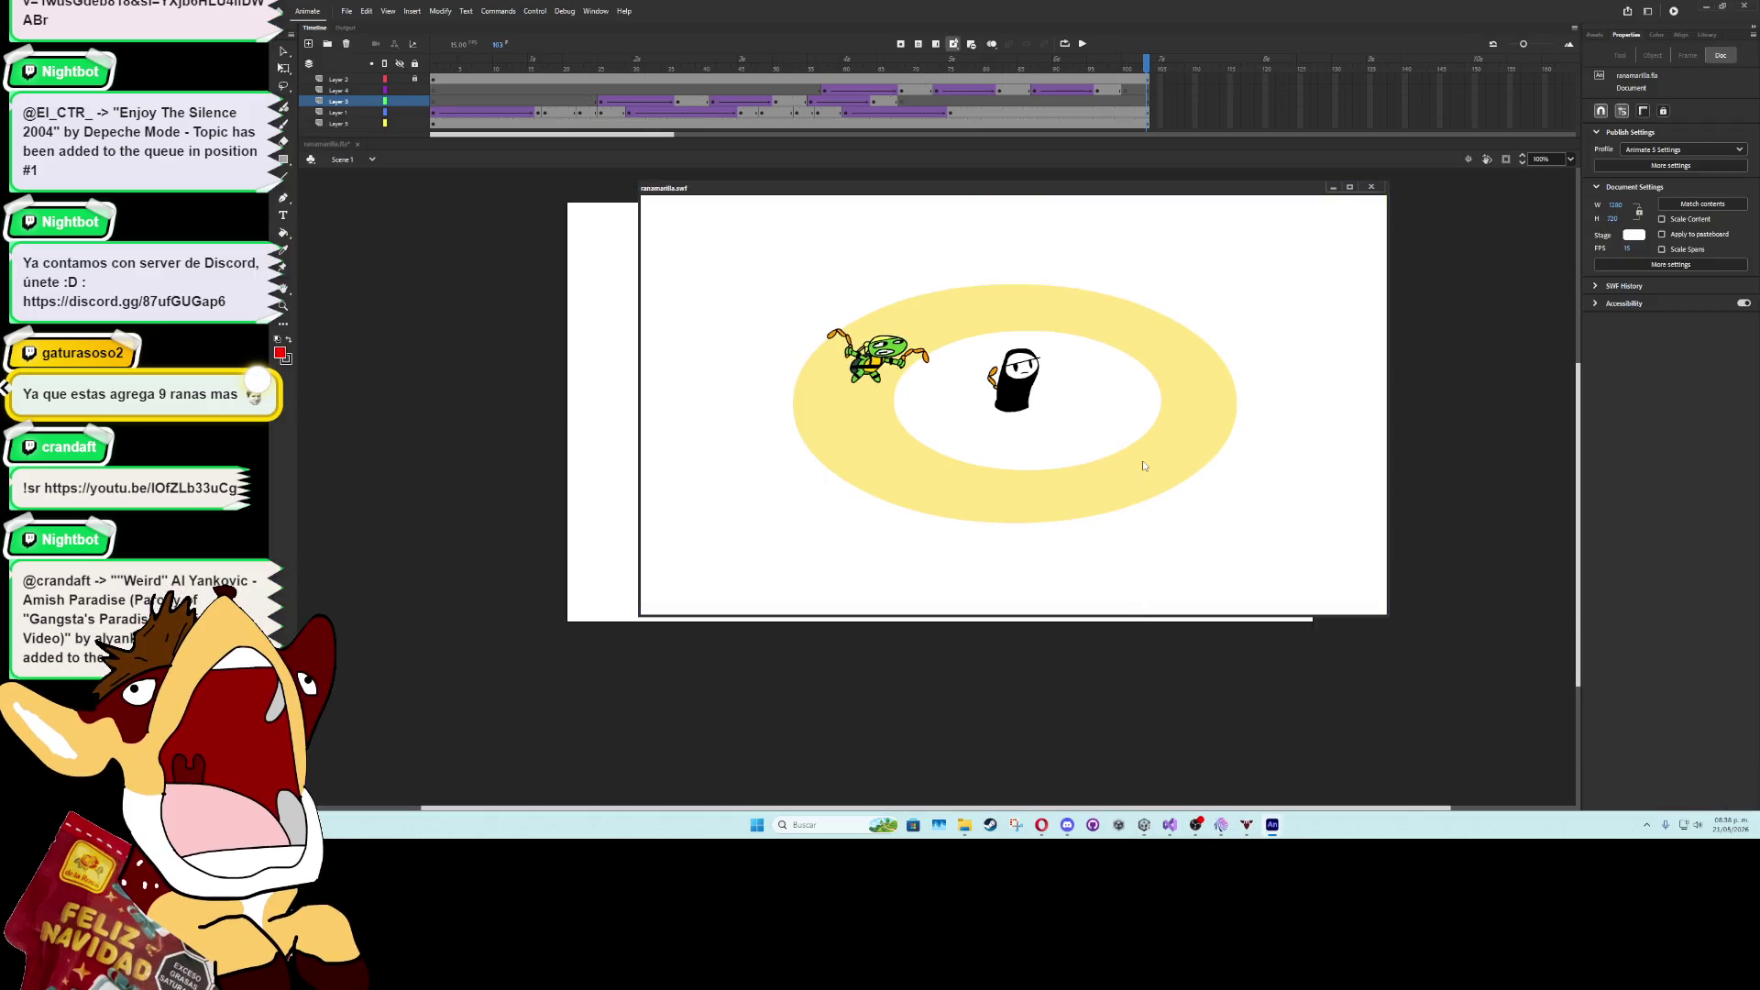
- Close the SWF preview, scrub Animate's timeline to frame 52 to view the boomerang throw, then minimize
left_click(1371, 187)
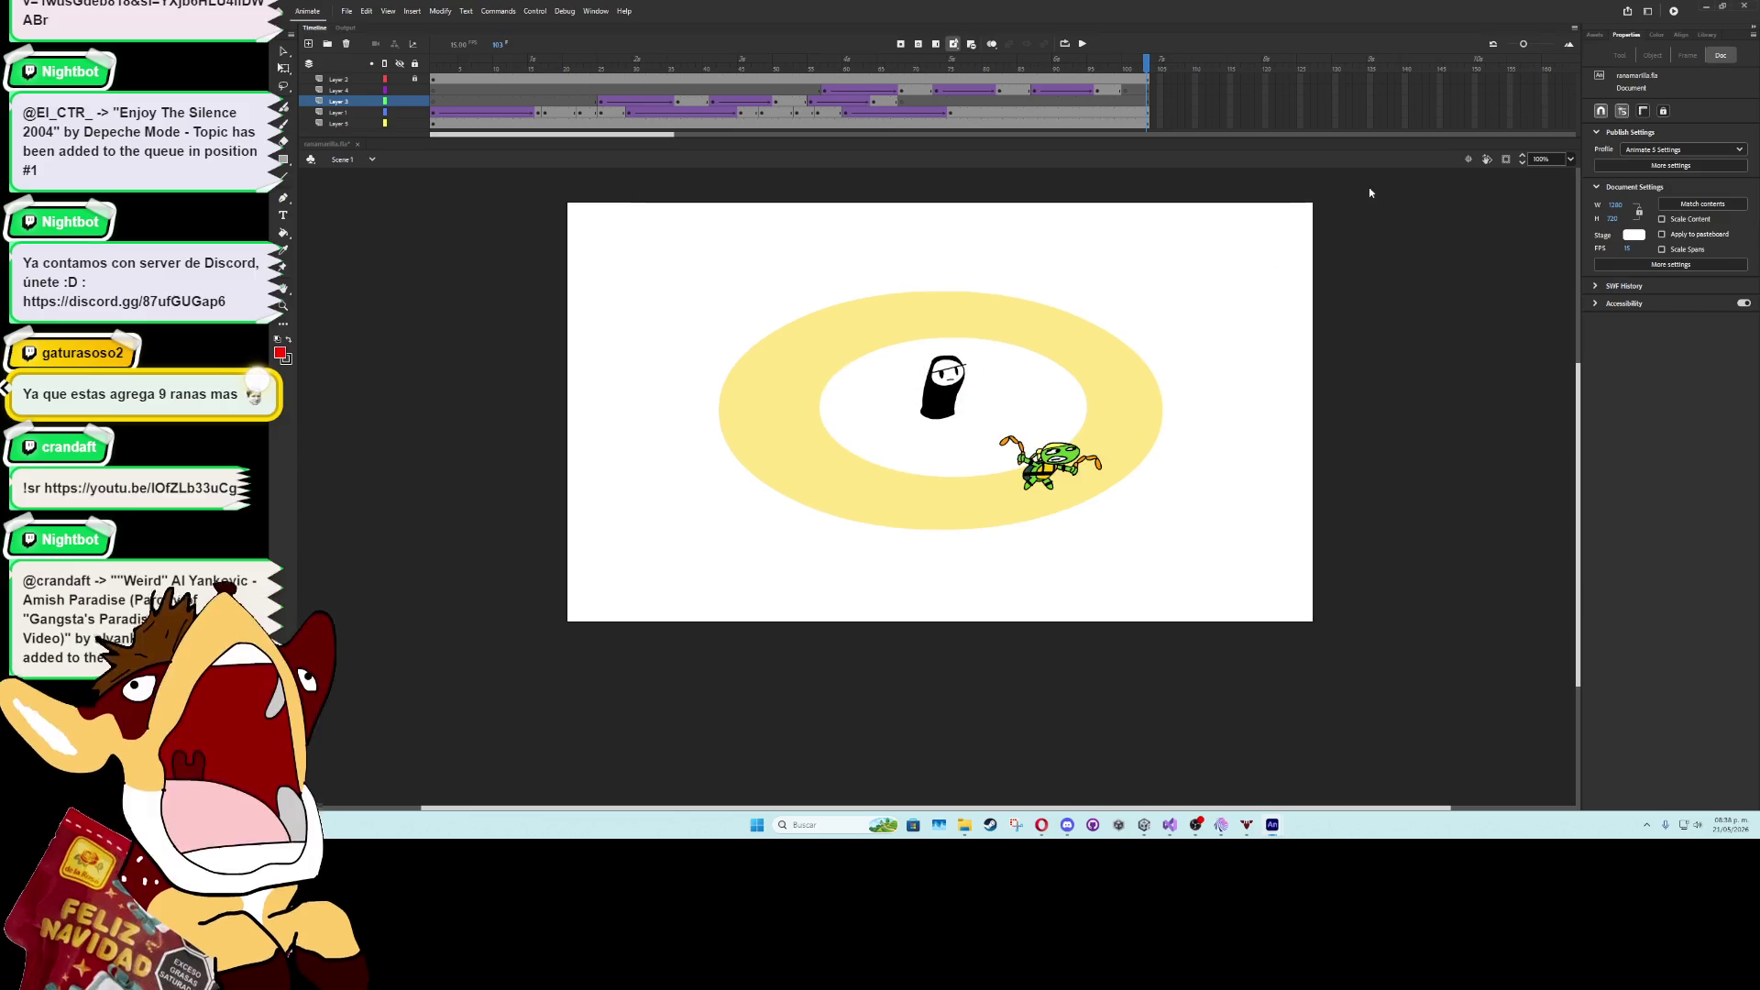
left_click(798, 69)
left_click_drag(797, 70, 822, 74)
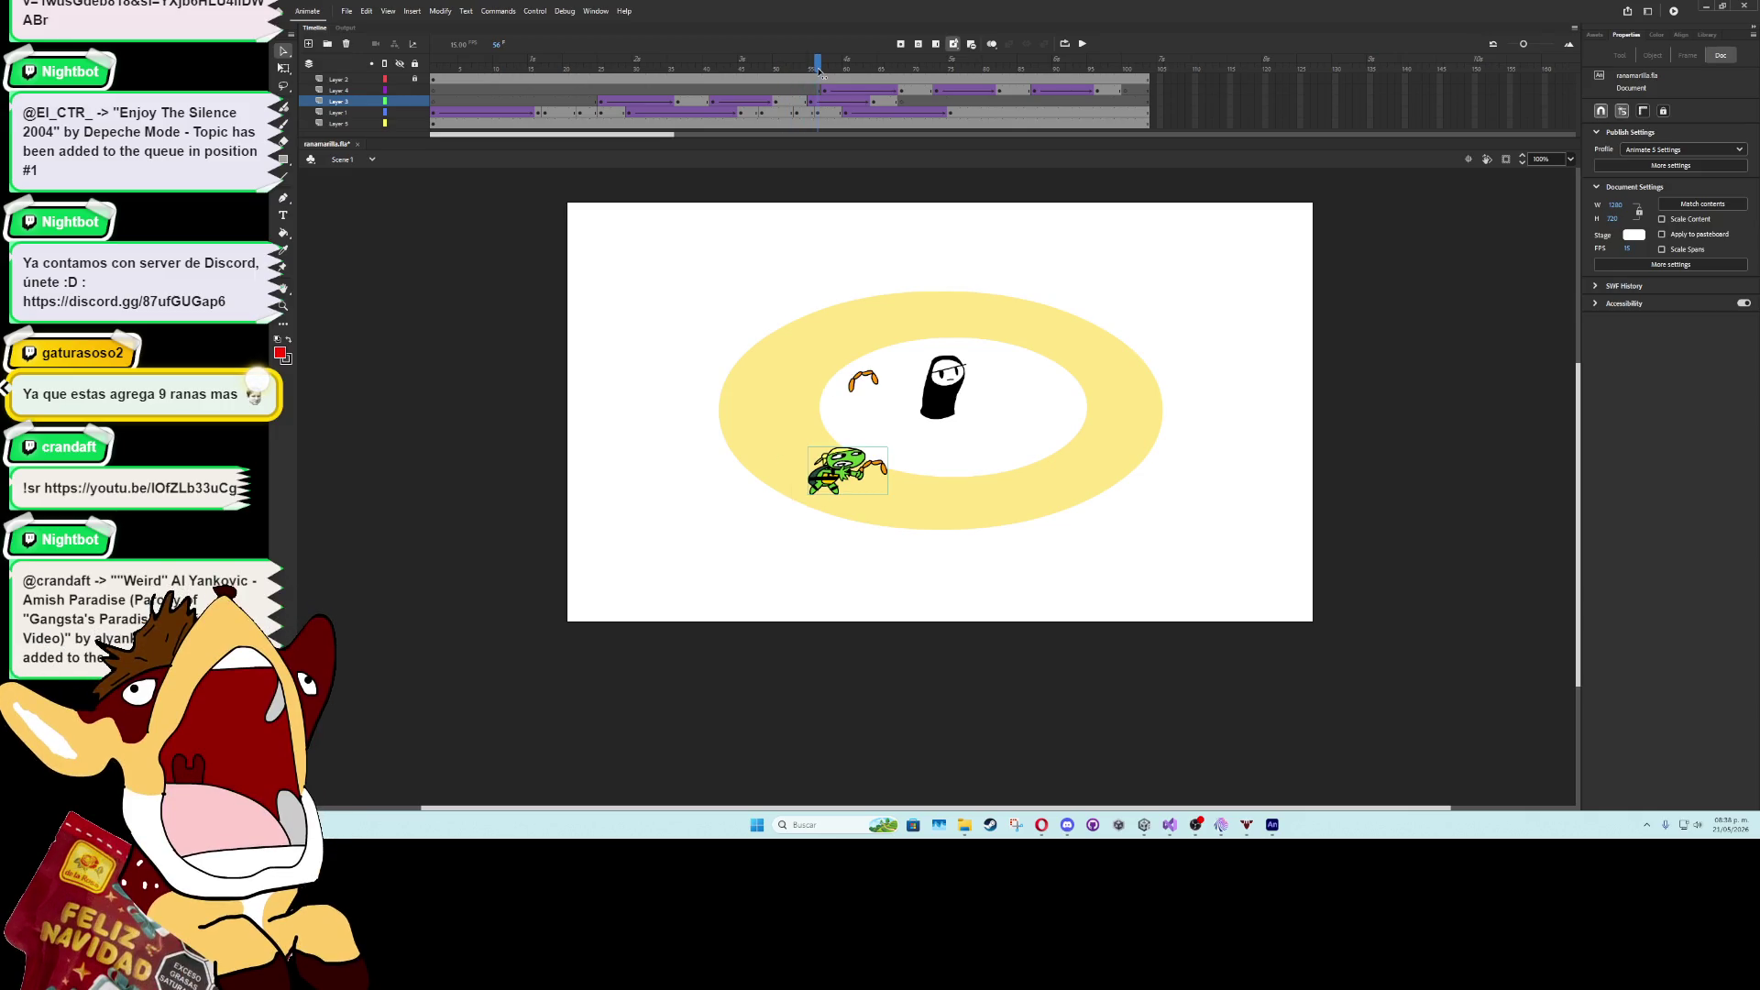
left_click(1706, 6)
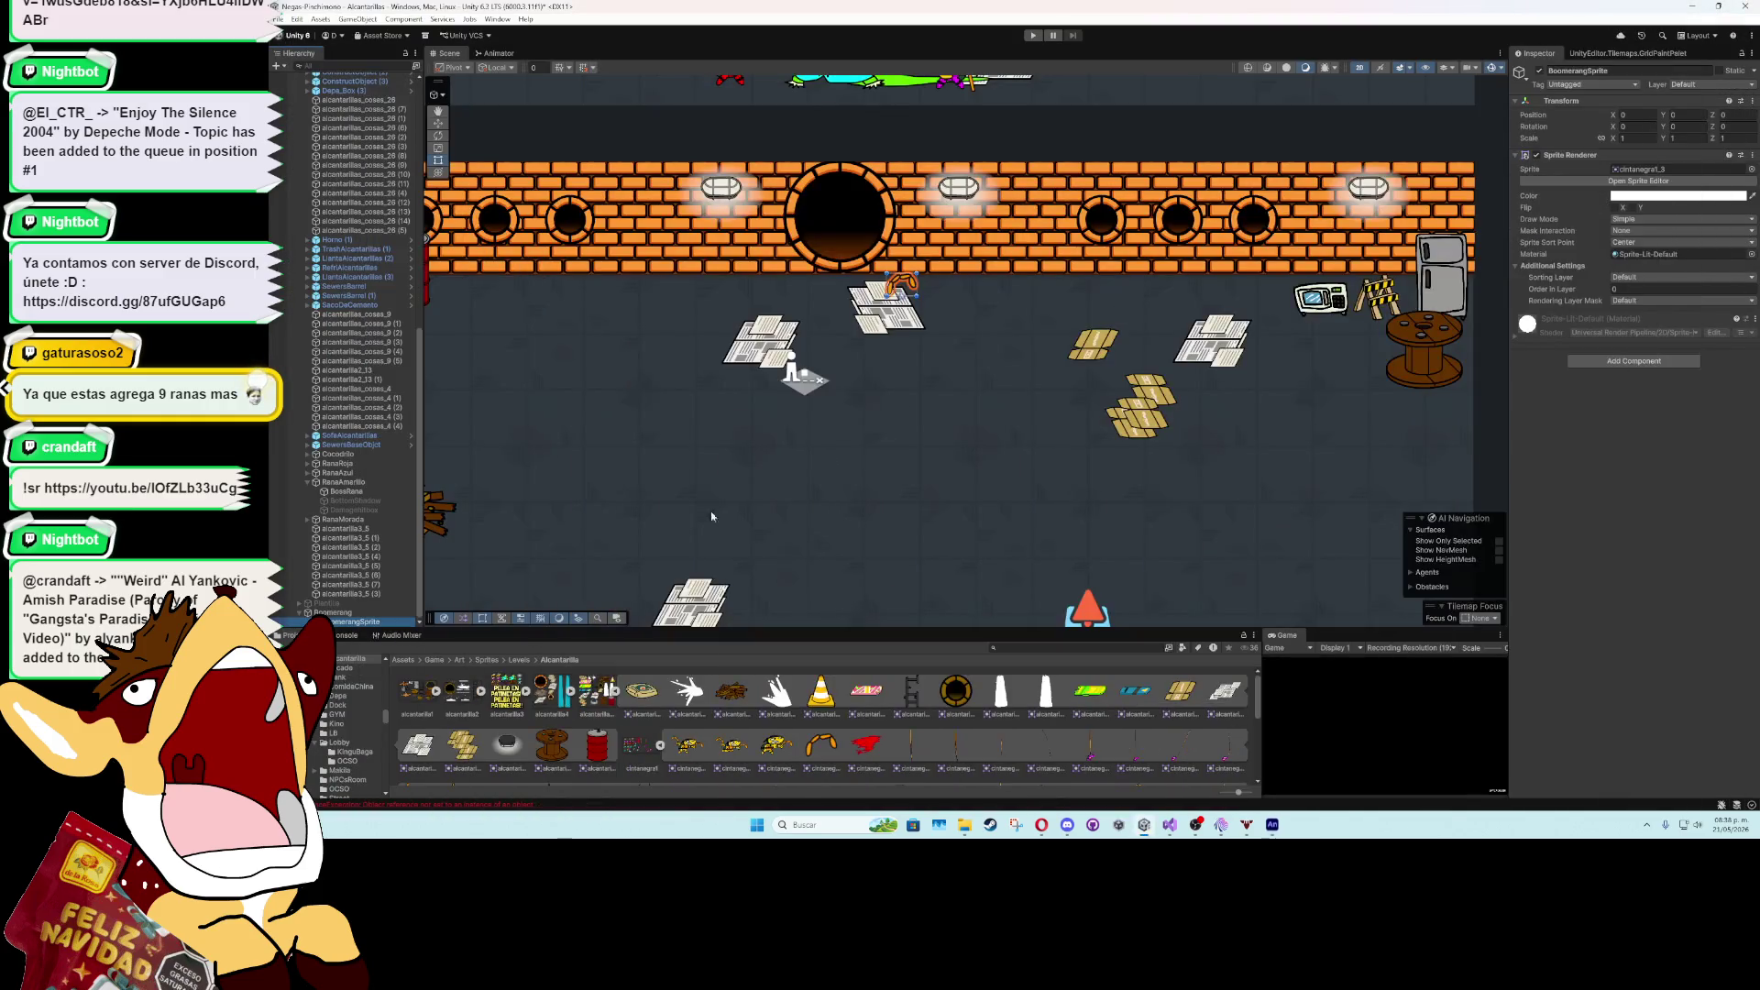
- Add an Animator to BoomerangSprite with a Boomerang clip saved in Assets/Game/Art/Animations/Projectiles
double_click(356, 619)
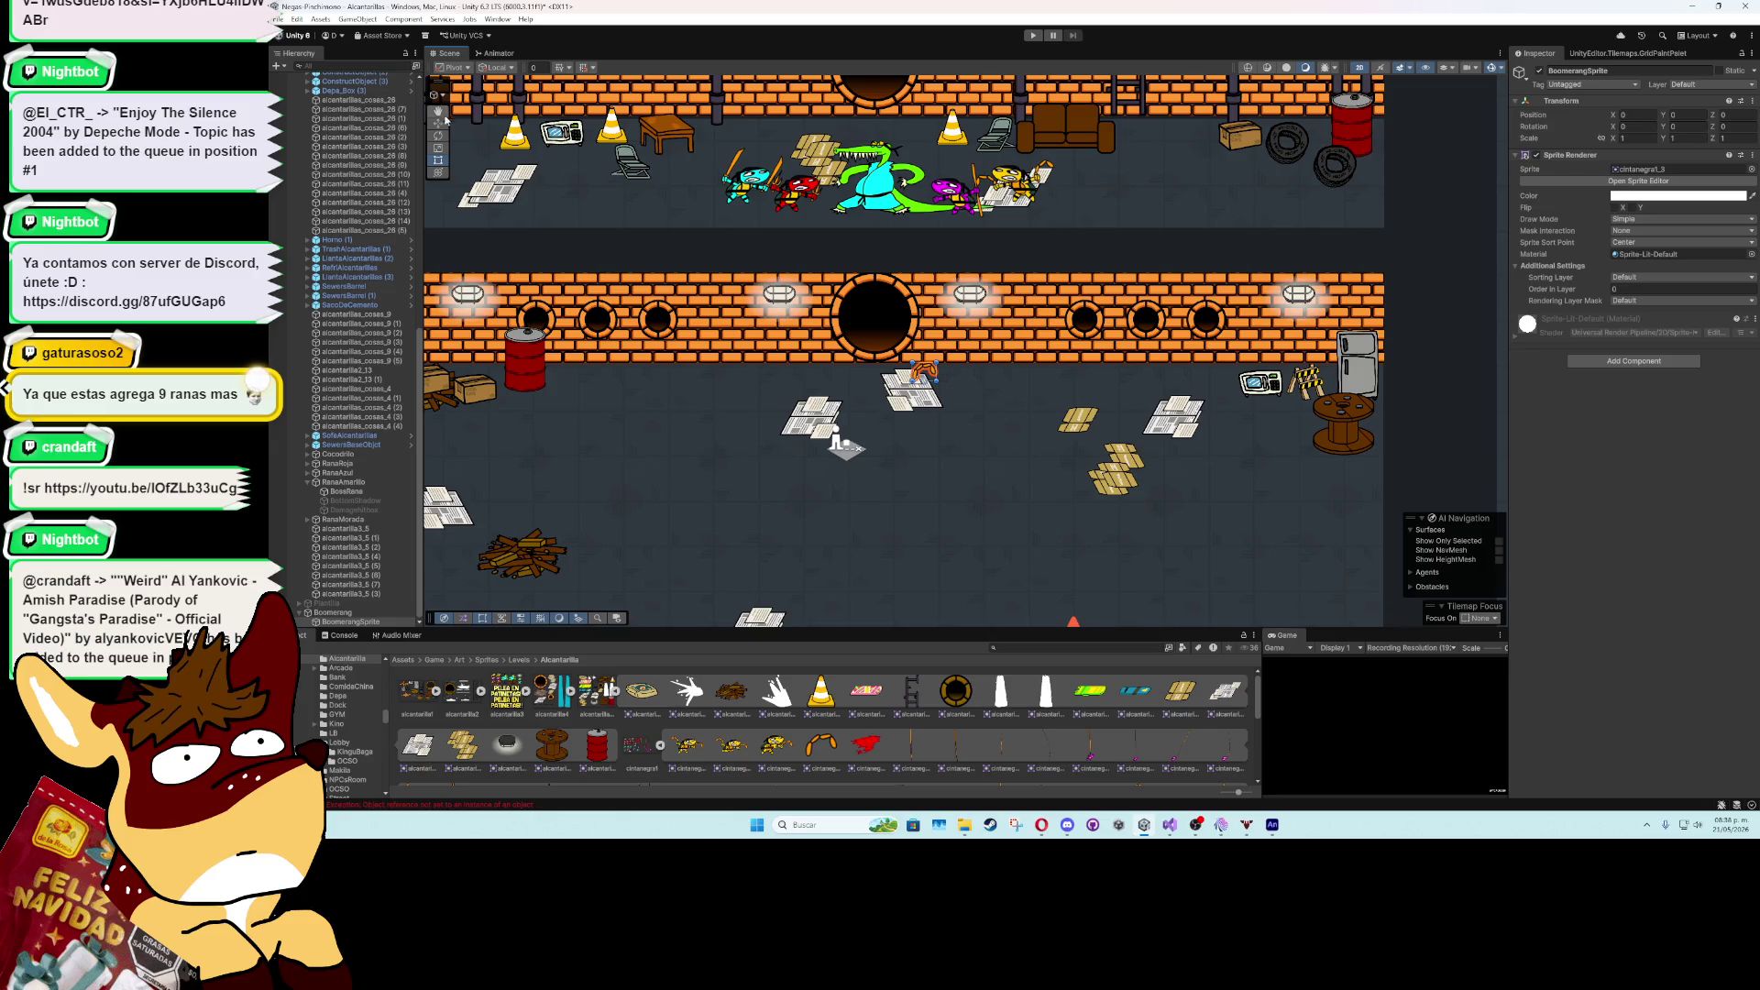
left_click(496, 20)
mouse_move(559, 161)
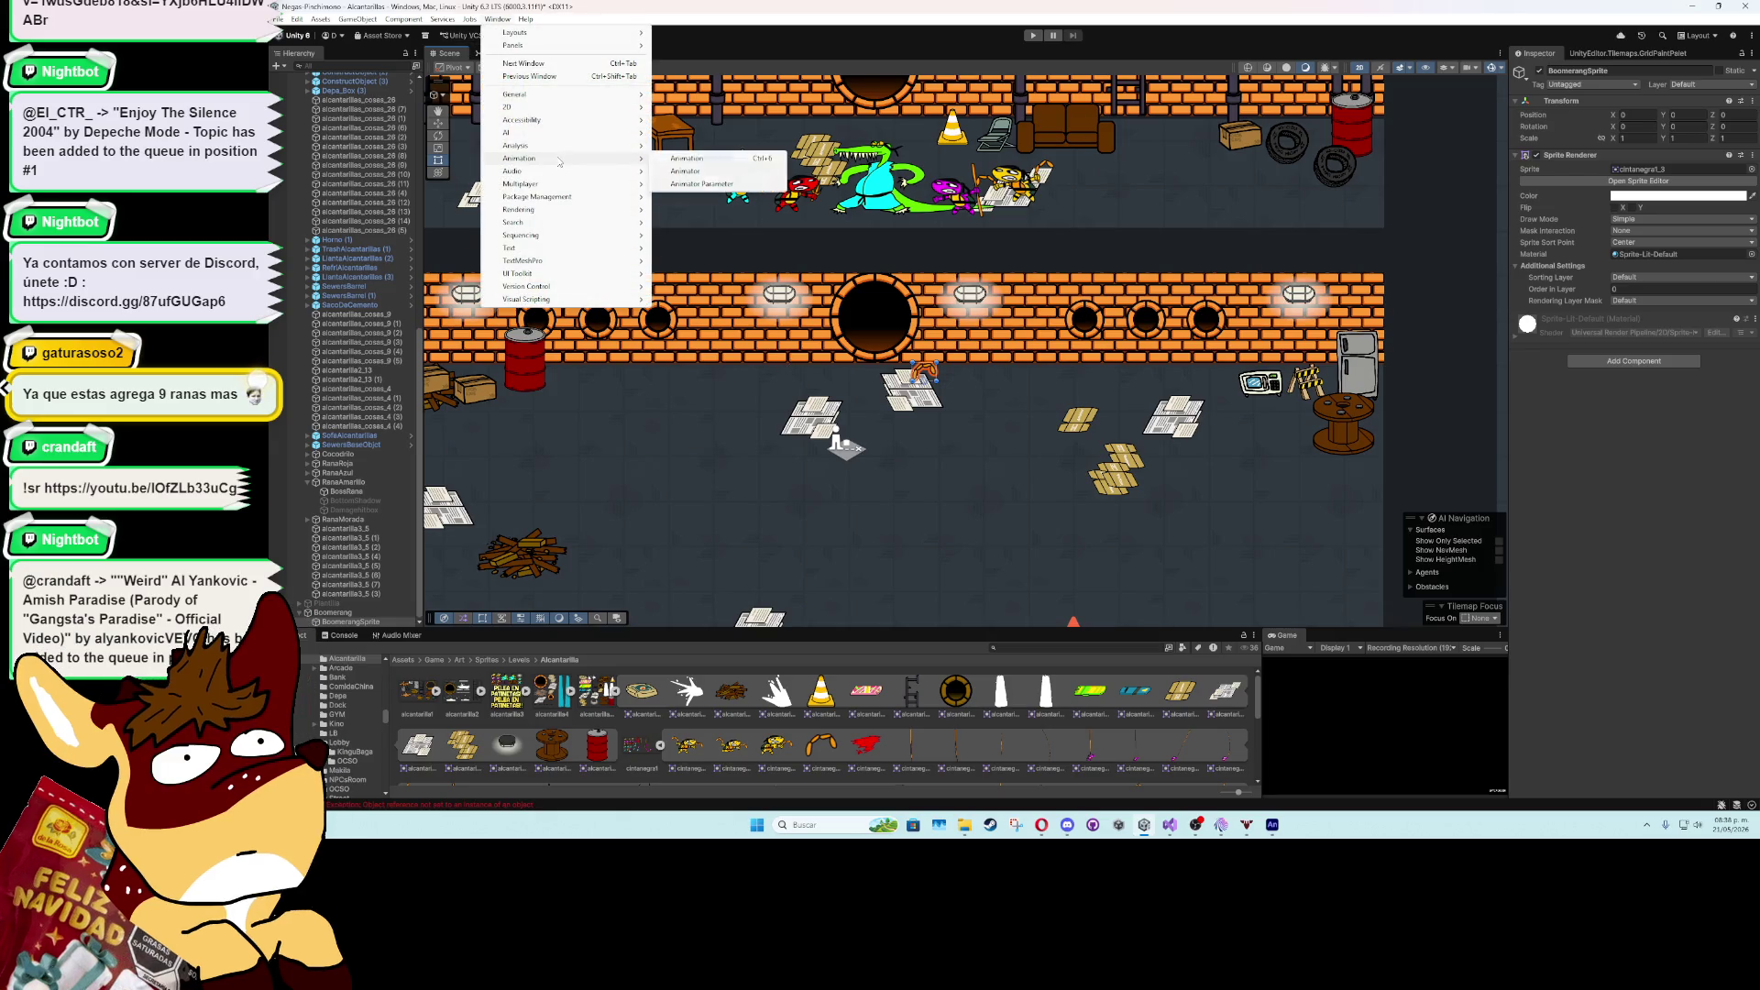
left_click(687, 158)
left_click(878, 549)
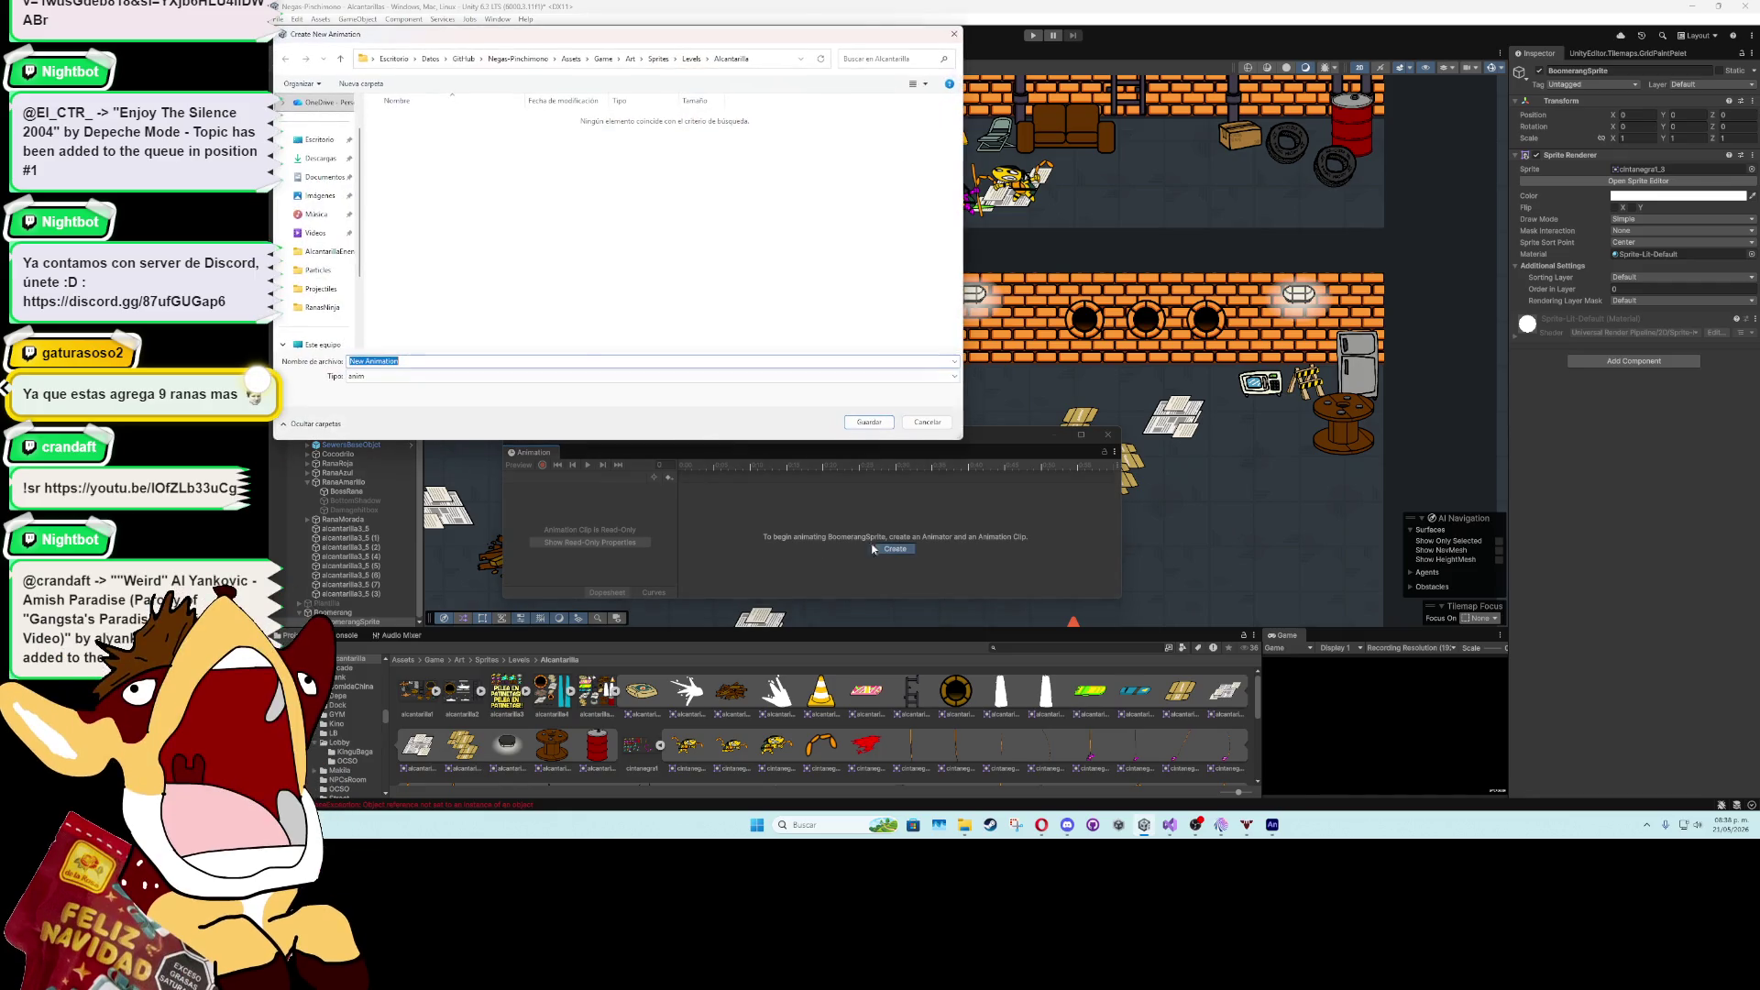
left_click(603, 59)
double_click(466, 121)
double_click(463, 119)
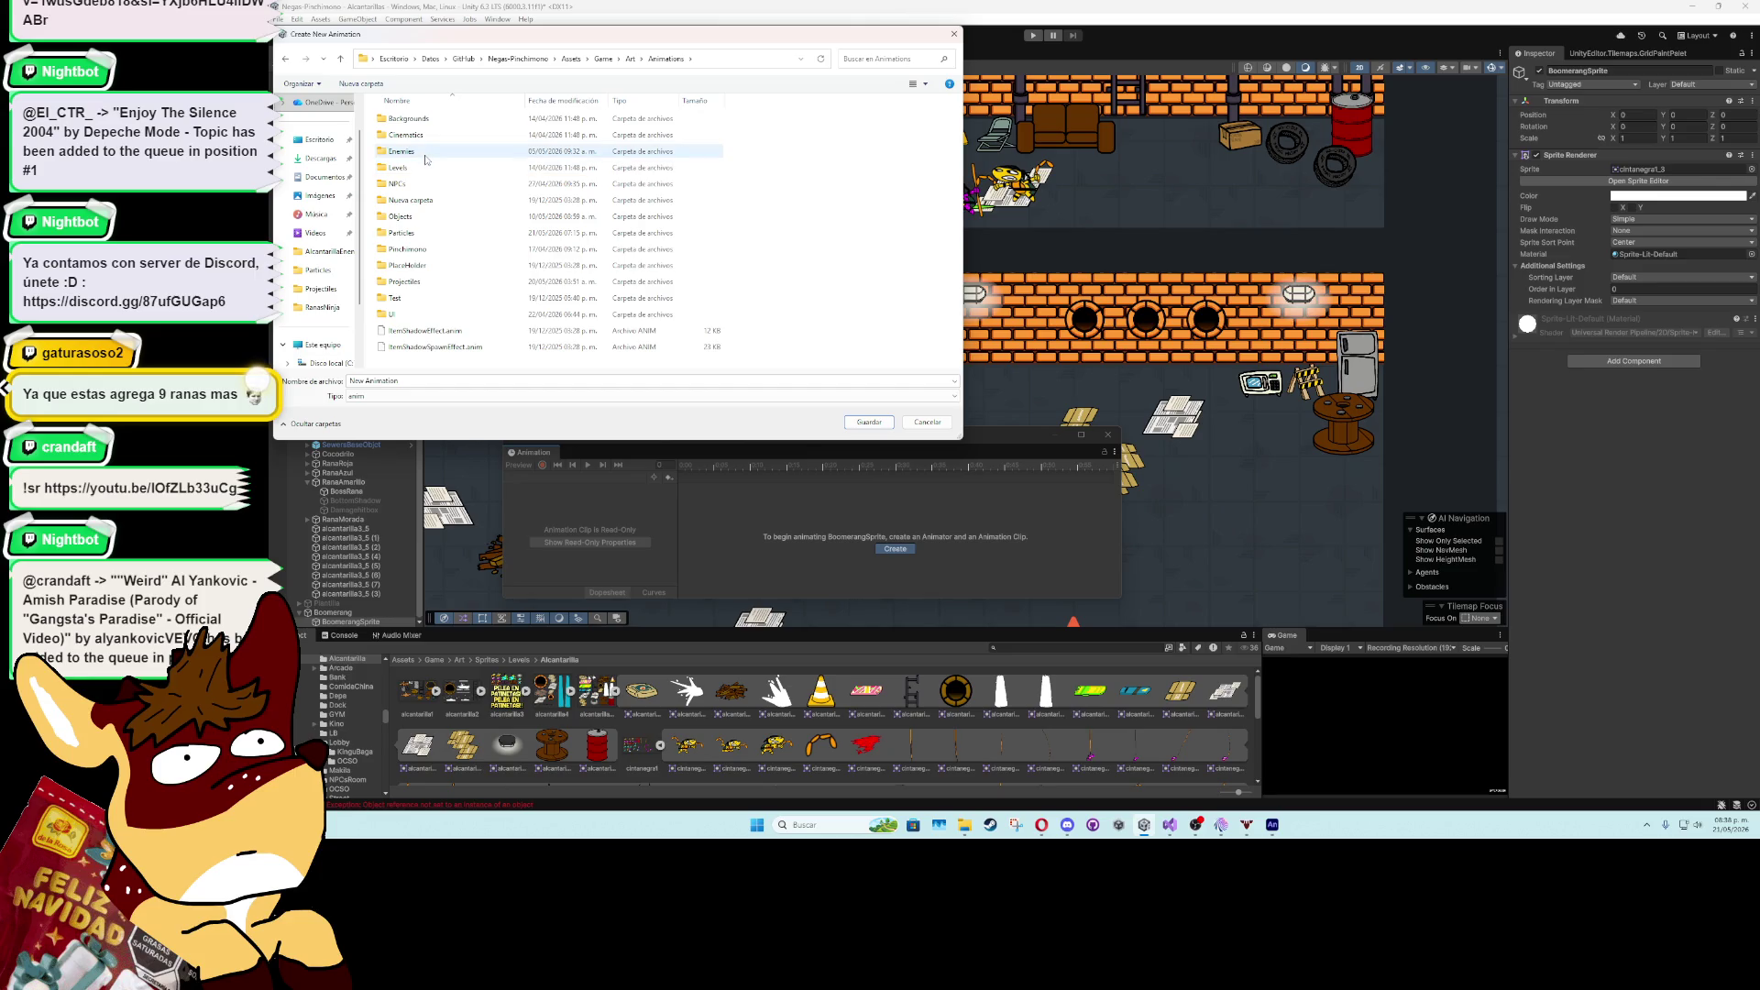
double_click(429, 279)
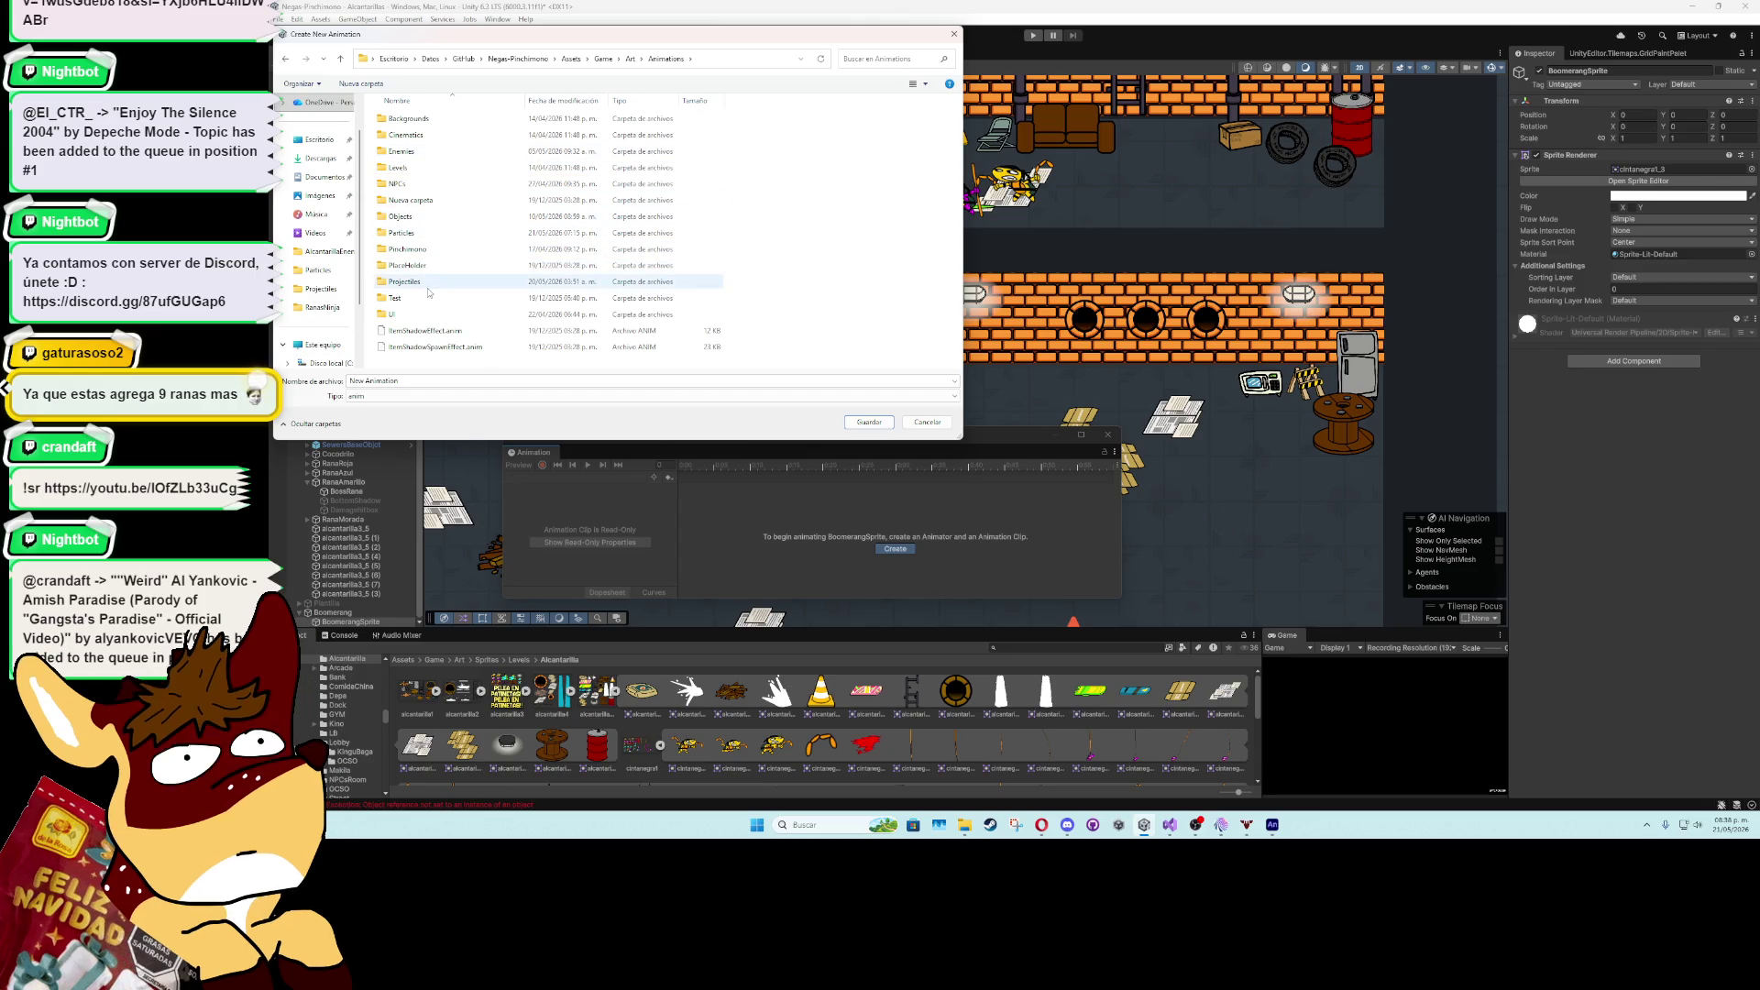
type("B")
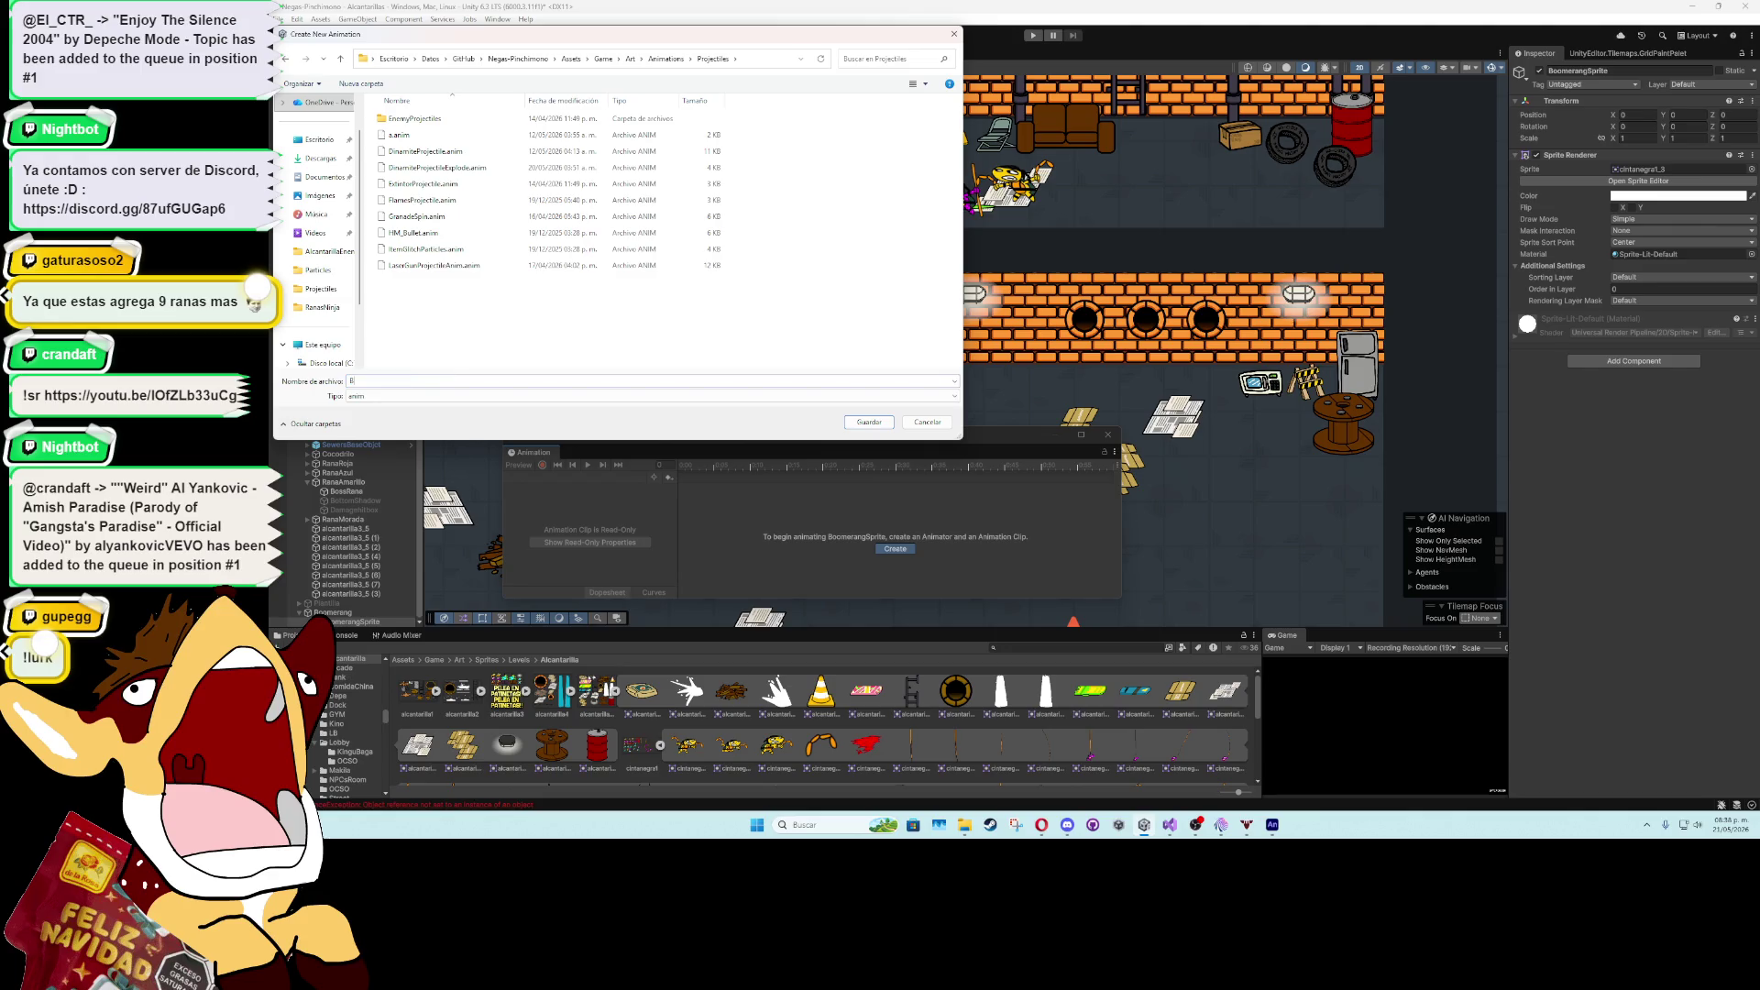
type("oomerang")
key("Return")
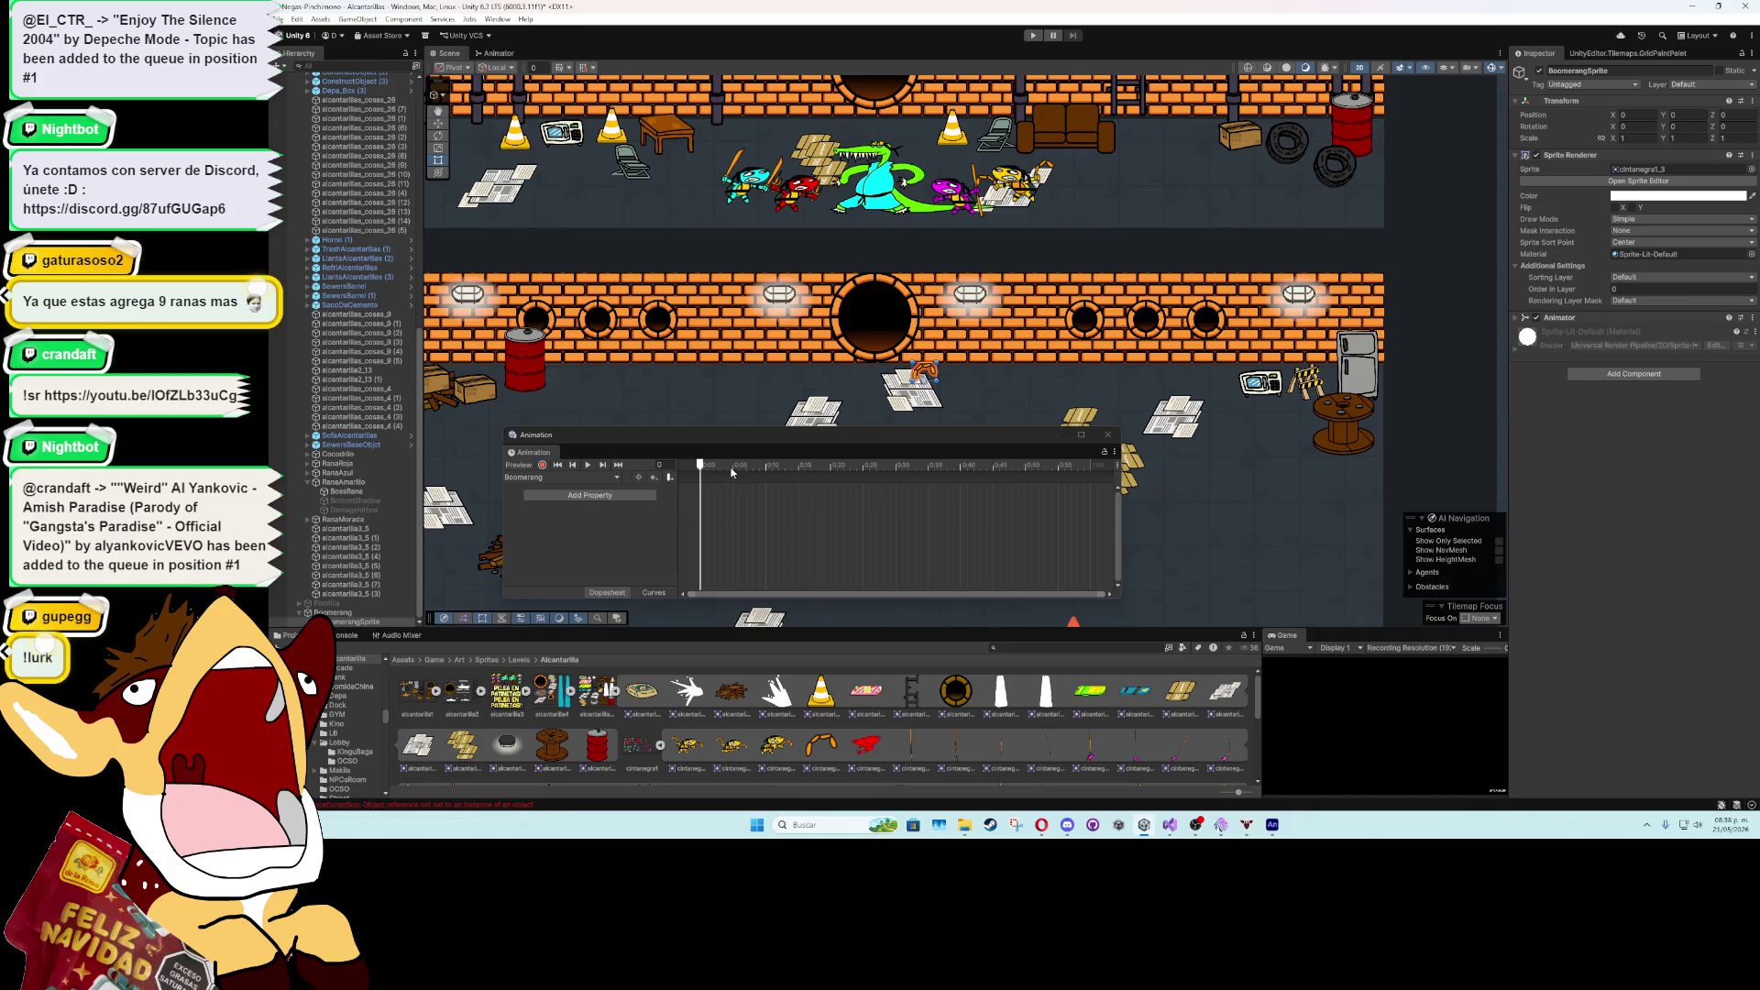
- Record rotation keyframes for the boomerang at frames 0, 5 and 10
left_click(542, 465)
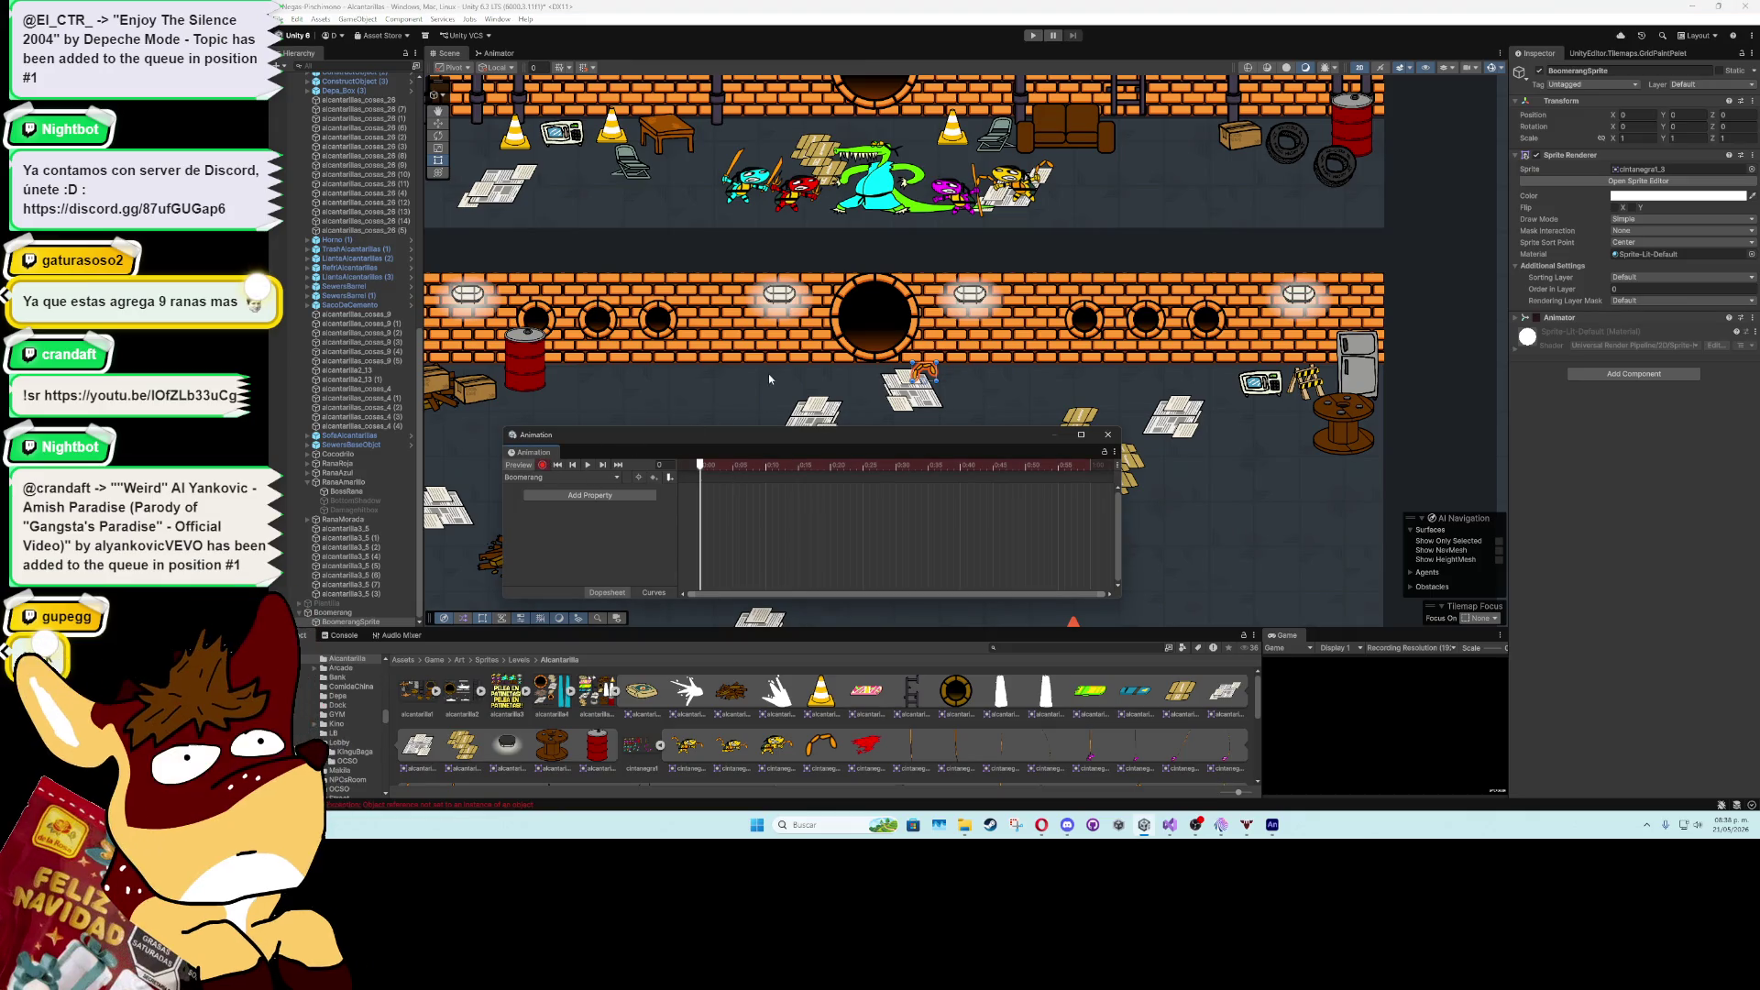
left_click(438, 134)
left_click_drag(953, 357, 752, 291)
left_click(734, 466)
left_click_drag(963, 359, 925, 423)
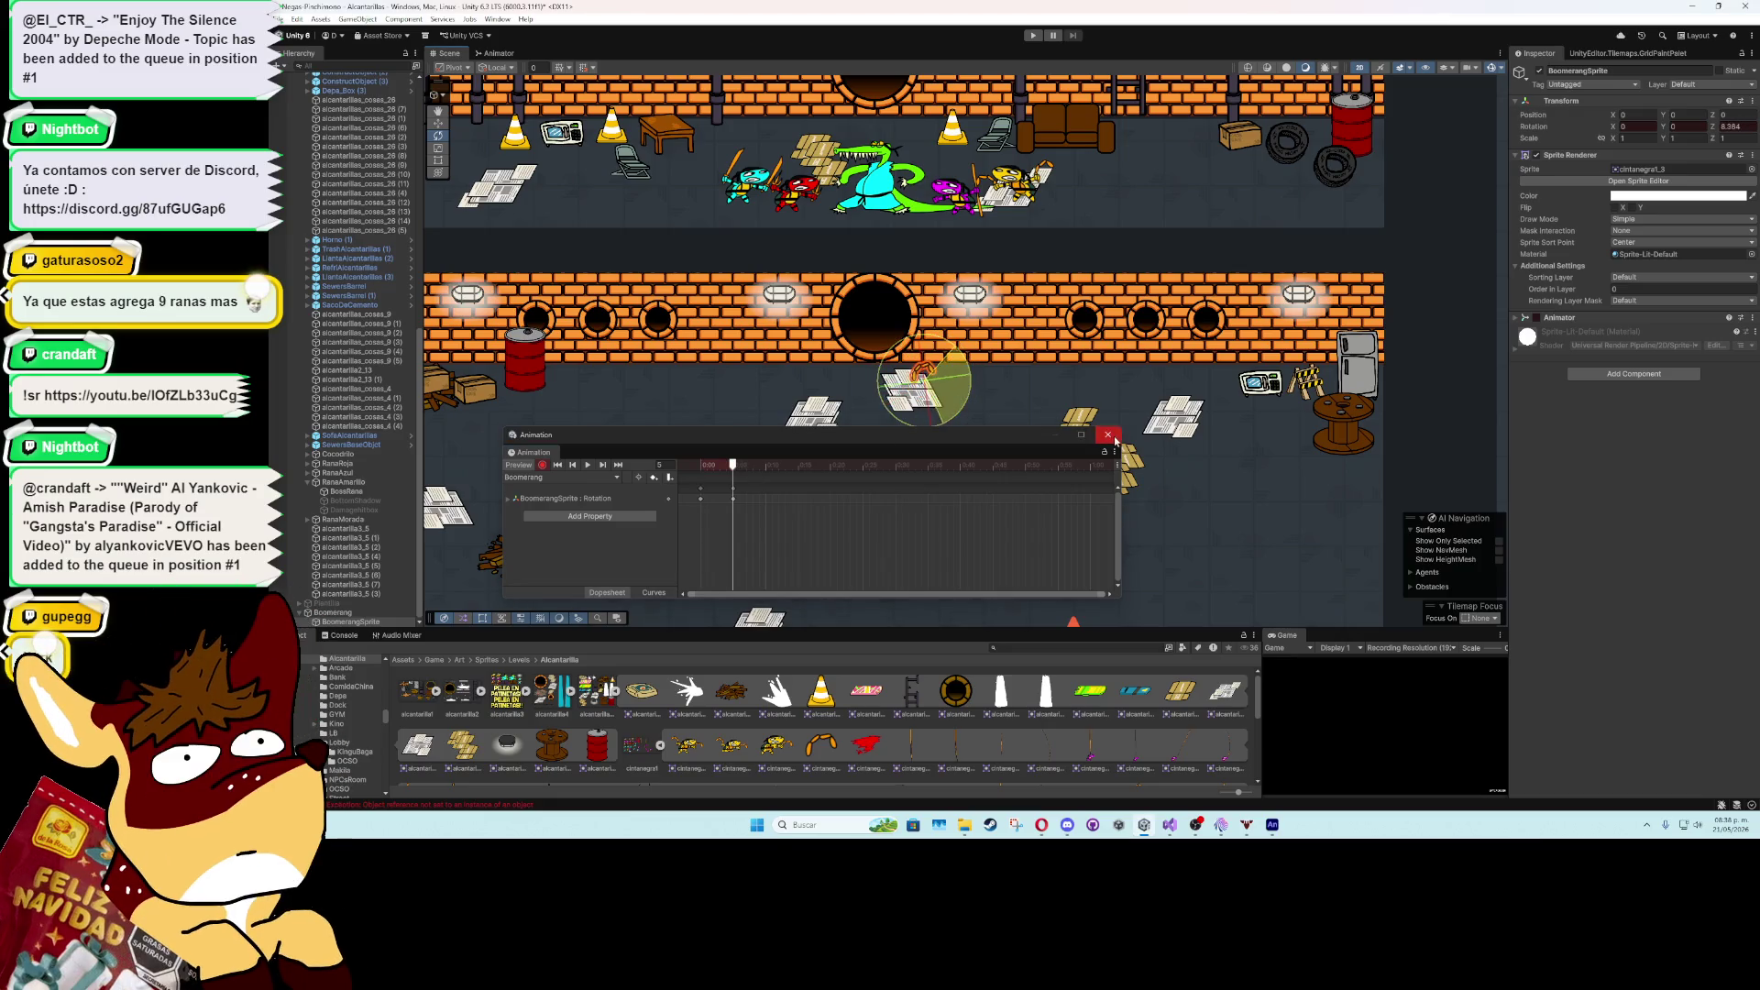
left_click(765, 466)
left_click_drag(960, 362, 1192, 463)
left_click(797, 467)
- Preview the spin and add an extra rotation key at frame 4
left_click(589, 466)
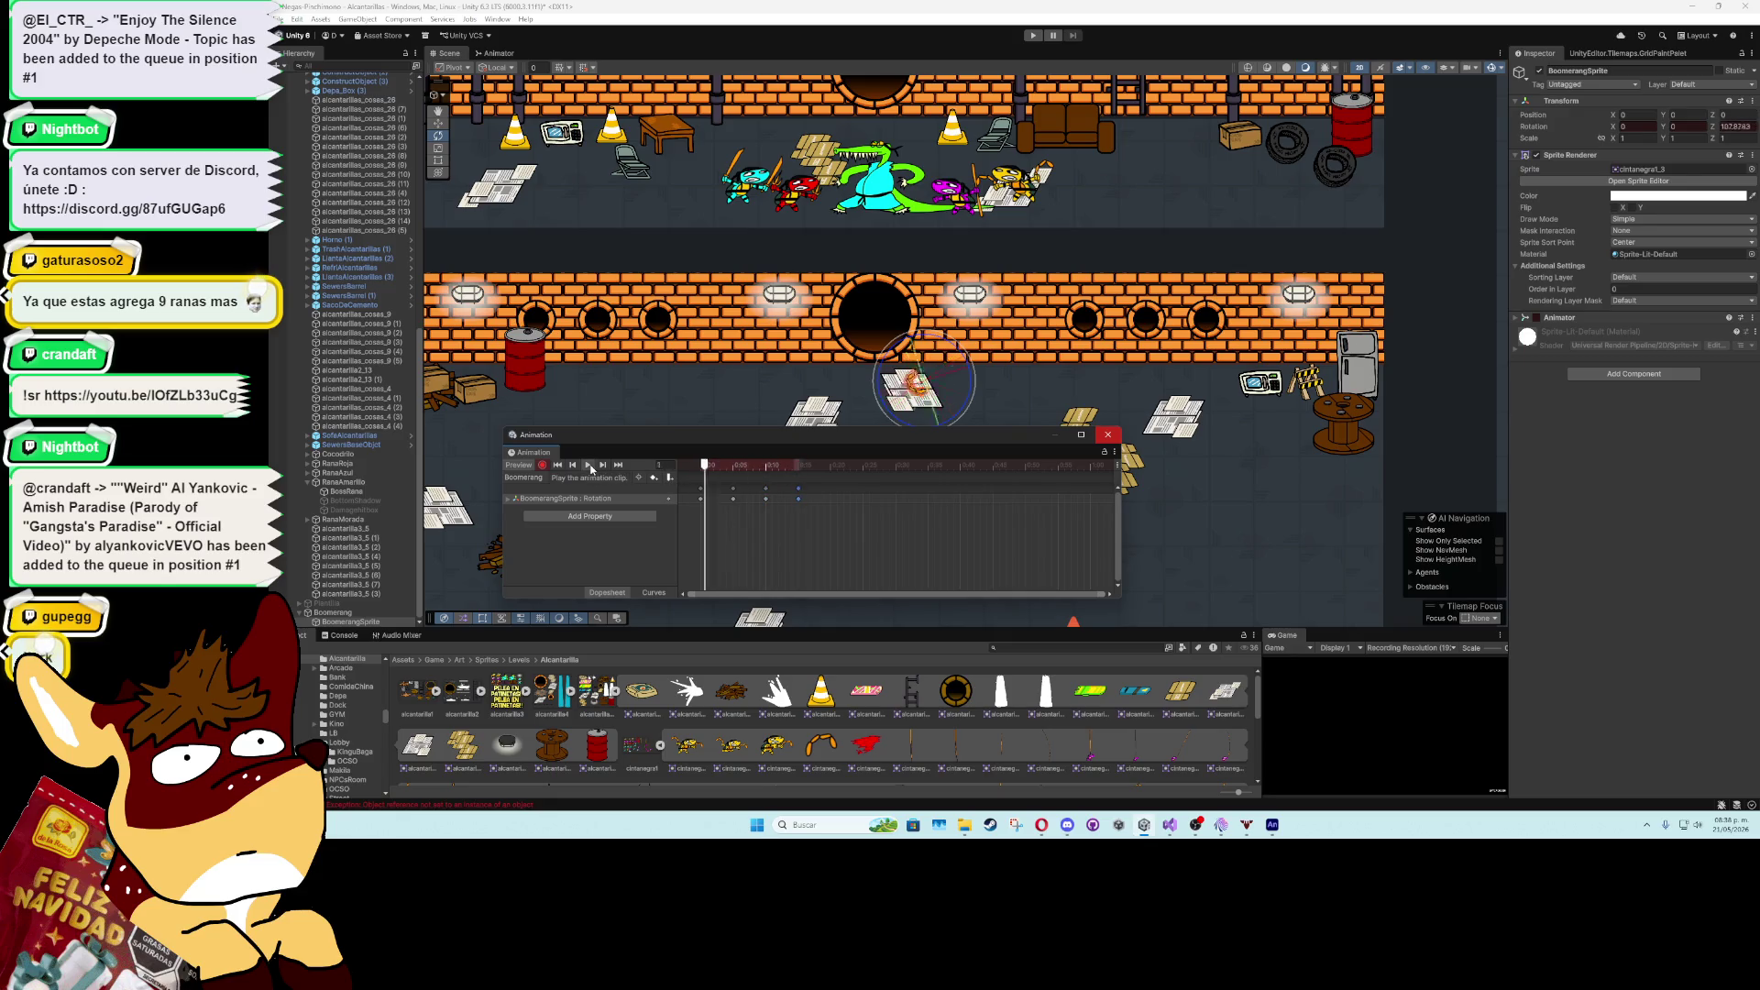
left_click_drag(708, 473, 730, 475)
left_click(731, 474)
left_click(739, 470)
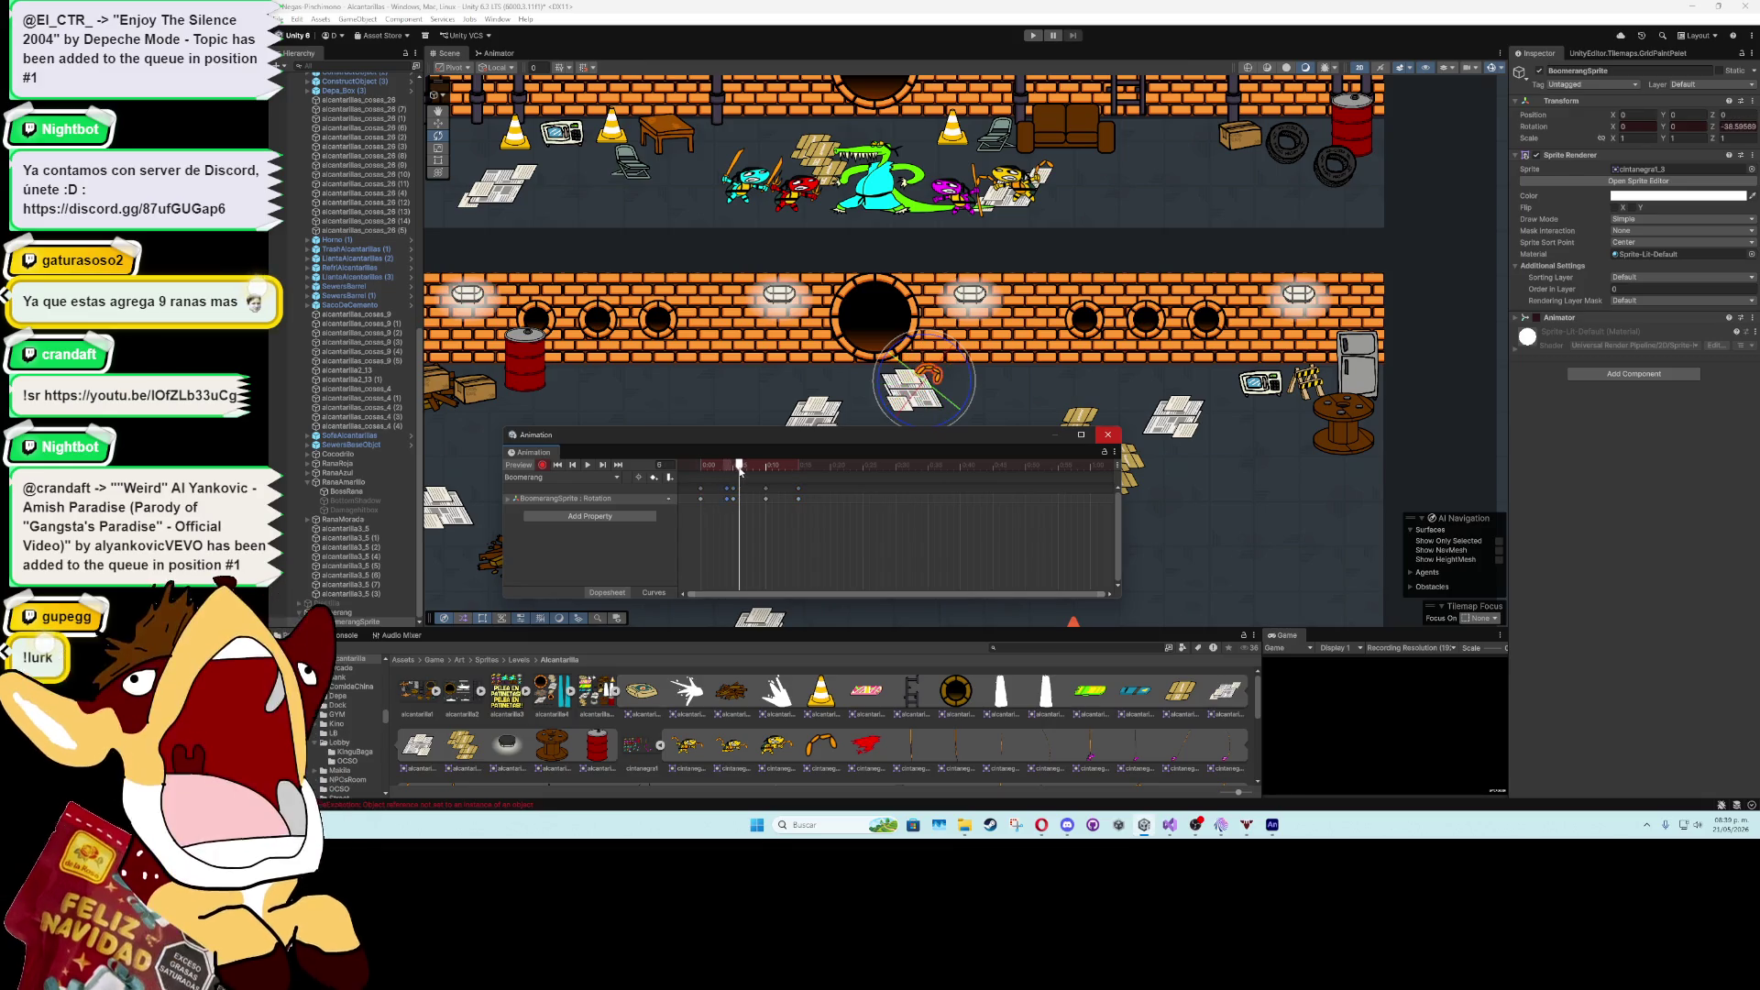
left_click(760, 470)
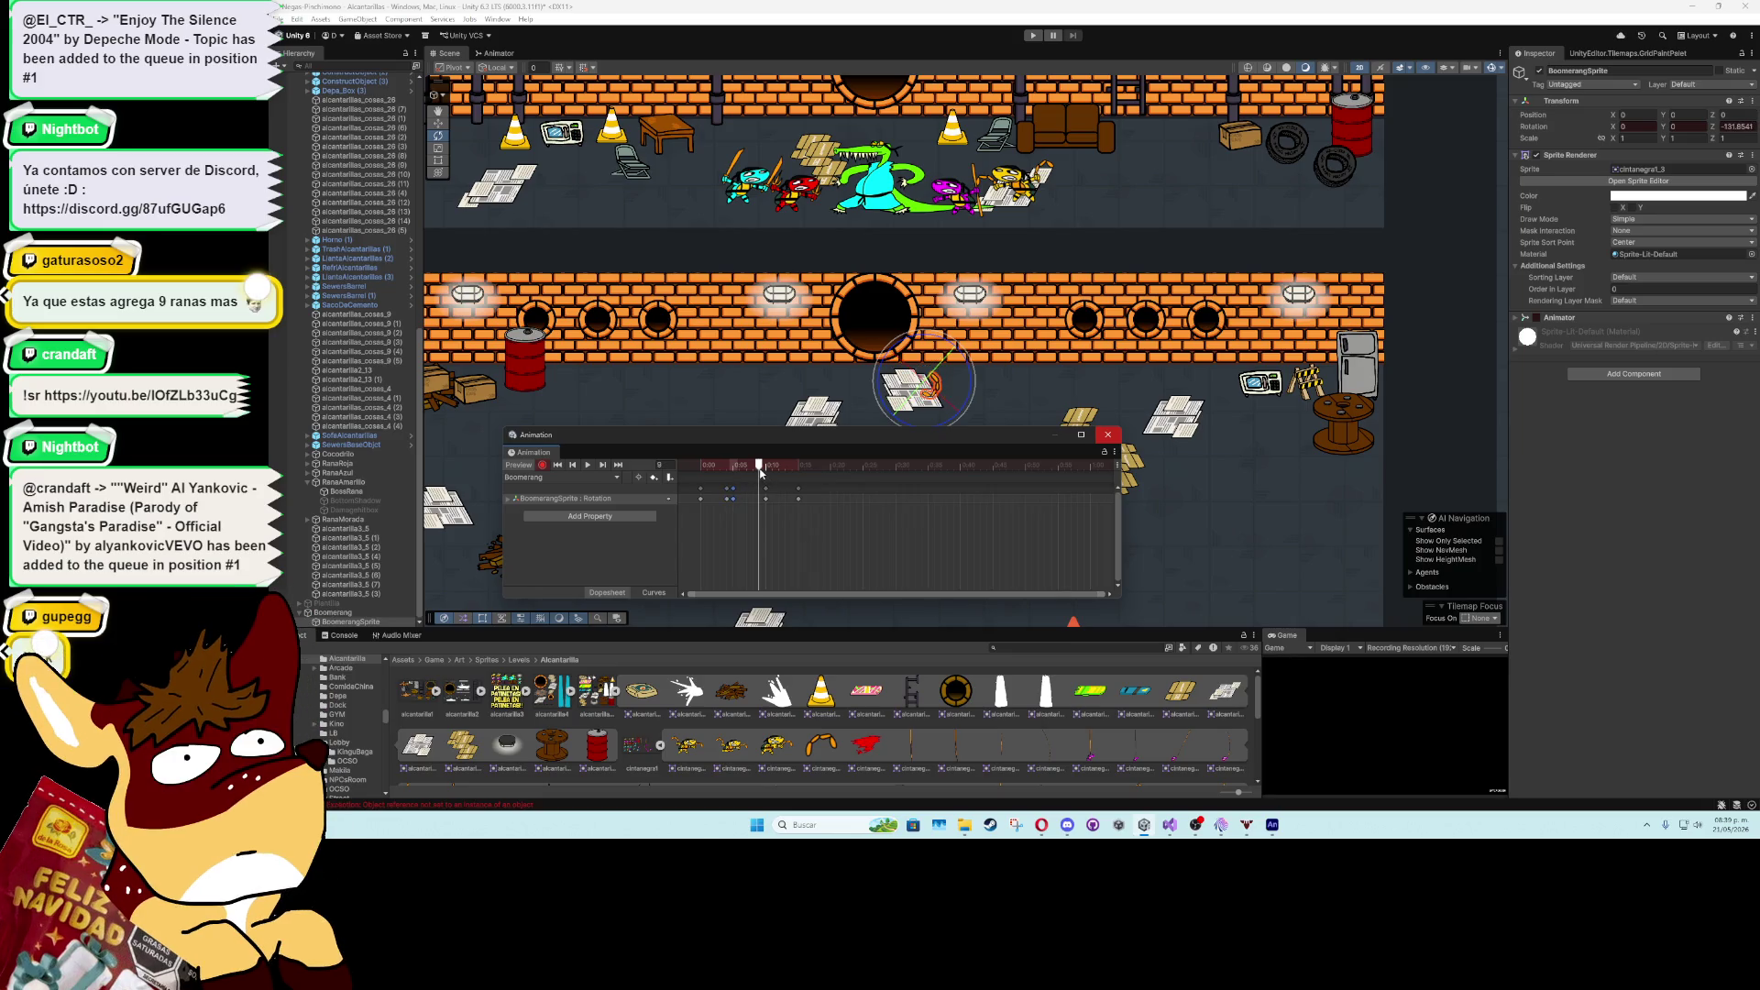
left_click(590, 466)
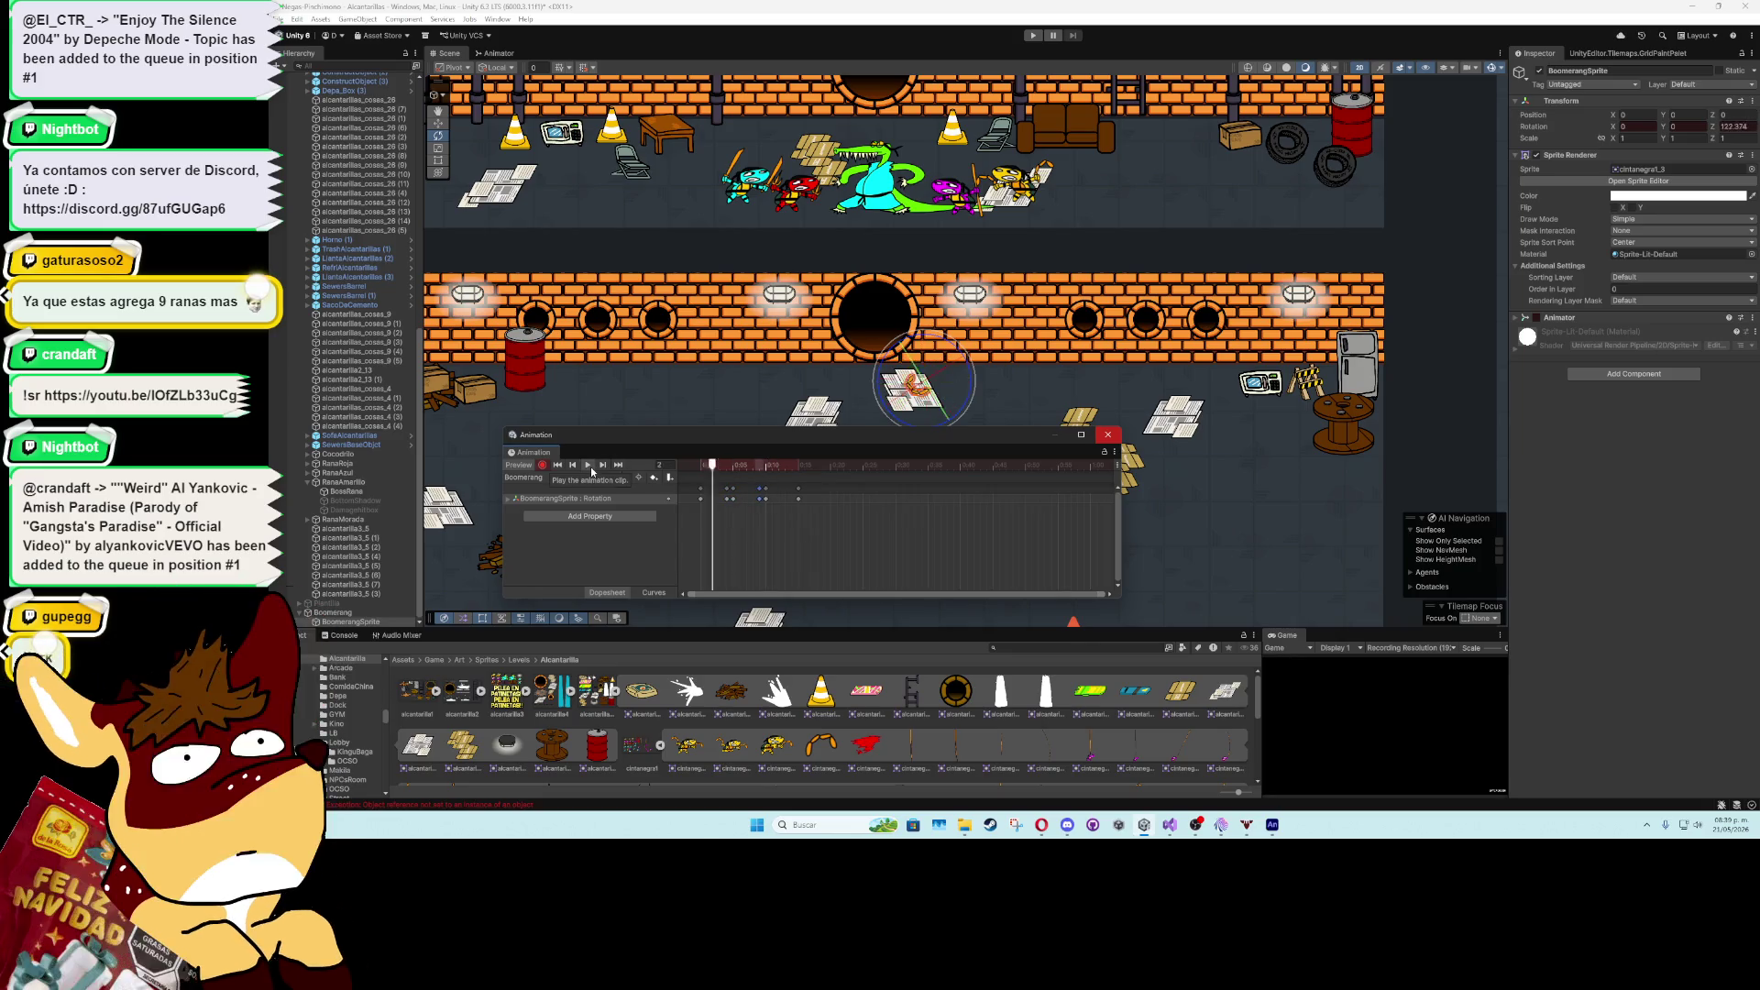
- Review the boomerang's rotation in the Curves view, then close the Animation window
scroll(911, 377, "up", 2)
scroll(910, 378, "up", 3)
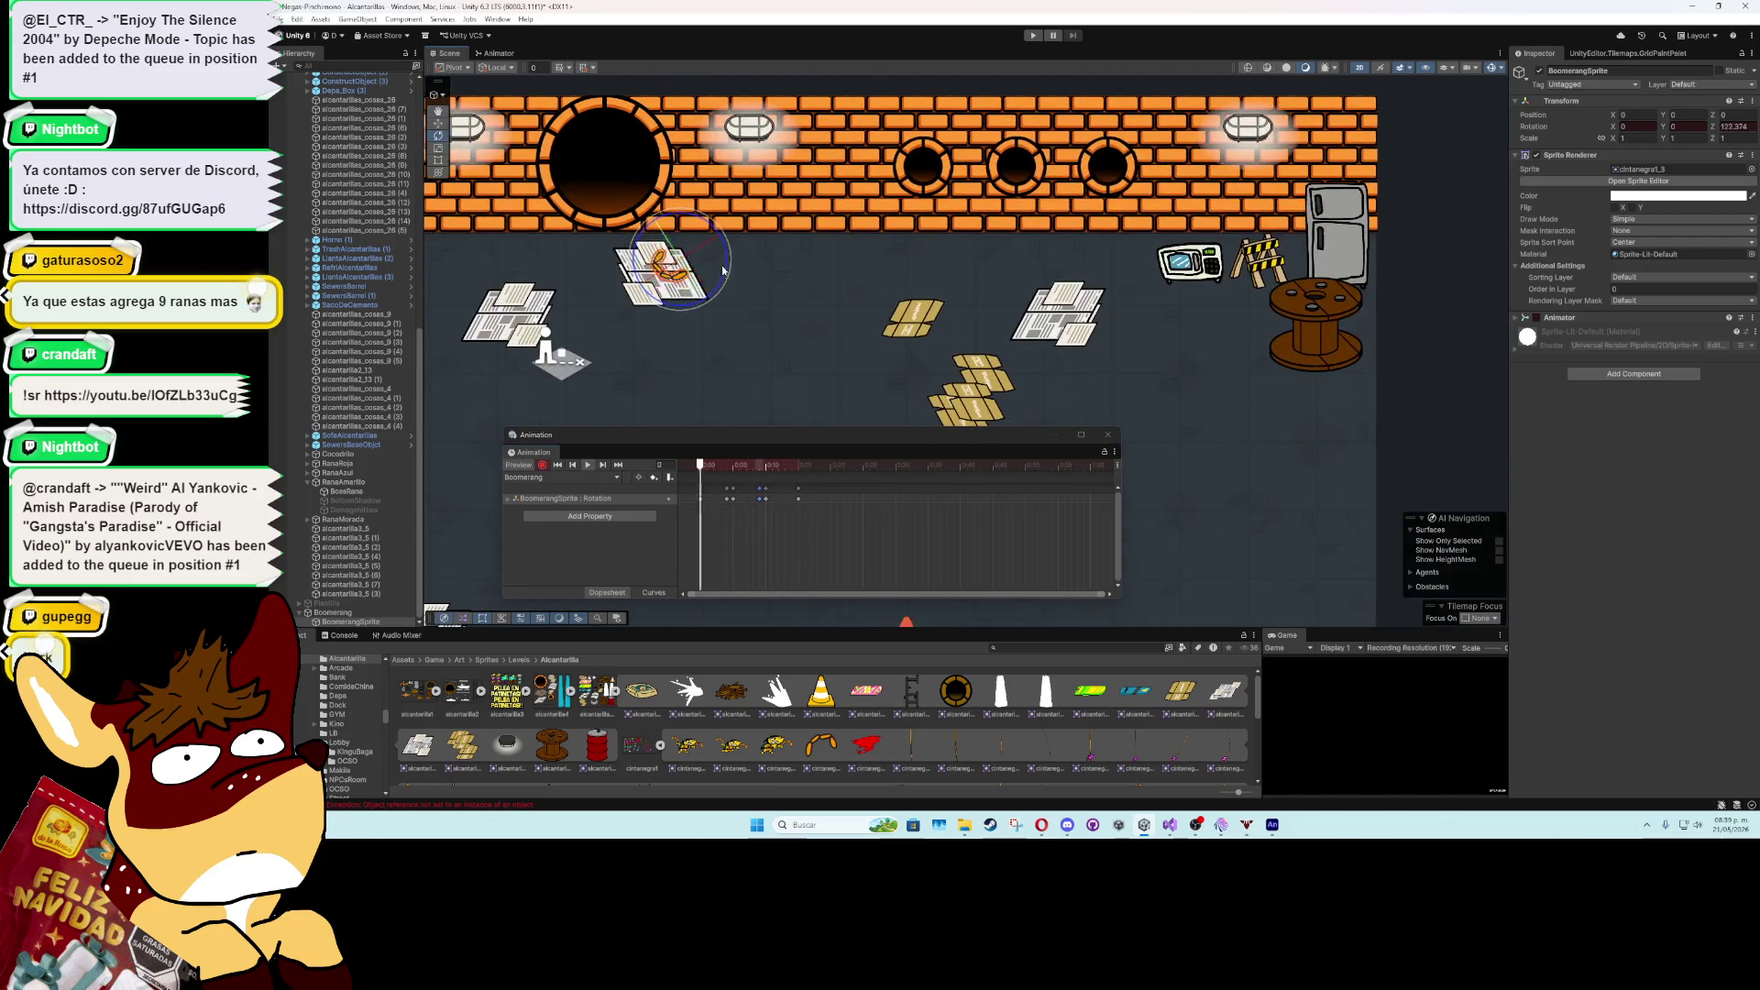
scroll(836, 307, "down", 2)
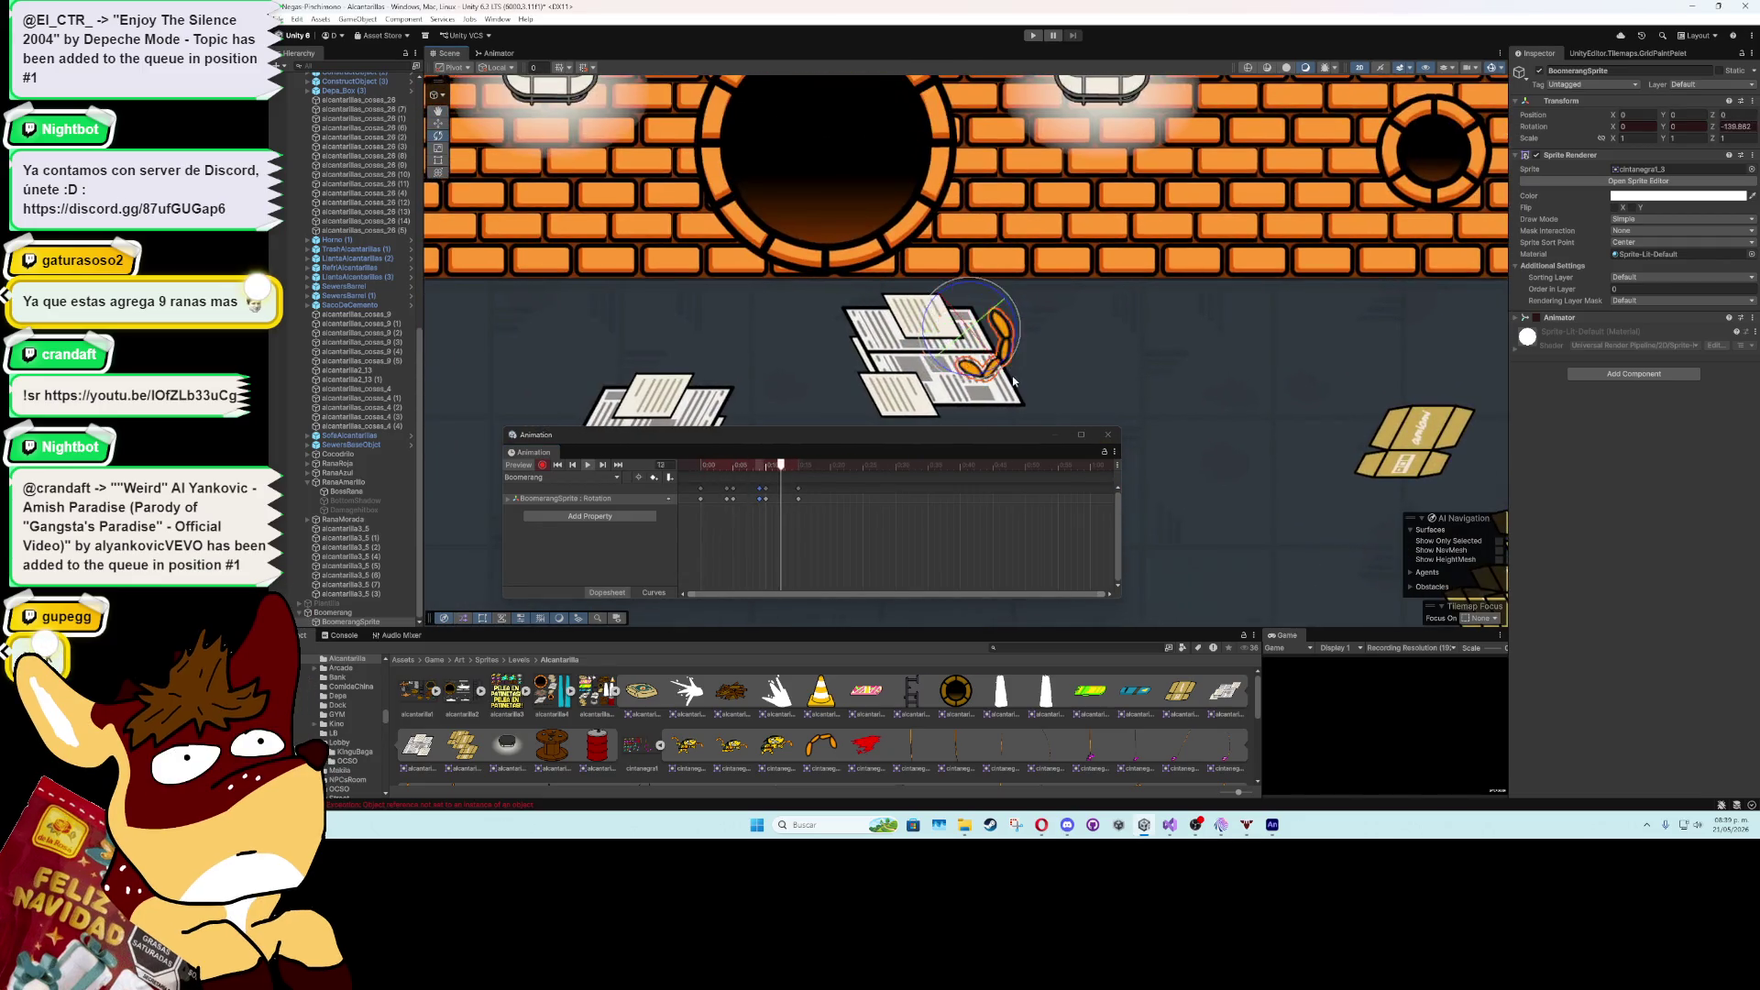
scroll(907, 330, "up", 2)
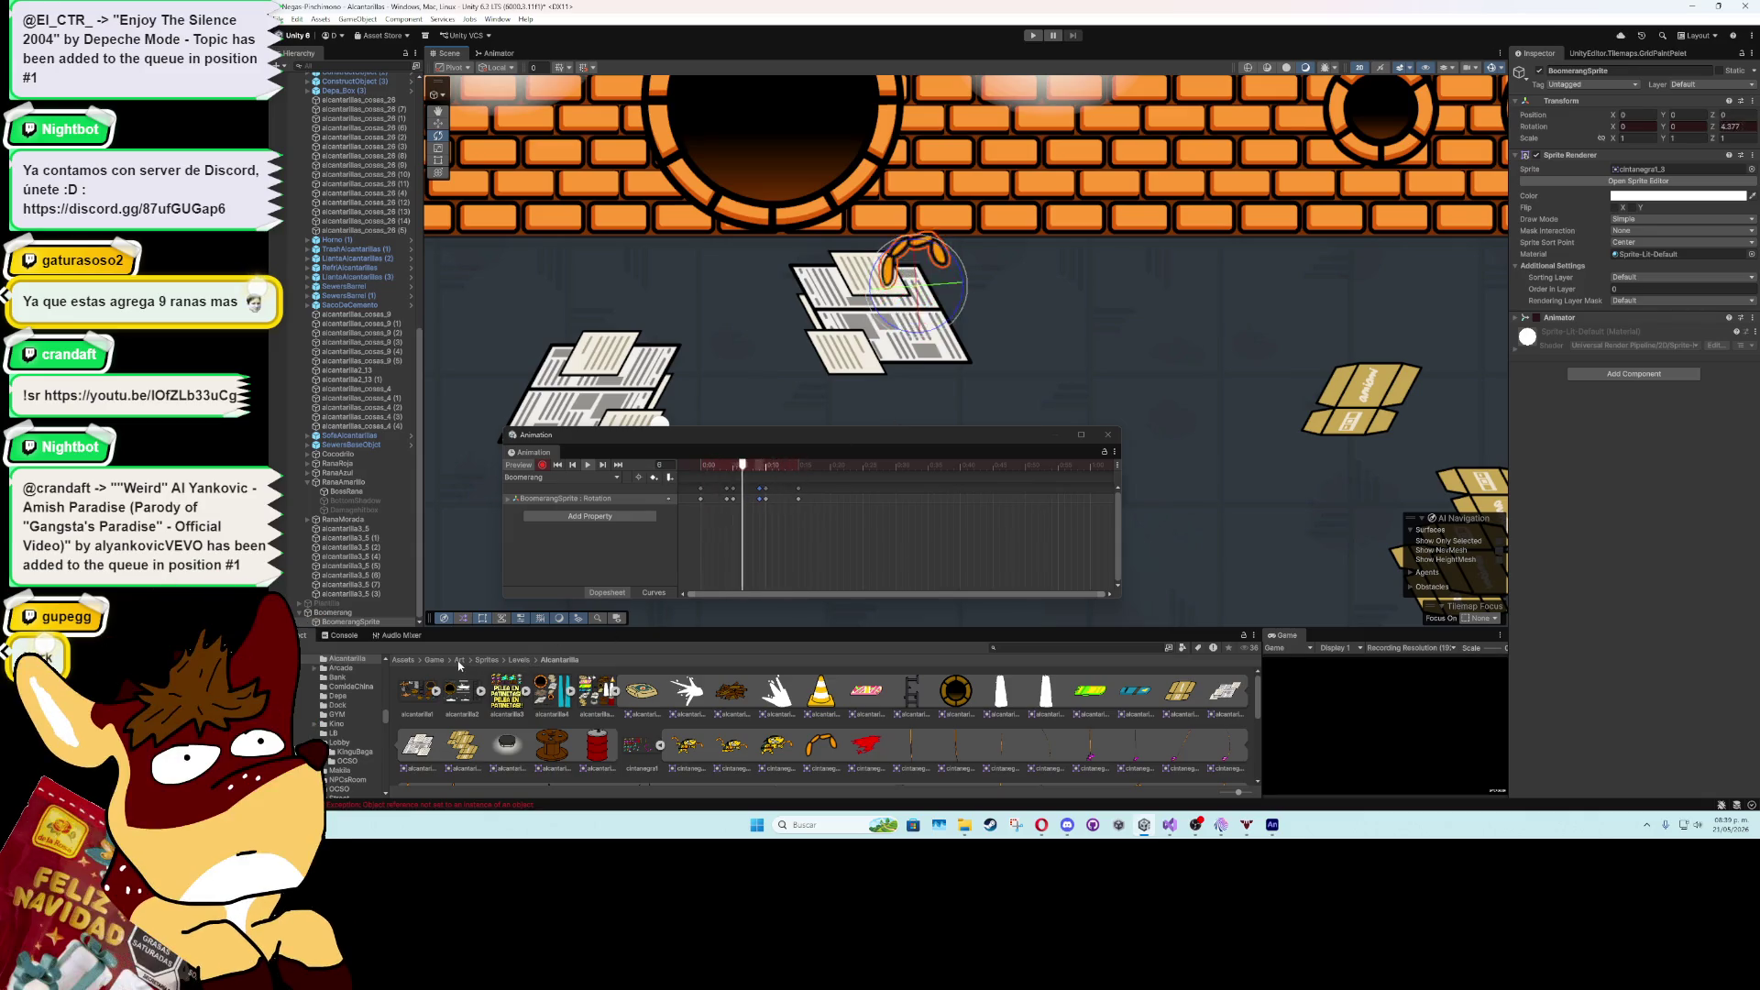
left_click(459, 661)
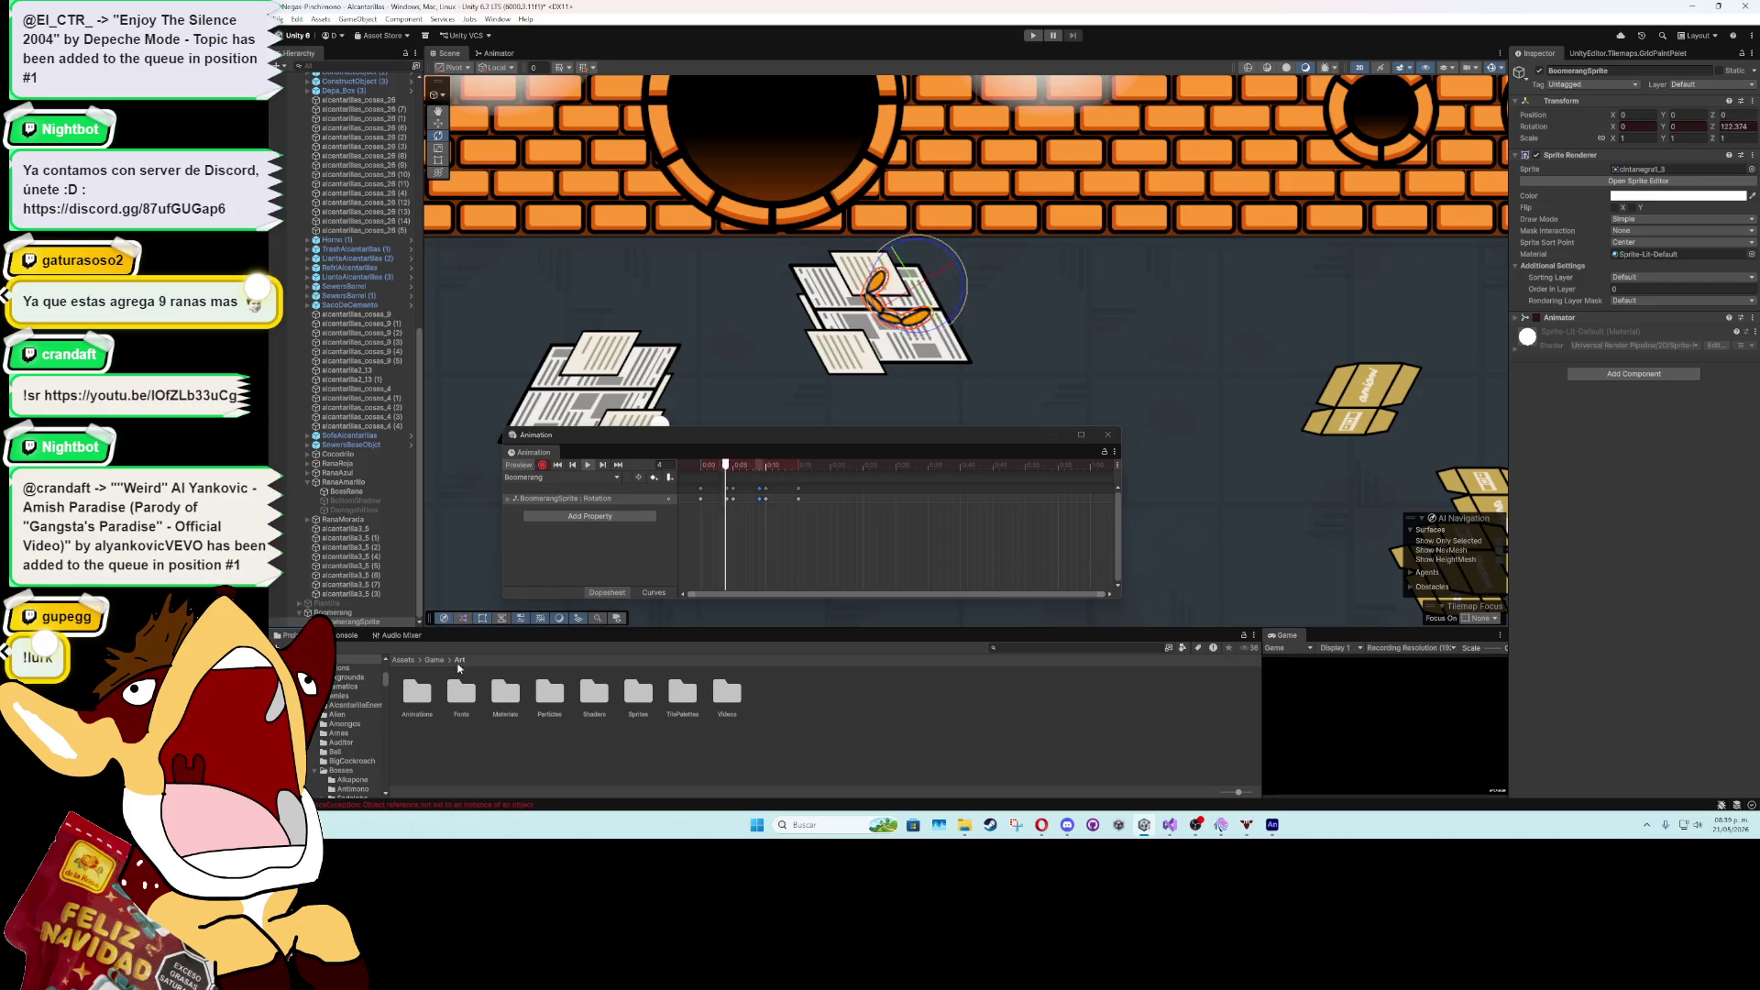
left_click(654, 592)
scroll(774, 548, "down", 5)
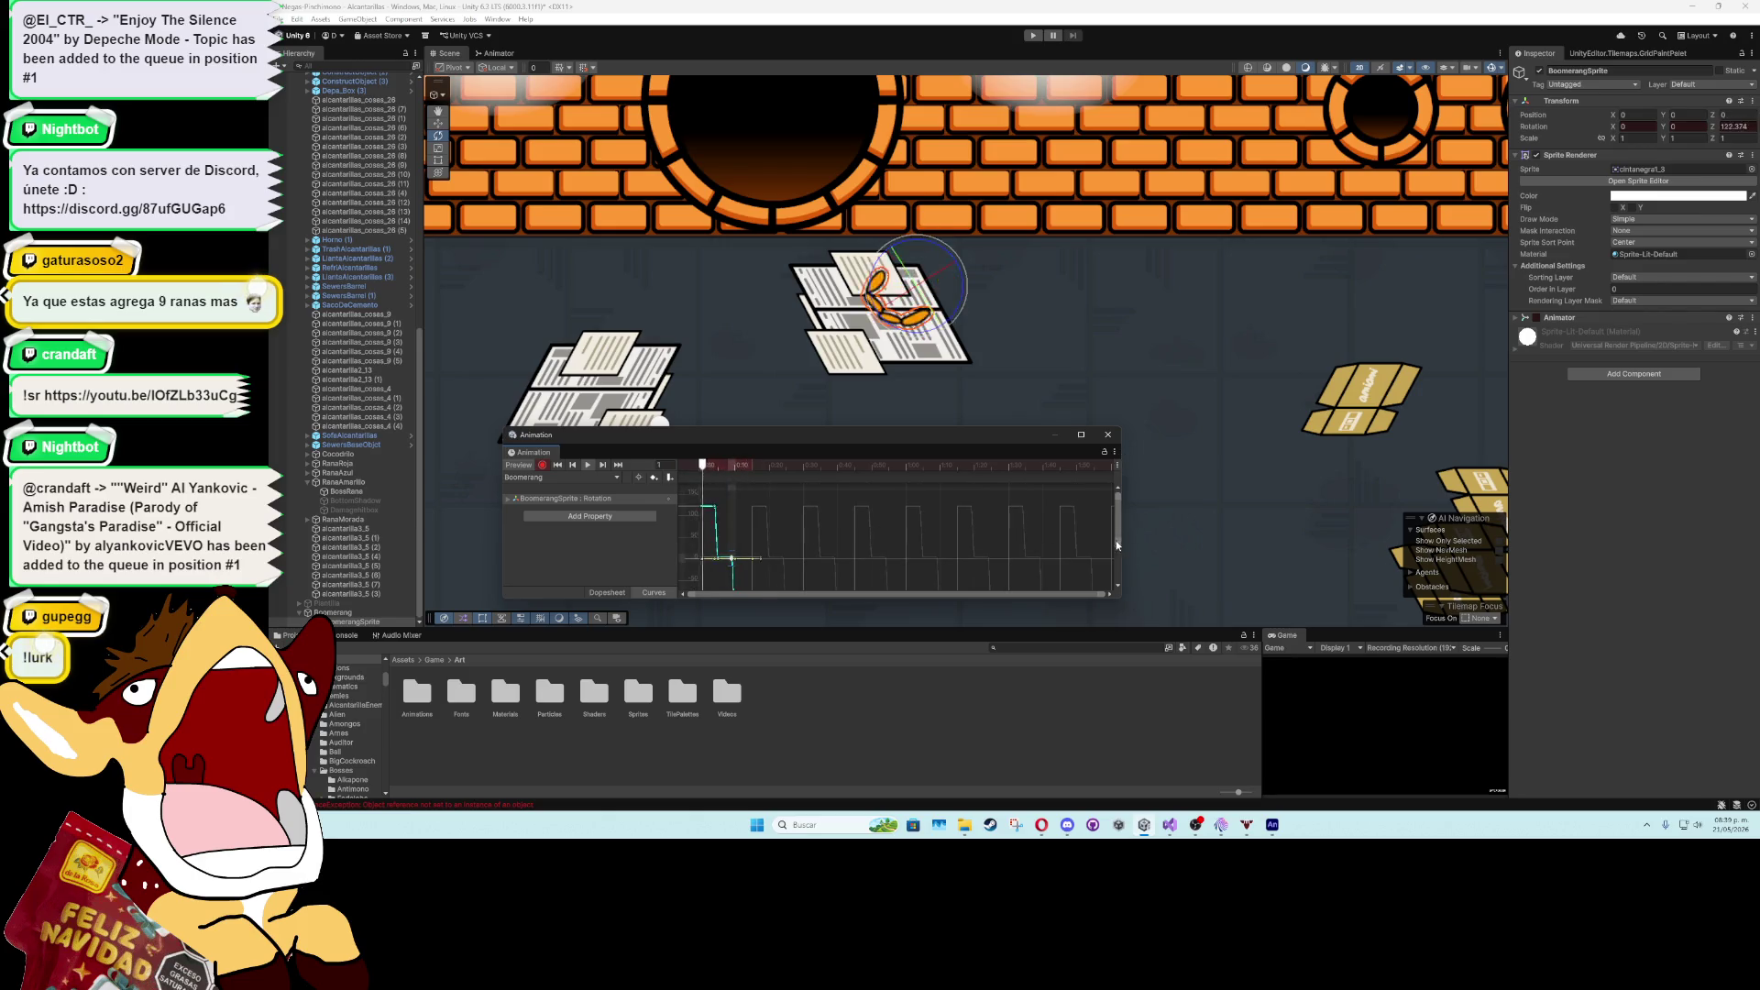
scroll(720, 545, "up", 2)
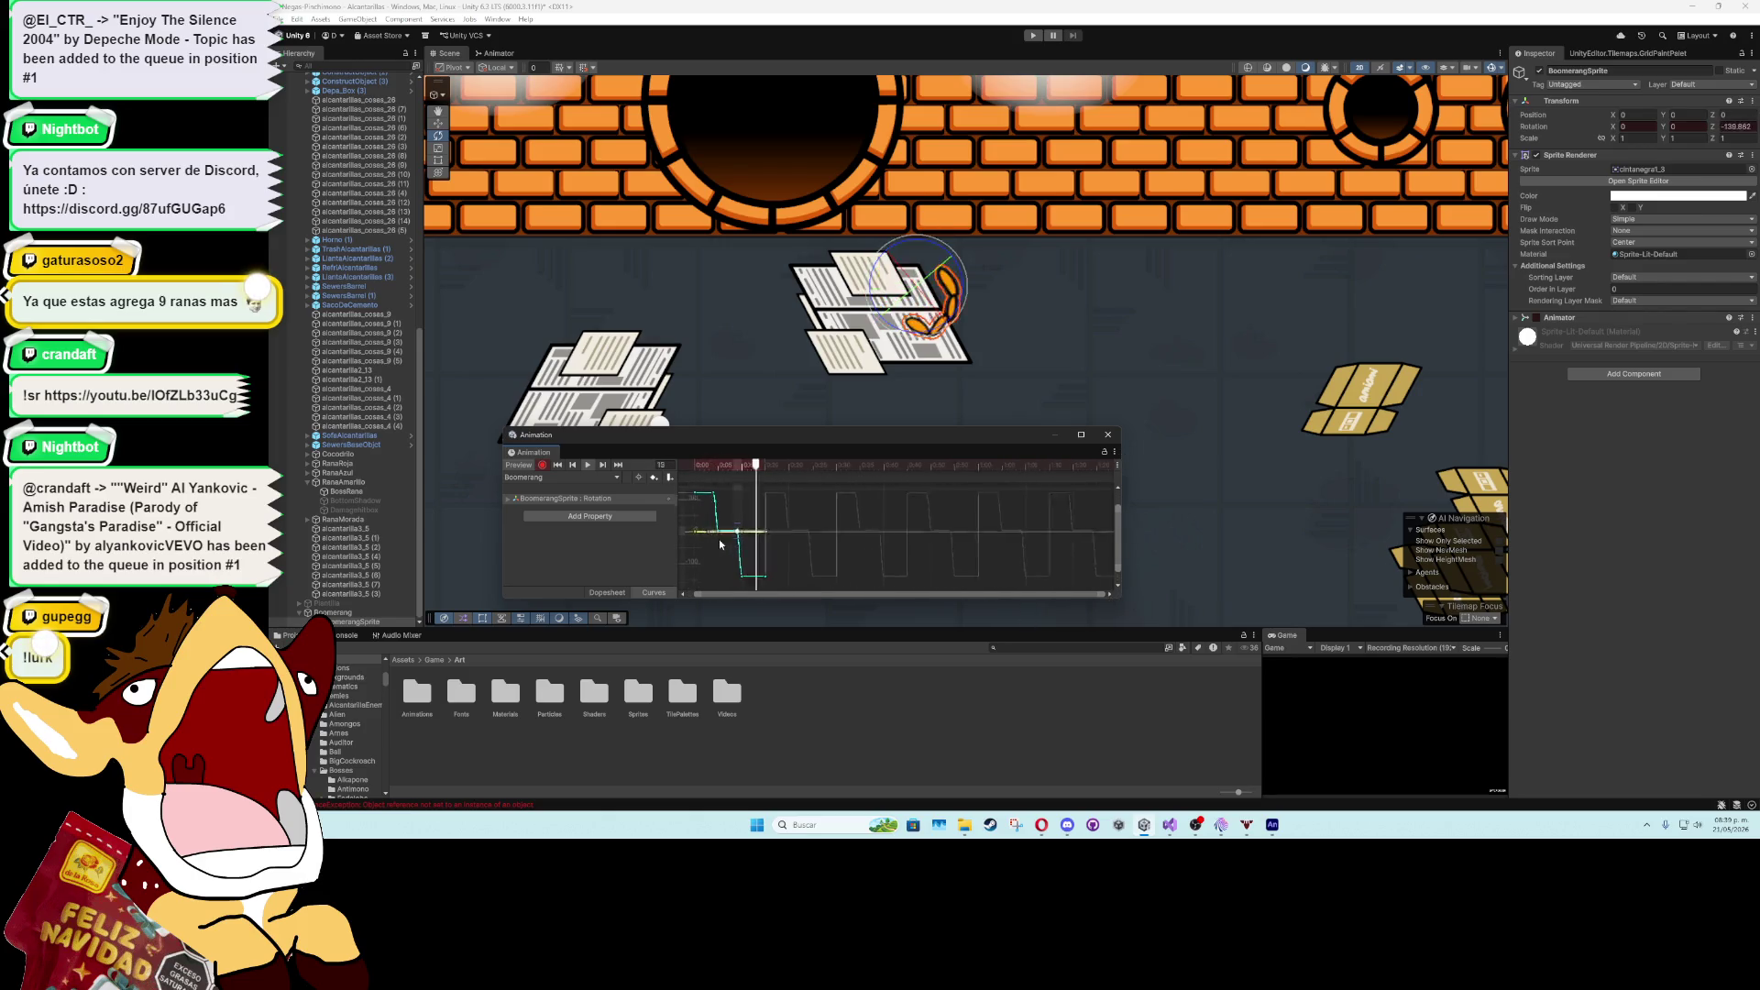
scroll(720, 545, "up", 1)
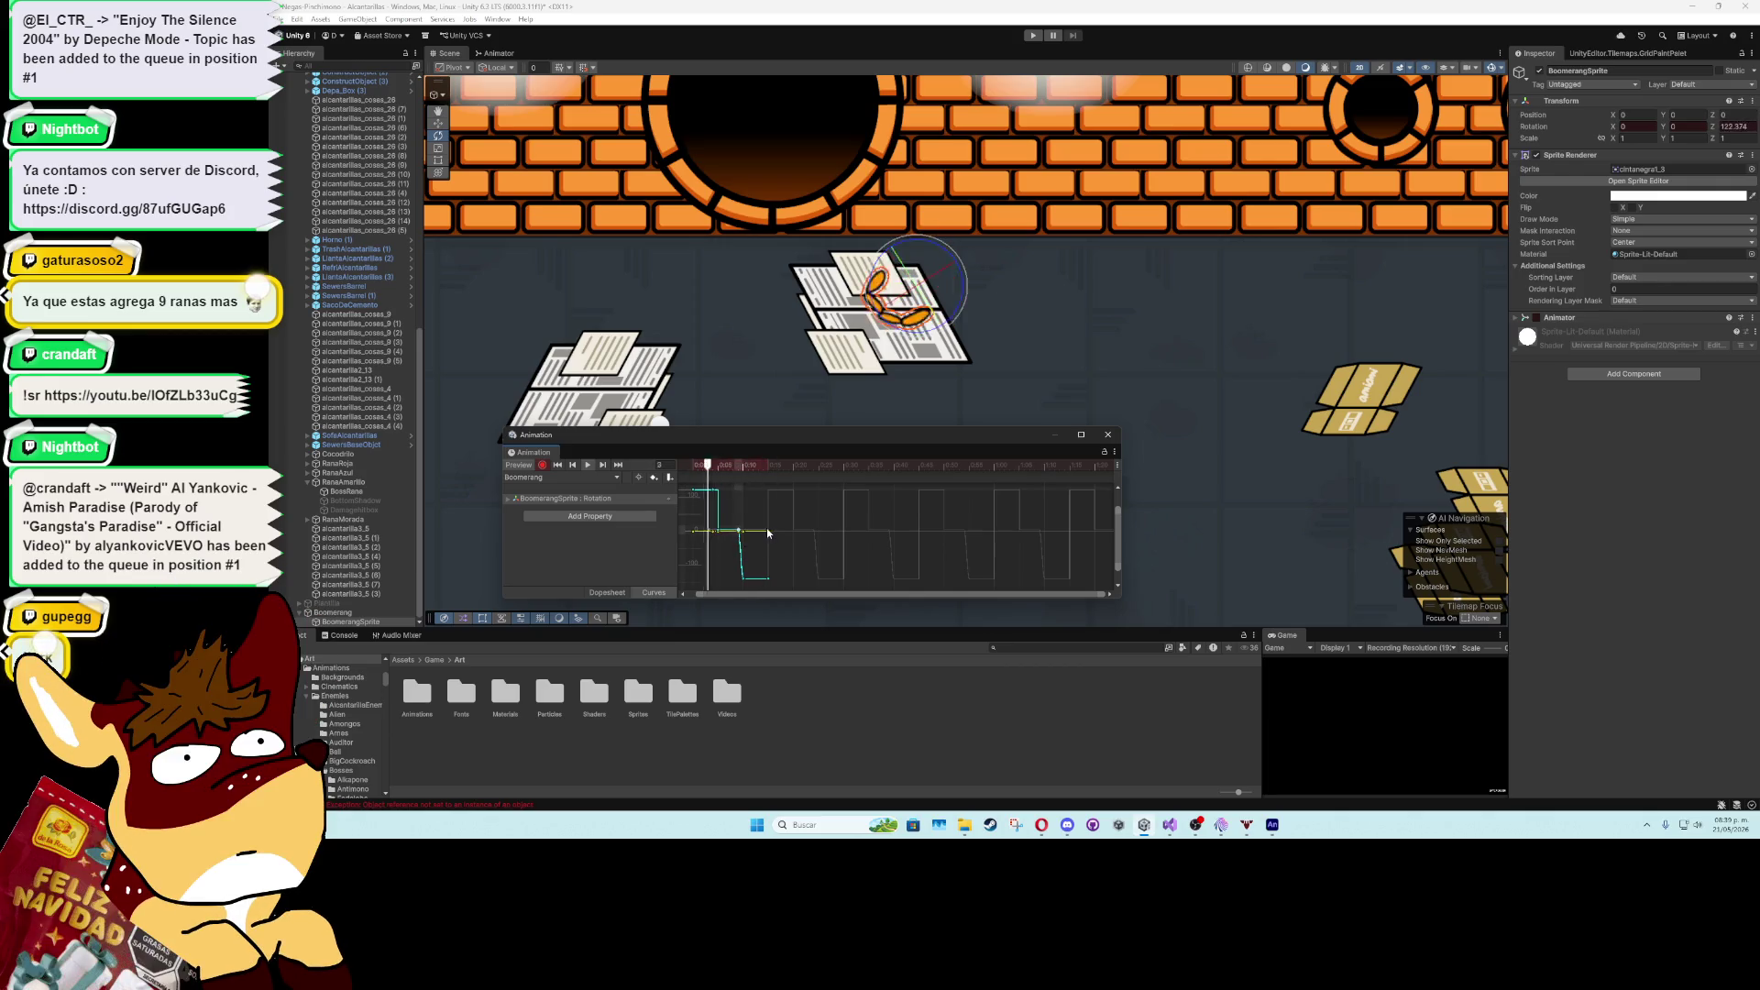
left_click(1106, 436)
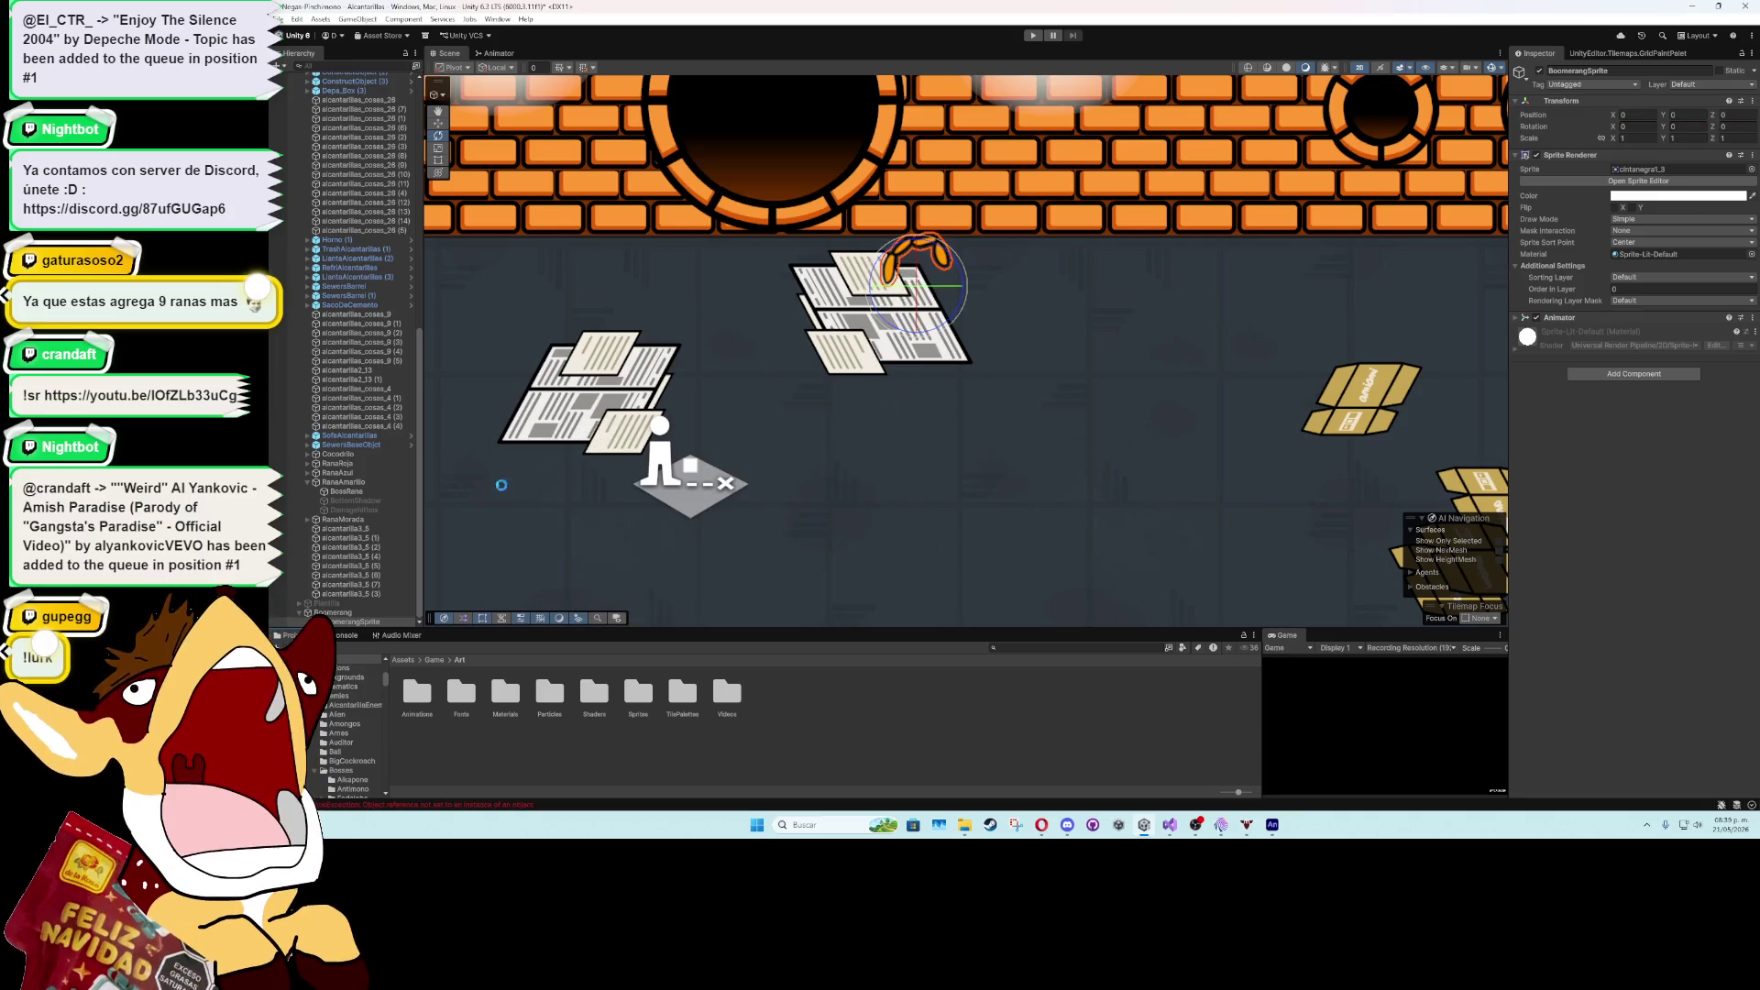
left_click(353, 495)
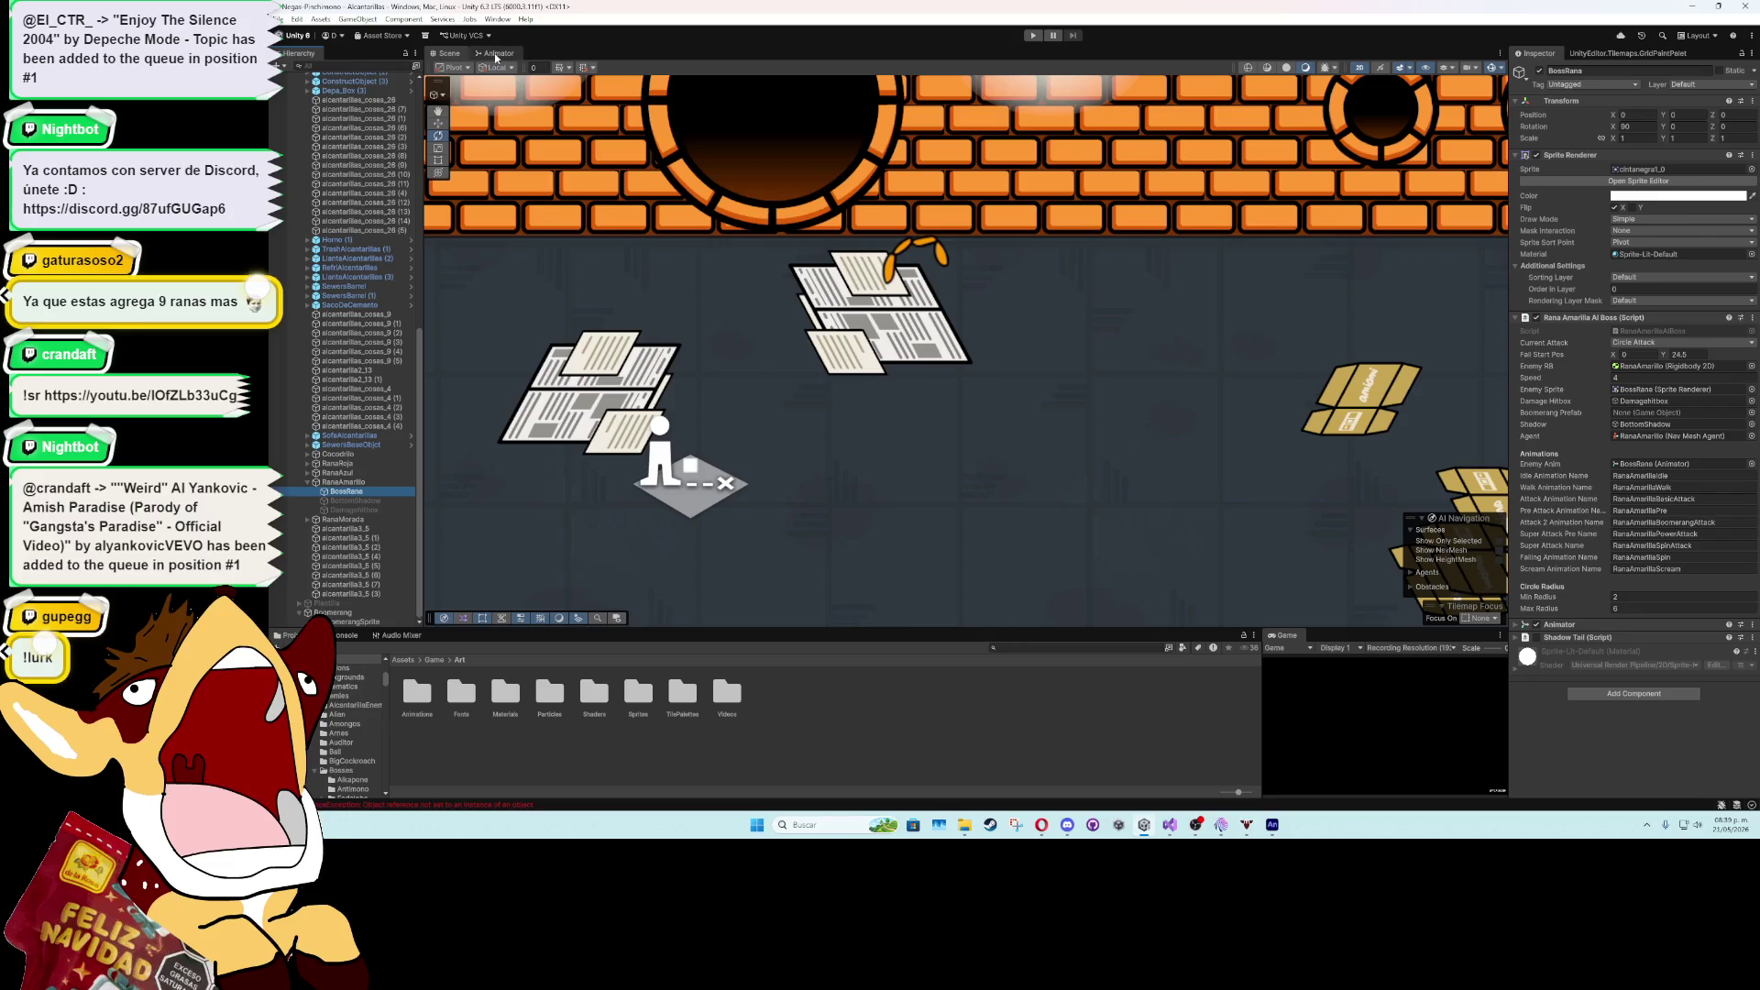
left_click(497, 19)
mouse_move(550, 159)
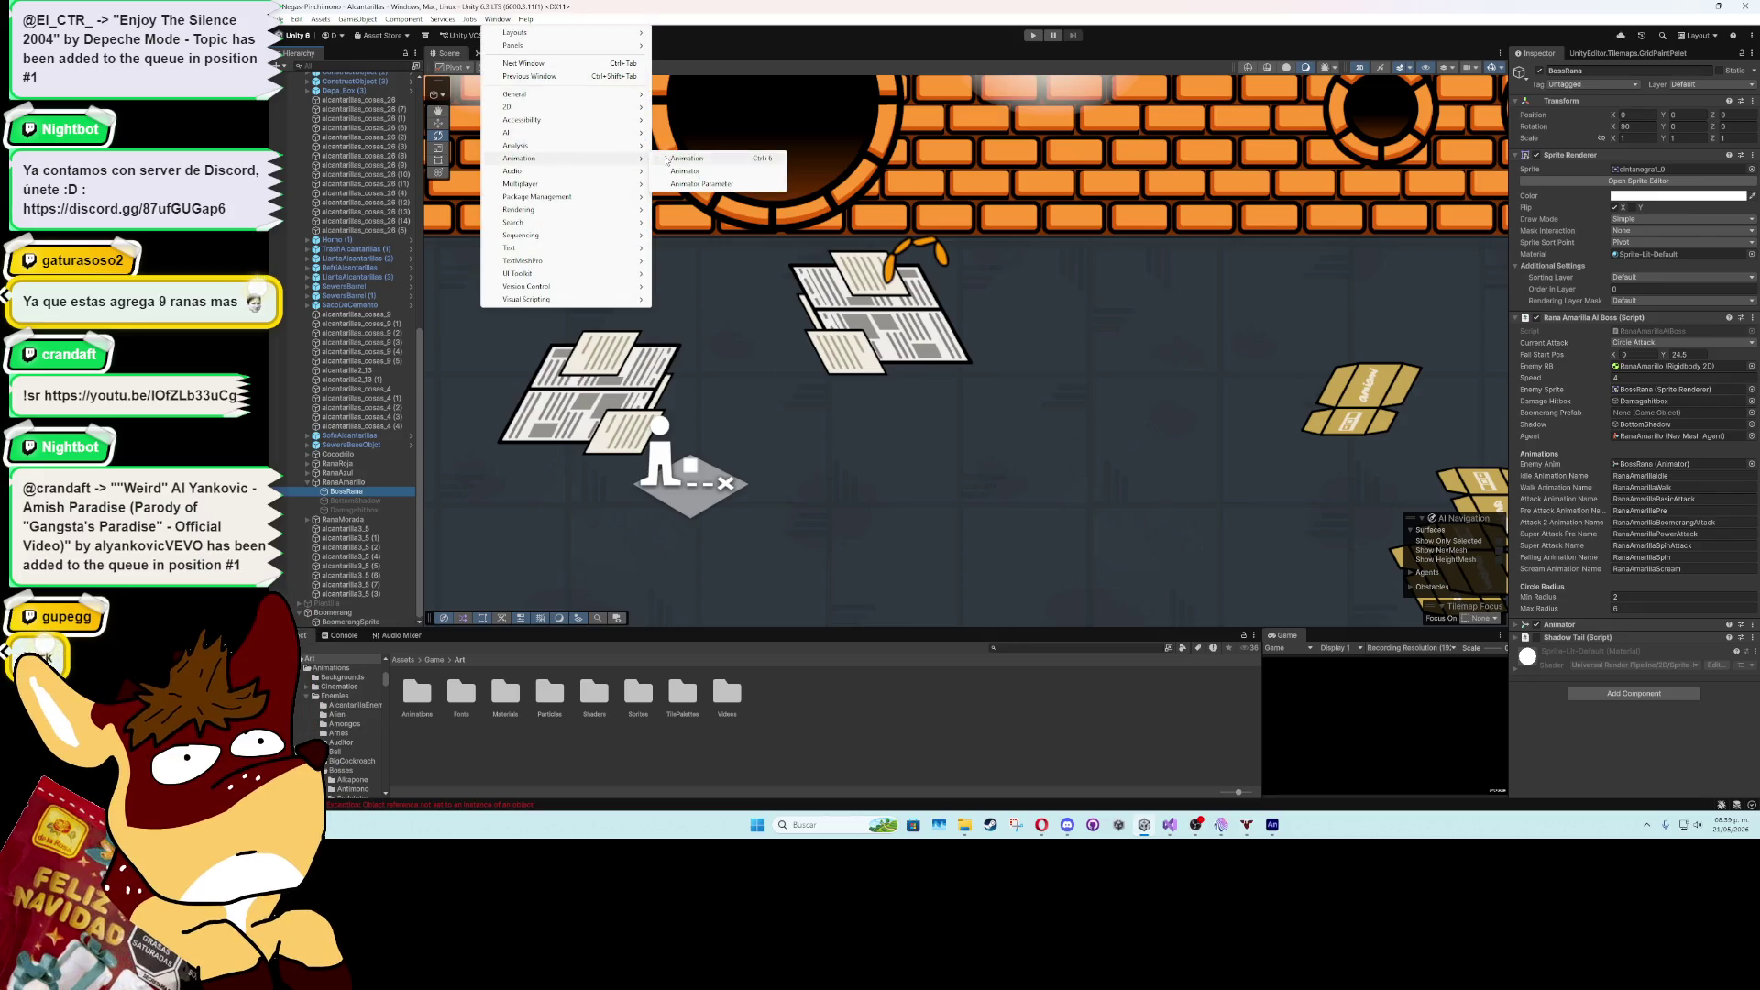
left_click(686, 159)
left_click(561, 477)
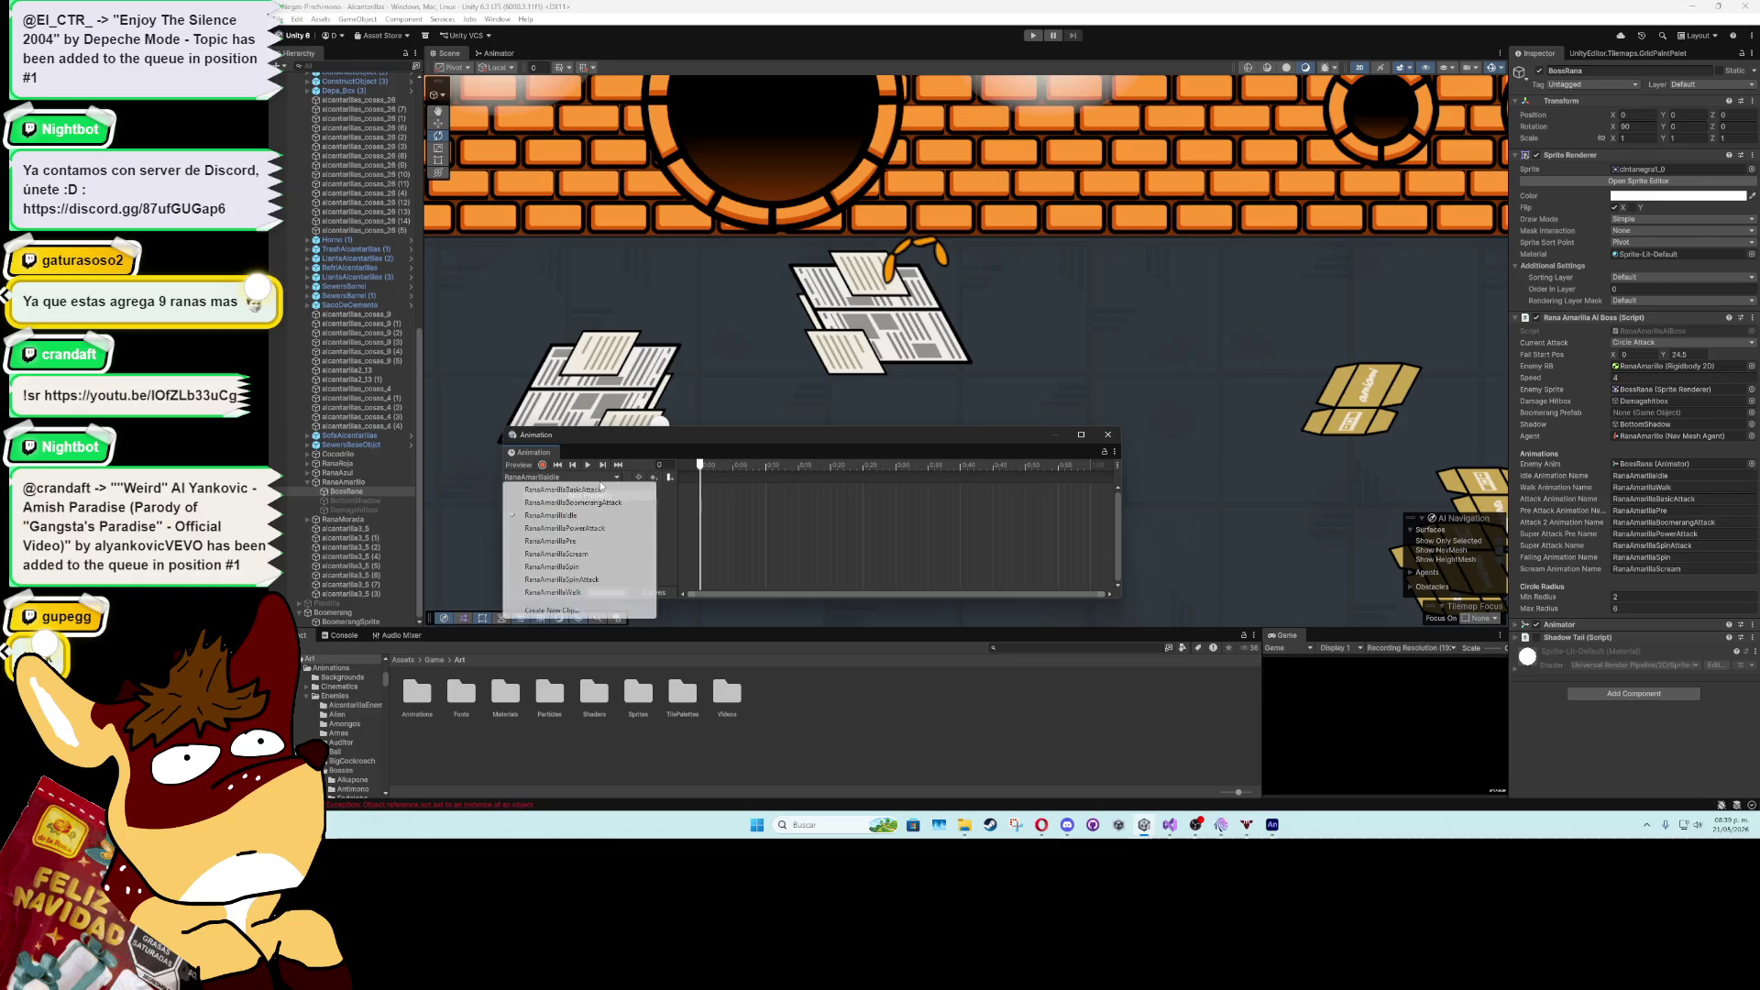
left_click(582, 566)
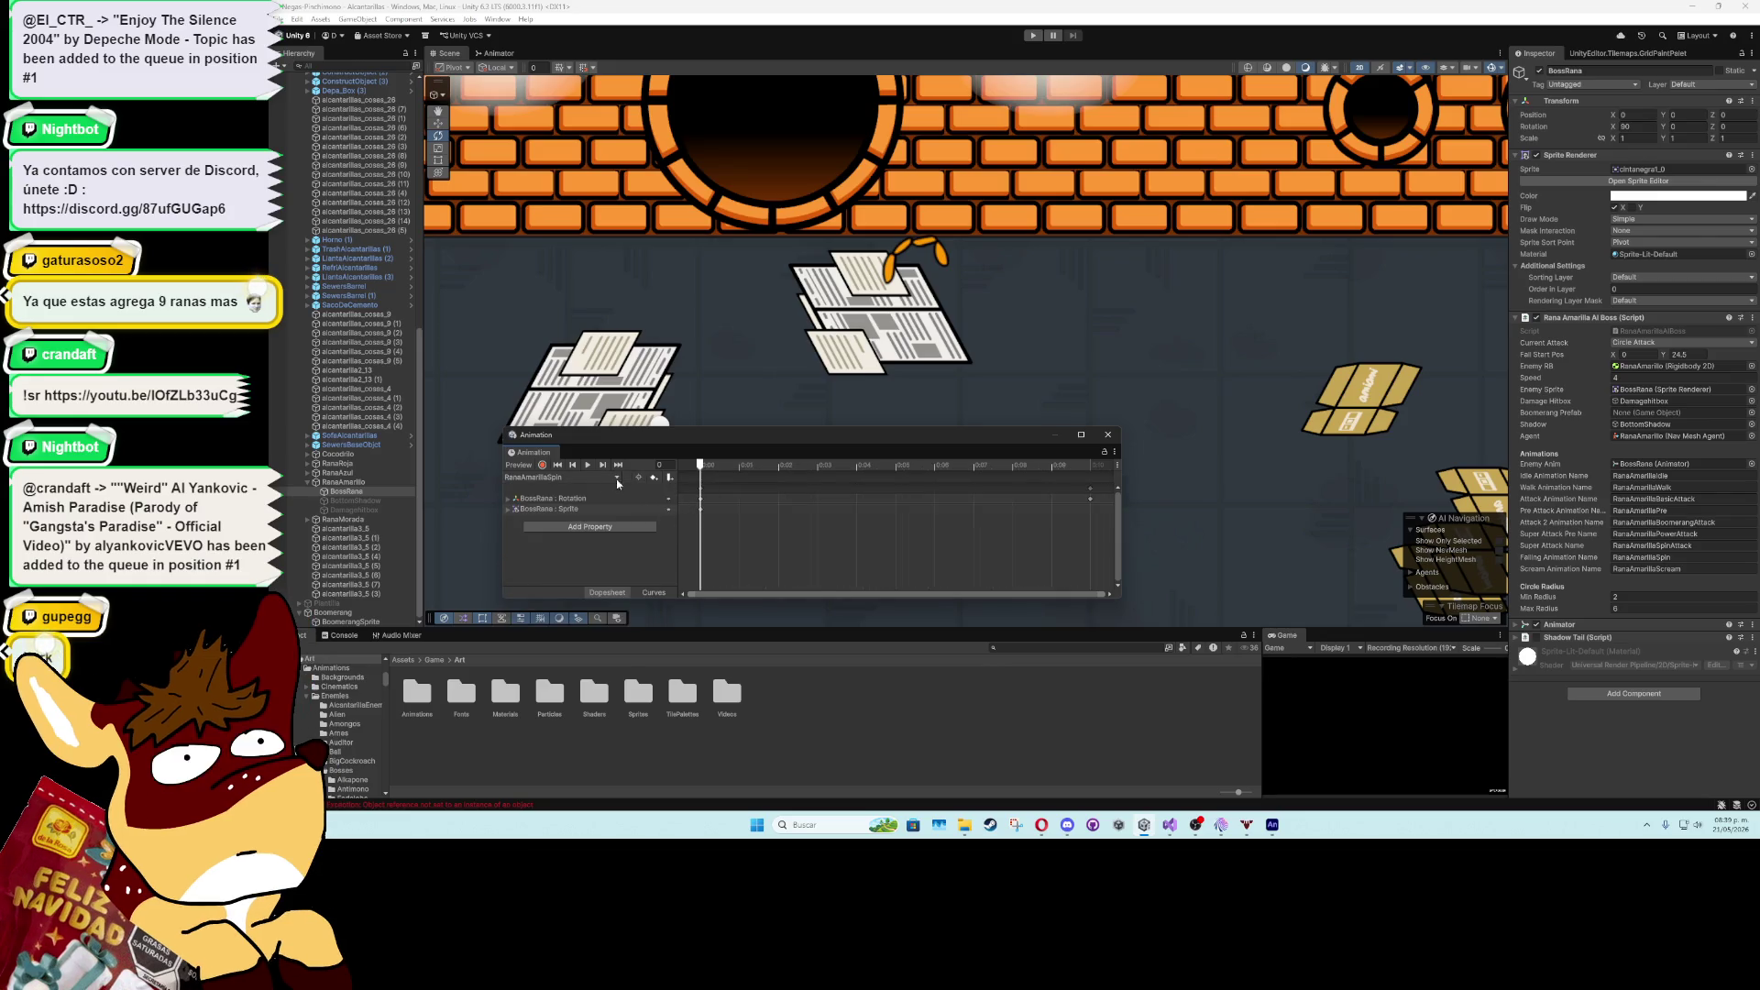
scroll(852, 284, "down", 5)
left_click(589, 466)
left_click(589, 465)
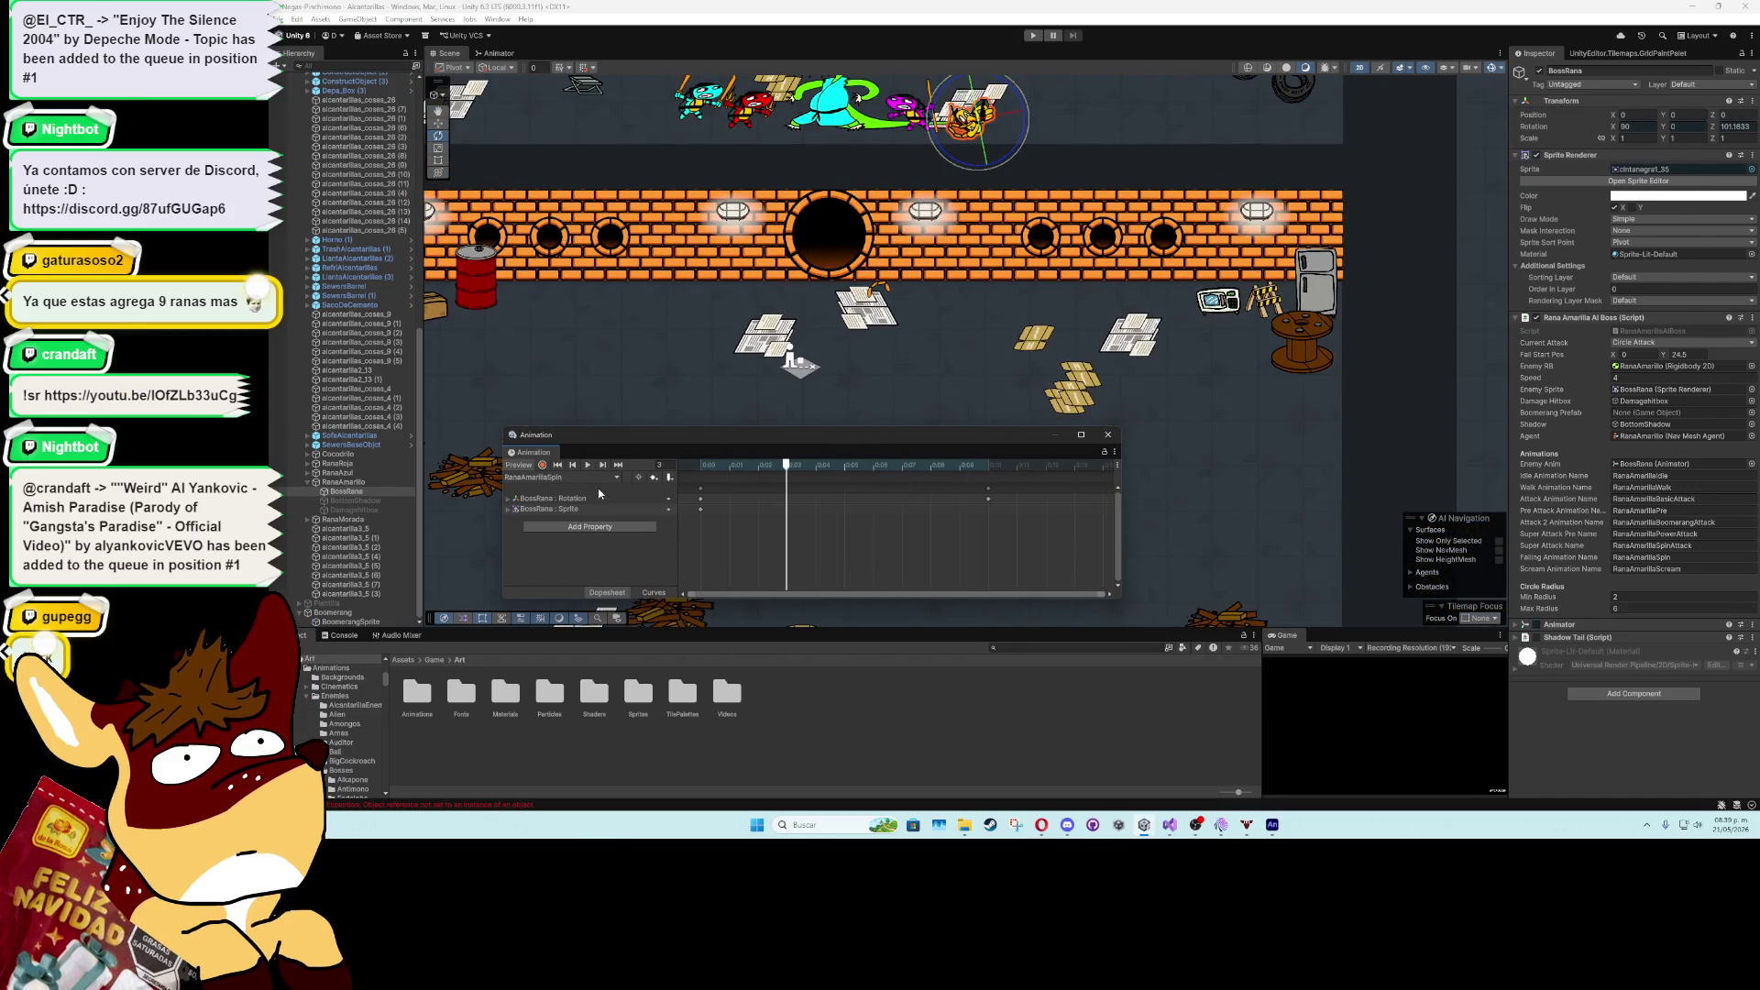
left_click(586, 477)
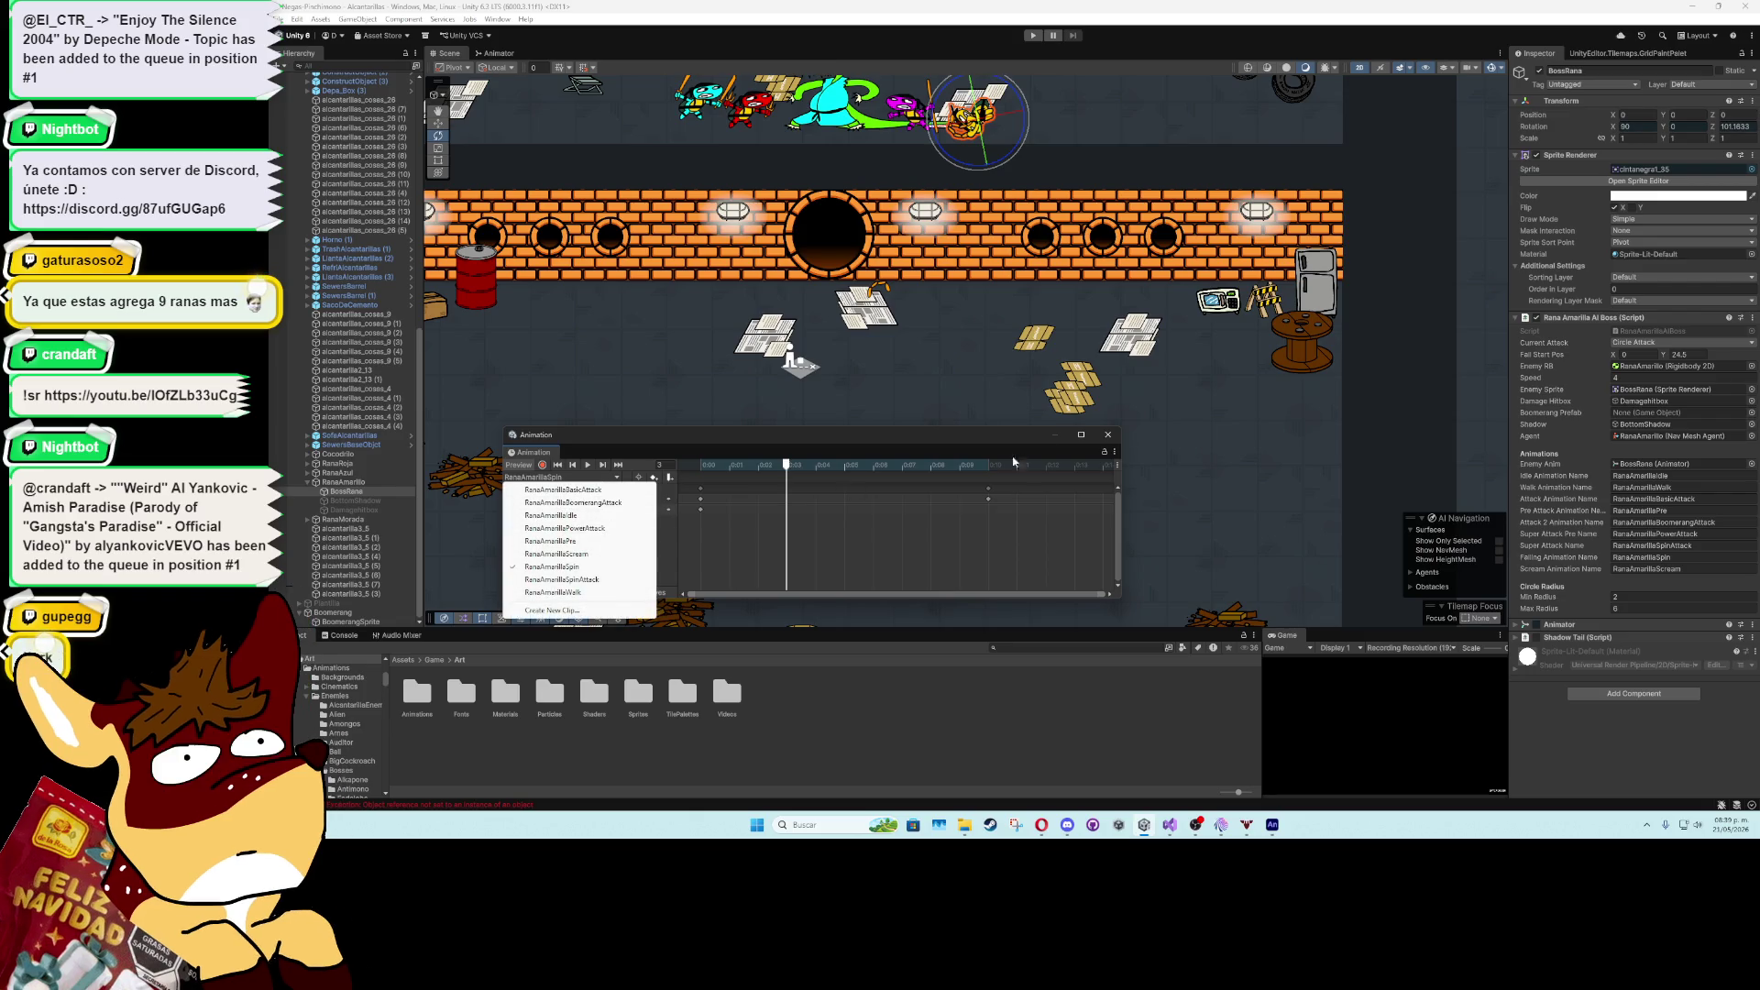
left_click(596, 516)
left_click(1107, 434)
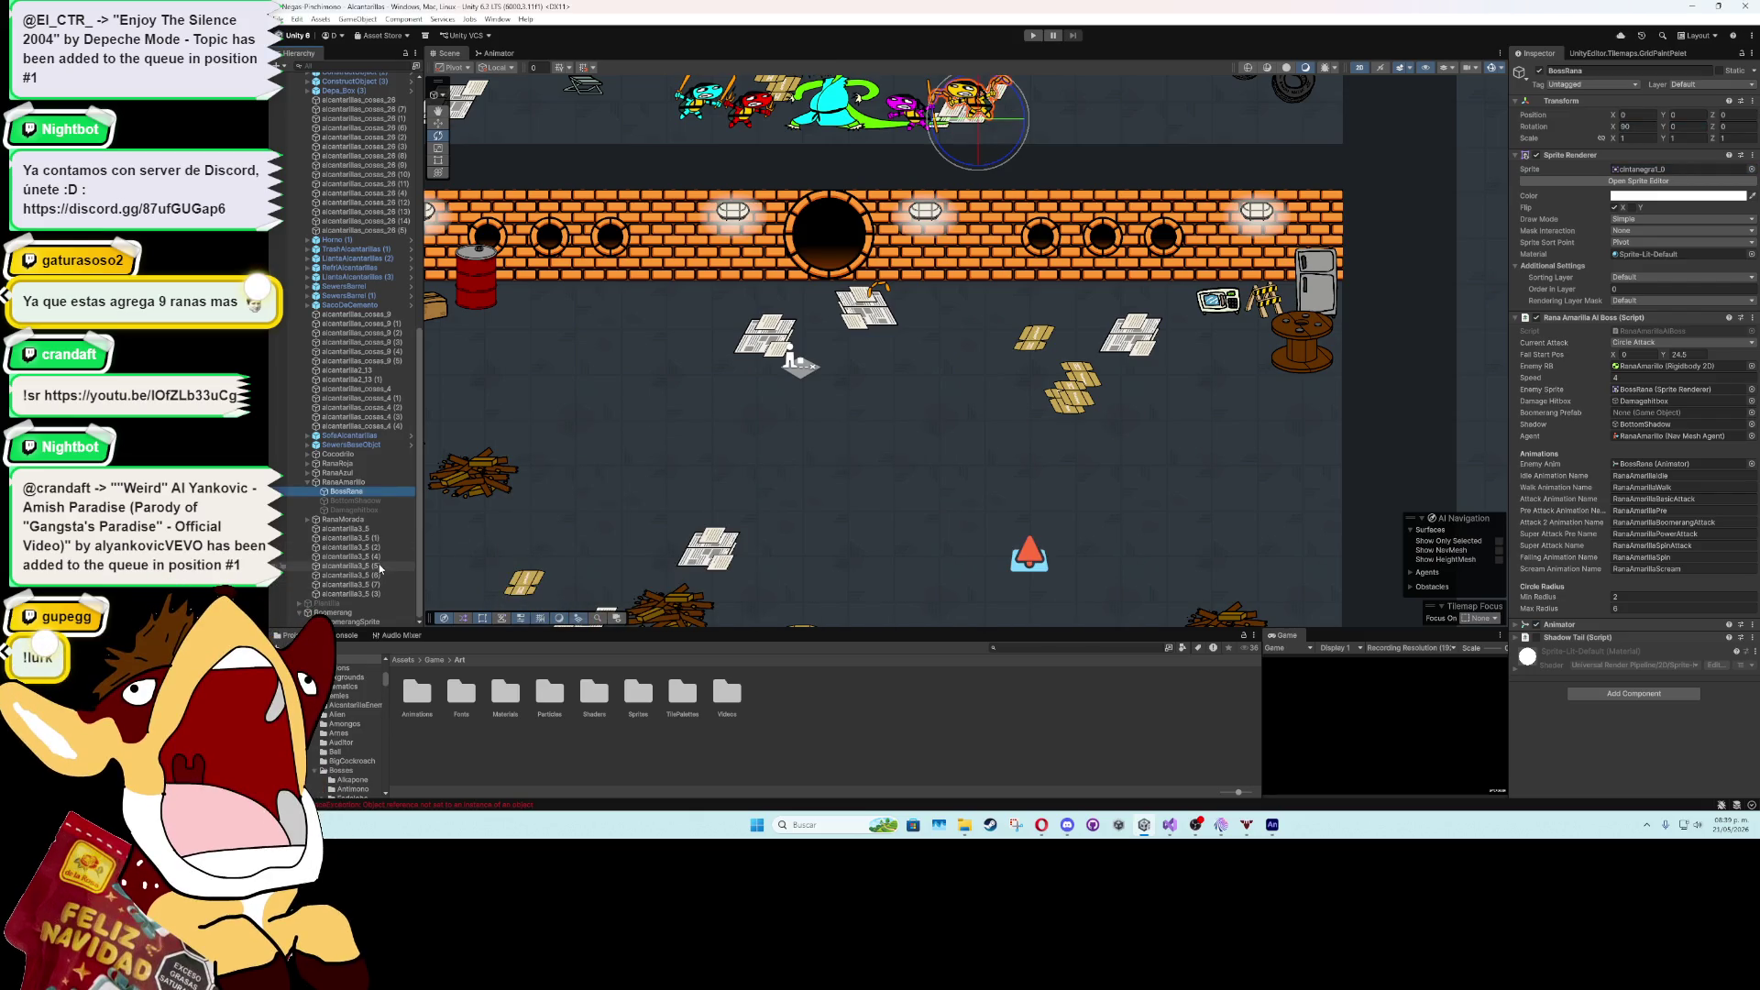
- Select the parent Boomerang object and back out of Add Component
left_click(350, 622)
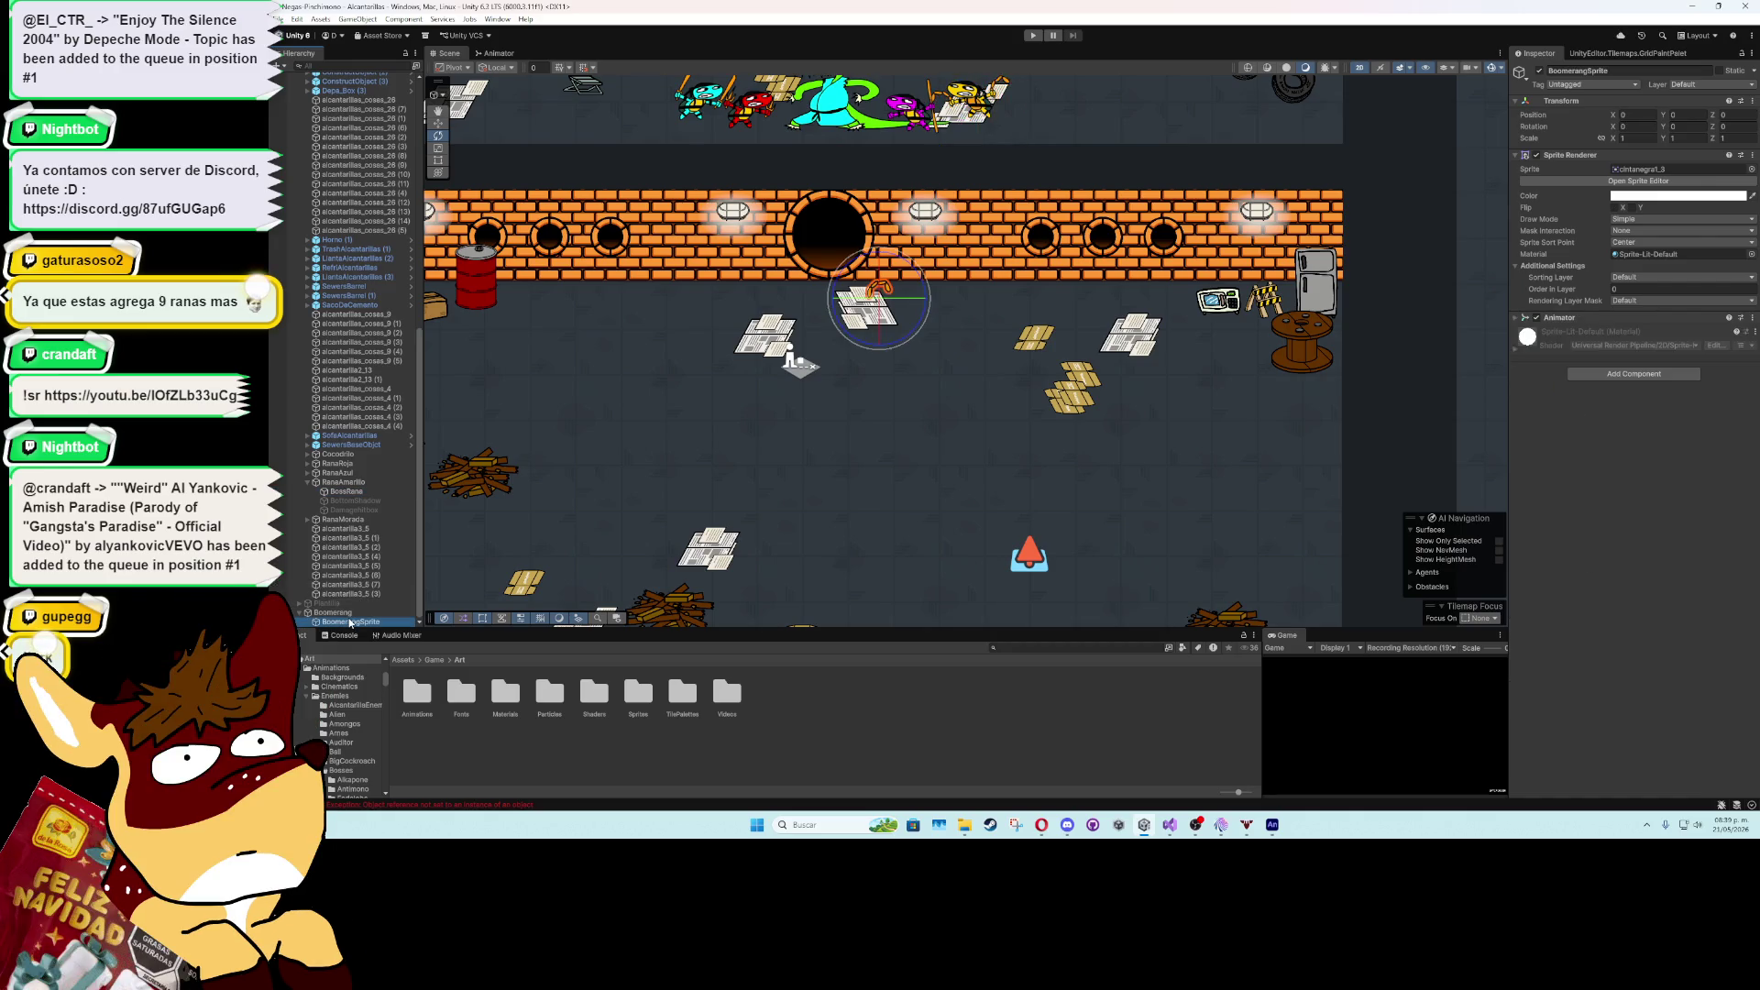
left_click(351, 612)
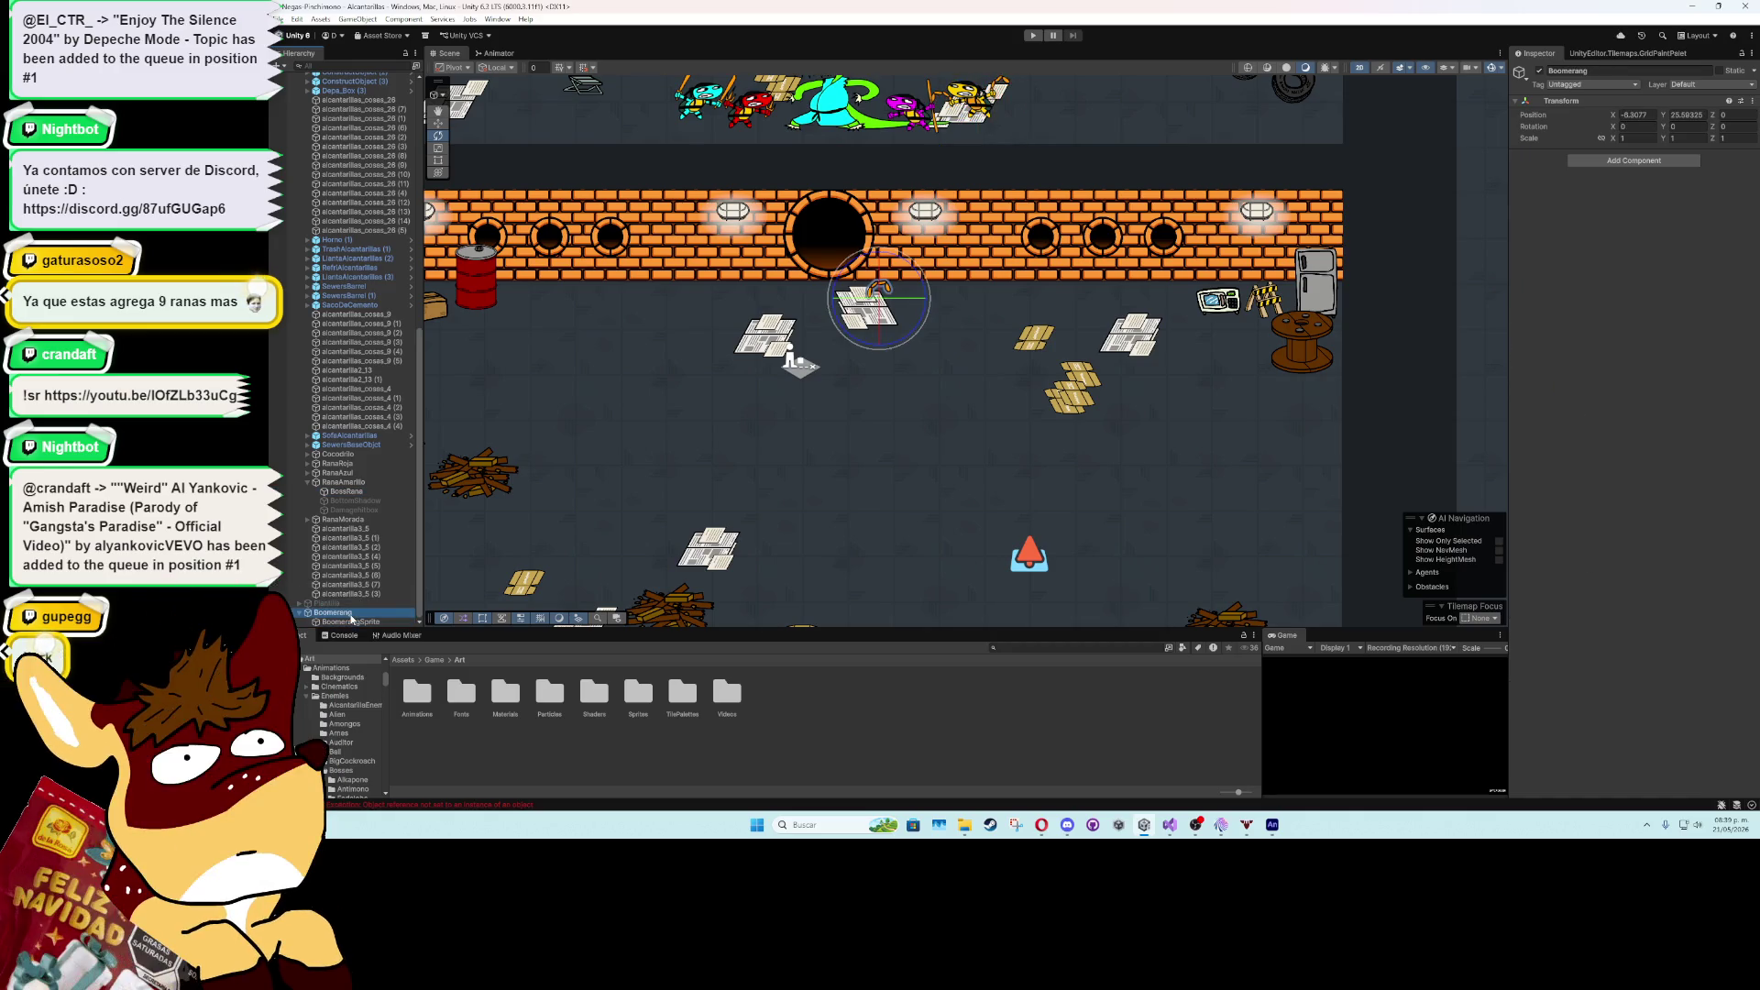
left_click(1633, 161)
type("tail")
key("Escape")
- Create a BoomerangProjectile MonoBehaviour script in Assets/Game/Scripts/Projectiles
left_click(434, 660)
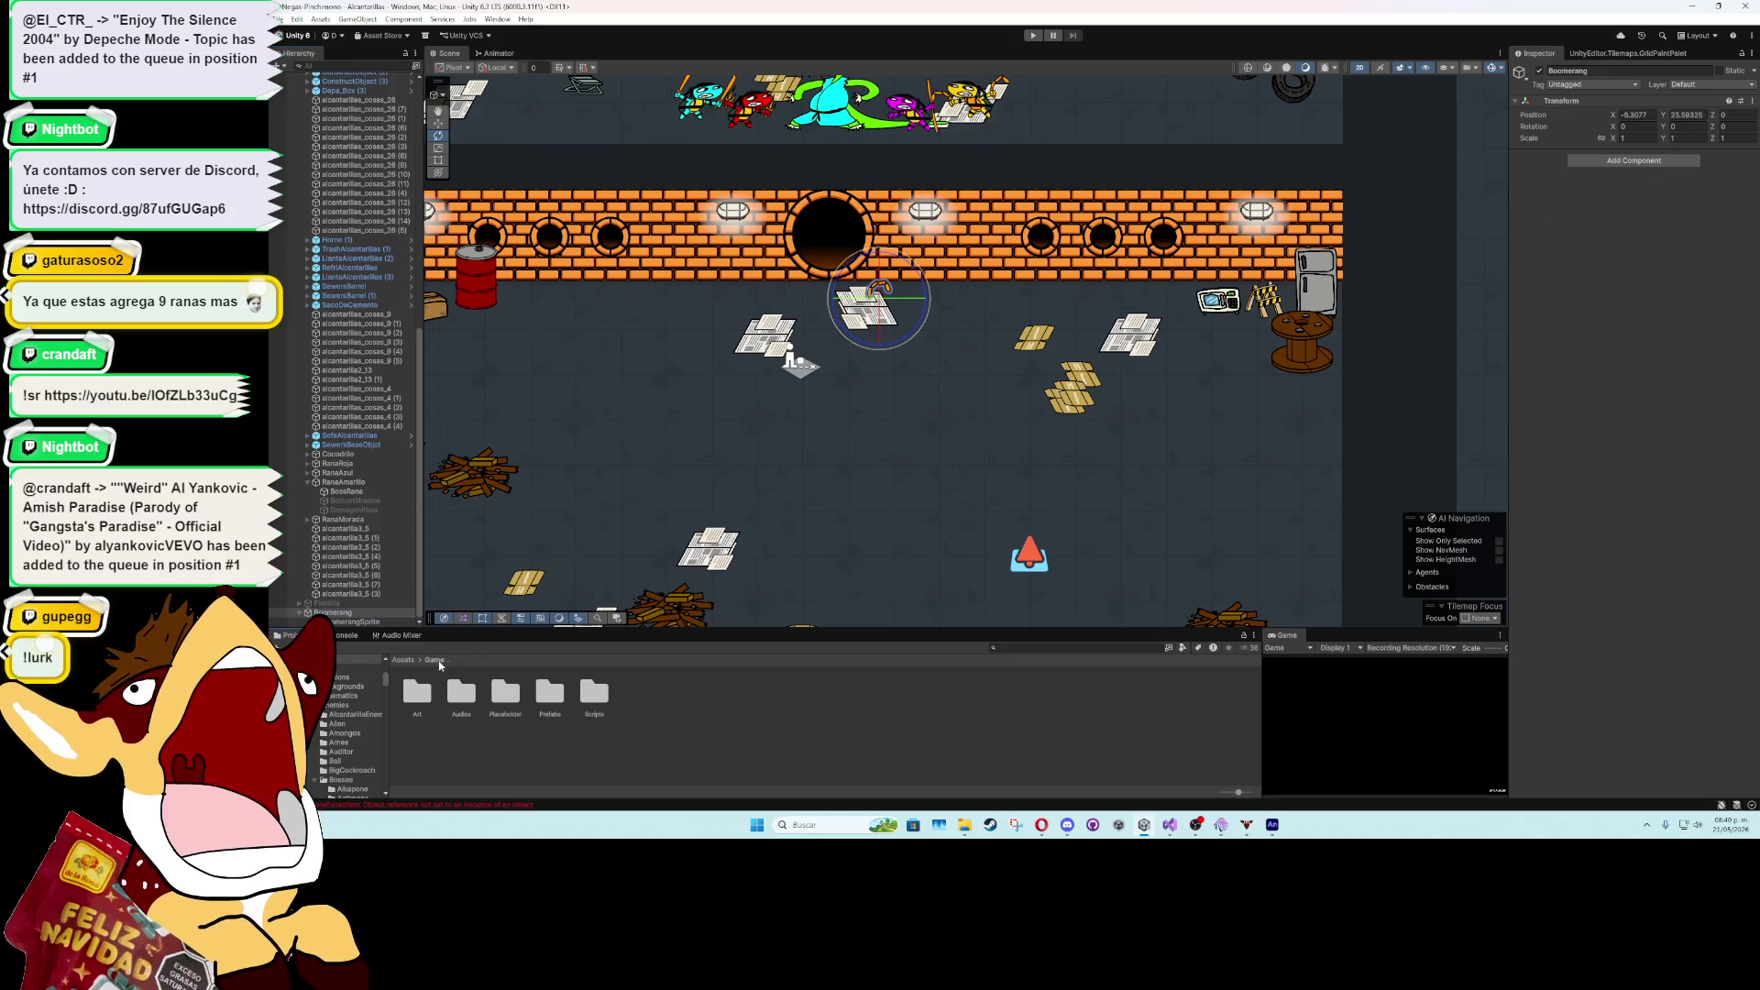
double_click(594, 693)
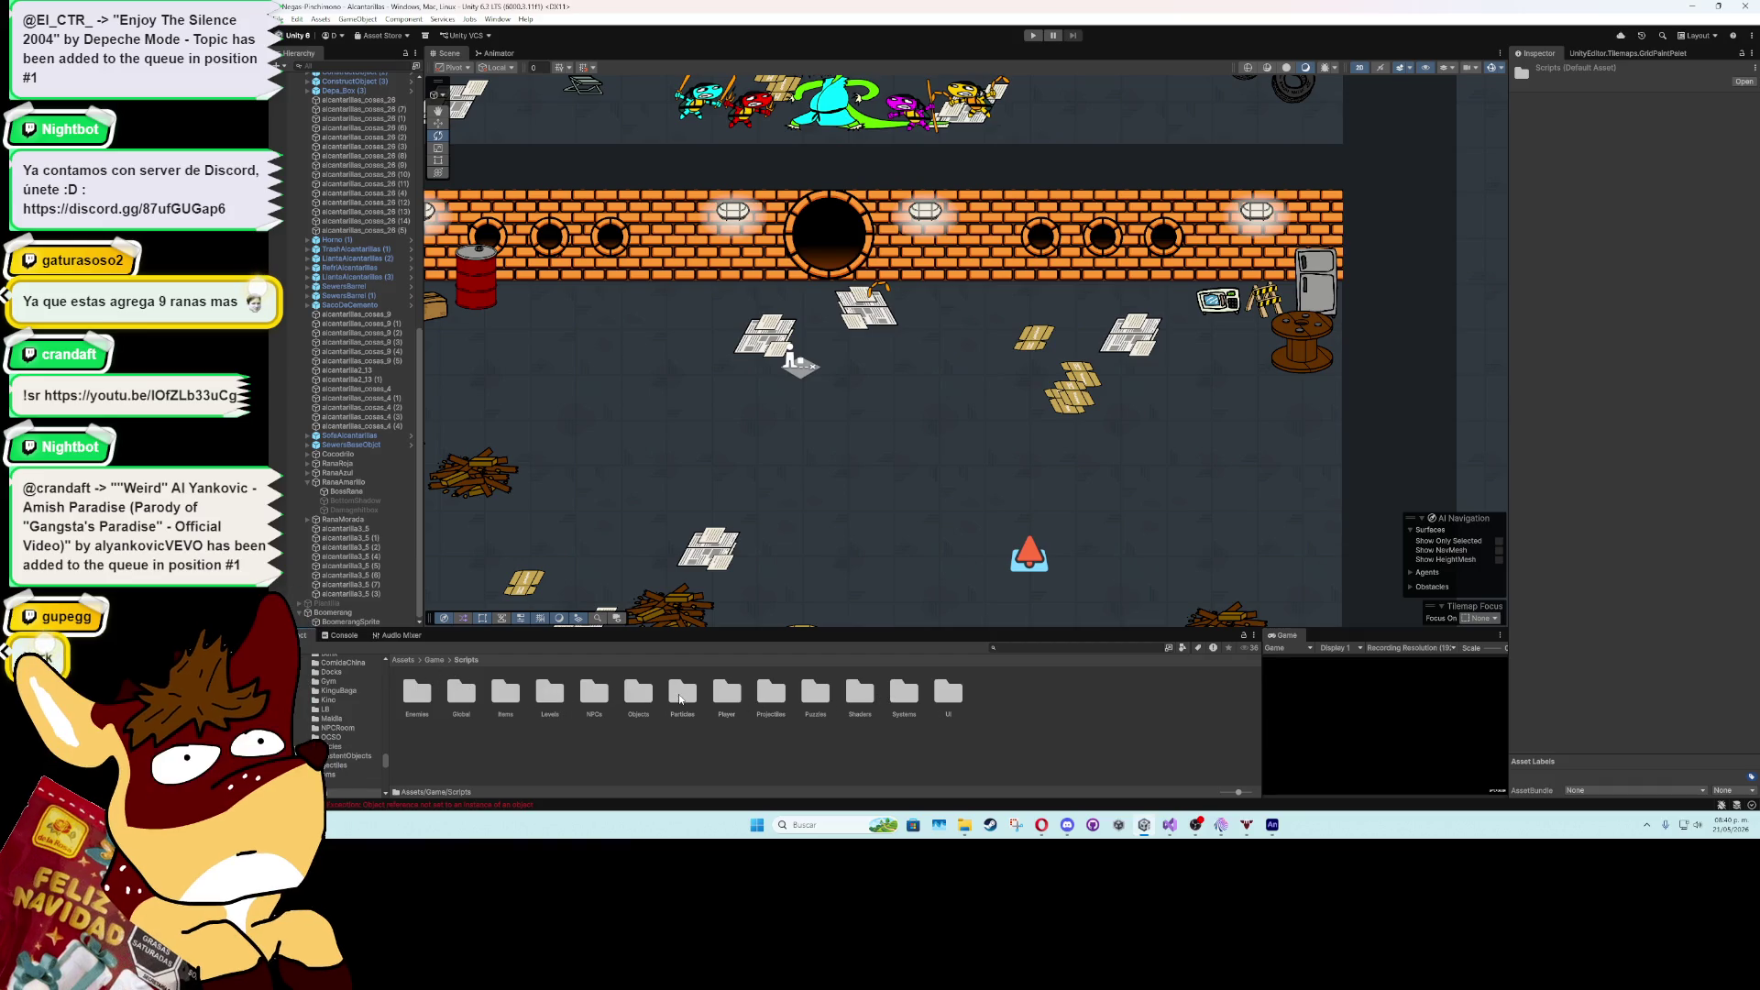
double_click(771, 694)
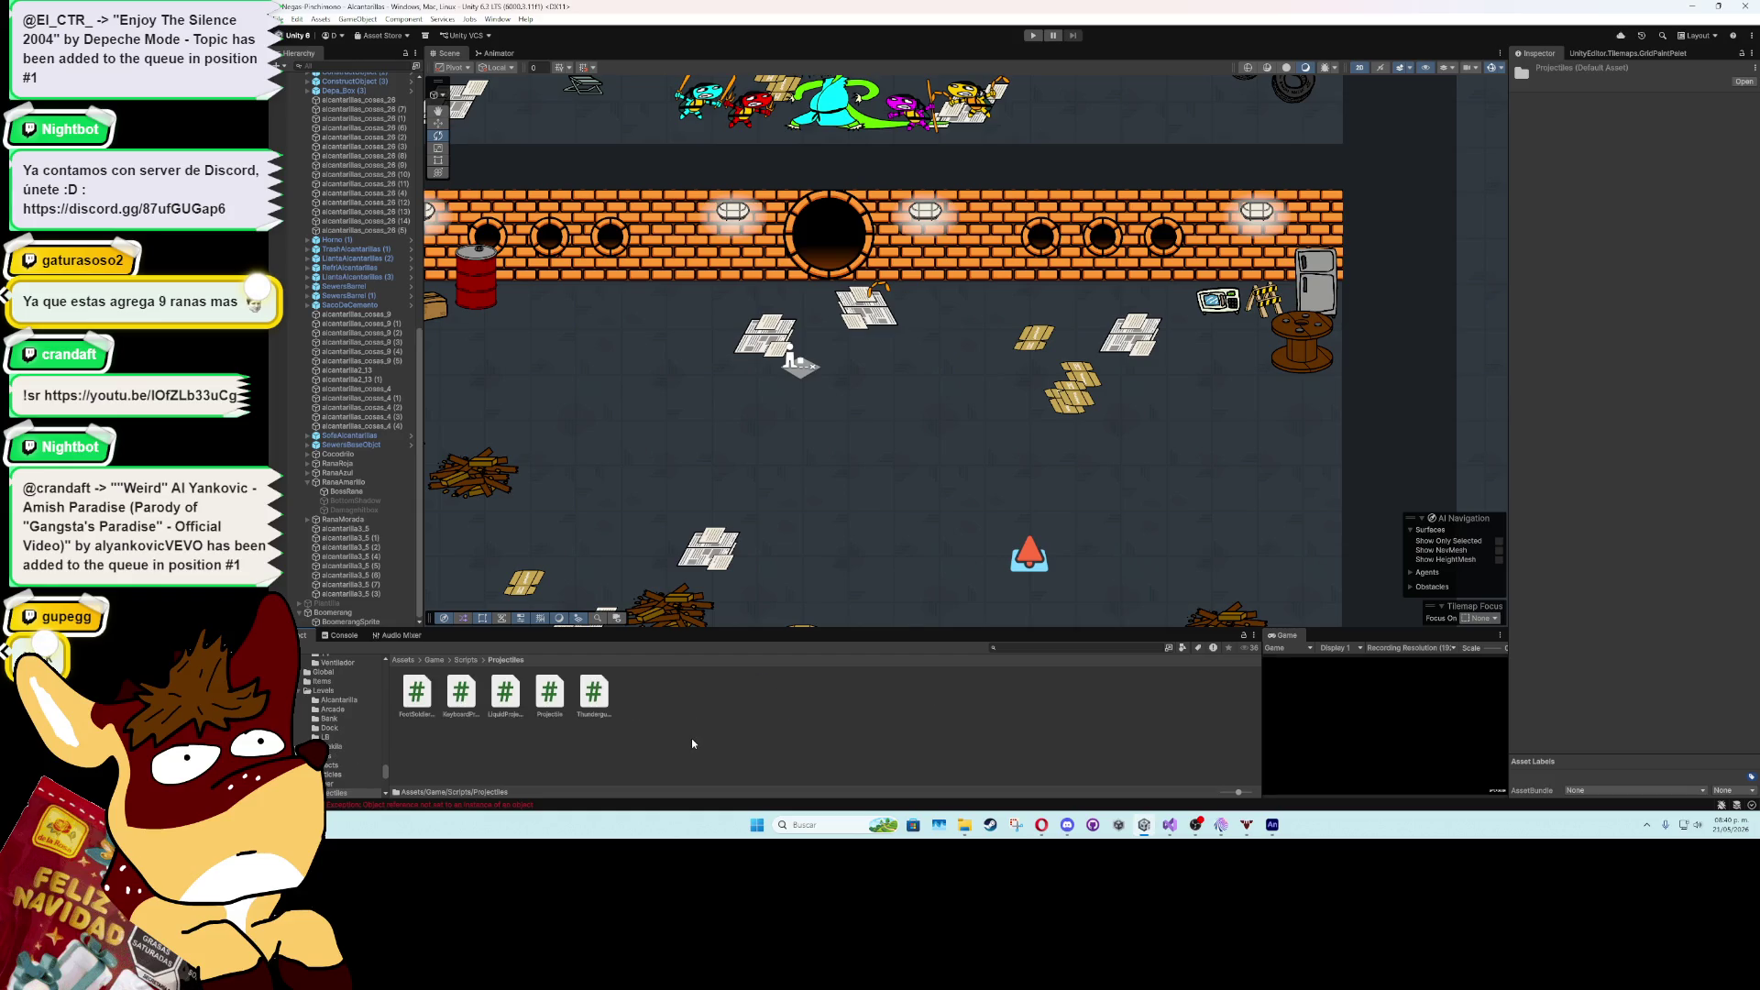
right_click(693, 744)
mouse_move(862, 405)
left_click(935, 431)
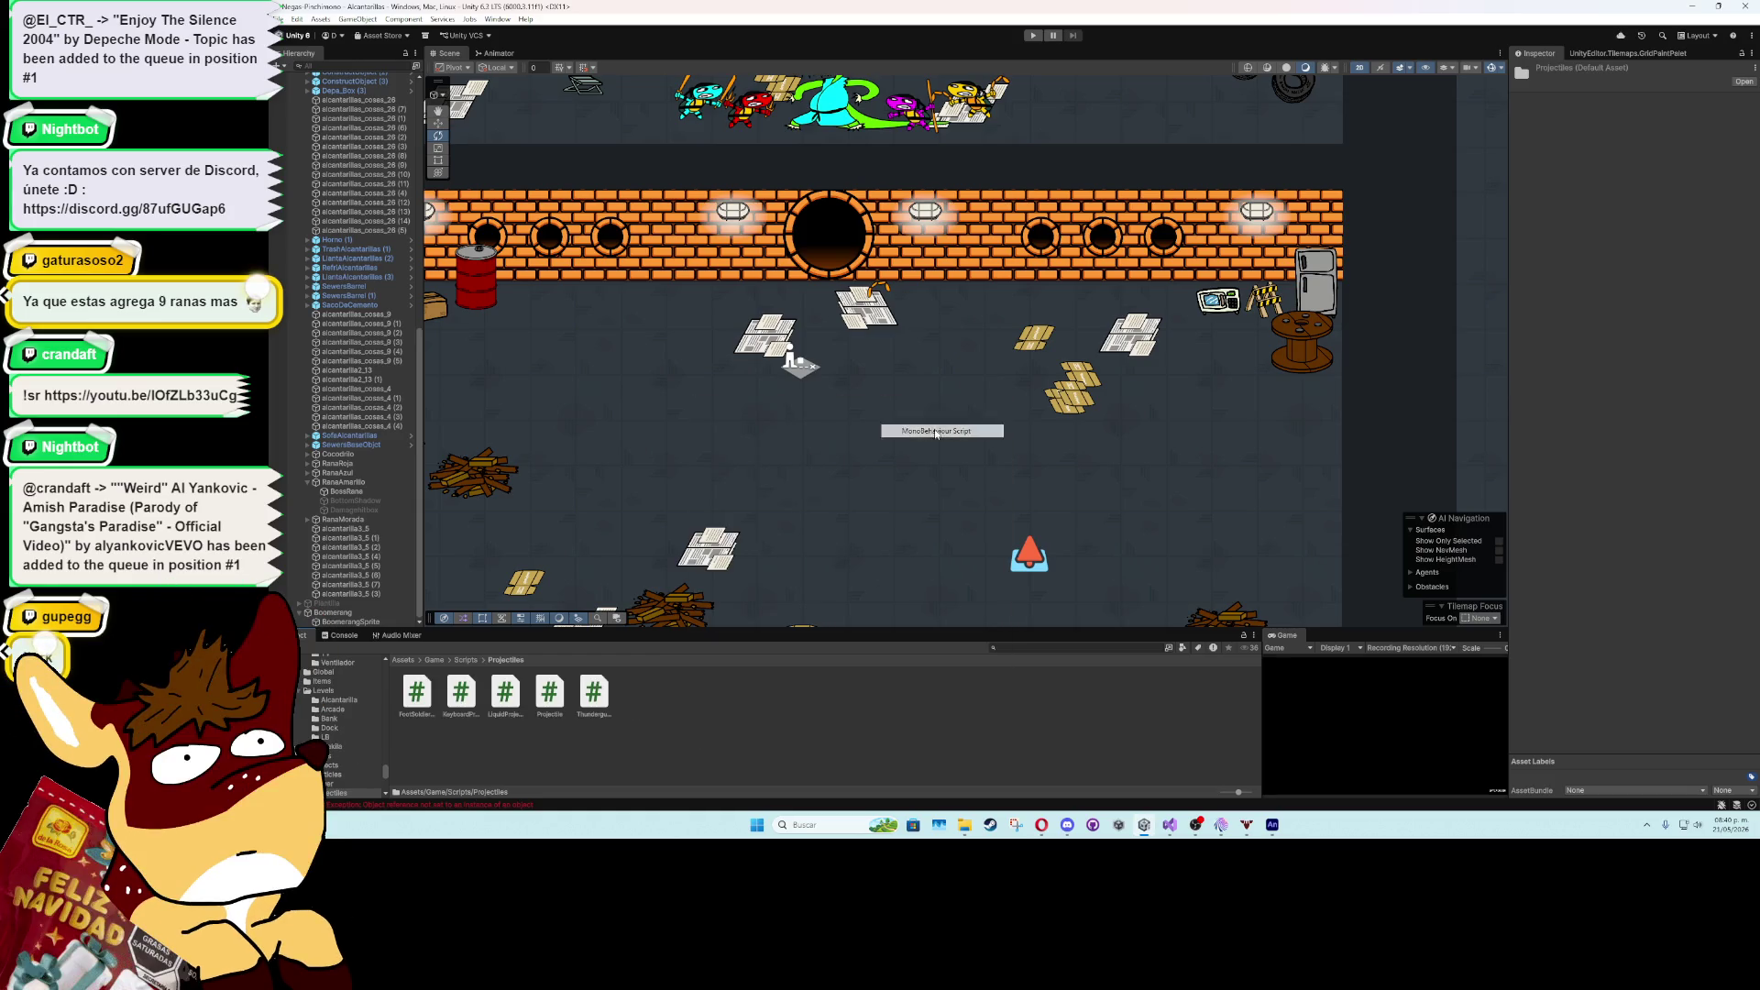
type("erangProjectile")
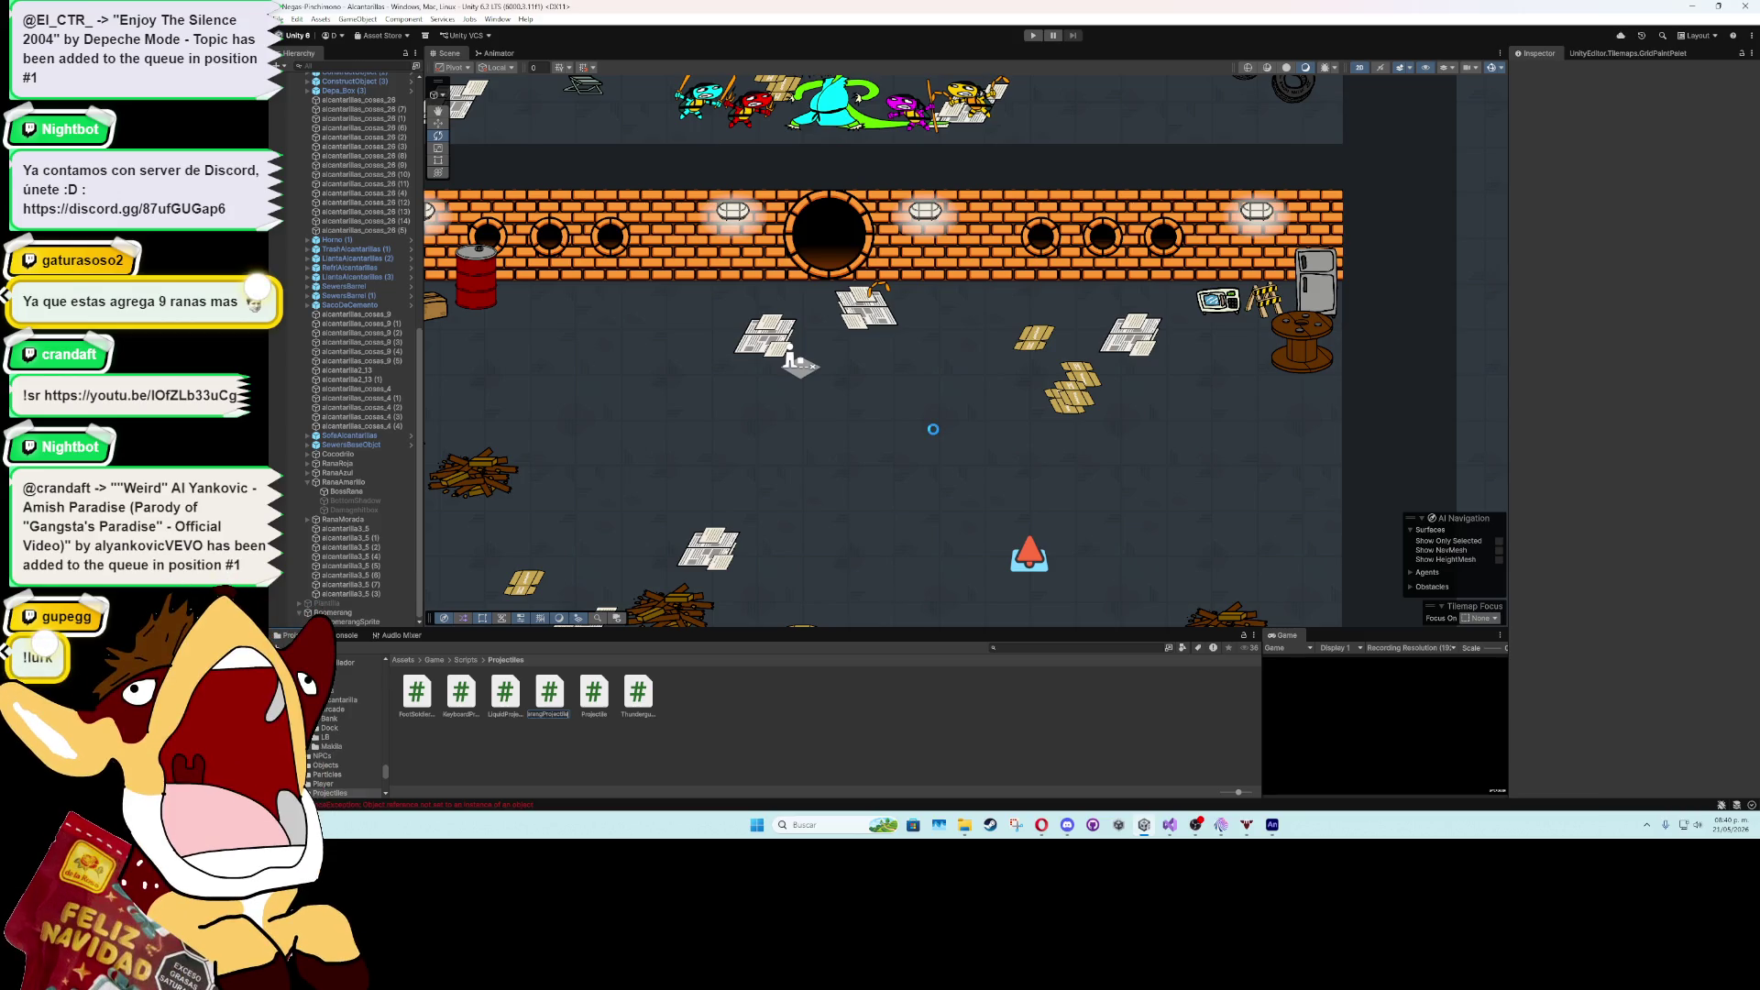
key("Return")
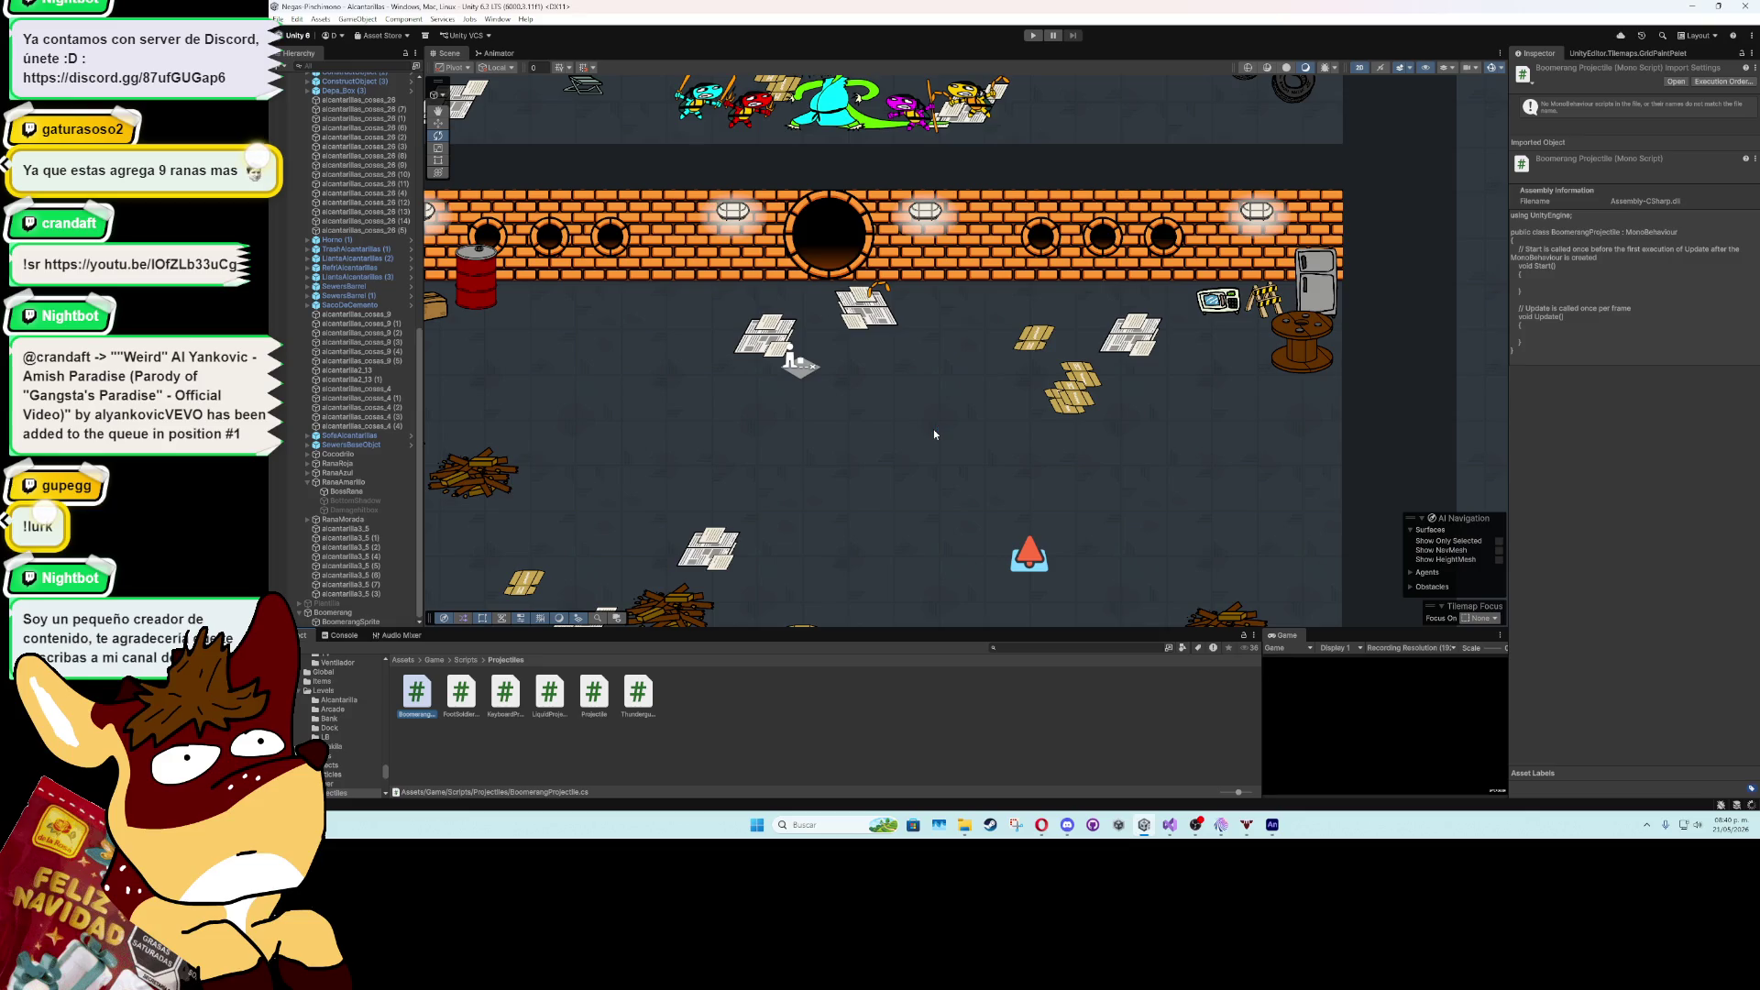
- Open BoomerangProjectile in Visual Studio, then return to Unity
key("Return")
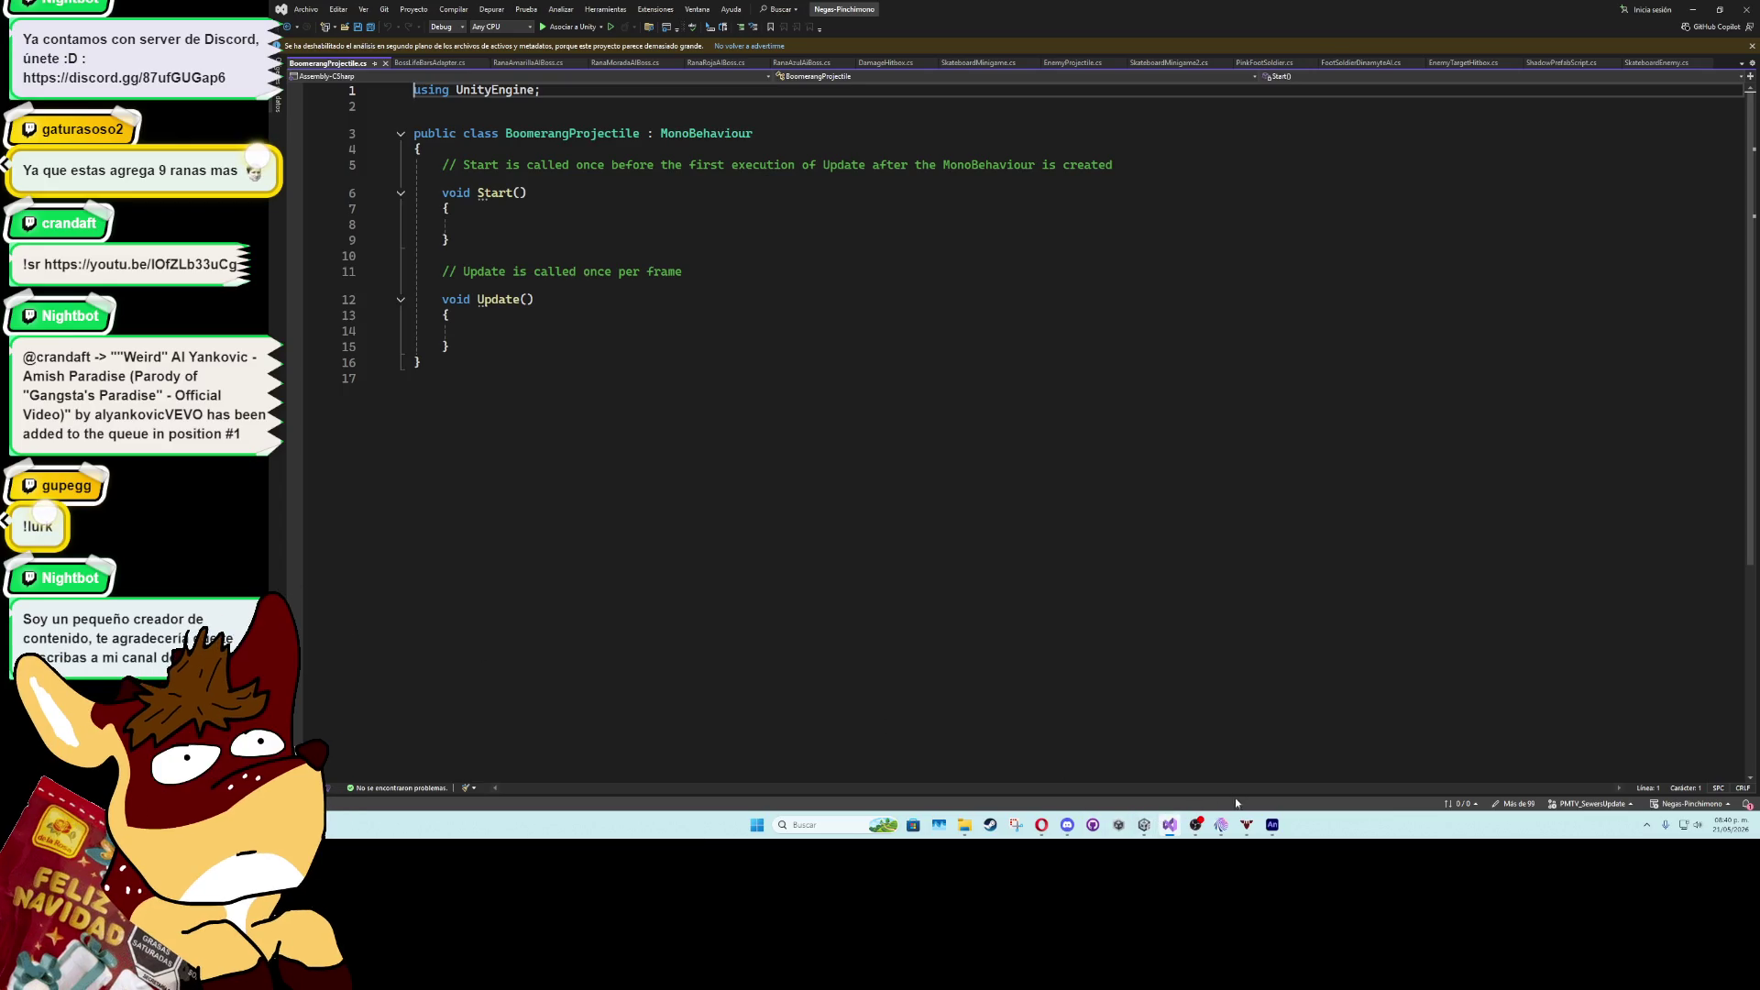
mouse_move(1144, 828)
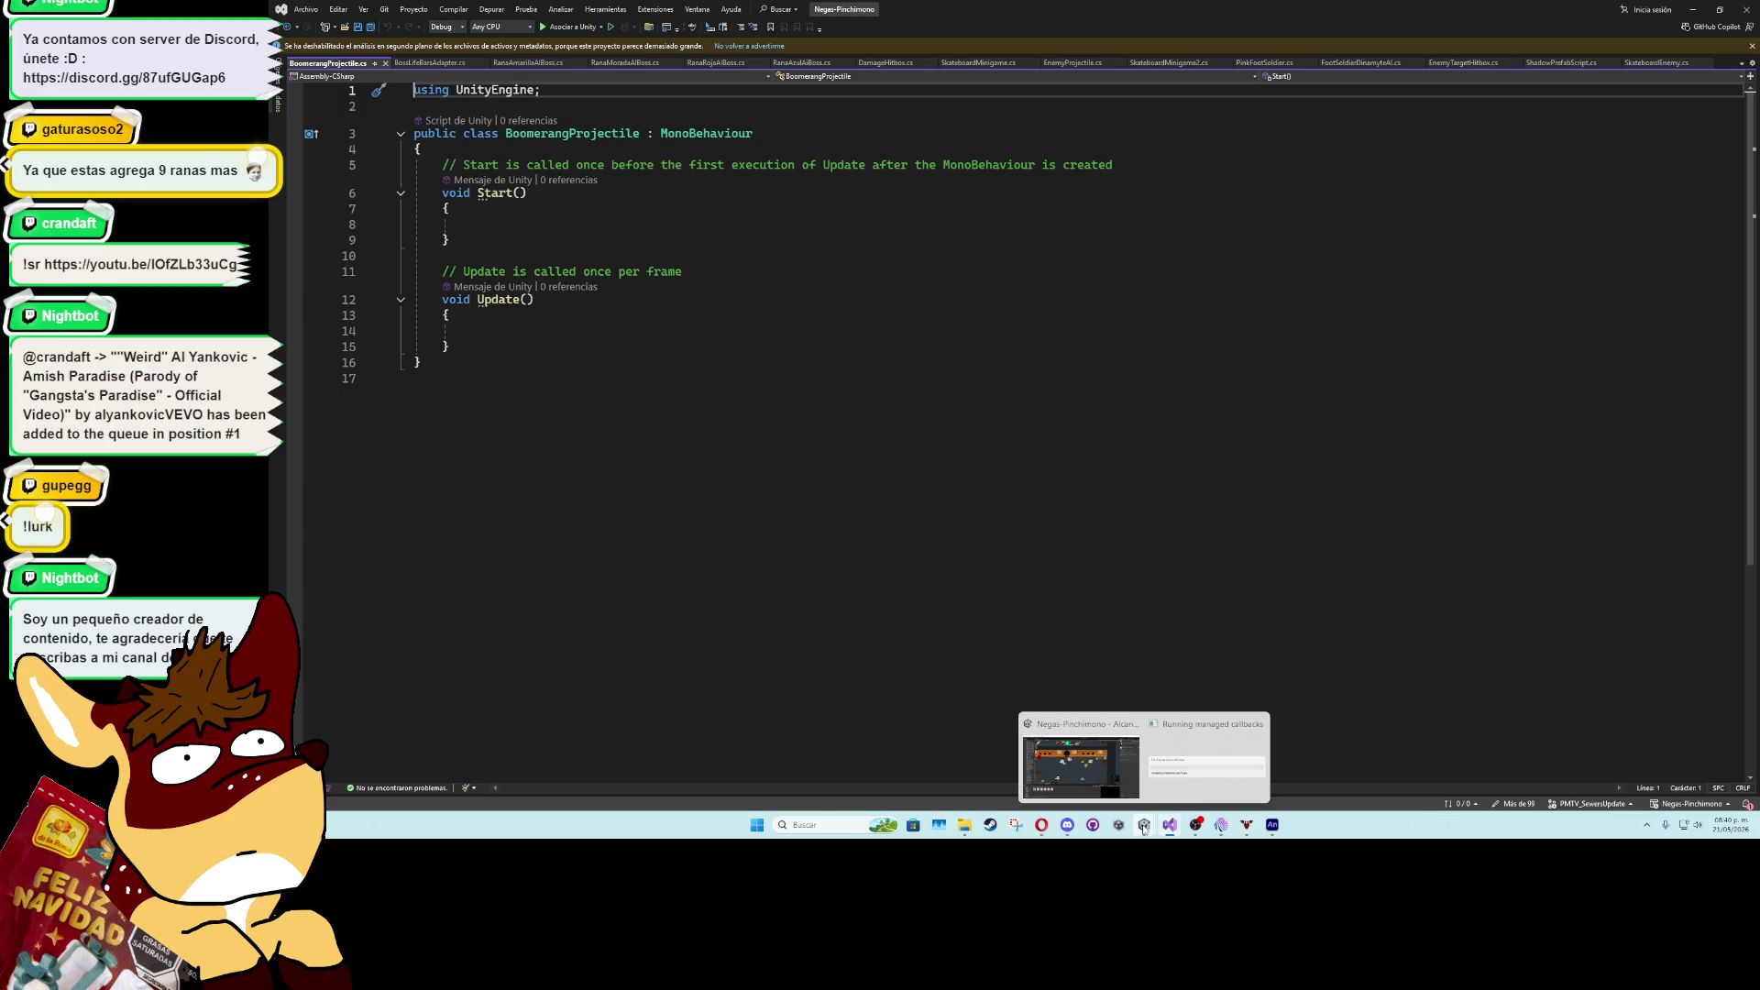
mouse_move(1125, 757)
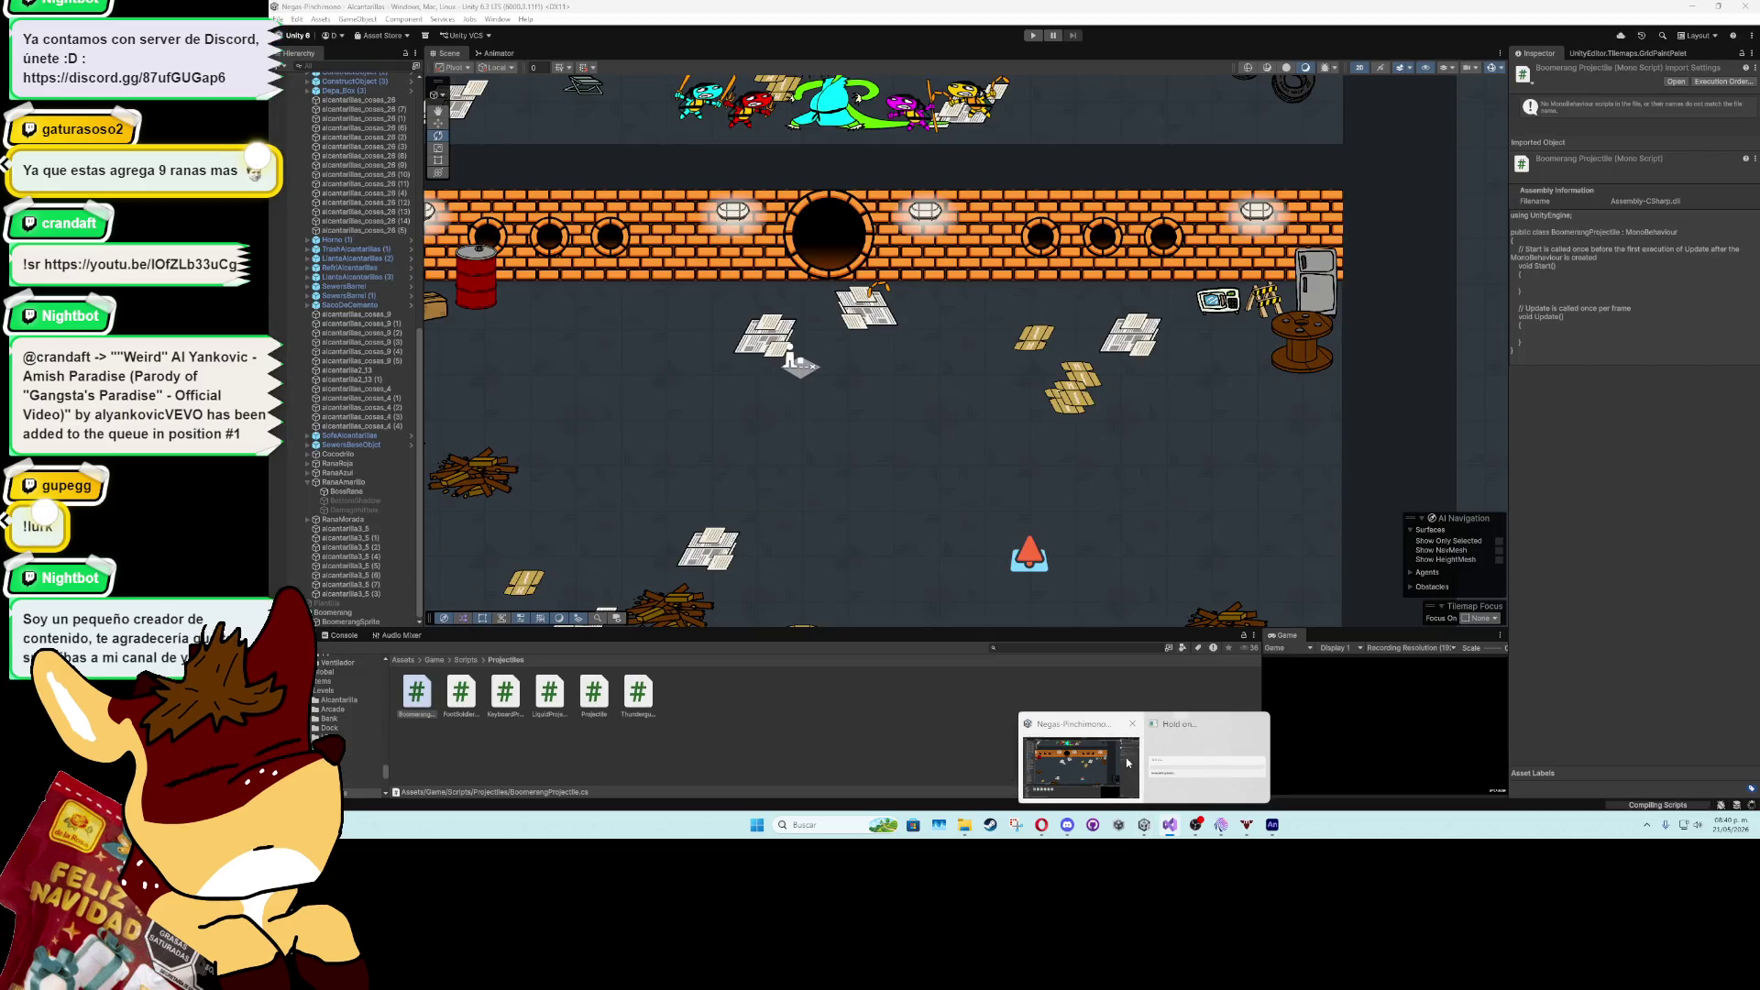
left_click(1125, 757)
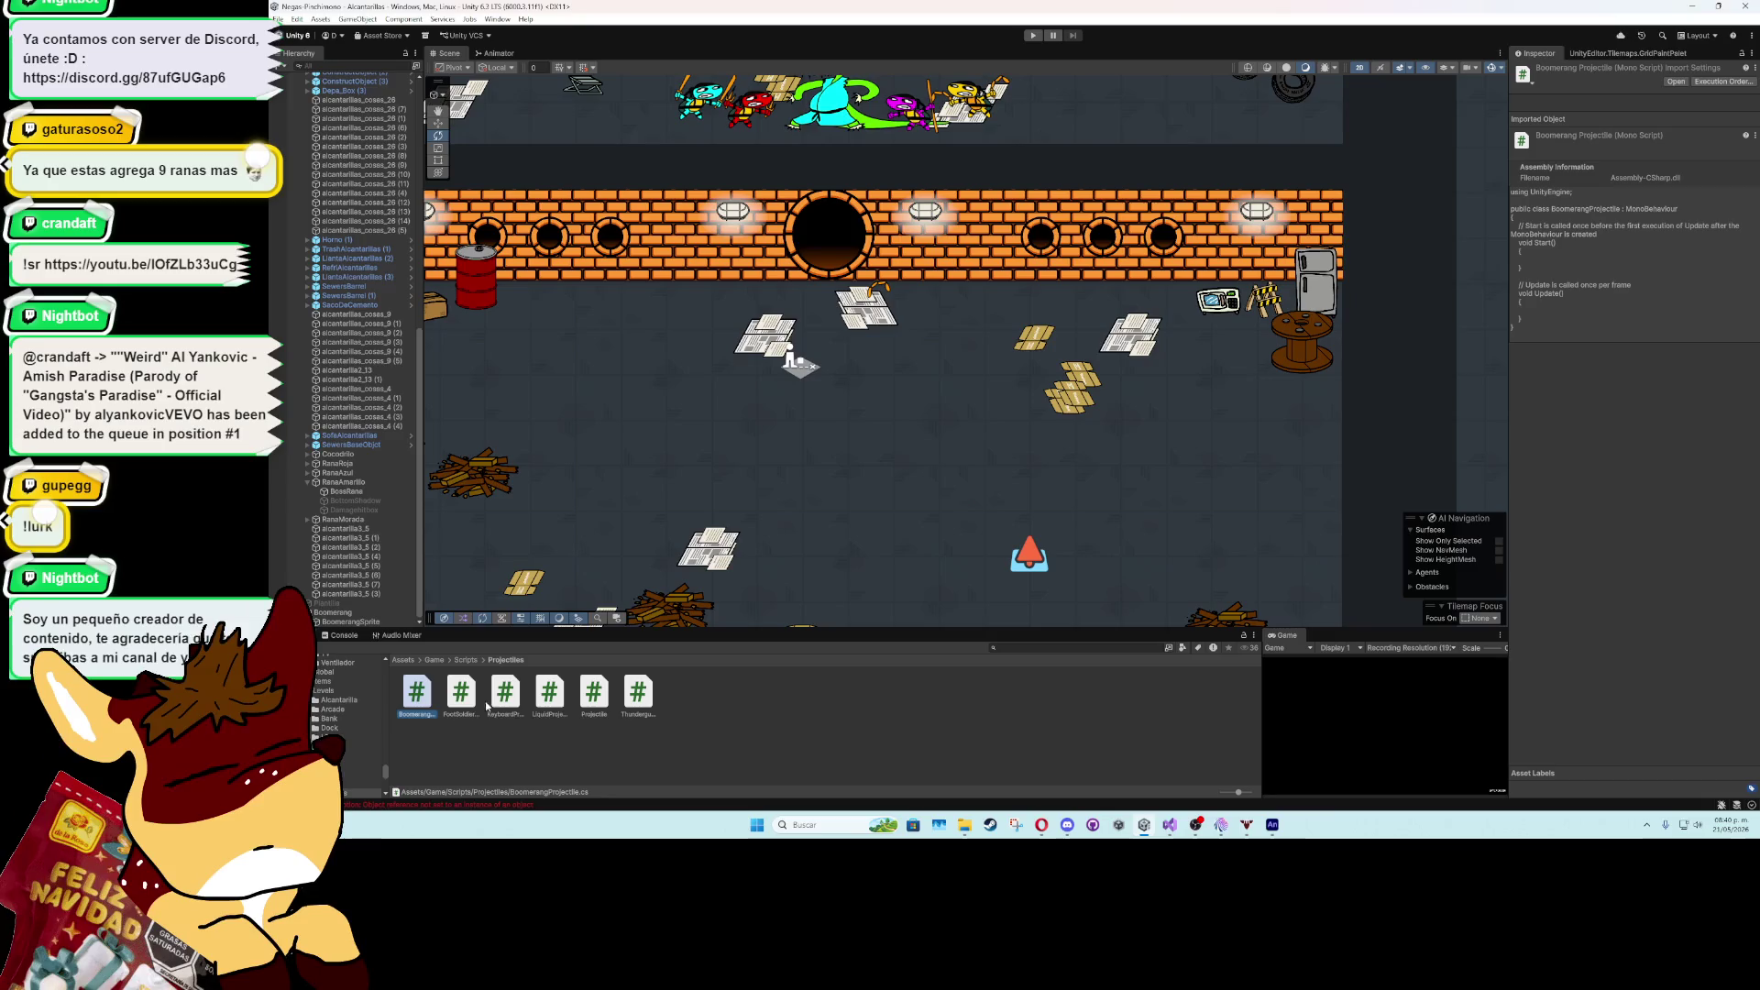
- Add a Box Collider 2D to the BoomerangSprite object
left_click(357, 621)
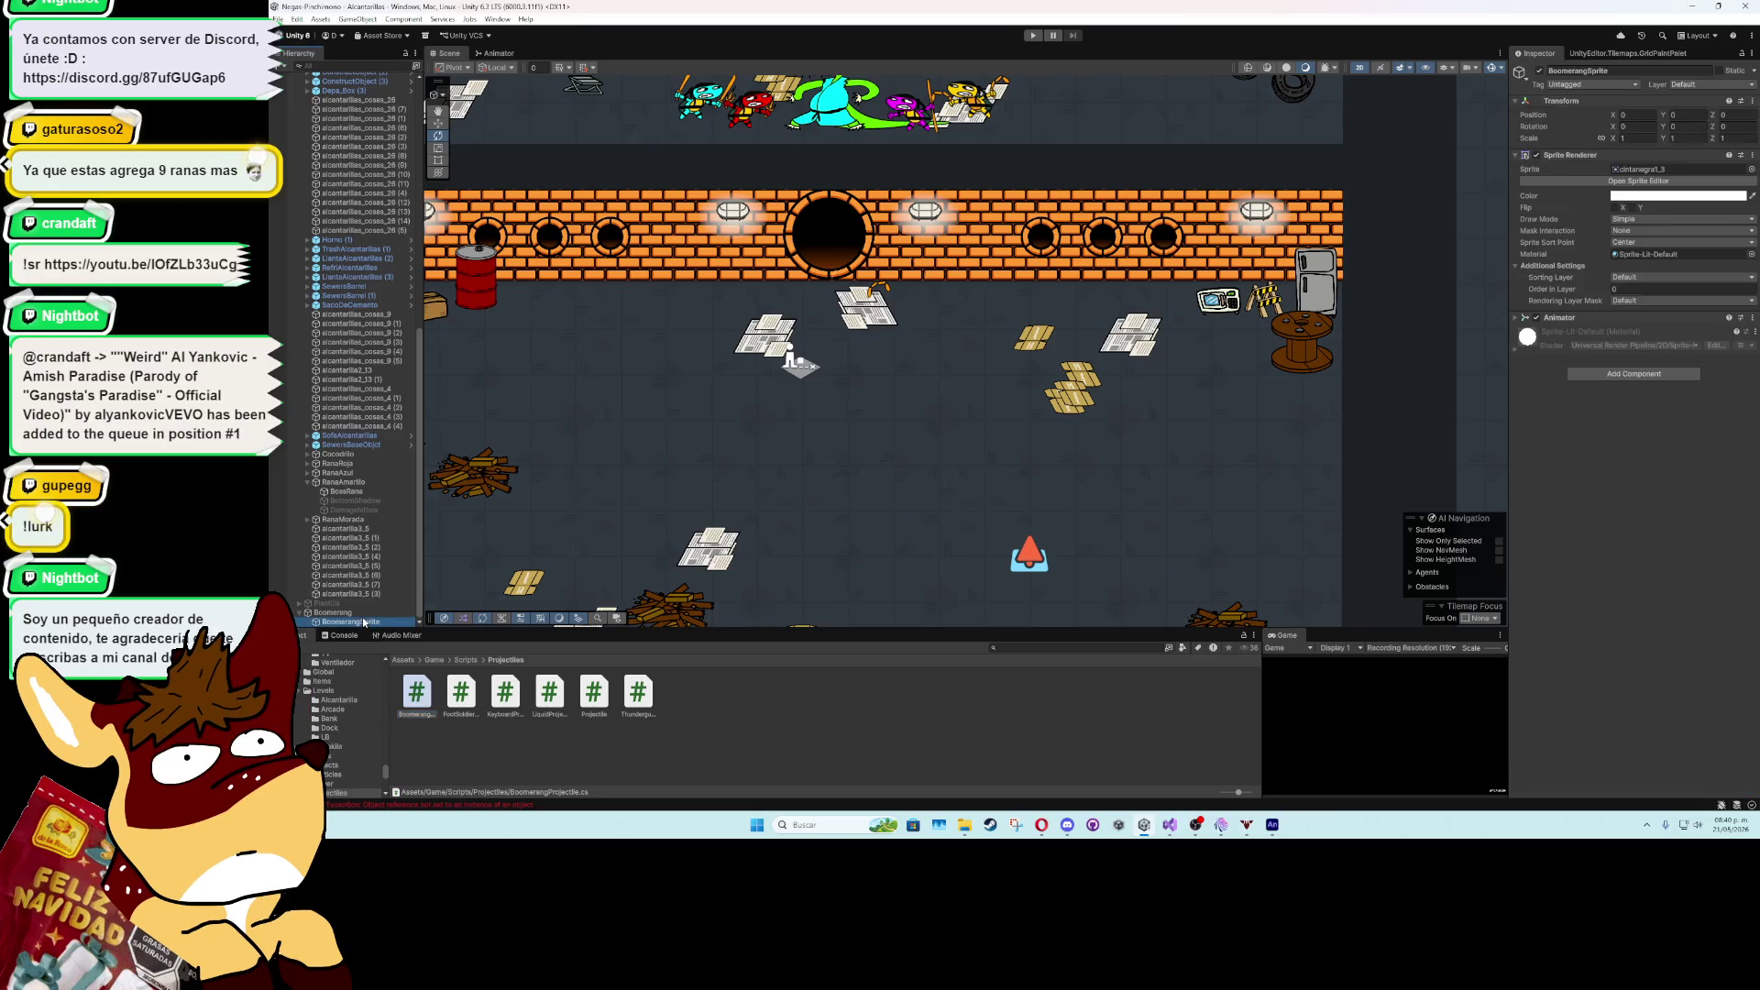
left_click(1611, 373)
type("boxco")
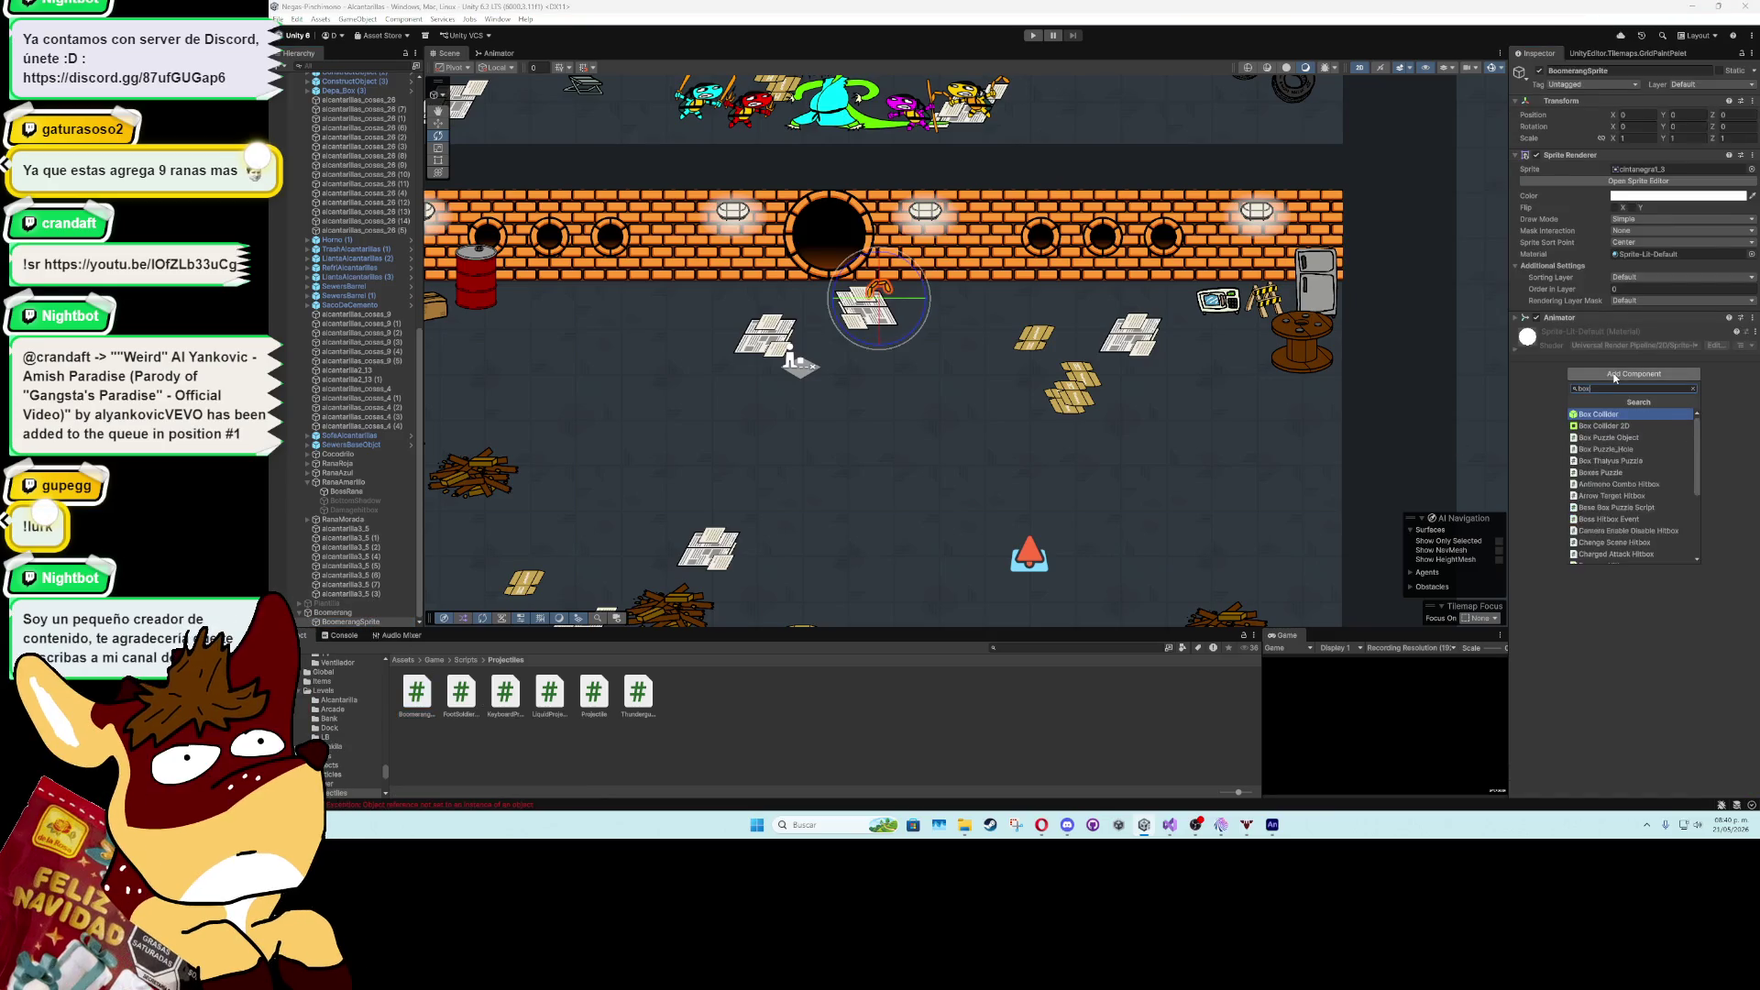
key("Down")
key("Return")
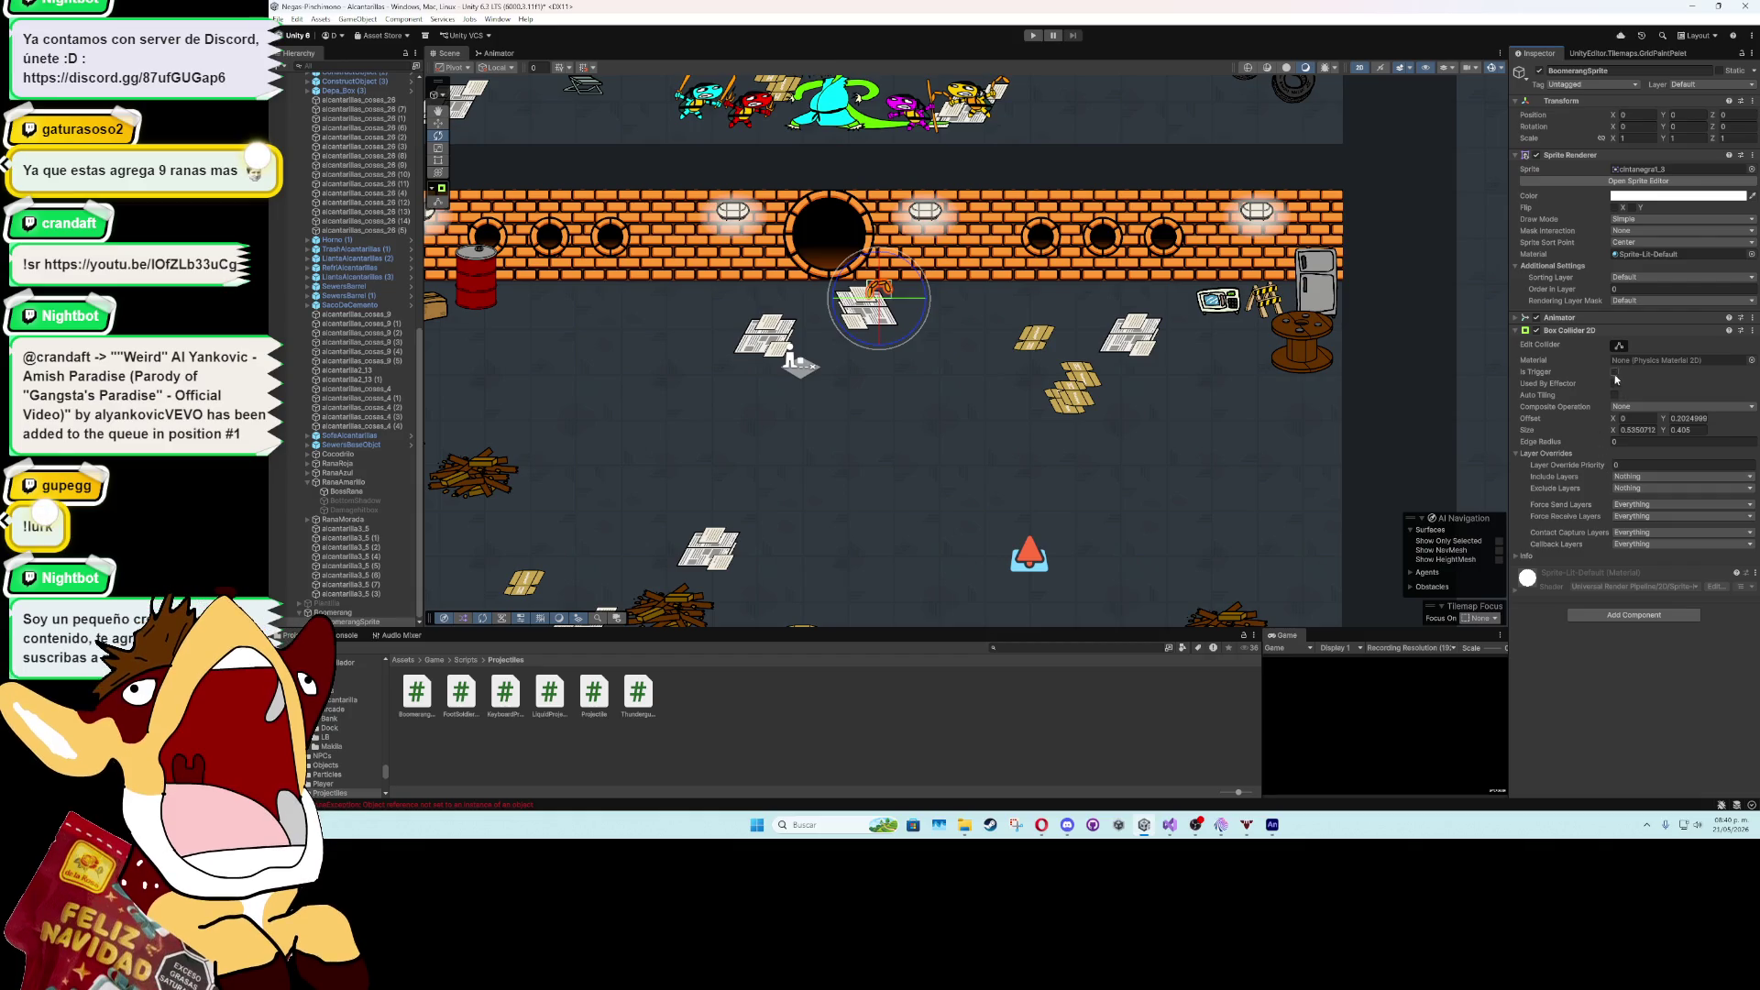
left_click(1554, 332)
- Add an Enemy Projectile component with Damage 5 and the spawned-by option enabled
left_click(1595, 387)
type("enemypro")
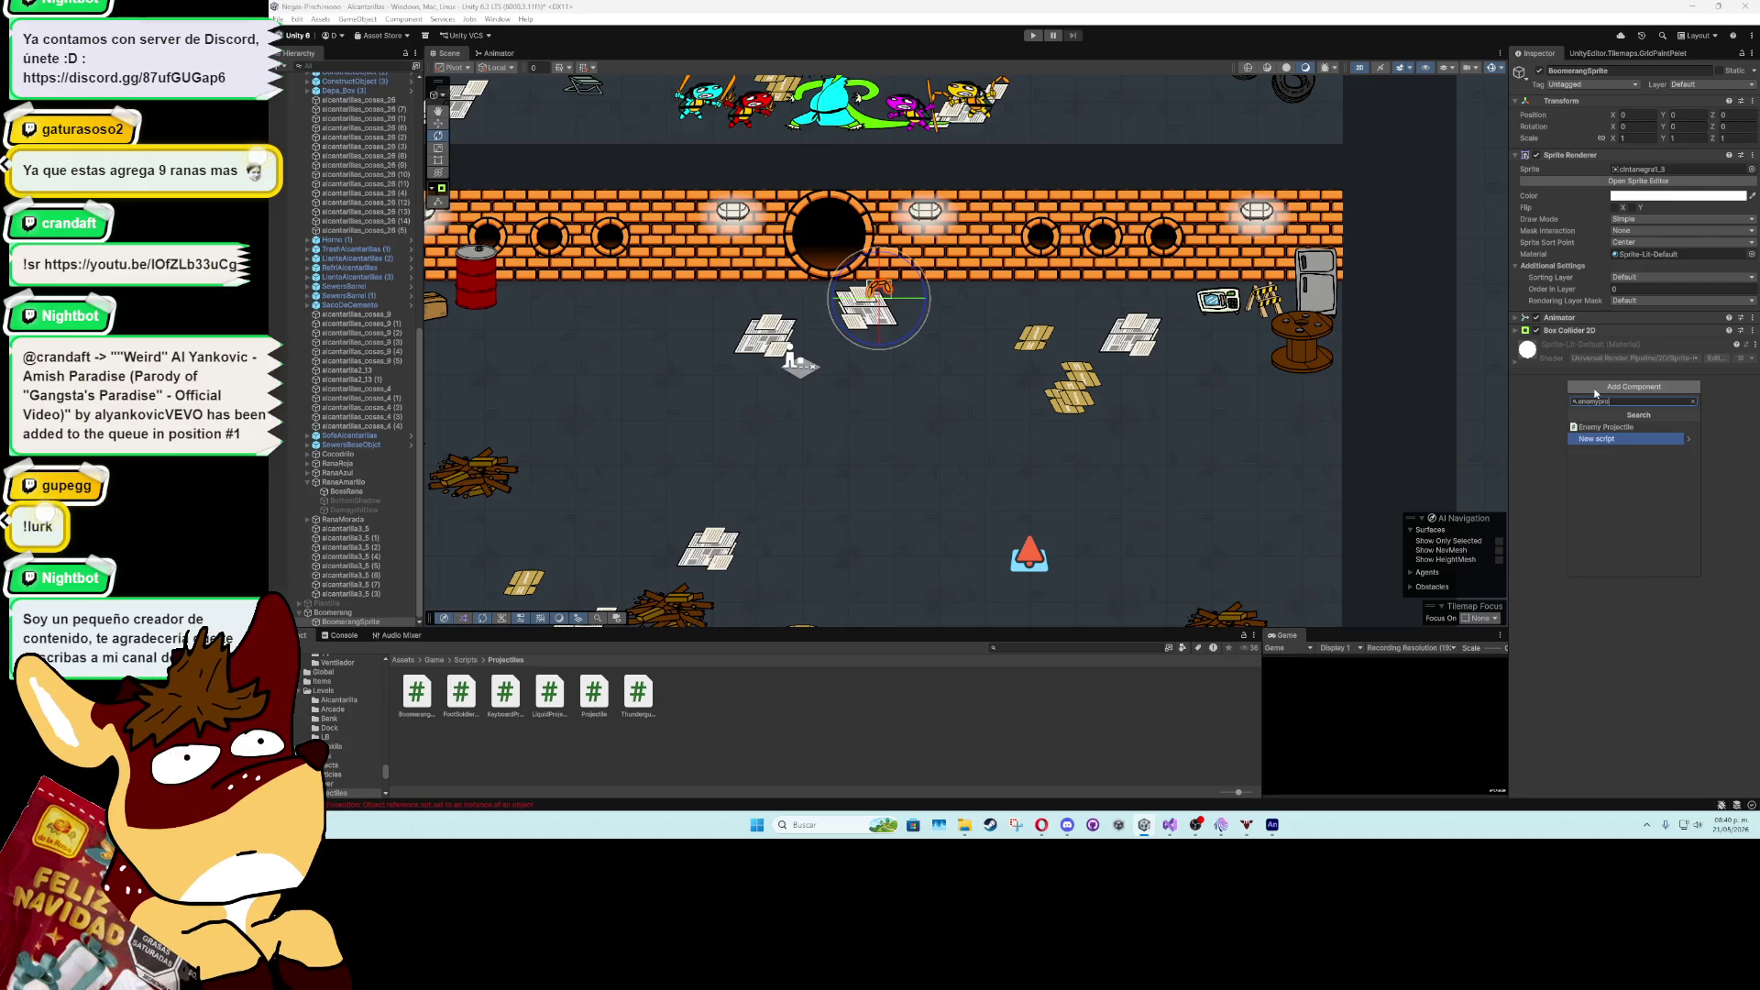
left_click(1609, 427)
left_click(1618, 369)
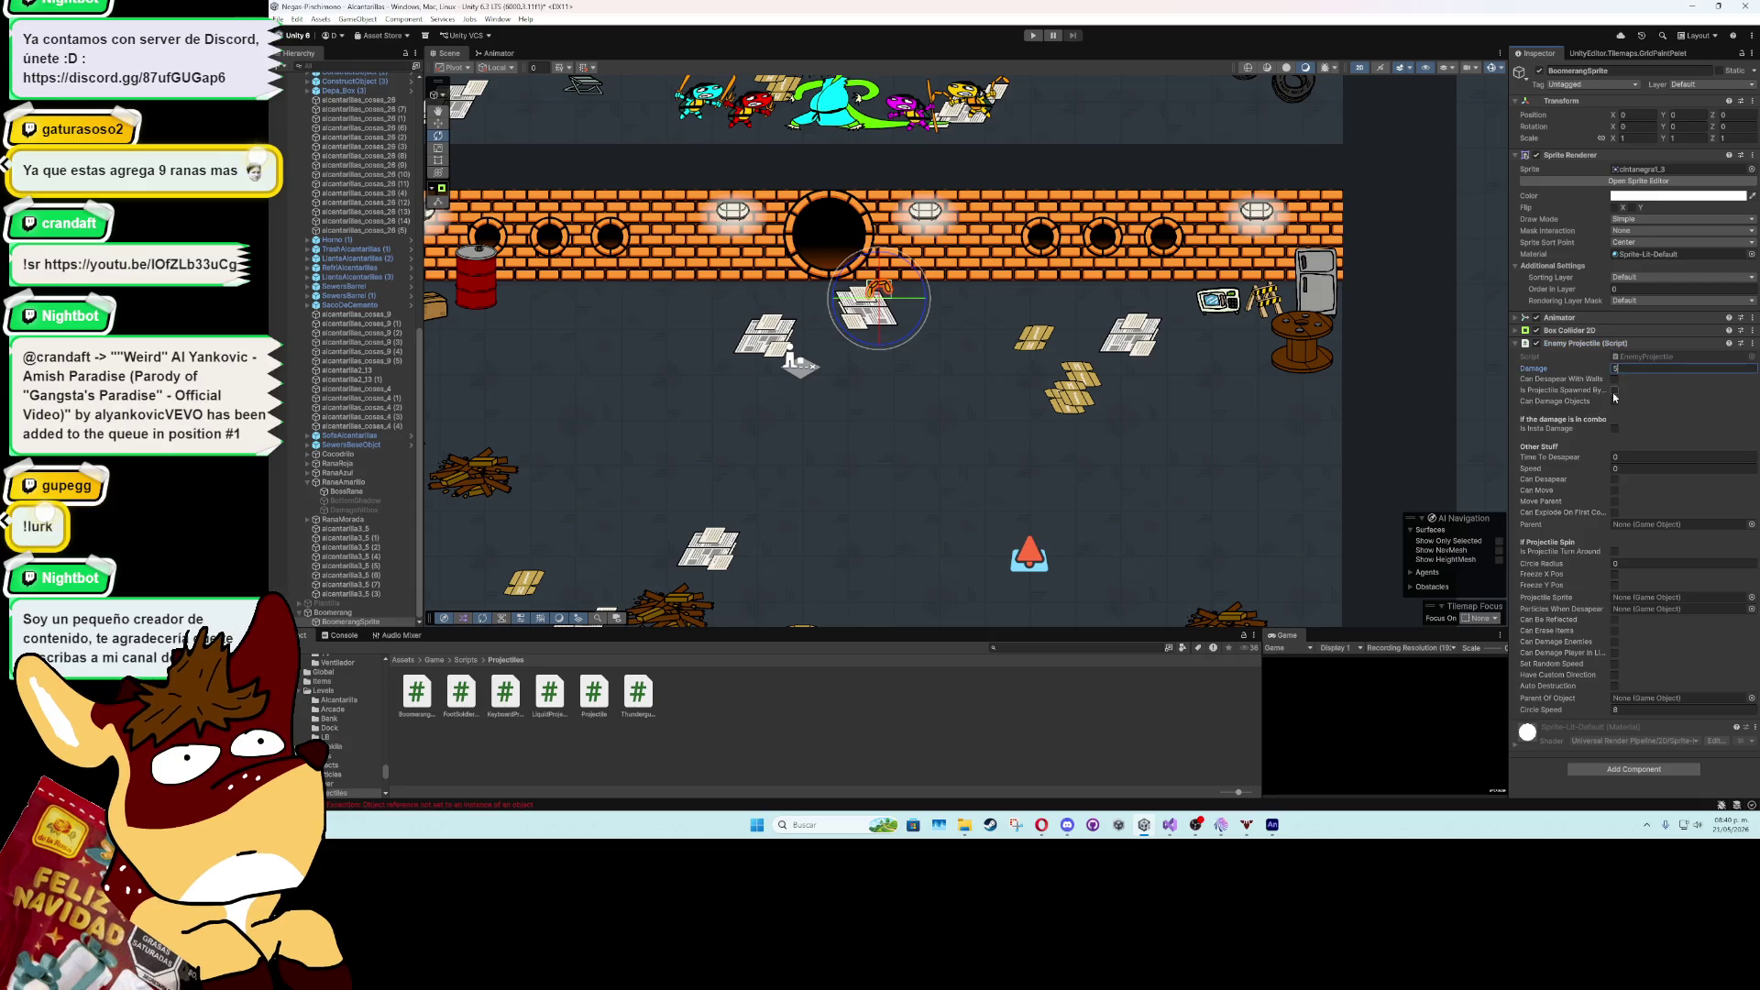
left_click(1615, 389)
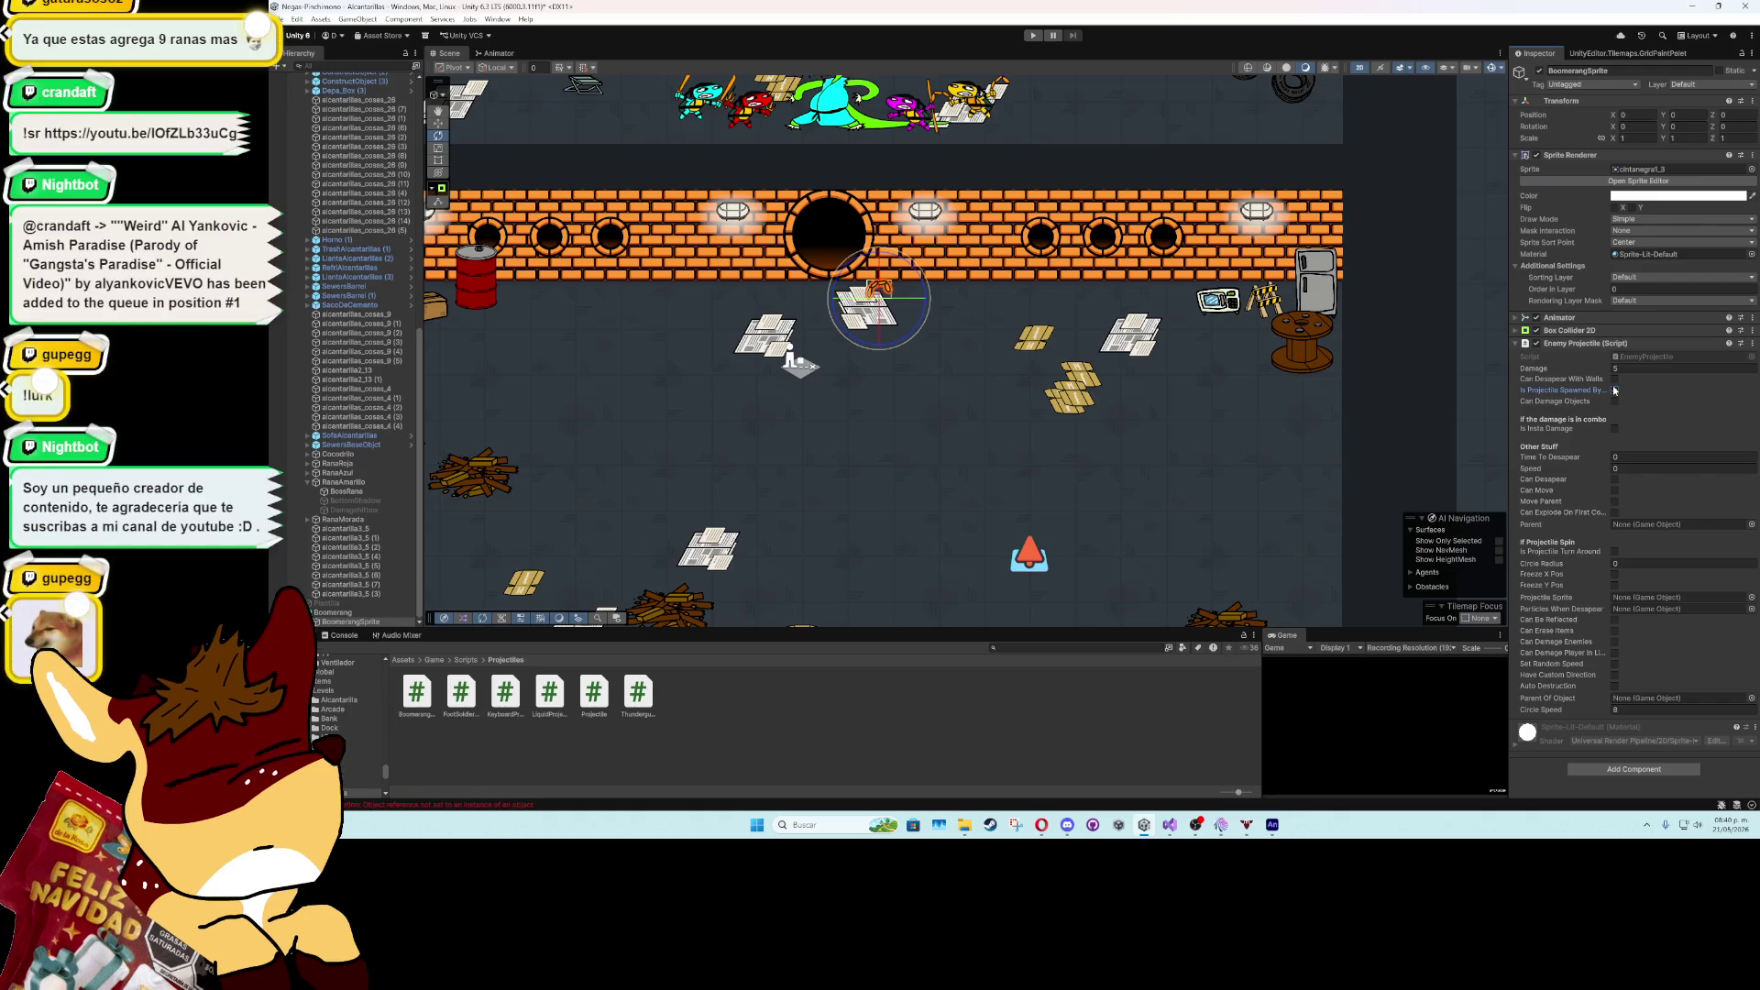
left_click(1615, 390)
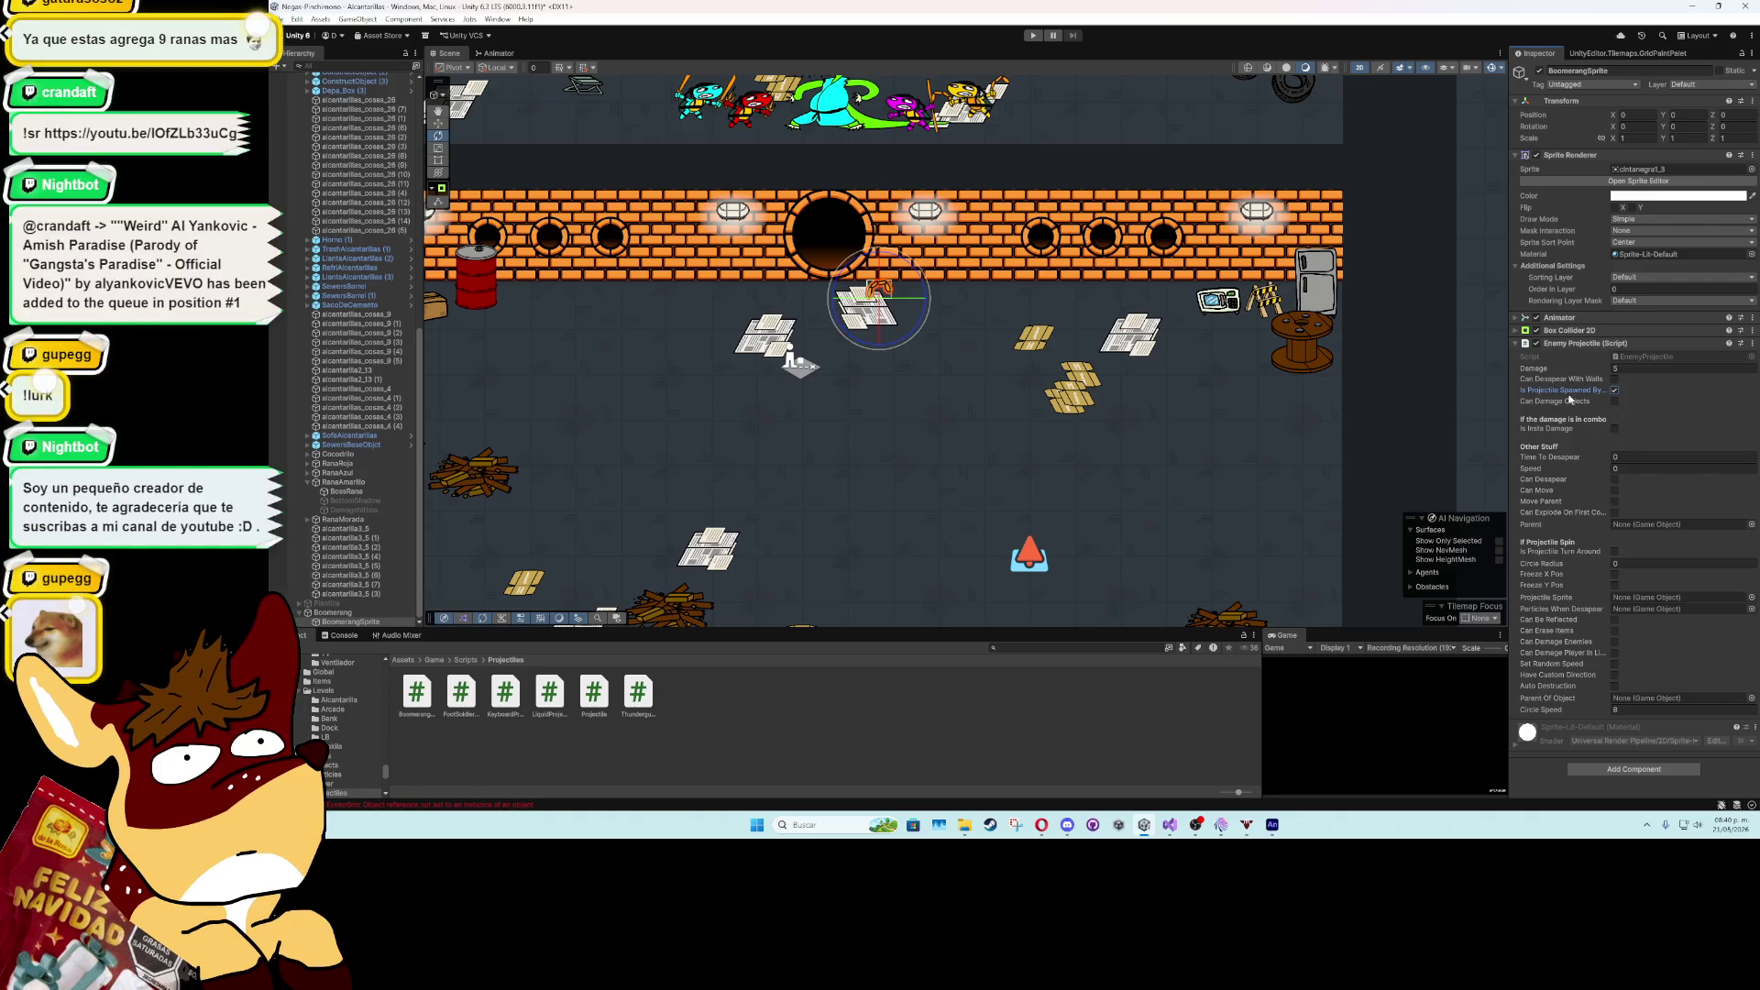
left_click(1613, 343)
- Add Destroy After Time with Time 8 to the sprite, then remove it again
left_click(1584, 401)
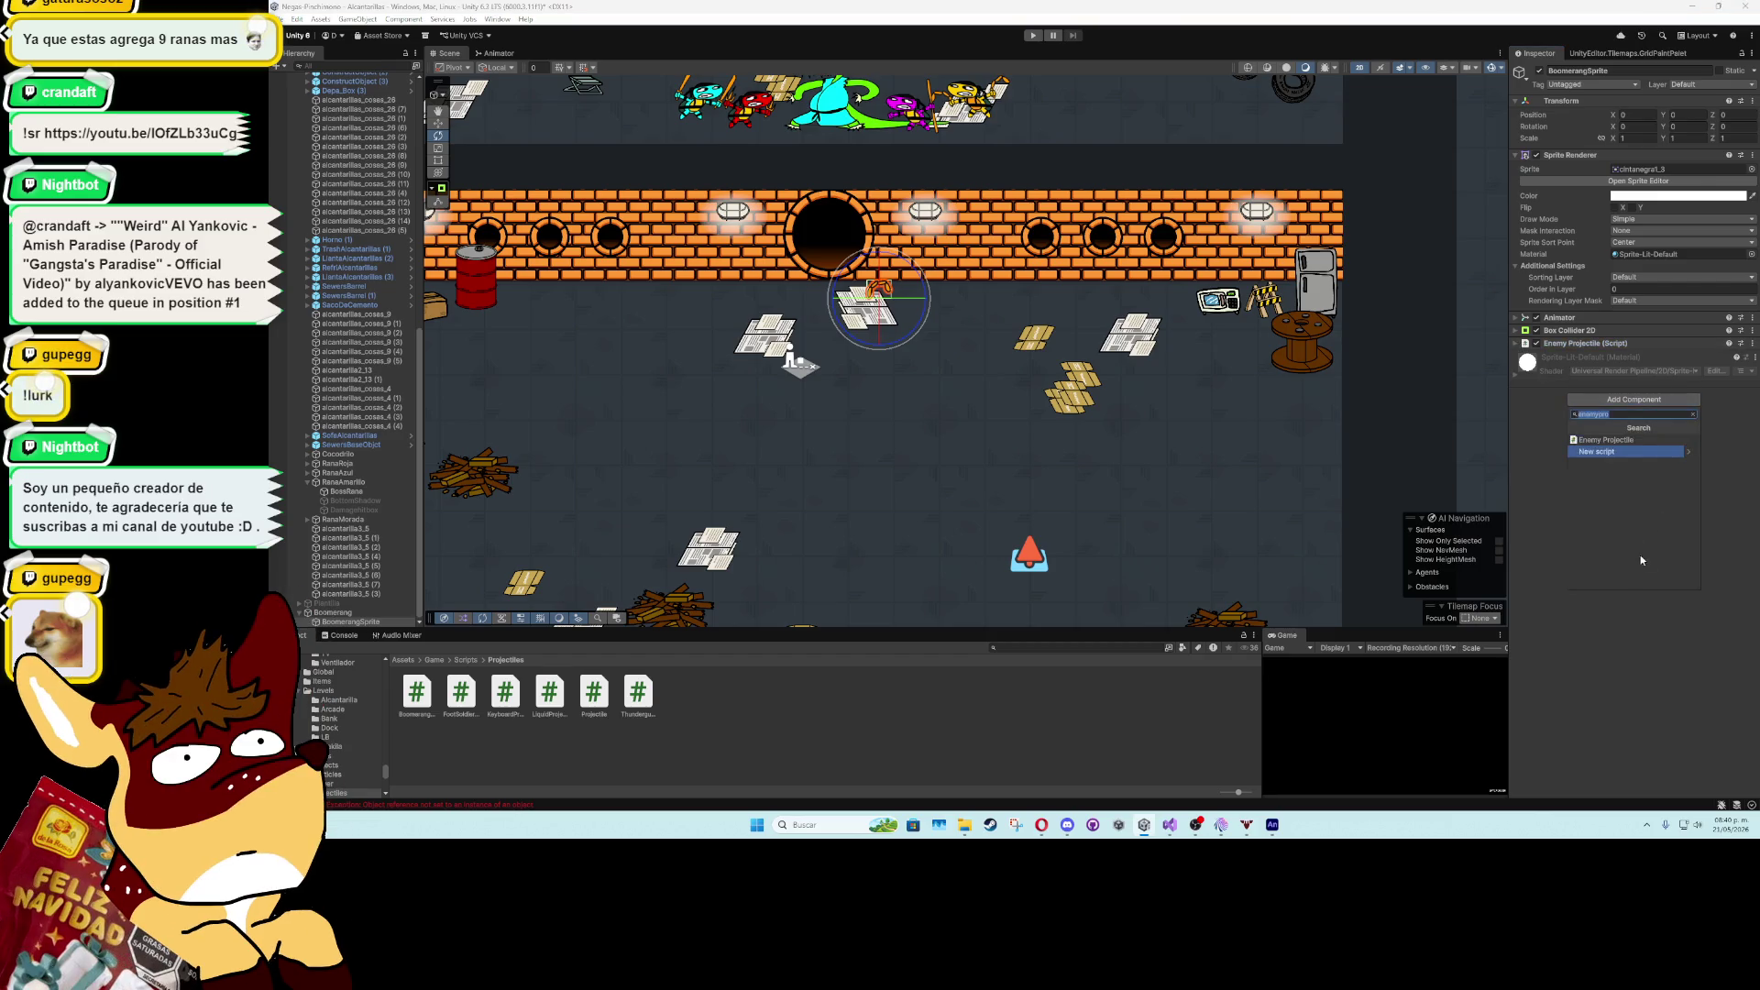
type("destroy")
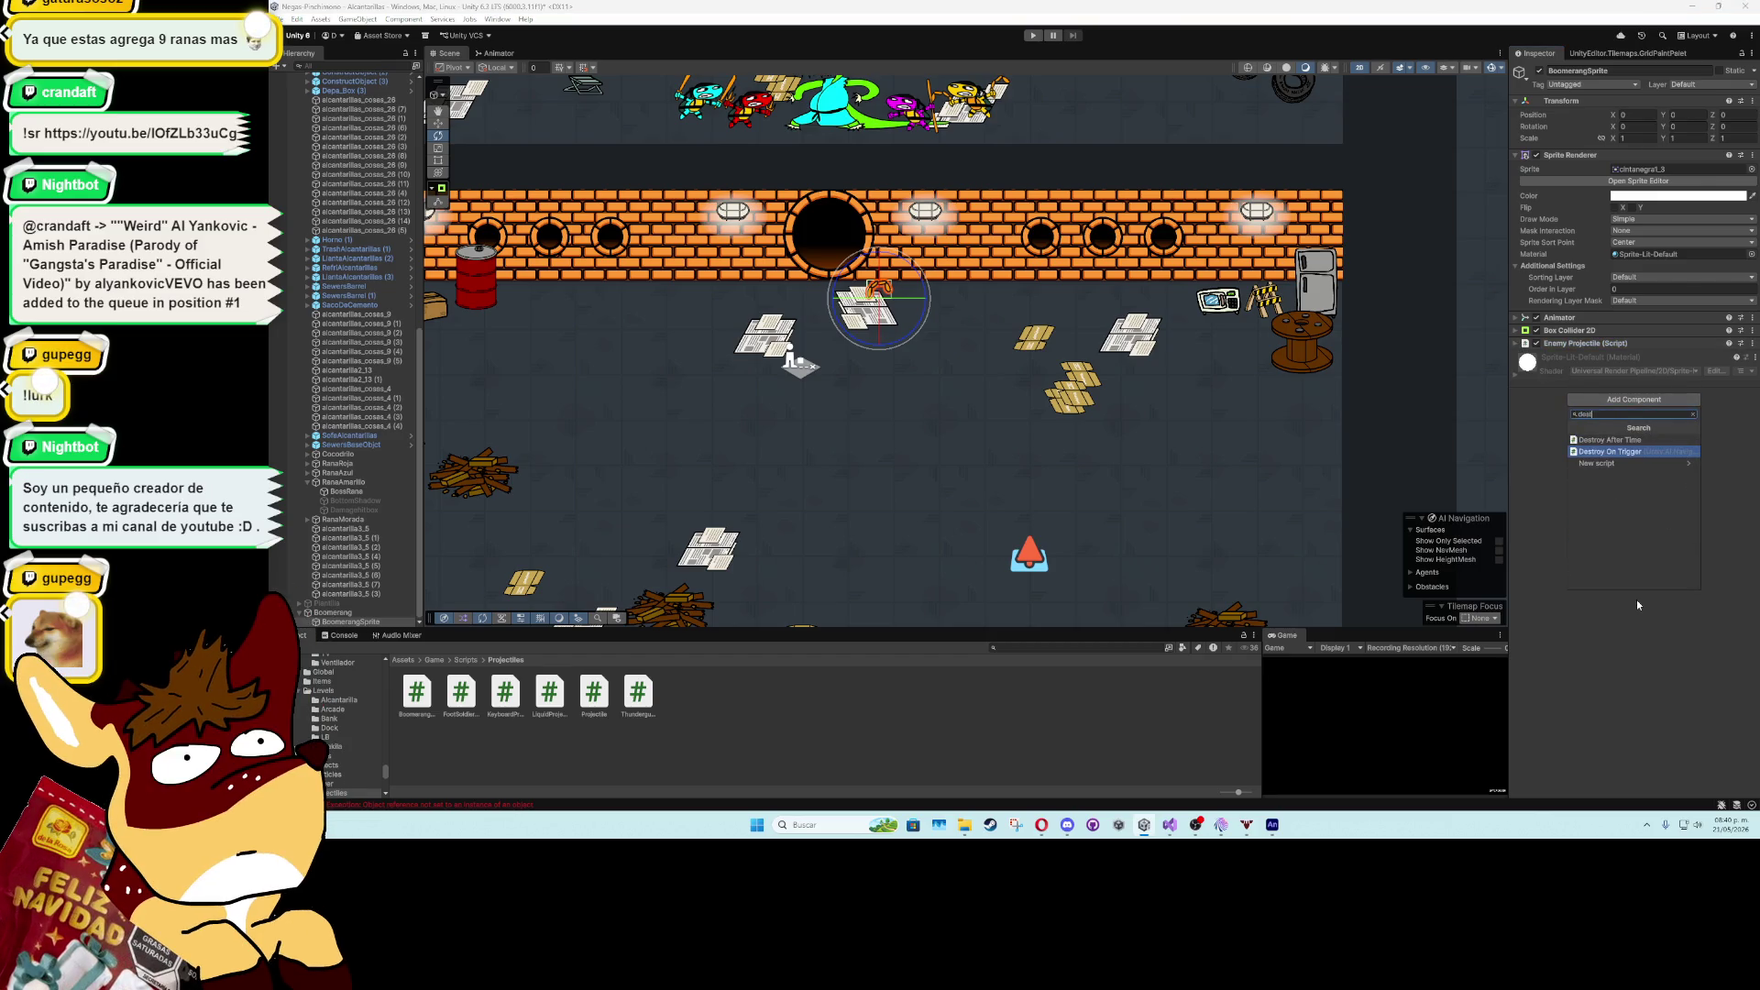
key("Return")
left_click(1664, 417)
type("8")
key("Return")
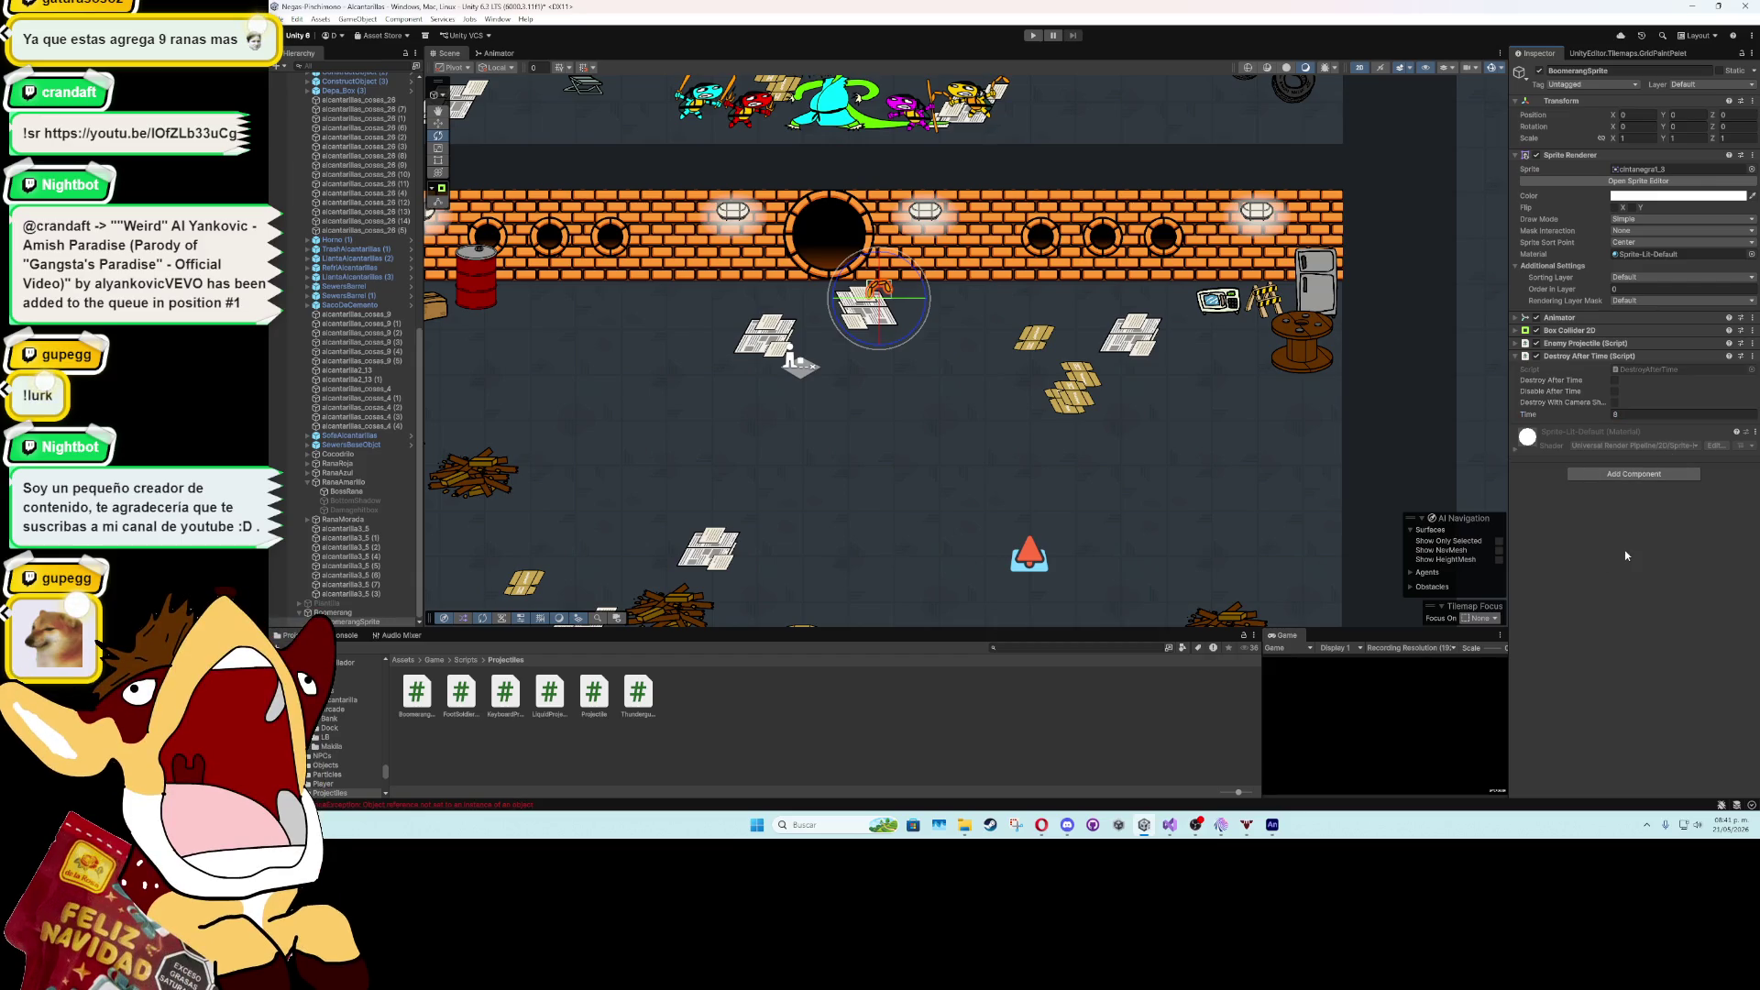
left_click(1613, 379)
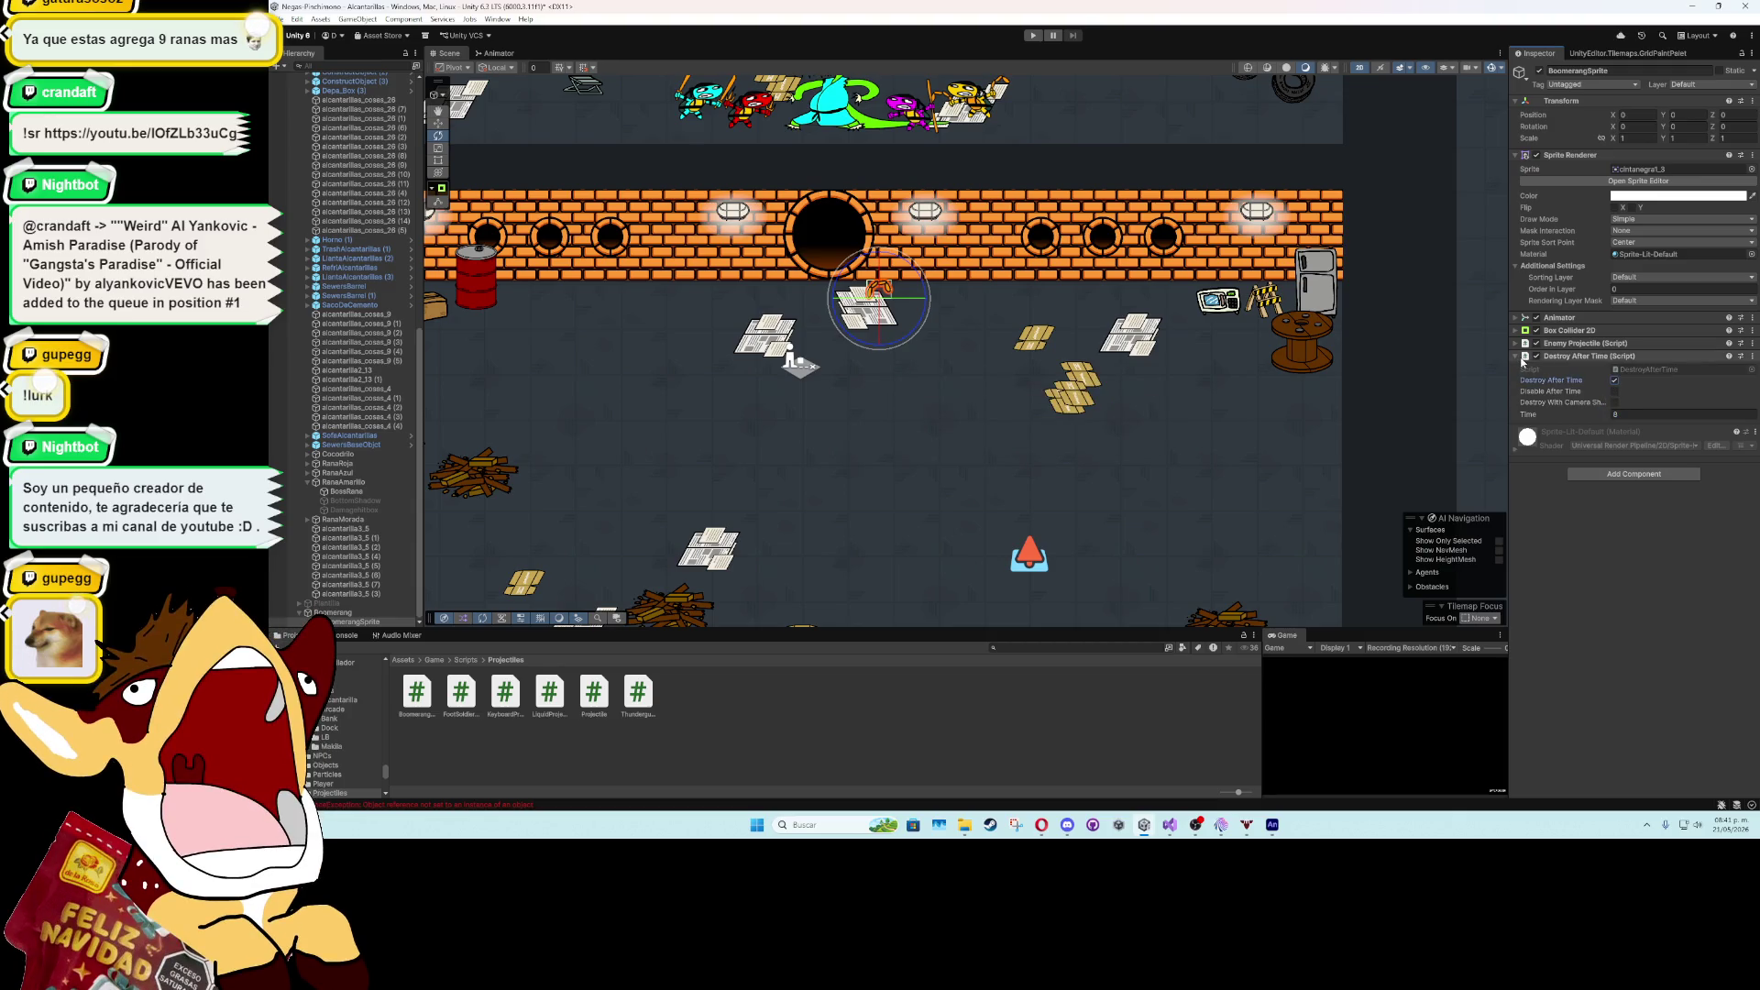
left_click(1524, 358)
right_click(1625, 357)
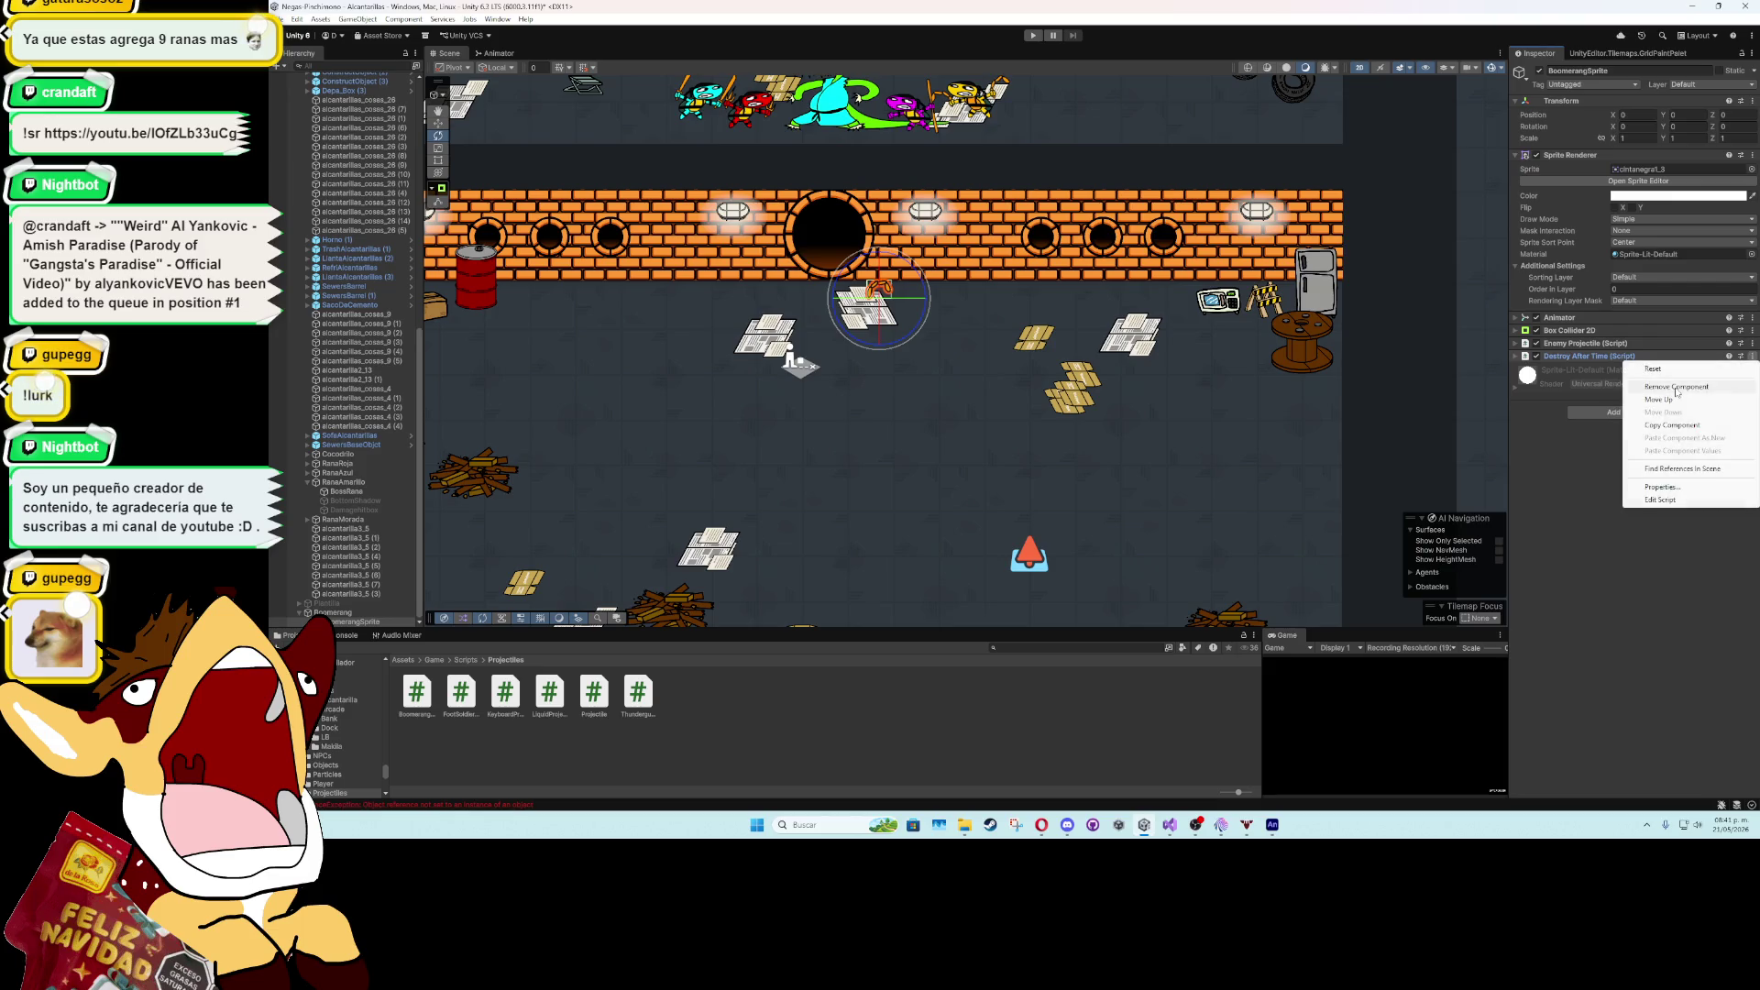
left_click(1676, 387)
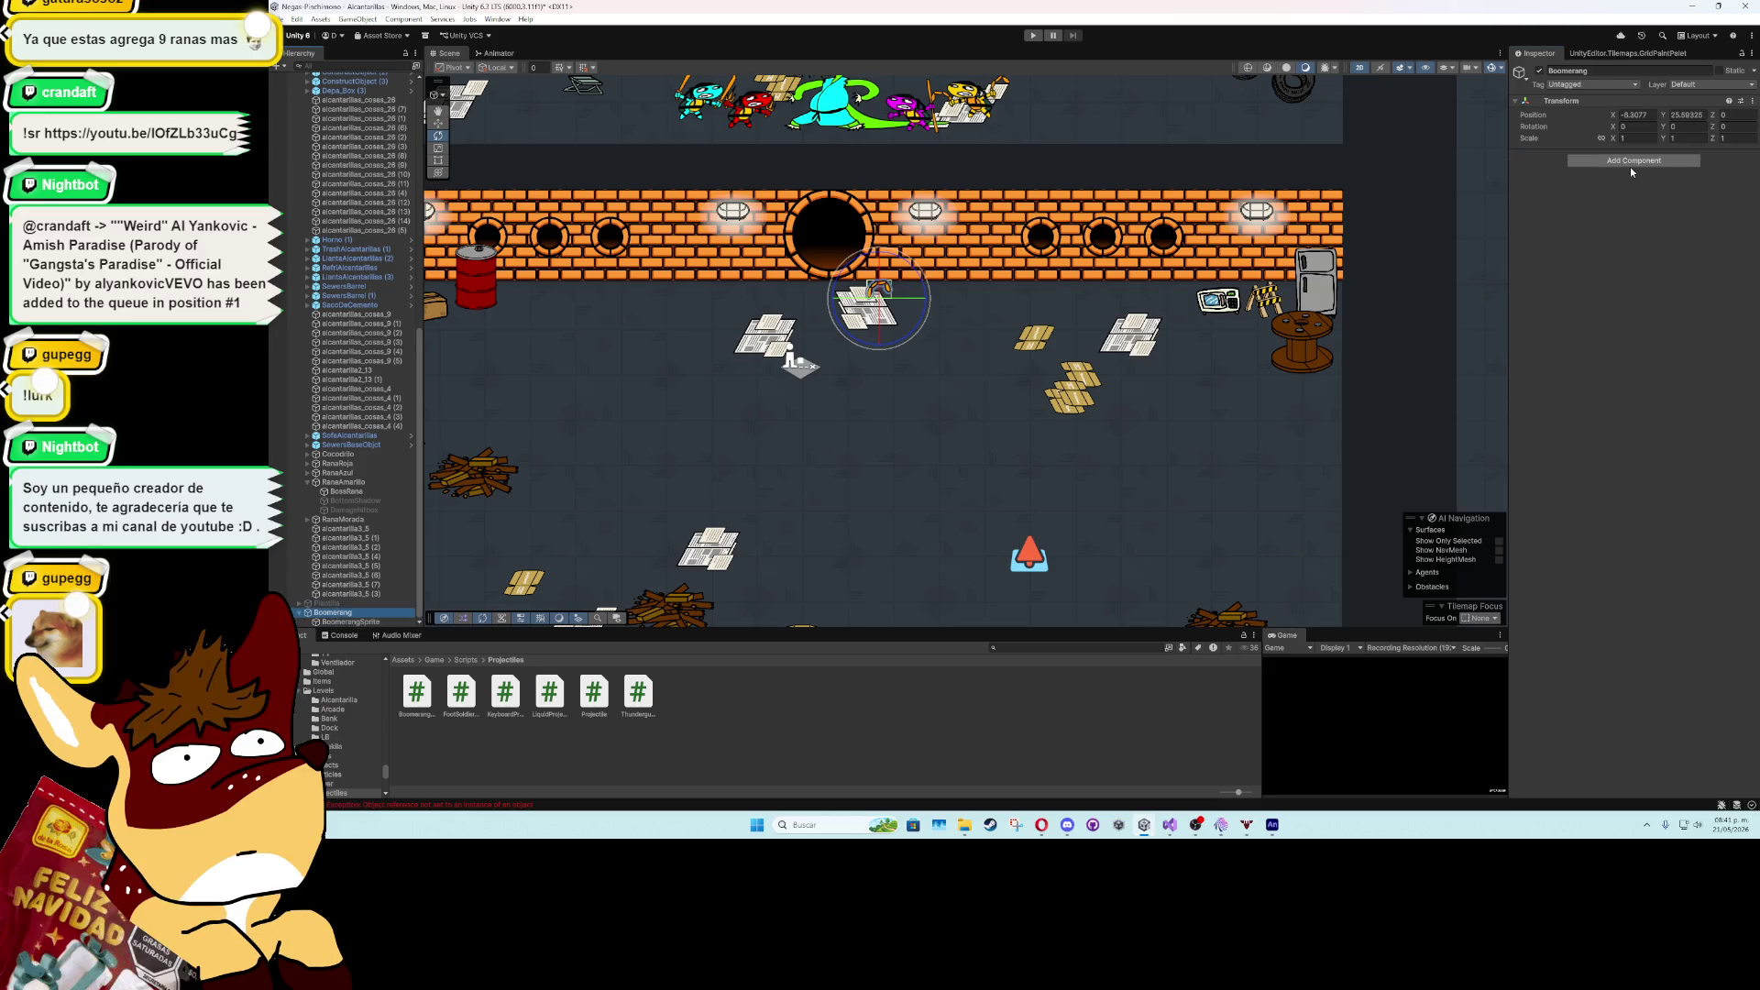
- Add Destroy After Time to the Boomerang parent, enabled, with Time set to 8
left_click(1631, 171)
left_click(1618, 209)
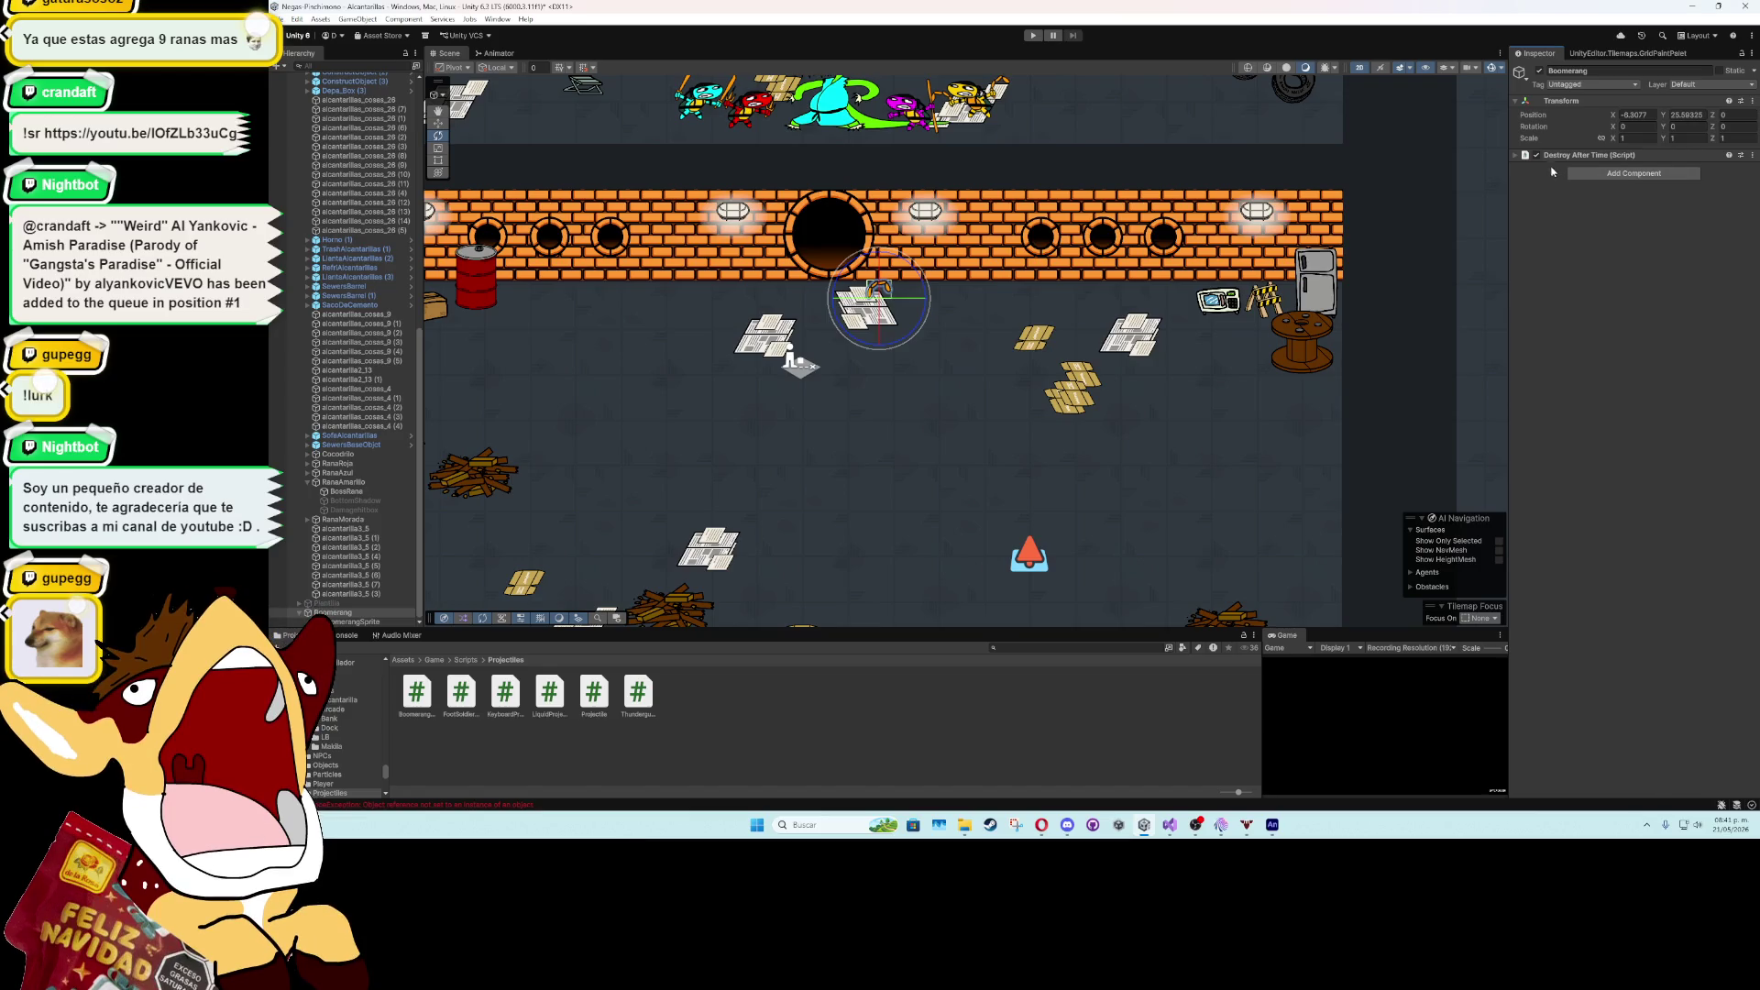
left_click(1576, 155)
left_click(1614, 179)
type("8")
key("Return")
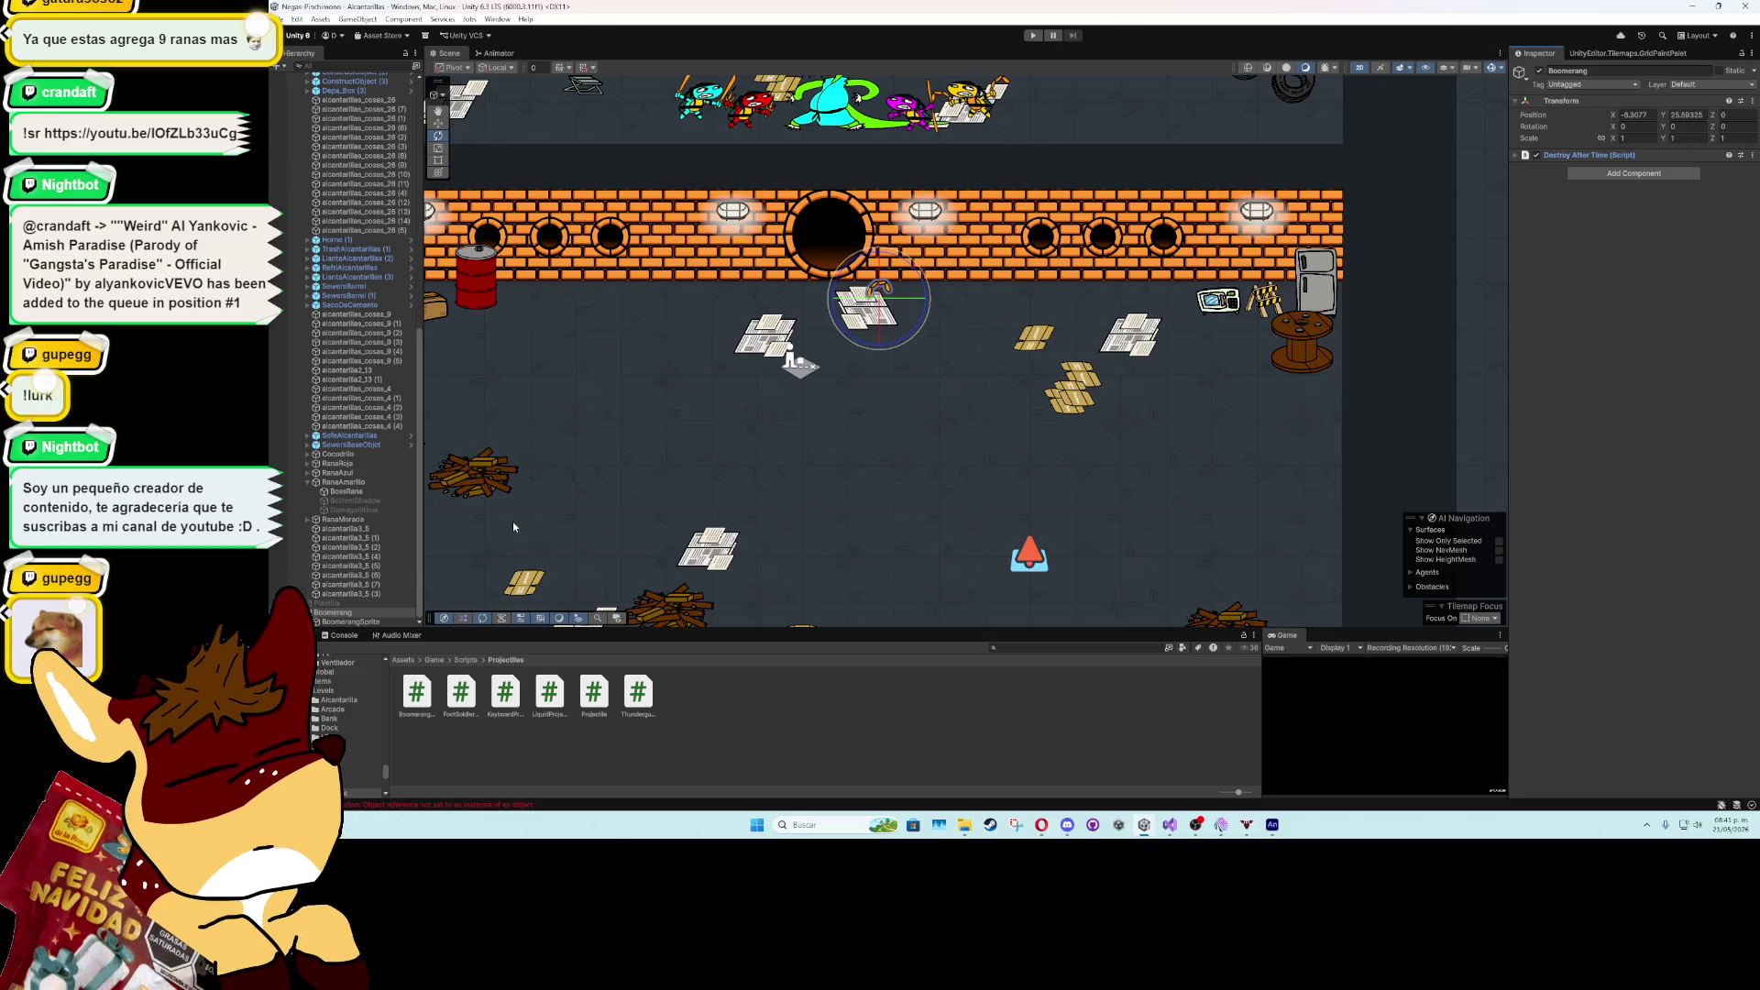
key("alt+Tab")
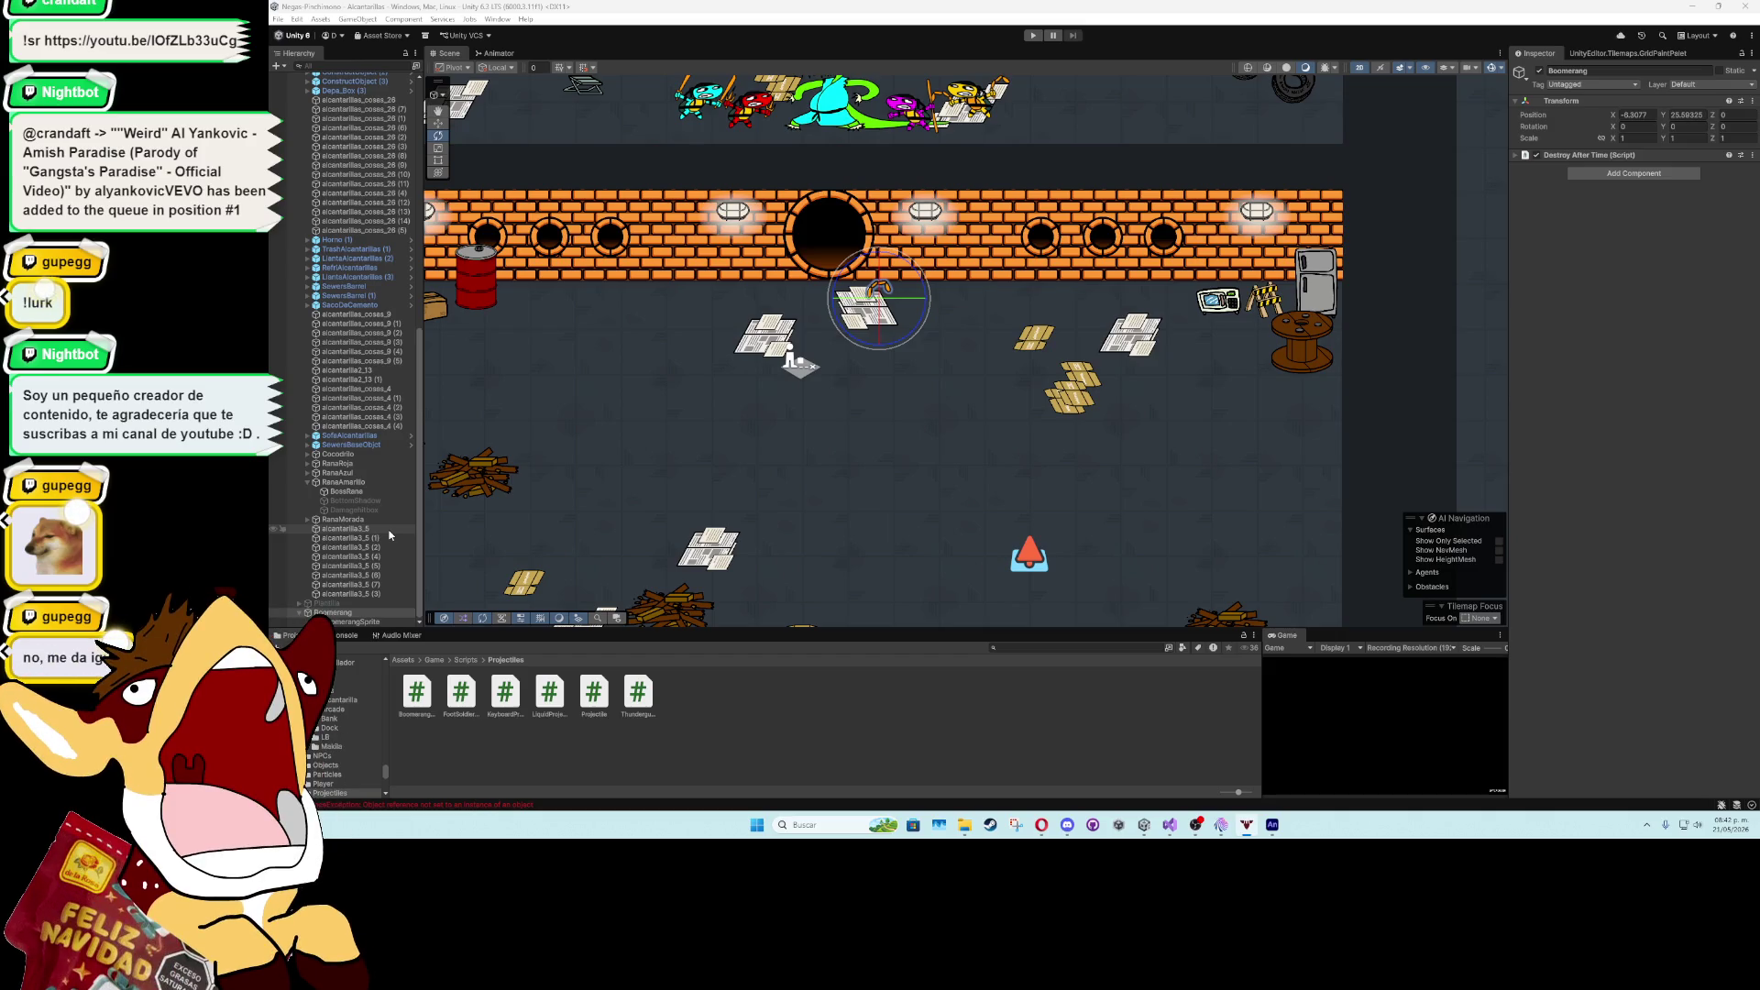
- Select the Boomerang parent and add a new Boomerang Projectile script component
left_click(1516, 156)
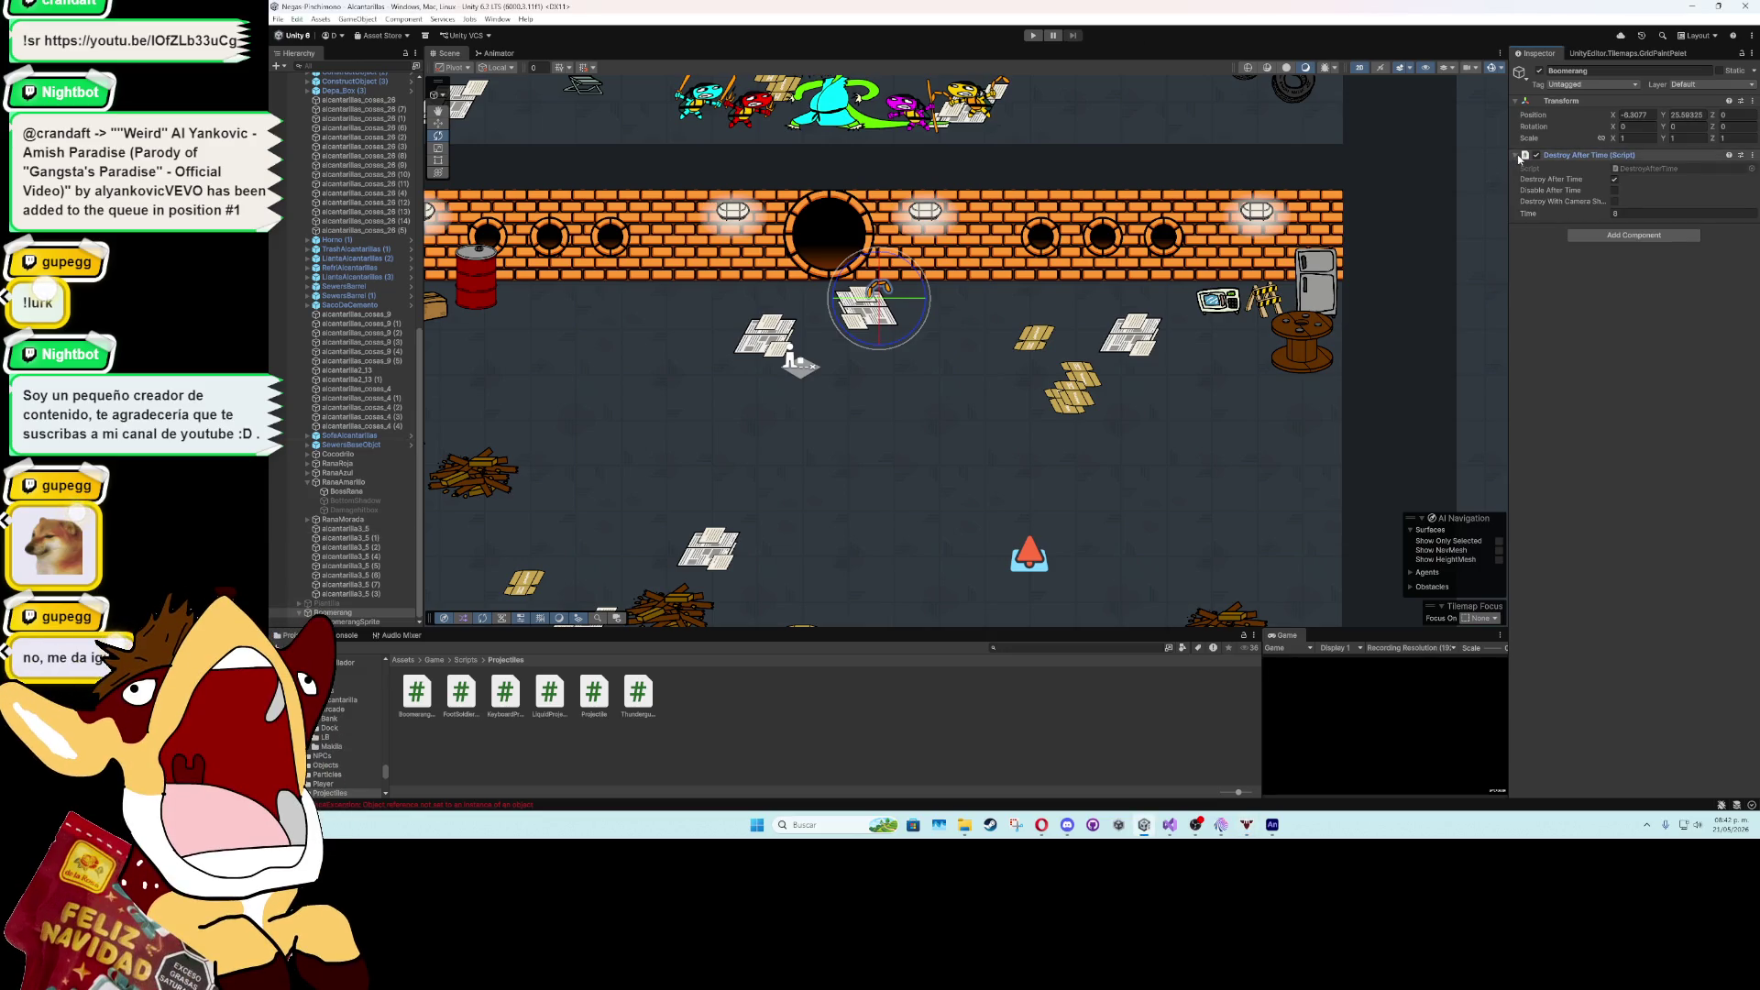
left_click(1518, 156)
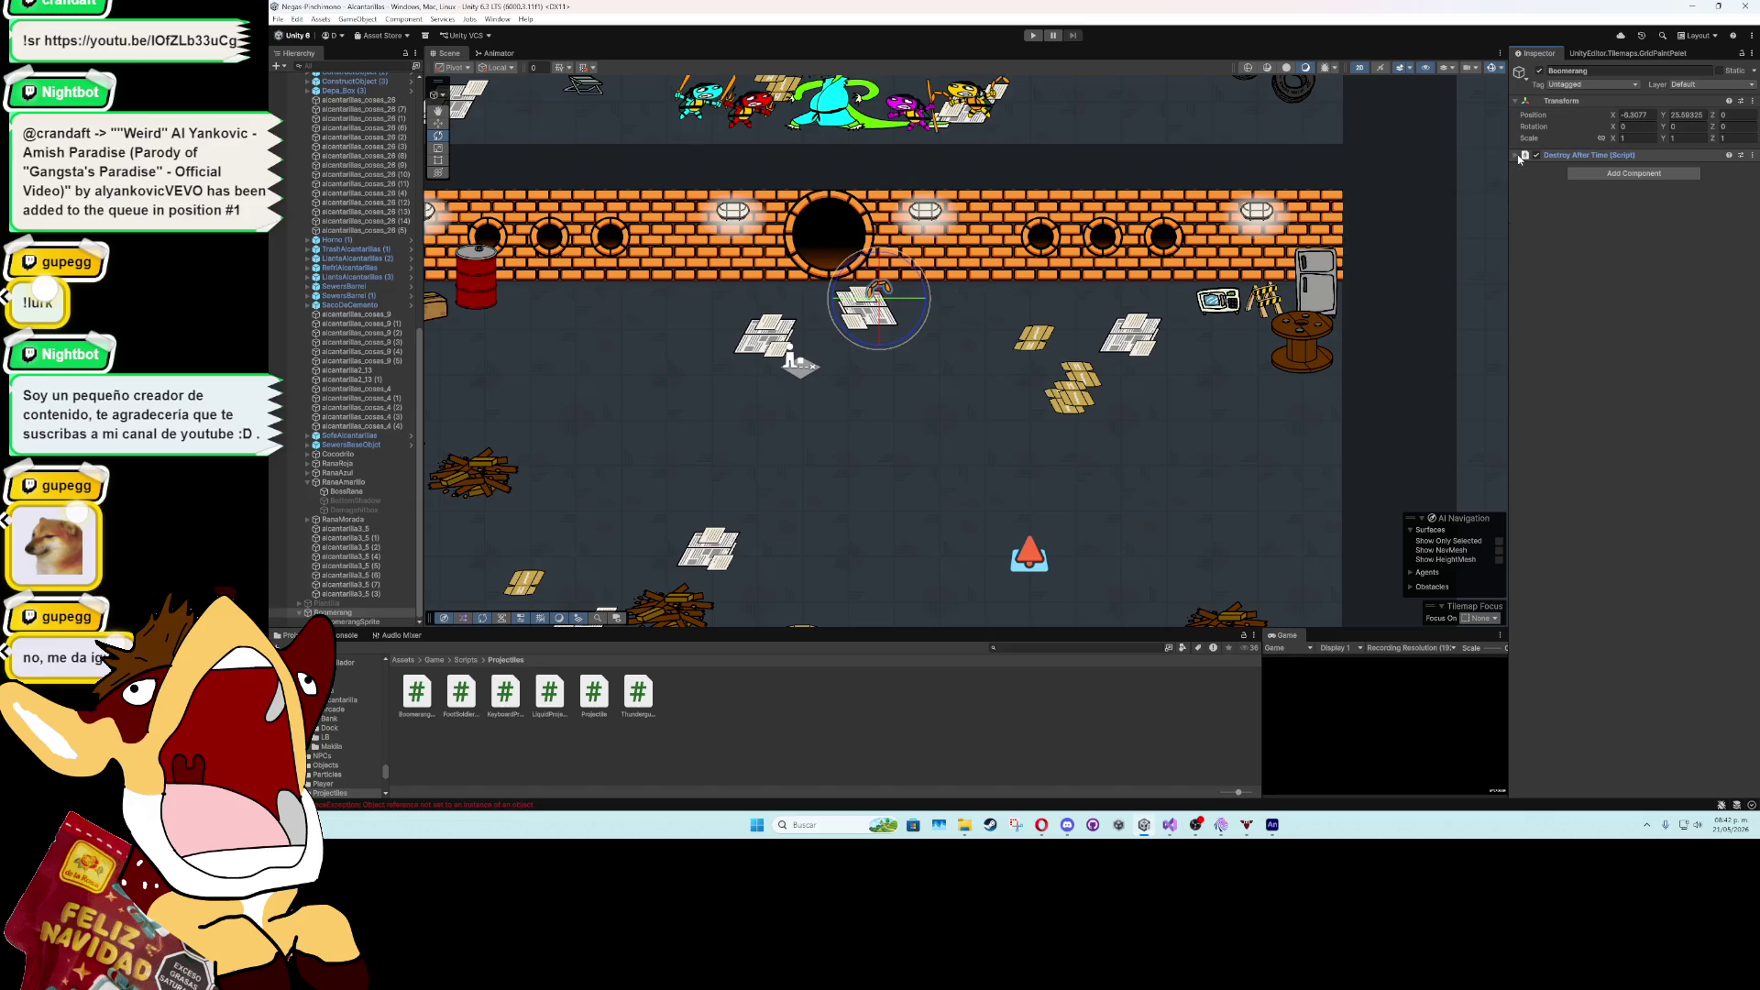
left_click(348, 621)
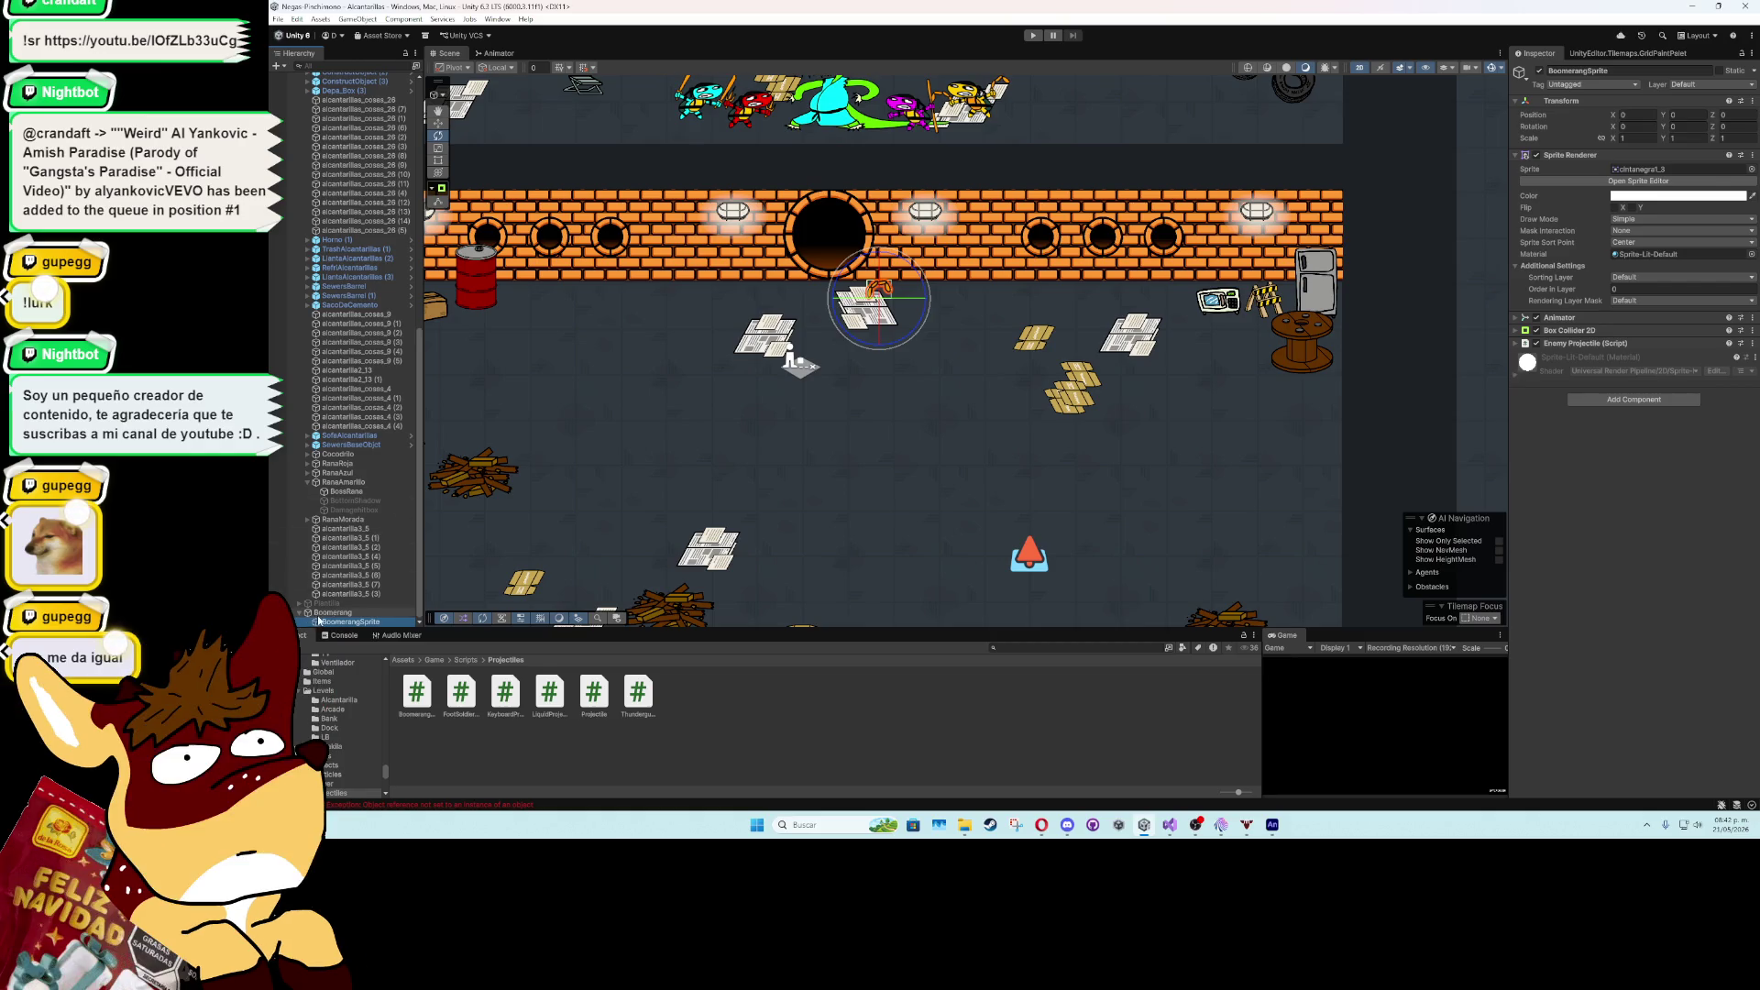
key("Up")
left_click(1631, 173)
type("destrboomerang")
key("Return")
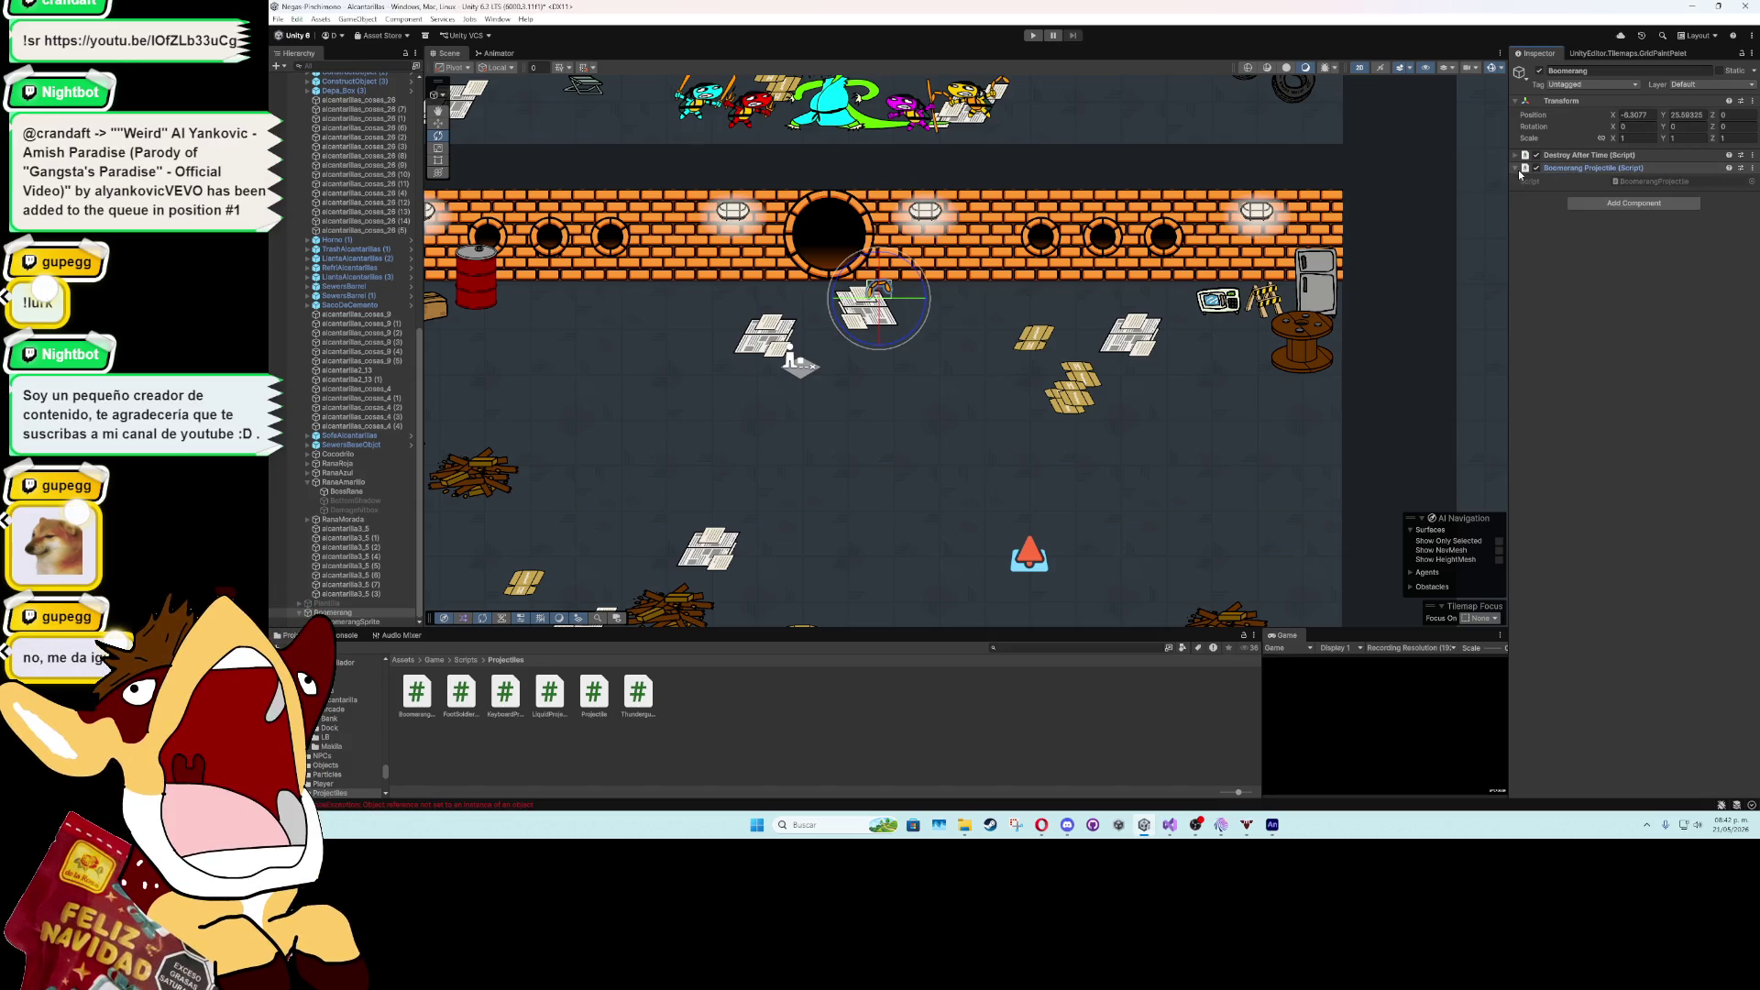
- Open BoomerangProjectile in Visual Studio and delete its template methods
left_click(1751, 168)
left_click(1636, 316)
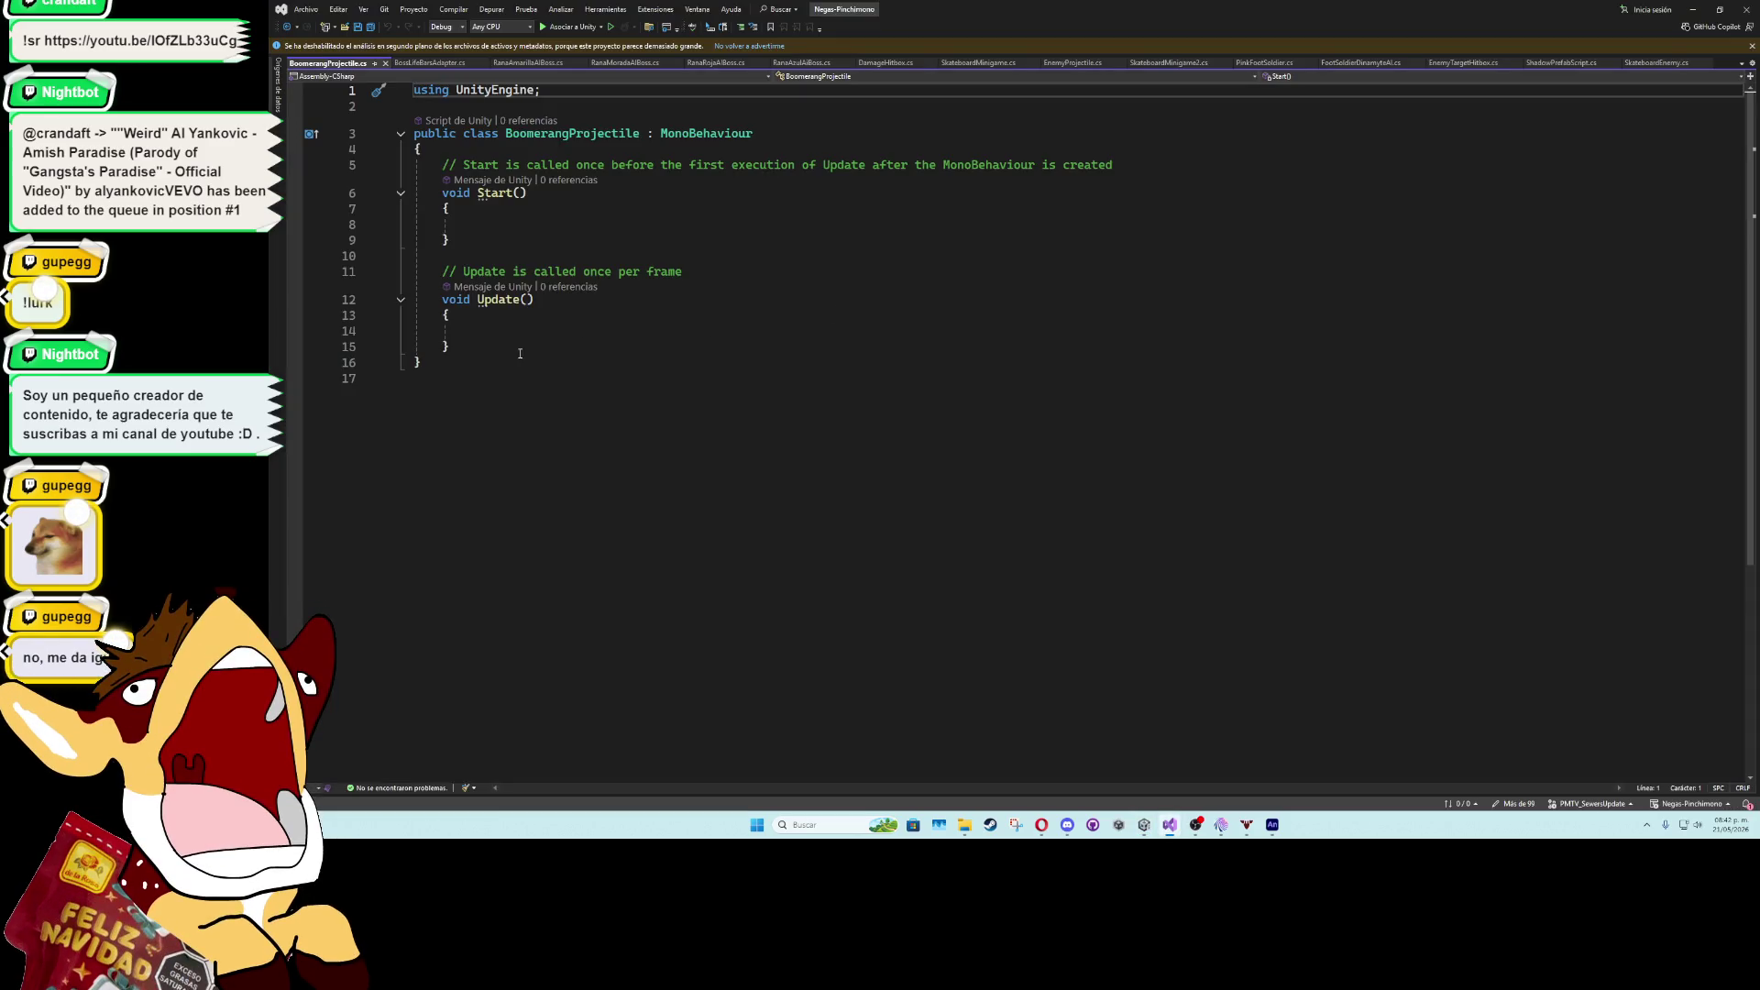
mouse_move(520, 354)
left_mouse_down()
mouse_move(431, 268)
mouse_move(438, 168)
left_mouse_up()
key("BackSpace")
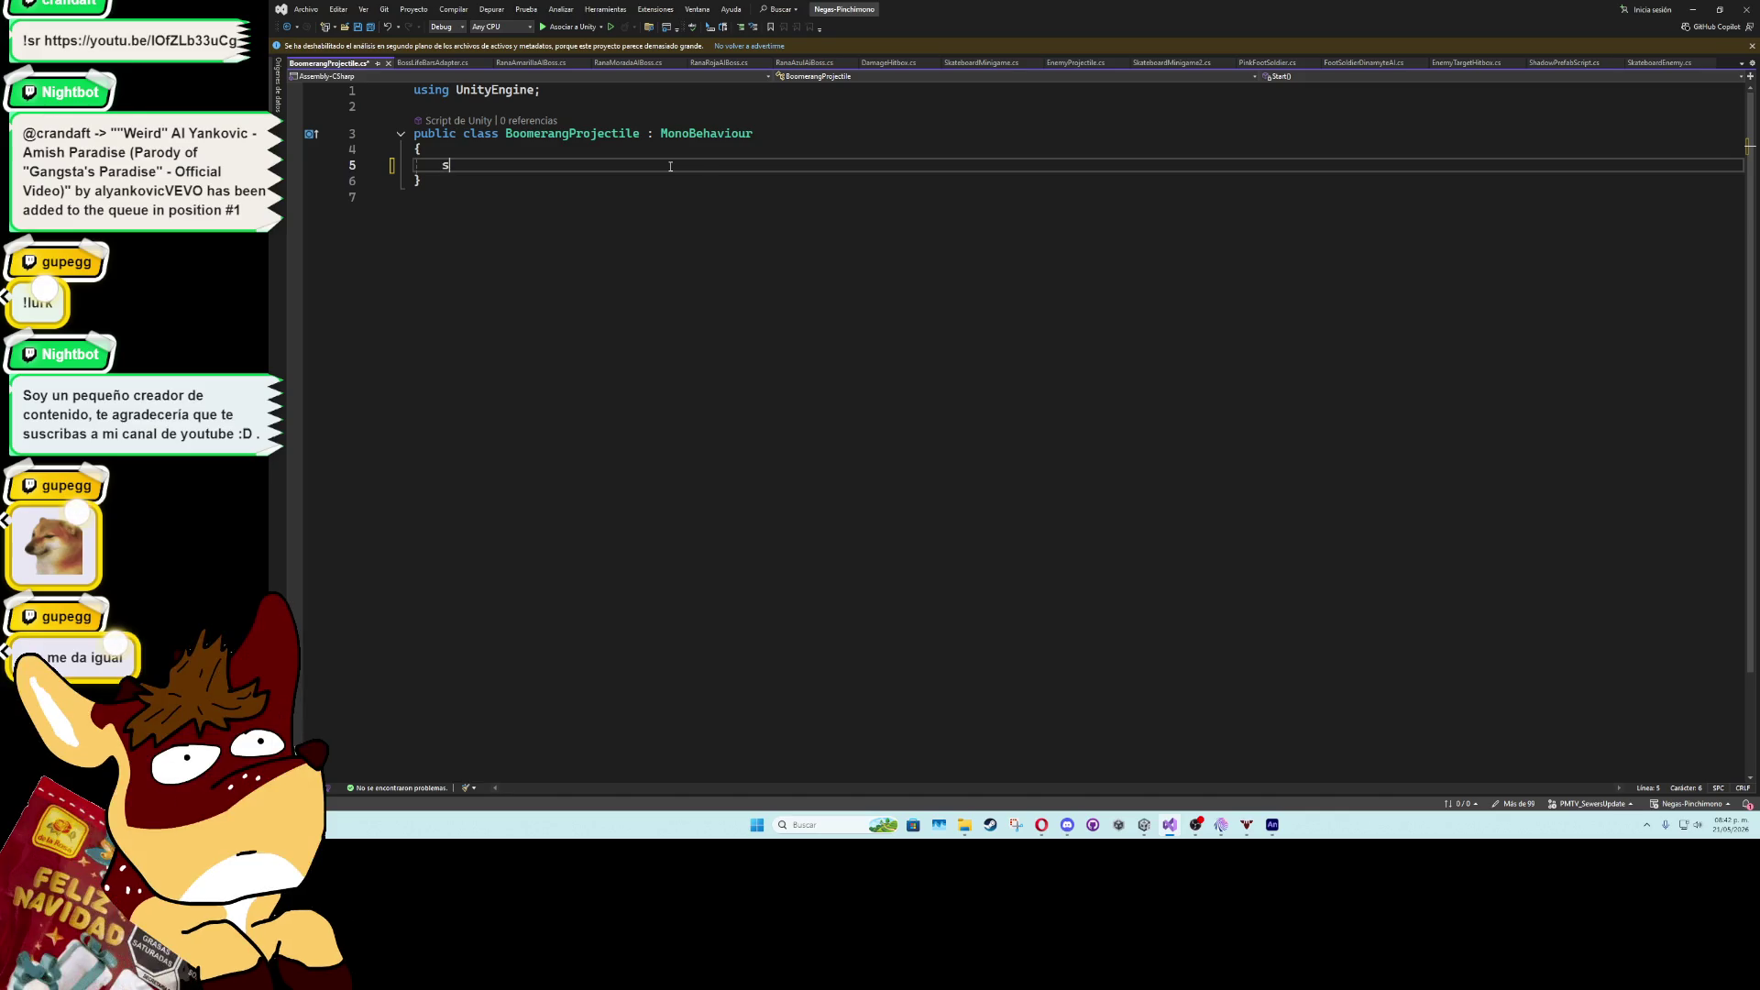
- Declare a [SerializeField] float speed field and a PlayerController player field
type("spee")
key("BackSpace")
key("BackSpace")
key("BackSpace")
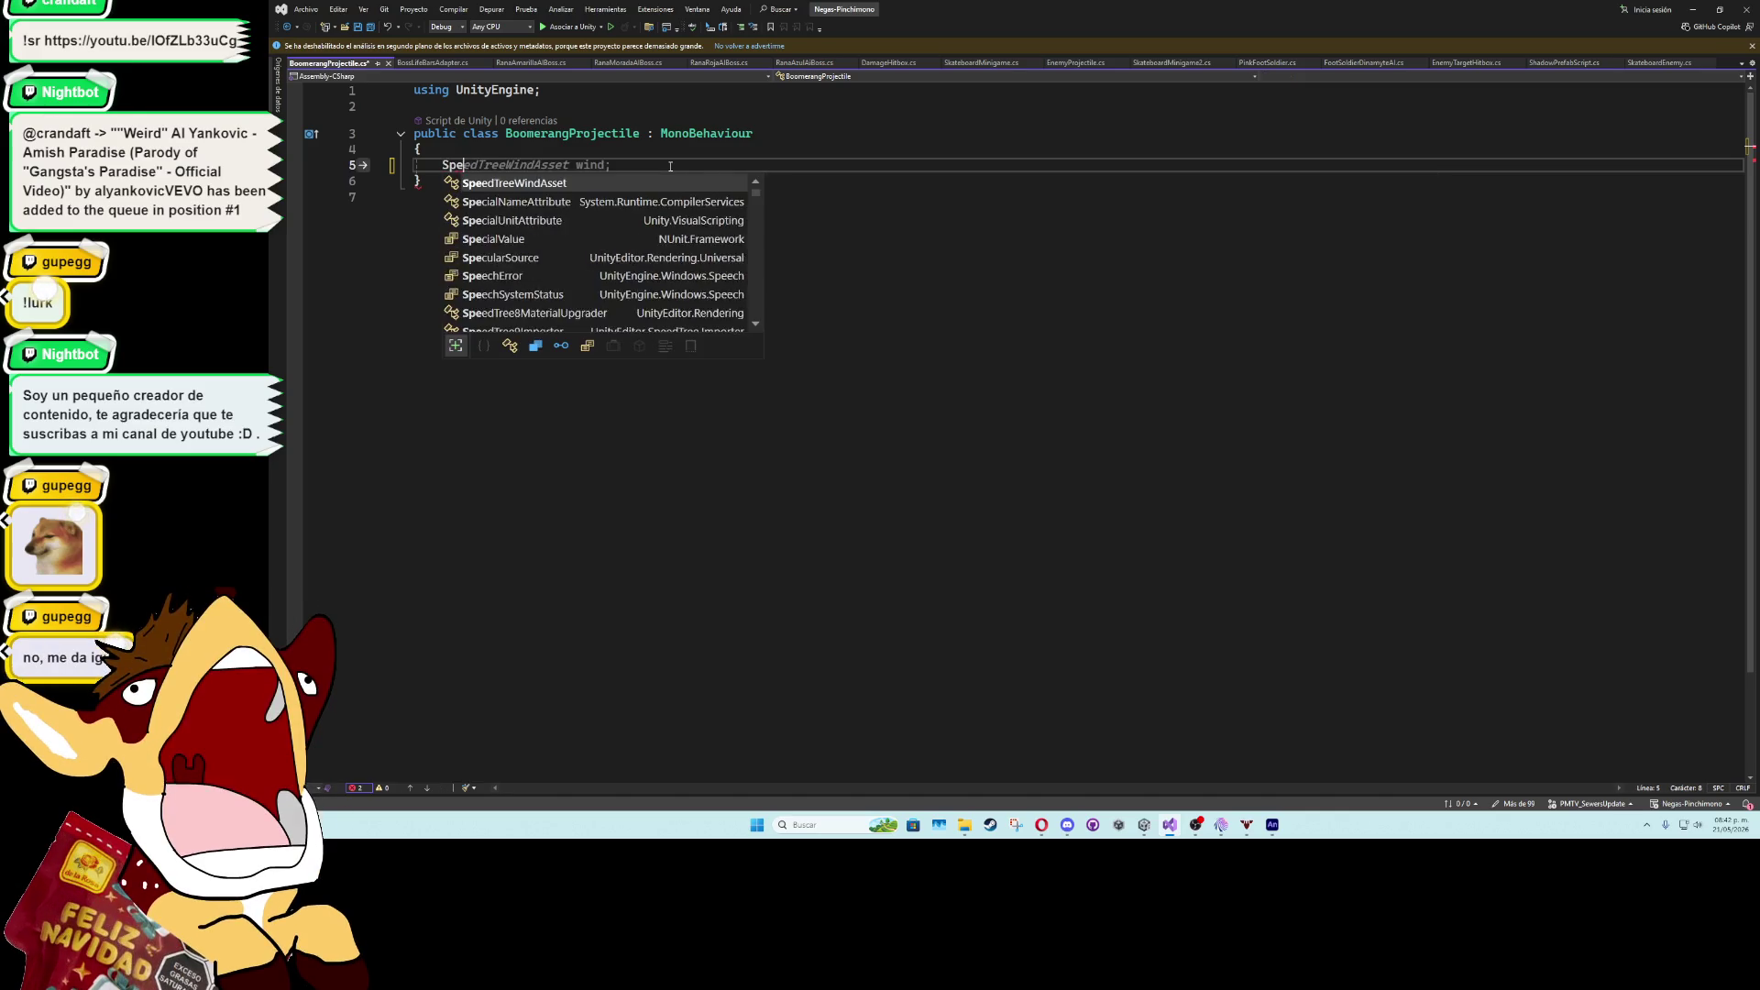
type("[seria")
key("Tab")
type("] flo")
key("Tab")
type("speed")
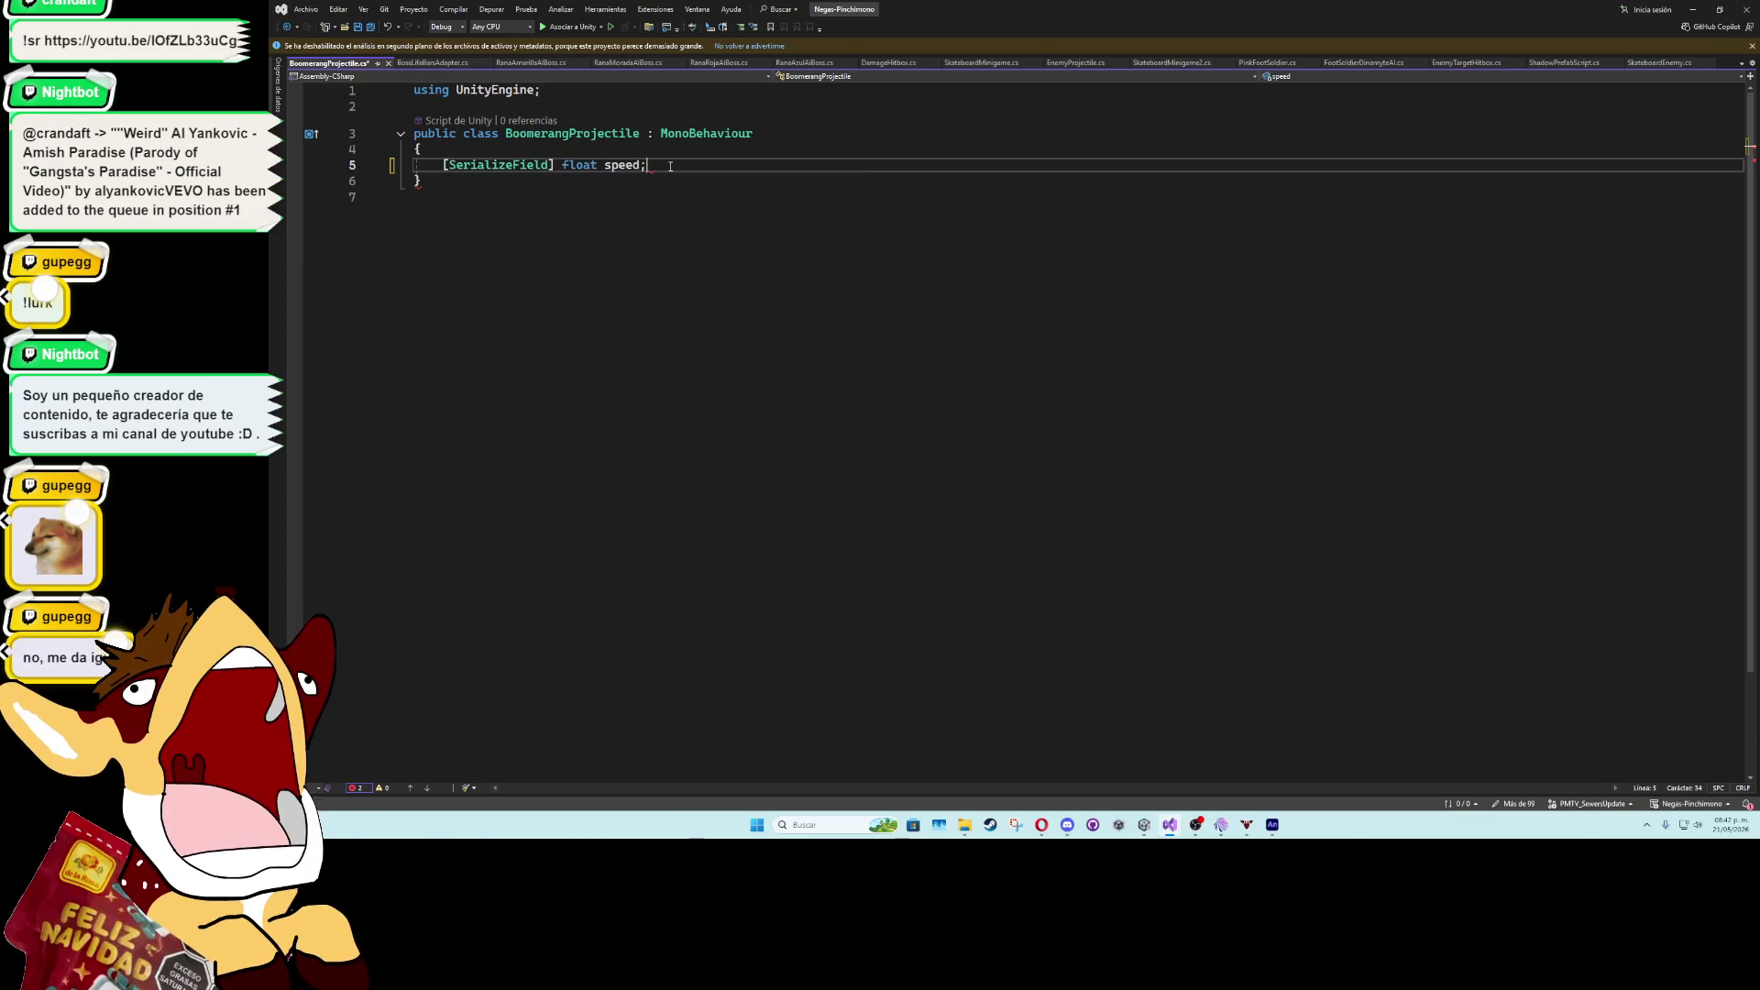
type(";")
key("Return")
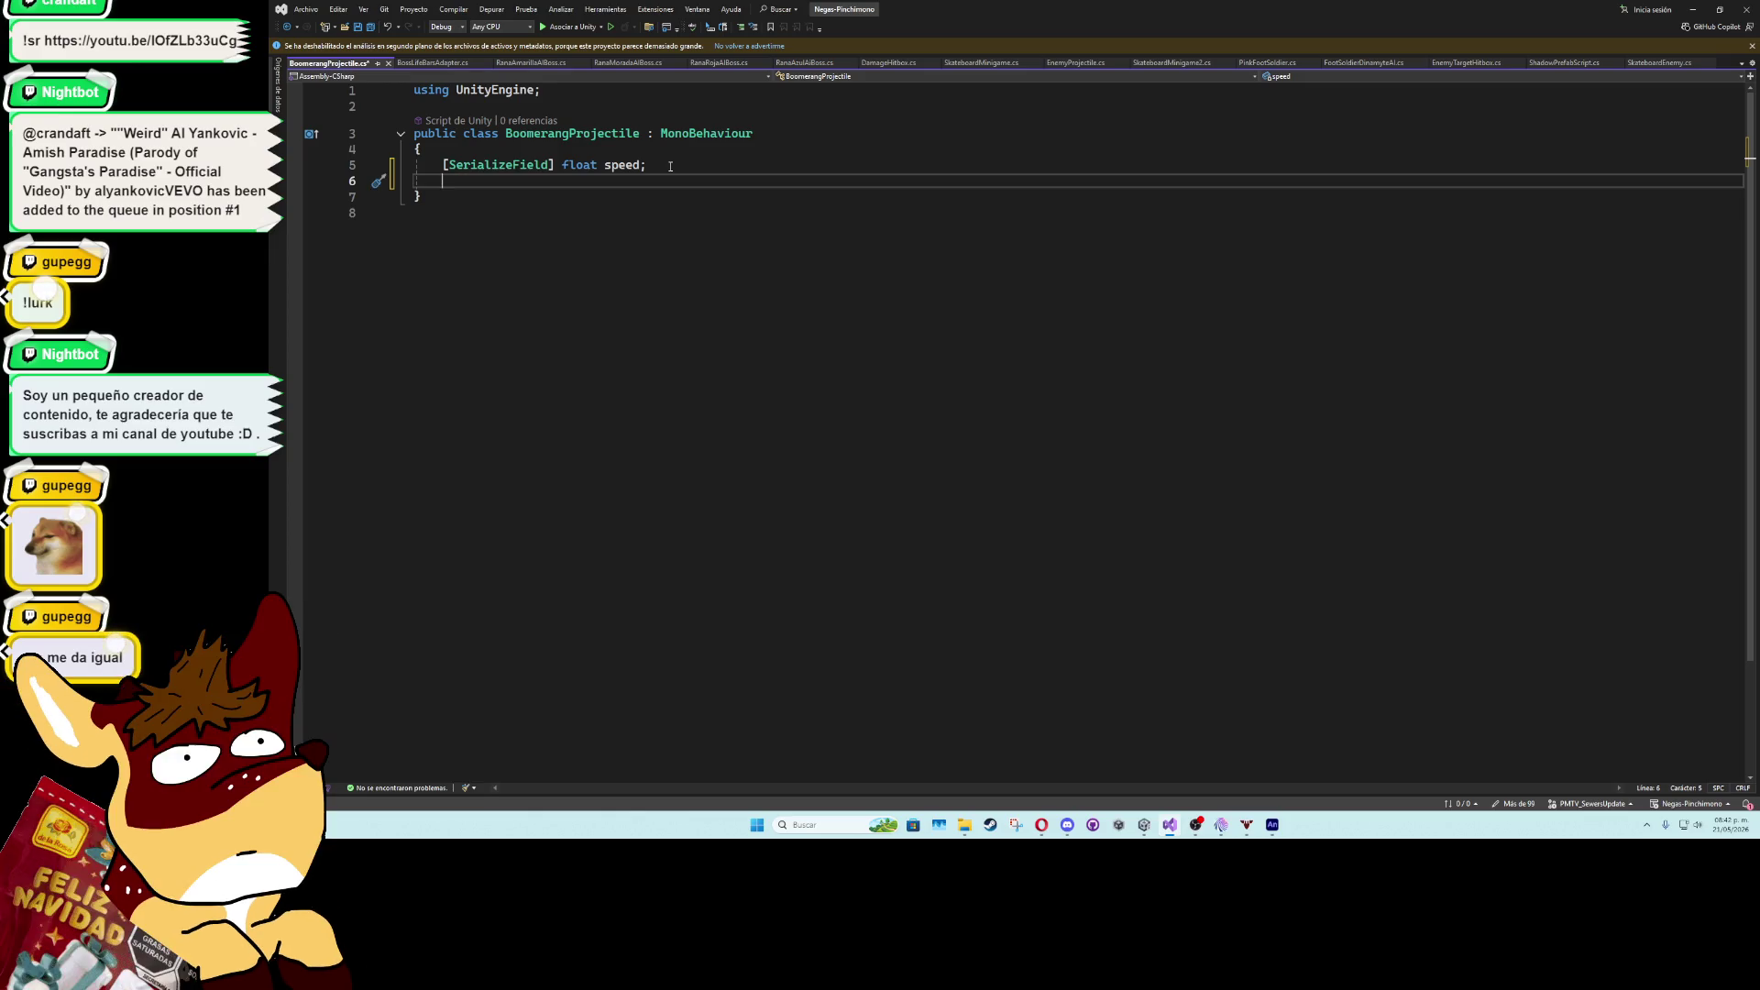
key("Return")
type("Player")
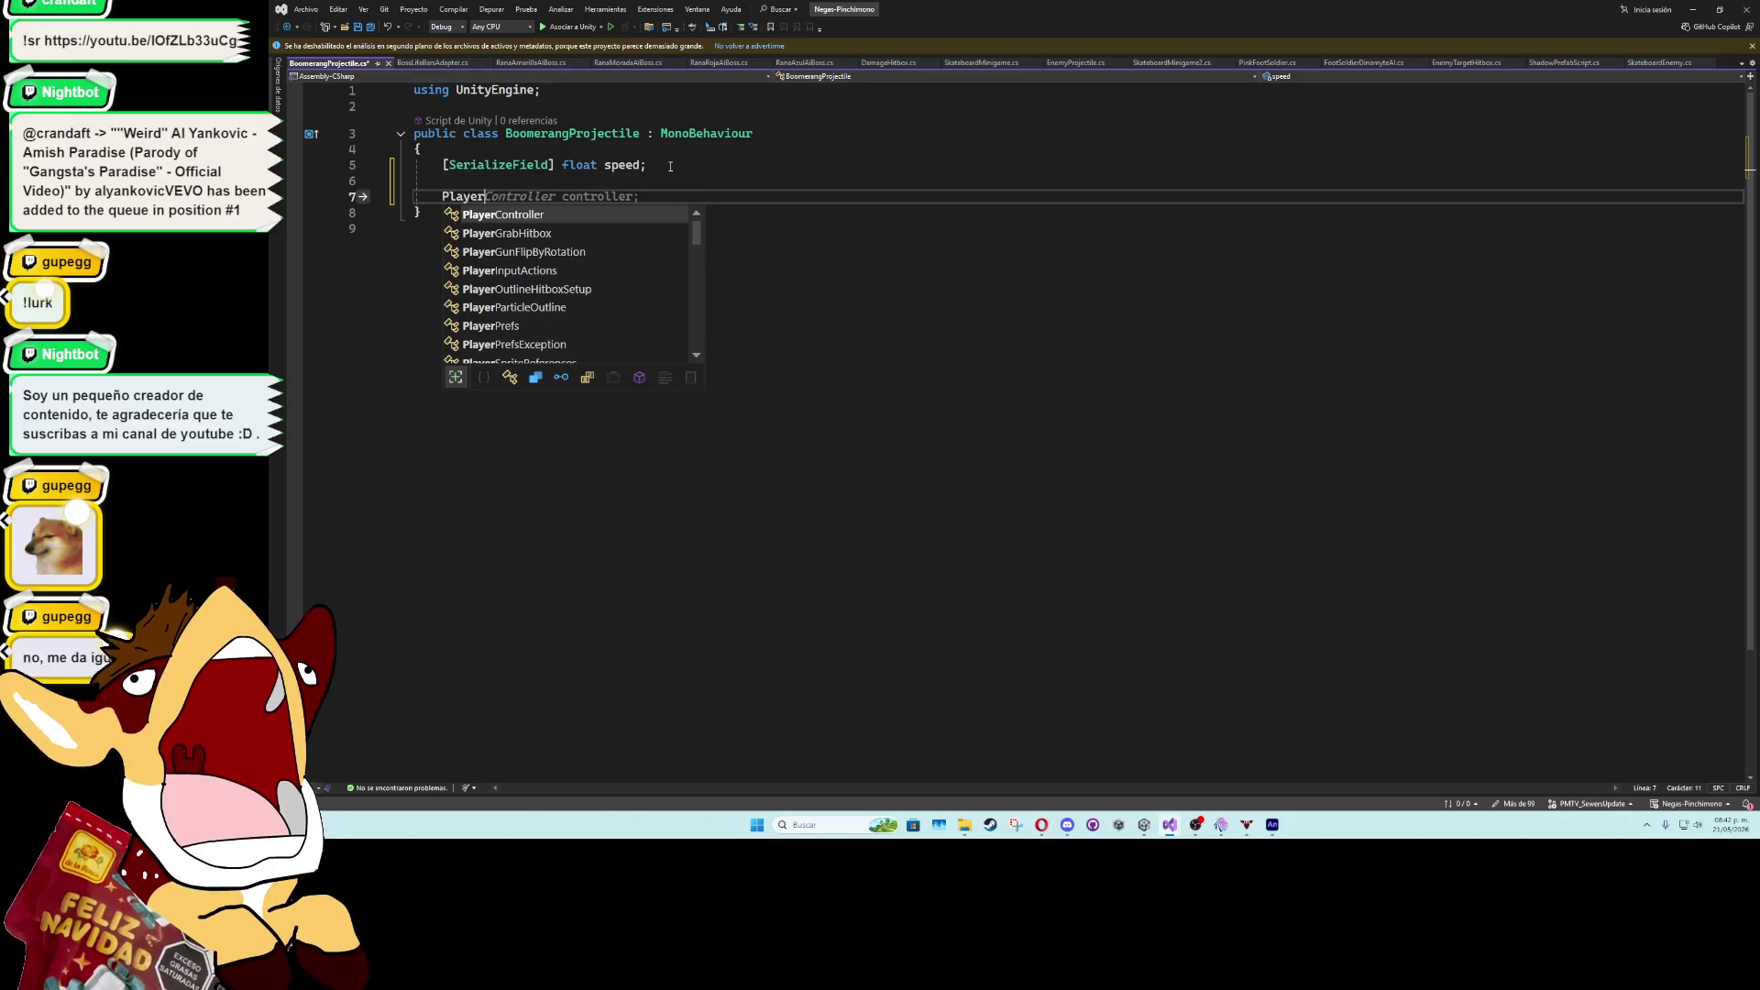
key("Tab")
type("player;")
key("Return")
key("Return")
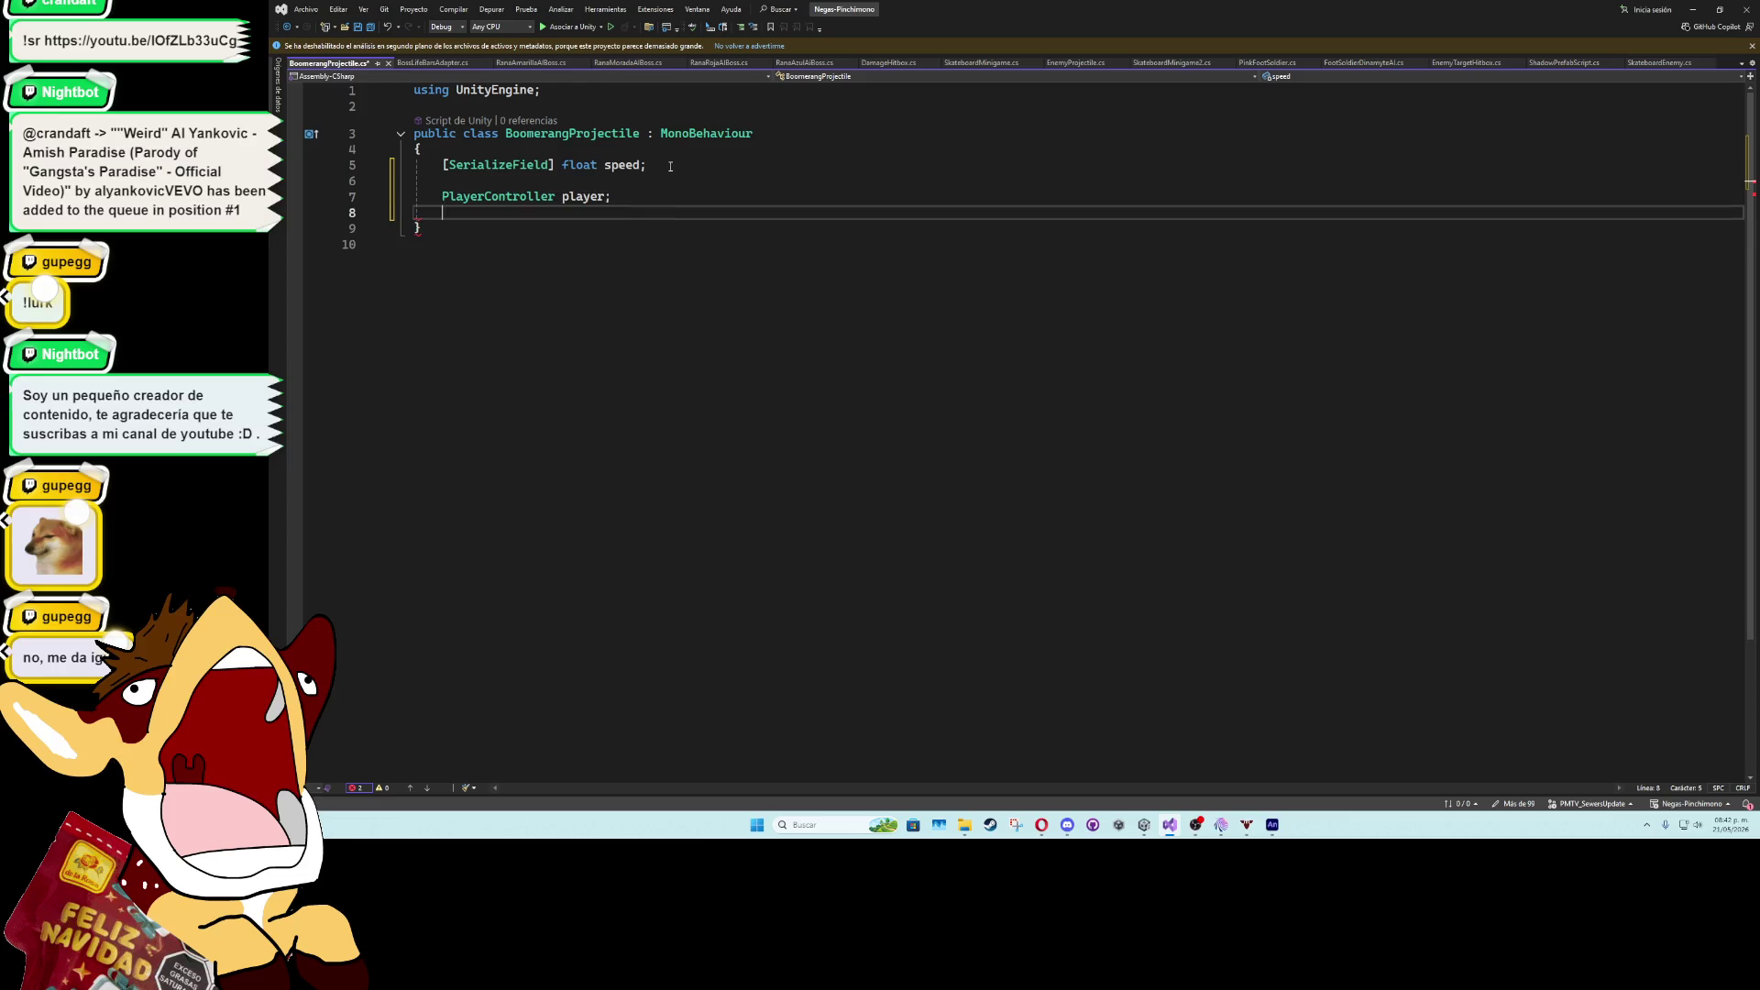
- Add a Start method setting player = FindObjectOfType<PlayerController>()
type("start")
key("Tab")
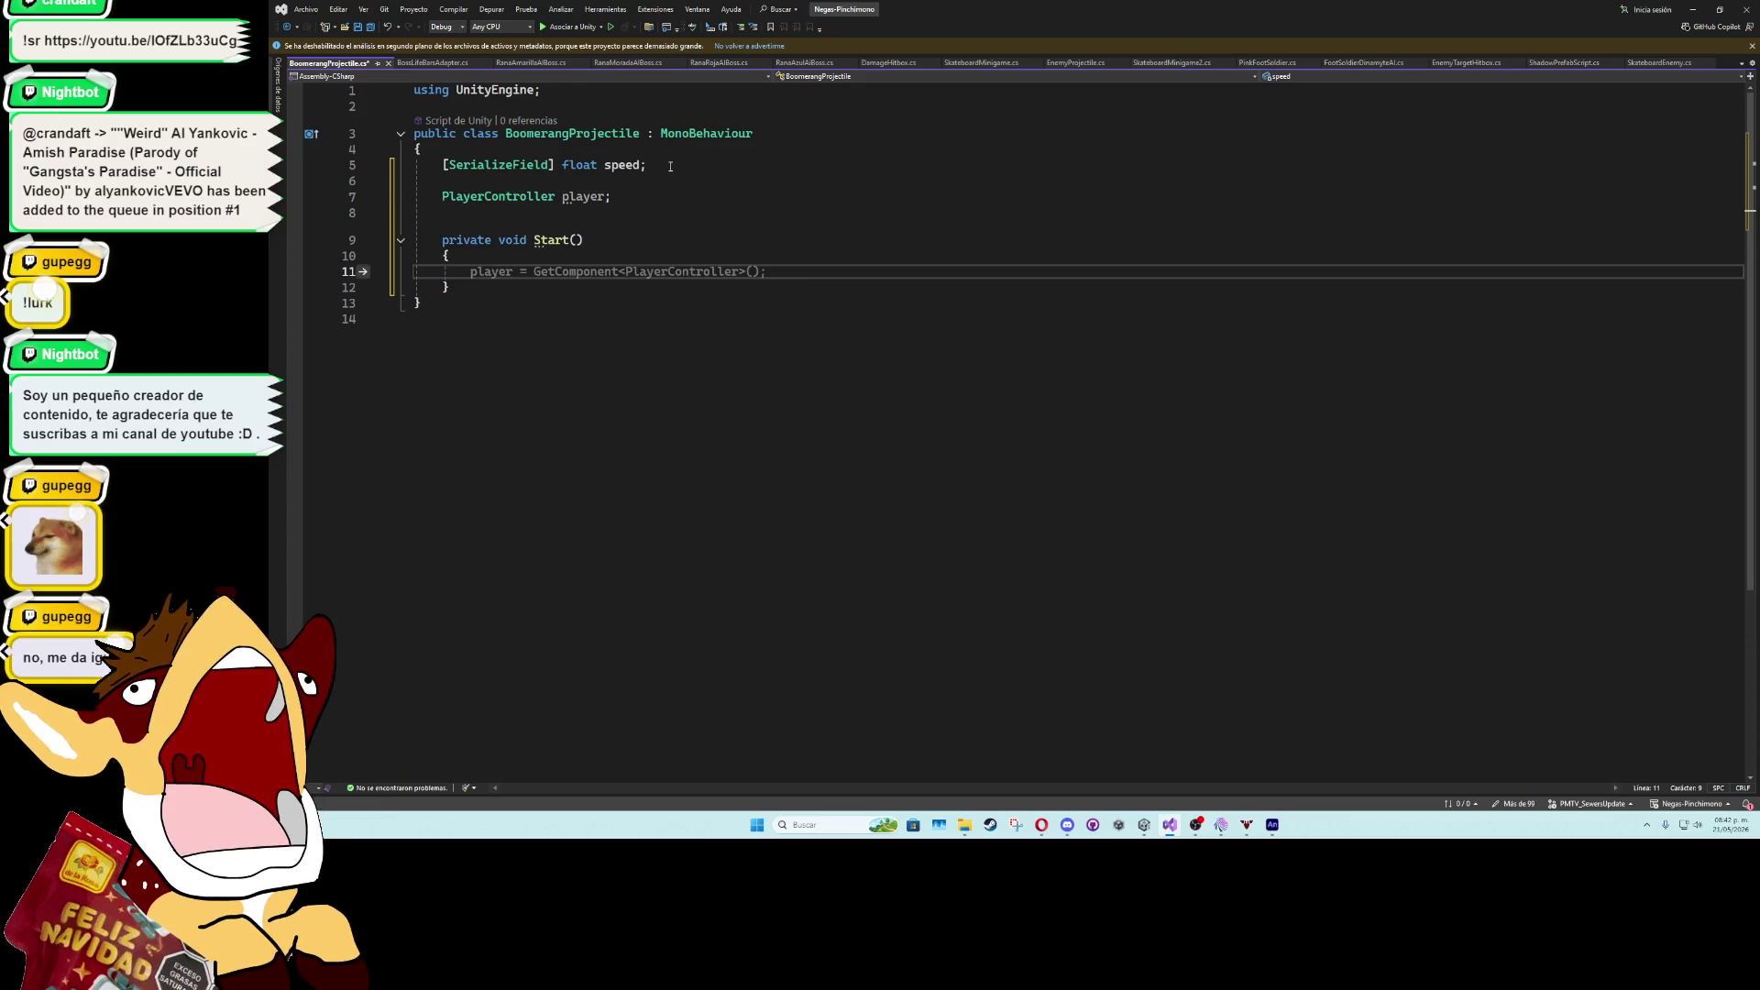
type("po")
key("BackSpace")
type("layer")
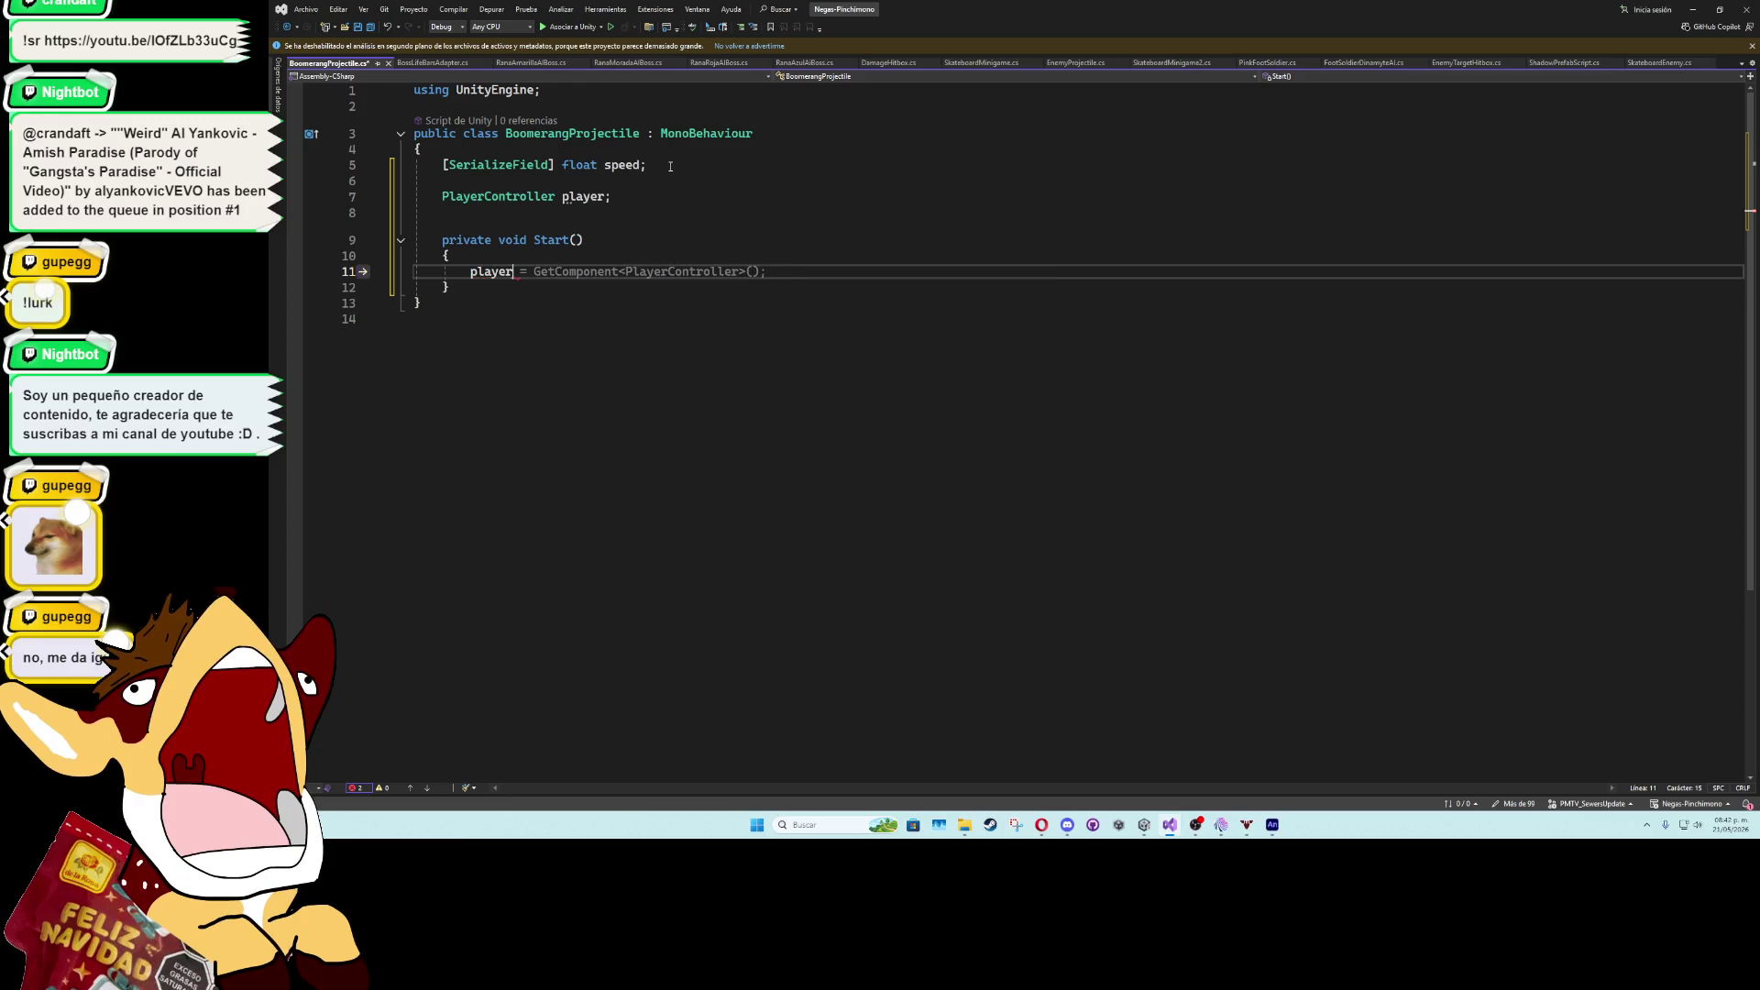
type(" = fi")
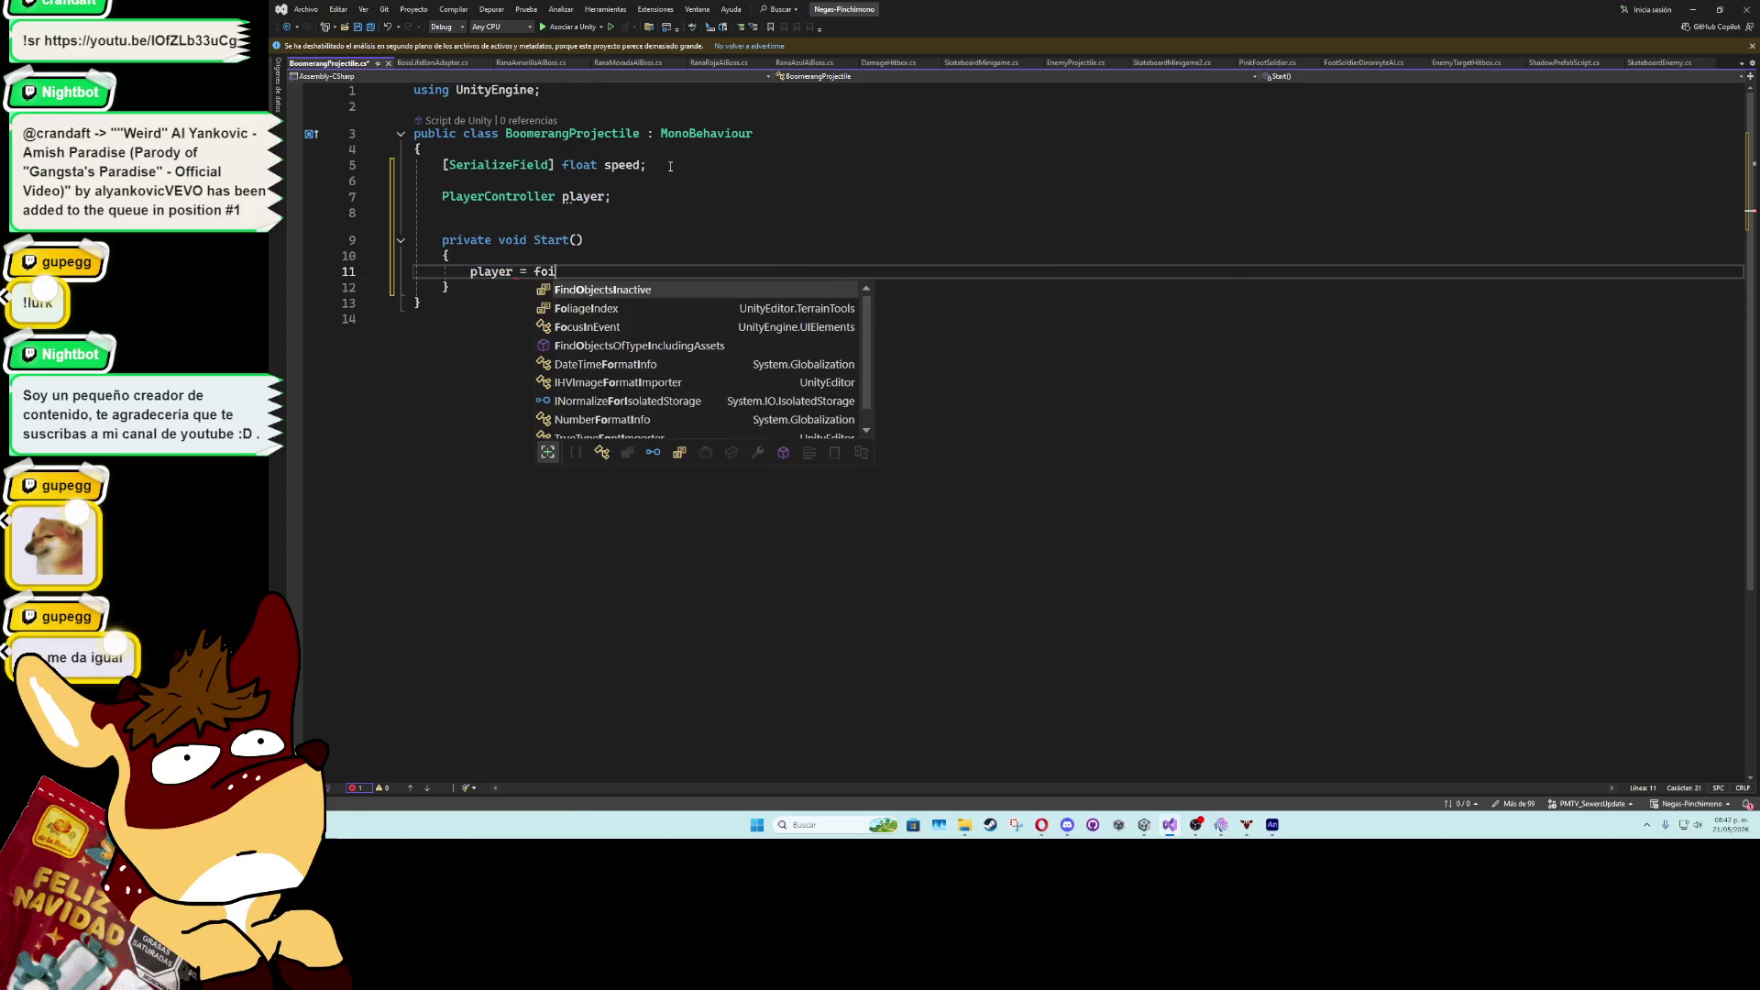
key("Down")
key("Down")
key("Down")
key("Tab")
type("<player")
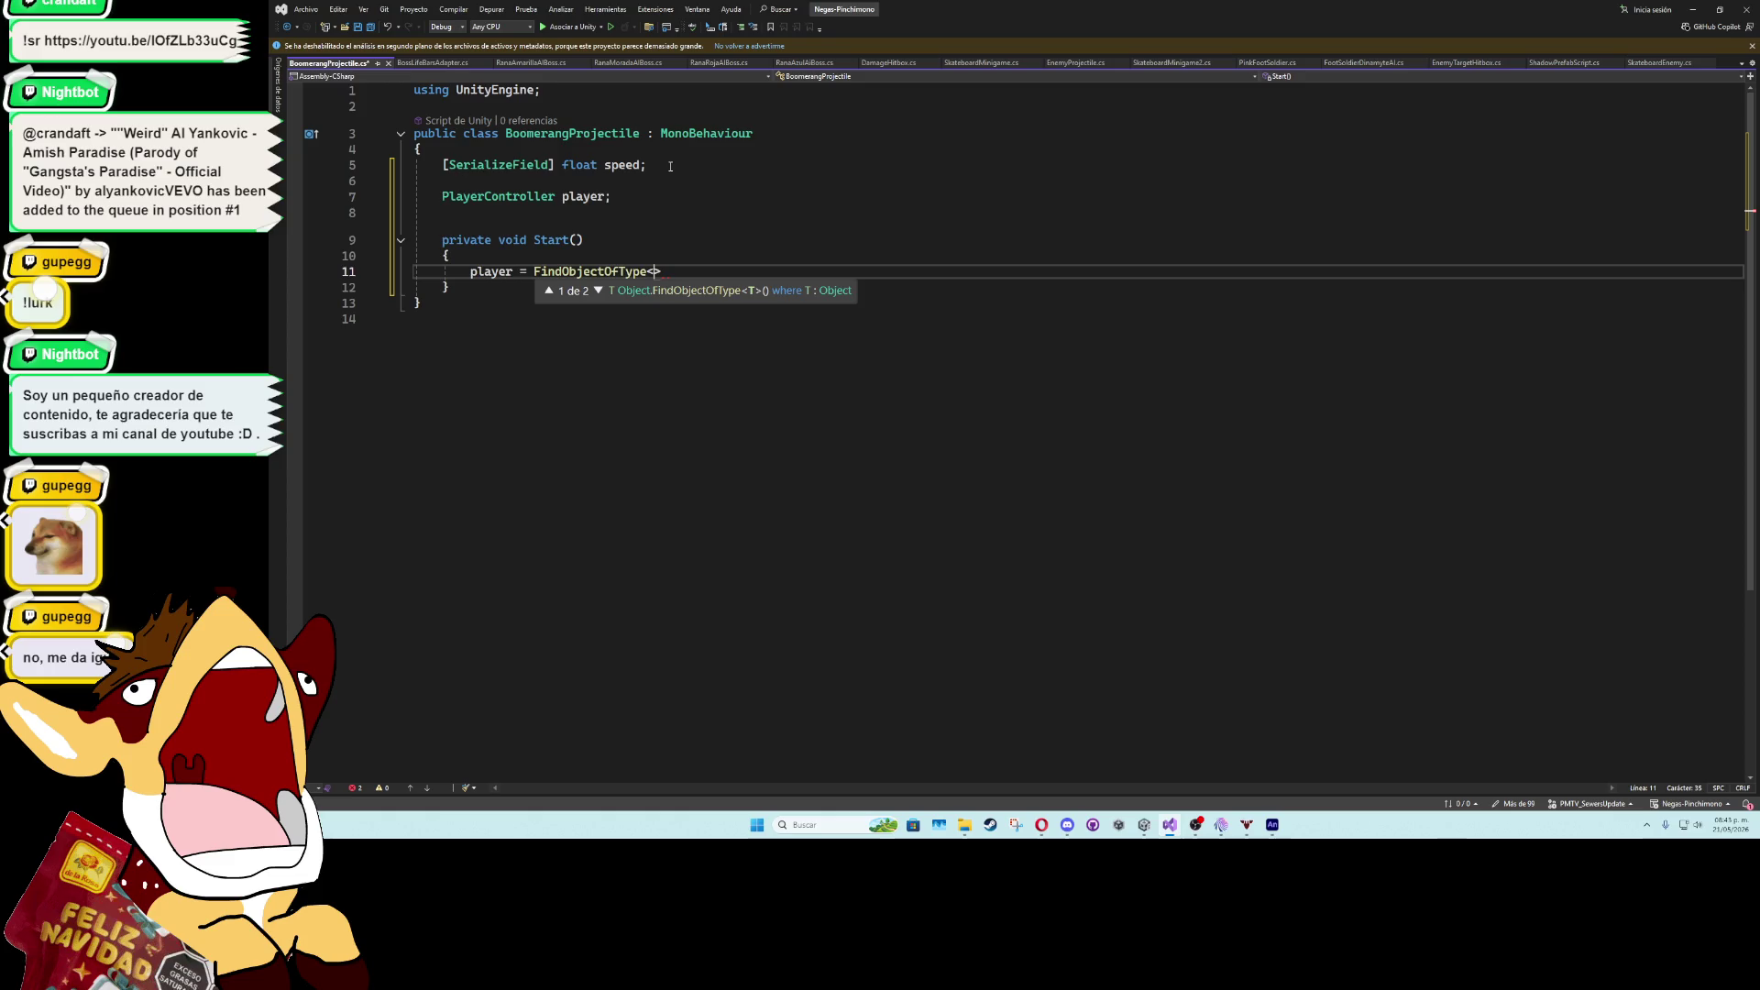
key("Tab")
type(">()")
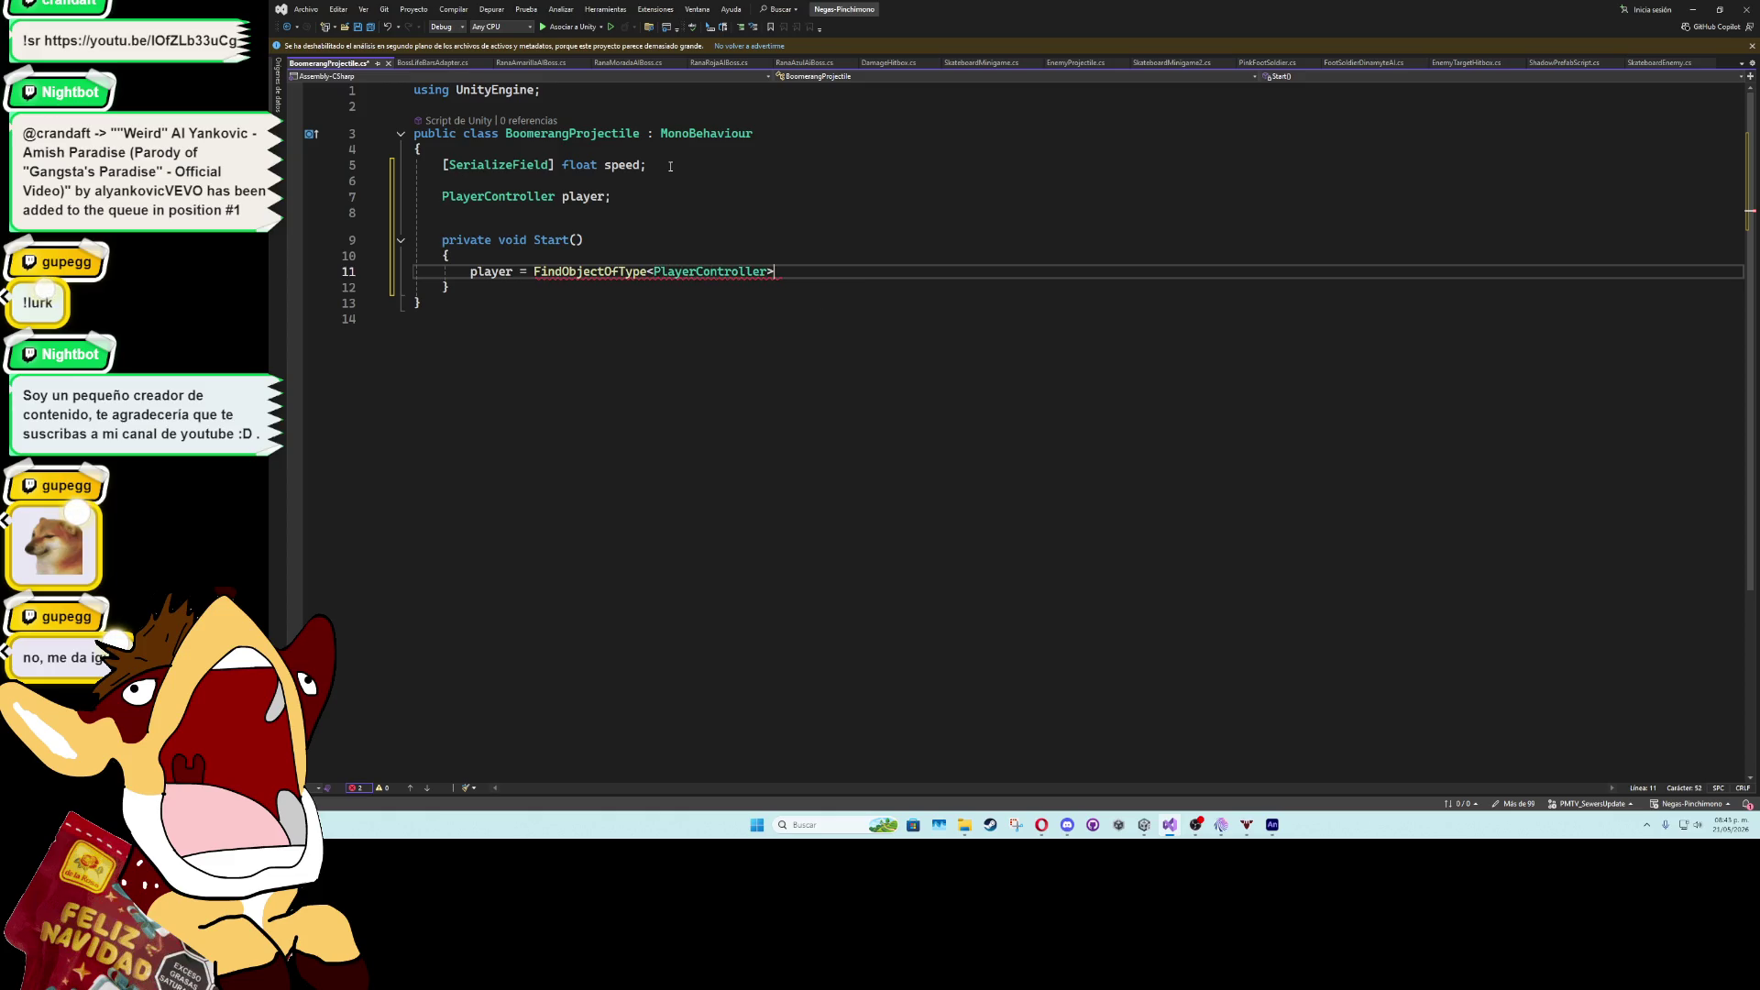
type(";")
key("Return")
key("Down")
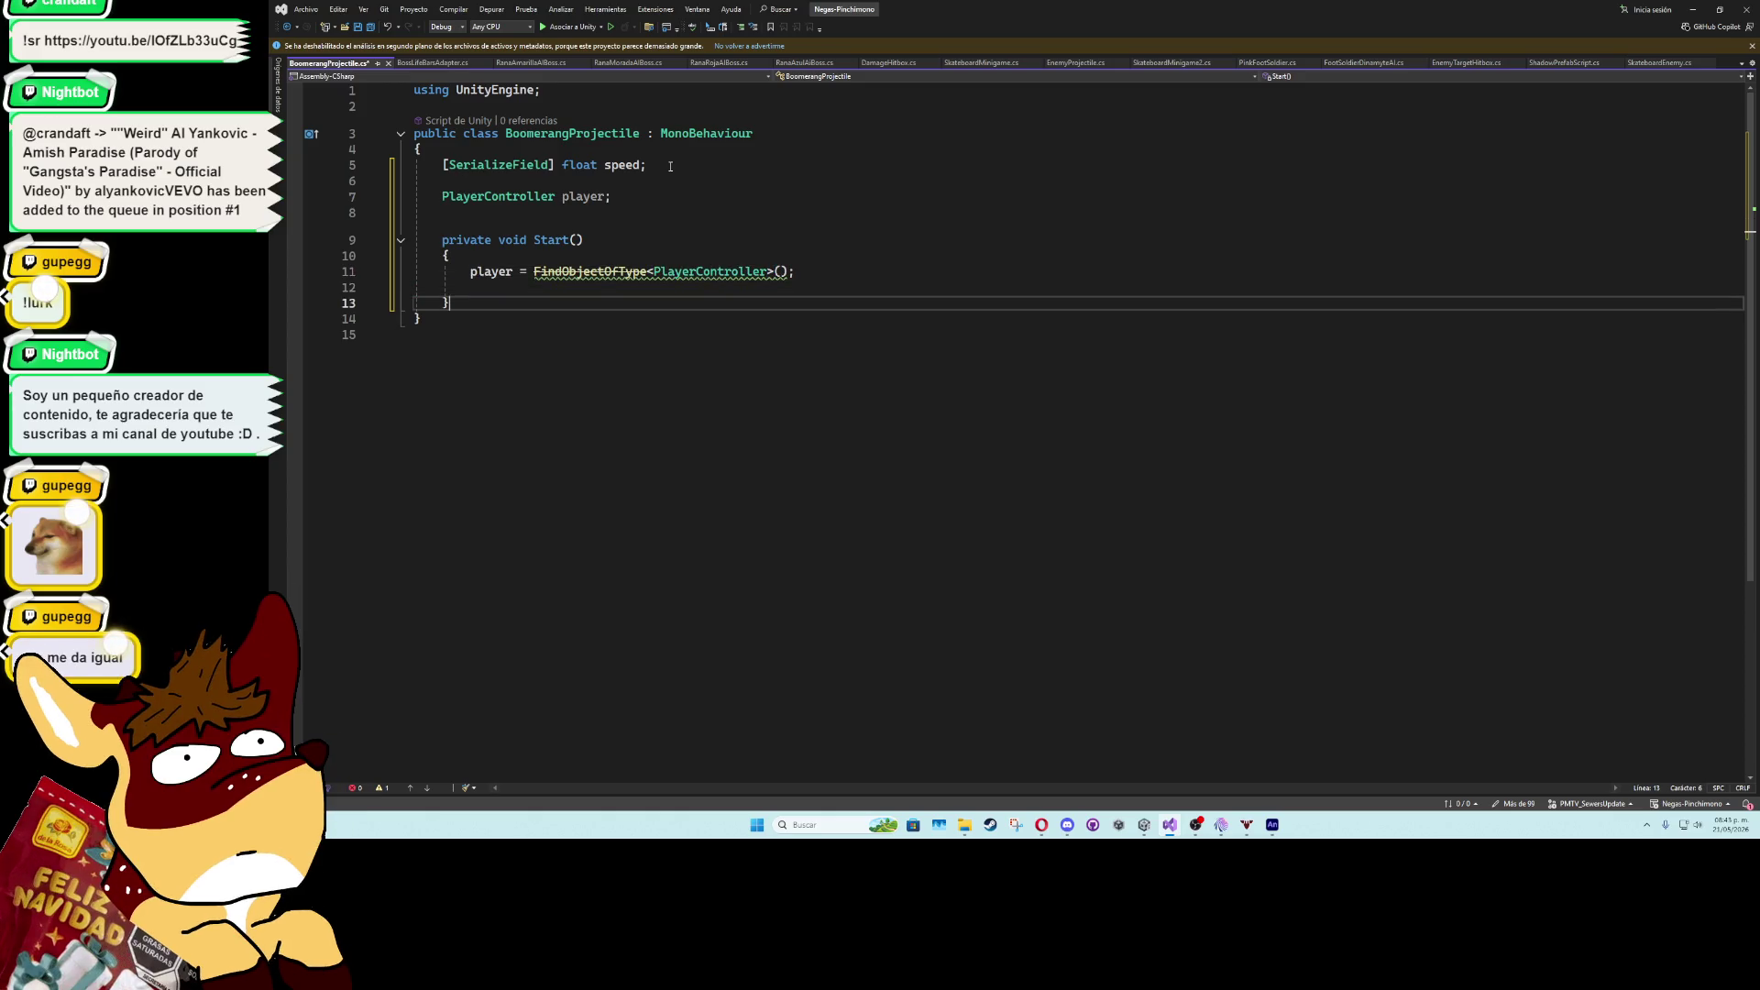
key("Return")
key("Return")
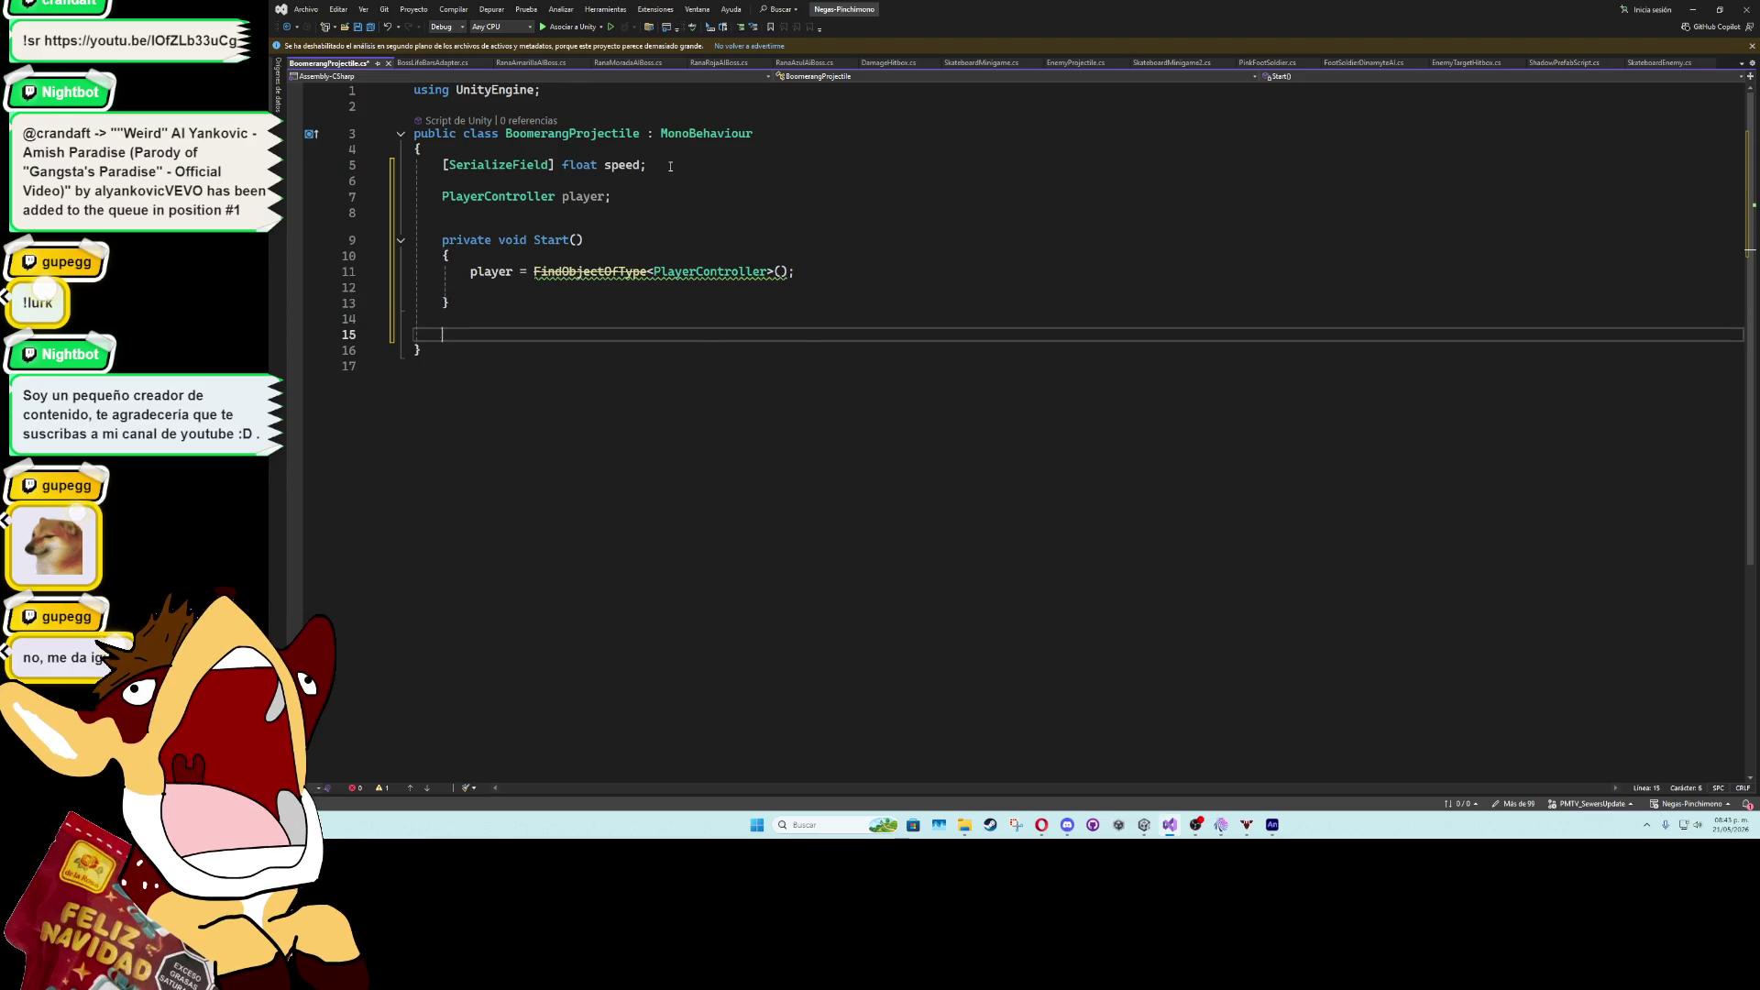
- Add an empty private IEnumerator Behavior() coroutine
type("private ienumerator")
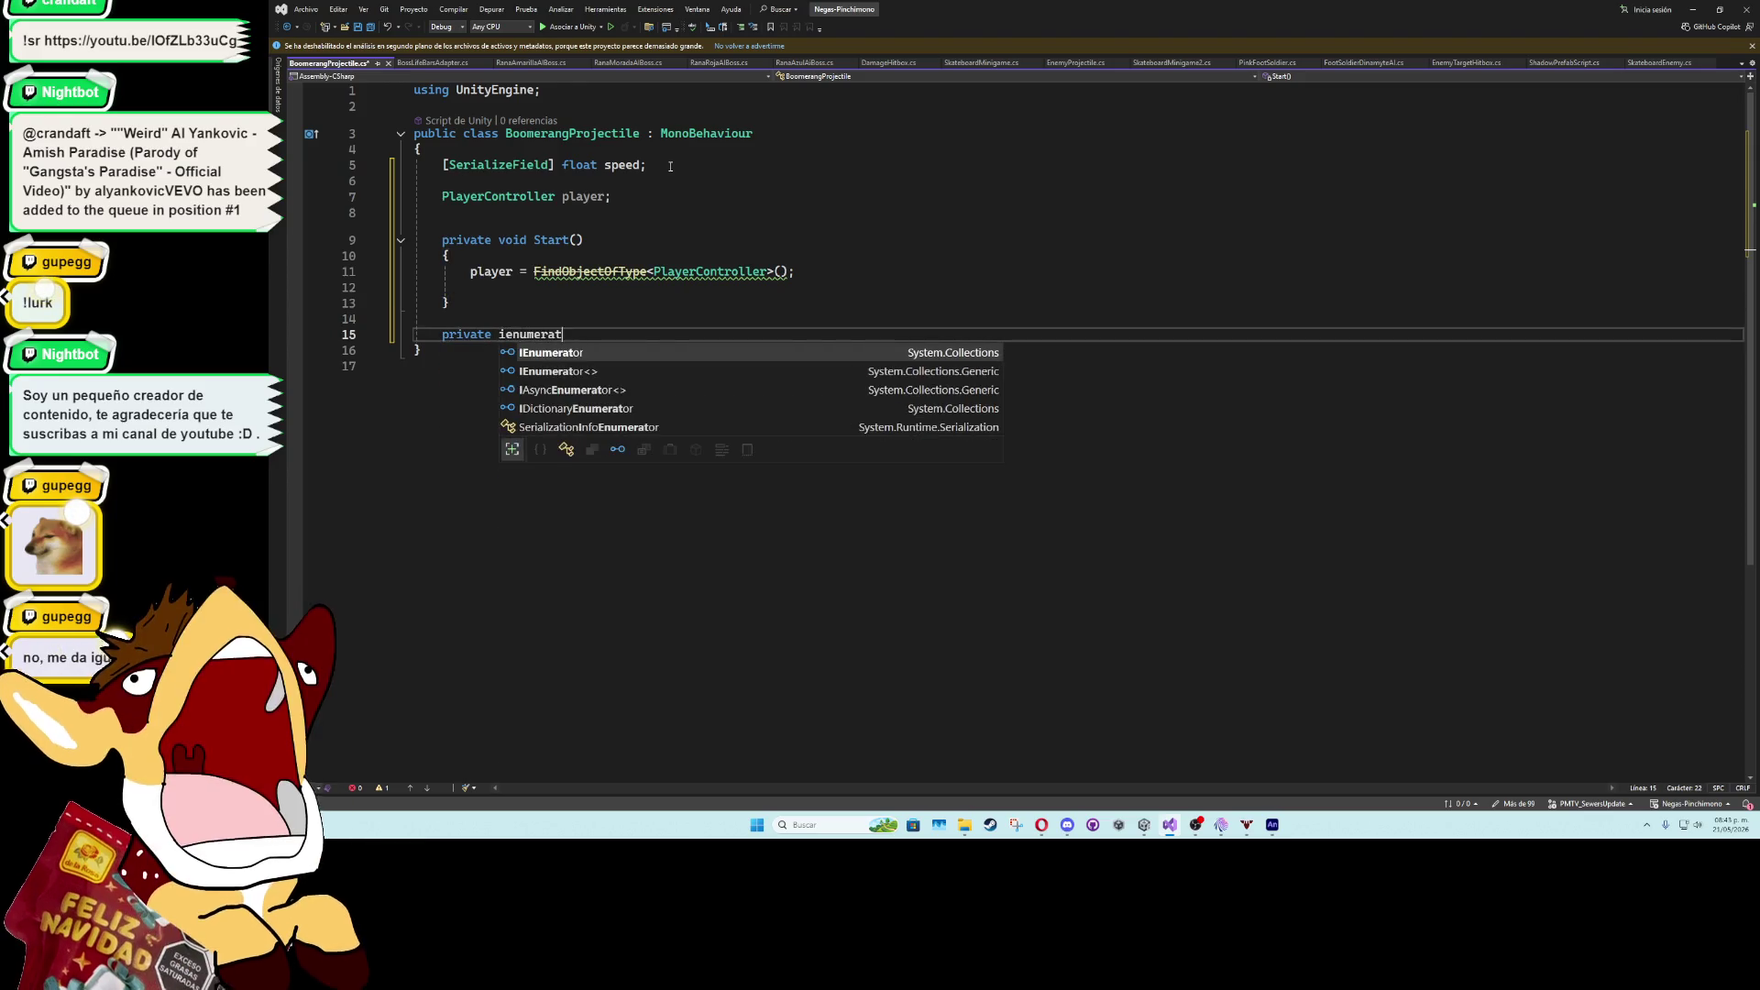
key("Tab")
type("beh")
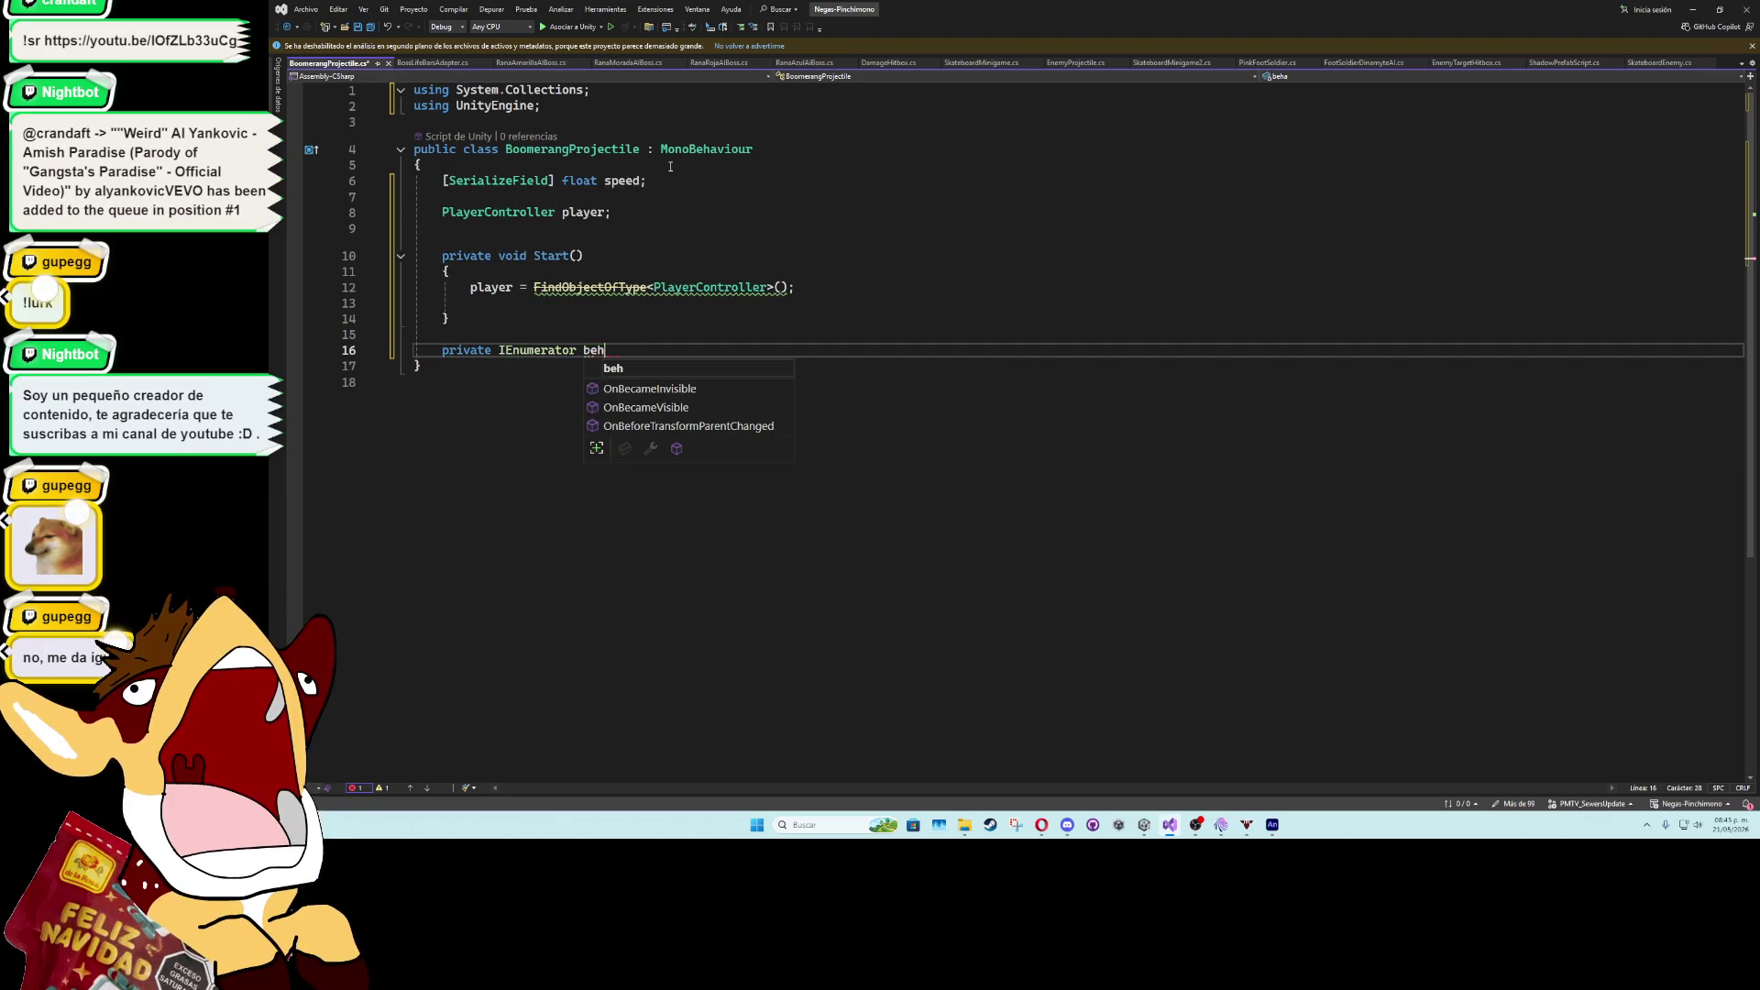
key("BackSpace")
key("BackSpace")
key("BackSpace")
type("Behavio")
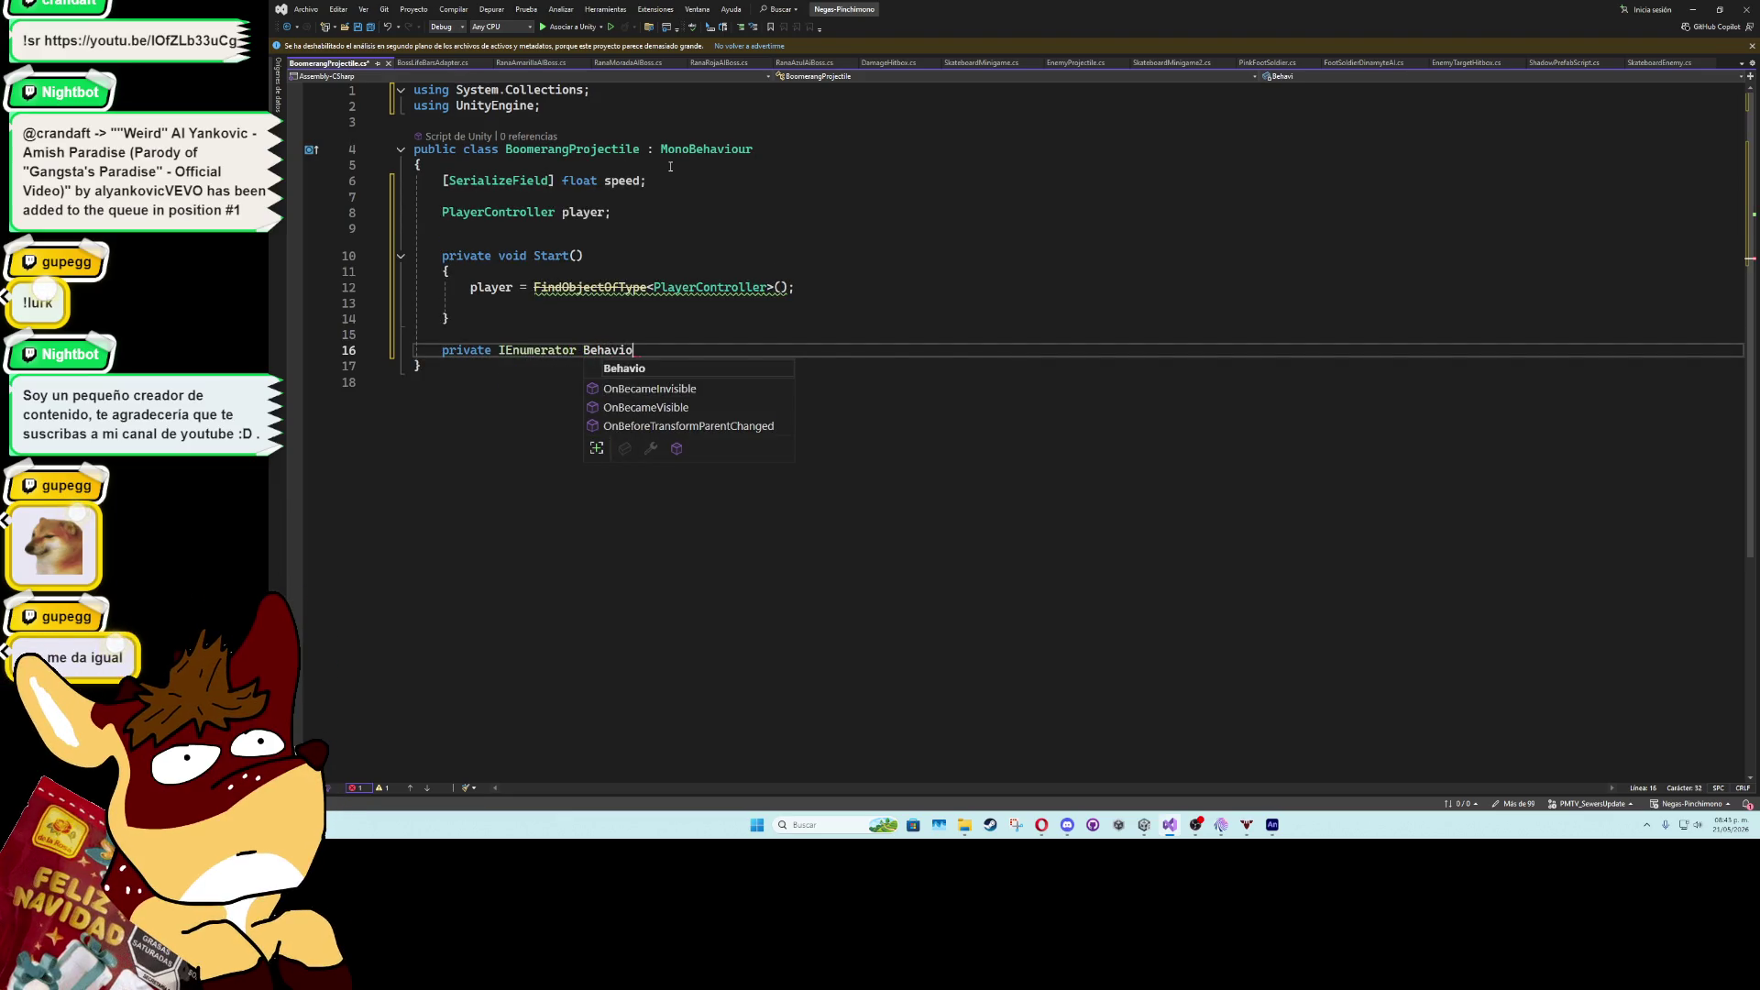
type("r()")
key("Return")
type("{")
key("Return")
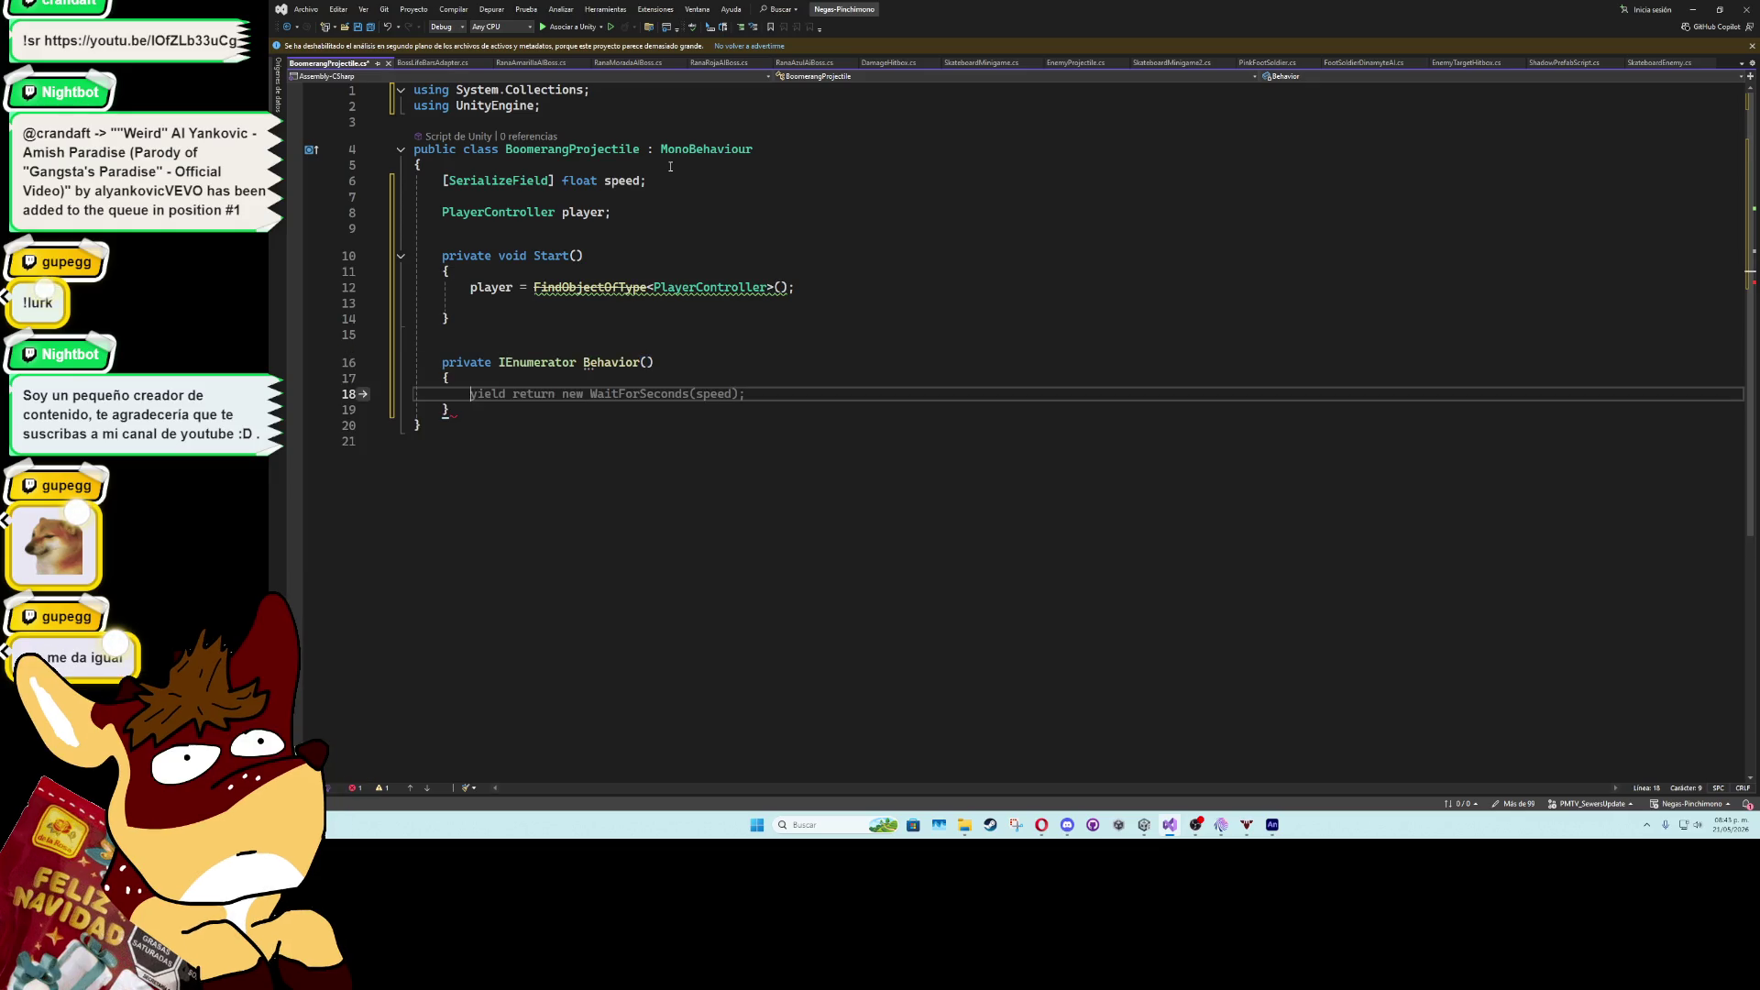
left_click(569, 321)
key("Delete")
key("Return")
key("Return")
key("Return")
- Add OnDisable() calling Destroy(gameObject) and save the script with Ctrl+S
key("Up")
type("ondi")
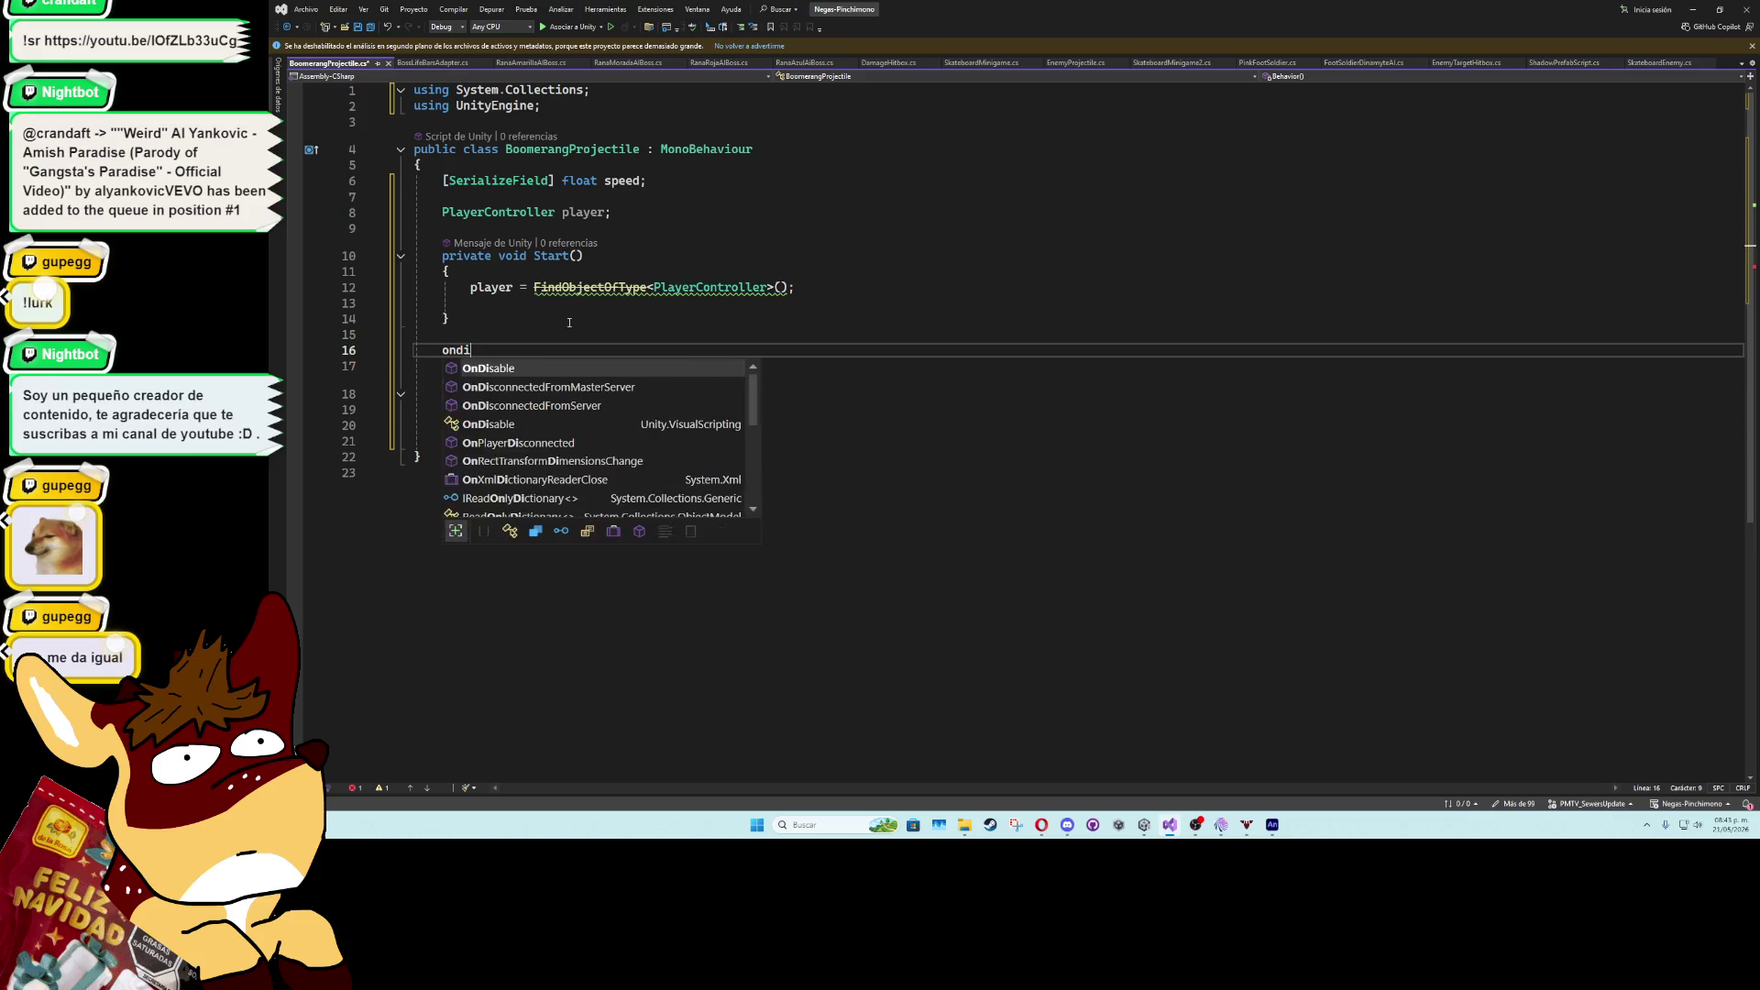
key("Tab")
type("Destroy(")
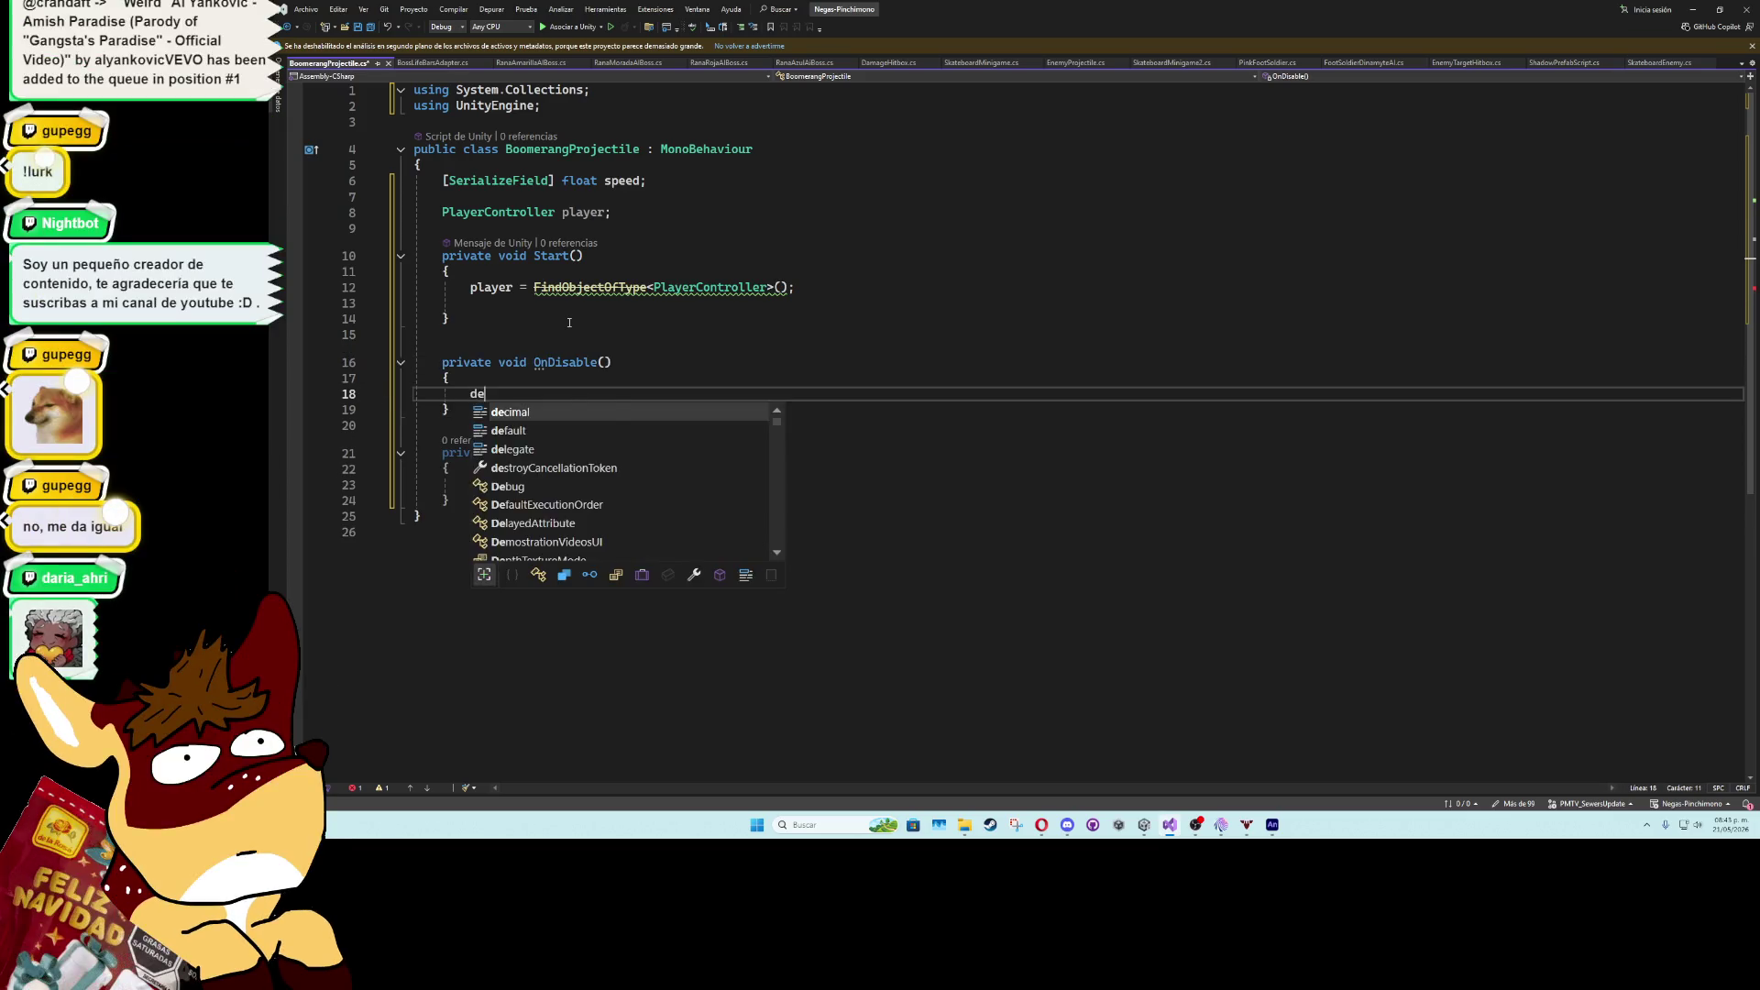
type("game);")
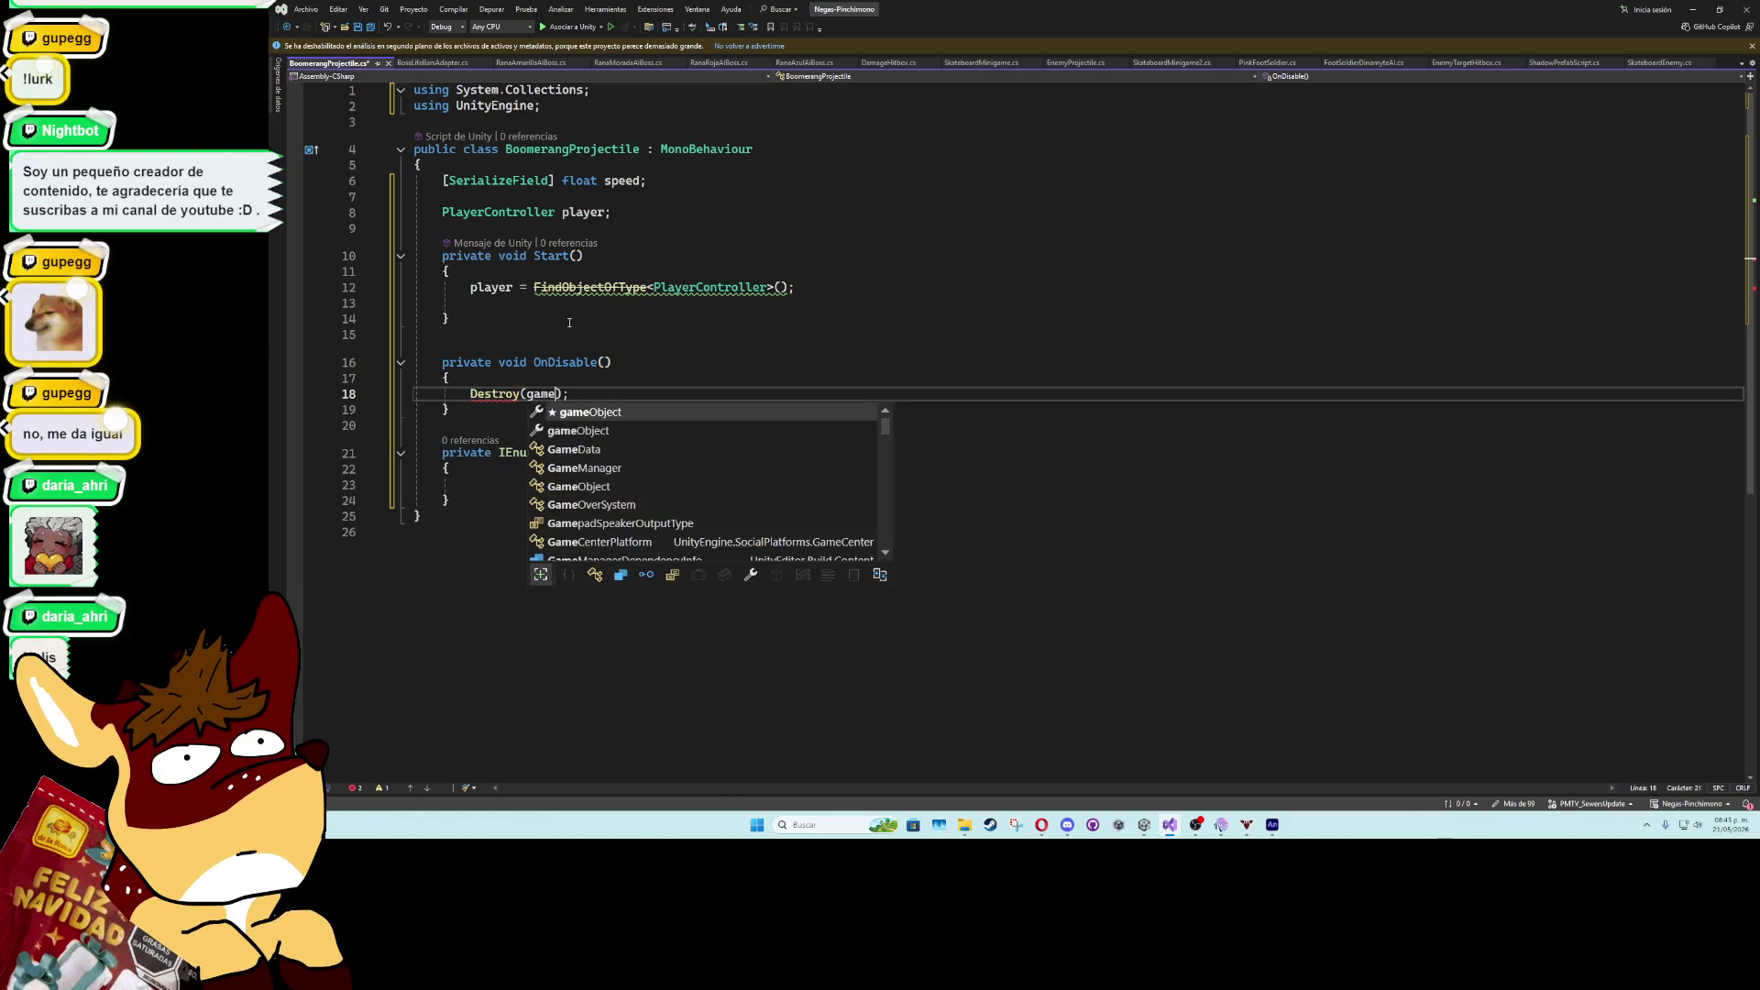
key("Tab")
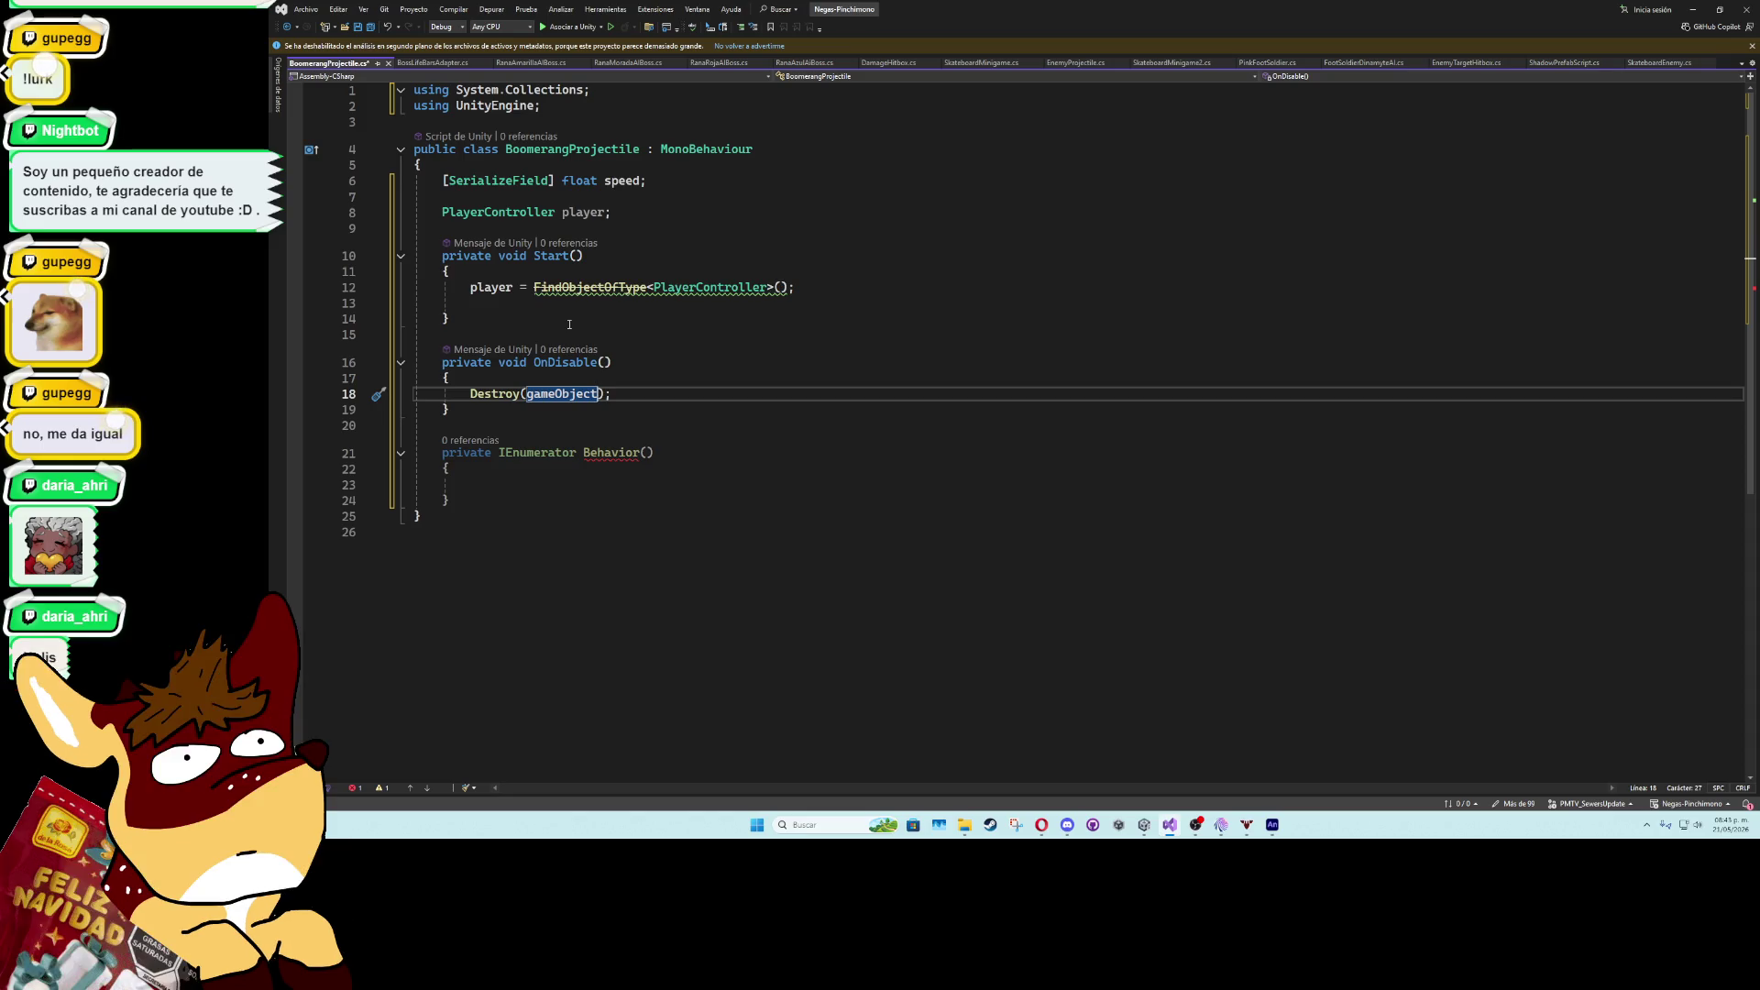
left_click(577, 484)
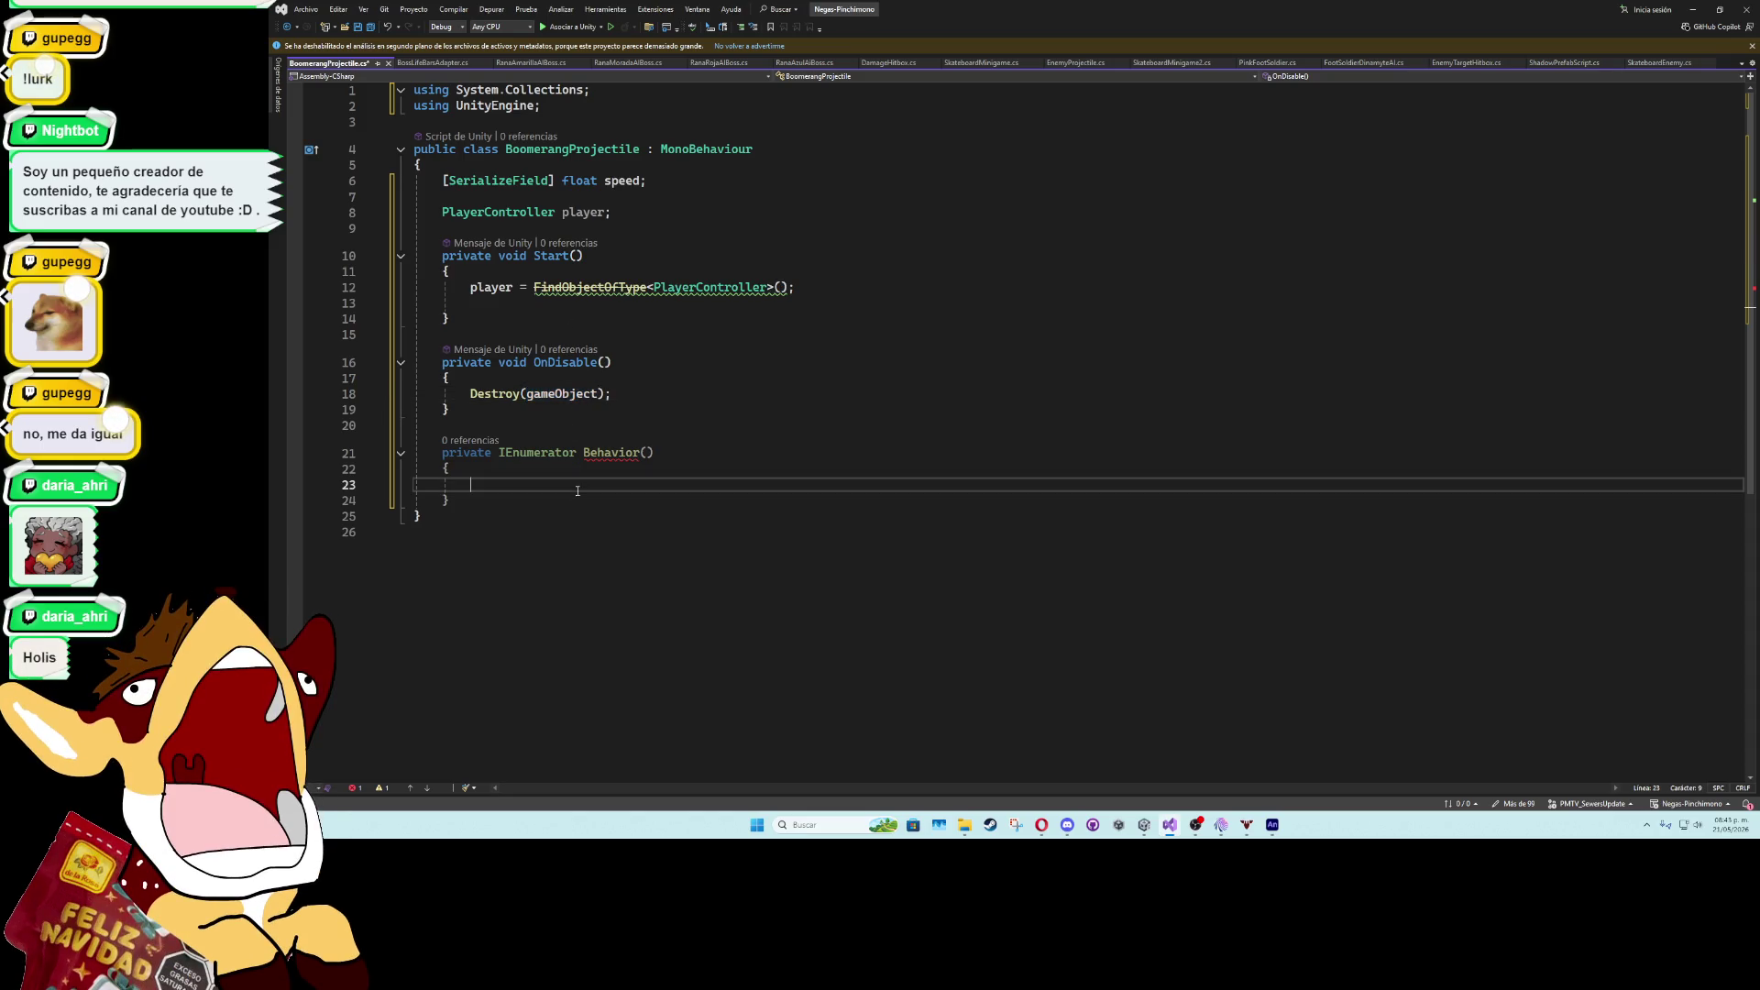
left_click(579, 438)
key("ctrl+s")
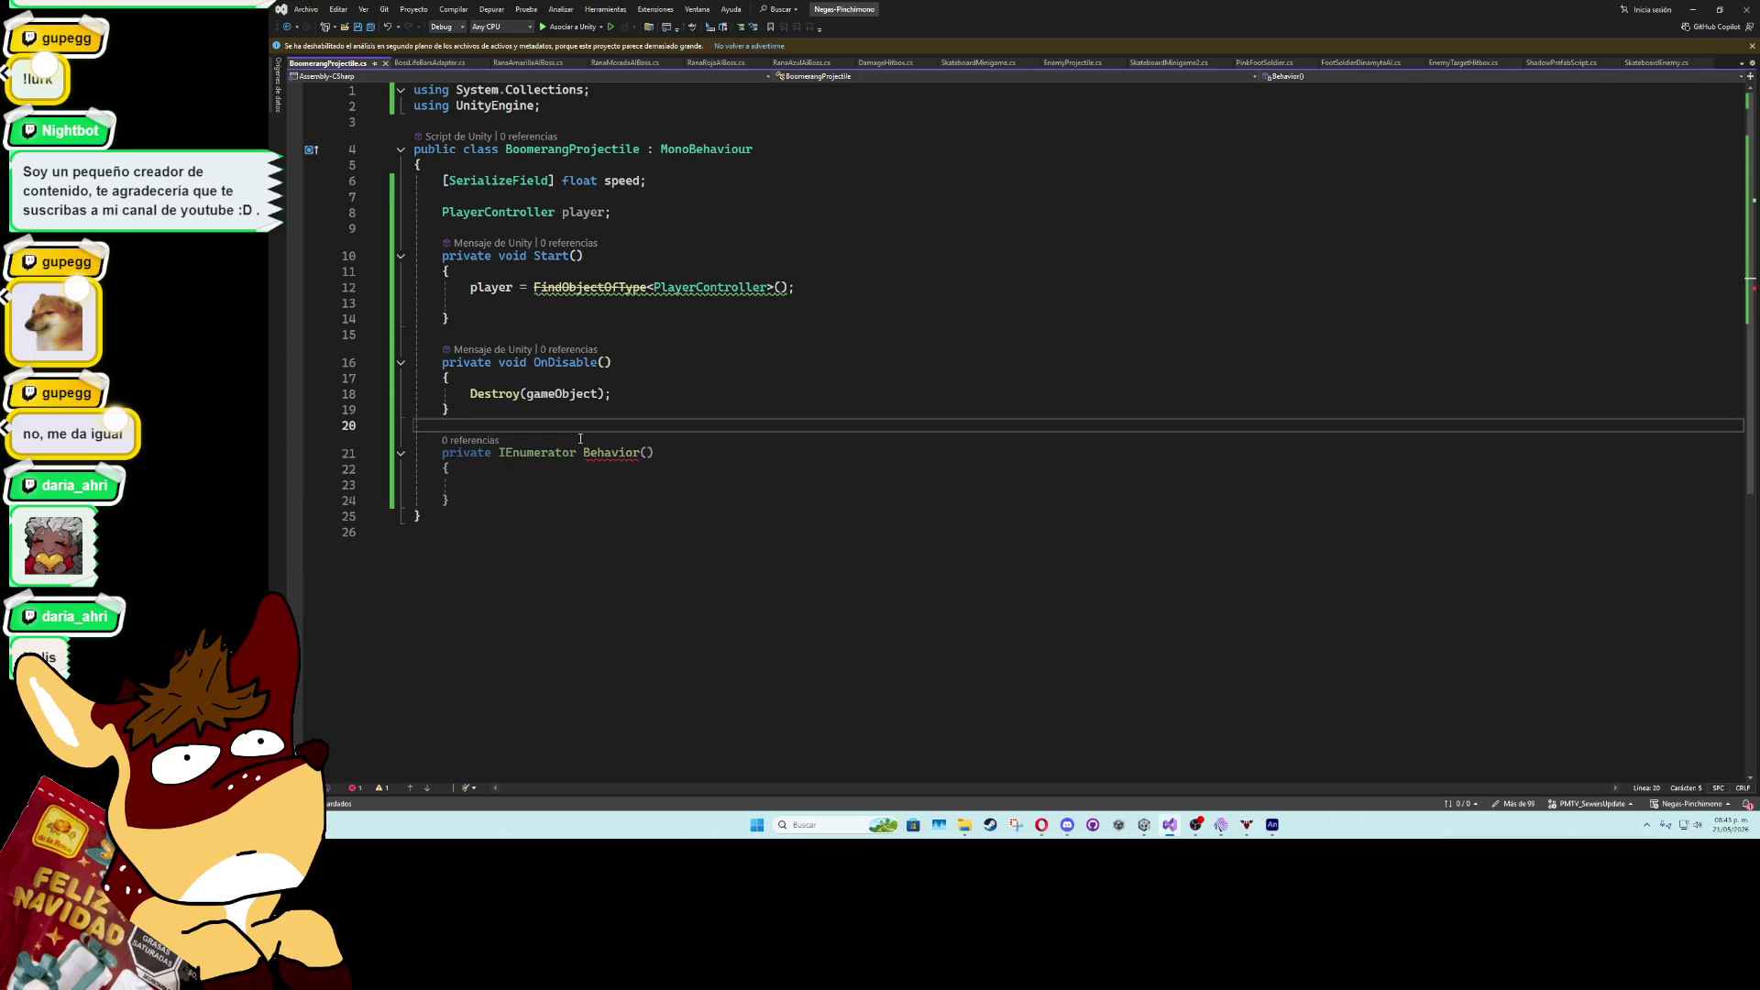
left_click(824, 286)
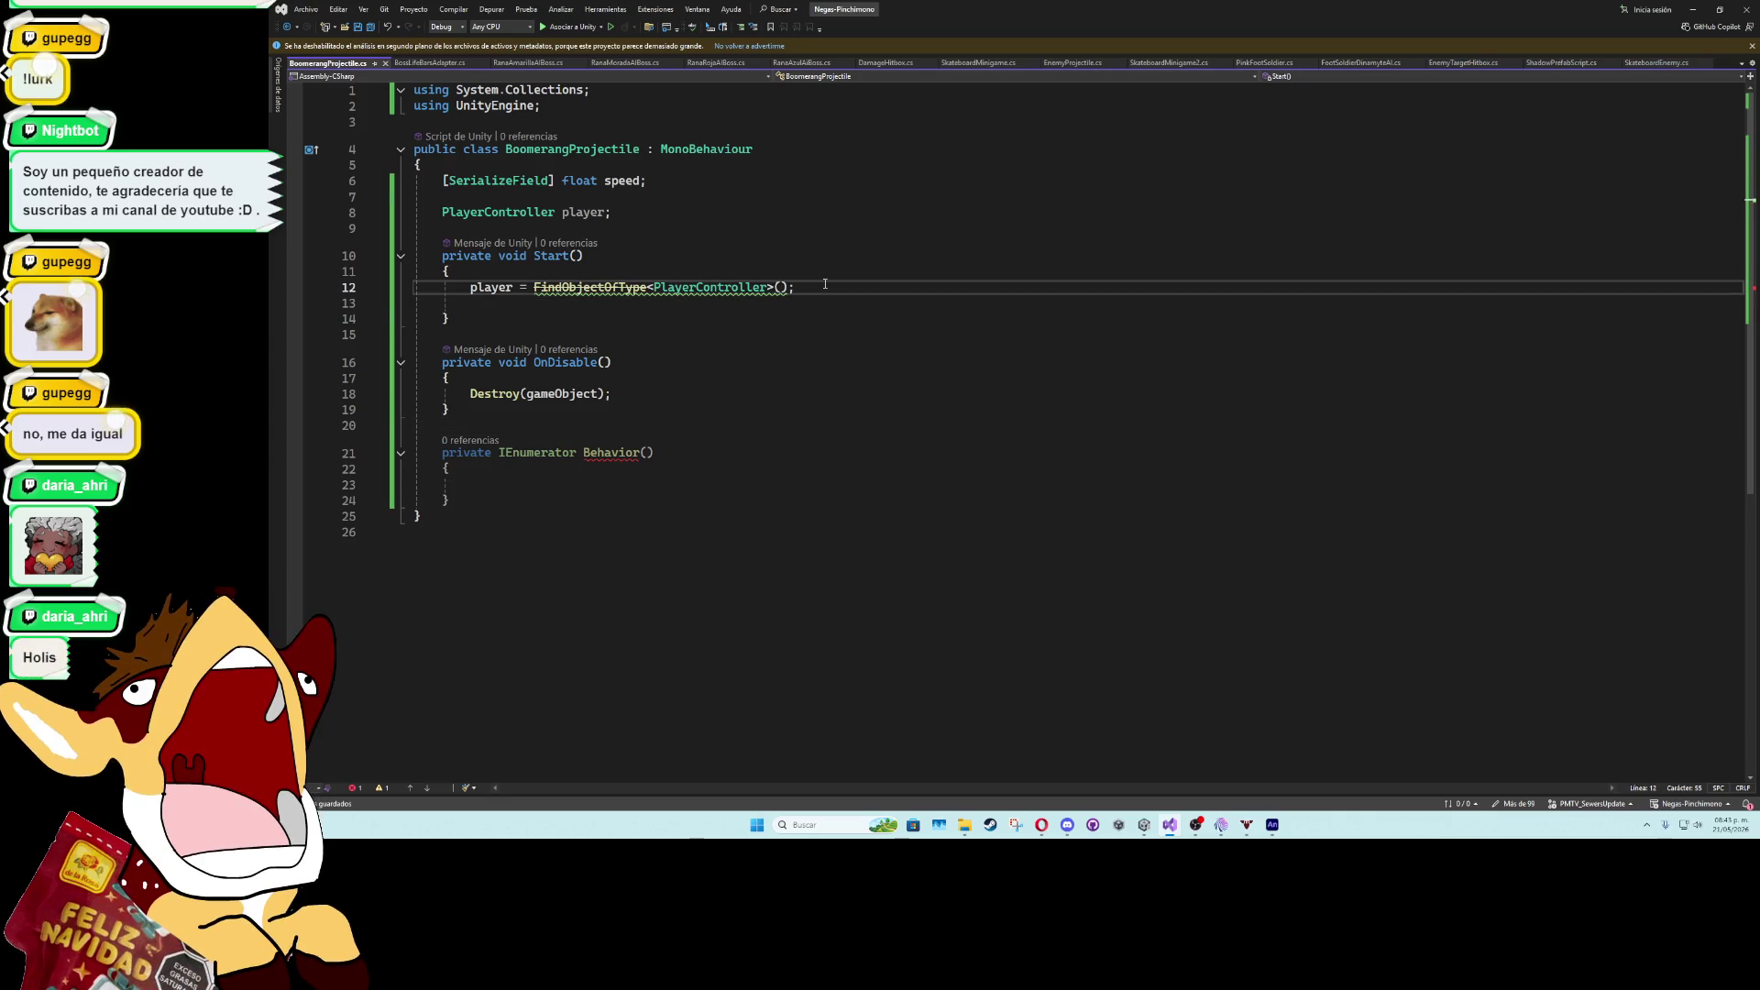
key("Return")
- Launch the Behavior coroutine from Start with StartCoroutine(Behavior());
type("Star")
key("Tab")
type("();")
key("Left")
type("beh")
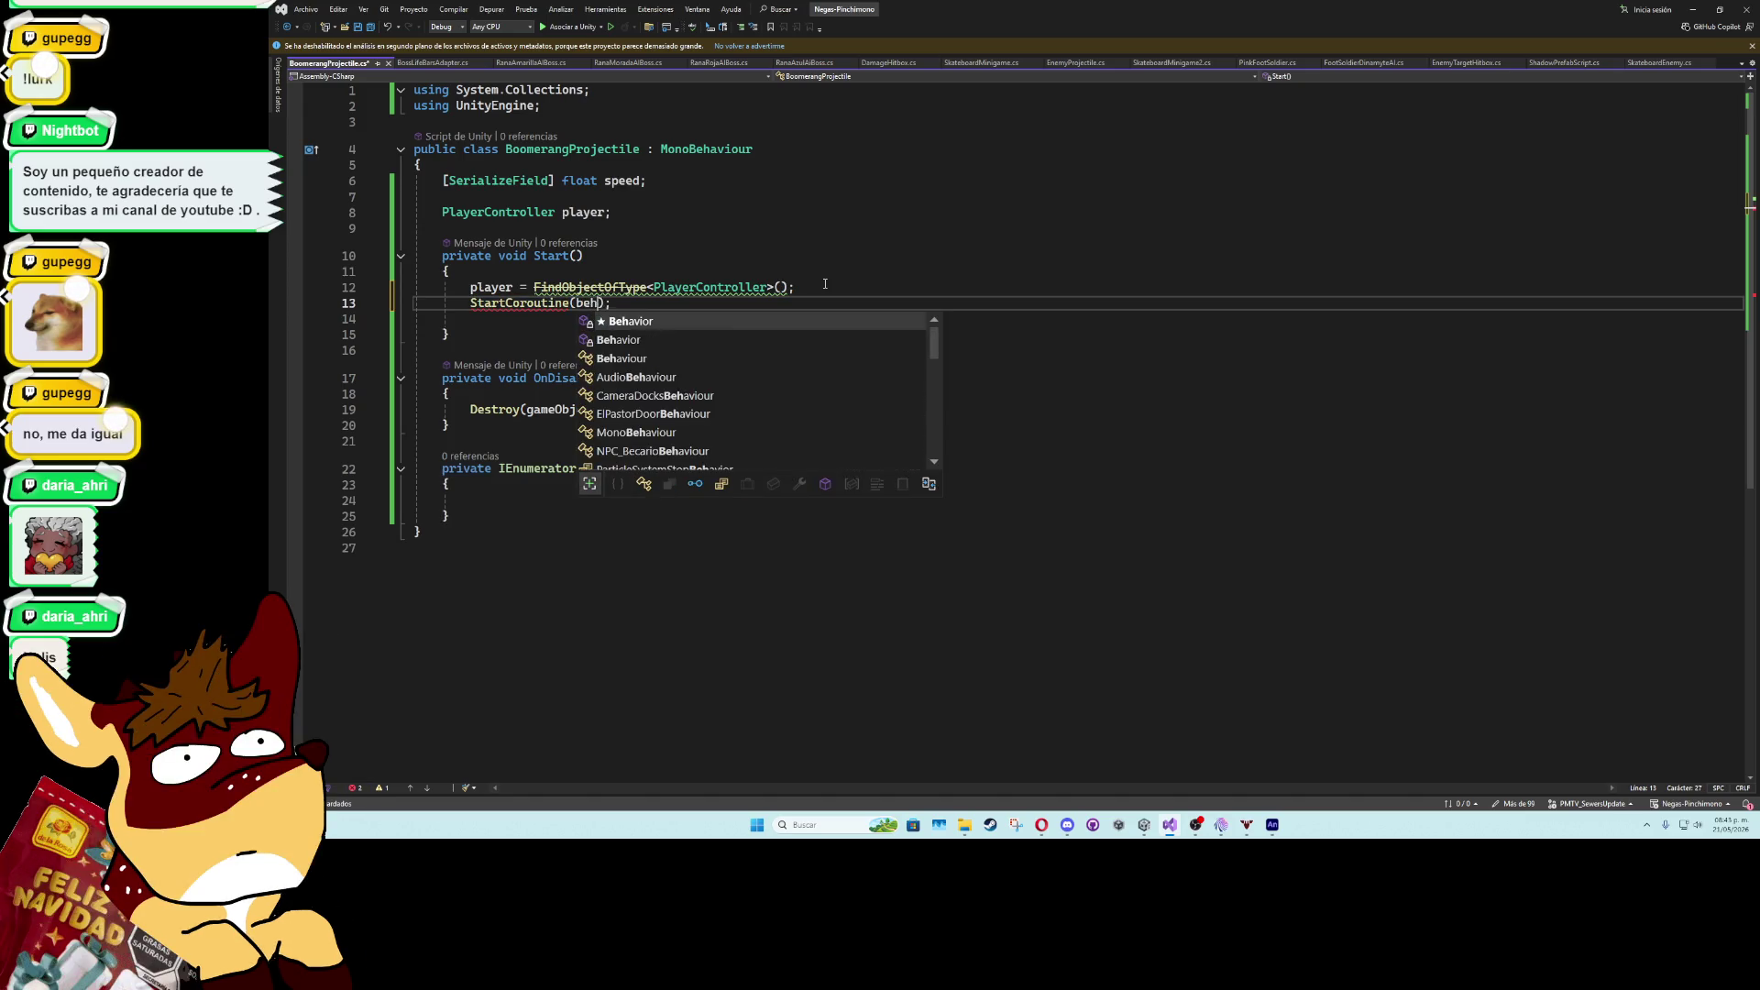
key("Tab")
type("()")
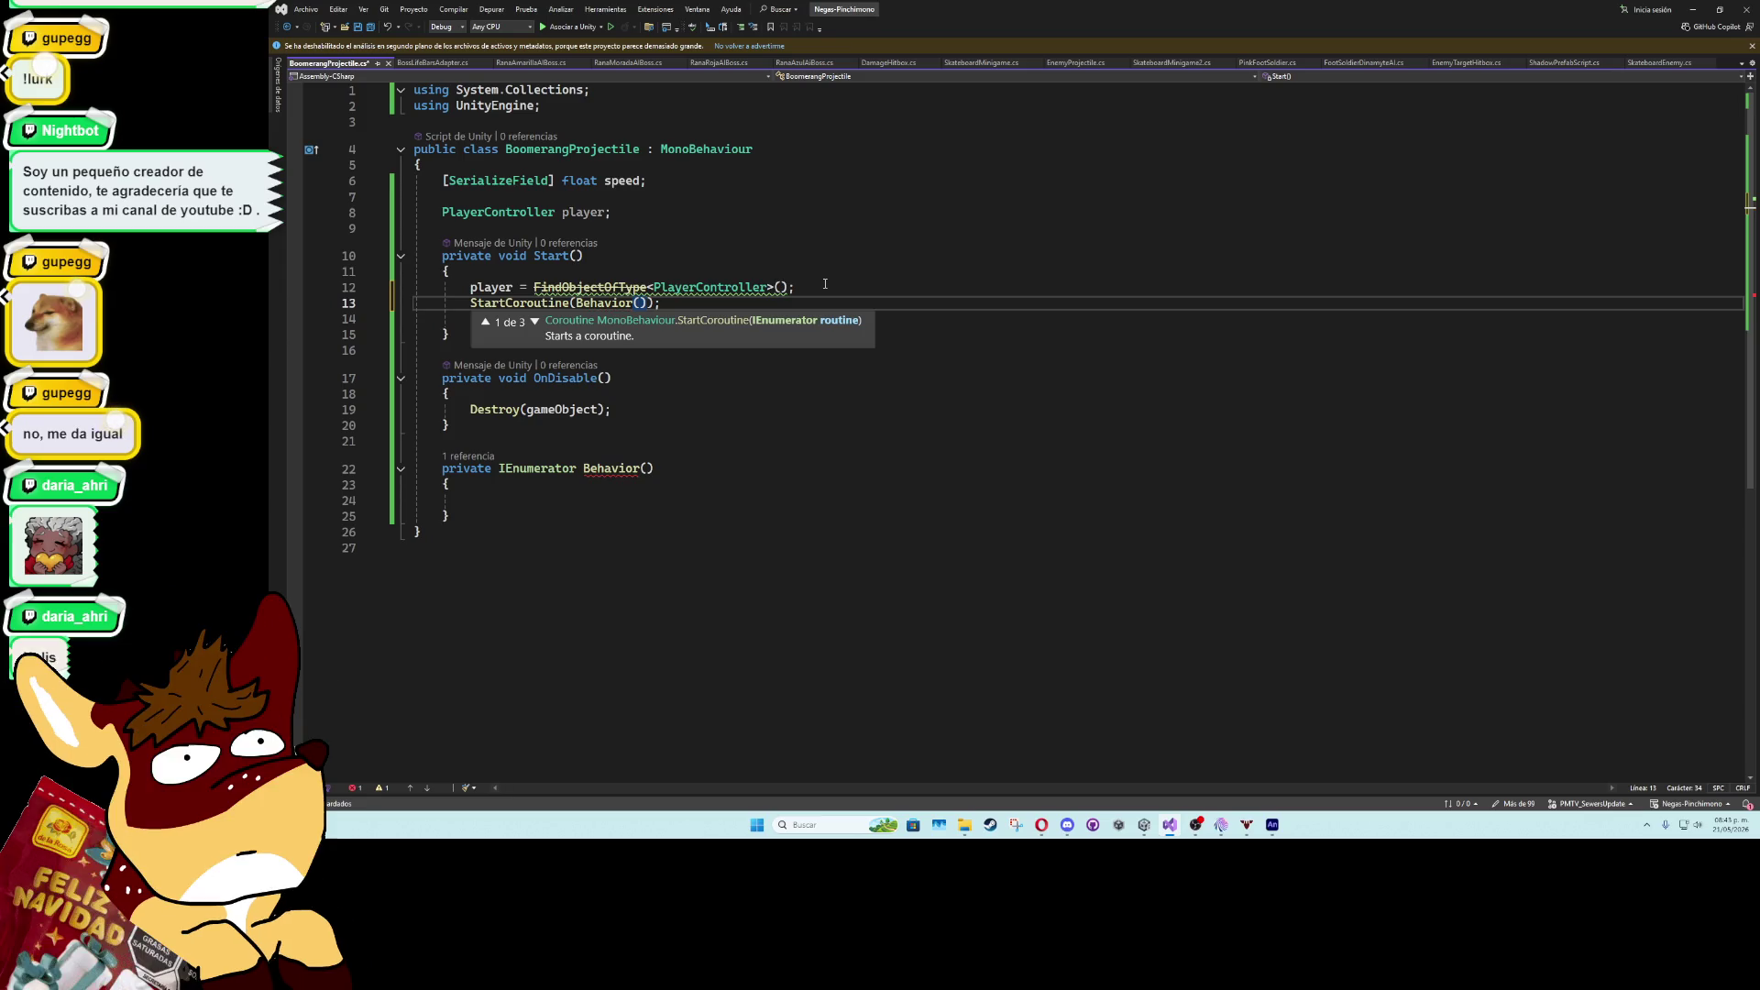
left_click(687, 431)
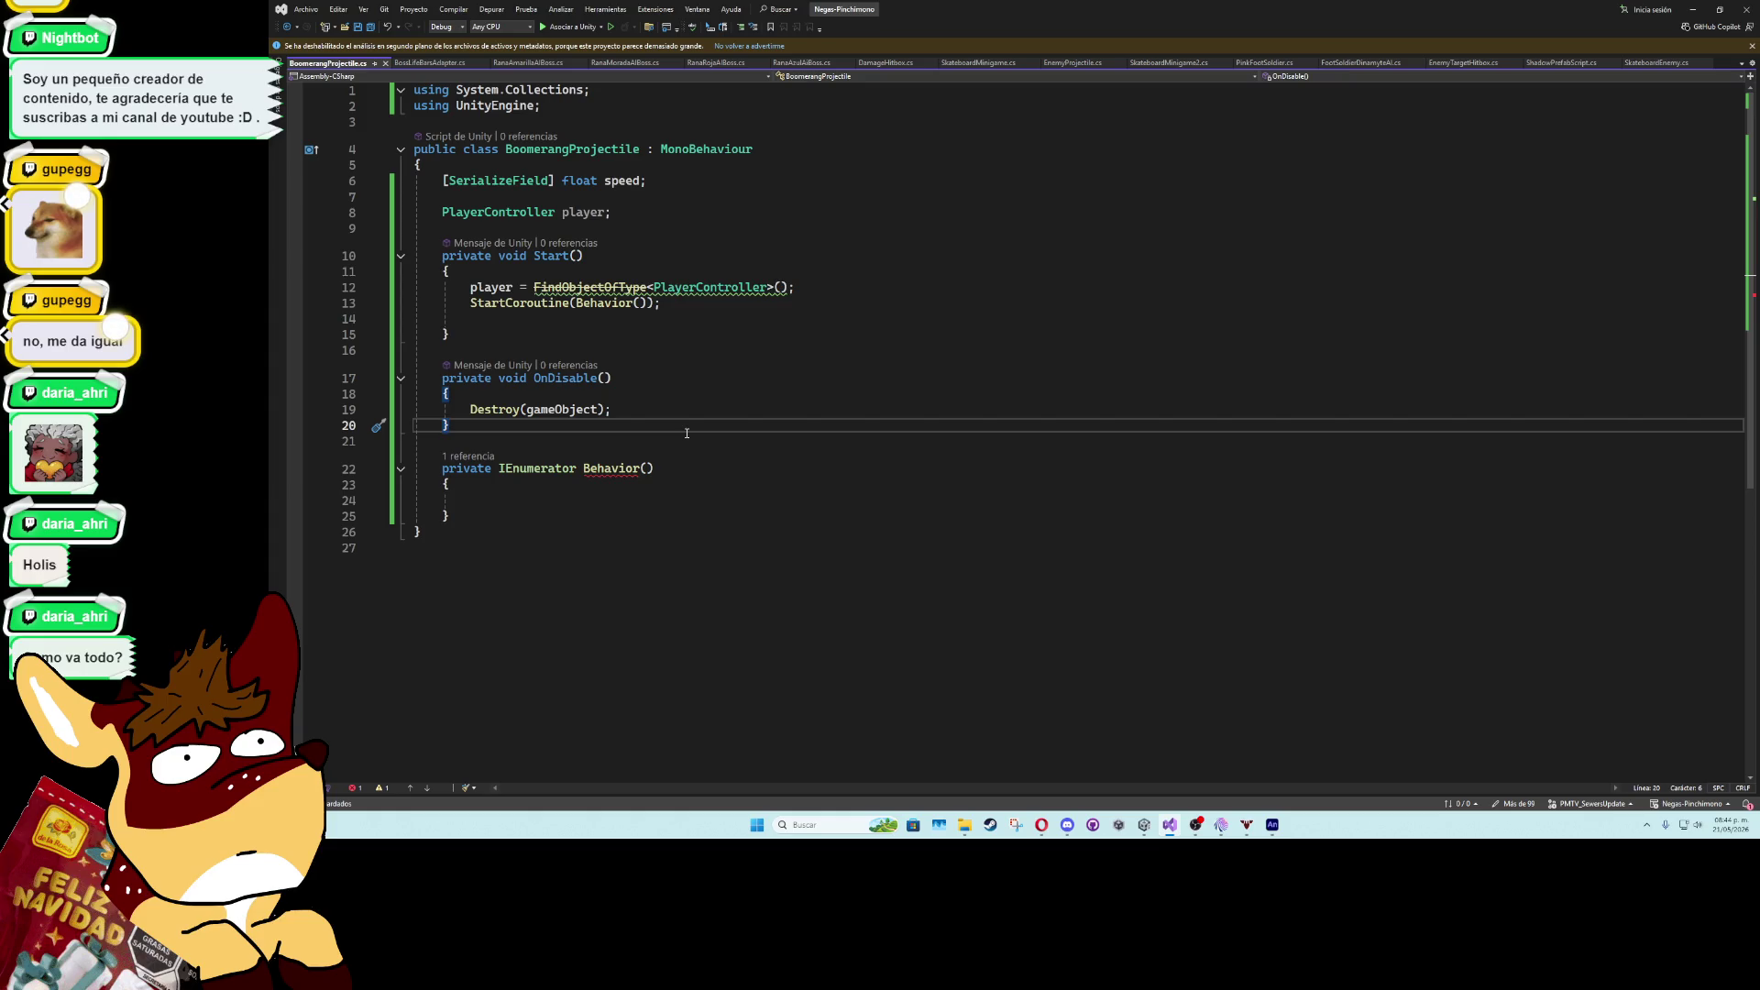
- In Behavior, declare Vector2 direction = player.transform.position - transform.position
left_click(586, 500)
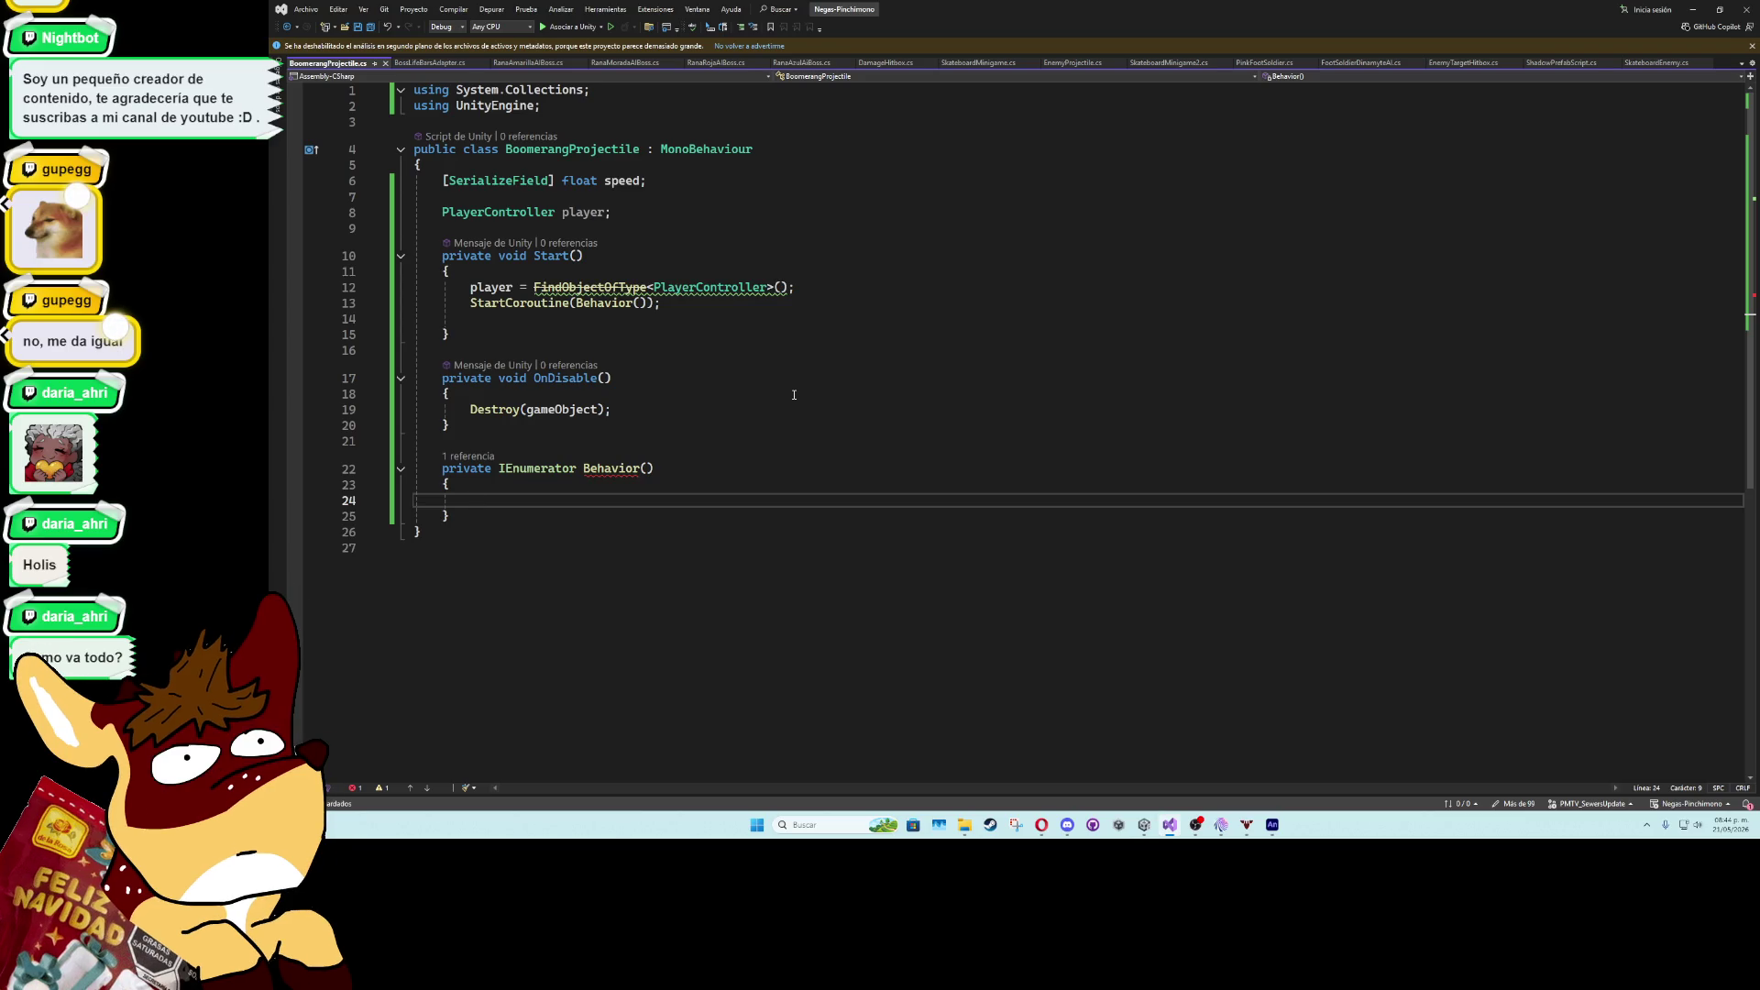
type("Directi")
key("BackSpace")
key("BackSpace")
key("BackSpace")
type("vec")
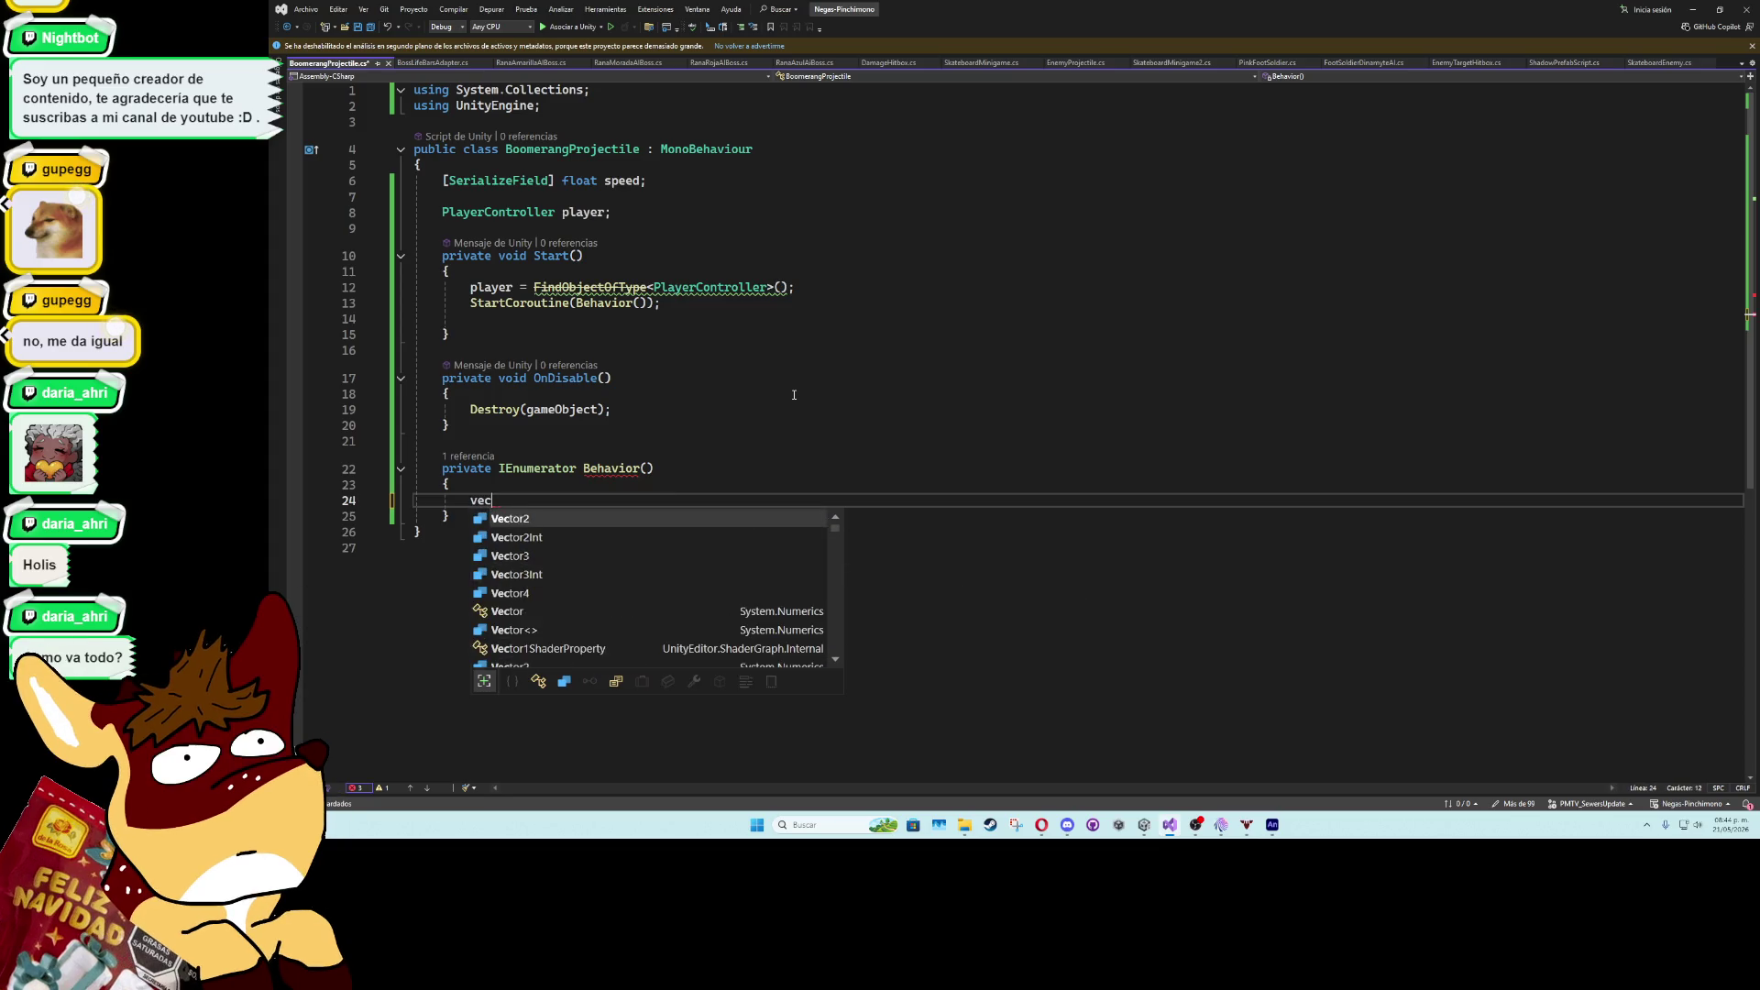
key("Tab")
type("direction = ")
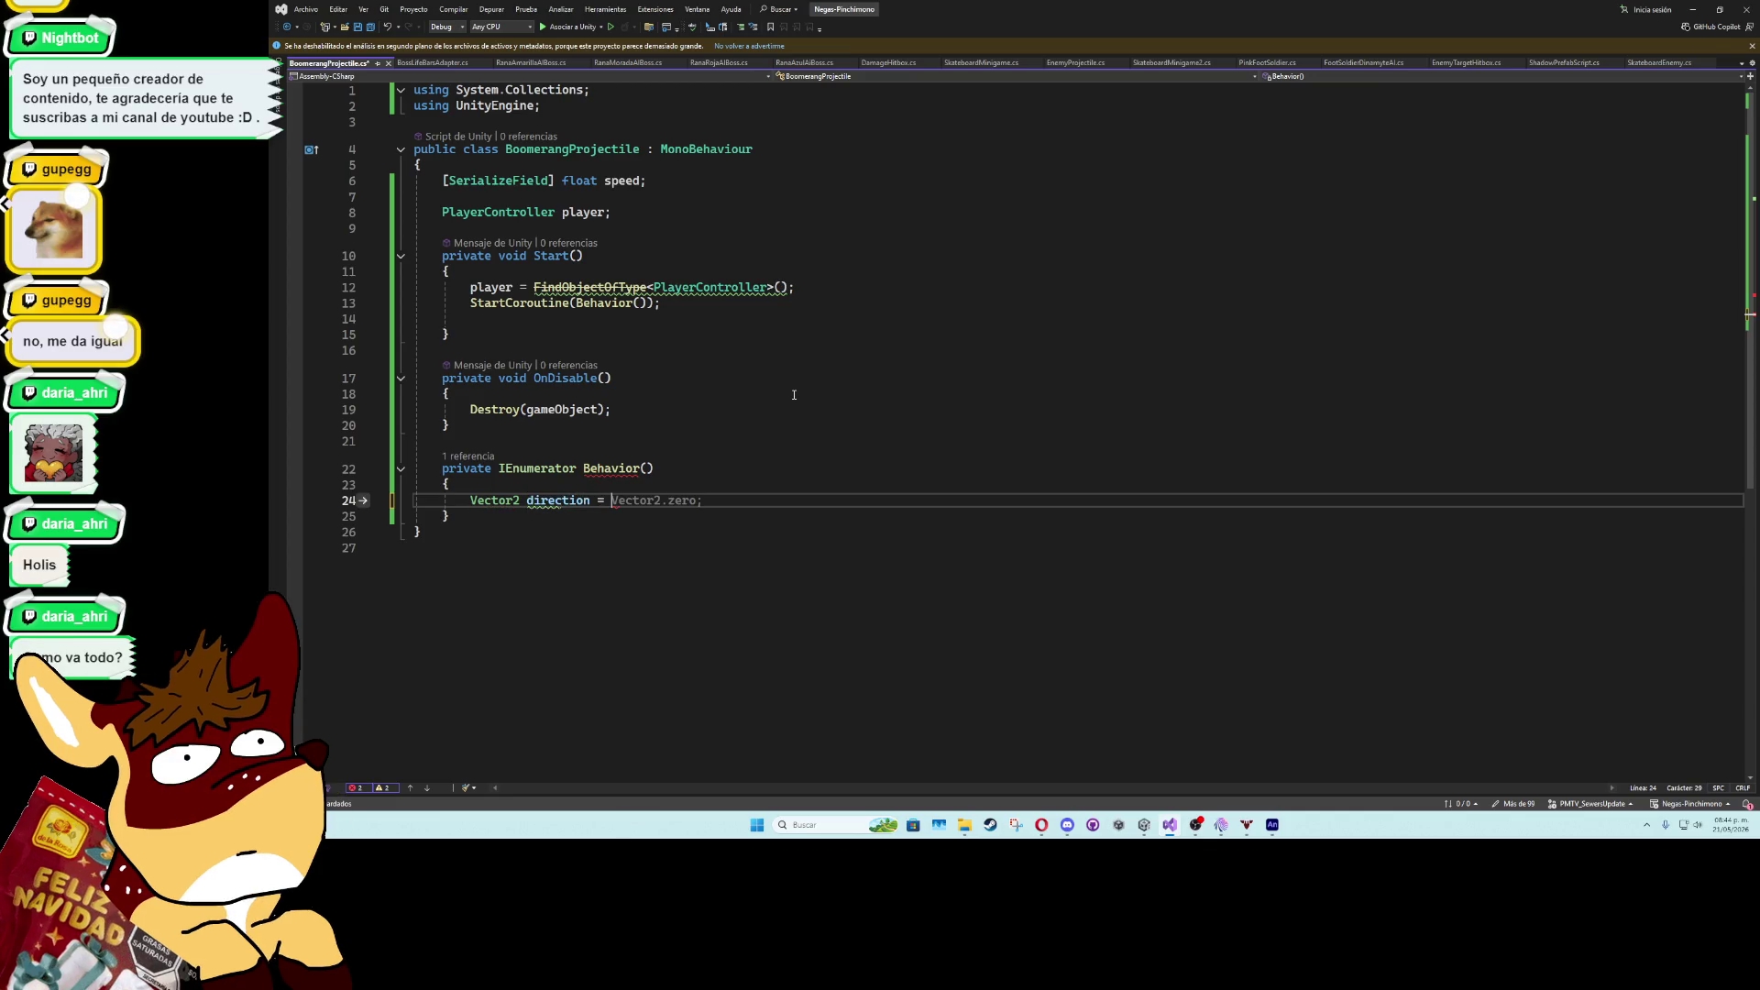
type("player.t")
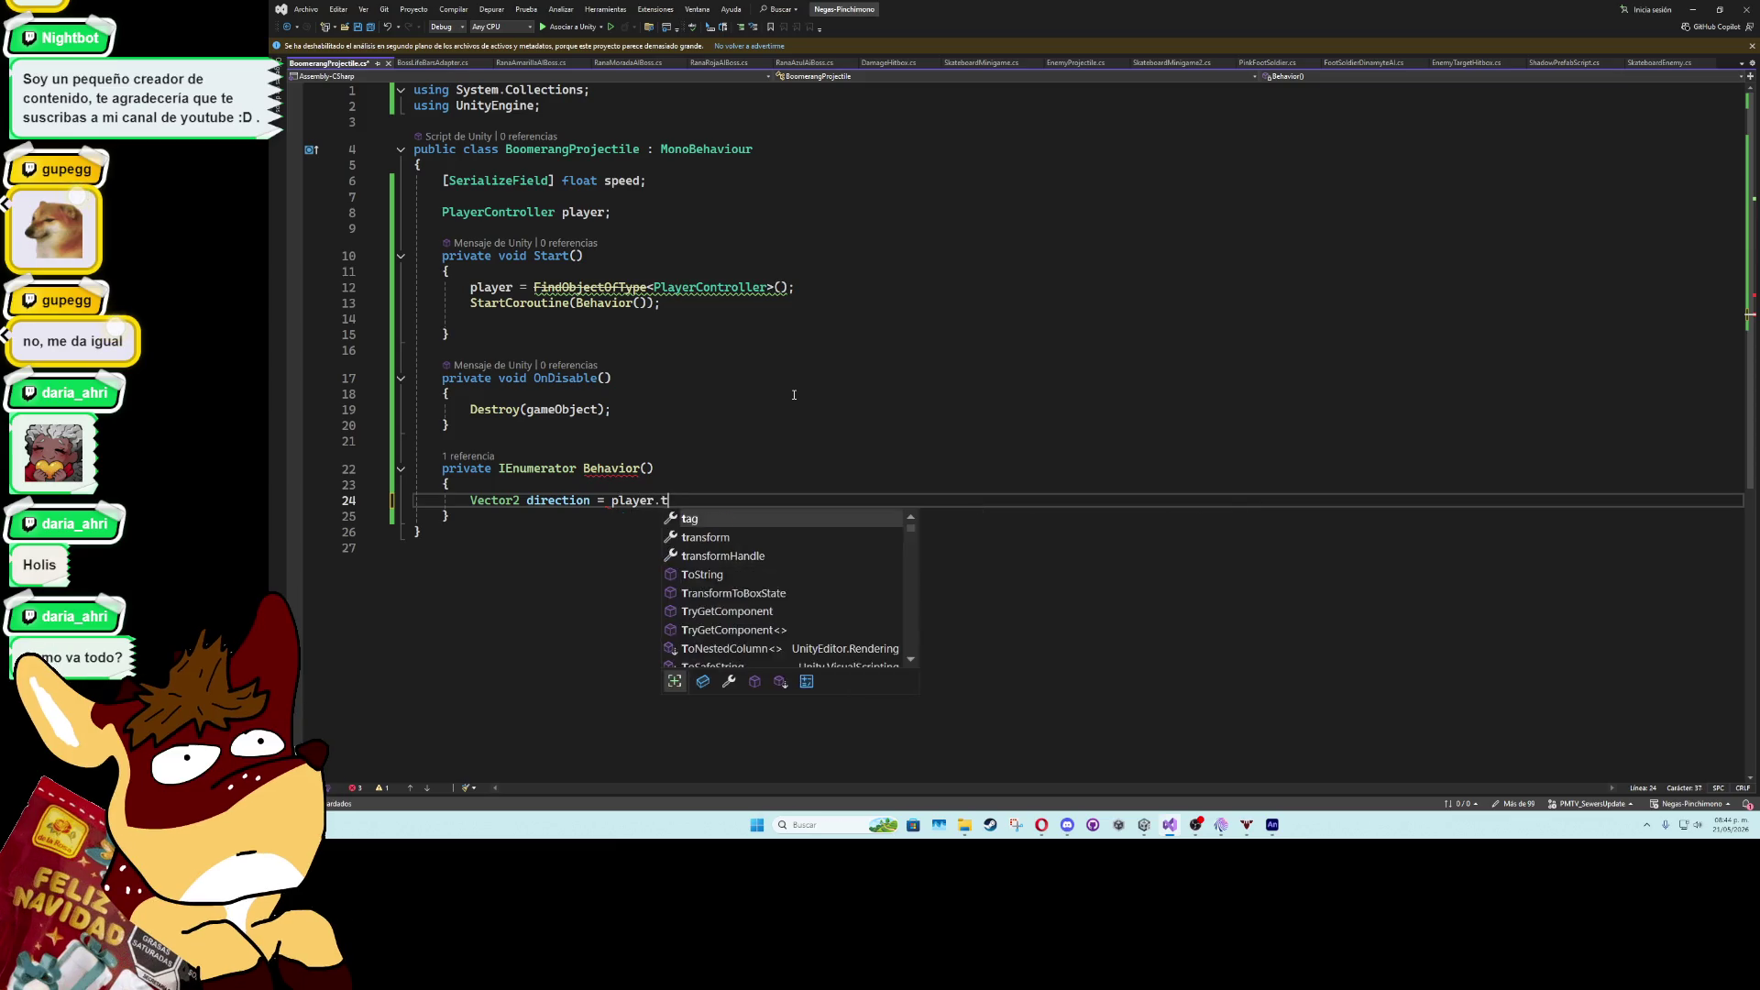
type("ransform.position - transform.position)")
- Wrap the subtraction in parentheses and append .normalized to the direction line
key("ctrl+Left")
key("ctrl+Left")
key("ctrl+Left")
type("(")
left_click(947, 500)
type(".no")
key("Tab")
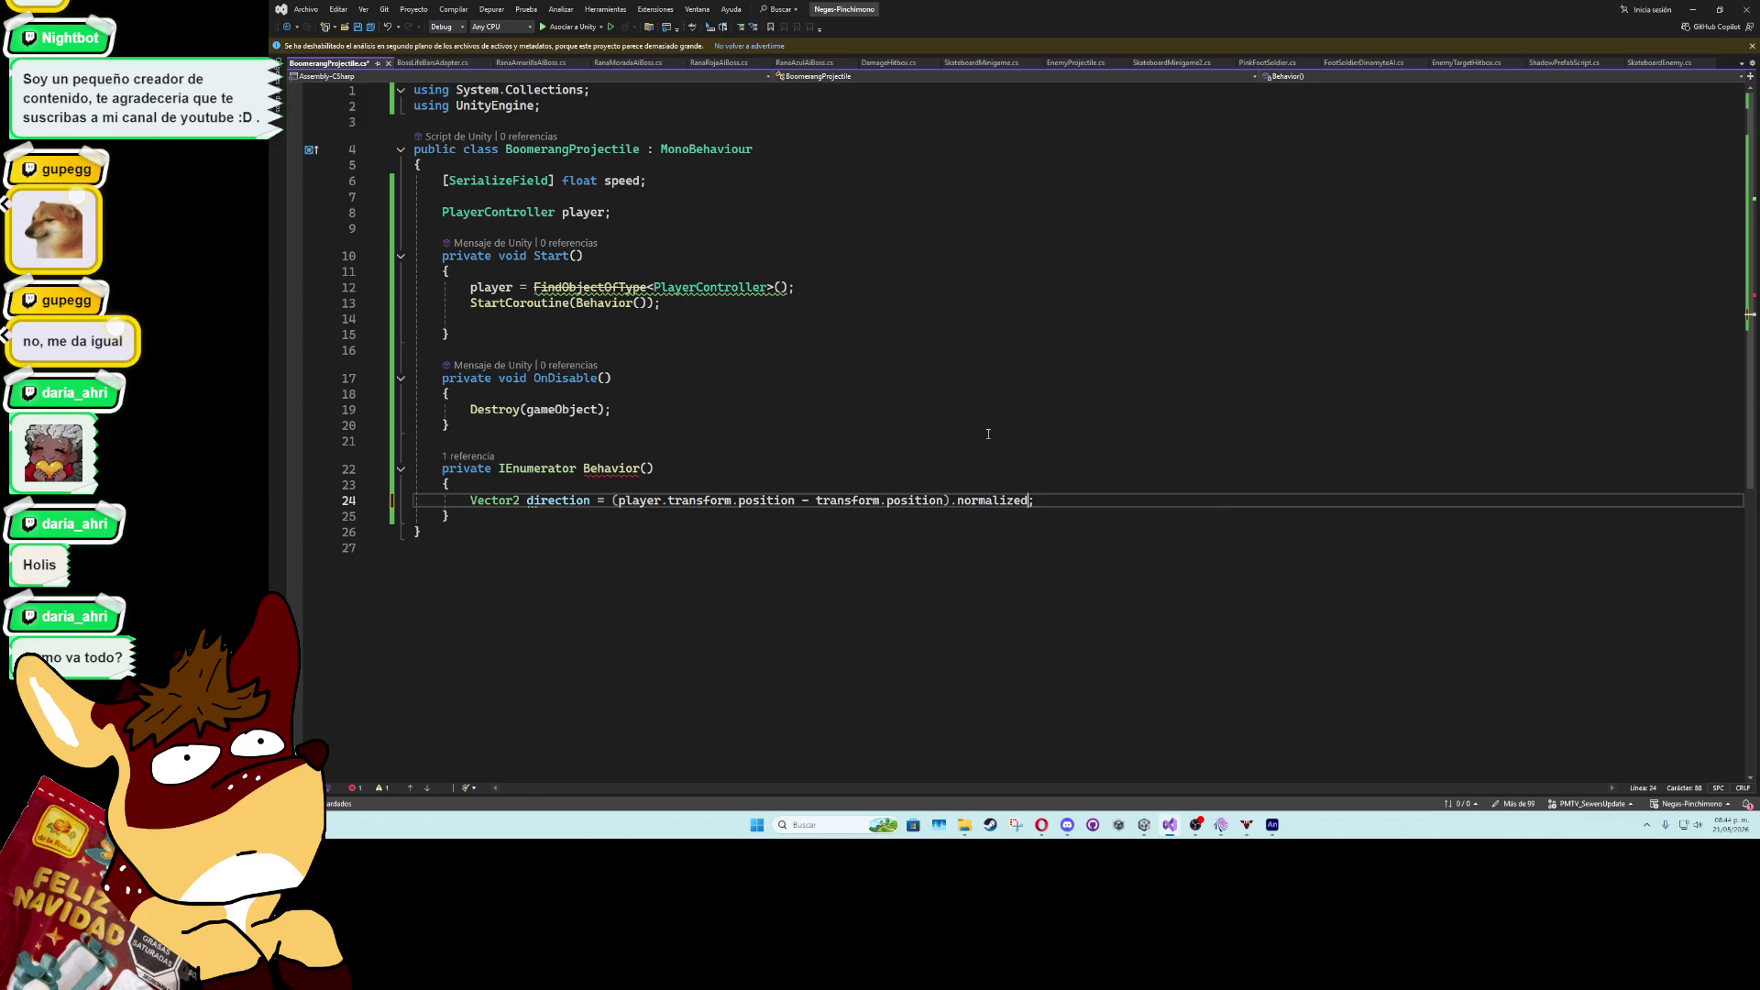
key("End")
key("Return")
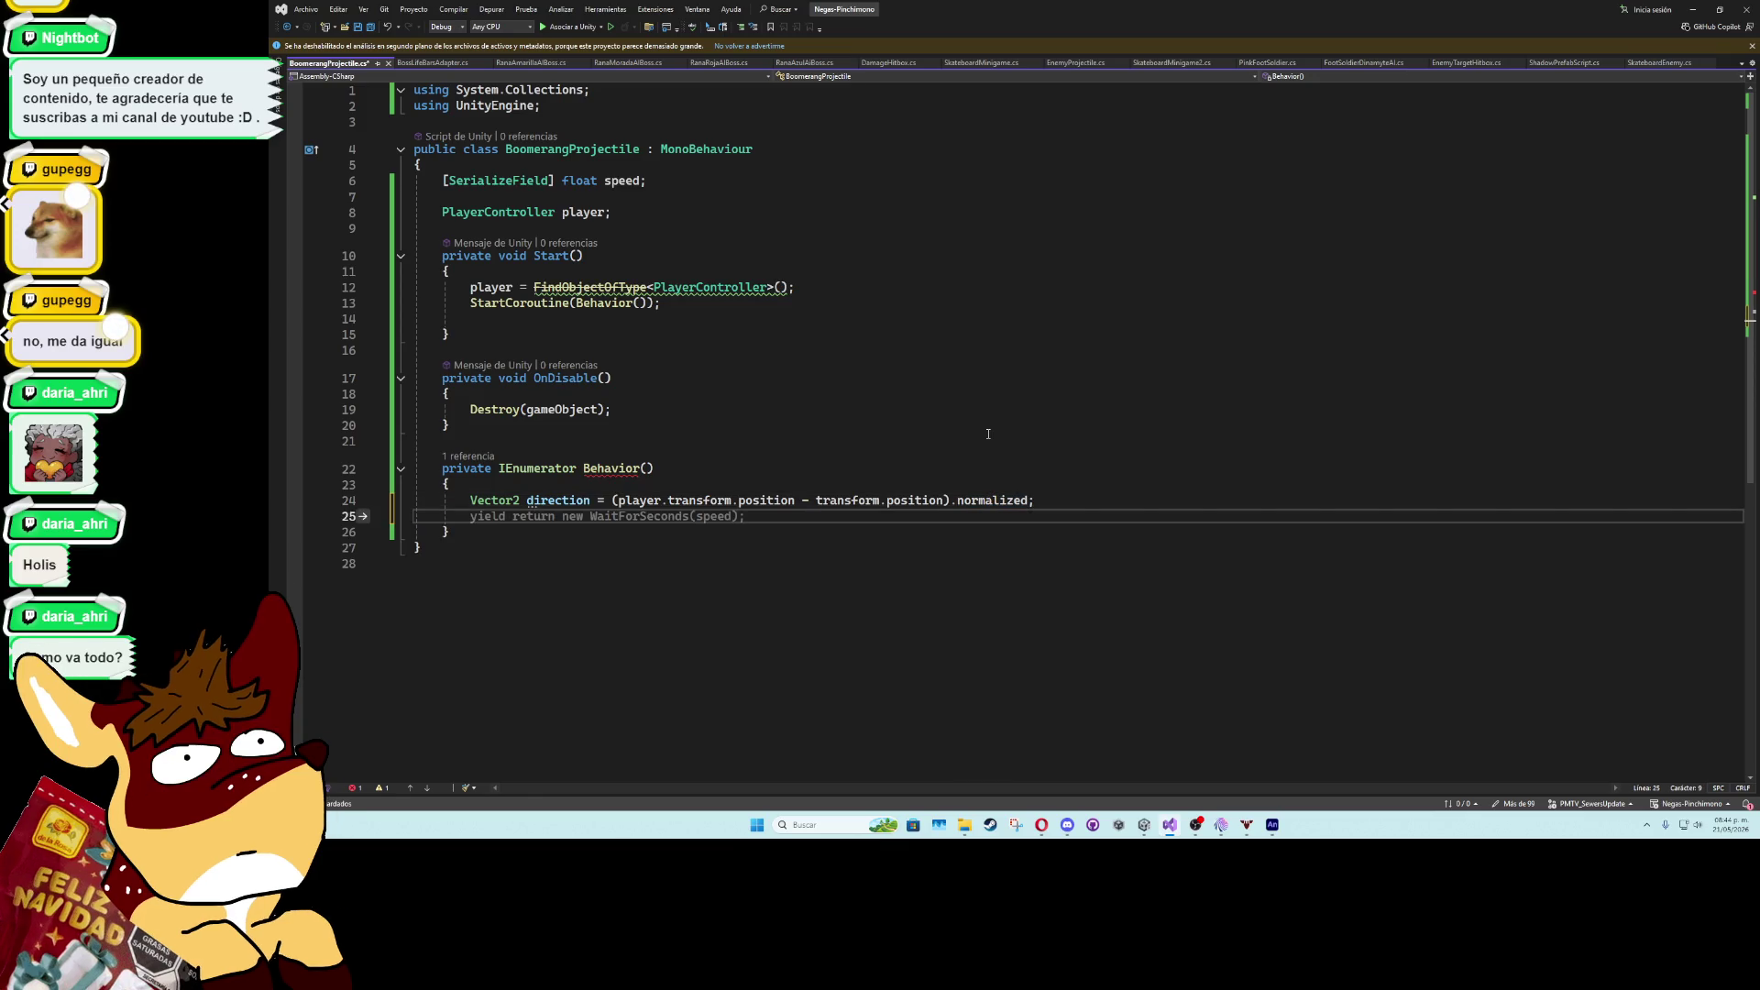
key("Return")
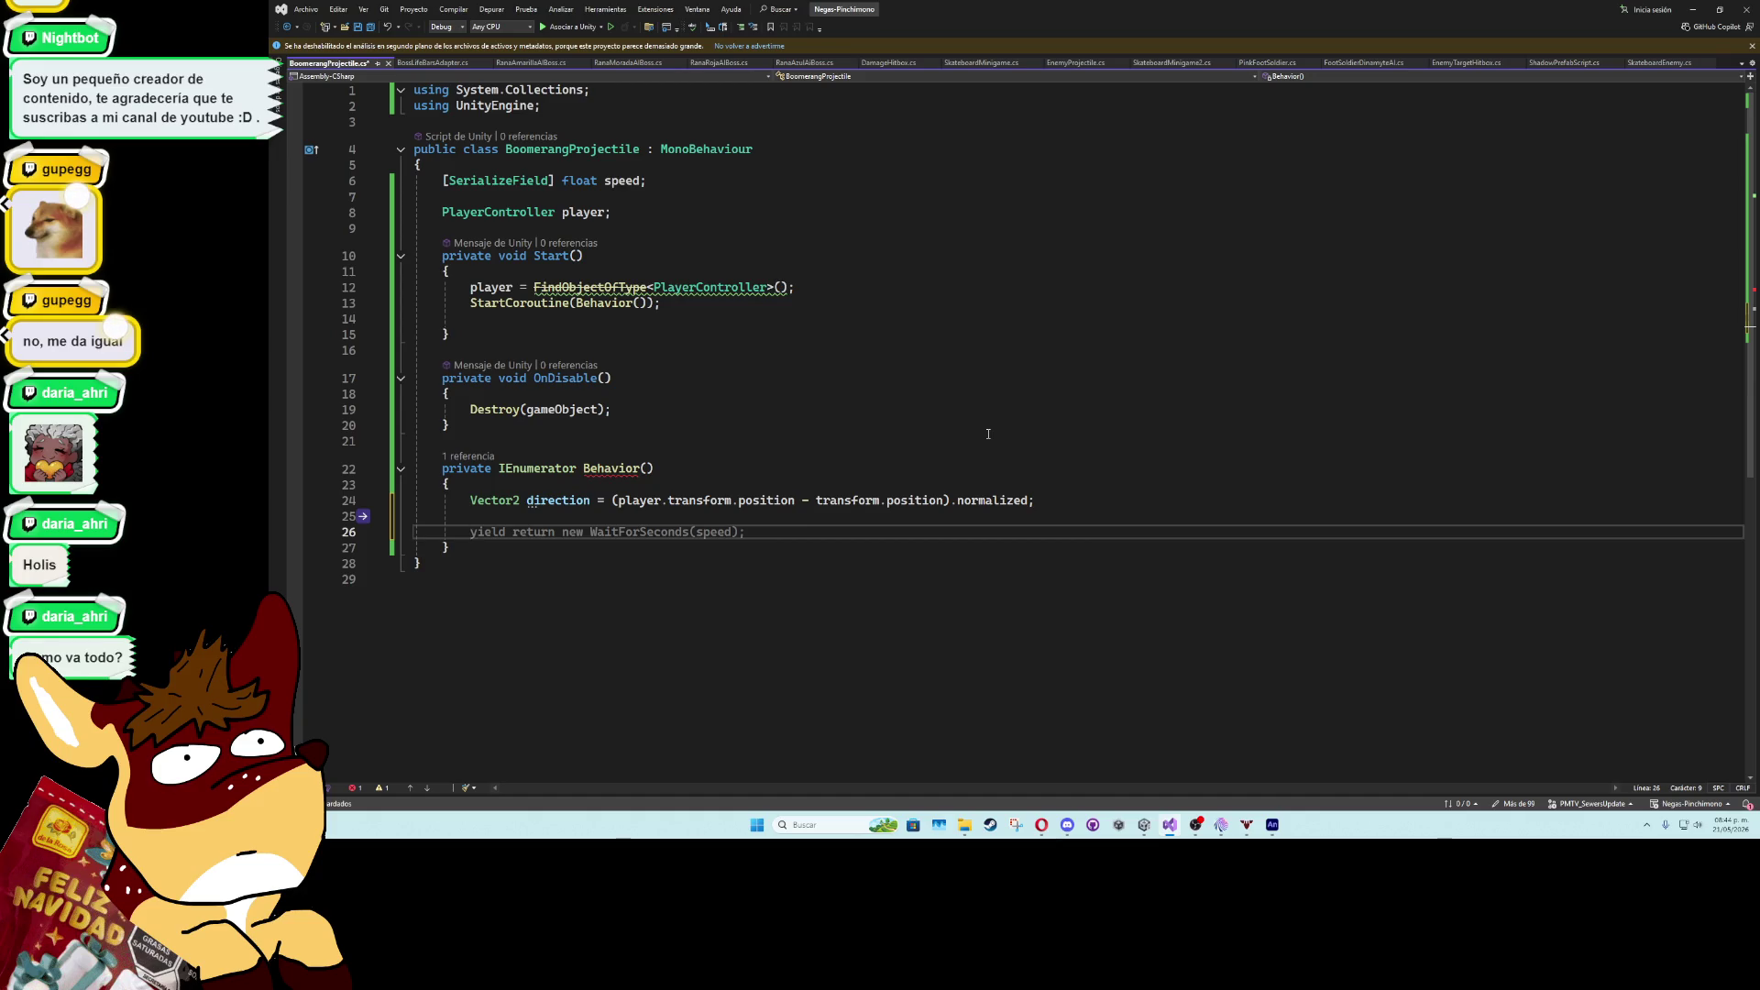
- Begin an empty while( loop and start a Vector2 destination declaration above it
type("wh")
key("Tab")
type("(")
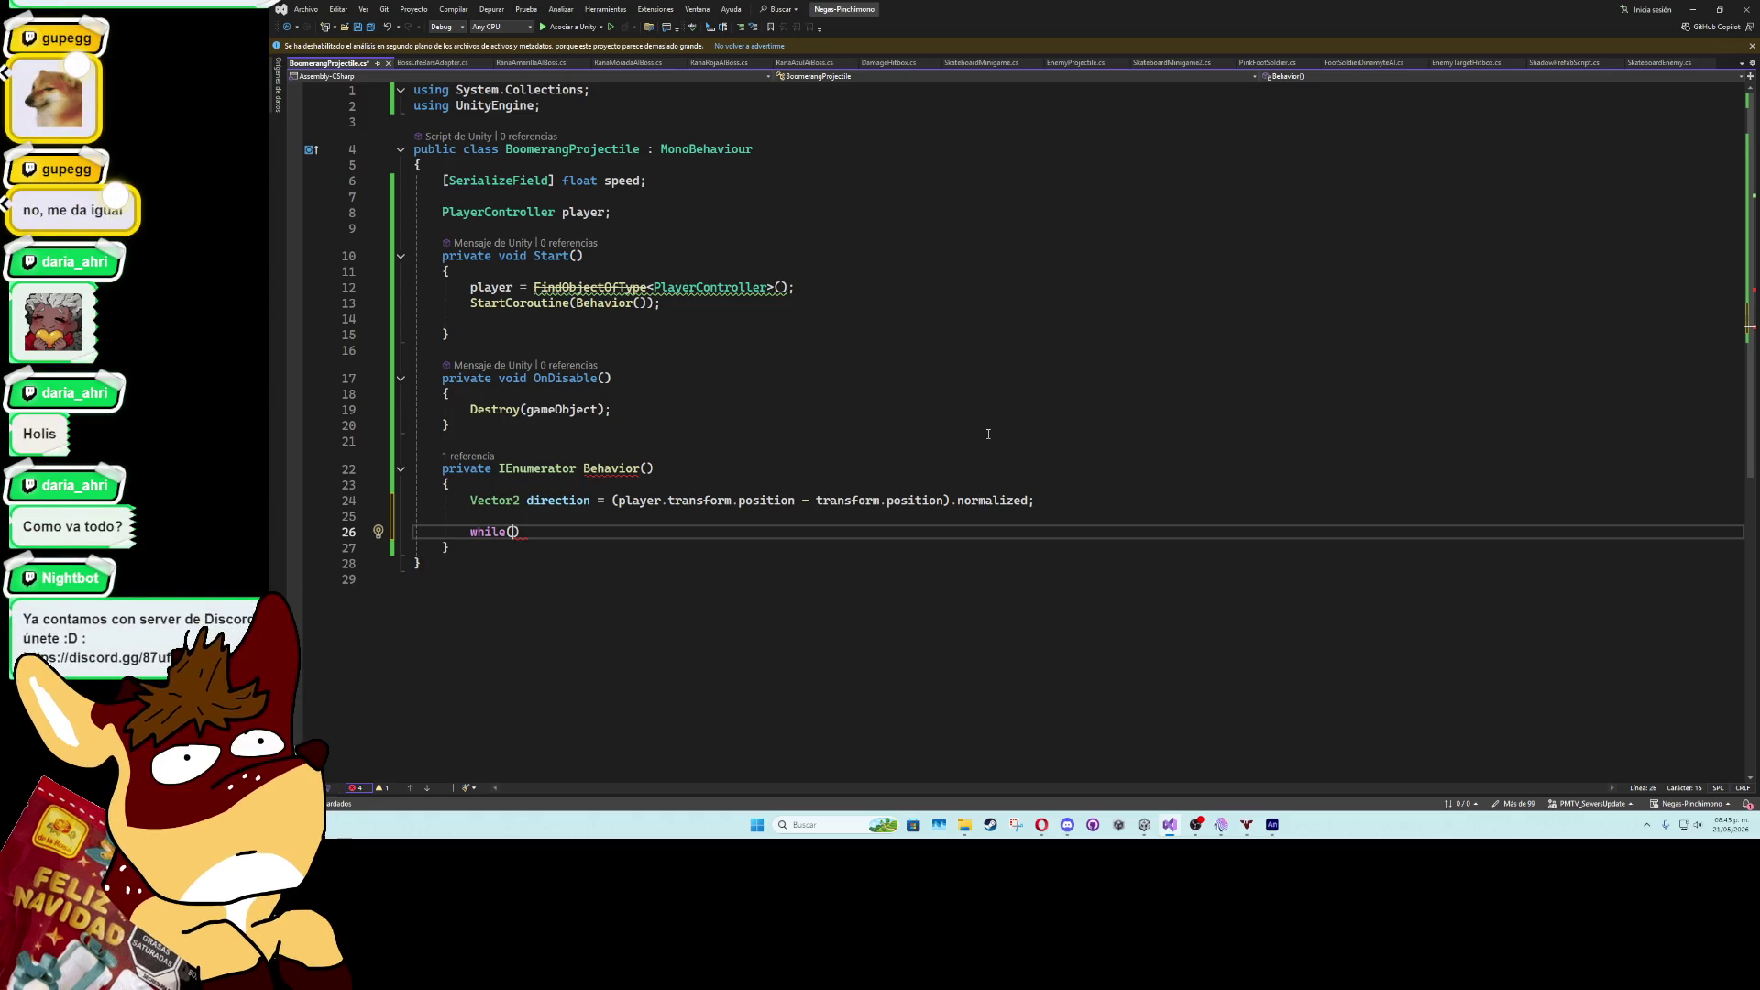
key("Up")
key("Return")
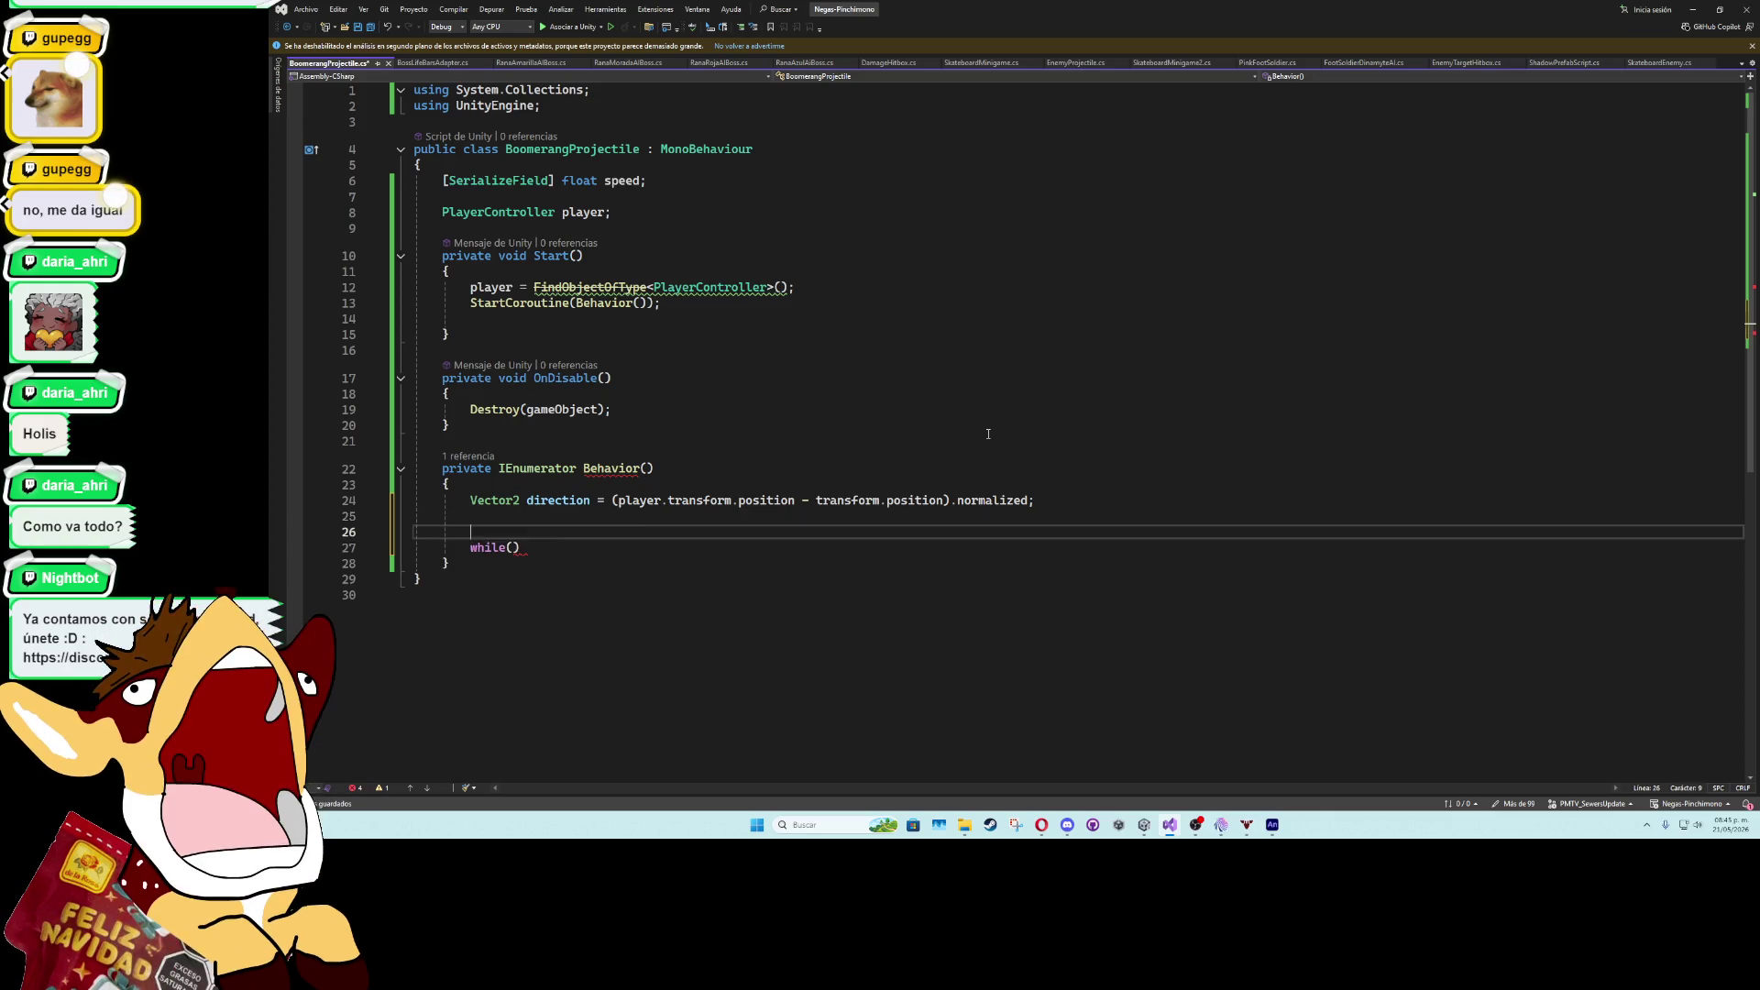
key("Up")
type("Vector2.des")
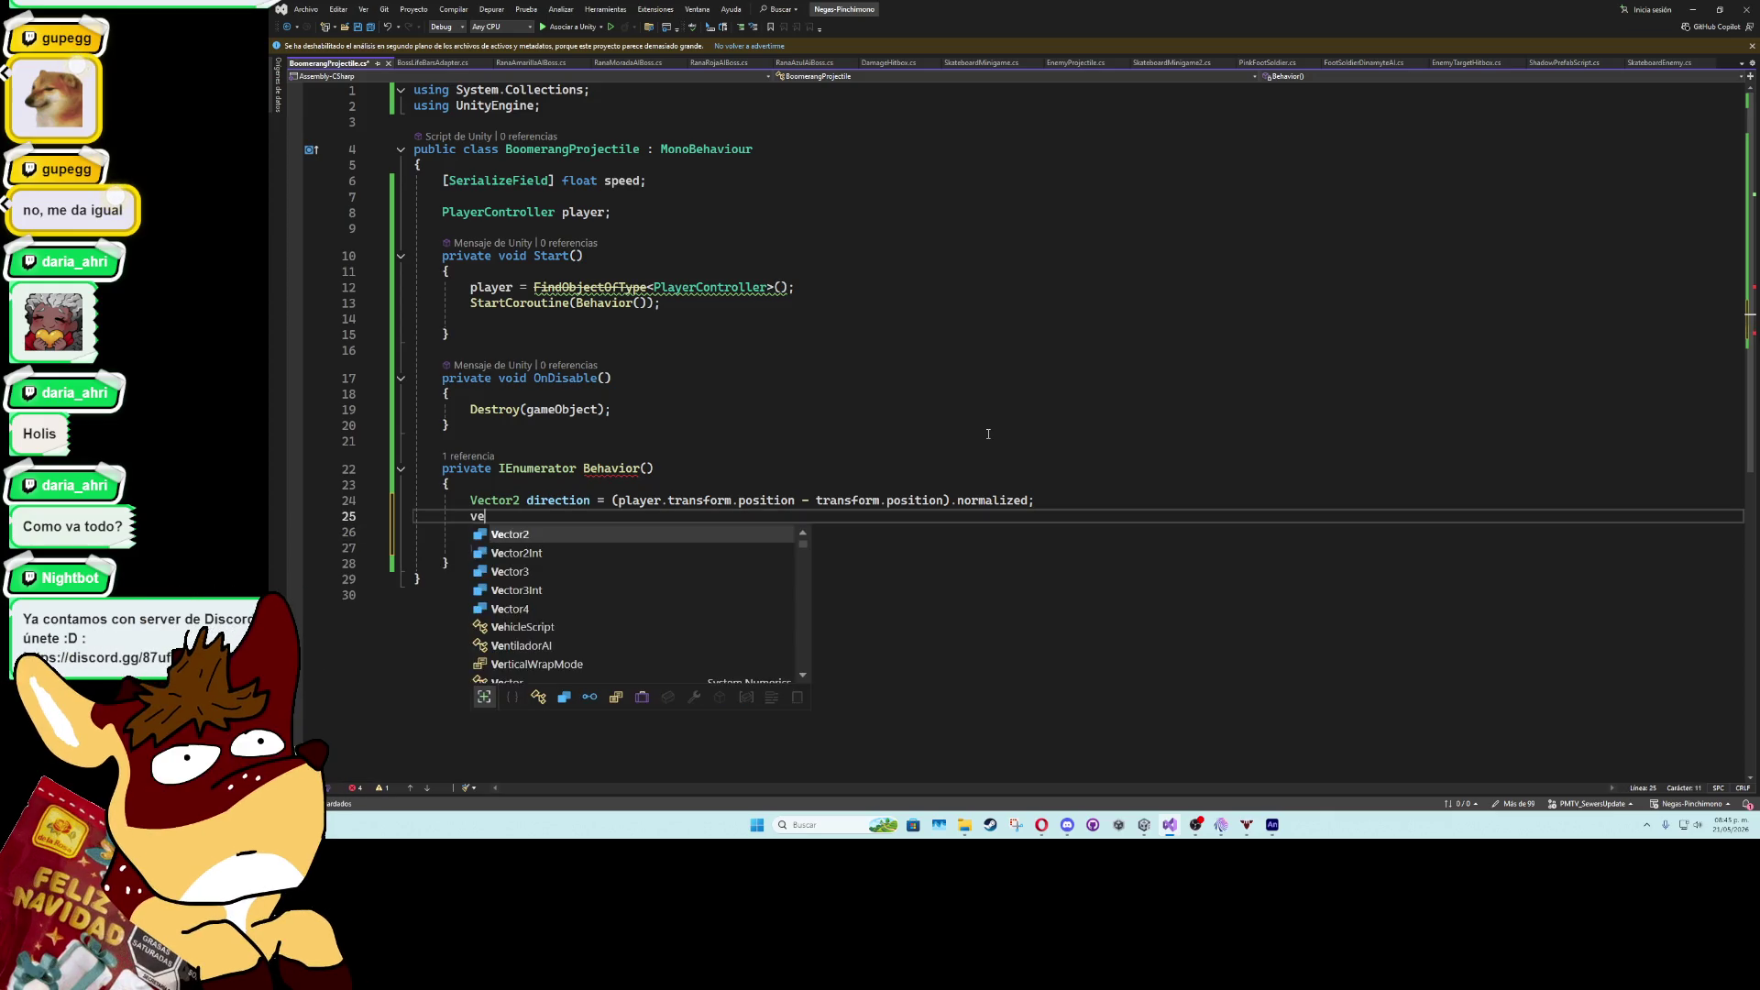
key("BackSpace")
key("BackSpace")
key("BackSpace")
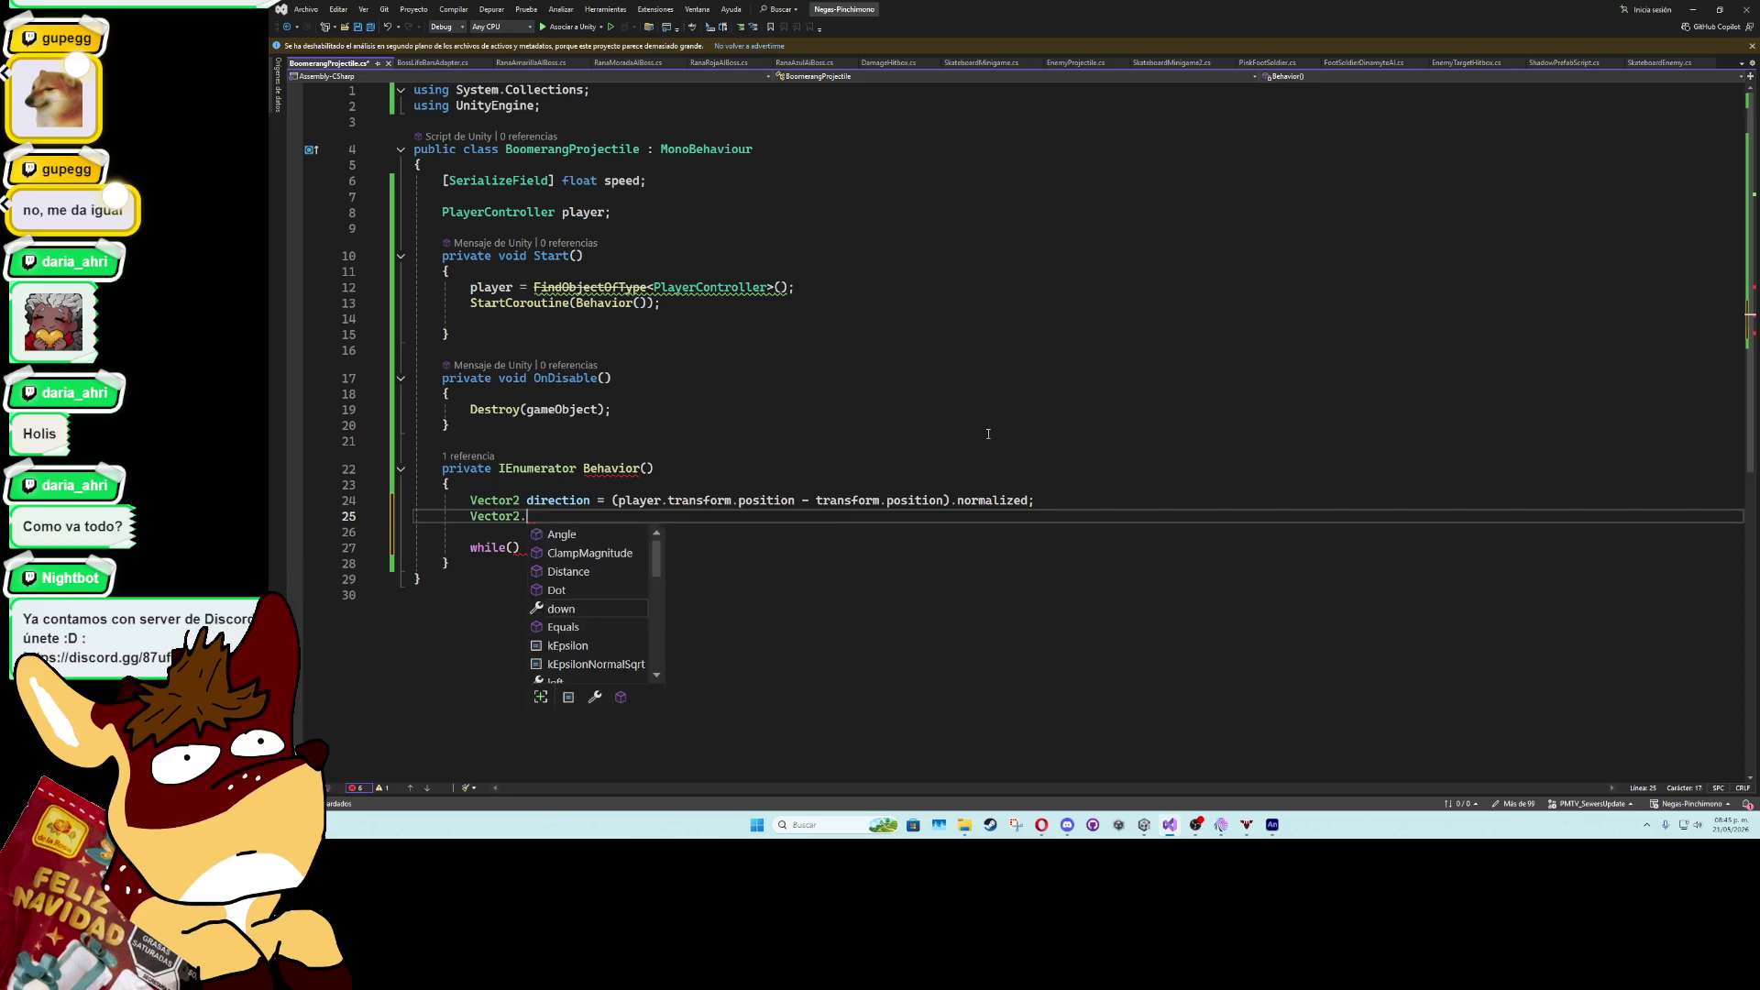
- Set destination = player.transform.position + direction * 3f
type("destination =")
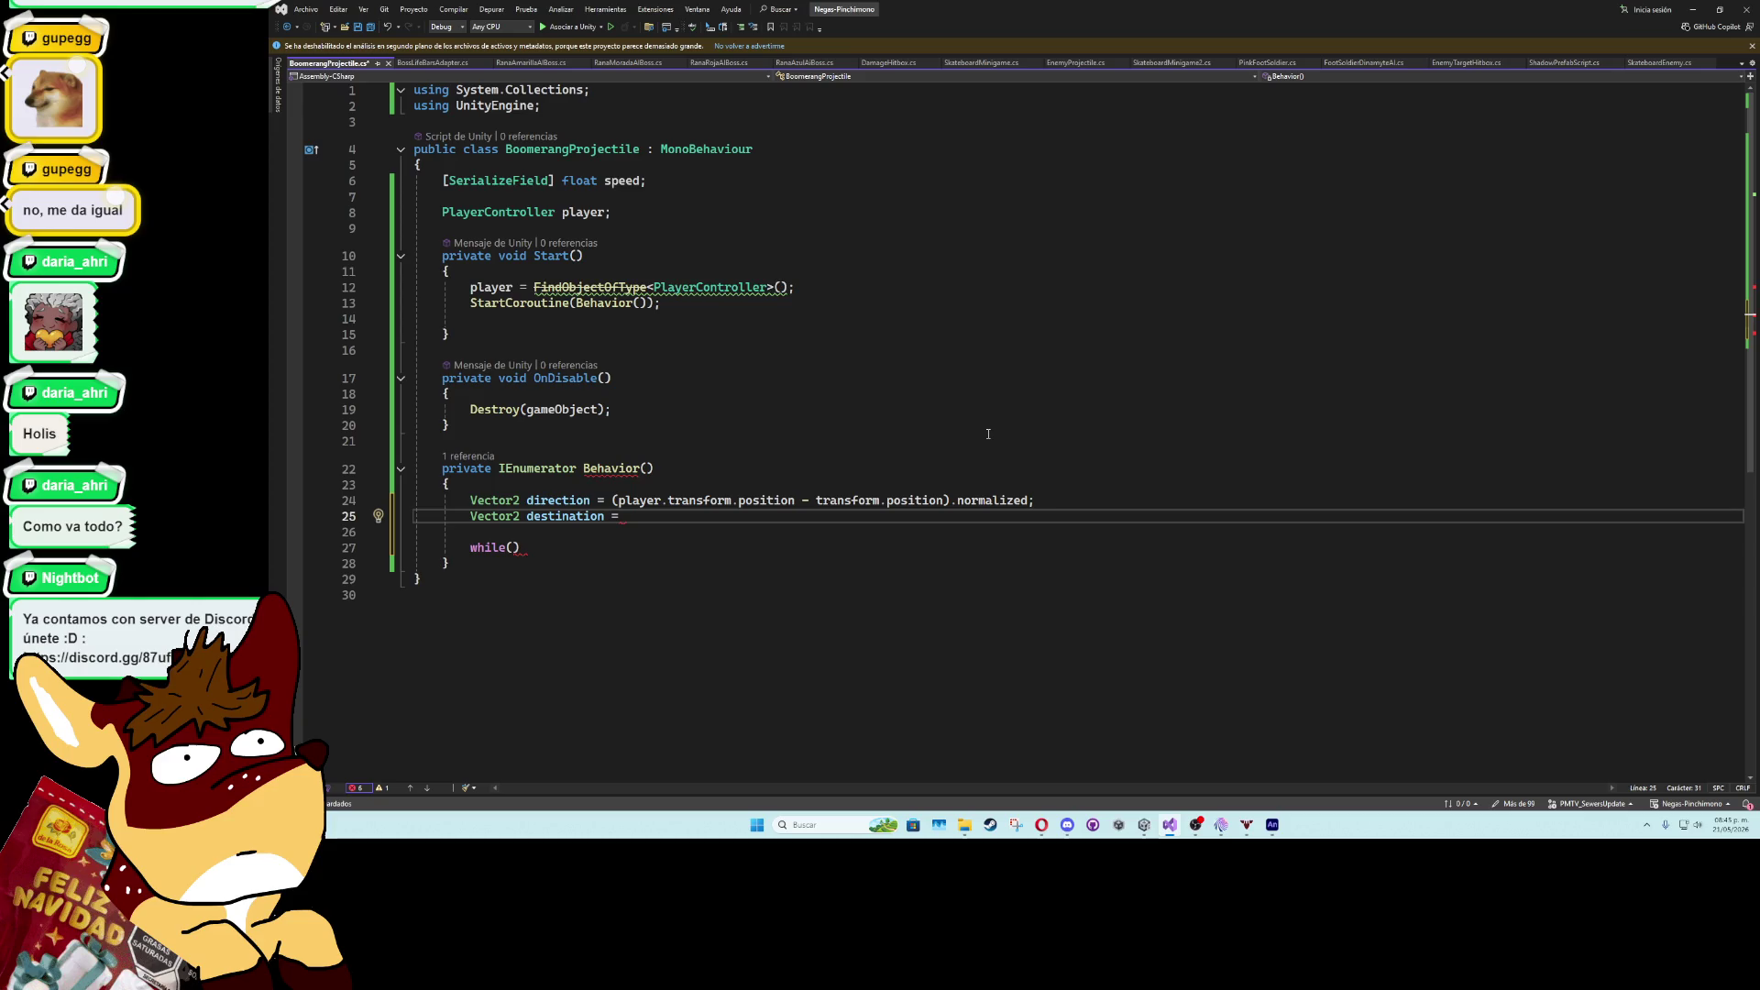
type("pl")
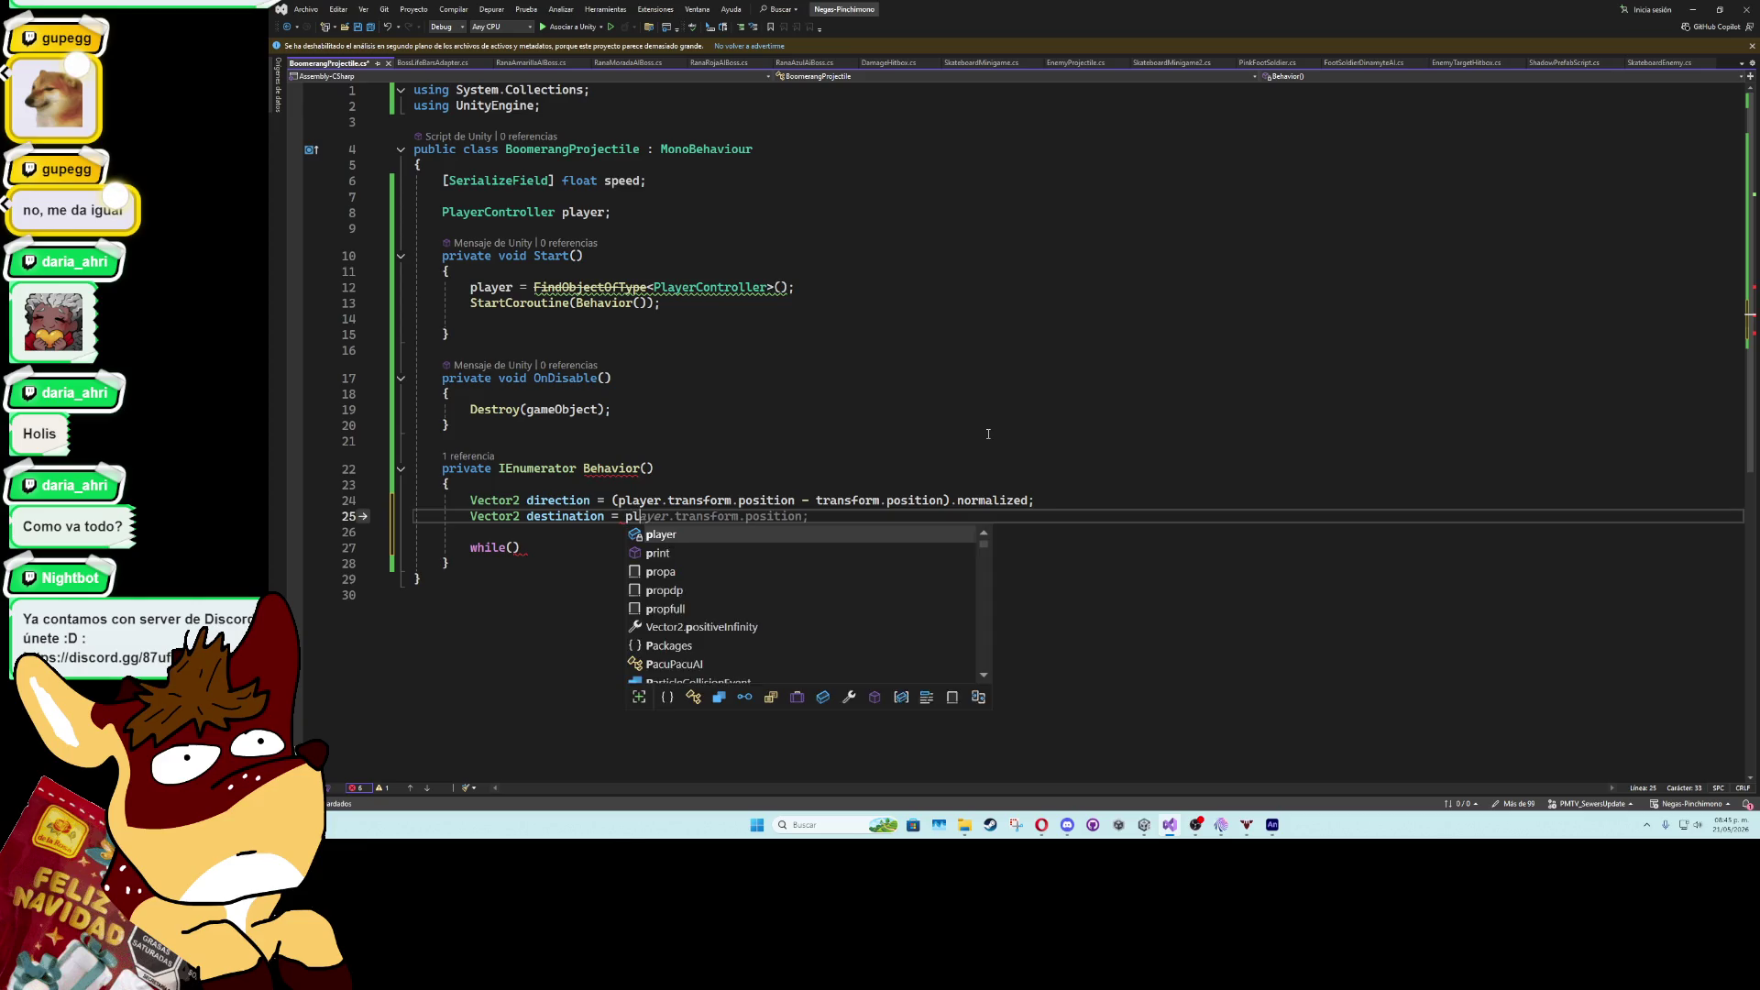
type("ayer.transform.position +")
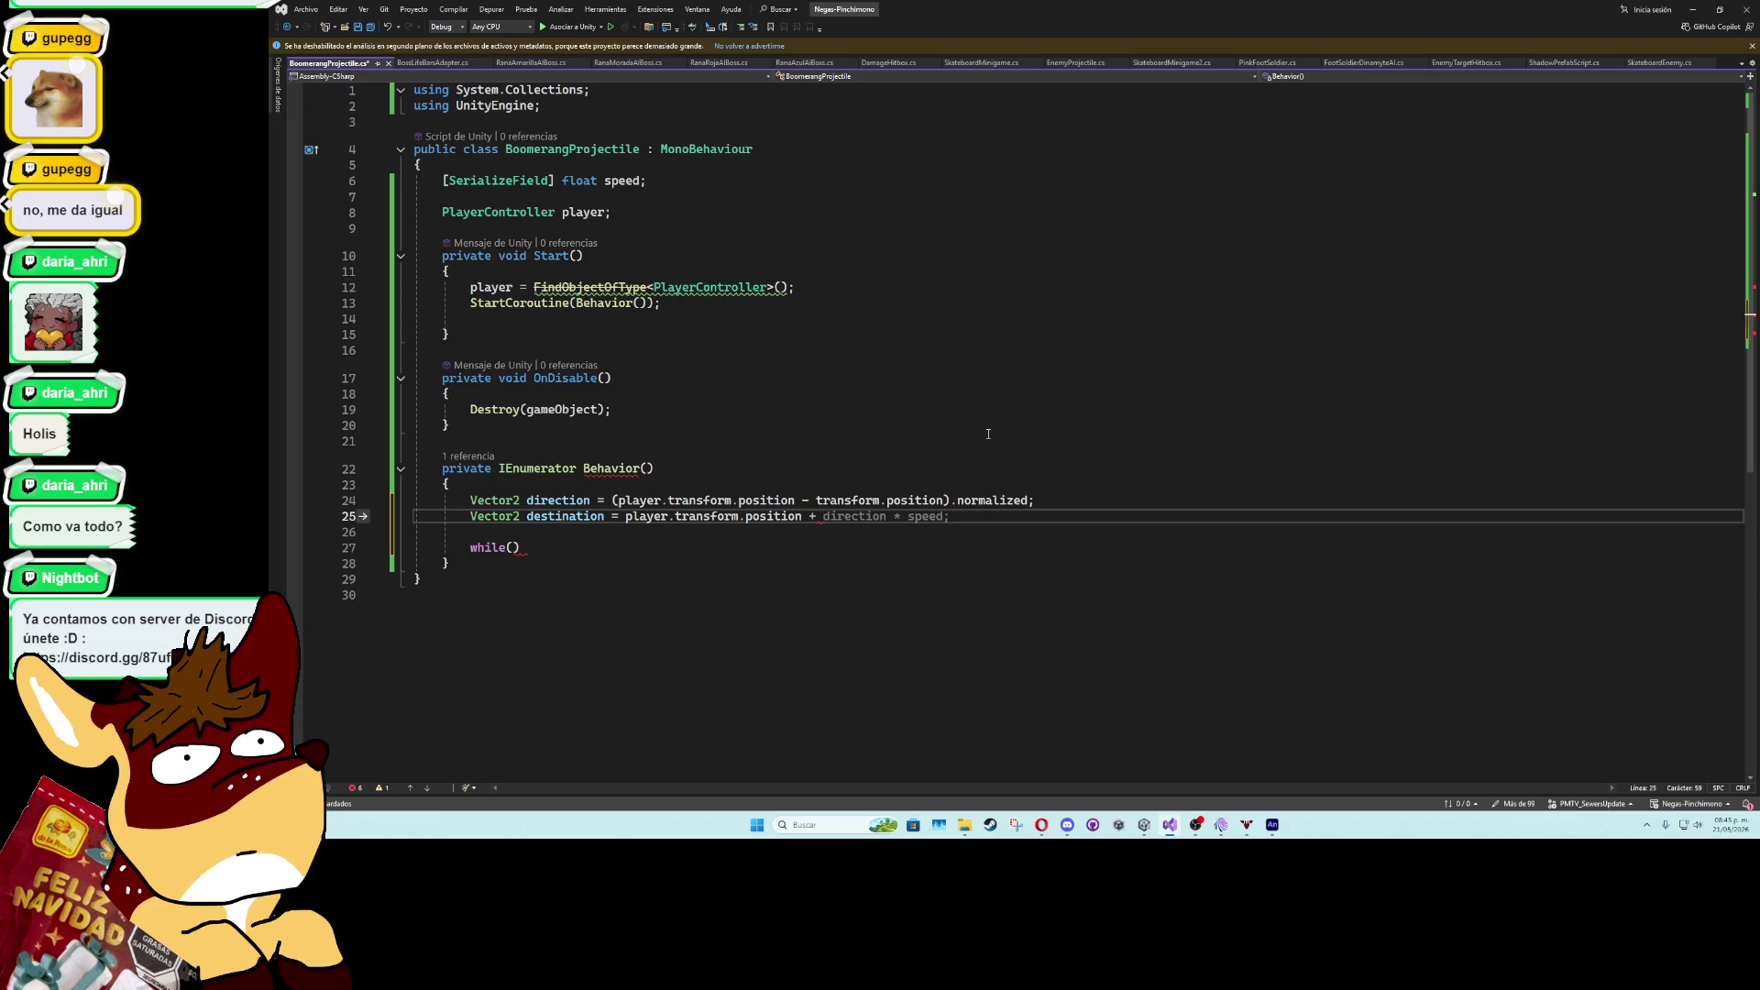
key("Tab")
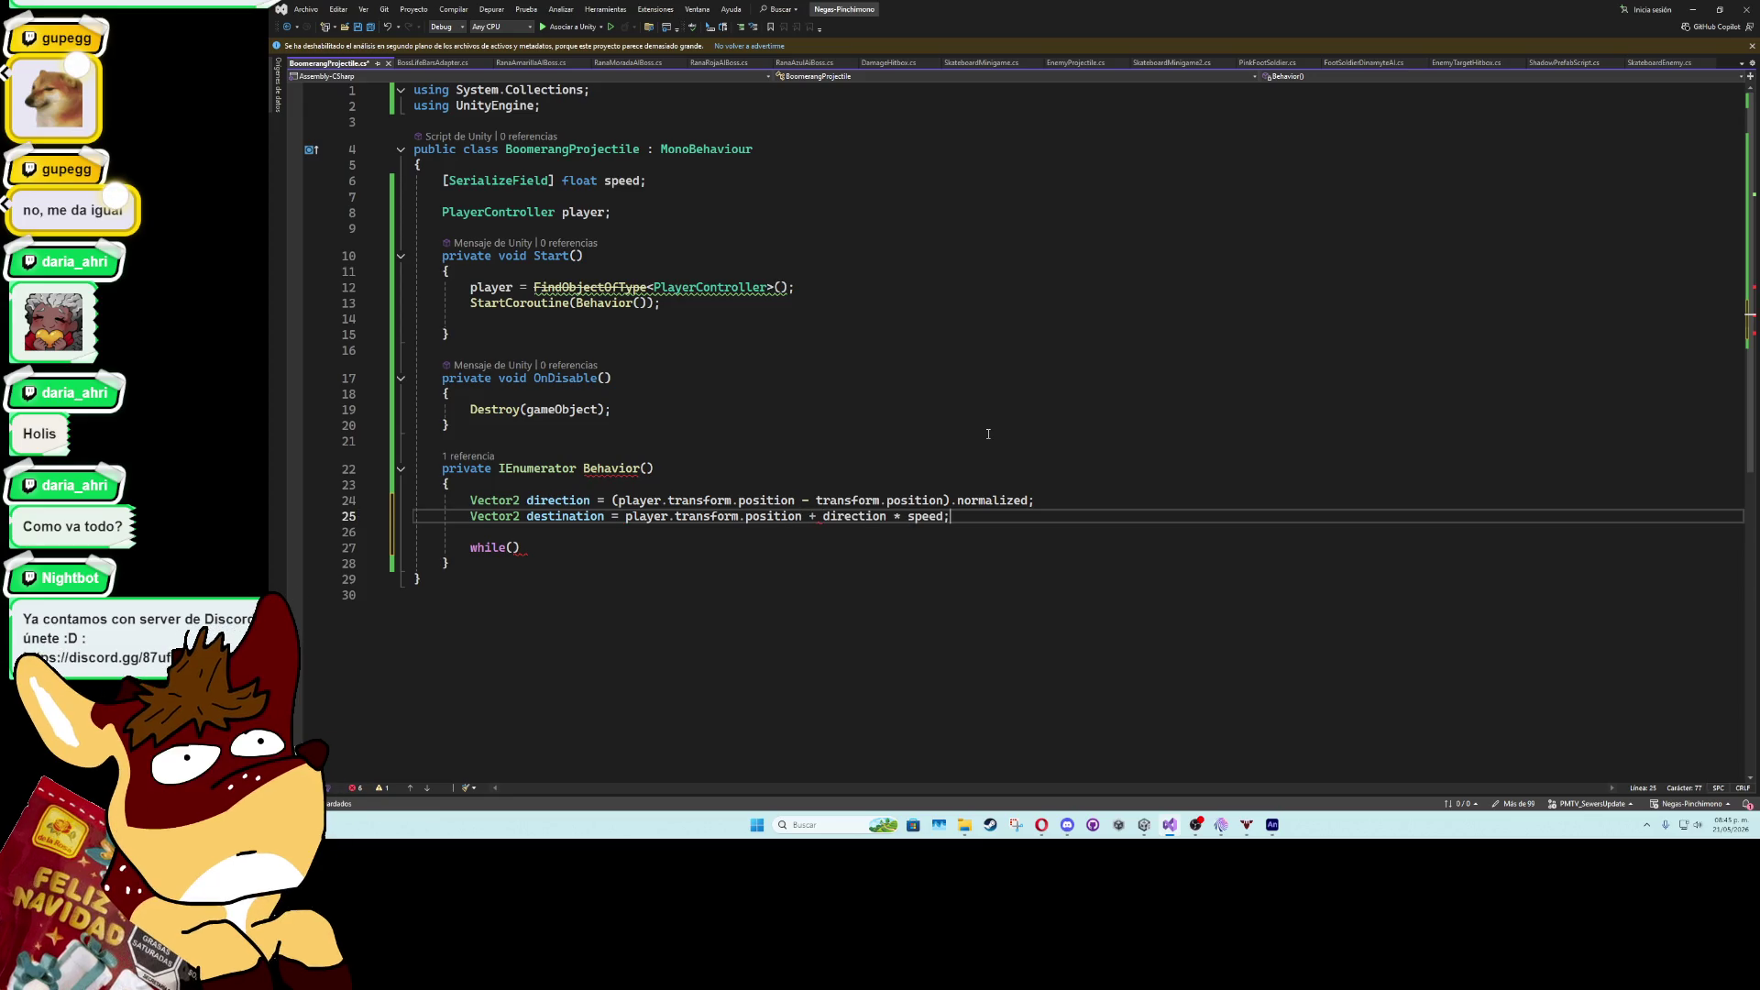
key("BackSpace")
key("BackSpace")
key("BackSpace")
key("BackSpace")
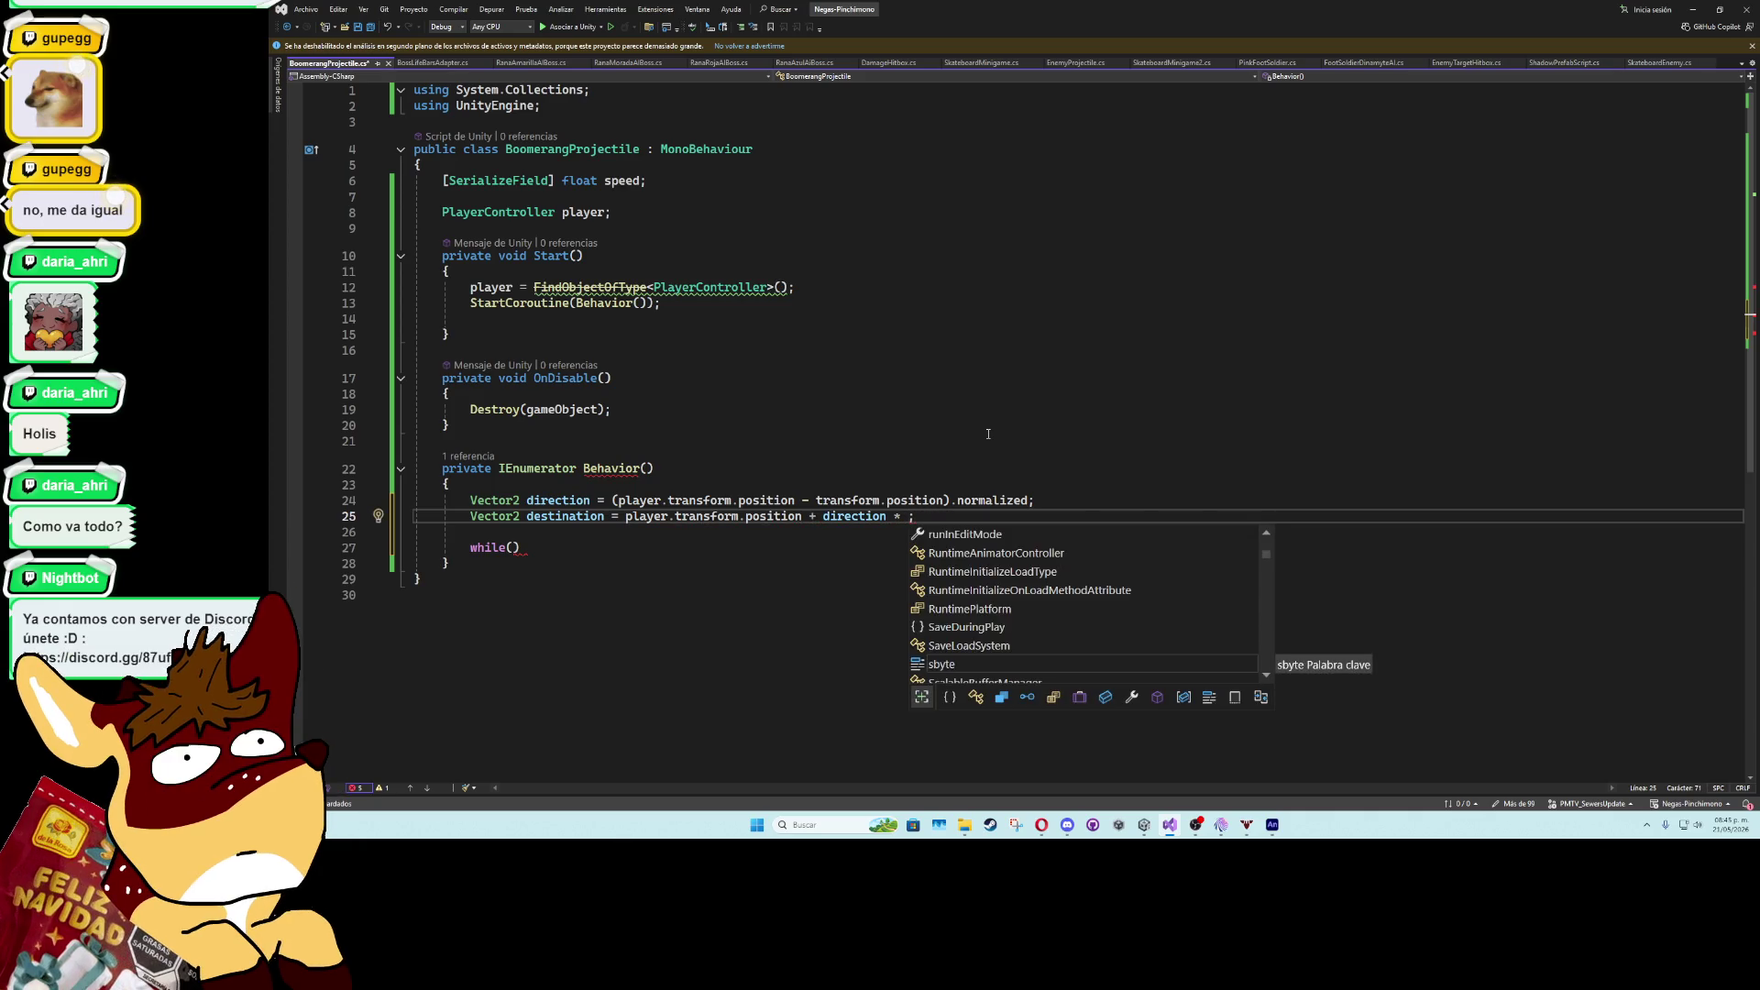
type("3f")
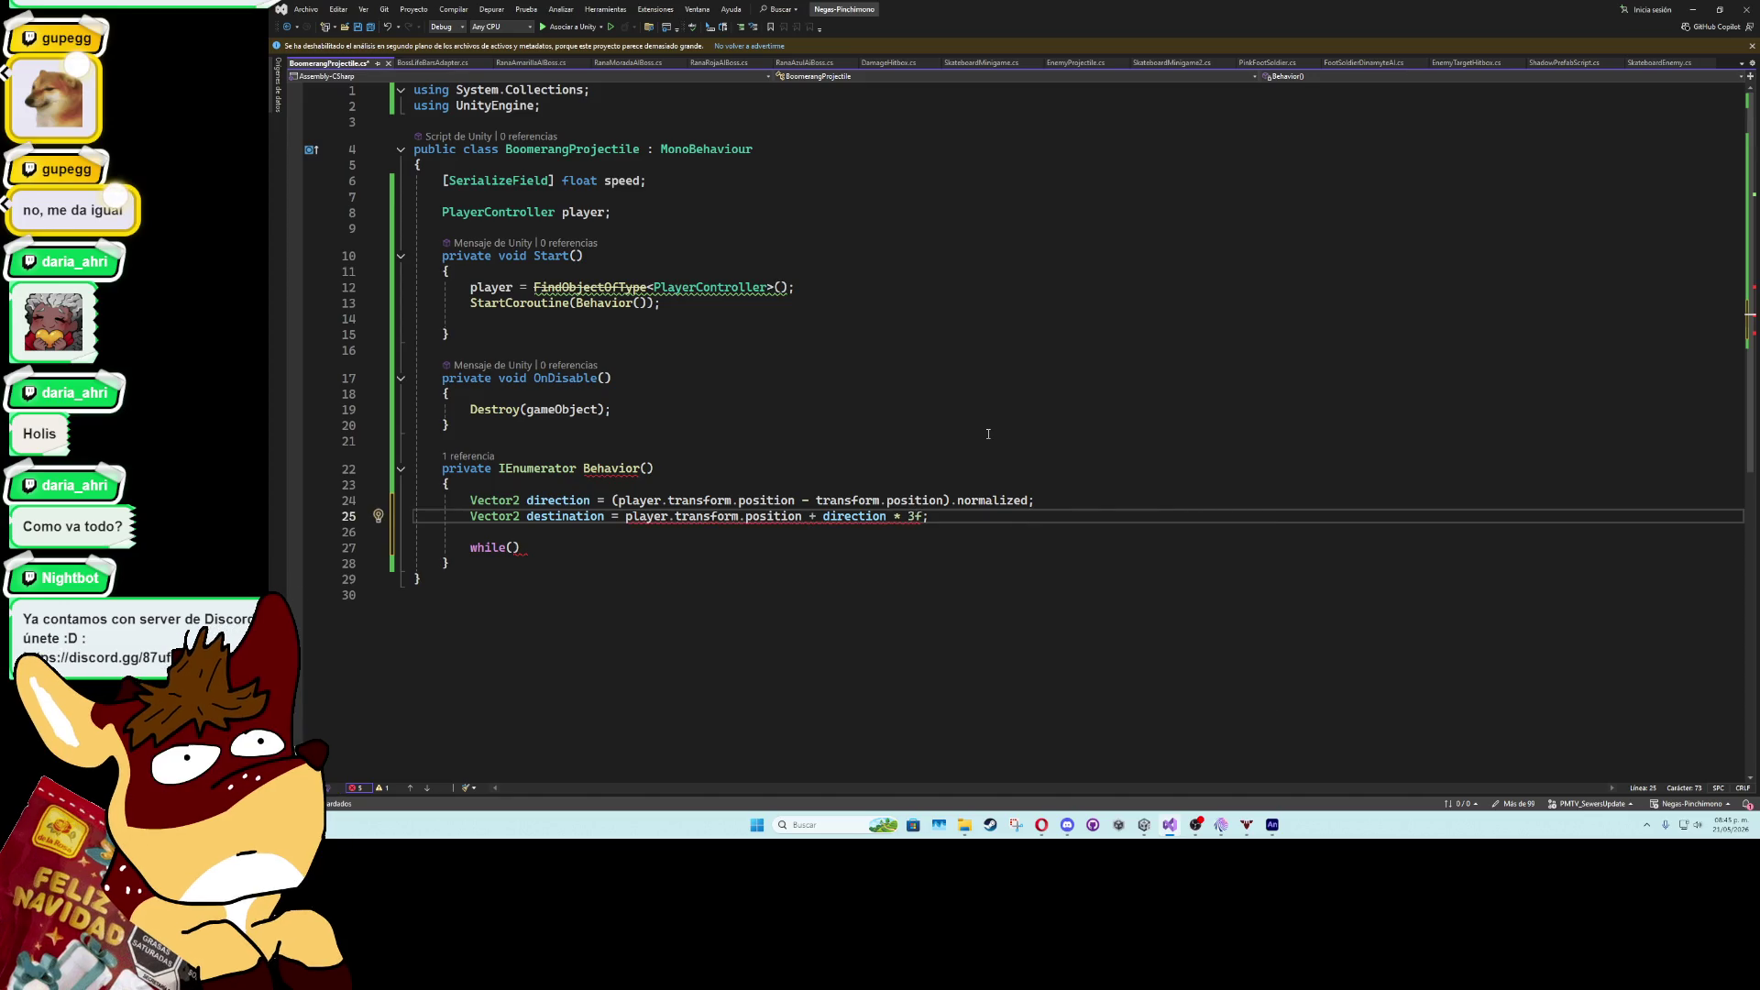
- Parenthesize the destination expression and cast the player's position to (Vector2)
left_click(624, 516)
type("(")
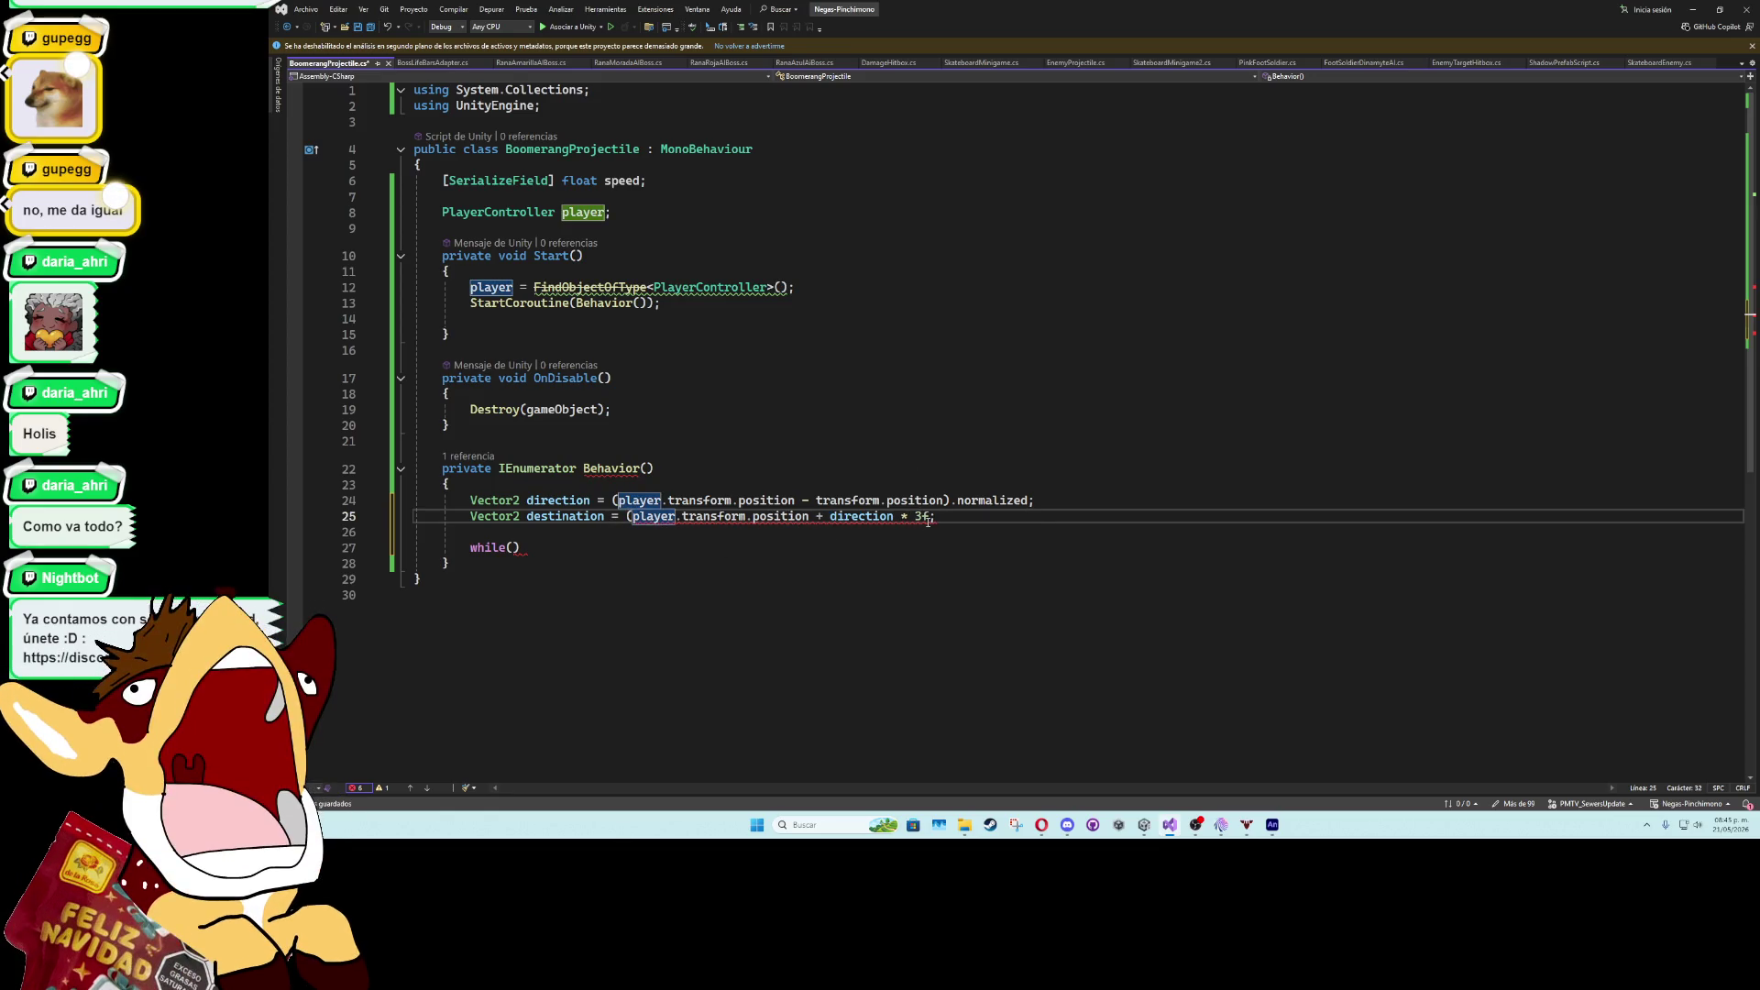
key("End")
key("Left")
type(")")
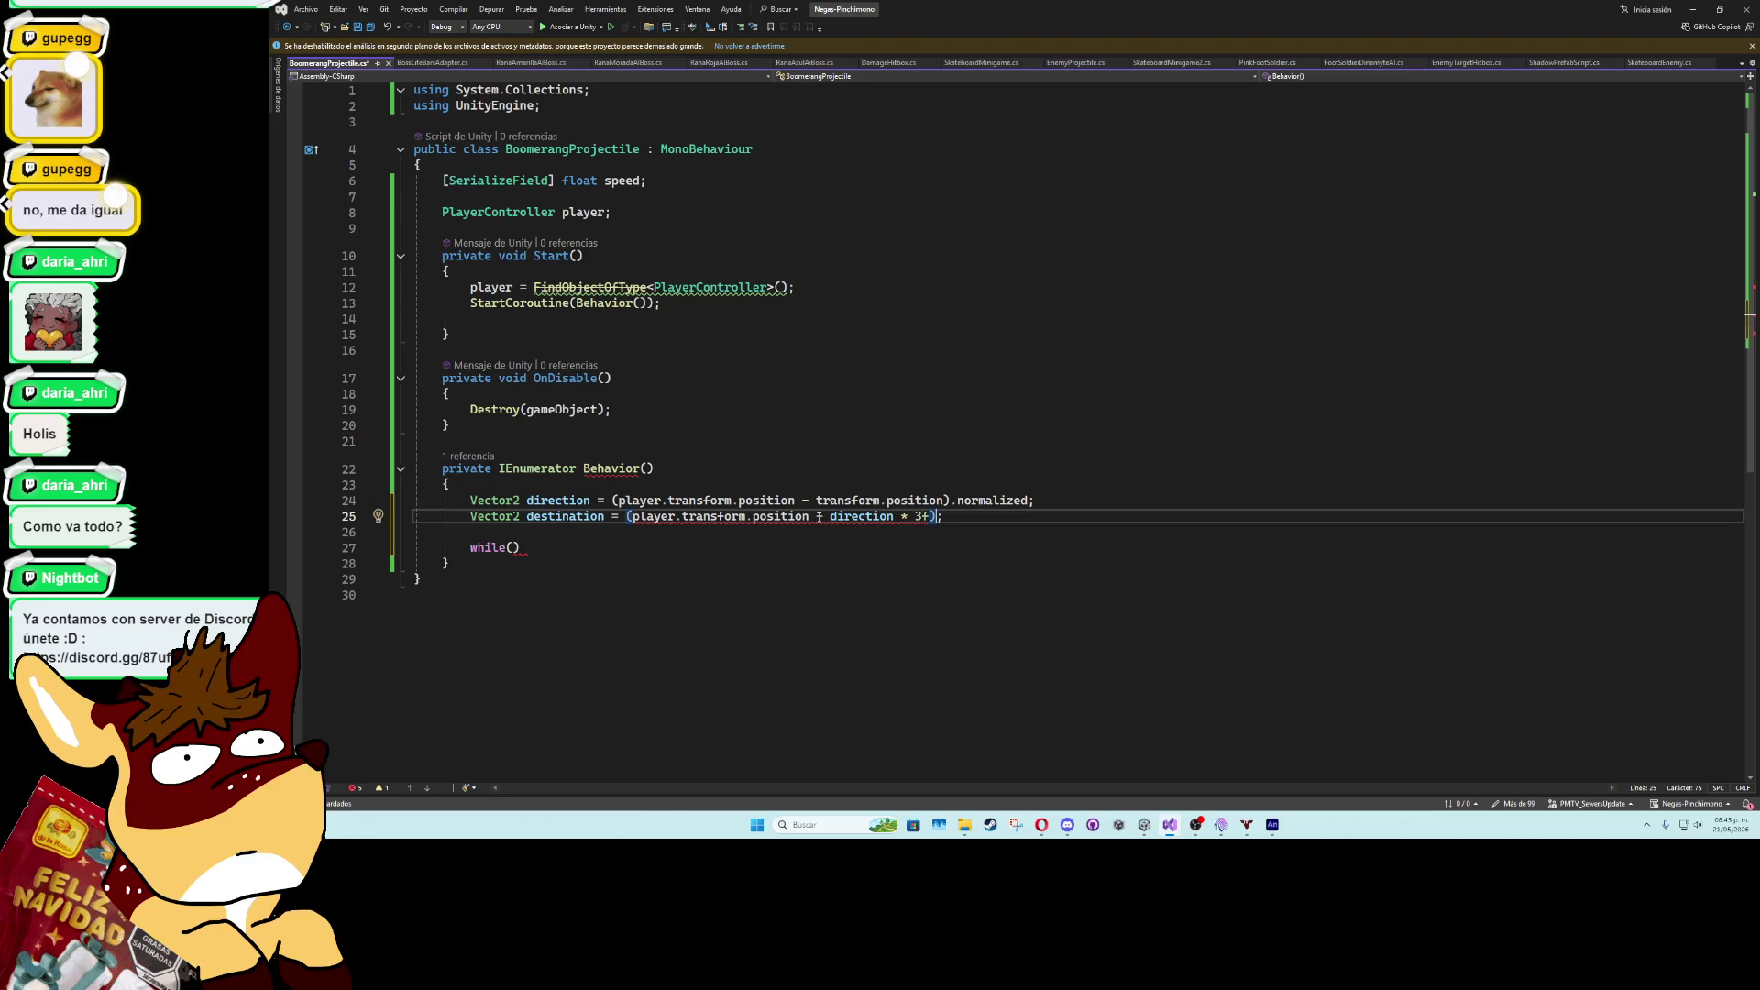
mouse_move(819, 518)
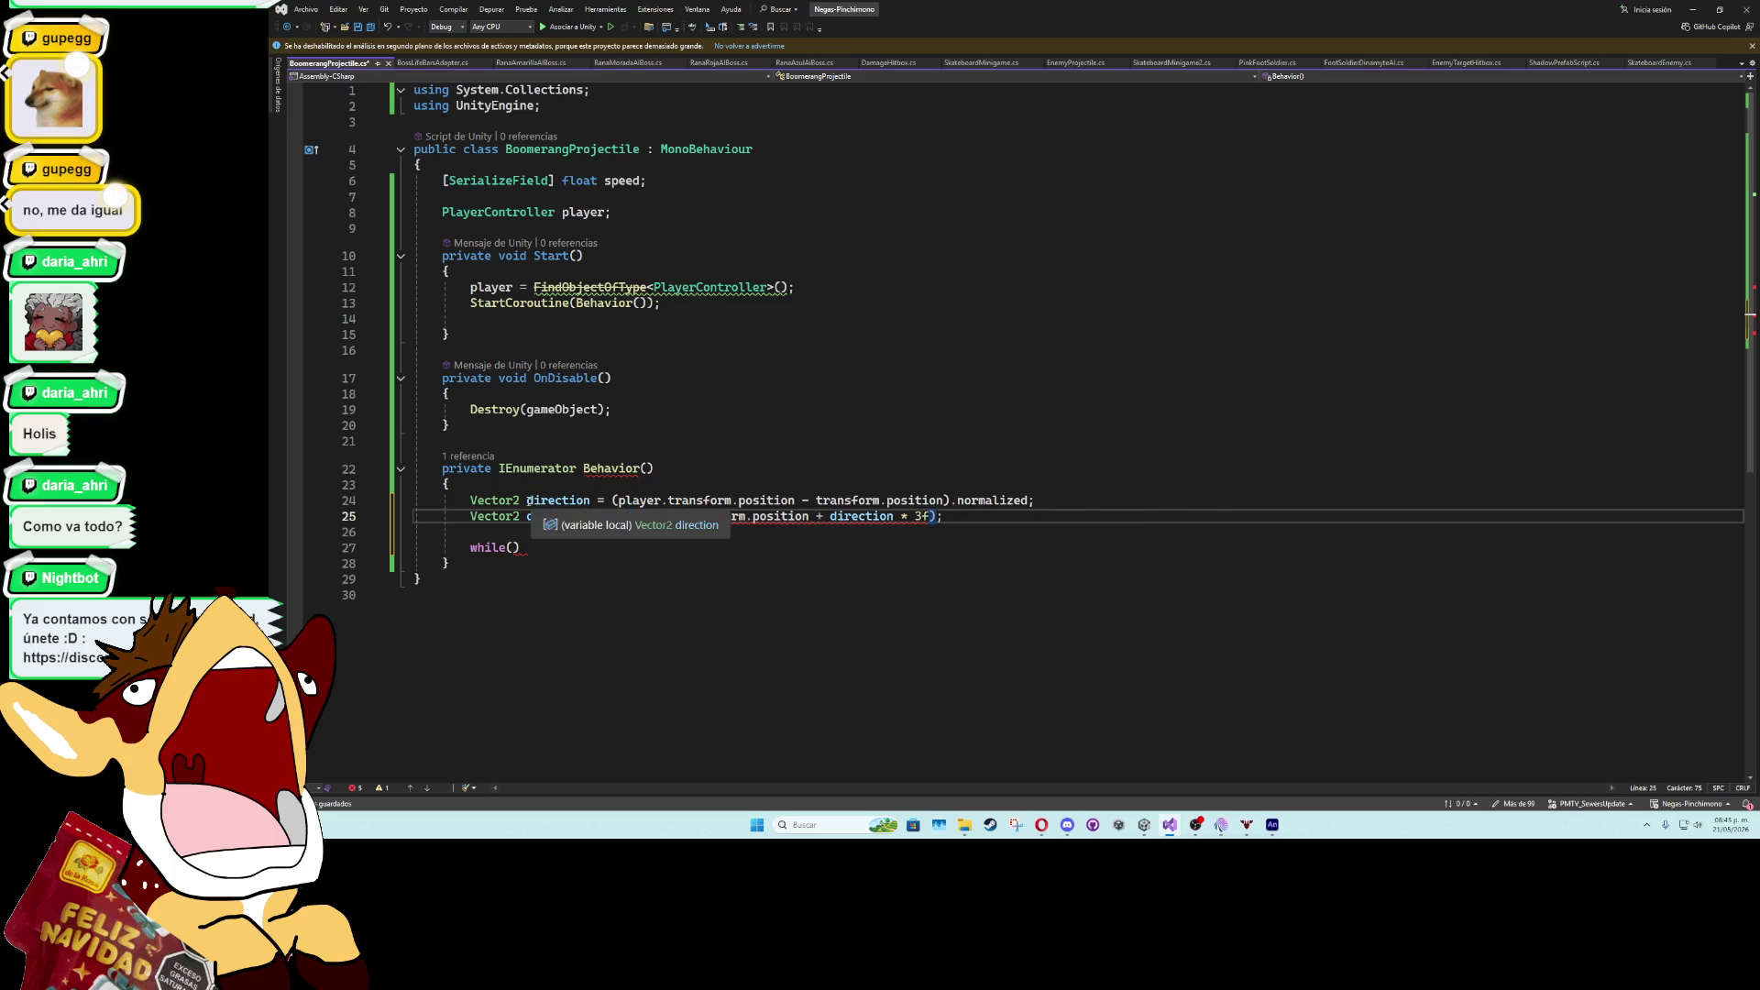
mouse_move(519, 516)
left_click(632, 516)
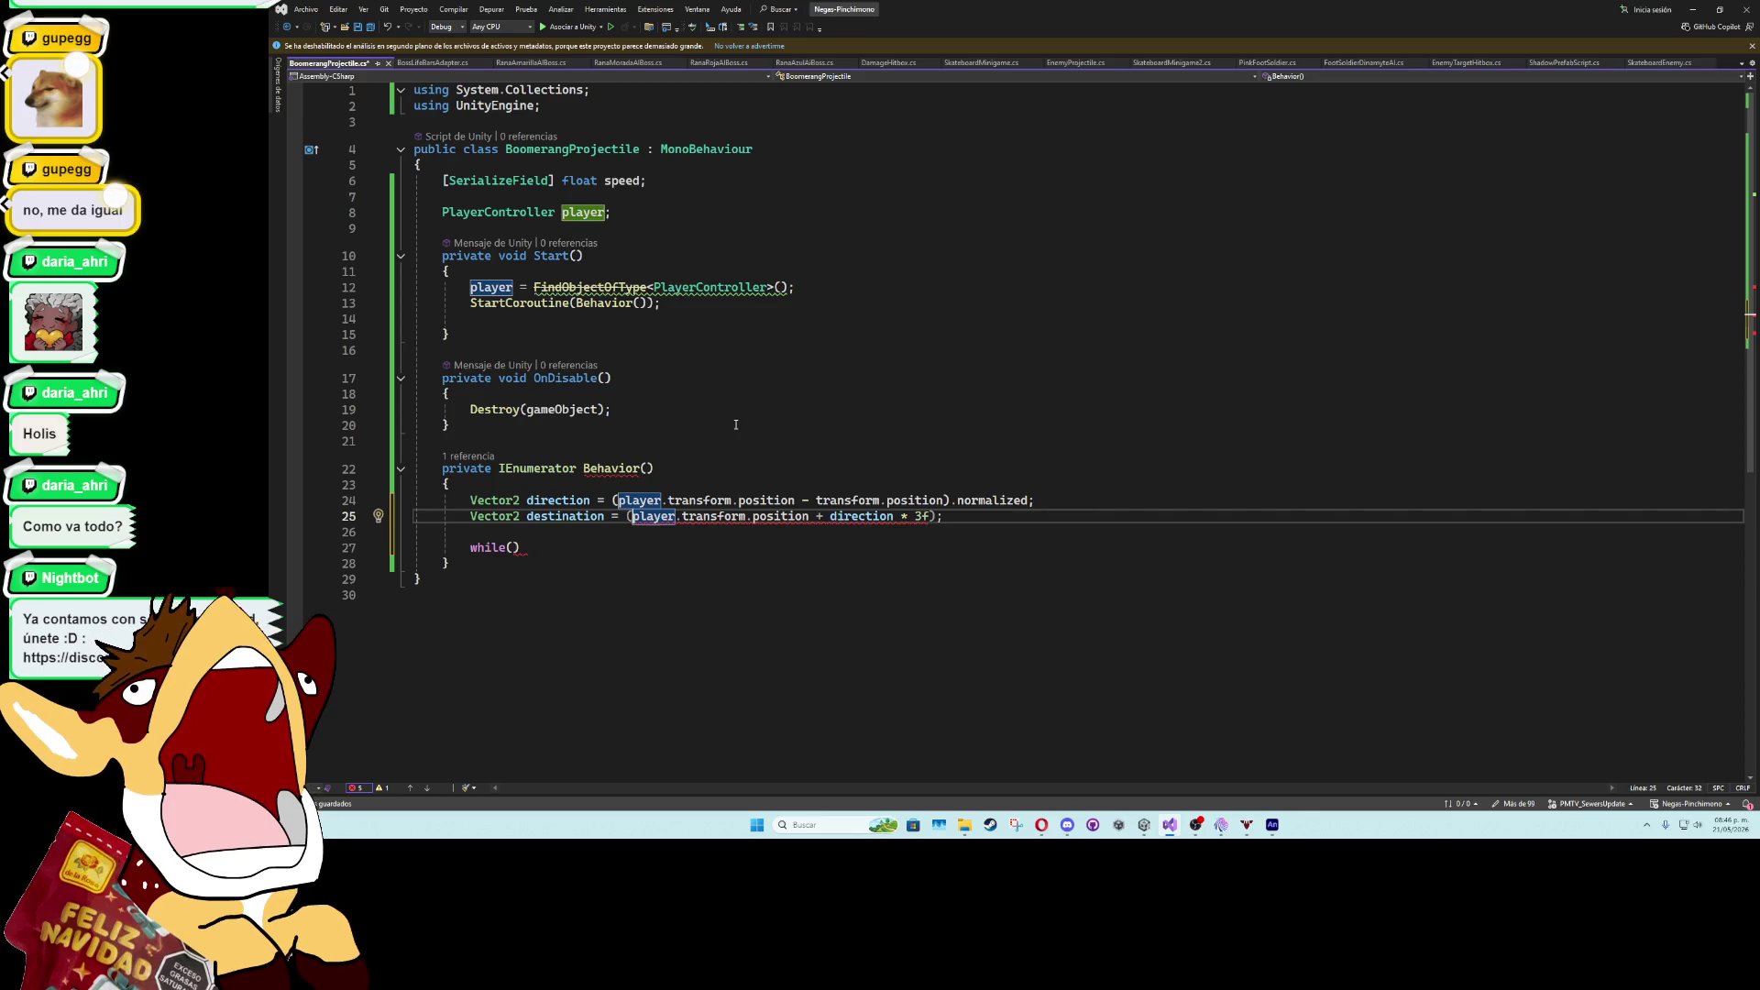
type("(")
type("Vector2")
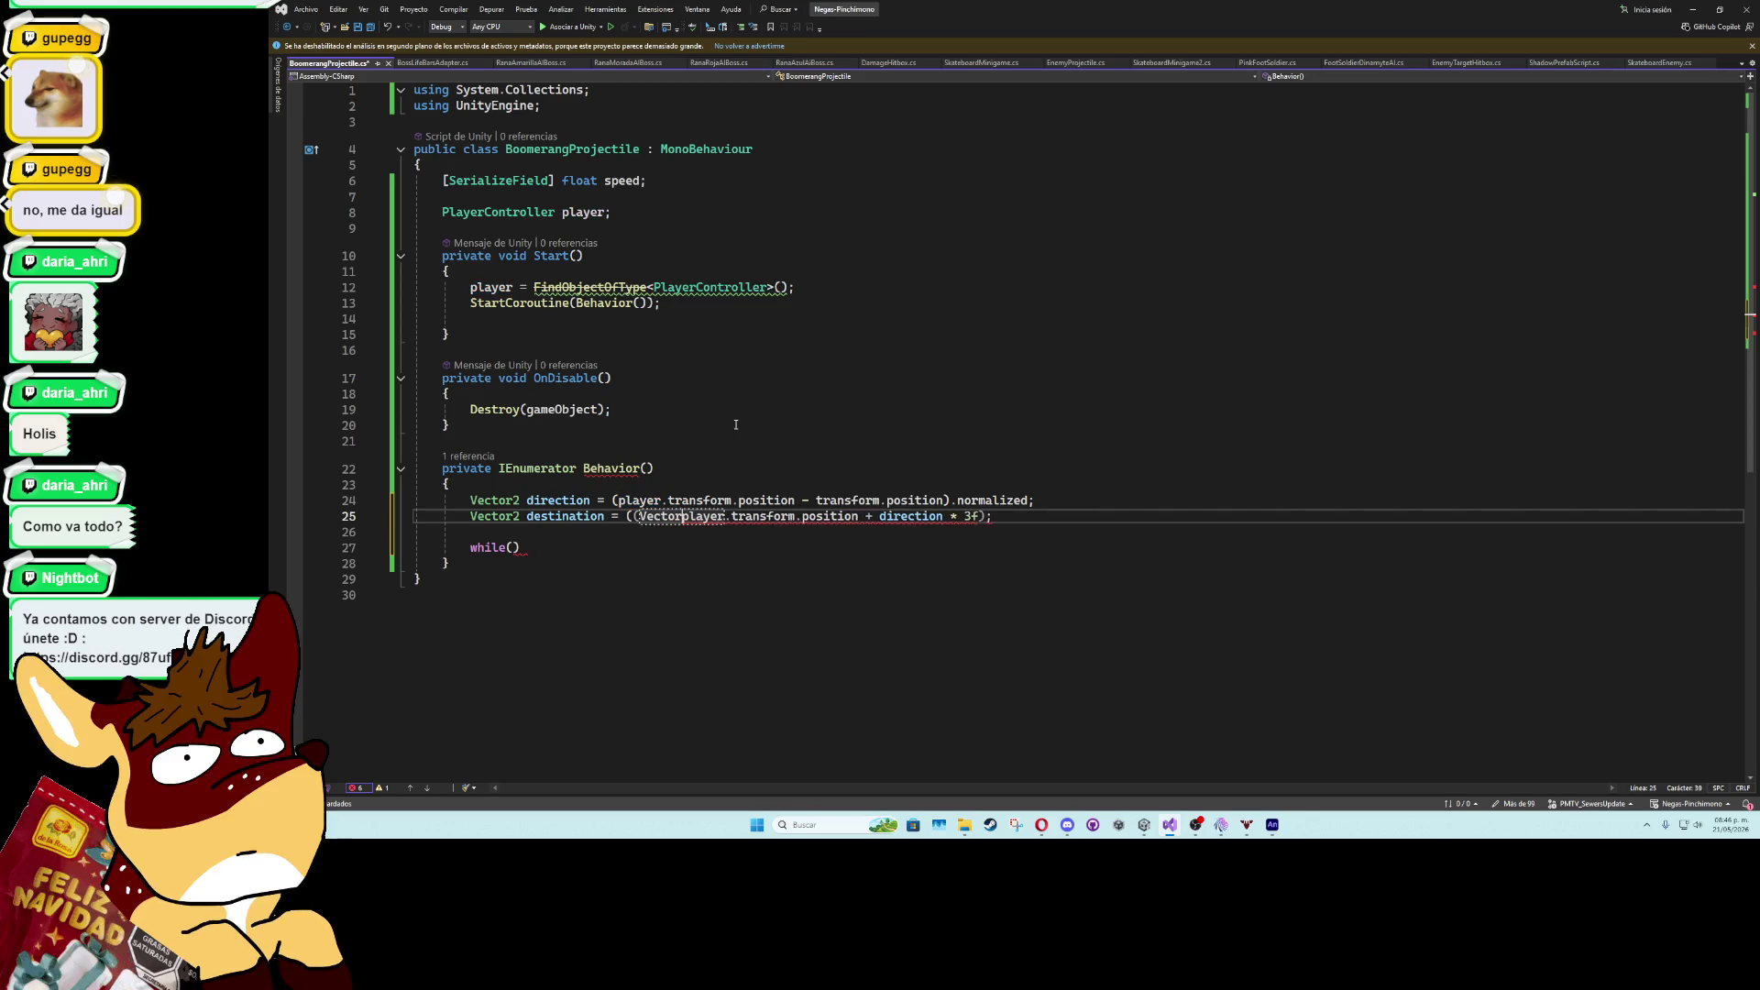
type(")")
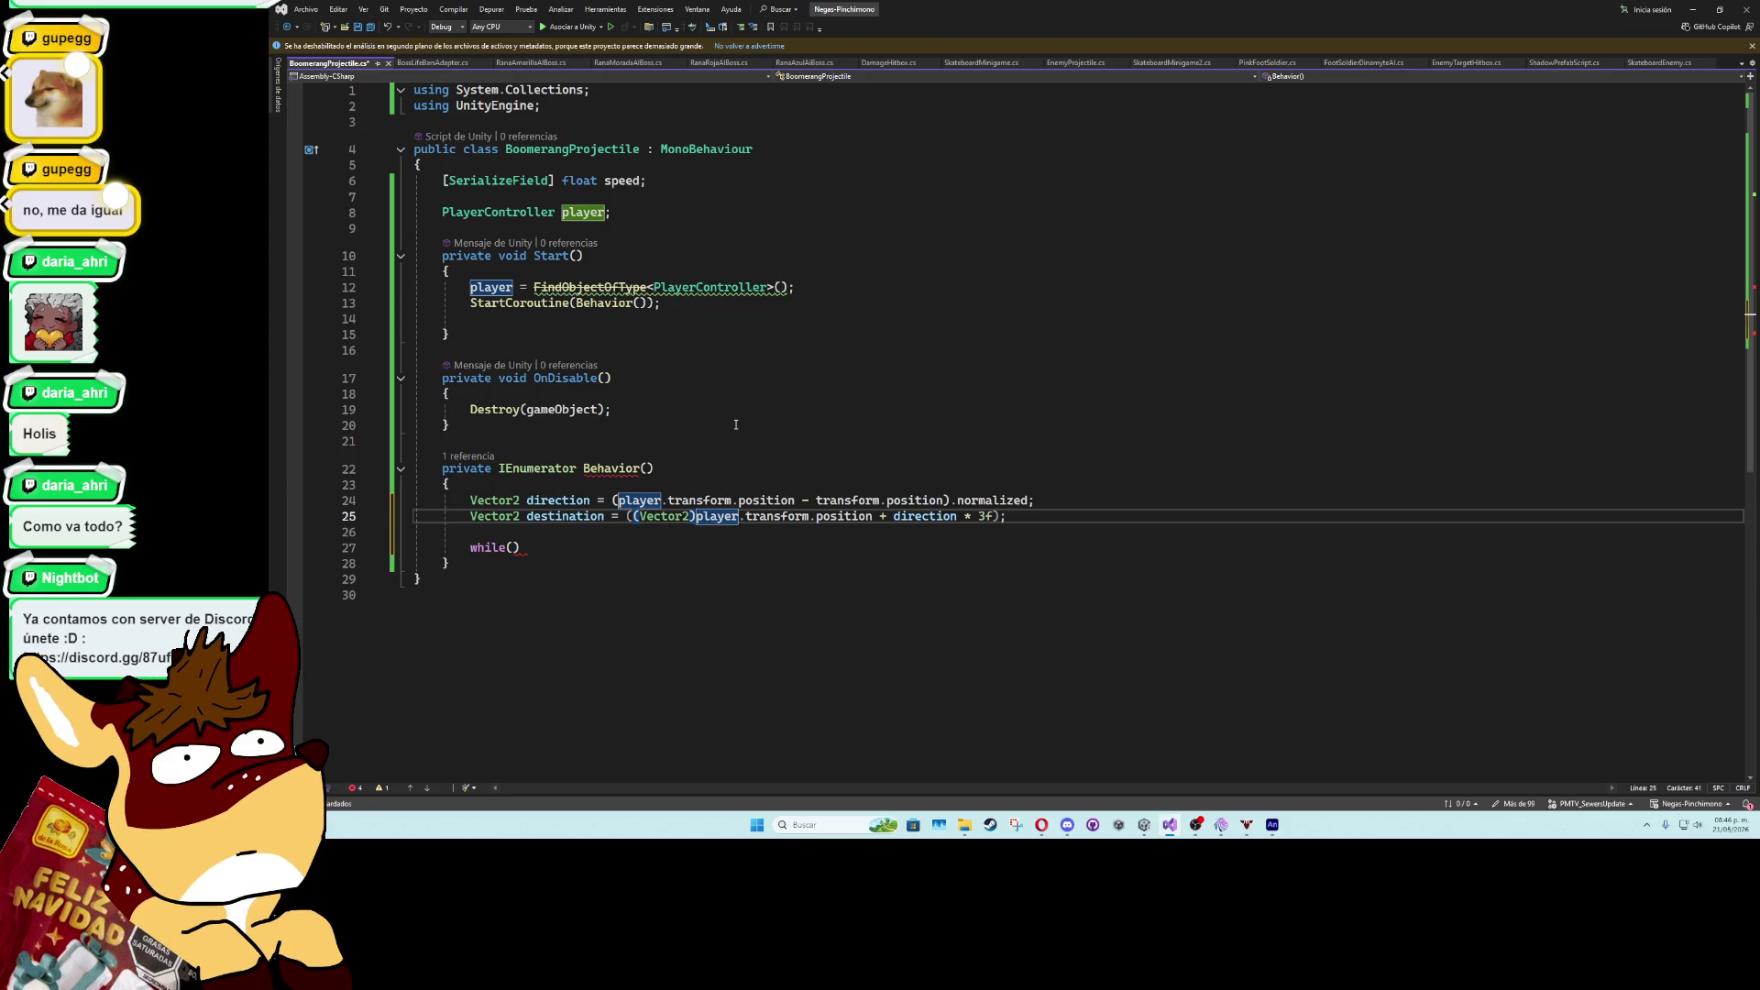
key("Down")
key("Down")
key("Left")
- Make the while condition Vector2.Distance(transform.position, destination) > 0.1f
type("Vector2.Distance()")
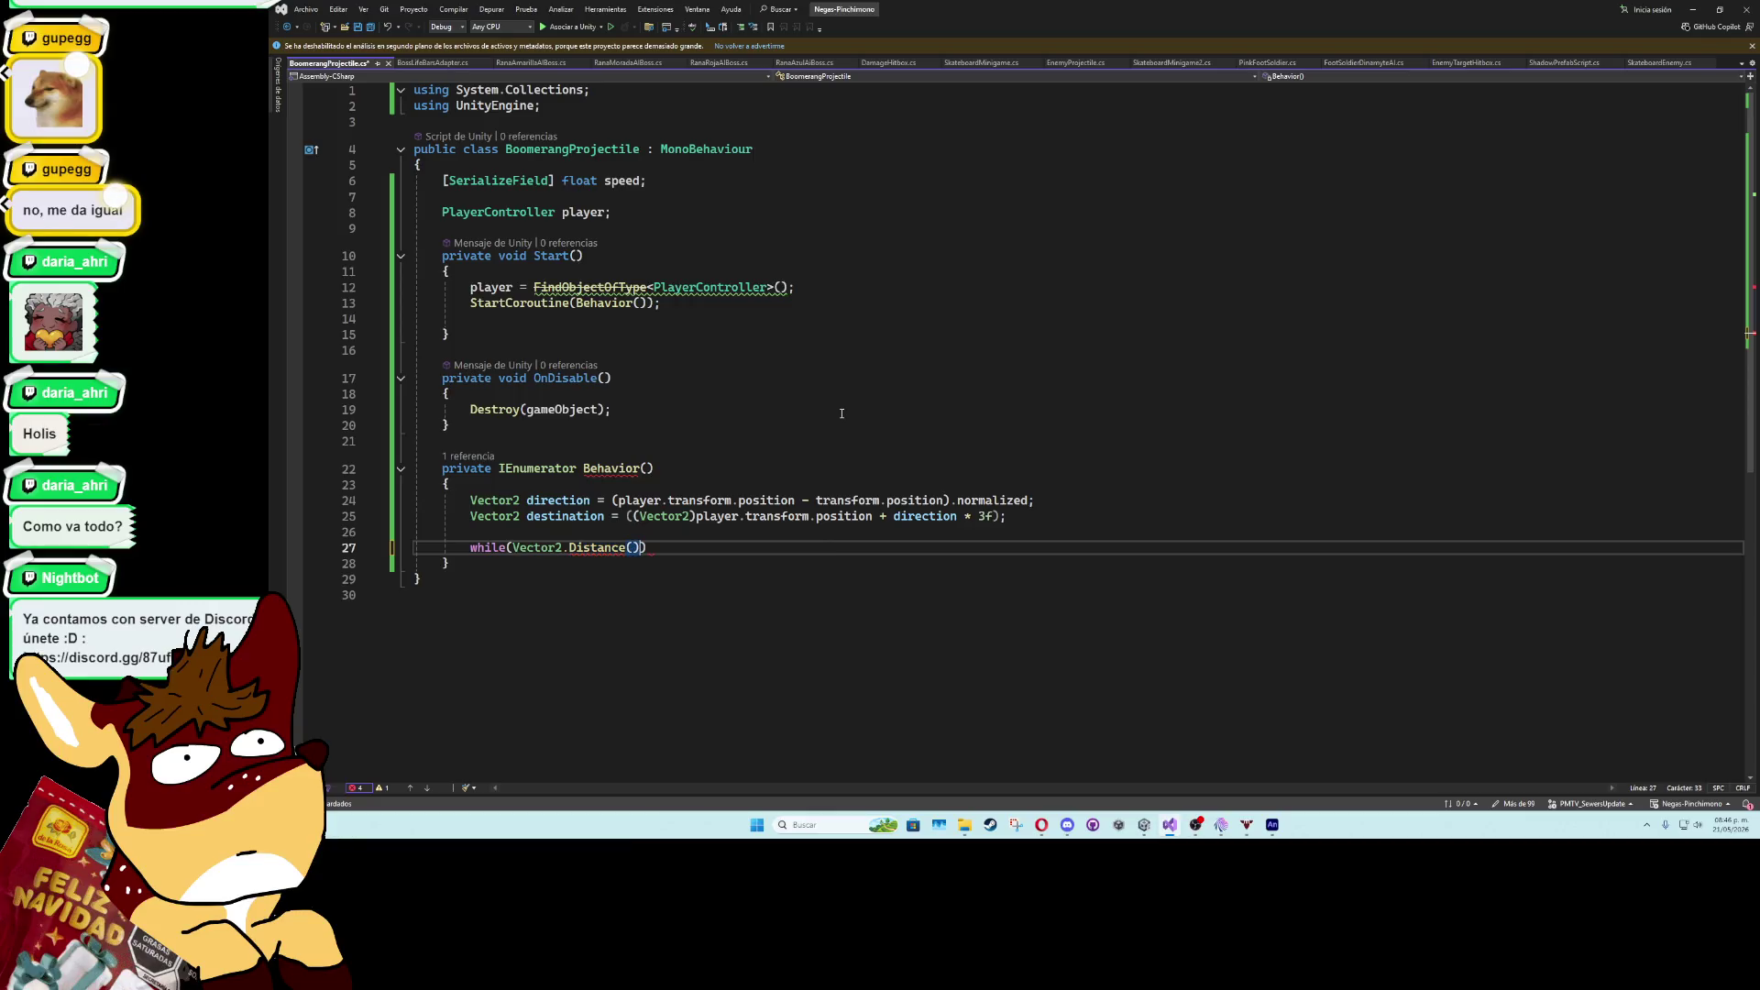
key("Left")
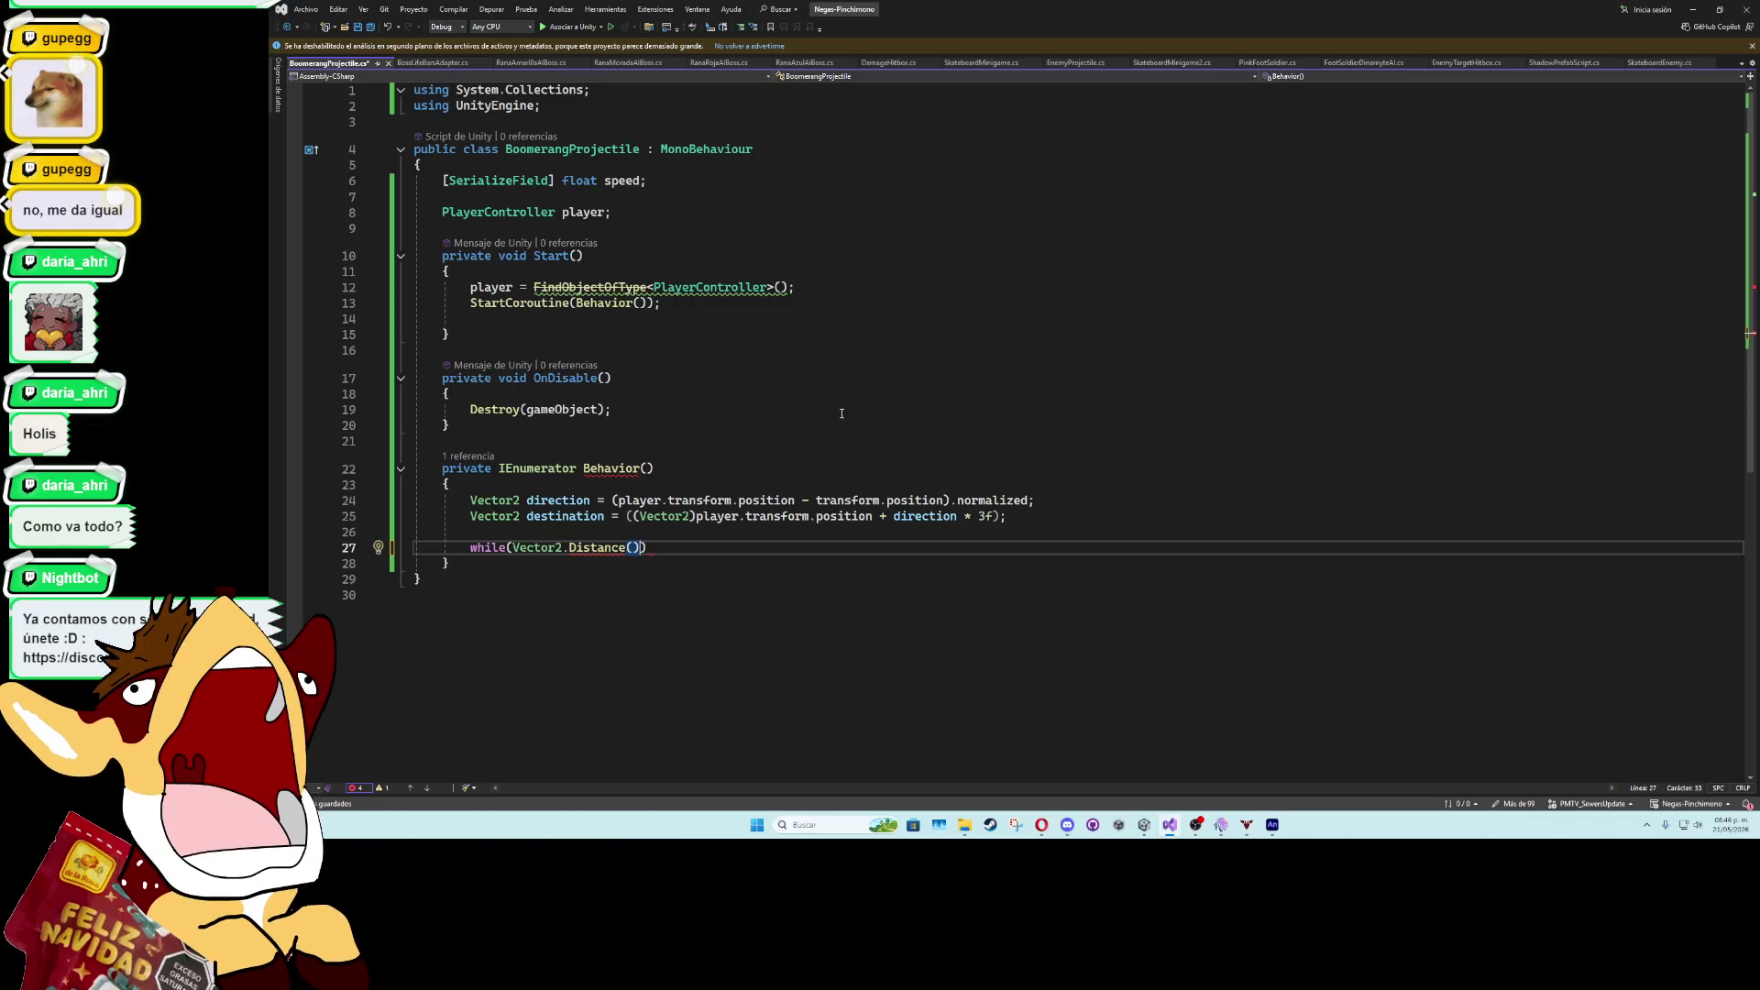
type("transform.position")
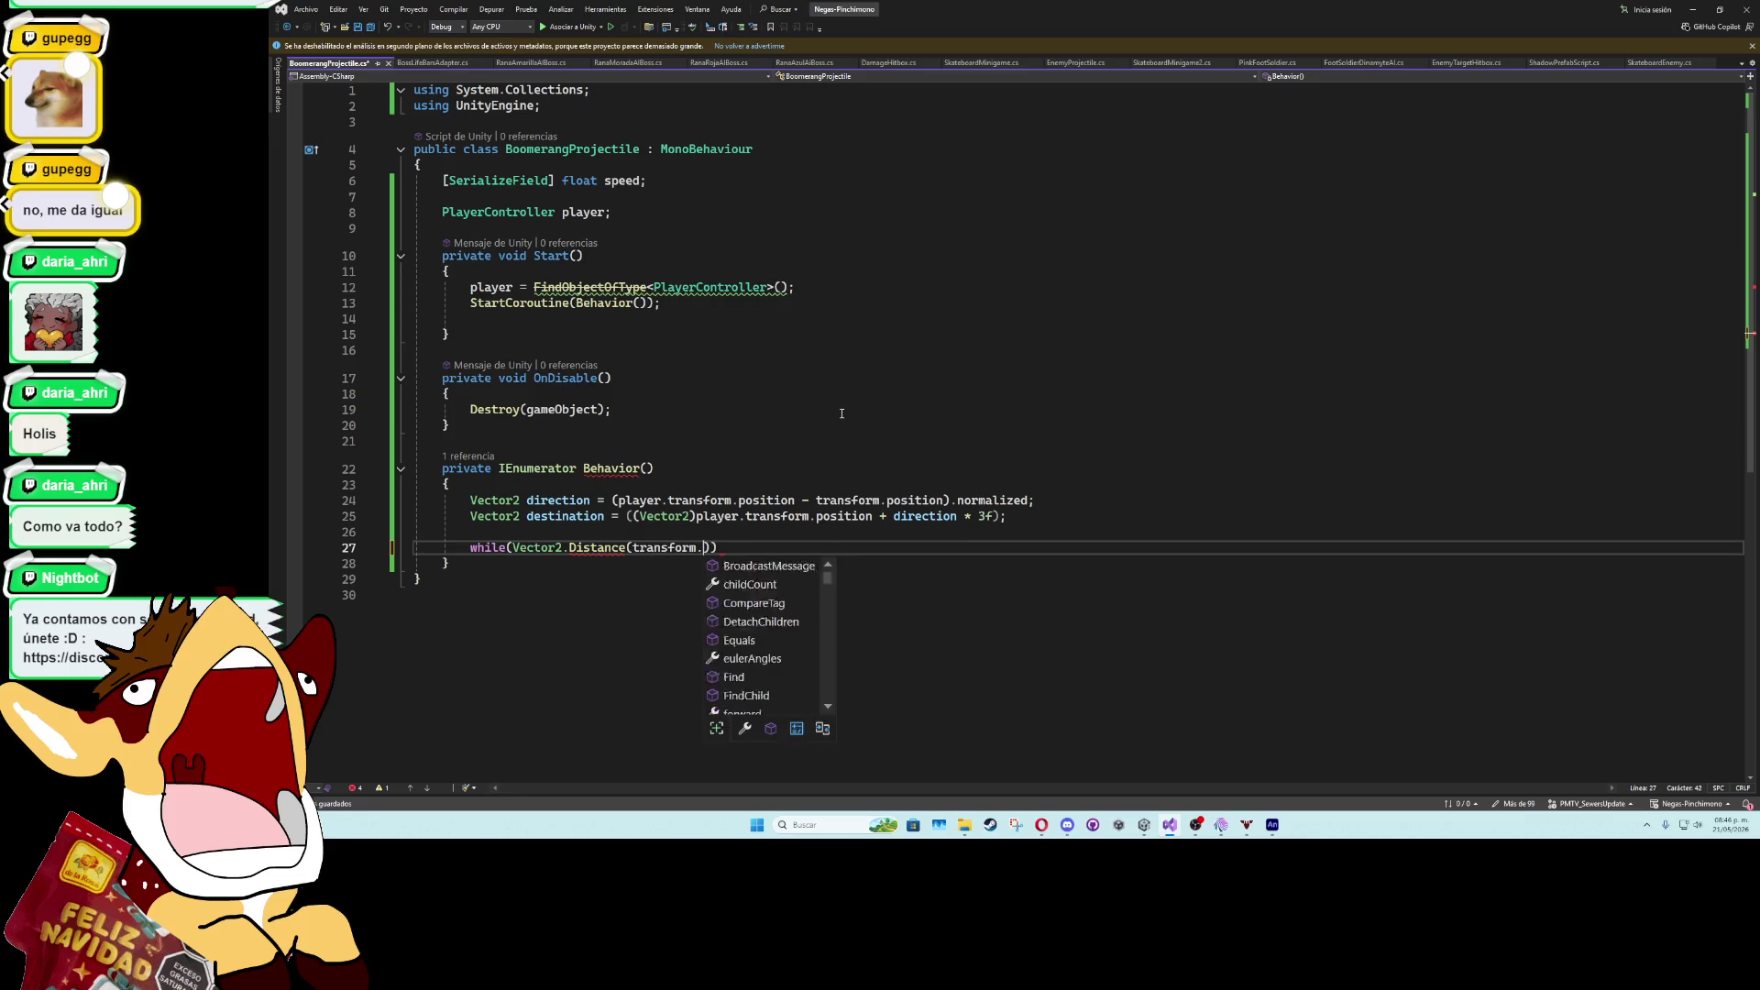
type(", des")
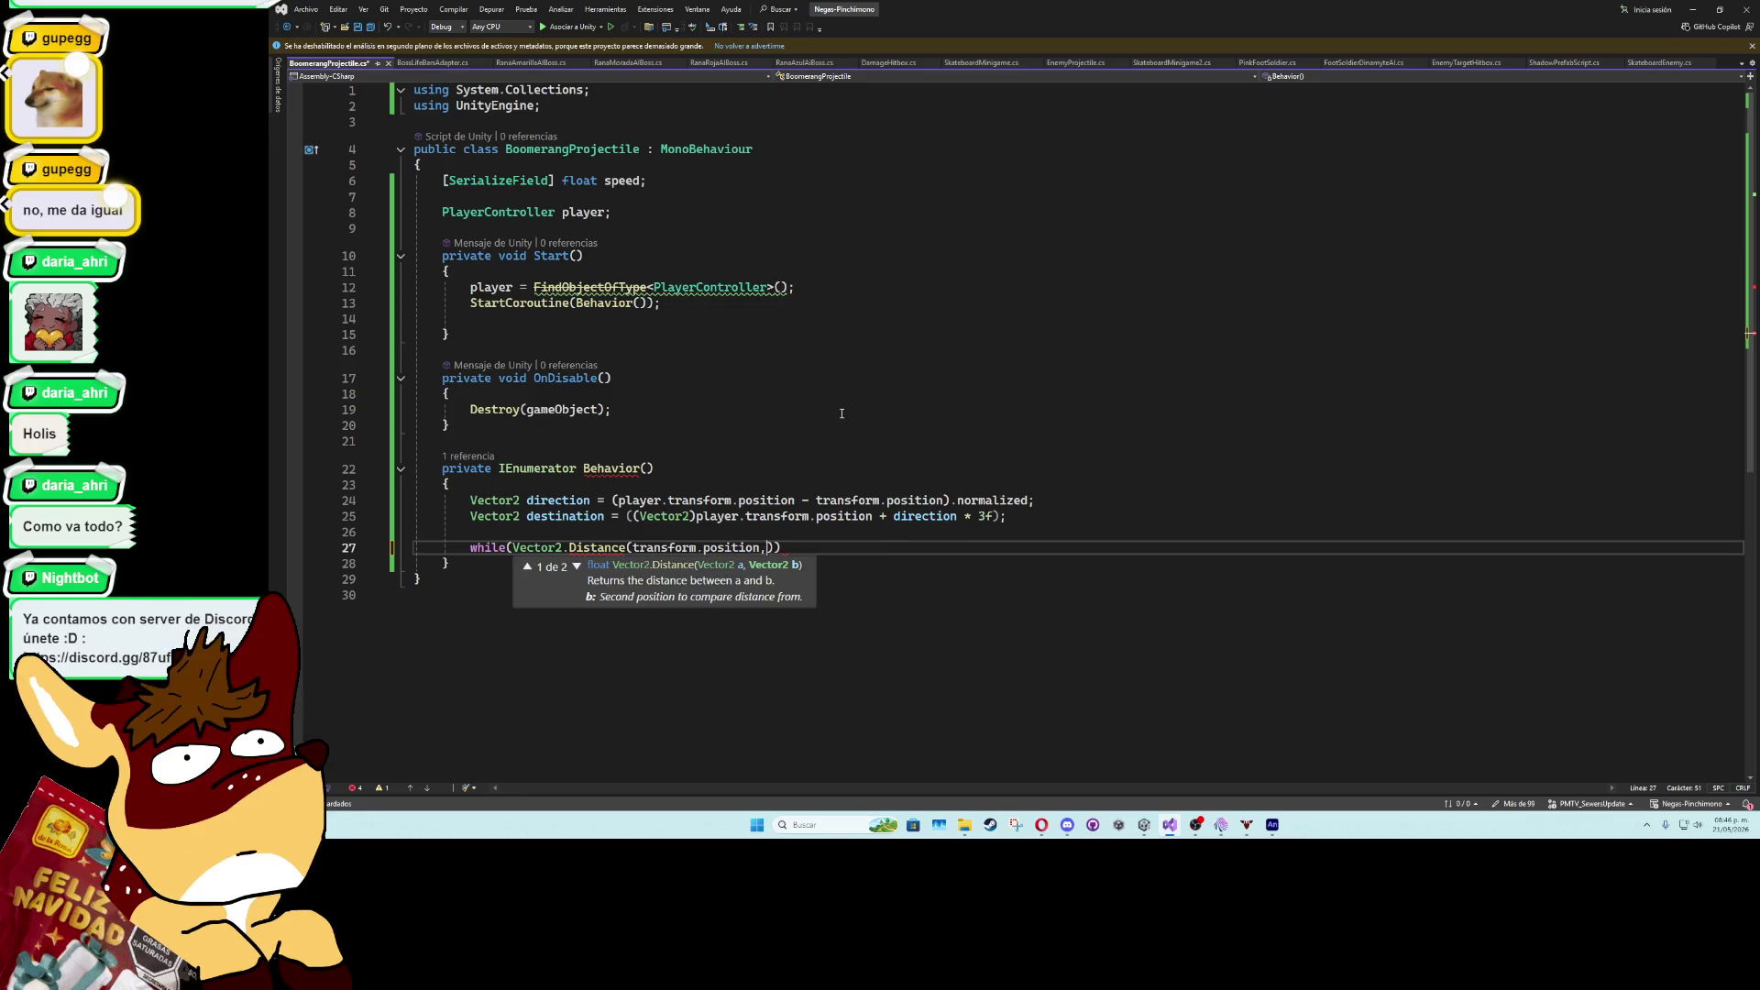
key("Tab")
type(") ")
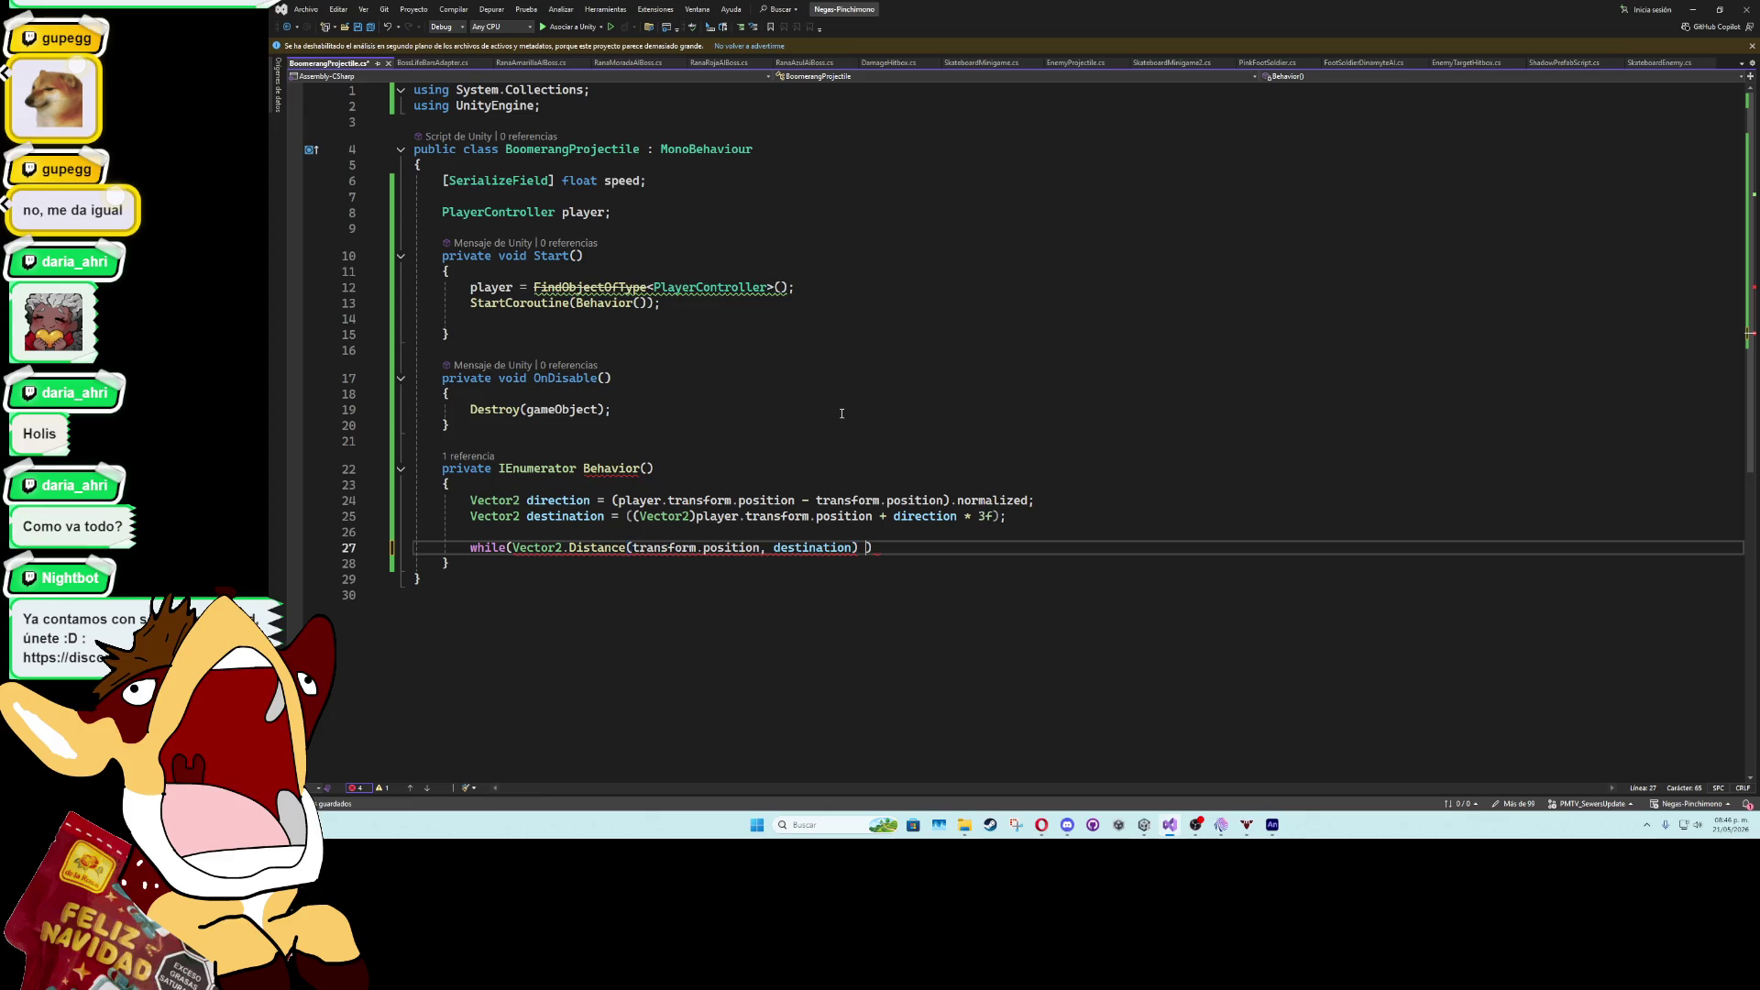
type("<")
key("BackSpace")
key("BackSpace")
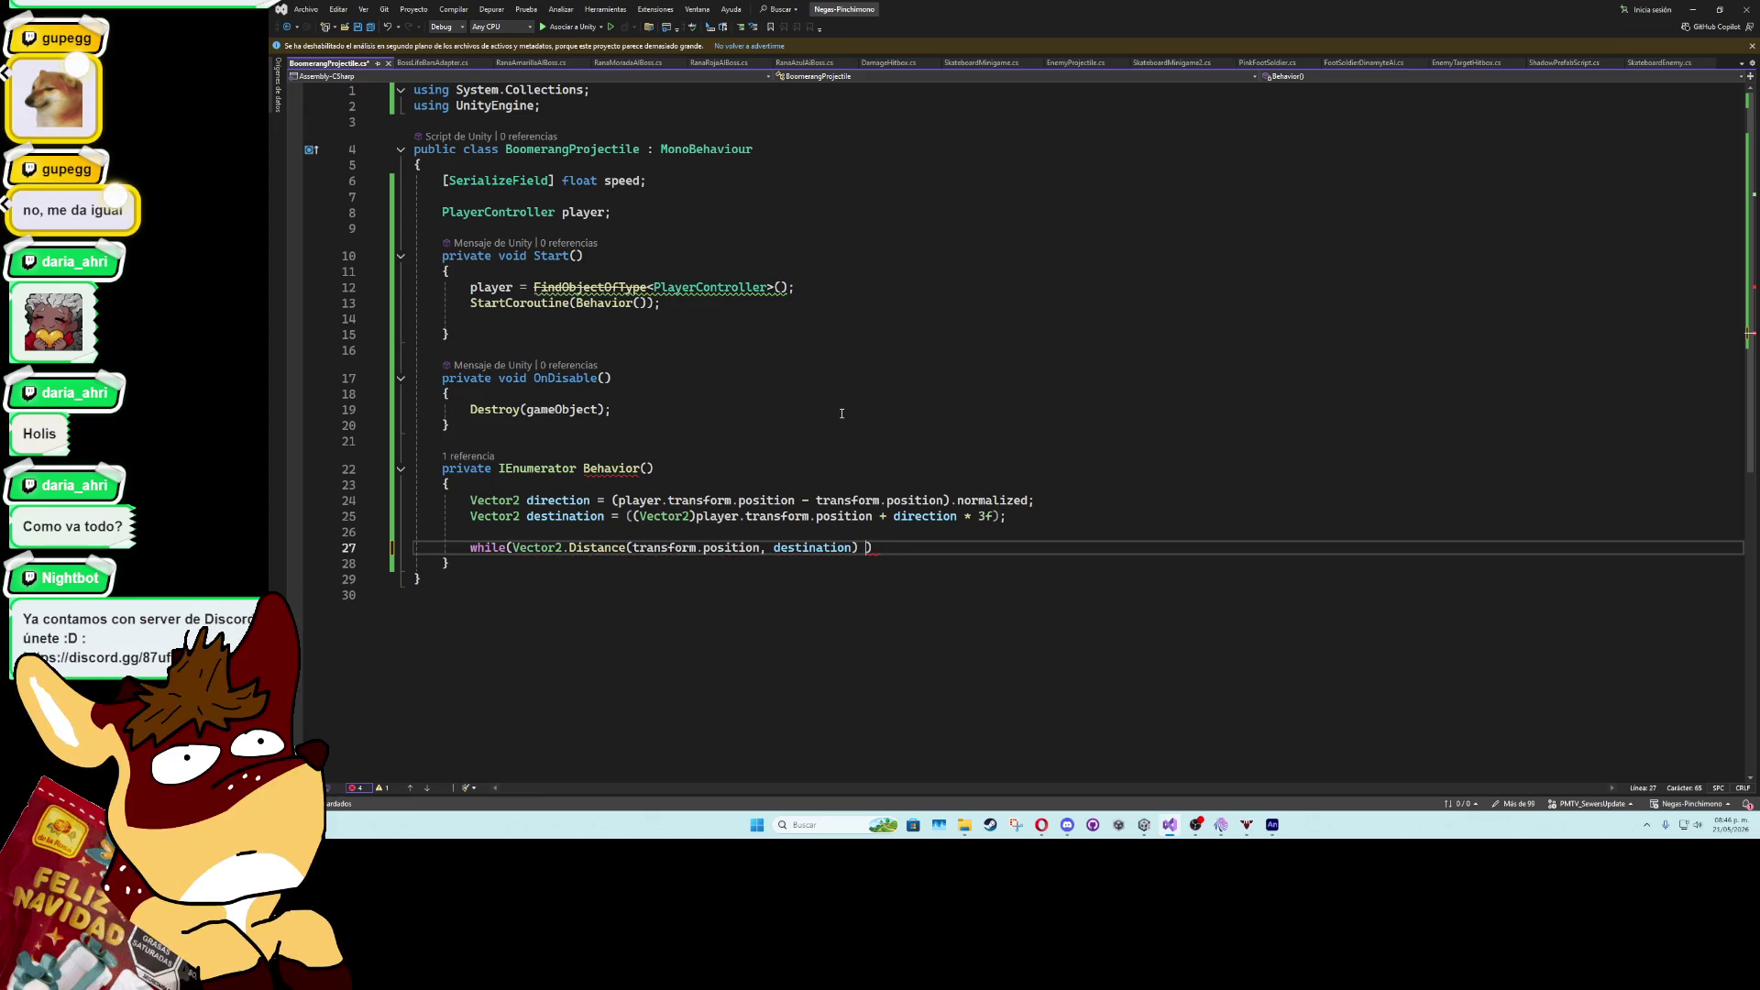
type("> 0.")
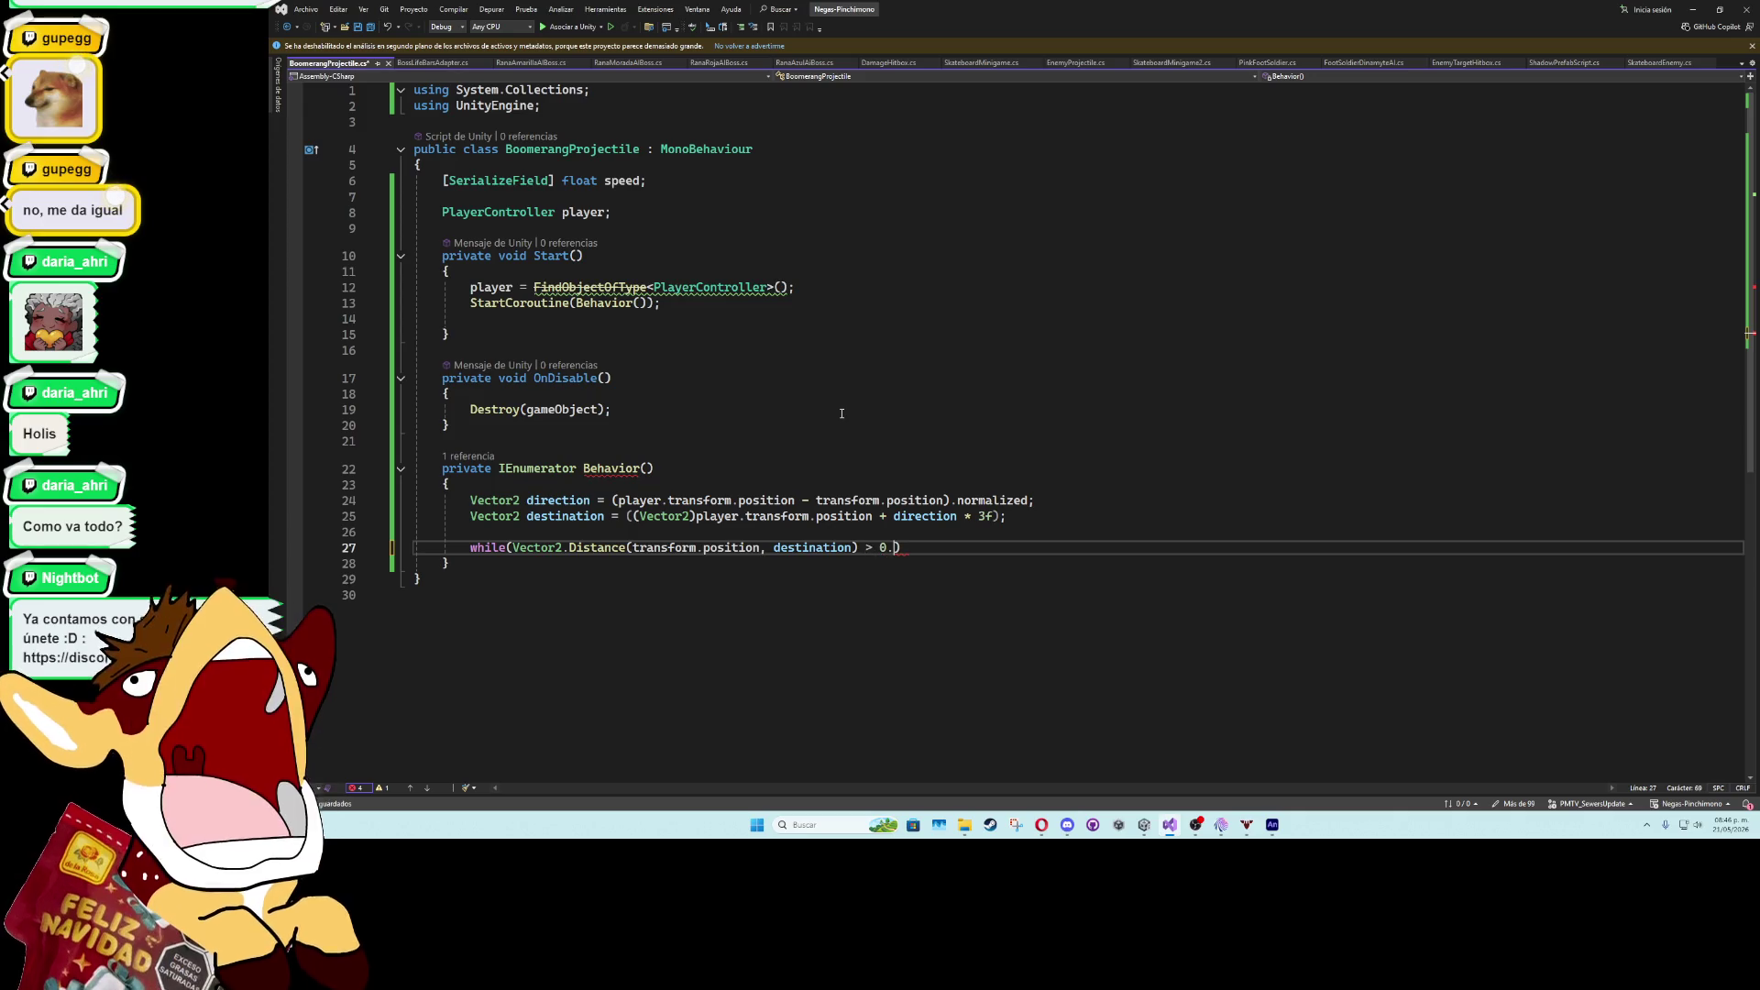
type("1f)")
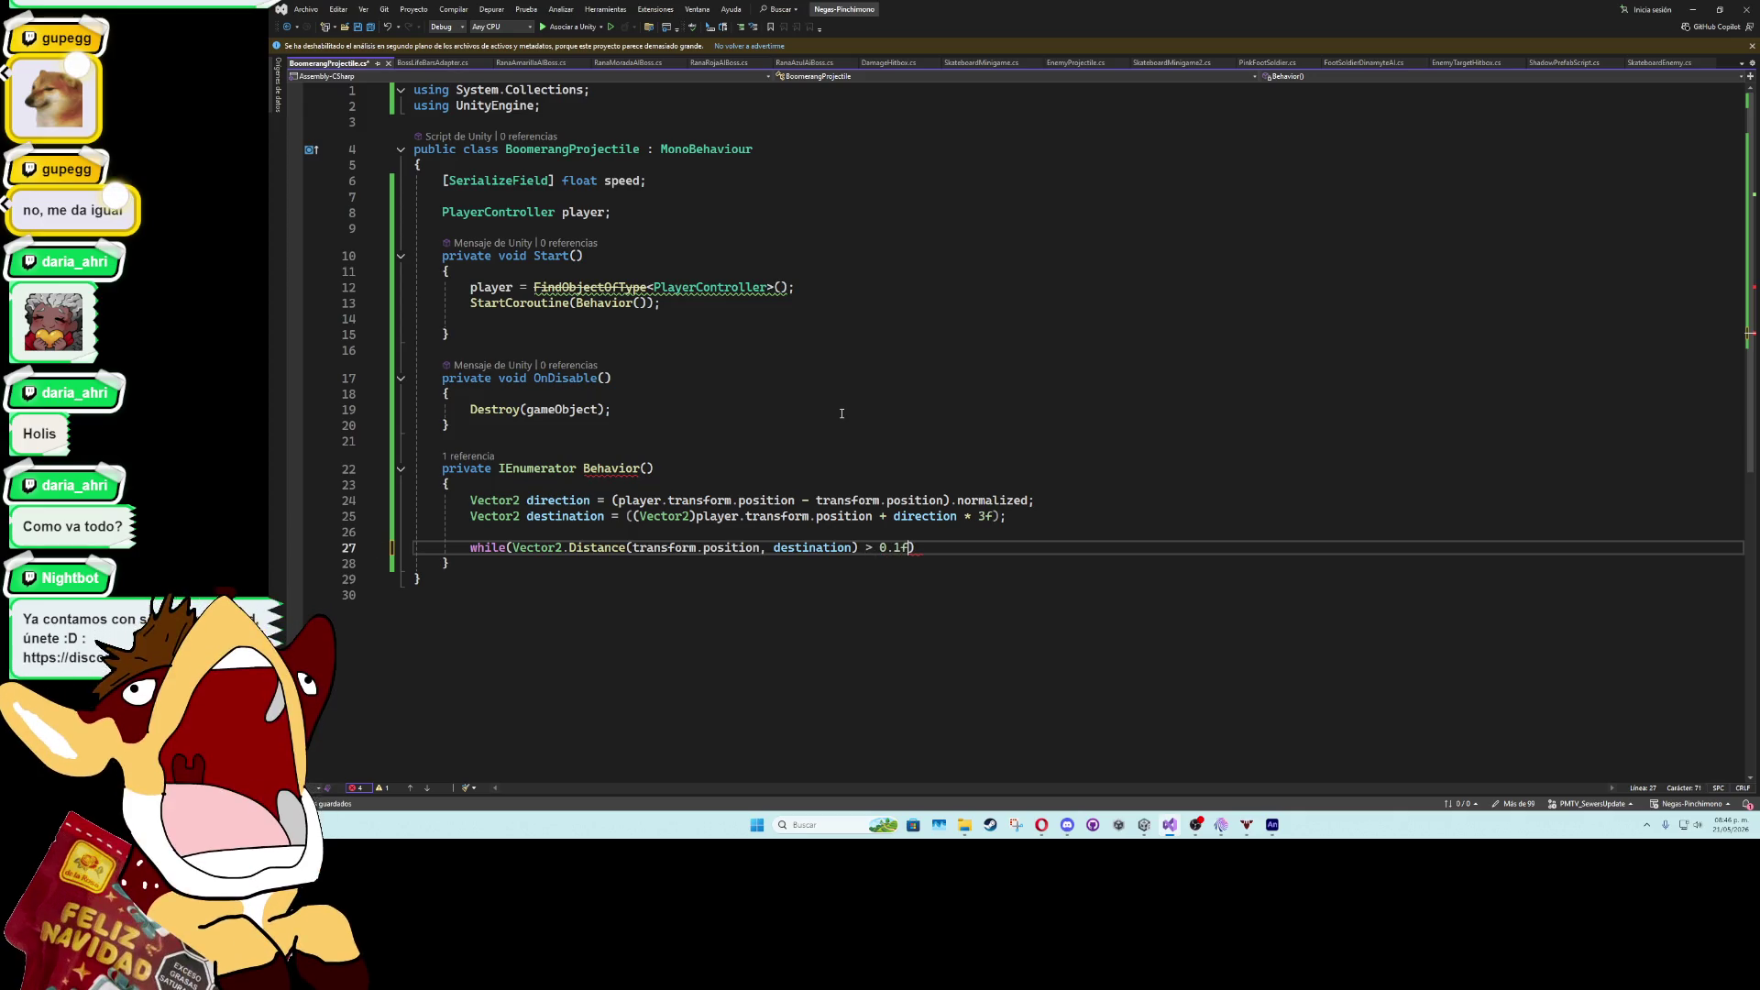
- Give the while loop a braced body containing yield return null;
key("Return")
type("{")
key("Return")
type("yie")
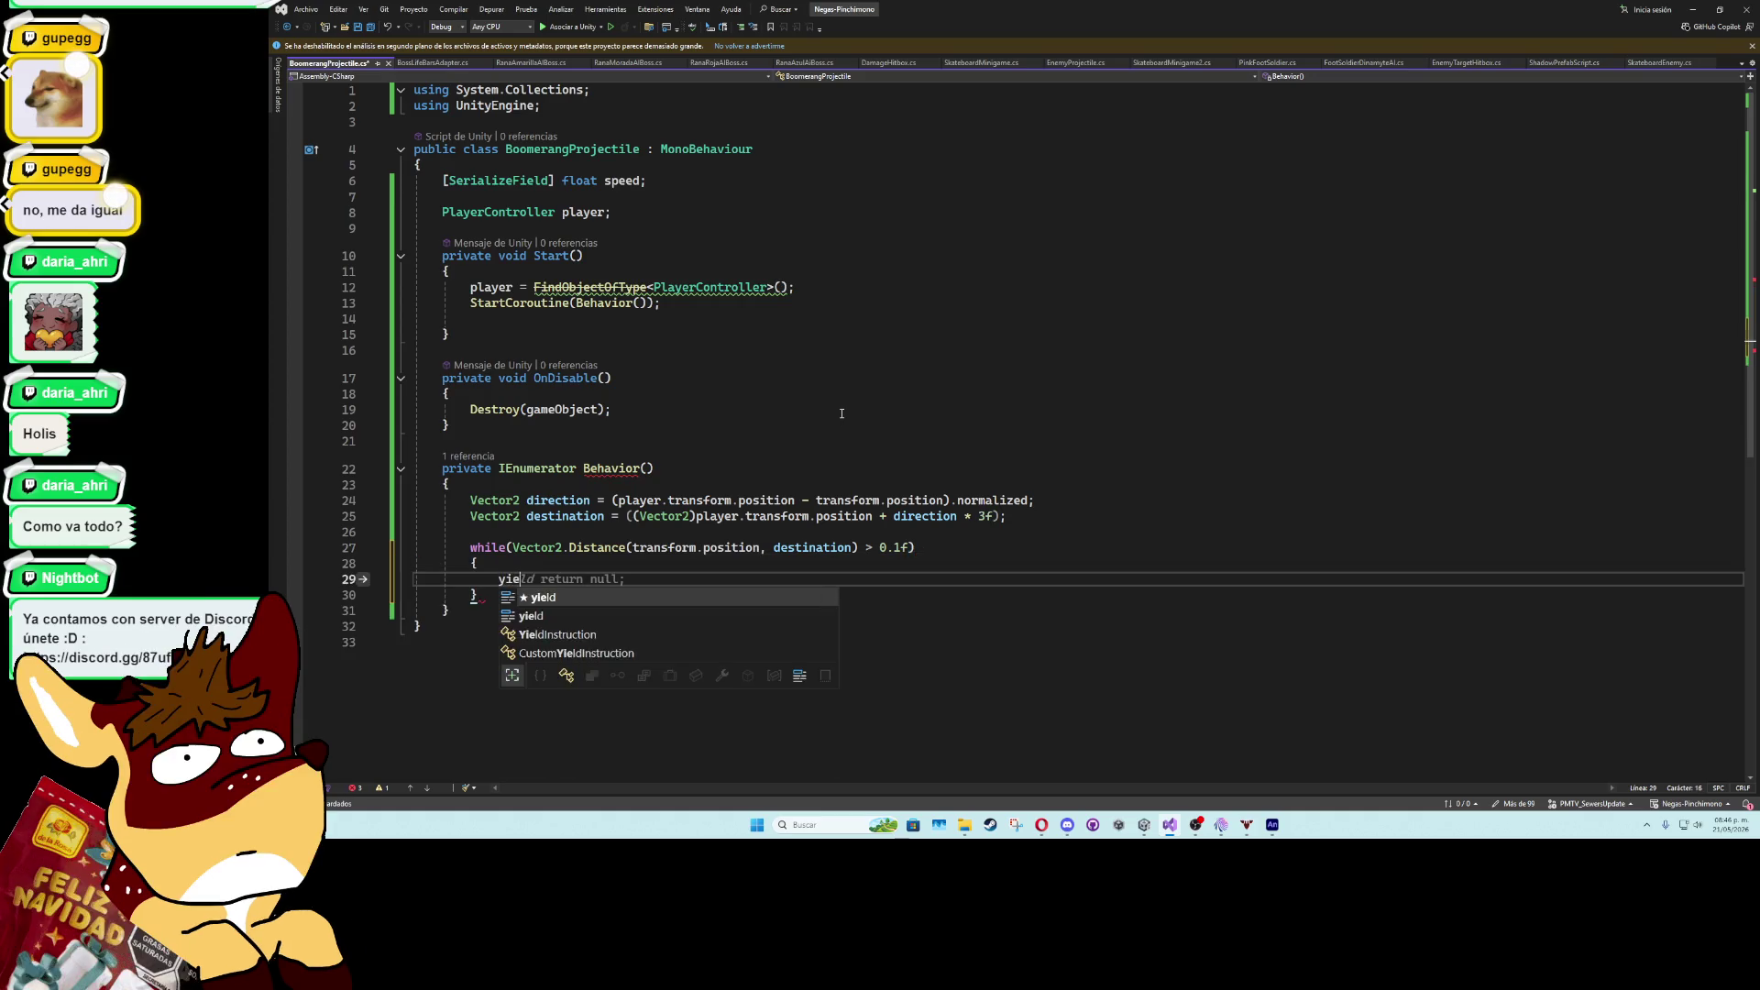
type("ld return new Wa")
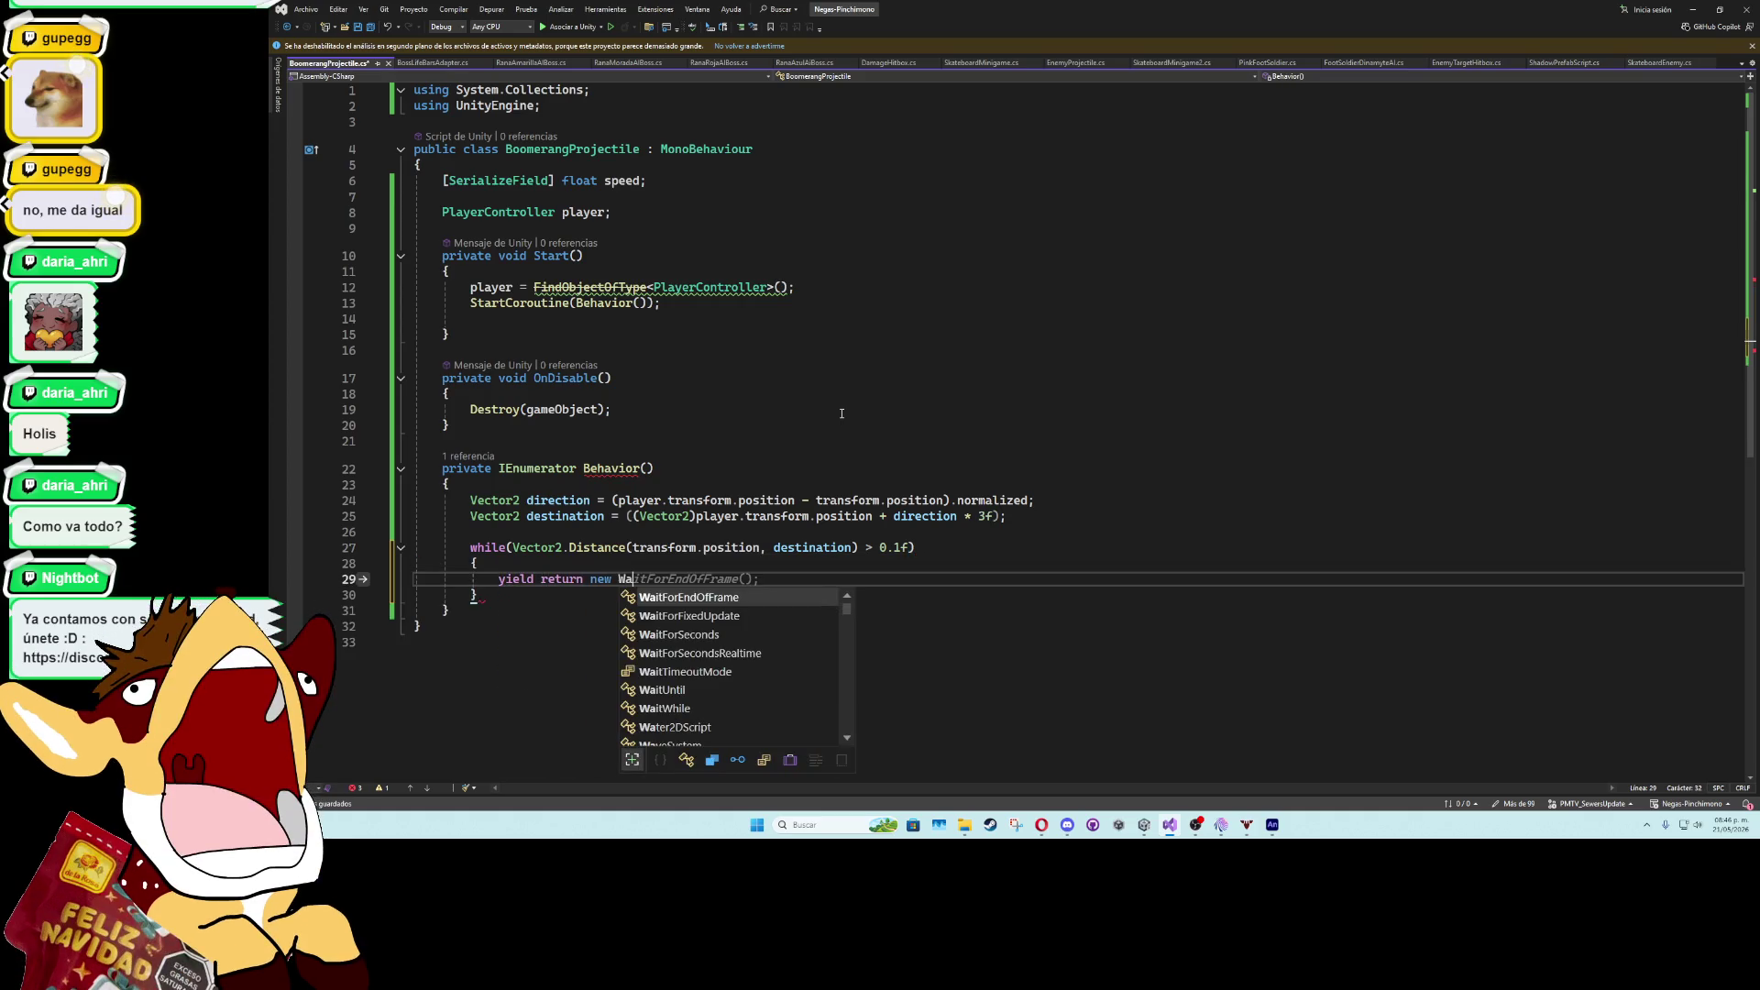
key("BackSpace")
key("BackSpace")
key("BackSpace")
key("BackSpace")
key("BackSpace")
type("ull;")
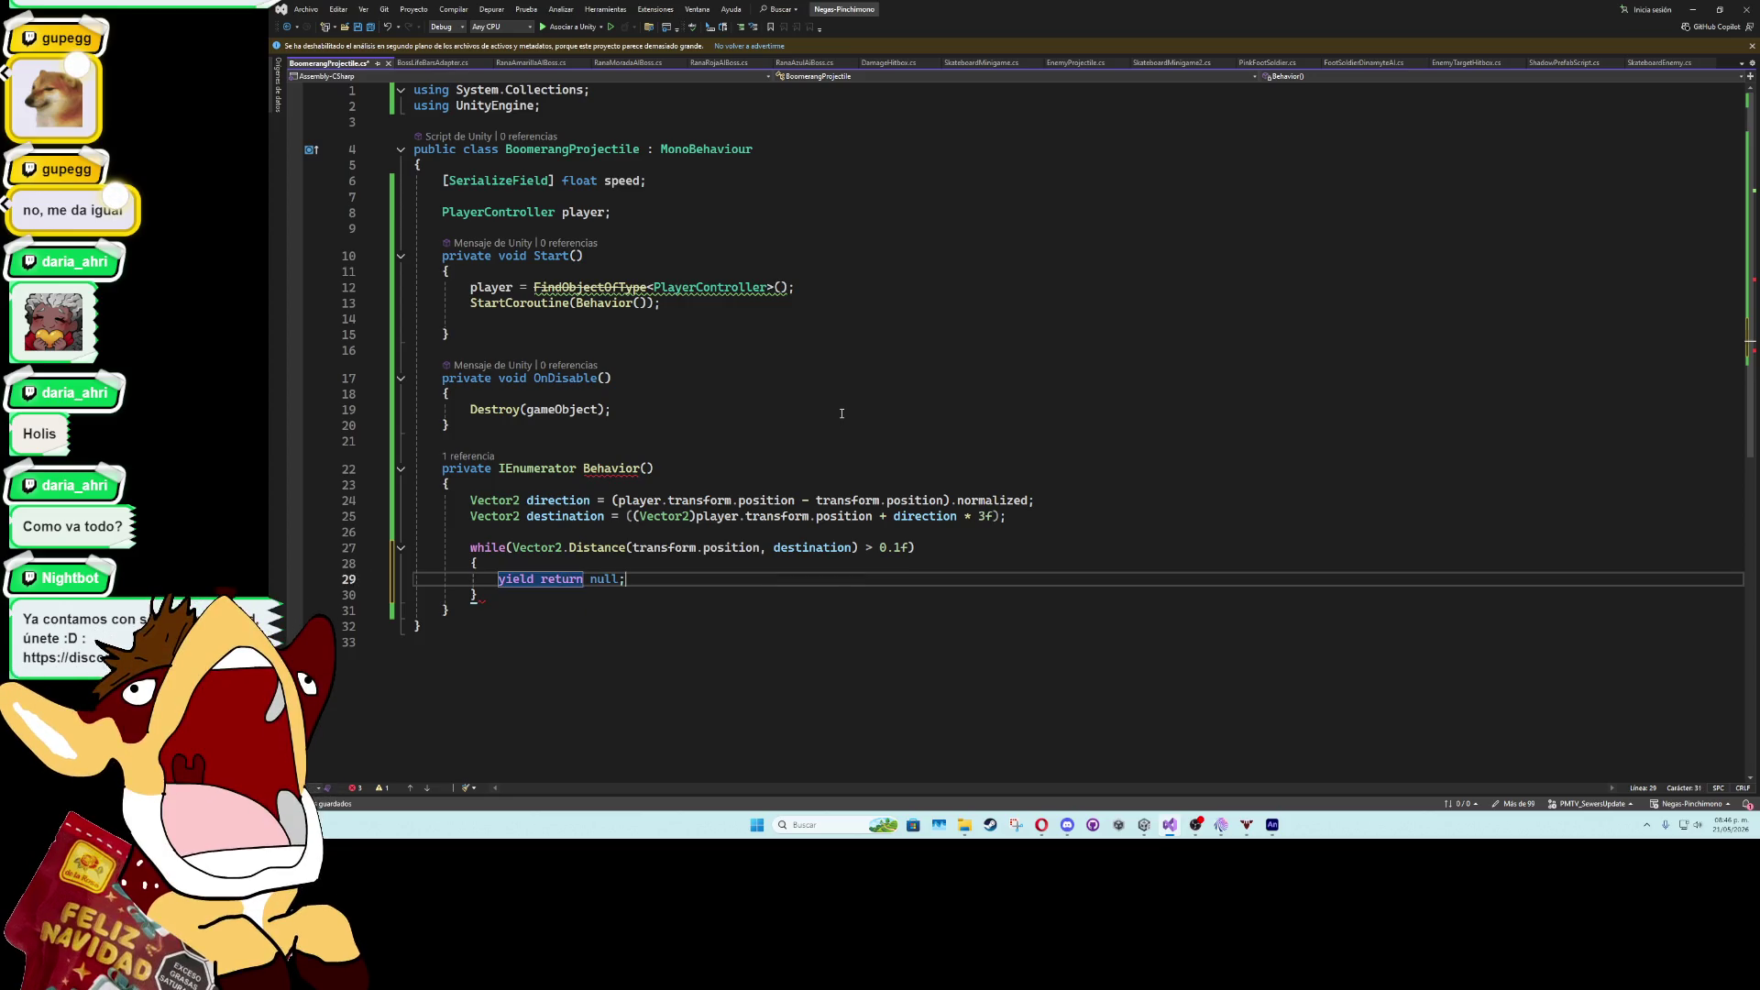
key("ctrl+Return")
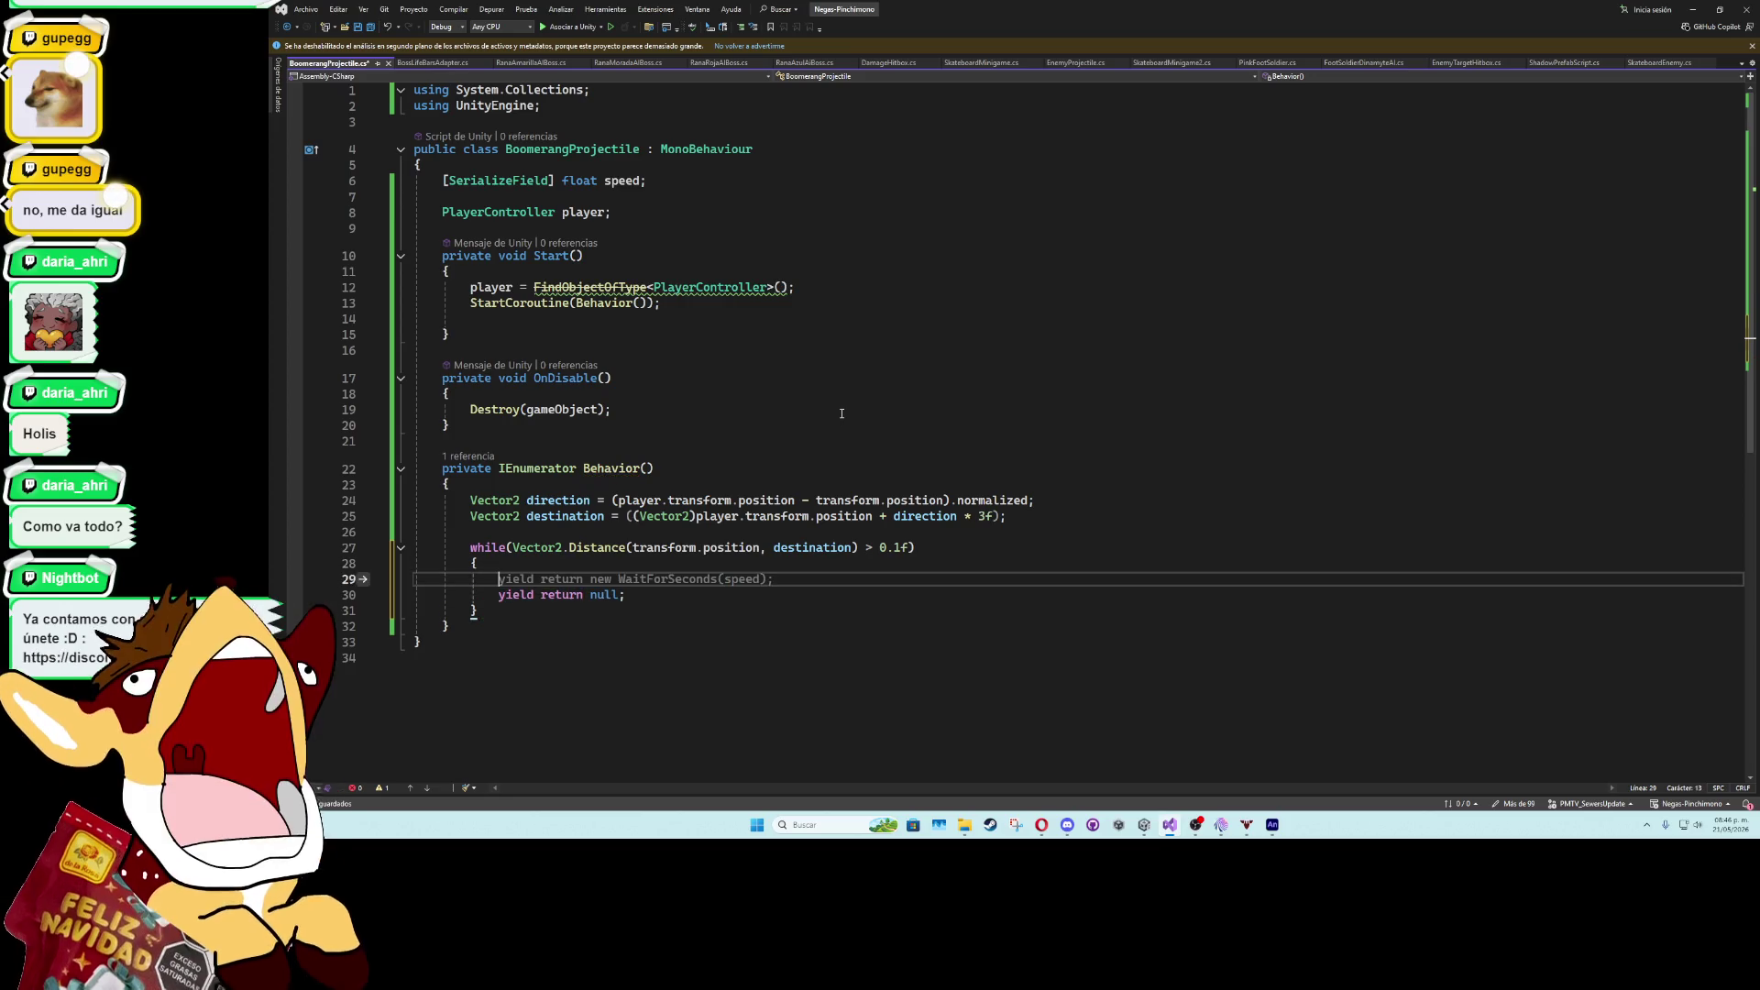
left_click(710, 196)
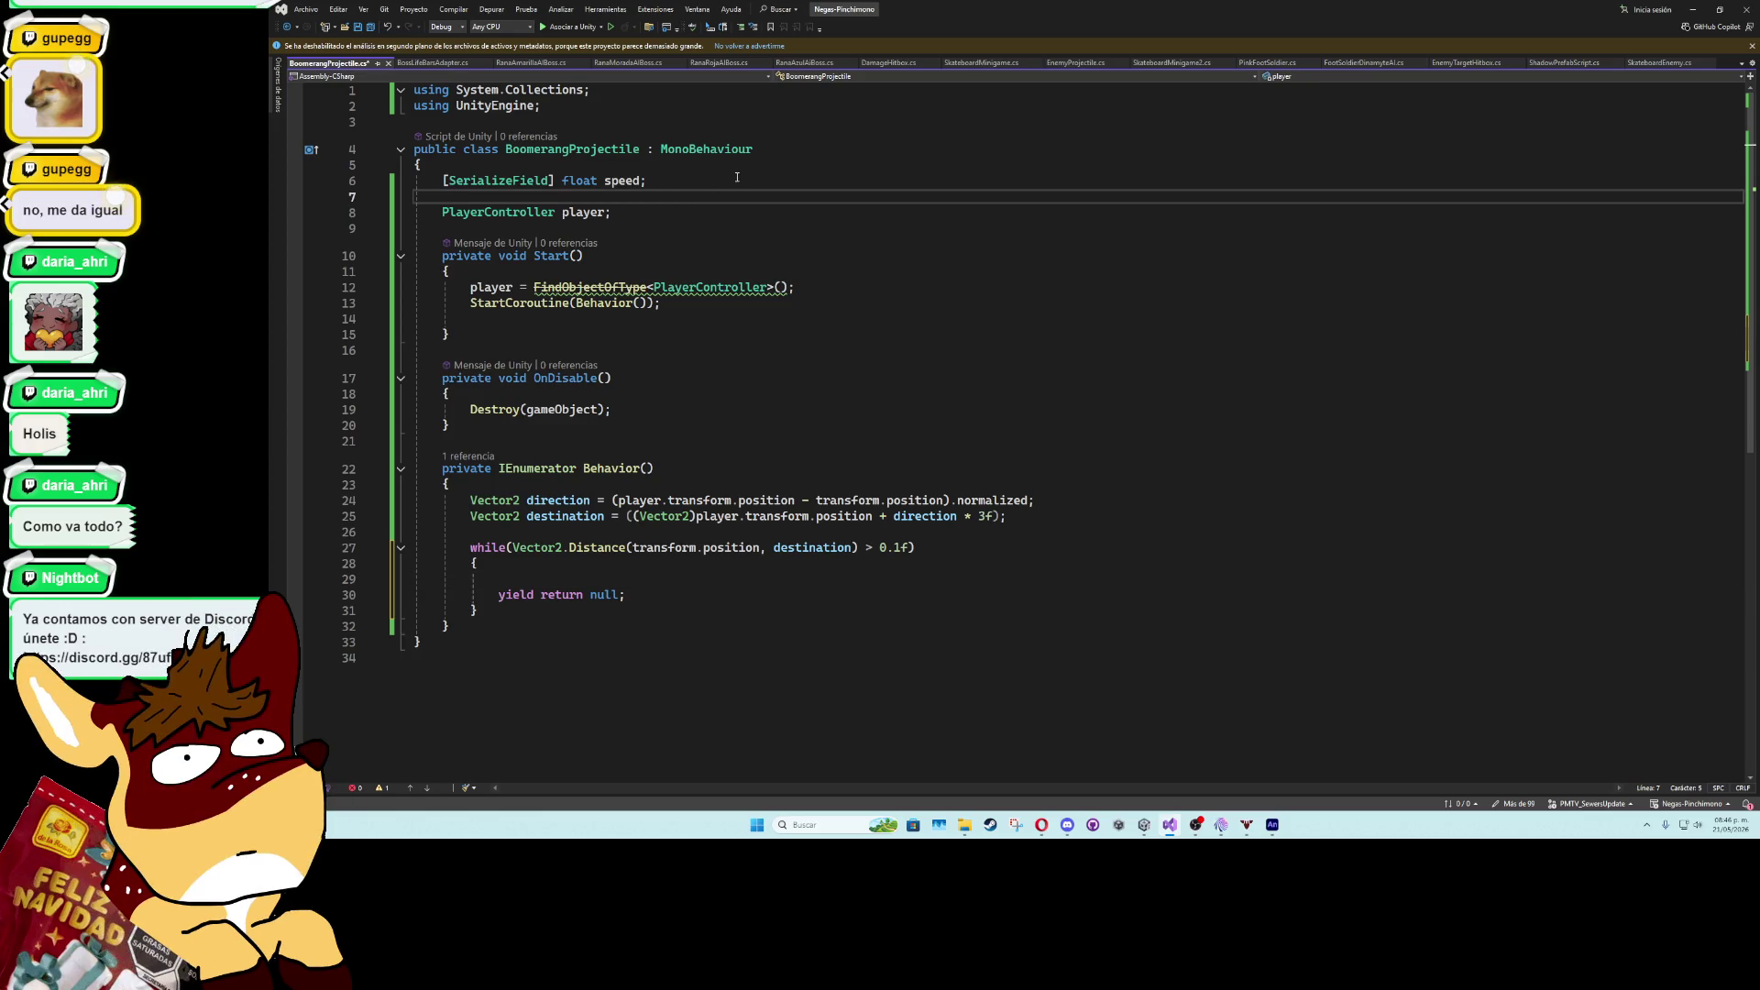
- Declare [SerializeField] Rigidbody2D objectRB; on line 7 and save the script
type("[serial")
type("] ")
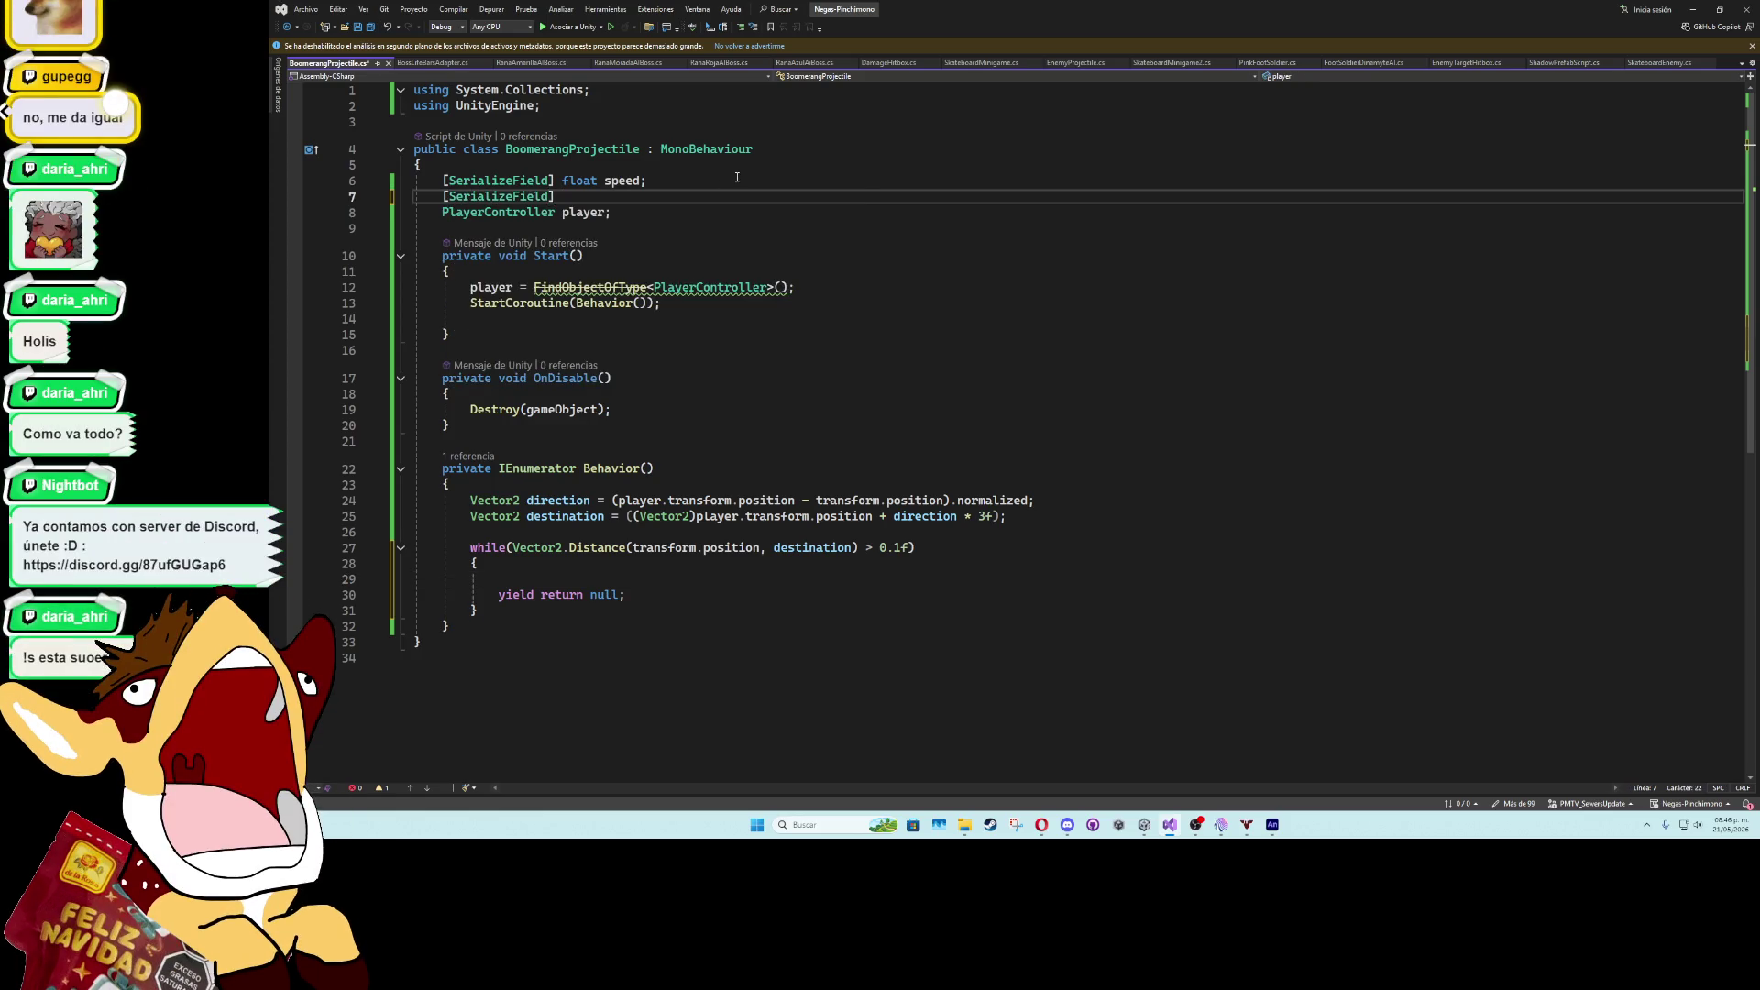
type("Rigid")
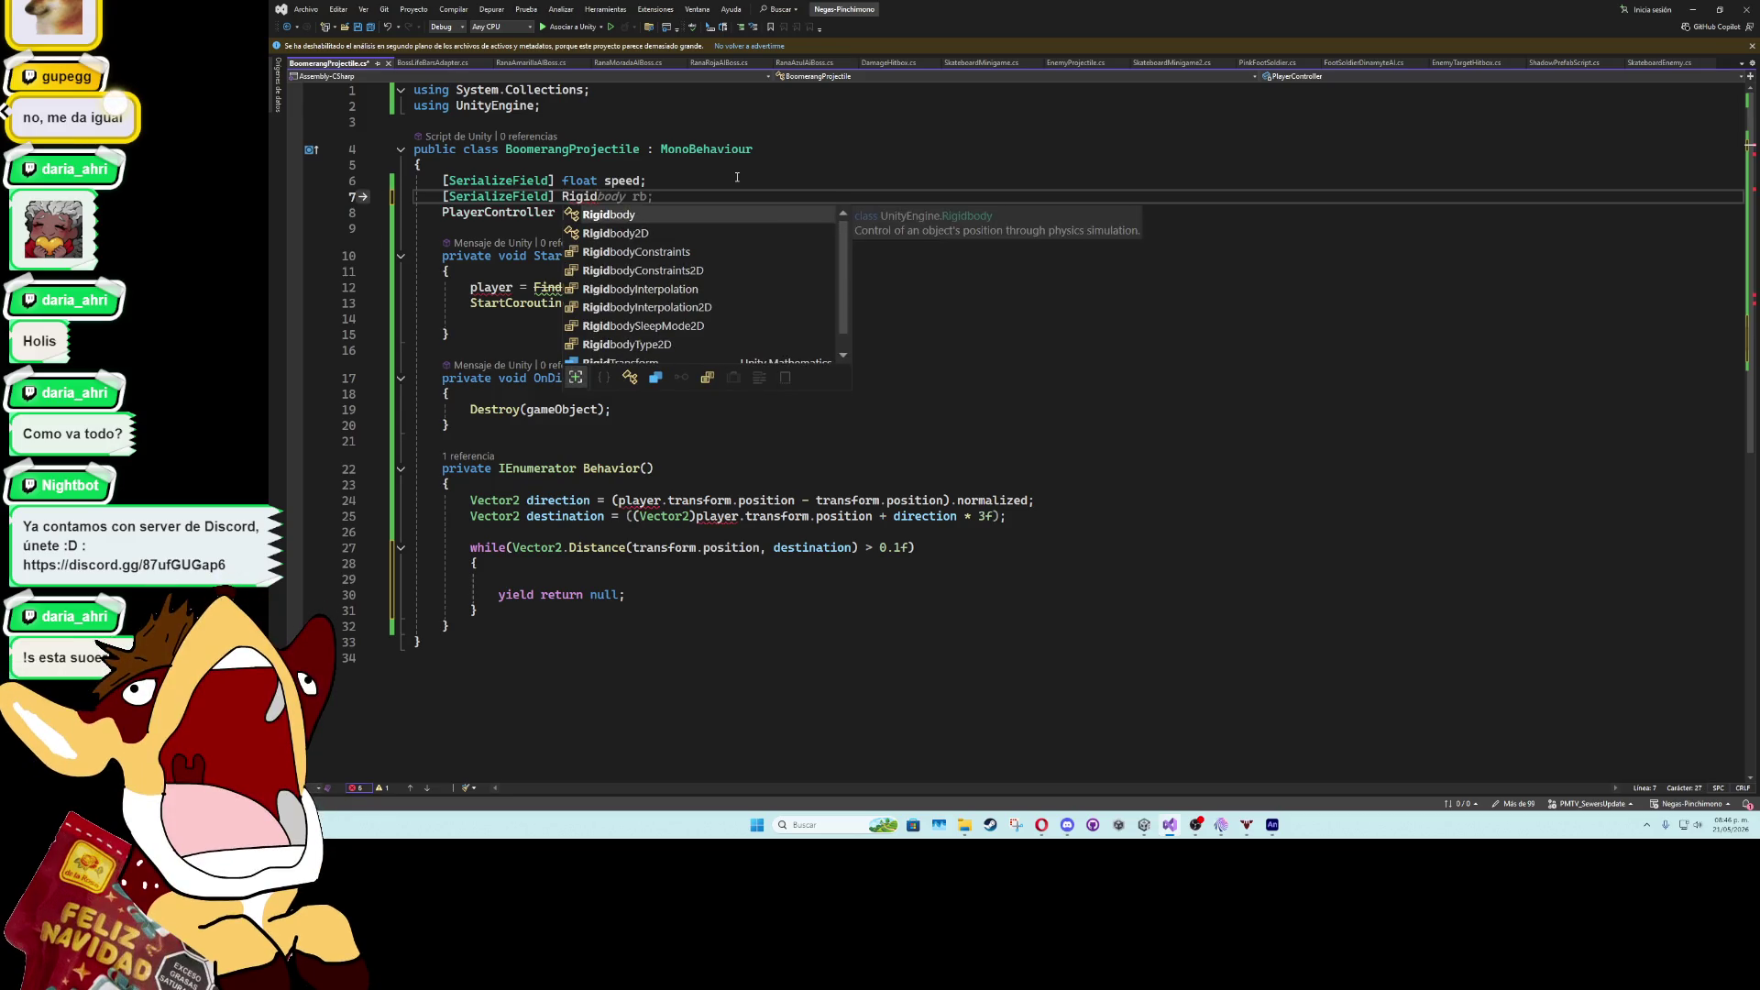
type("2")
key("Tab")
type("b")
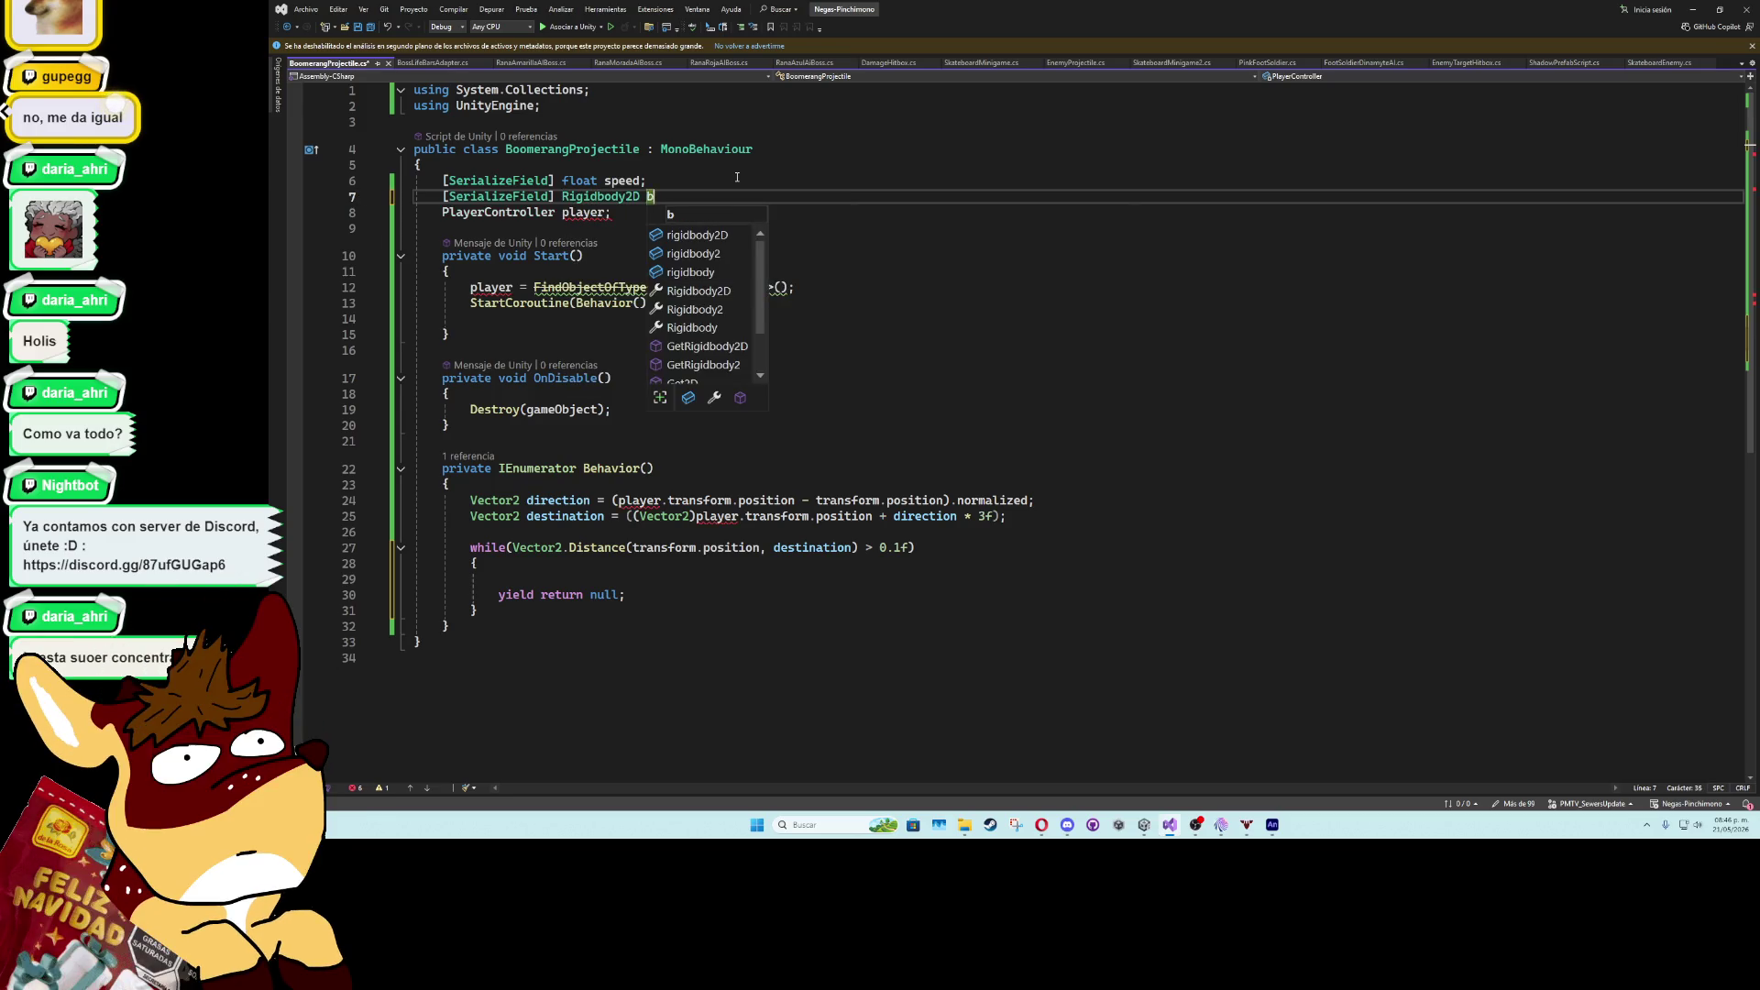
key("BackSpace")
type("objectRB;")
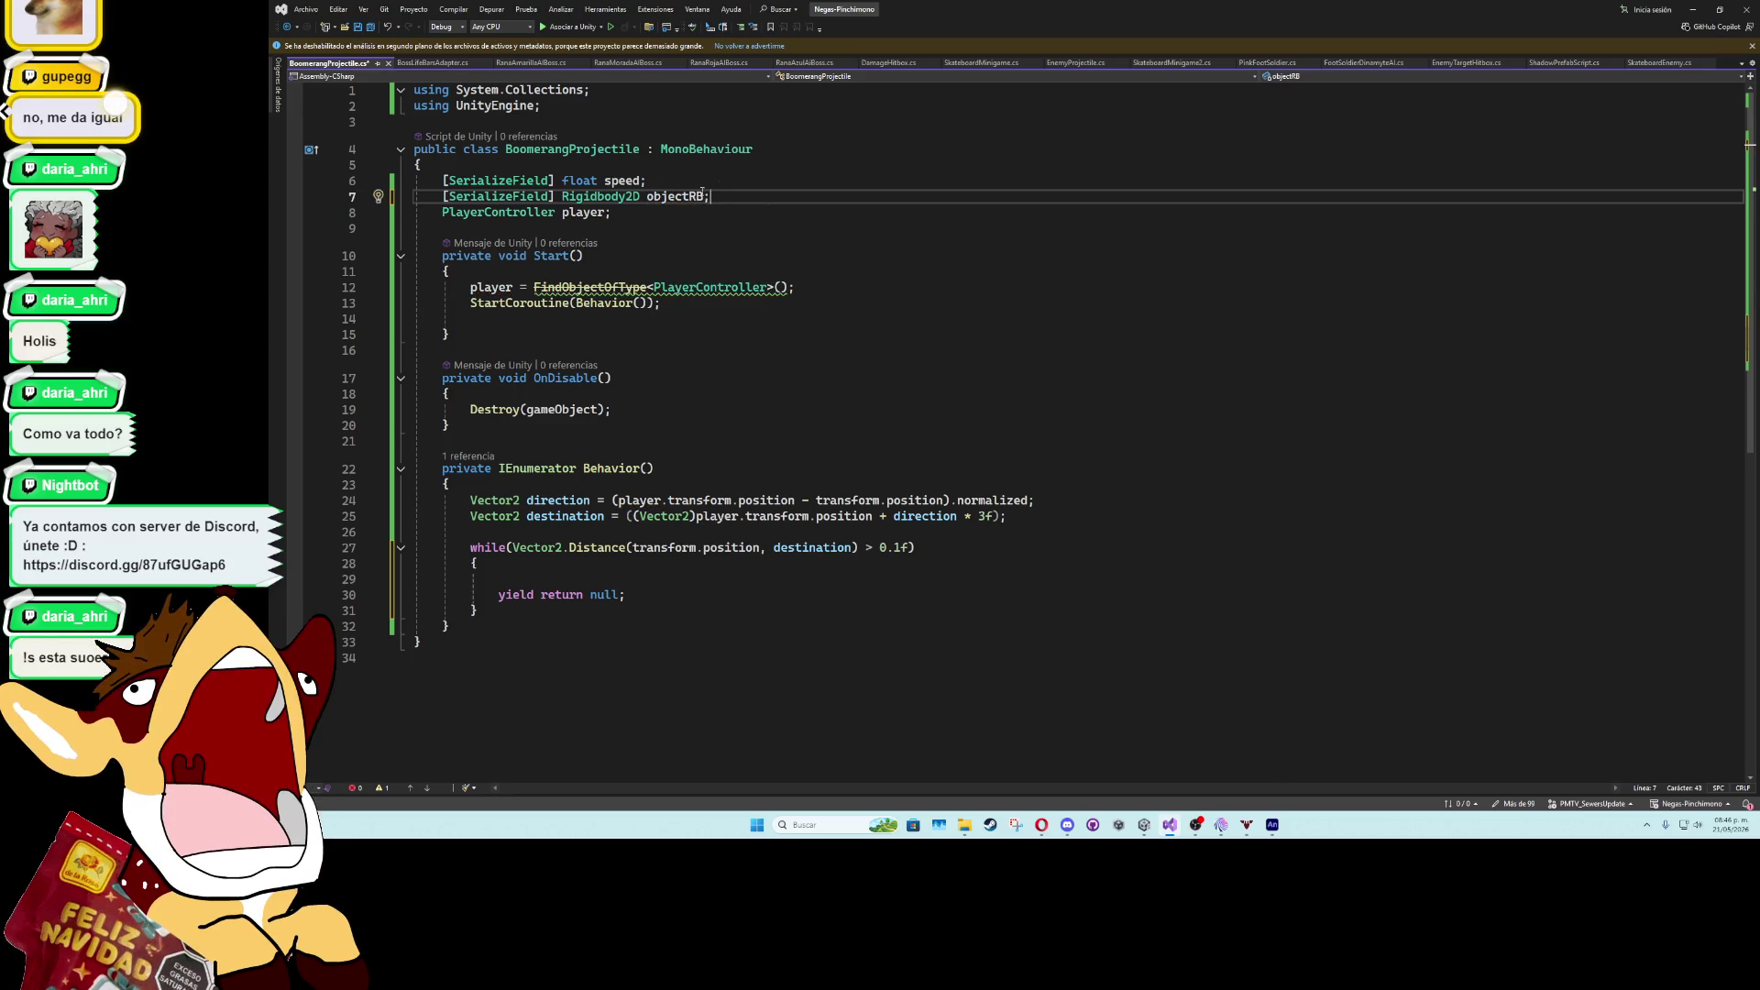
double_click(686, 198)
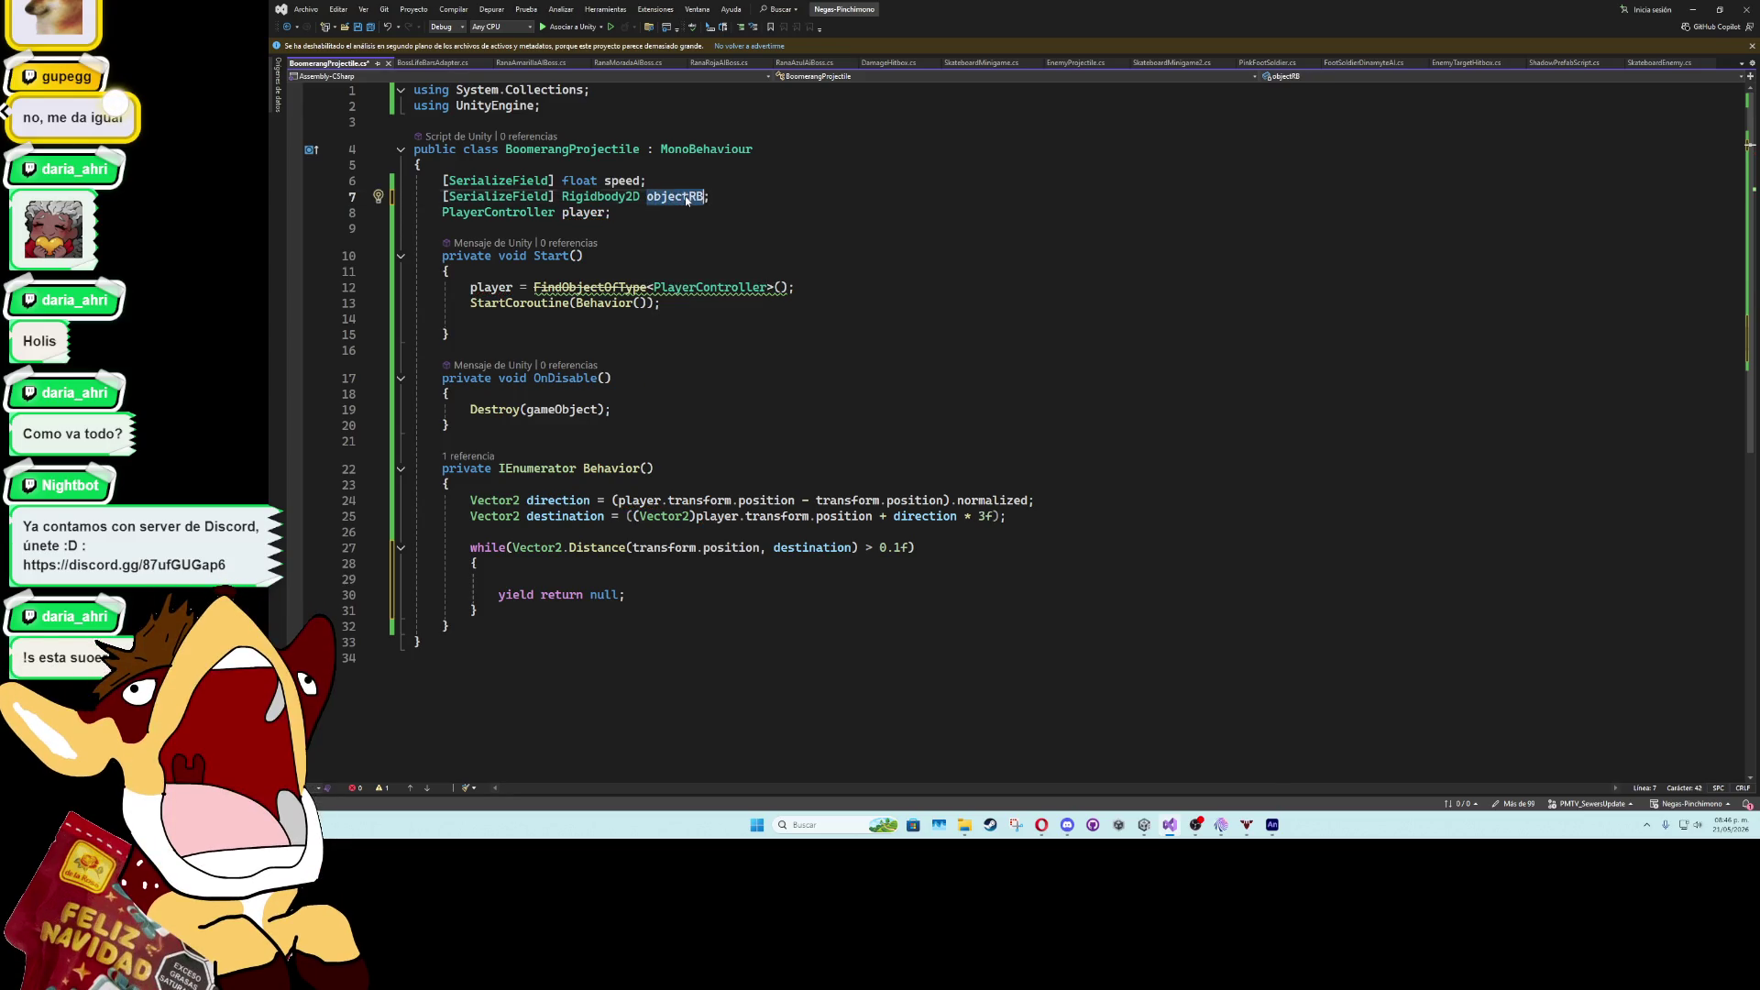
left_click(706, 287)
key("ctrl+s")
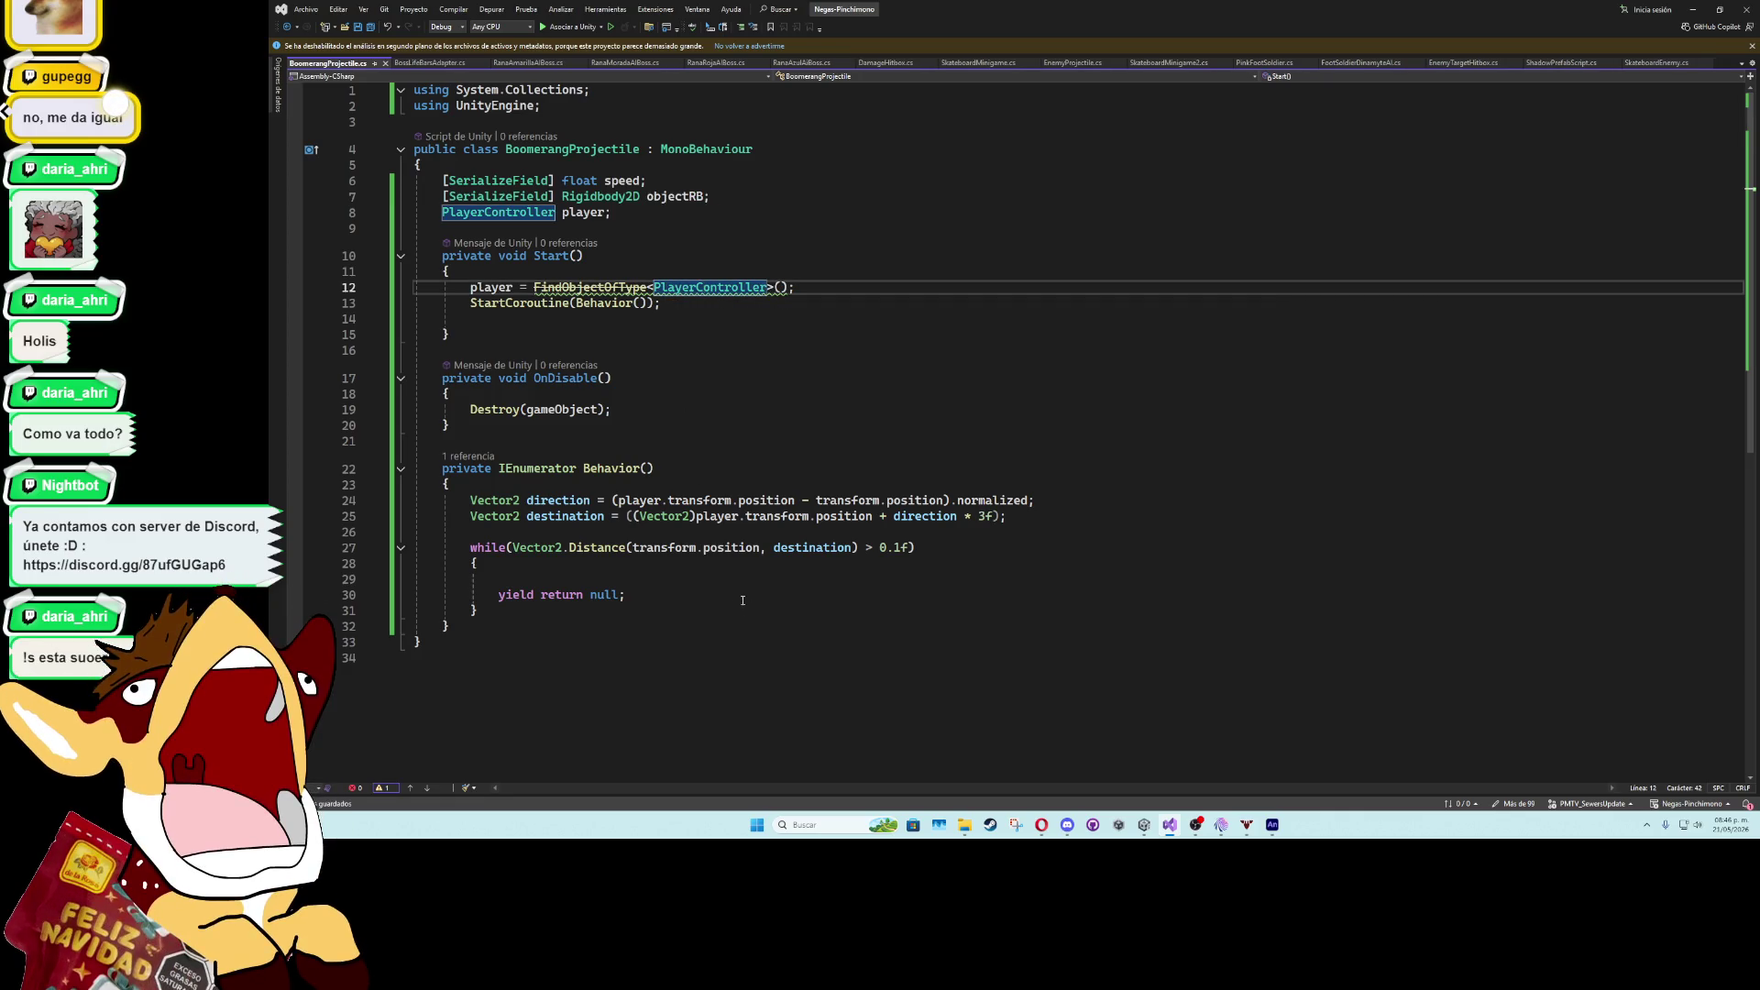
left_click(683, 578)
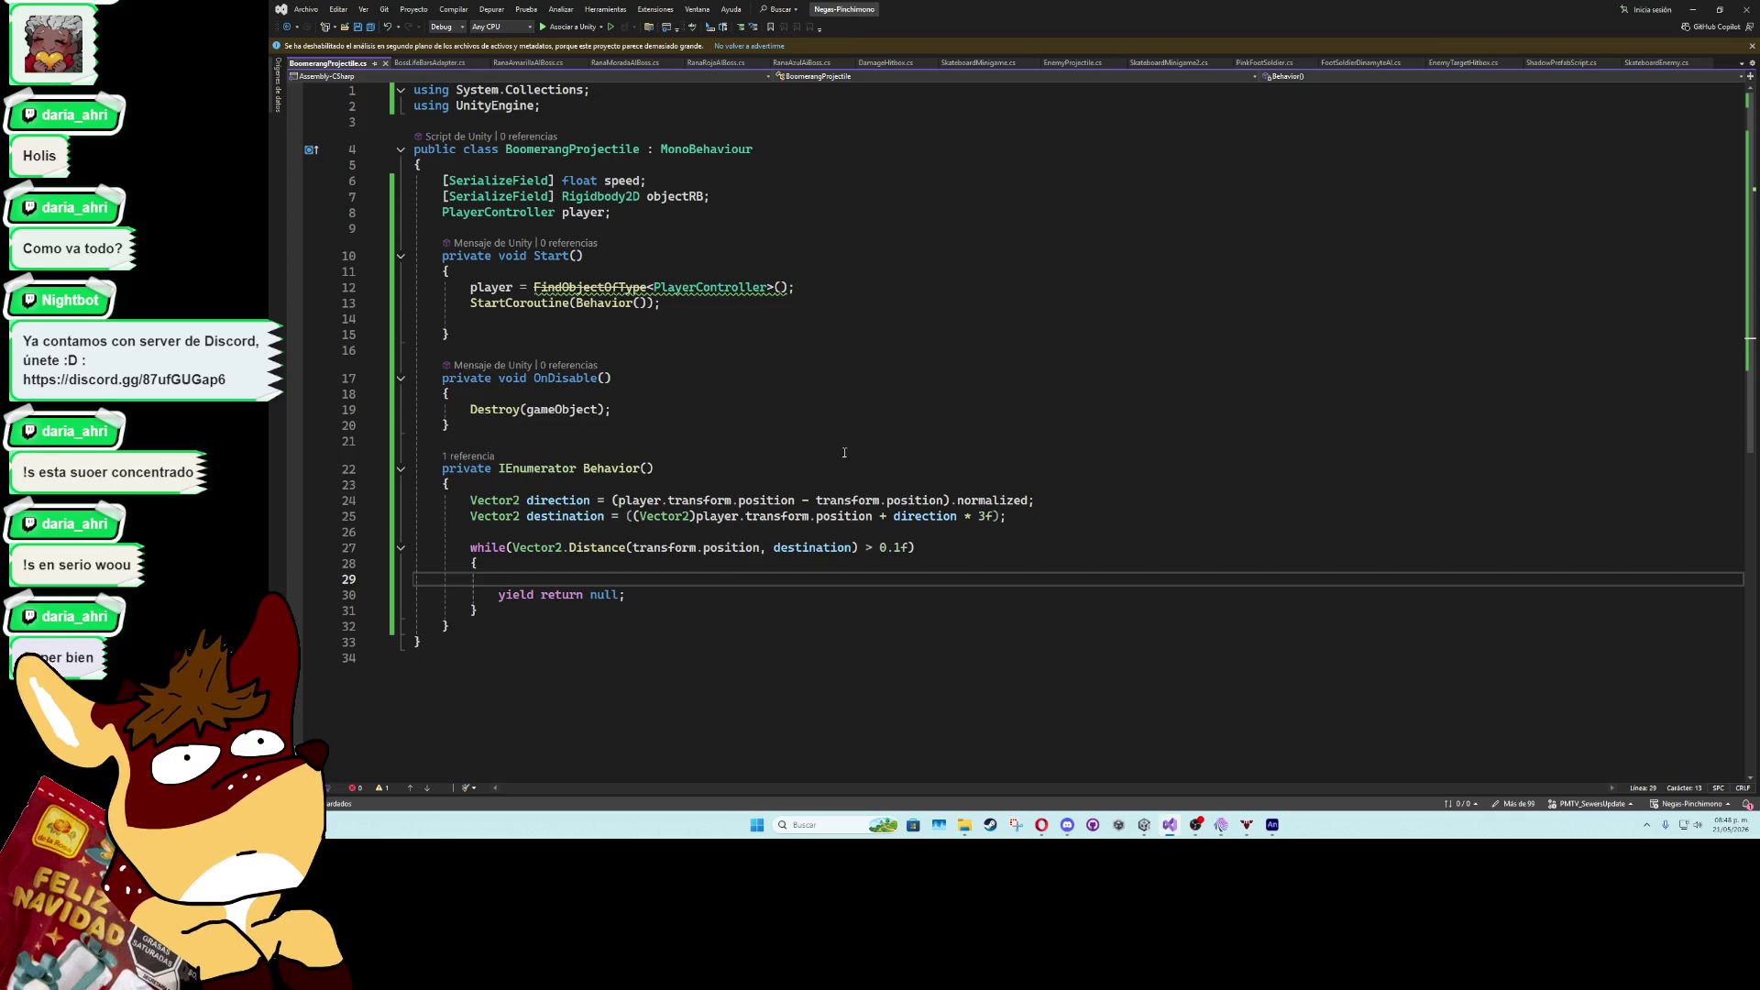
- Add an objectRB reference and replace the while loop with yield return new WaitUntil()
type("rb")
key("Tab")
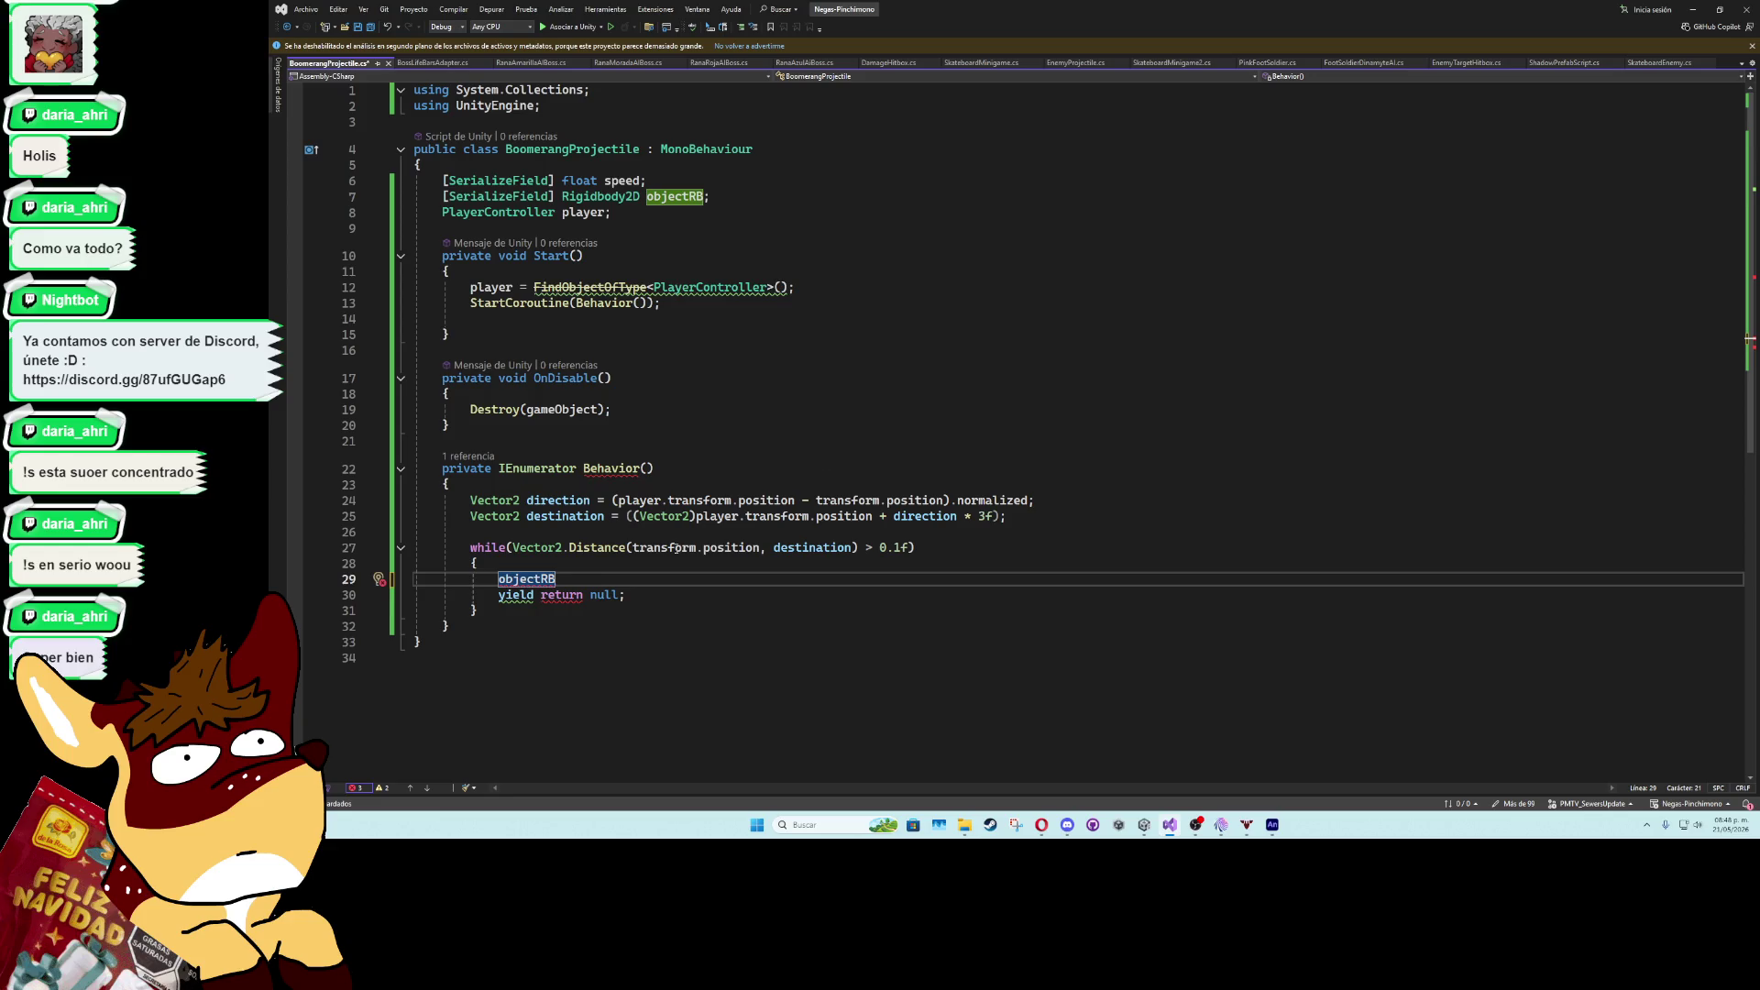
left_click_drag(505, 547, 470, 547)
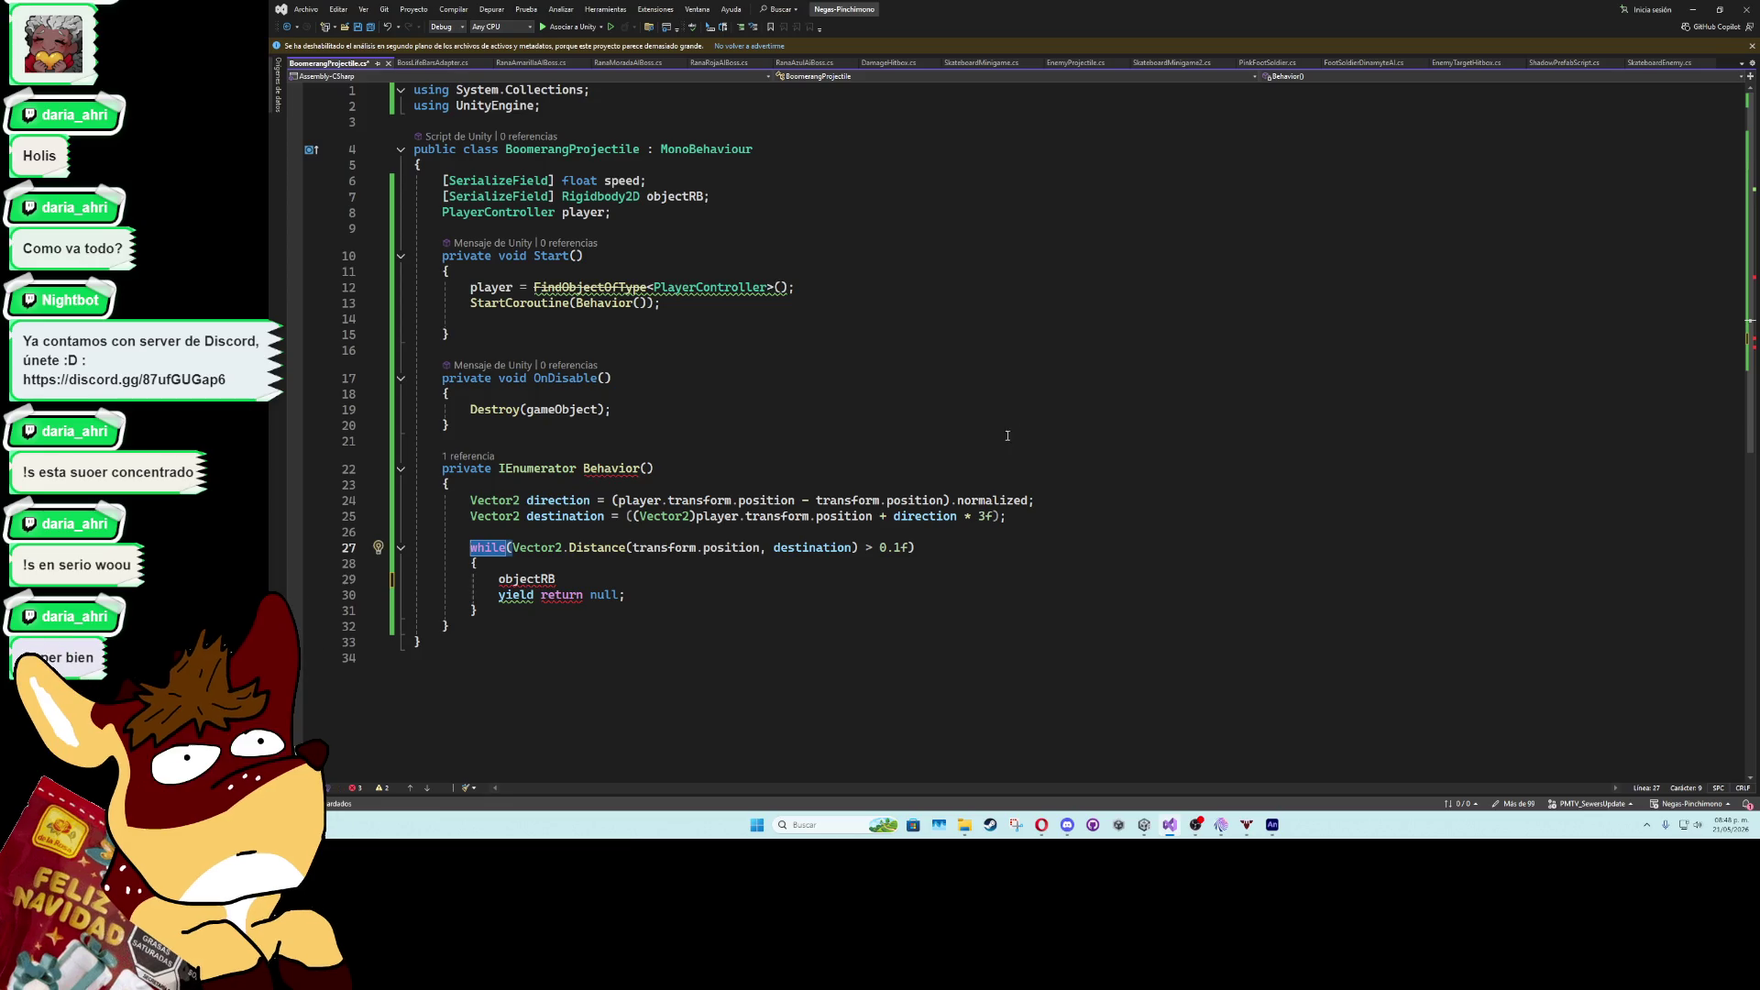
left_click_drag(915, 547, 473, 548)
key("BackSpace")
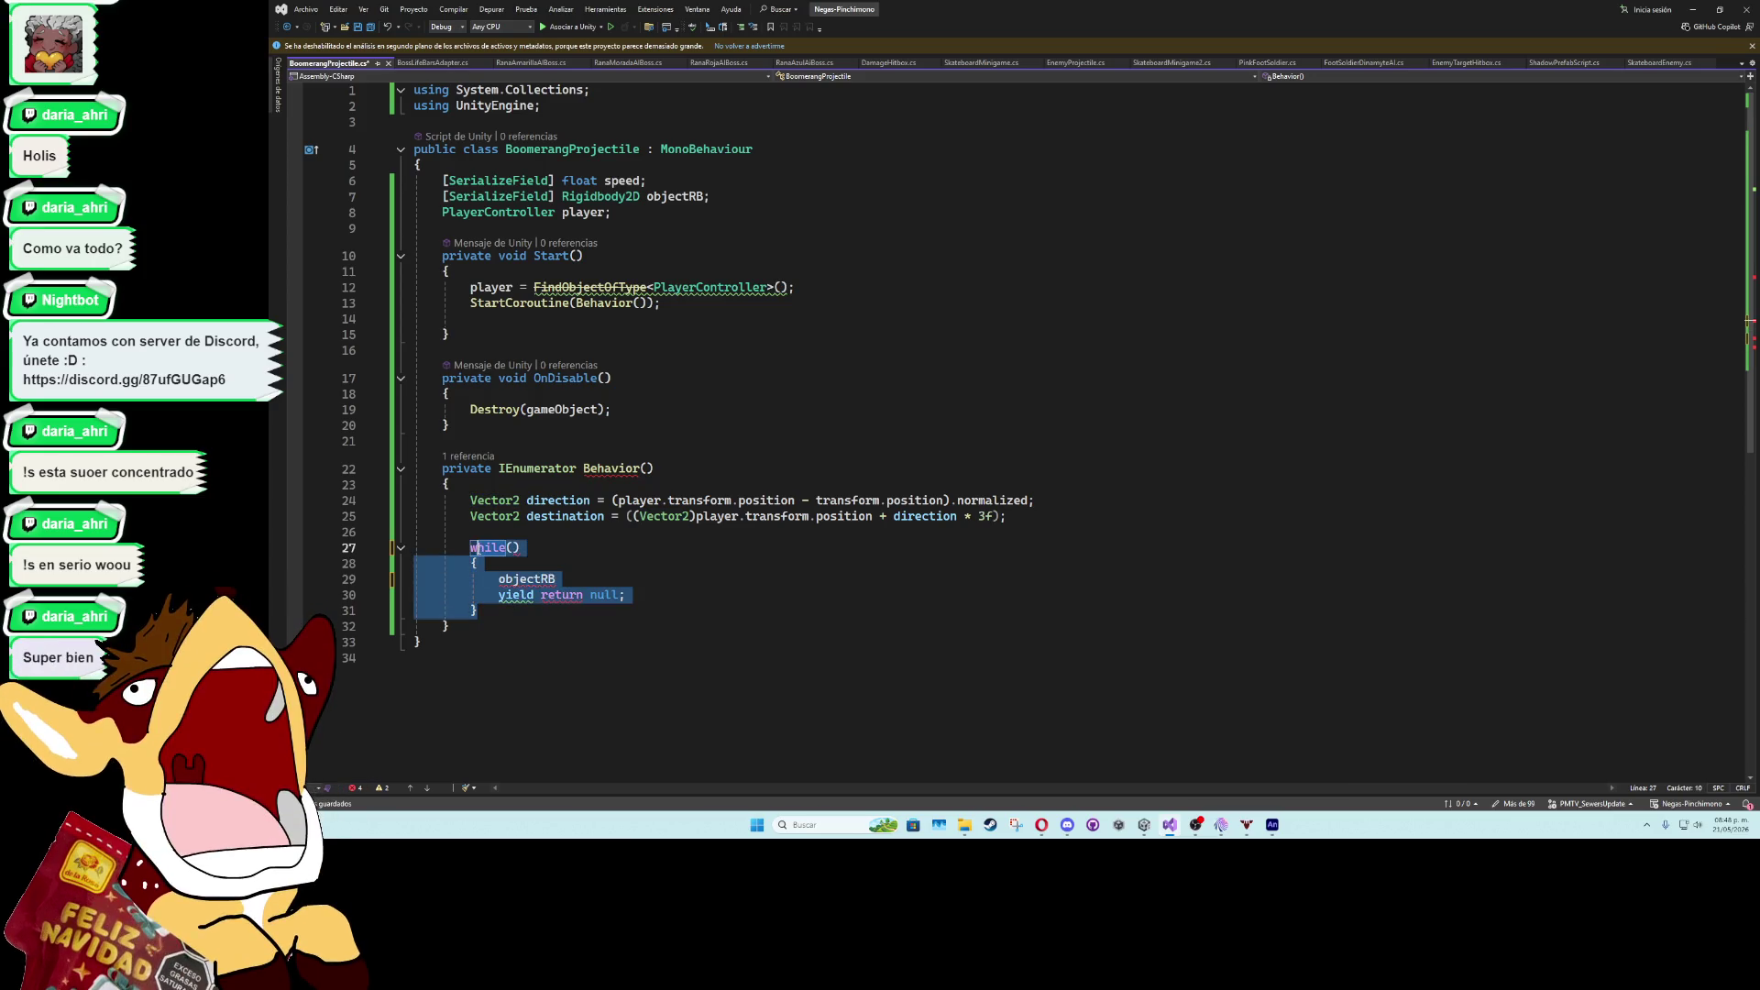
type("yiel")
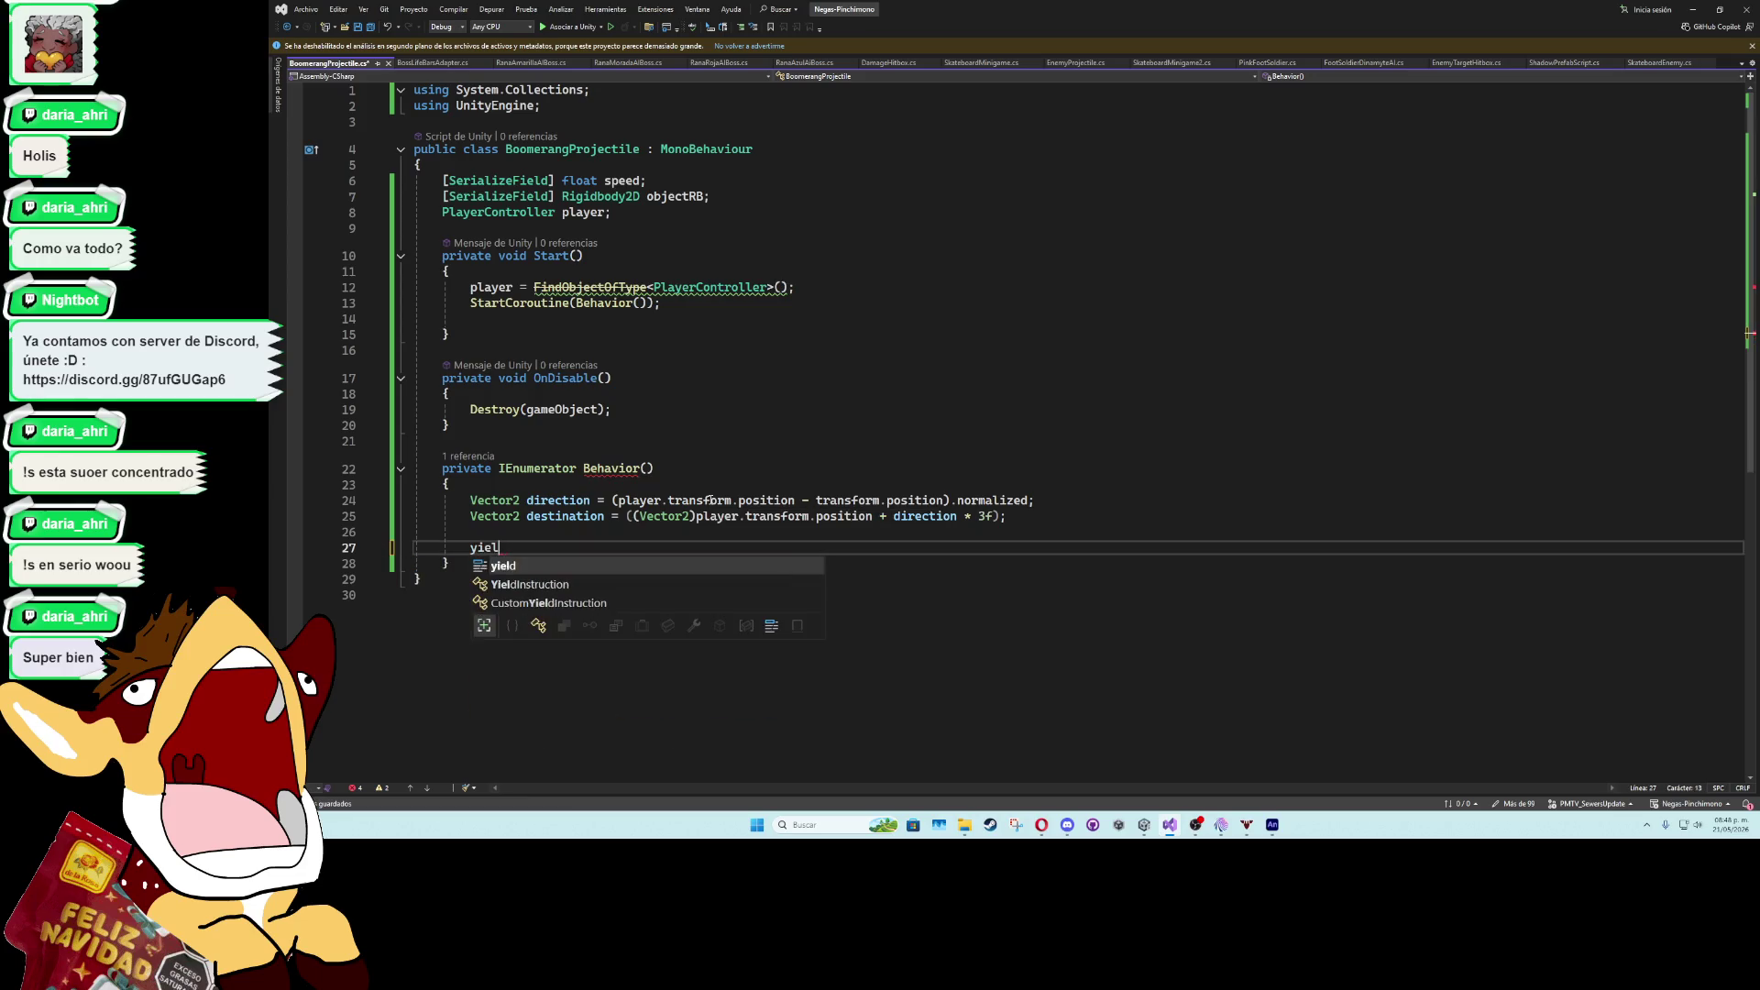
type("d return new waitu")
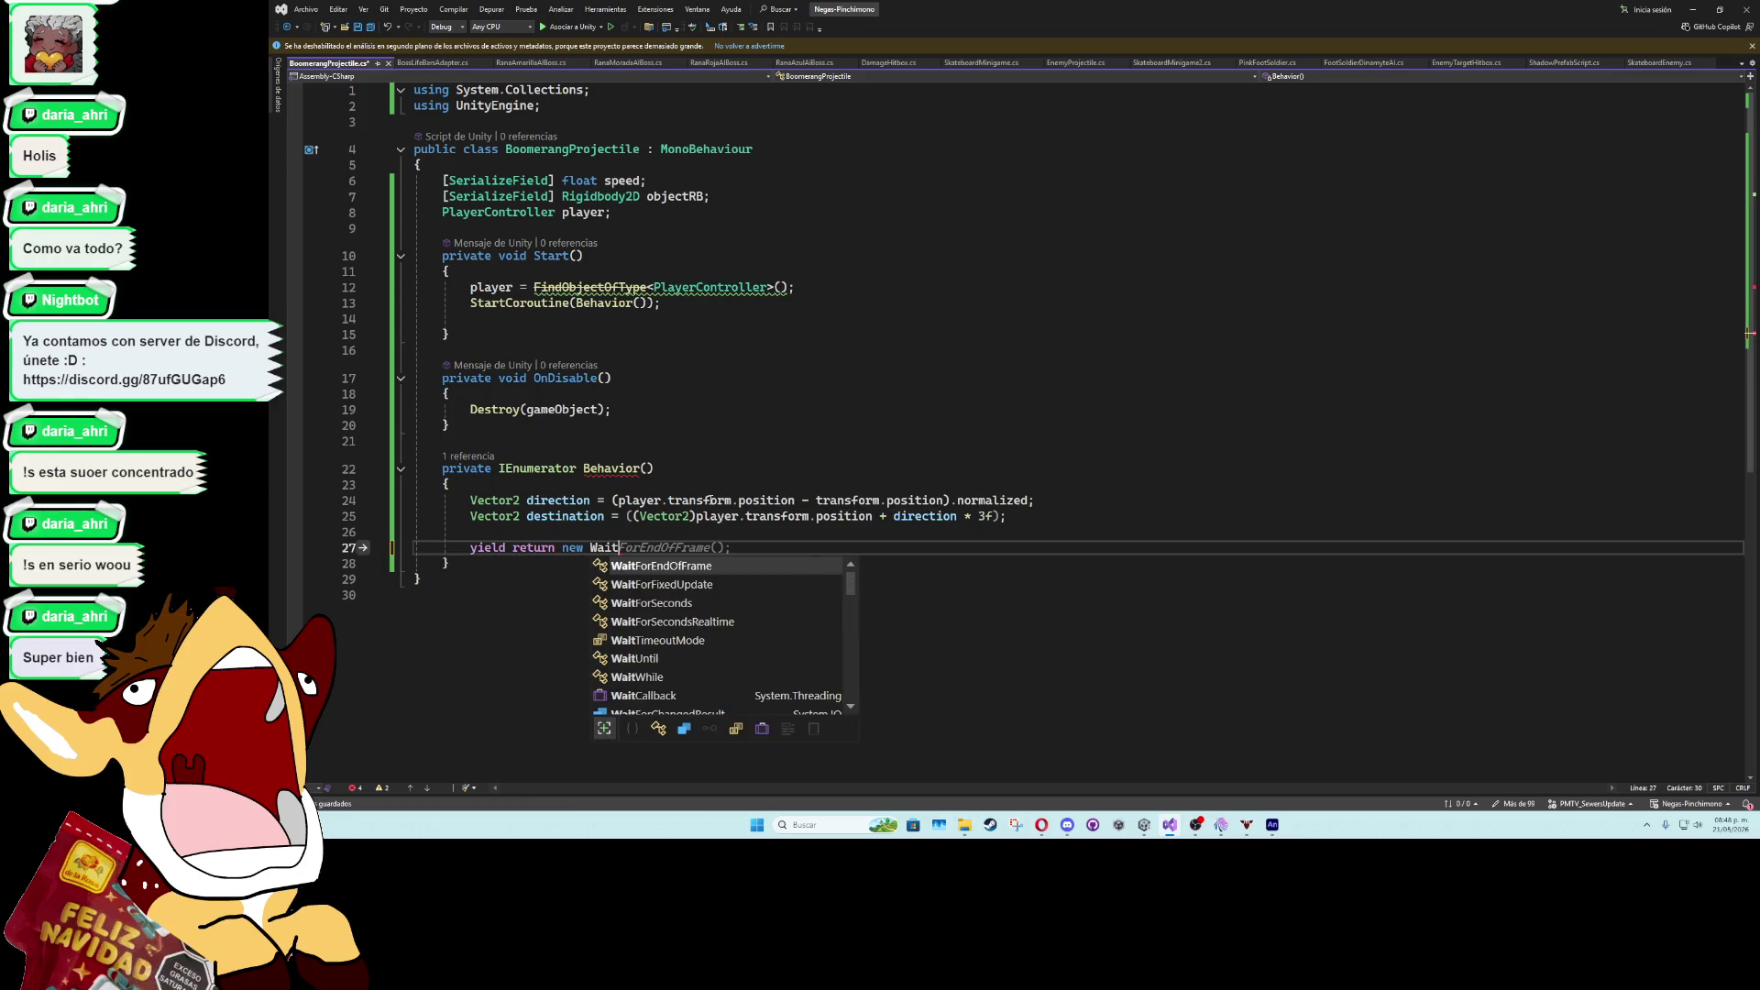
type("();")
key("Left")
key("Left")
- Give WaitUntil the lambda Vector2.Distance(transform.position, destination) <= 0.1f
type("() => ")
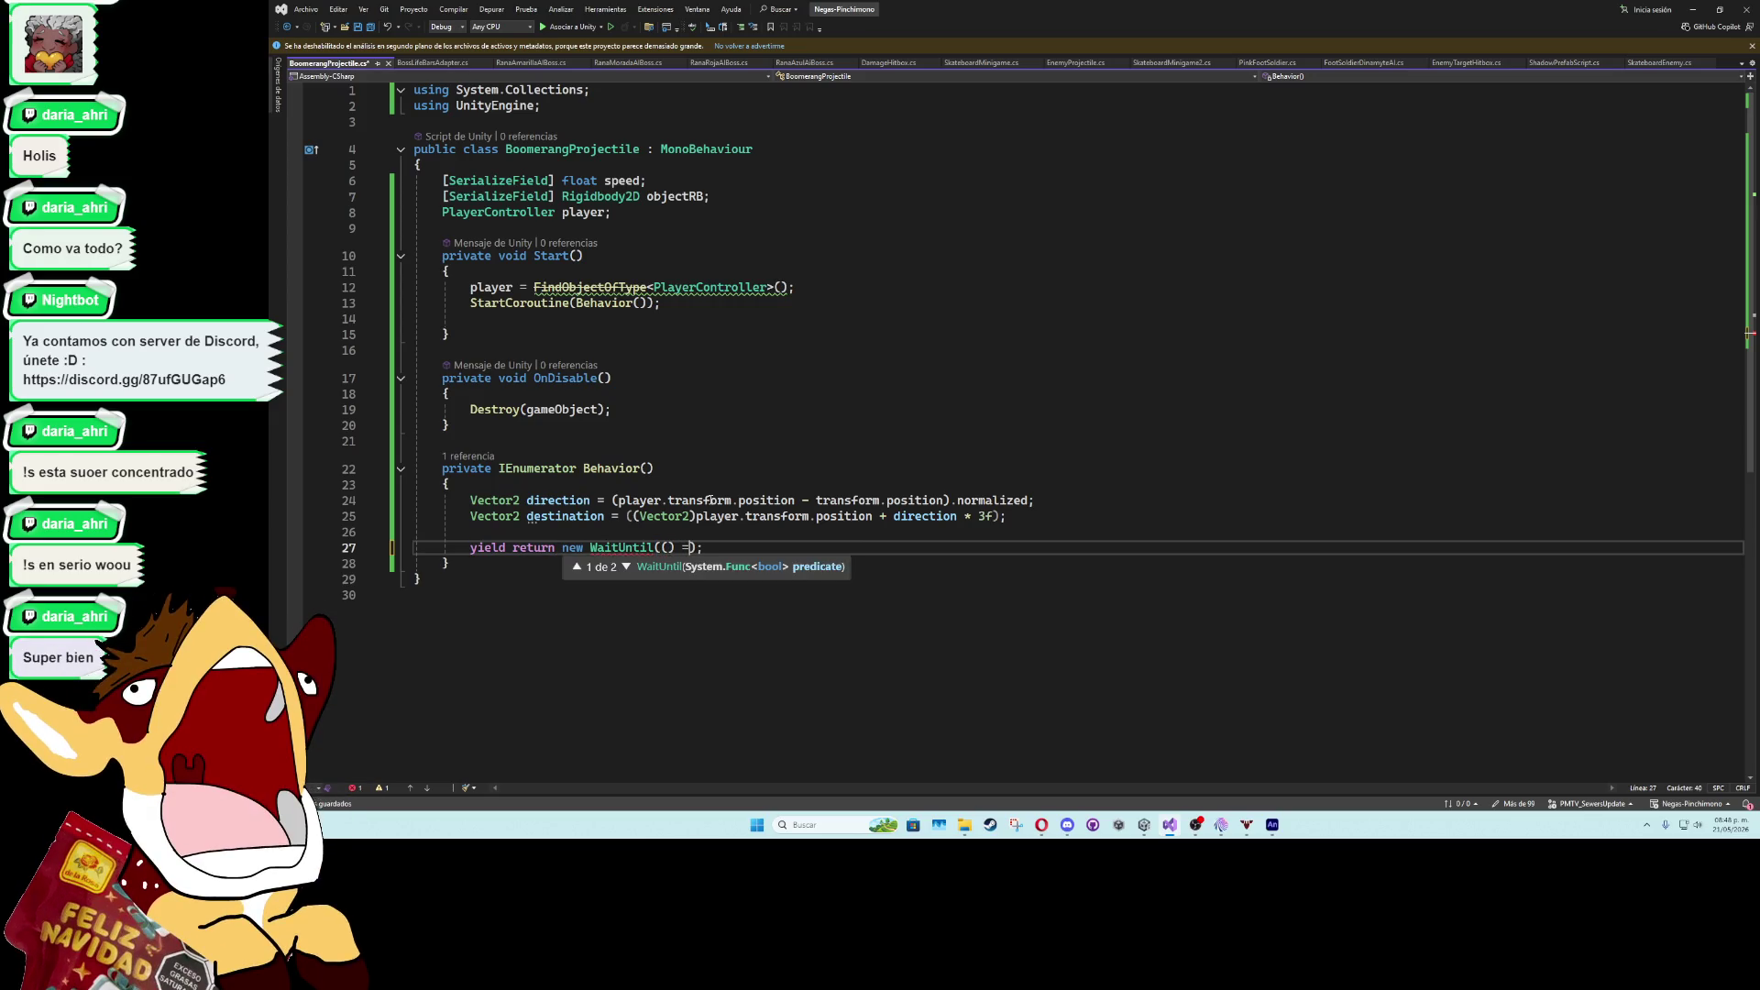
type("Vector2.Distance(transform.position, destination) > 0.1f")
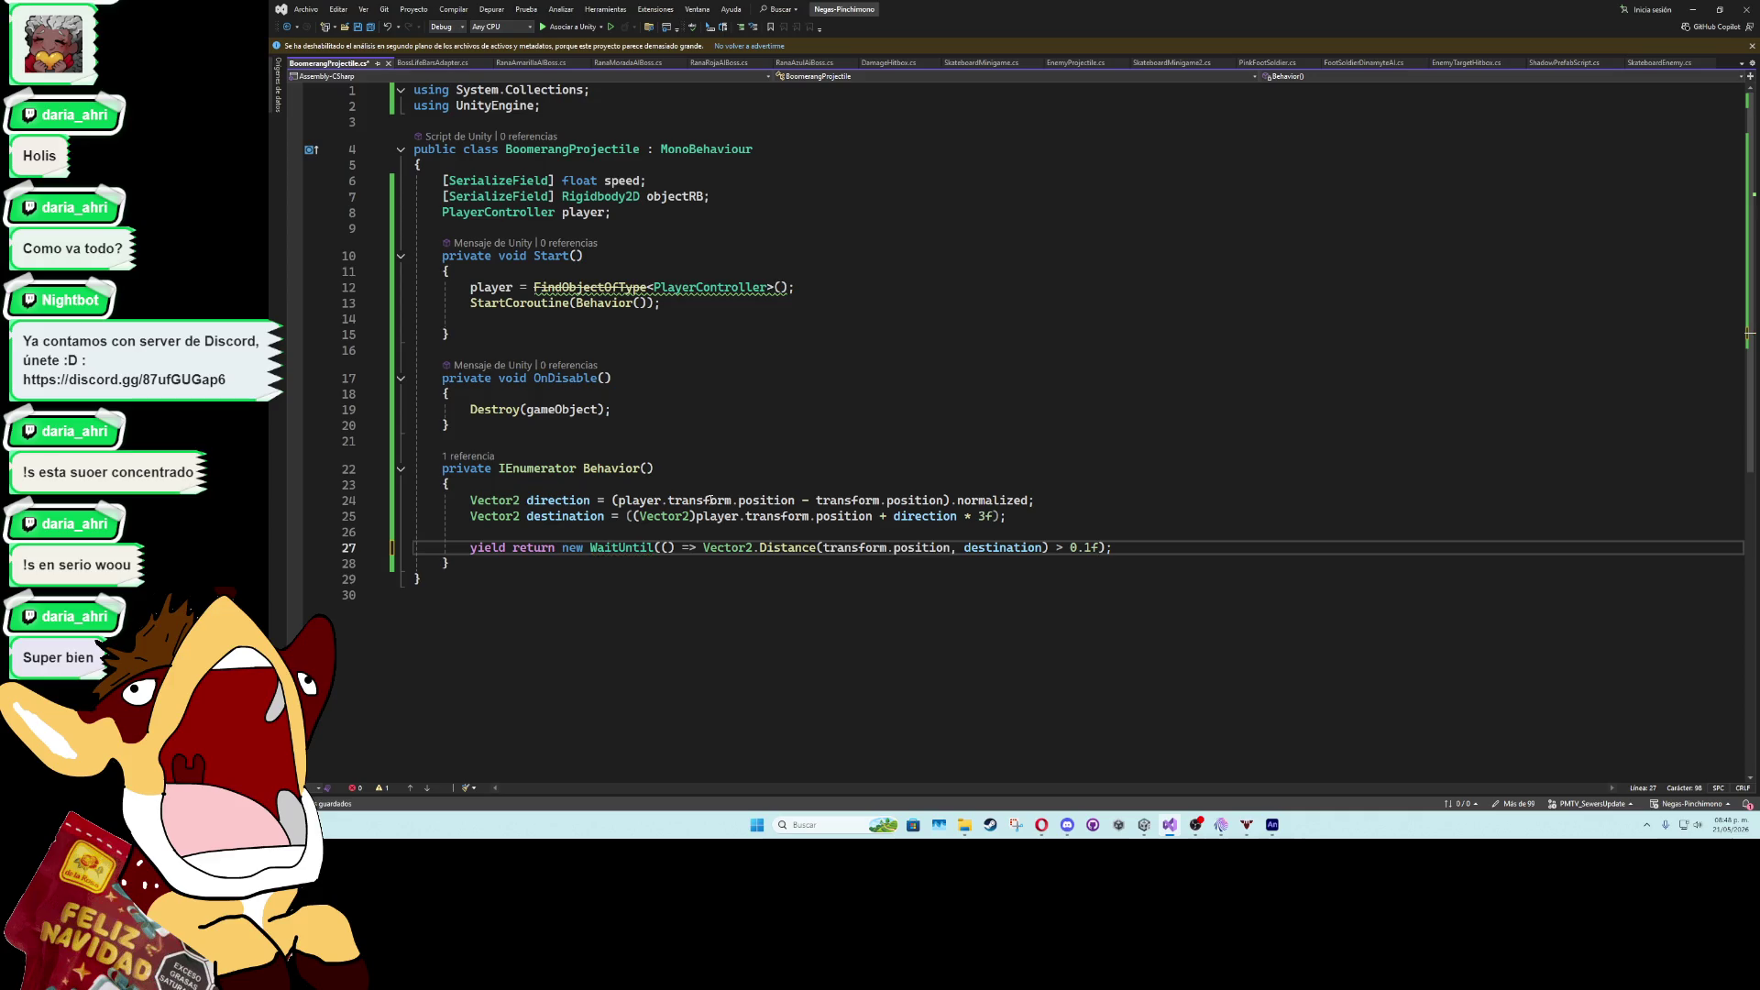
left_click(1054, 543)
key("BackSpace")
type("<=")
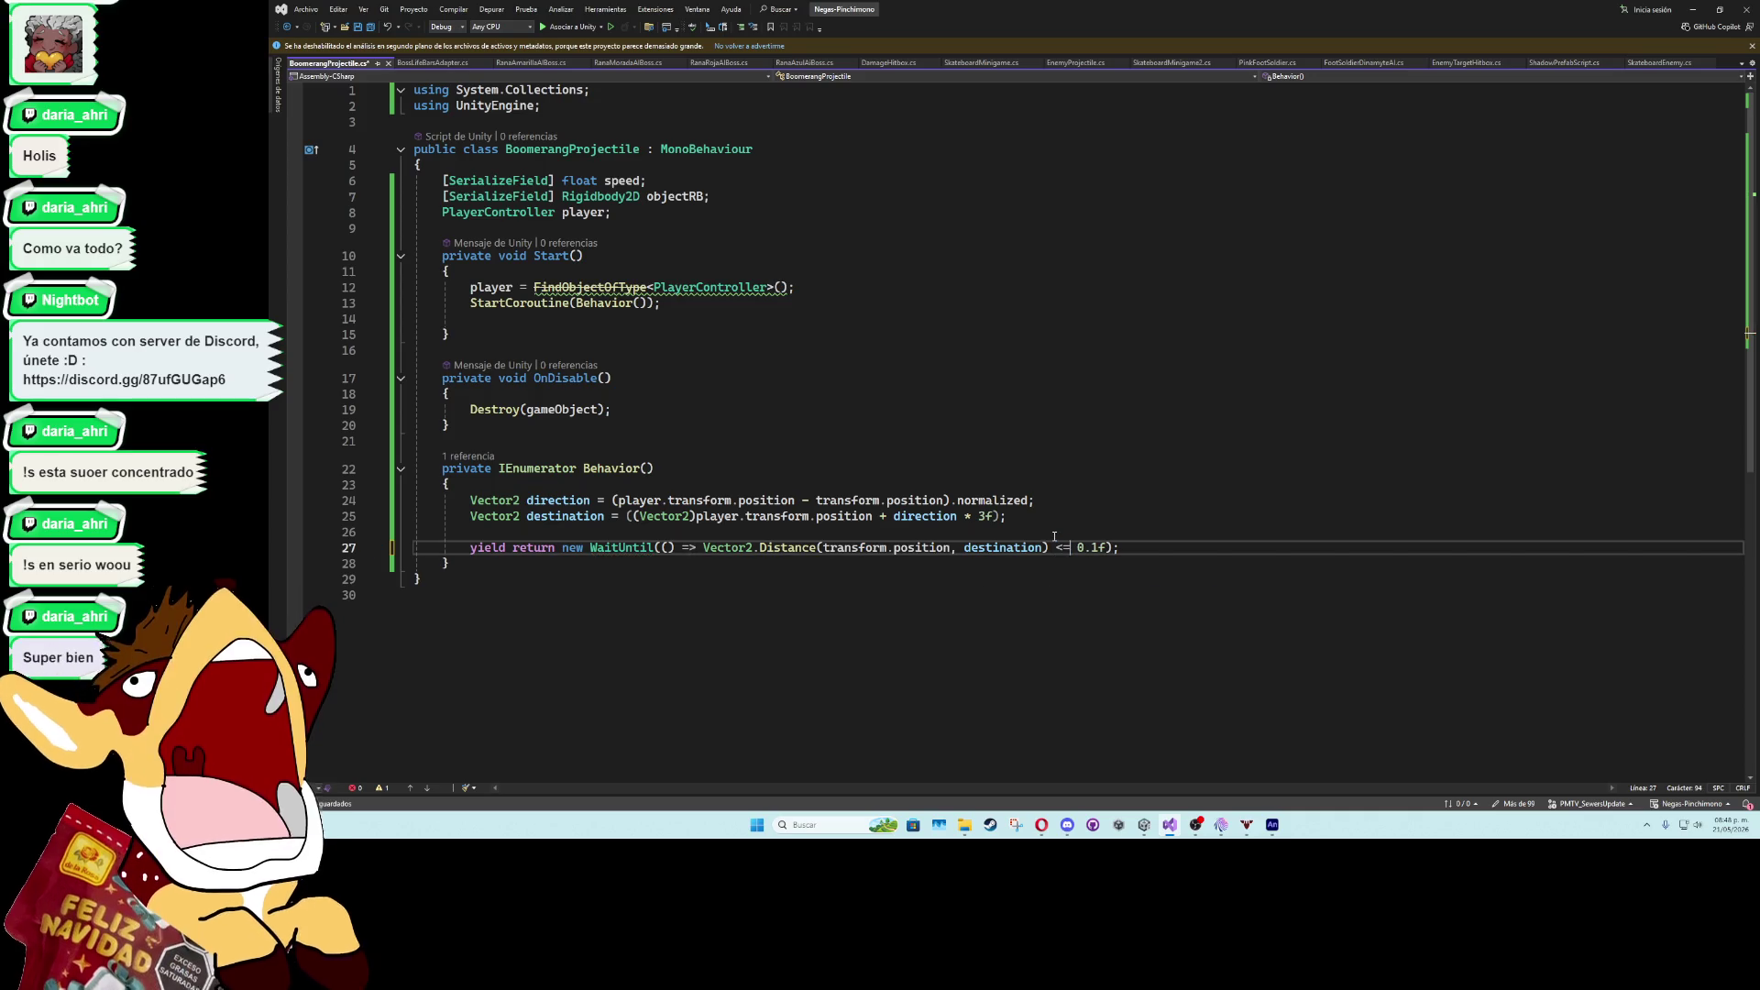
key("Up")
type("ob")
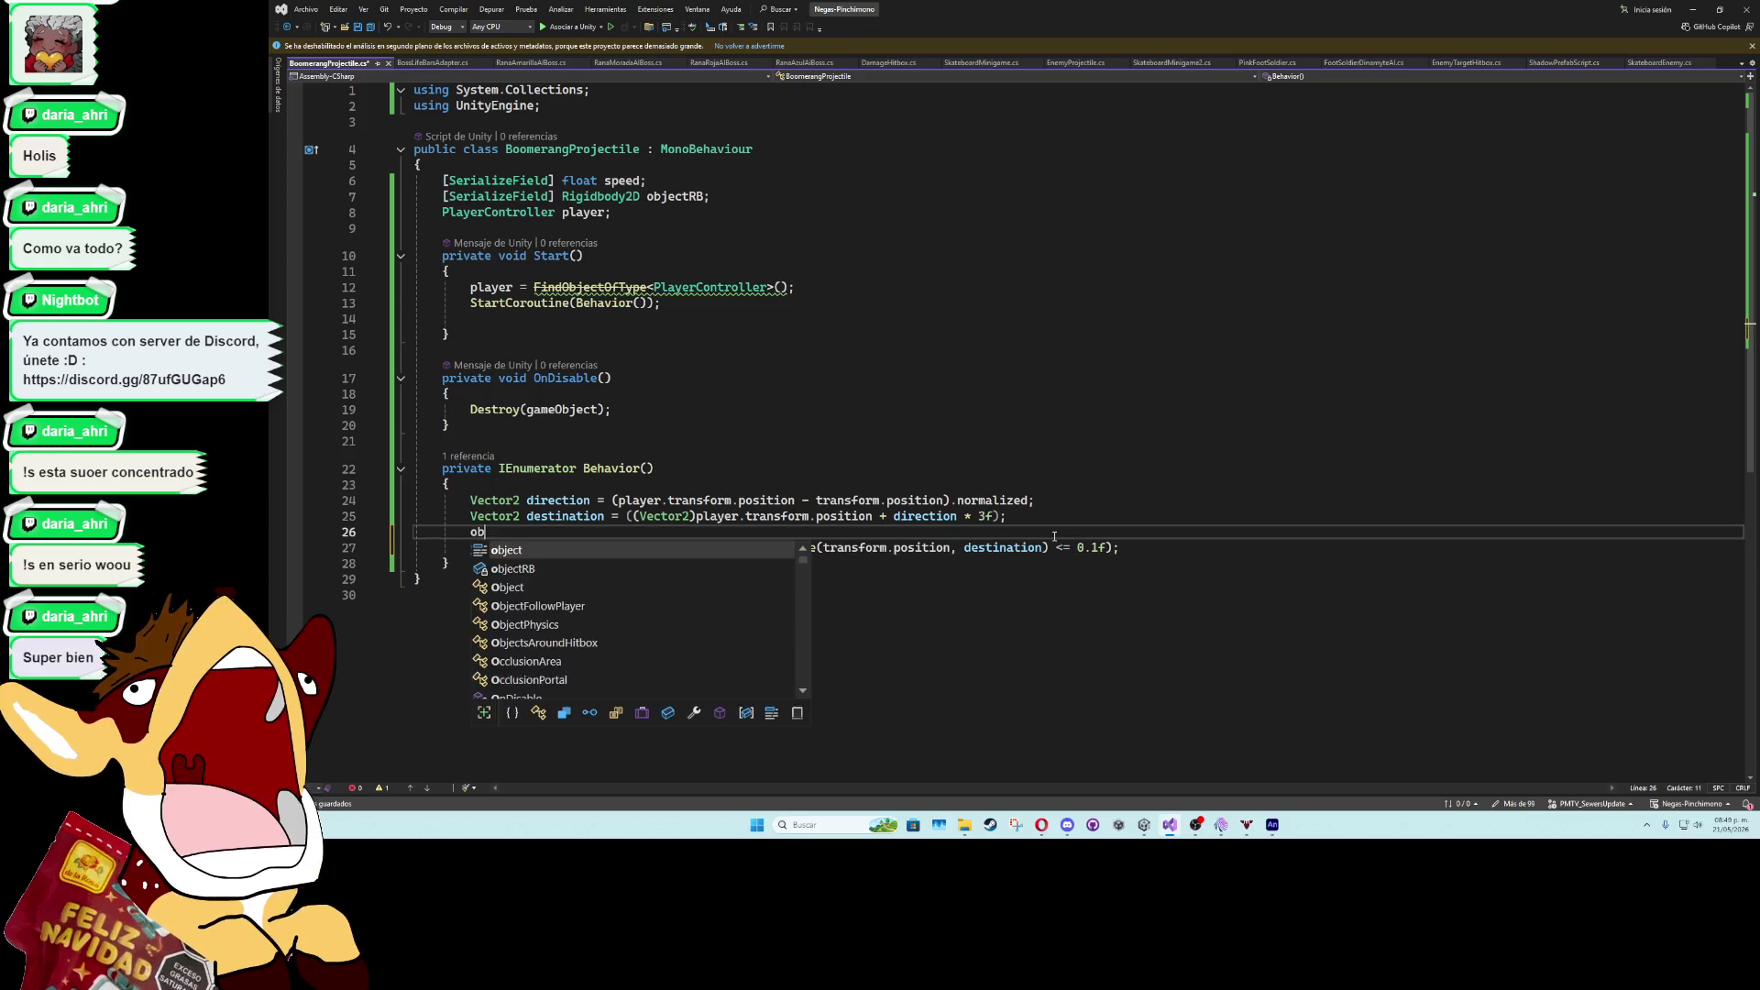
type("jectRB.")
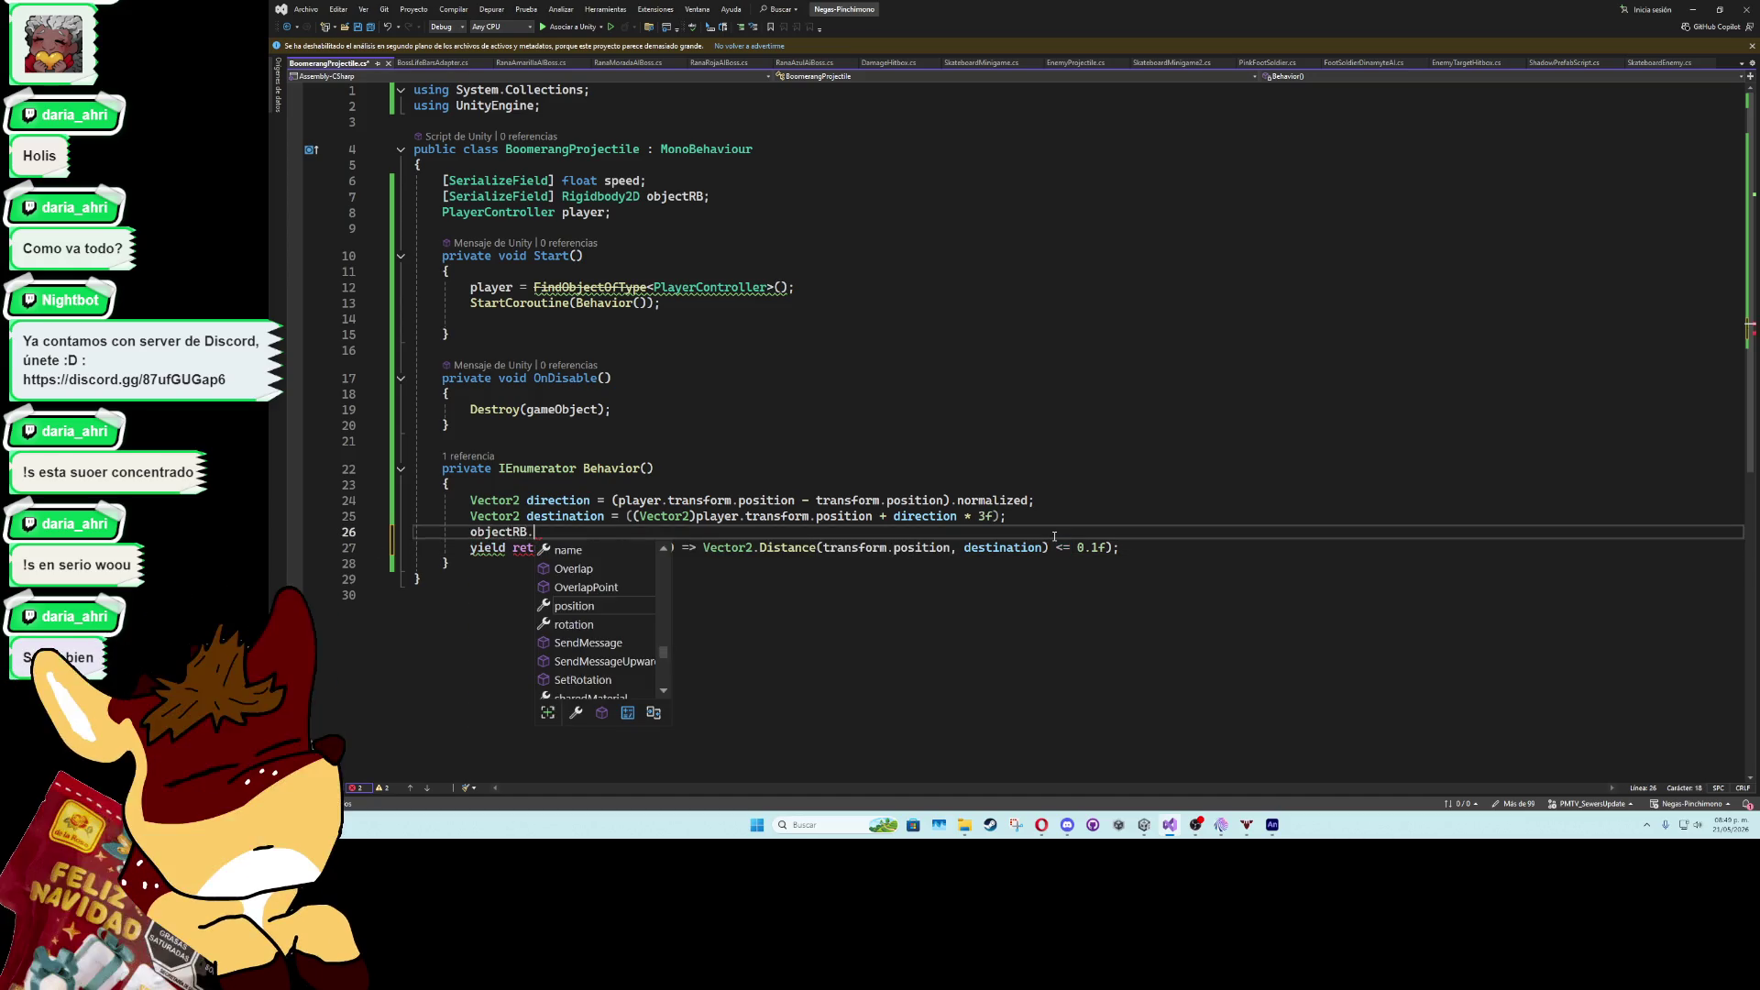
type("impu")
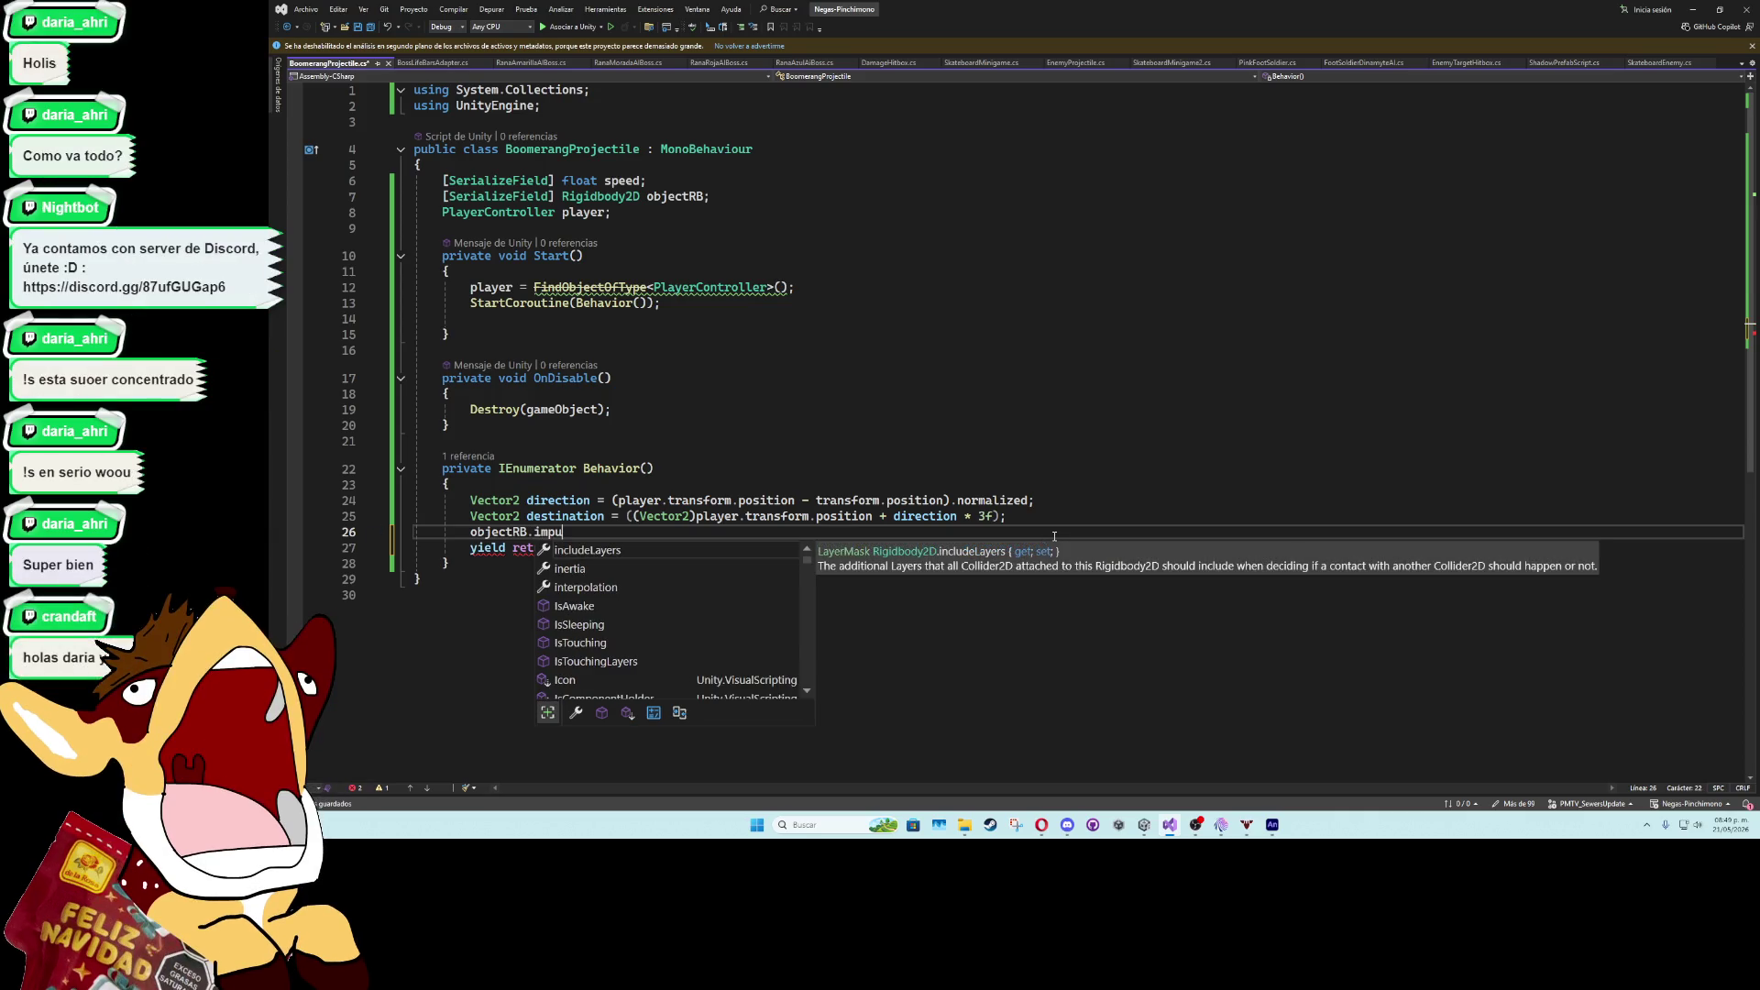
- Add objectRB.AddForce(direction * speed, ForceMode2D.Impulse); above the WaitUntil line
key("BackSpace")
key("BackSpace")
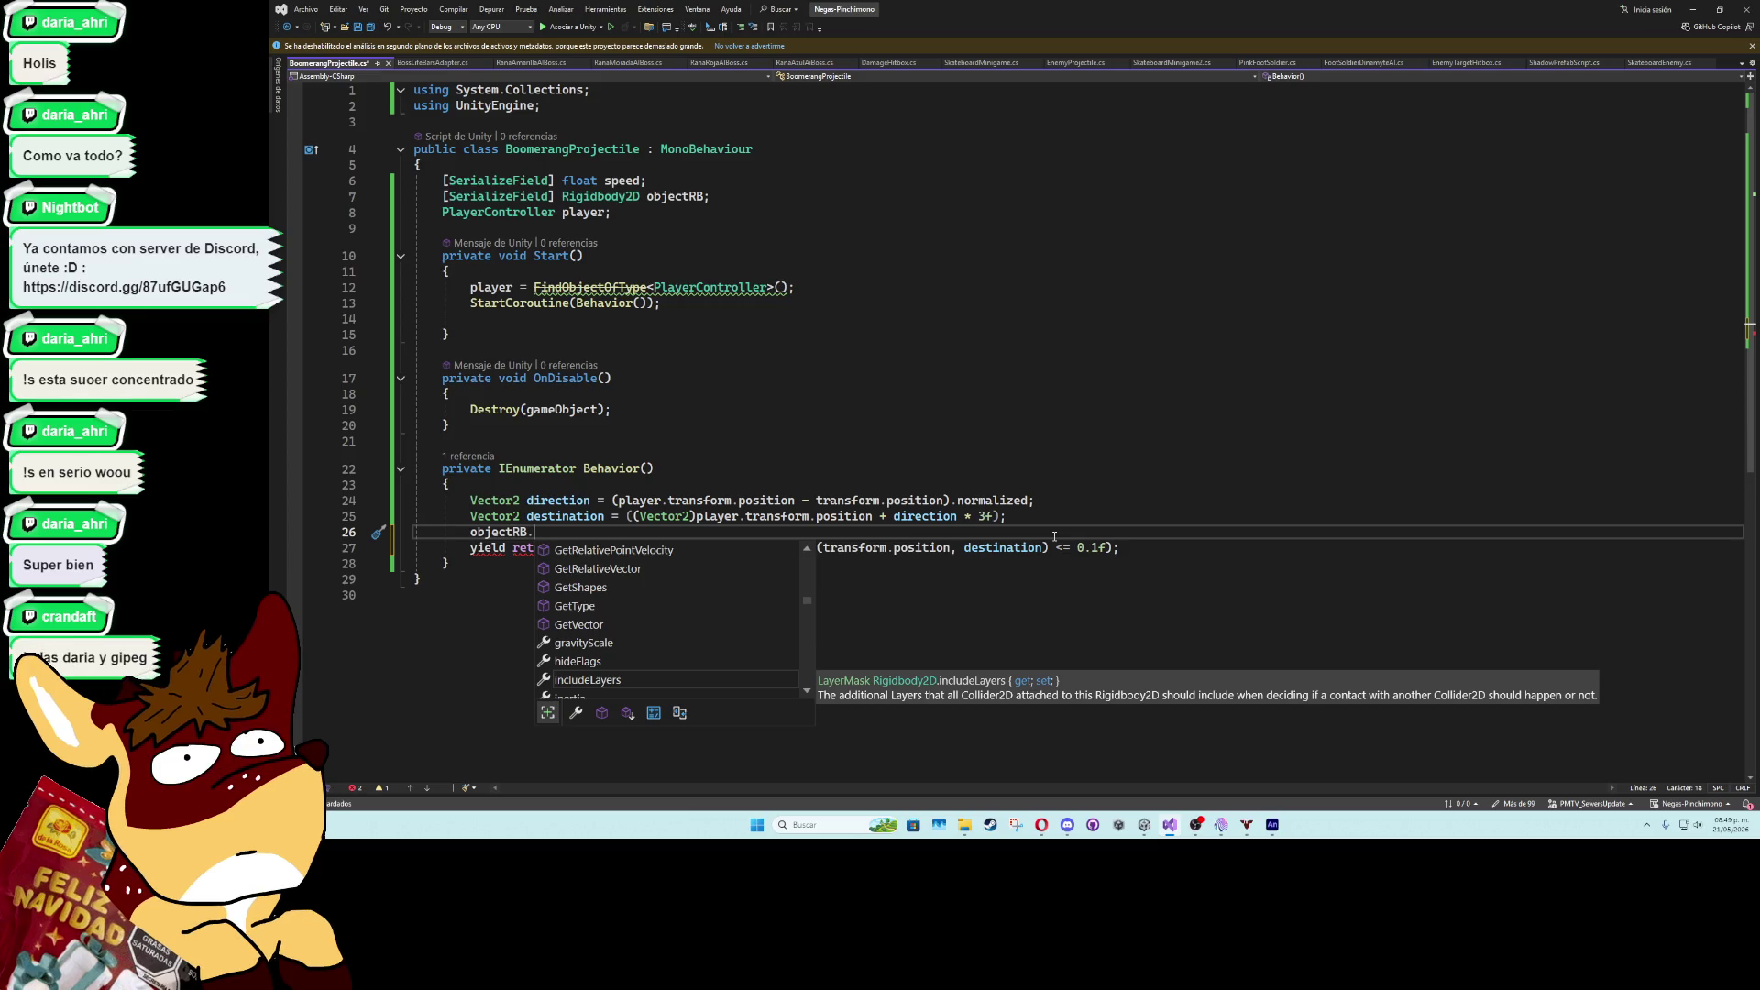
type("AddForce(")
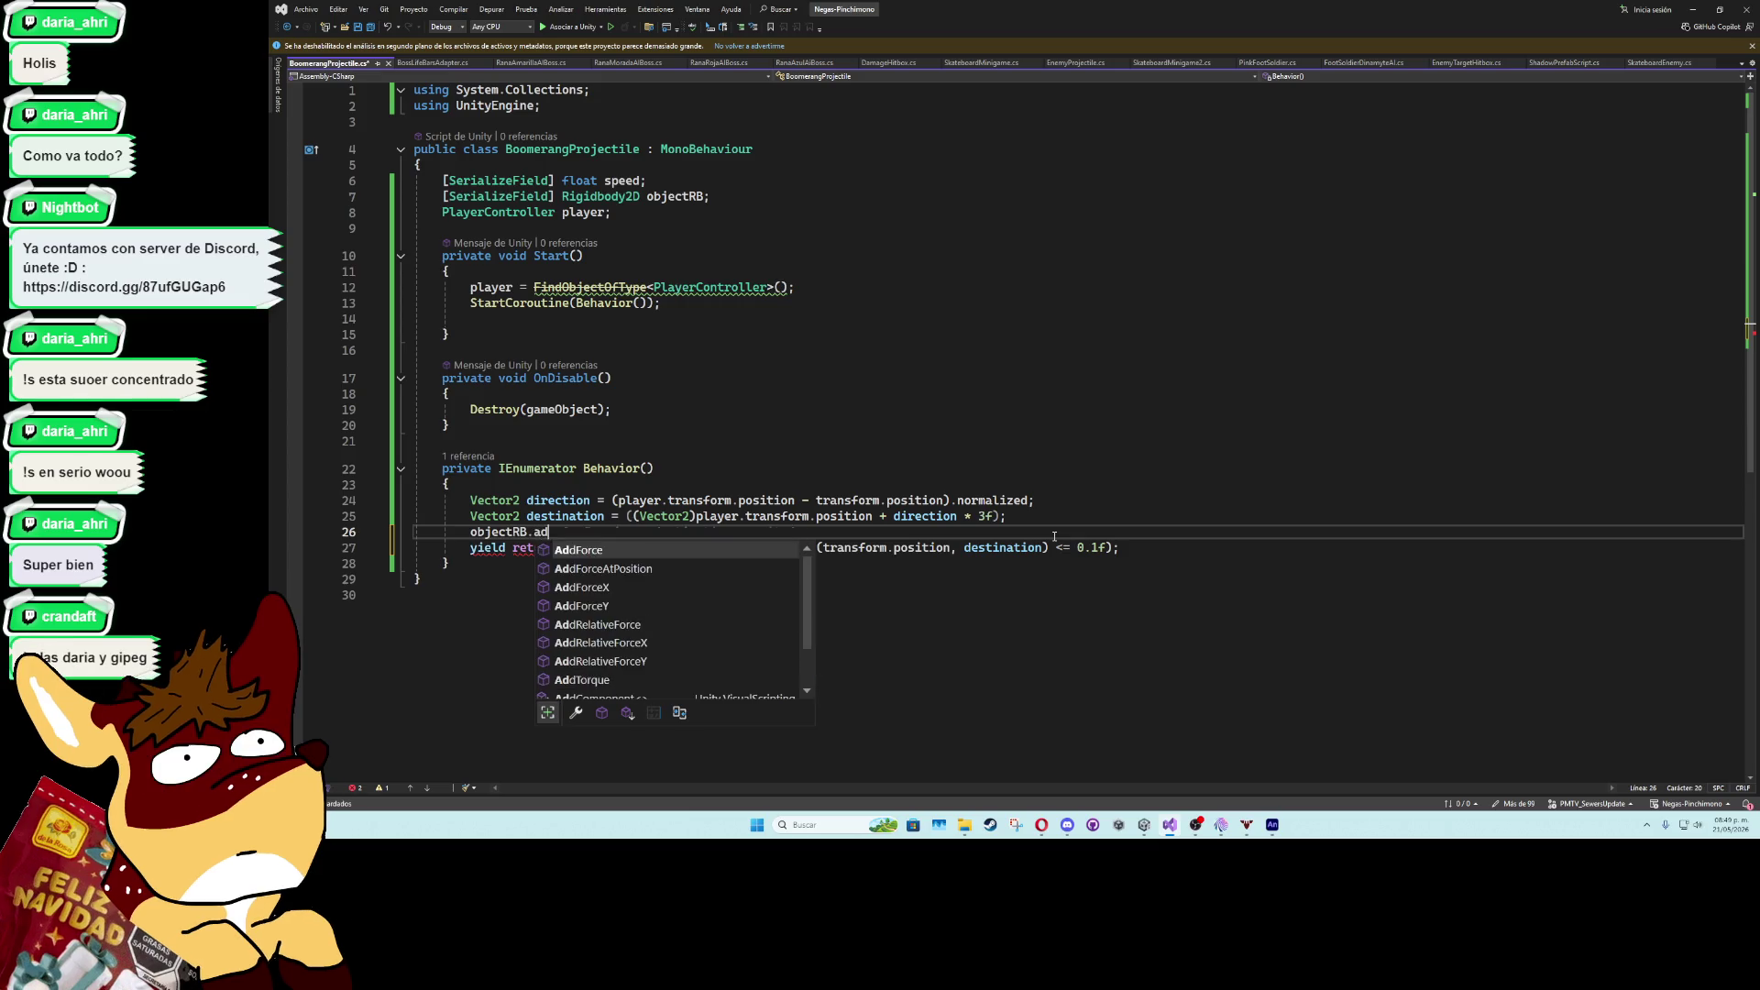
key("Escape")
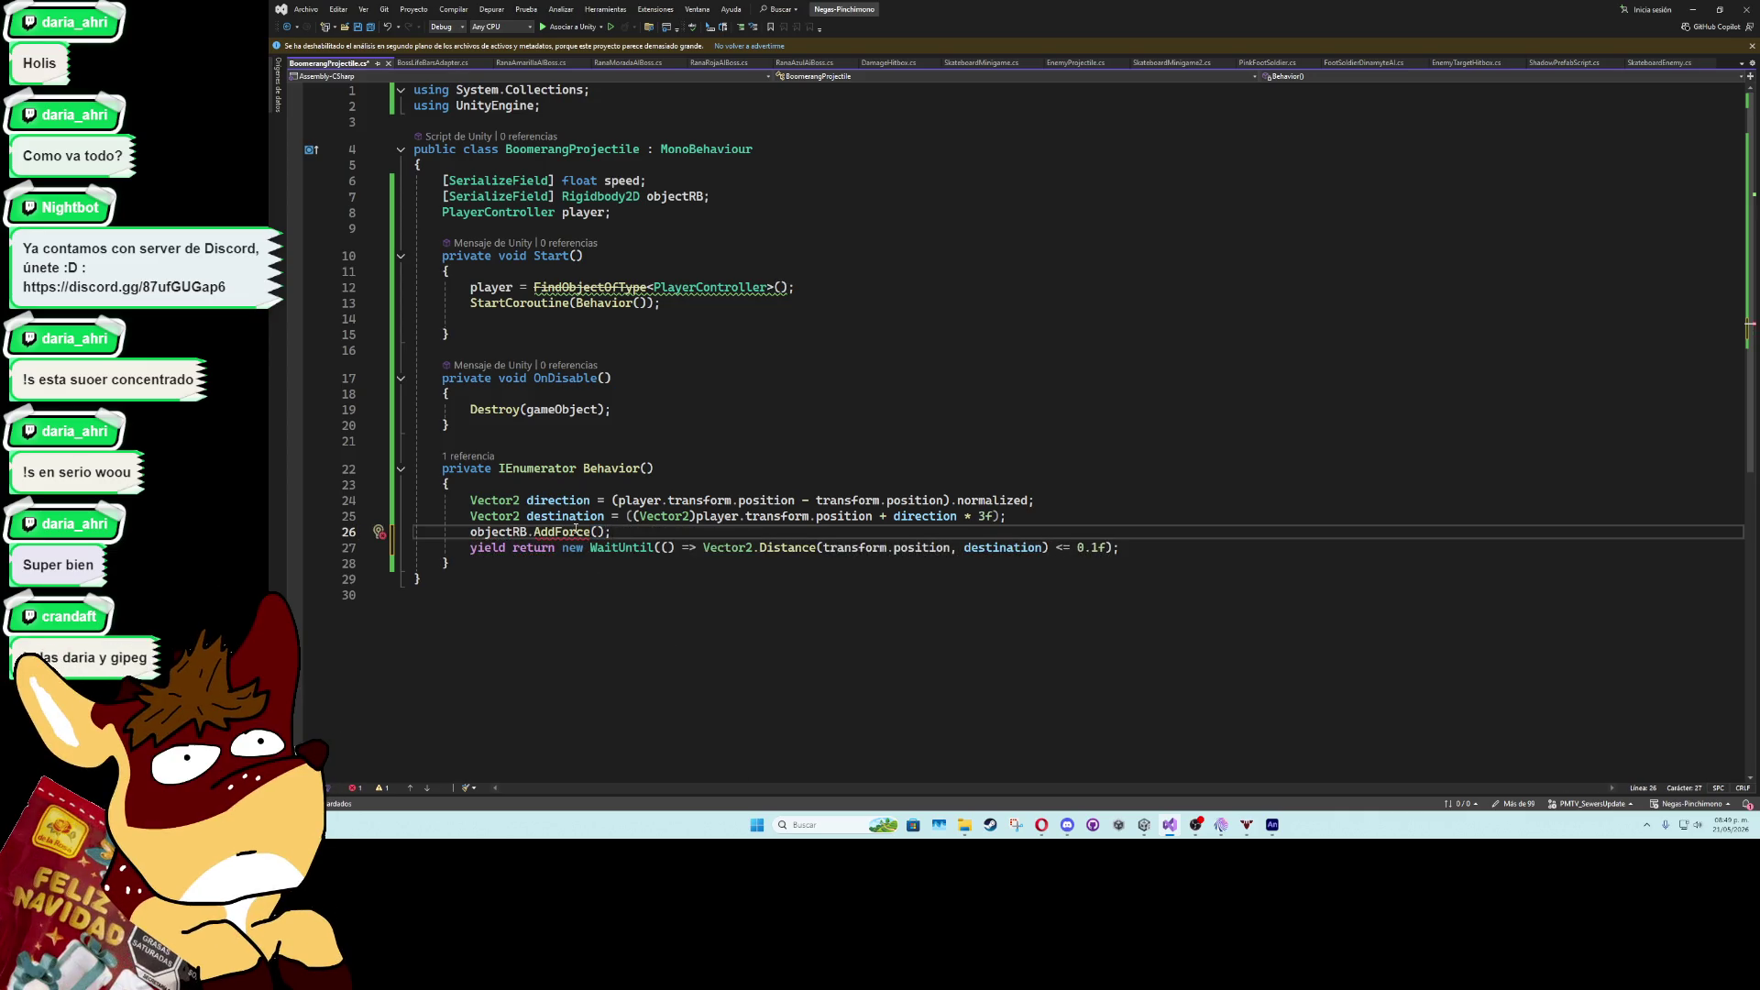
mouse_move(575, 530)
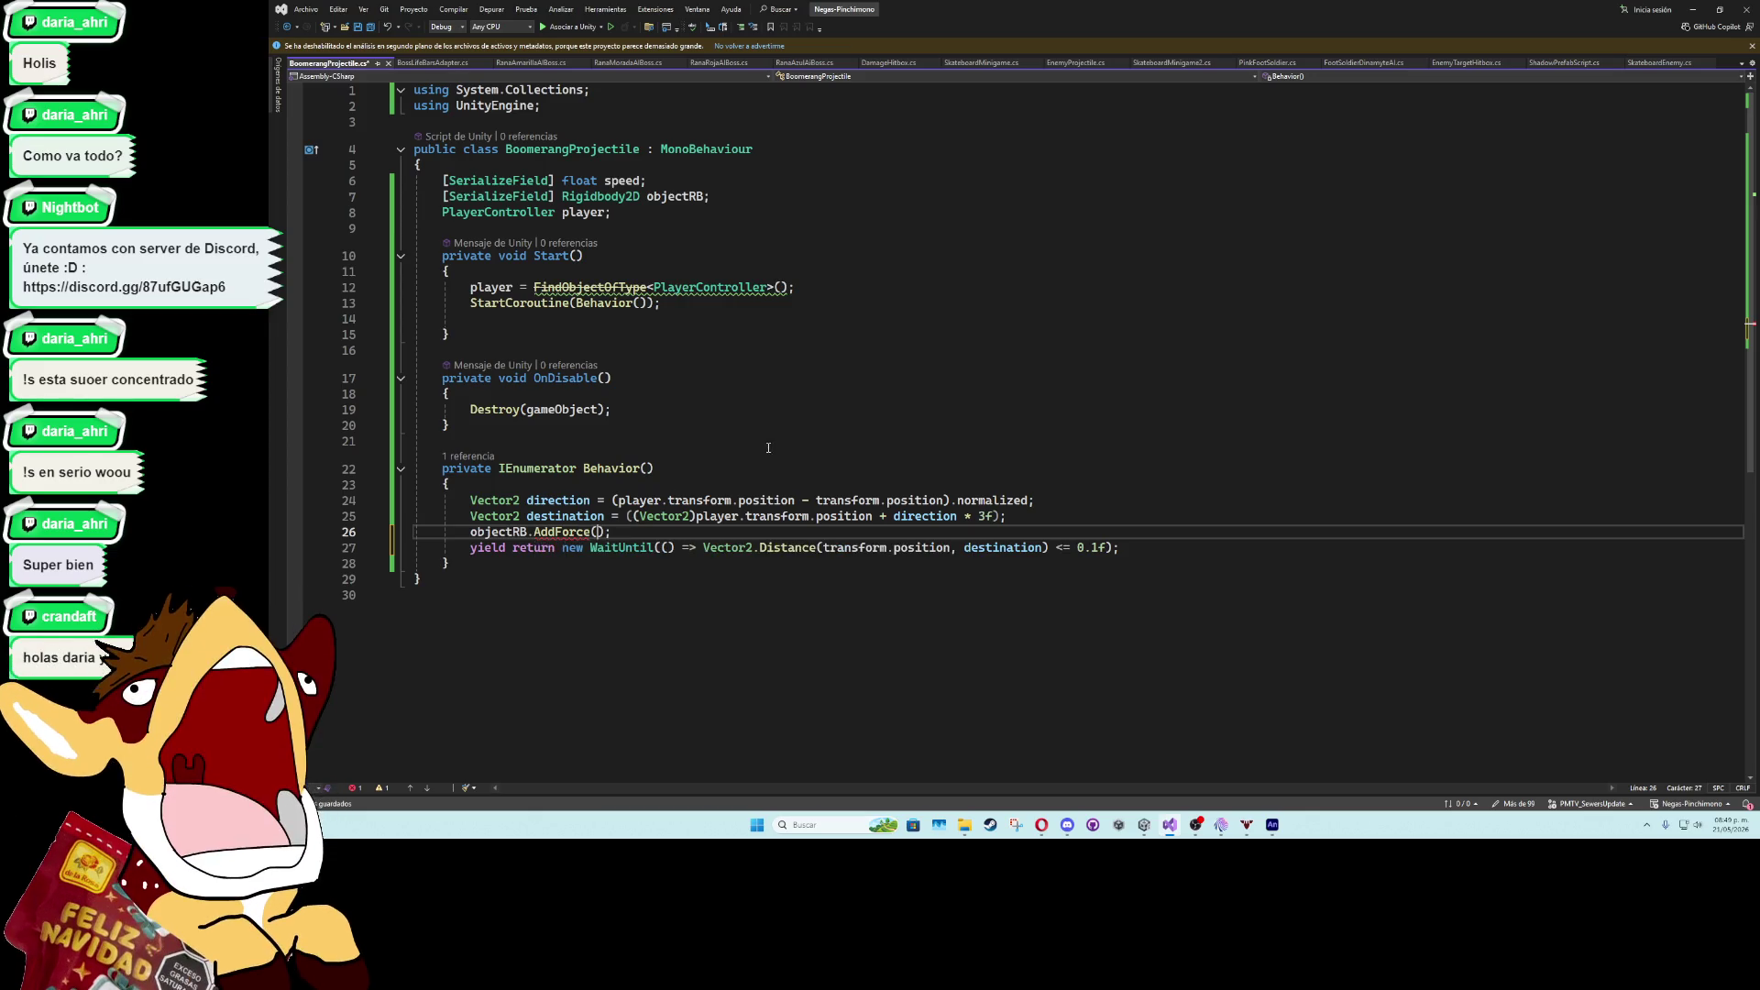
type("dire")
key("Tab")
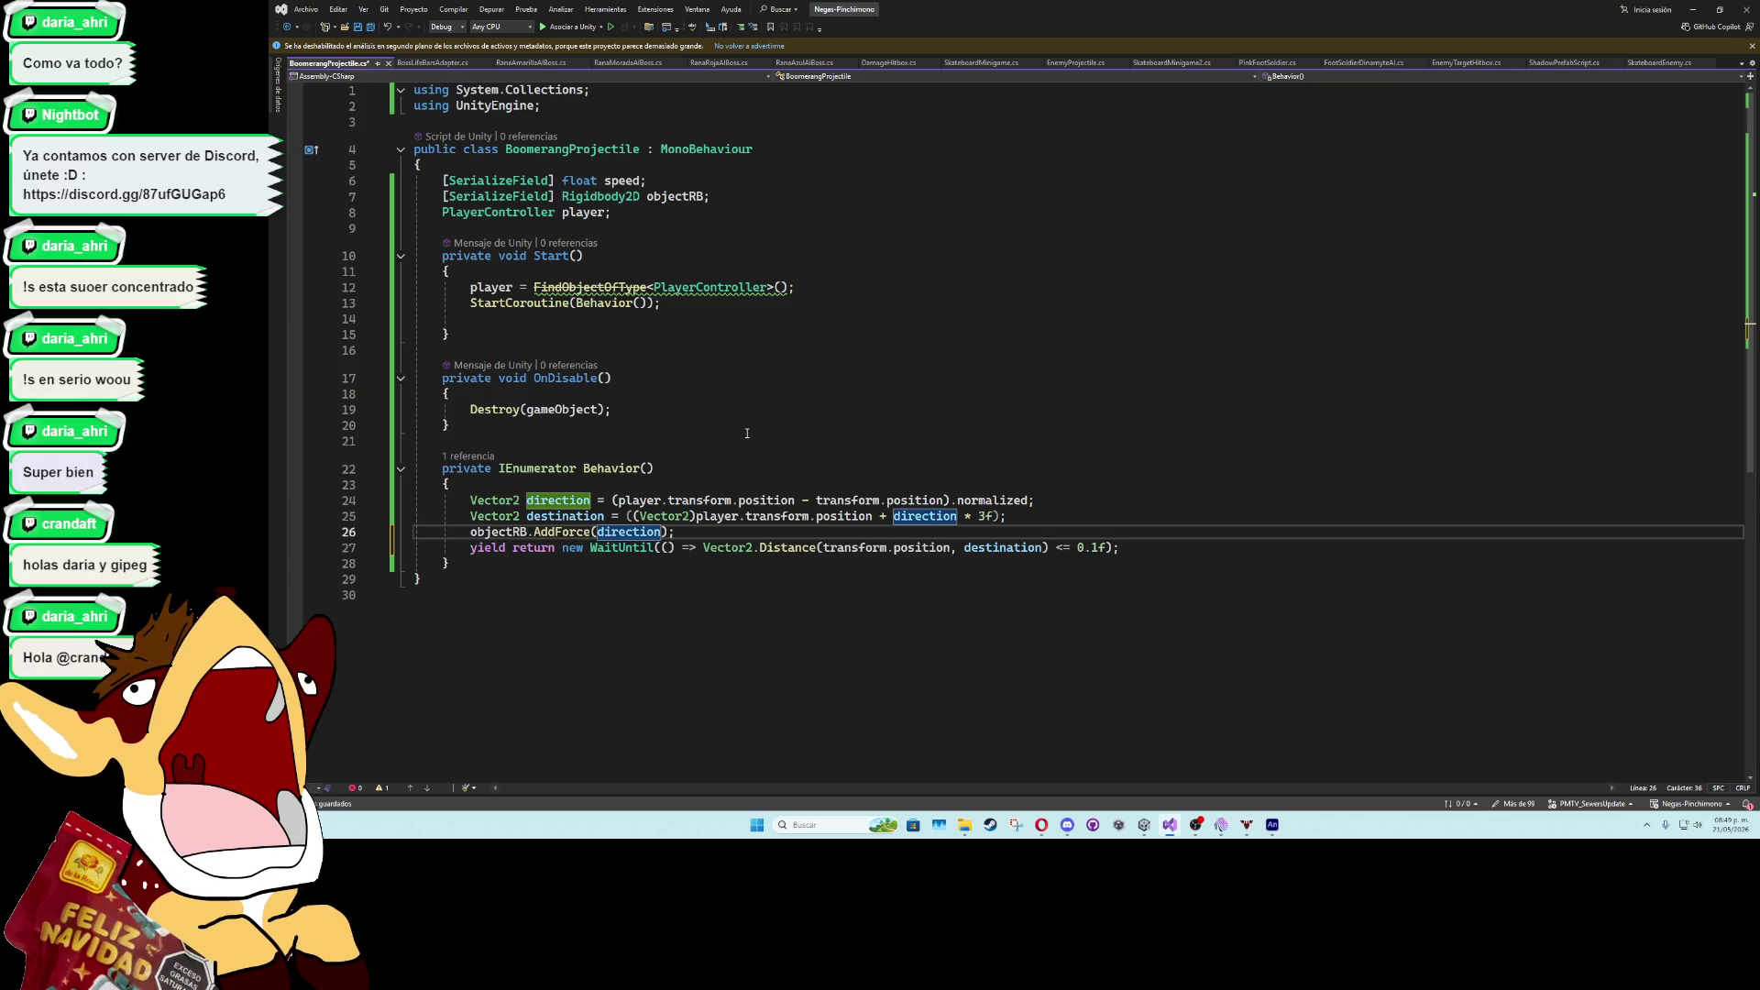
type(", ")
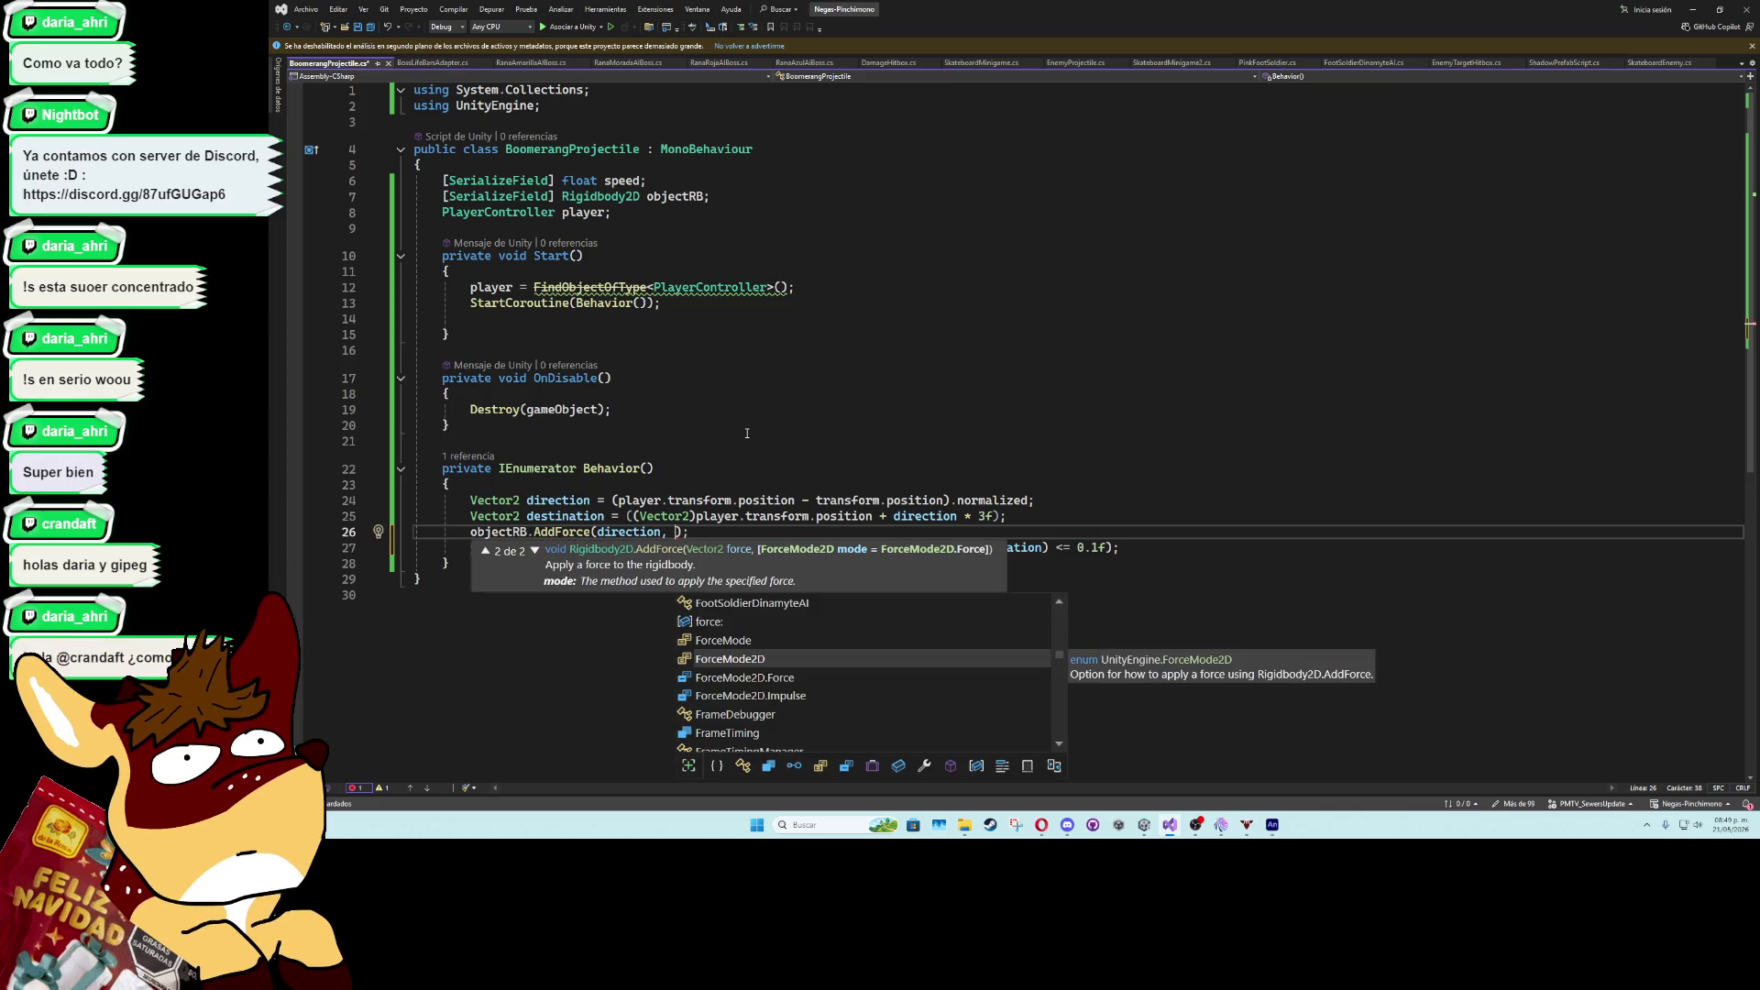
type("ForceMode2D.Impulse")
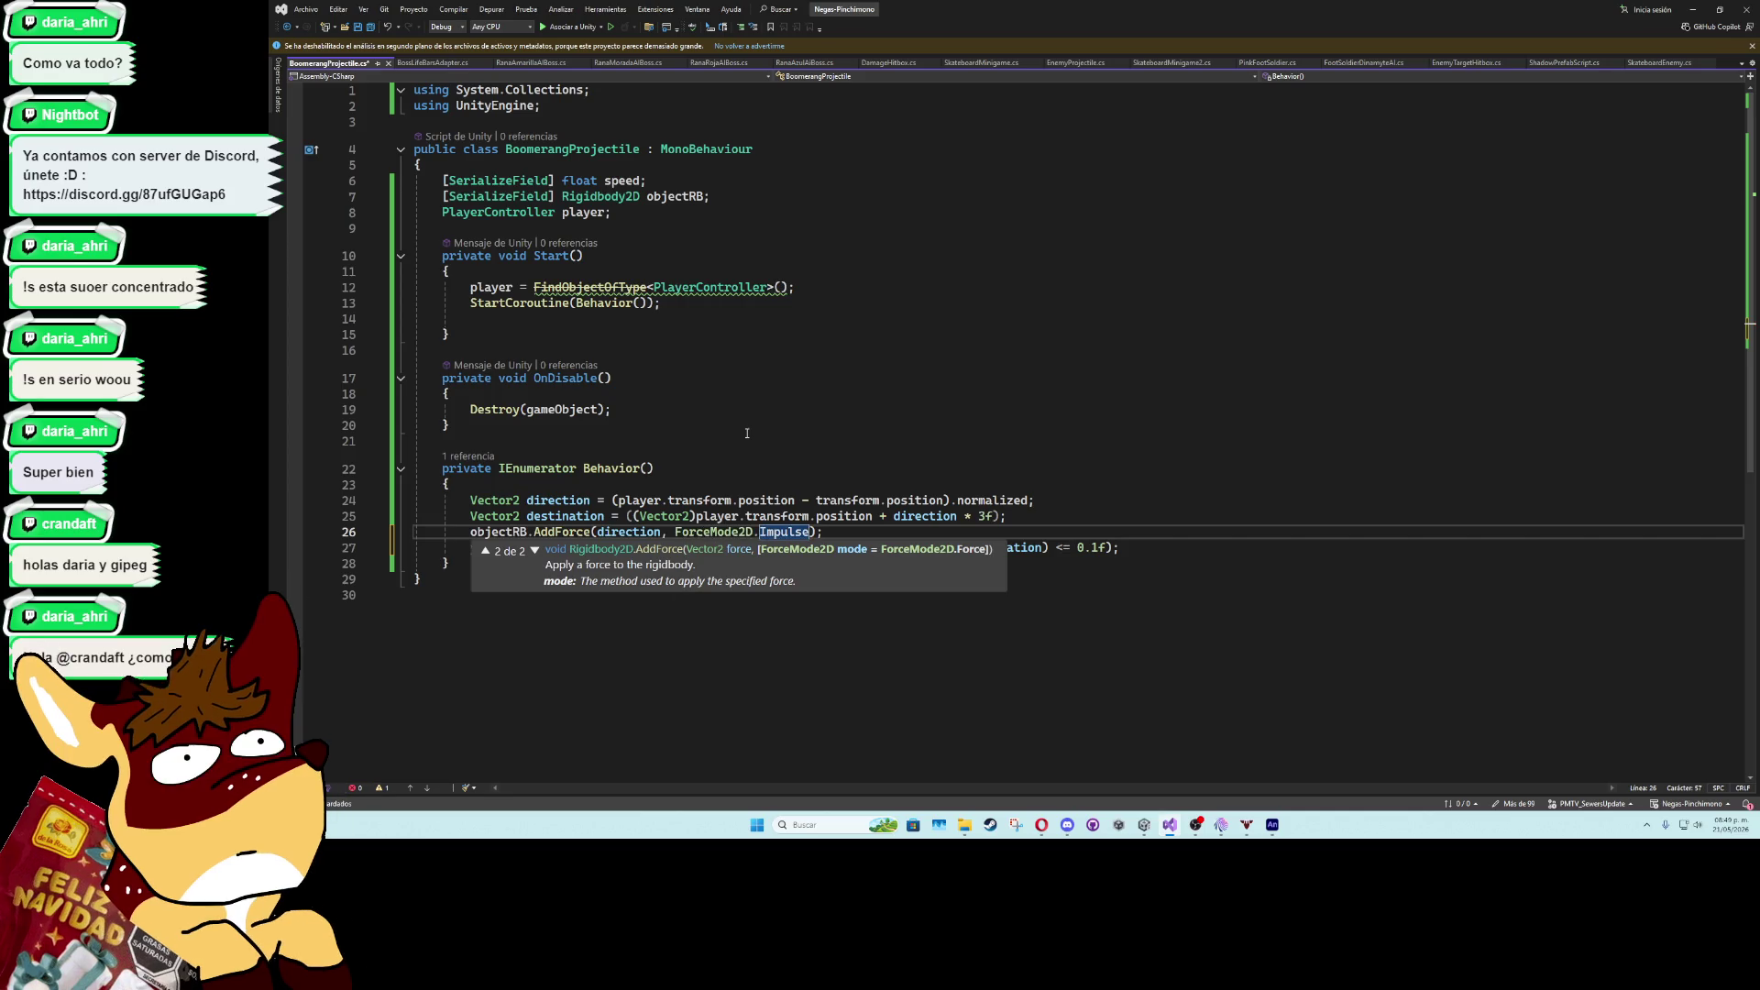
key("Escape")
key("ctrl+Left")
key("ctrl+Left")
key("ctrl+Left")
type("* ")
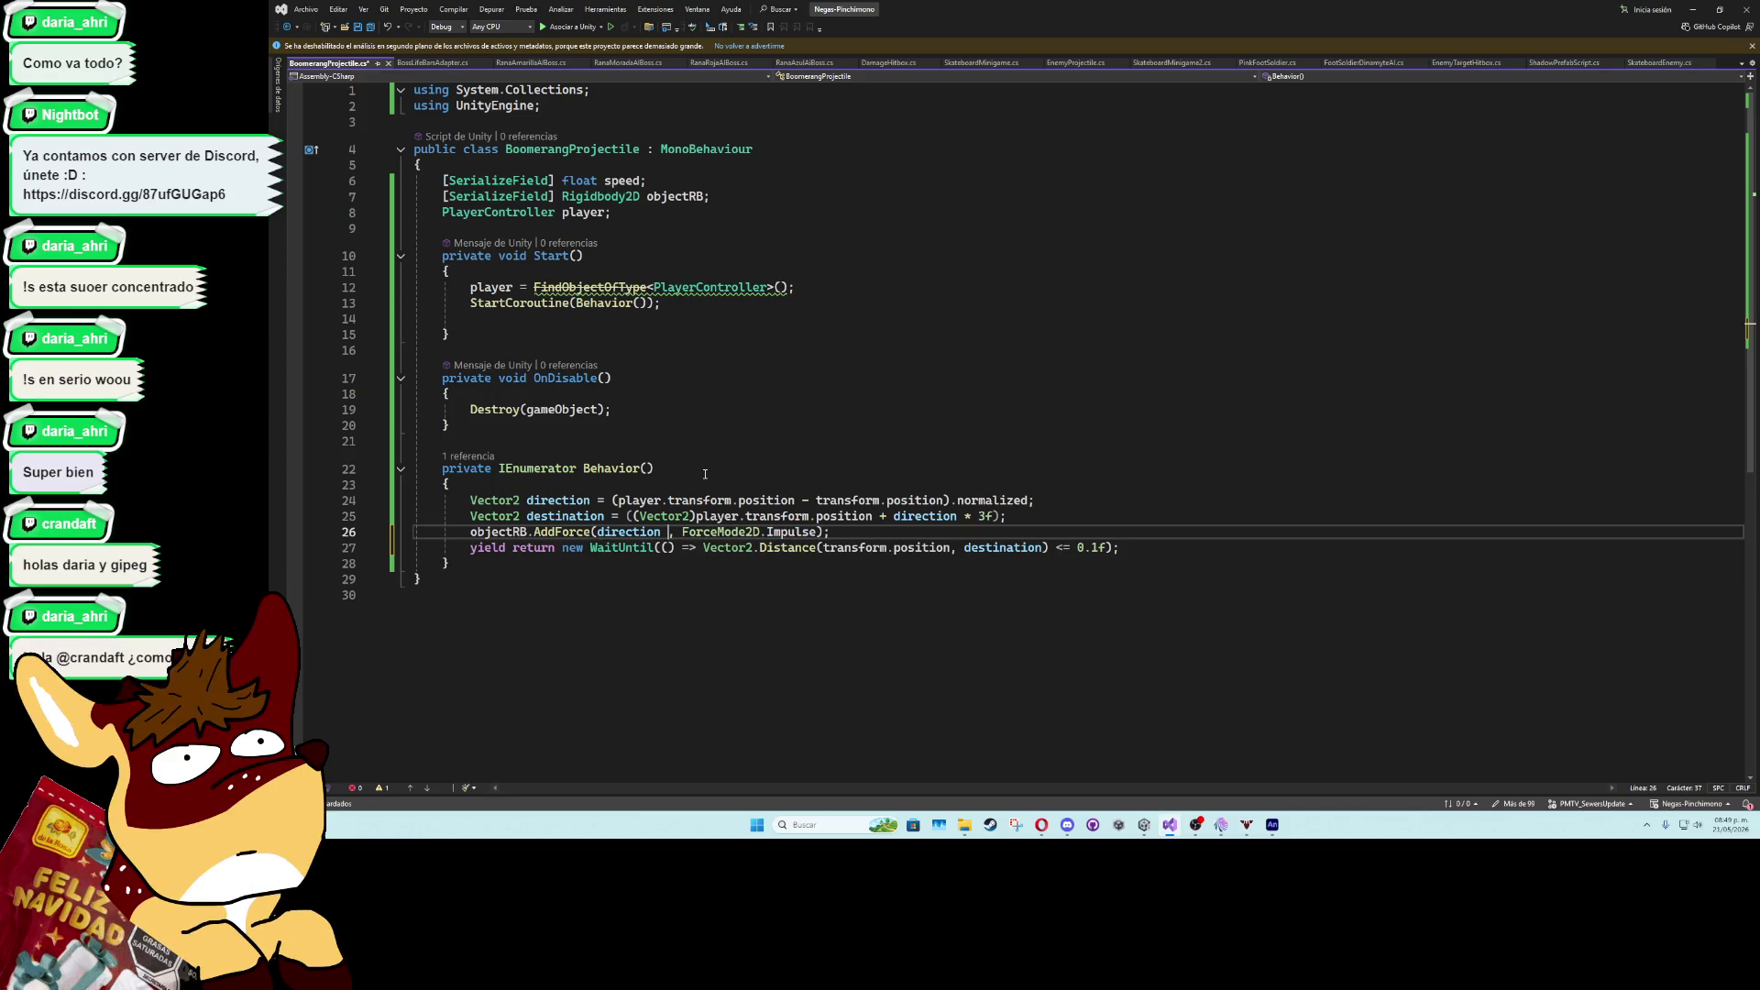
type("speed")
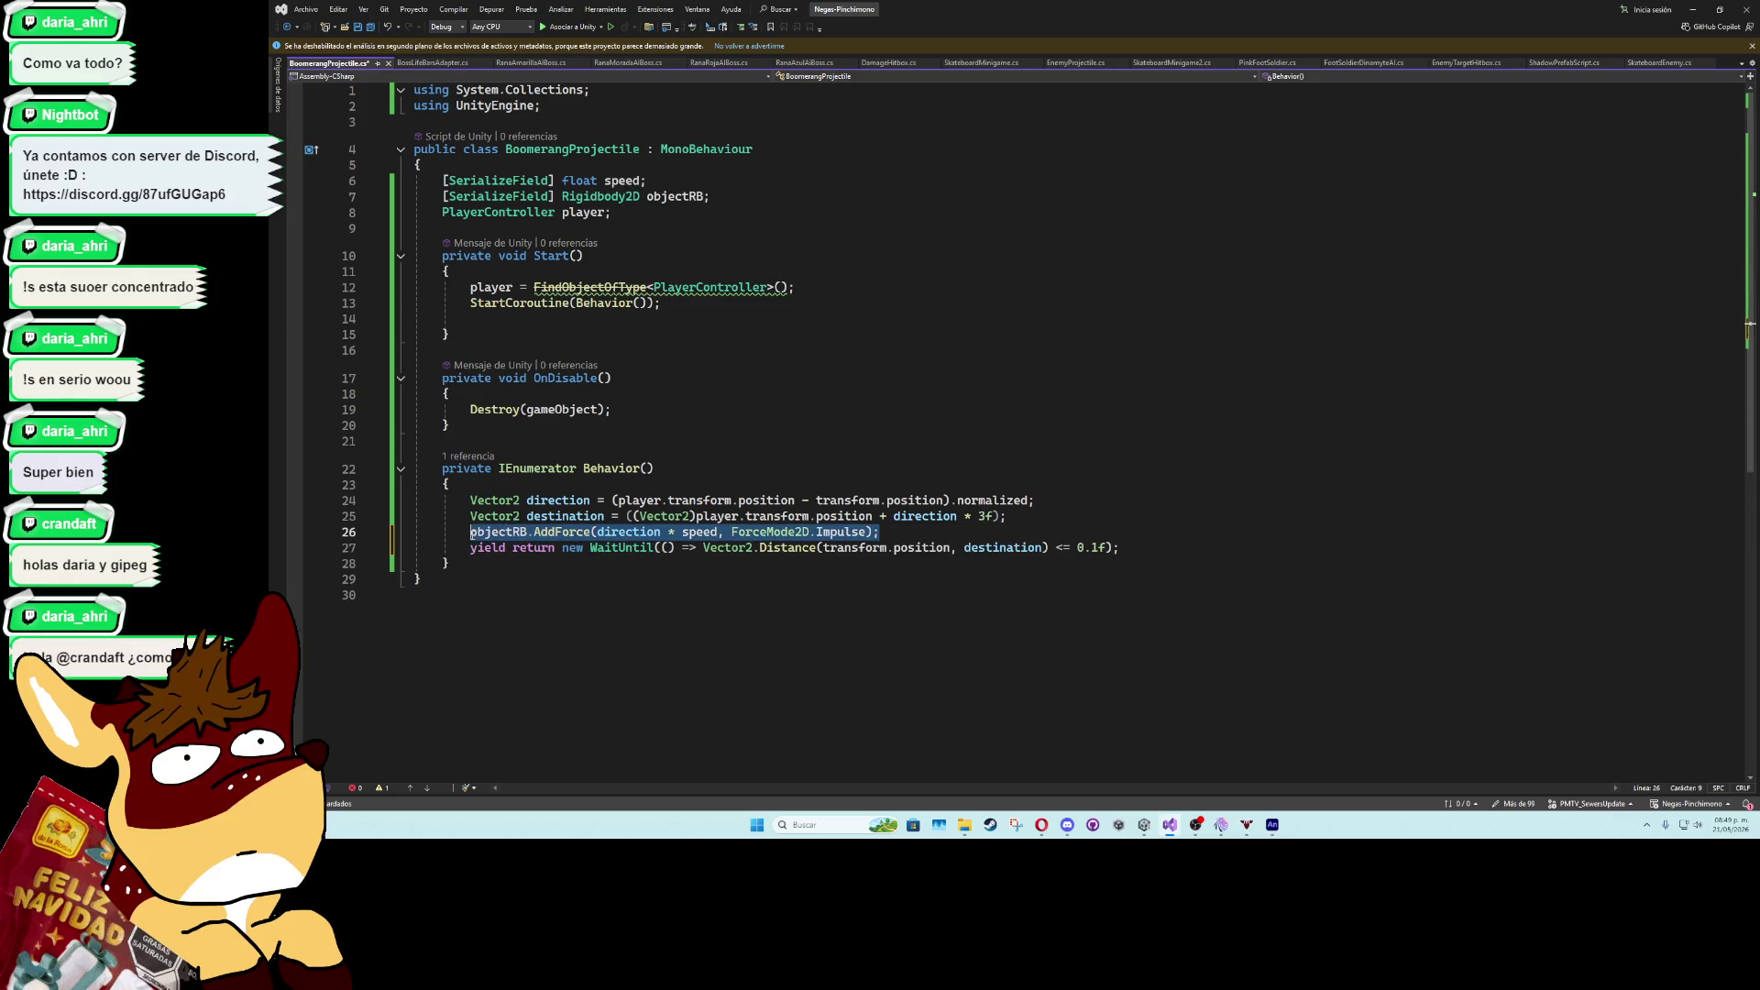
left_click(1189, 547)
key("Return")
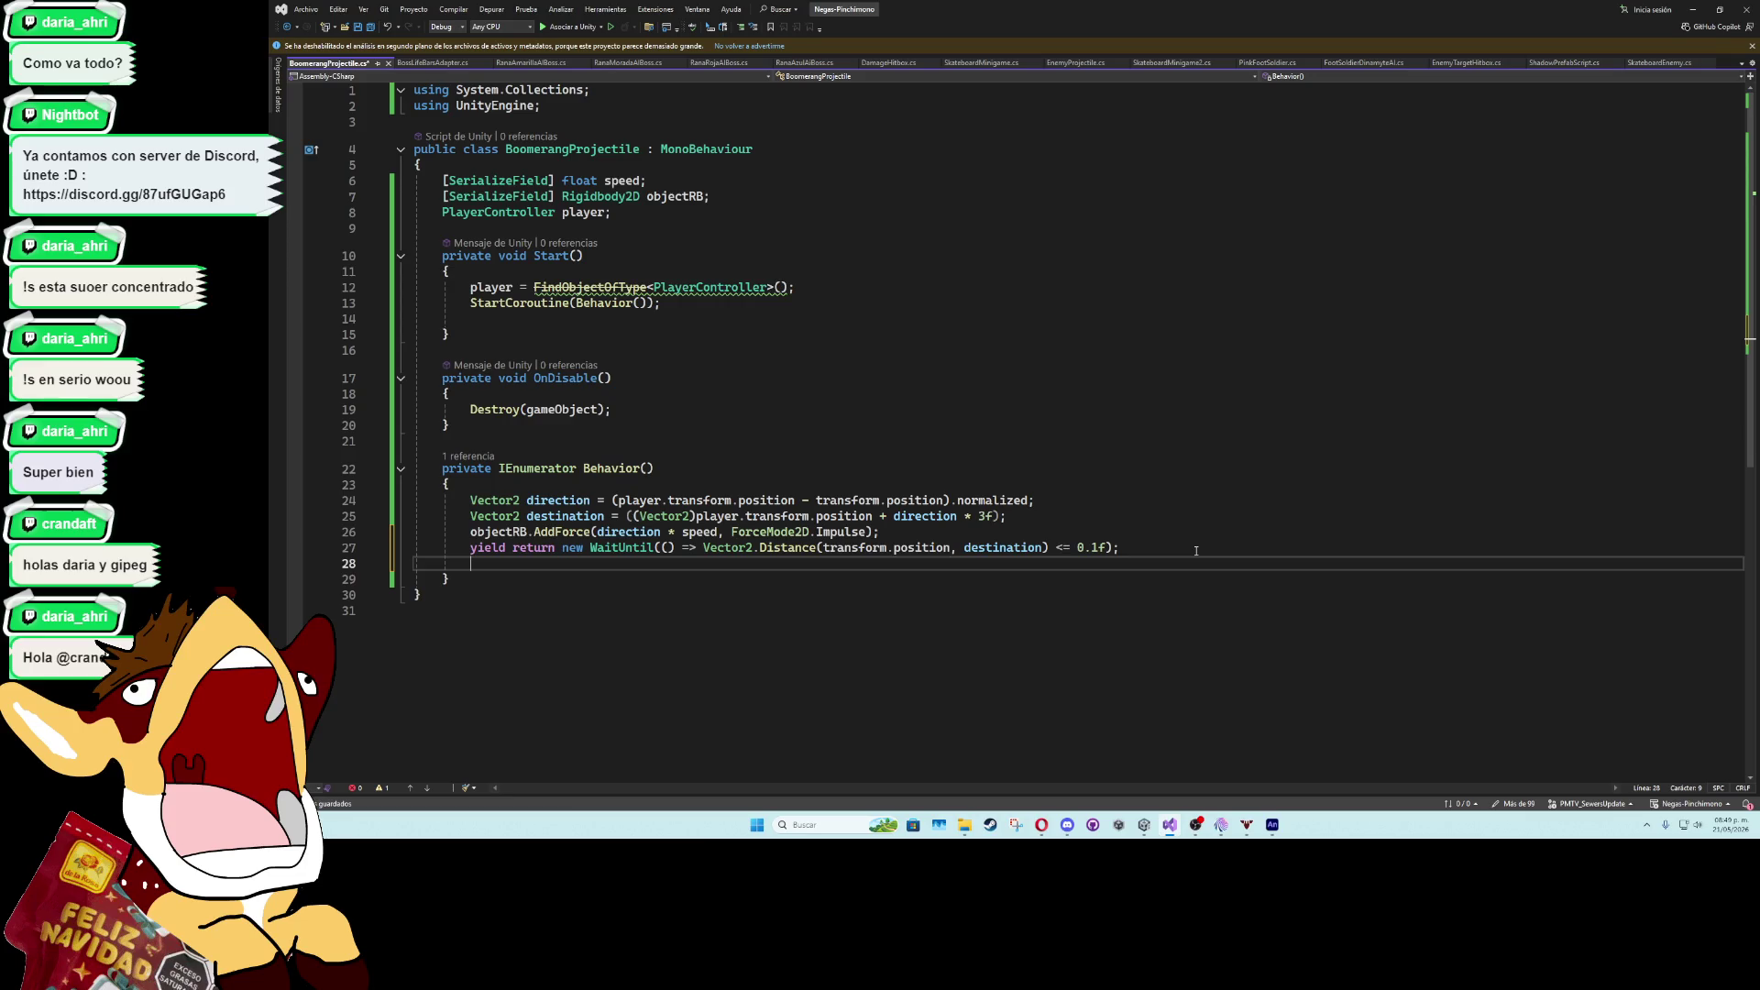
- Add yield return new WaitForSeconds(1f) after the distance wait
type("yield ret")
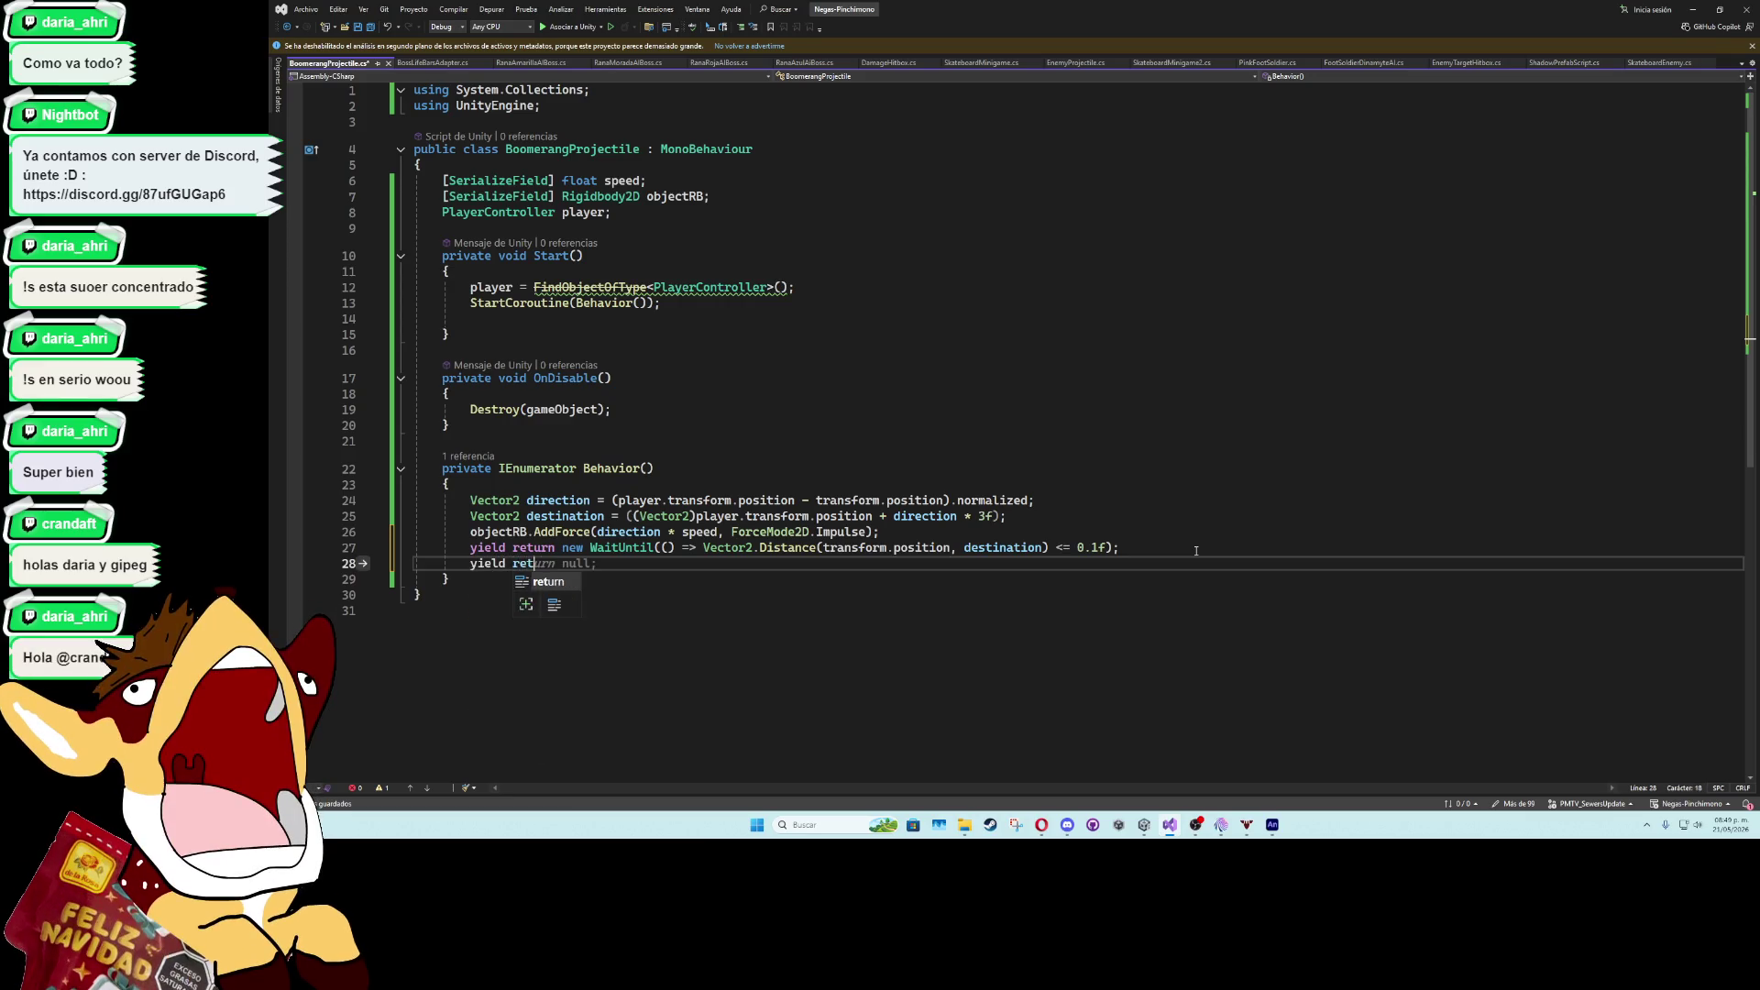
type("urn new waitforseo")
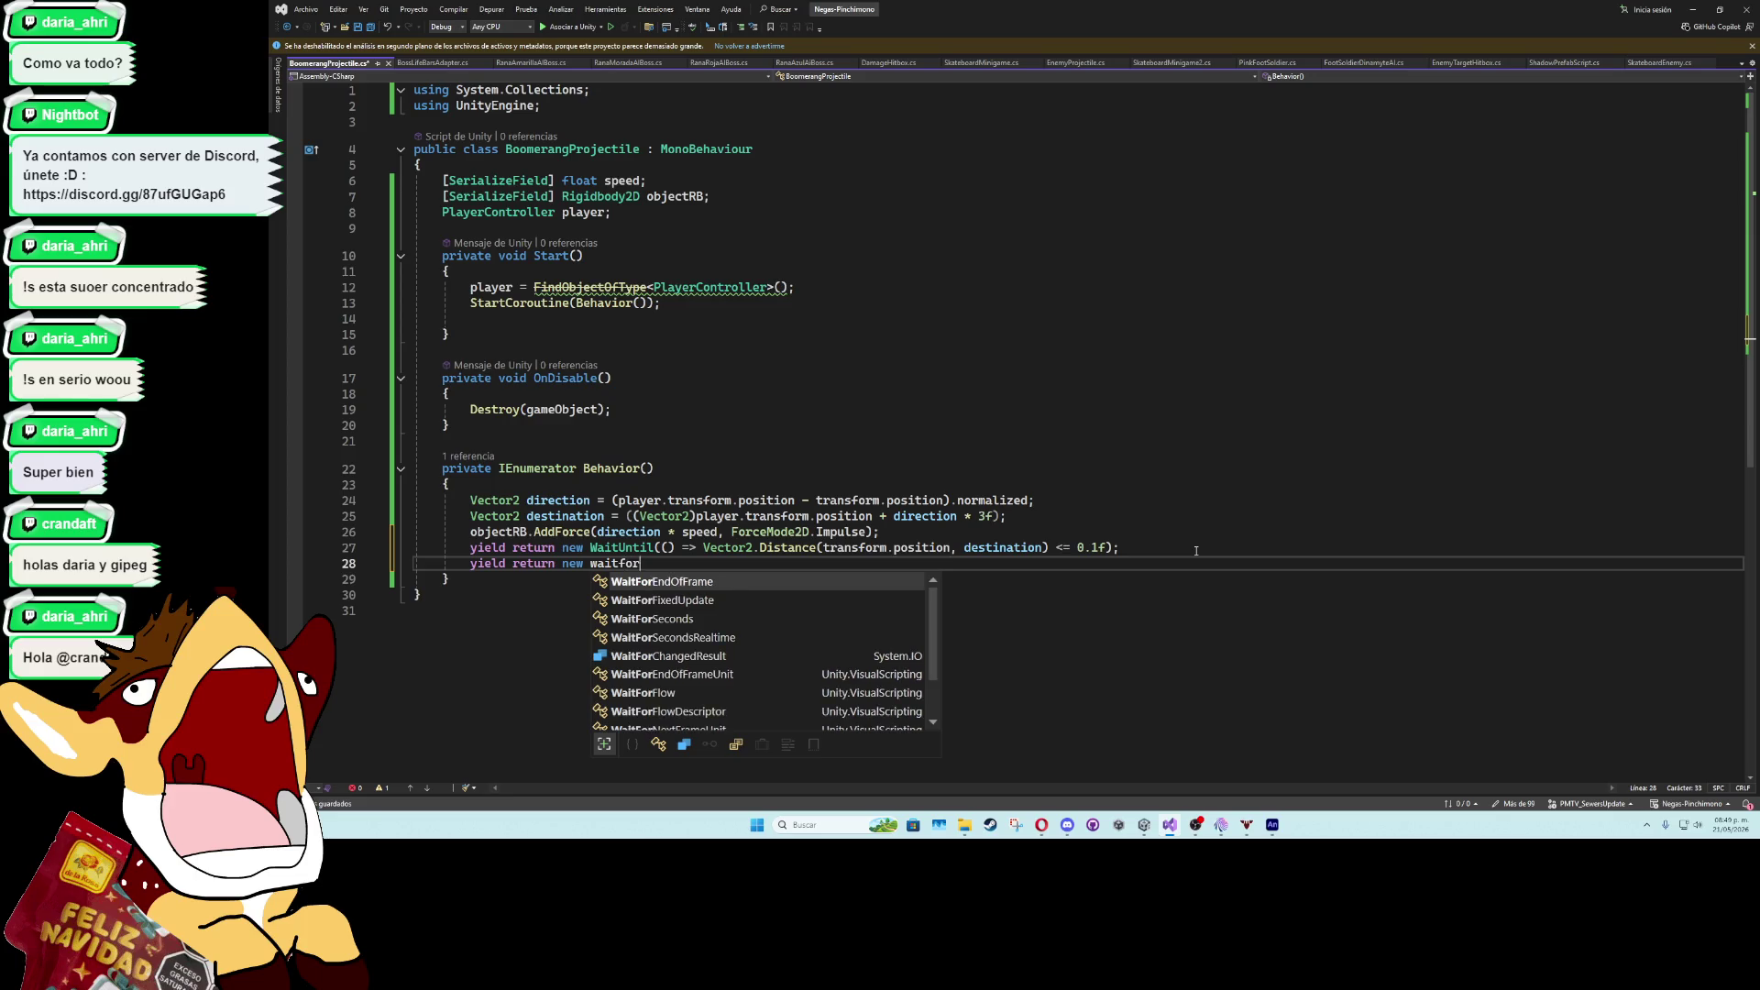
key("Tab")
type("(")
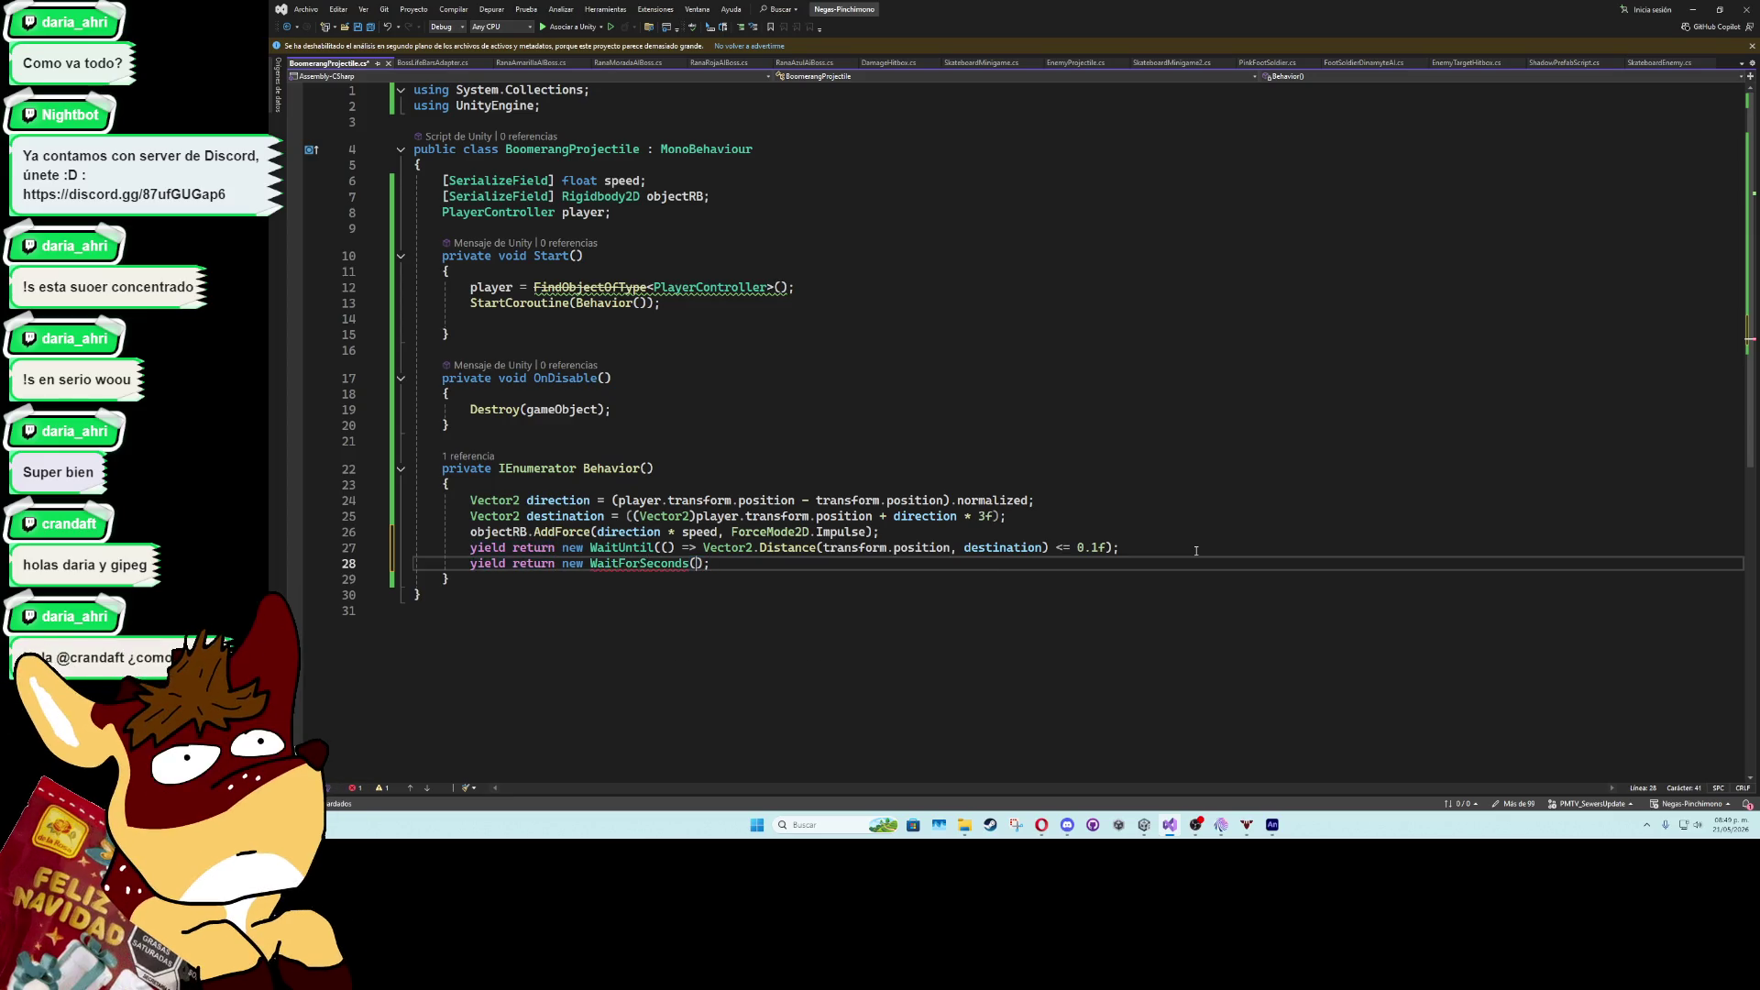
type("1f")
- Set objectRB.linearVelocity = Vector2.zero before the one-second wait
left_click(1190, 550)
key("Return")
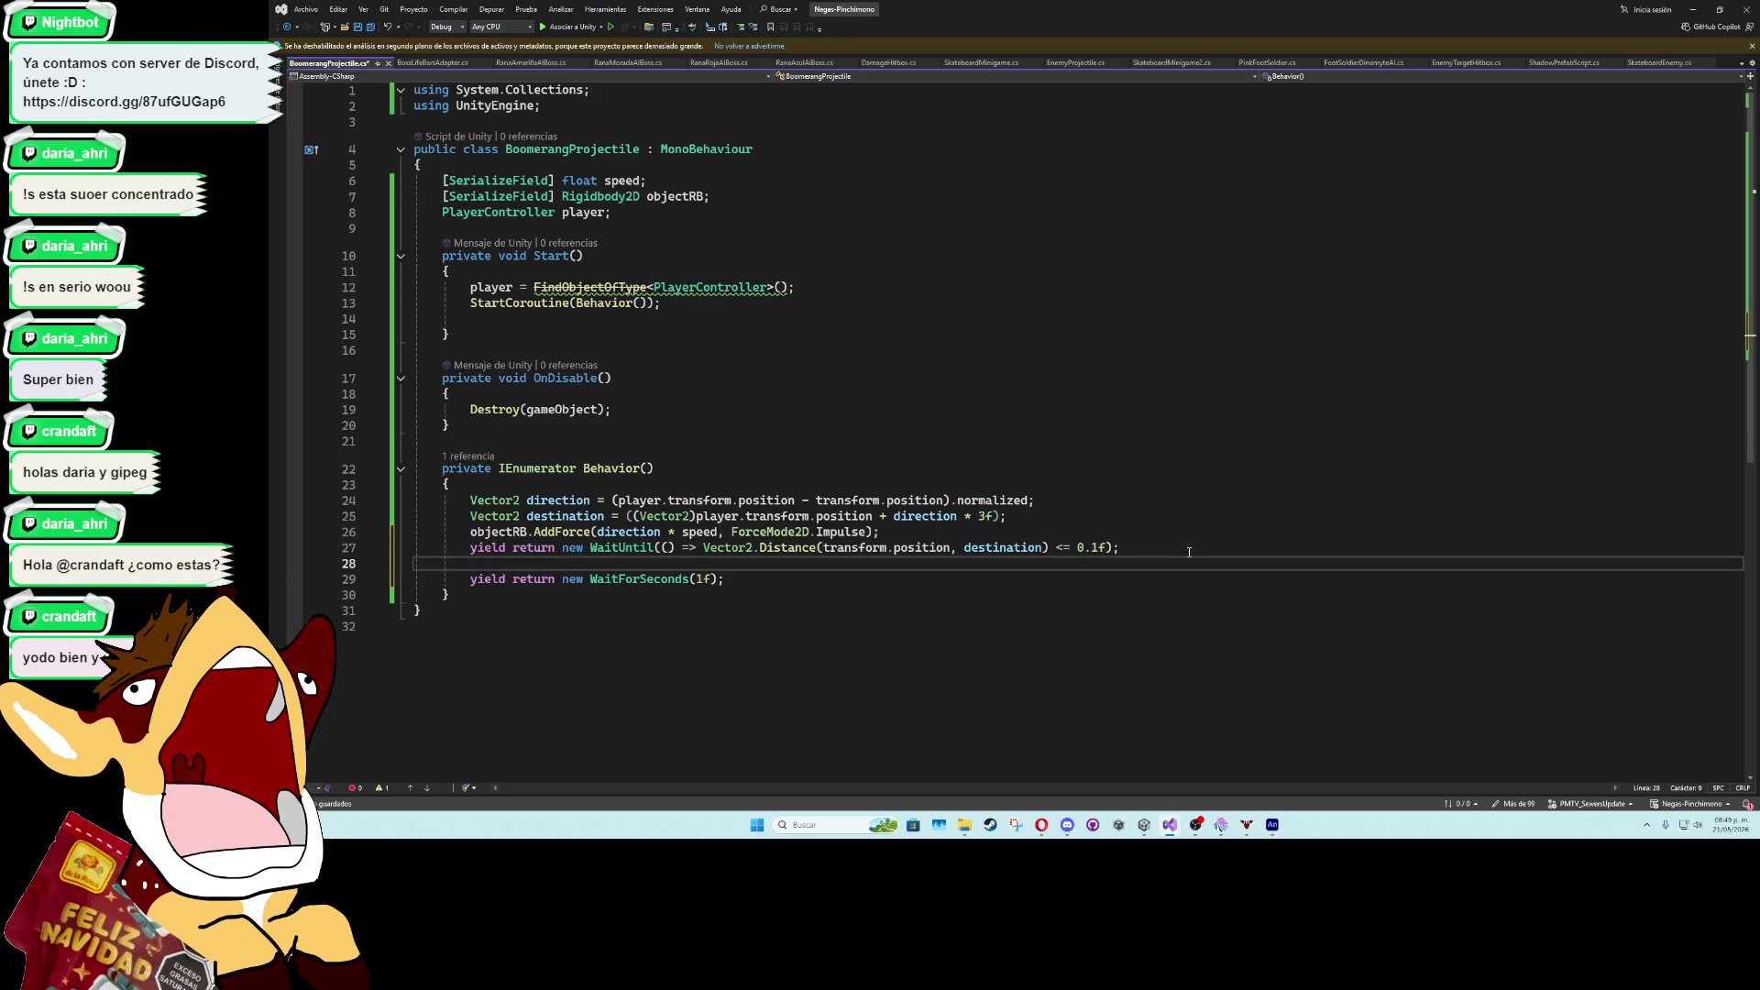
type("obje")
key("Tab")
type(".velo")
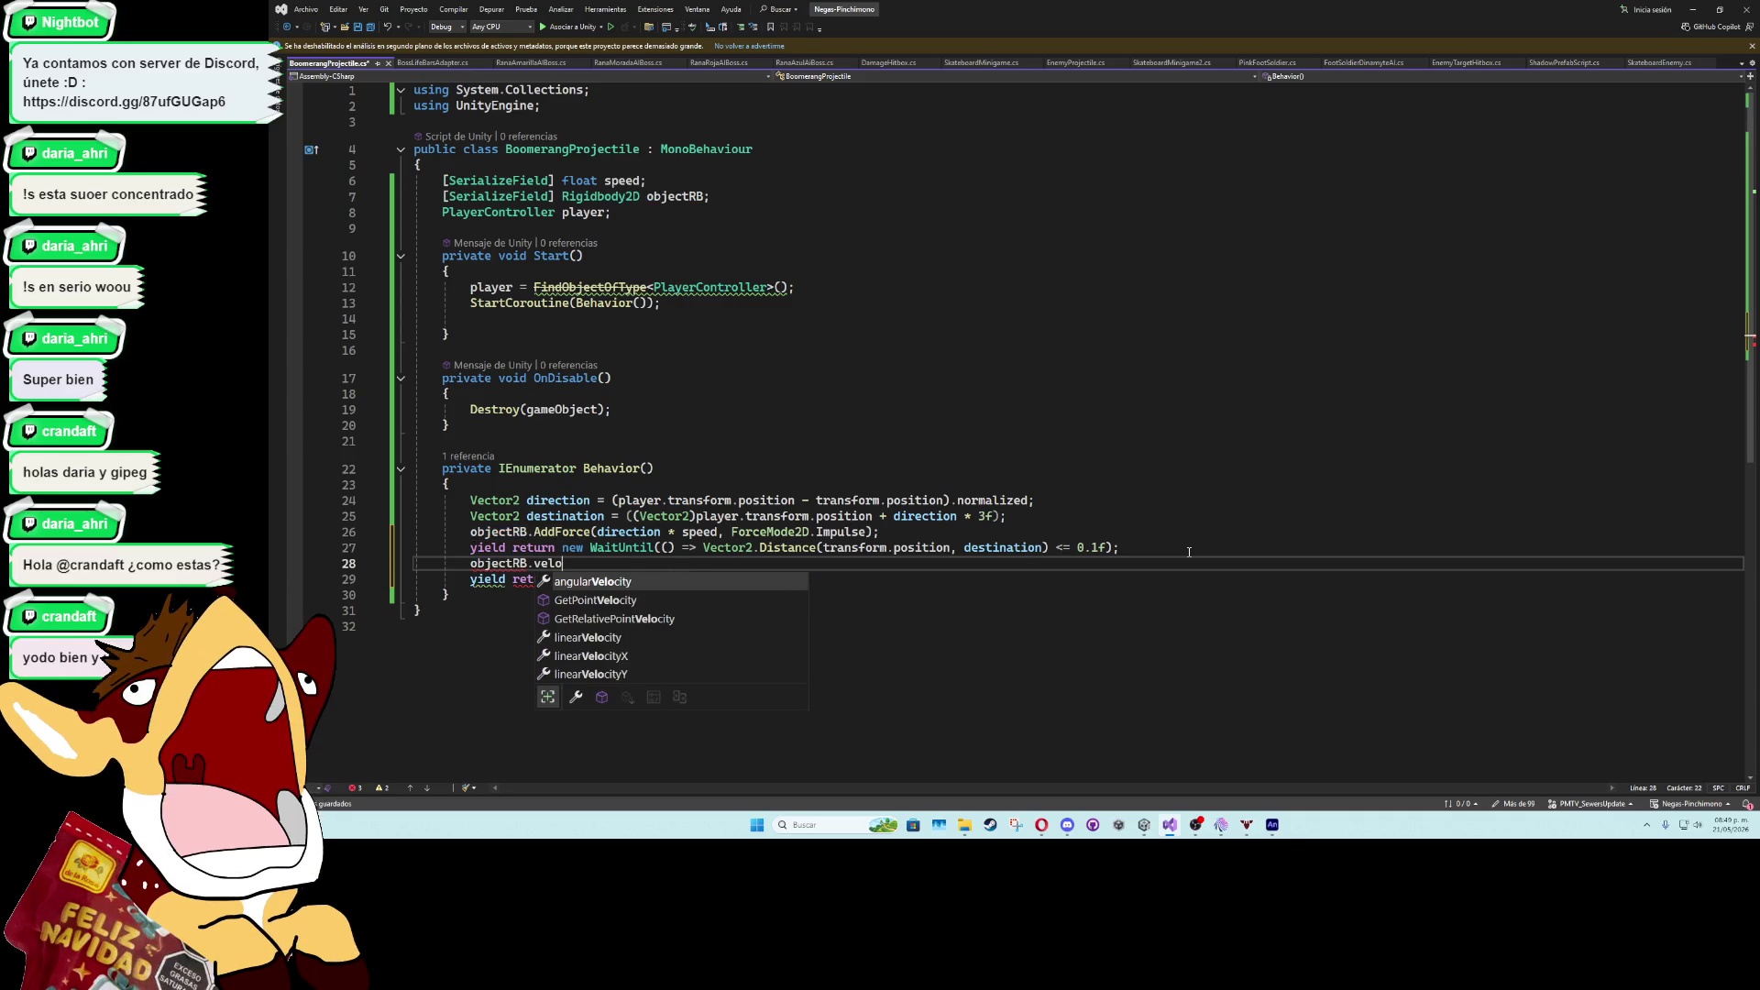
key("Down")
key("Down")
key("Down")
key("space")
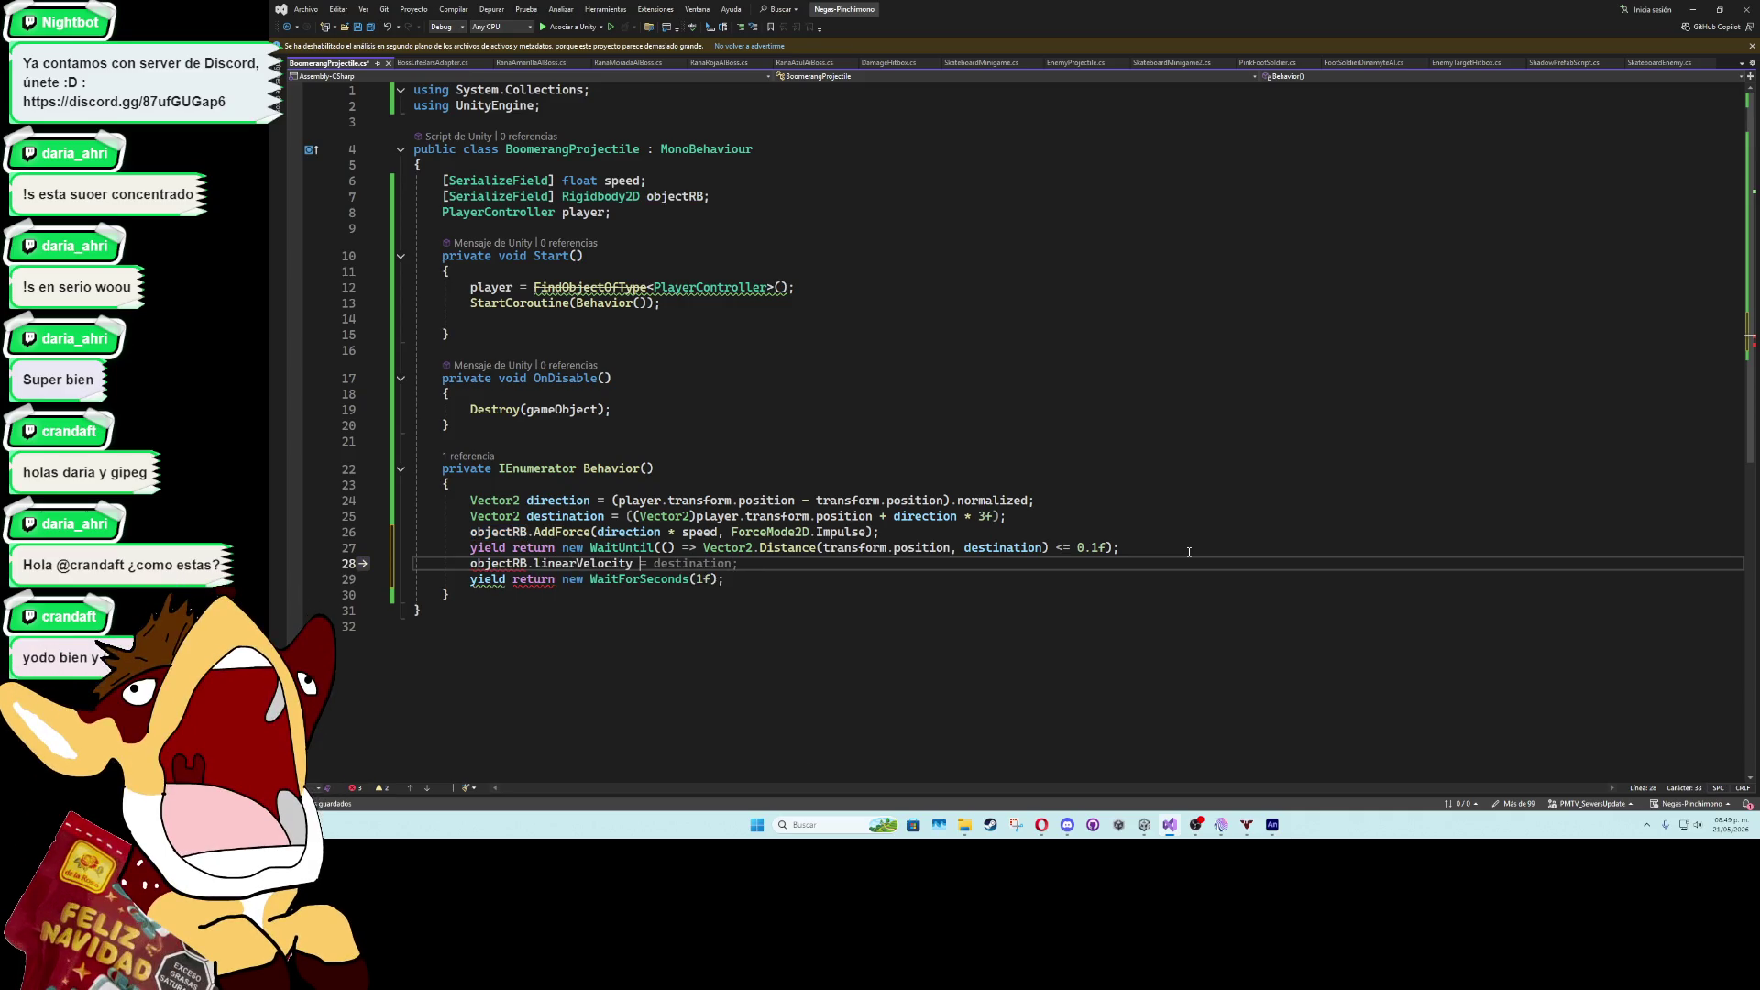
type("= Vector2.zero;")
key("Down")
key("Return")
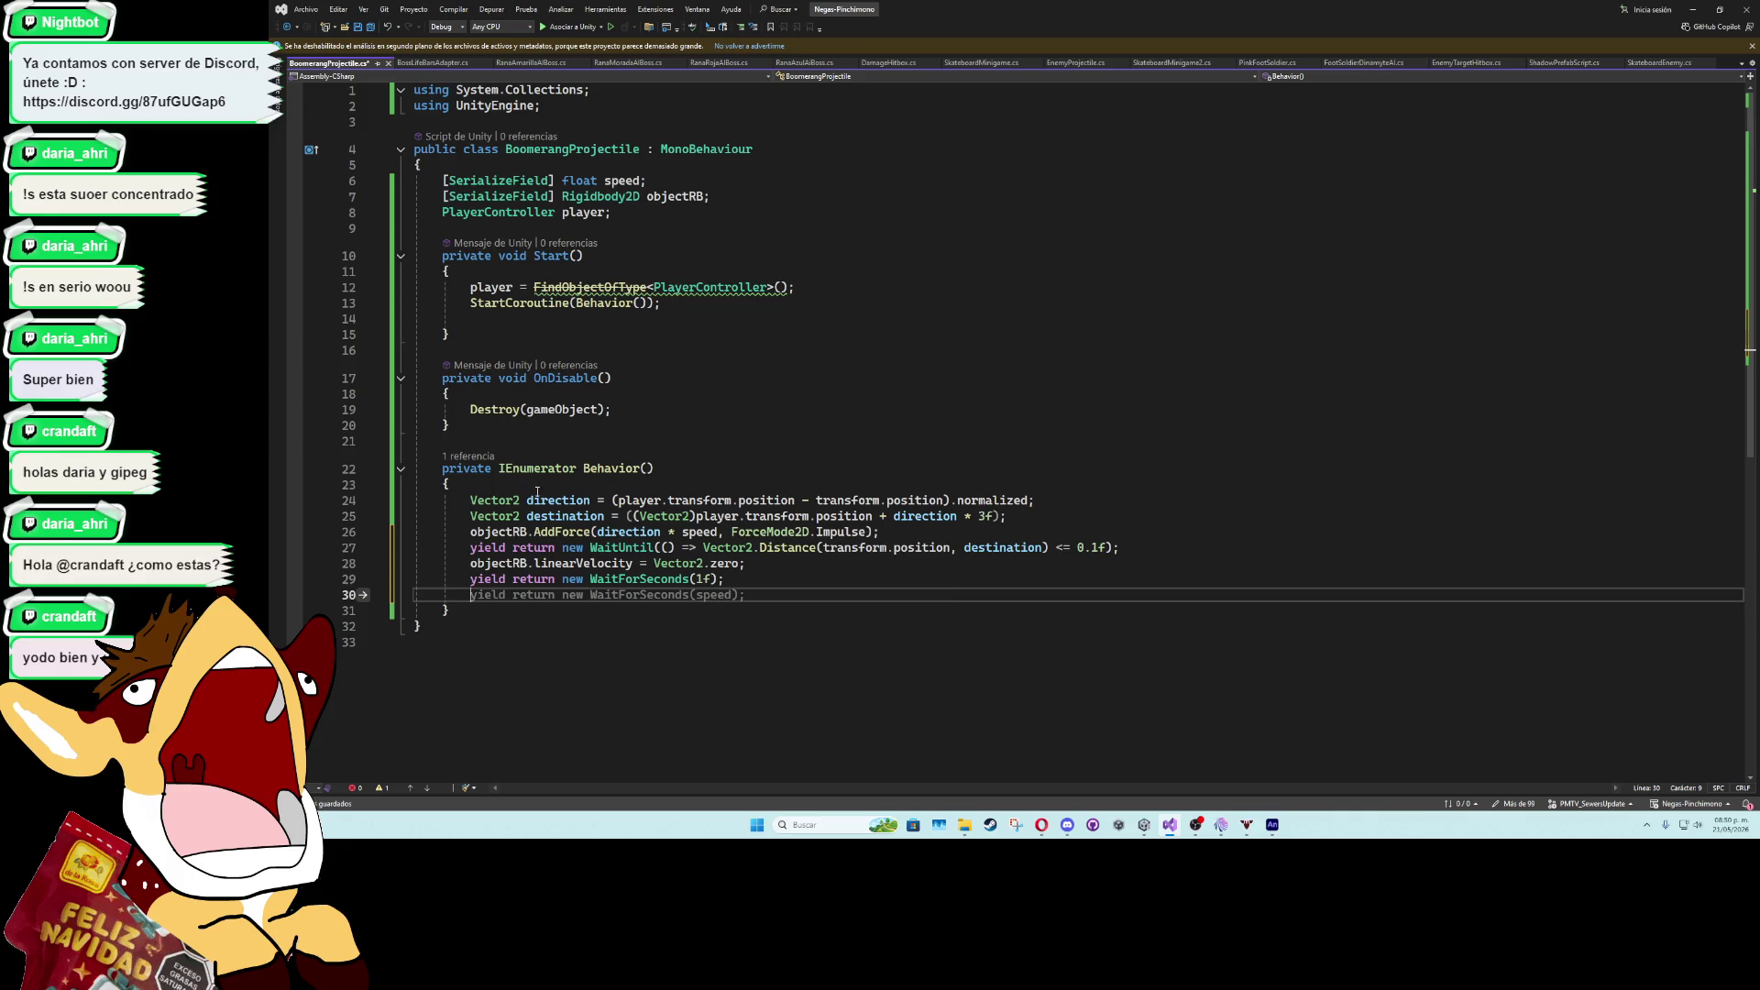
mouse_move(526, 499)
left_mouse_down()
mouse_move(417, 500)
mouse_move(1061, 497)
left_mouse_up()
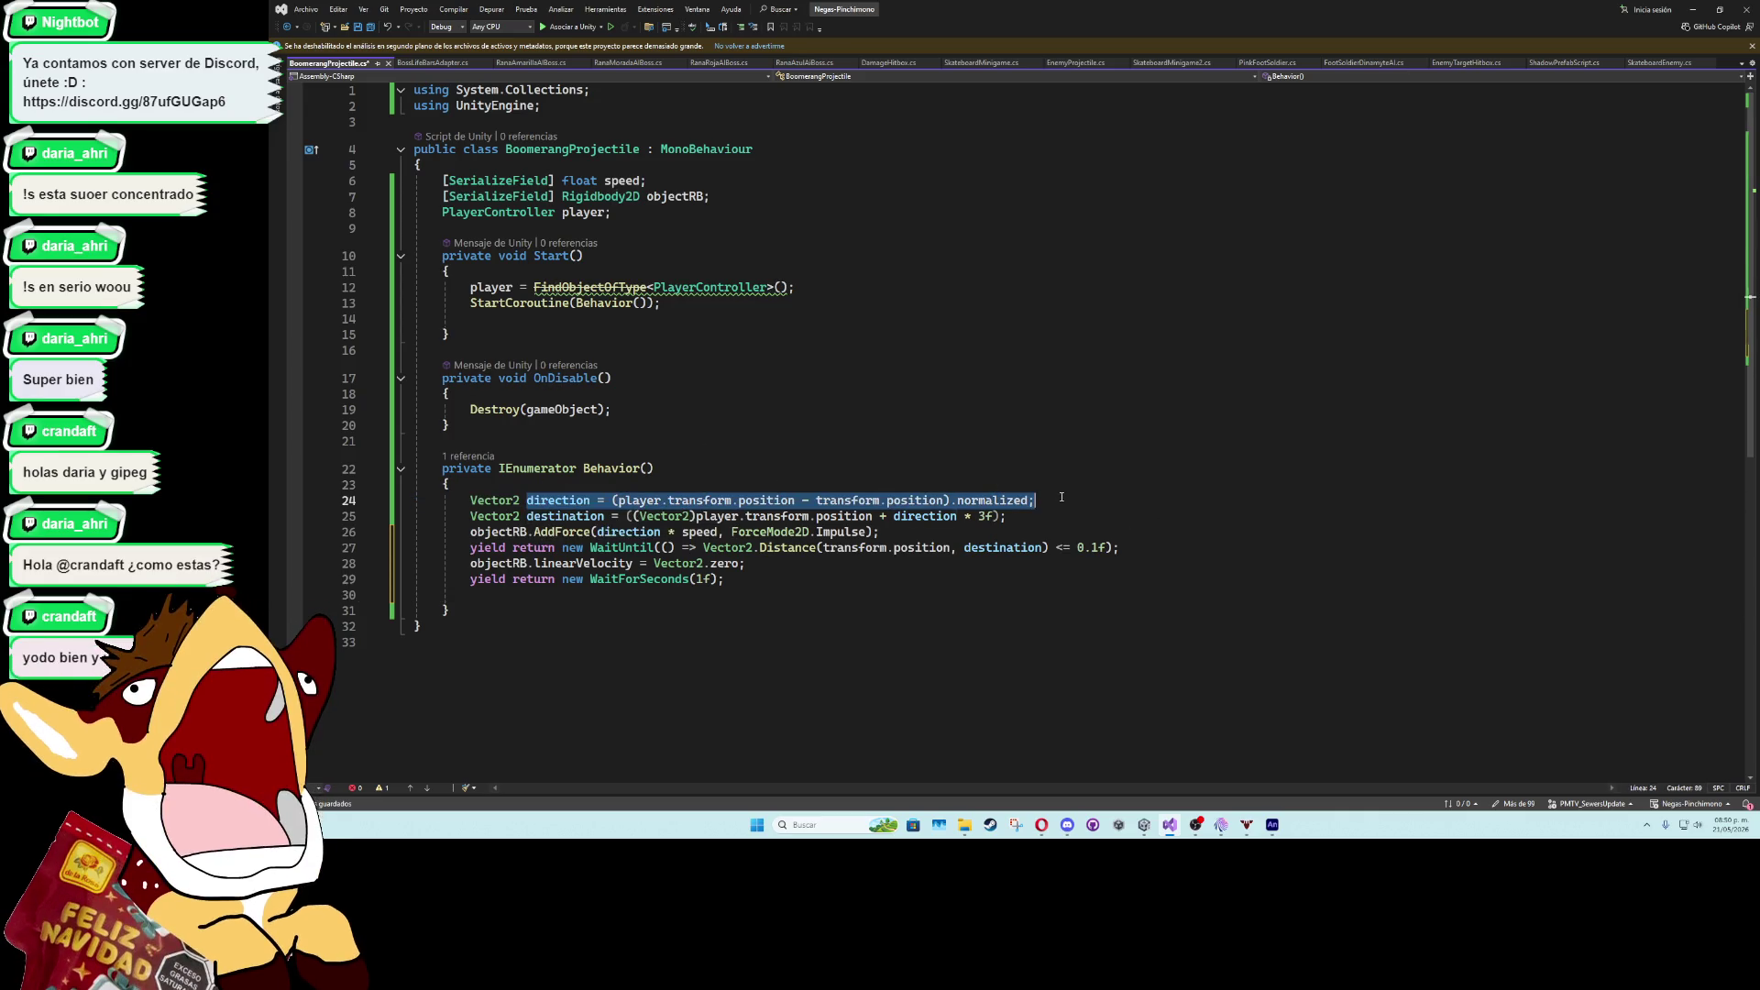
- Copy the direction and destination calculations onto lines 30 and 31 to re-aim at the player
key("ctrl+c")
left_click(694, 595)
key("ctrl+v")
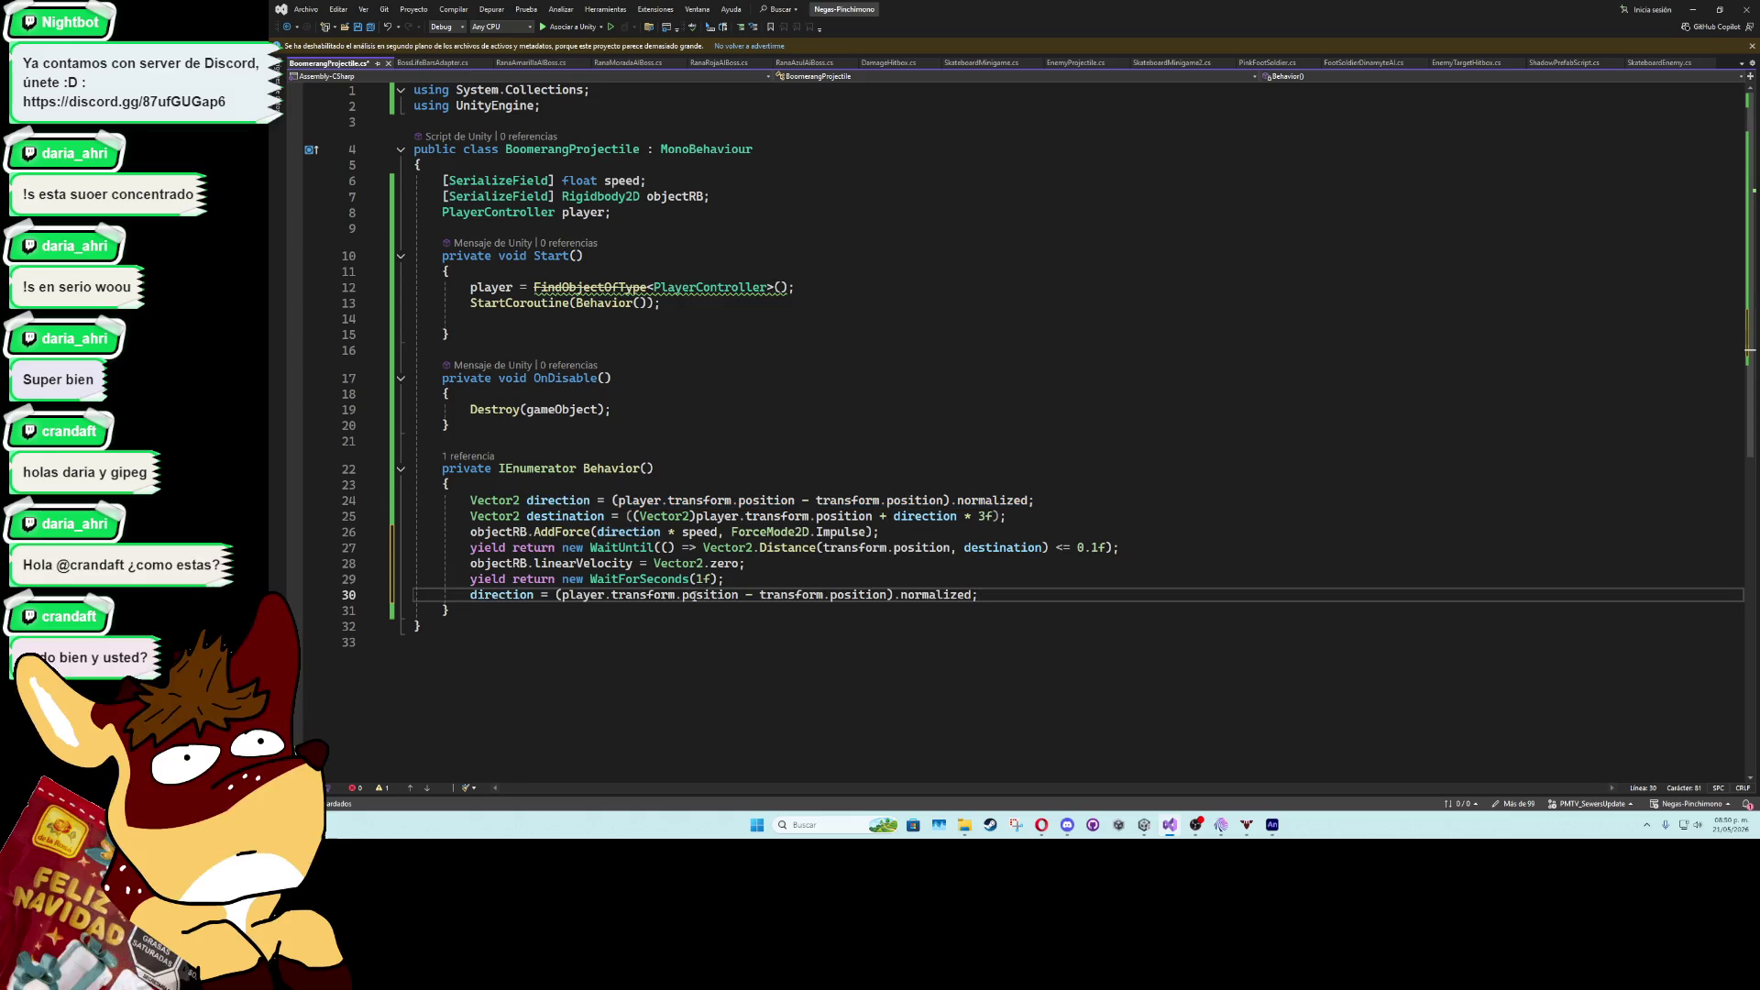
left_click_drag(526, 516, 1011, 518)
key("ctrl+c")
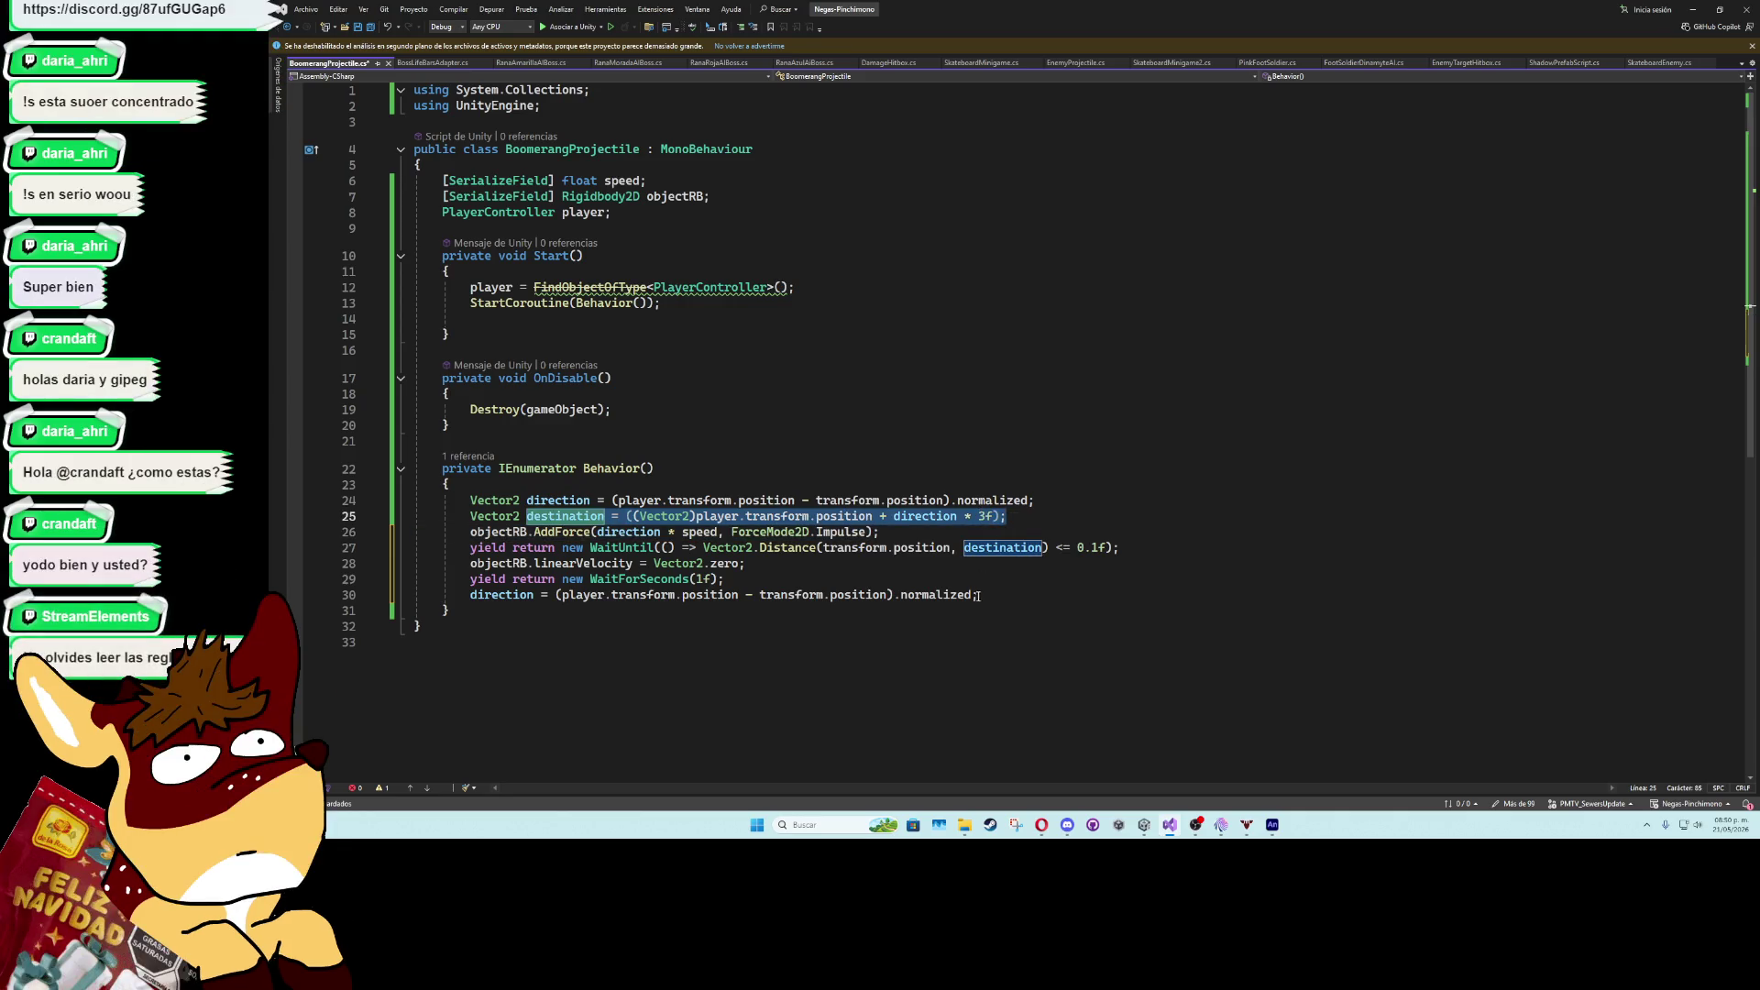
left_click(982, 595)
key("Return")
key("ctrl+v")
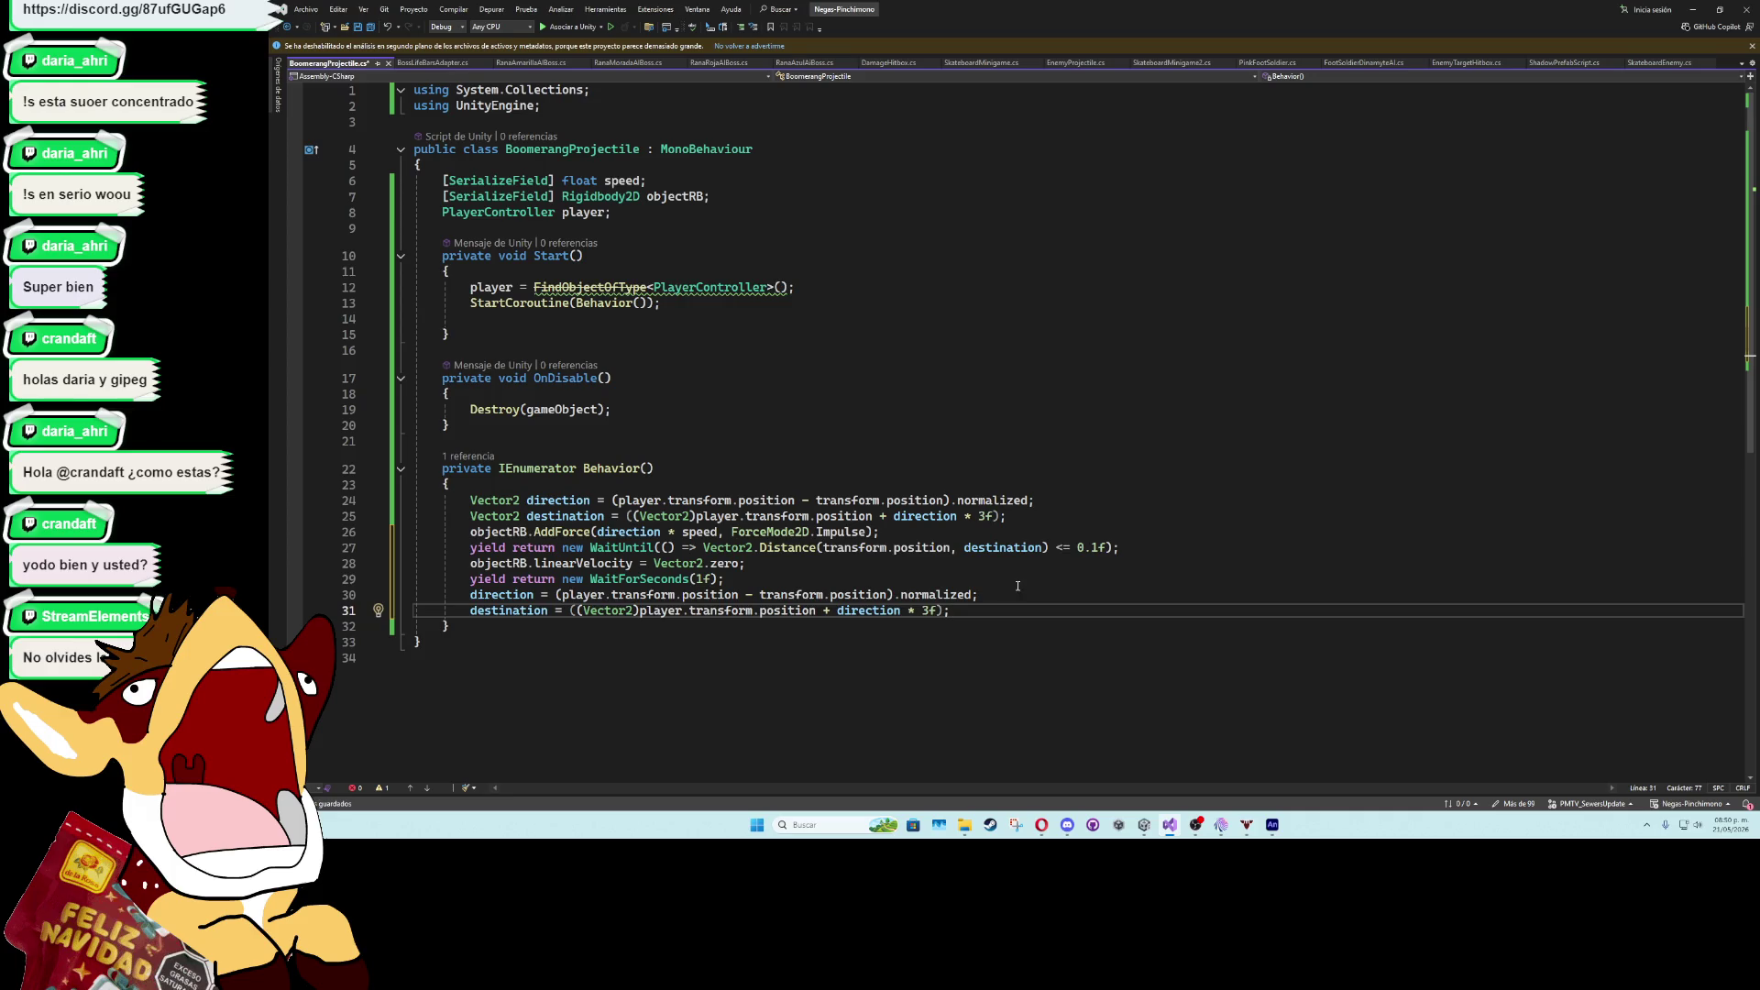
- Add a second objectRB.AddForce(direction * speed, ForceMode2D.Impulse) after the re-aim
key("Return")
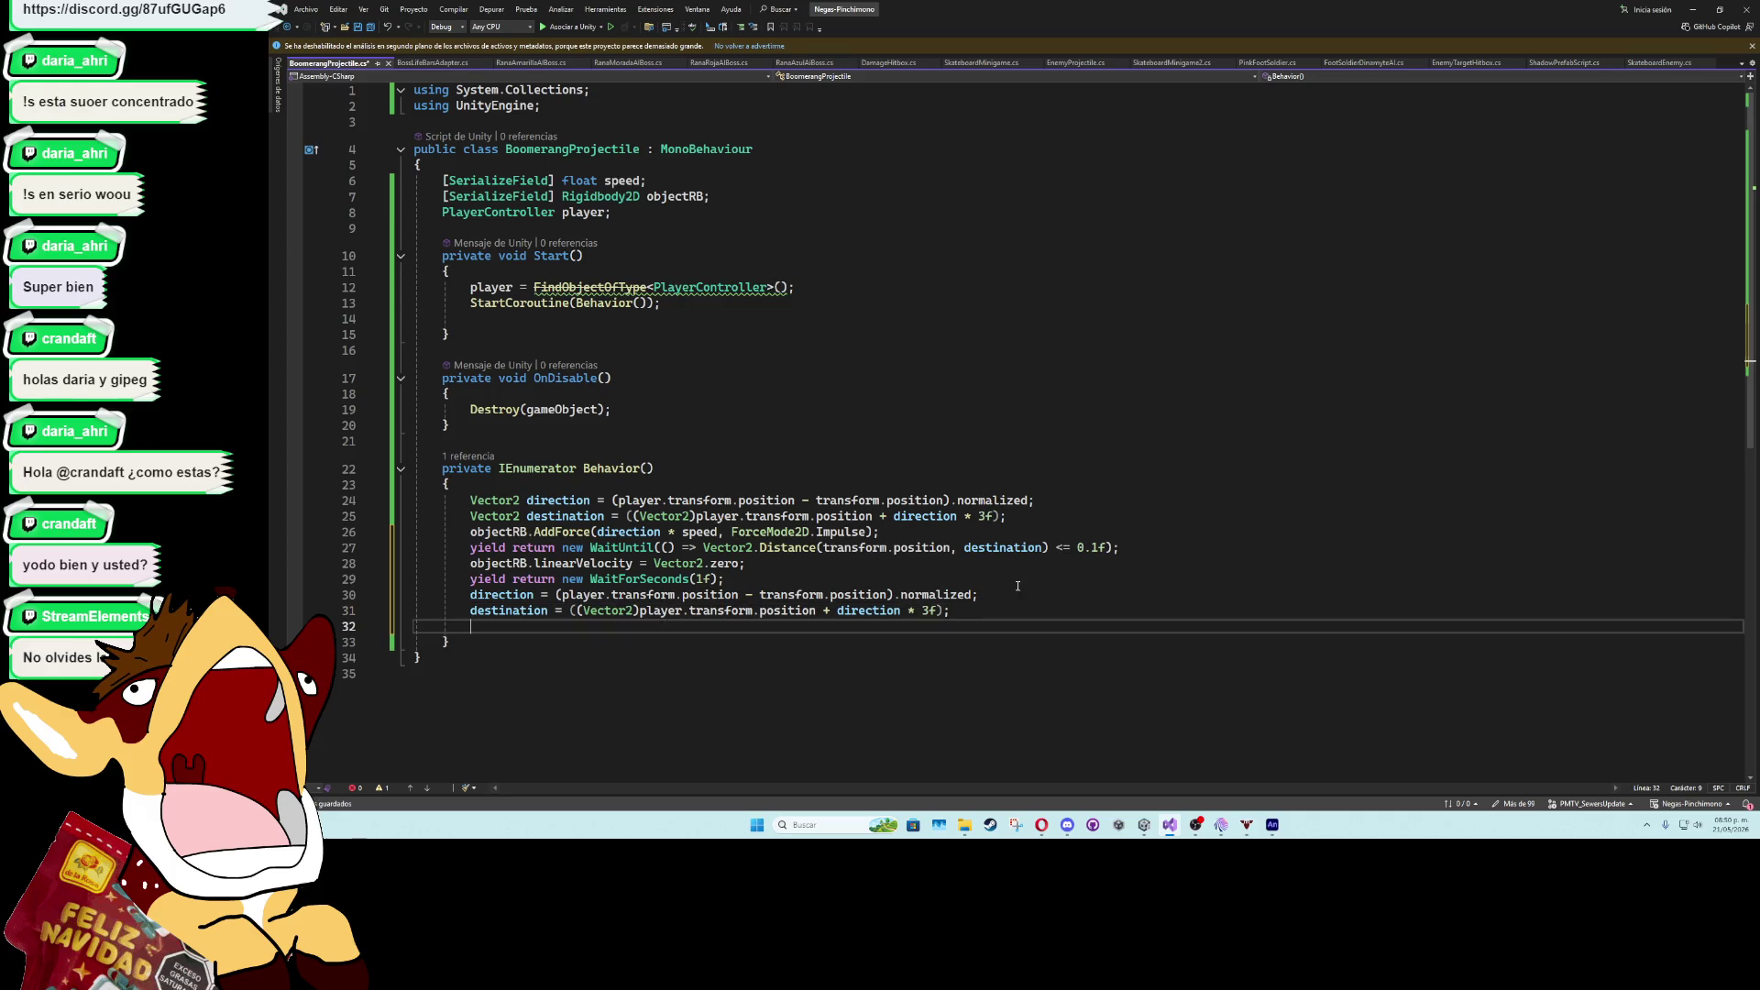
type("objectRB.")
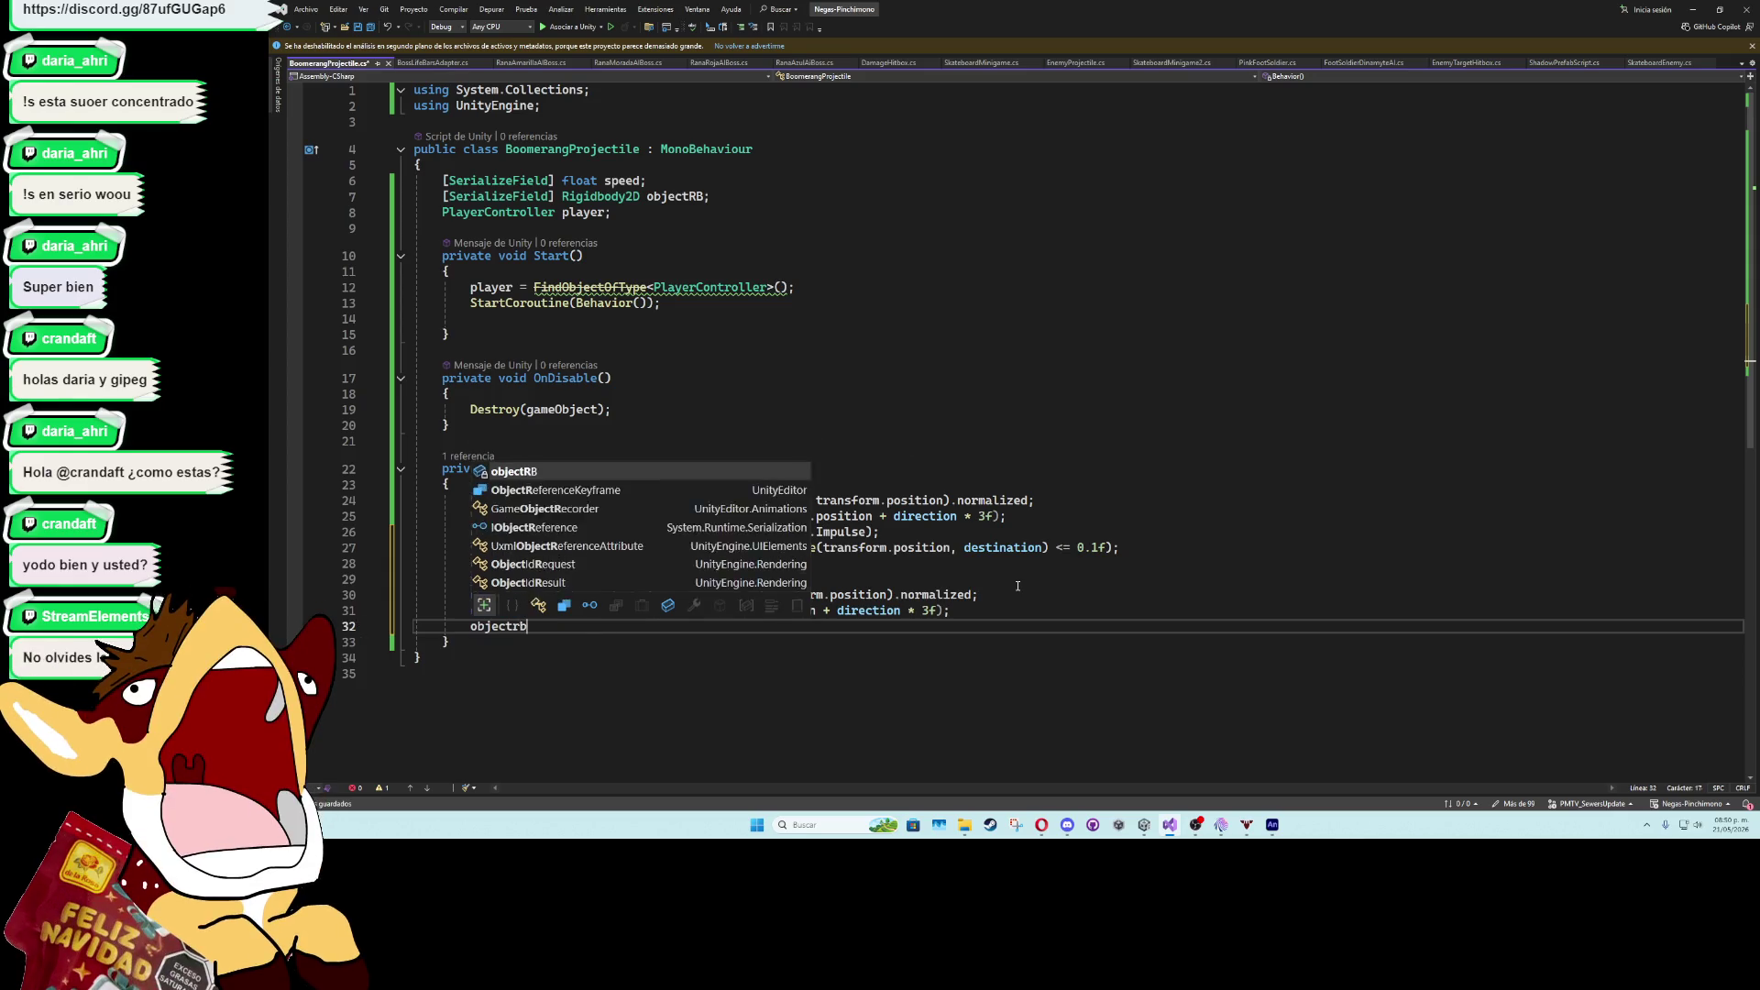
type("Add")
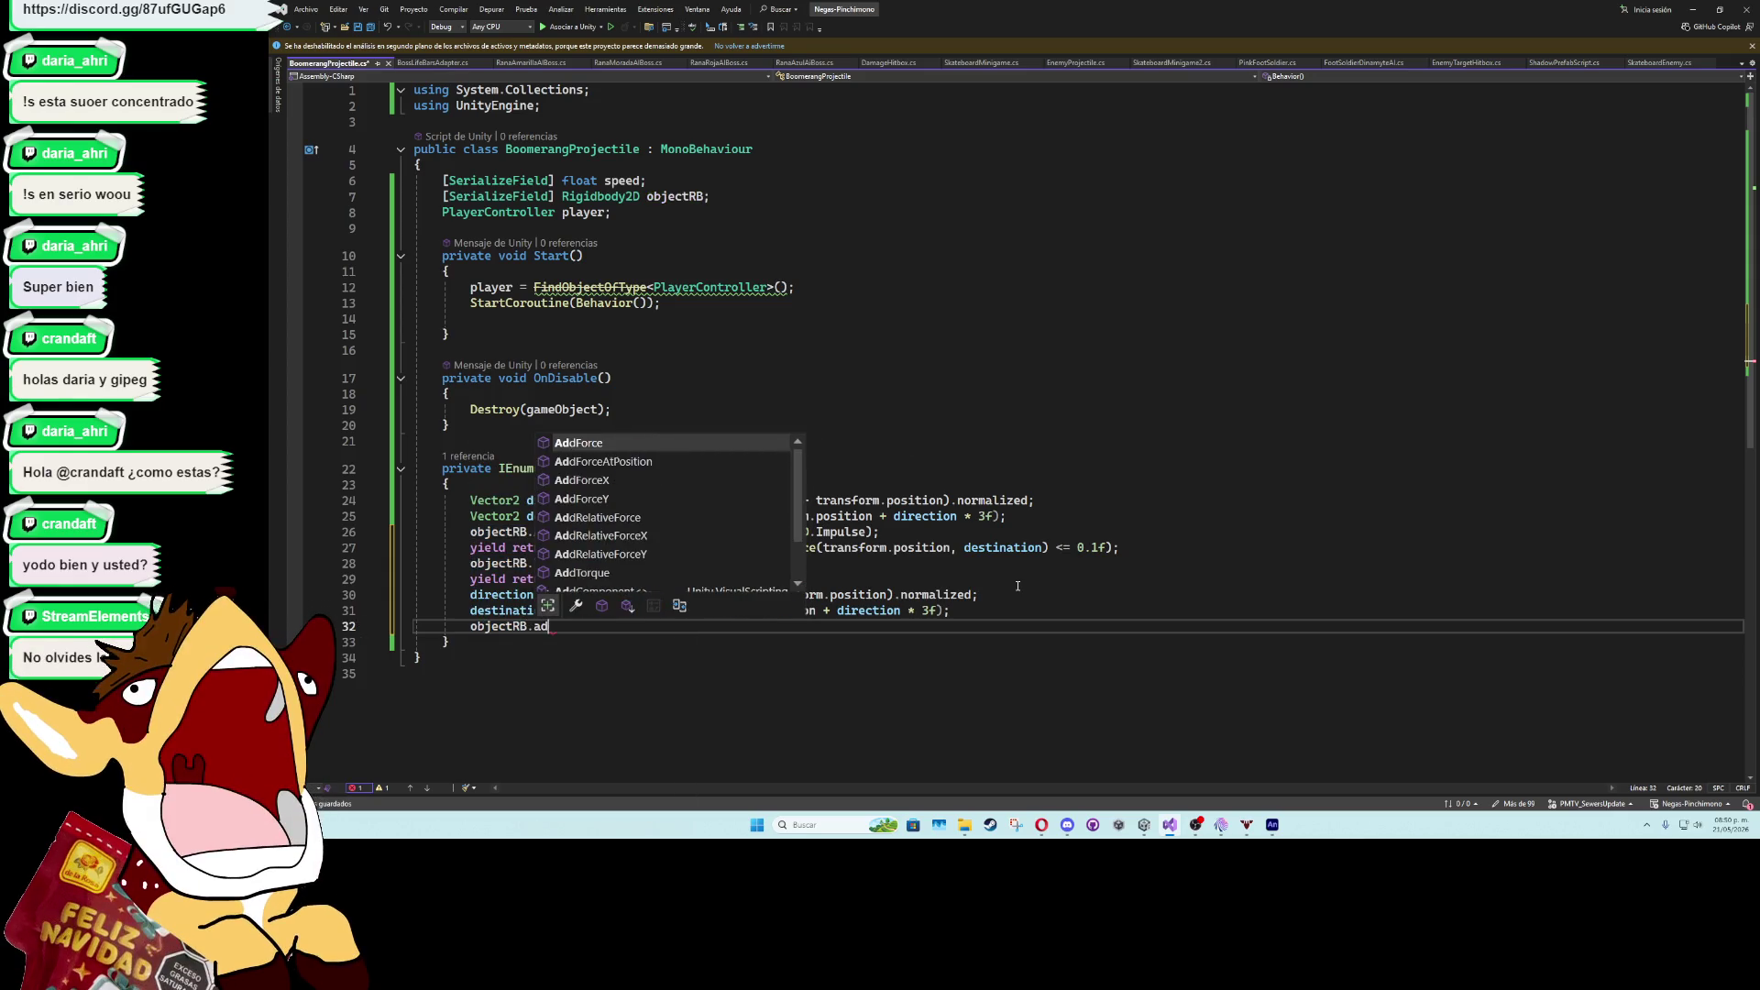
key("Tab")
type("();")
type("direction ")
type("* speed")
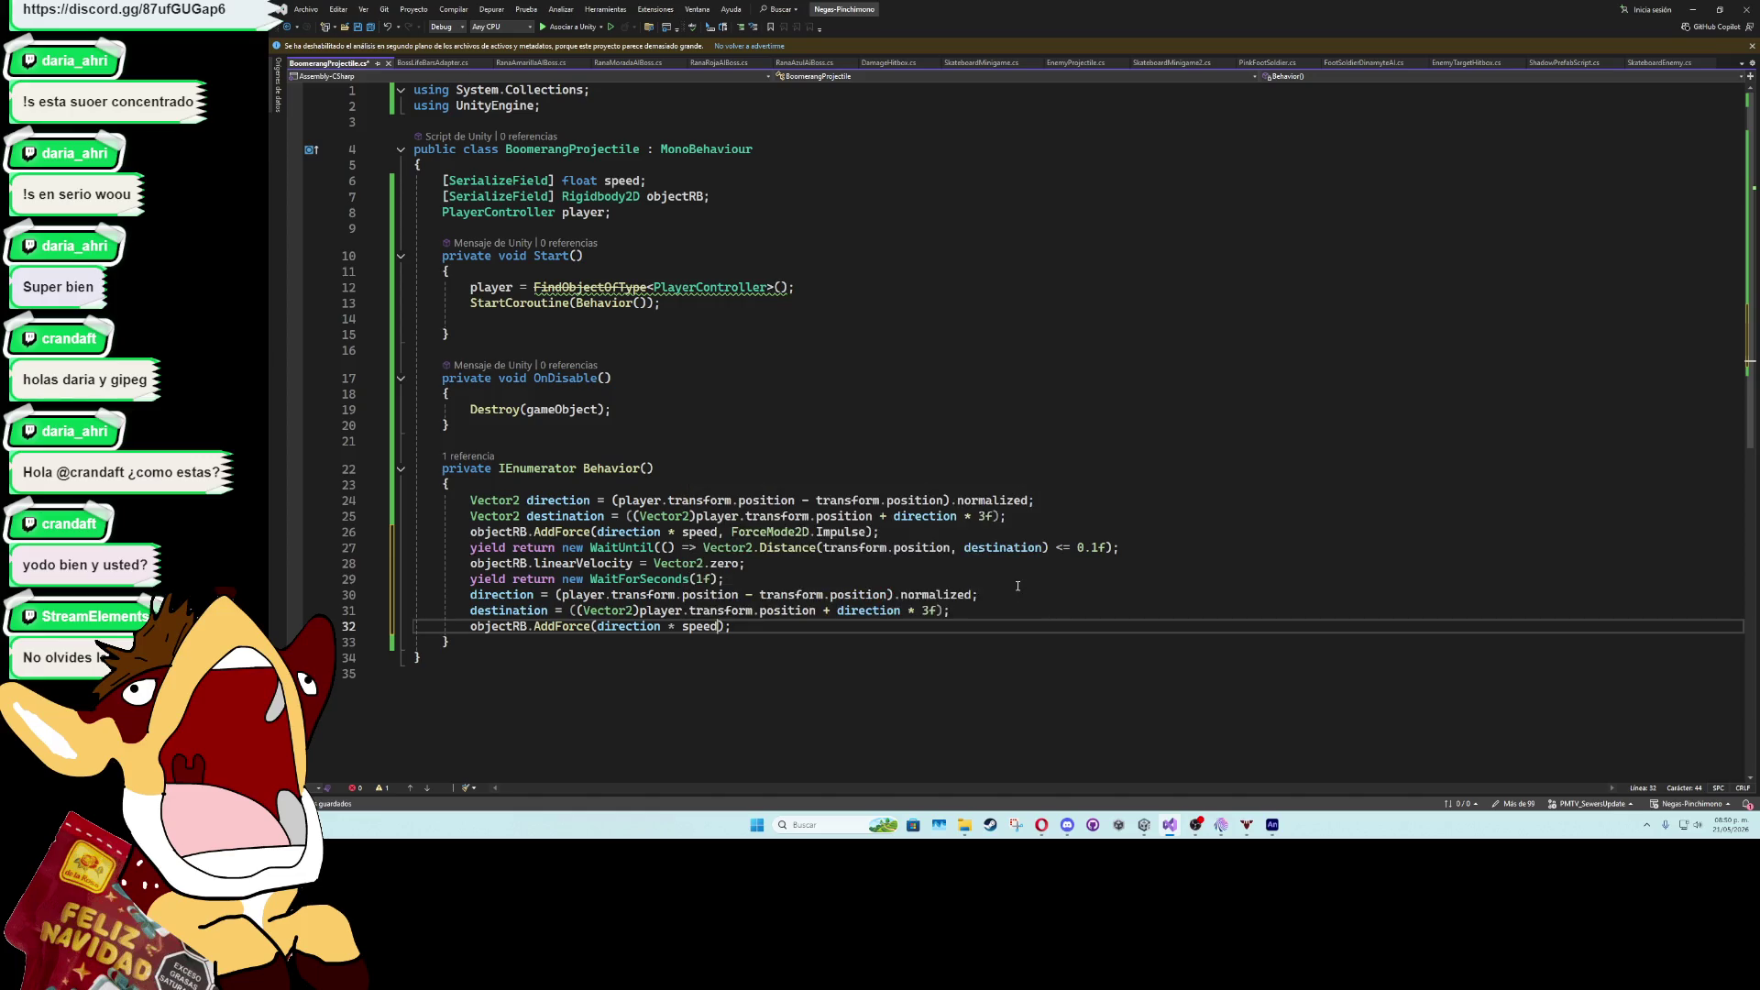
type(", ForceMode2D.Impulse")
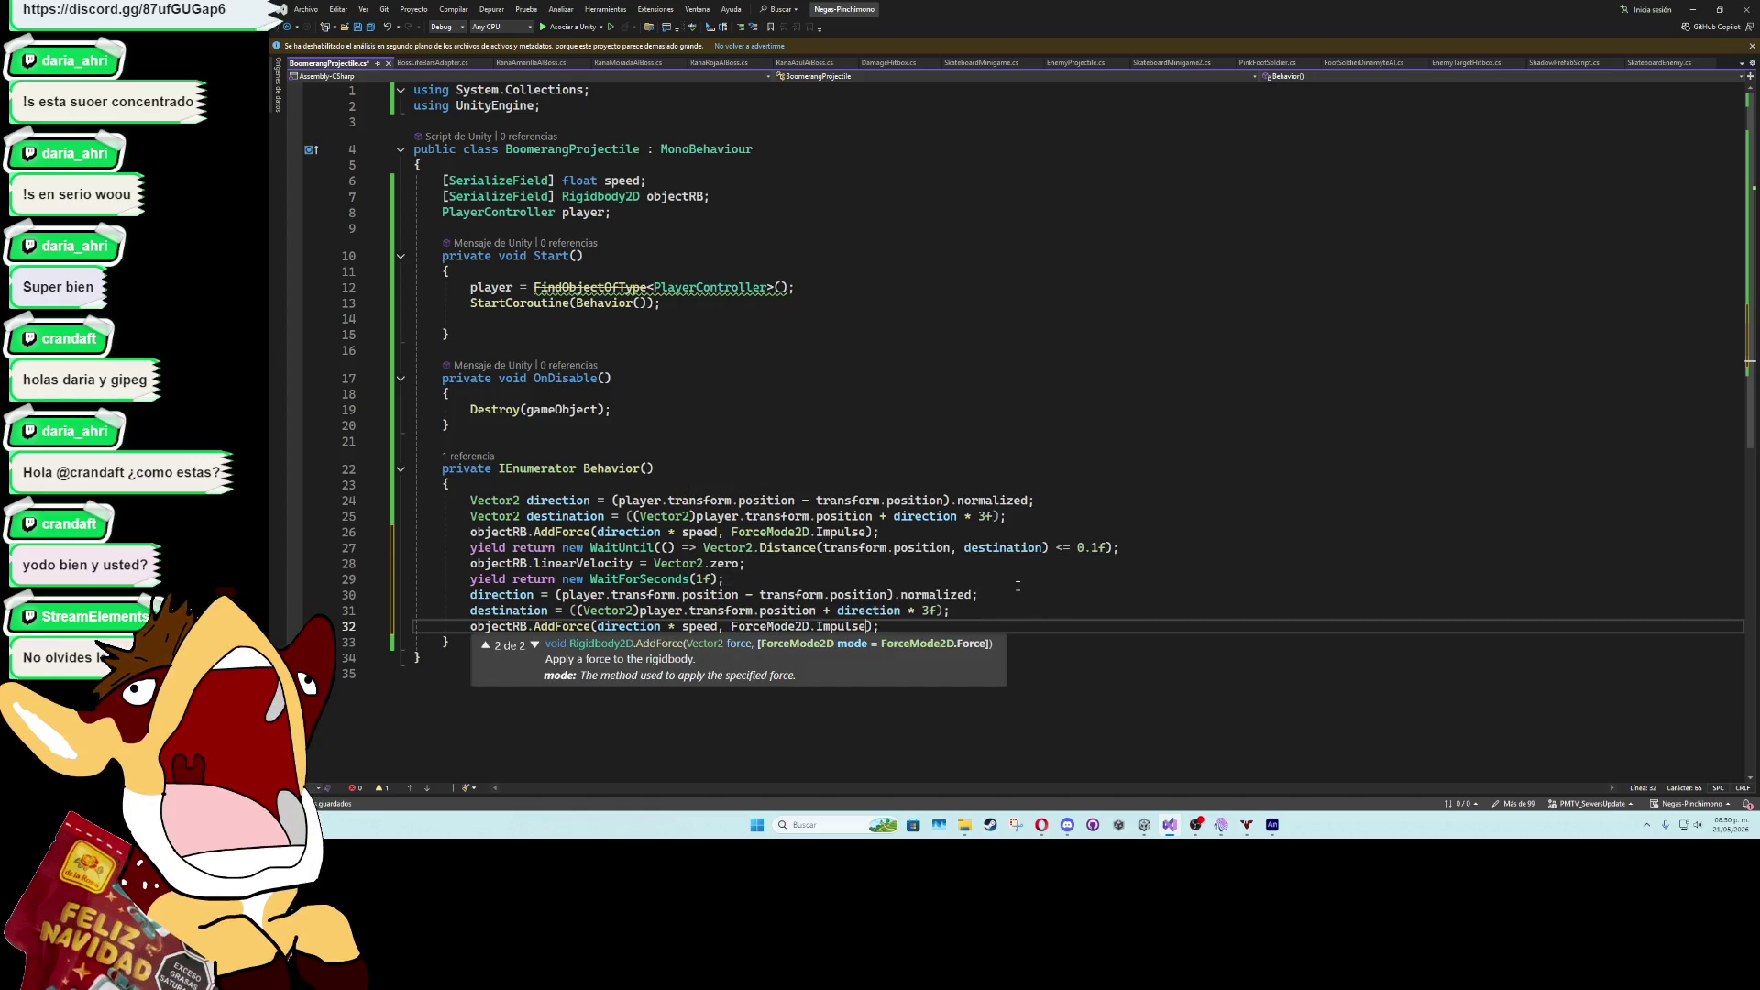
key("End")
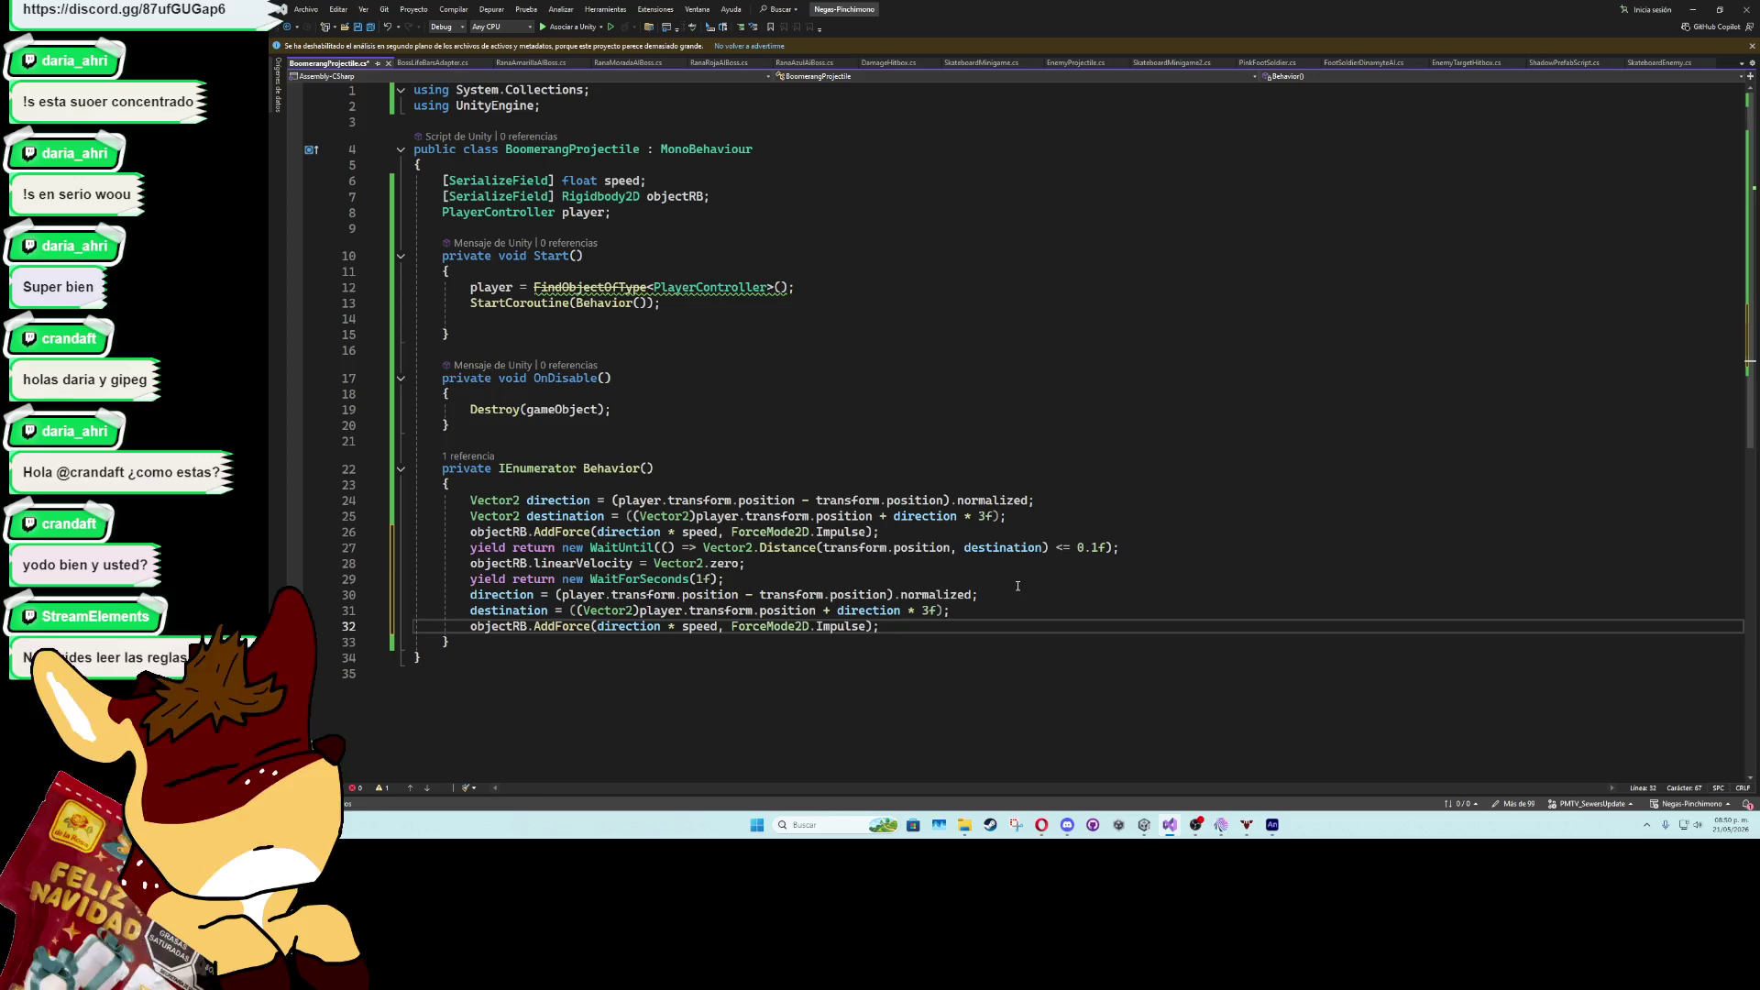
- Change the line 31 destination multiplier from 3f to 100f
left_click(928, 612)
key("BackSpace")
type("100")
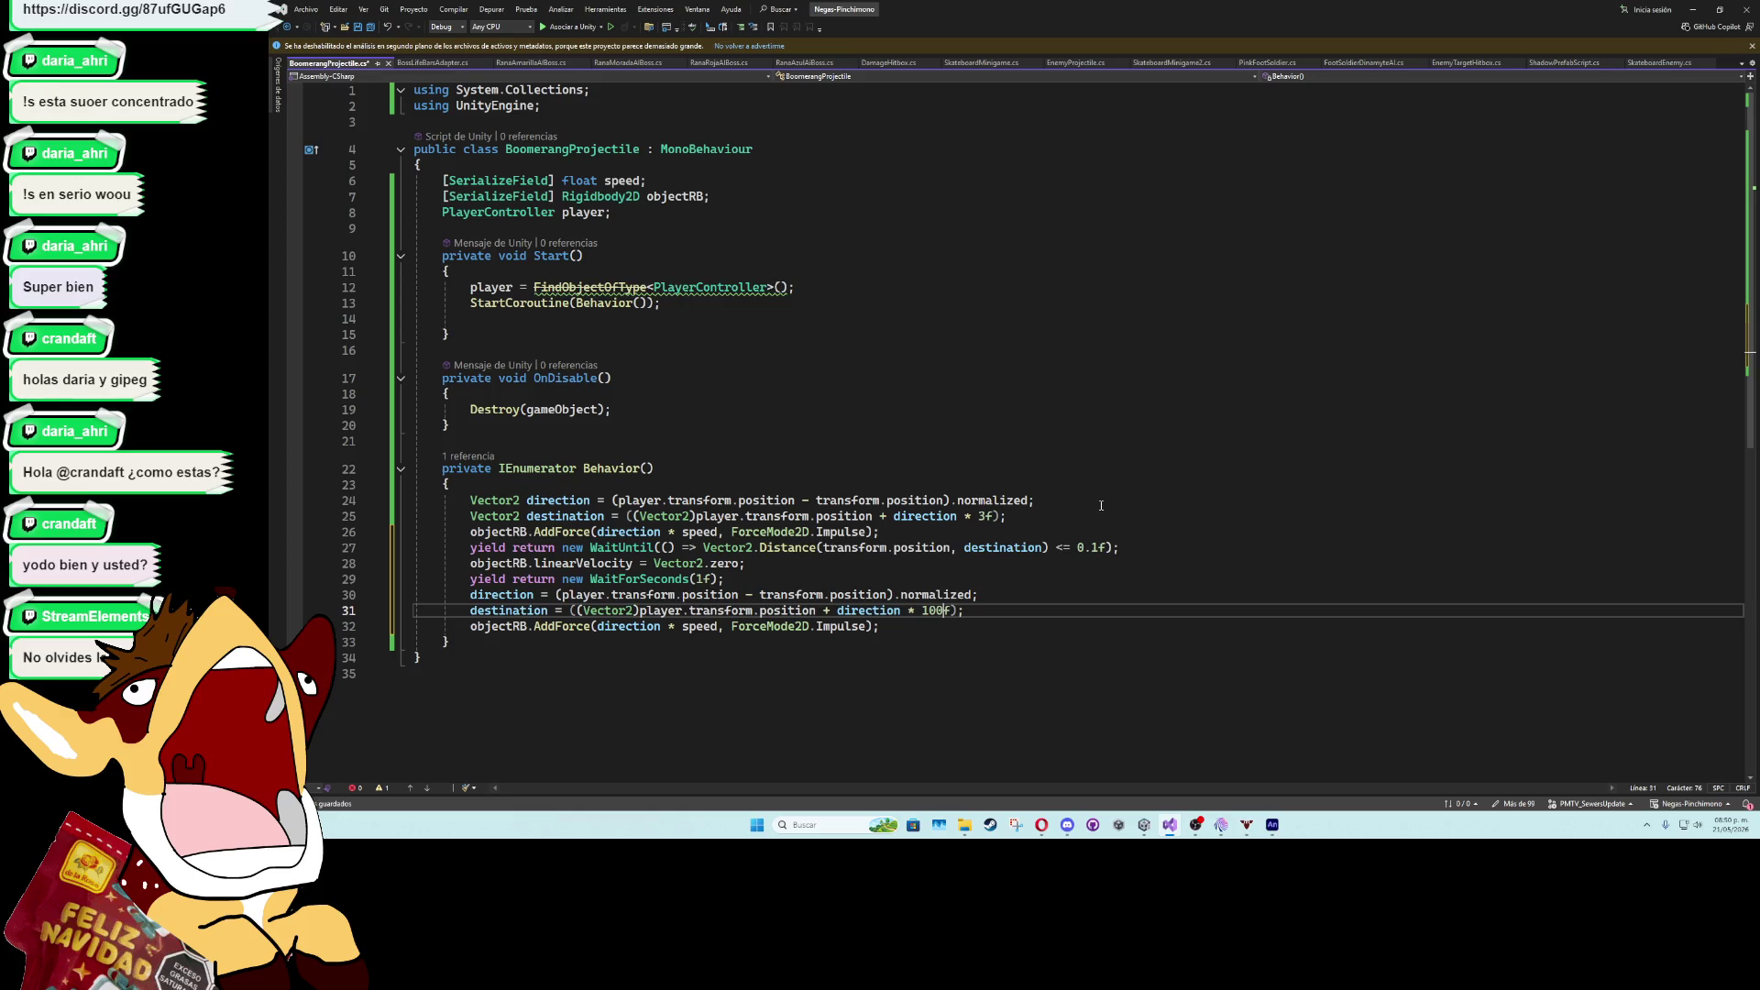
left_click(945, 637)
left_click(943, 632)
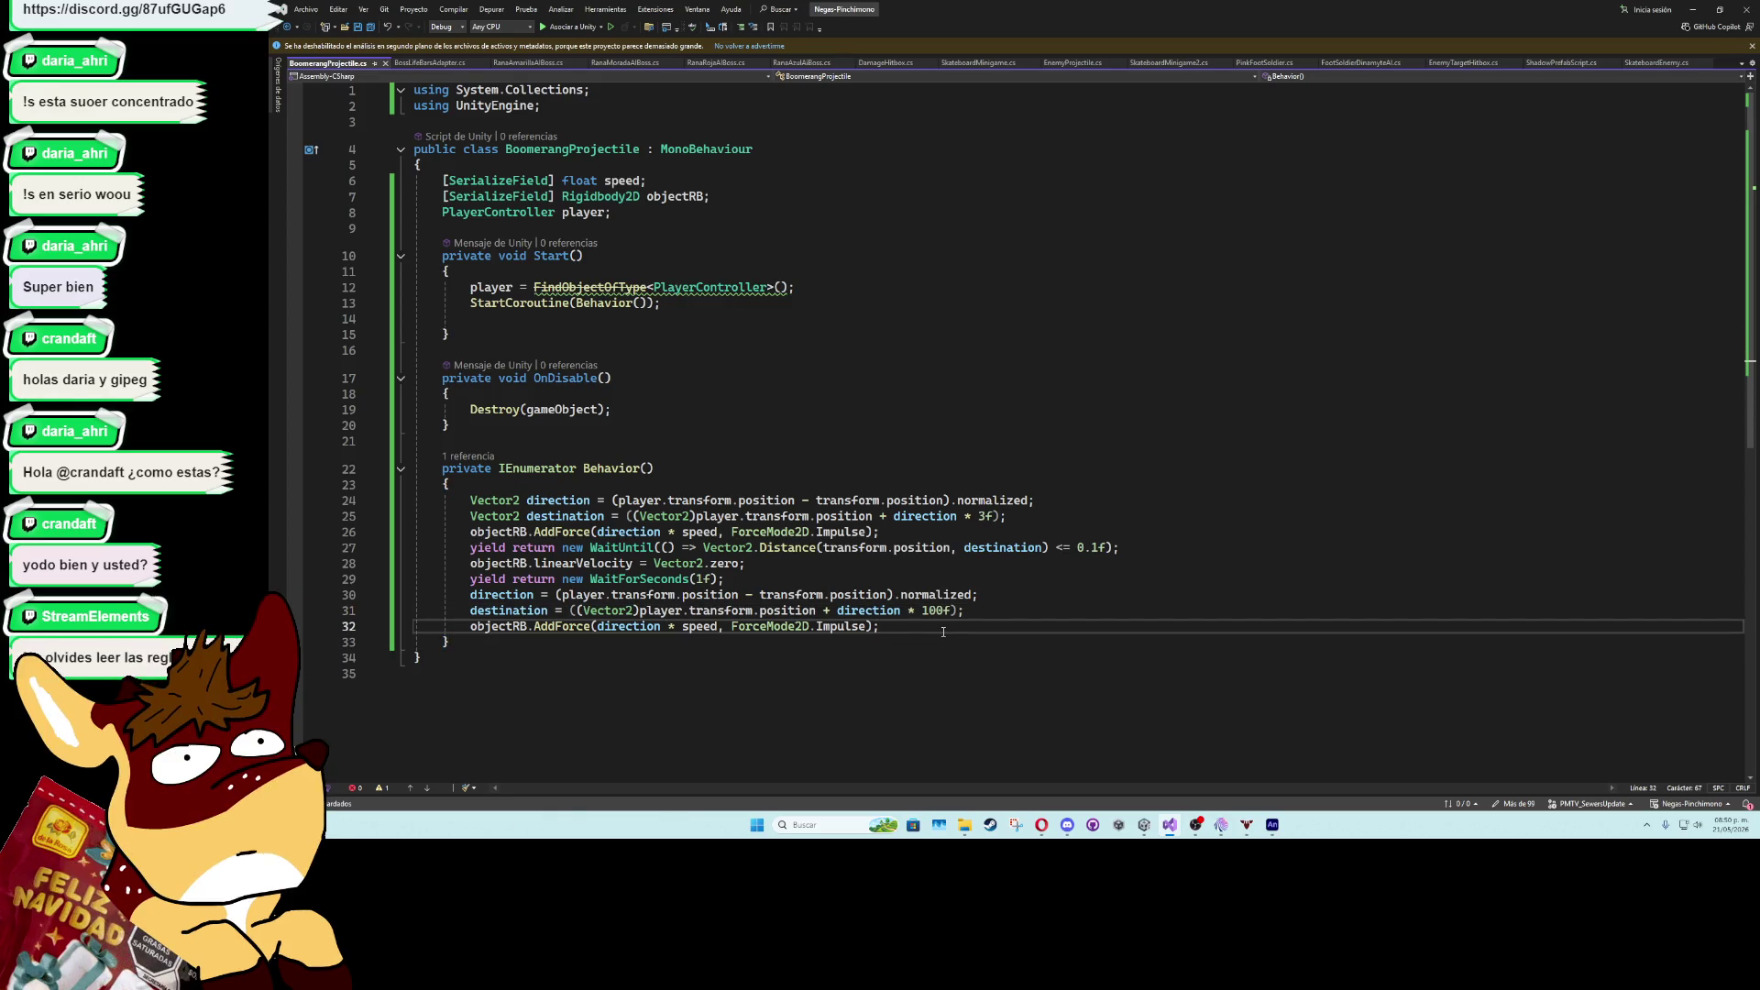
- Delete the stray blank lines, save BoomerangProjectile.cs, and return to Unity
left_click(878, 442)
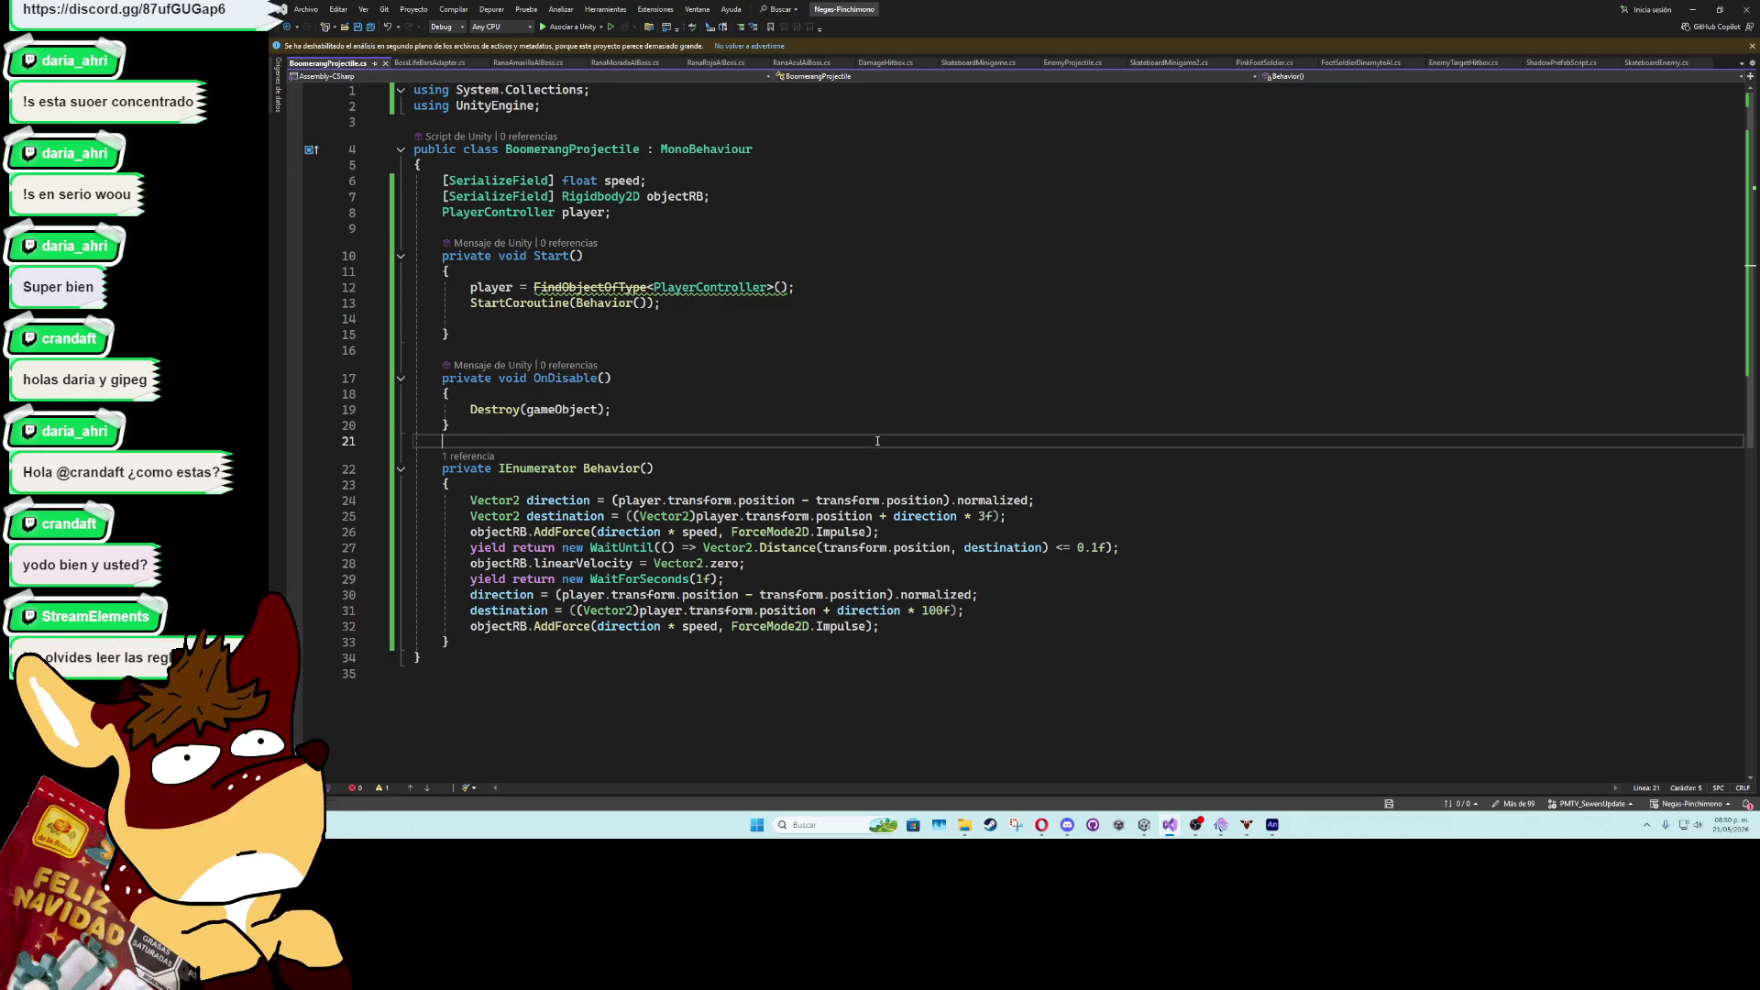
key("ctrl+x")
left_click(728, 318)
key("ctrl+x")
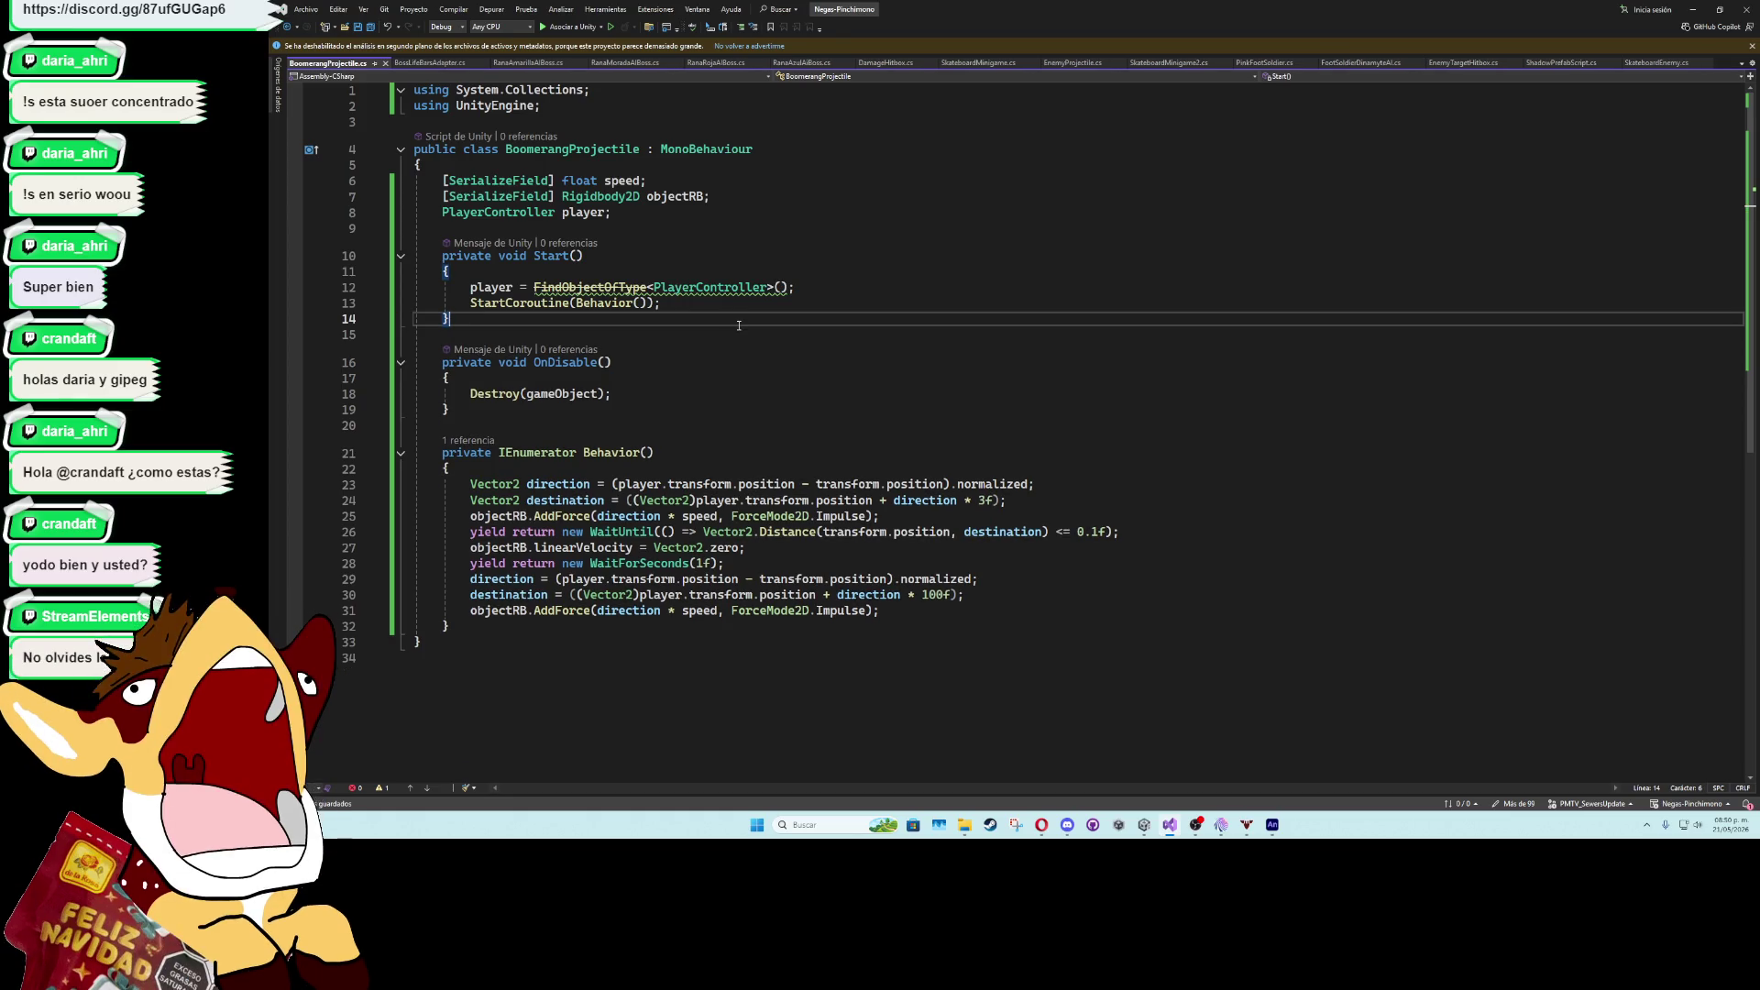
key("ctrl+s")
key("alt+Tab")
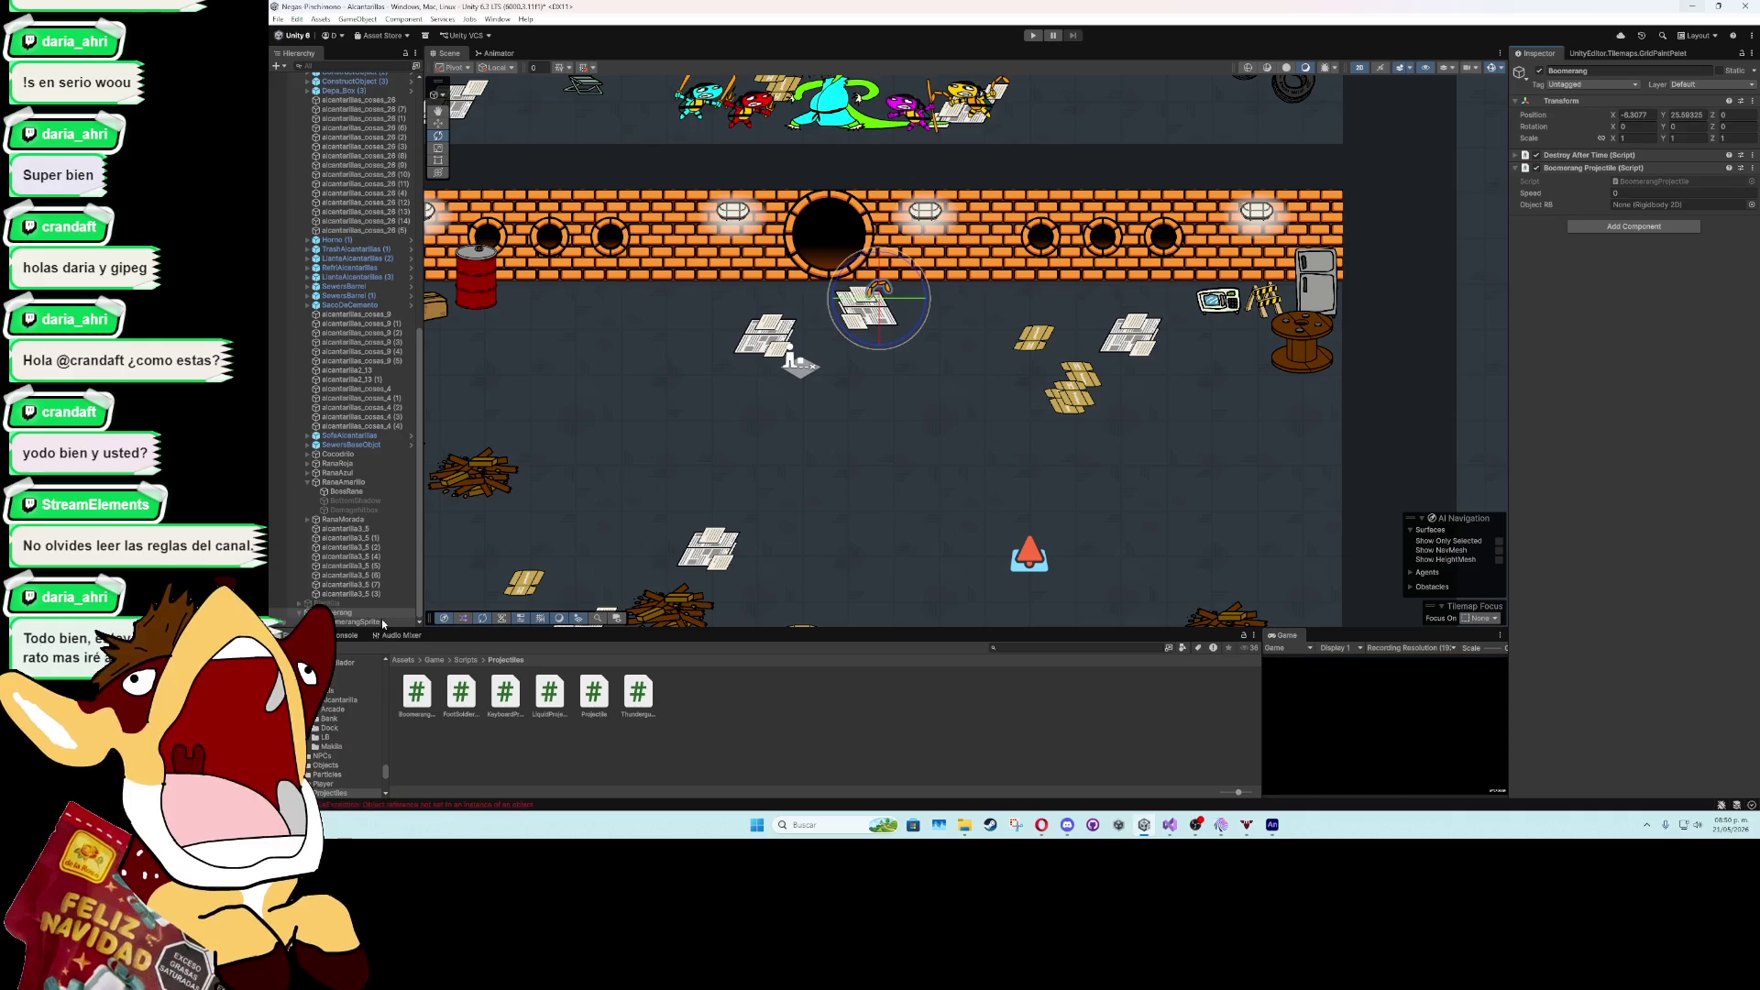
- Add a Rigidbody 2D to Boomerang, assign it as Object RB, and set projectile speed to 5
left_click(1593, 226)
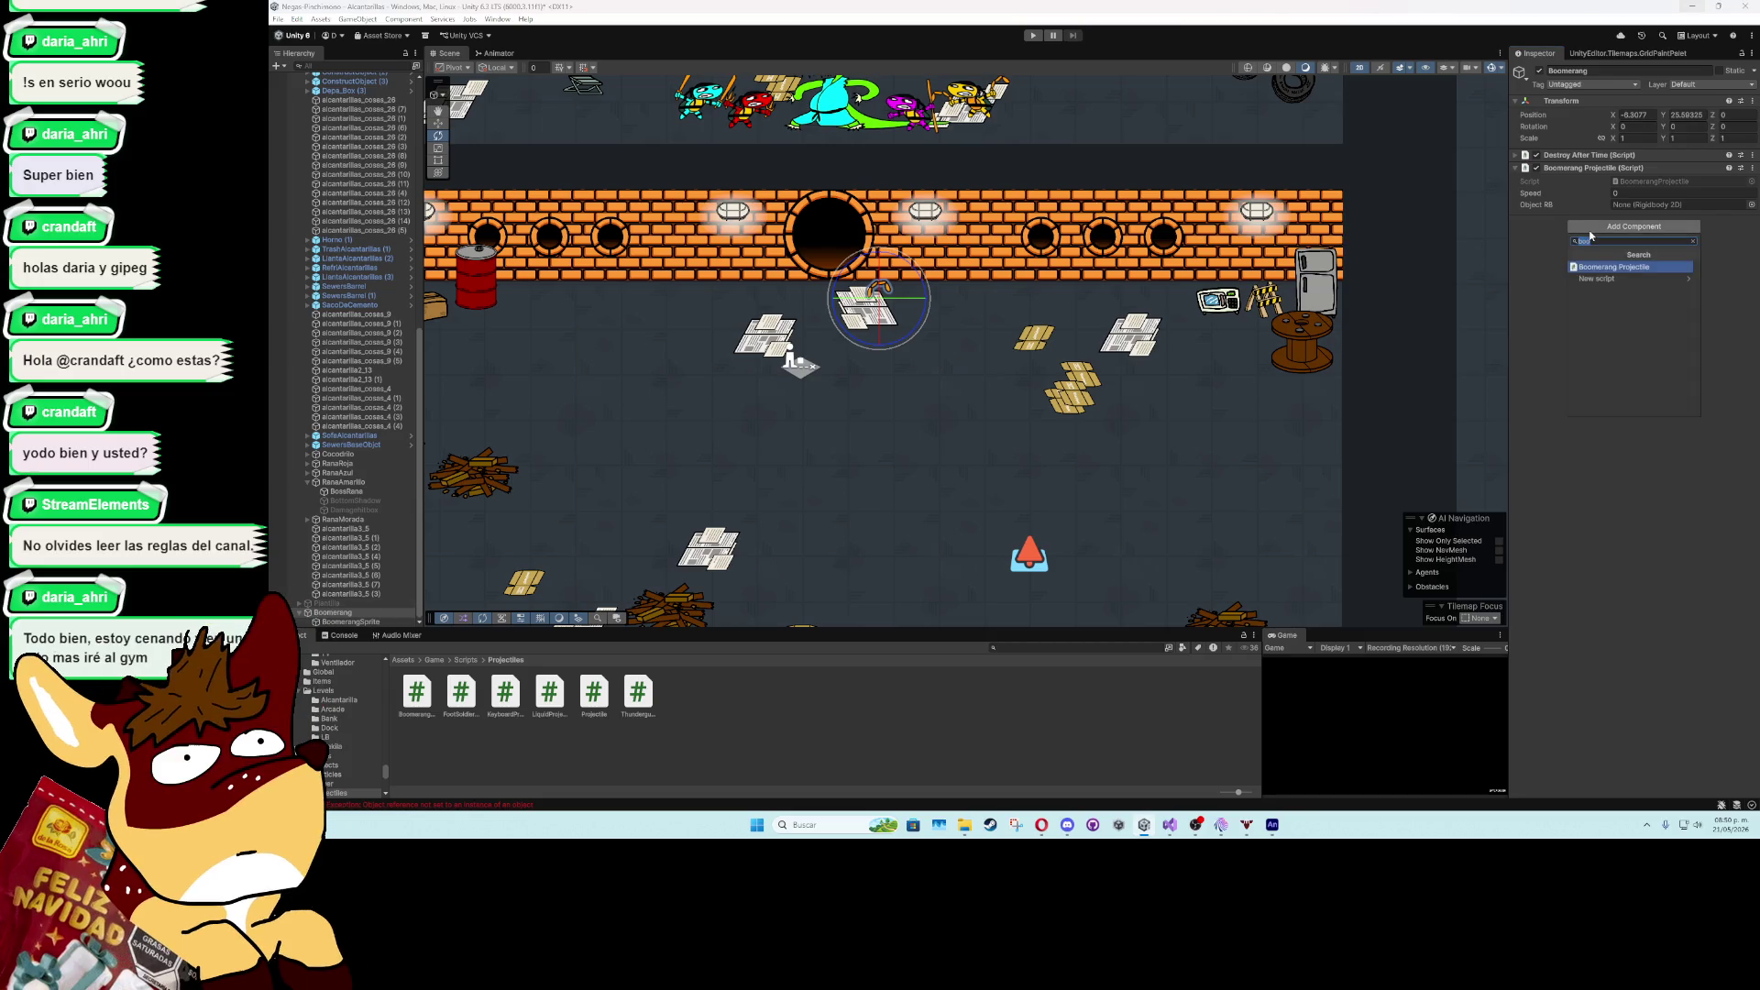
type("igid")
left_click(1604, 278)
left_click(1638, 209)
left_click_drag(1639, 209, 1639, 206)
type("5")
key("Return")
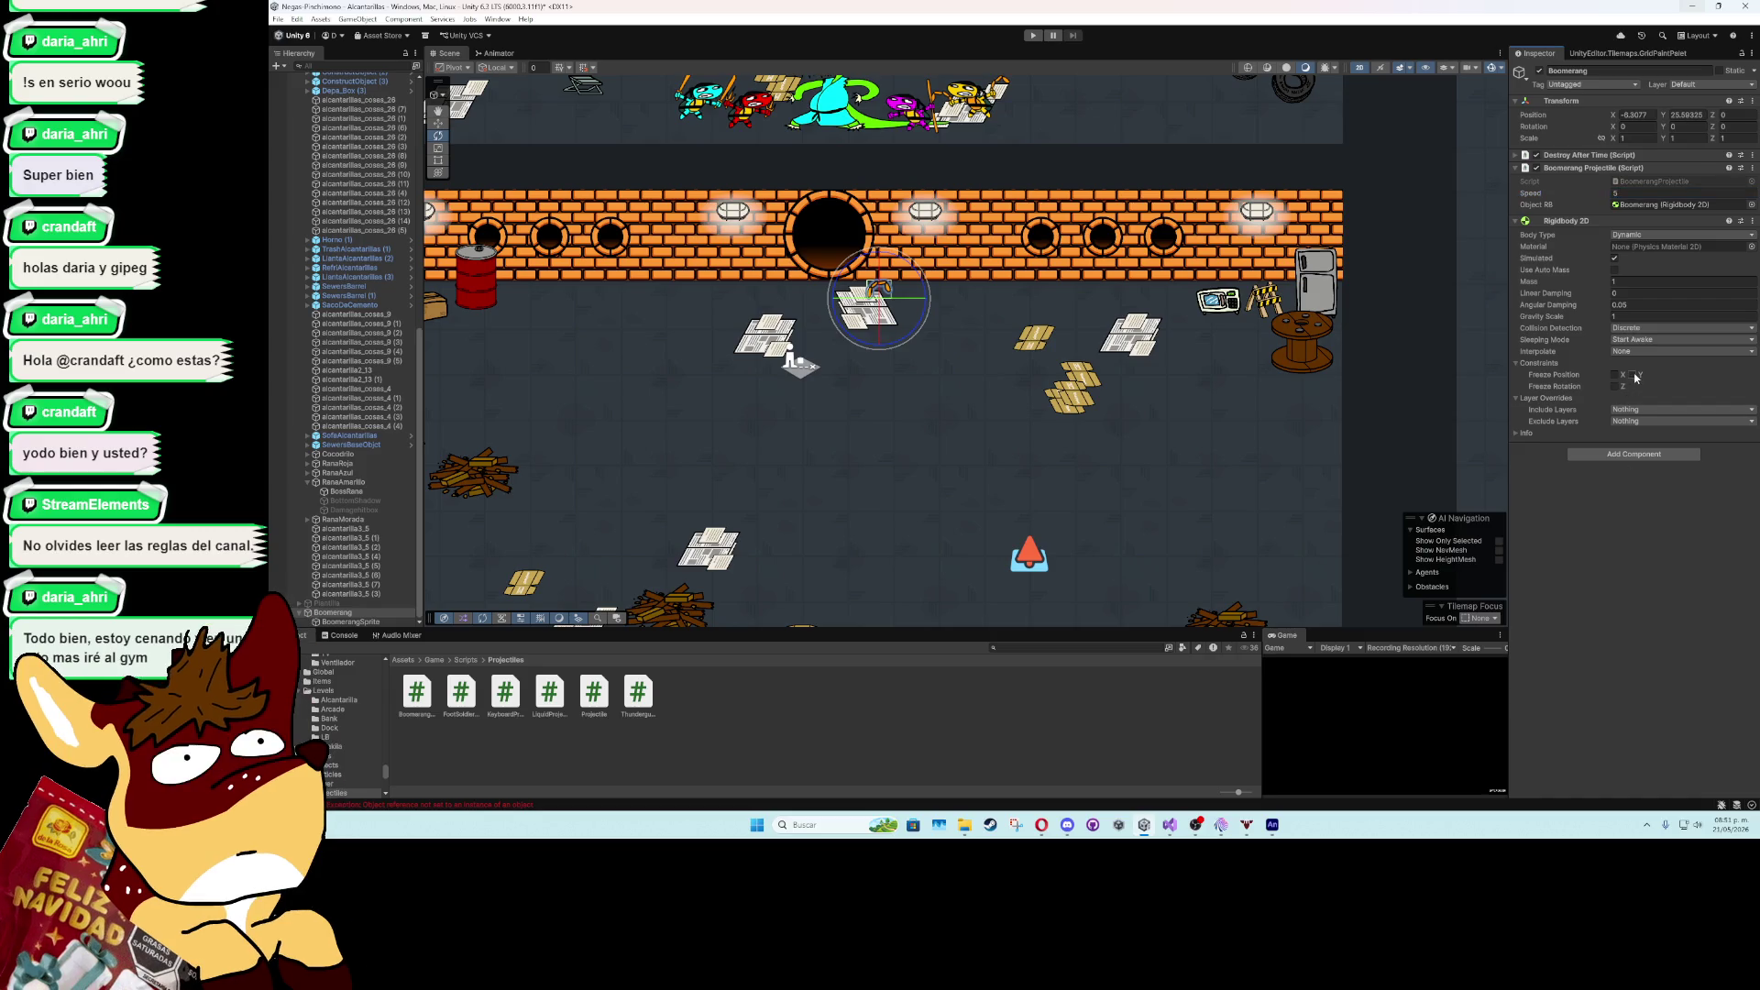
- Set the Rigidbody 2D to Interpolate with gravity scale 0 and mass 10, then collapse the components
left_click(1650, 351)
left_click(1636, 376)
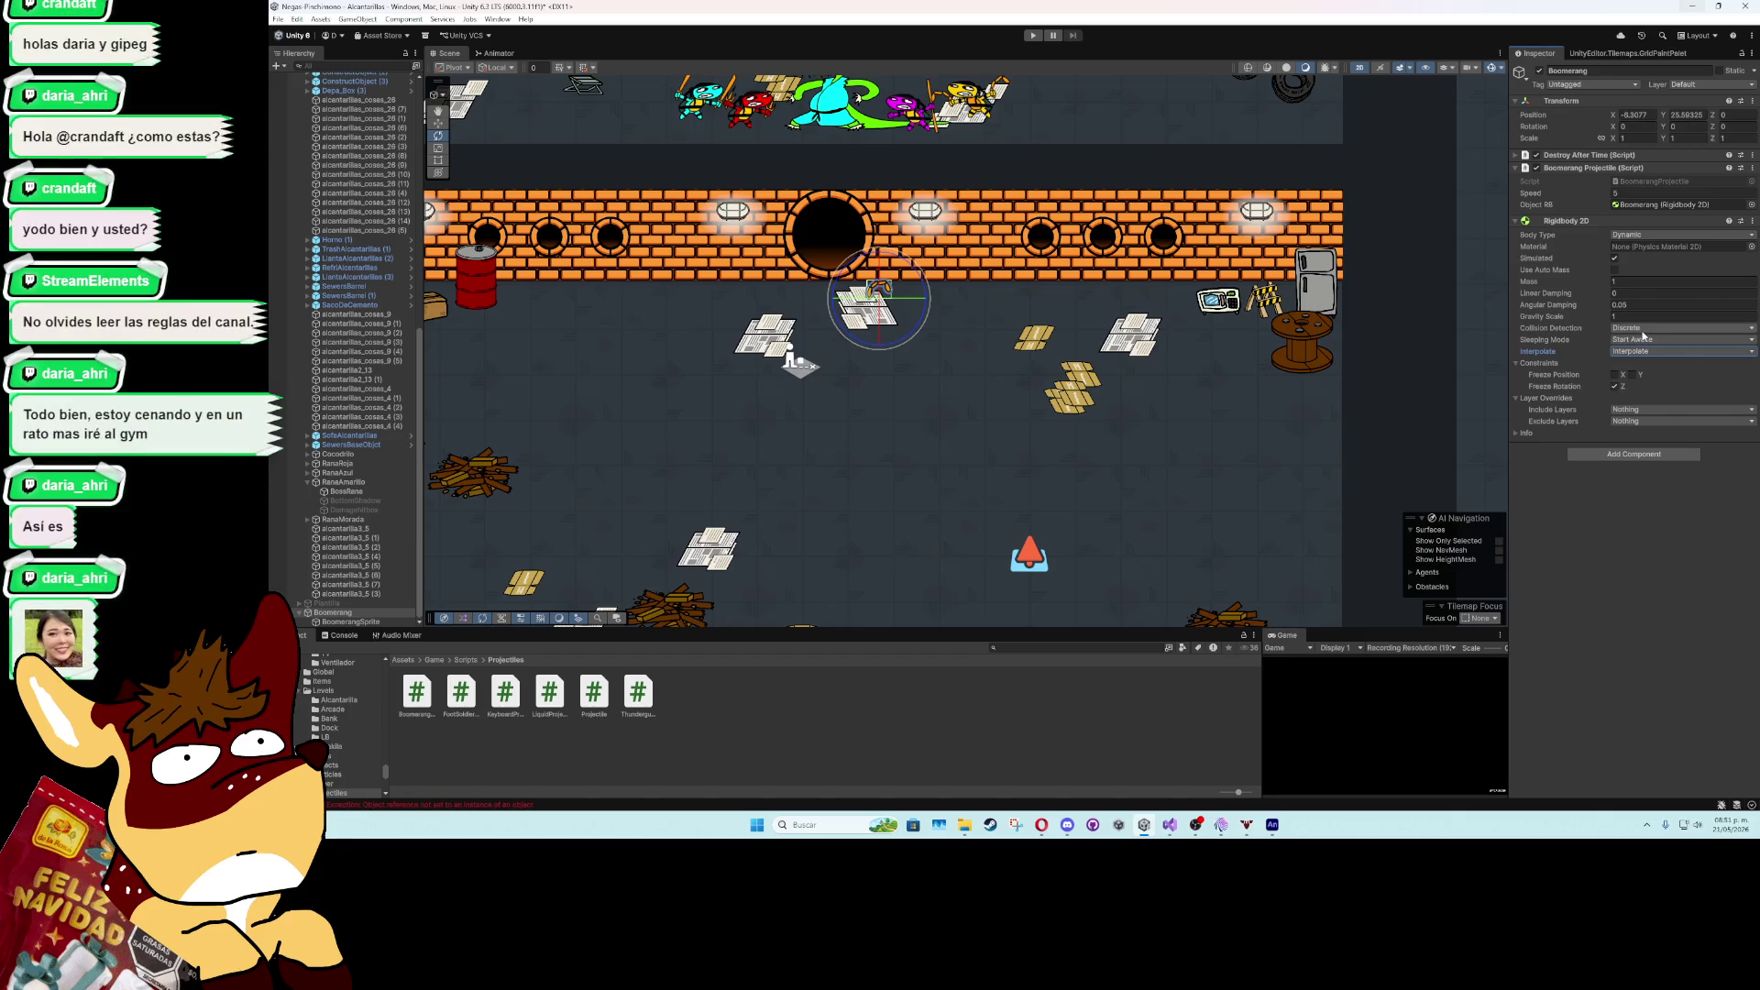
left_click(1641, 316)
type("0")
left_click(1647, 282)
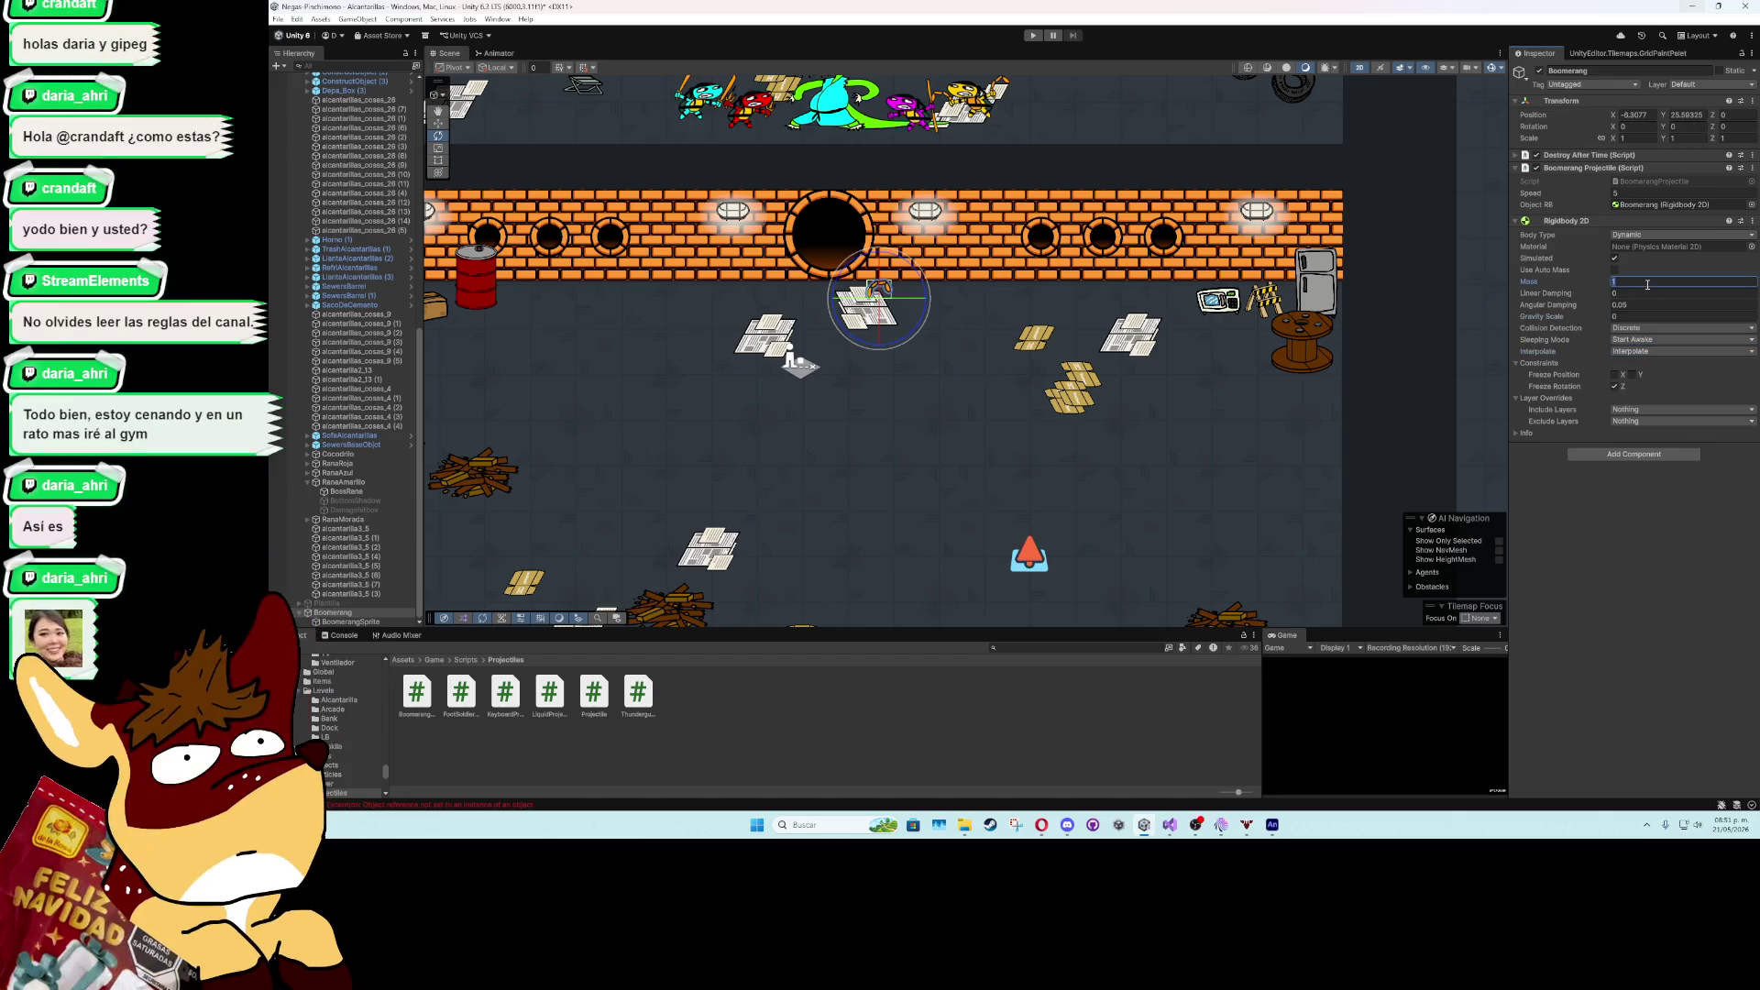
type("10")
key("Return")
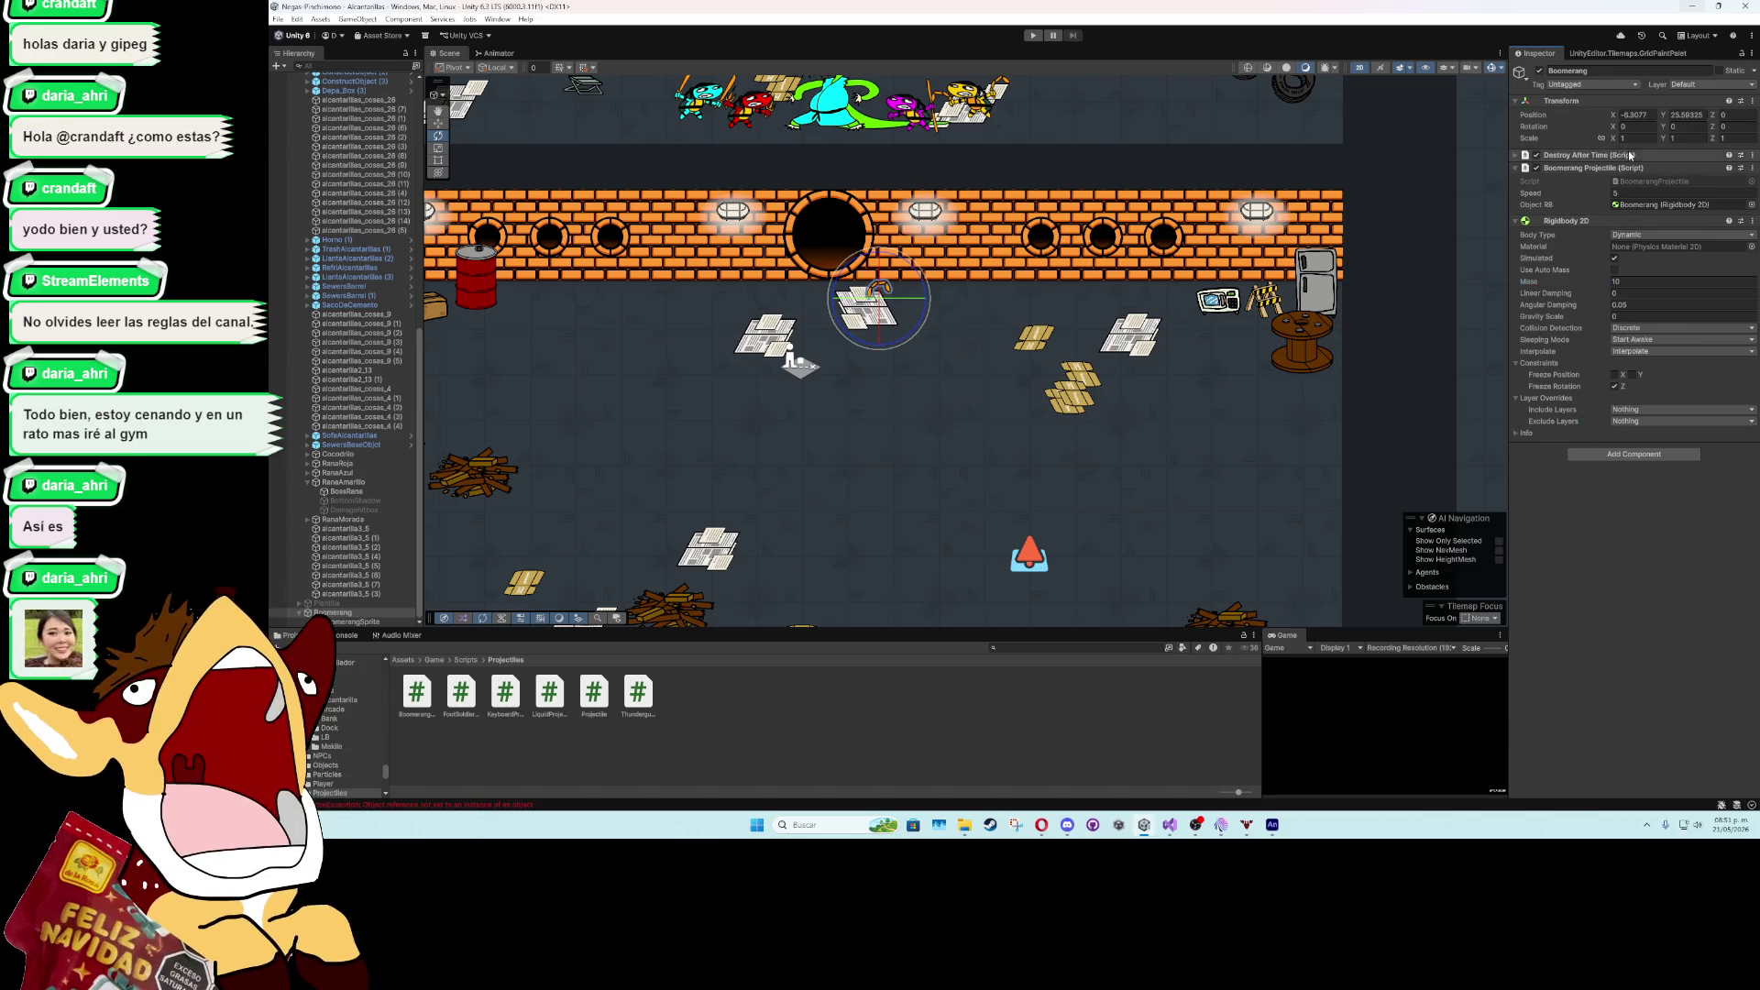
left_click(1518, 221)
left_click(1518, 168)
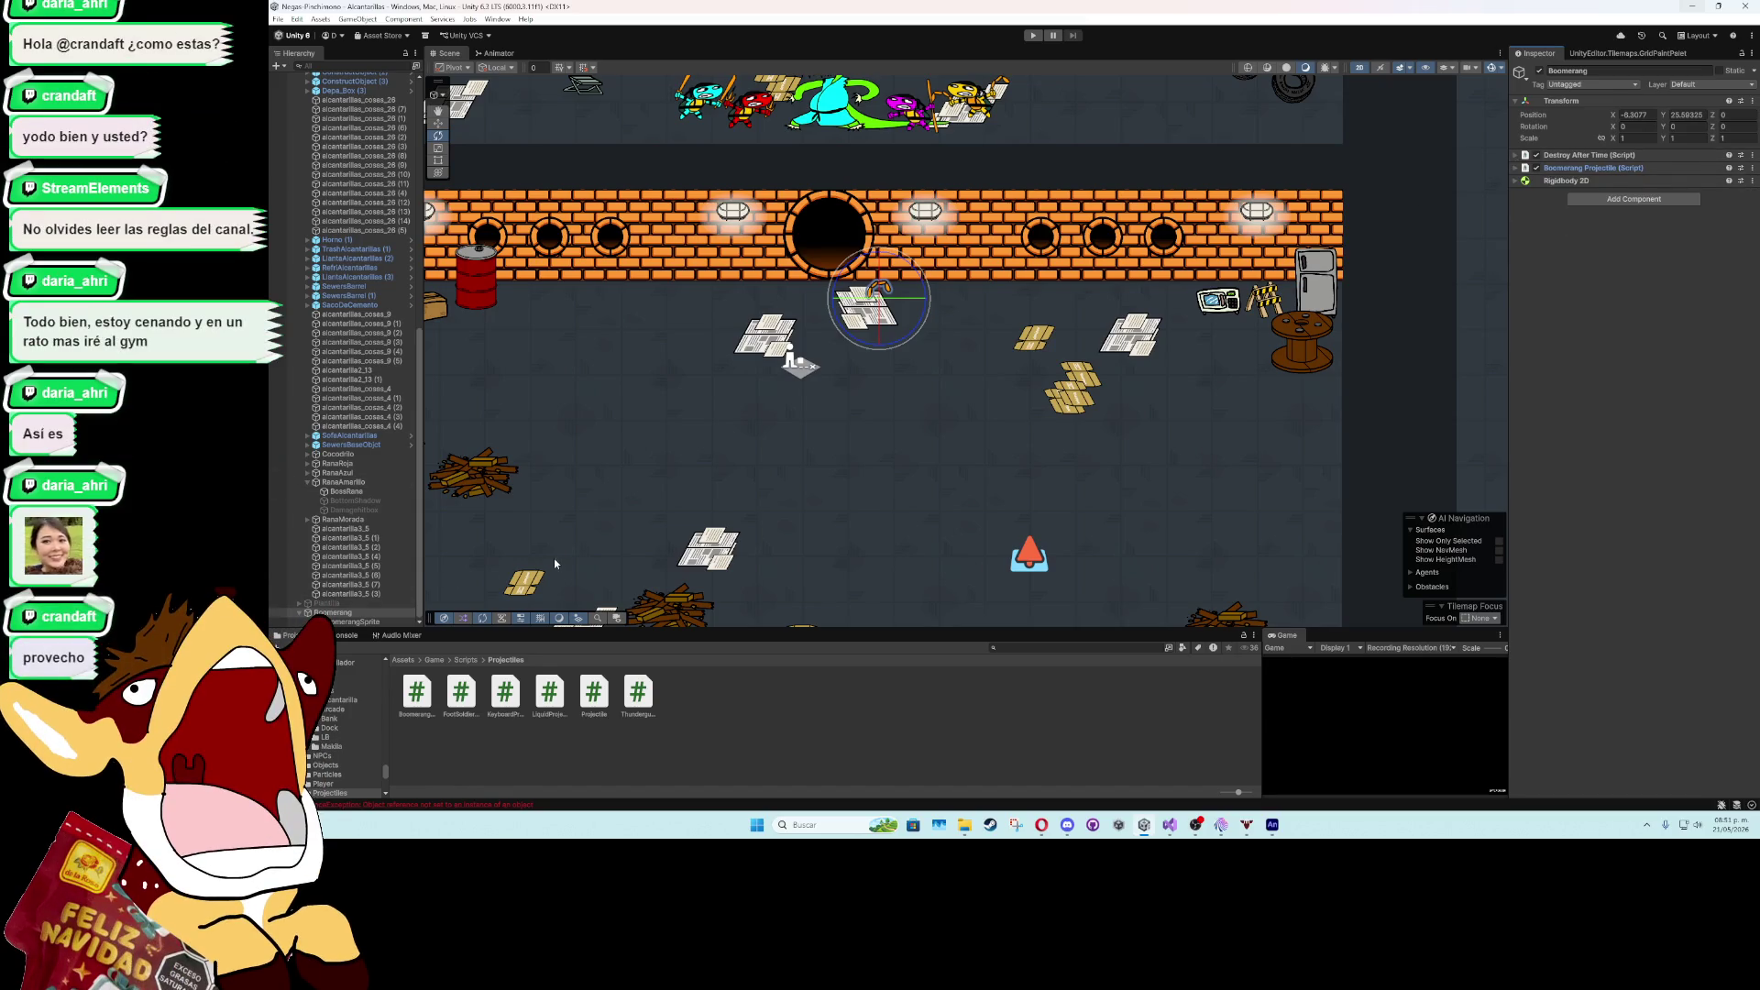
left_click(363, 621)
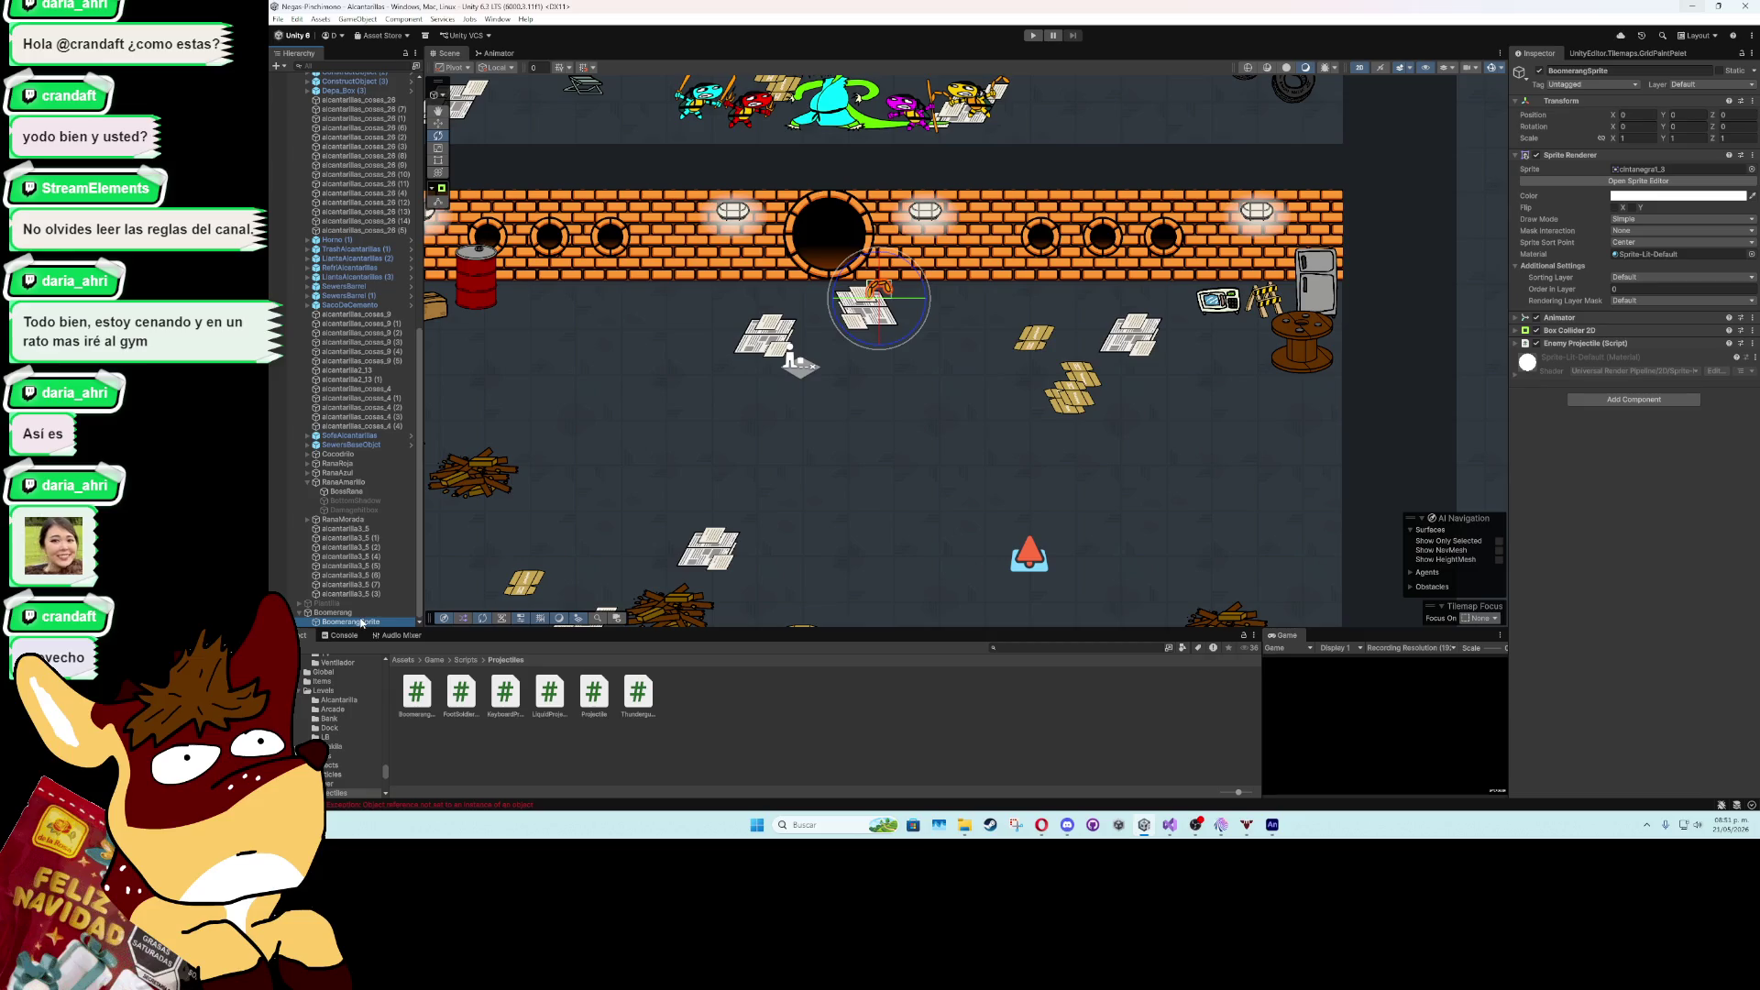
- Remove the Box Collider 2D and Enemy Projectile components from BoomerangSprite
left_click(1604, 331)
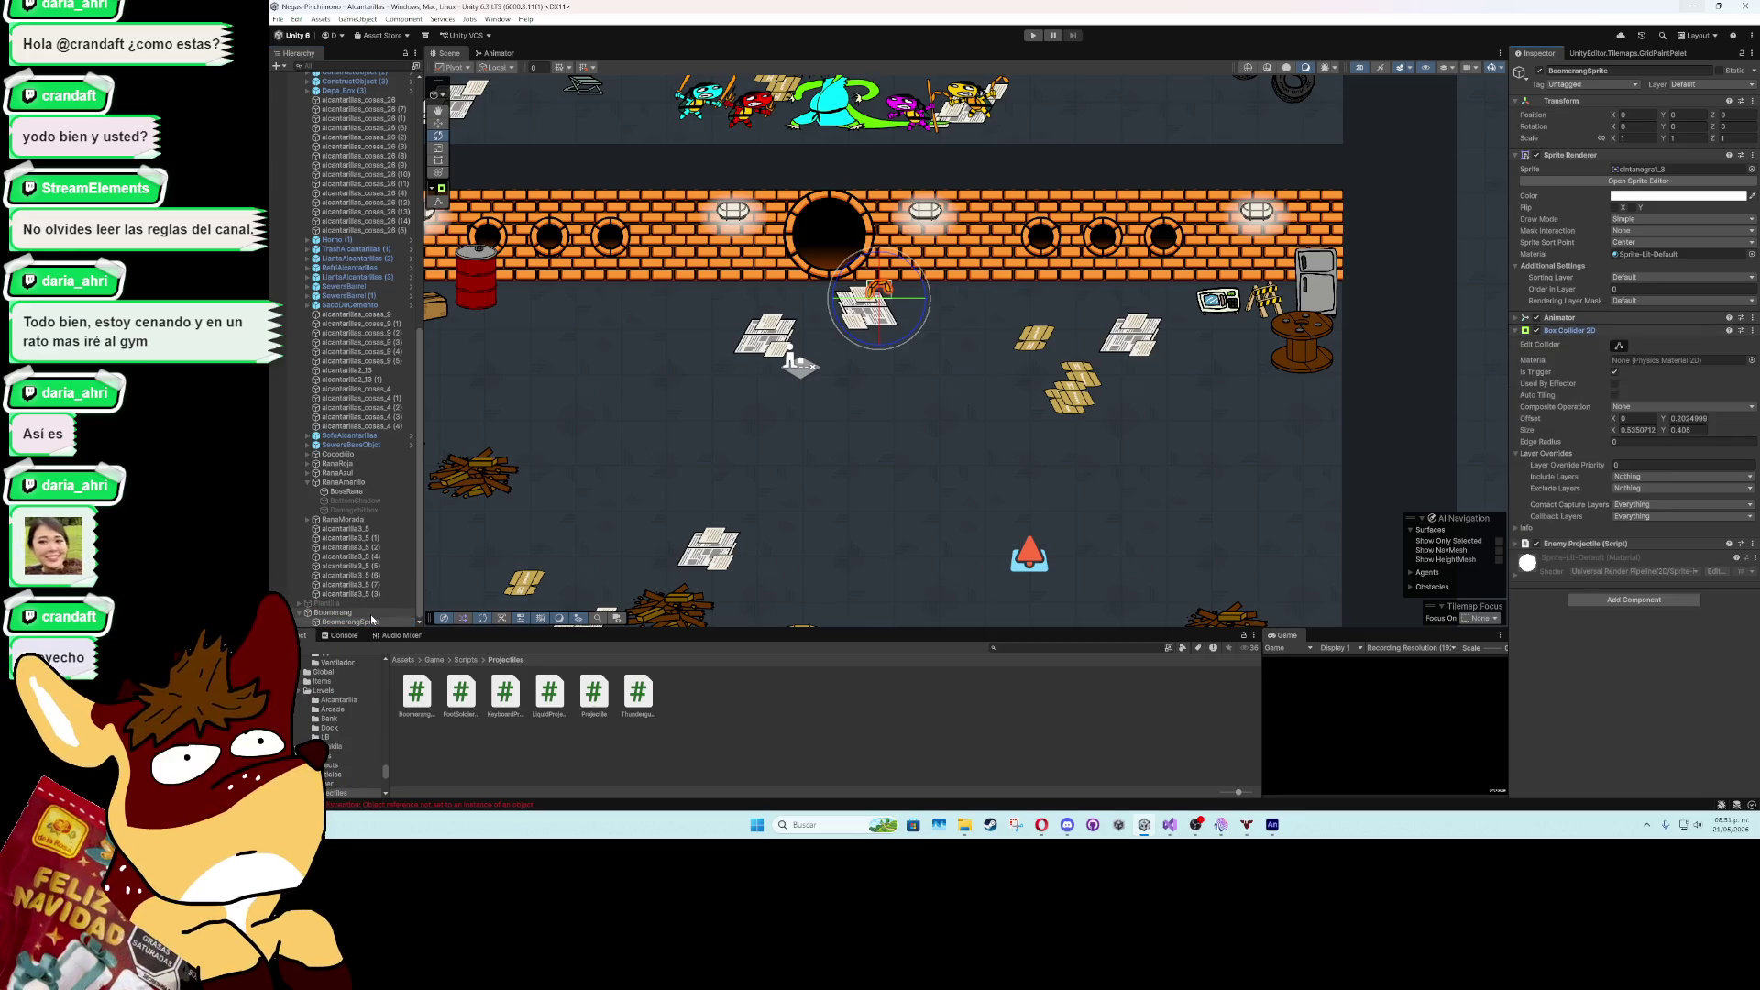
left_click(1752, 330)
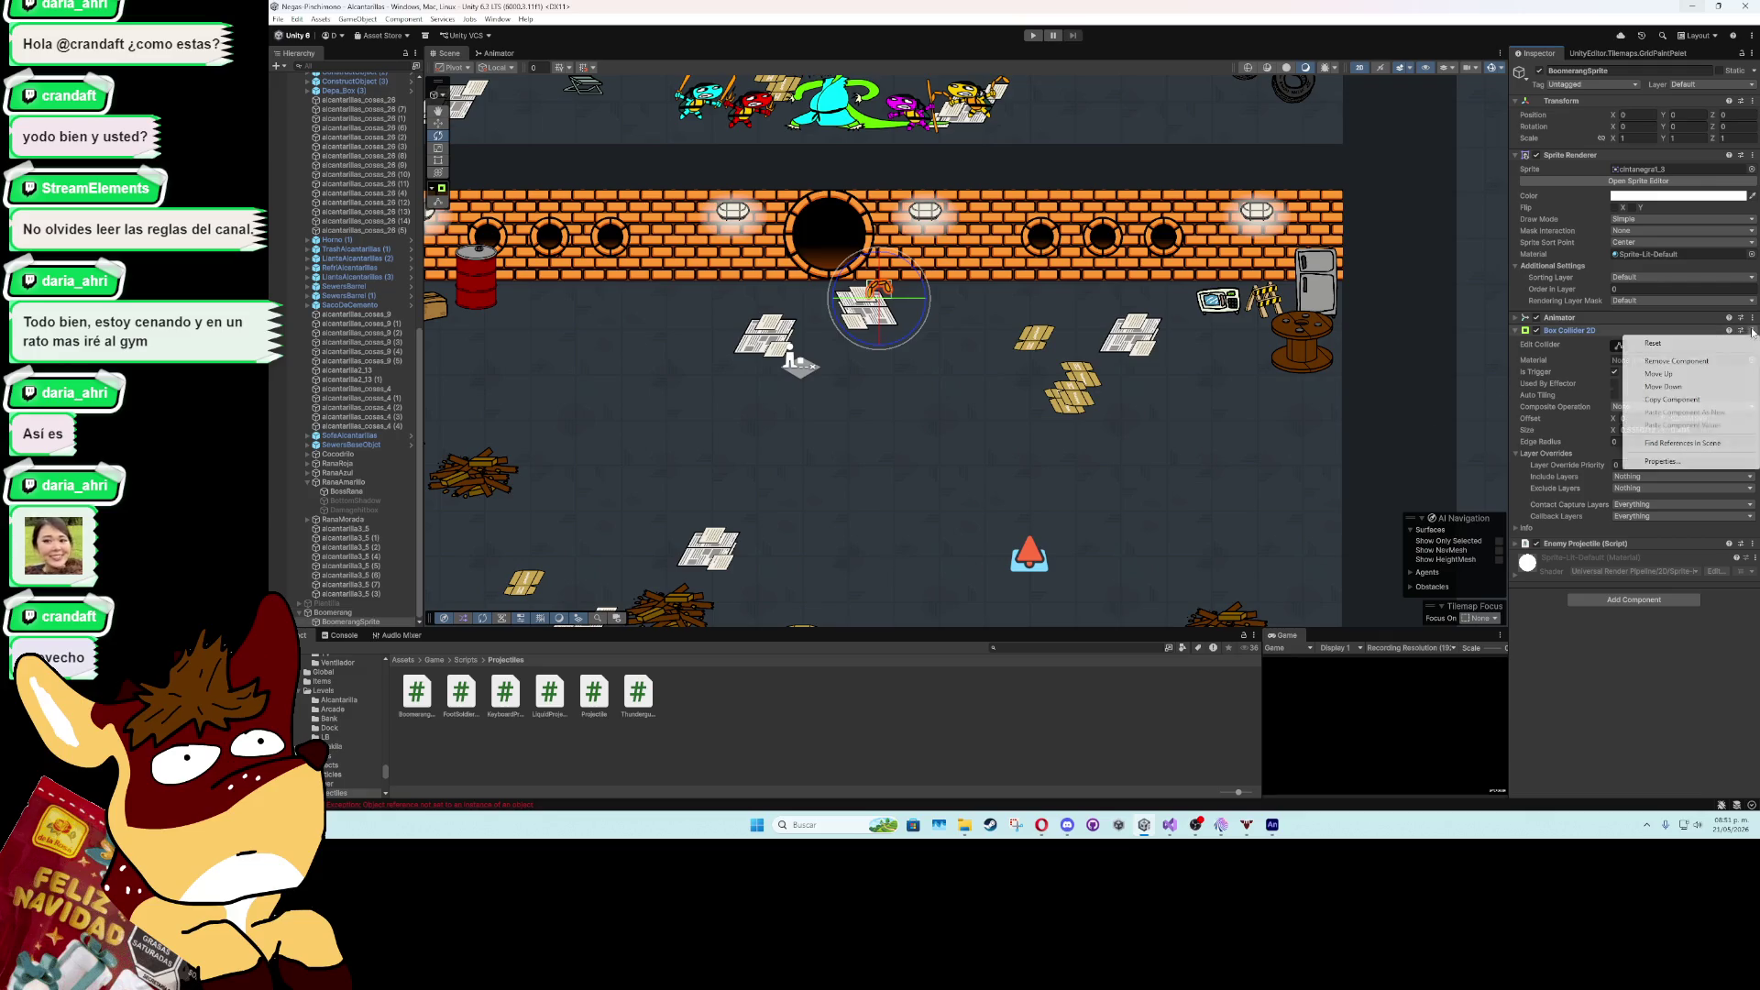
left_click(1677, 363)
left_click(1751, 332)
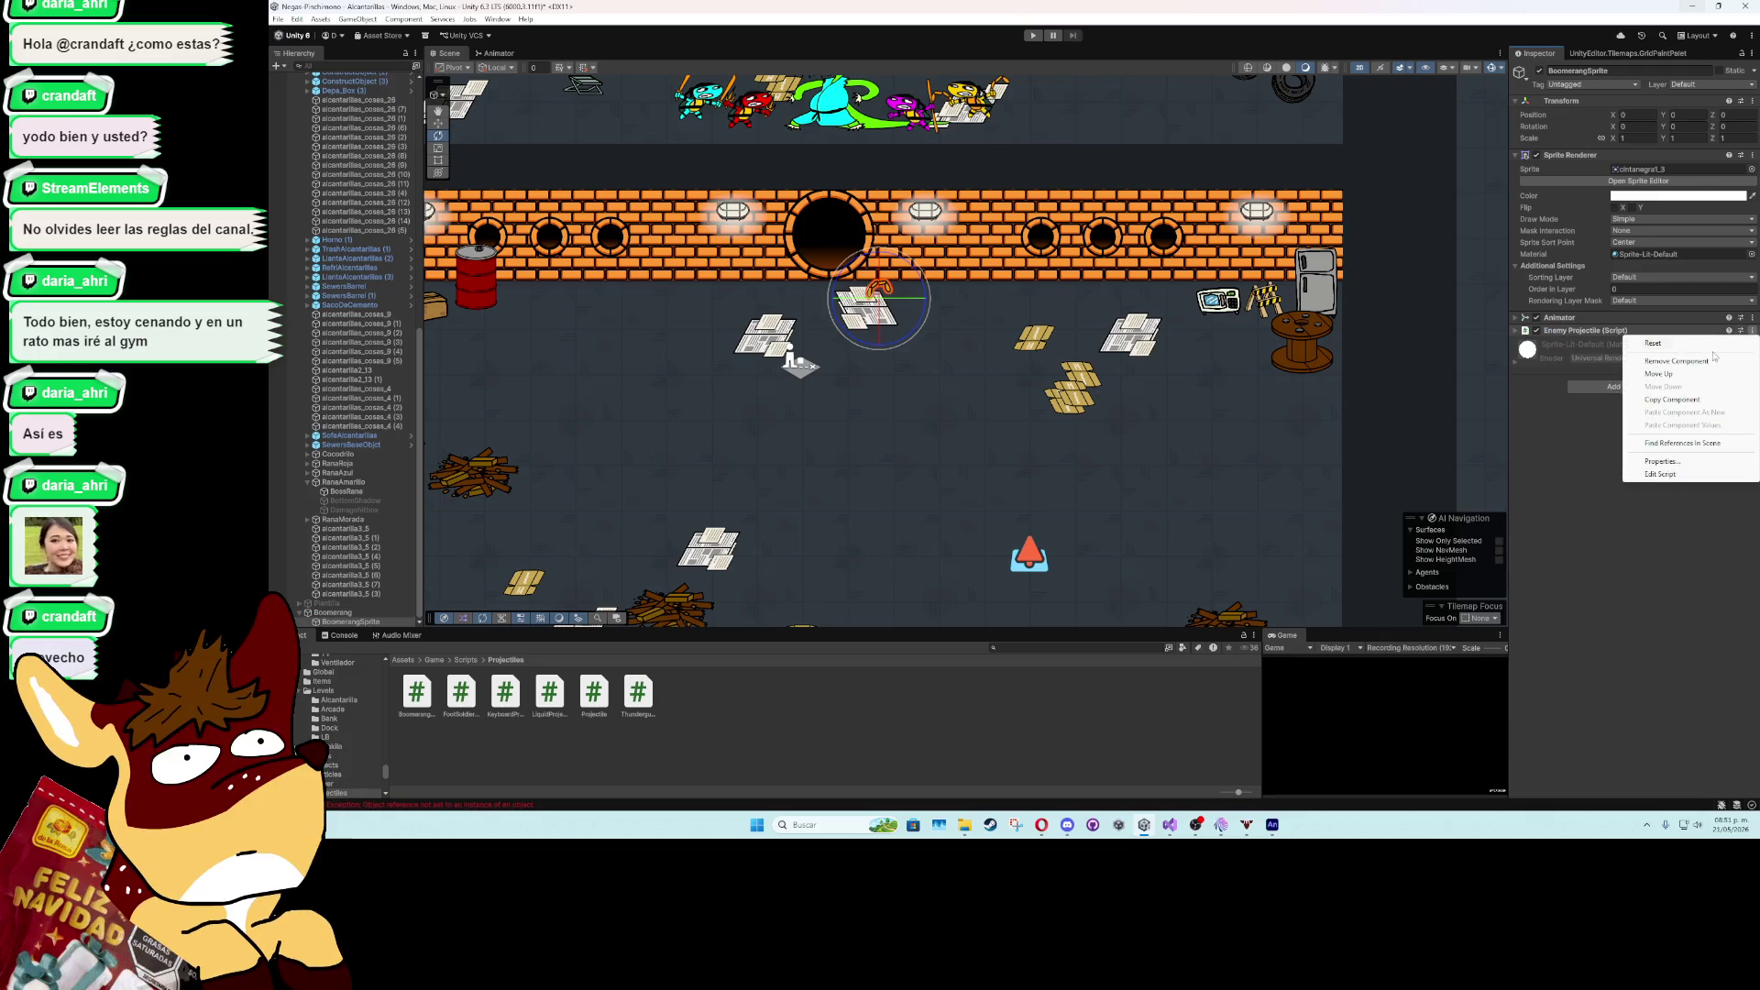
left_click(1629, 414)
- Add a Box Collider 2D to Boomerang sized 0.8 × 0.8 with offset Y 0.09
left_click(1653, 200)
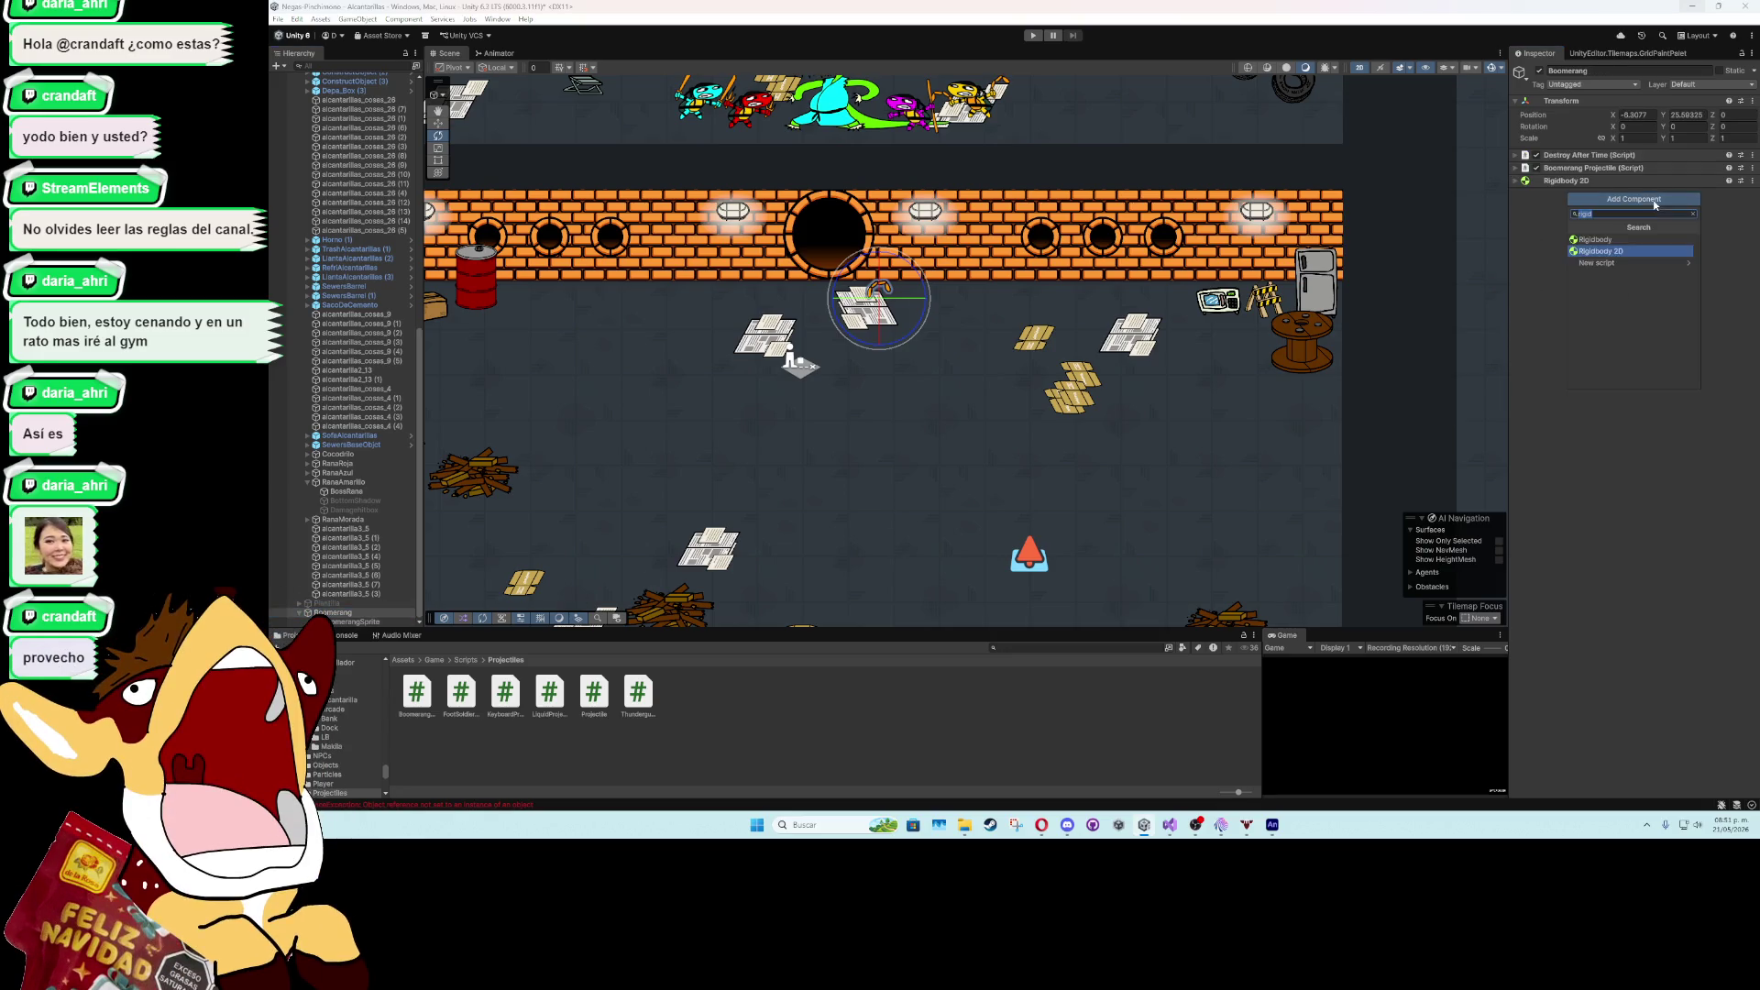
type("boxco")
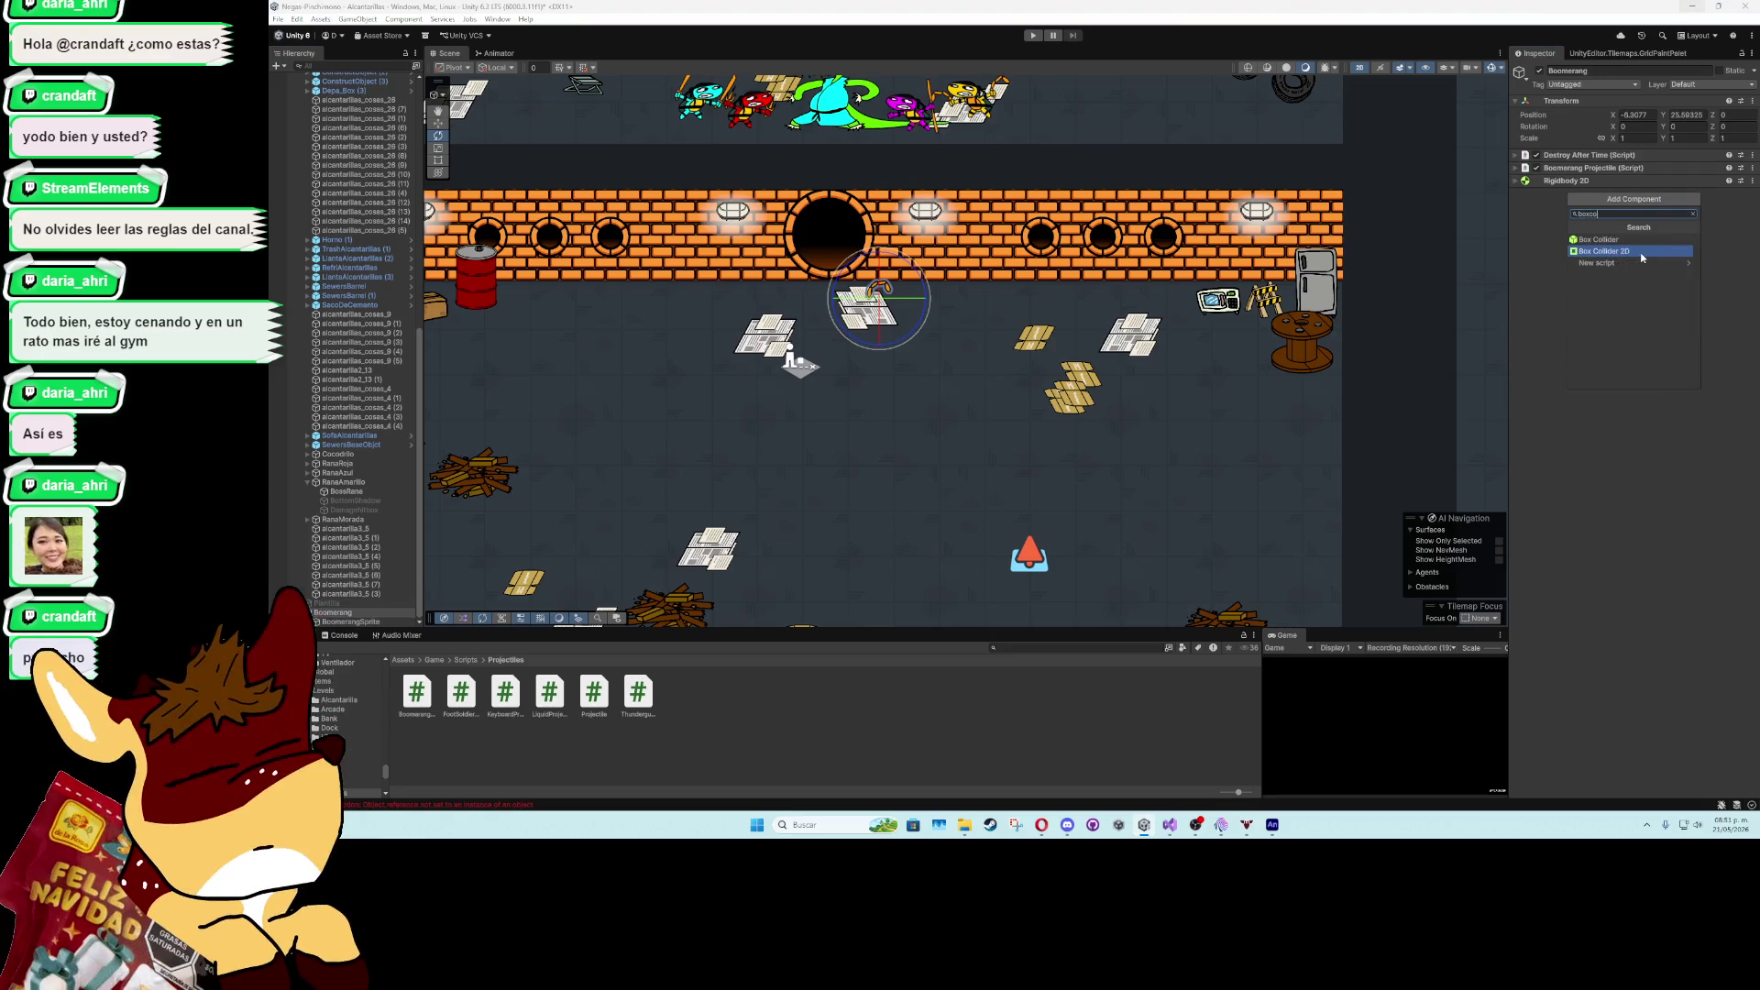
left_click(1641, 256)
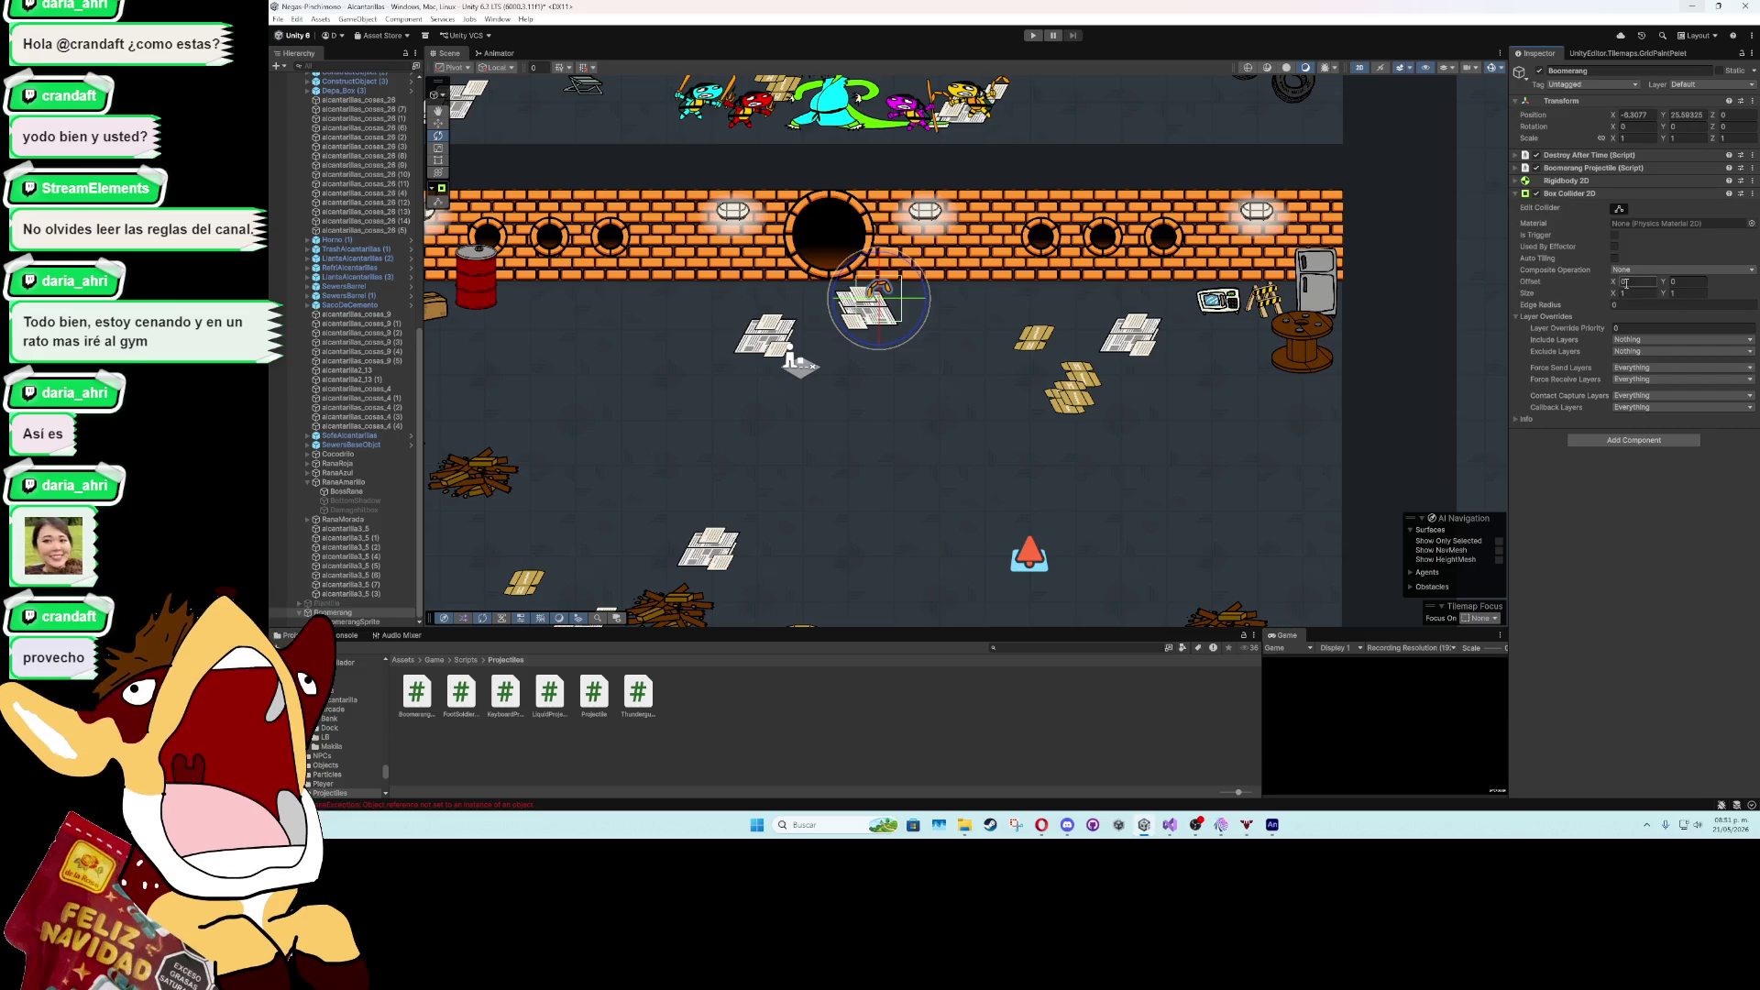
left_click(1630, 293)
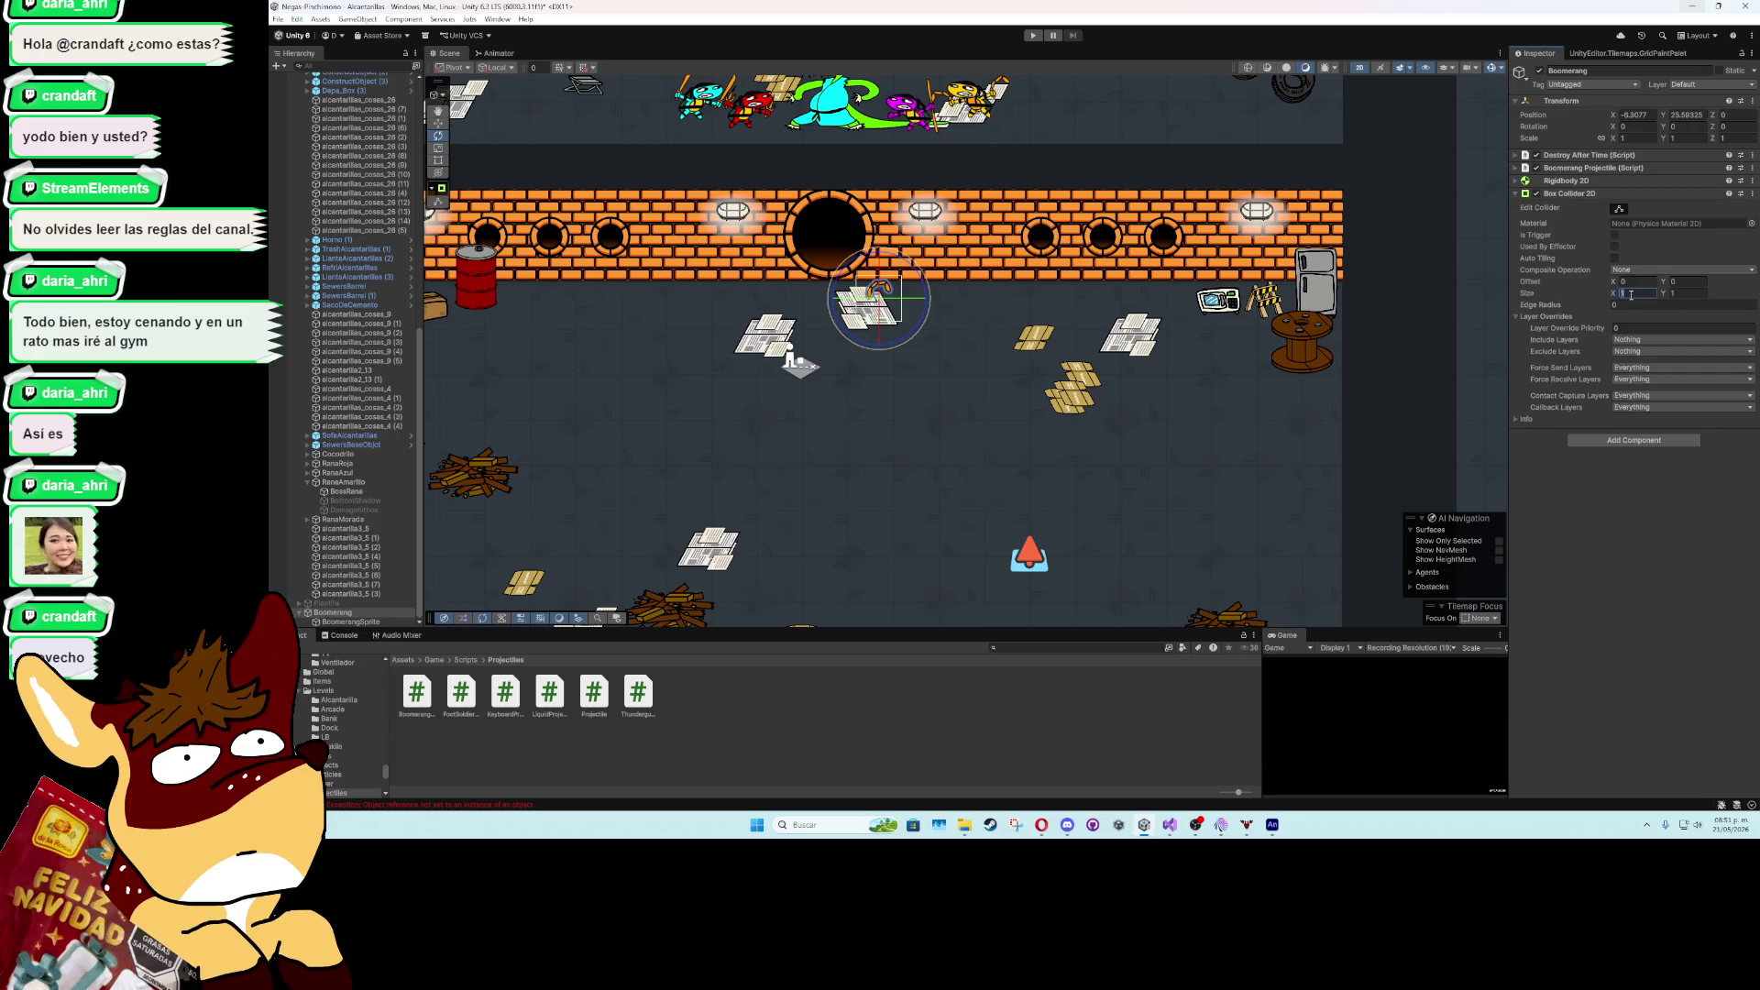
left_click(1679, 294)
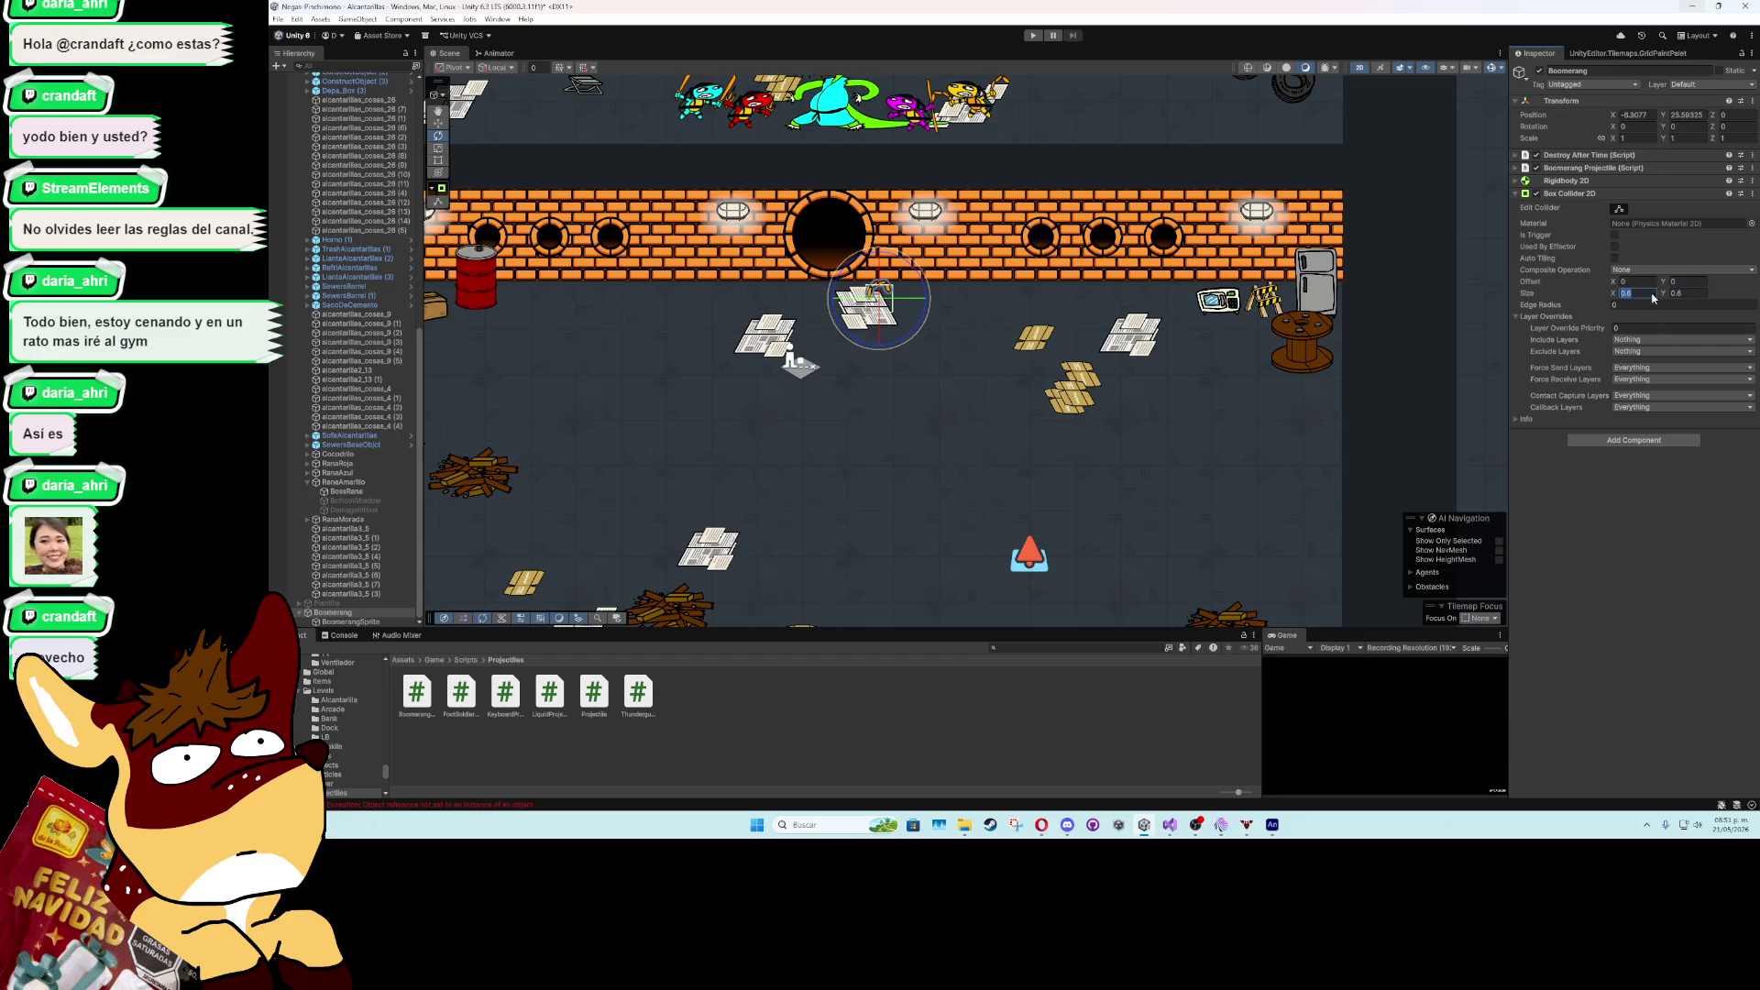
left_click(1677, 292)
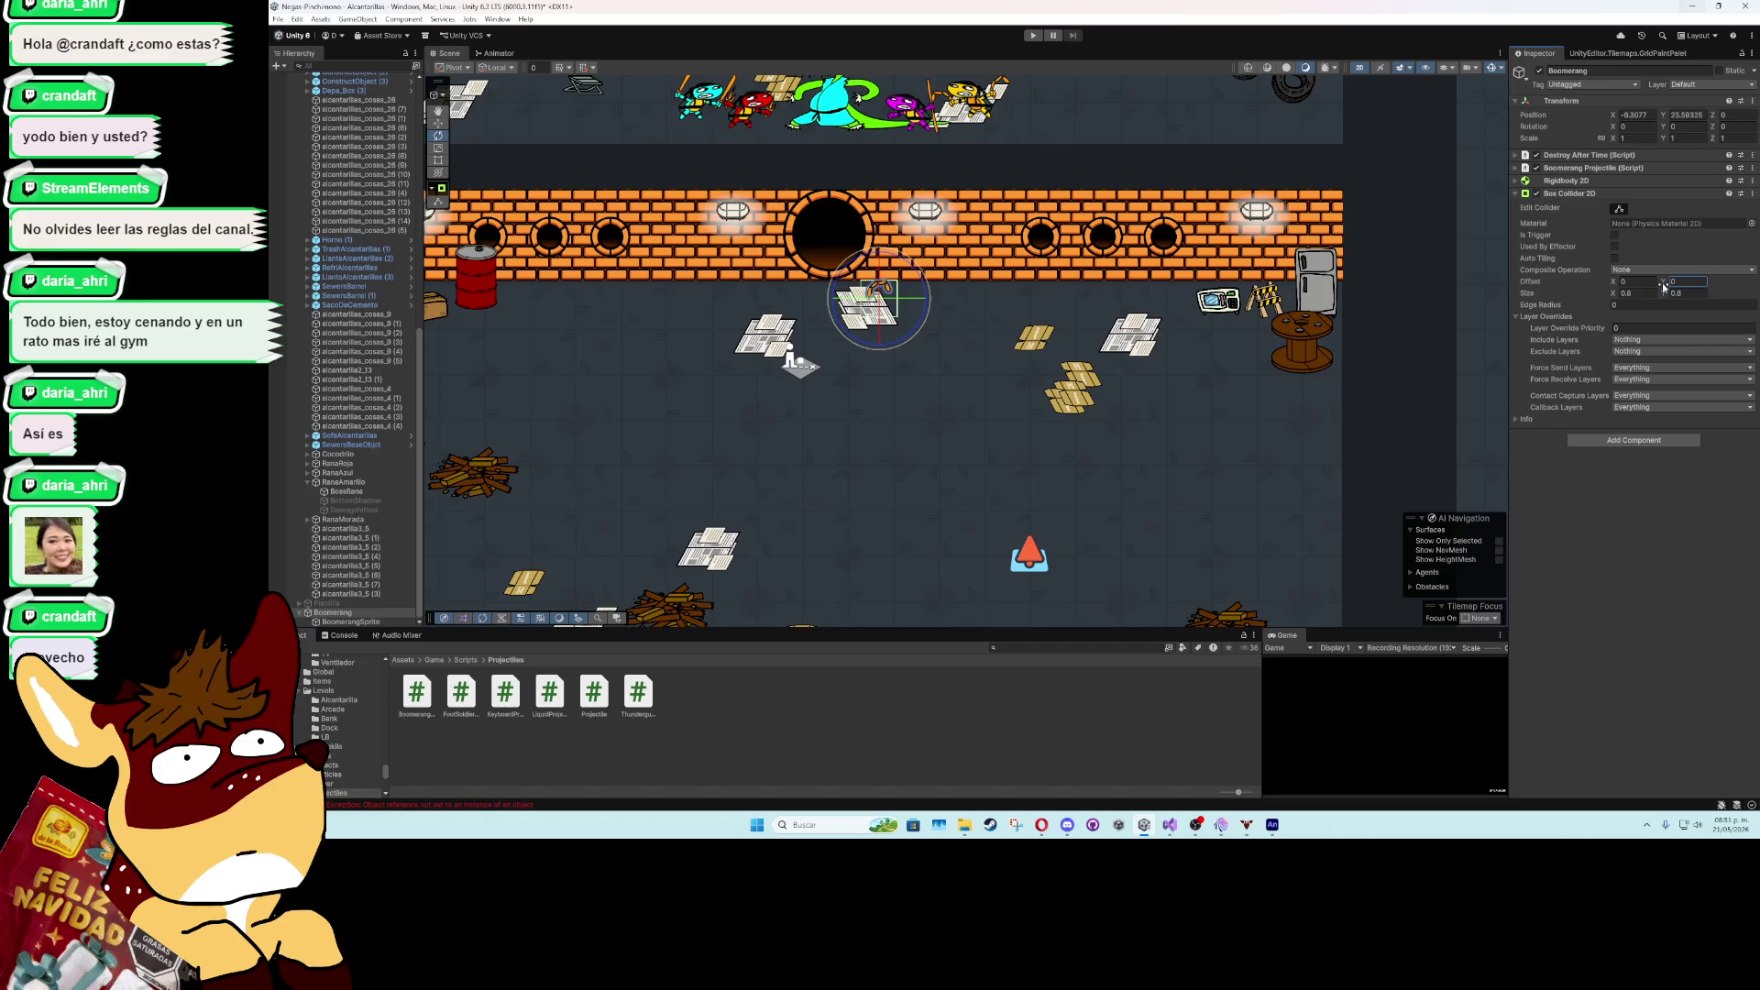
left_click_drag(1664, 285, 1664, 286)
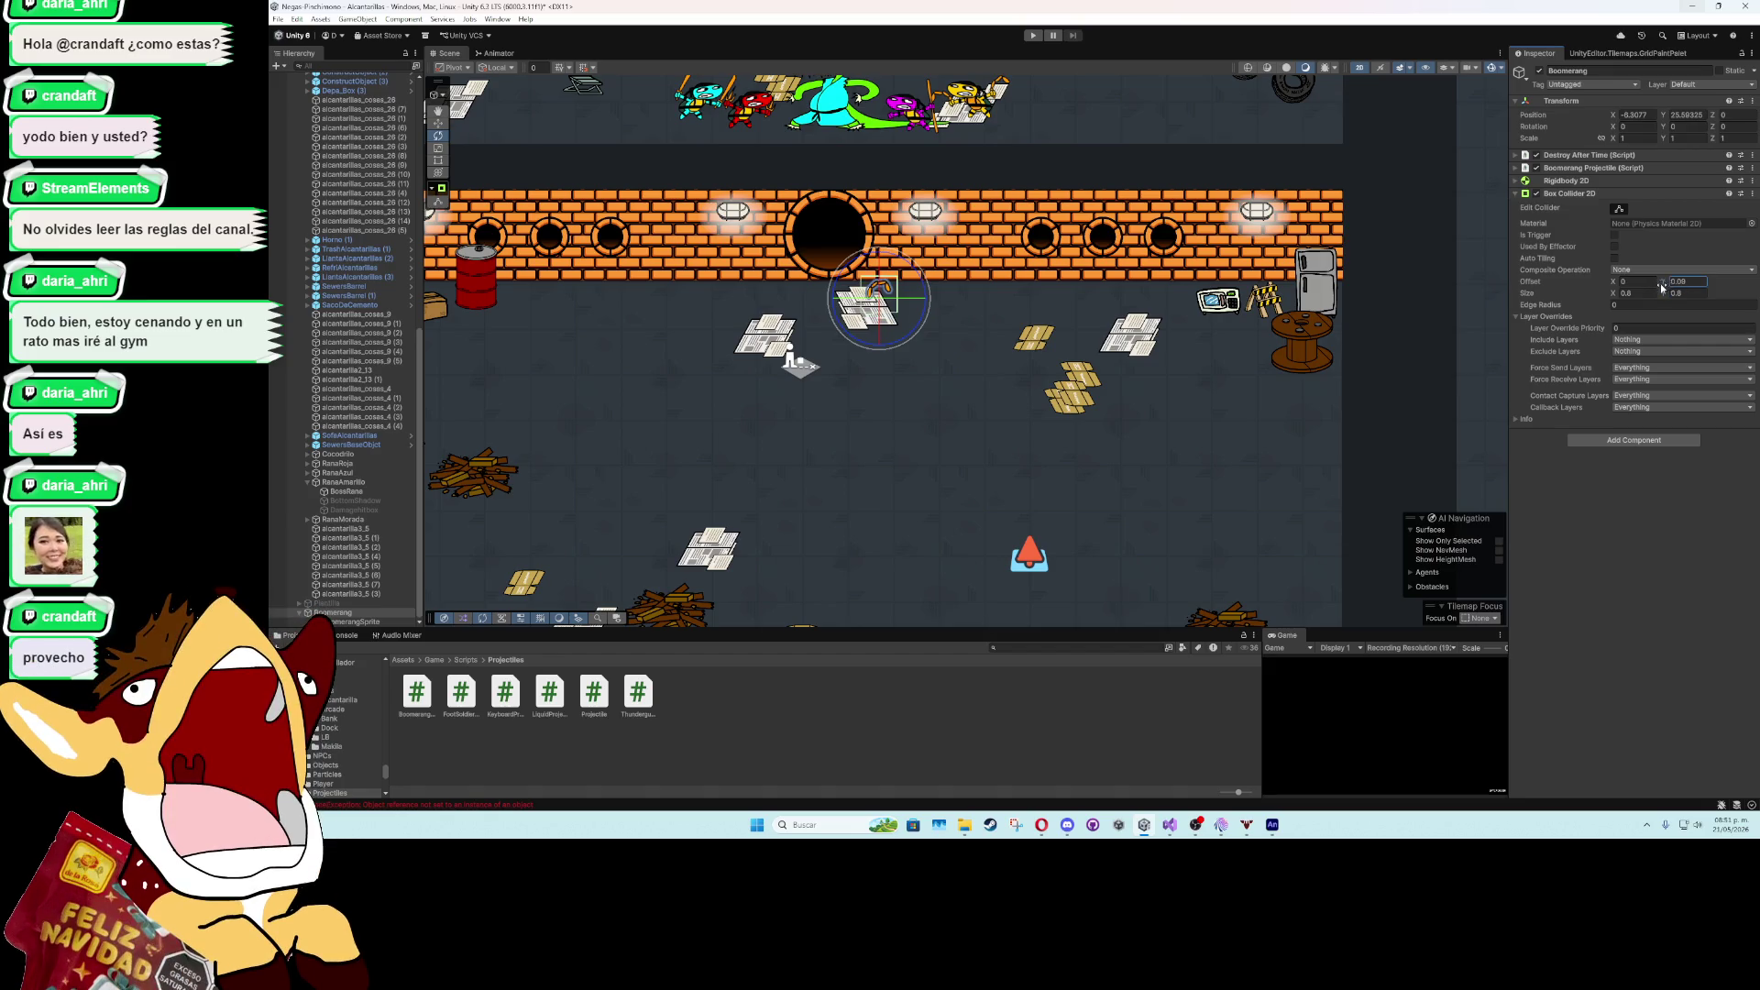
scroll(858, 339, "up", 2)
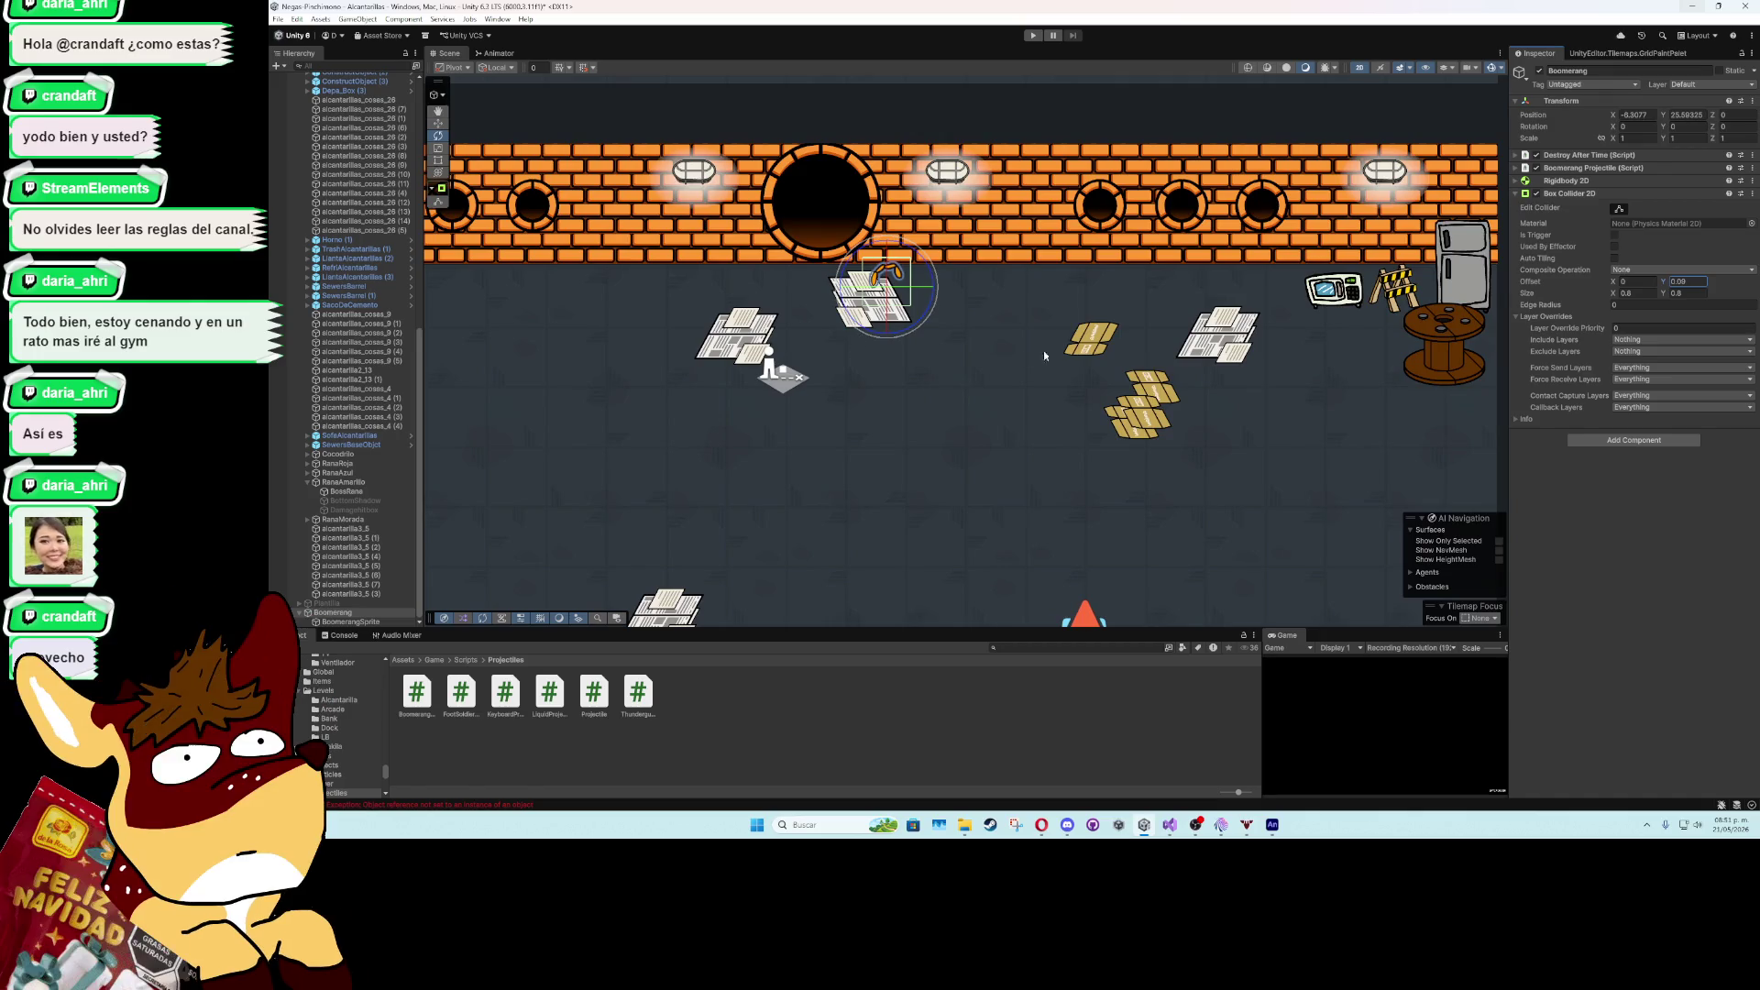
left_click(1569, 193)
- Add the Enemy Projectile script to Boomerang, check BoomerangSprite's remaining components, then reselect Boomerang
left_click(1633, 211)
type("boxco")
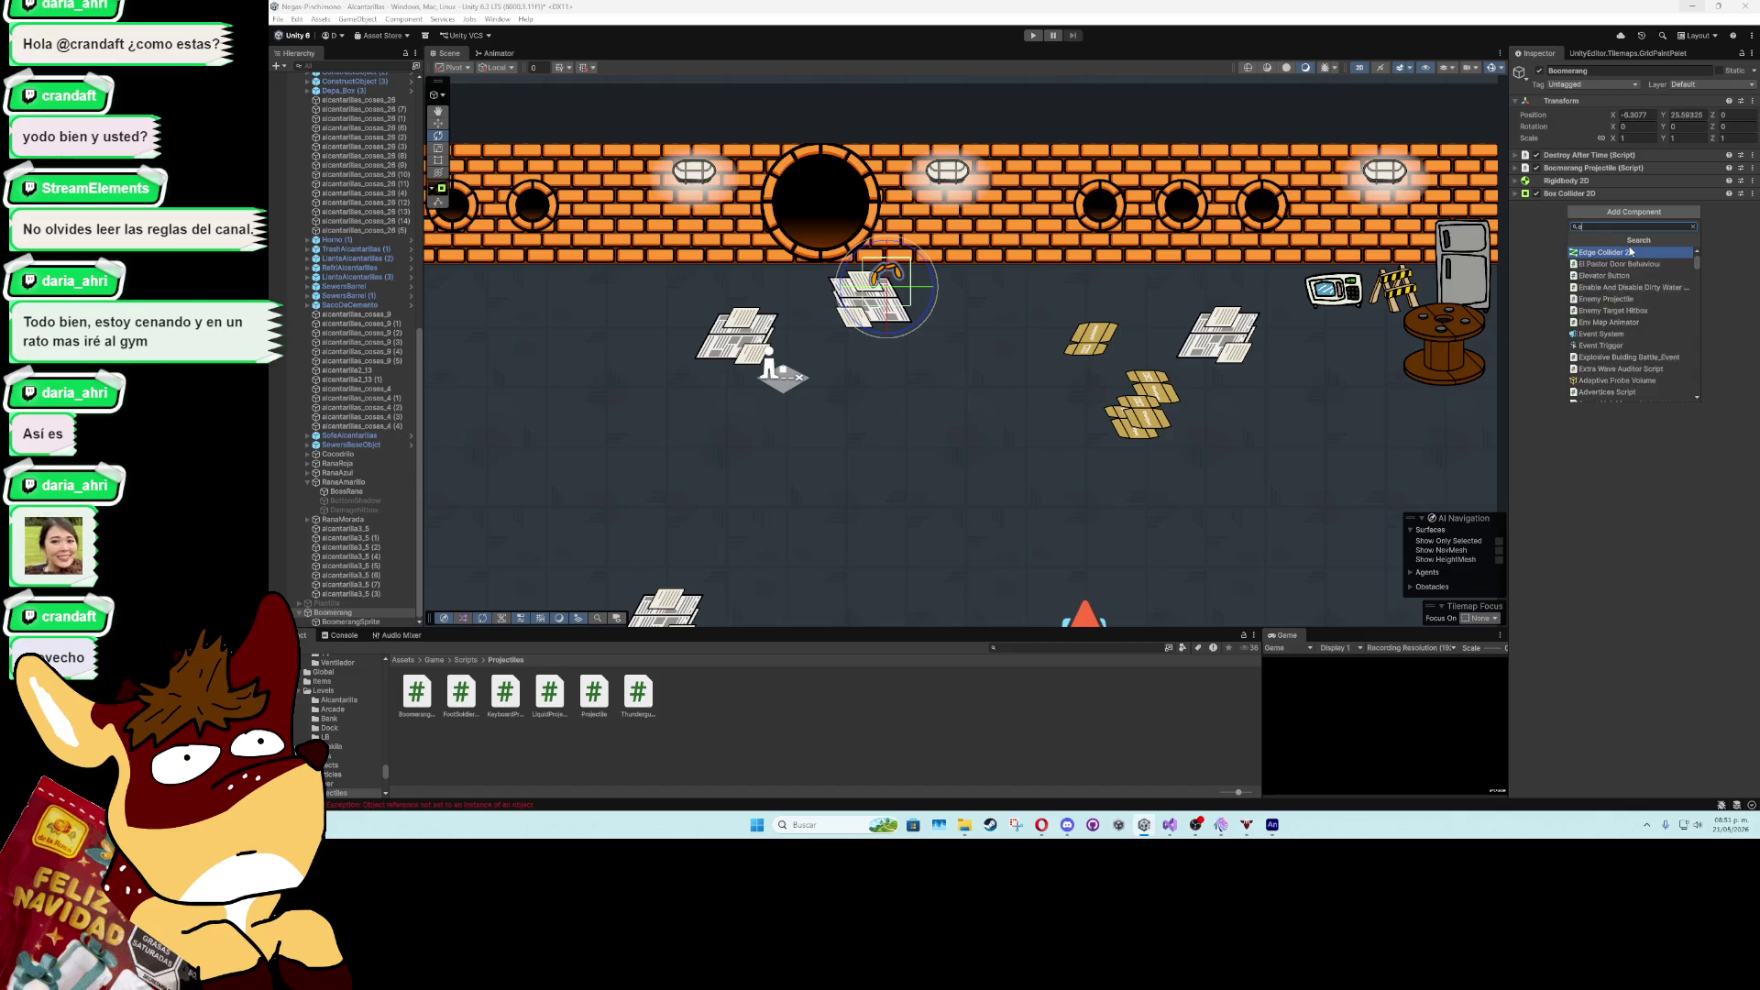
type("enemy")
left_click(1629, 251)
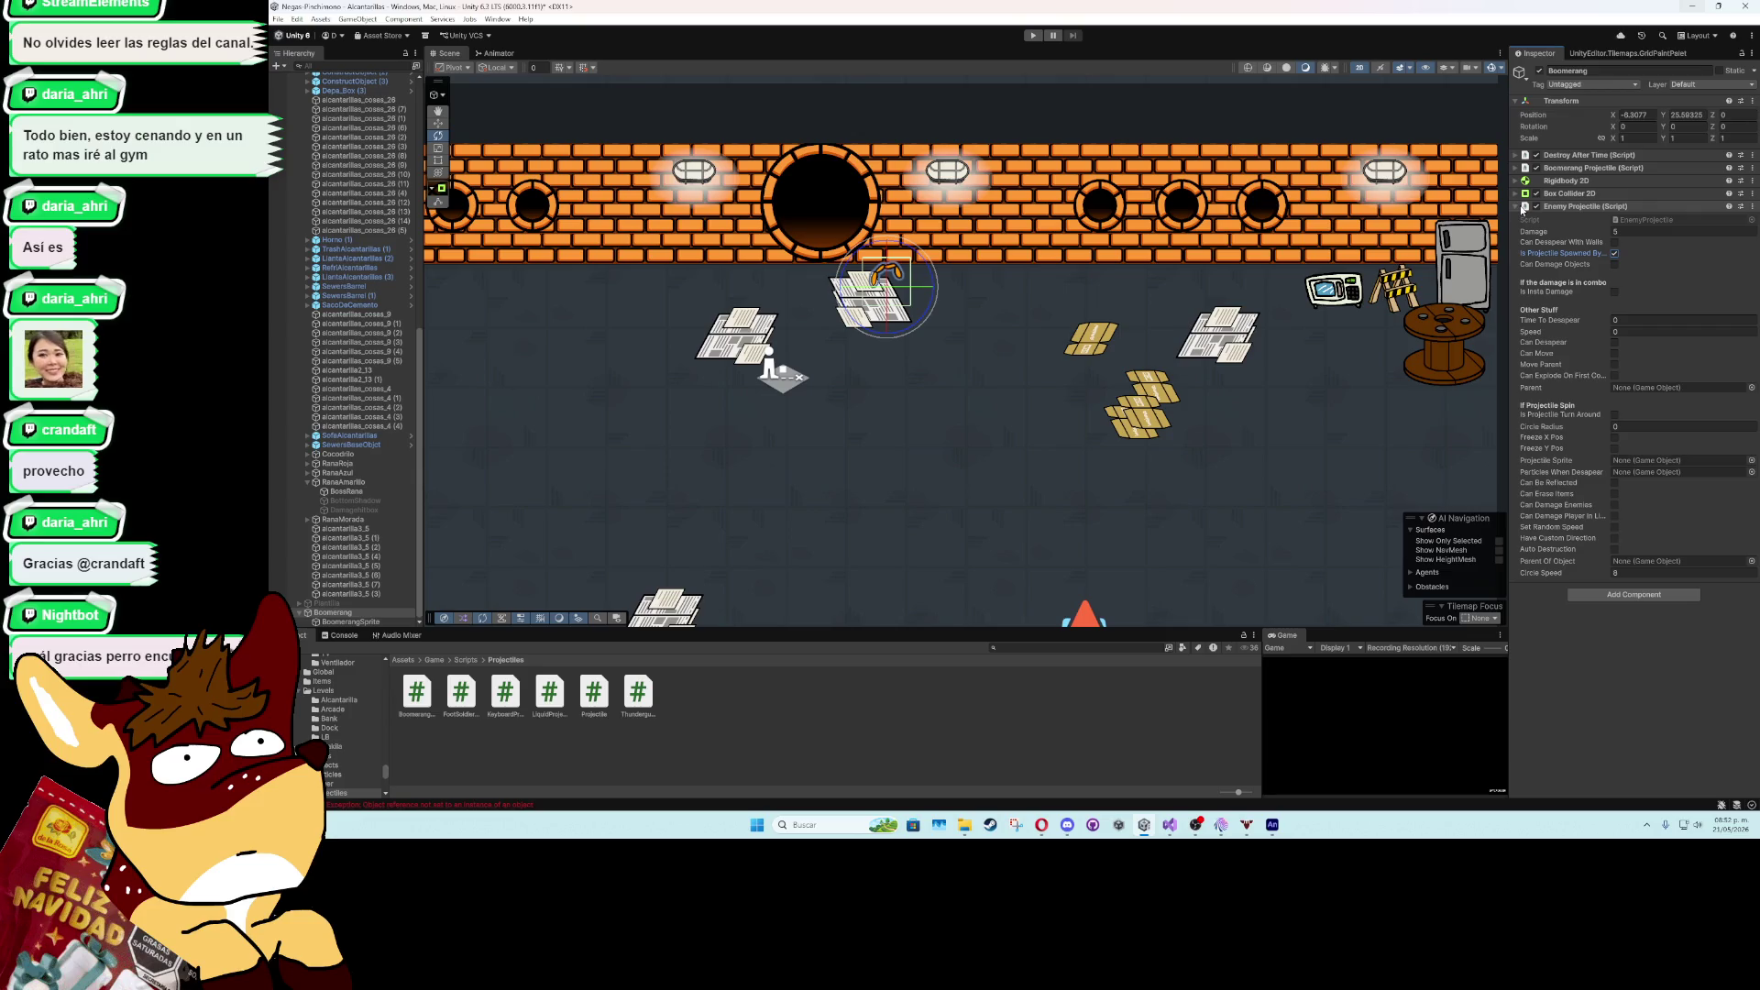
left_click(1524, 207)
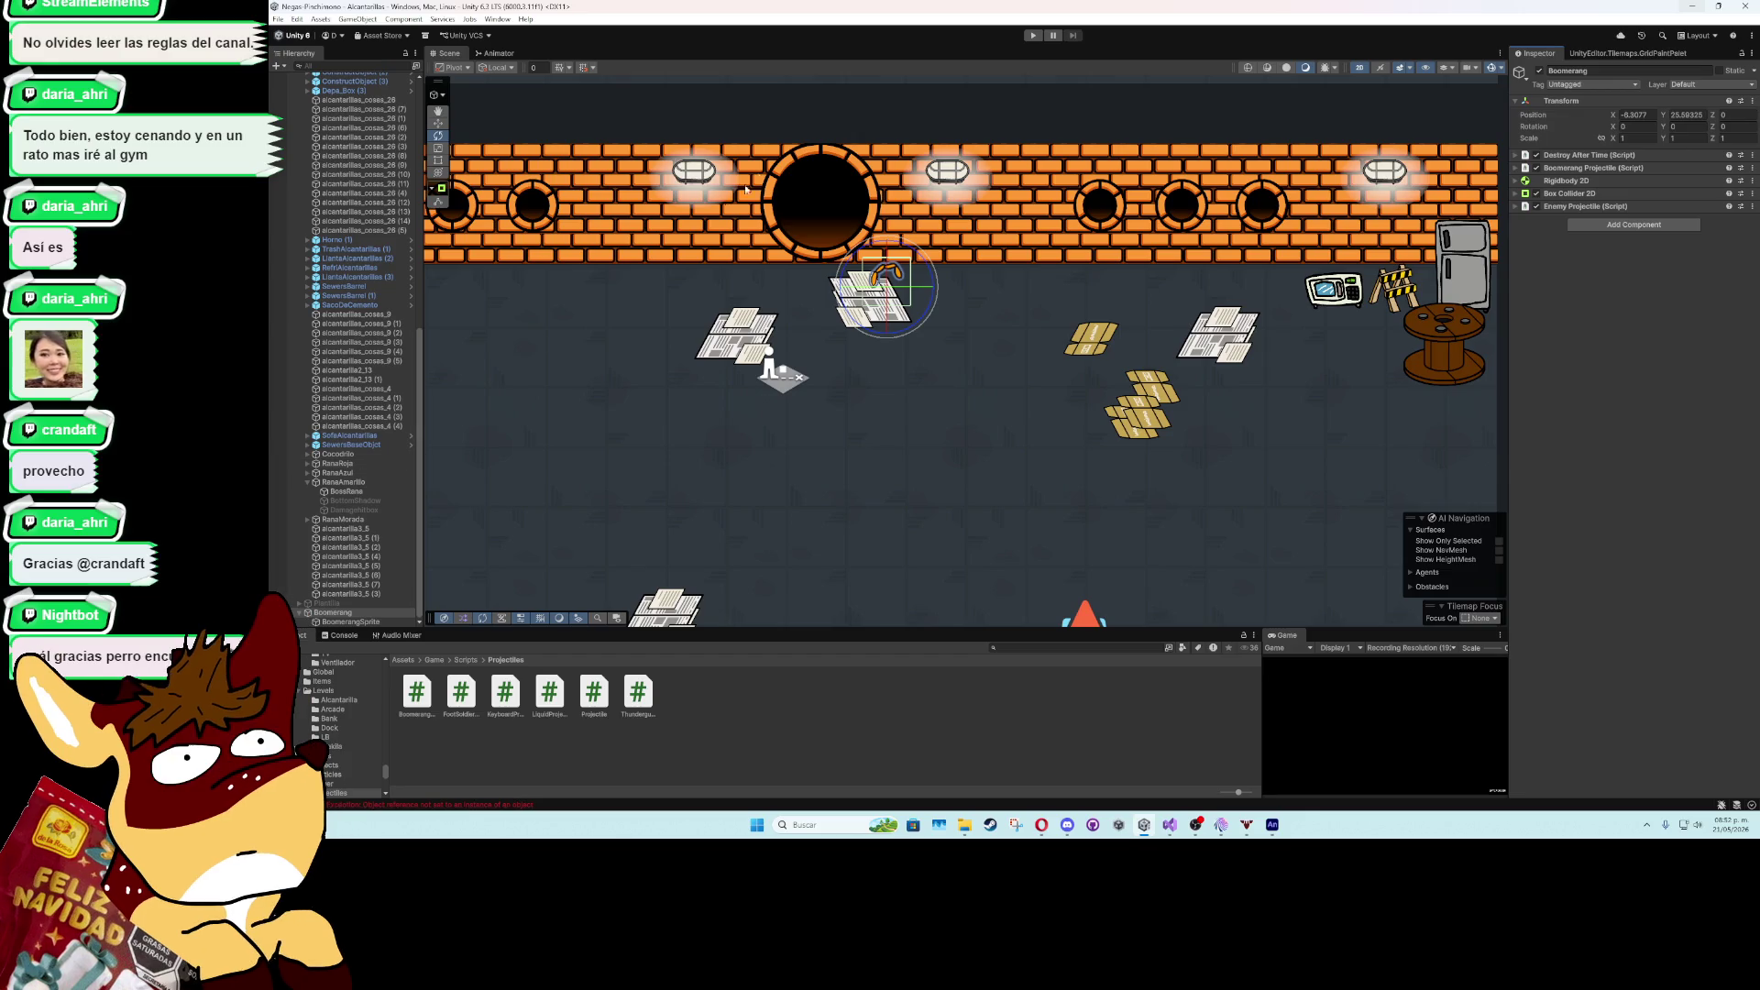
left_click(348, 622)
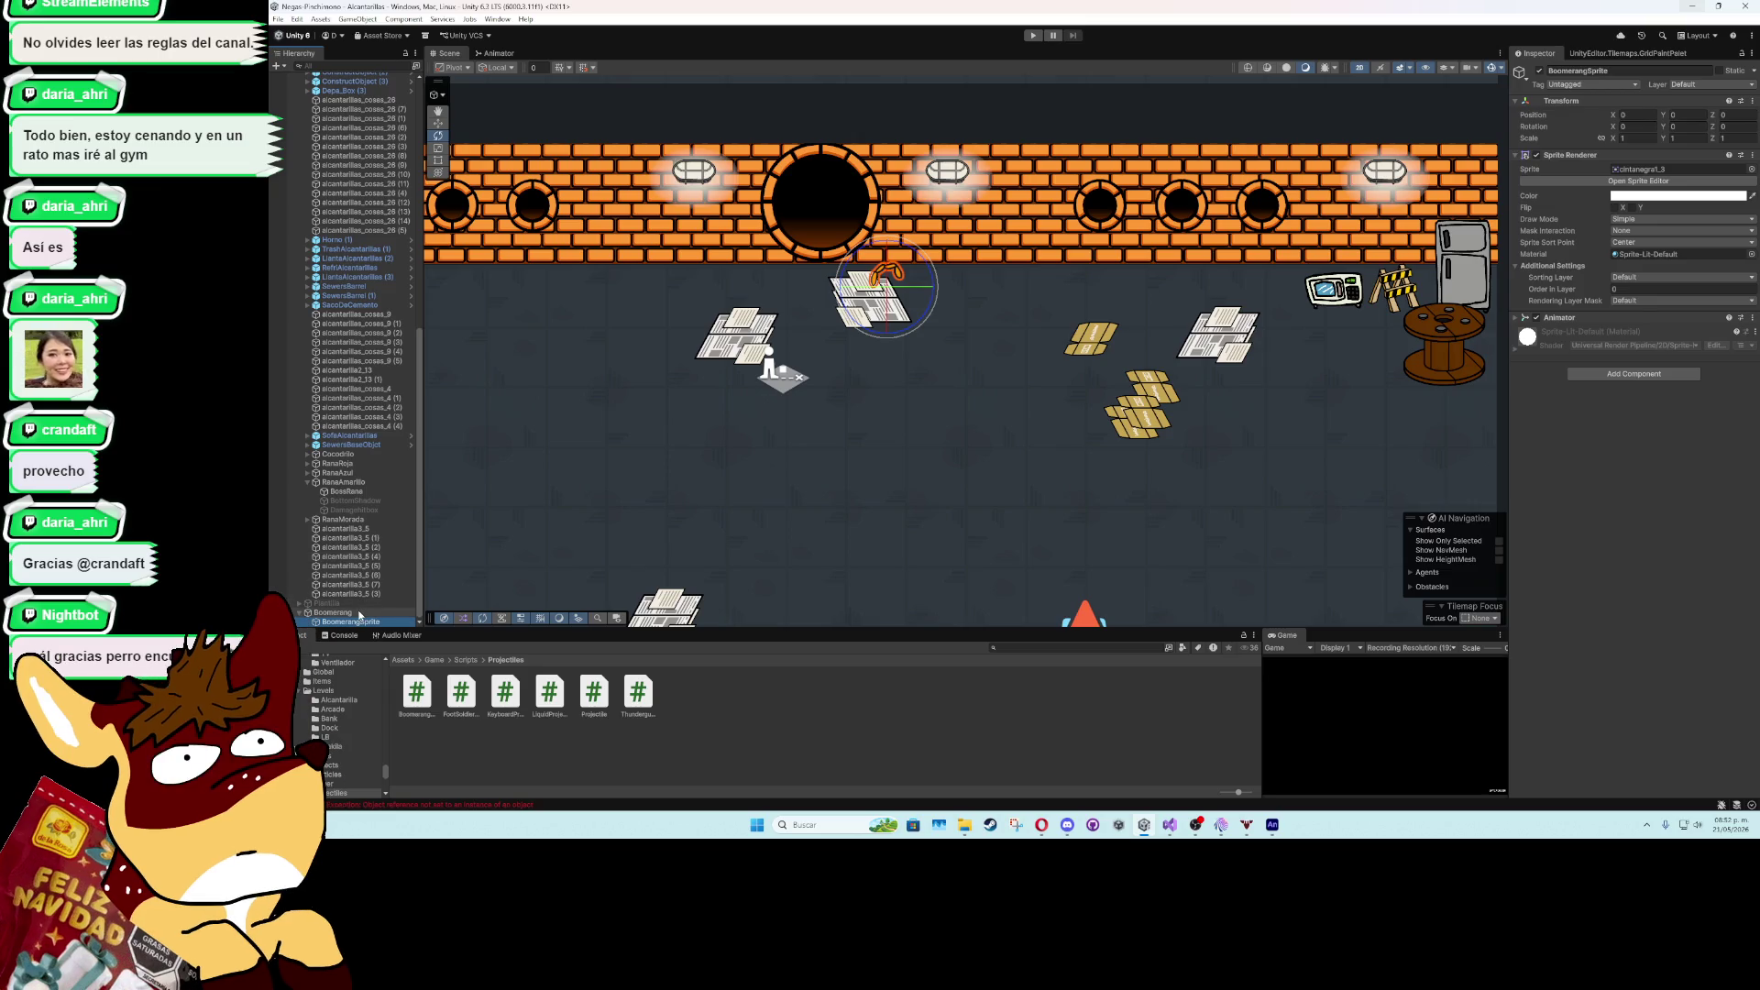
left_click(1661, 452)
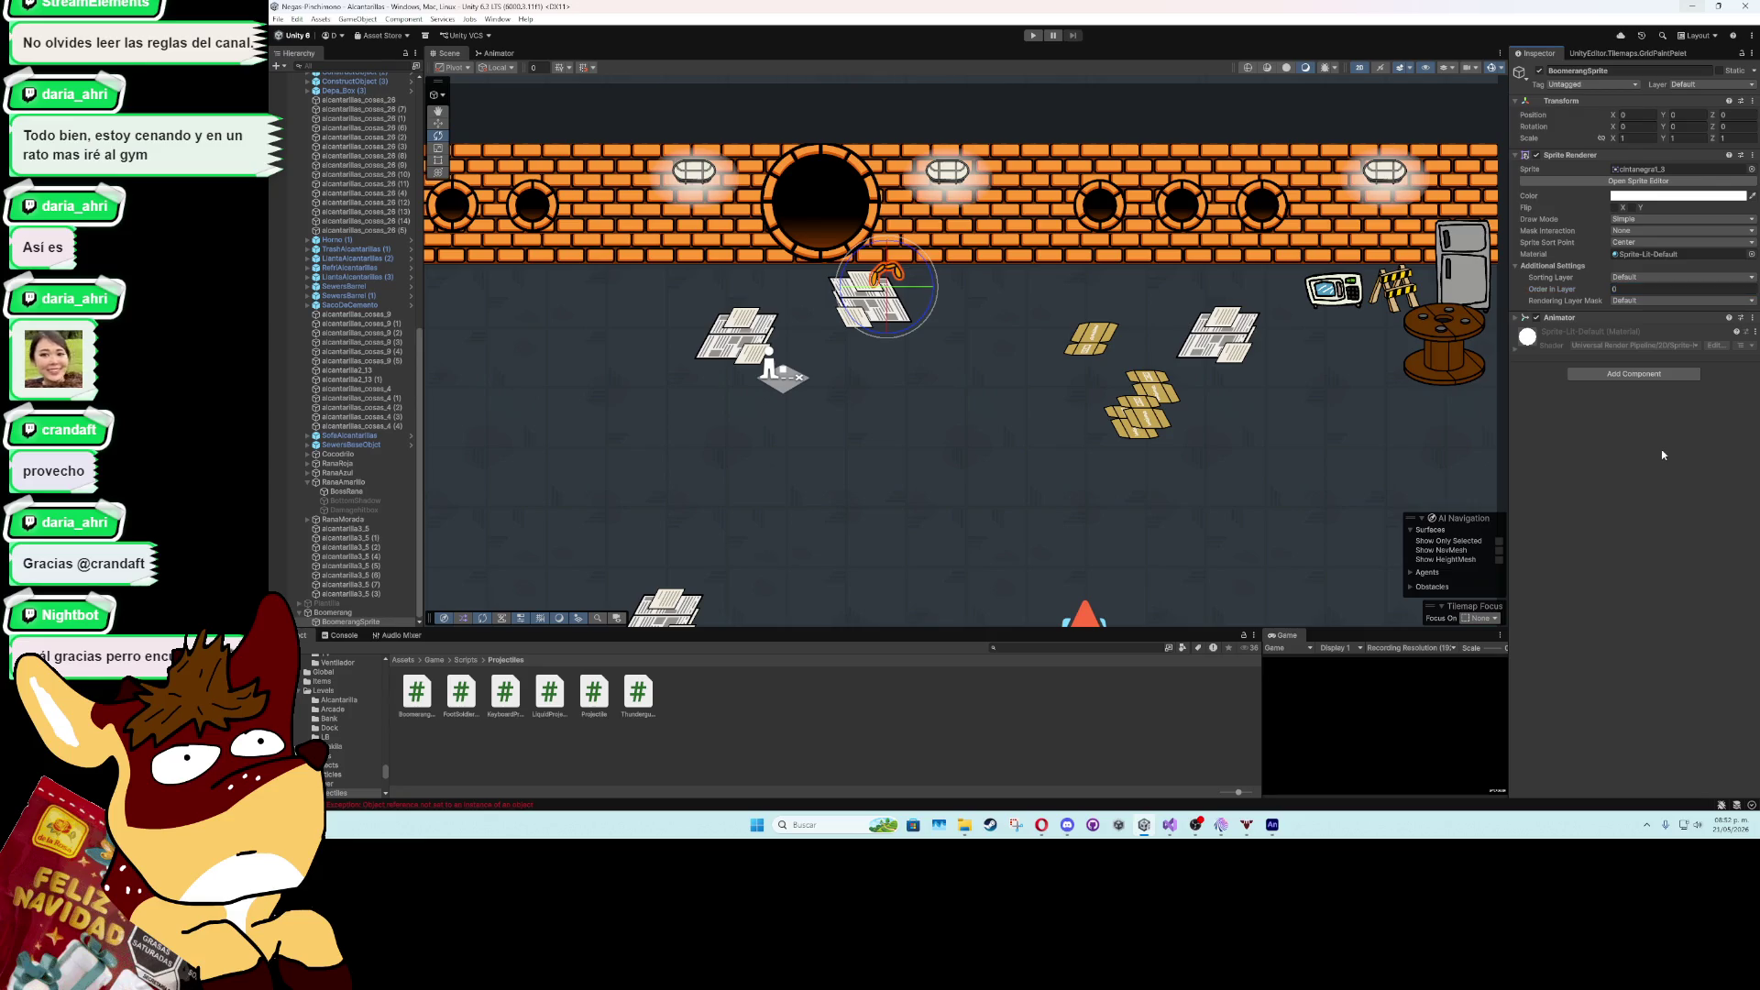
left_click(357, 613)
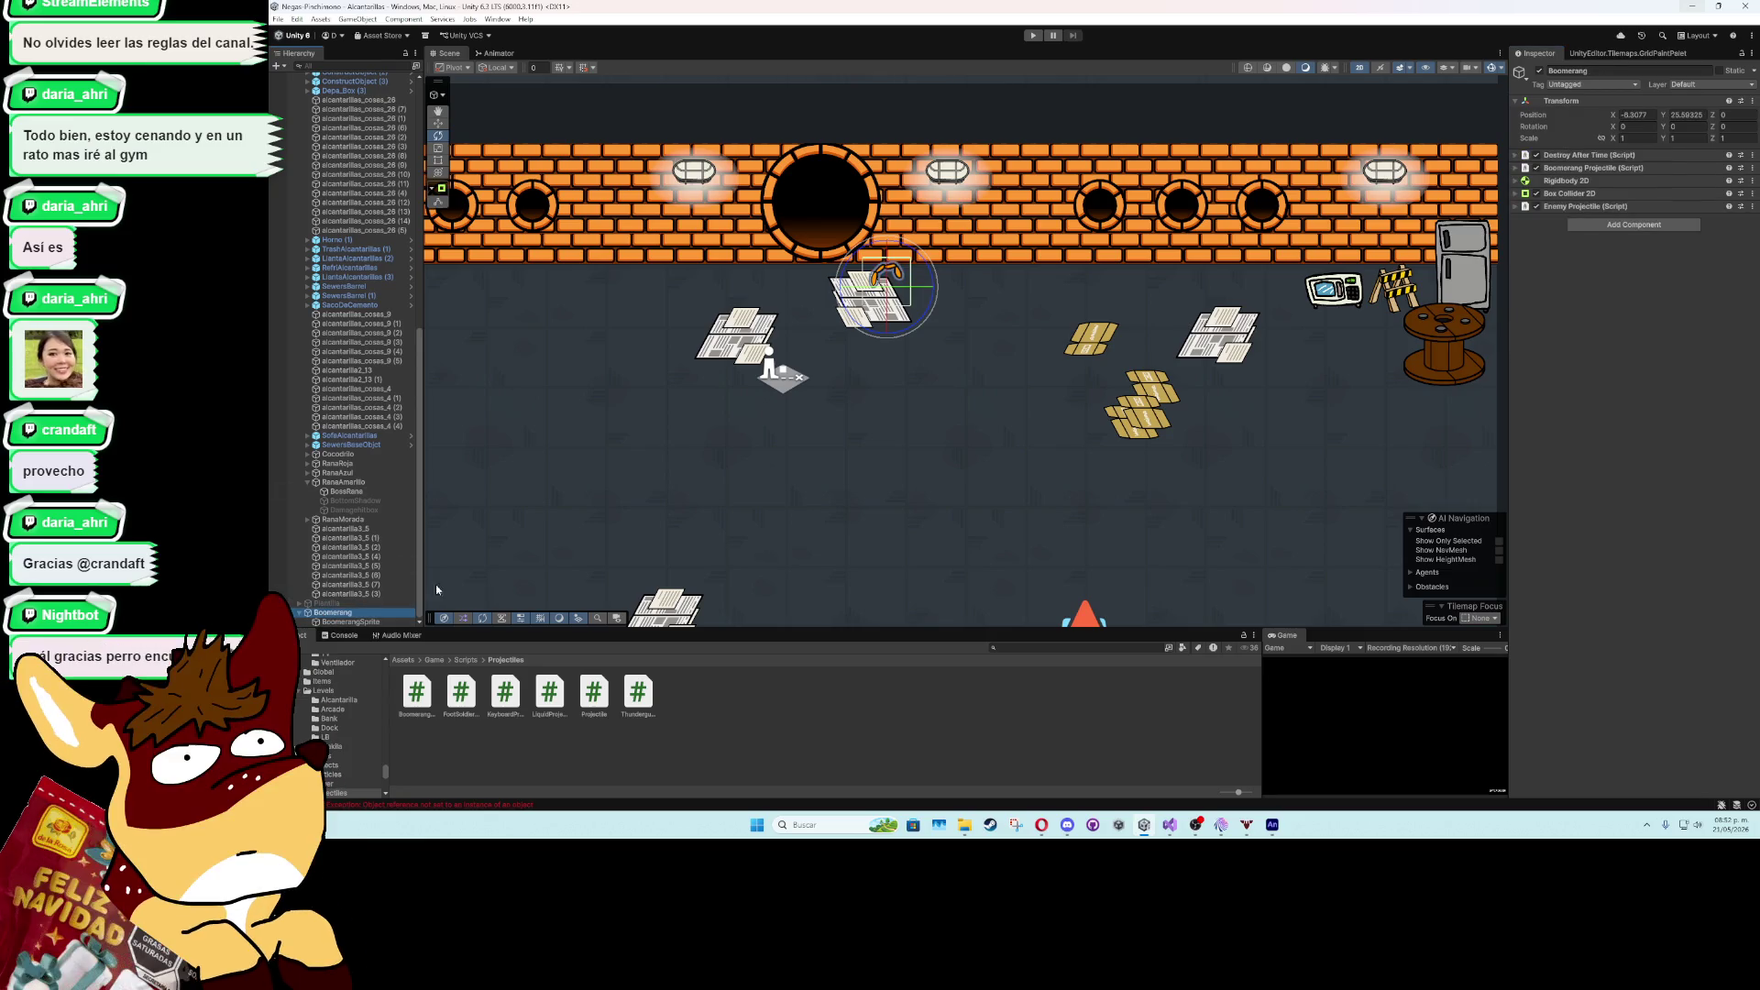
- Save the Boomerang object as a prefab in the Prefabs/Projectiles folder
left_click(434, 659)
double_click(547, 695)
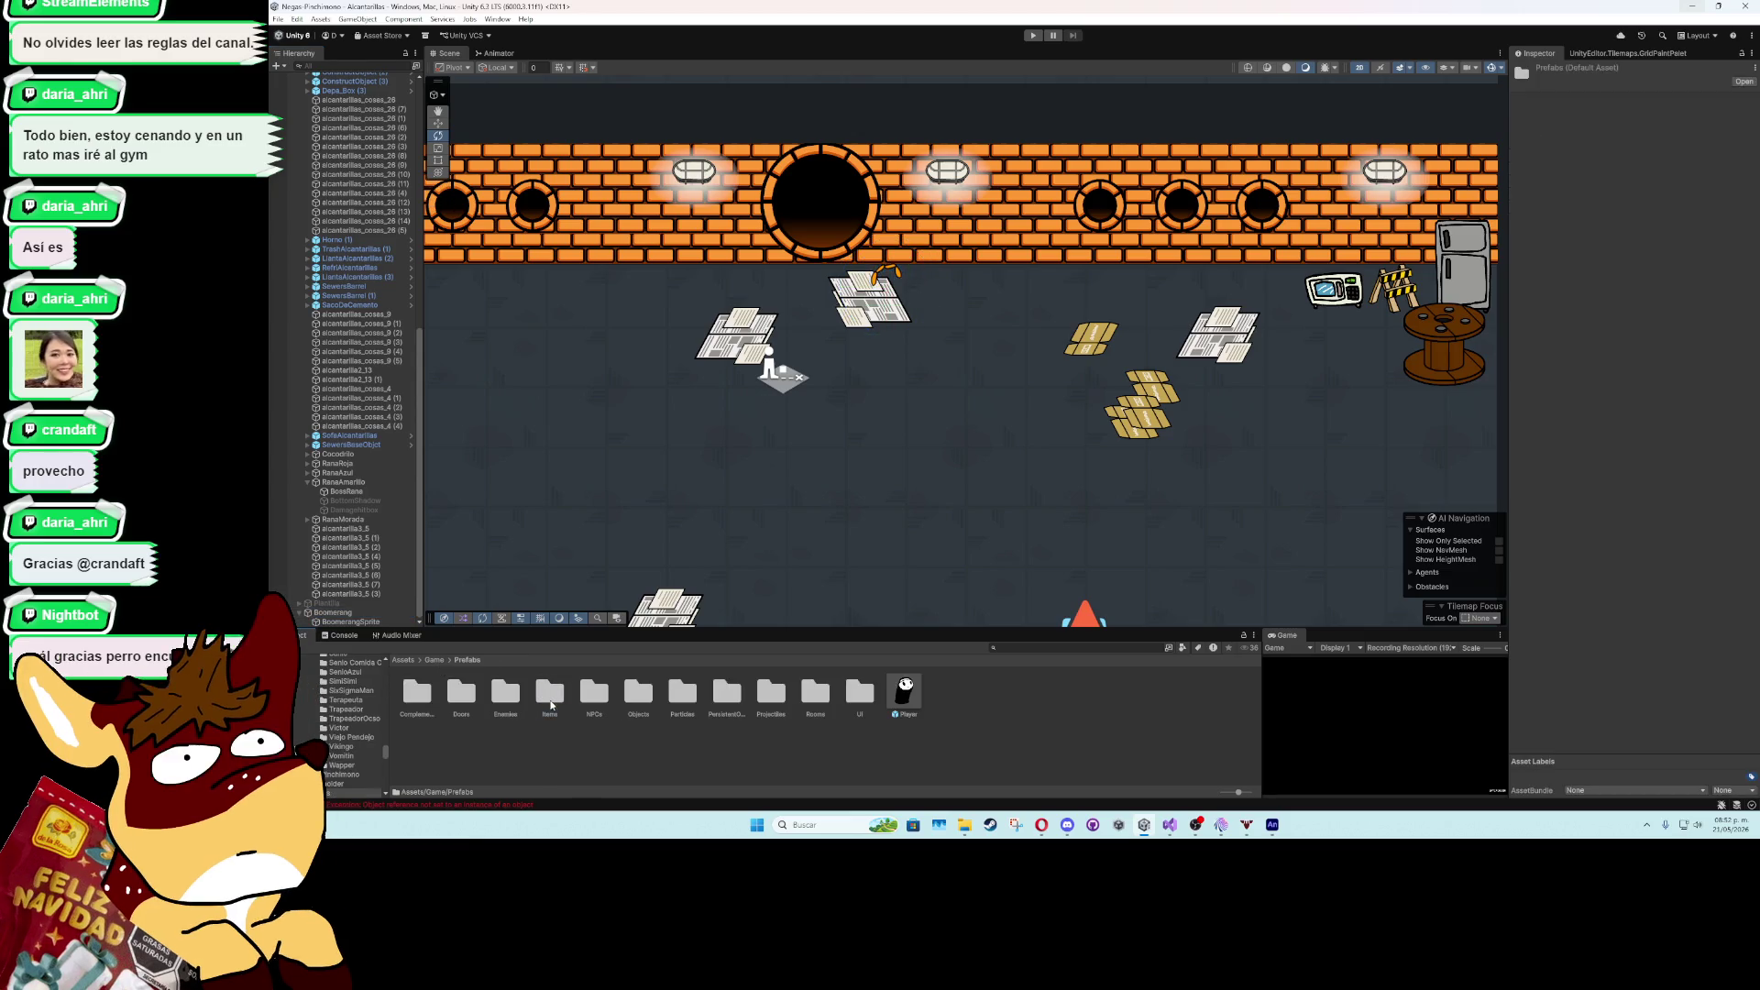
double_click(771, 695)
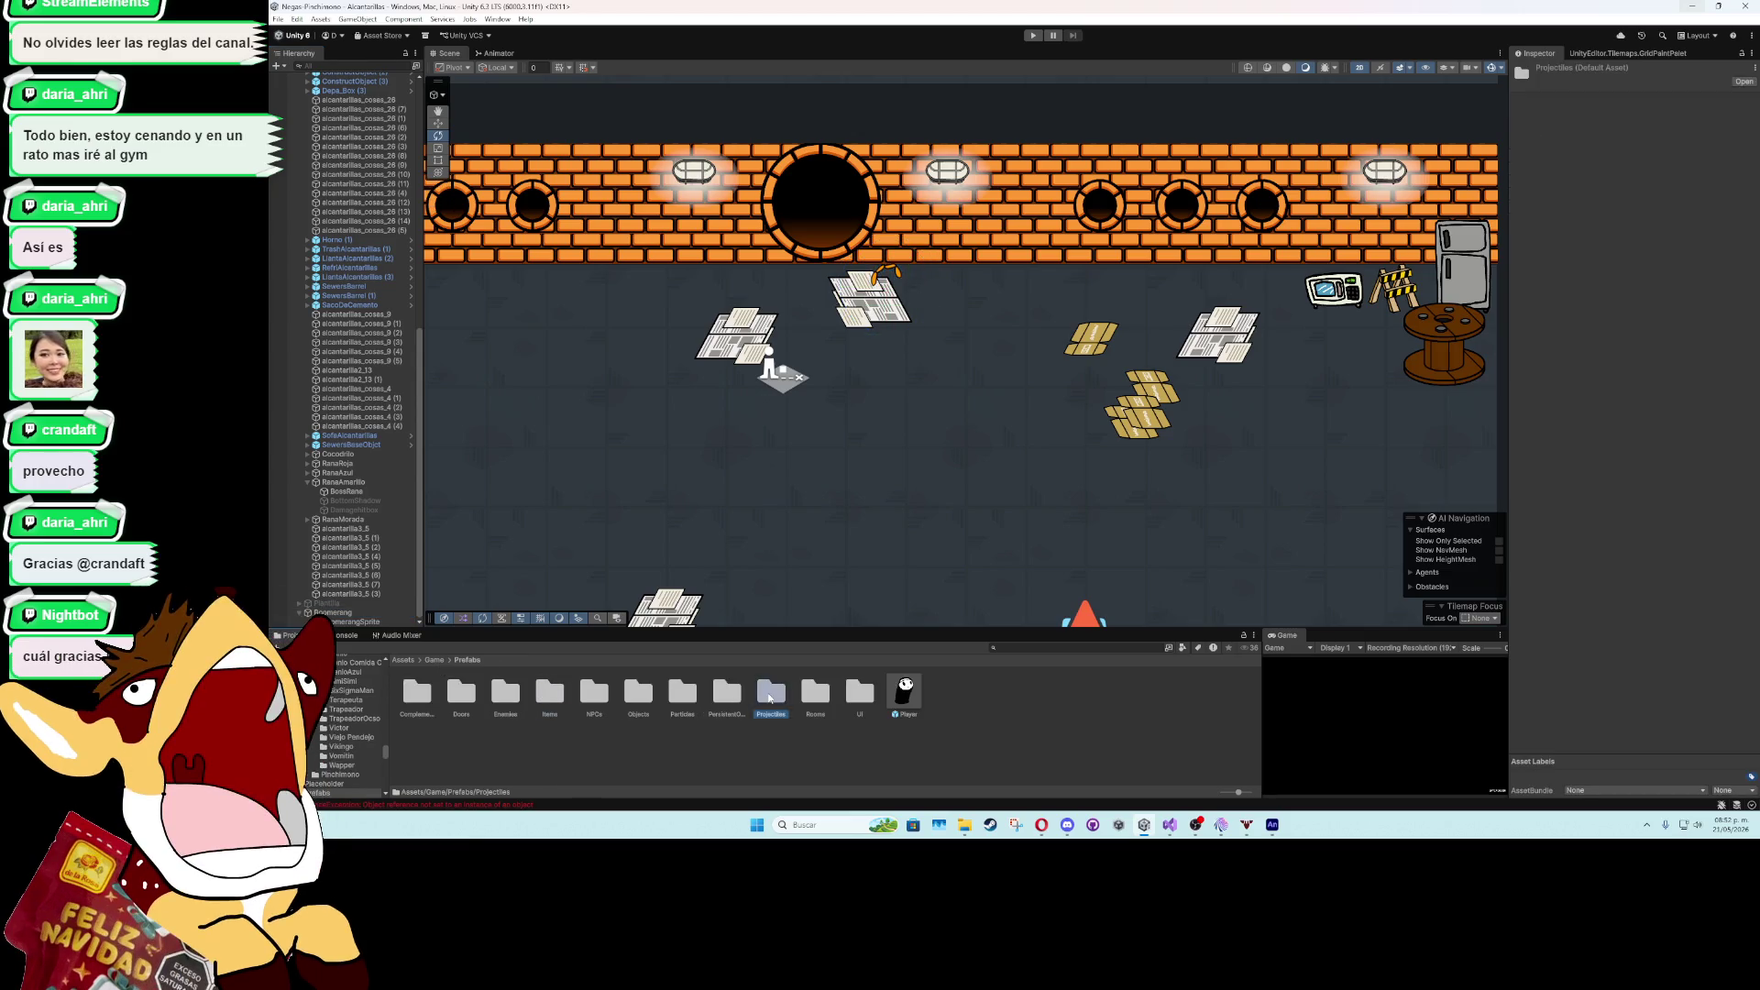
left_click(362, 613)
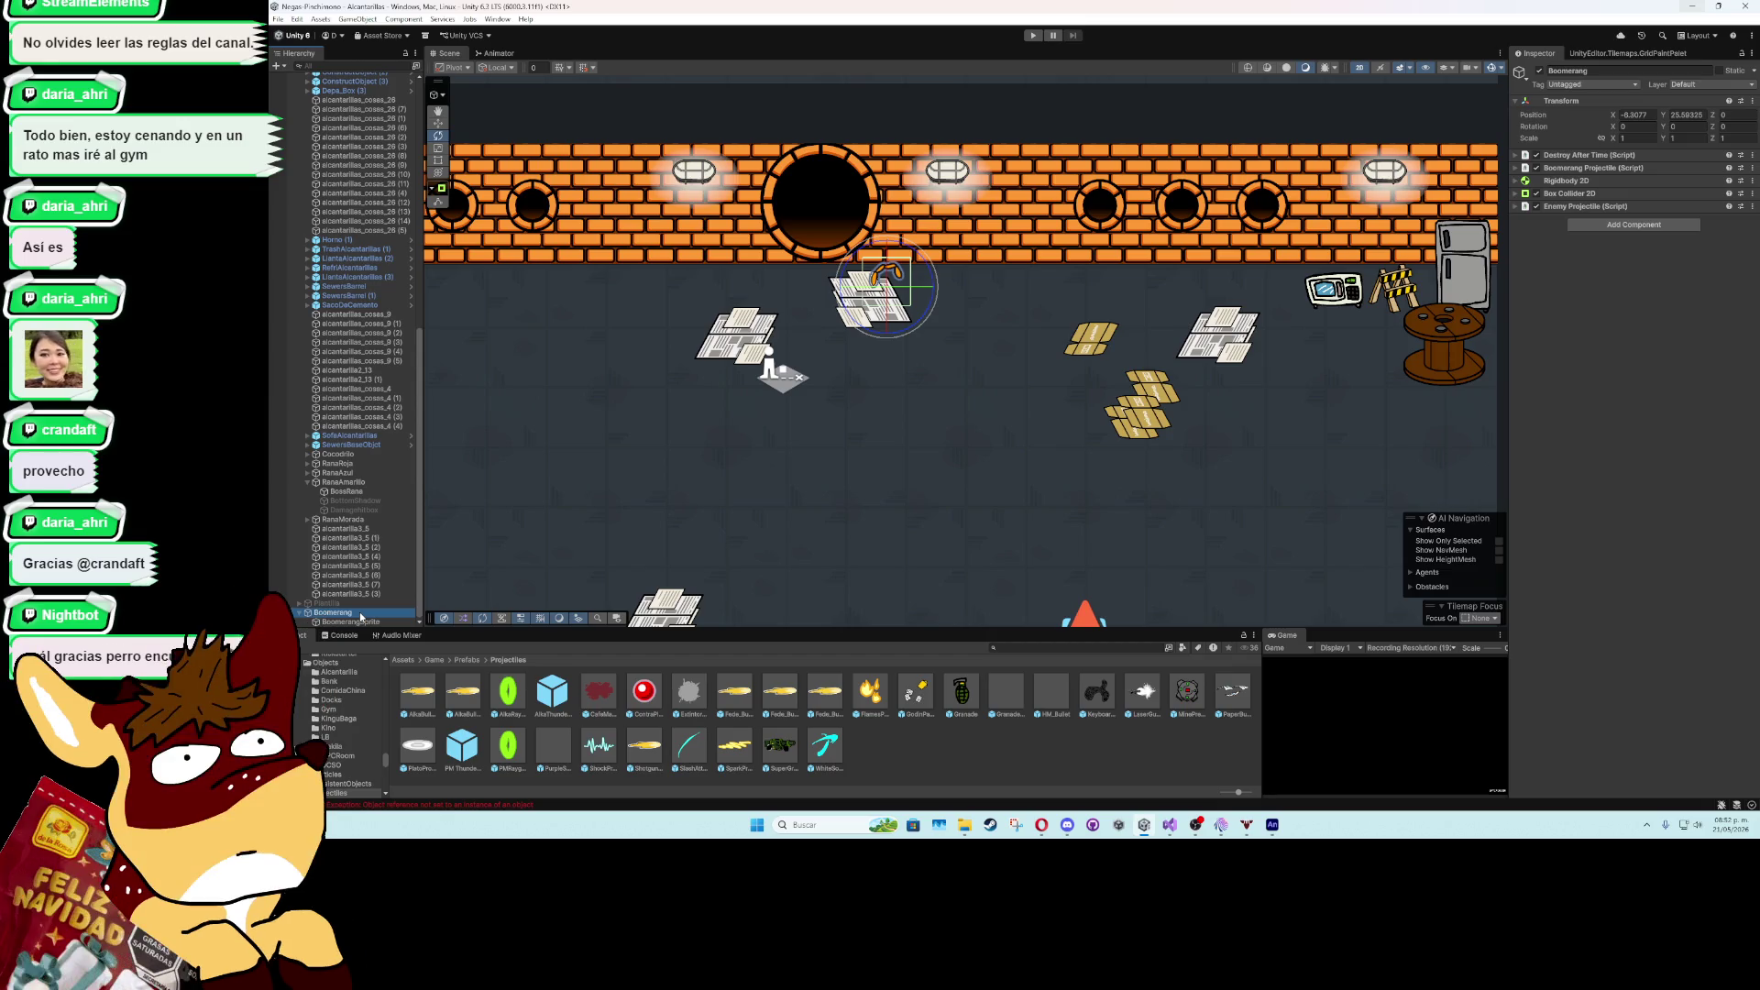
left_click_drag(362, 613, 439, 652)
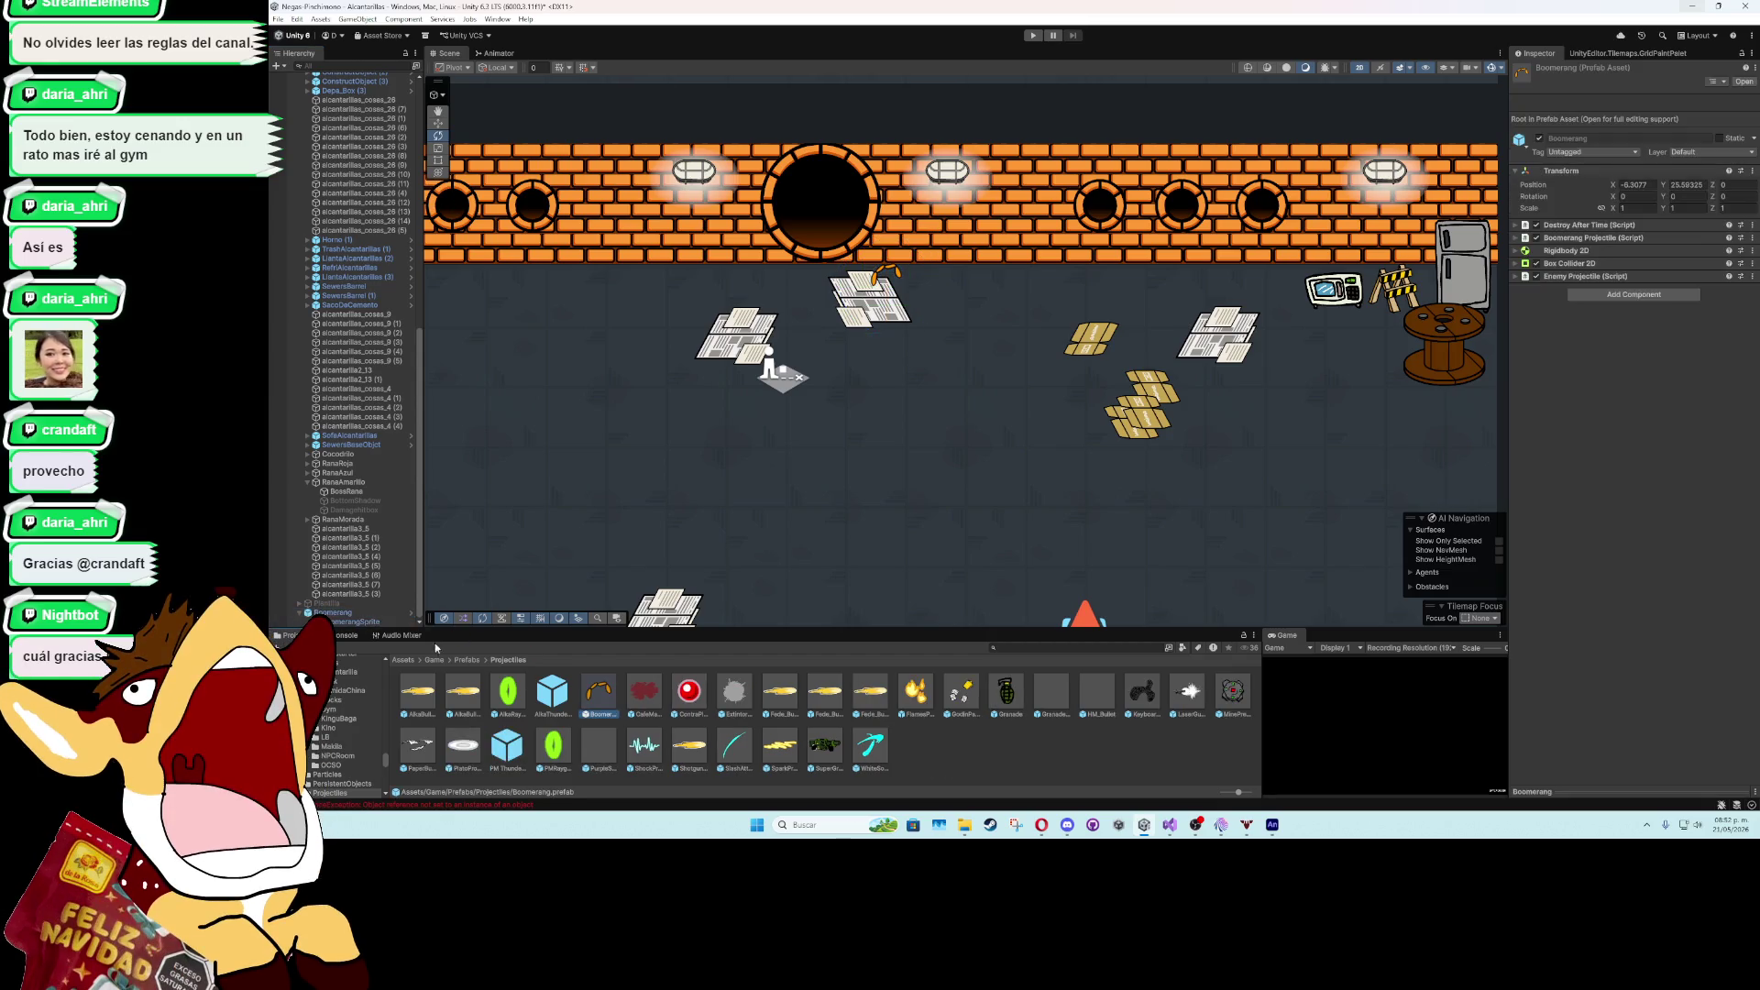
- Delete the scene's Boomerang instance and assign the prefab to BossRana's Boomerang Prefab field
left_click(383, 615)
key("Delete")
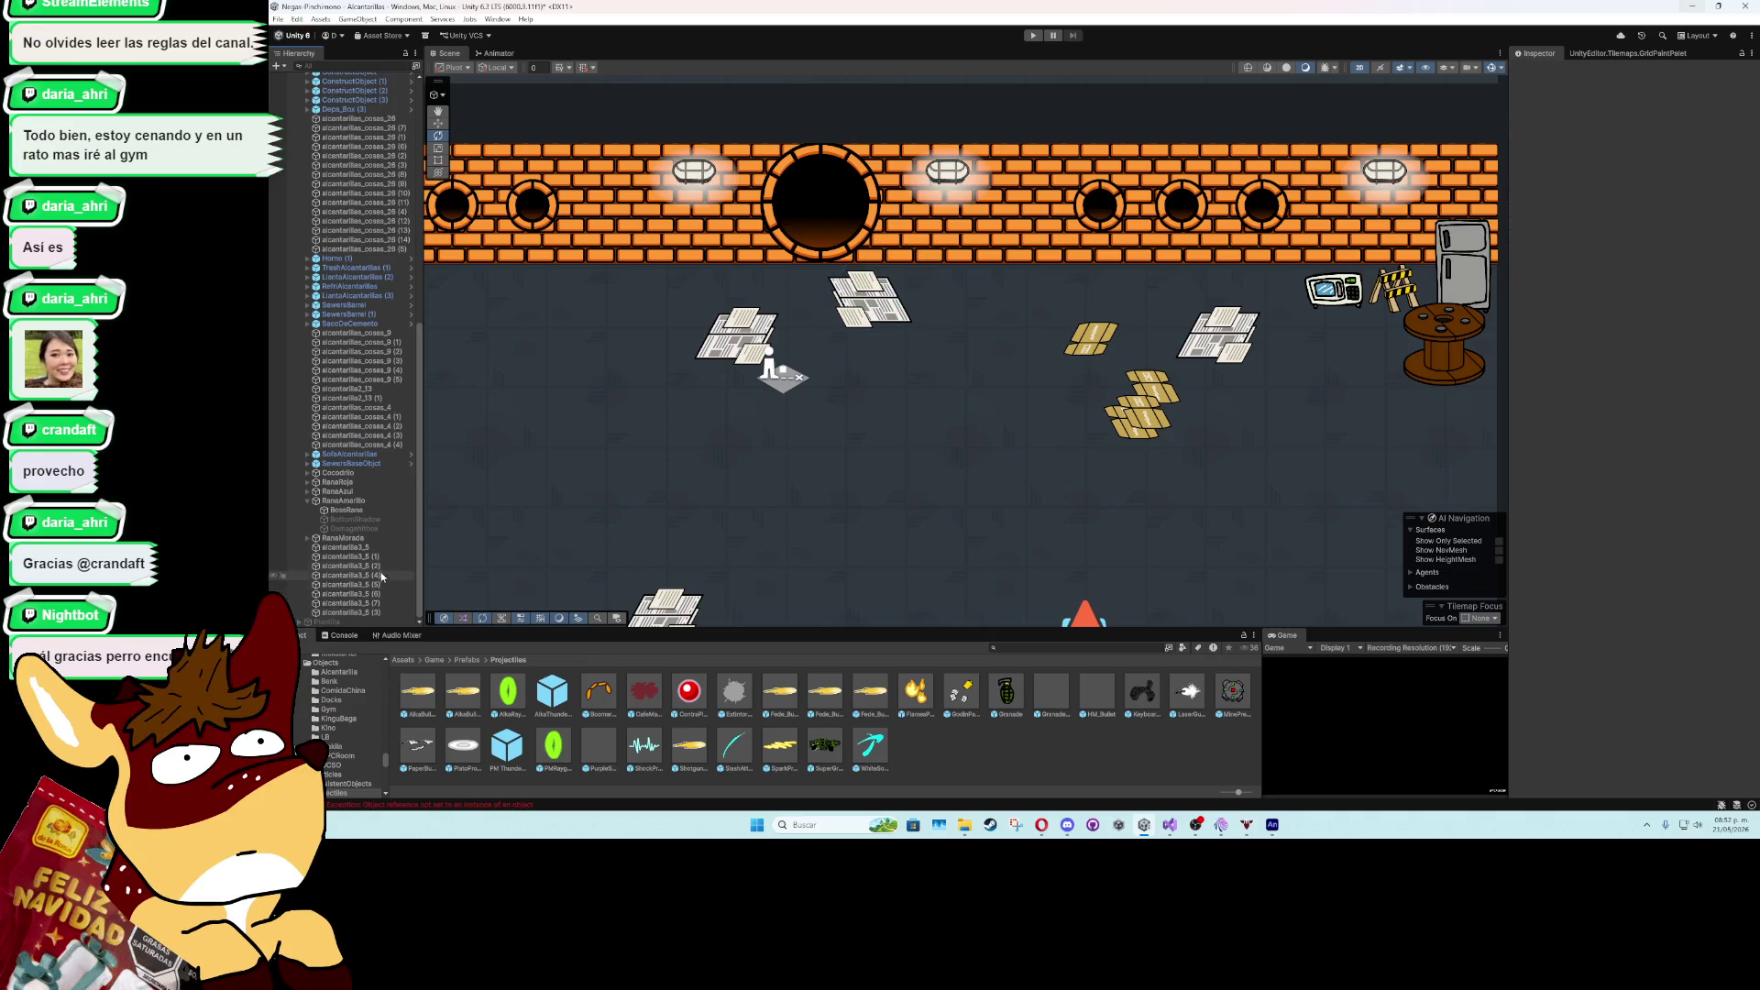
left_click(350, 509)
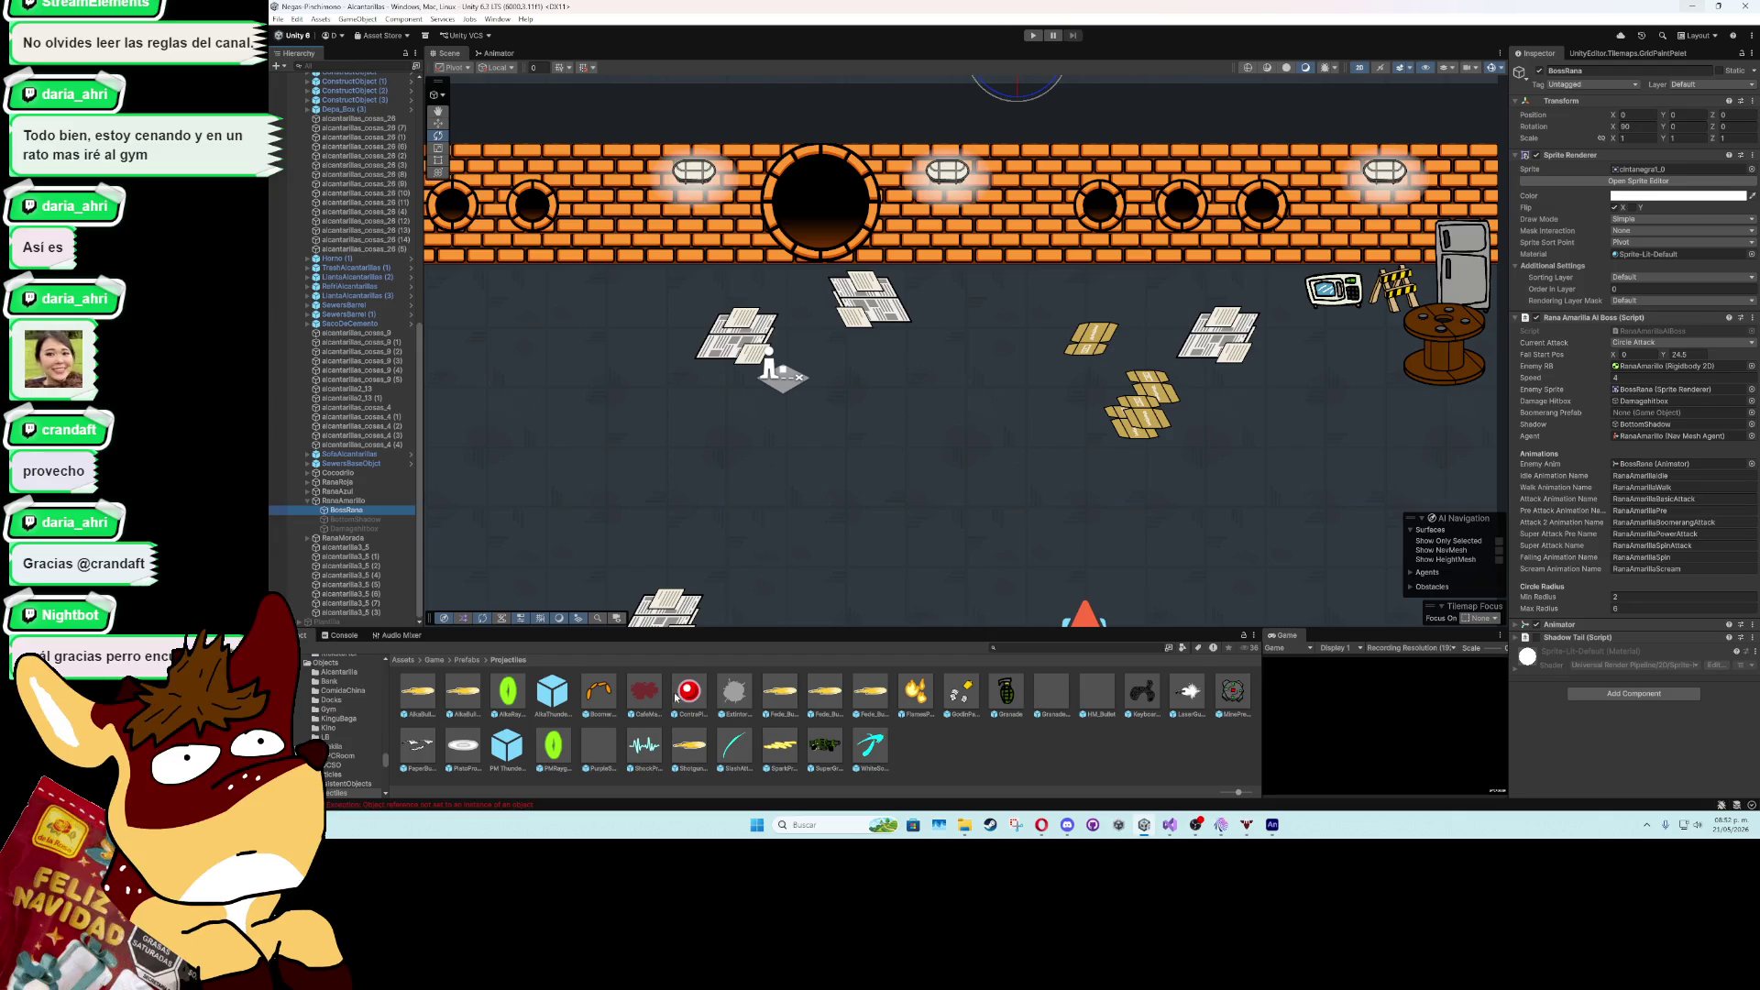
mouse_move(601, 692)
left_mouse_down()
mouse_move(1389, 545)
mouse_move(1645, 419)
left_mouse_up()
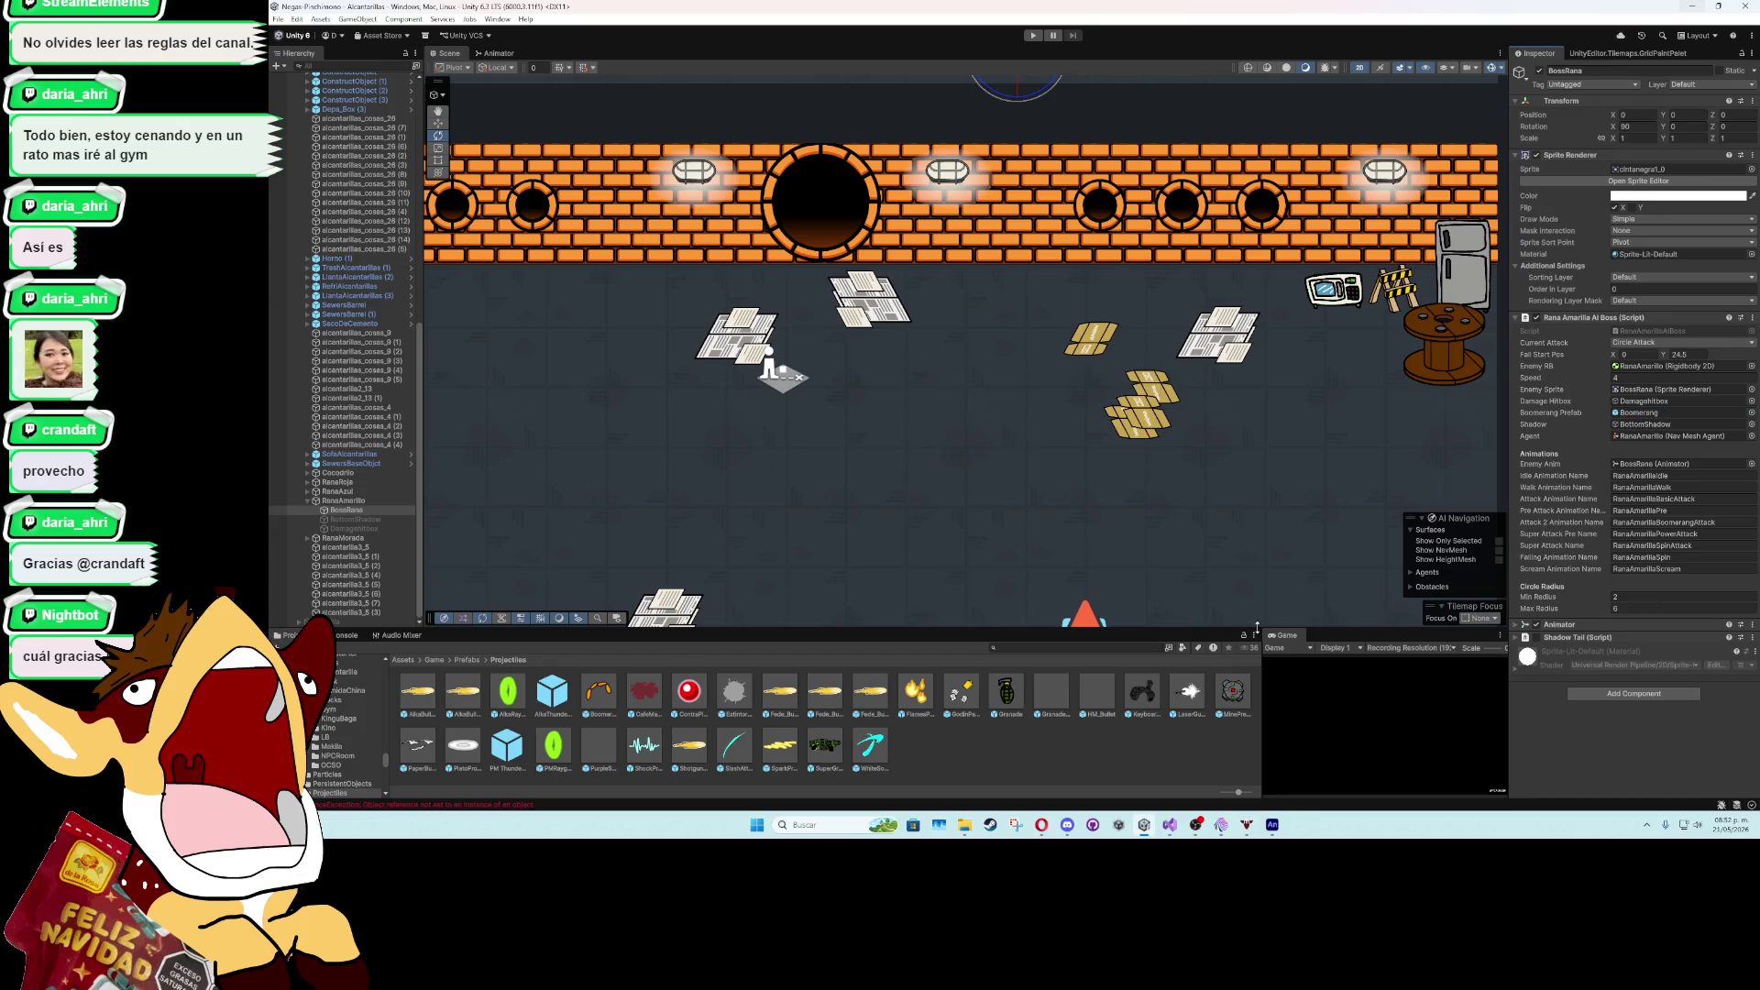
double_click(1287, 637)
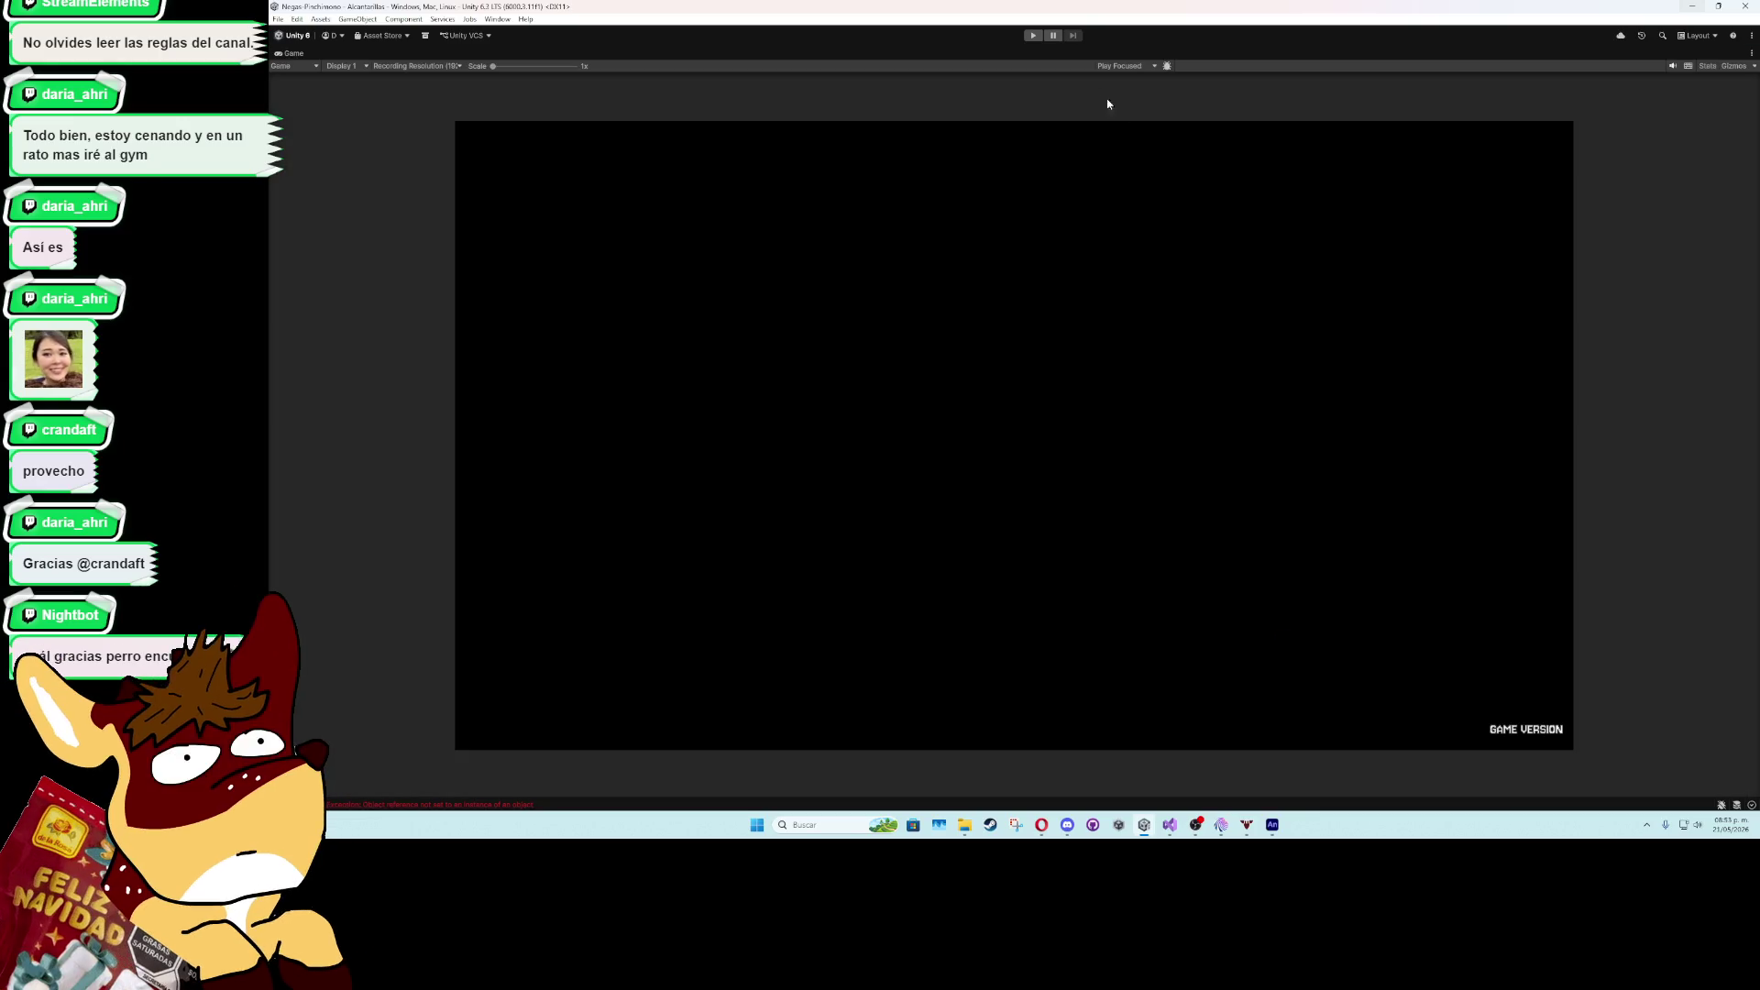
- Playtest the boss fight, skipping the intro dialogue with K, then stop and switch to Visual Studio
left_click(1036, 37)
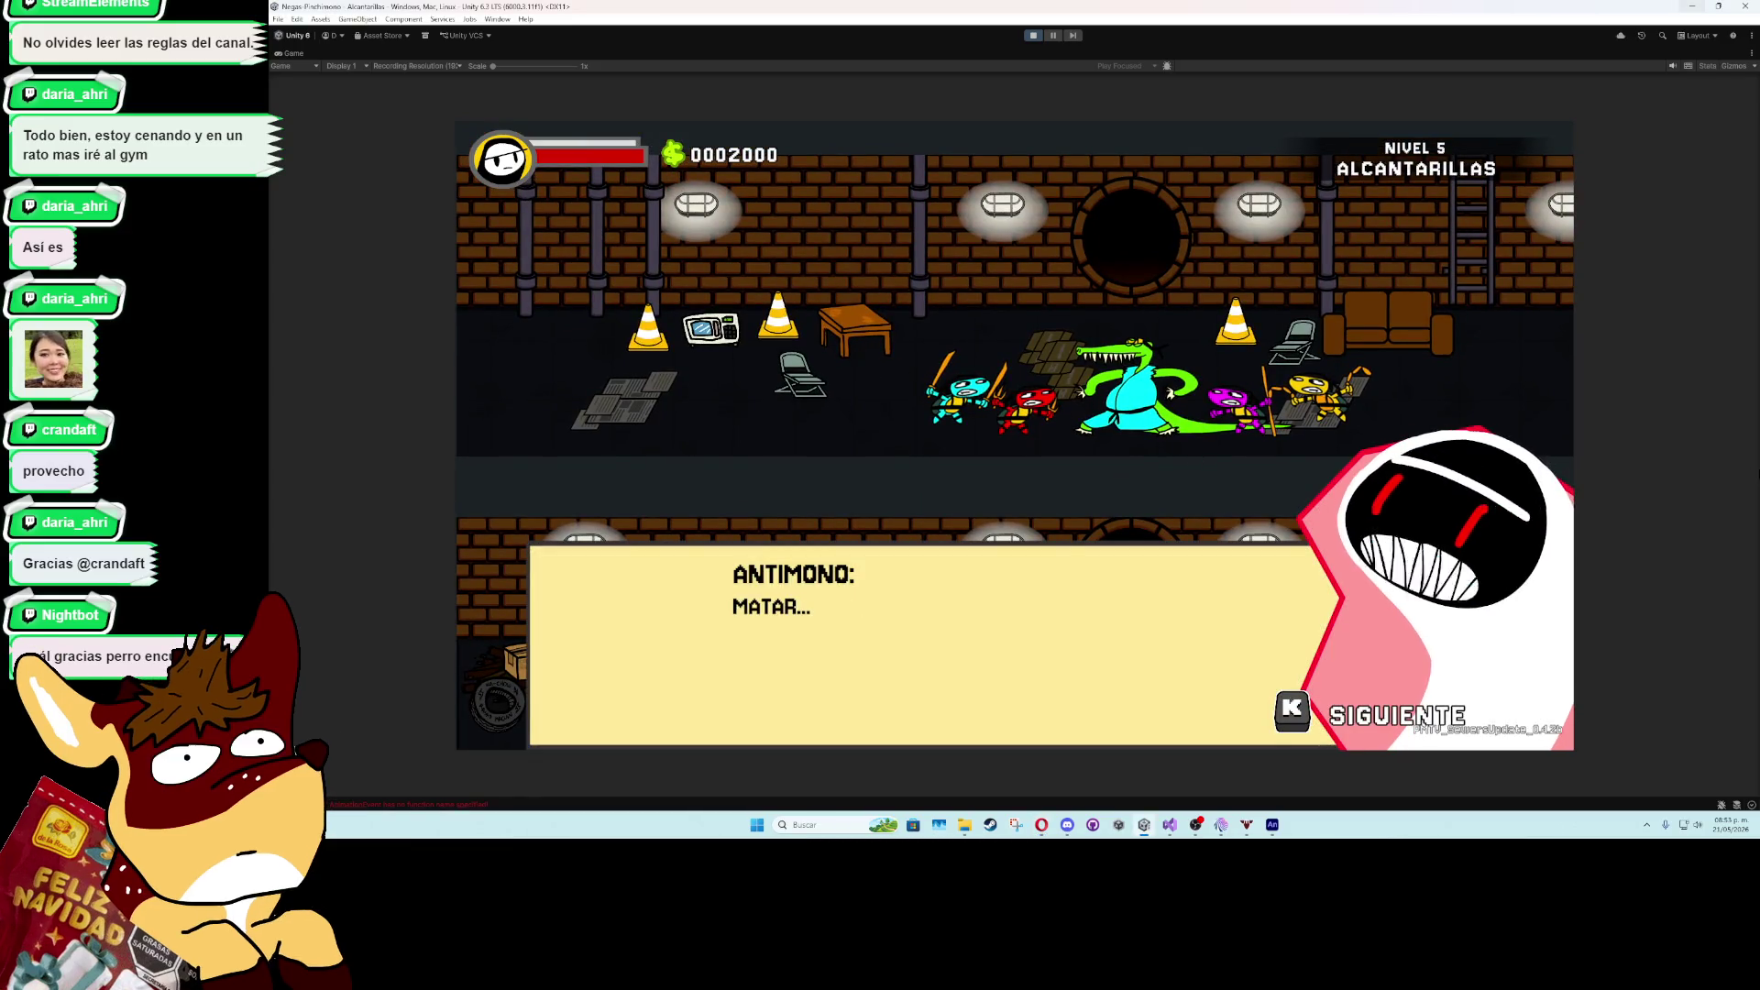
key("k")
key("k")
key("k")
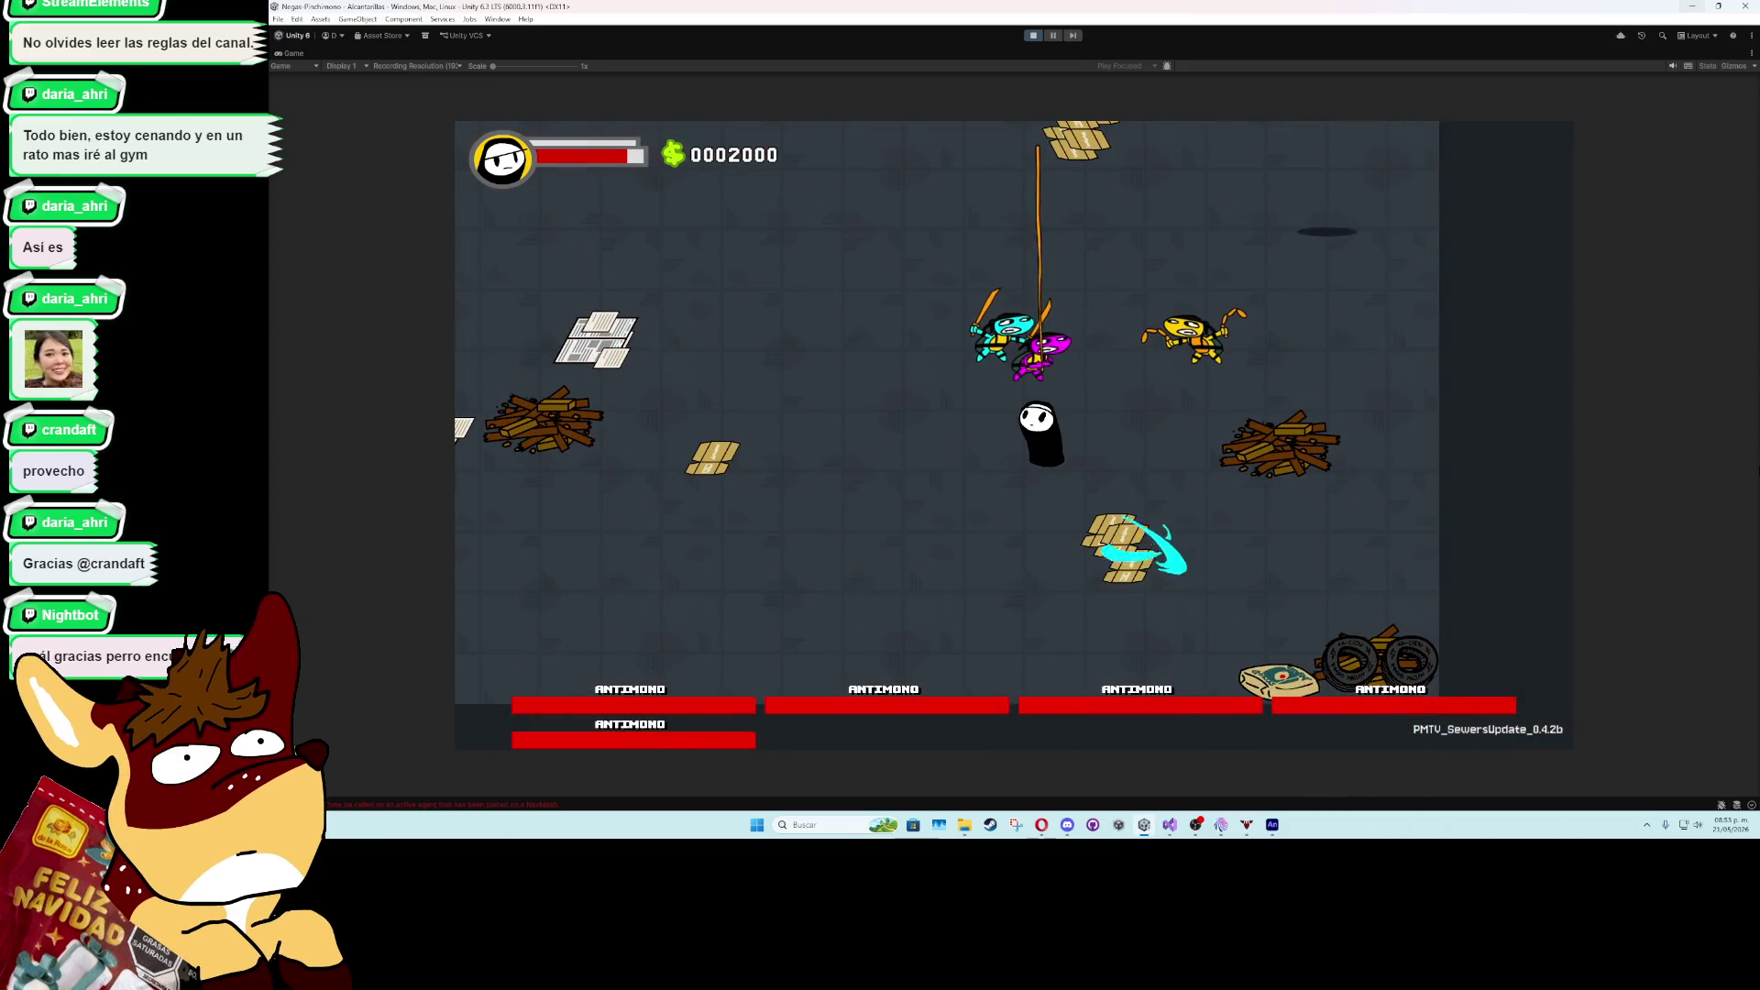
left_click(1033, 35)
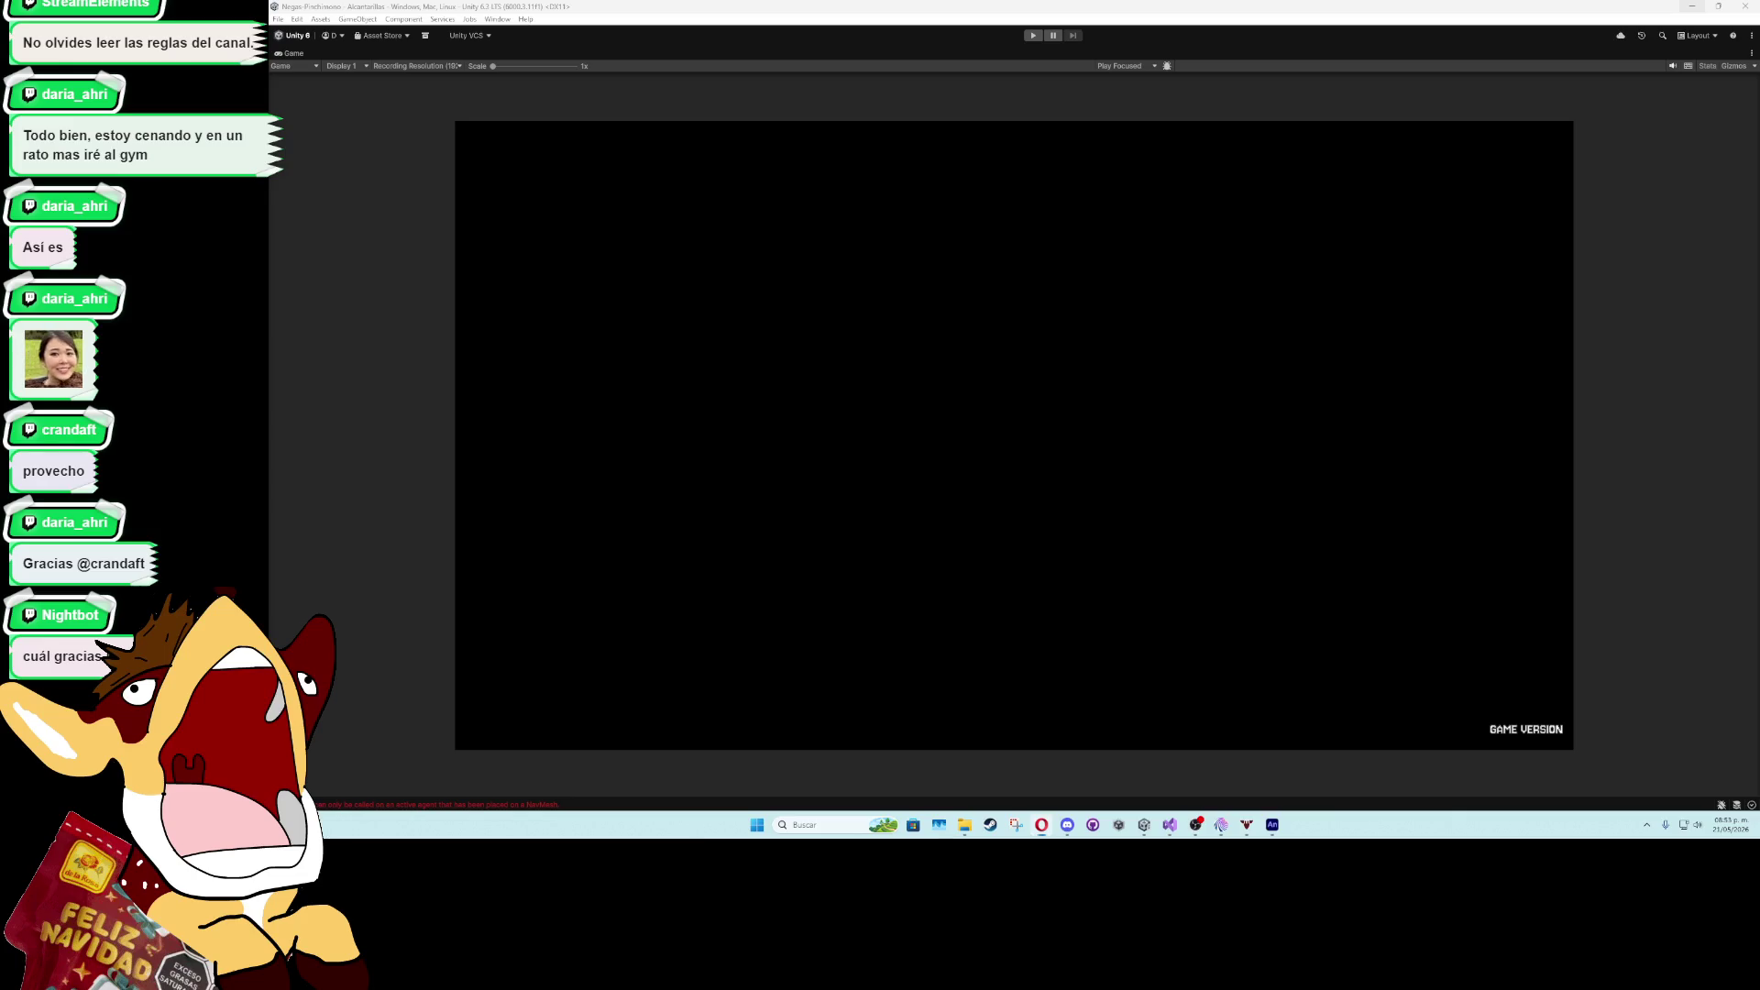
key("alt+Tab")
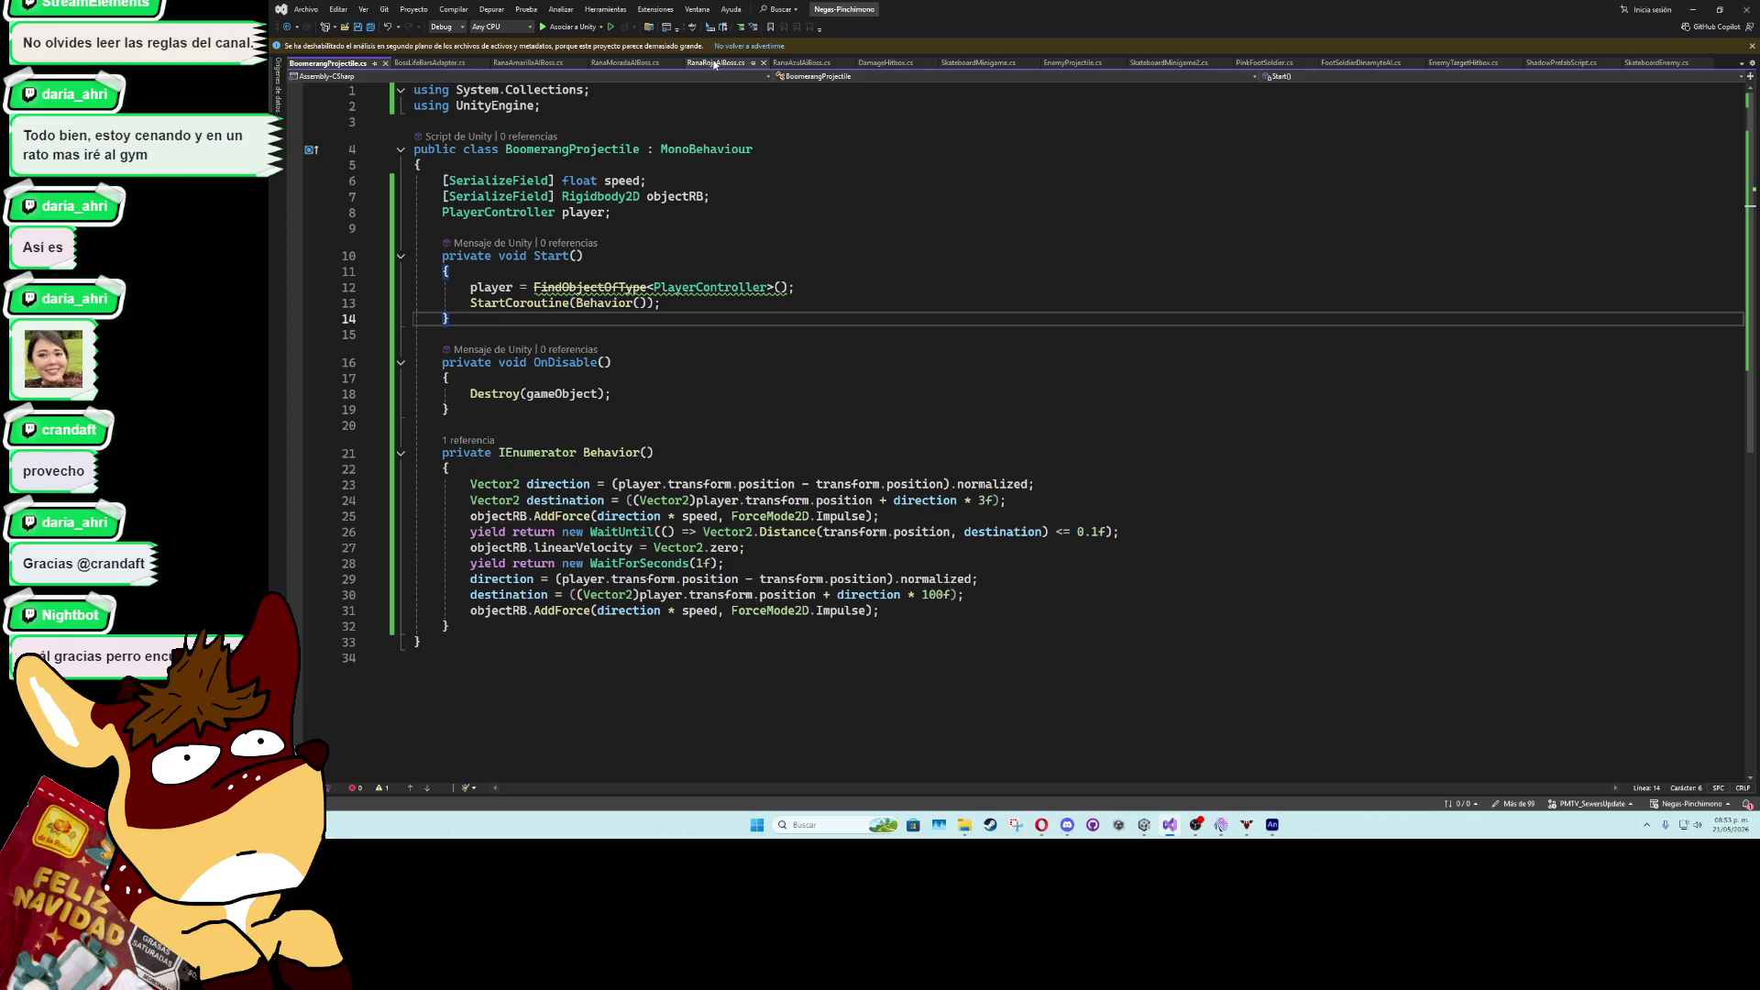
- In RanaAmarillaAIBoss.cs CircleAttack, add Instantiate(boomerangPrefab, transform.parent.parent) after FacePlayerDirection()
left_click(512, 64)
scroll(530, 545, "down", 10)
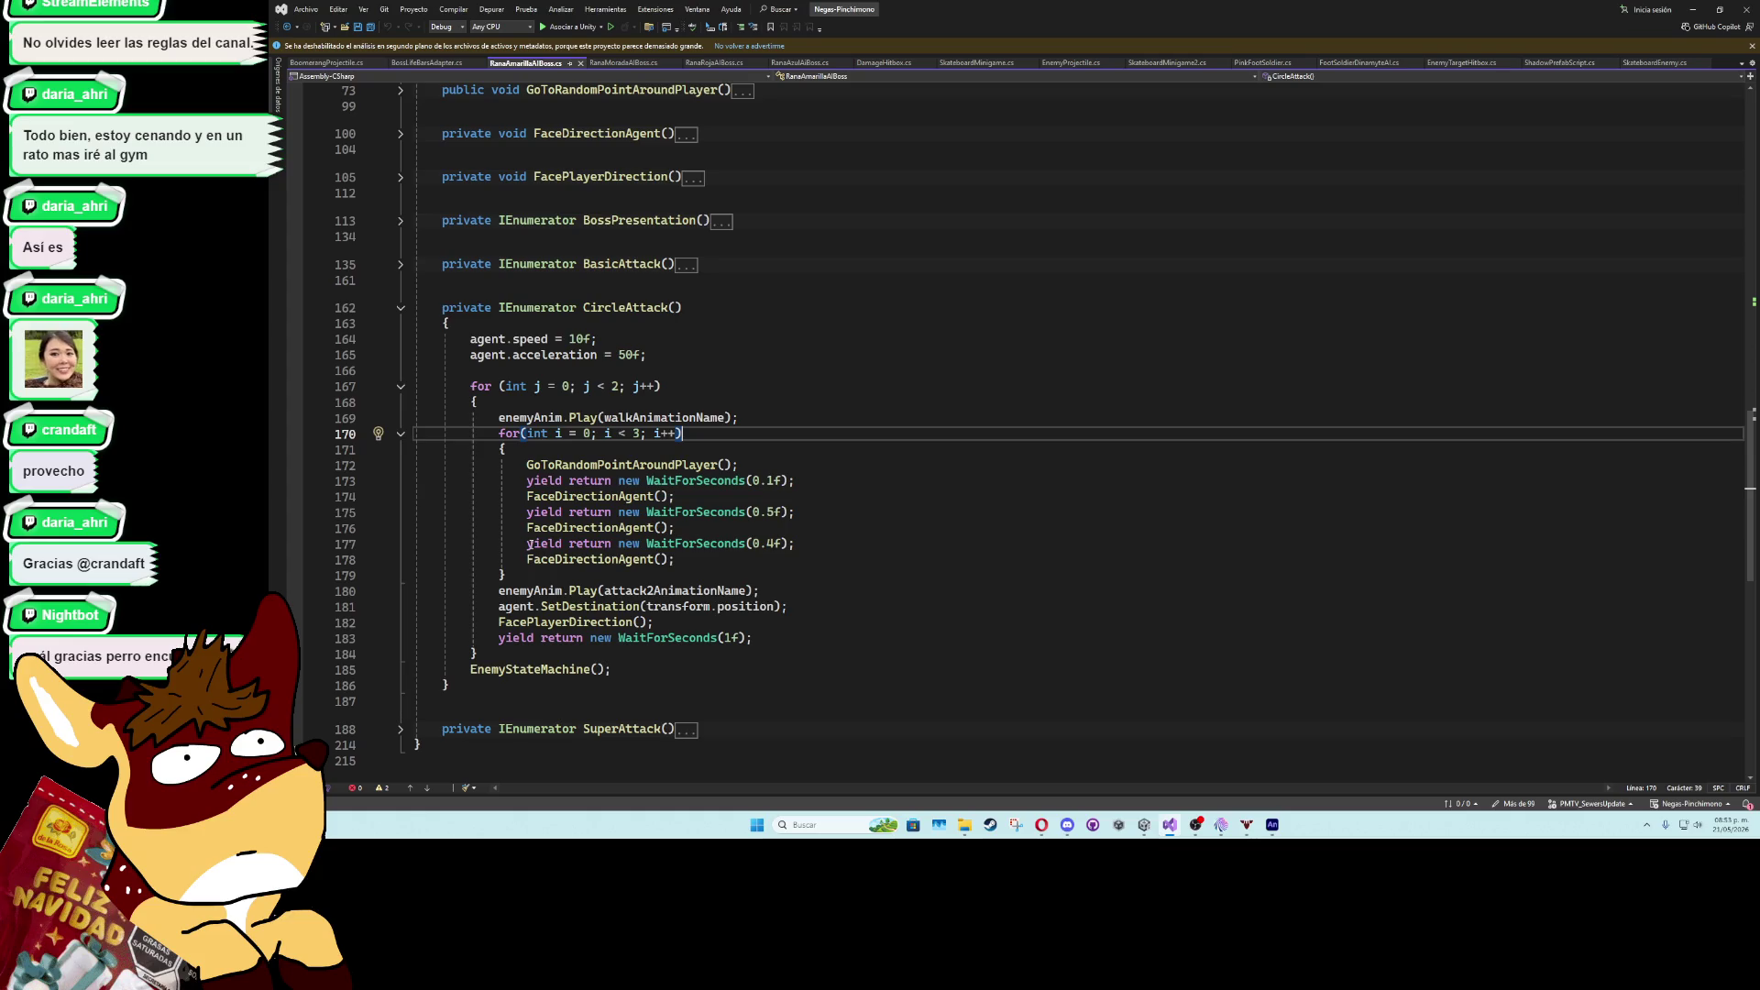
left_click(758, 623)
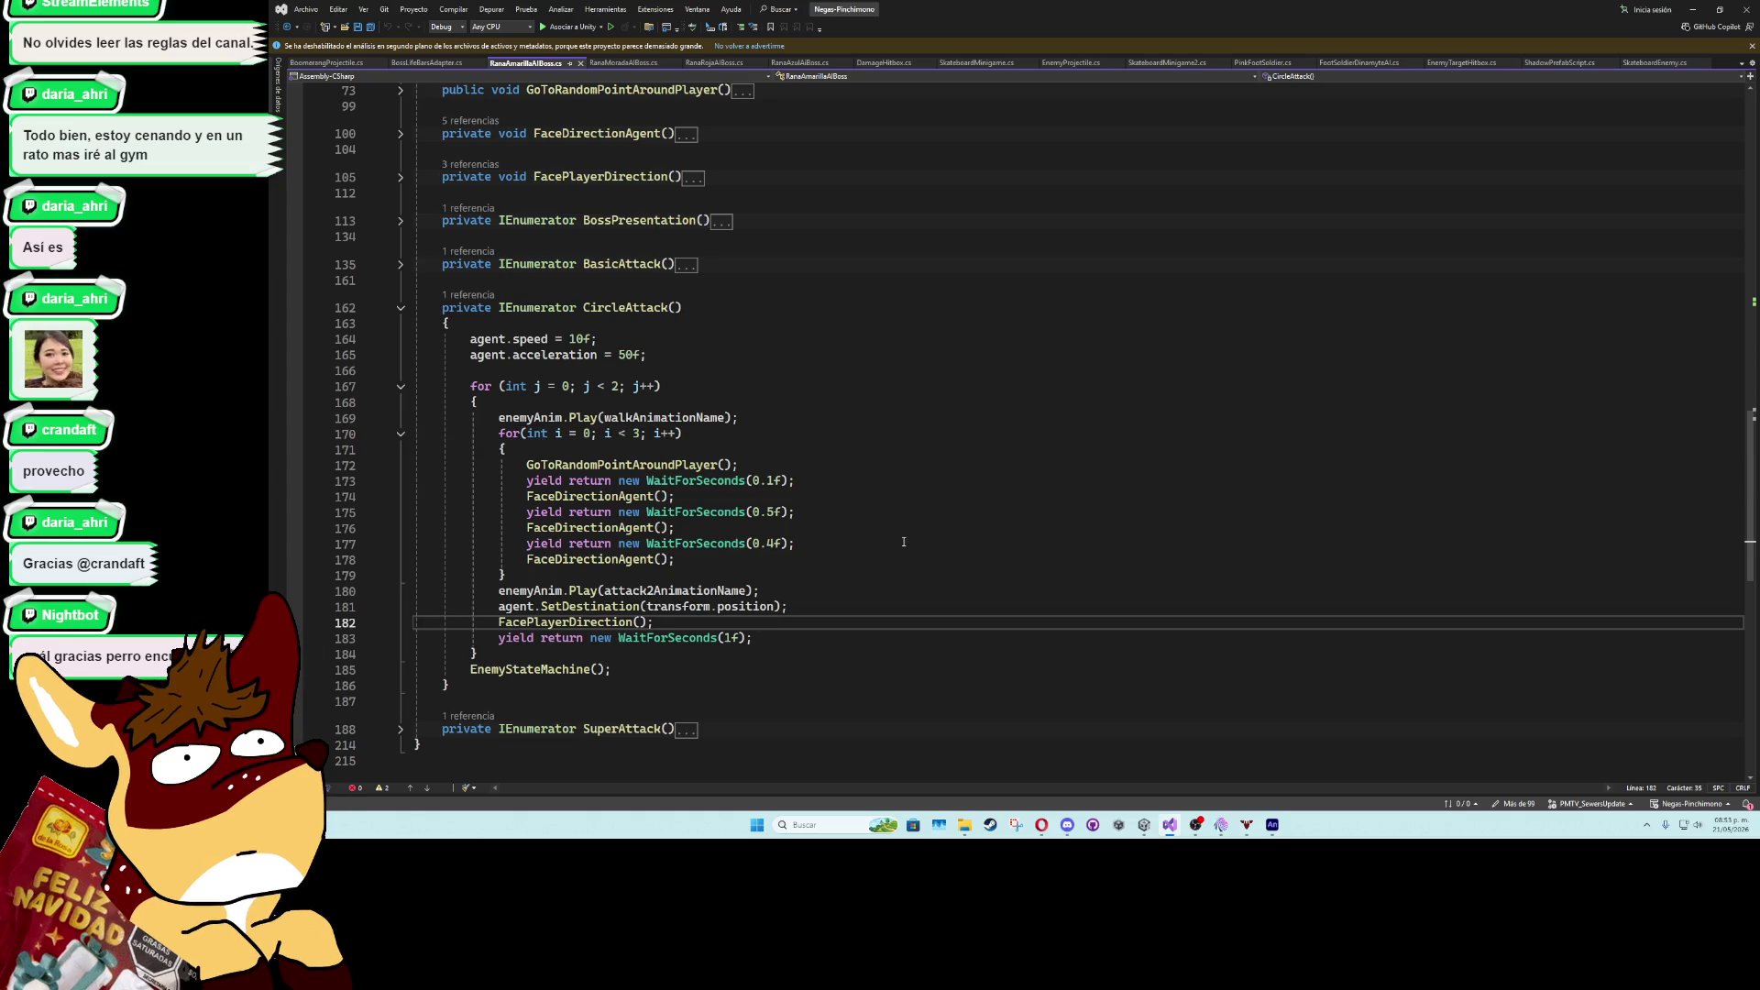
key("Return")
type("instantia")
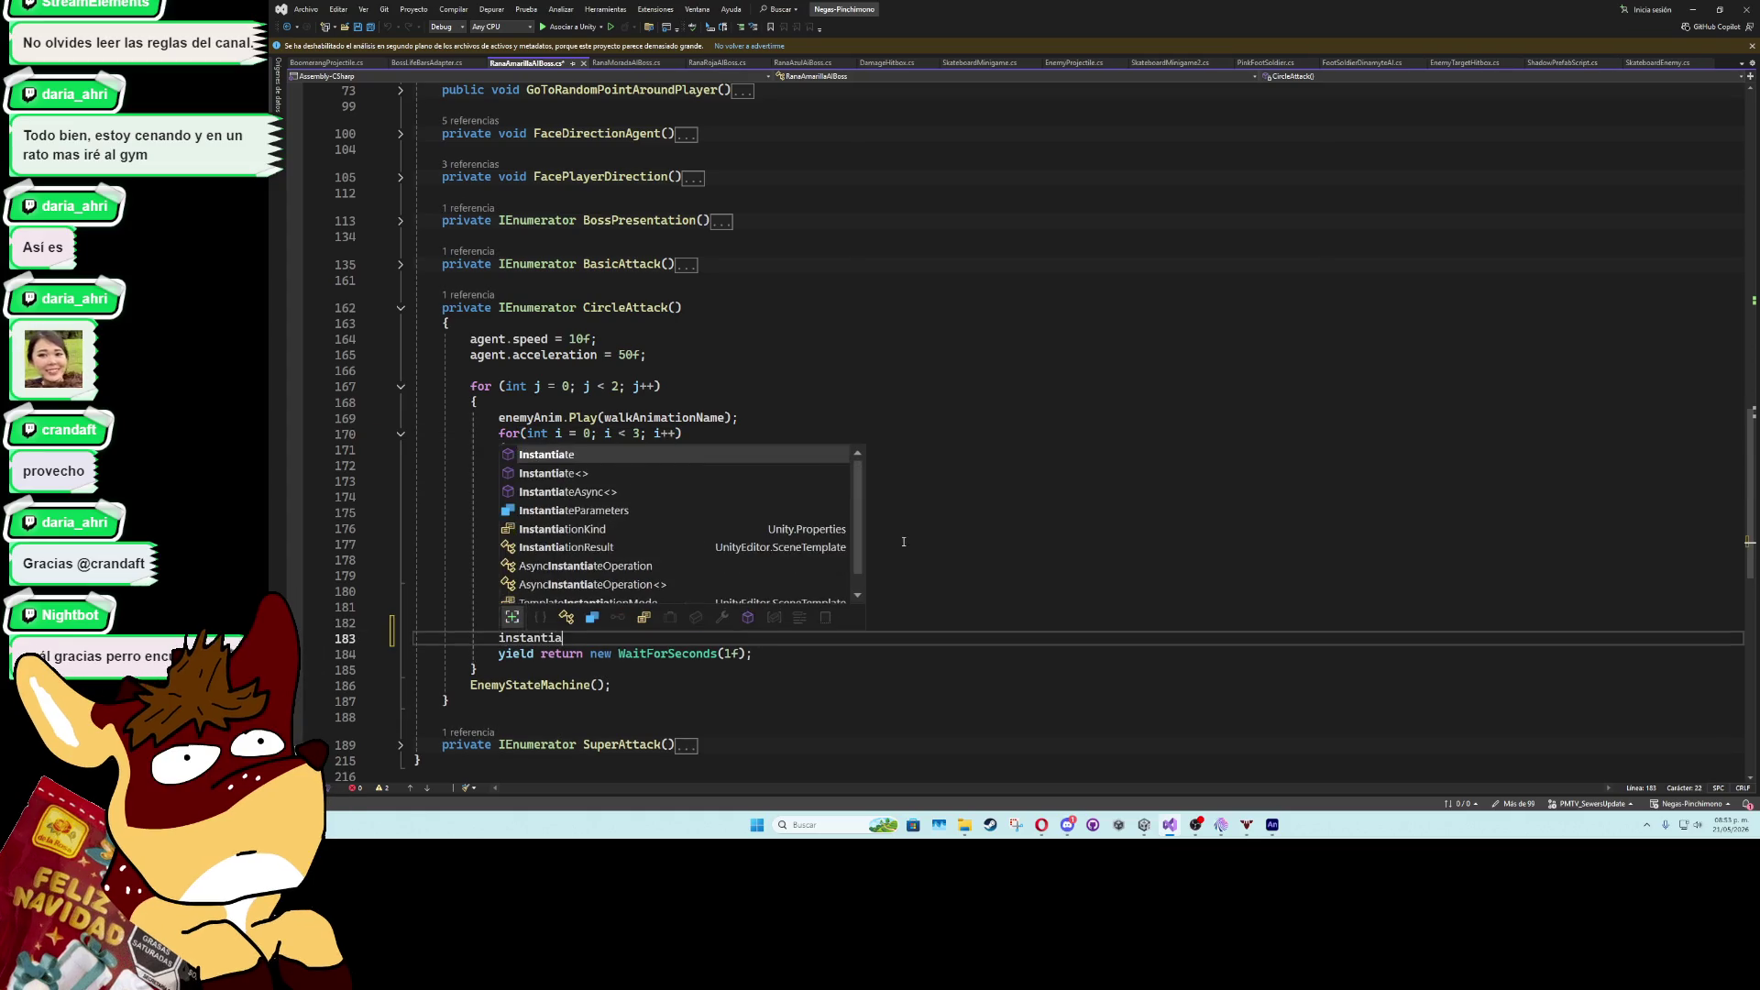
key("Tab")
type("();")
key("Left")
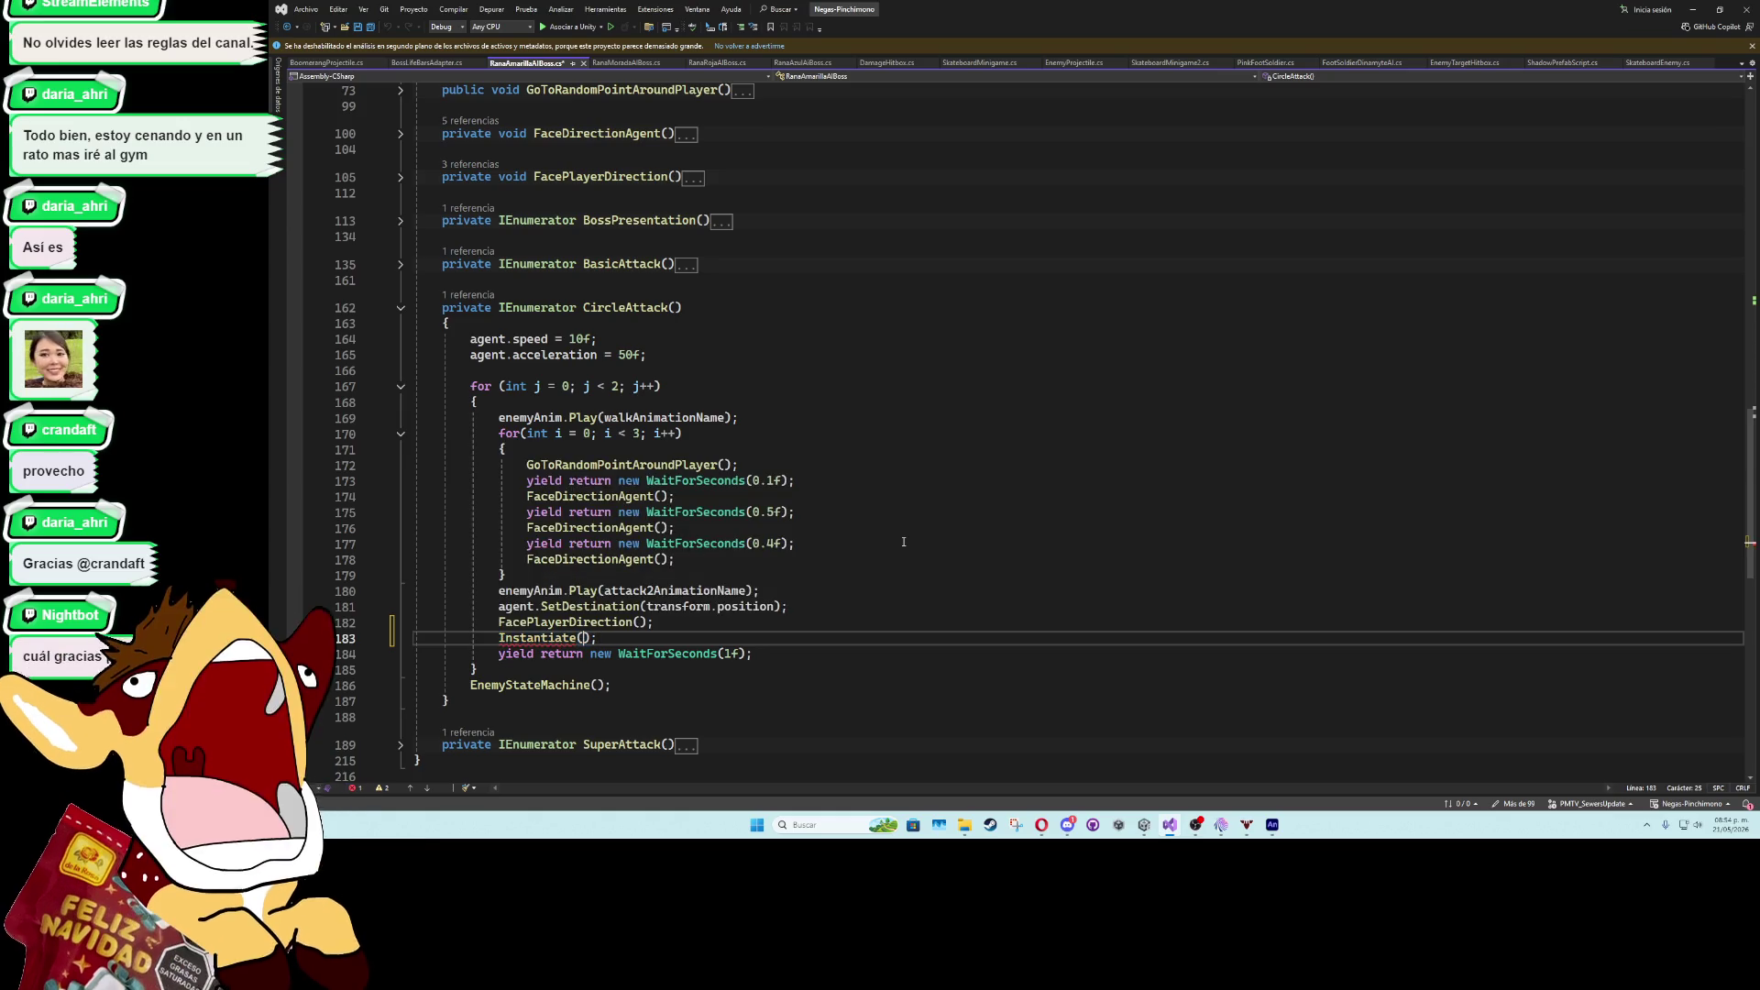
type("boomerangPrefab")
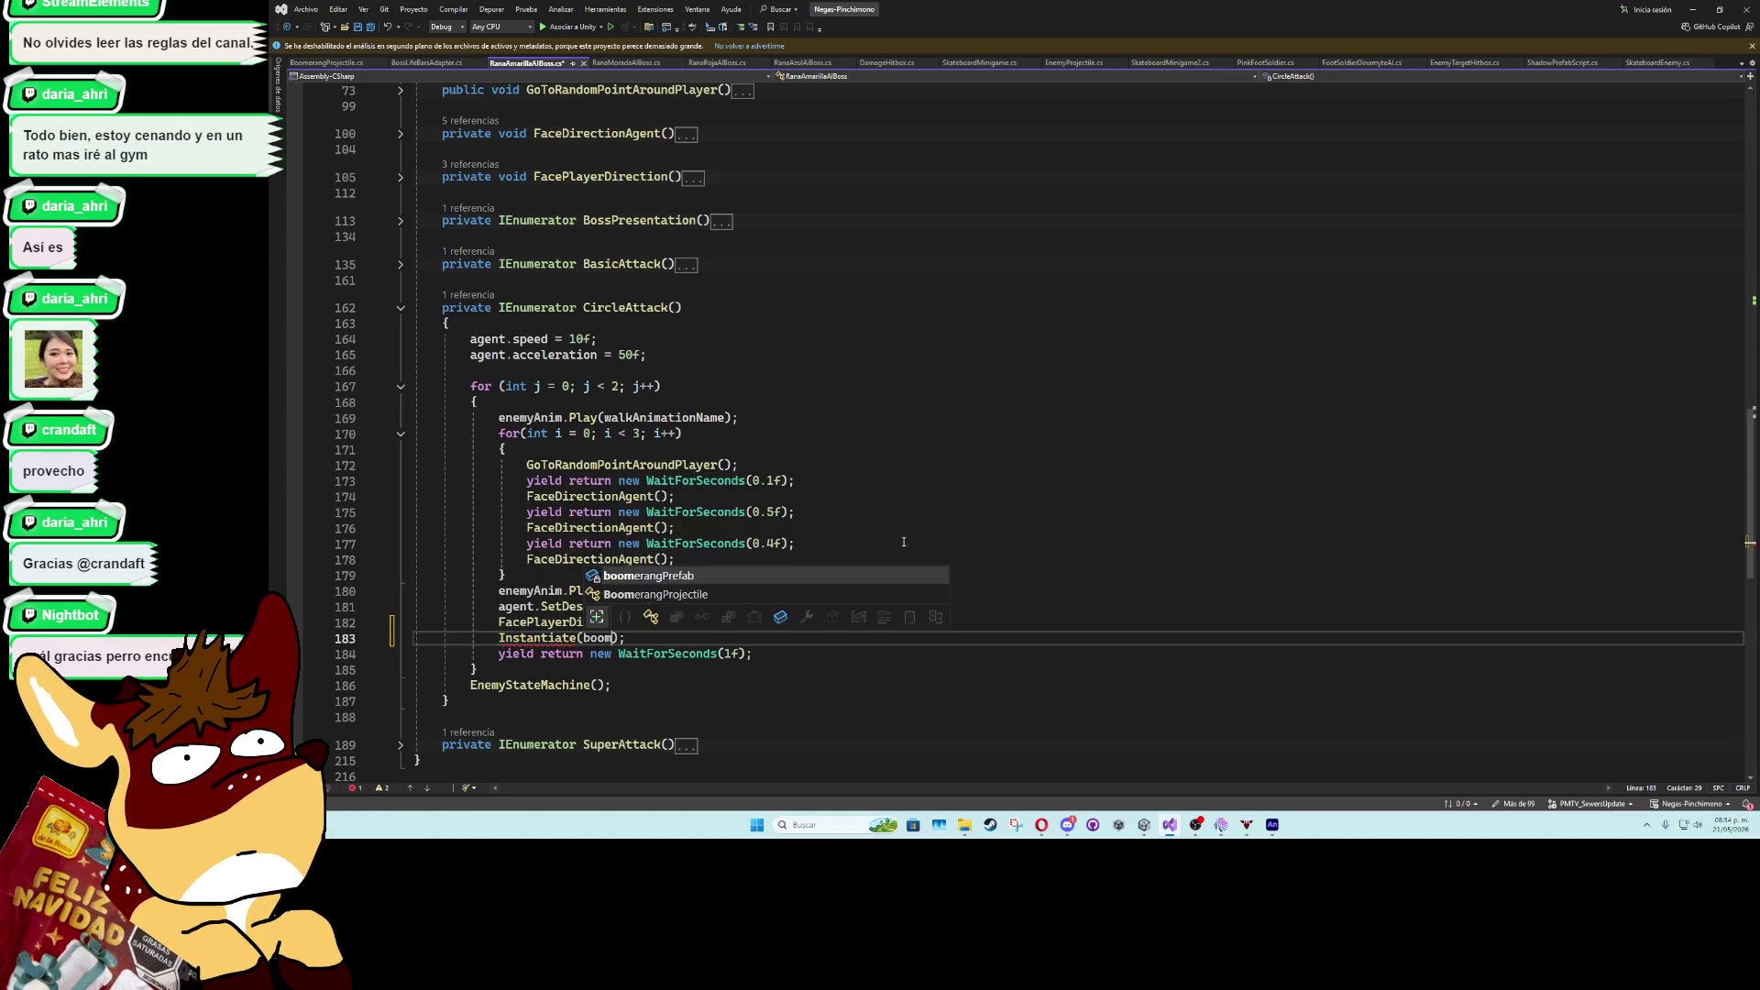
type(", TransparencySortMode.po")
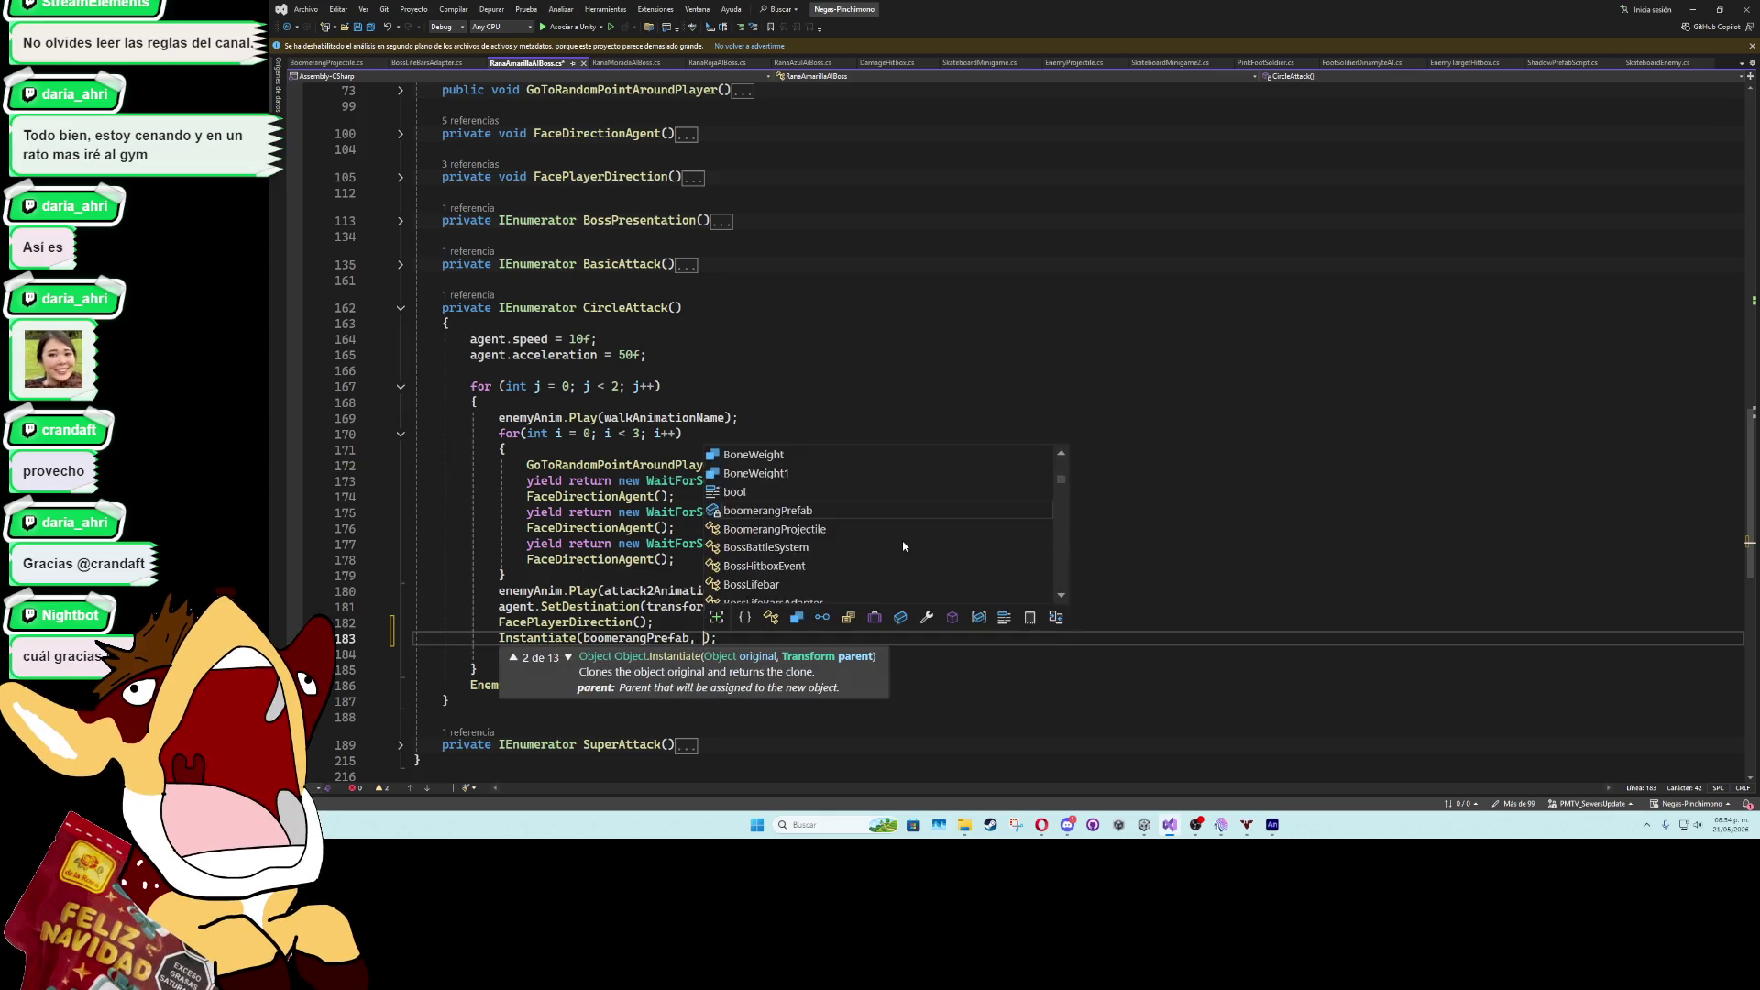
key("ctrl+BackSpace")
key("ctrl+BackSpace")
key("ctrl+BackSpace")
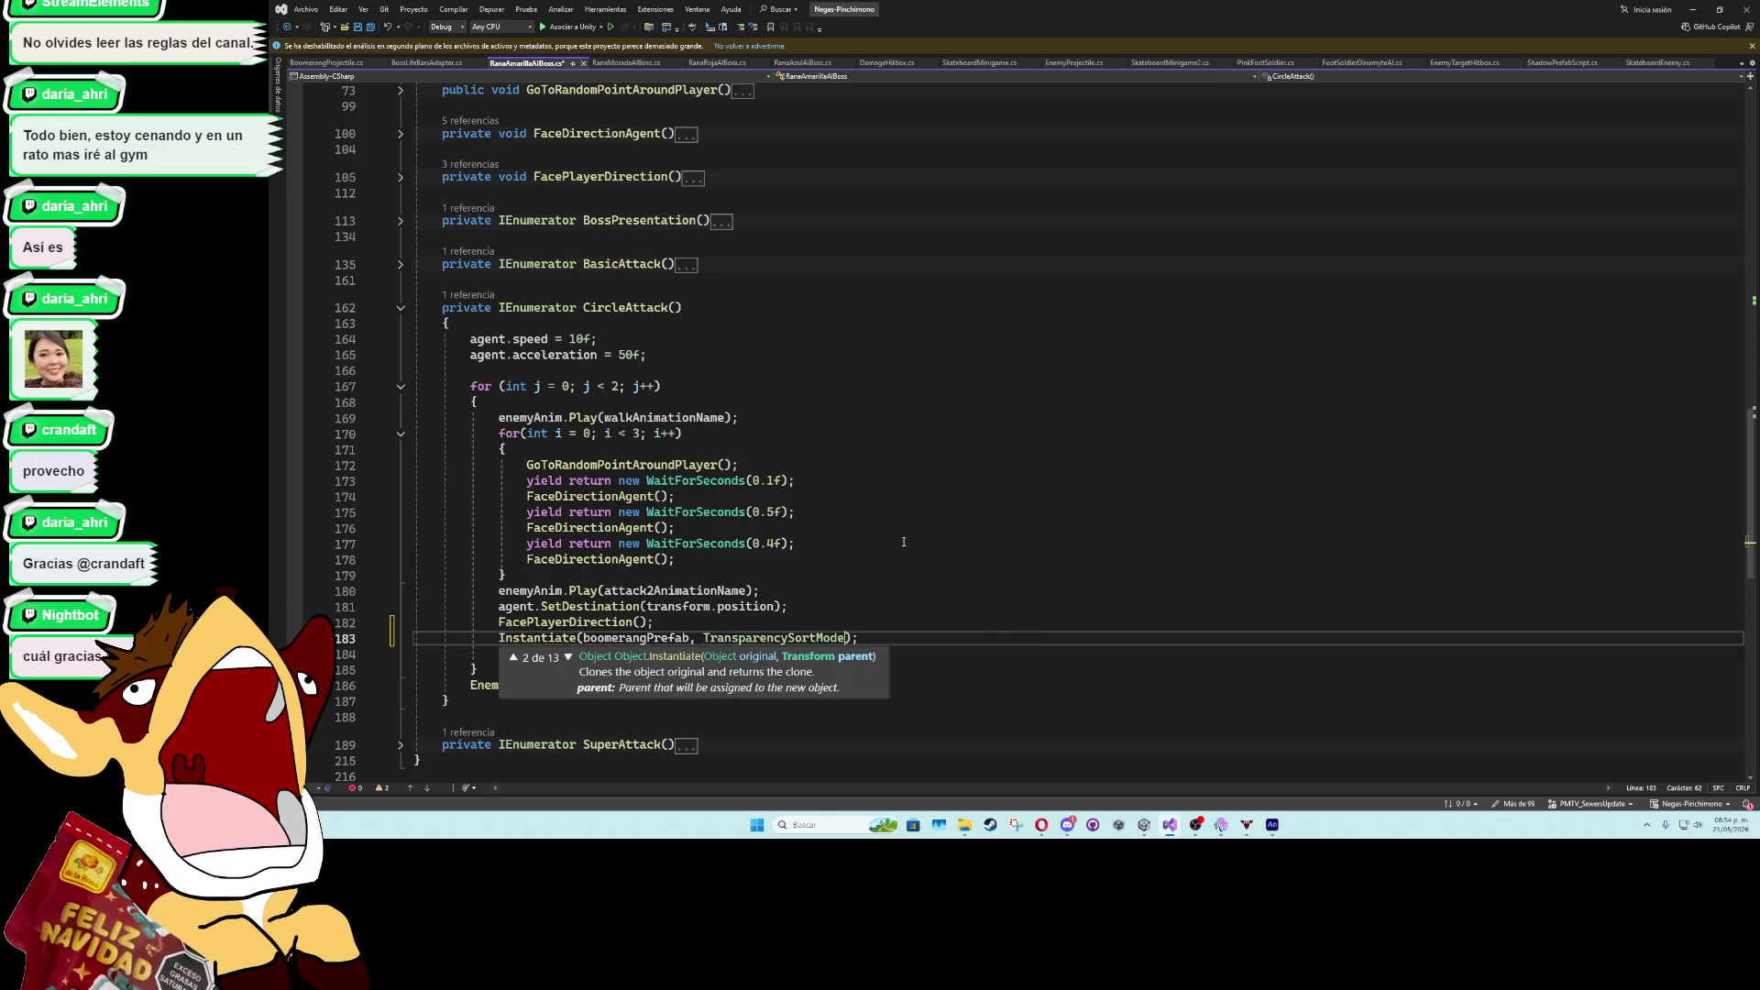
type("tran")
key("Tab")
type(".po,")
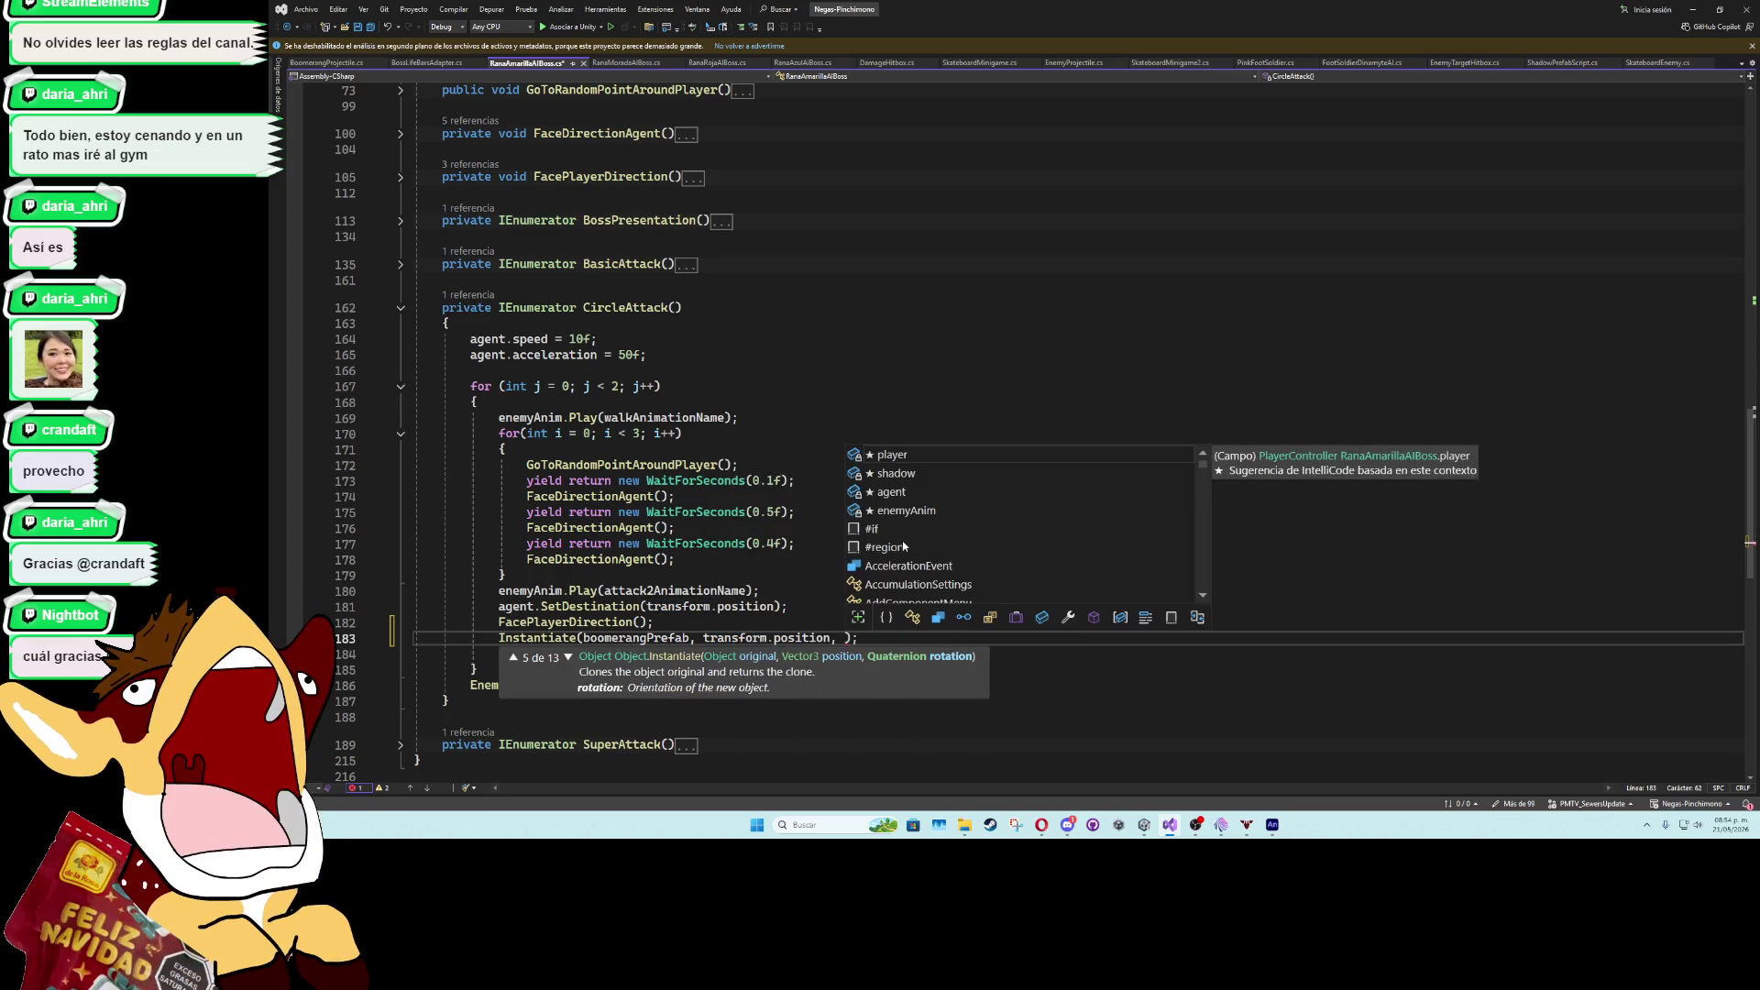
key("BackSpace")
key("ctrl+BackSpace")
type("pare")
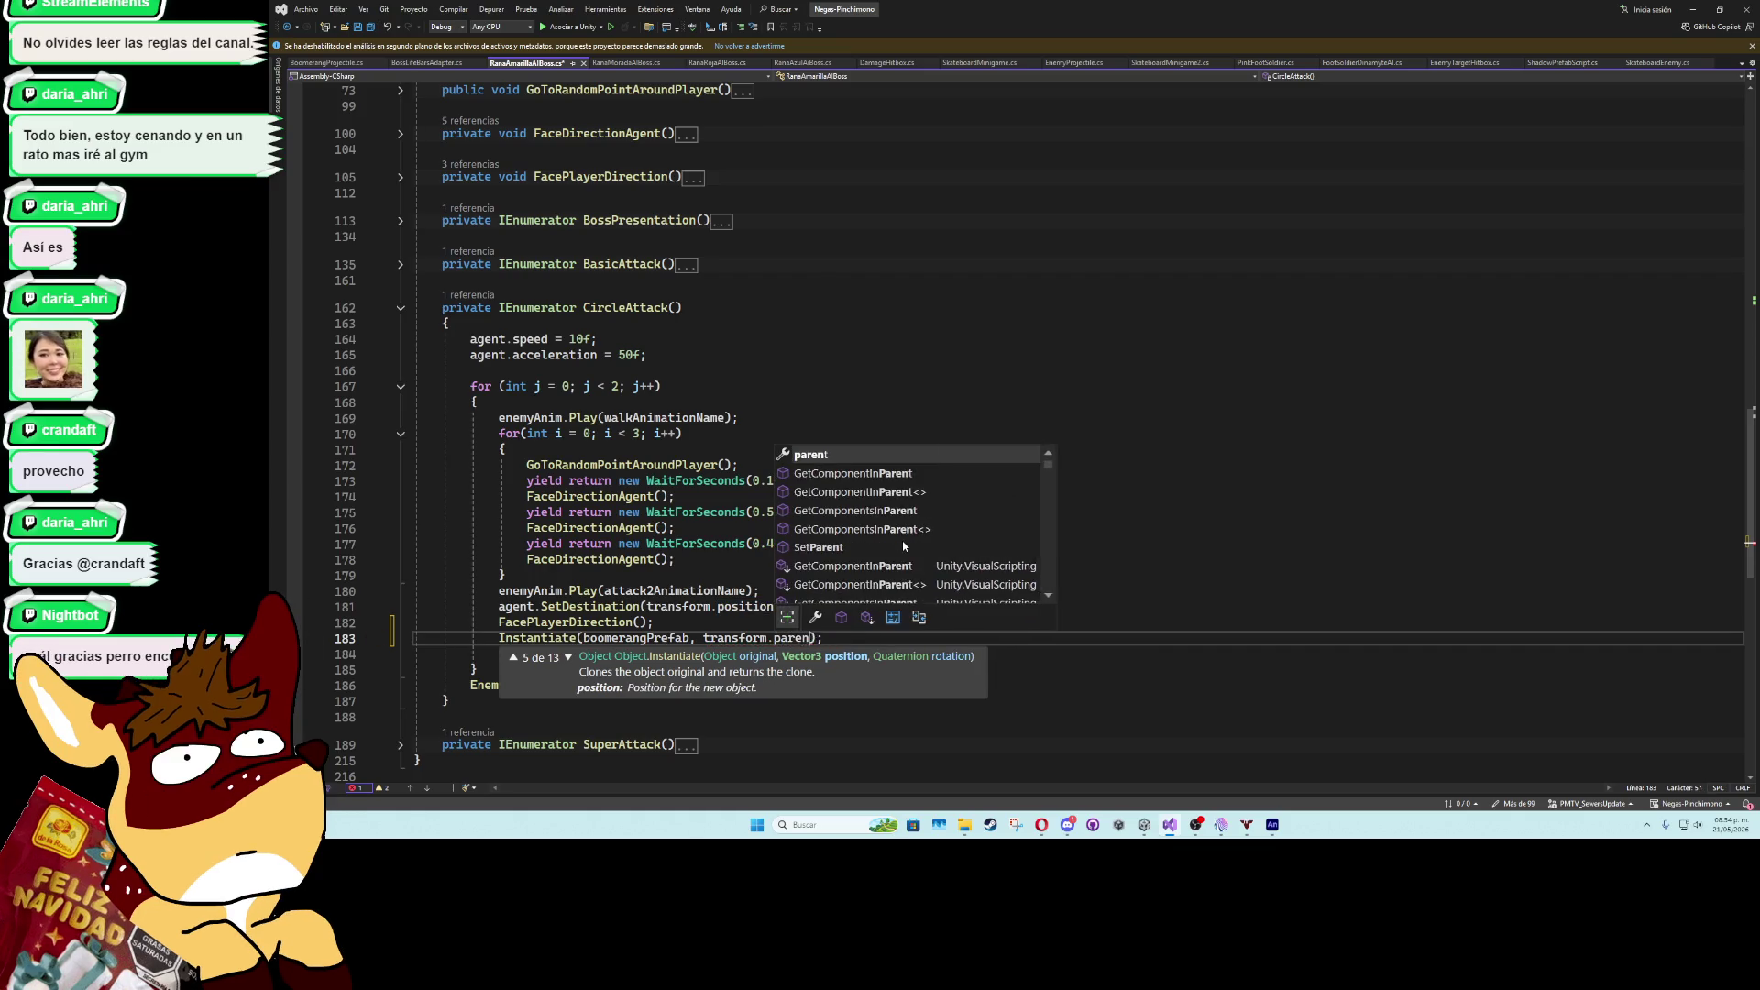
key("Tab")
type(".pa")
key("Tab")
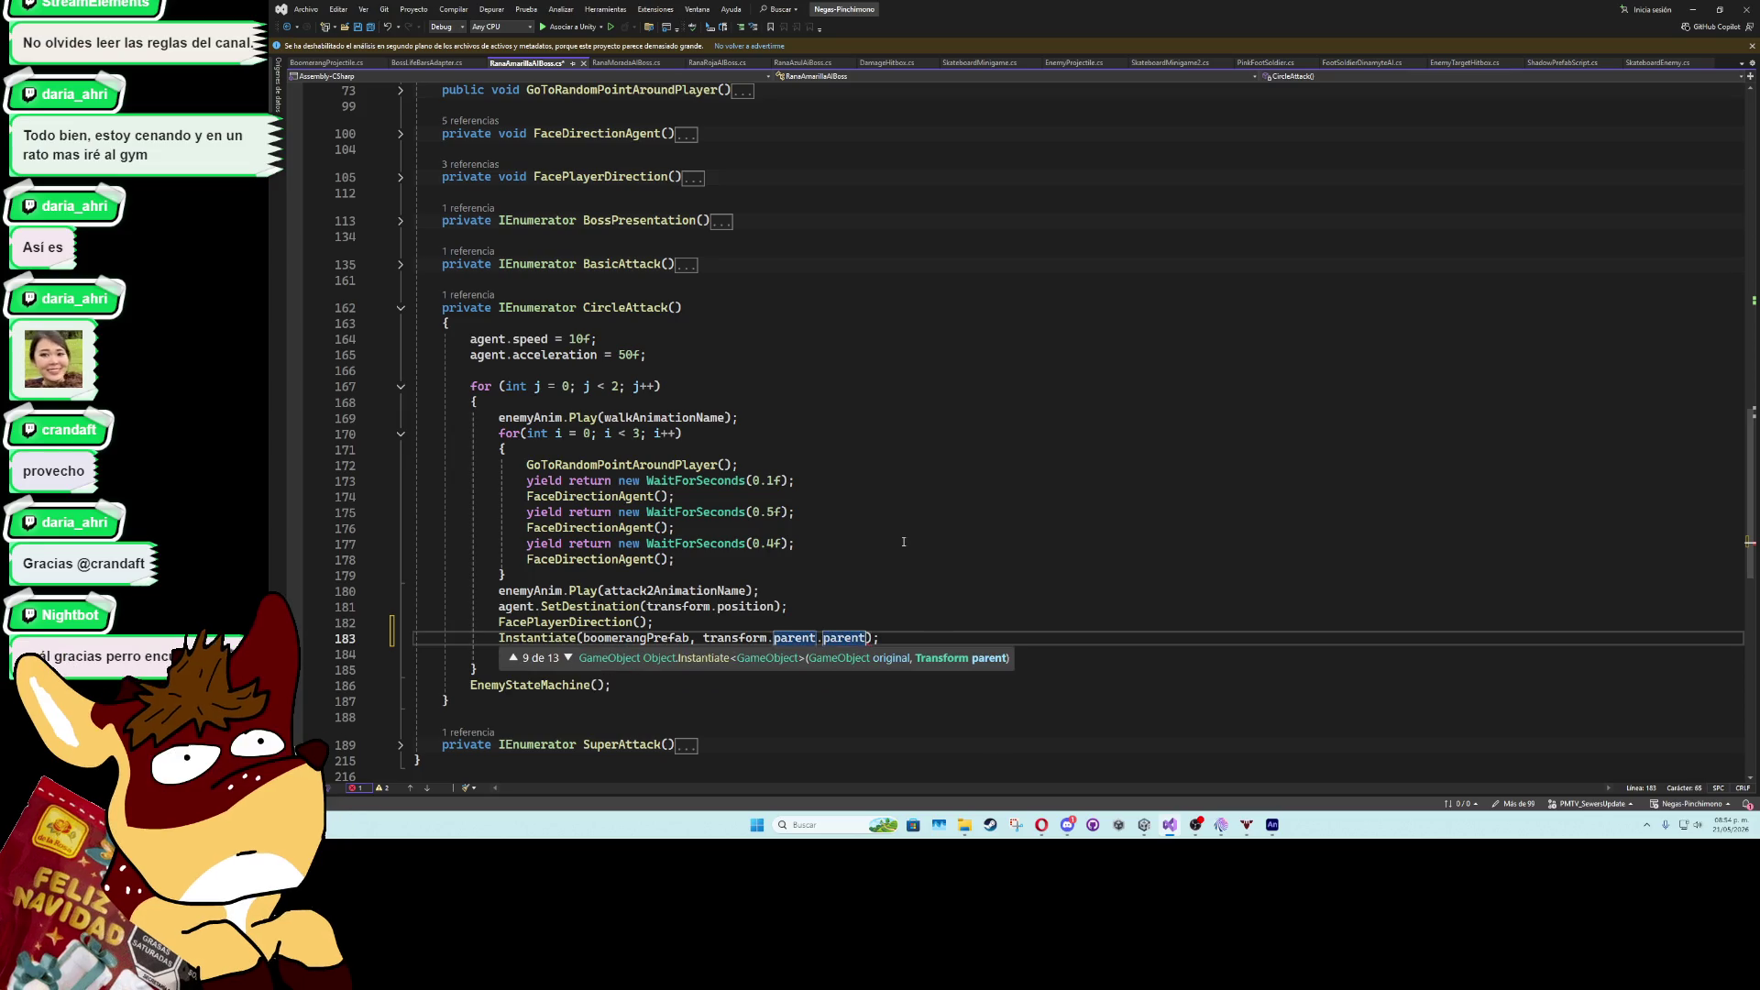
key("Tab")
- Store the spawn as GameObject a, set a.transform.position = transform.position, and return to Unity
left_click(834, 625)
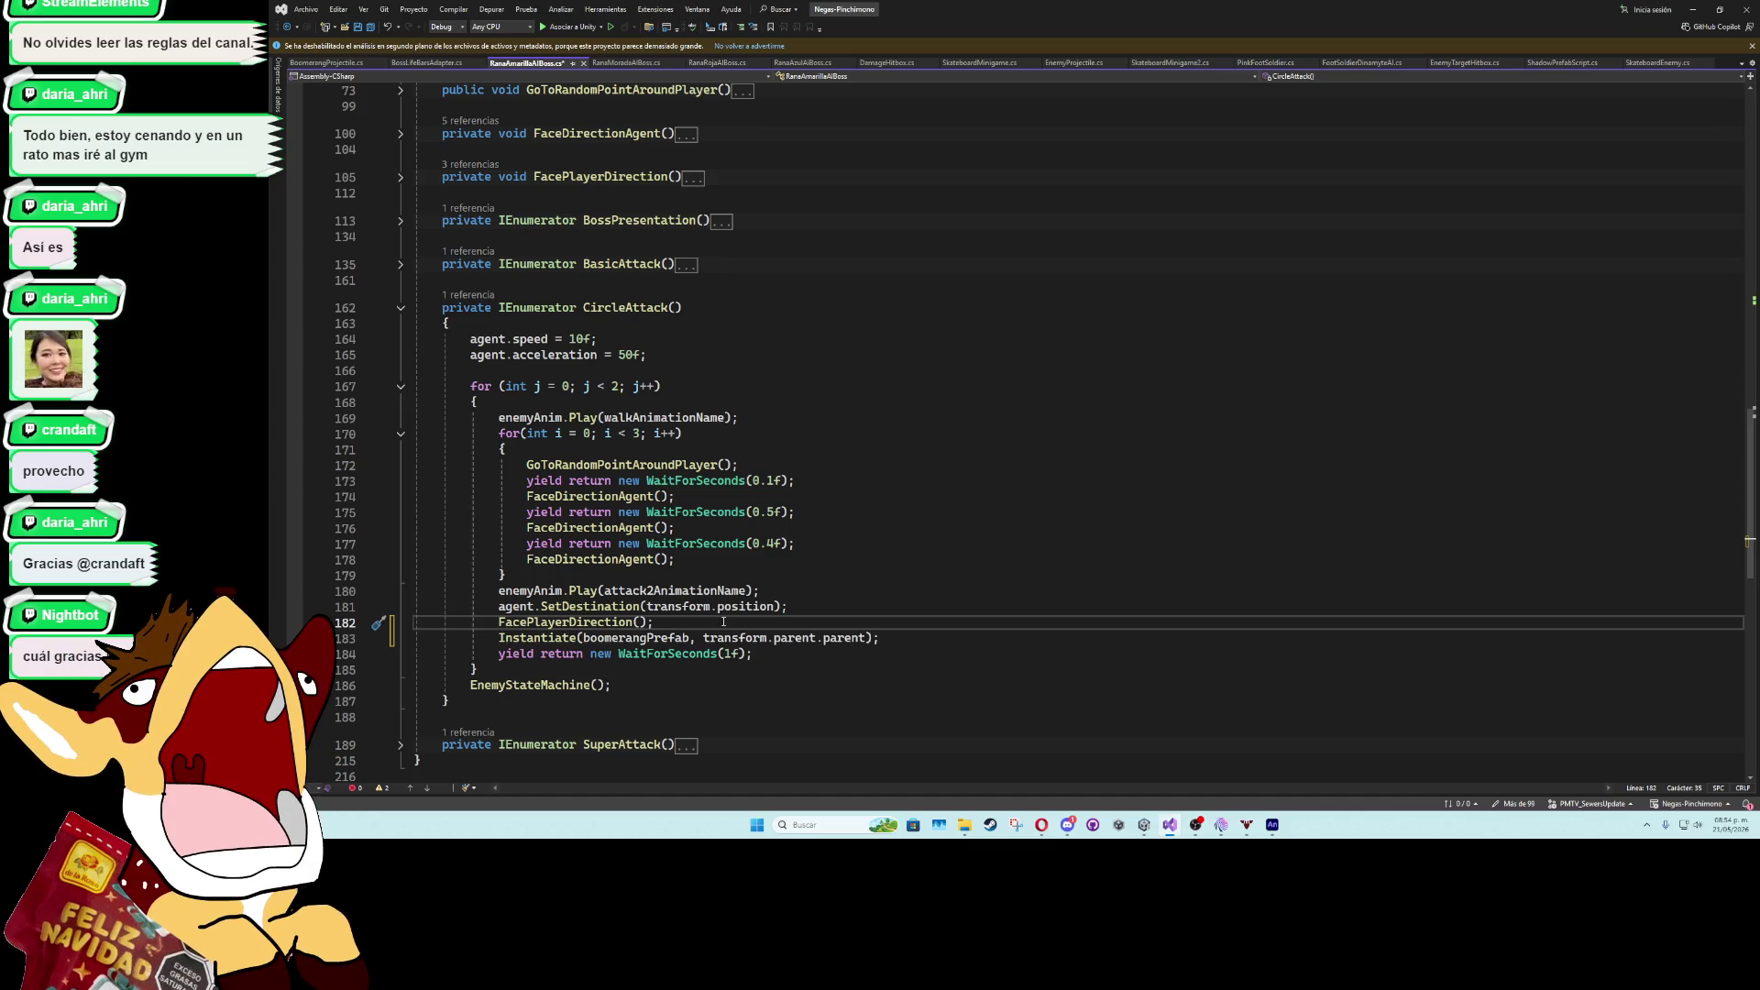
key("Down")
key("Home")
type("gameObject")
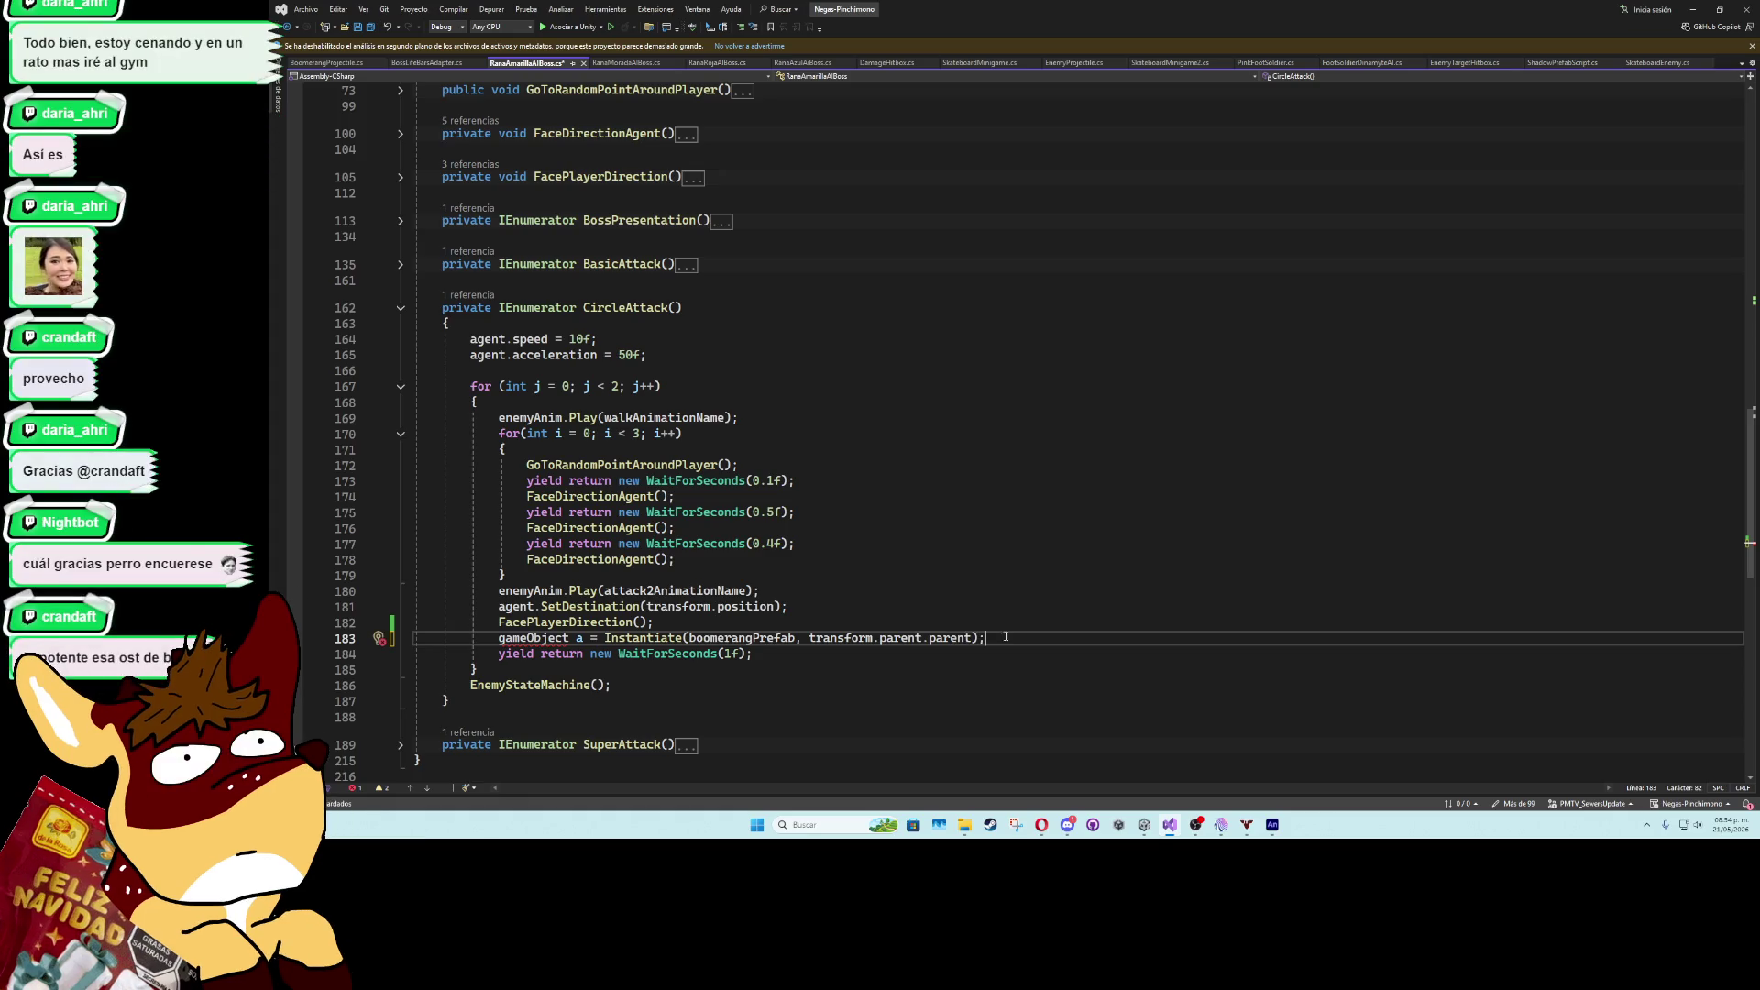
type("GameObject")
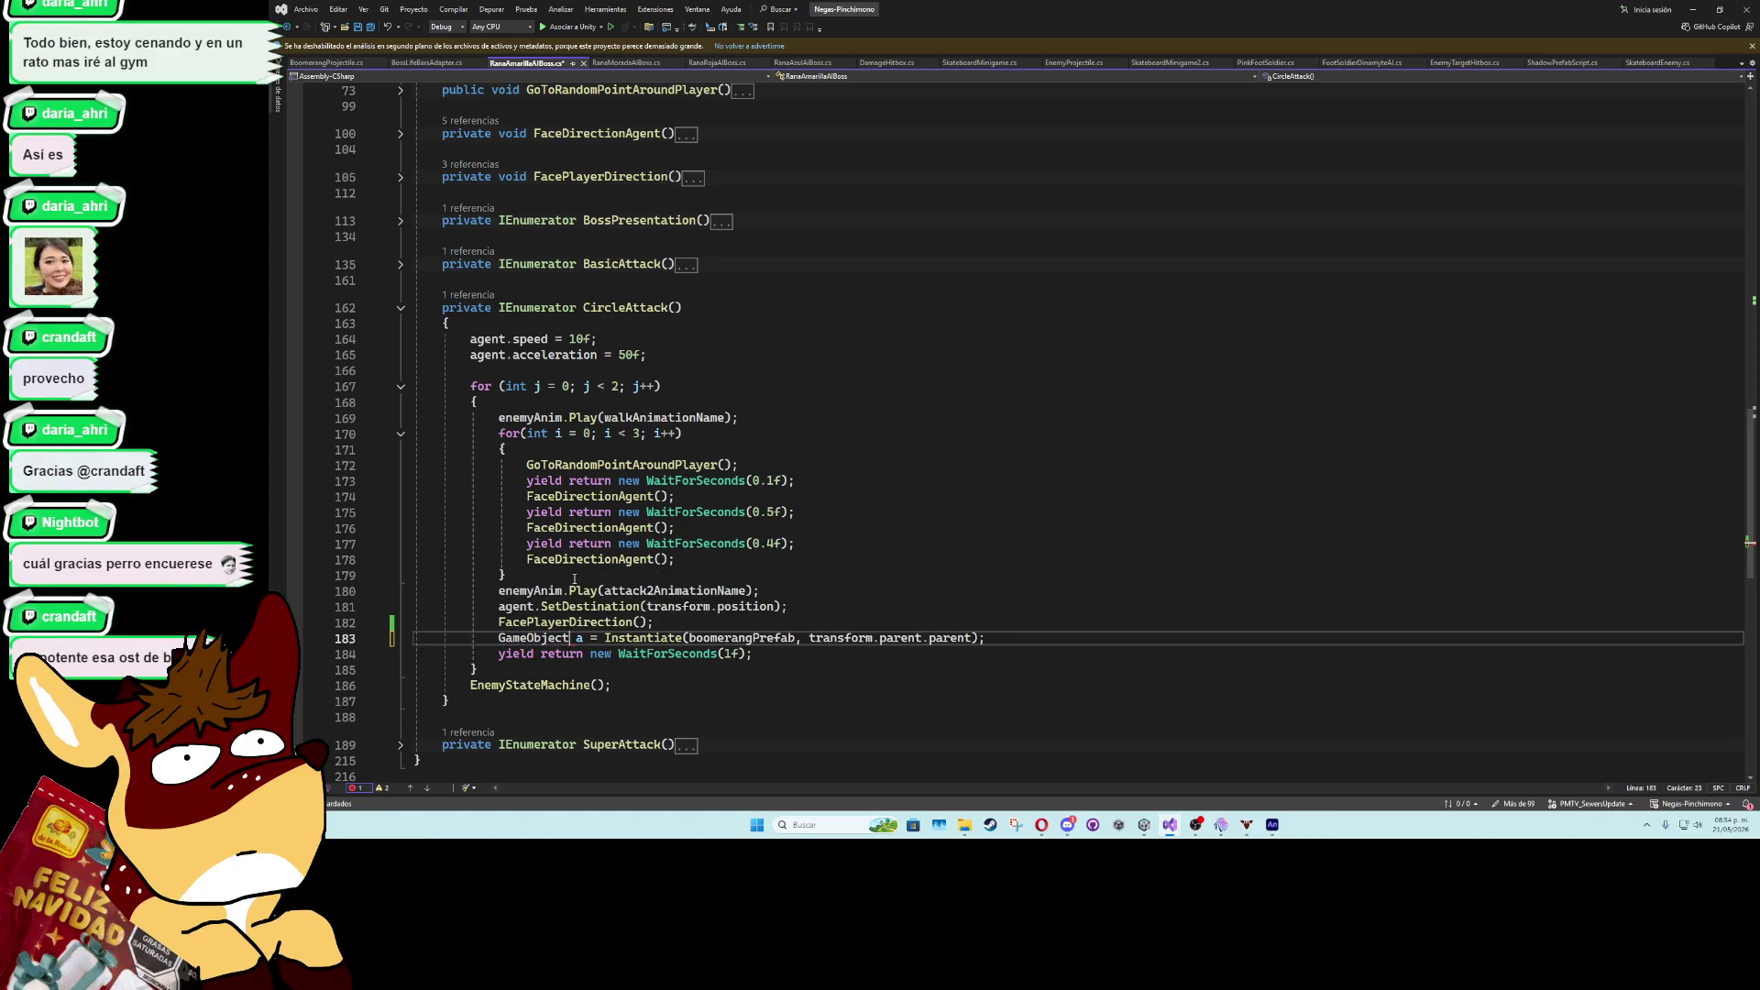
key("Return")
type("a")
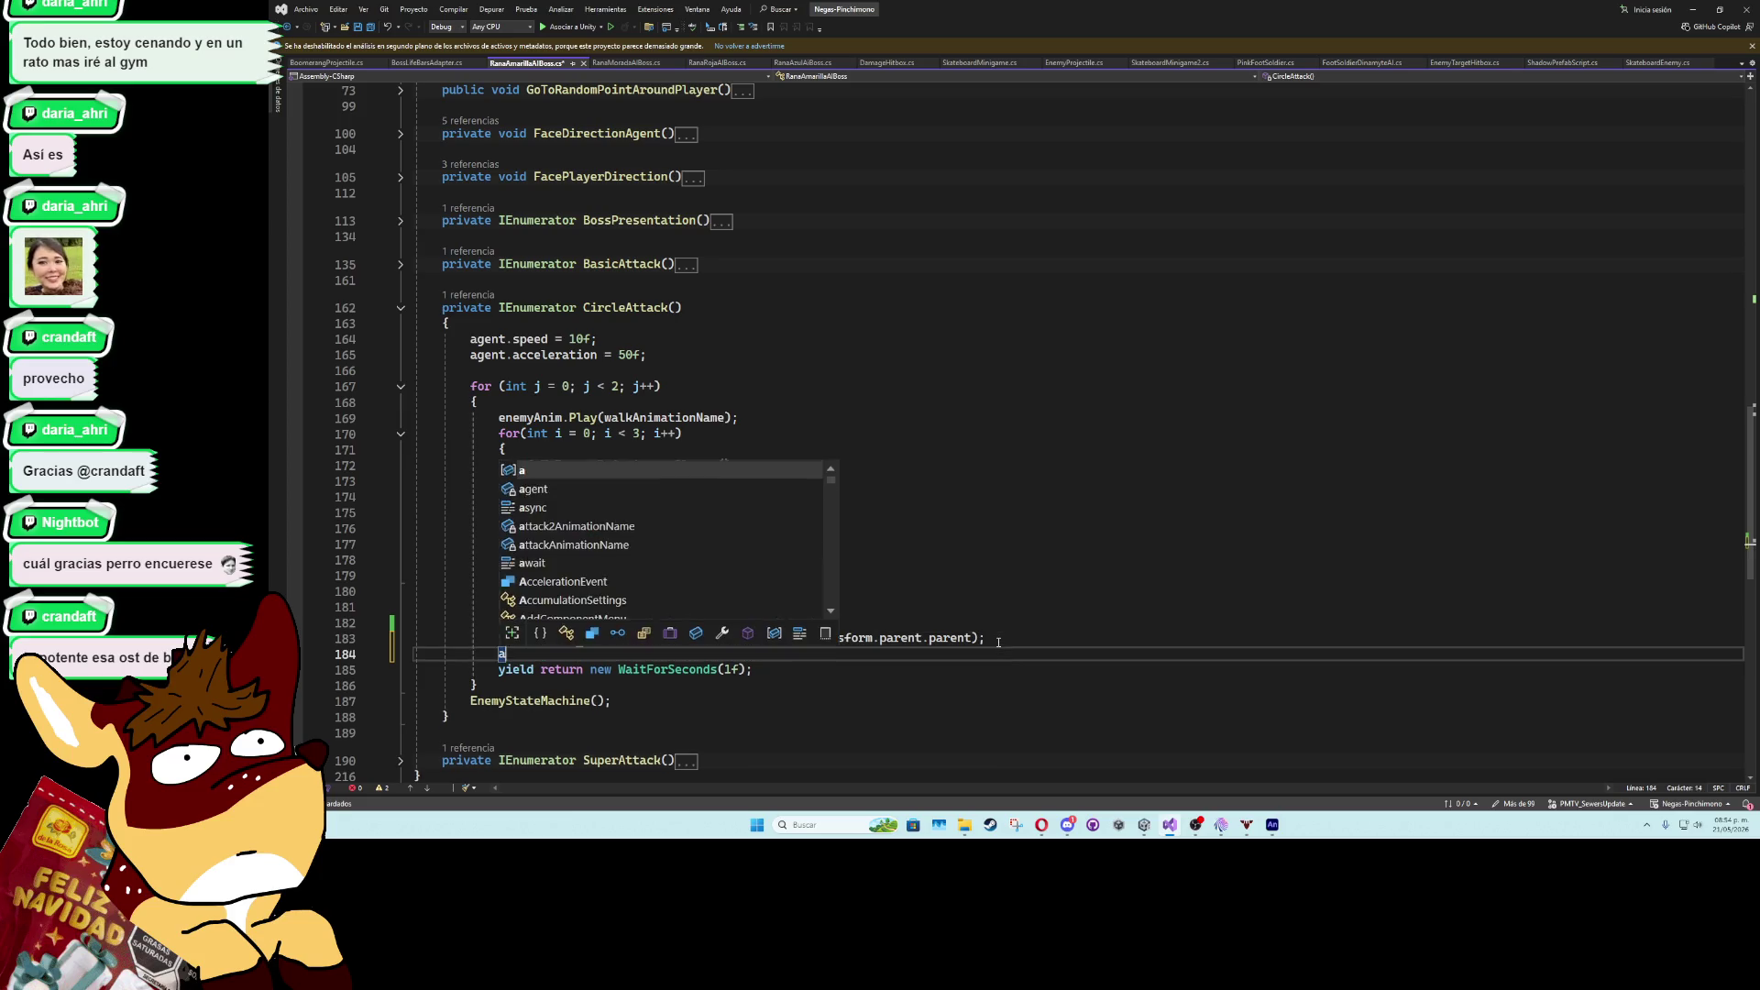
type(".transform.position = transform.position;")
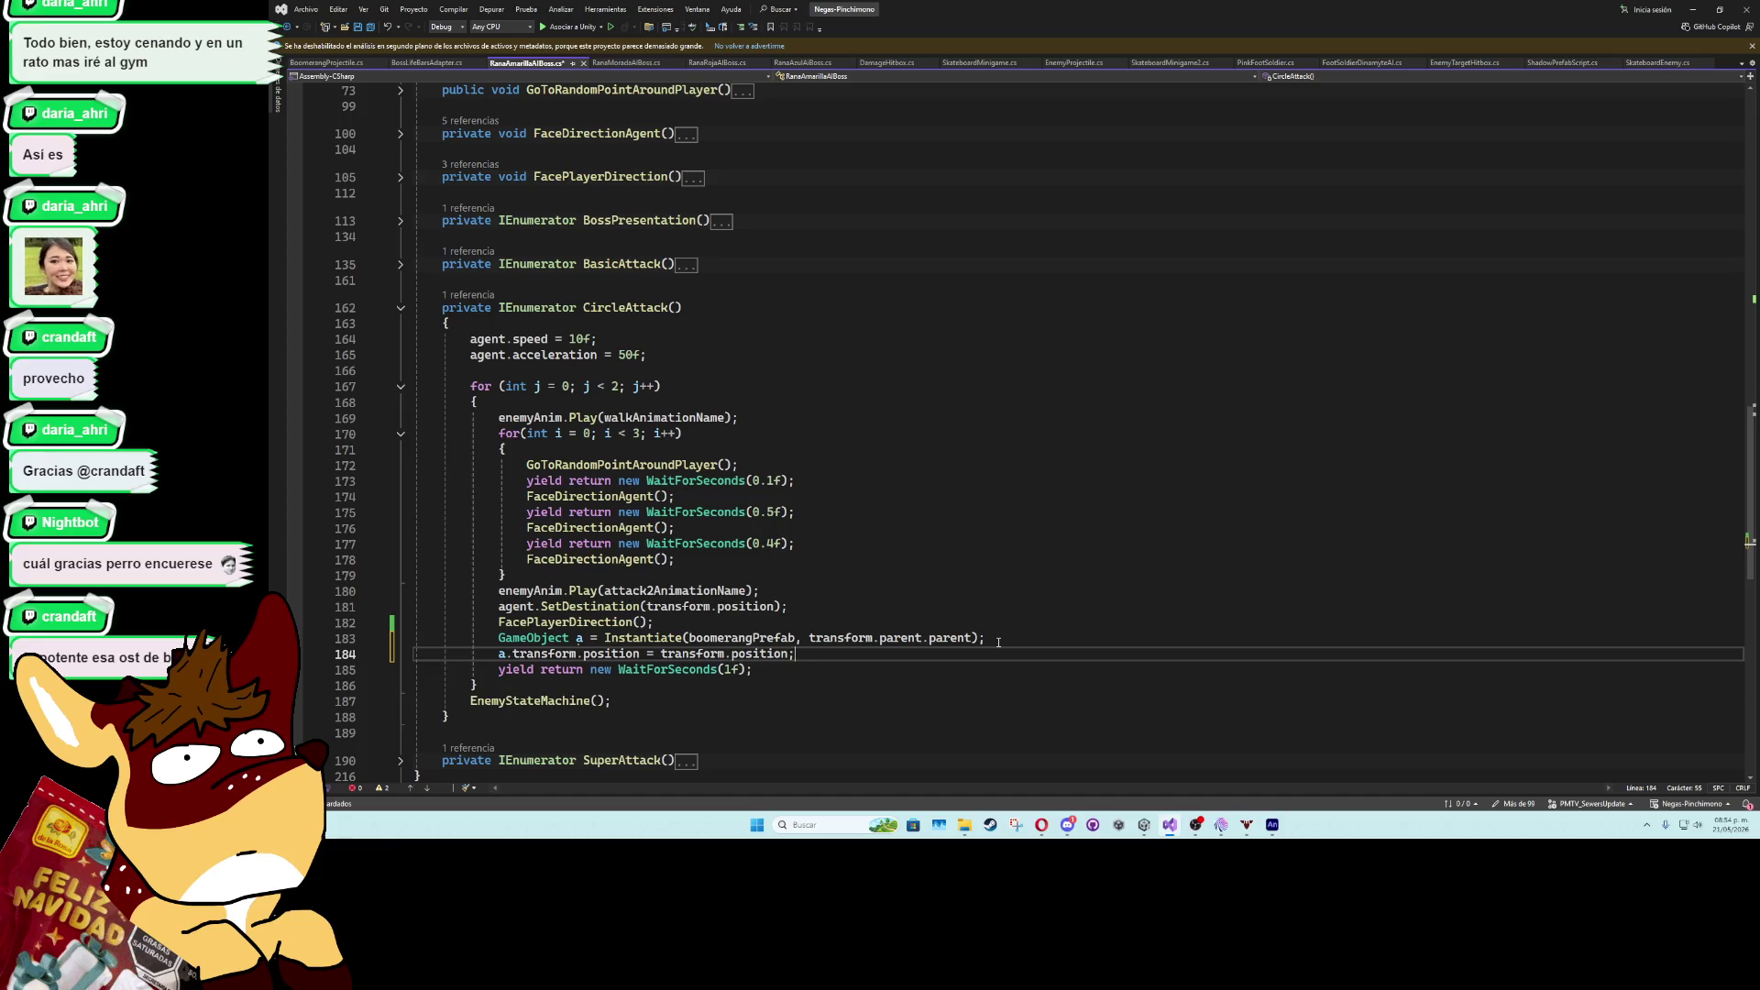
left_click(994, 610)
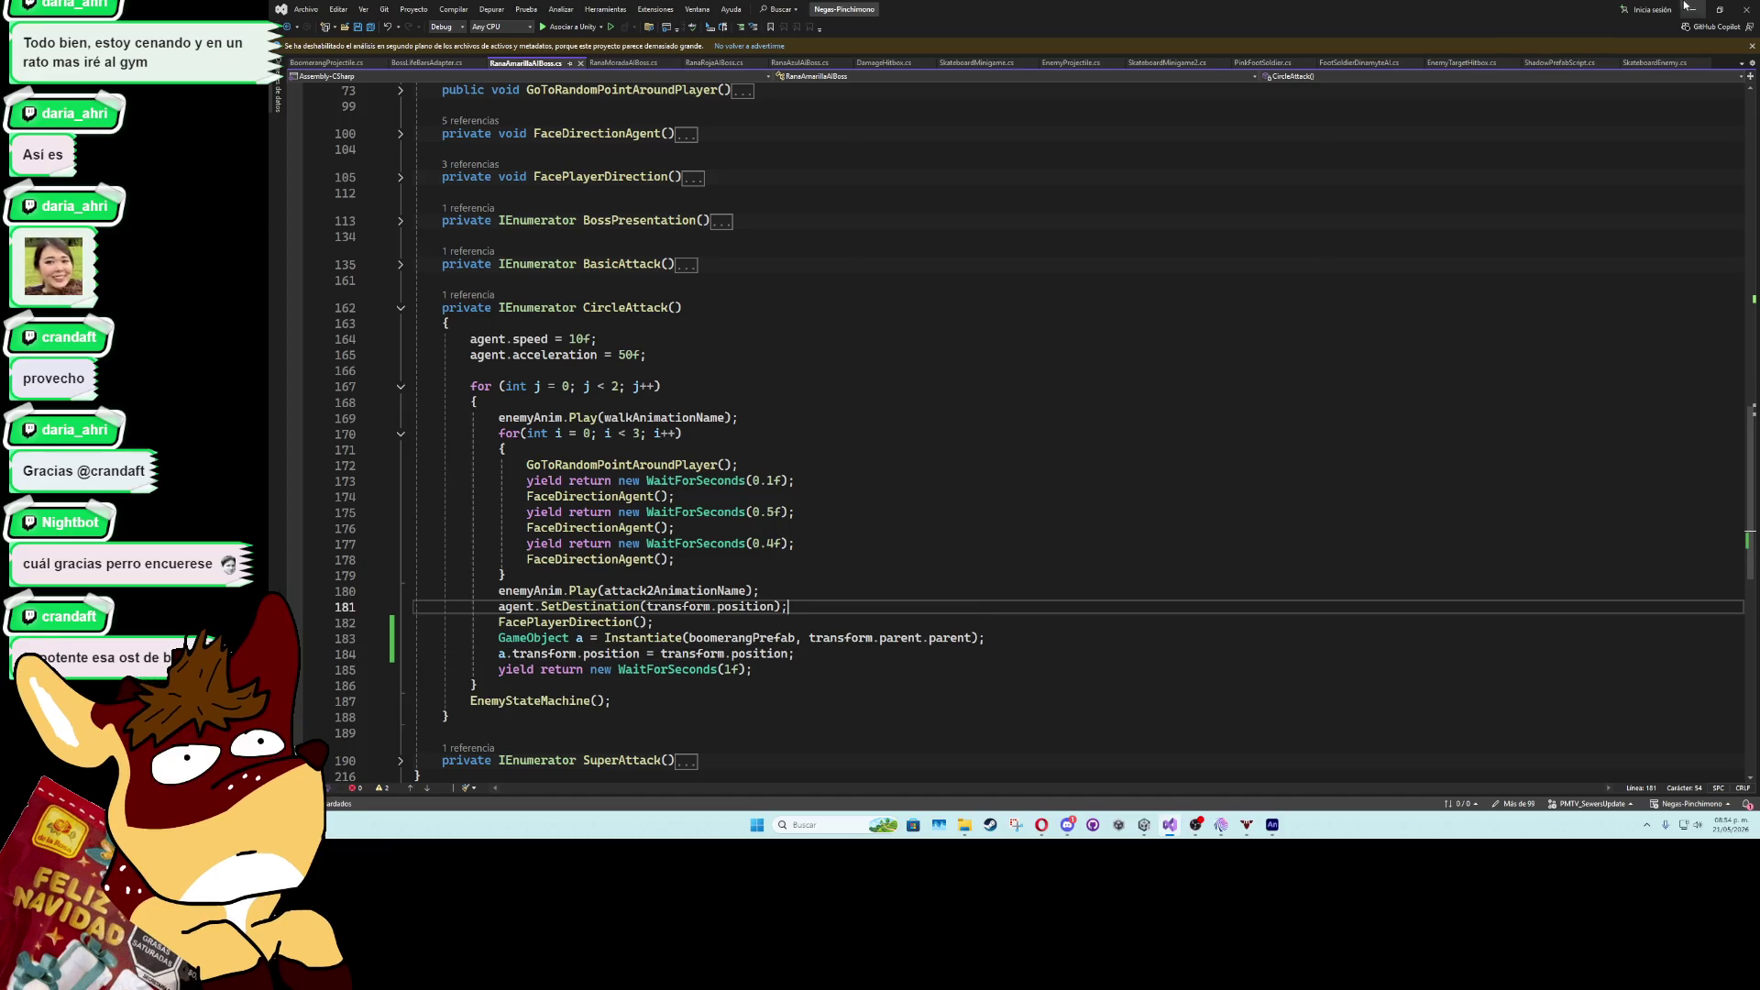
key("alt+Tab")
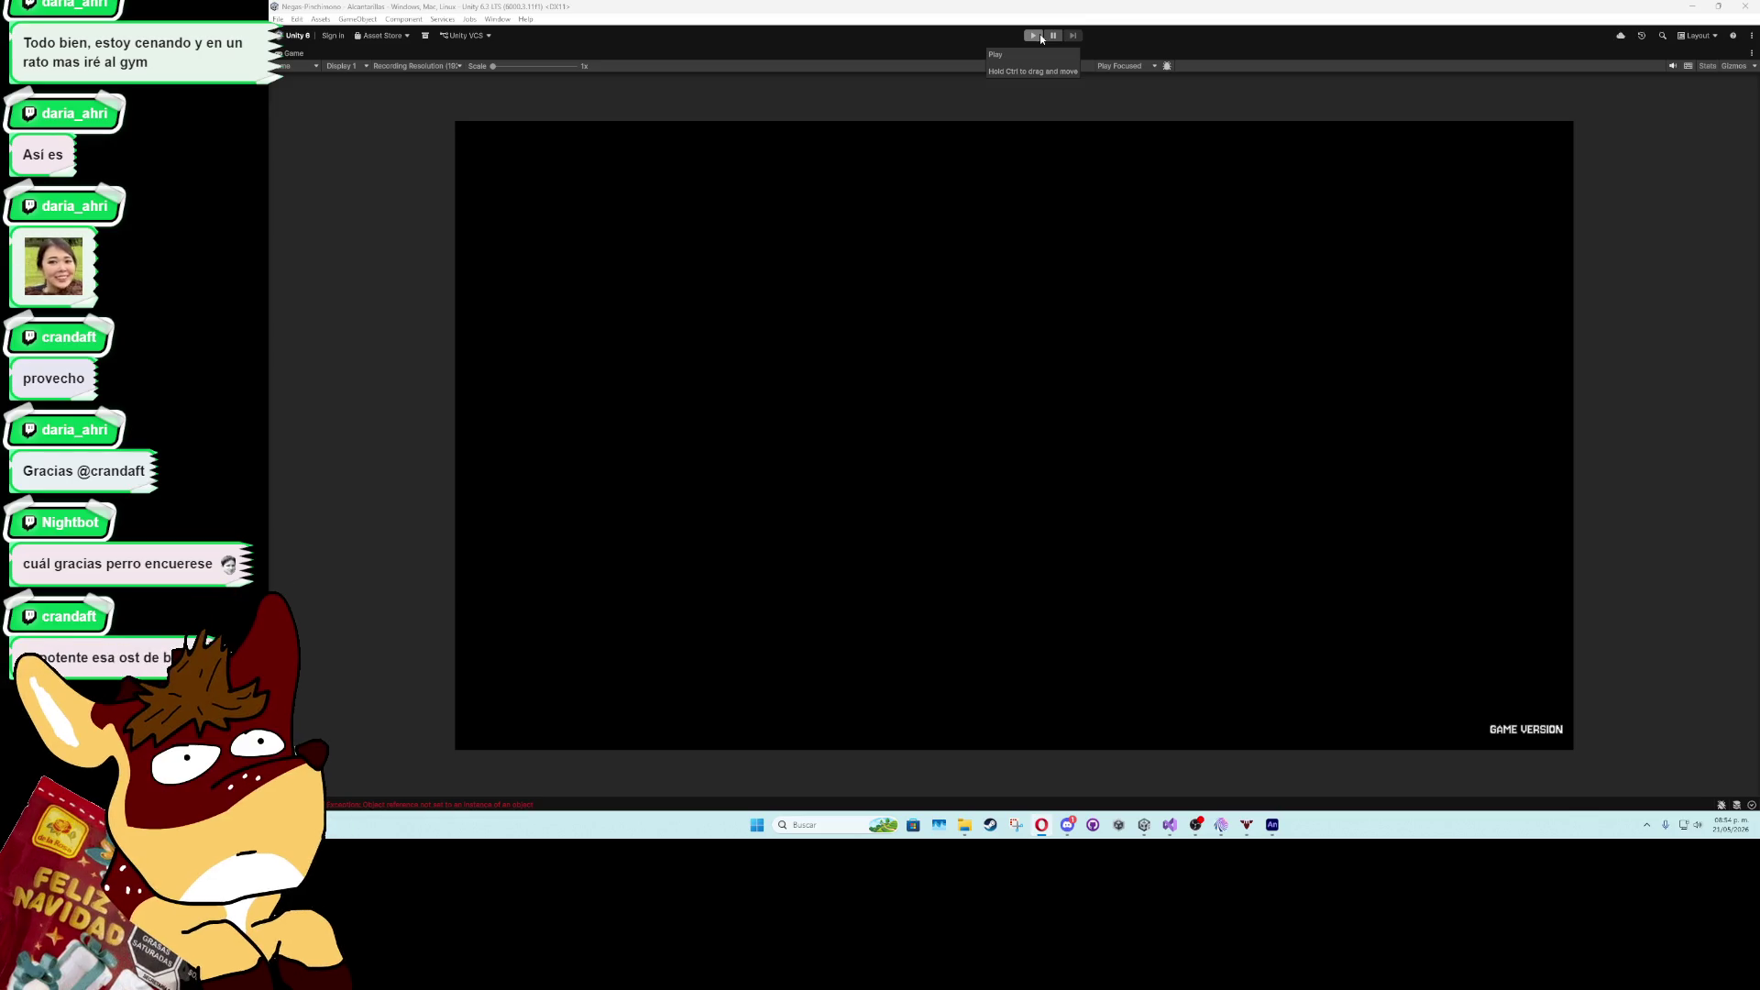
- Run the game again and skip the sewer boss dialogue with K to reach Antimono's intro
left_click(1039, 35)
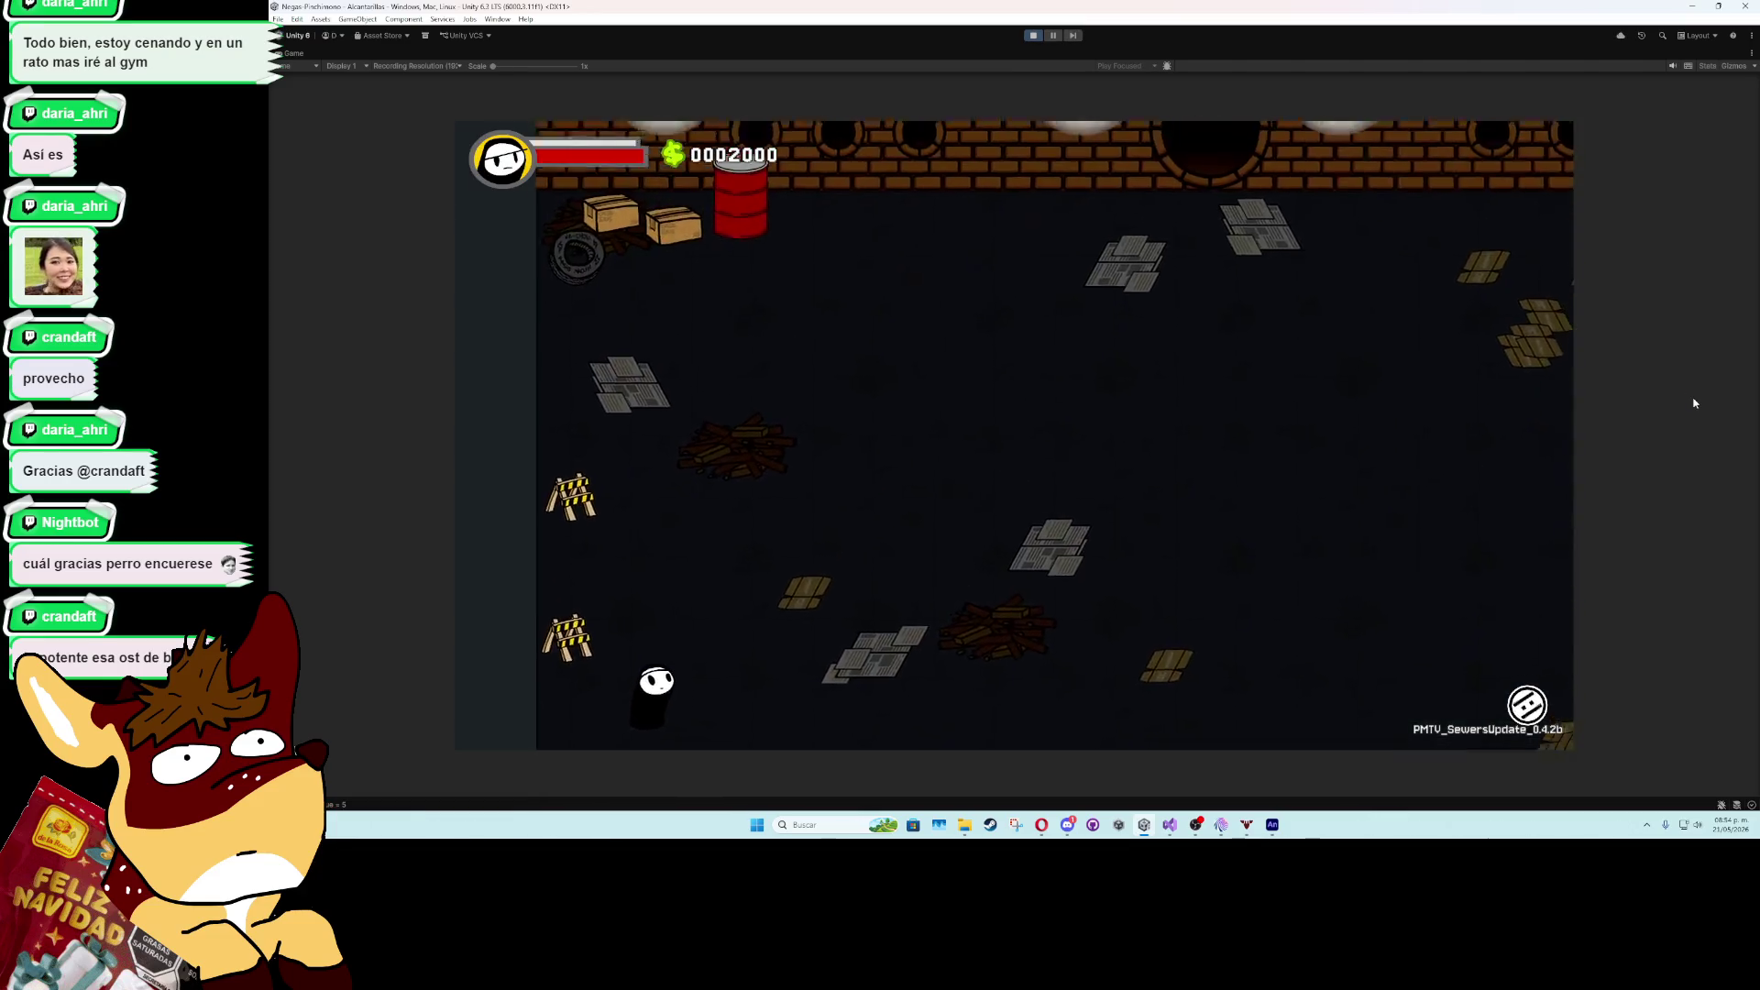
key("k")
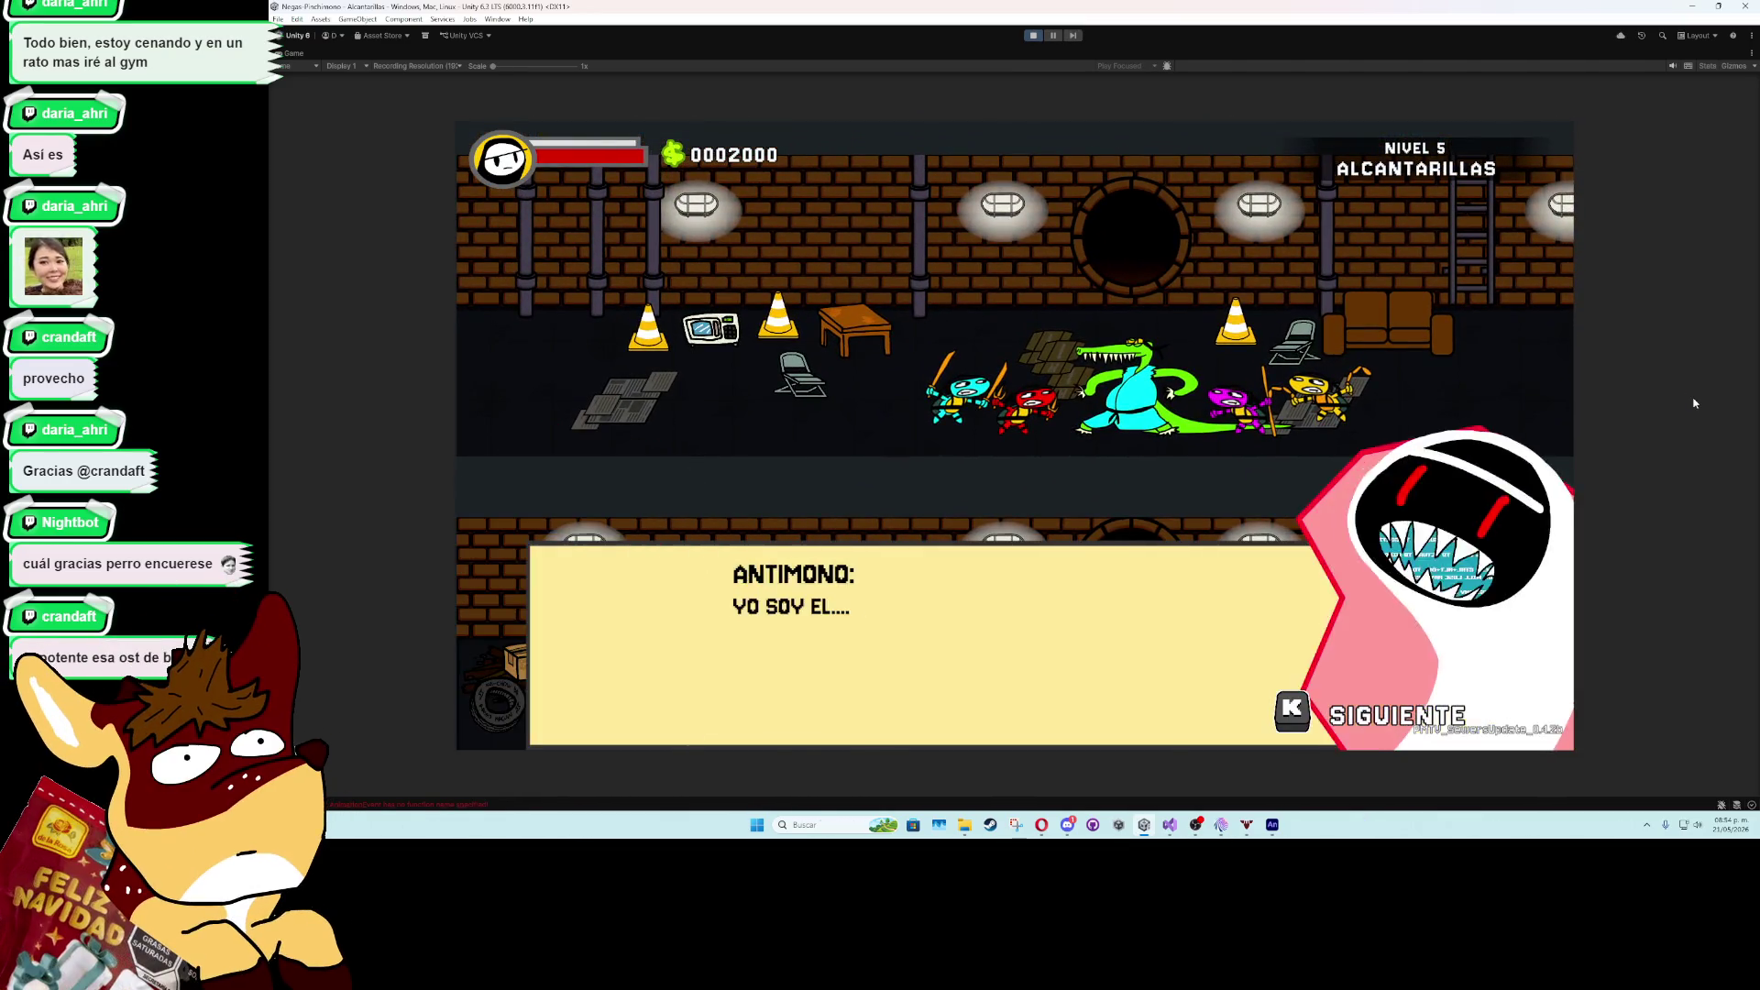
key("k")
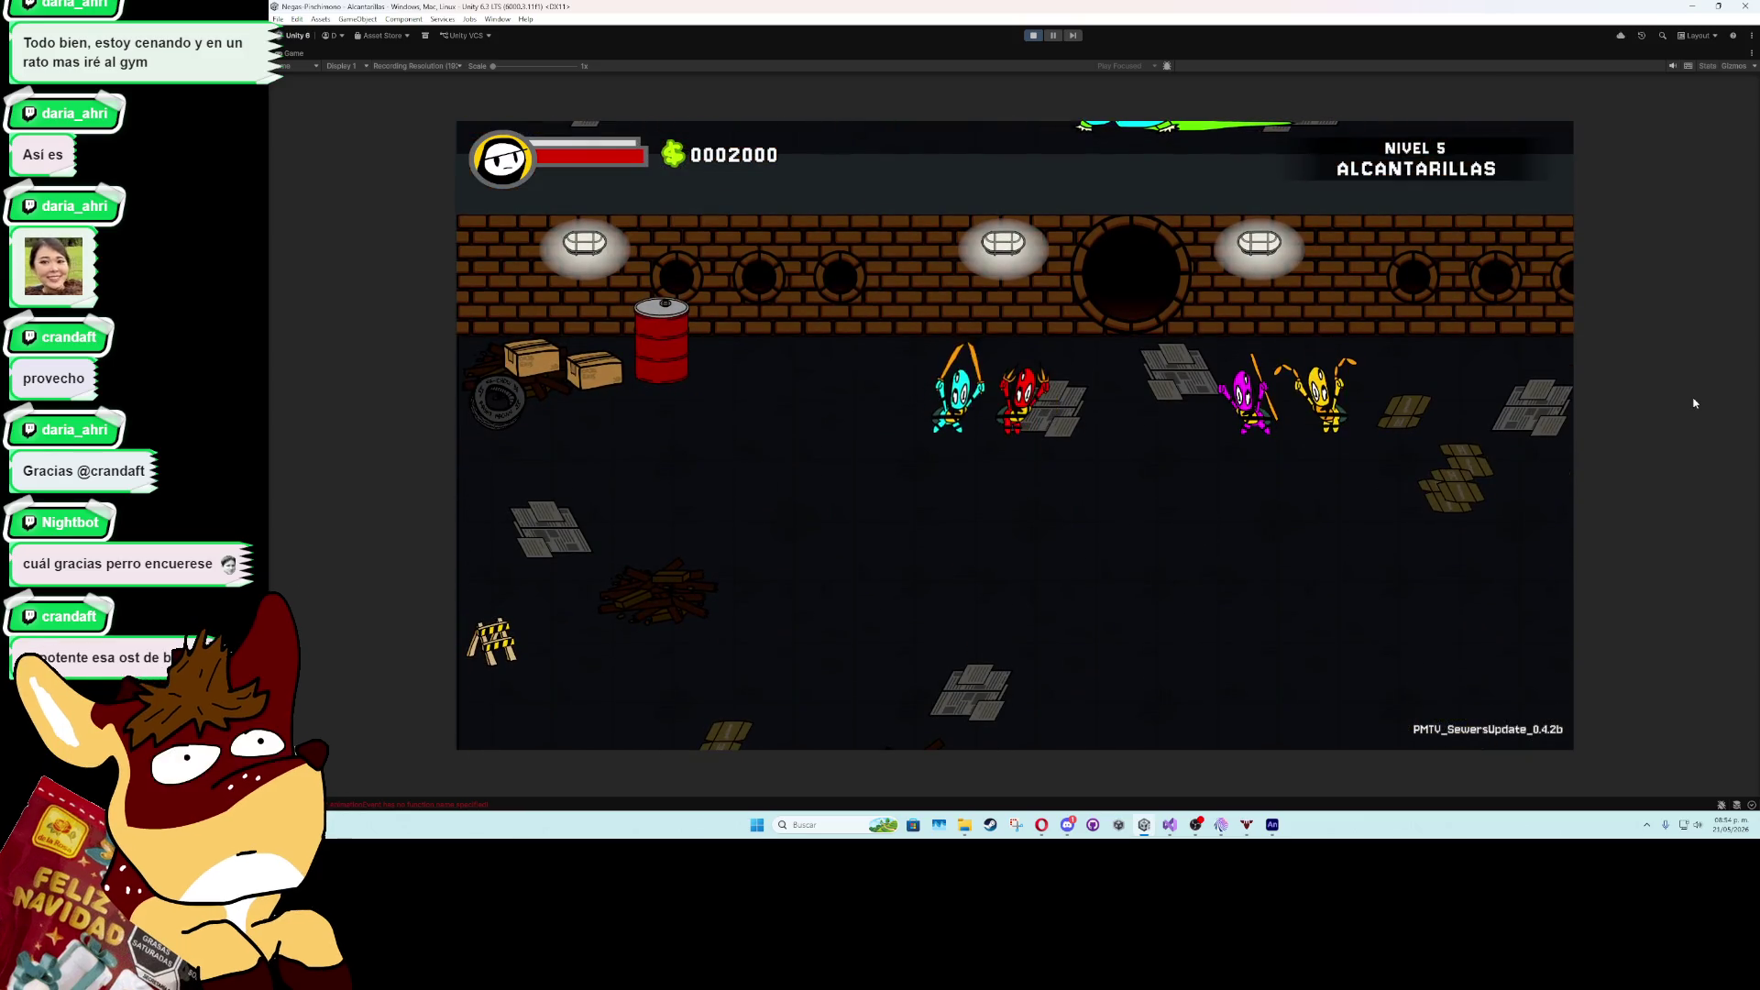
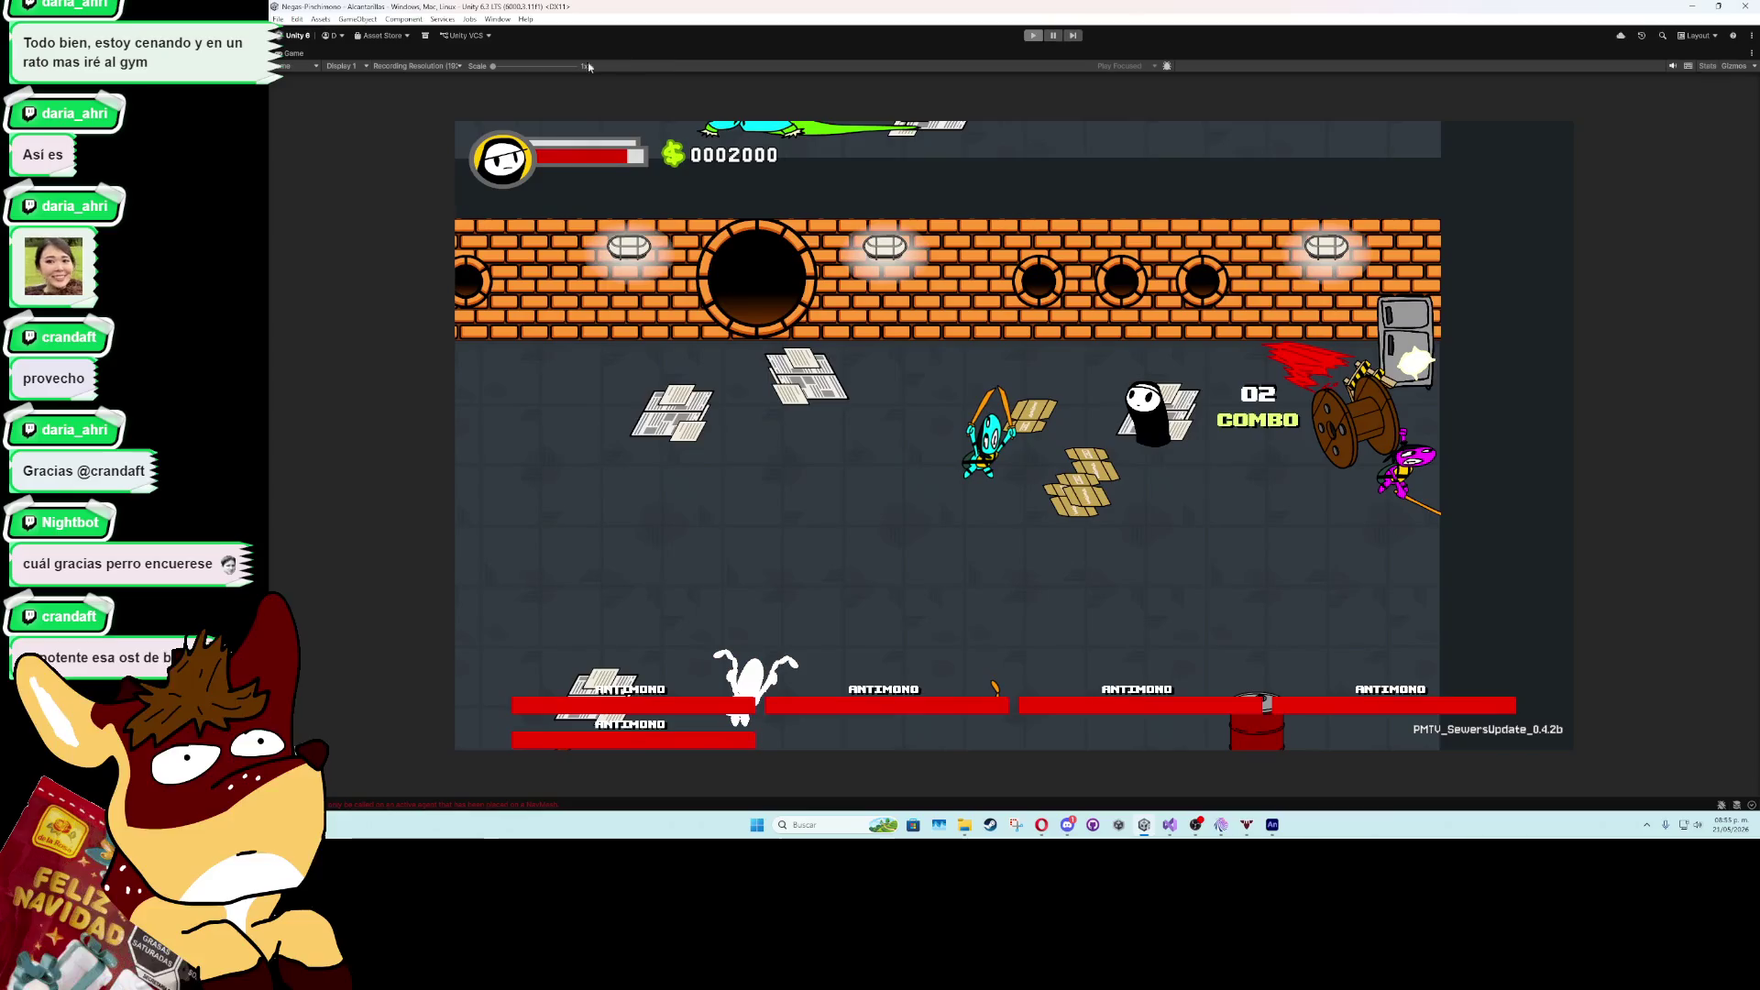
- Stop the playtest and set the Boomerang prefab's Speed to 15
key("ctrl+p")
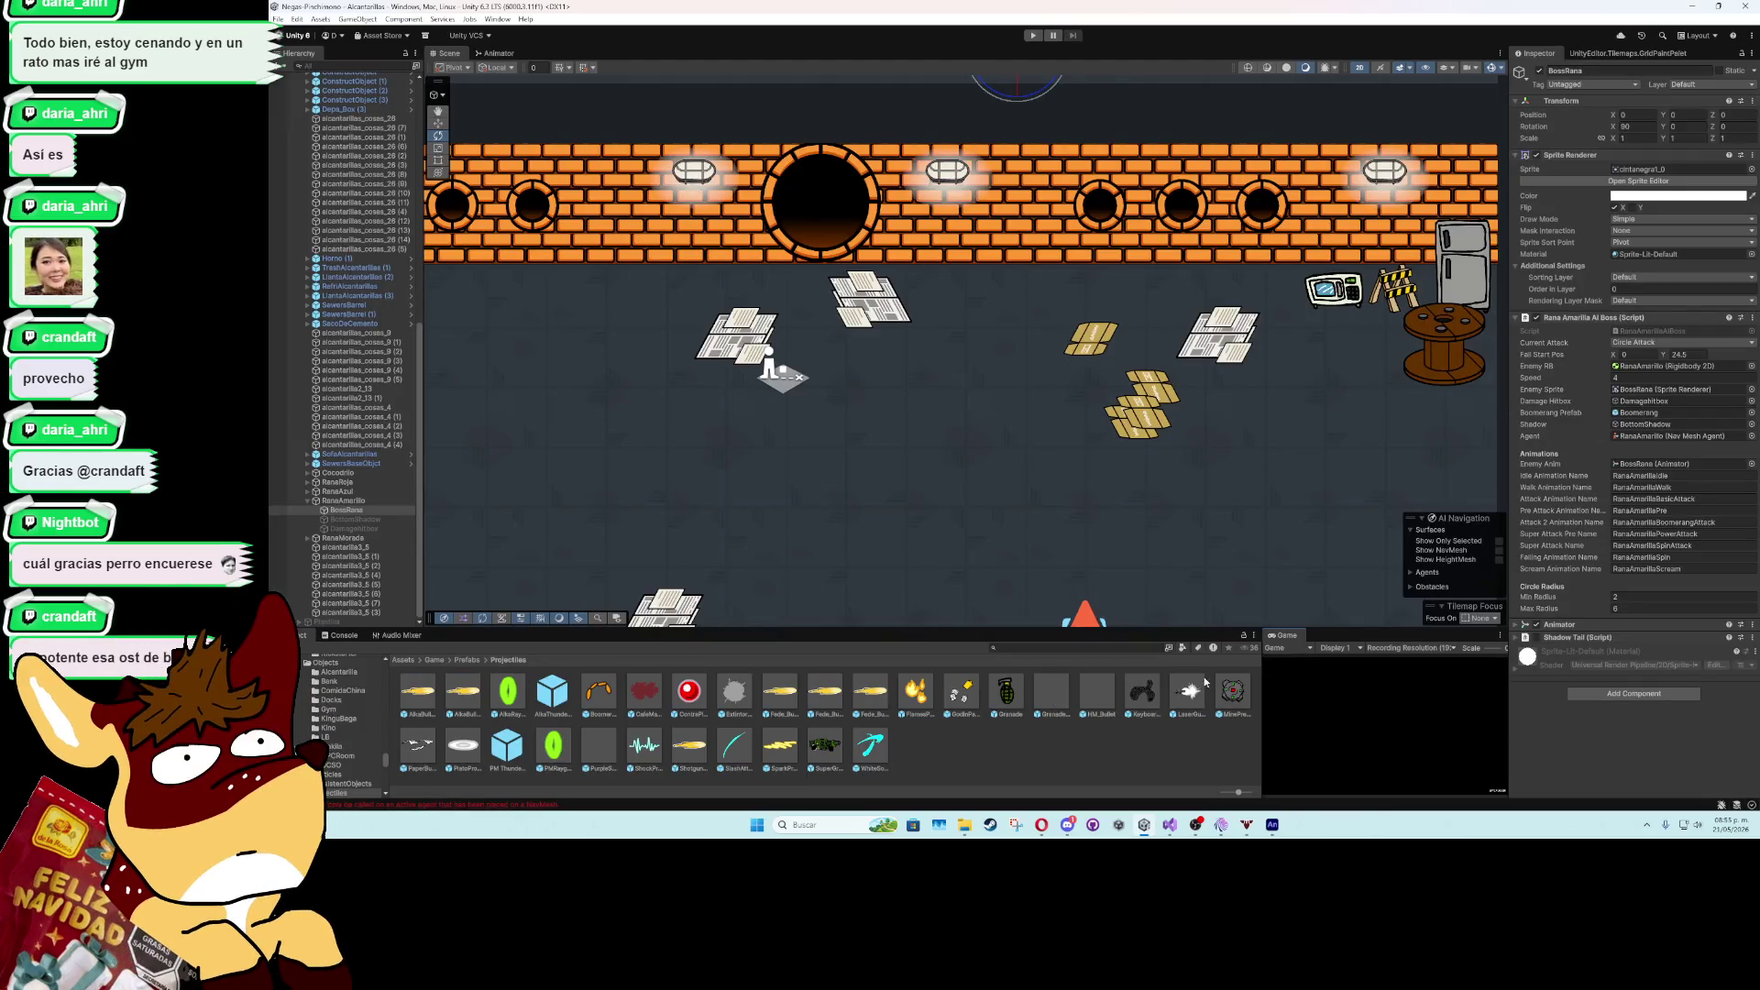
left_click(597, 697)
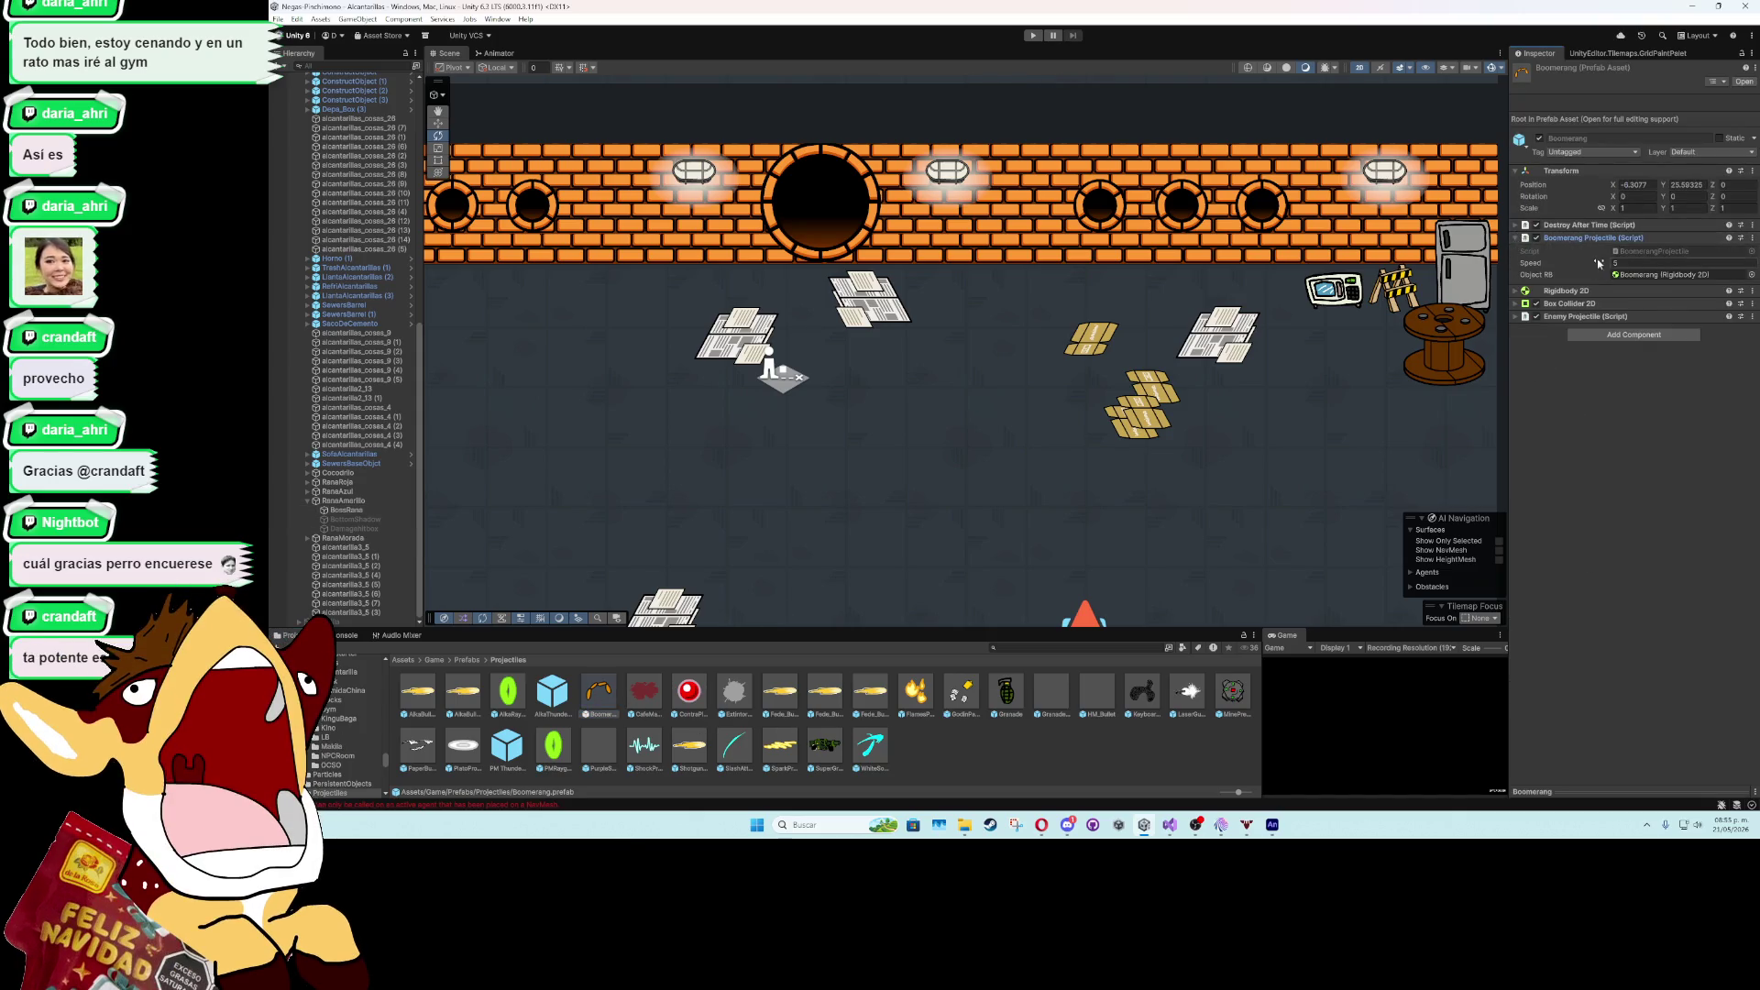
left_click(1625, 263)
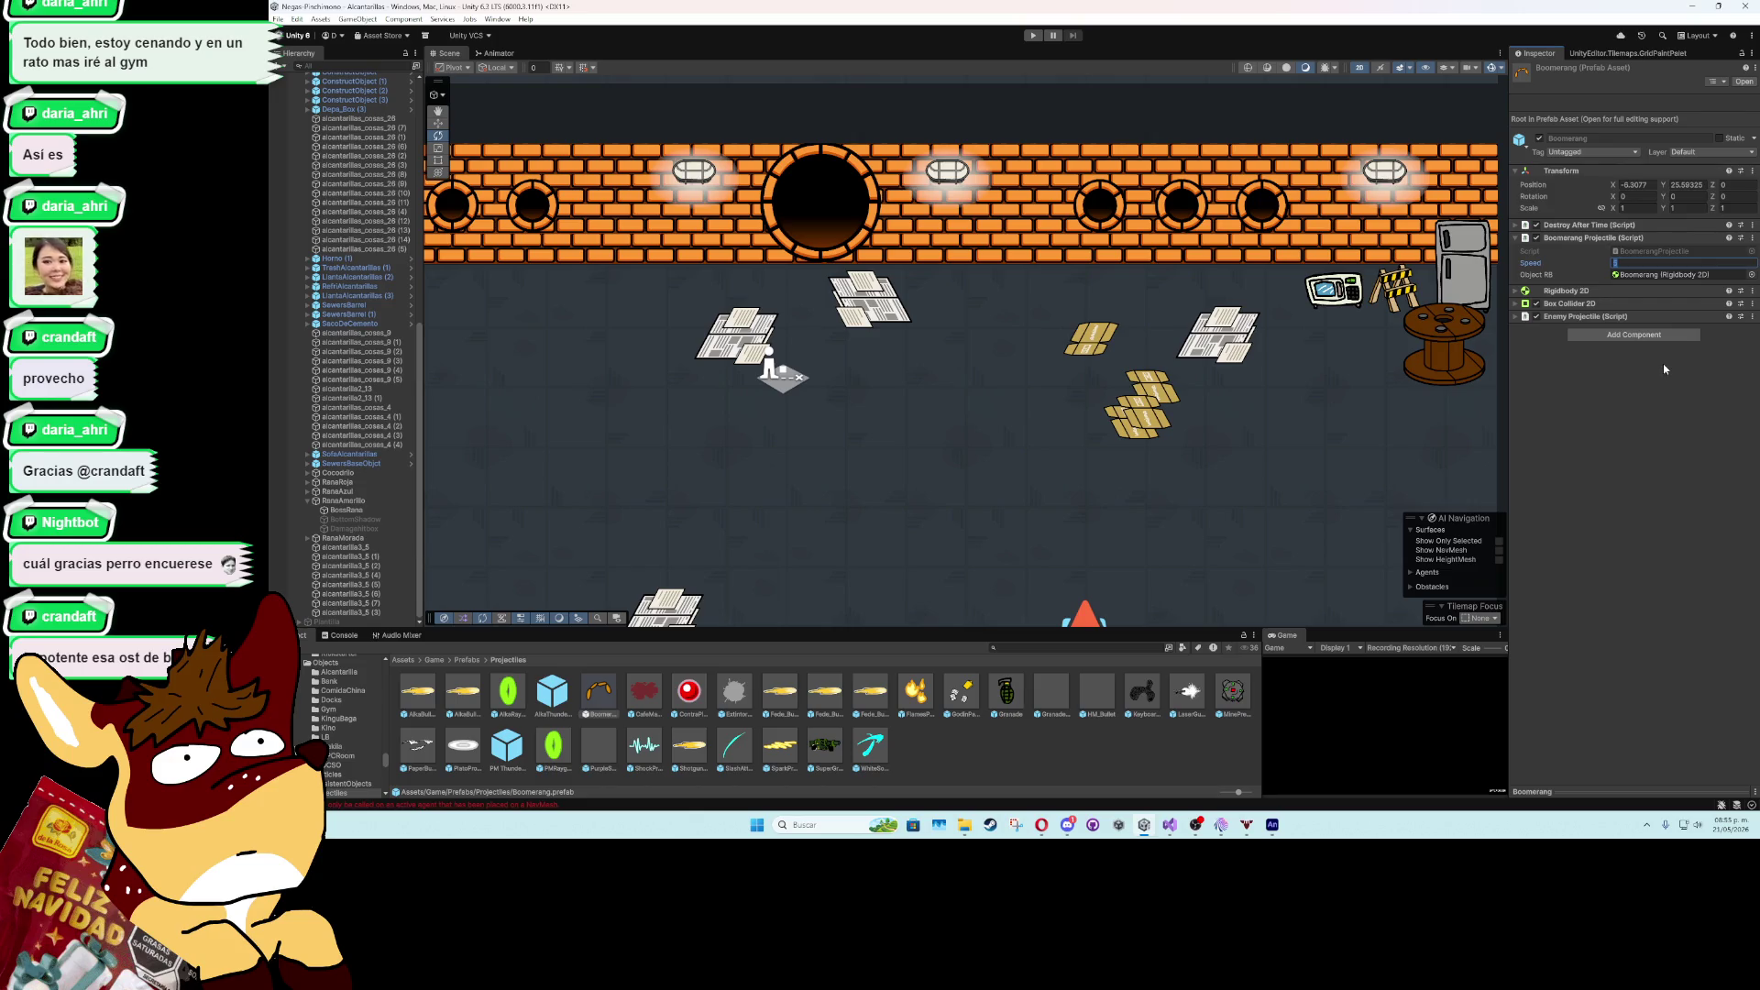
type("15")
key("Return")
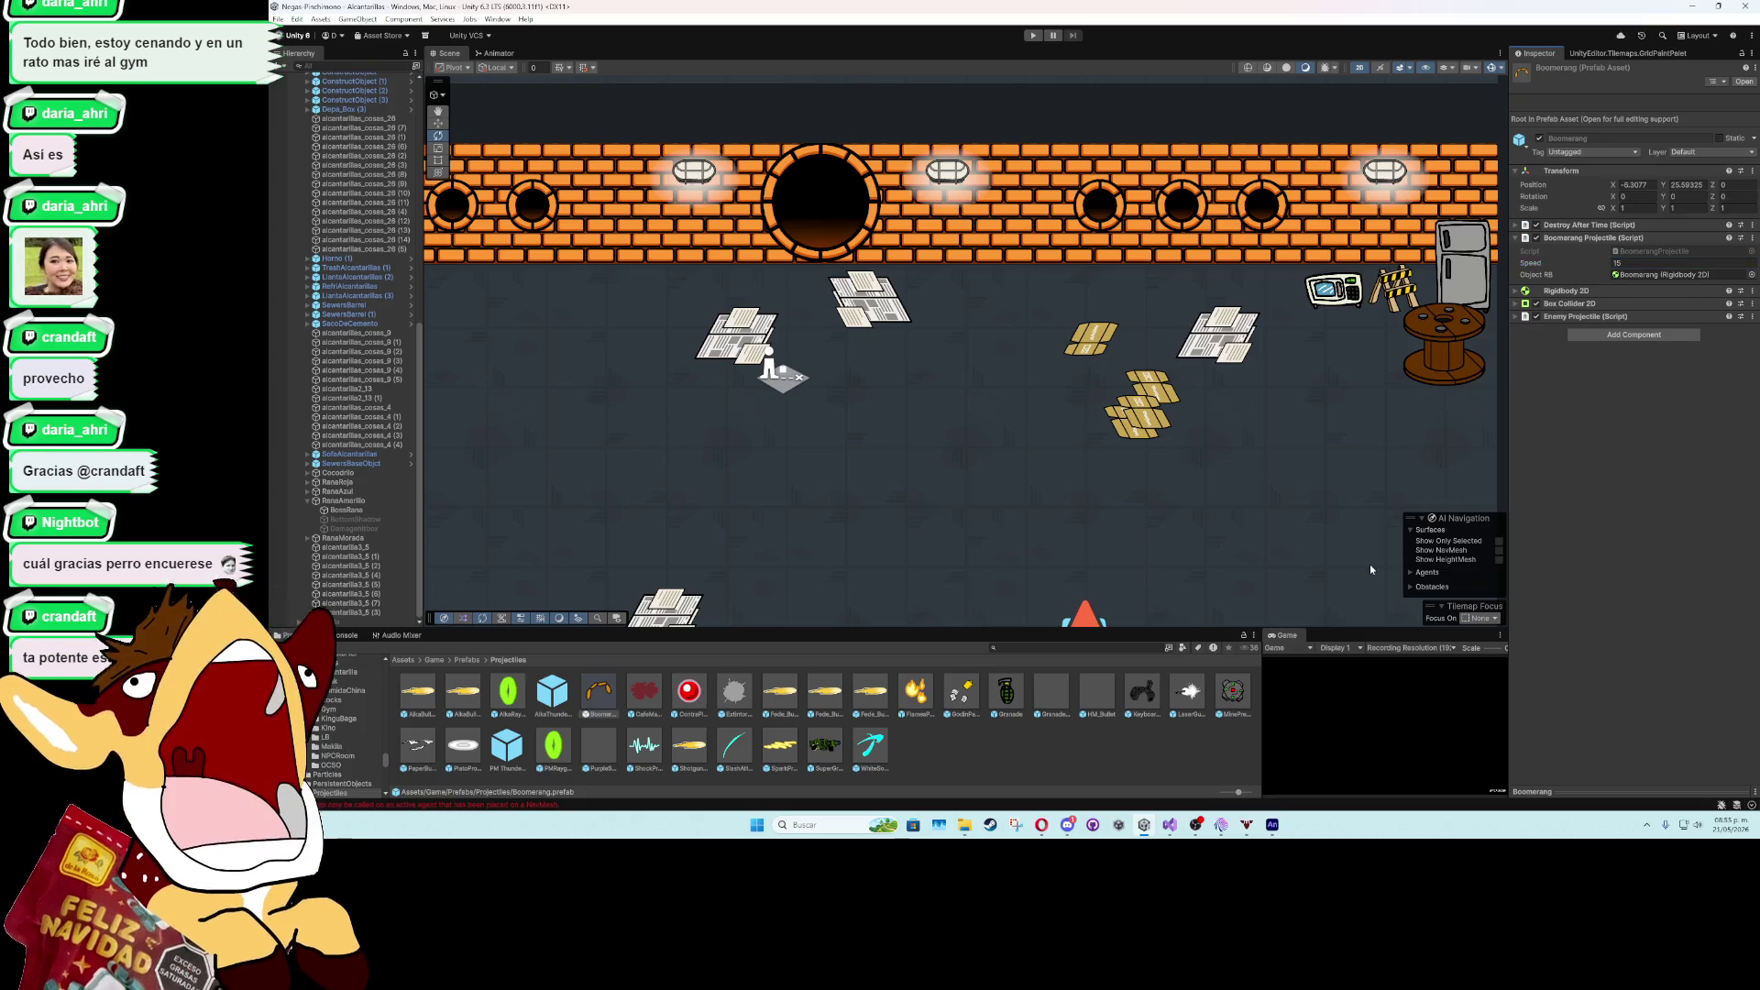
- Place a Boomerang beside the player, playtest it, then change its Speed to 30
scroll(1086, 451, "down", 3)
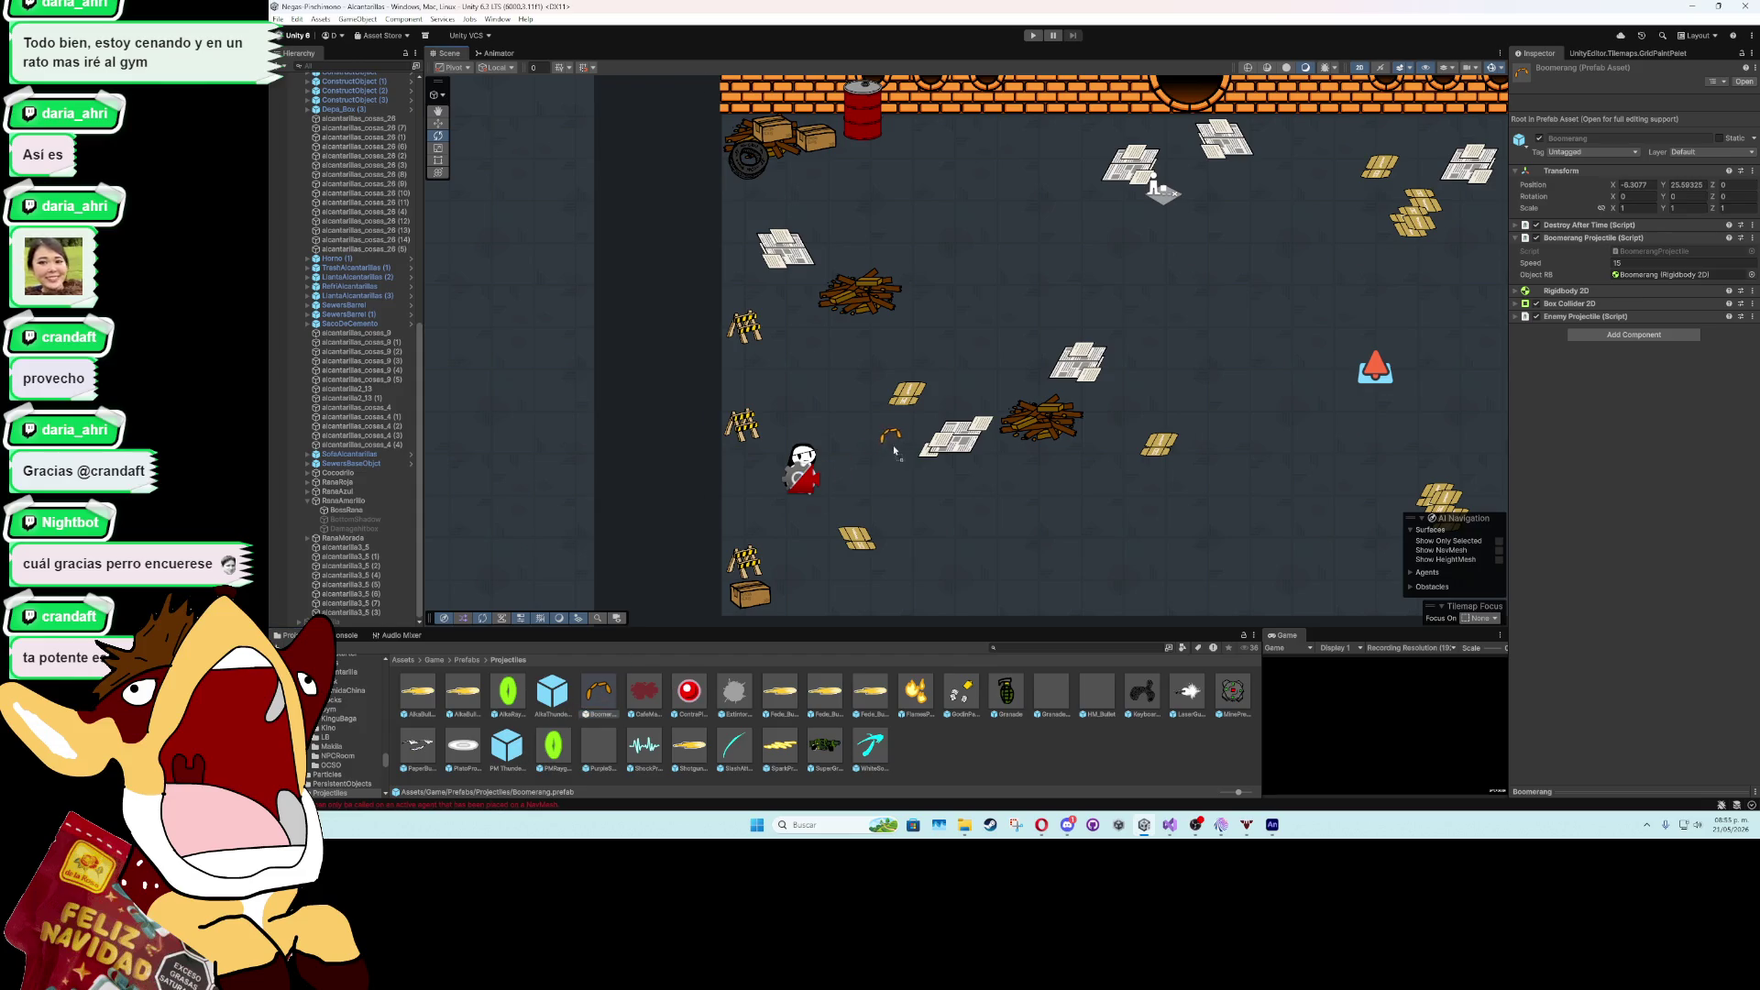
left_click_drag(914, 477, 912, 475)
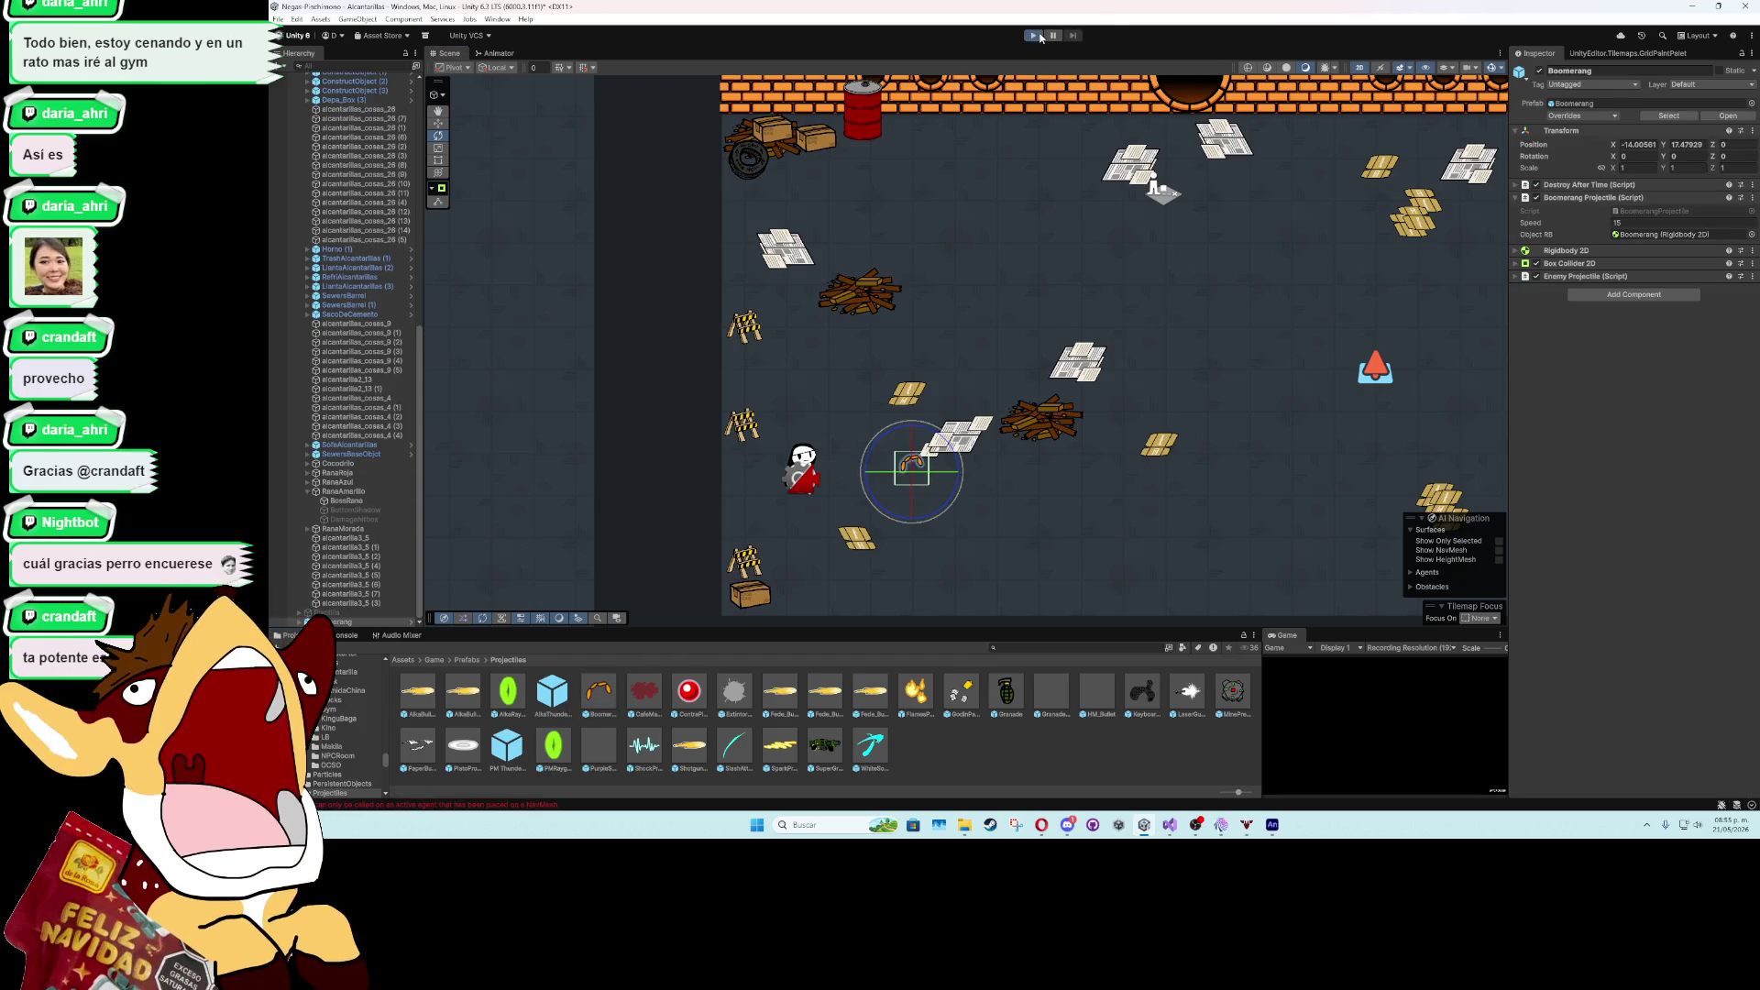
left_click(1039, 35)
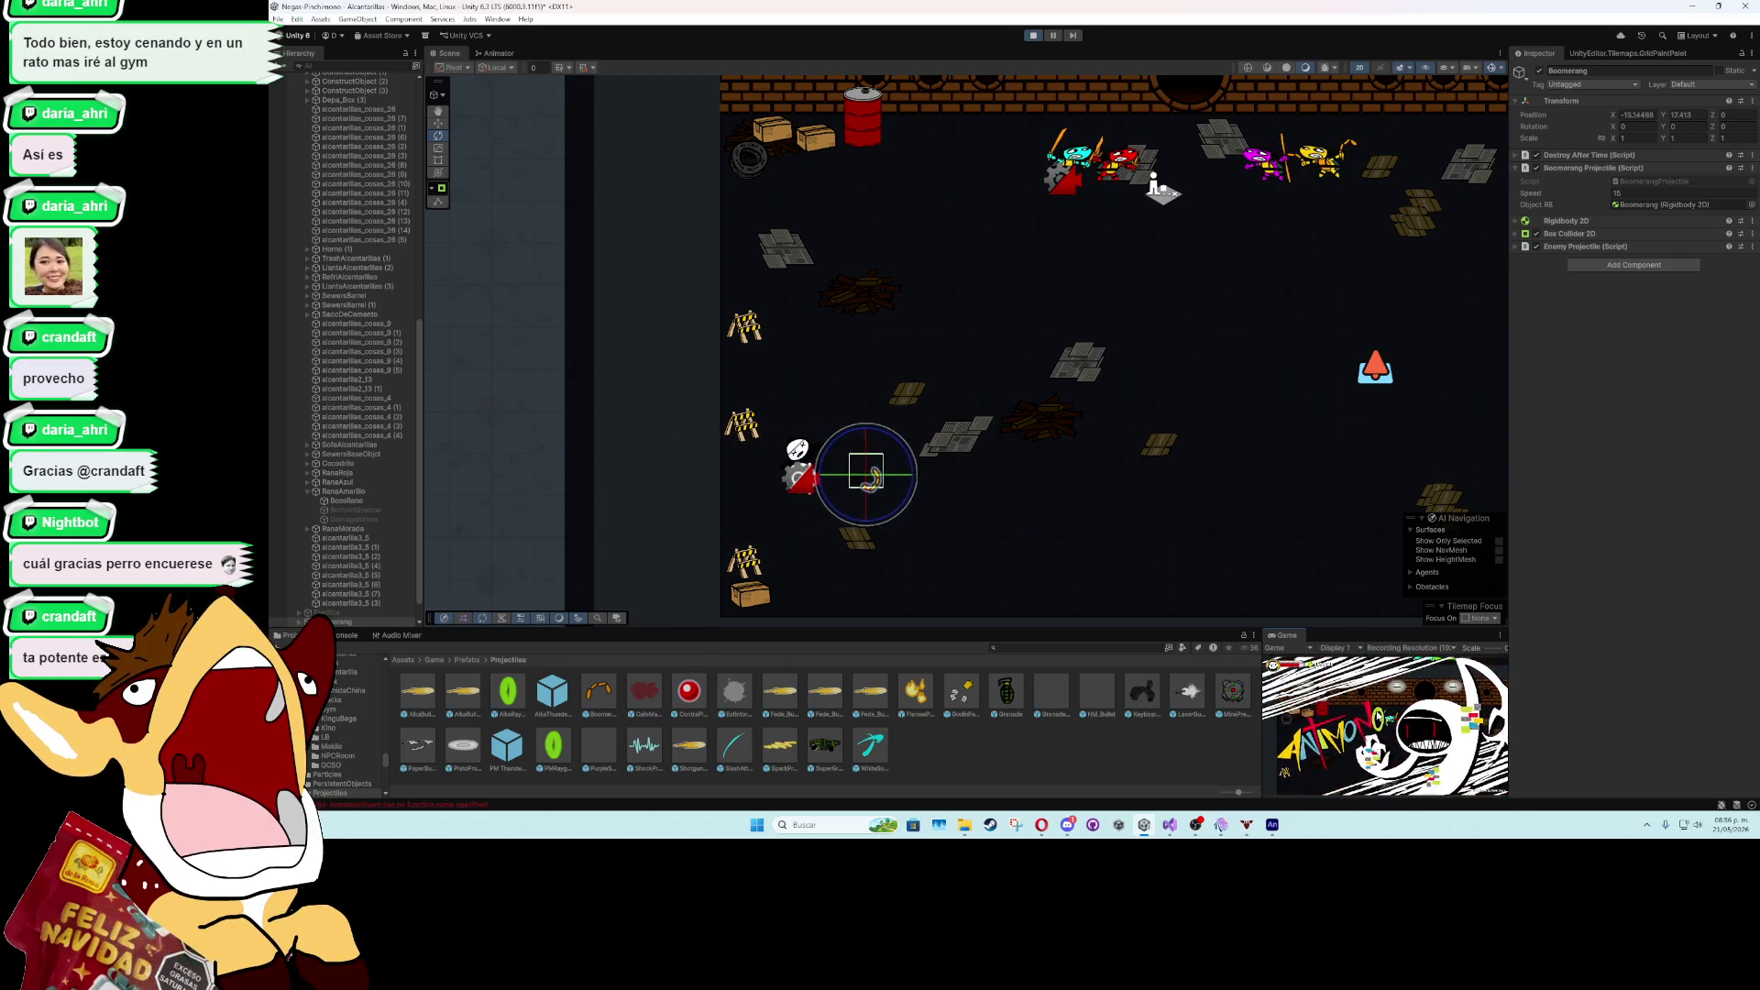
left_click(1036, 35)
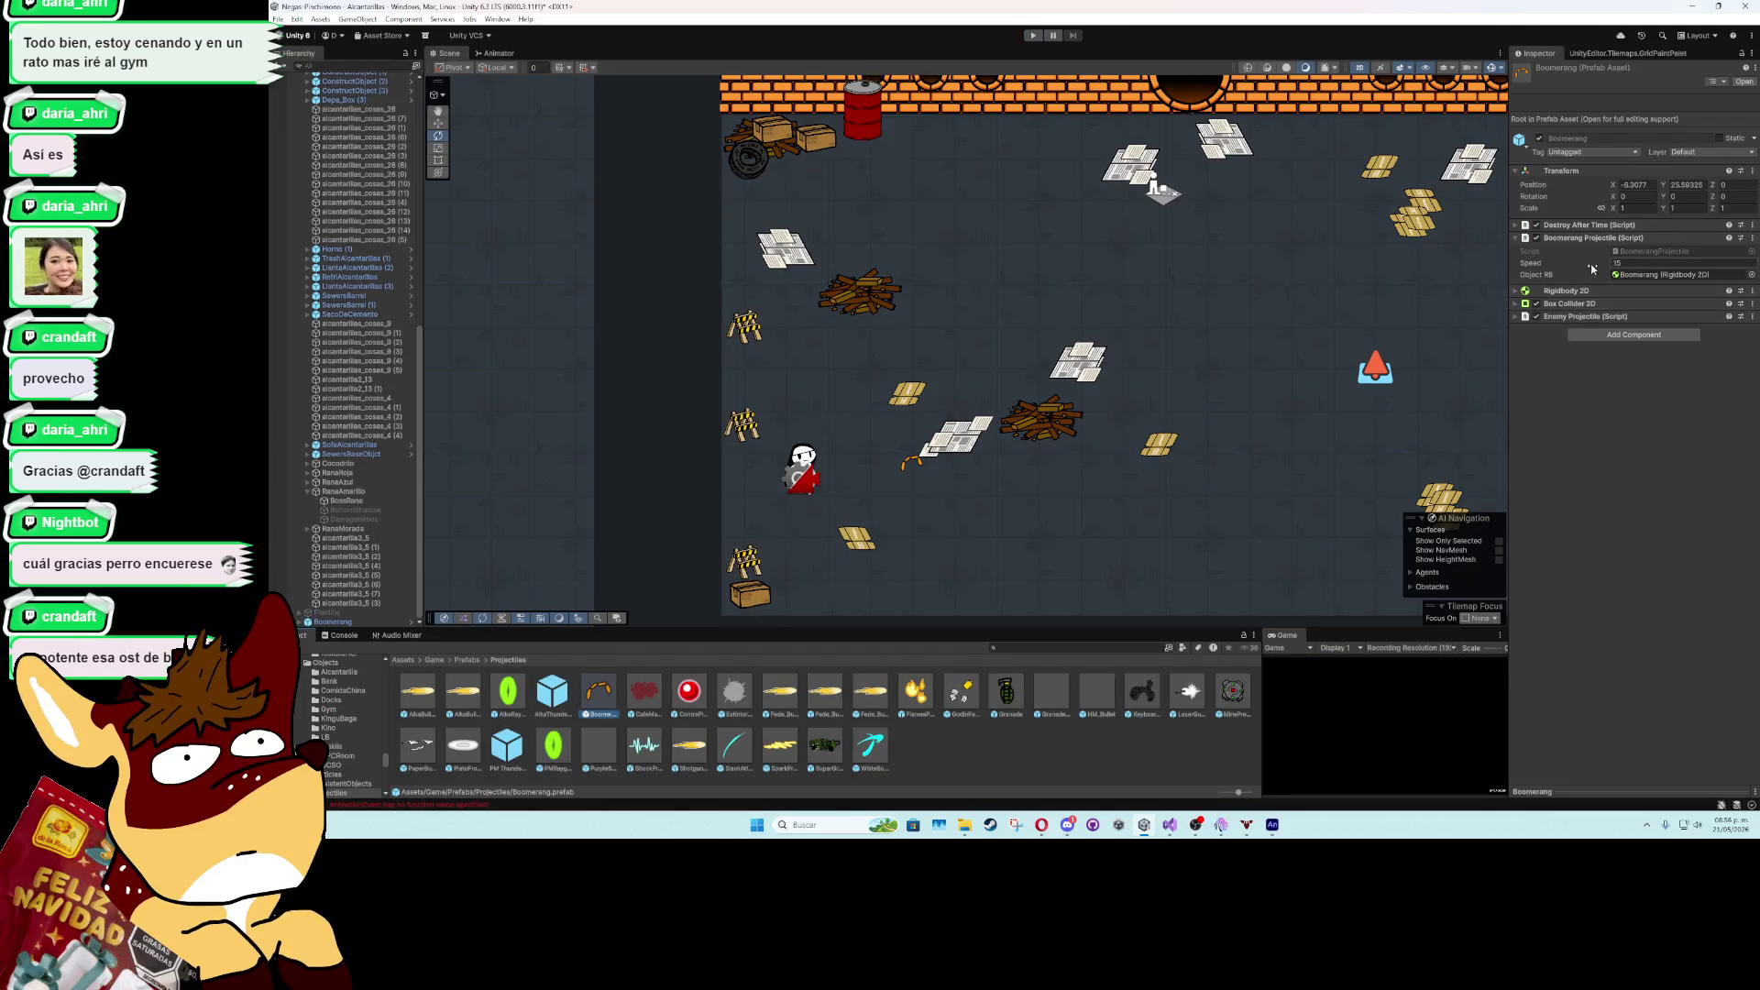
type("30")
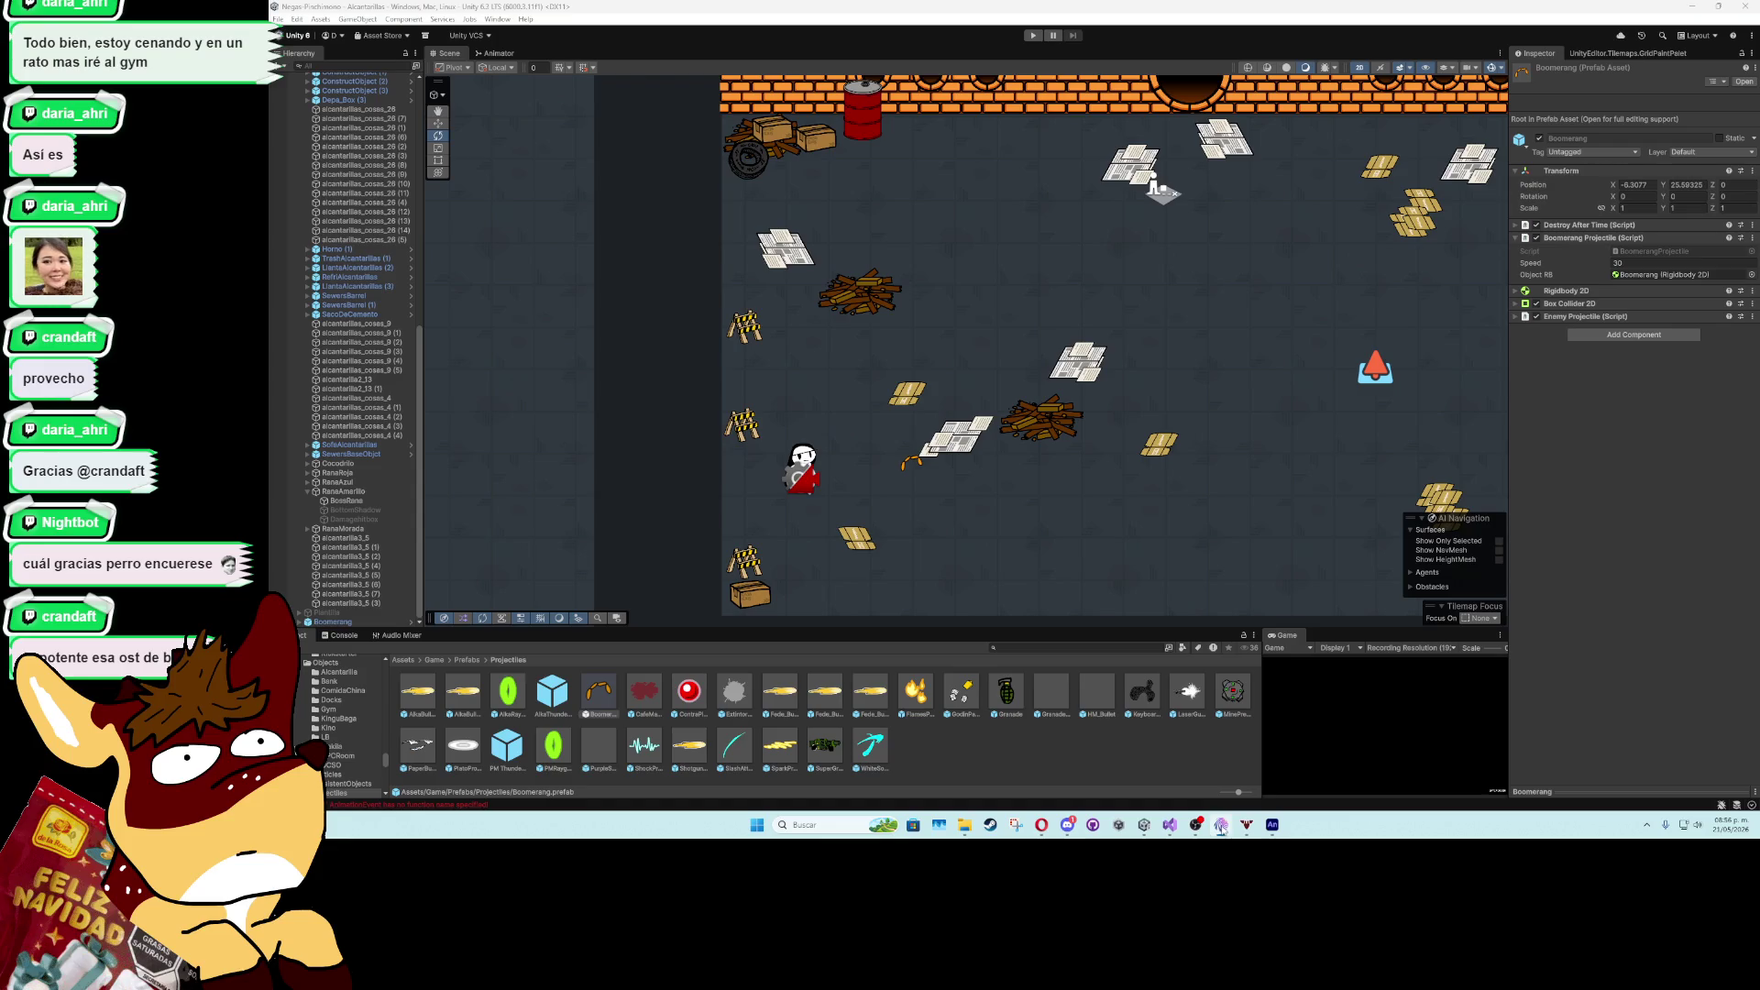
left_click(1170, 824)
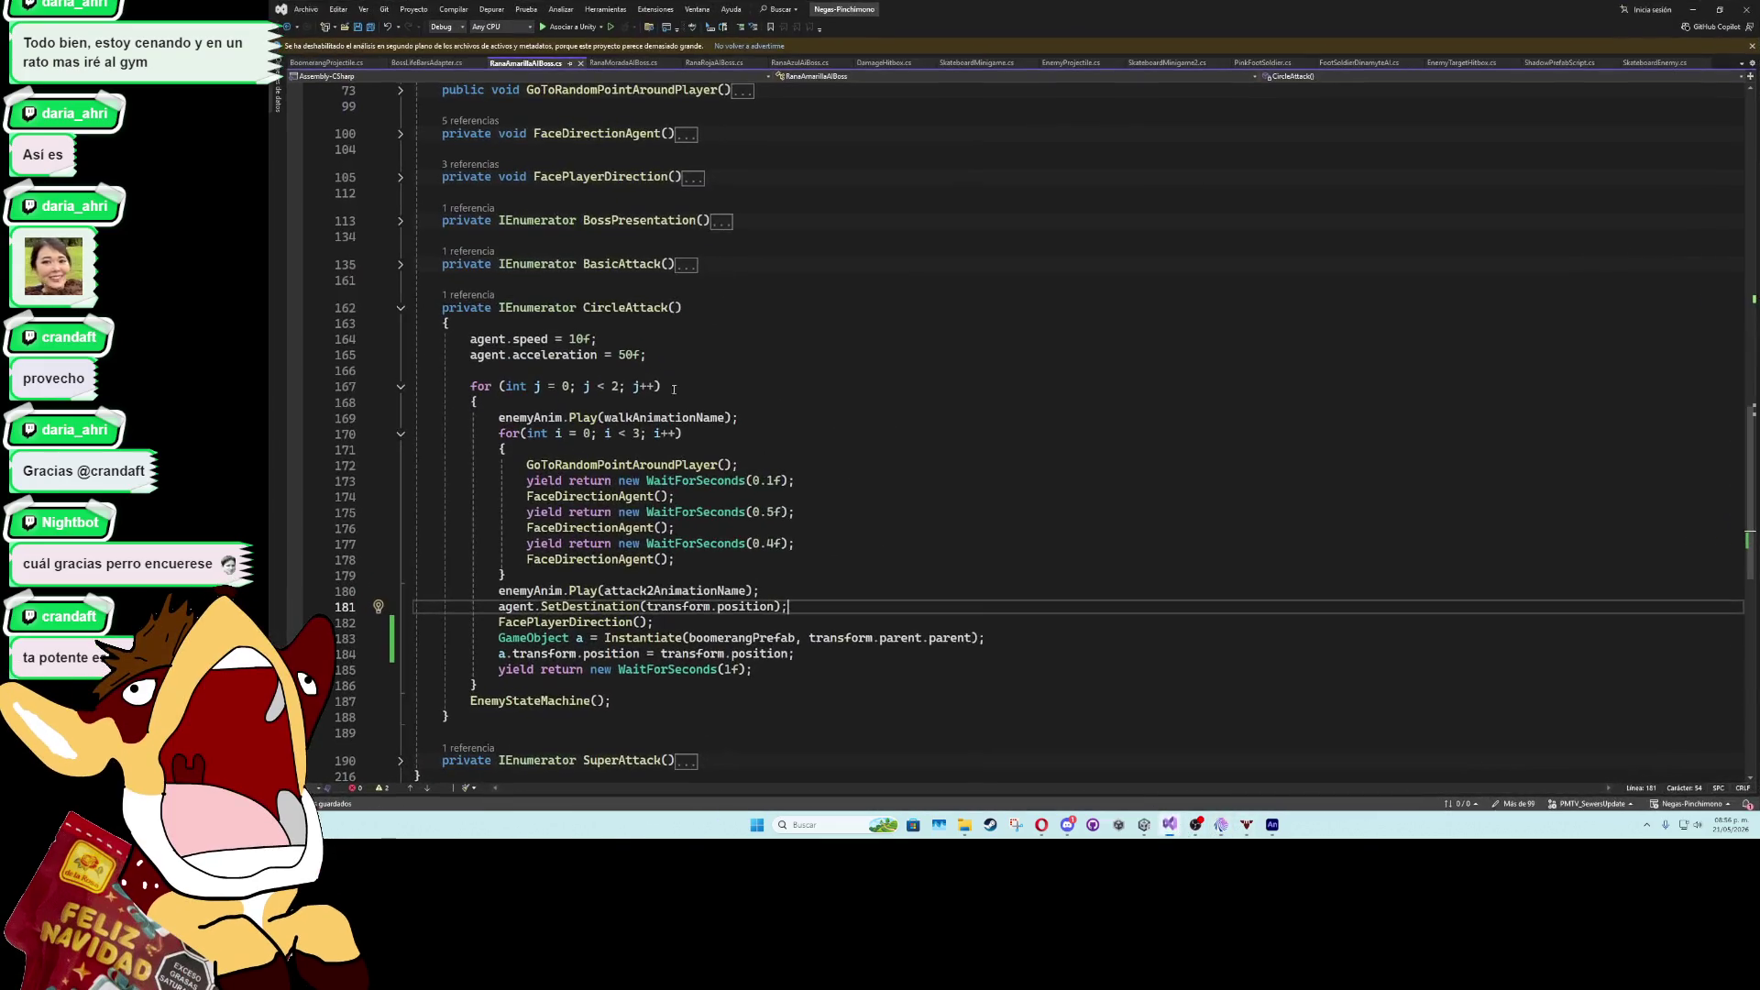
- In BoomerangProjectile.cs, change the first destination offset from direction * 3f to 1.7f and save
left_click(353, 63)
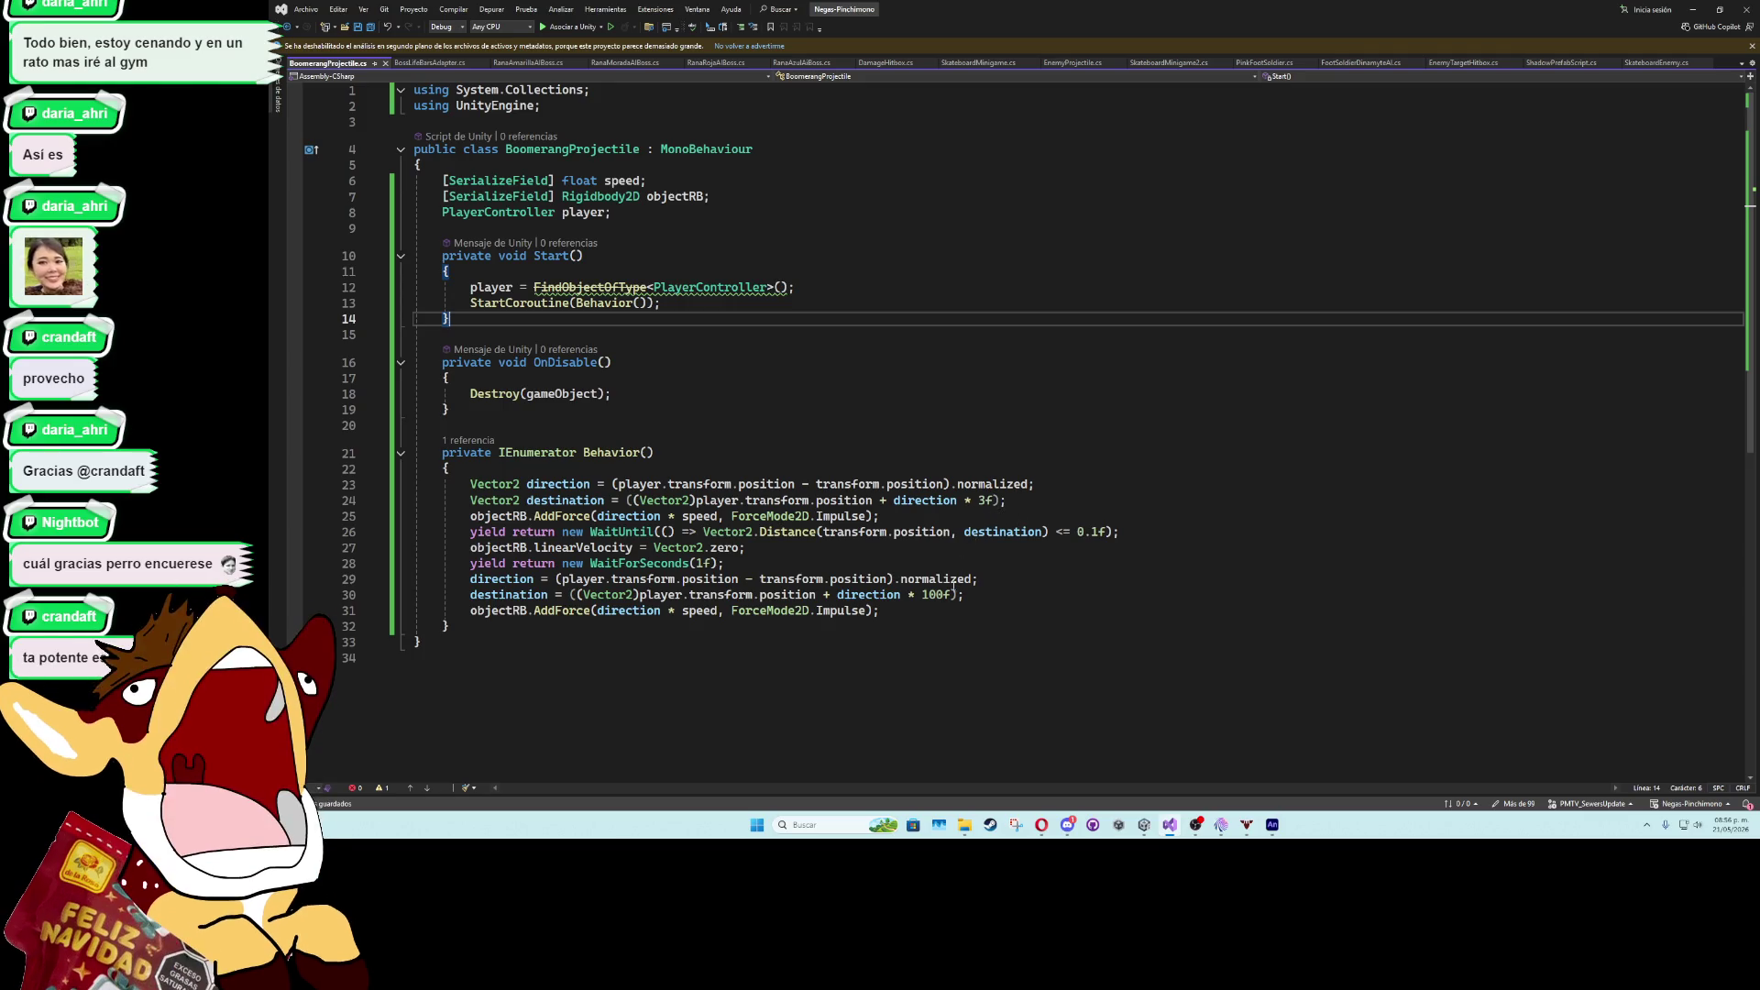
left_click(981, 501)
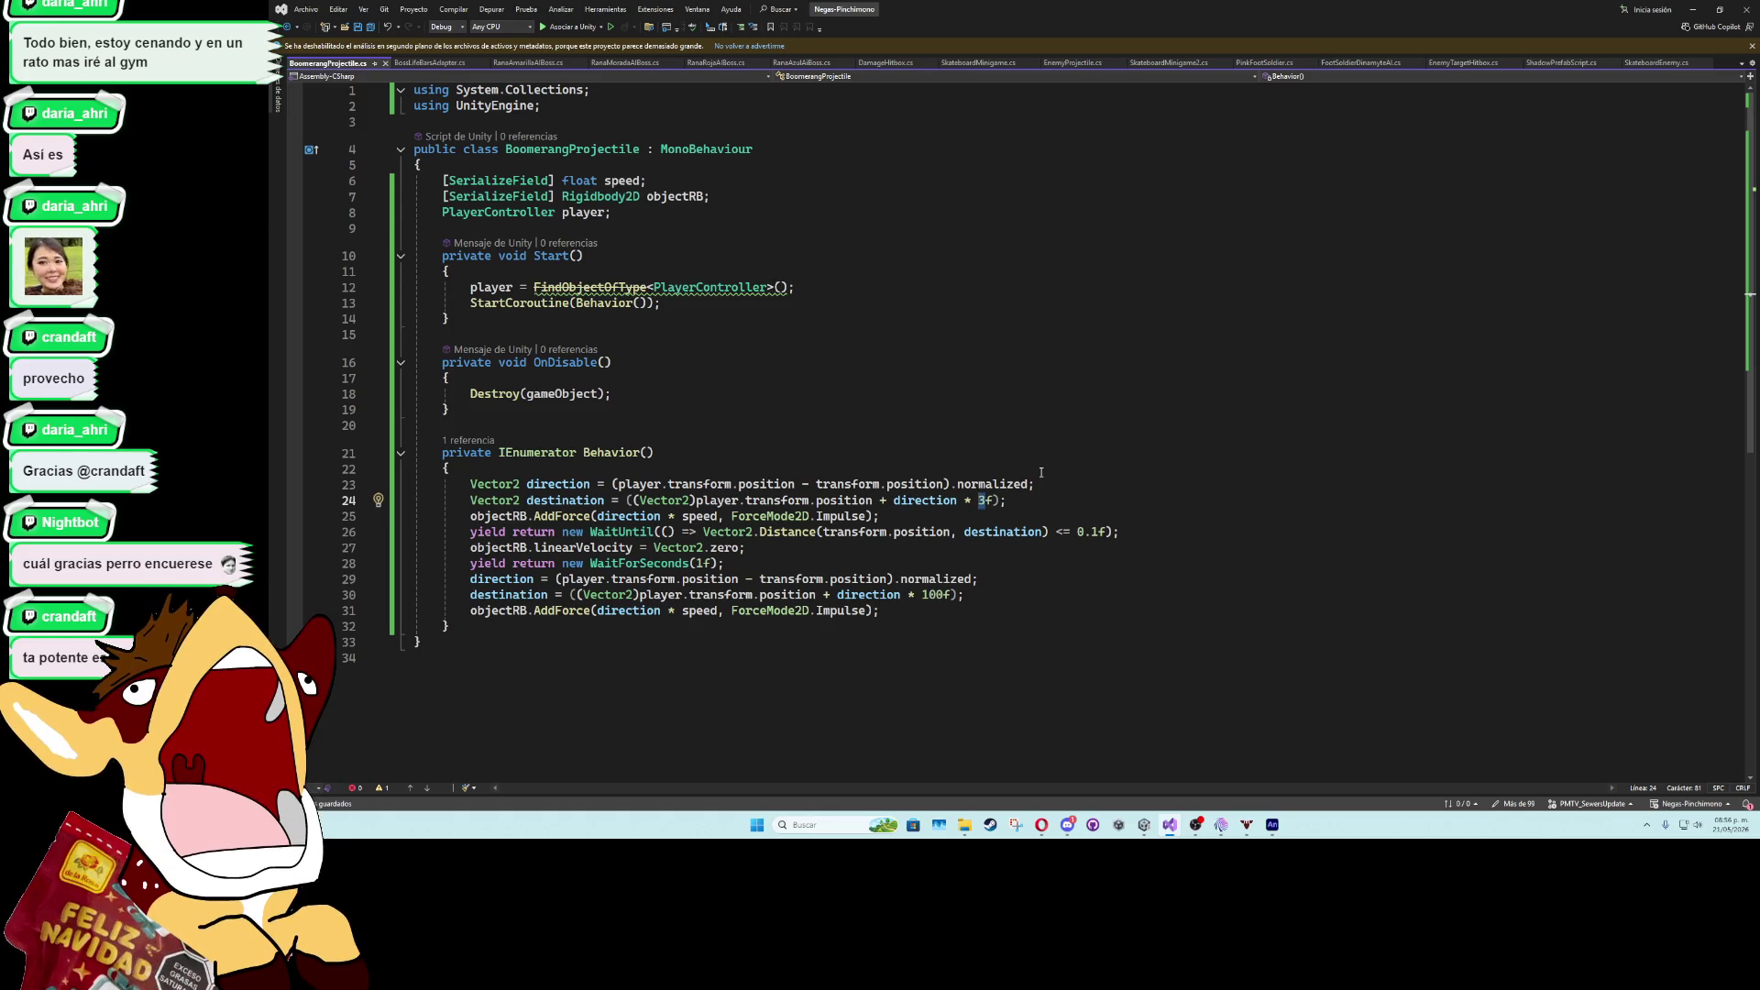
type("1.7")
key("ctrl+s")
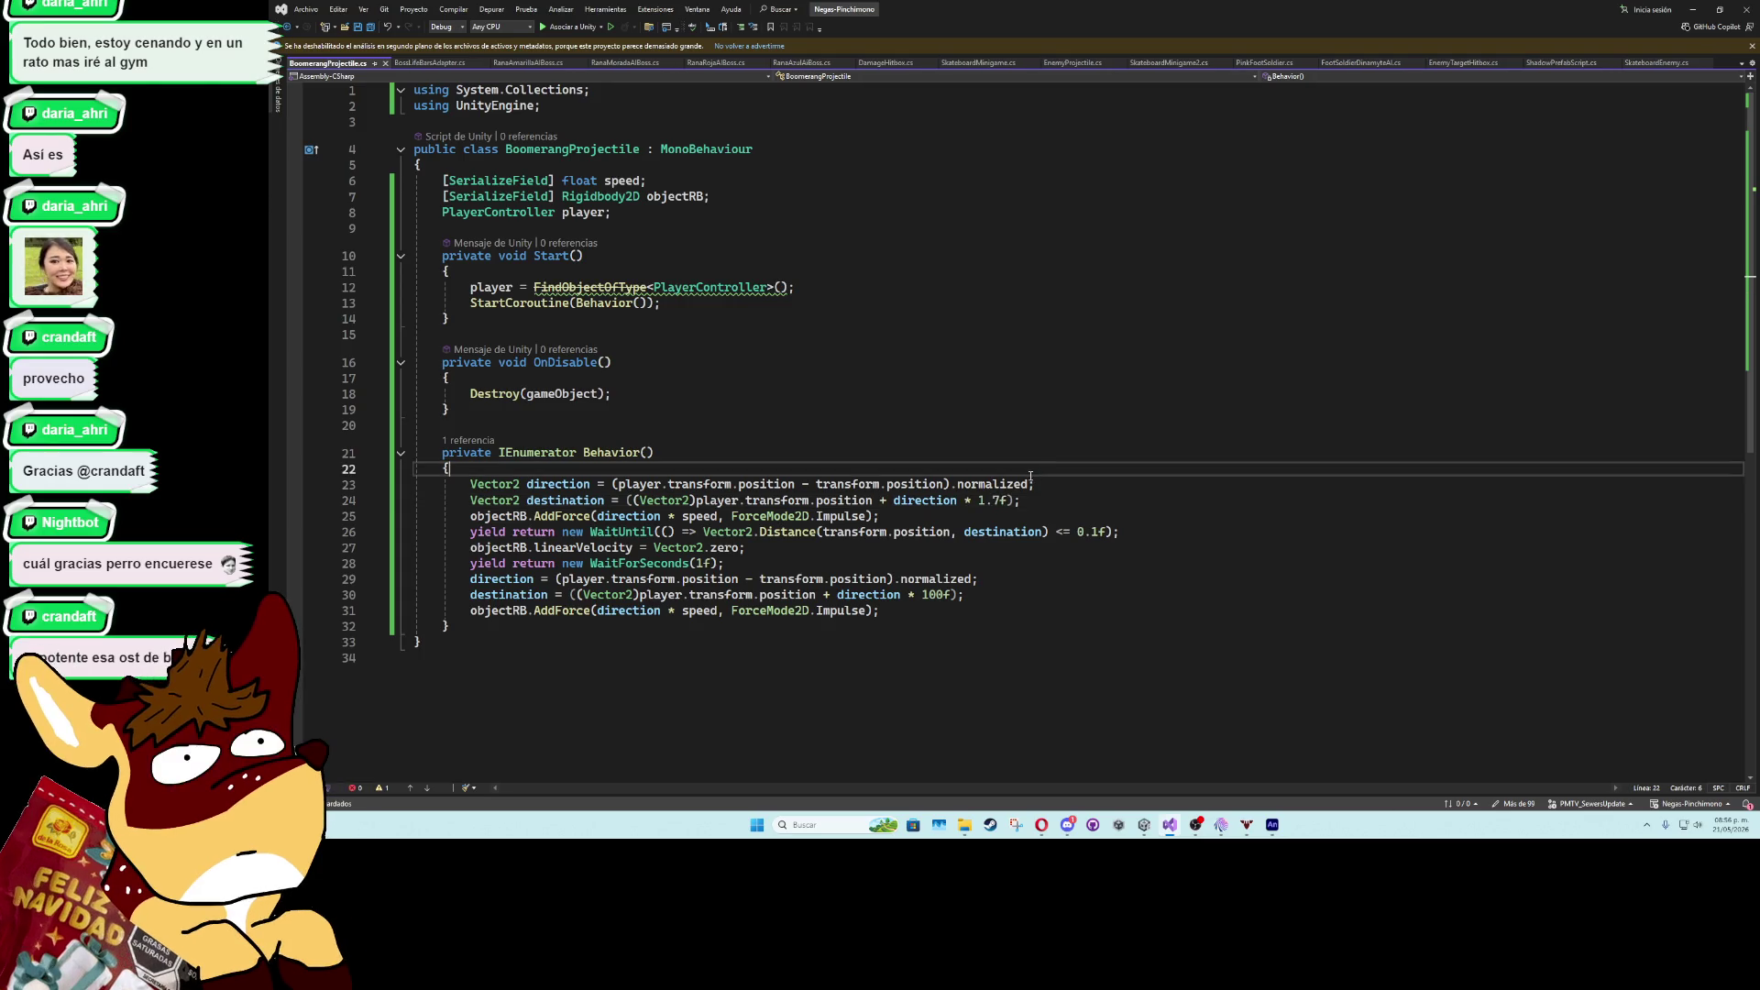
key("alt+Tab")
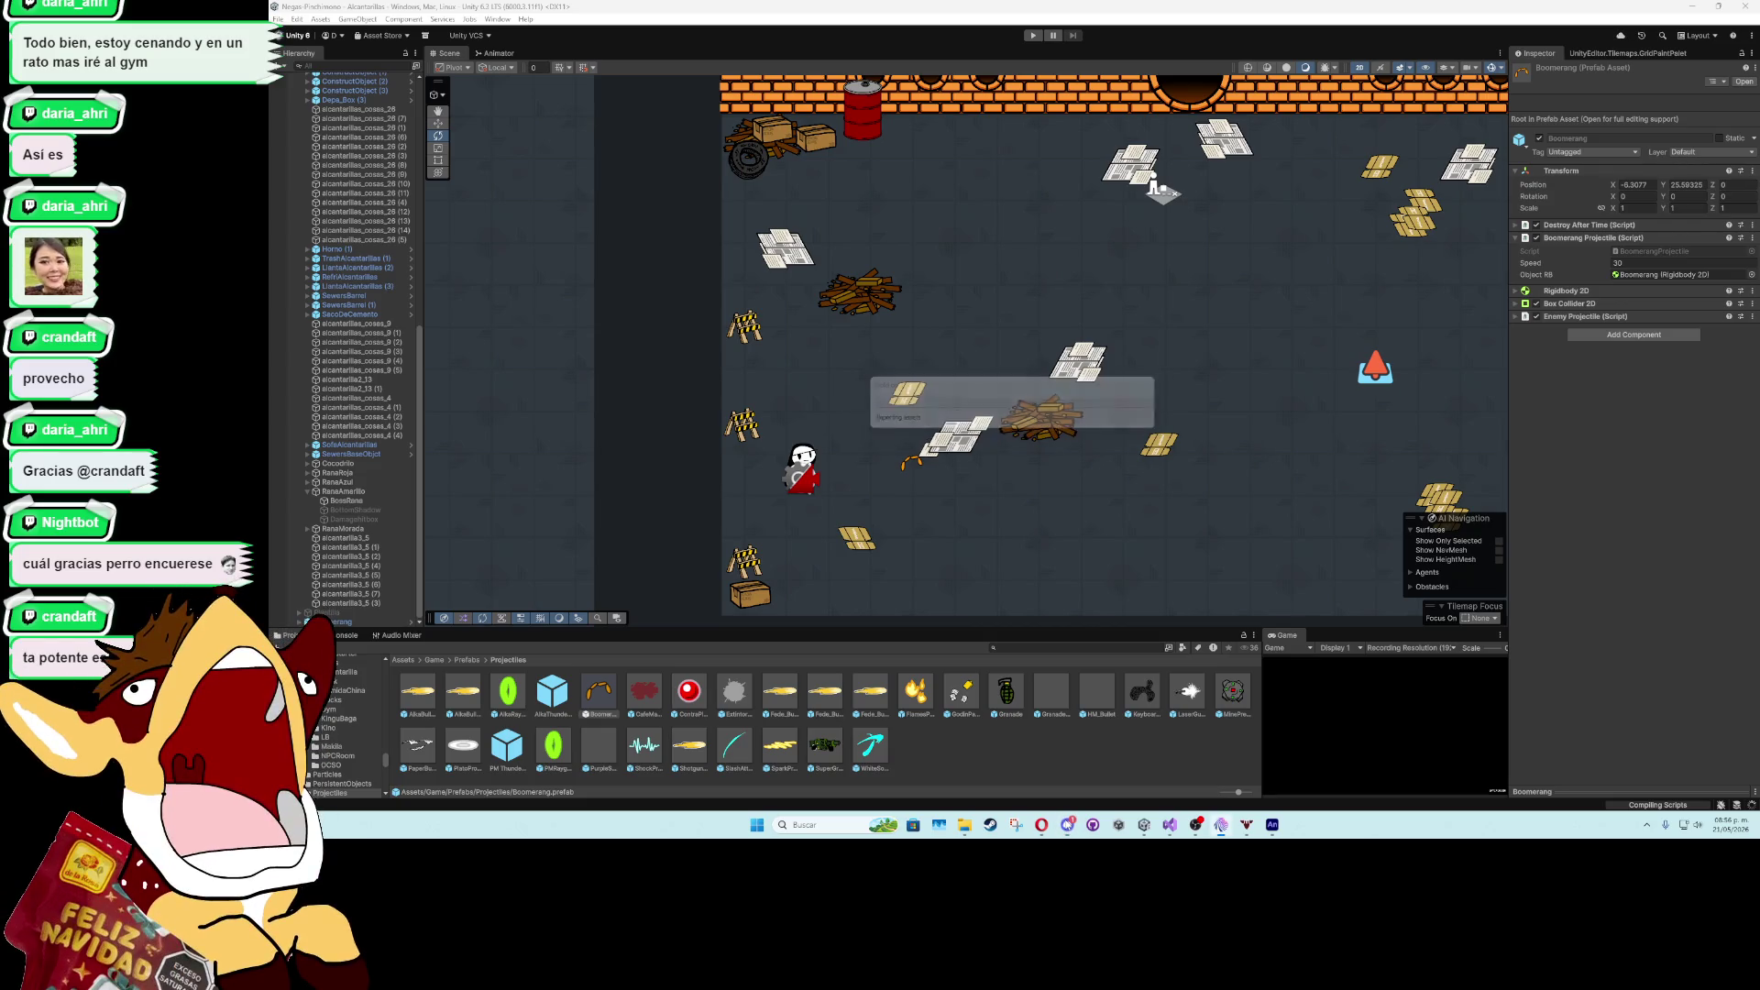
- Run a quick playtest, then delete the test Boomerang from the scene
key("ctrl+p")
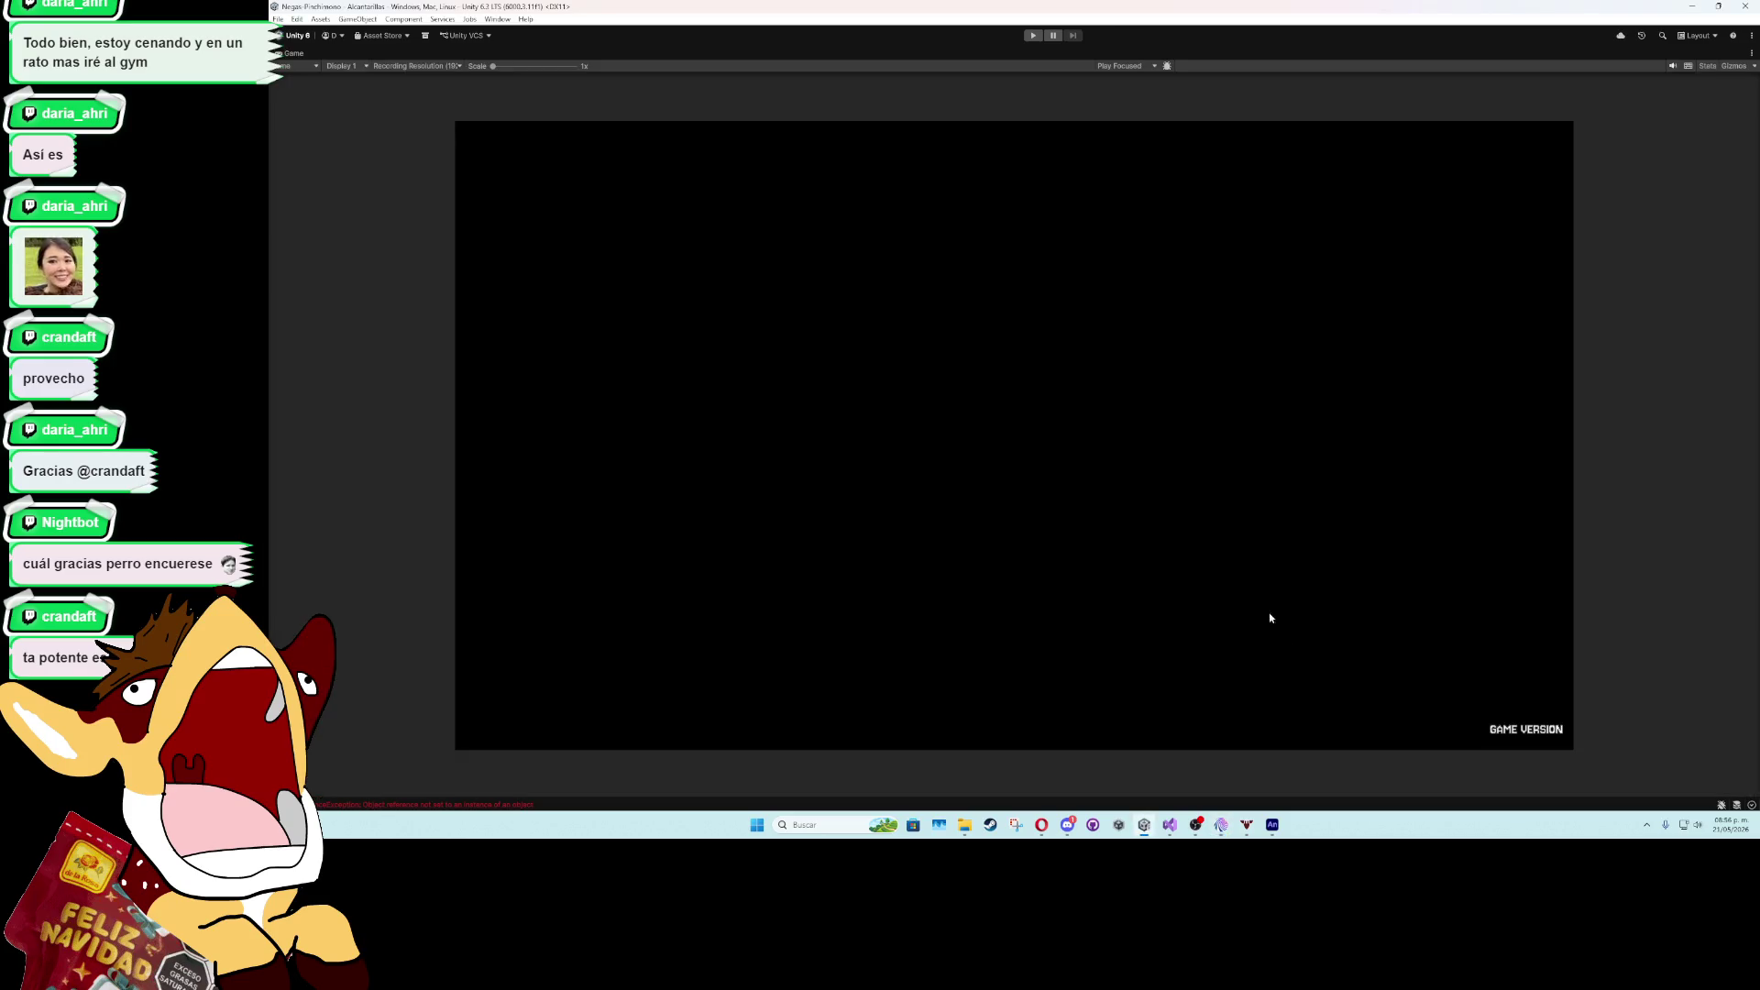
left_click(1032, 35)
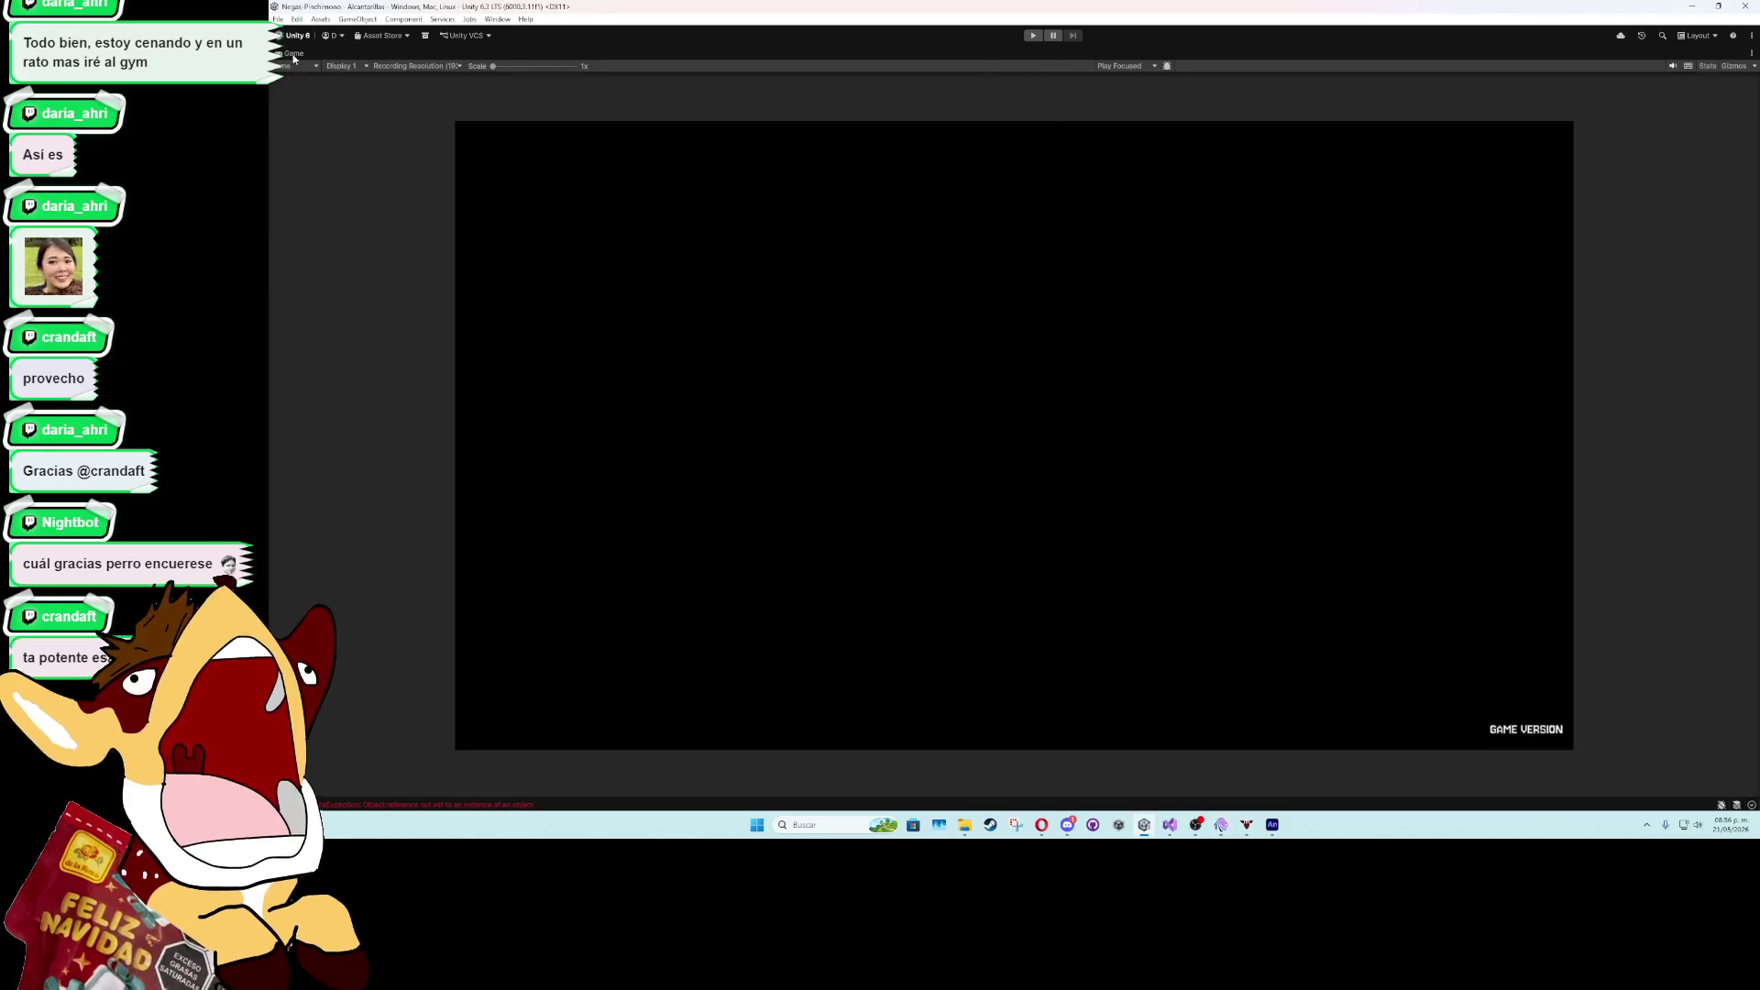
scroll(822, 495, "up", 2)
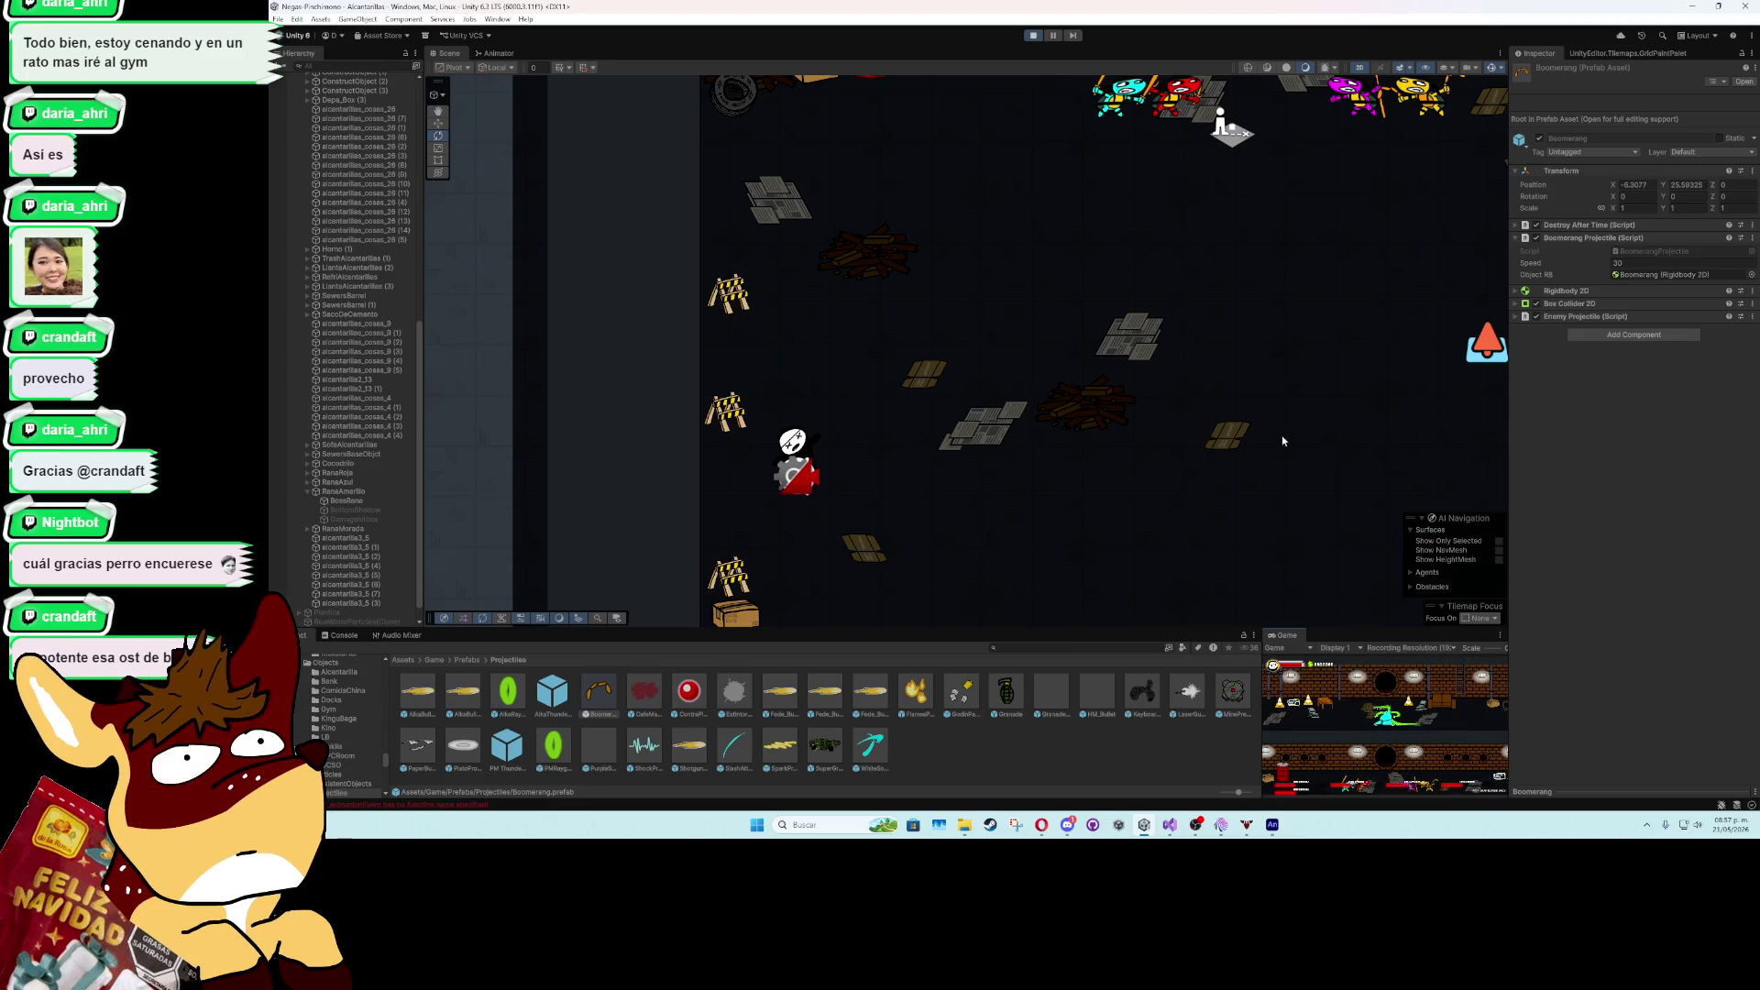
left_click(1035, 37)
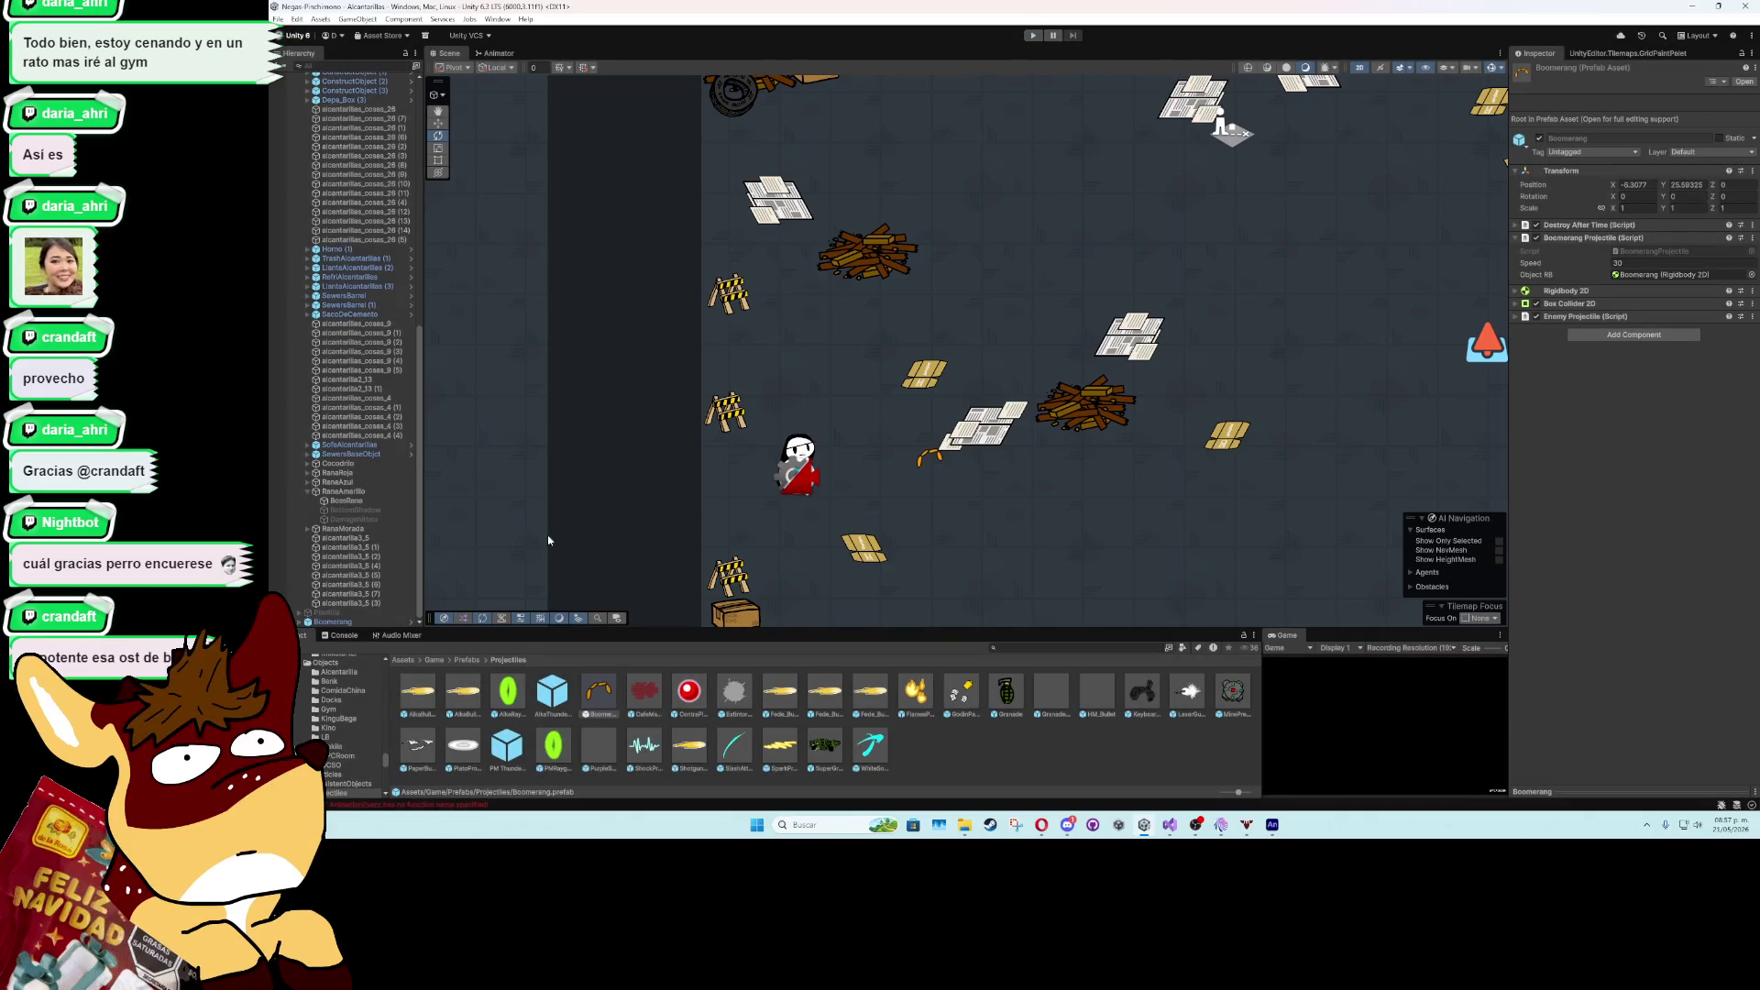
left_click(384, 624)
key("Delete")
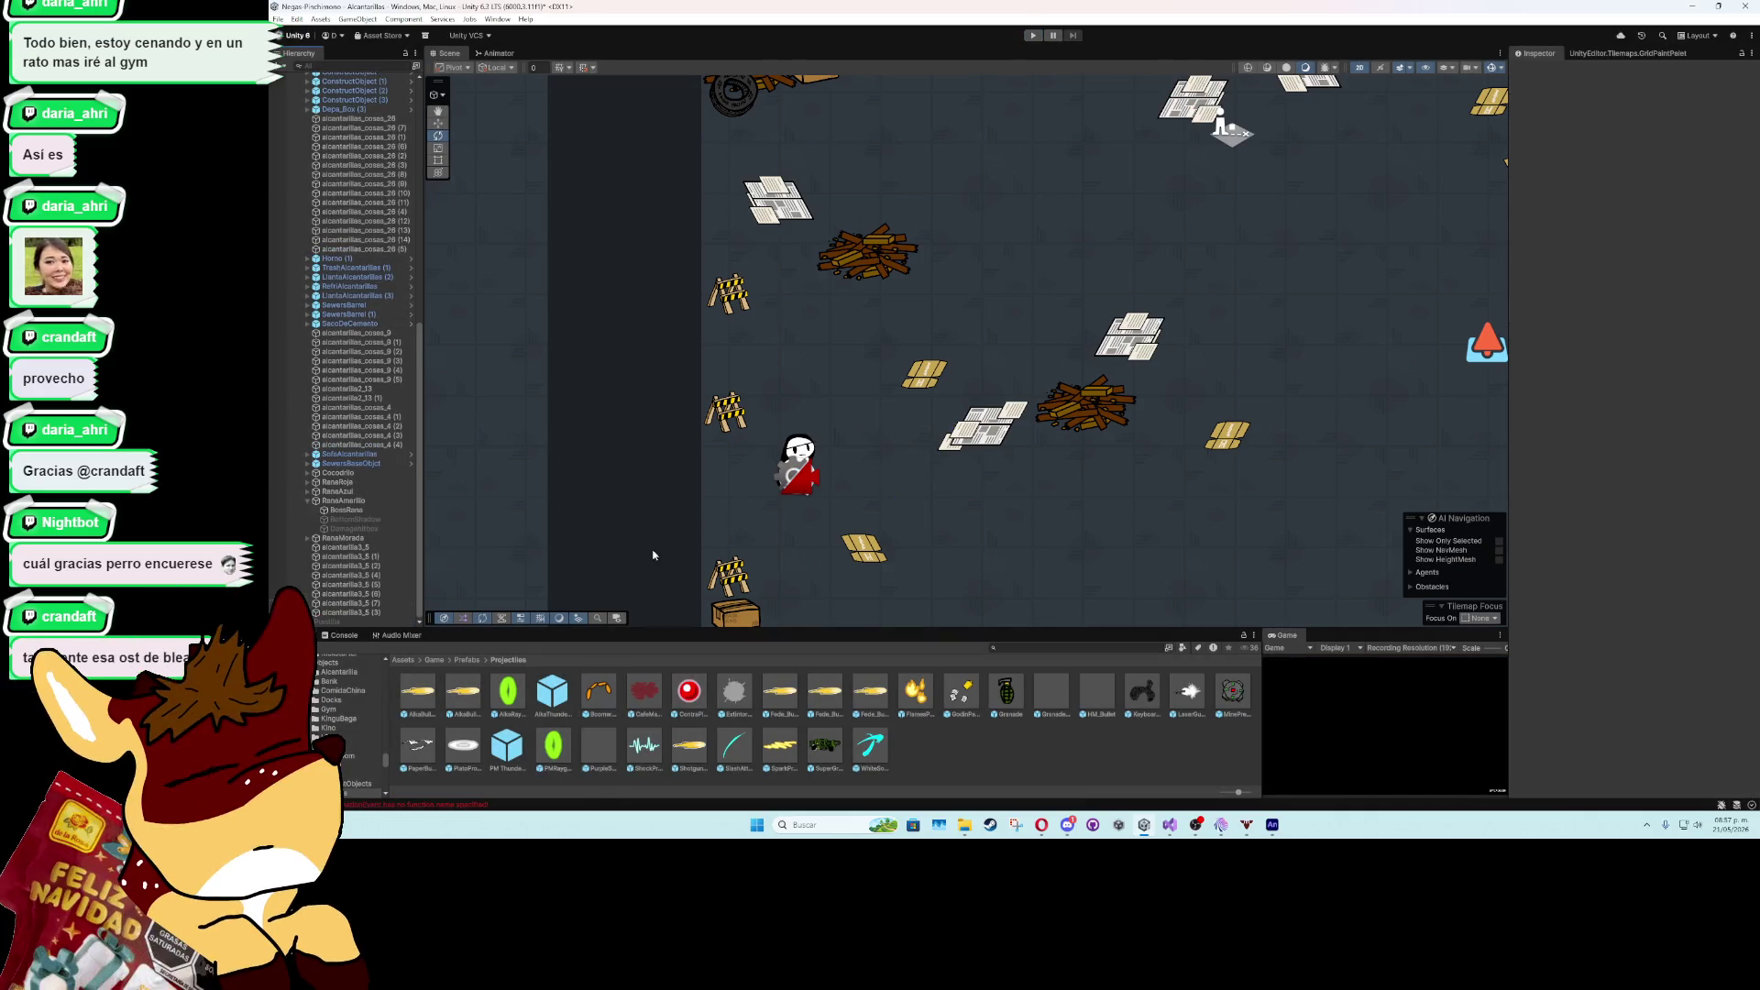
- Set the Boomerang prefab's Speed to 40 and maximize the Game view
left_click(601, 696)
left_click(1640, 263)
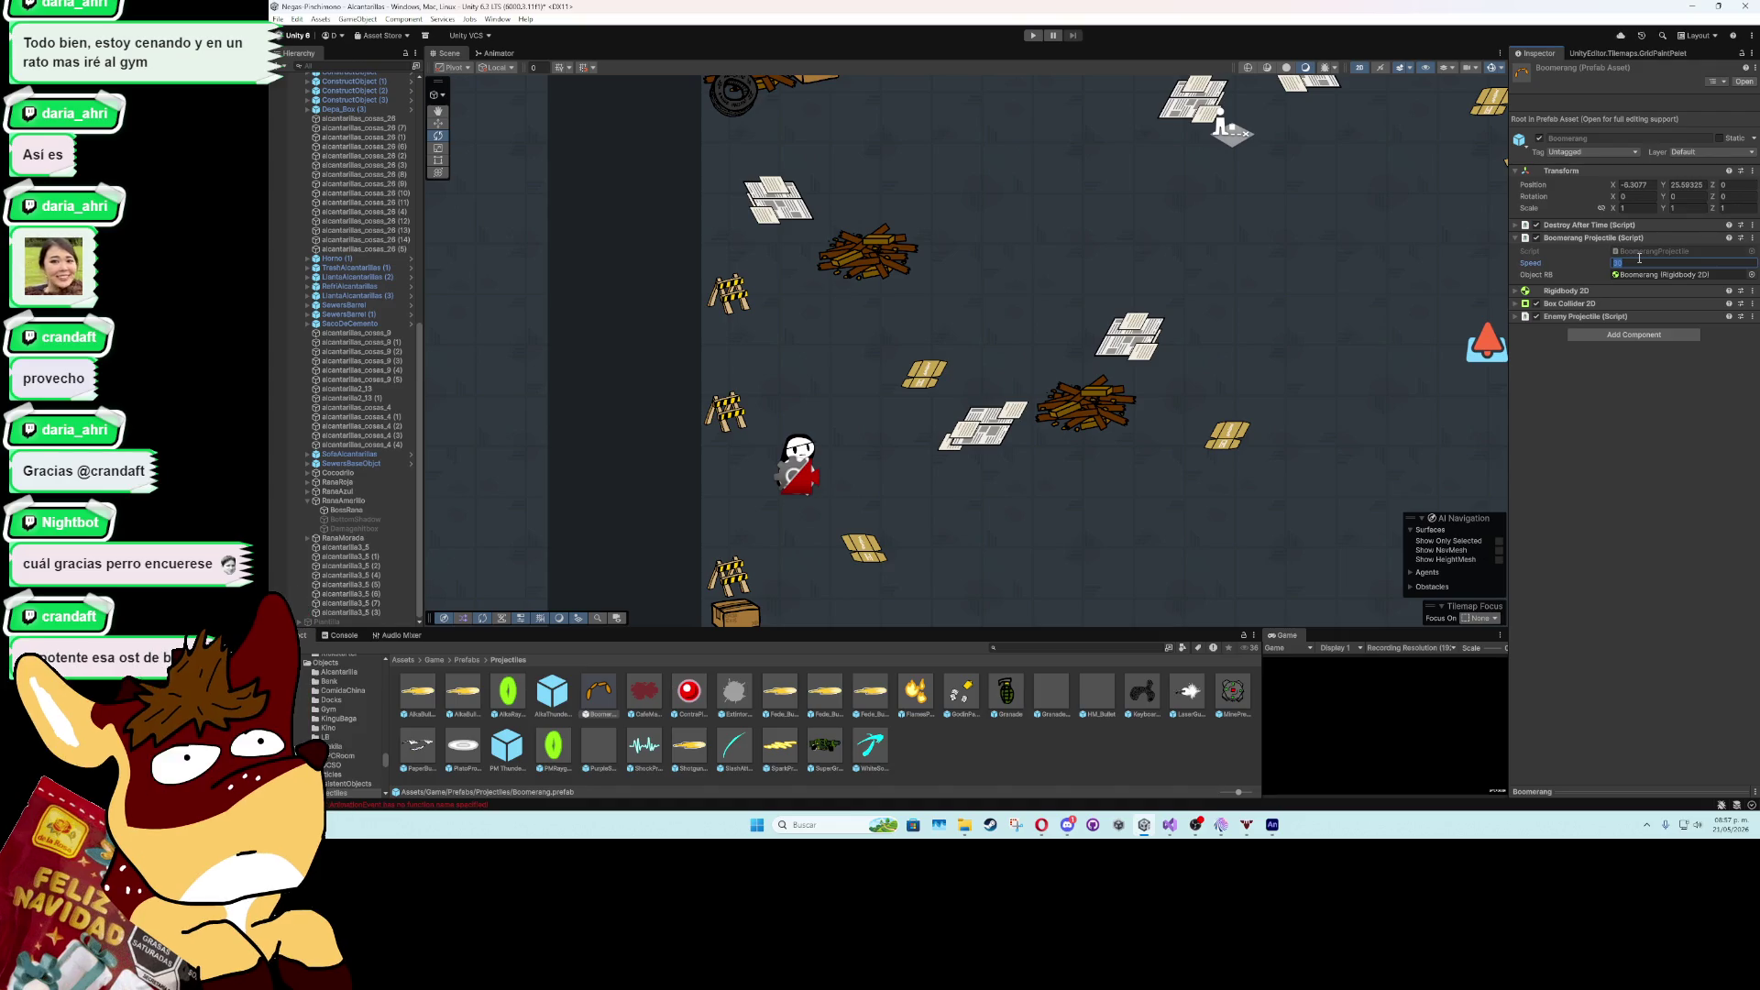
key("Return")
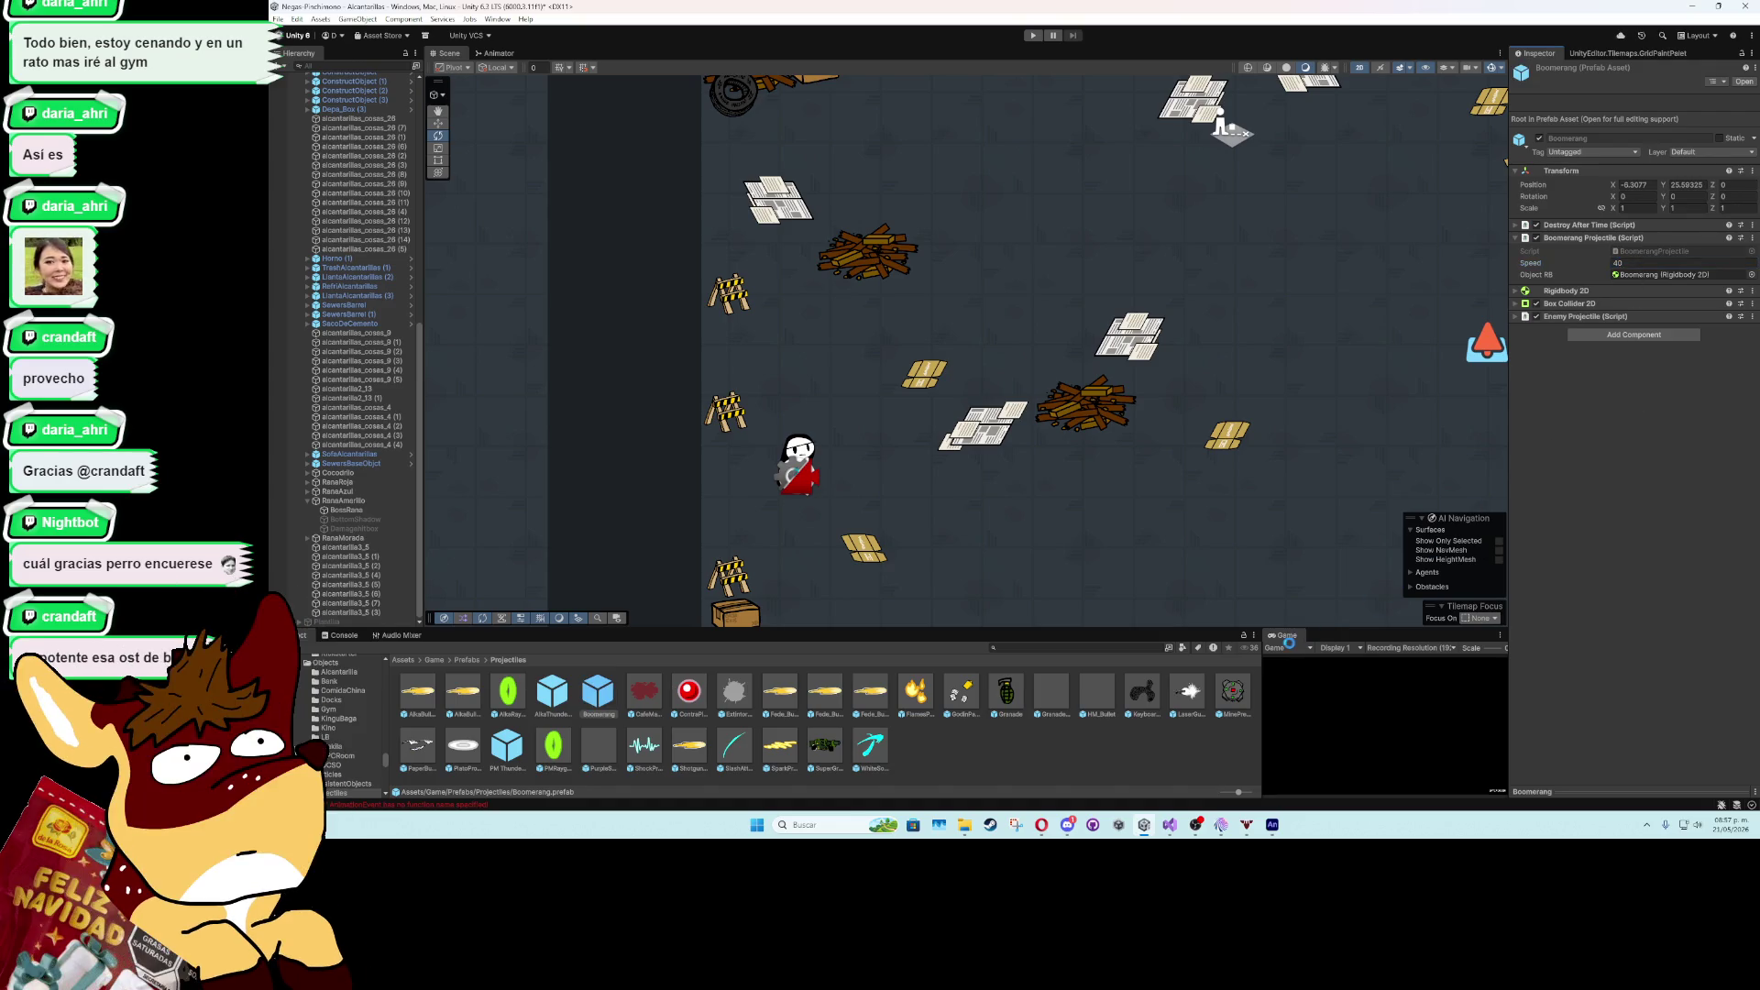
double_click(1286, 636)
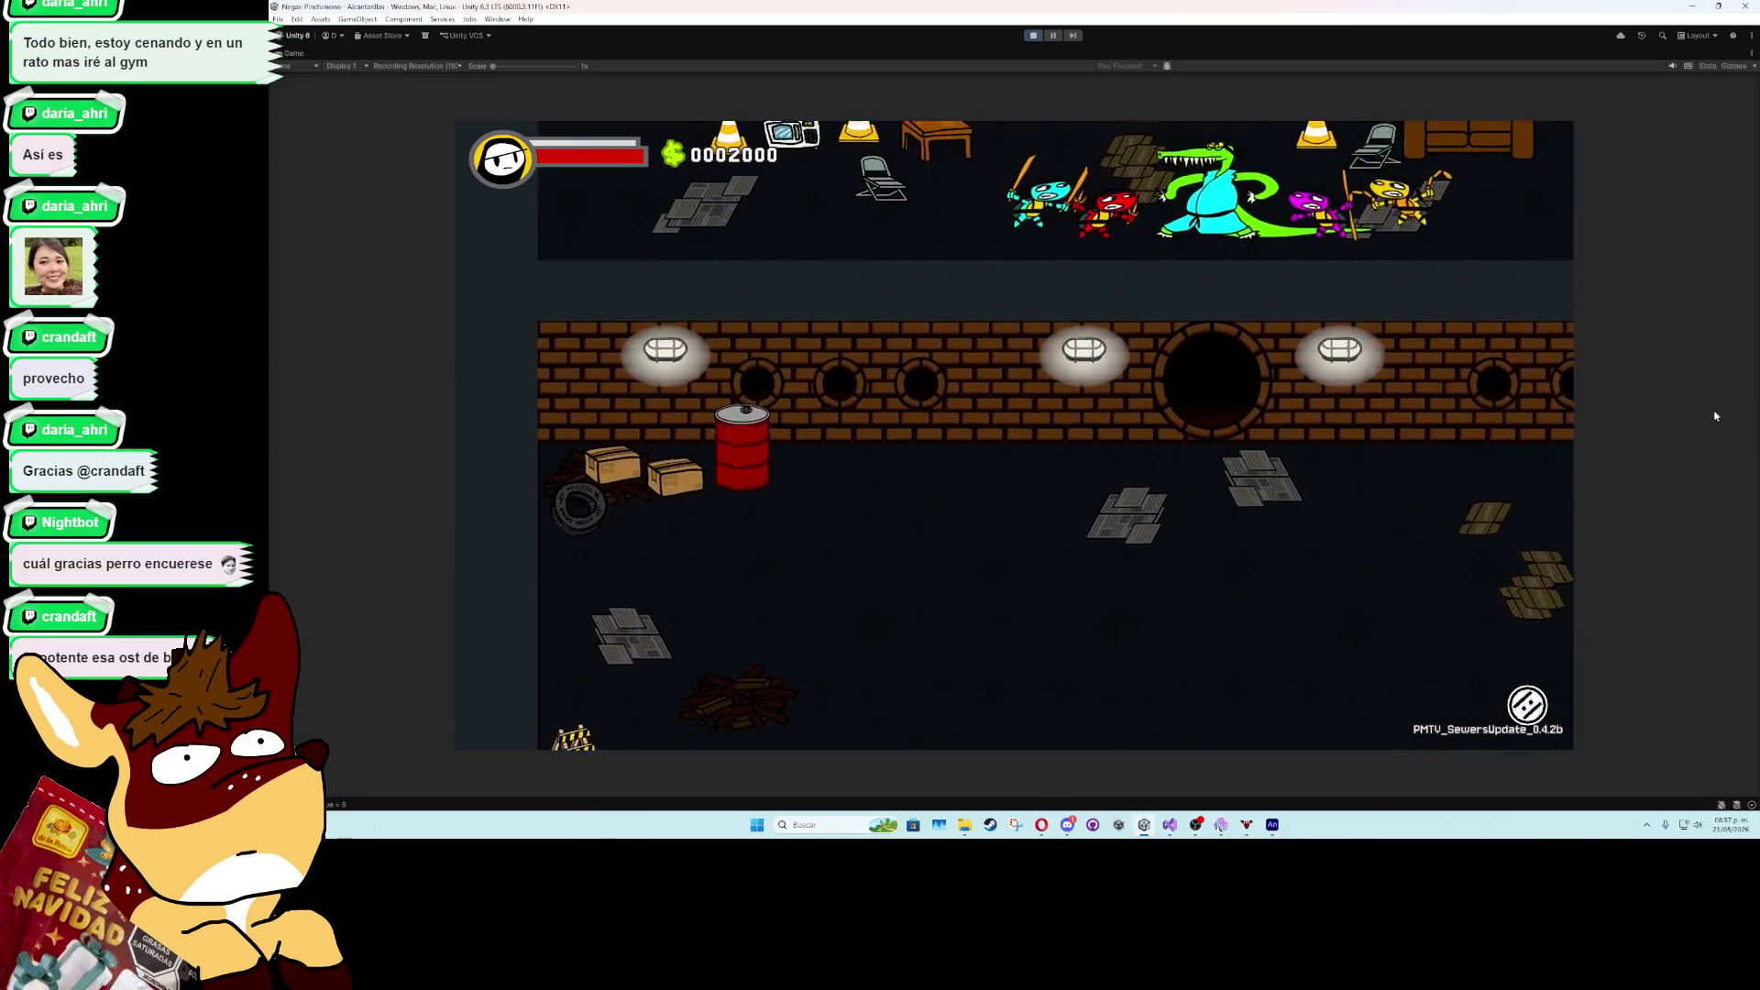
- Play through the sewer fight against the Antimono frog bosses, then exit Play mode
left_click(1401, 447)
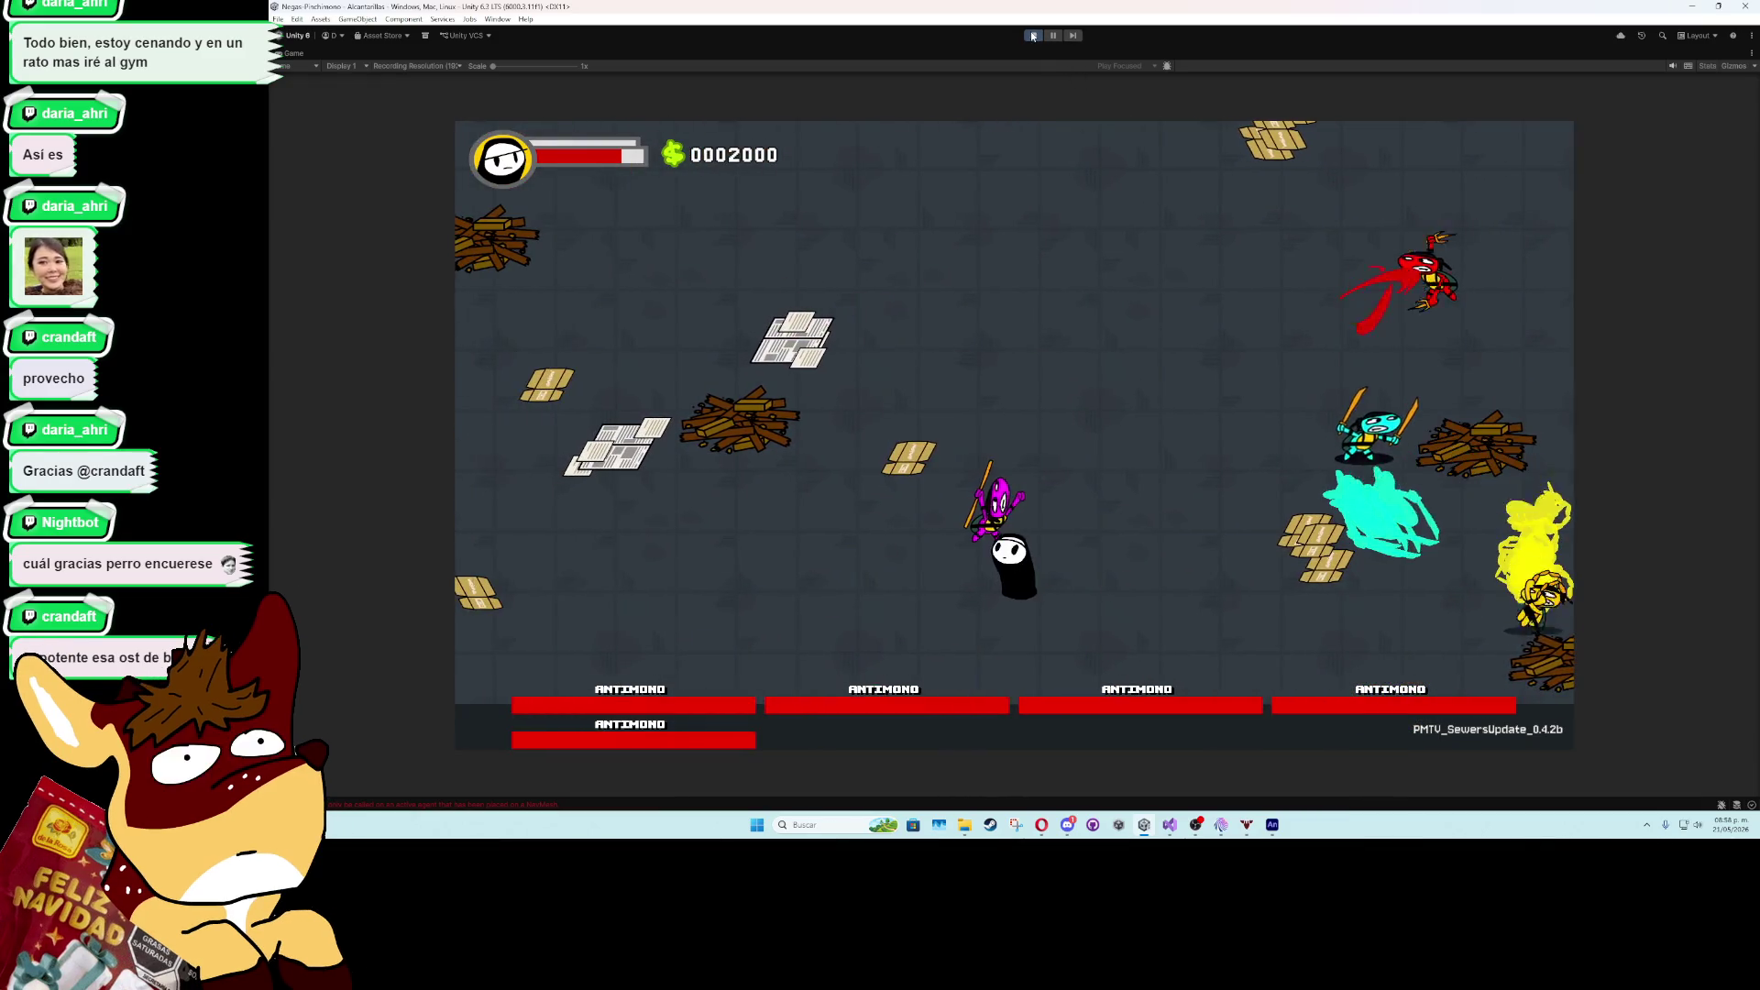
key("ctrl+p")
- In RanaAmarillaAIBoss.cs, expand the GoToRandomPointAroundPlayer method to reveal its NavMesh sampling code
left_click(1170, 825)
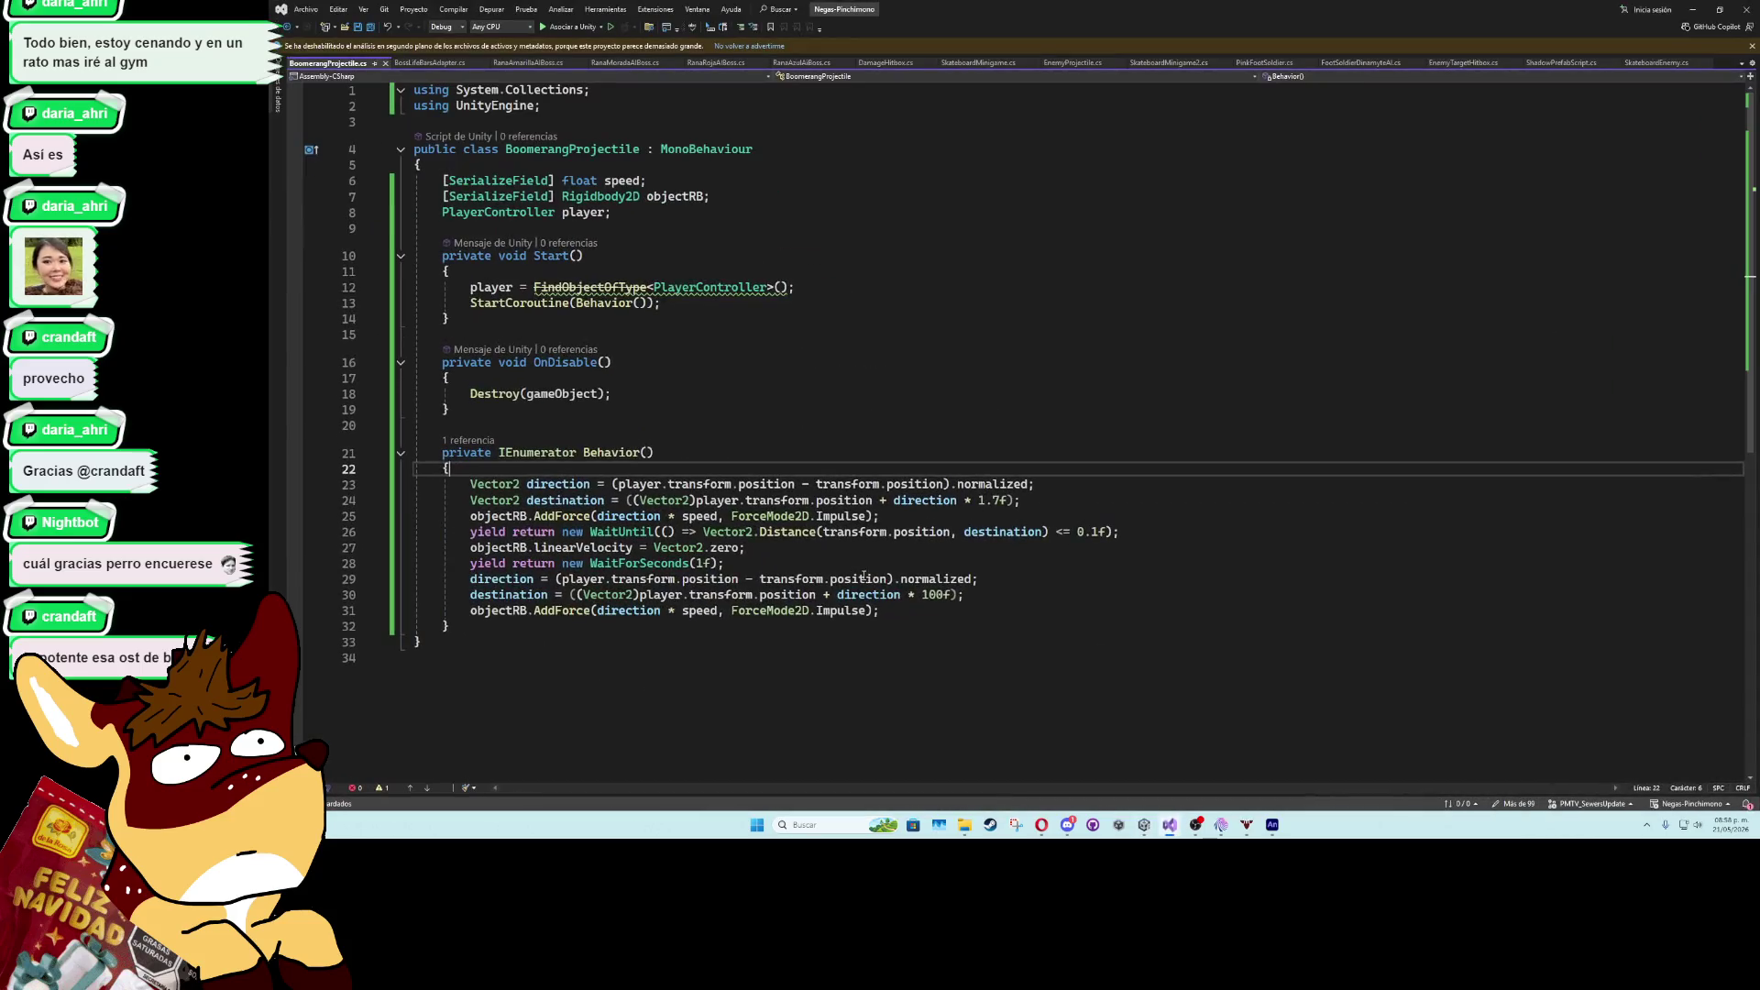
left_click(440, 62)
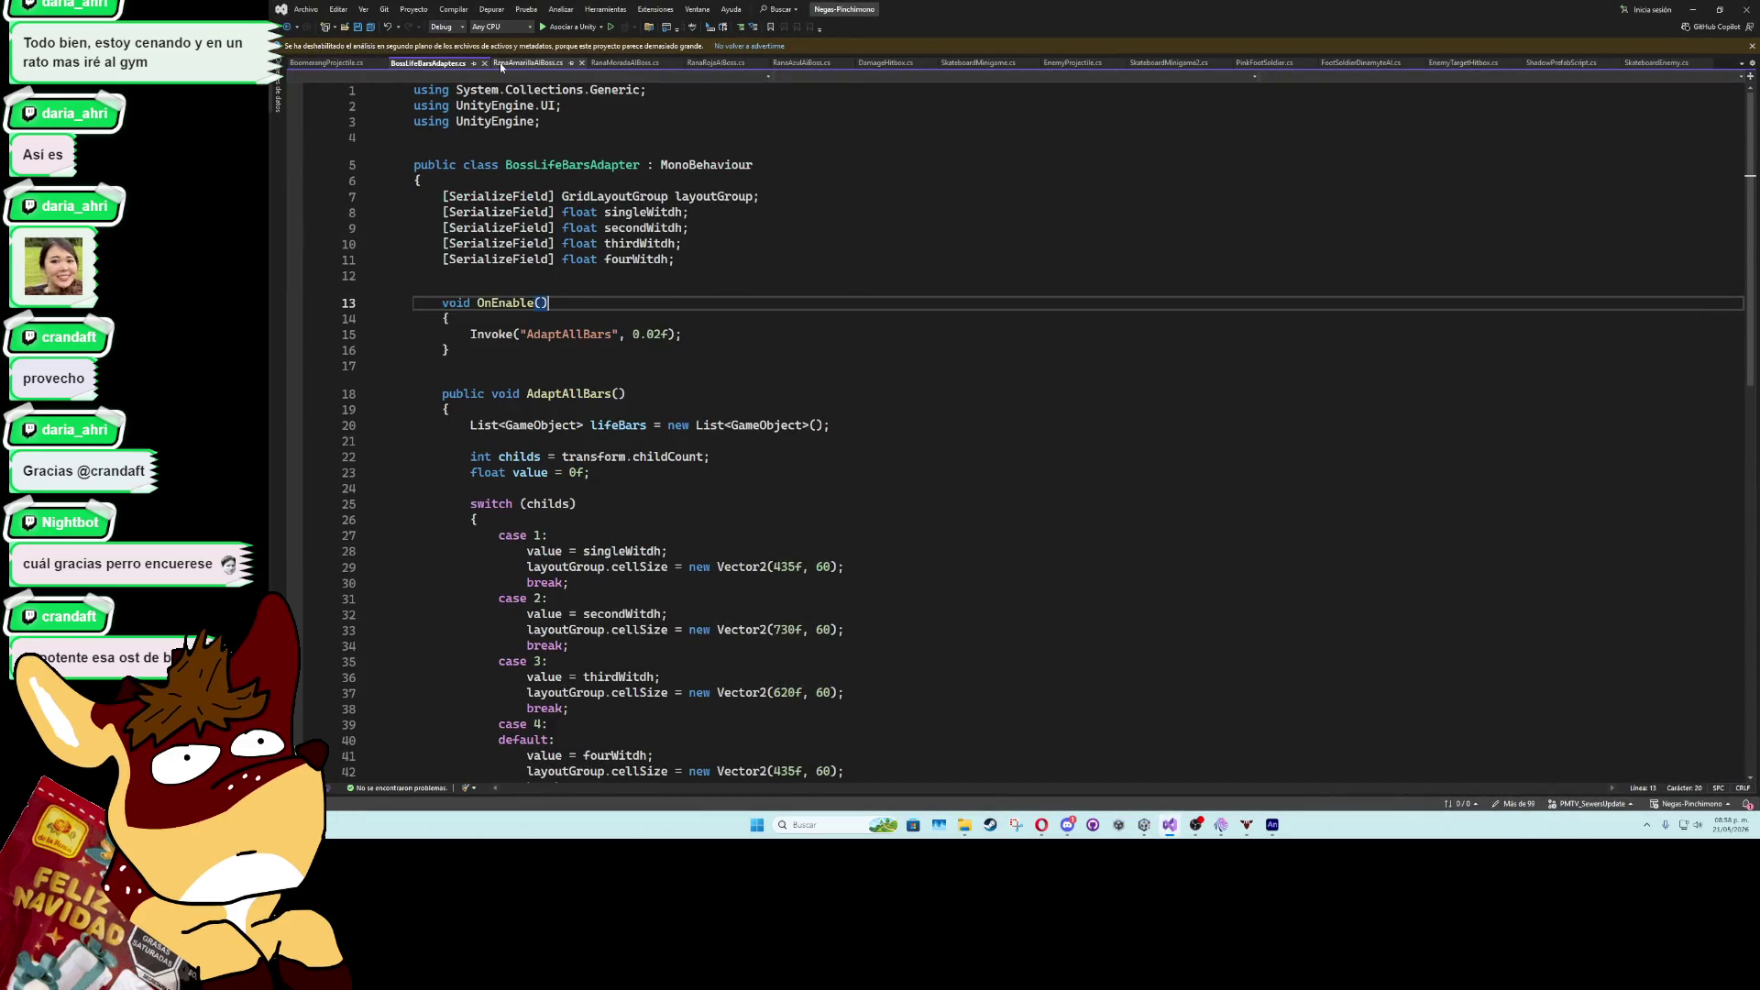
left_click(517, 62)
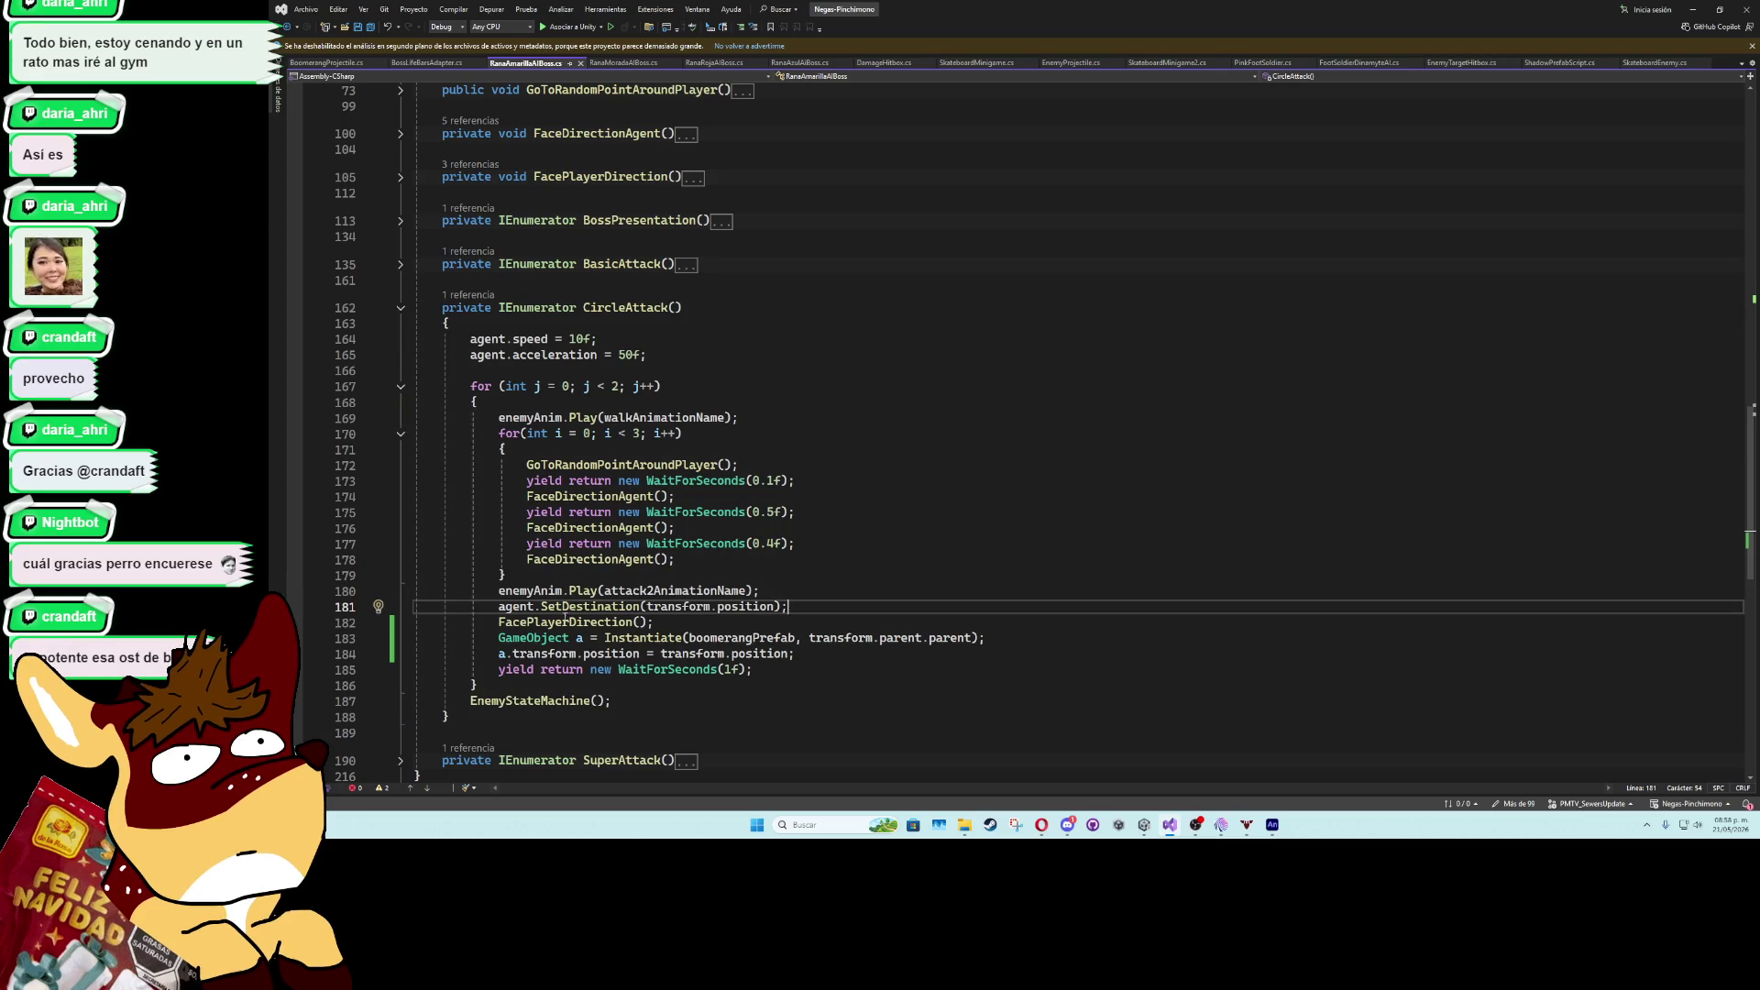
left_click(617, 496)
scroll(684, 568, "up", 3)
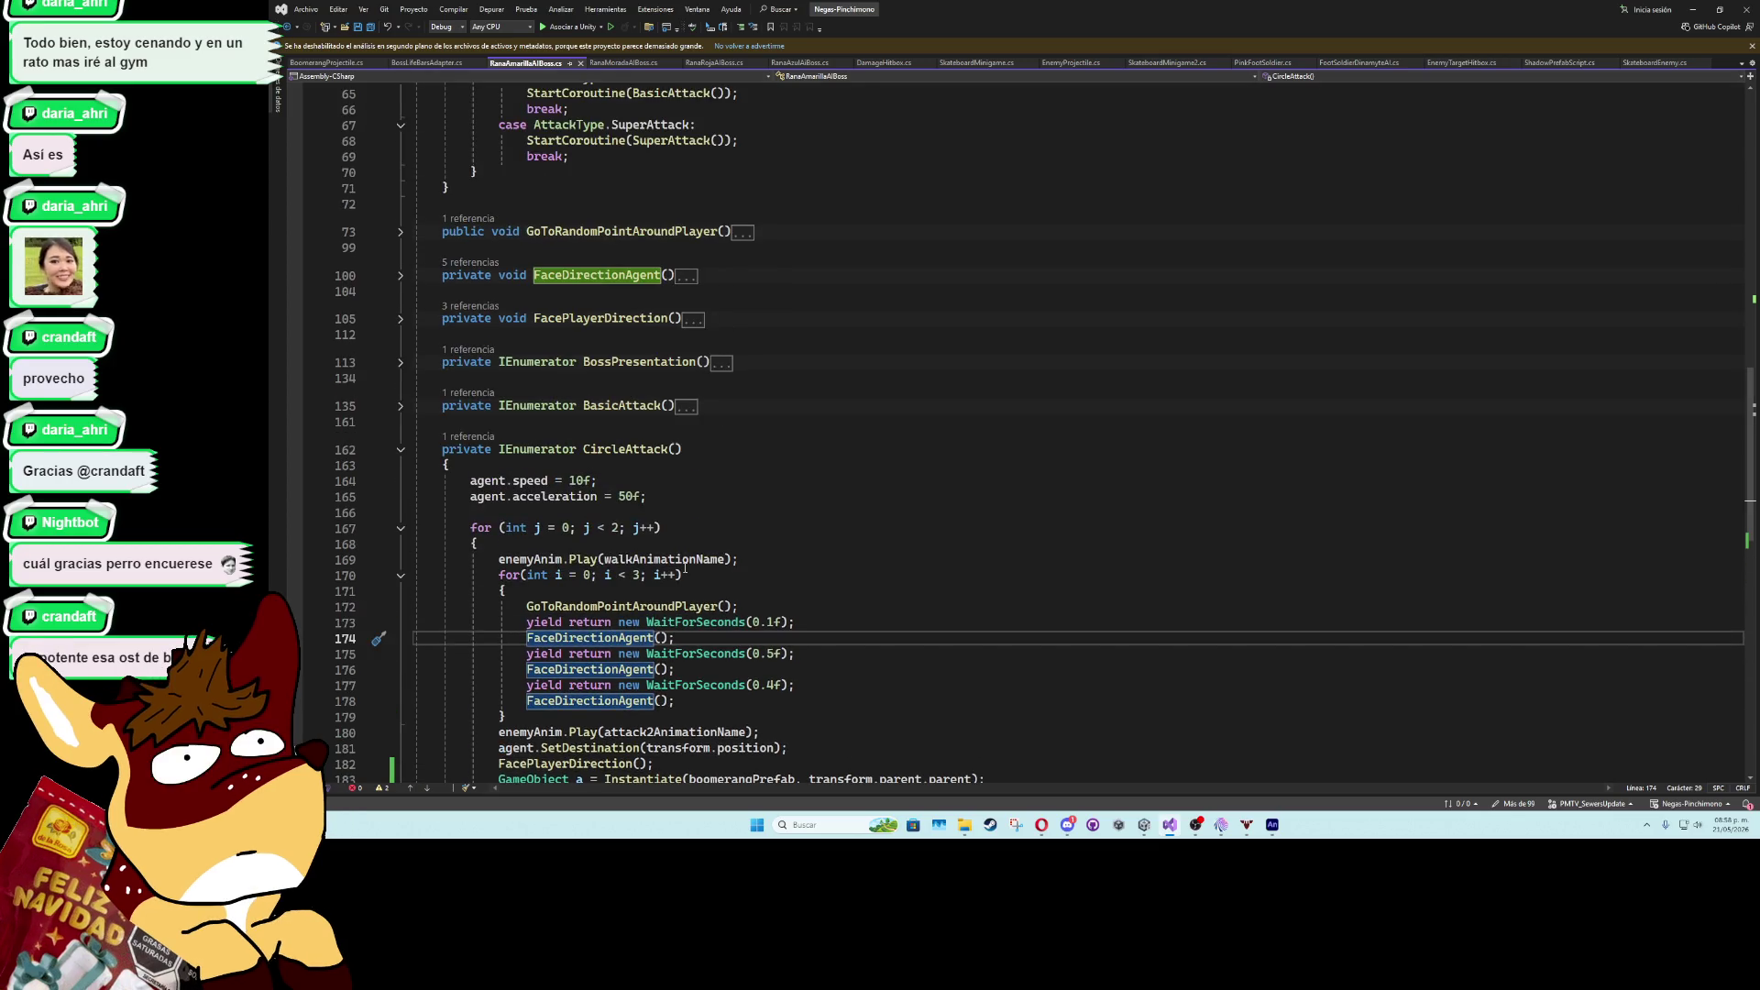
left_click(627, 607)
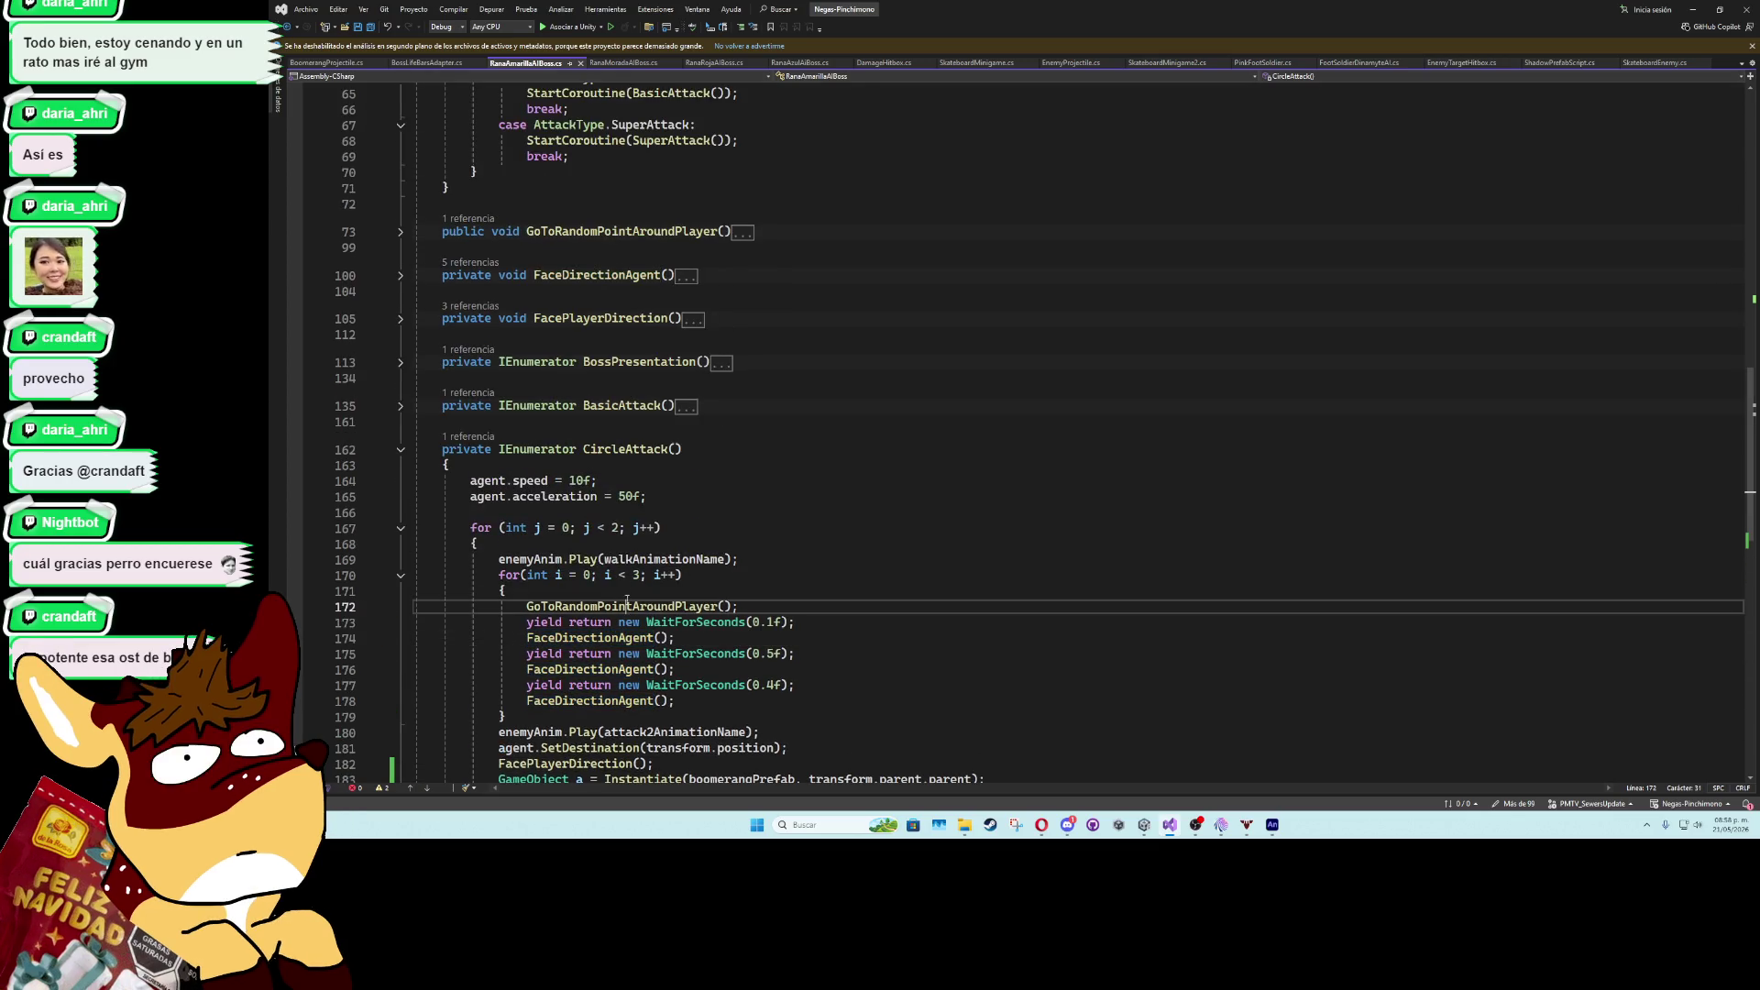
left_click(399, 234)
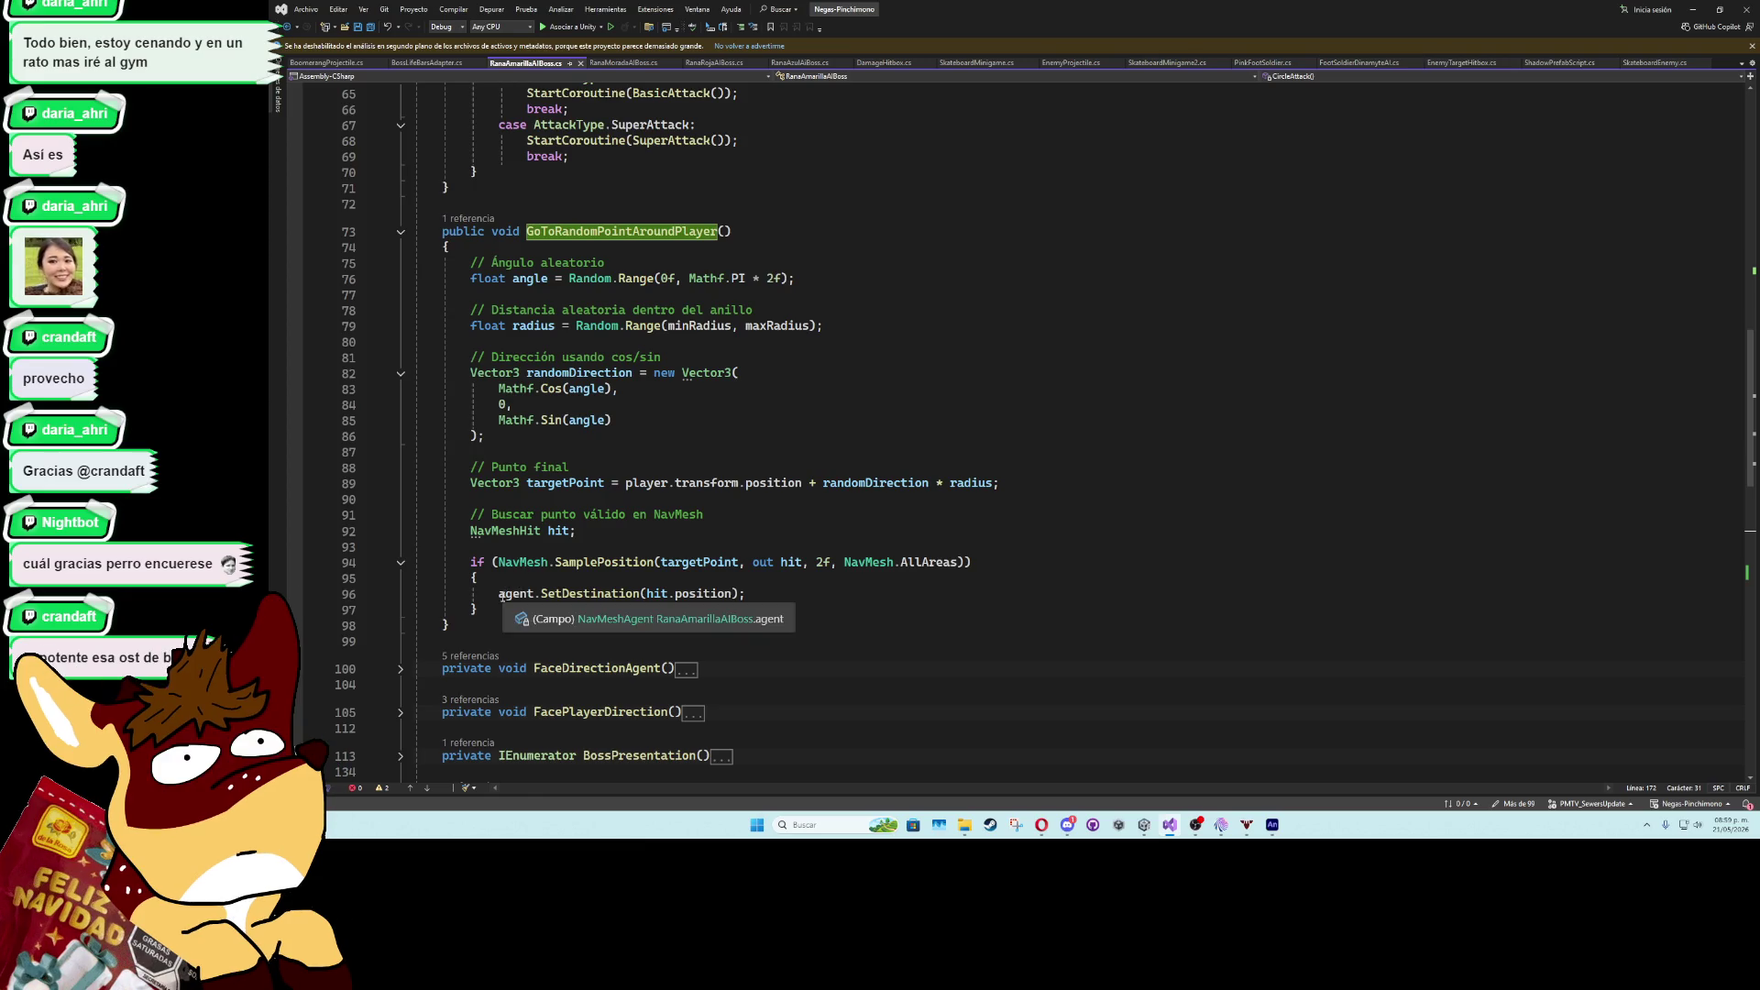
- Copy agent.SetDestination up under targetPoint and change its argument to targetPoint
left_click(500, 594)
key("ctrl+d")
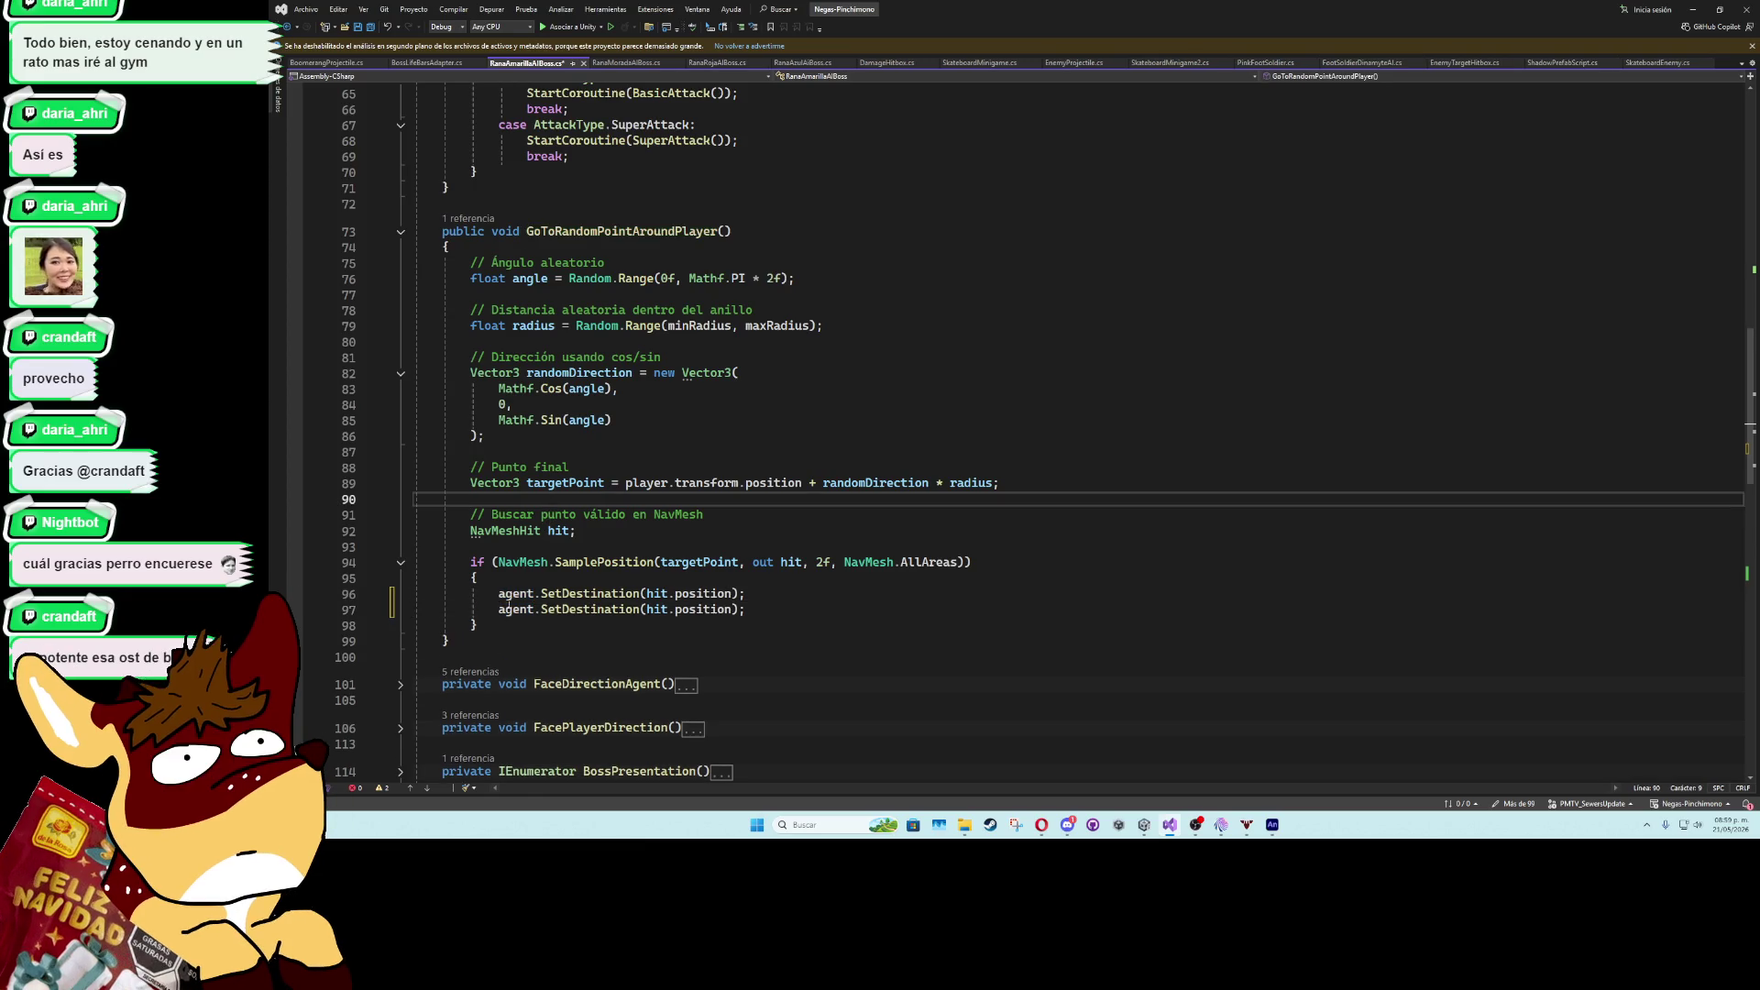
key("alt+Up")
key("alt+Up")
key("alt+Up")
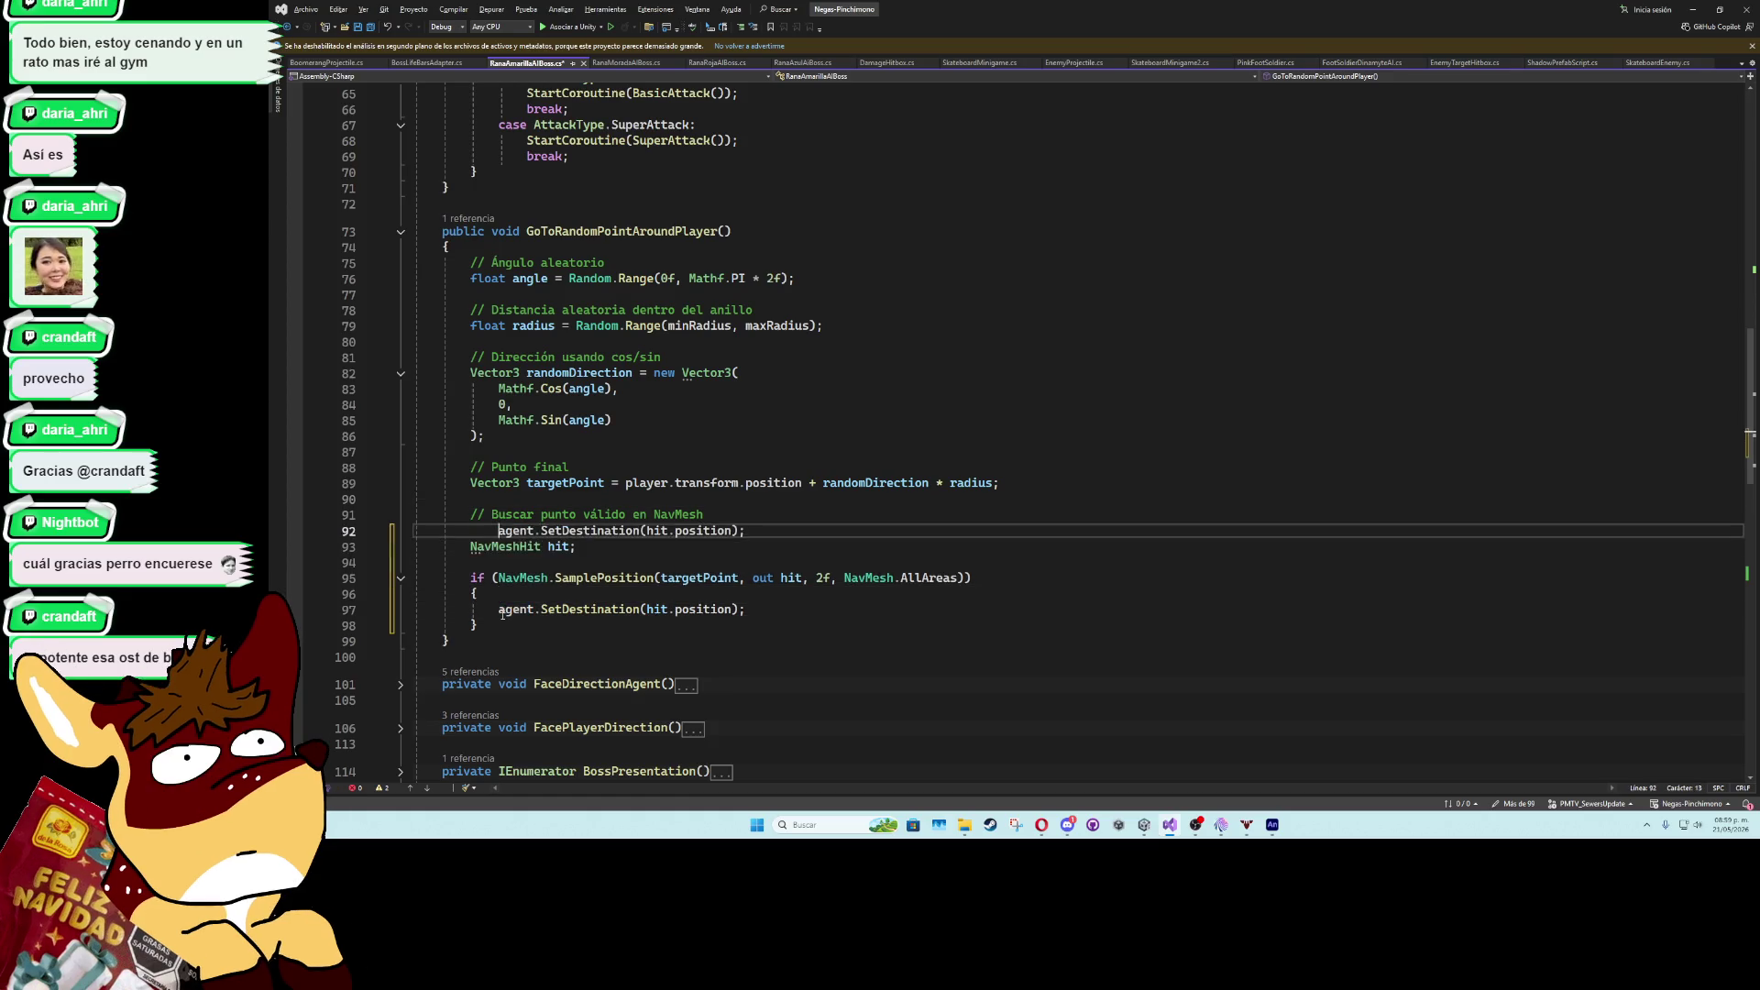
key("shift+Tab")
key("shift+Tab")
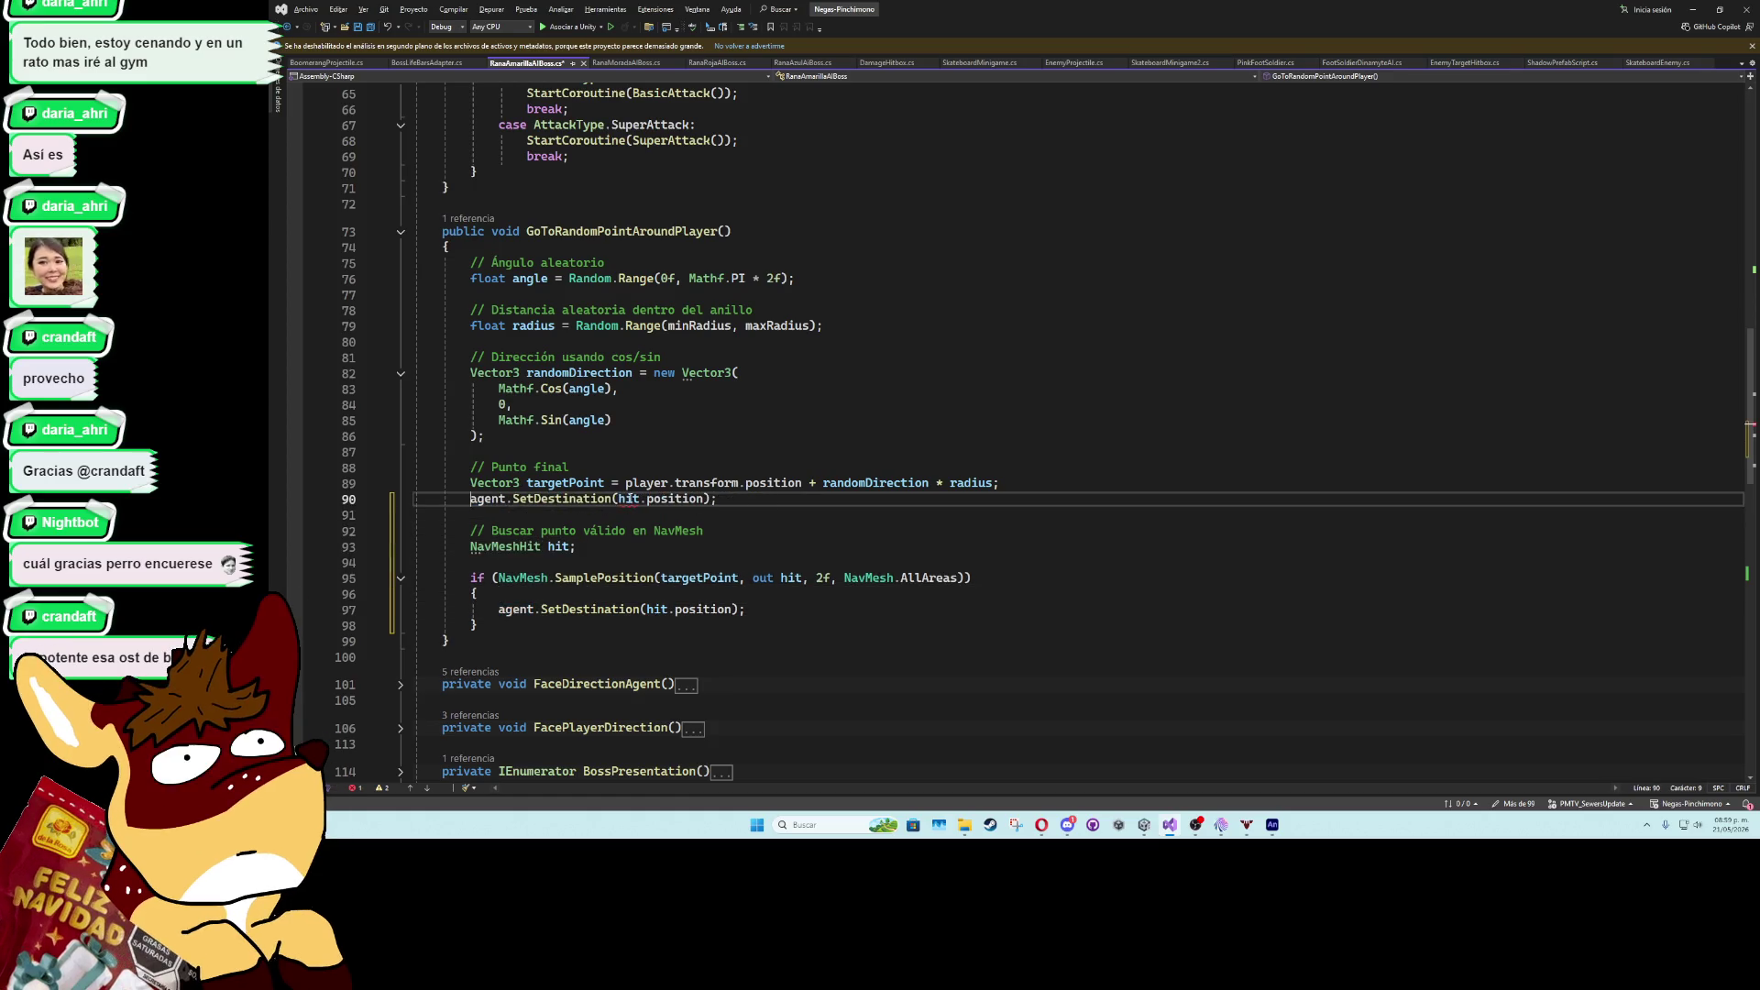
double_click(629, 497)
type("tr")
left_click_drag(698, 498, 618, 498)
type("ta")
key("Tab")
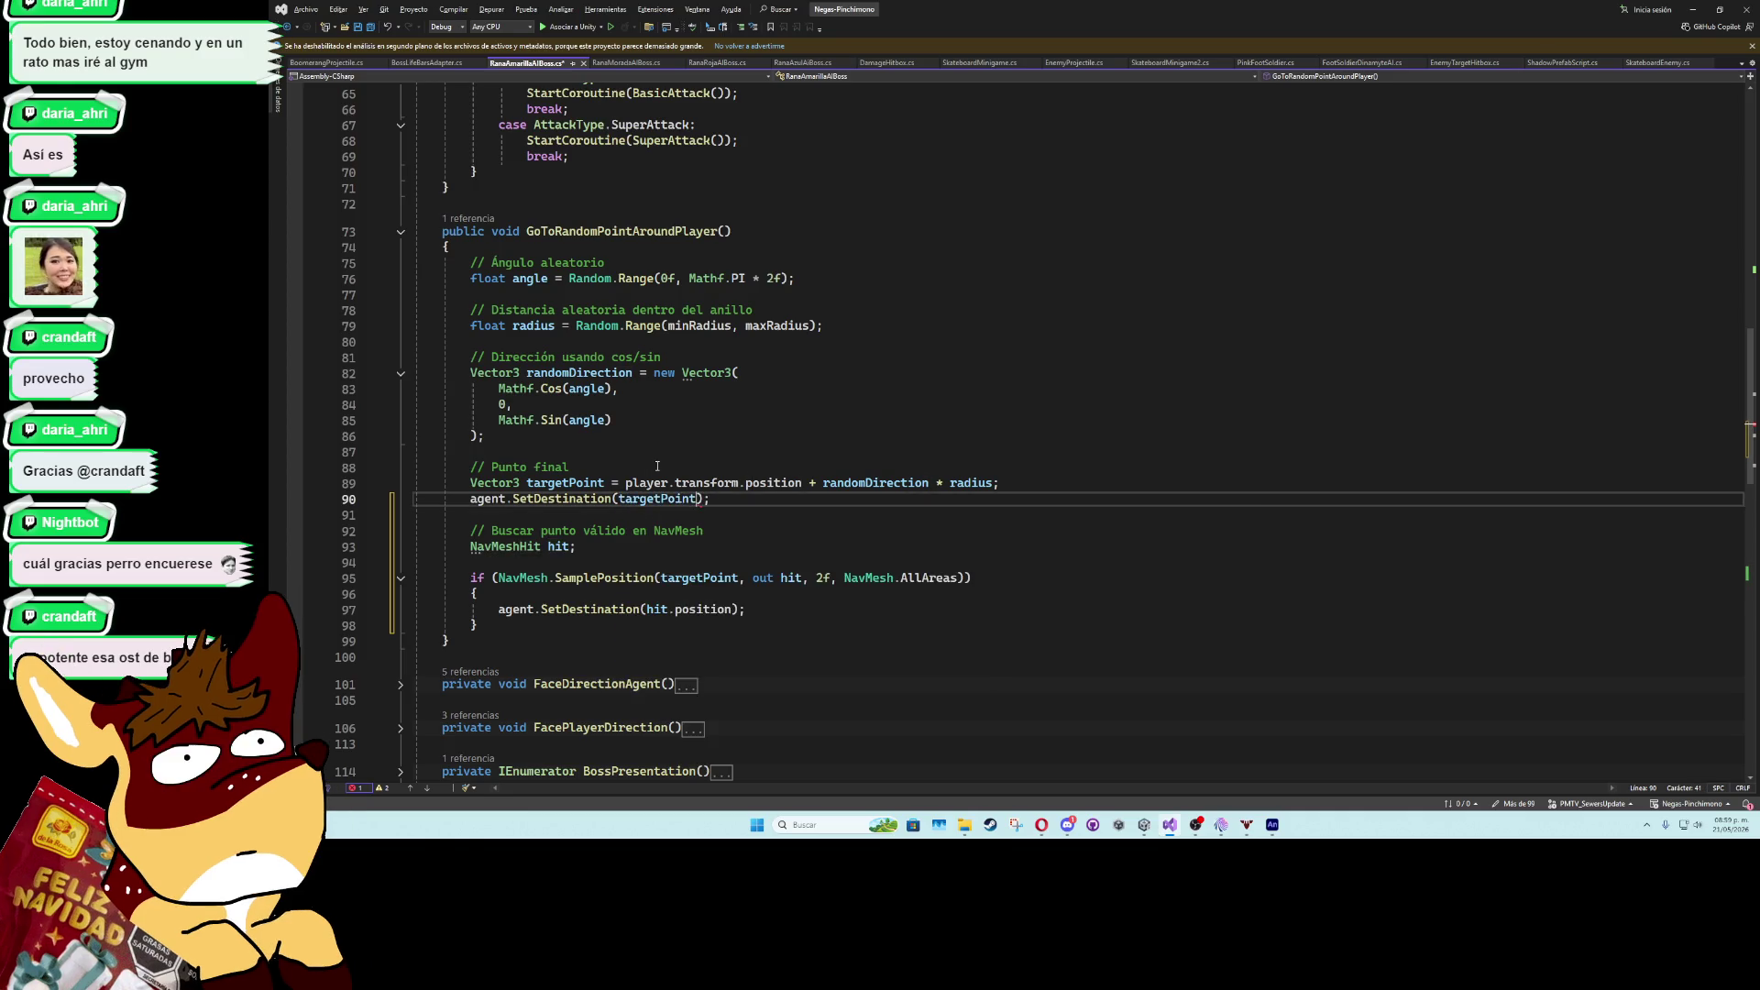
type(".")
key("BackSpace")
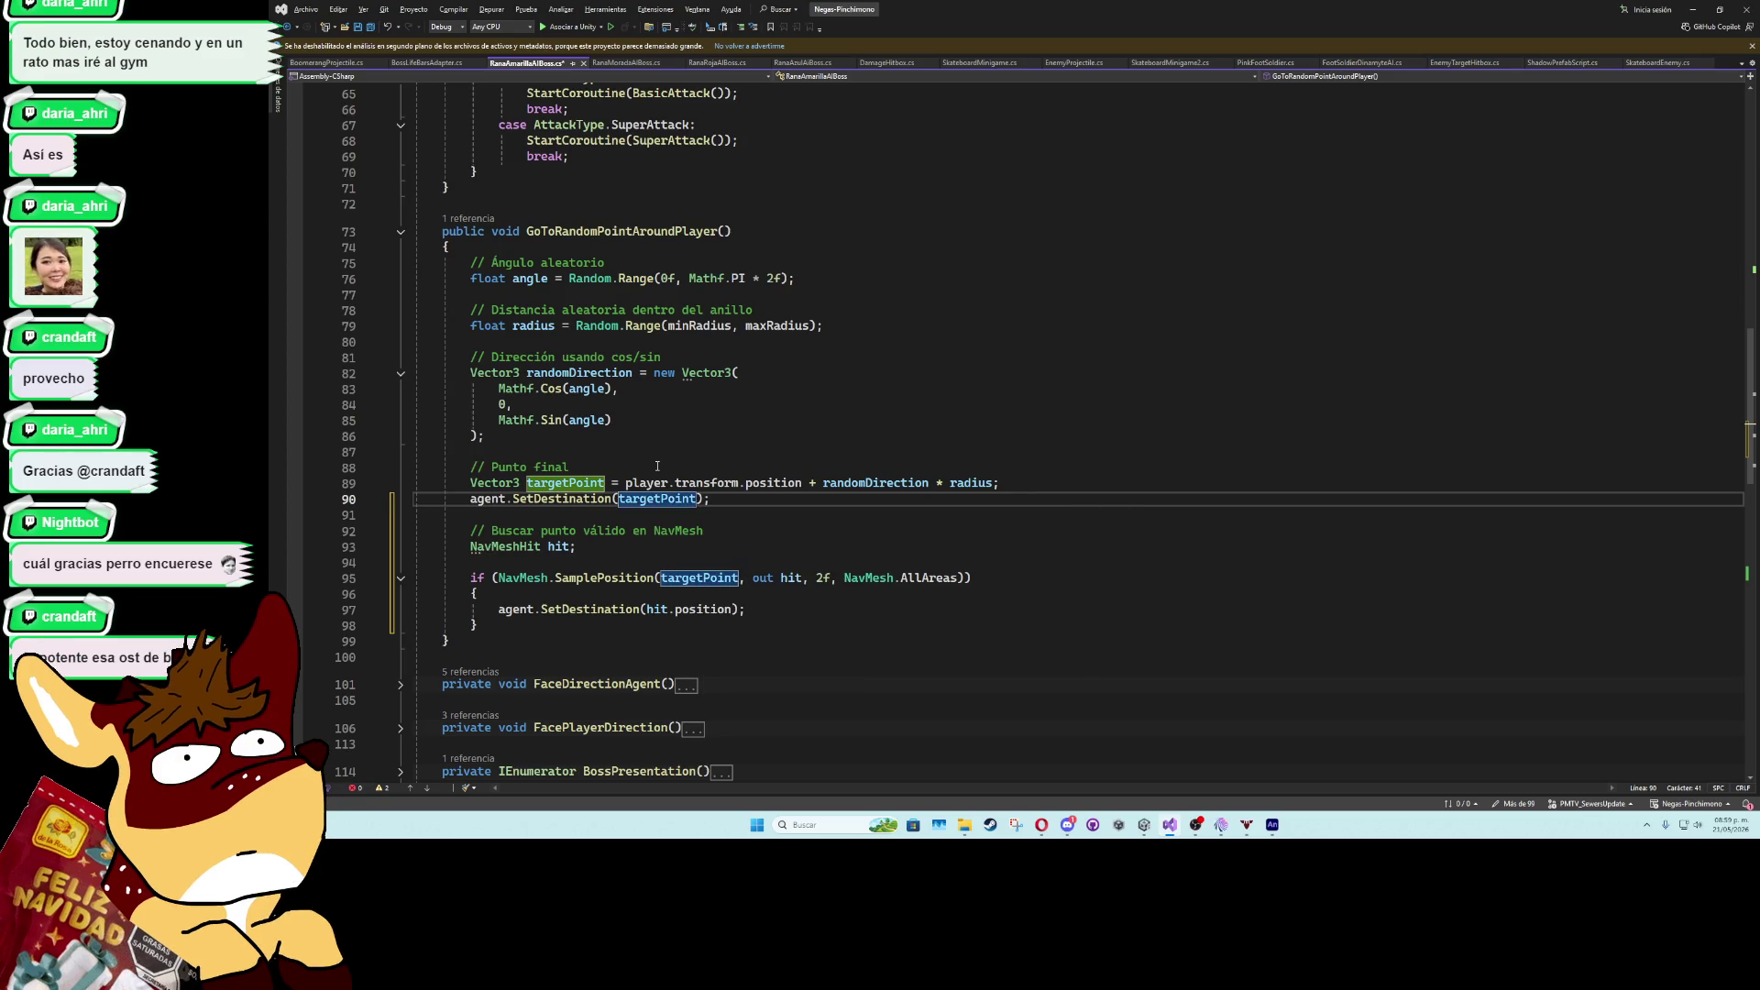
- Add return; after the new SetDestination call and save the frog boss script
left_click(584, 515)
type("return;")
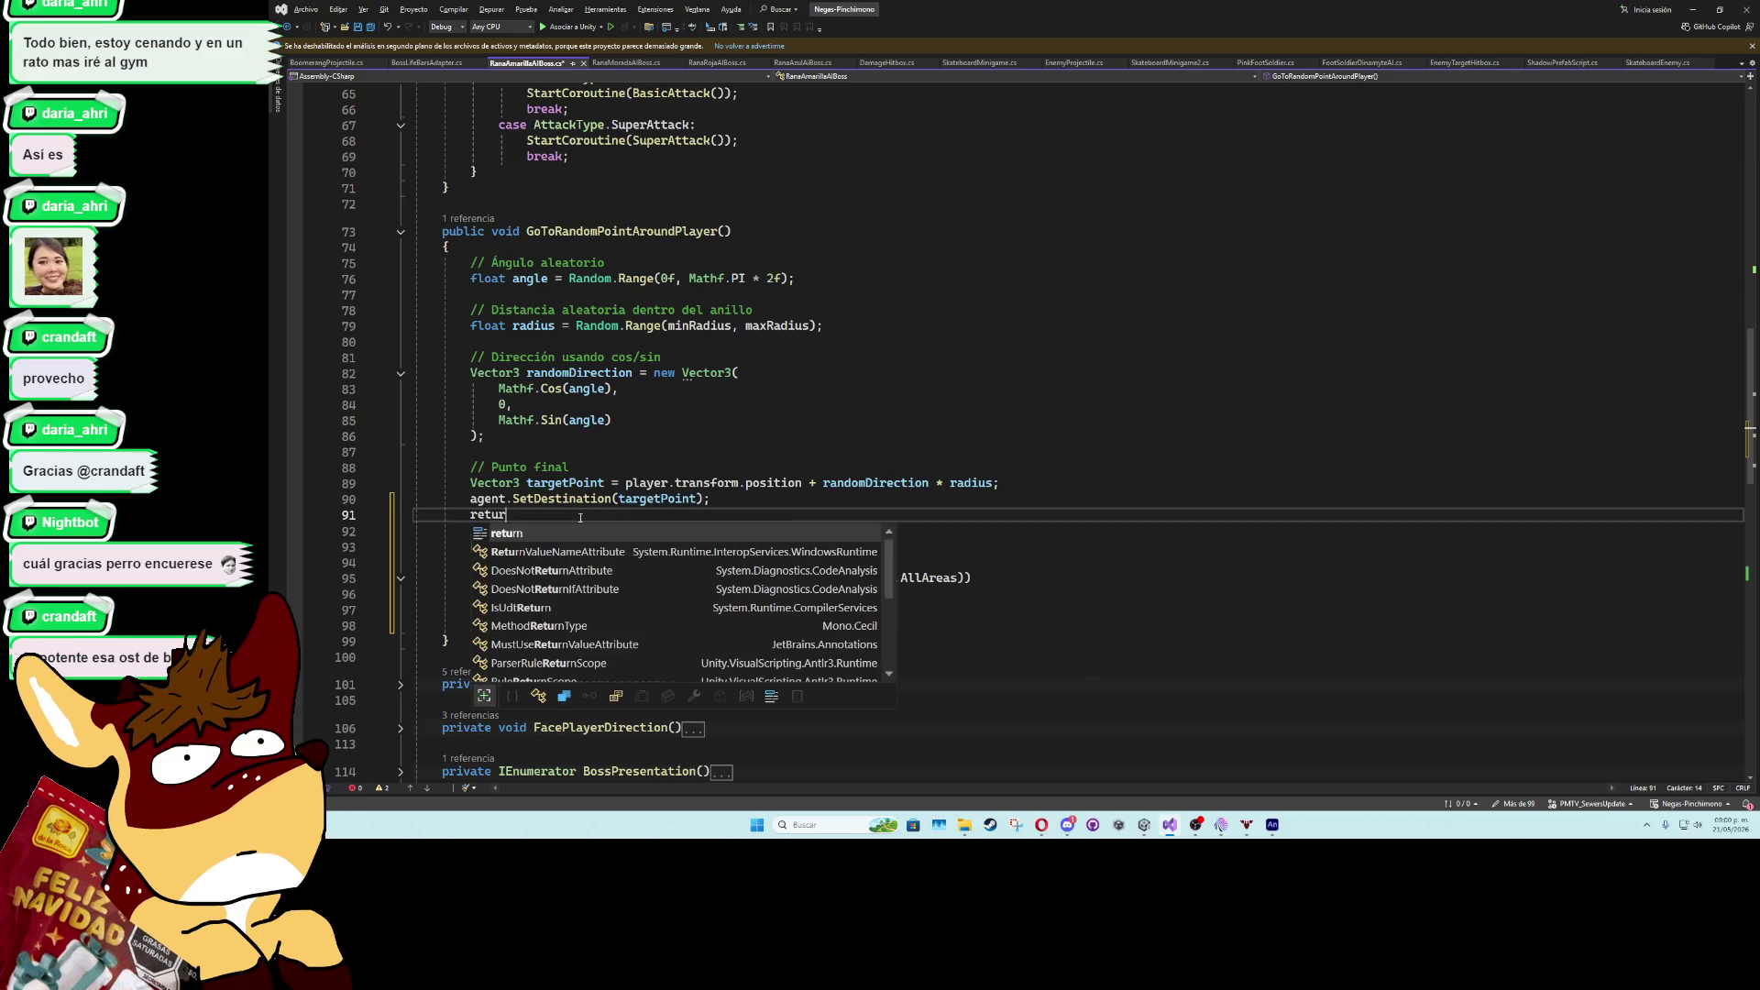
left_click(644, 468)
key("ctrl+s")
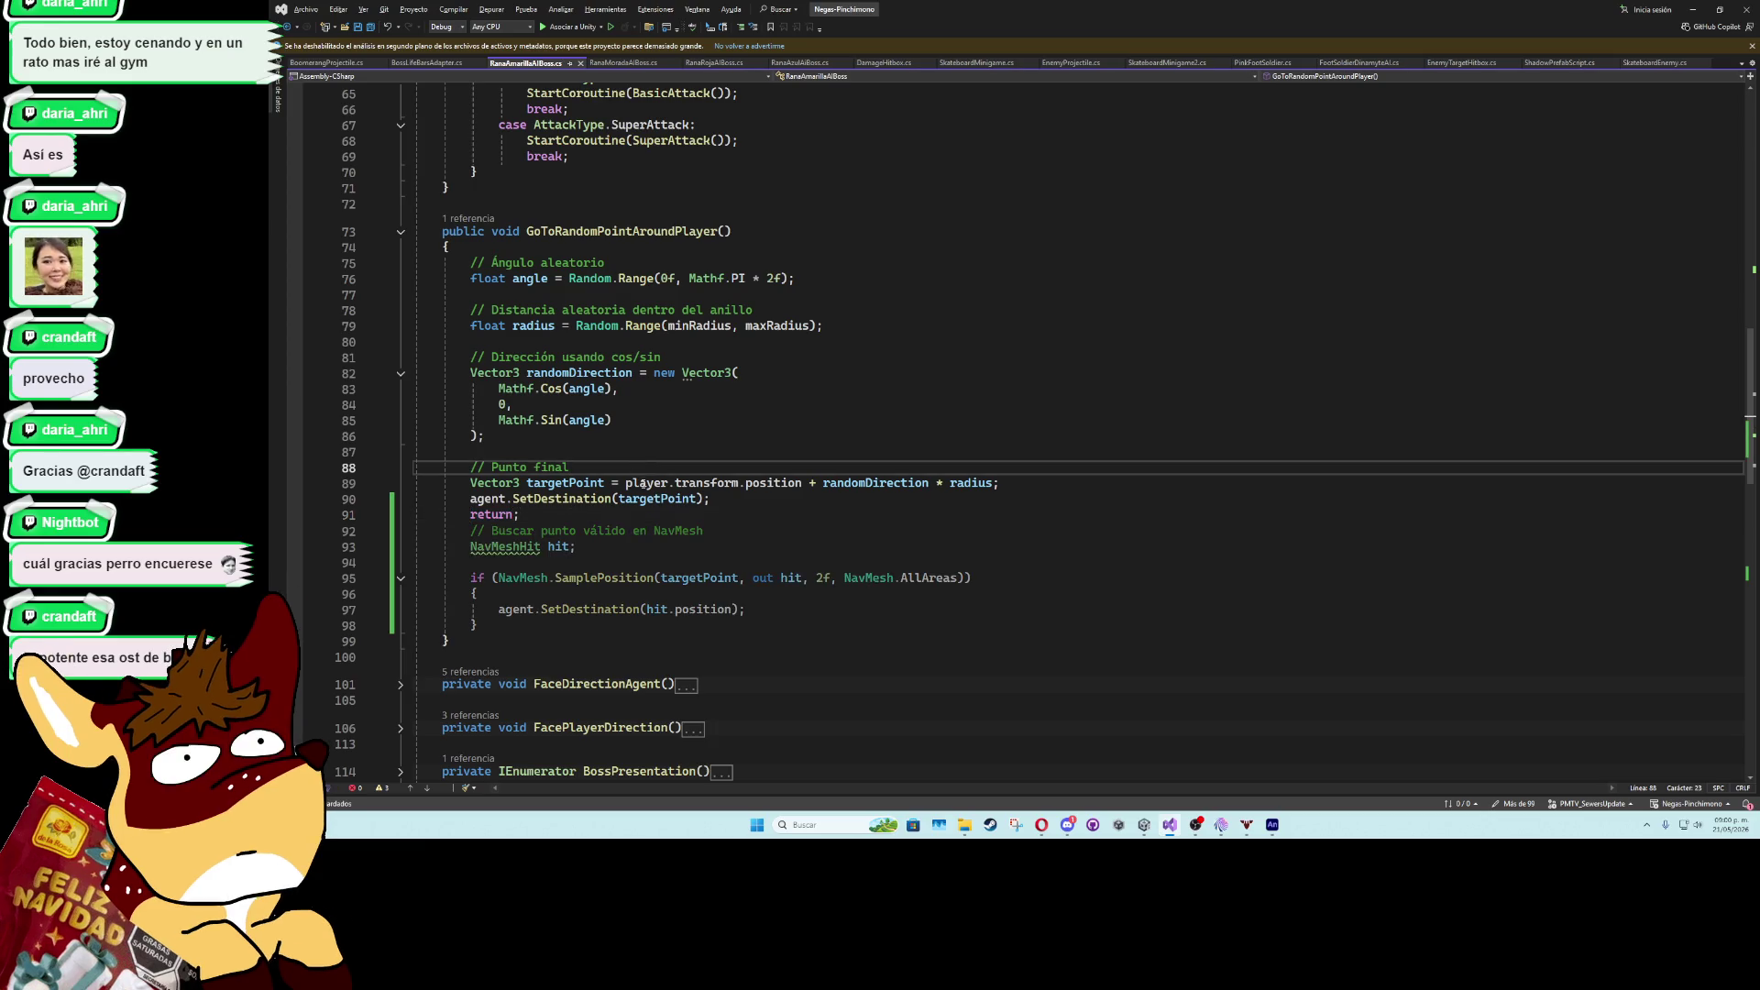
left_click(1695, 9)
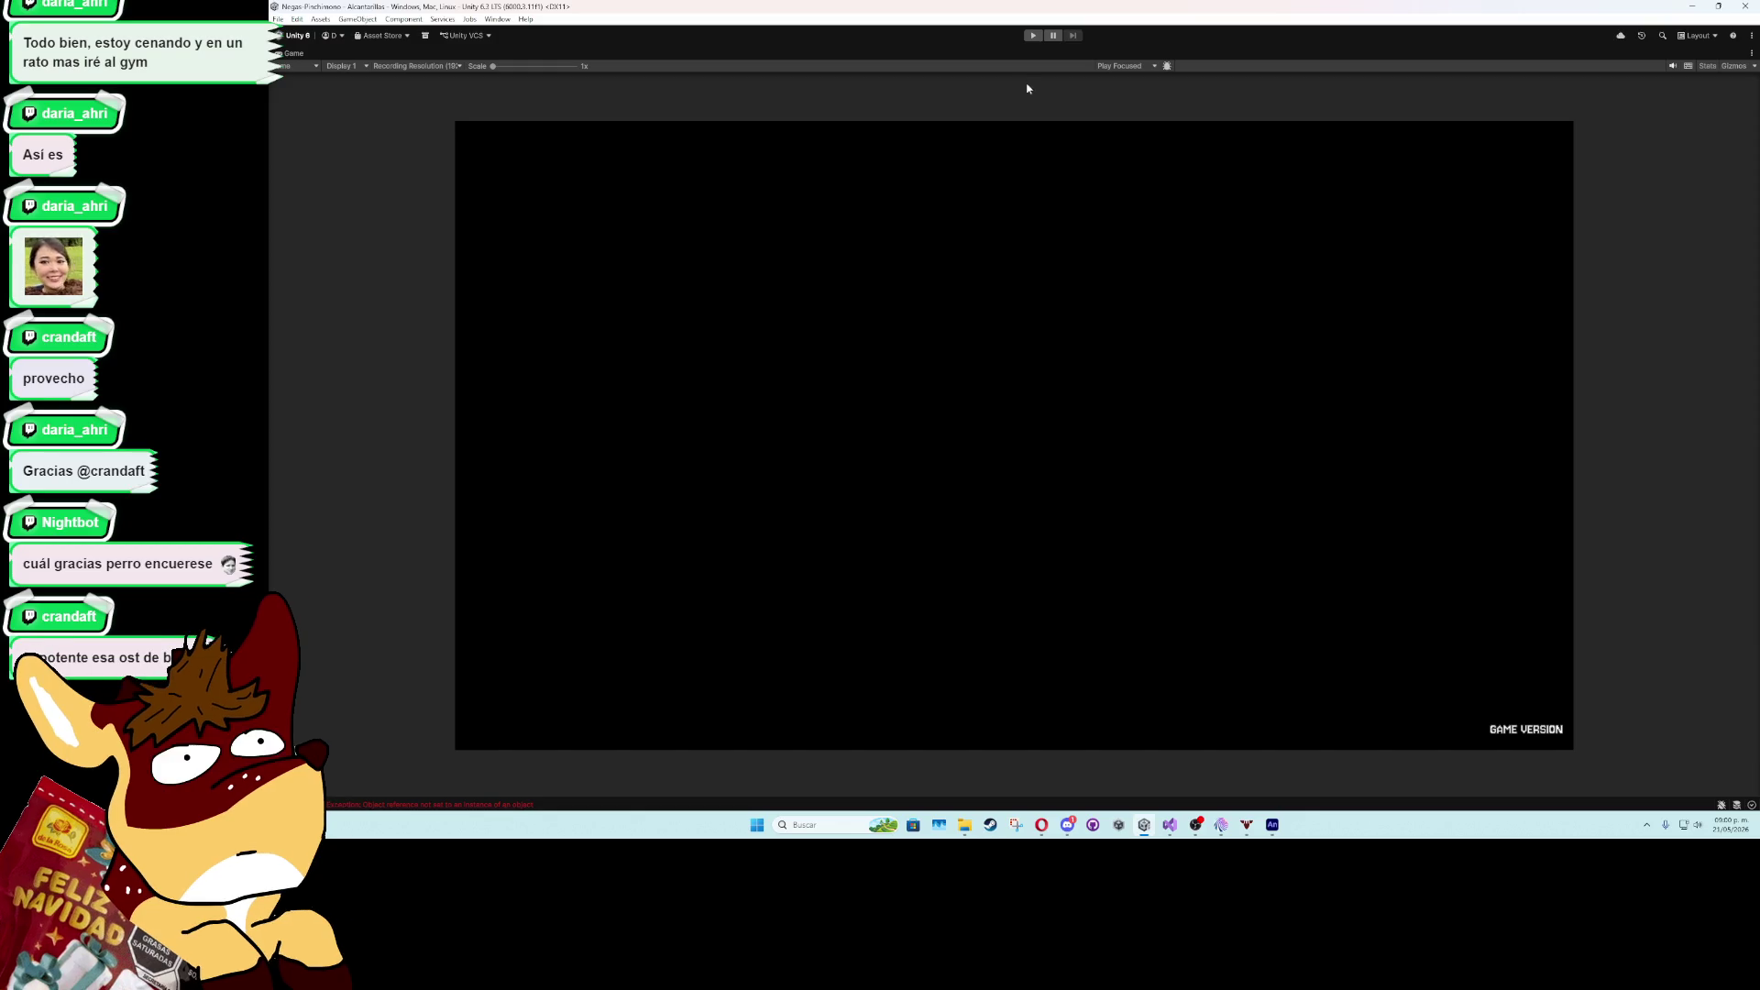
- Playtest the frog boss fight, skipping the Antimono dialogue with K, then stop
left_click(1032, 37)
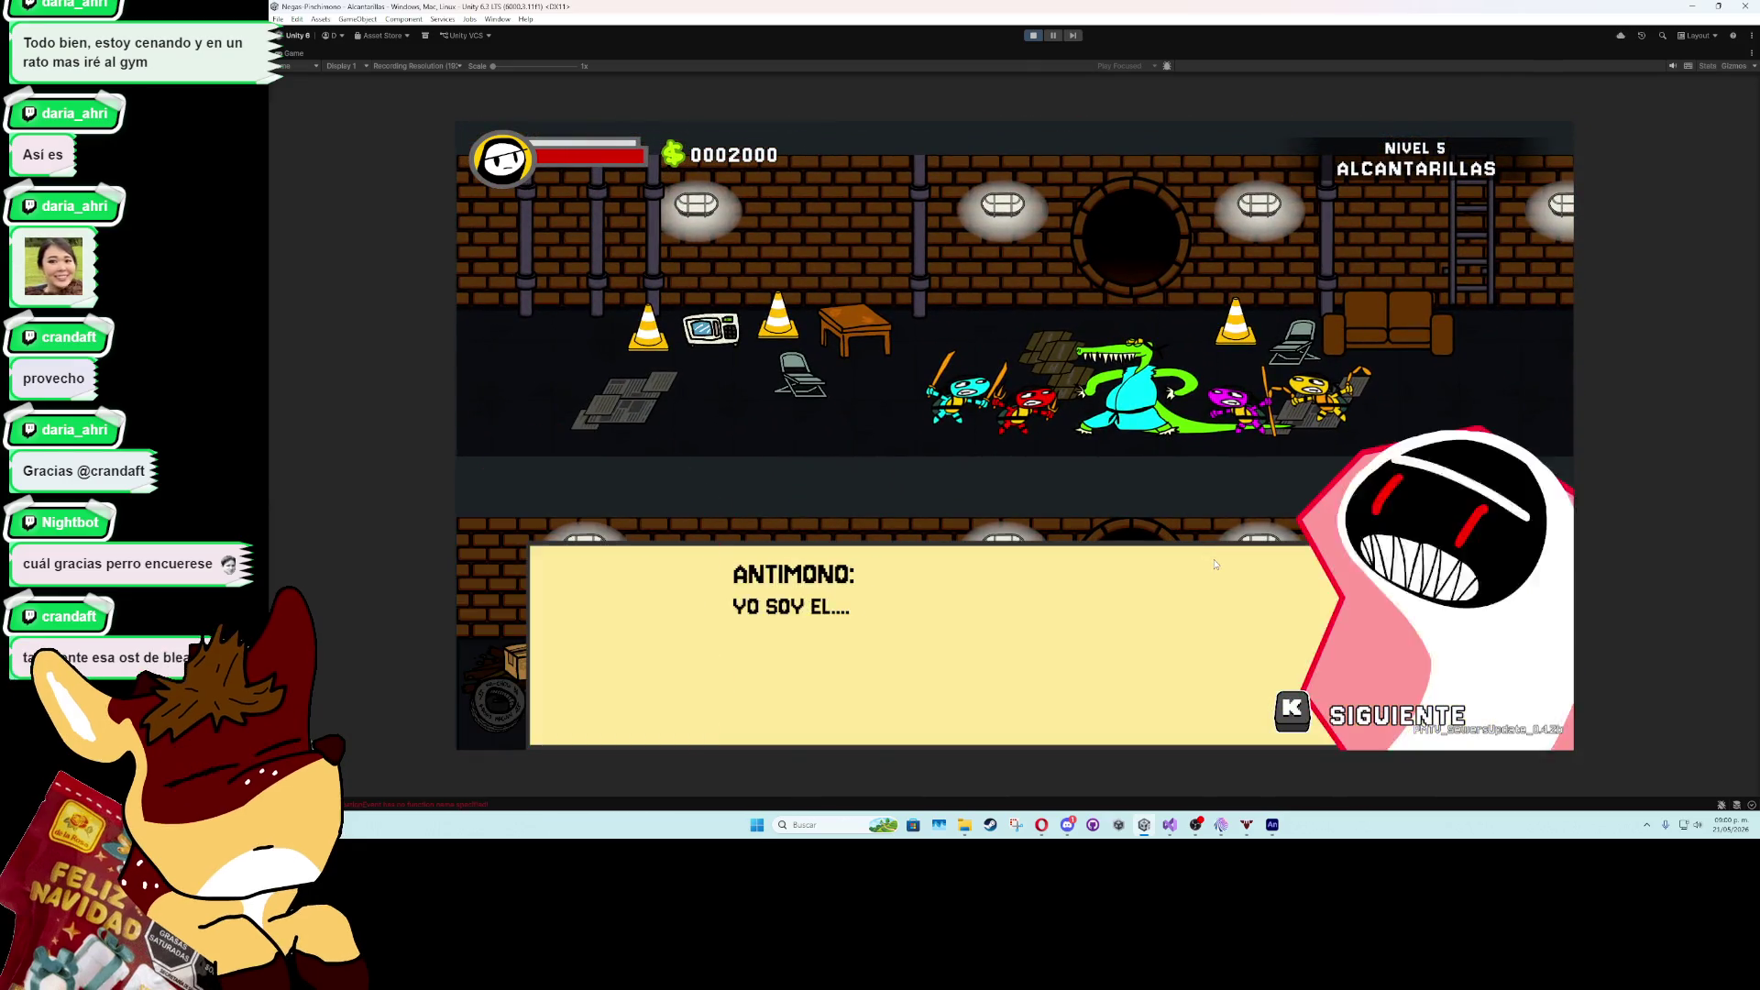
key("k")
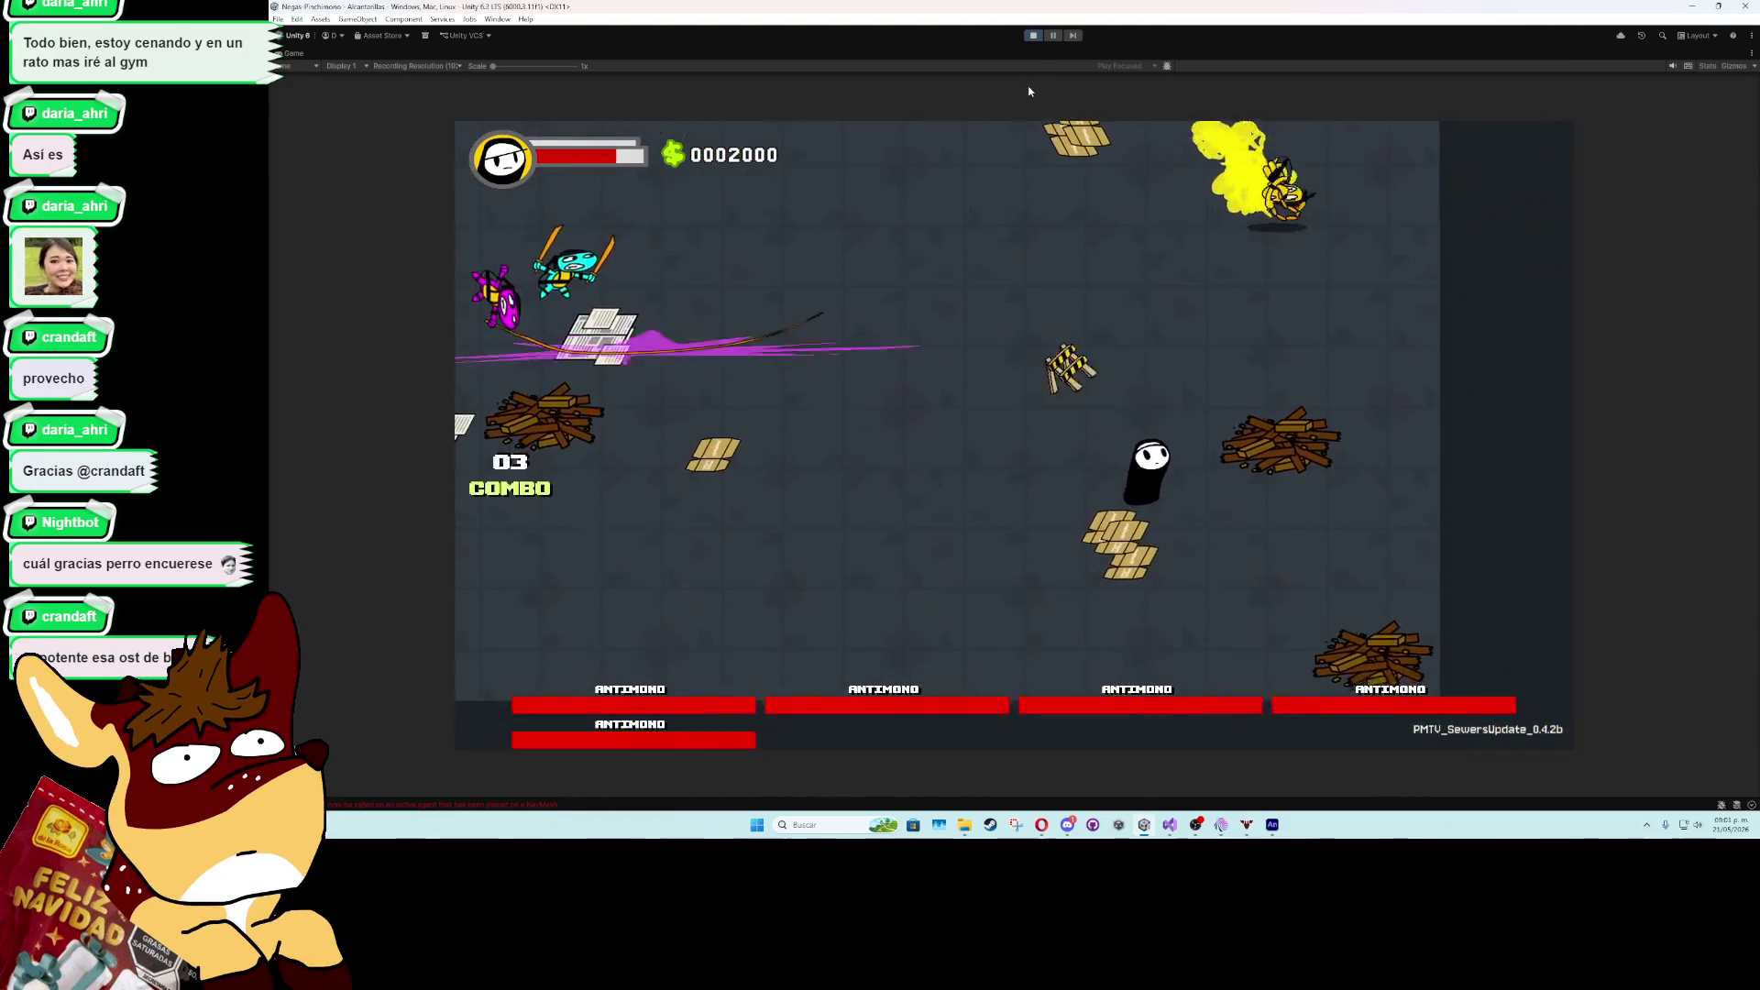
key("ctrl+p")
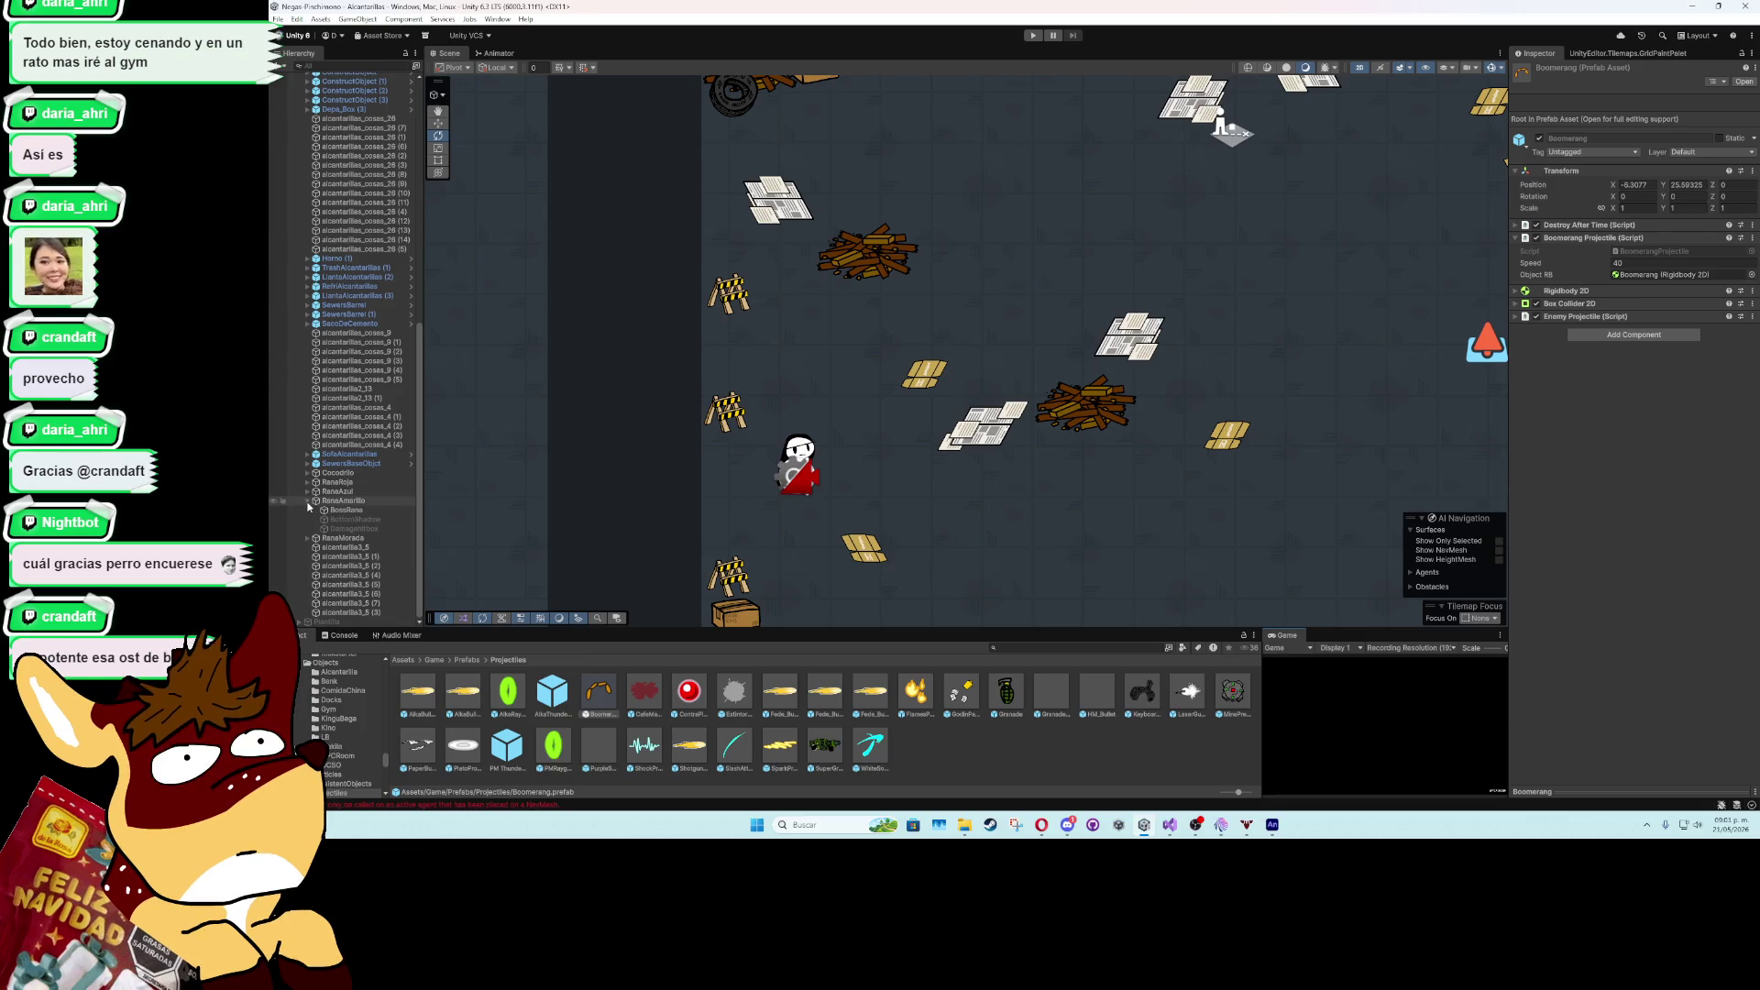
- Expand RanaAzul and browse BossRana's children, including TailFallAttack and RanaSprite
left_click(307, 491)
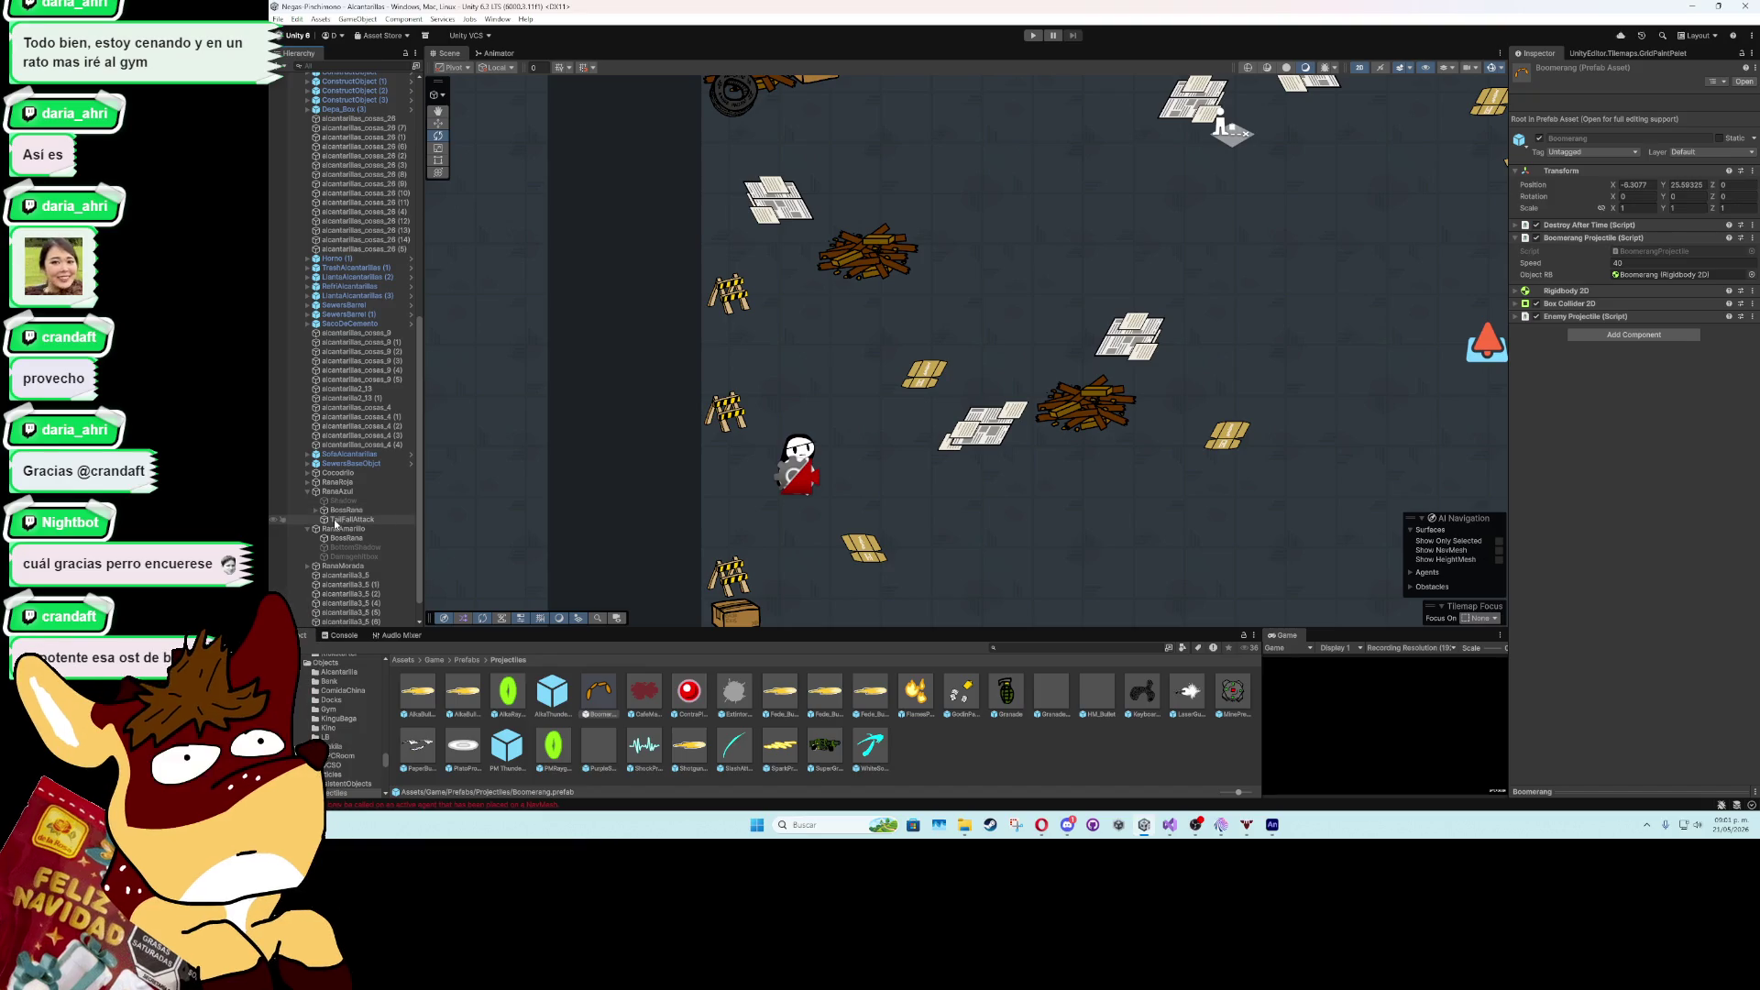
left_click(316, 510)
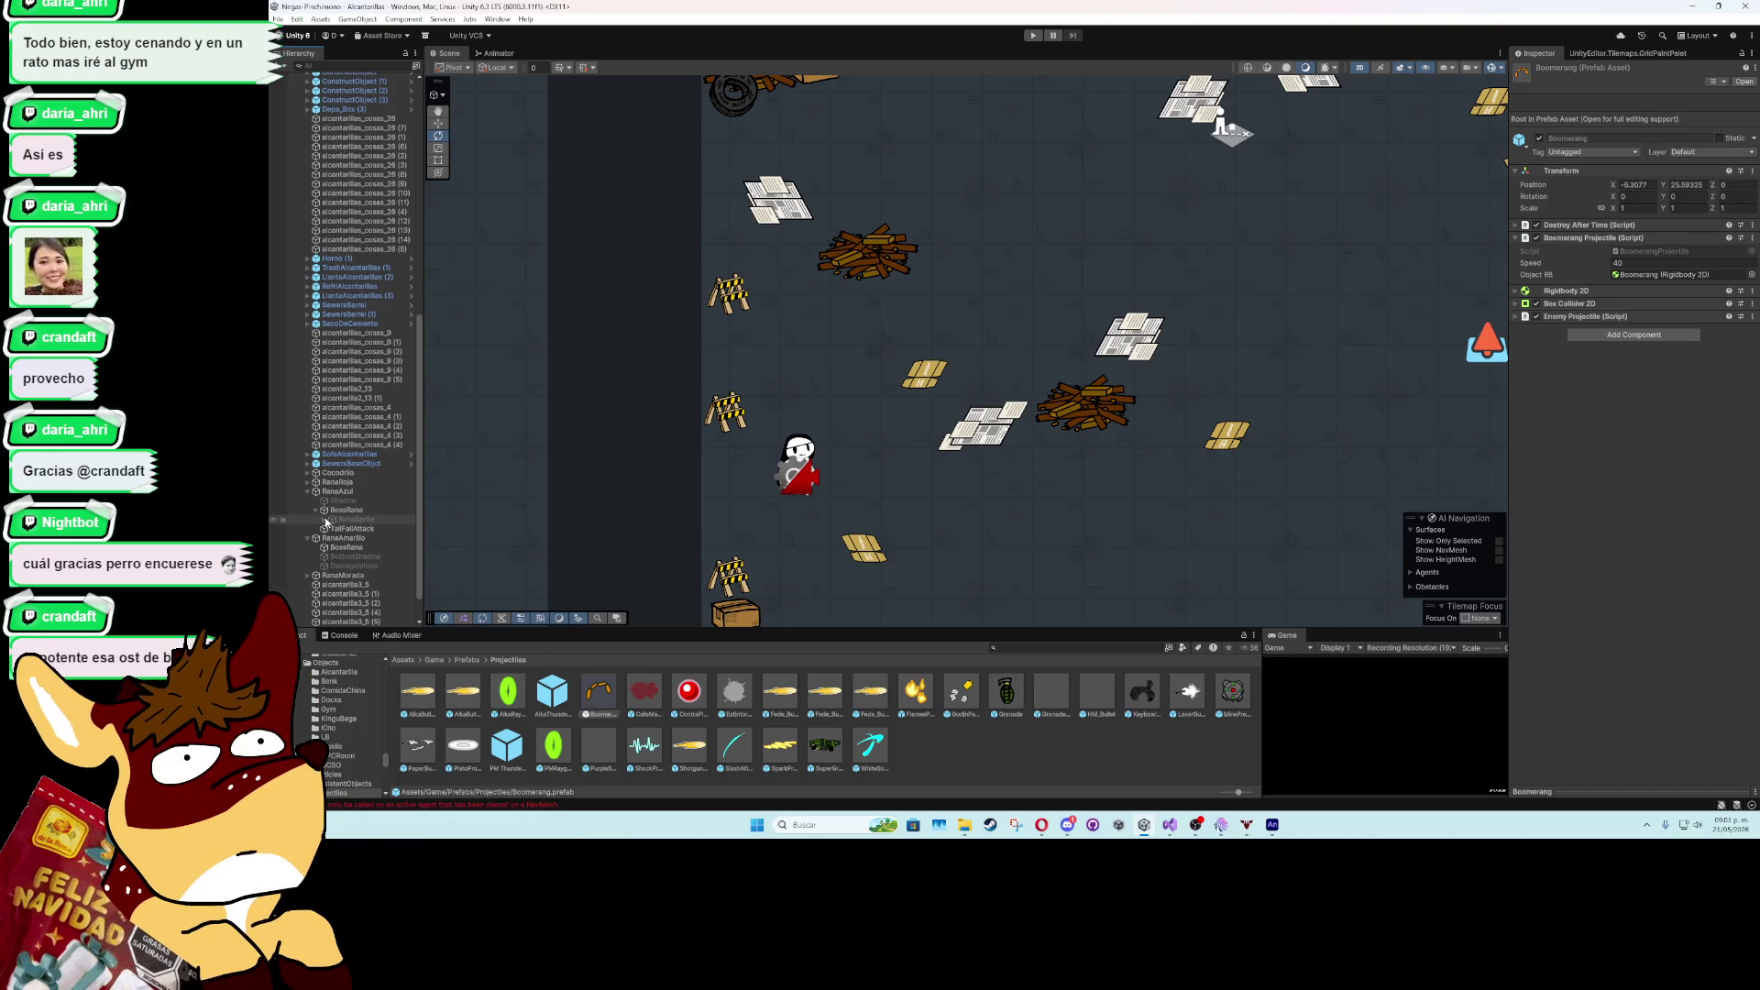
left_click(316, 511)
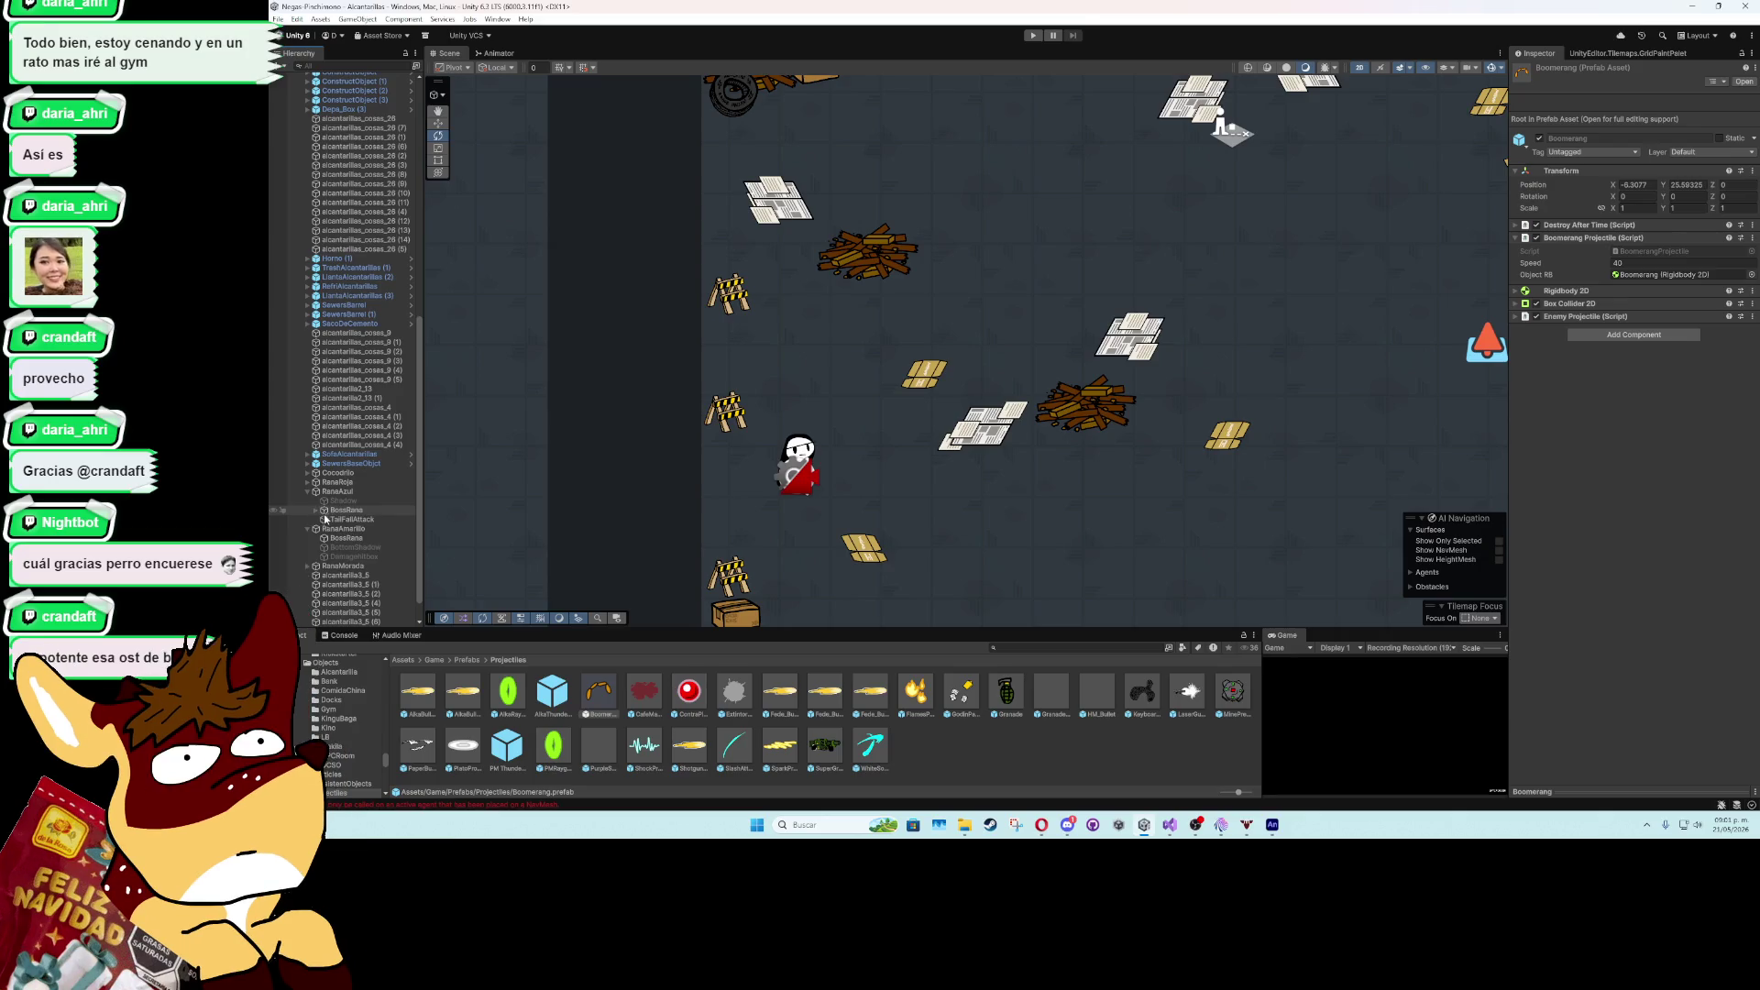
left_click(330, 520)
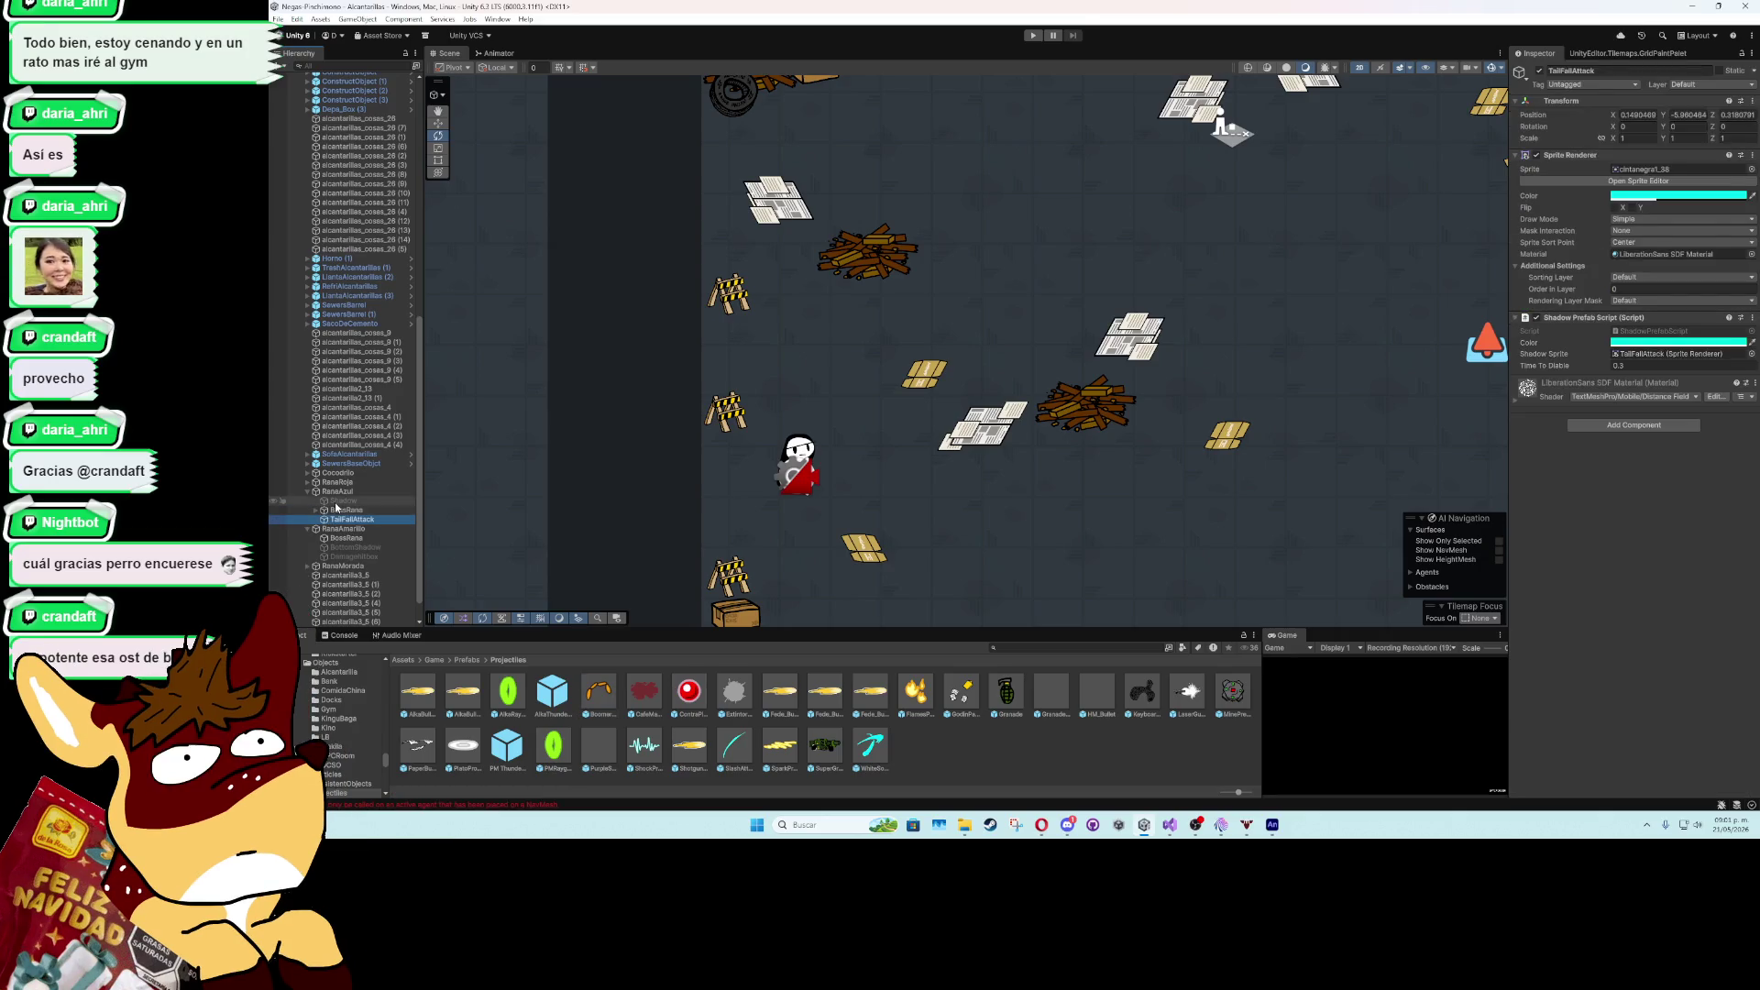
left_click(316, 511)
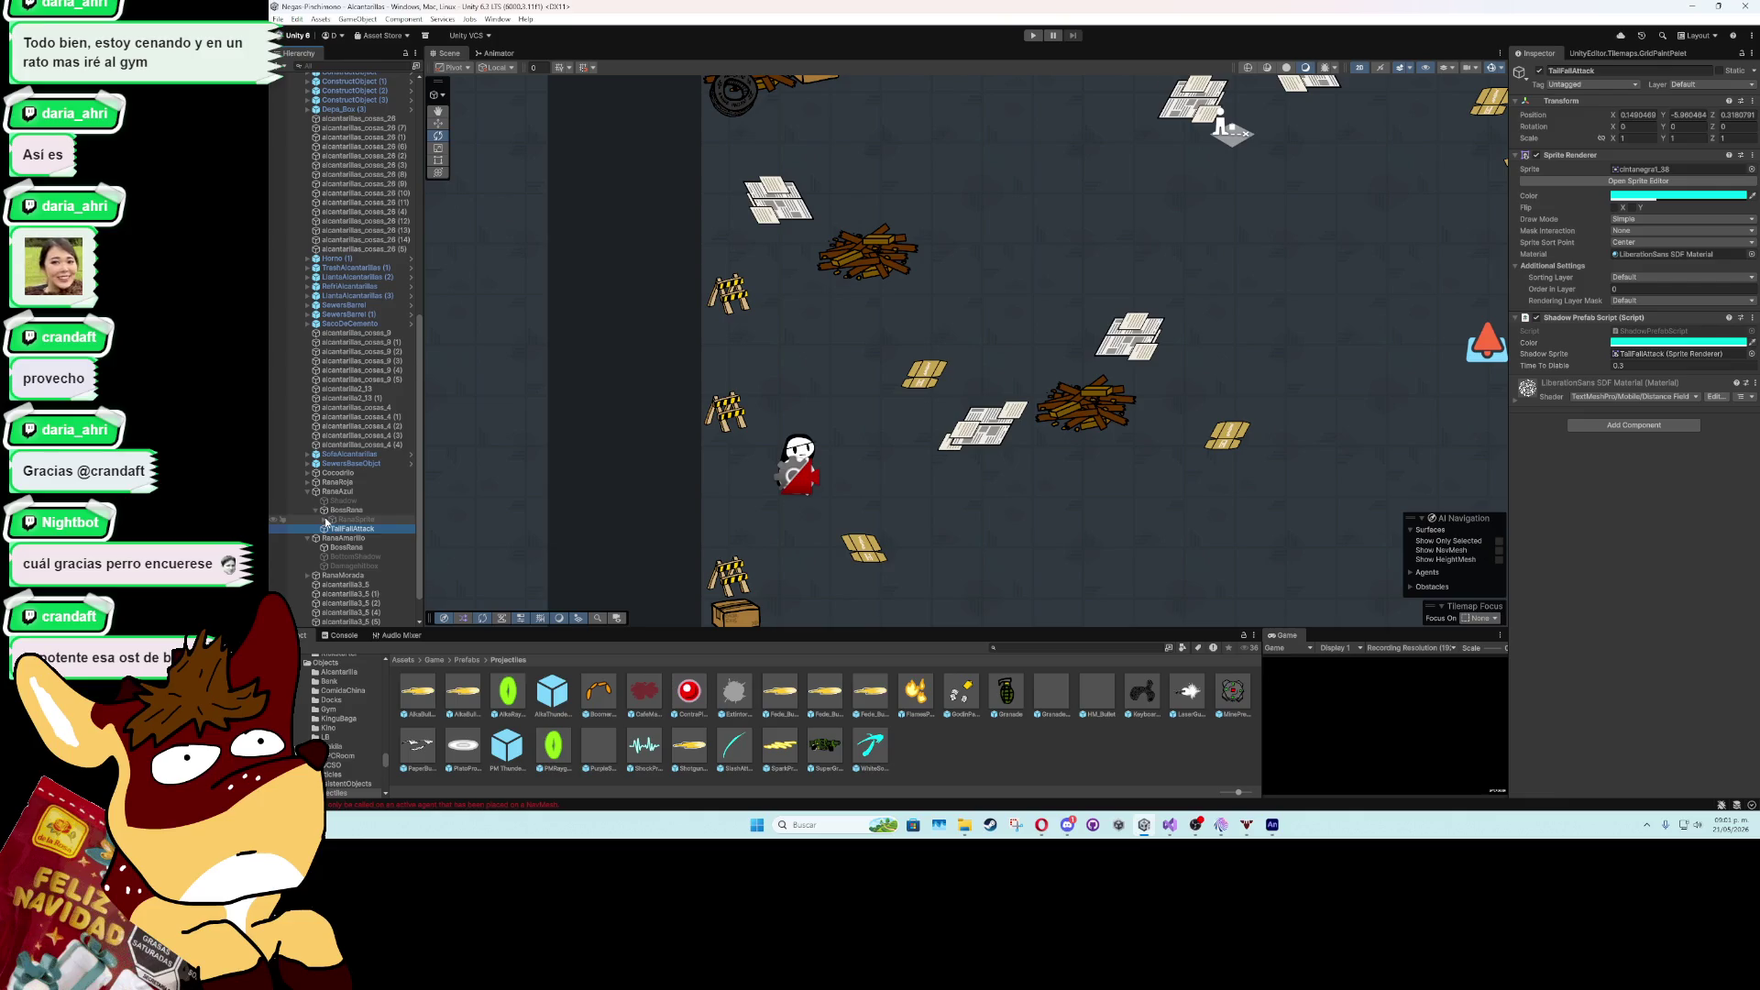
left_click(325, 520)
left_click(325, 520)
left_click(316, 510)
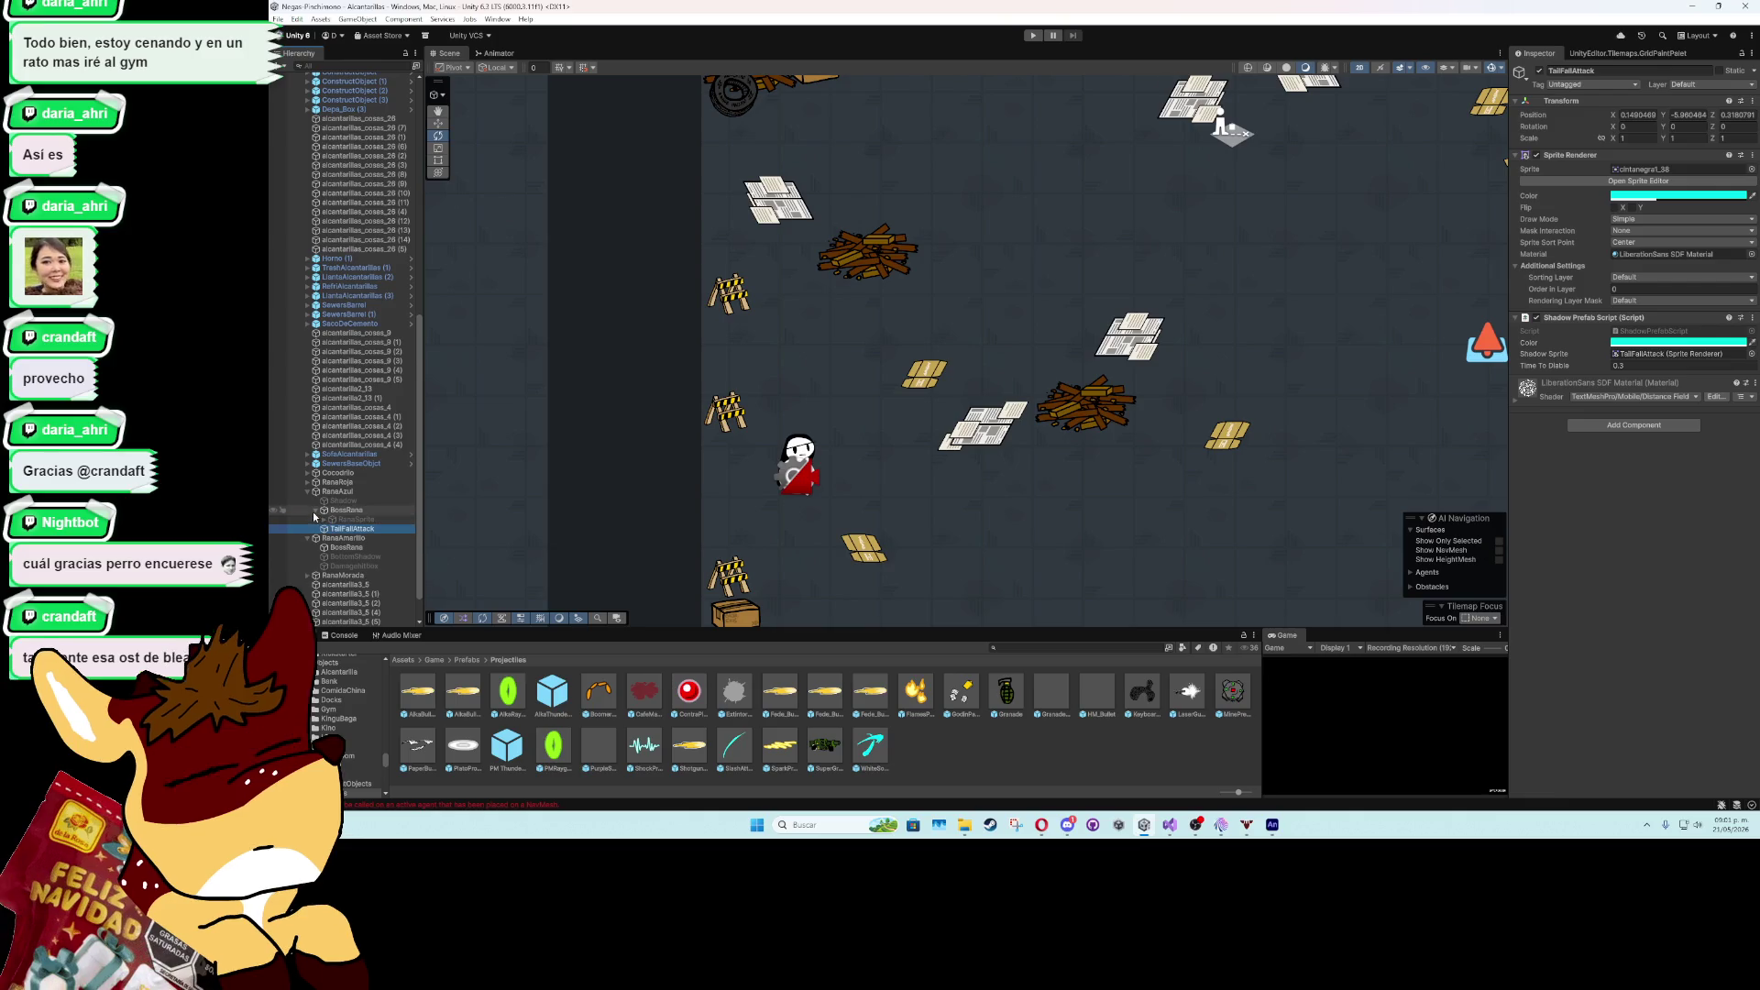
- Select BossRana, locate its Slash Prefab, and open SlashAttackRanaAzulPrefab
left_click(330, 492)
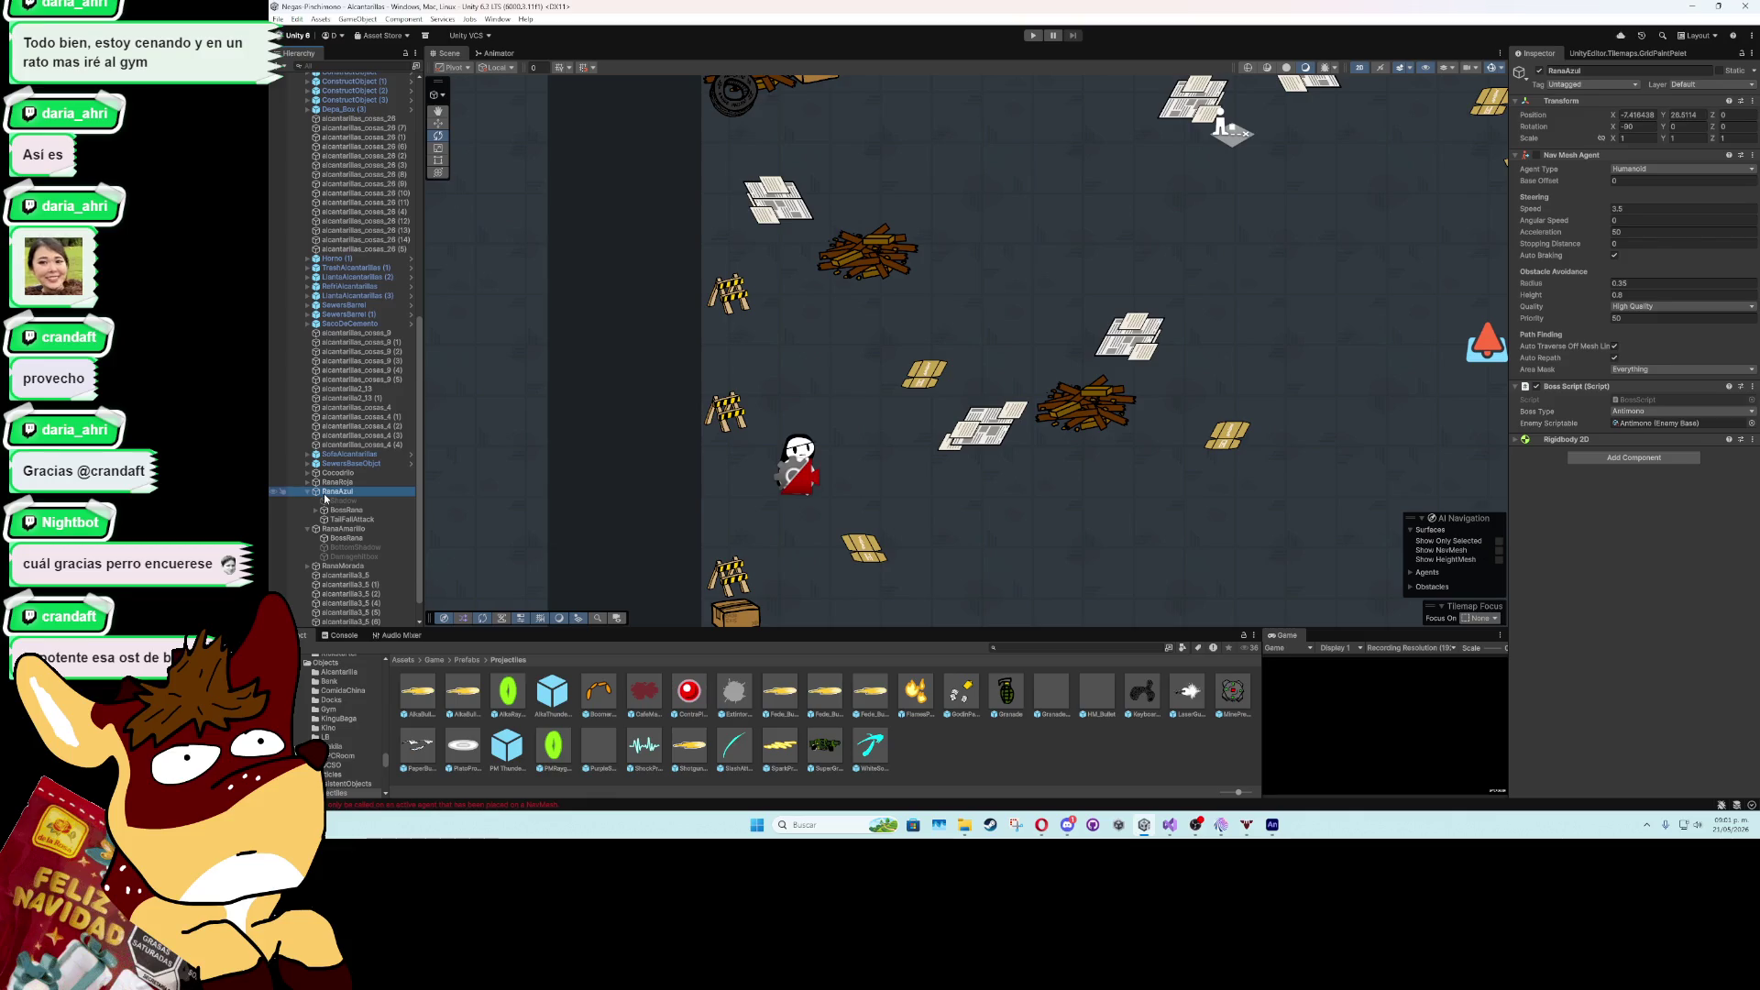
left_click(345, 510)
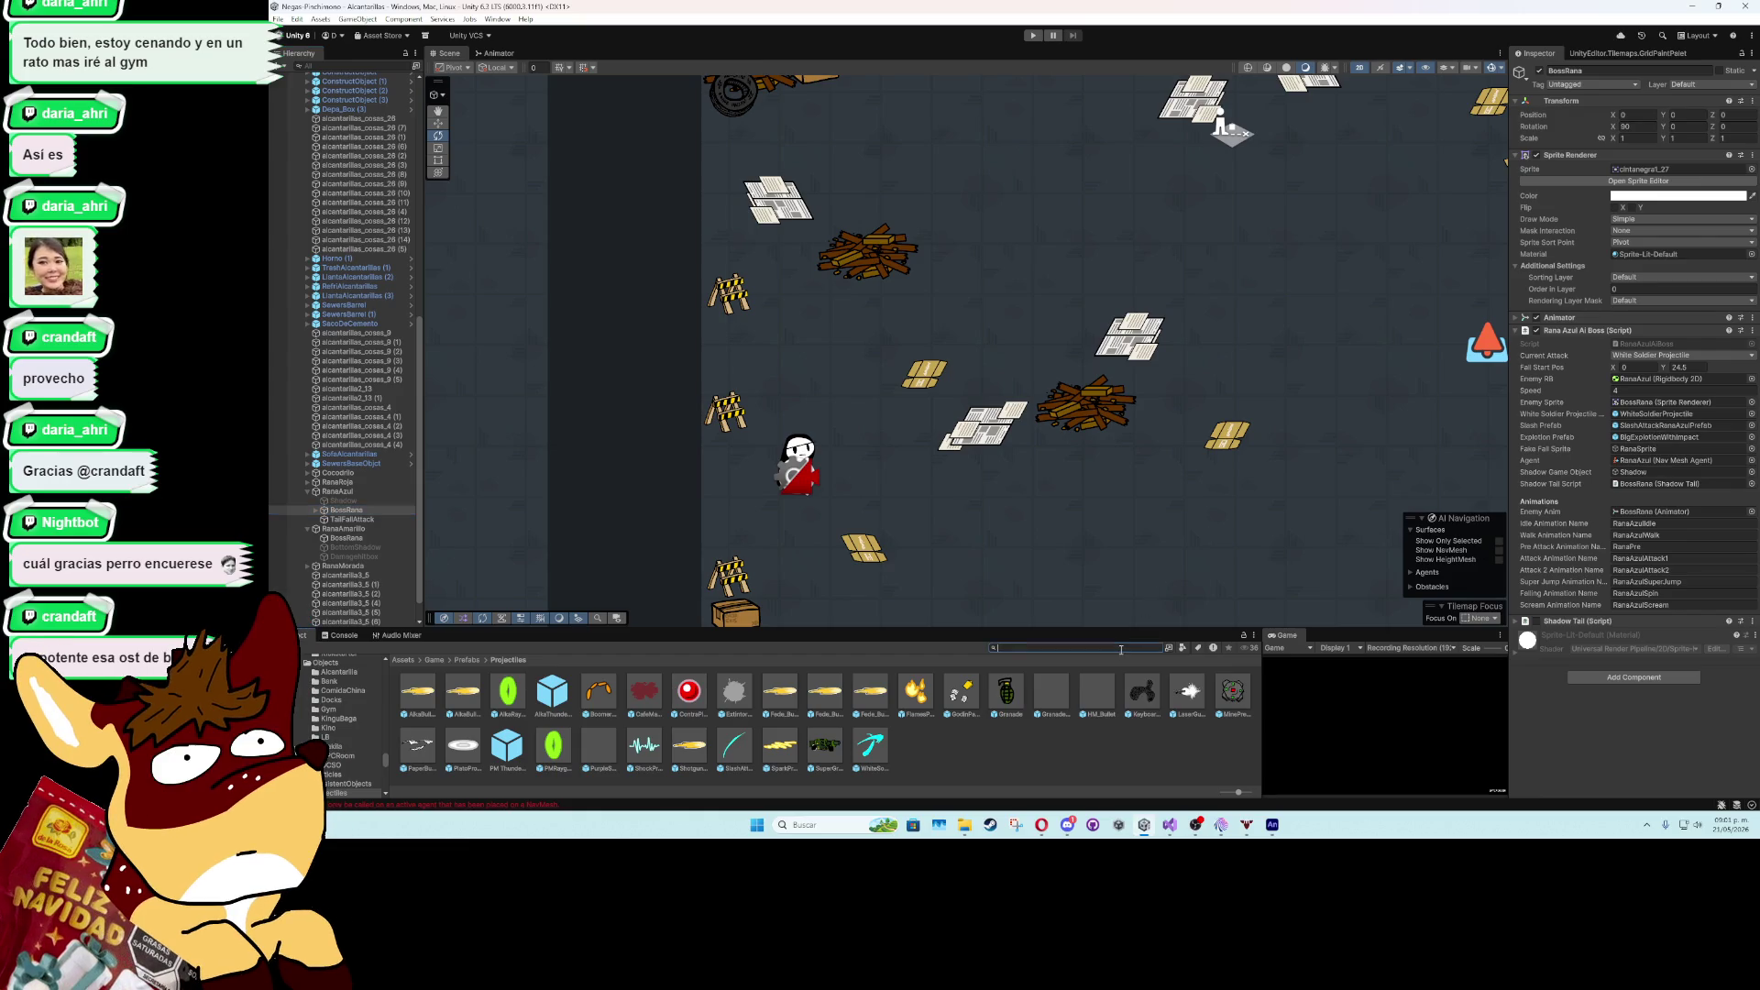
left_click(1658, 426)
double_click(733, 746)
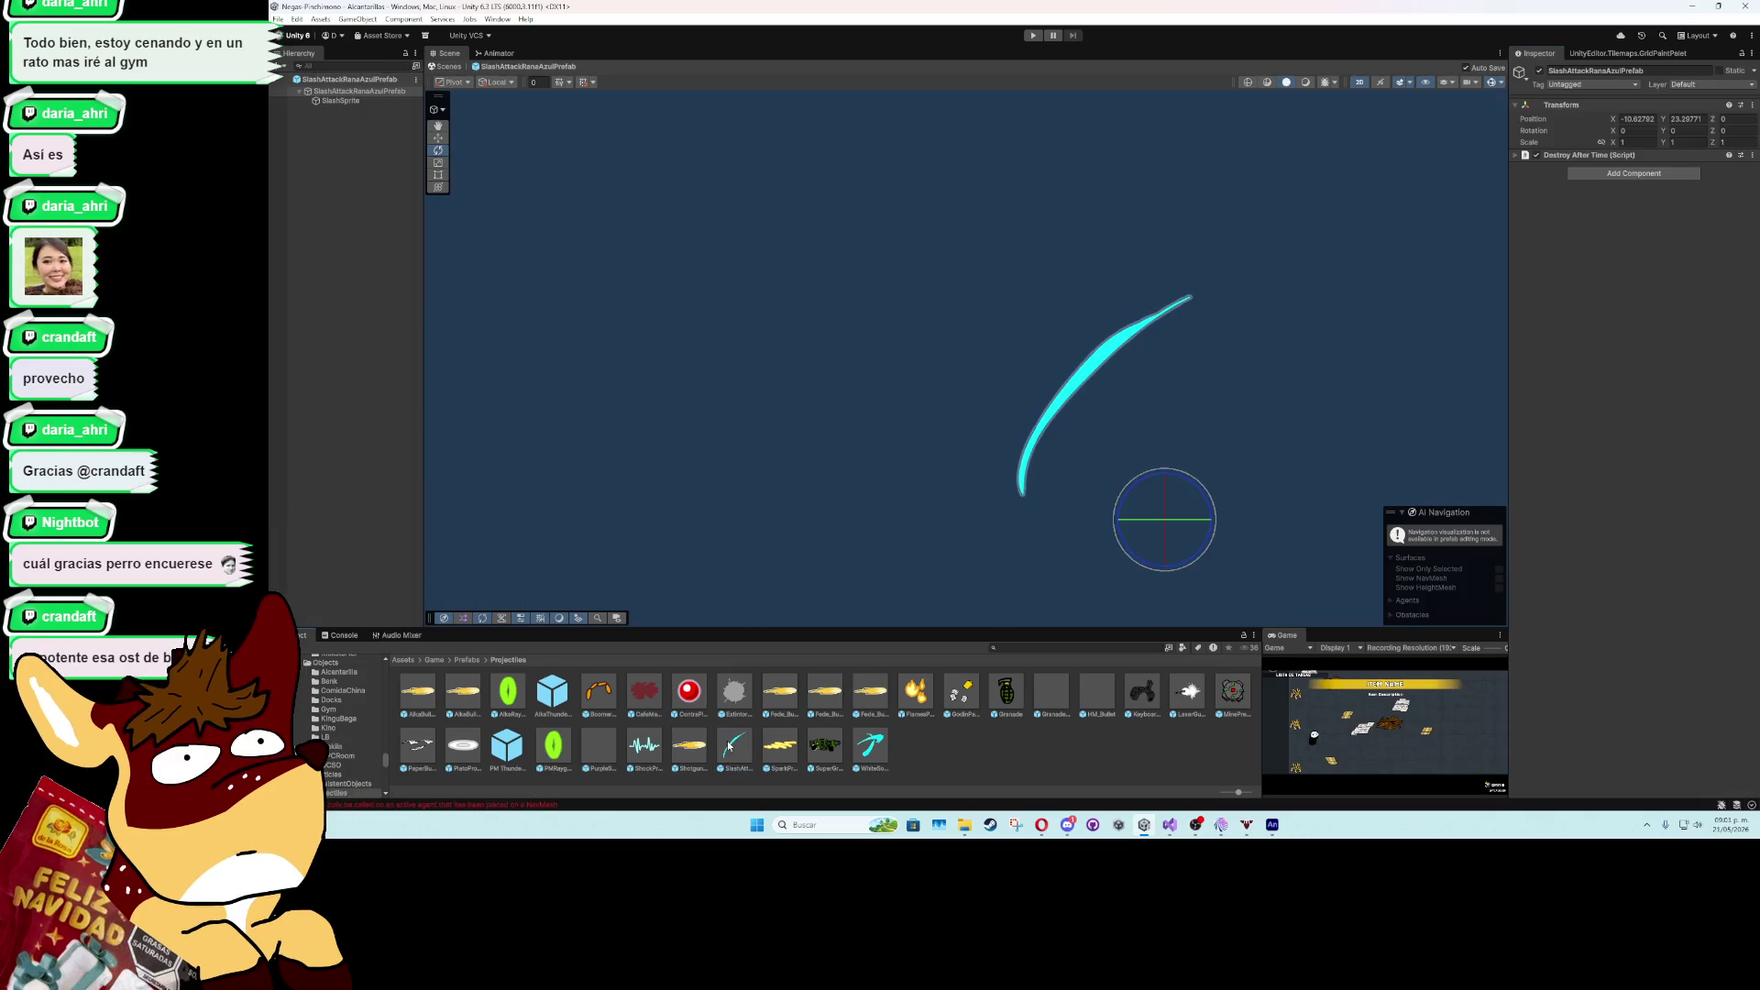
- Raise the SlashSprite Box Collider 2D's top edge to Size Y about 1.57, then exit prefab mode
left_click(341, 101)
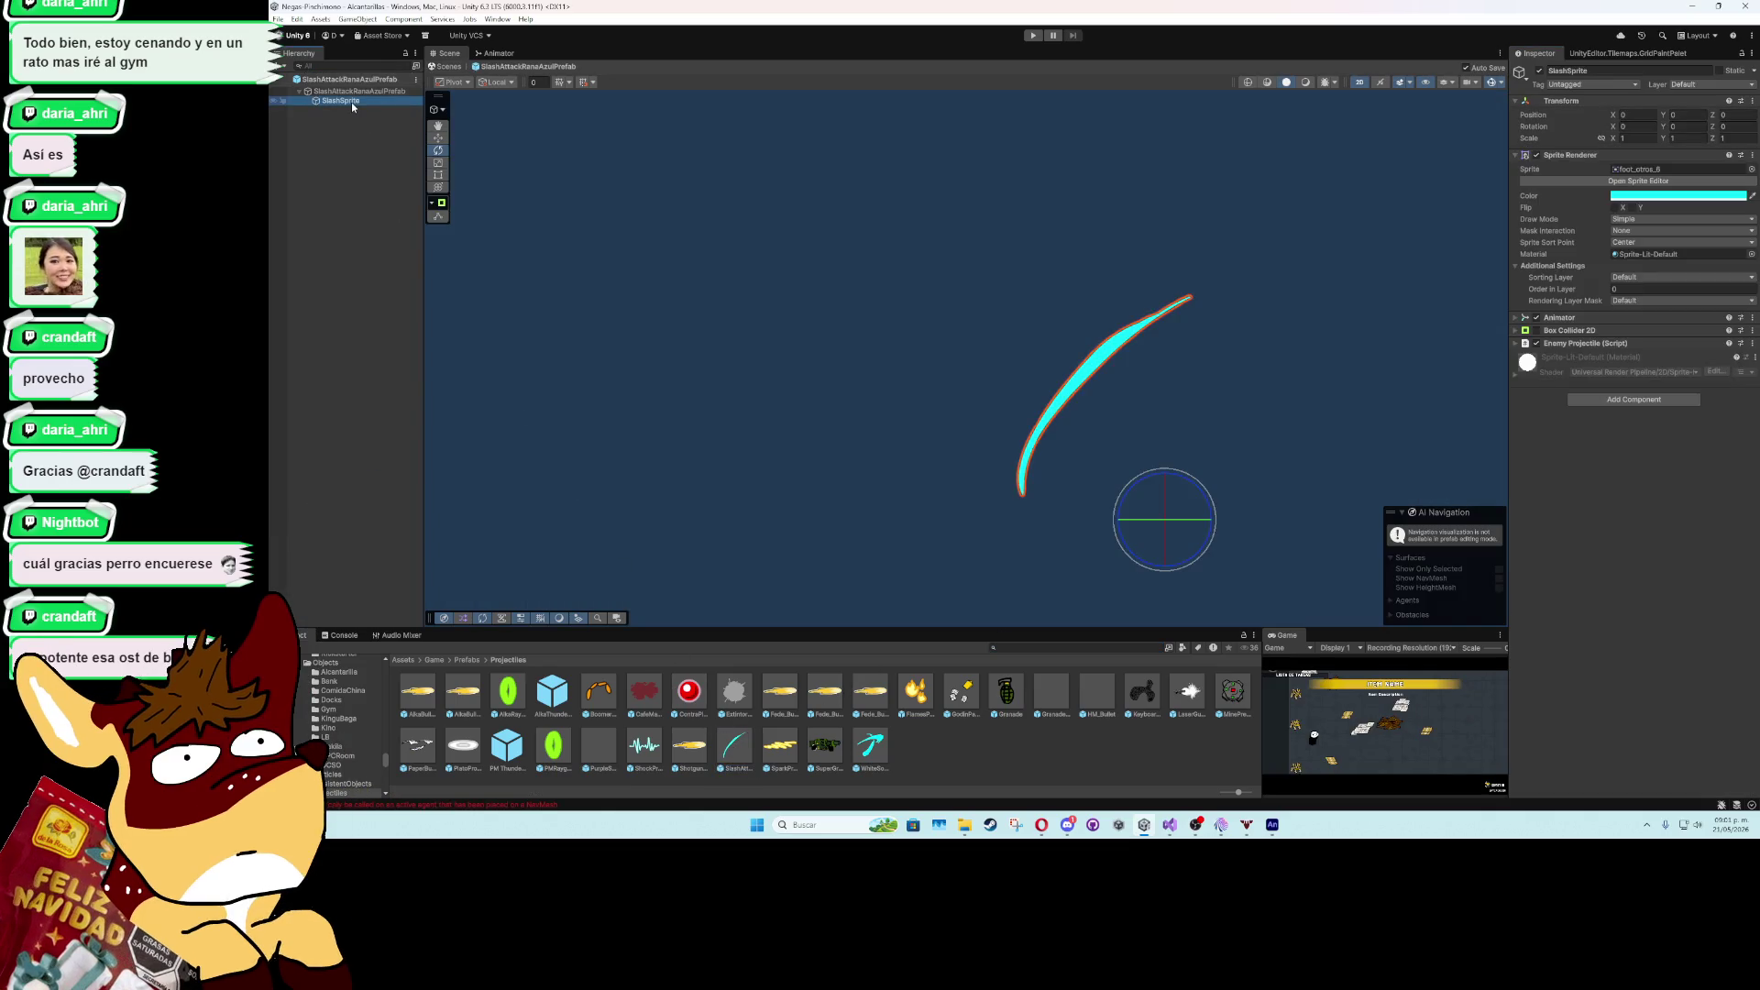
left_click(1549, 332)
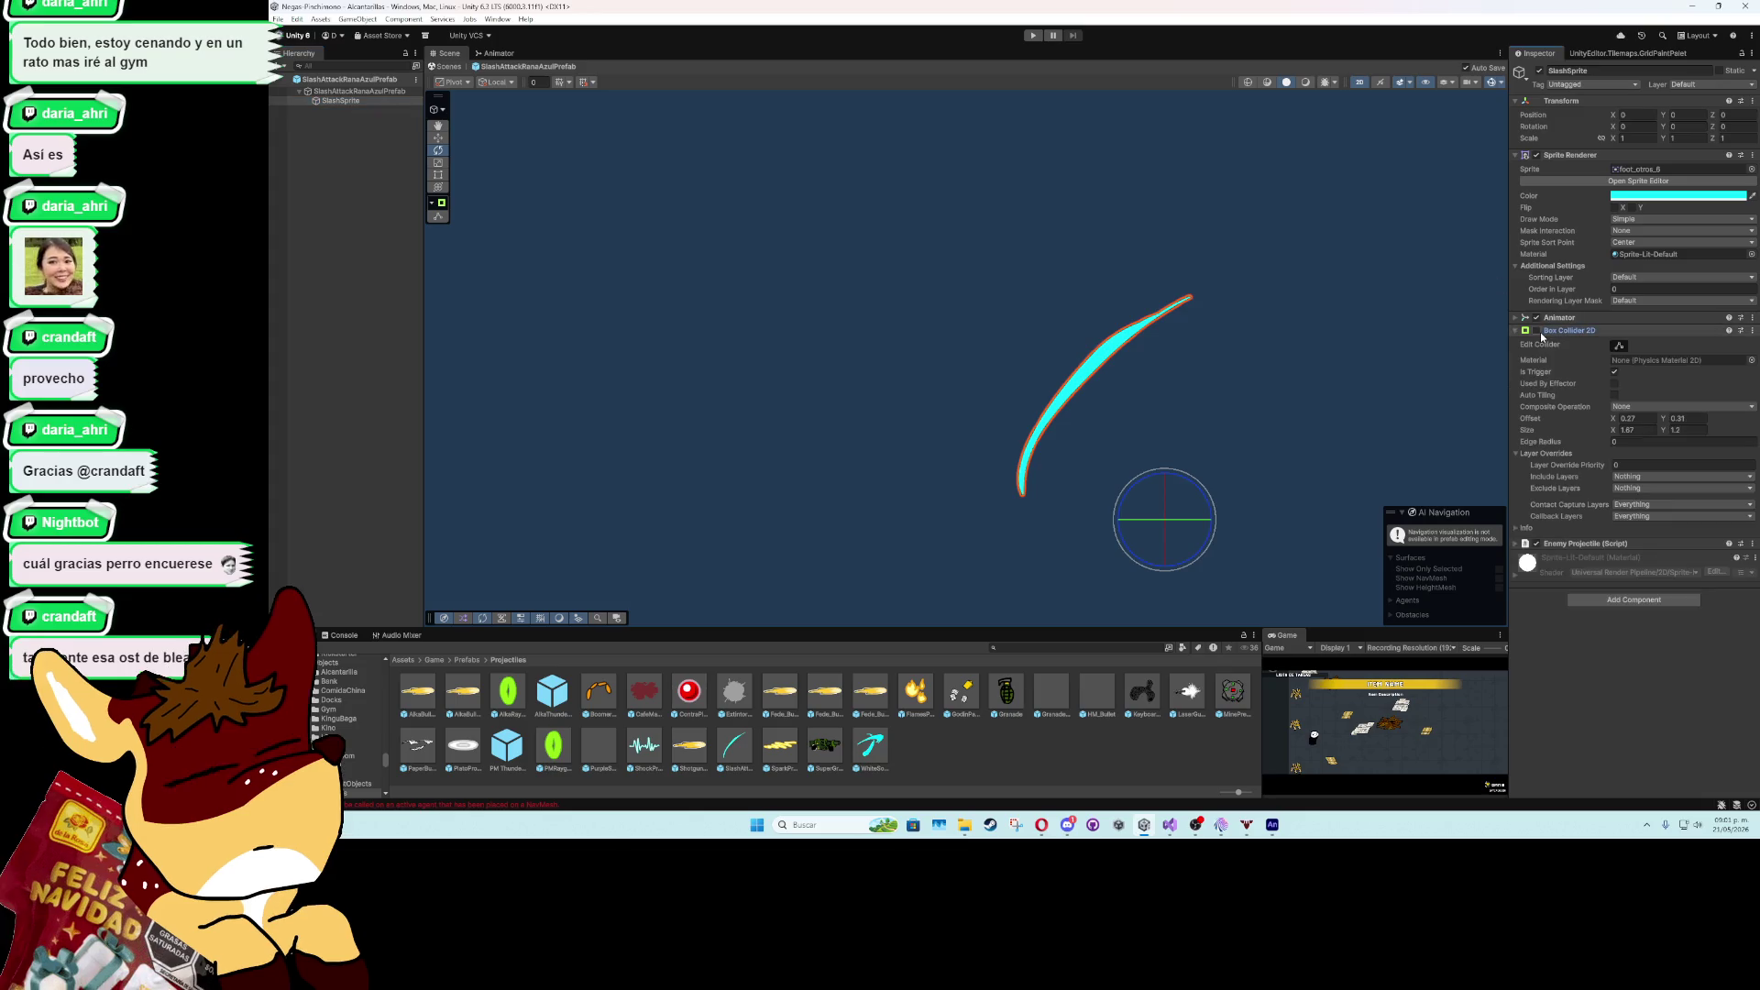
left_click(1620, 347)
left_click_drag(1320, 409, 1094, 300)
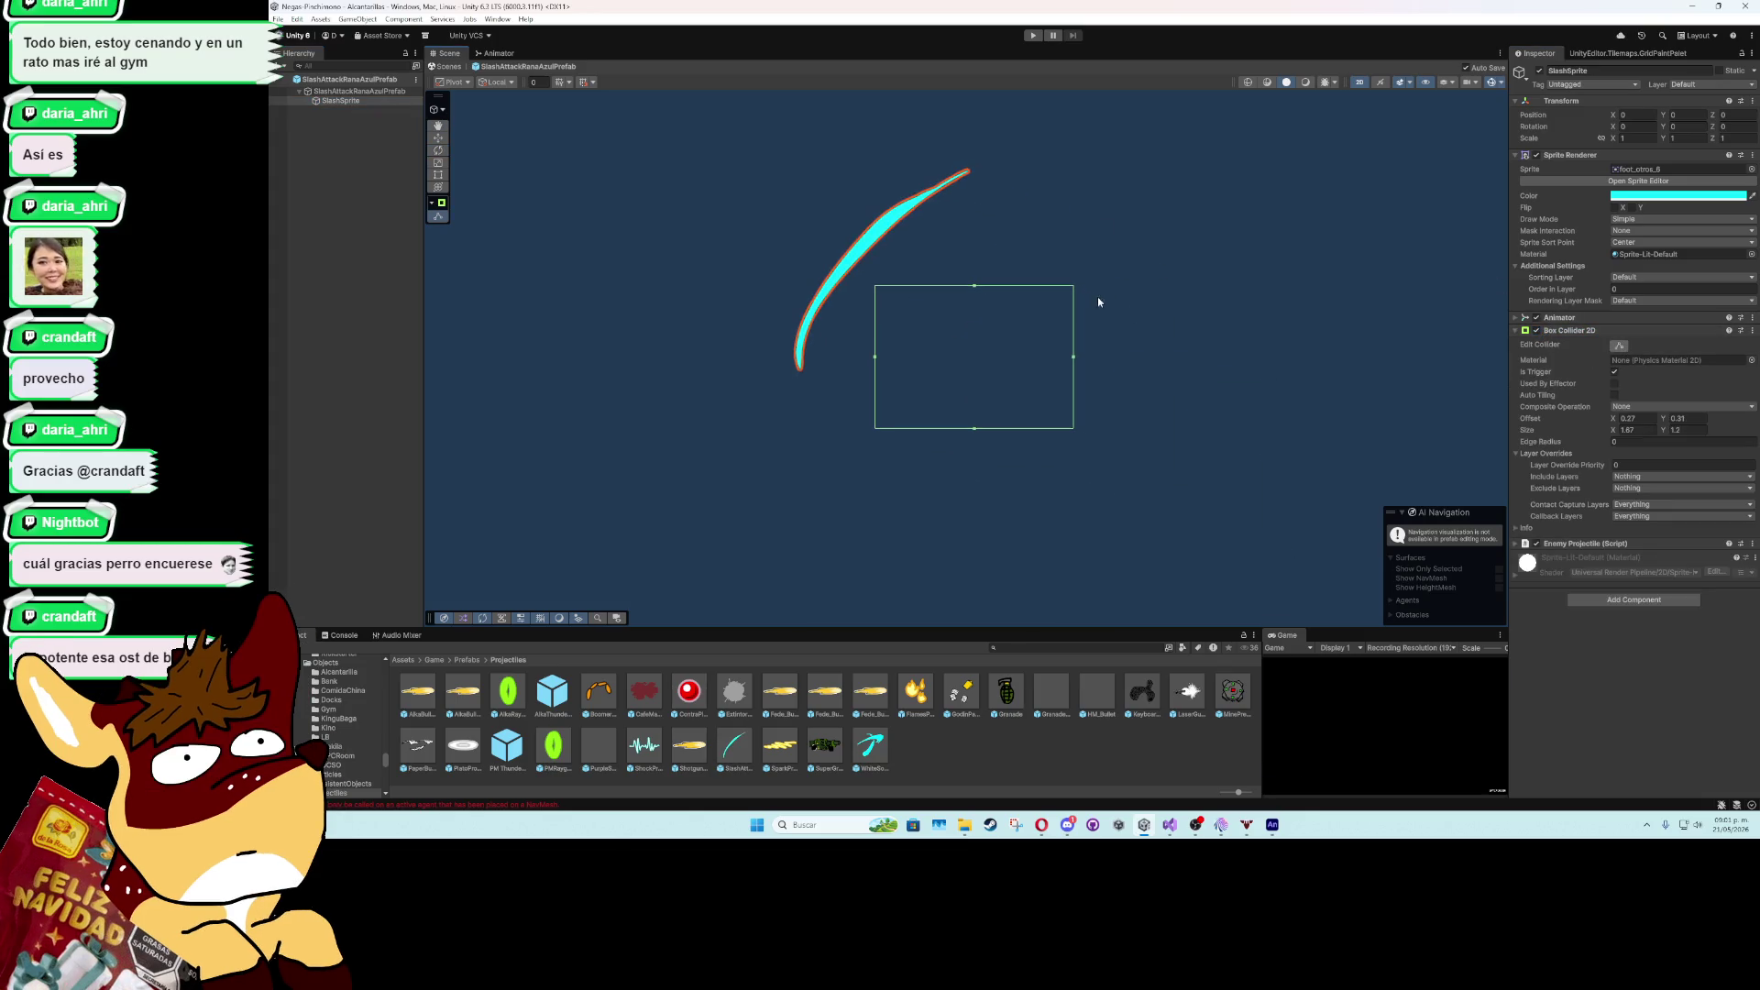
mouse_move(1663, 431)
left_mouse_down()
mouse_move(1679, 433)
mouse_move(1662, 423)
left_mouse_up()
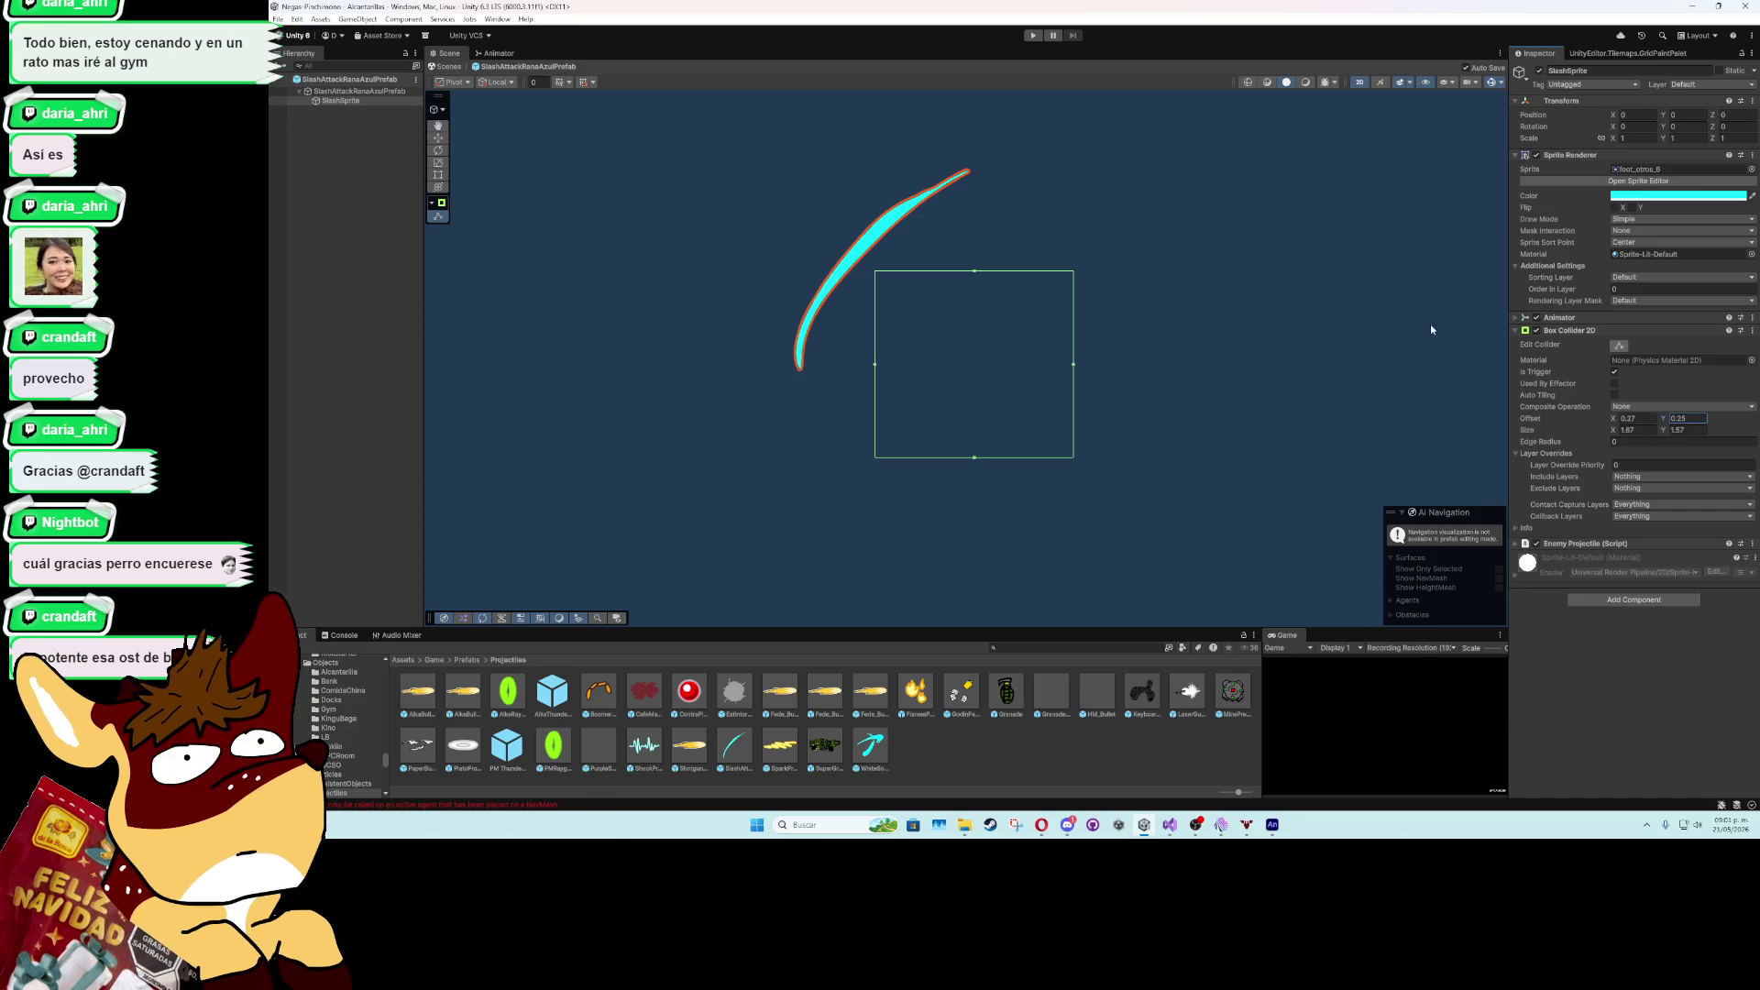
left_click(279, 86)
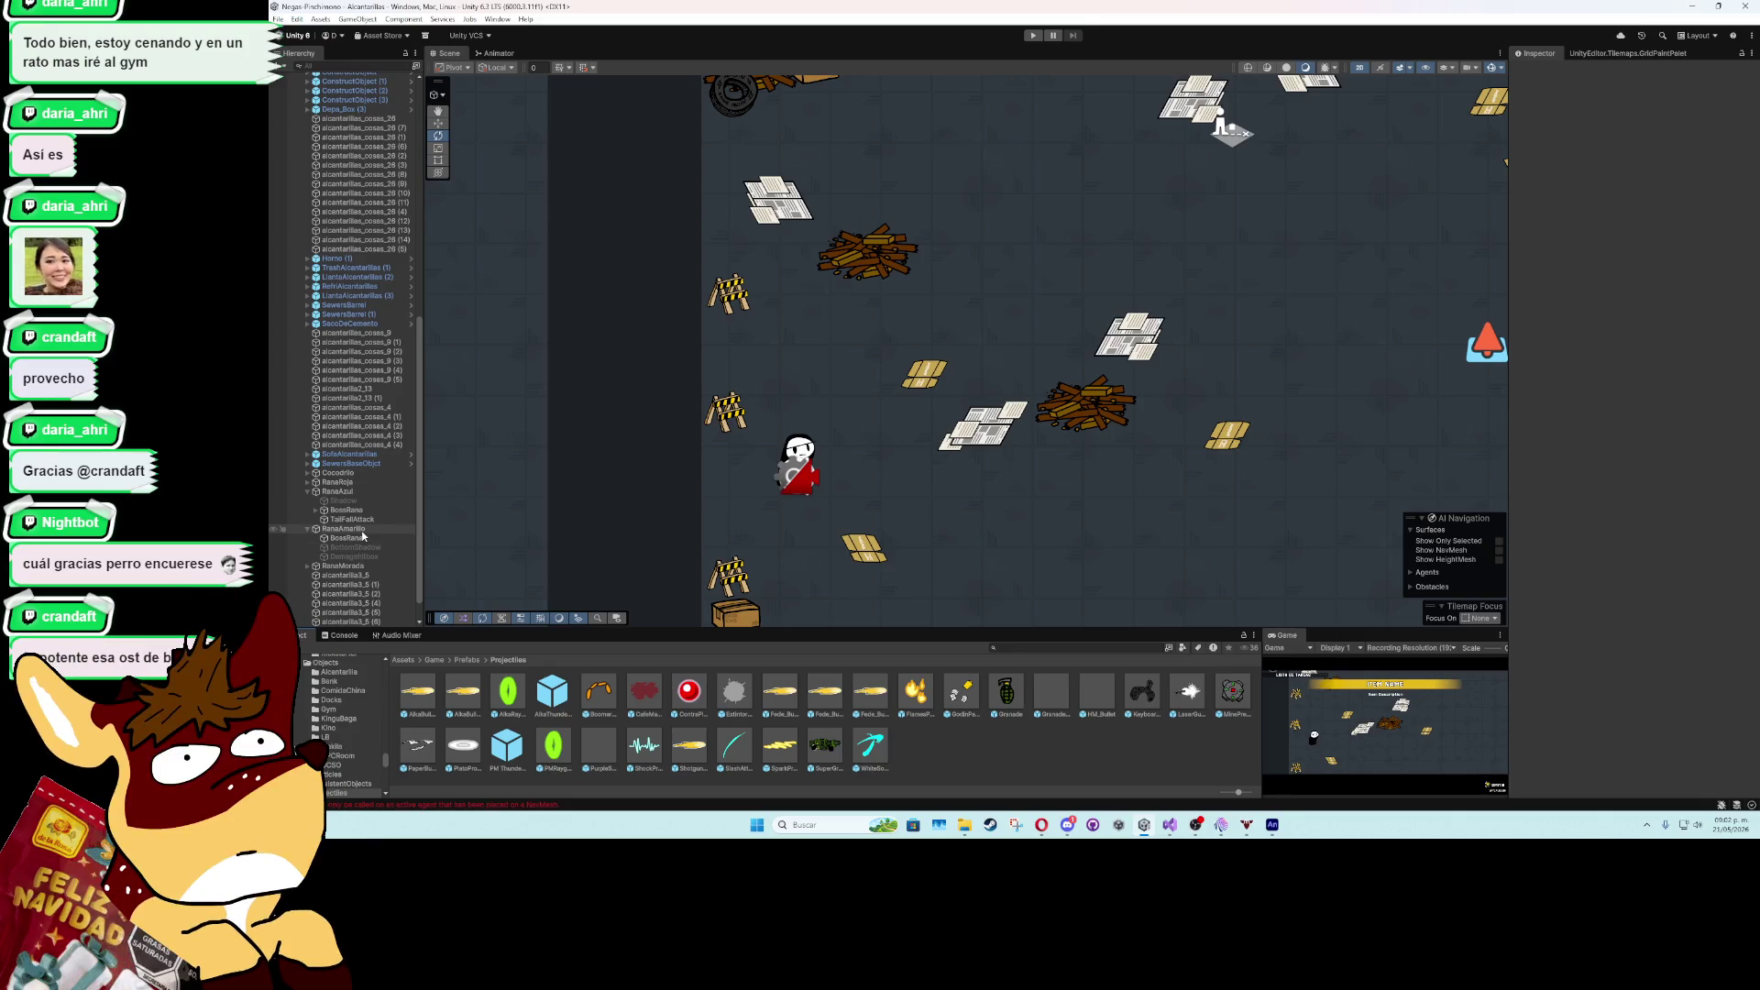
- Select RanaAmarillo to view its Antimono Boss Script settings and zoom out over the sewer room
left_click(361, 530)
scroll(734, 502, "down", 5)
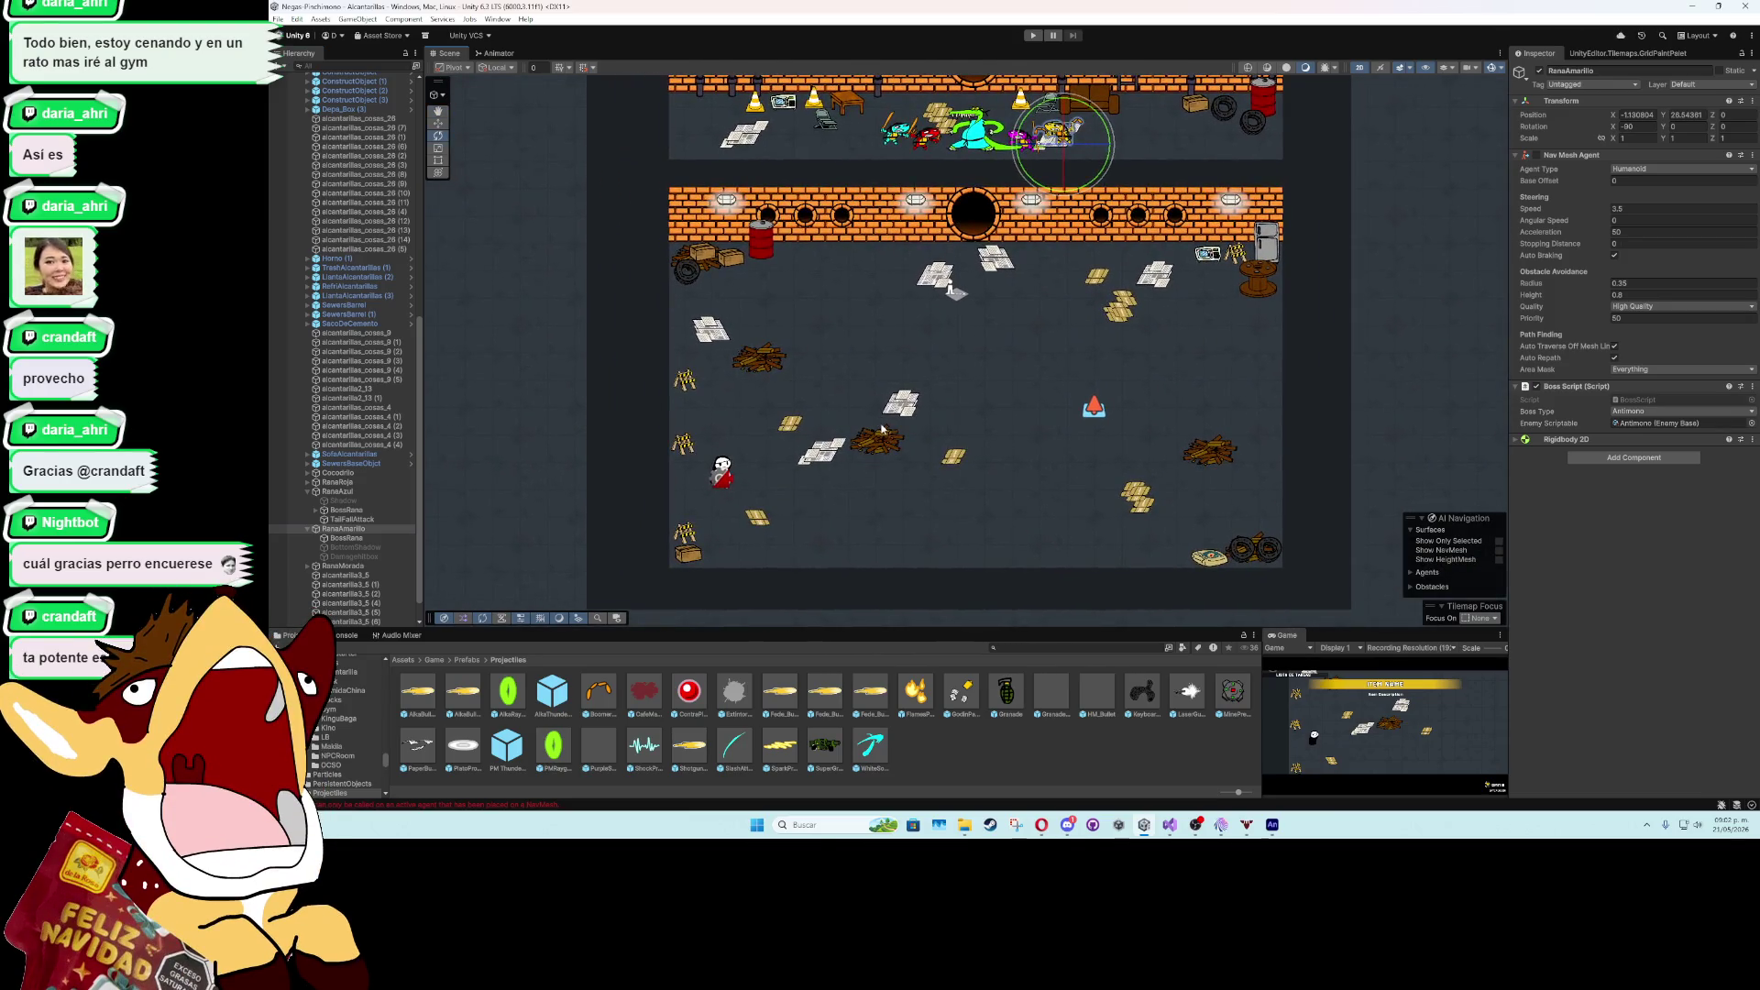
mouse_move(1217, 828)
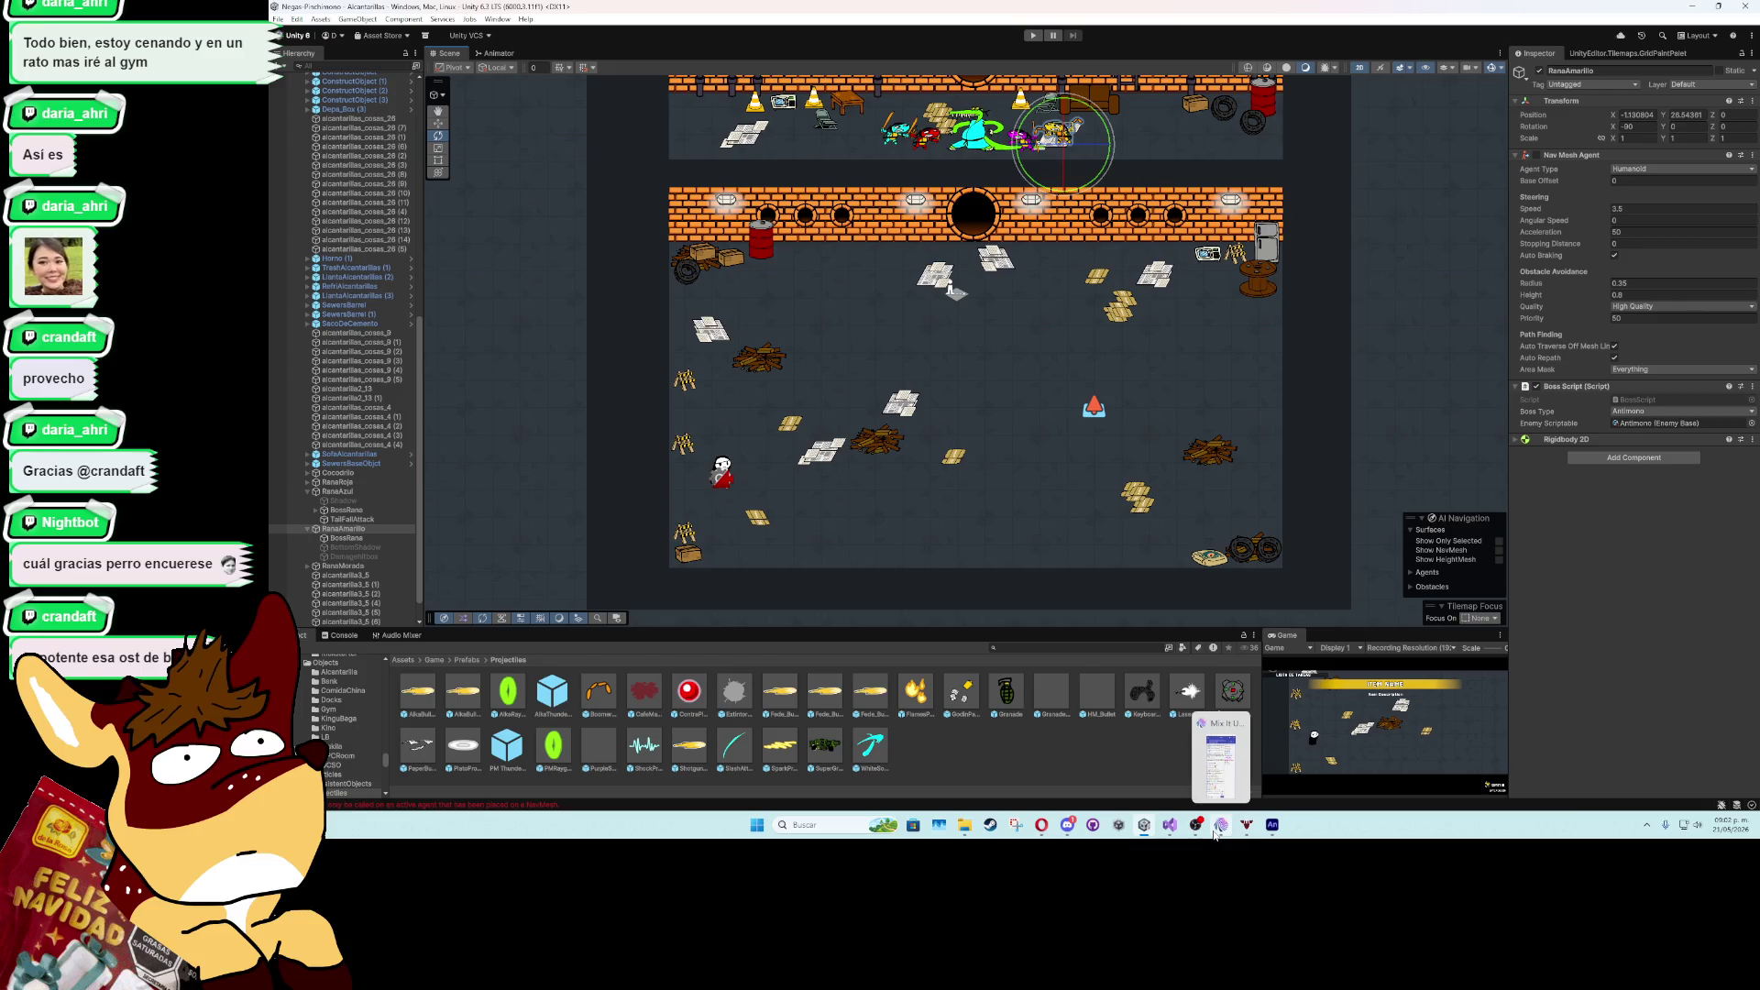
- Bring up ranamarilla.fla in Adobe Animate and close it without saving the changes
left_click(1270, 825)
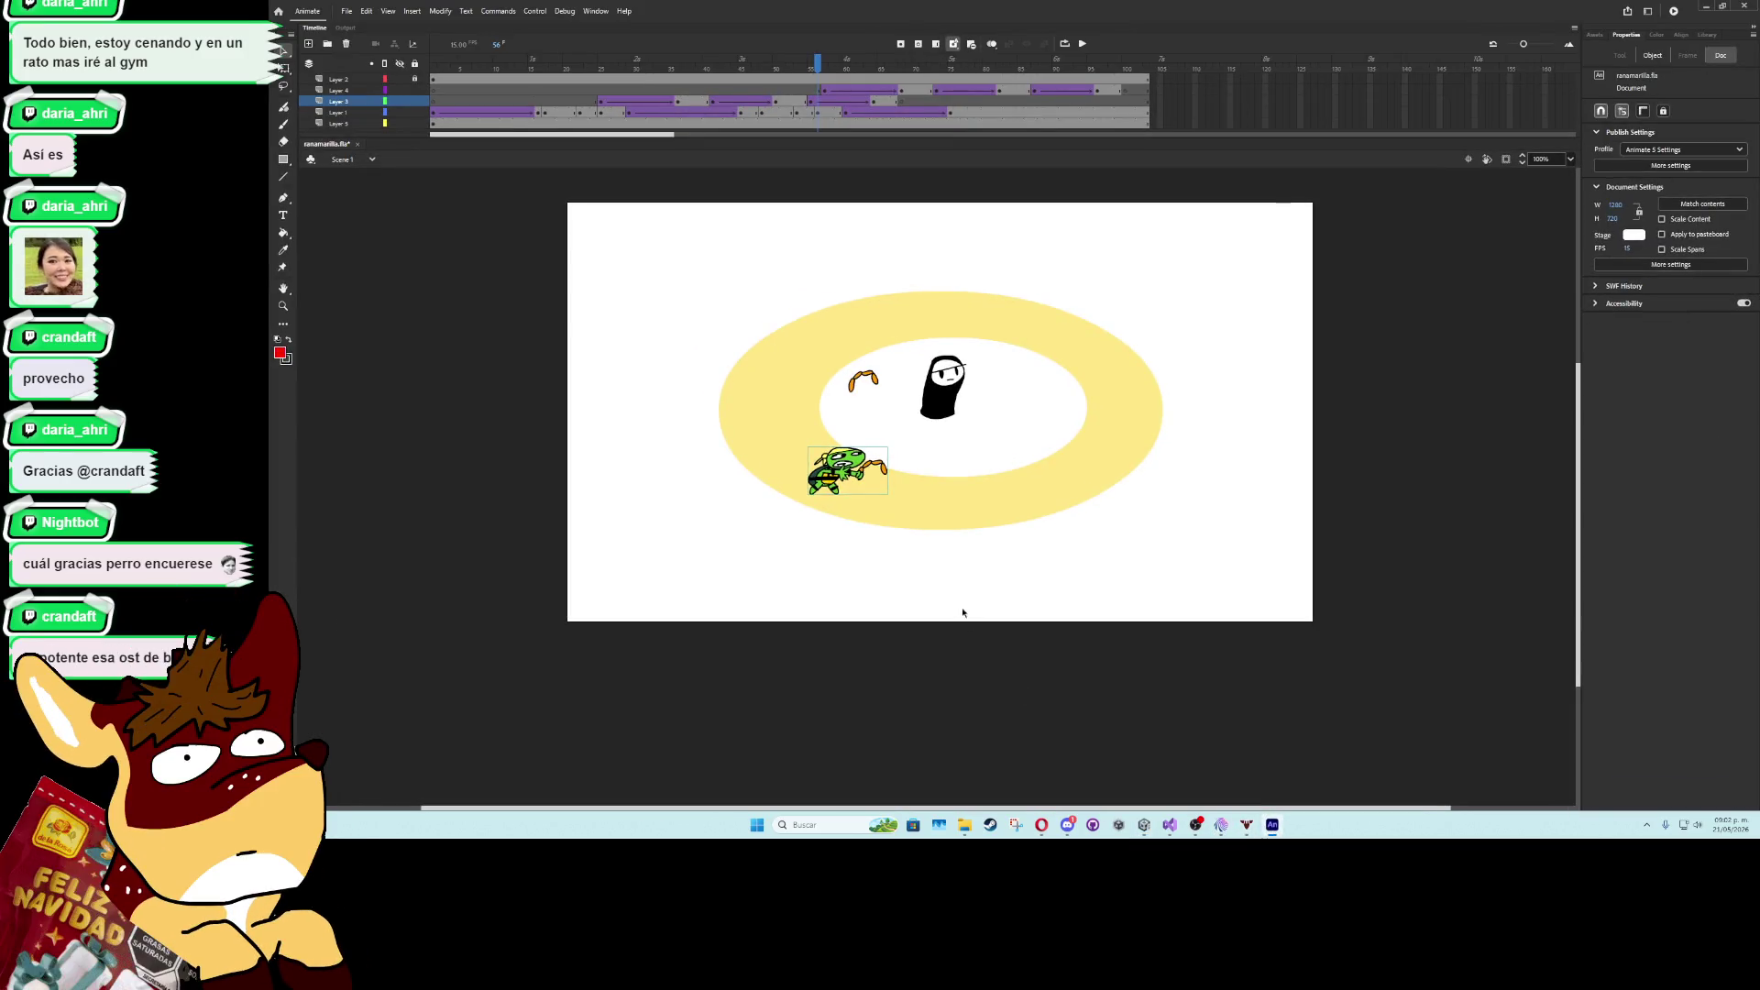
left_click(1743, 6)
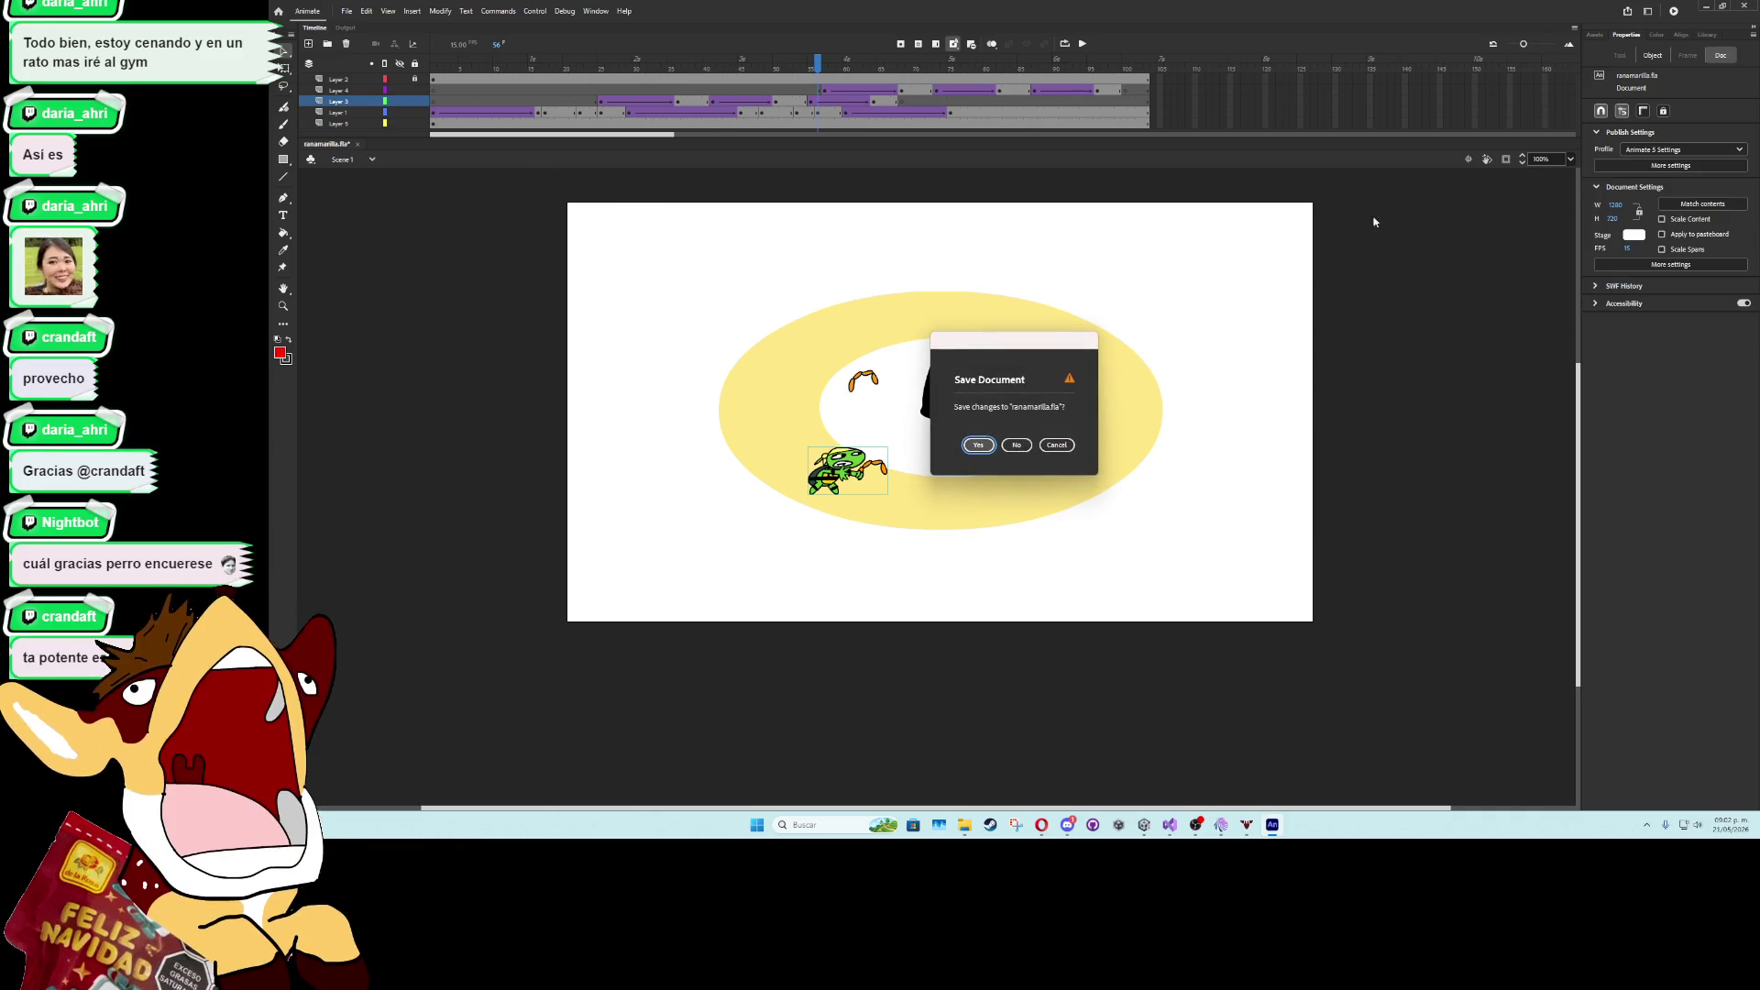
left_click(1010, 450)
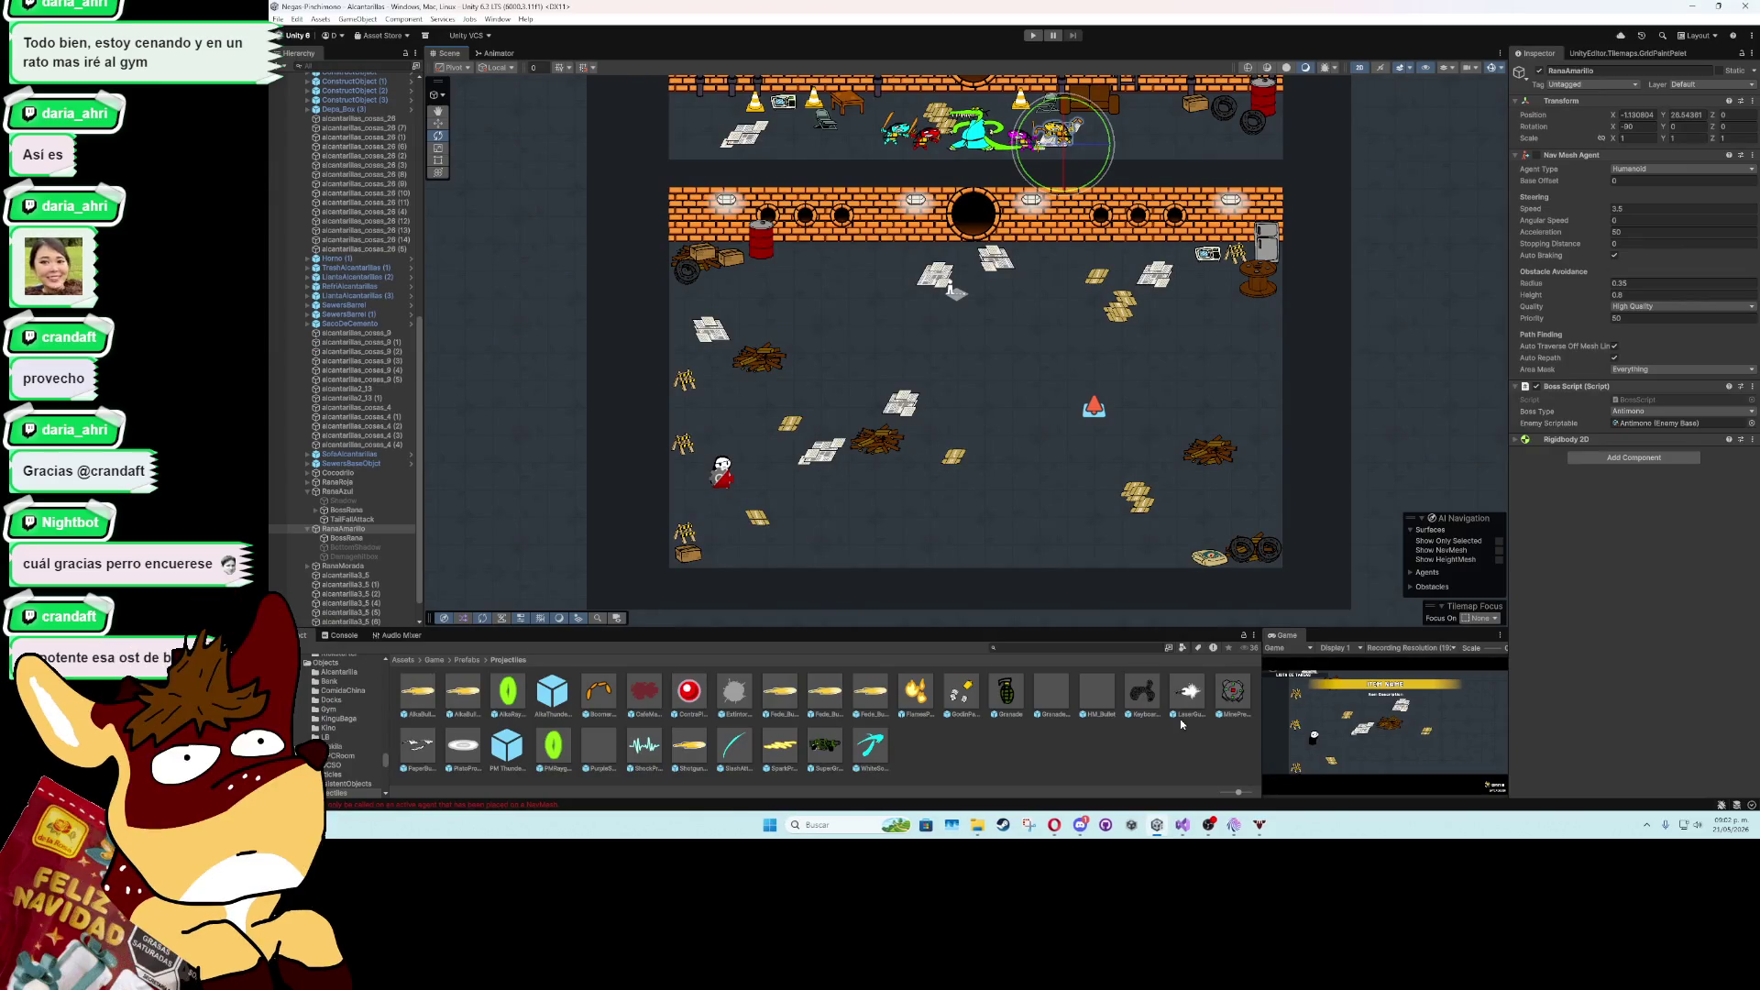
- Select the blue frog's BossRana and RanaAzul objects and locate their Antimono enemy asset
left_click(895, 133)
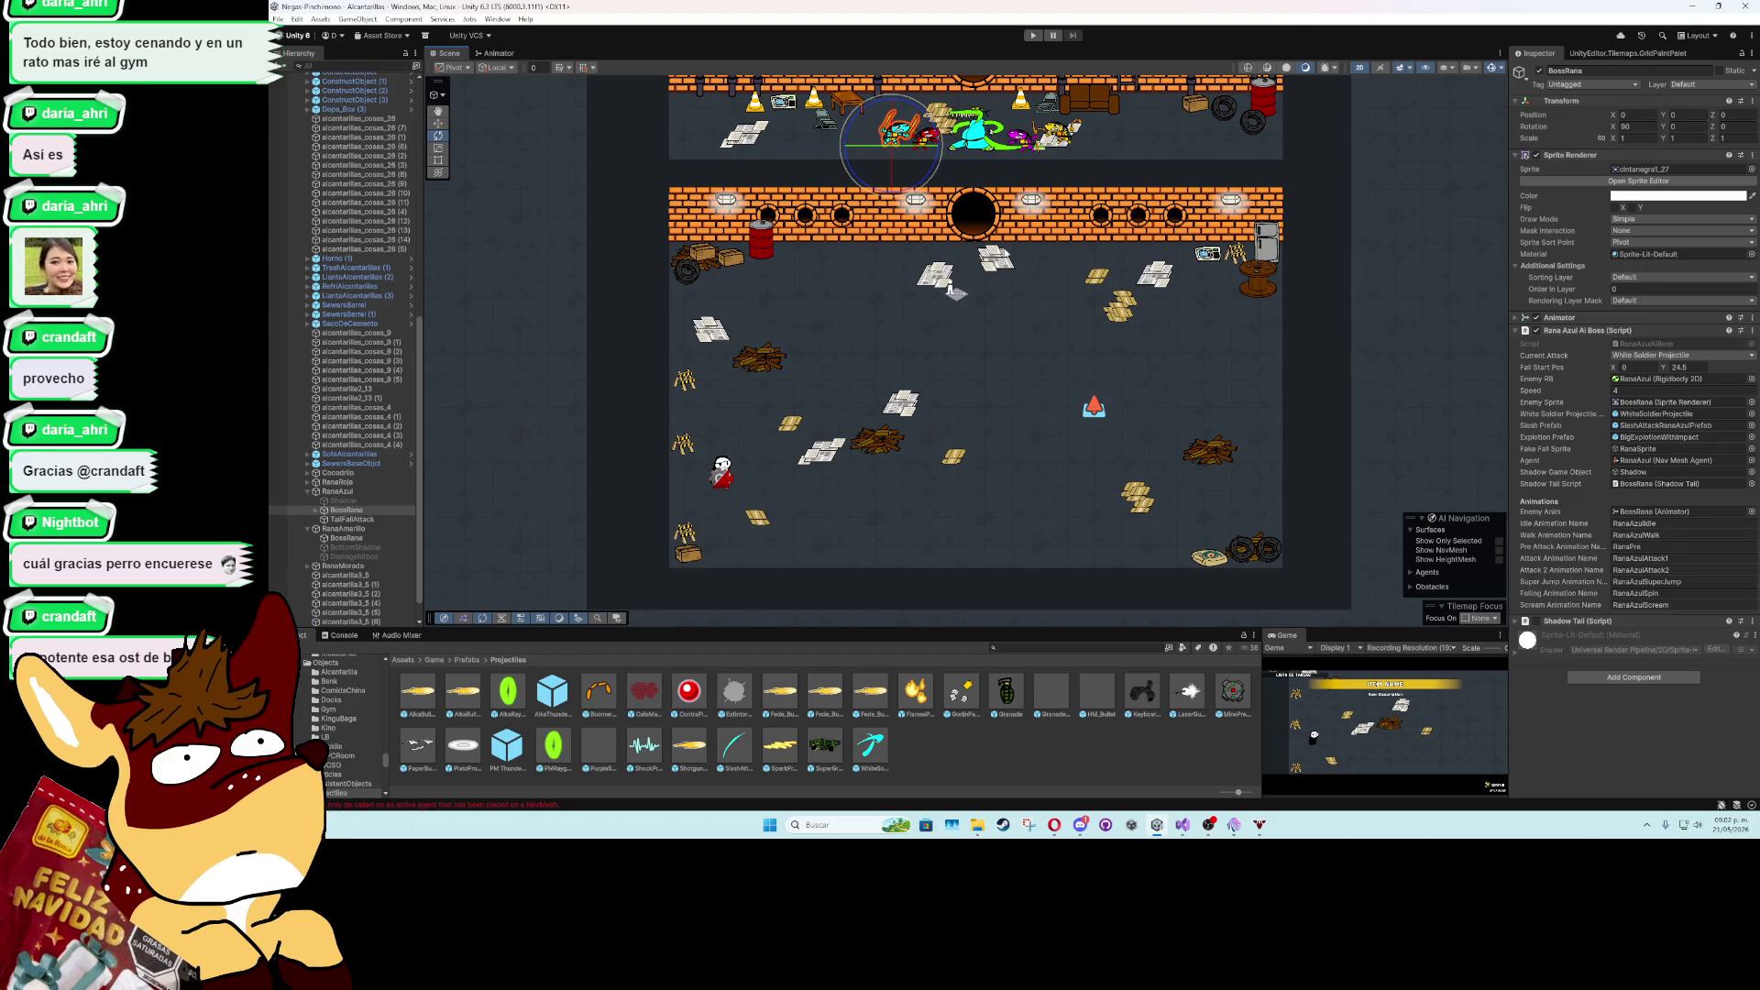
left_click(385, 493)
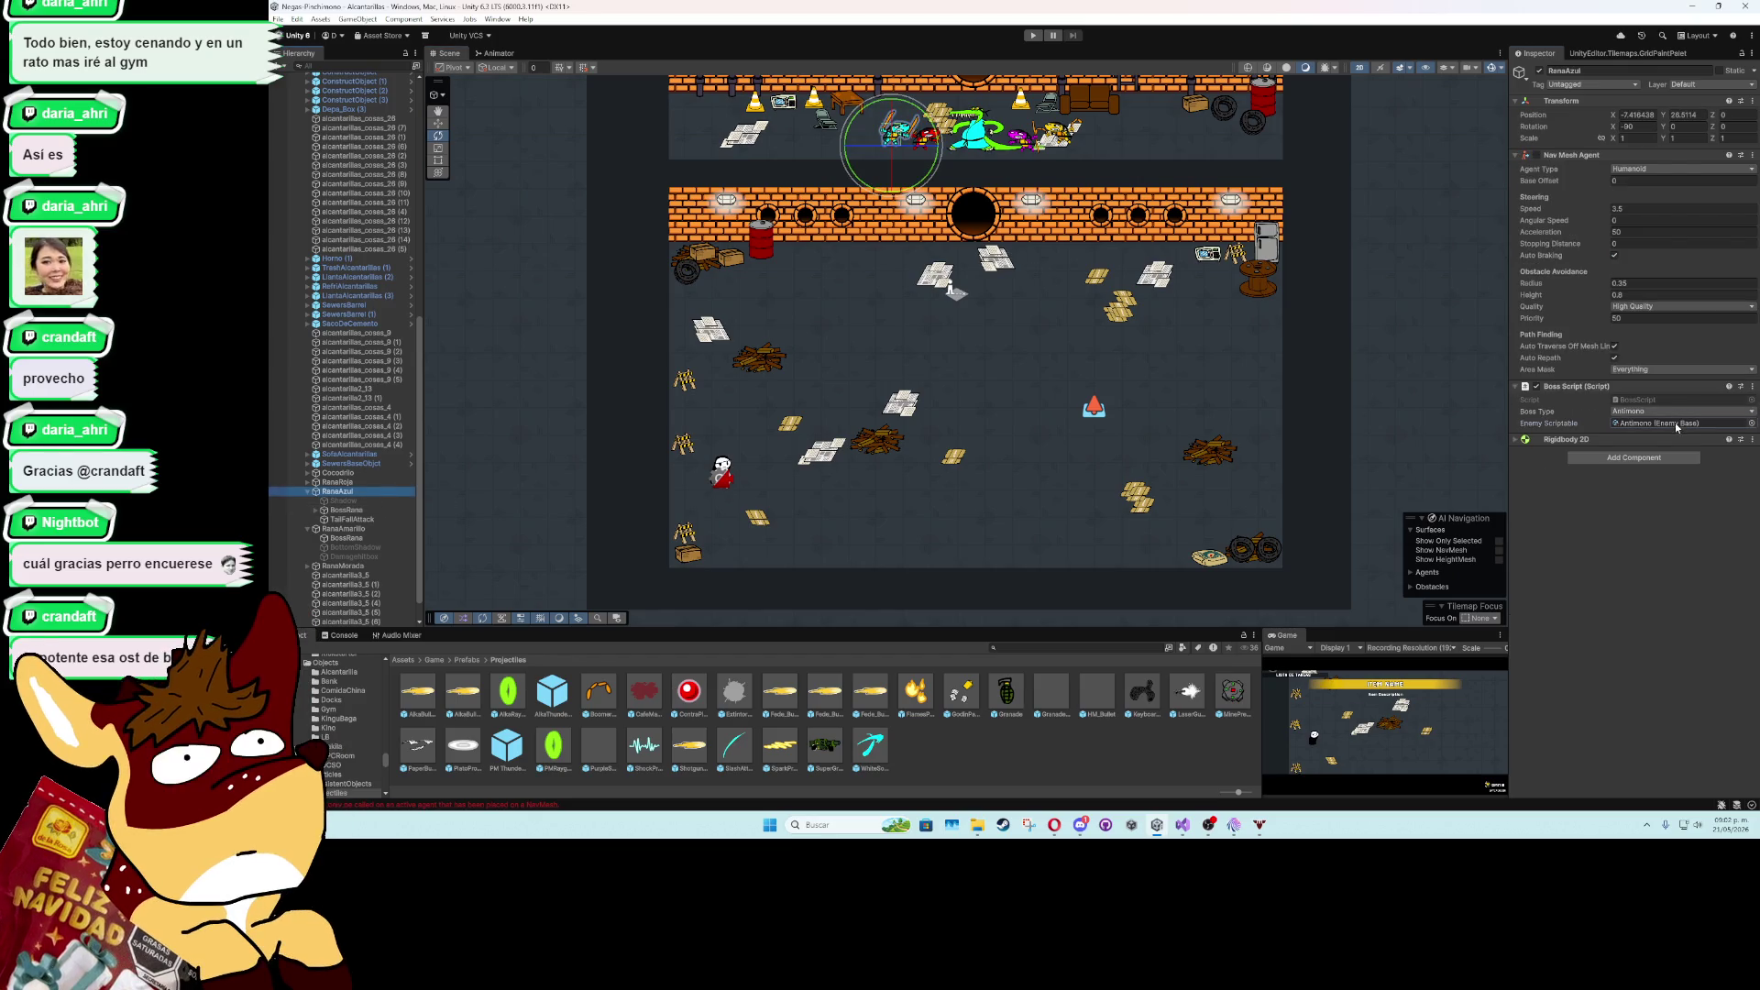
left_click(1680, 423)
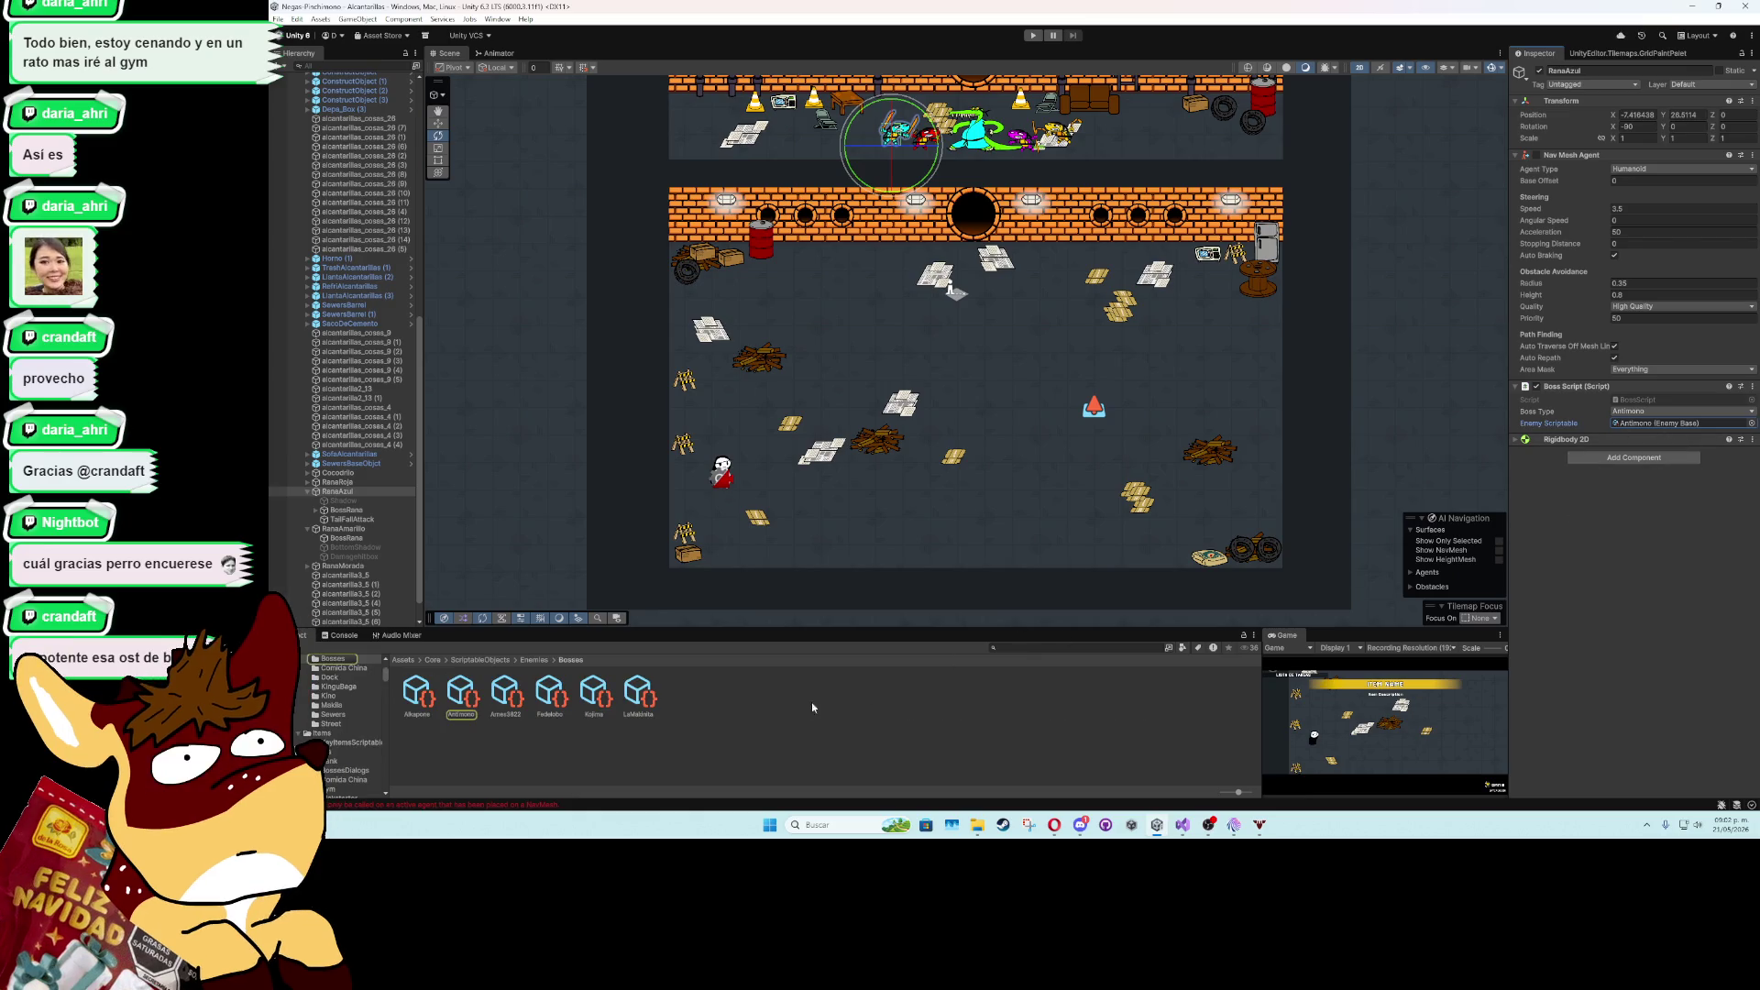
- Browse the Bosses folder's Create > ScriptableObjects menu, then inspect the LaMakinita boss asset
right_click(722, 729)
mouse_move(885, 401)
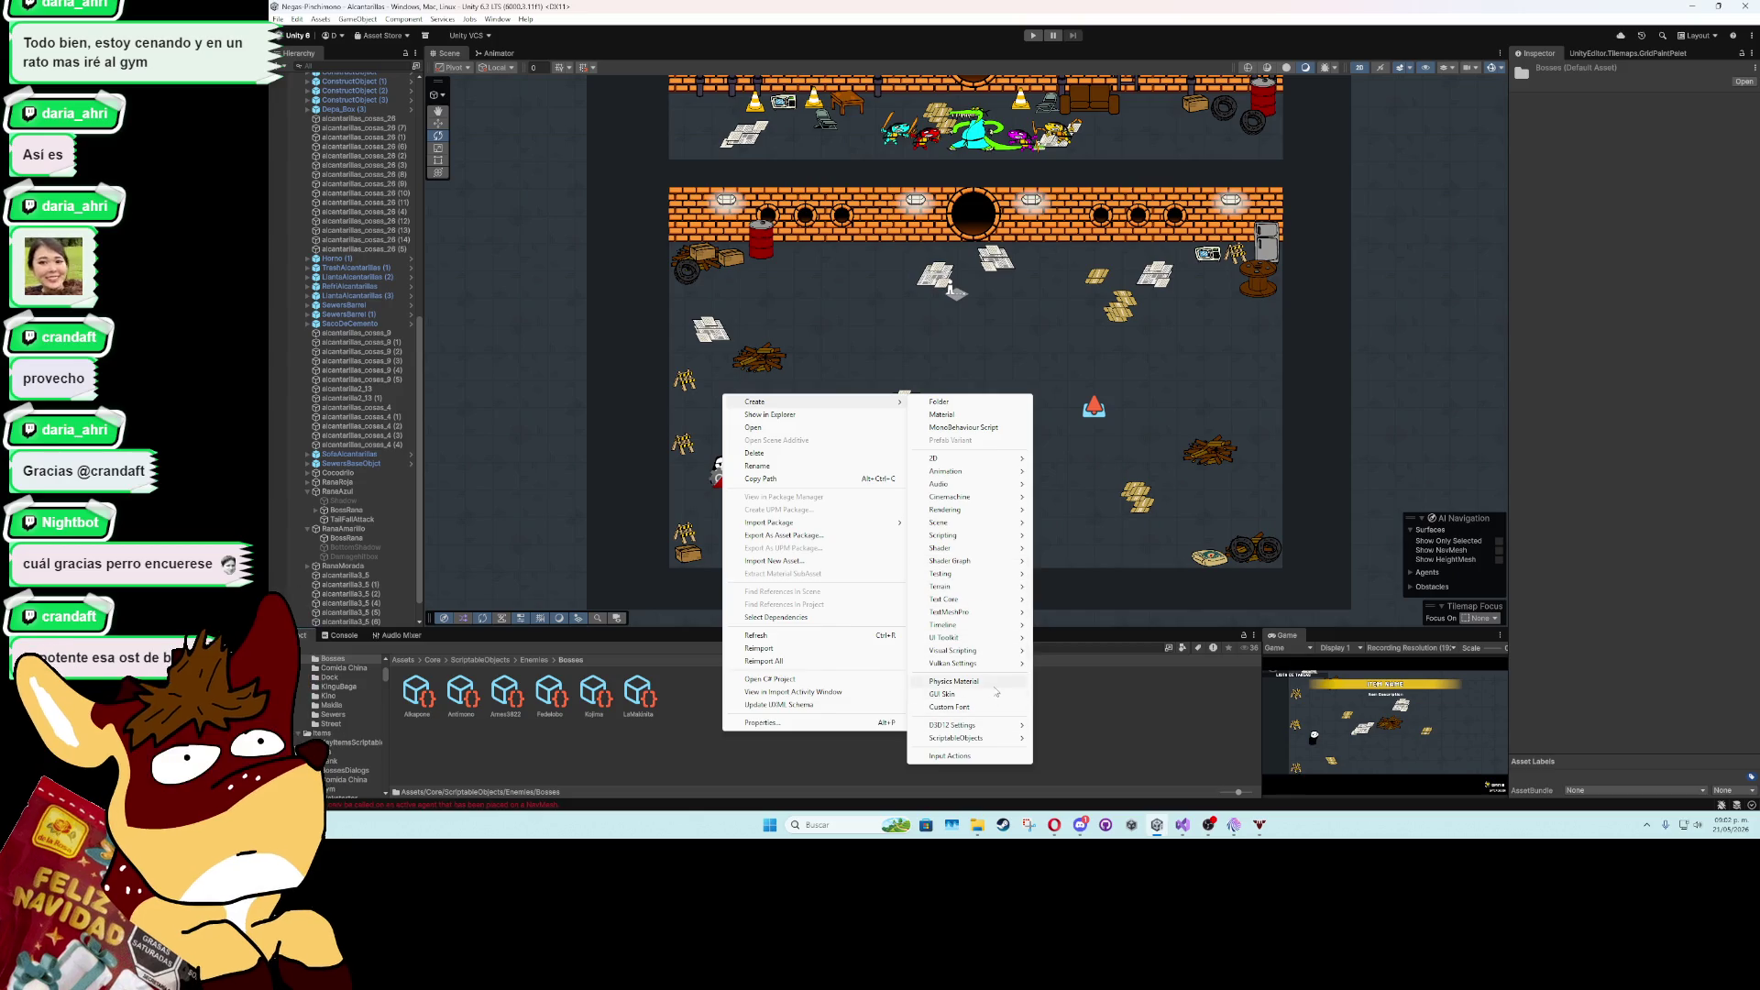
mouse_move(1004, 740)
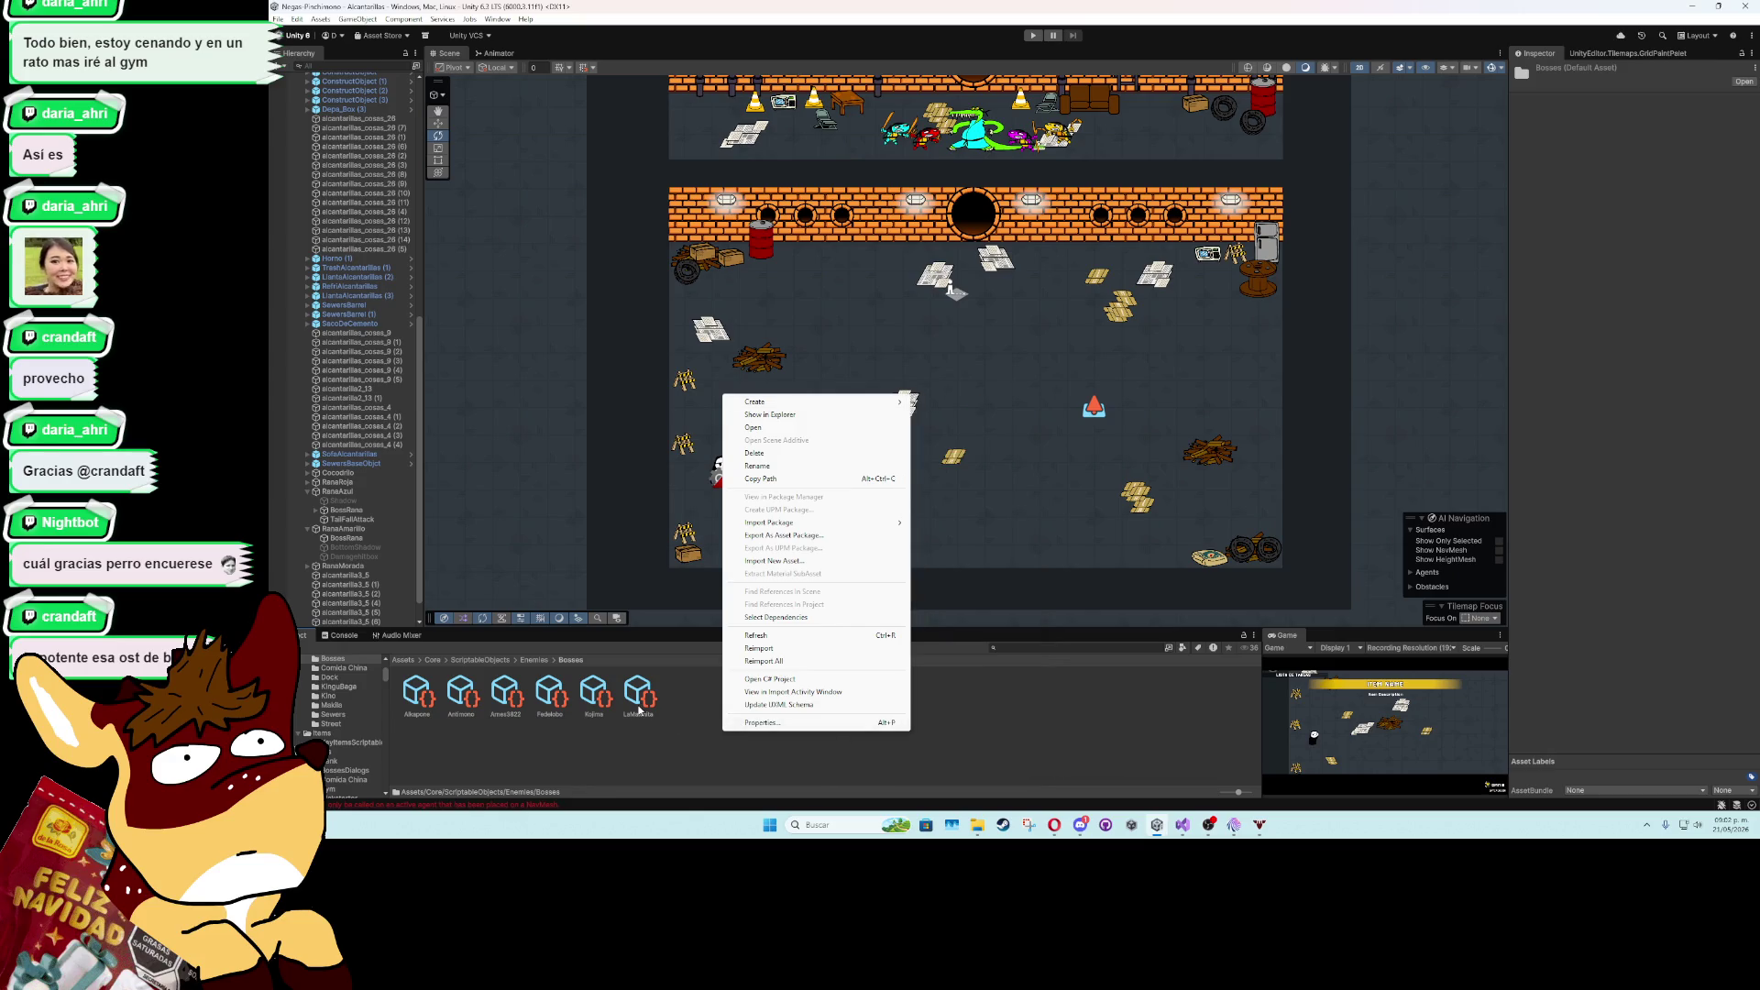
left_click(723, 708)
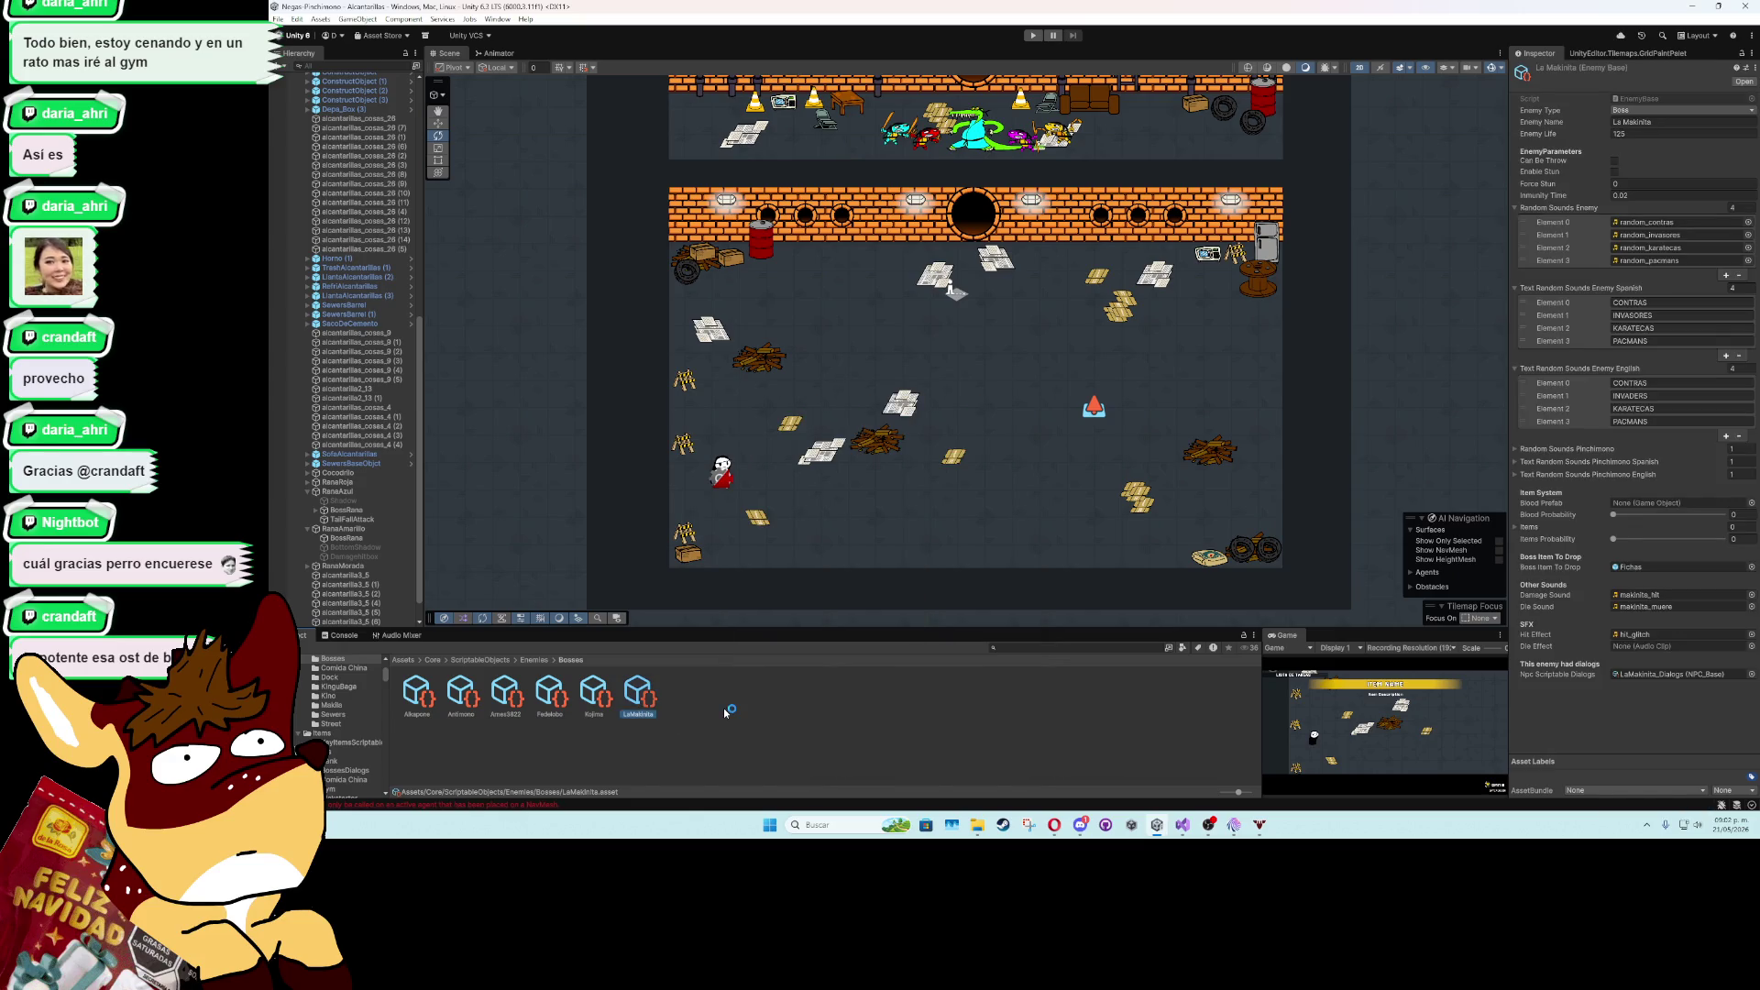
- Create a new Enemy_Base asset in the Bosses folder named RedFrog
right_click(724, 708)
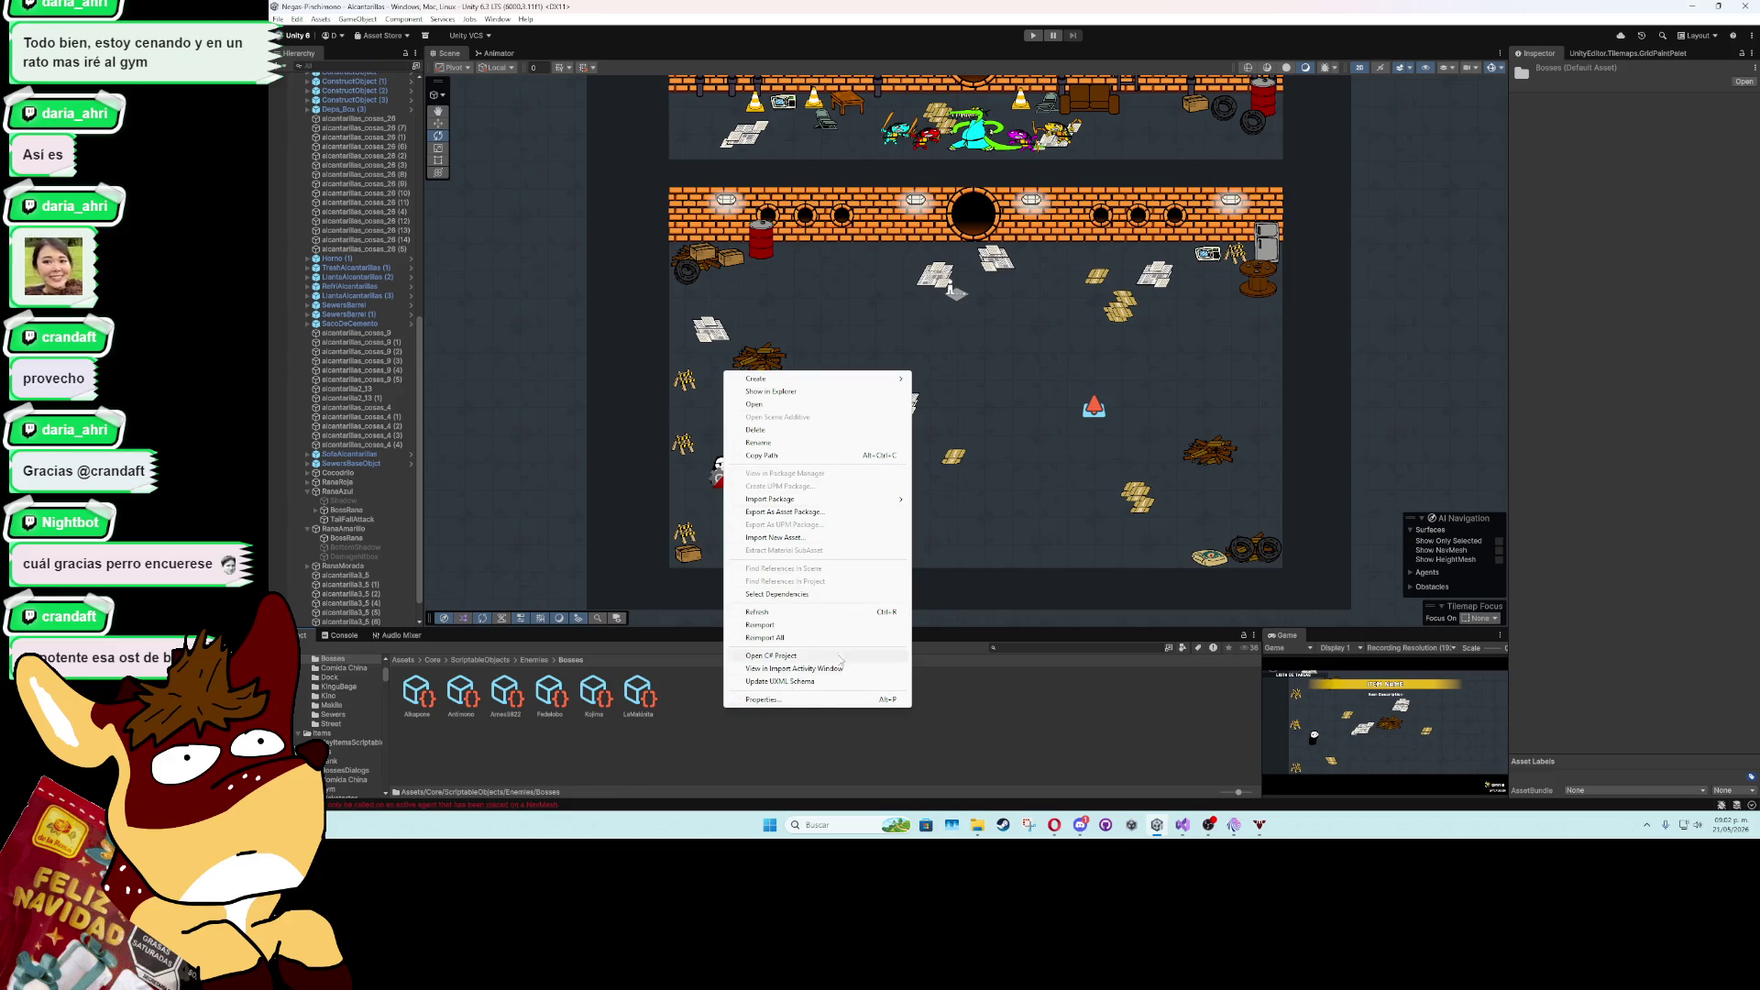
mouse_move(825, 378)
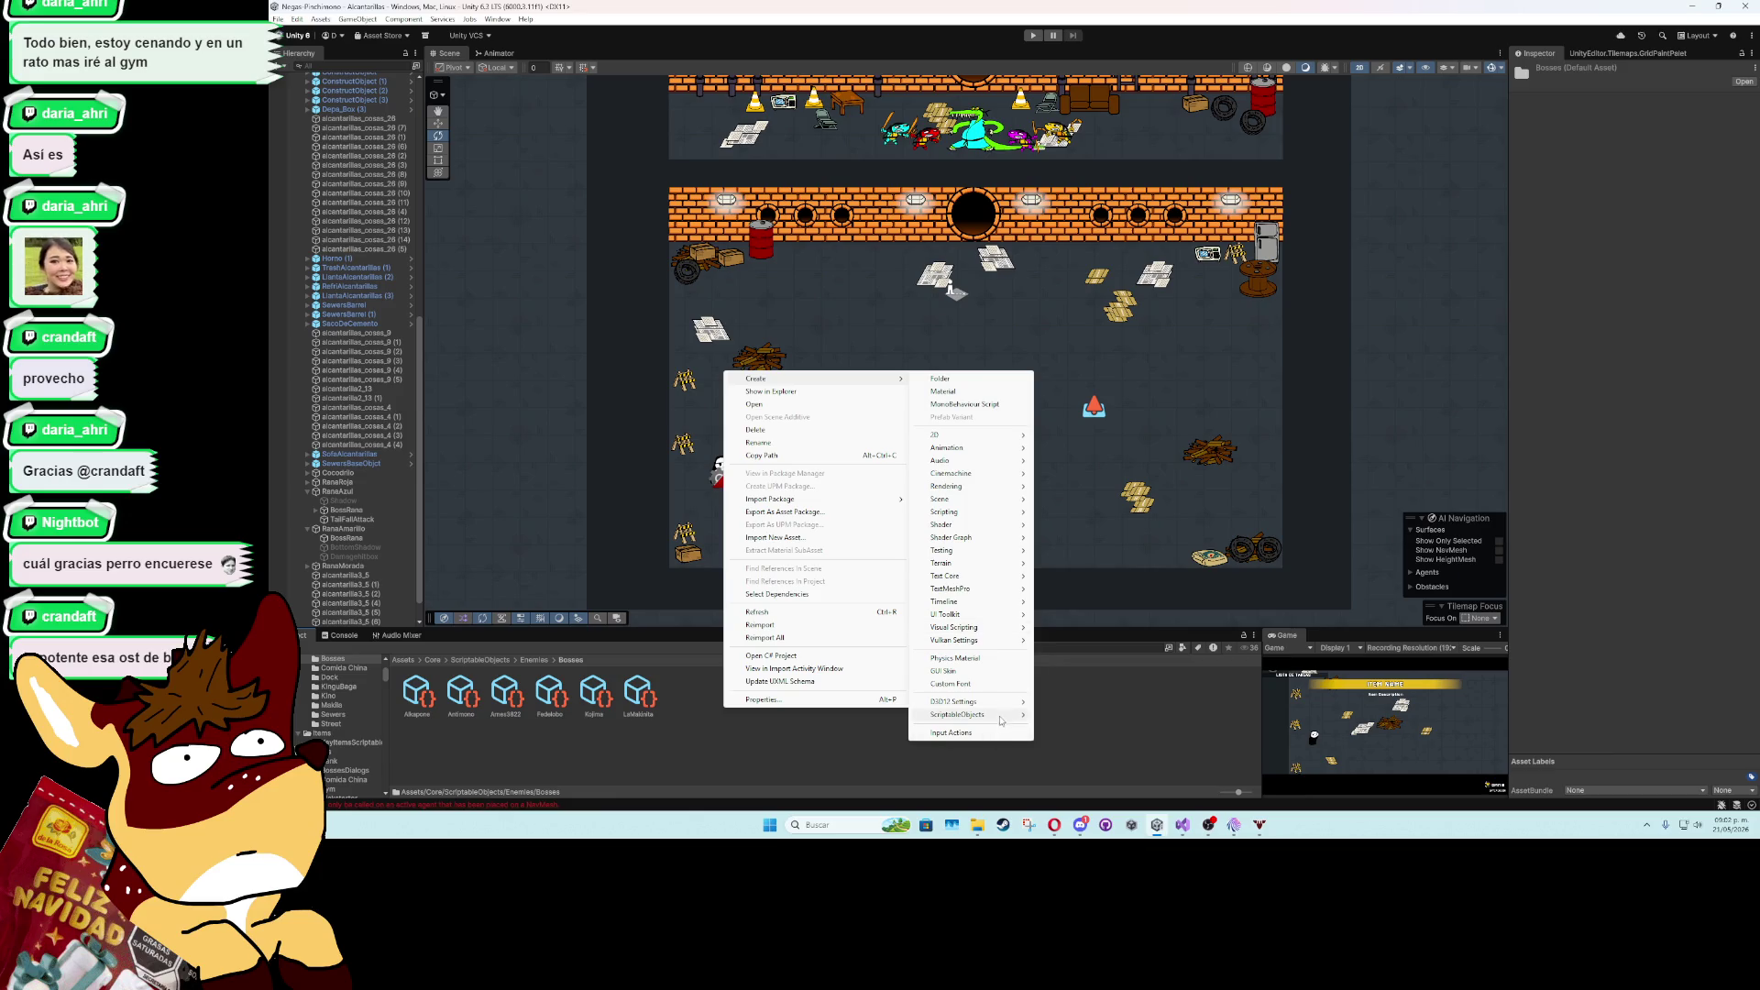
mouse_move(971, 714)
left_click(1069, 740)
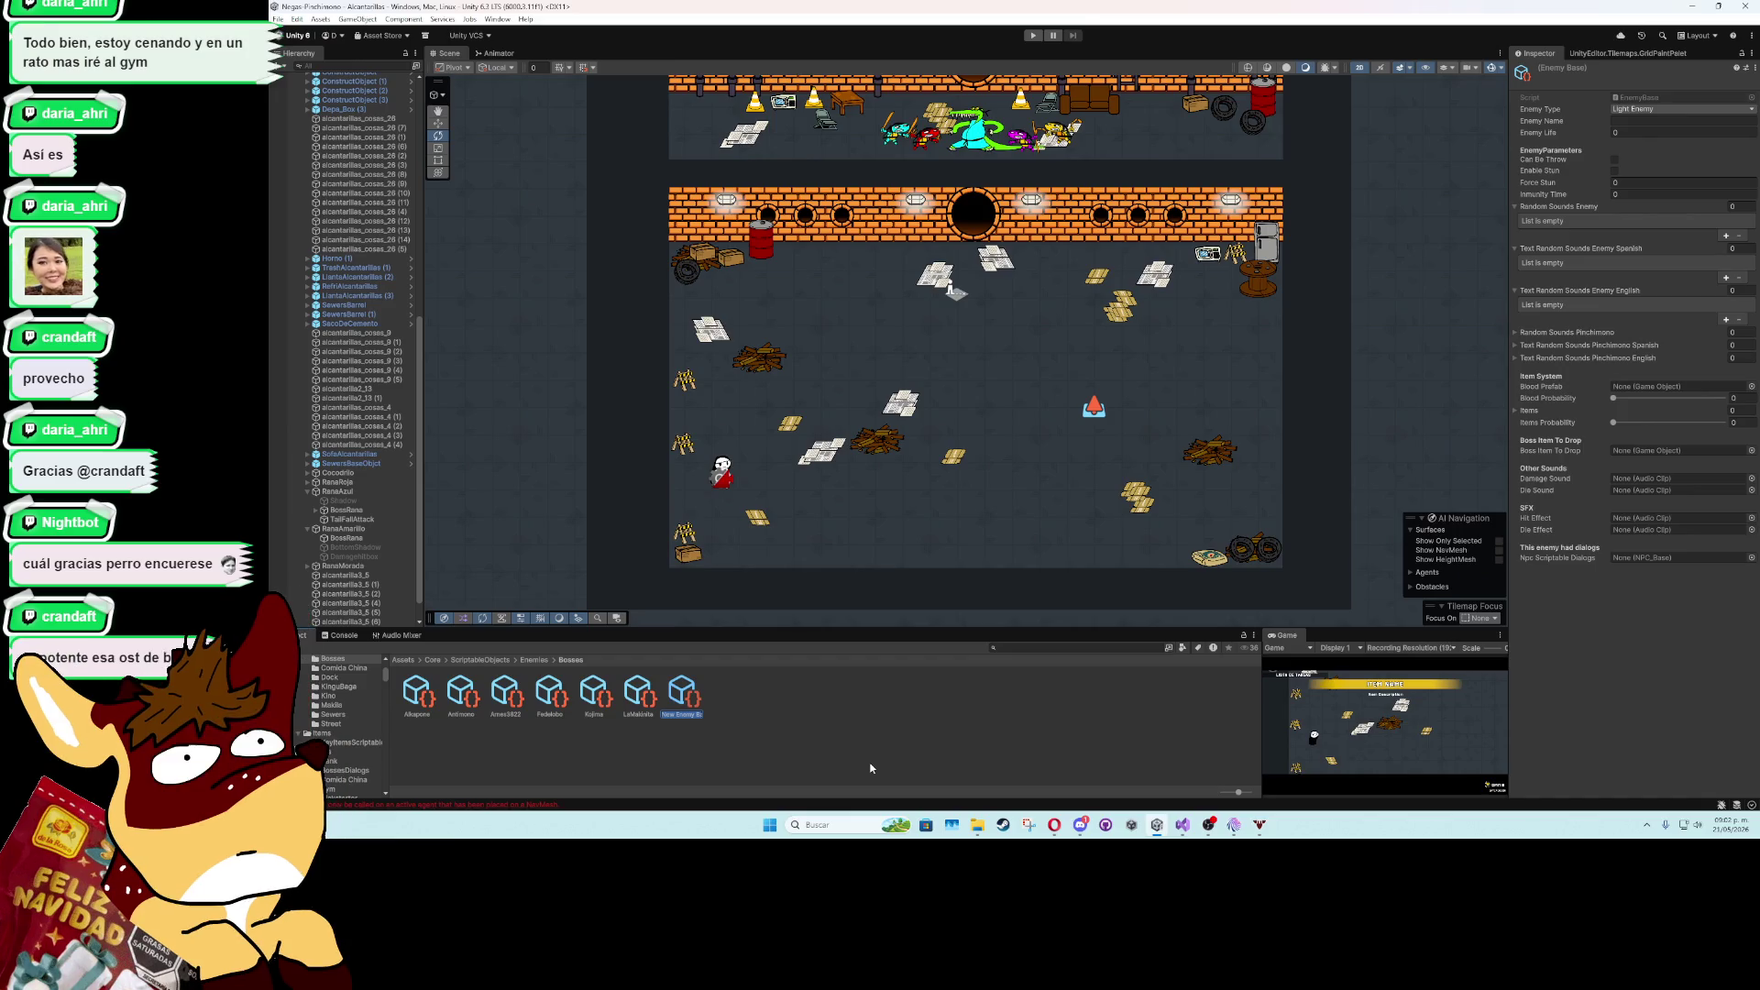
type("RedFrog")
key("Return")
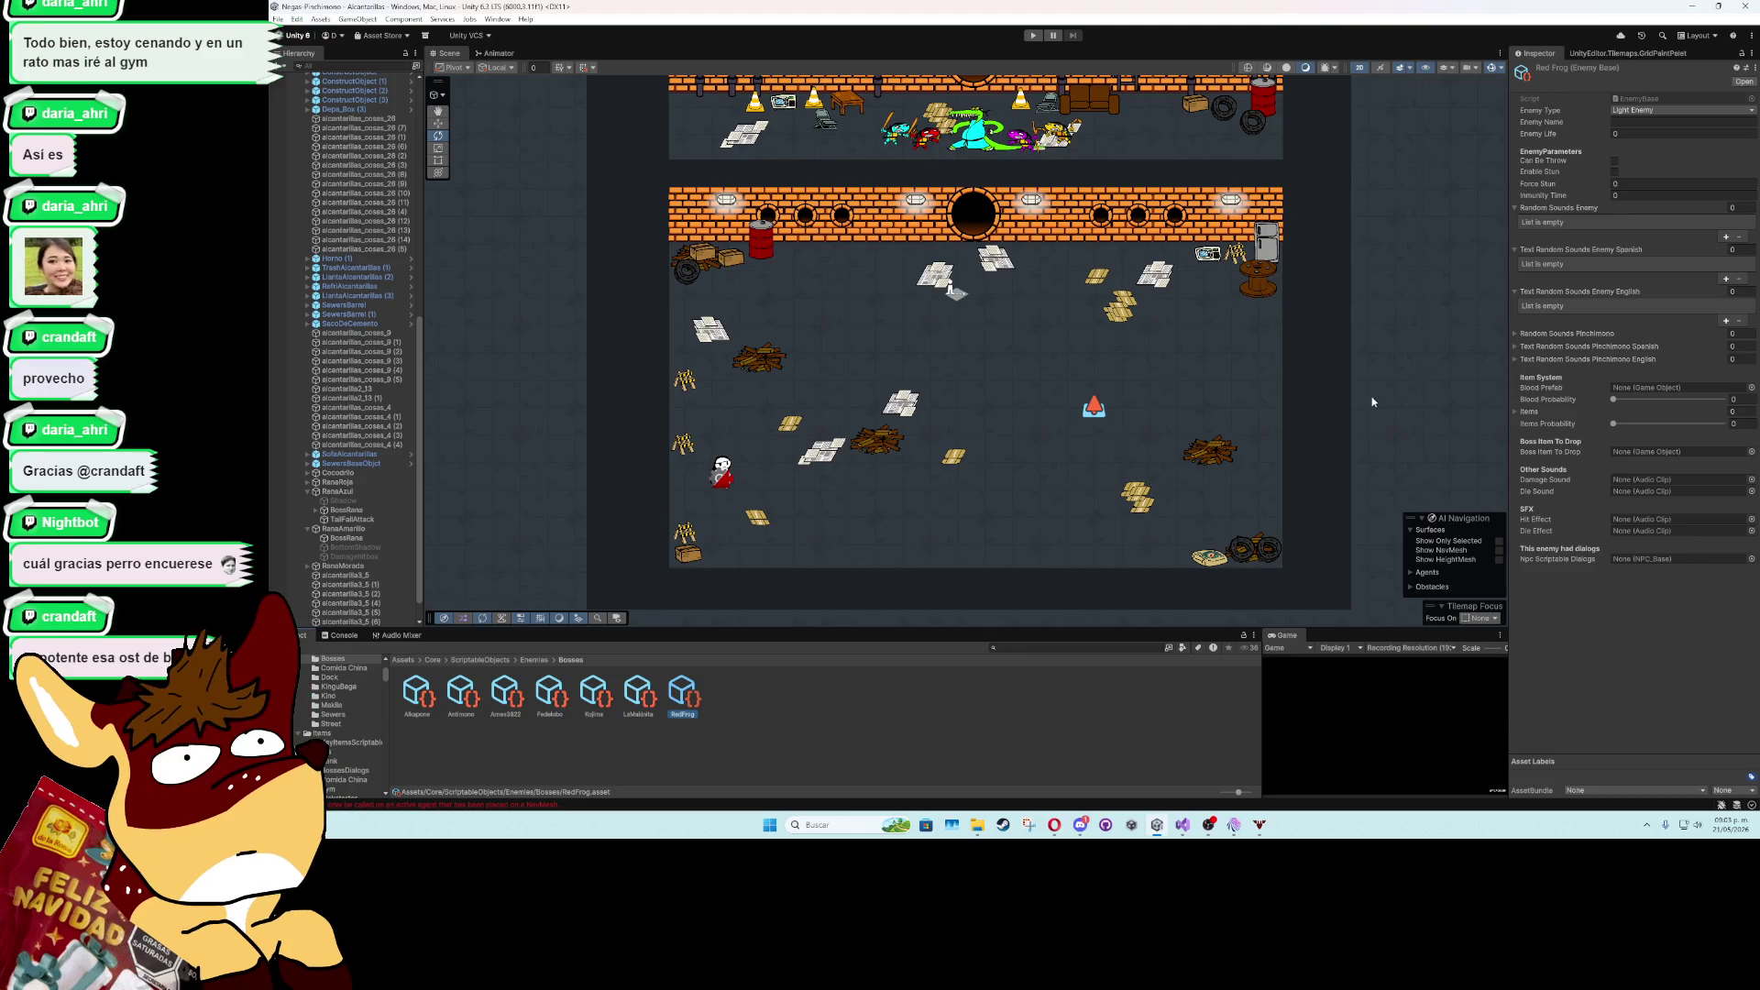
- Set RedFrog's Enemy Type to Boss, Enemy Name to Rana Roja and Enemy Life to 70
left_click(1648, 120)
type("Rana")
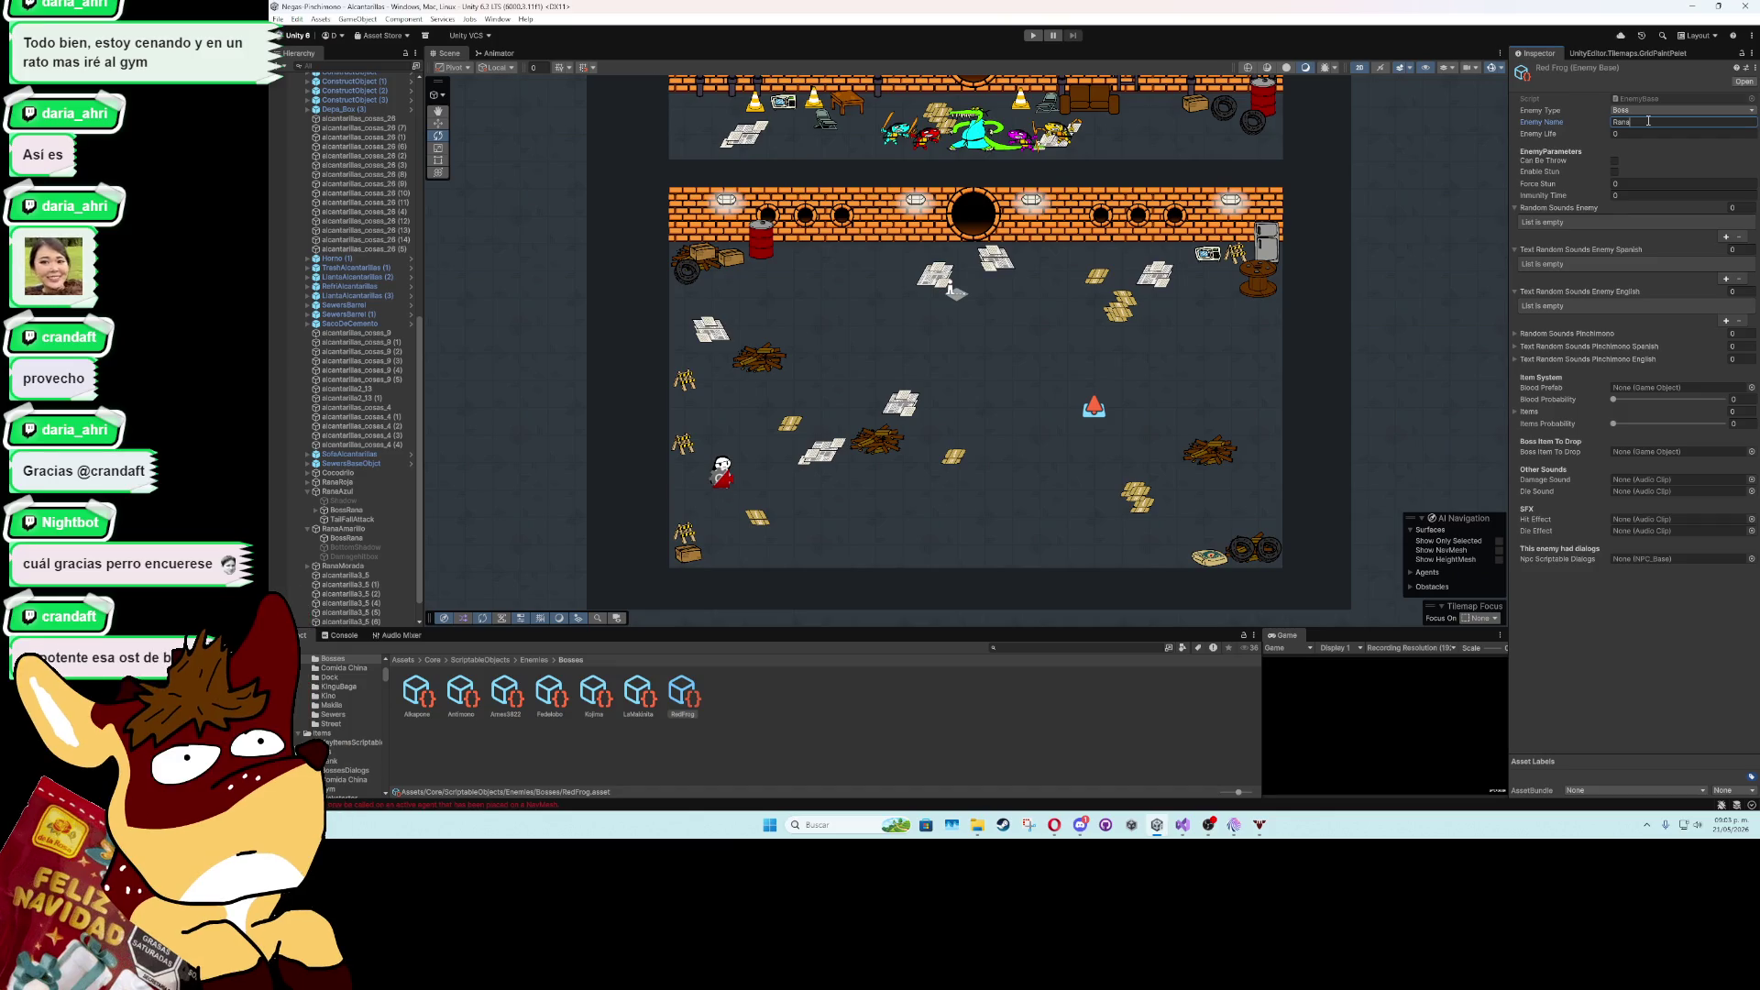
type(" Roja")
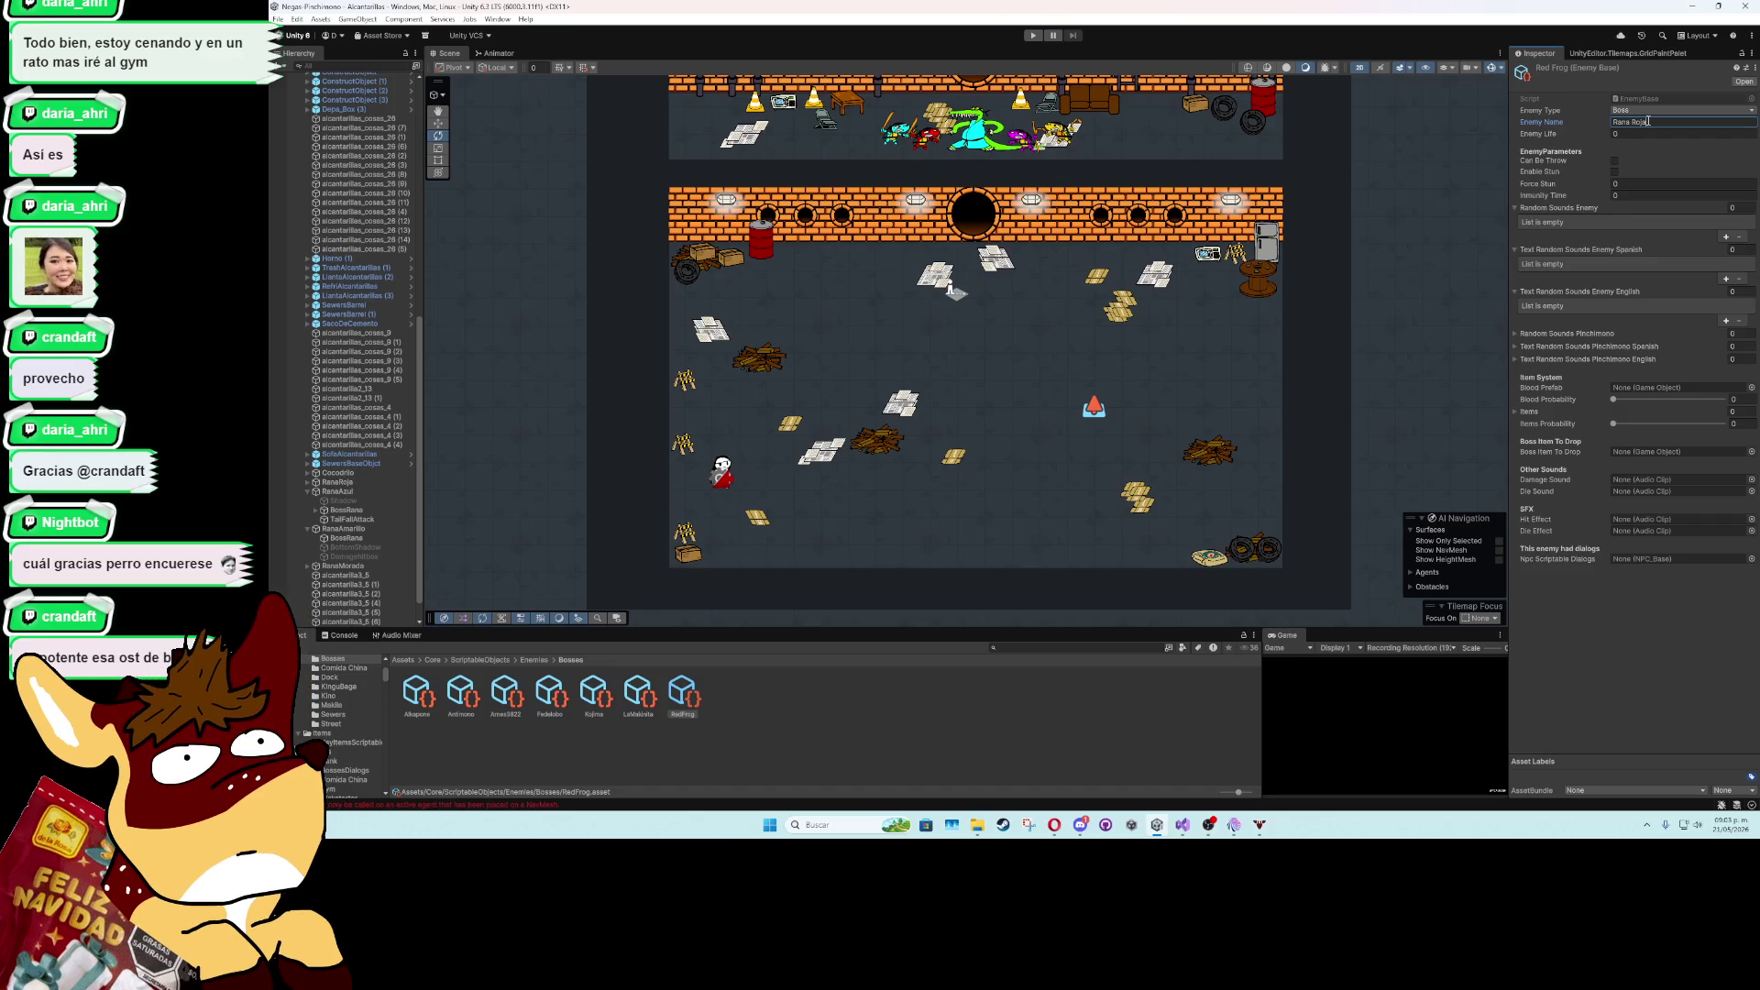
left_click(1637, 134)
type("70")
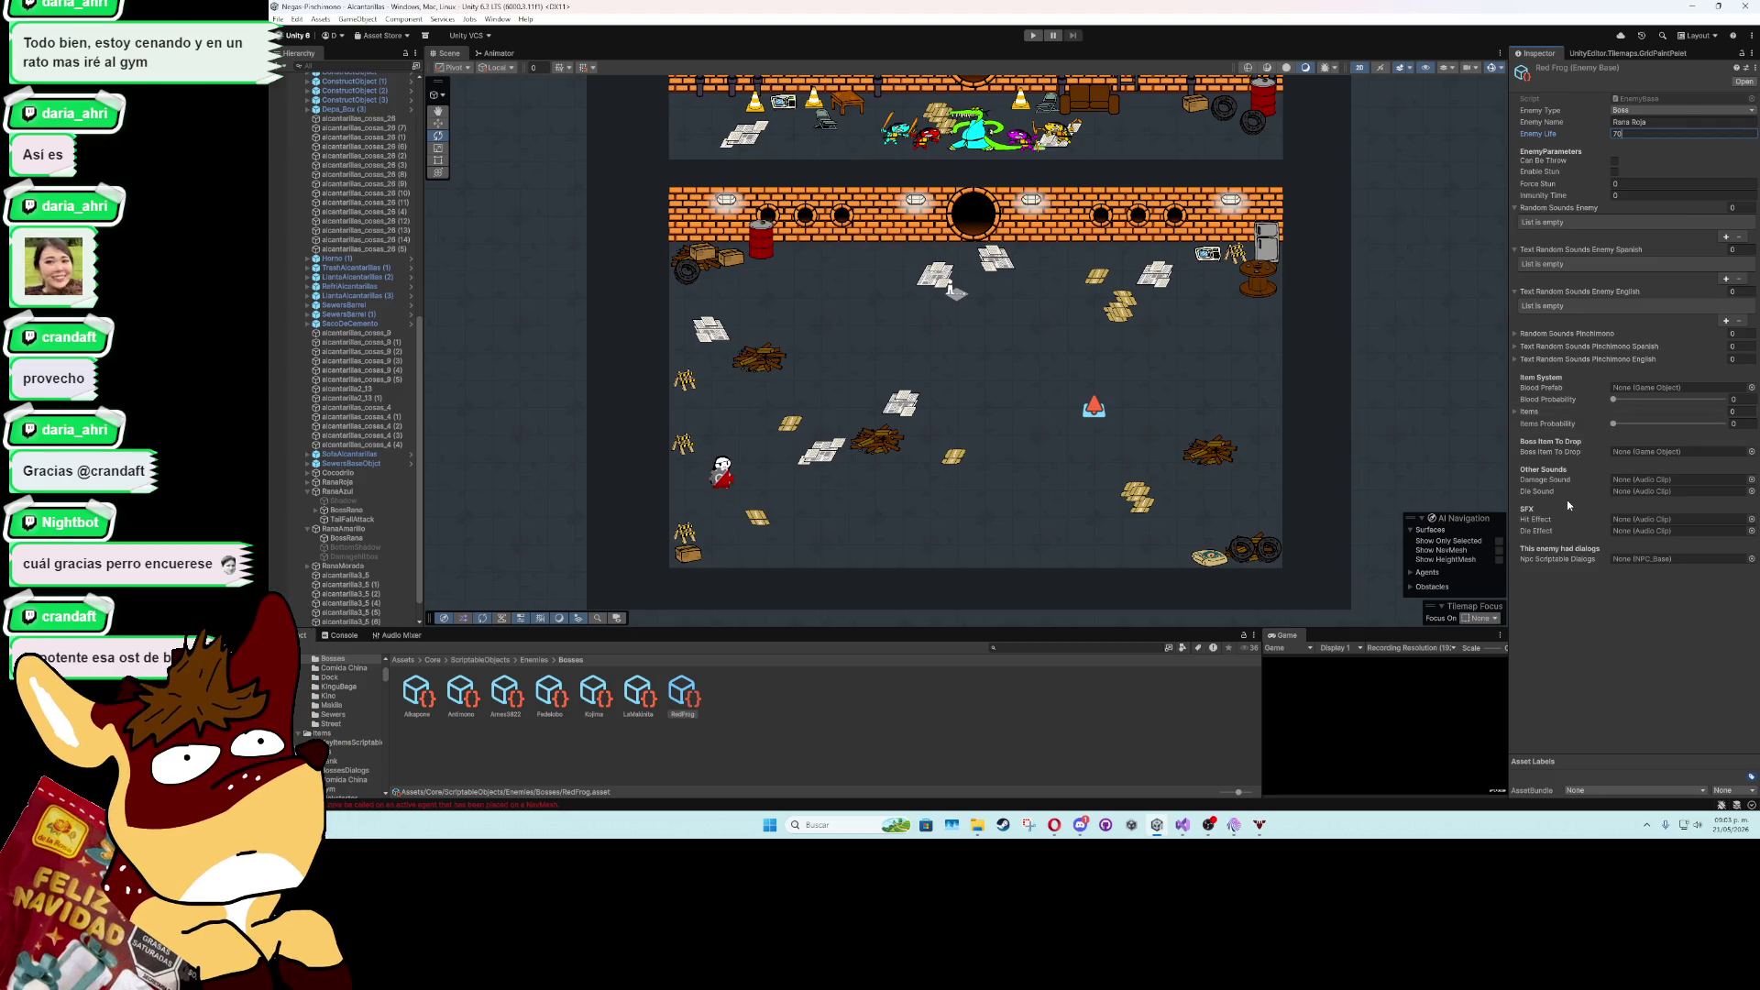
left_click(1750, 491)
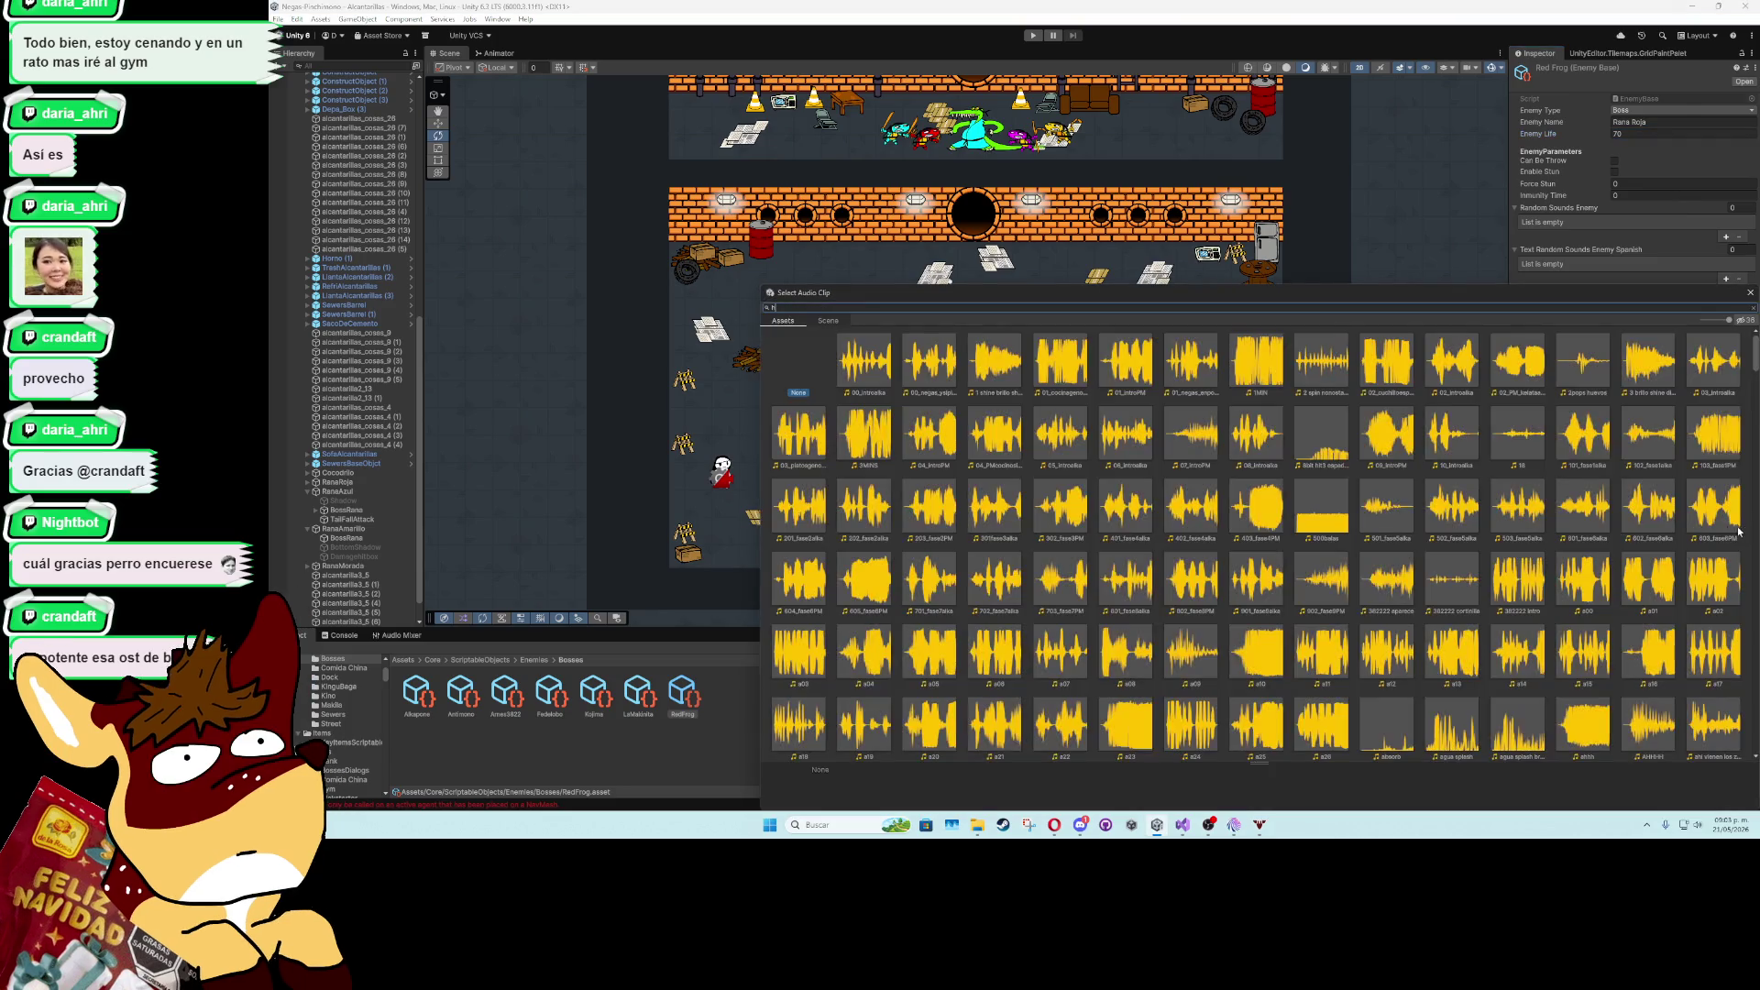
- Assign the hit1 audio clip to both RedFrog's Hit Effect and Die Effect
type("it")
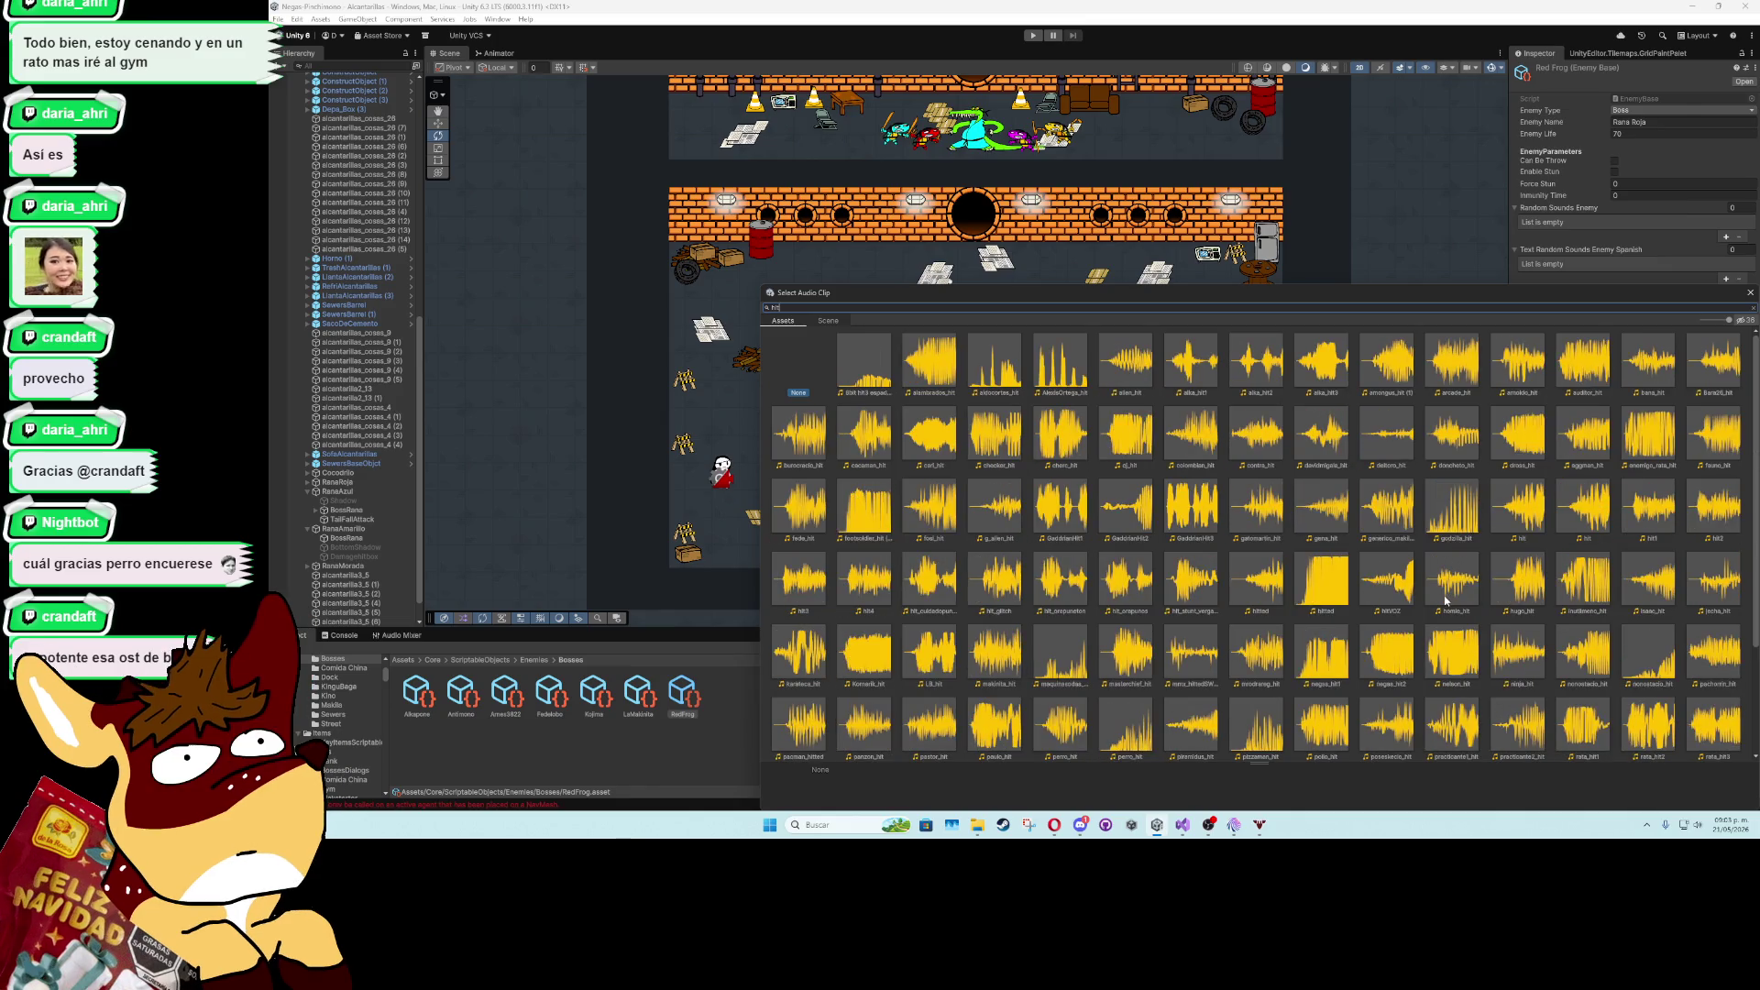
double_click(1549, 535)
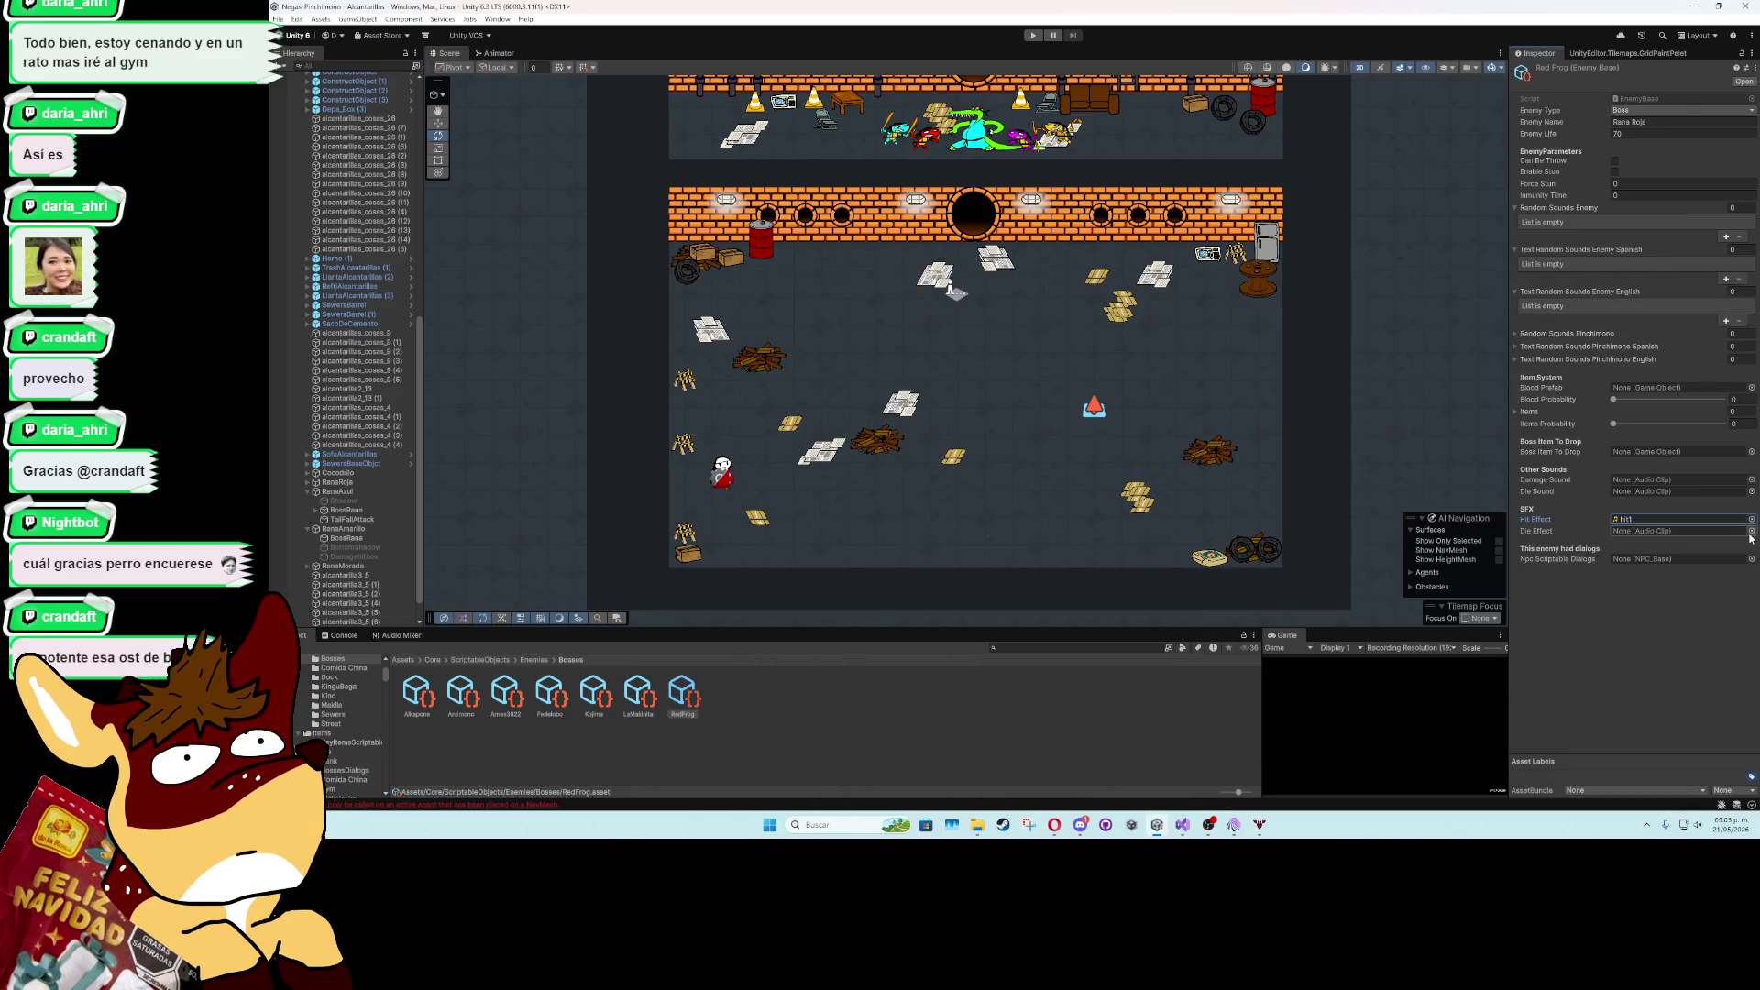
left_click(1751, 534)
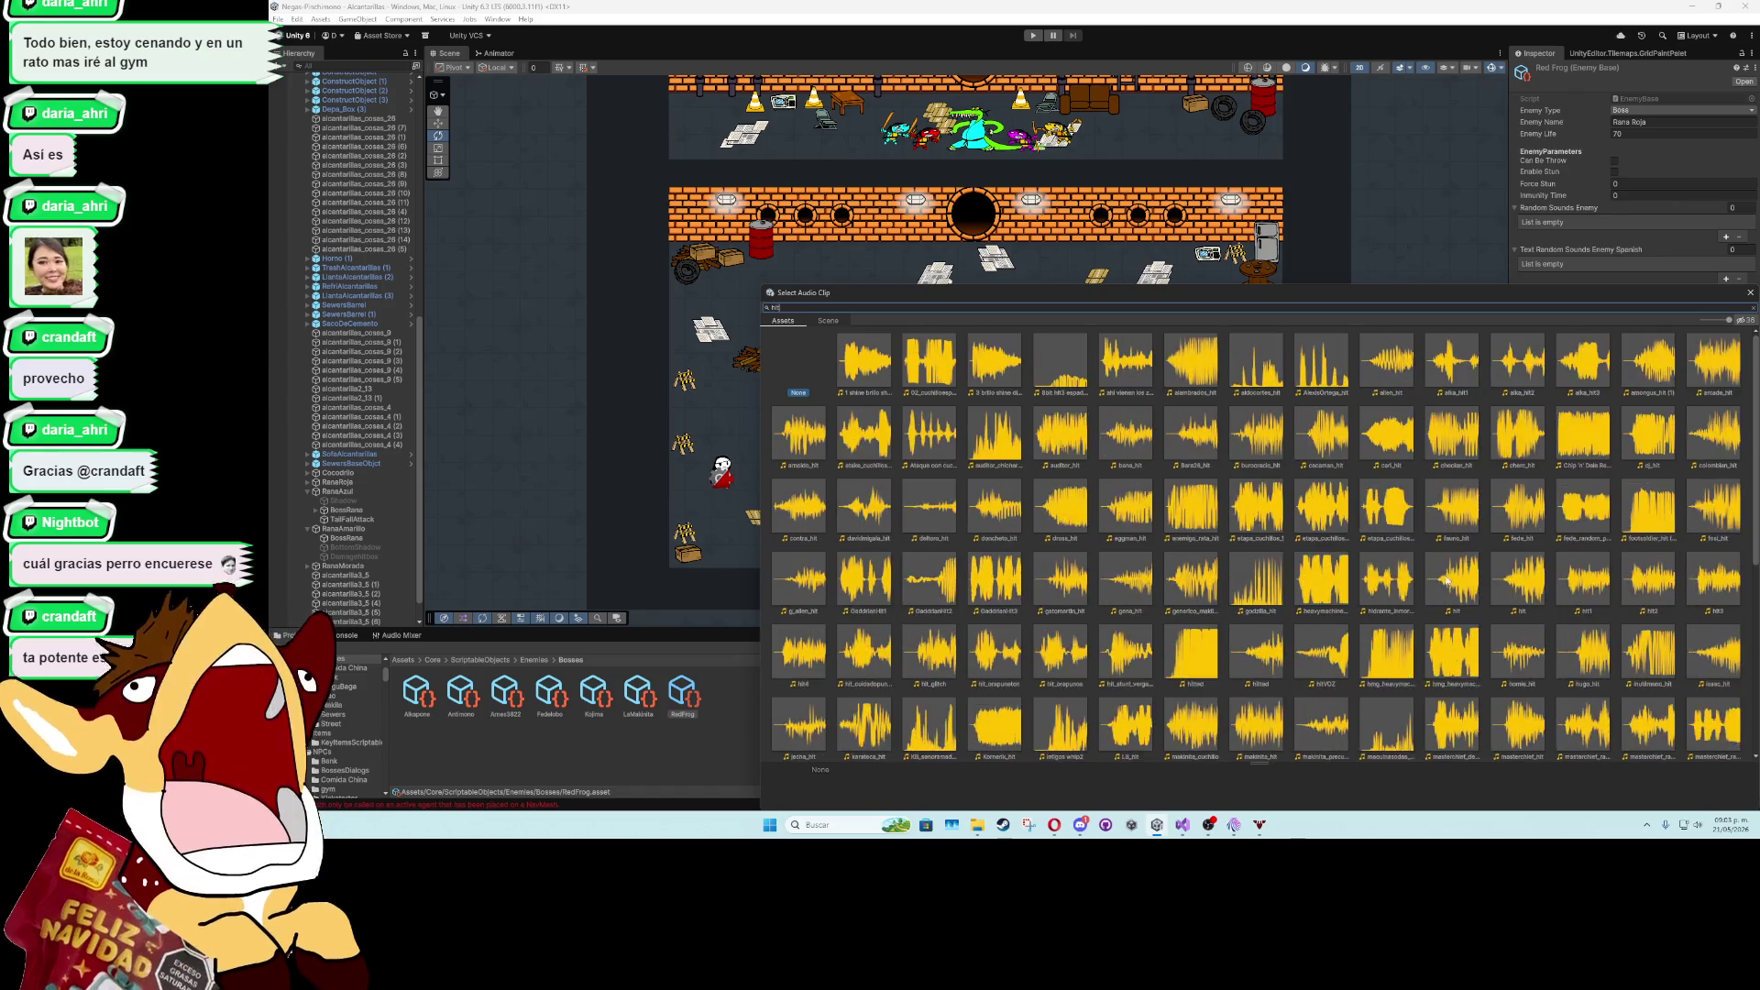
double_click(1634, 524)
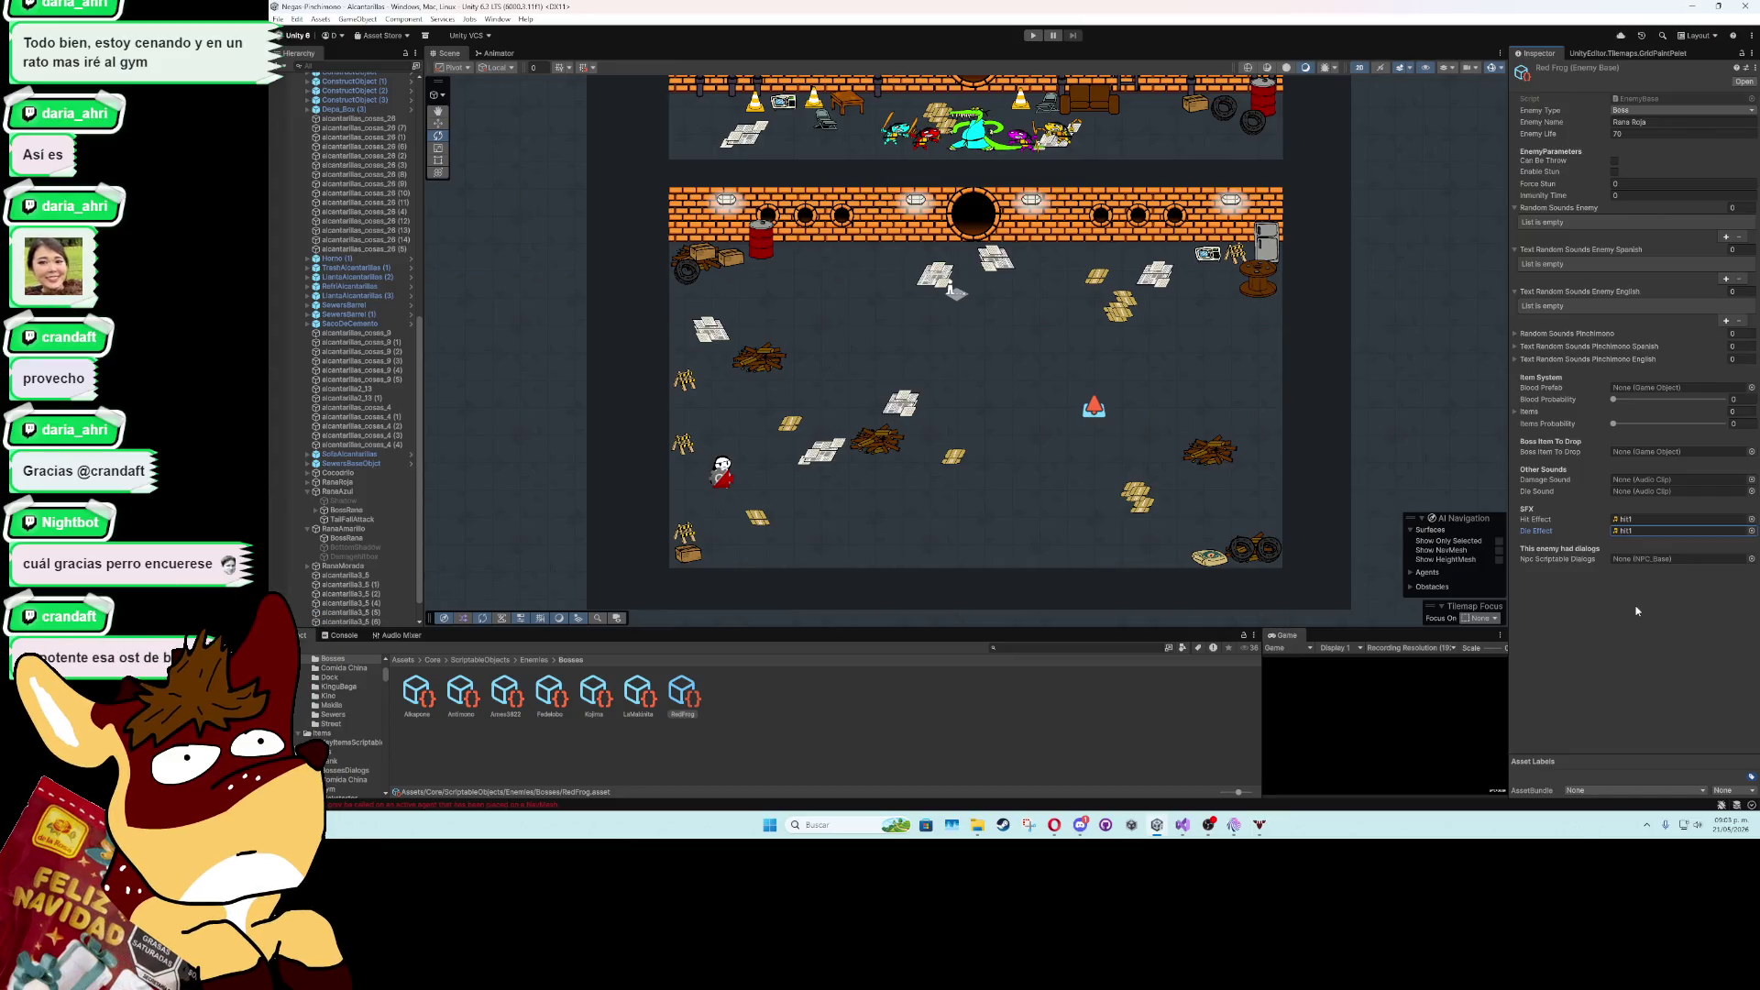
left_click(877, 750)
- Create another Enemy_Base asset in Bosses named FrogBlue
right_click(766, 706)
mouse_move(908, 376)
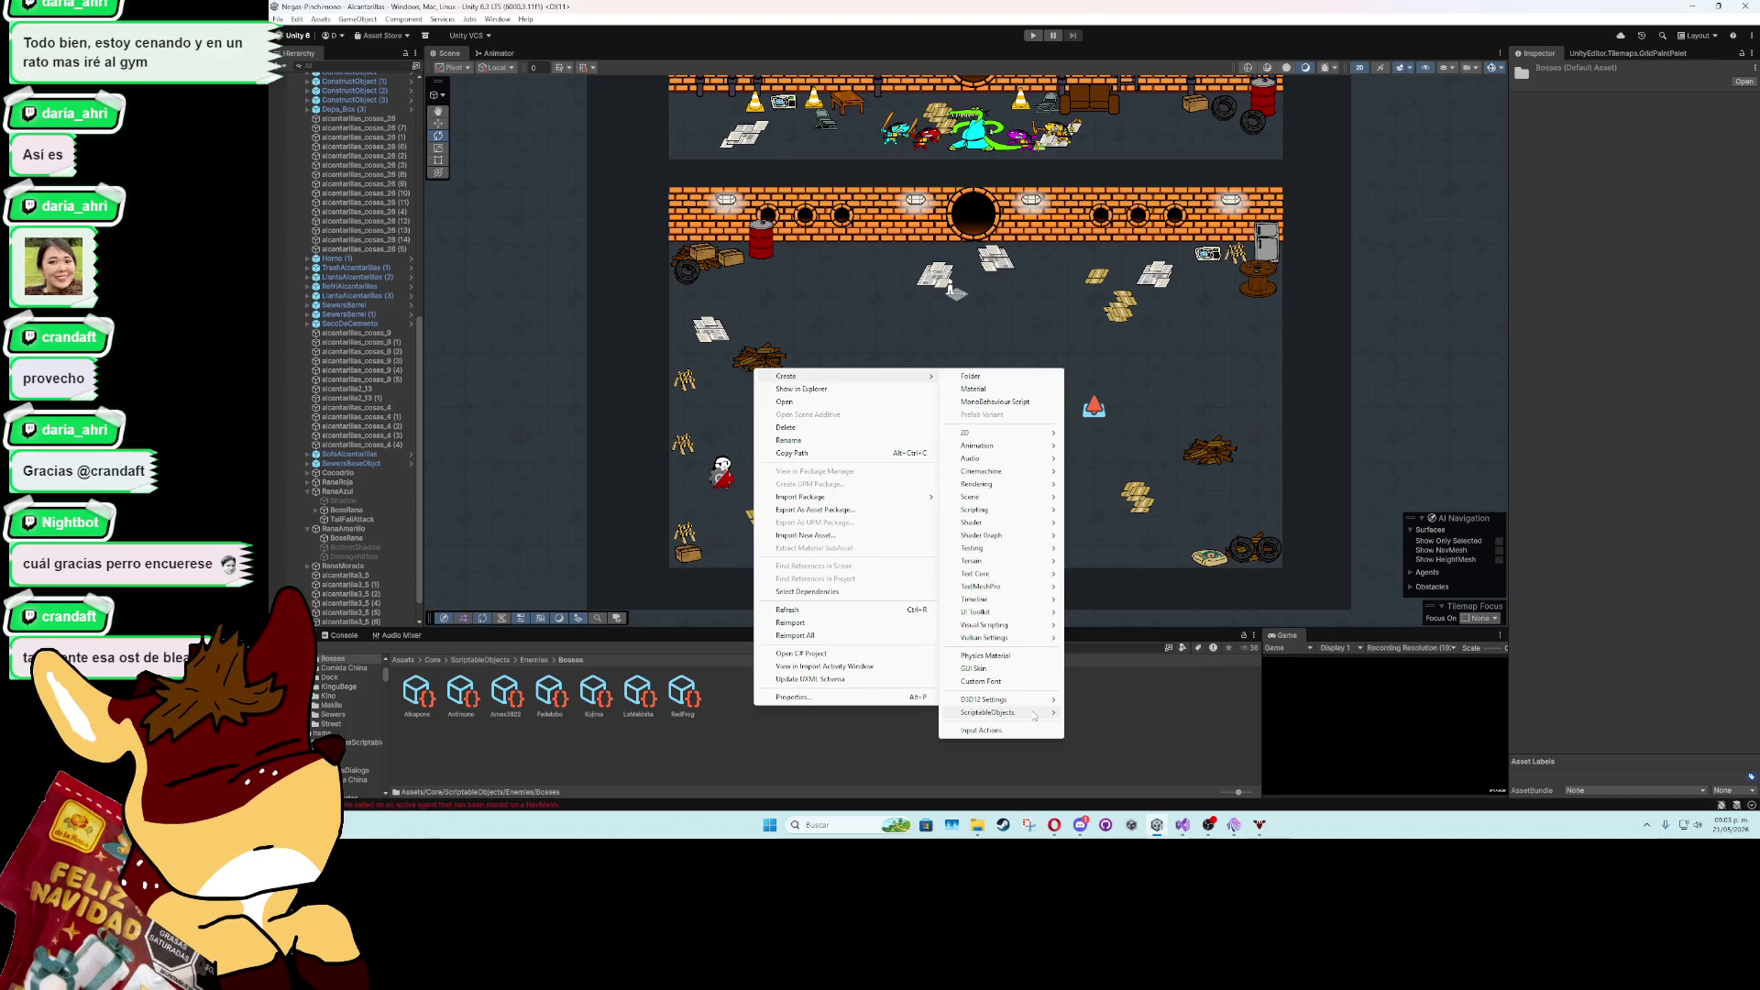
mouse_move(990, 712)
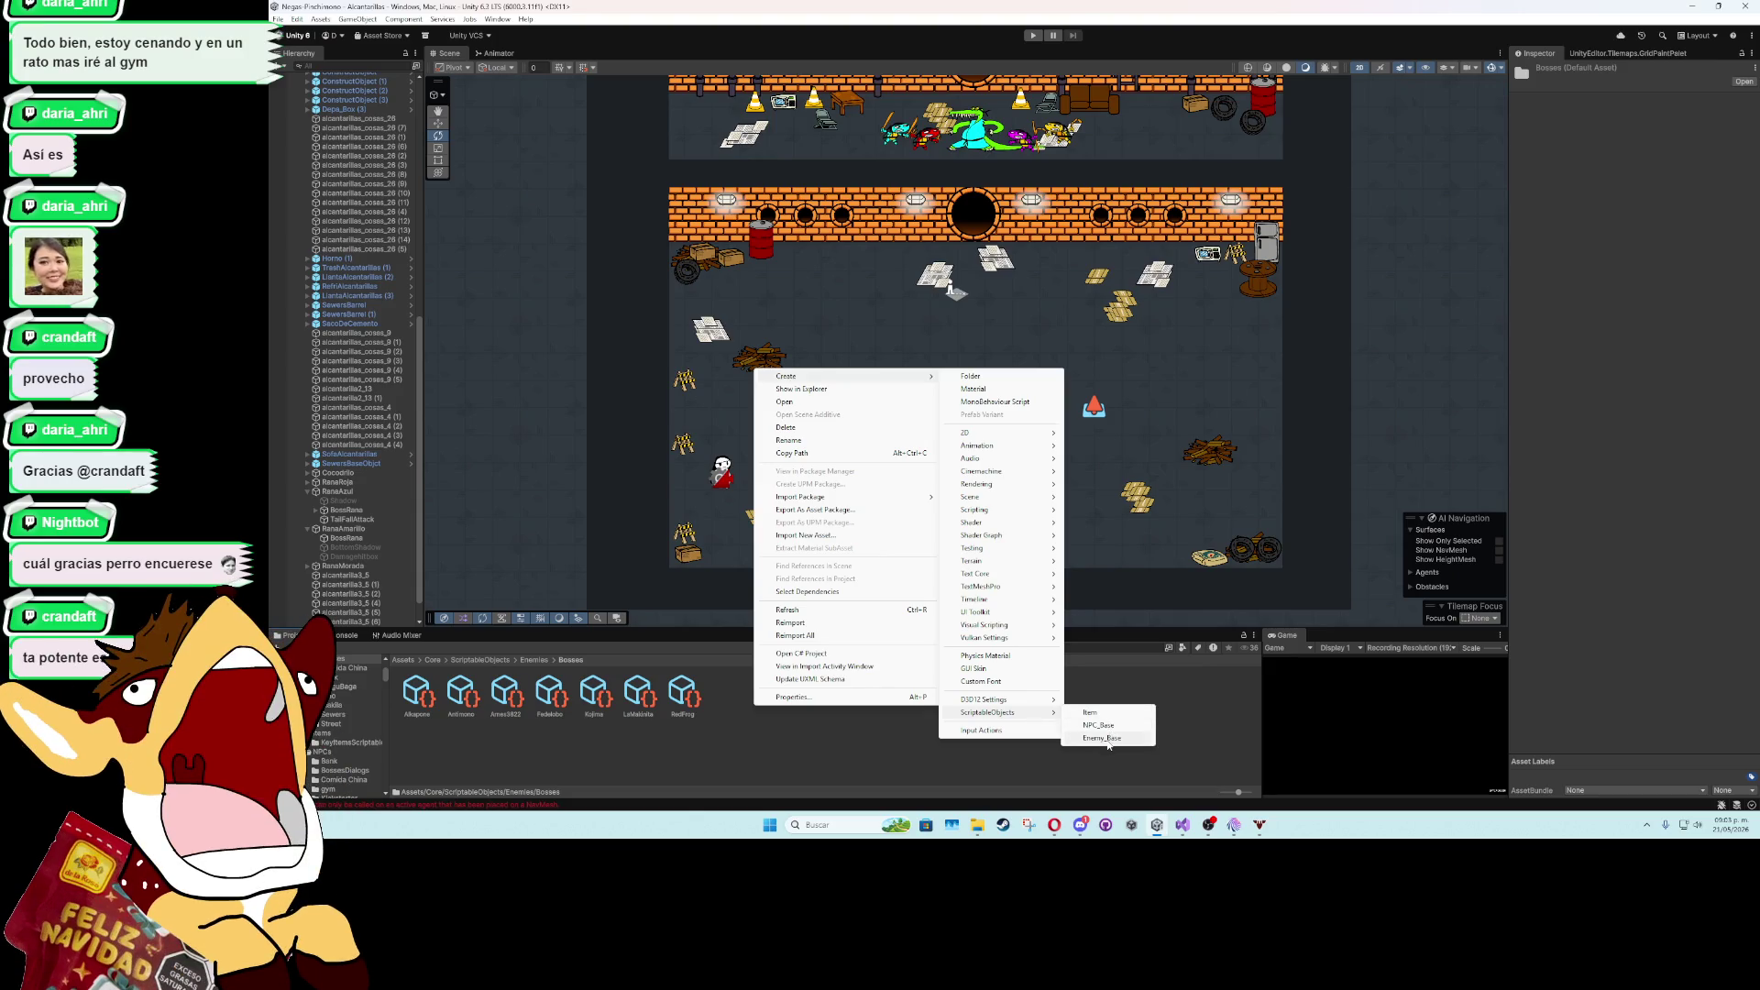
left_click(1108, 740)
key("BackSpace")
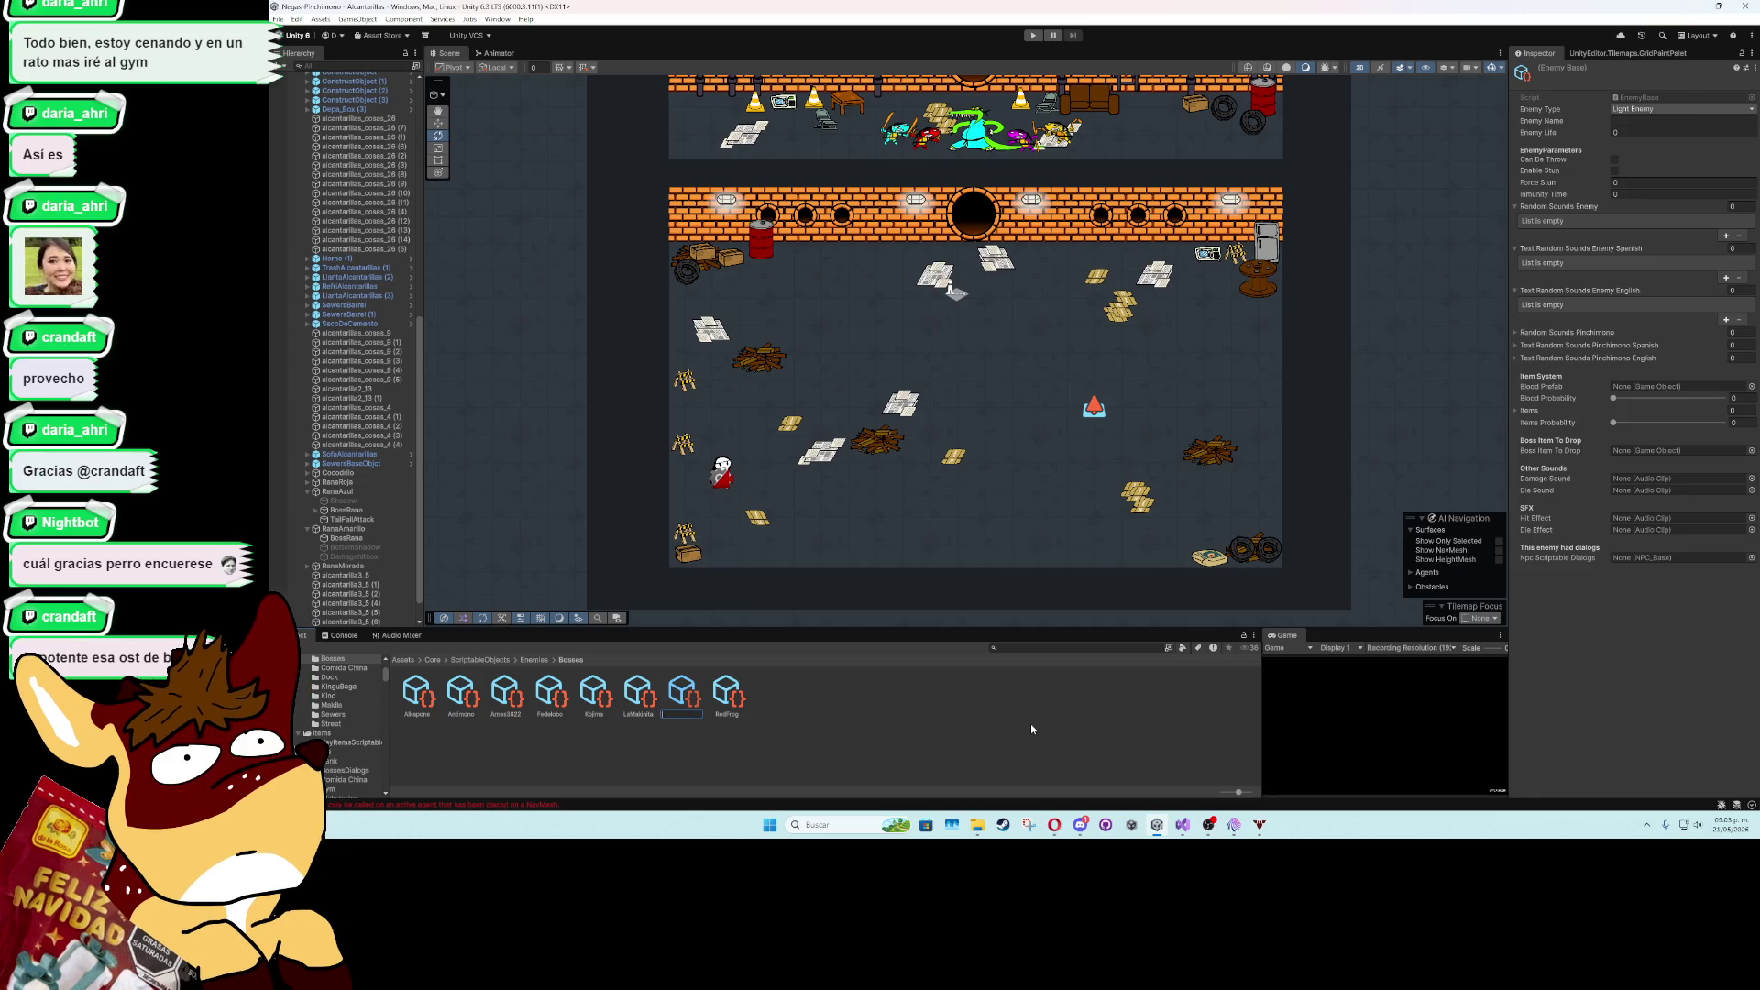
type("Frog")
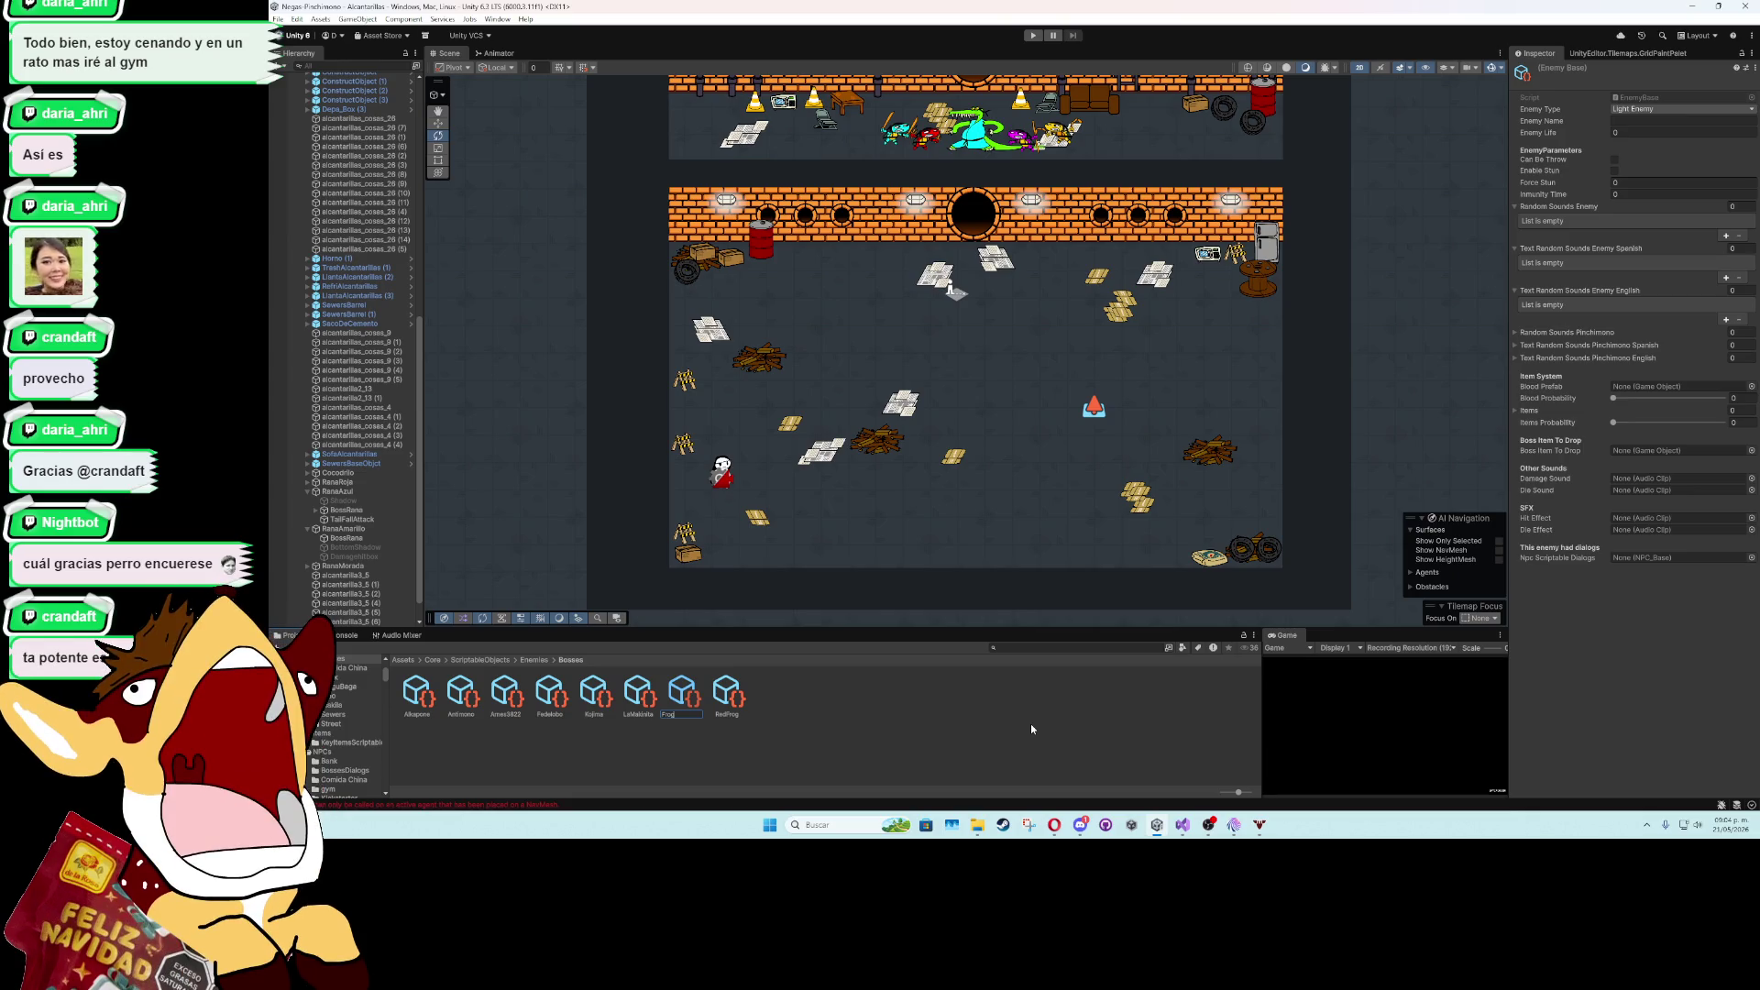
type("Blue")
key("Return")
- Set FrogBlue's Enemy Type to Boss, Enemy Name to RANA NINJA AZUL and Enemy Life to 70
left_click(1682, 110)
left_click(1663, 163)
left_click(1655, 122)
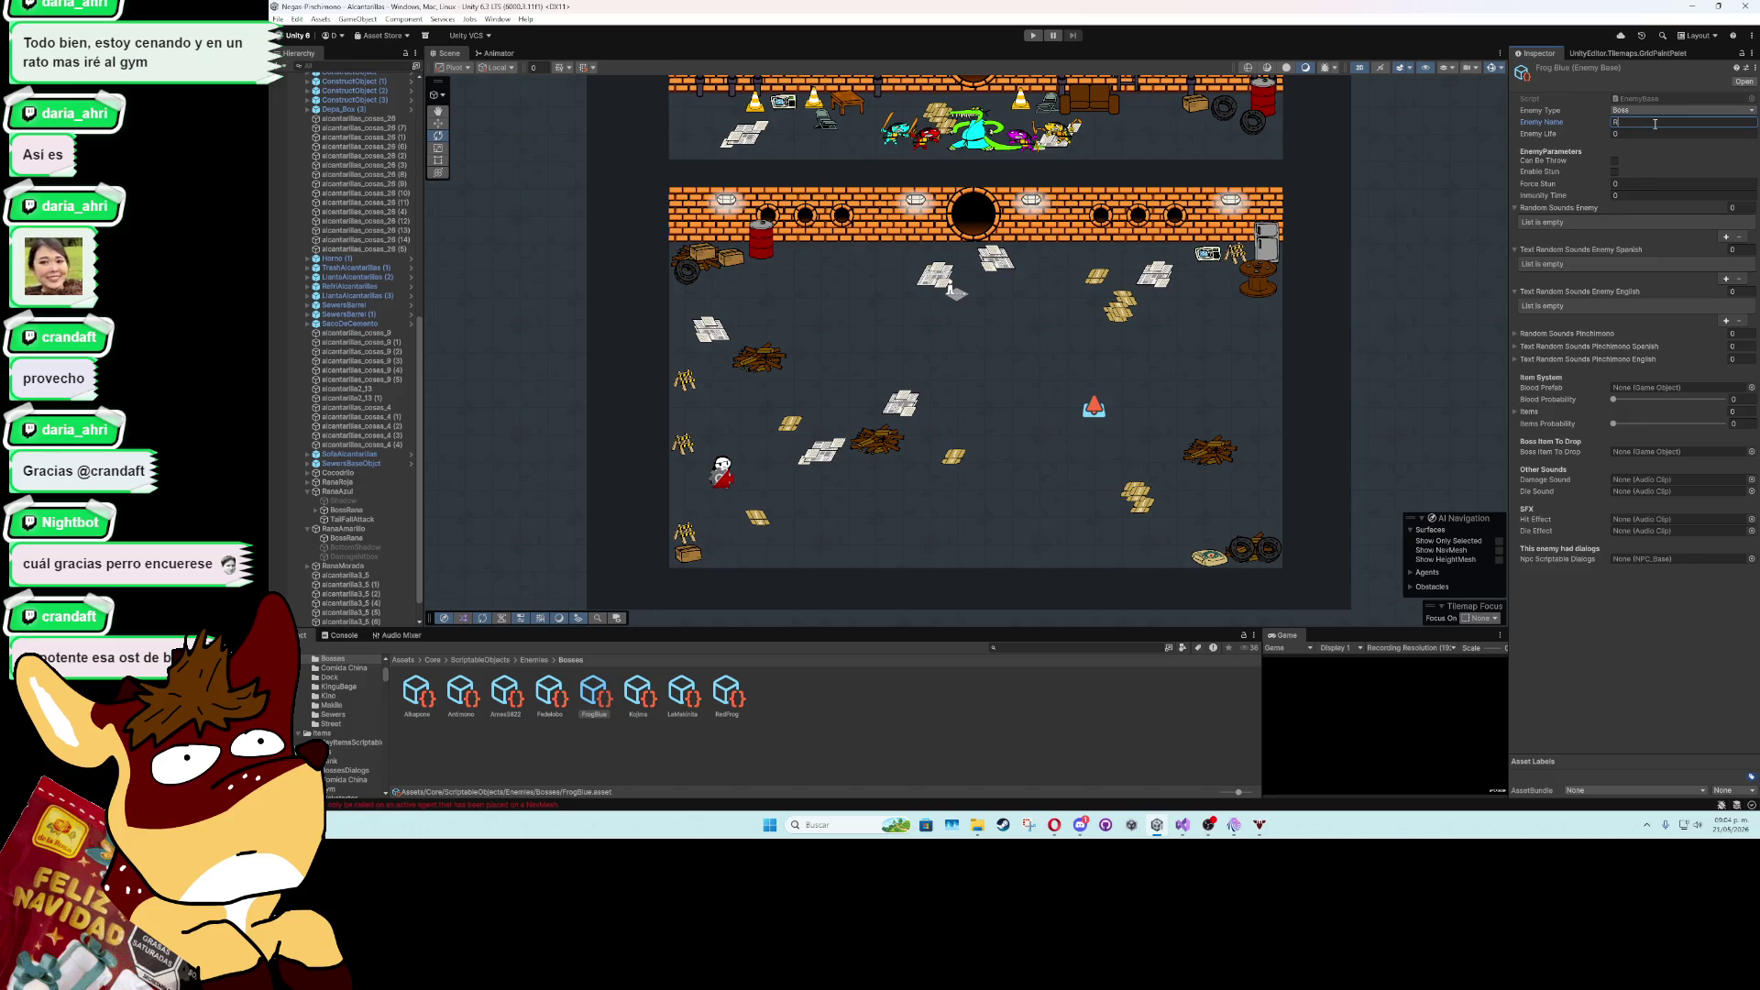
type("ANA NINJA AZUL")
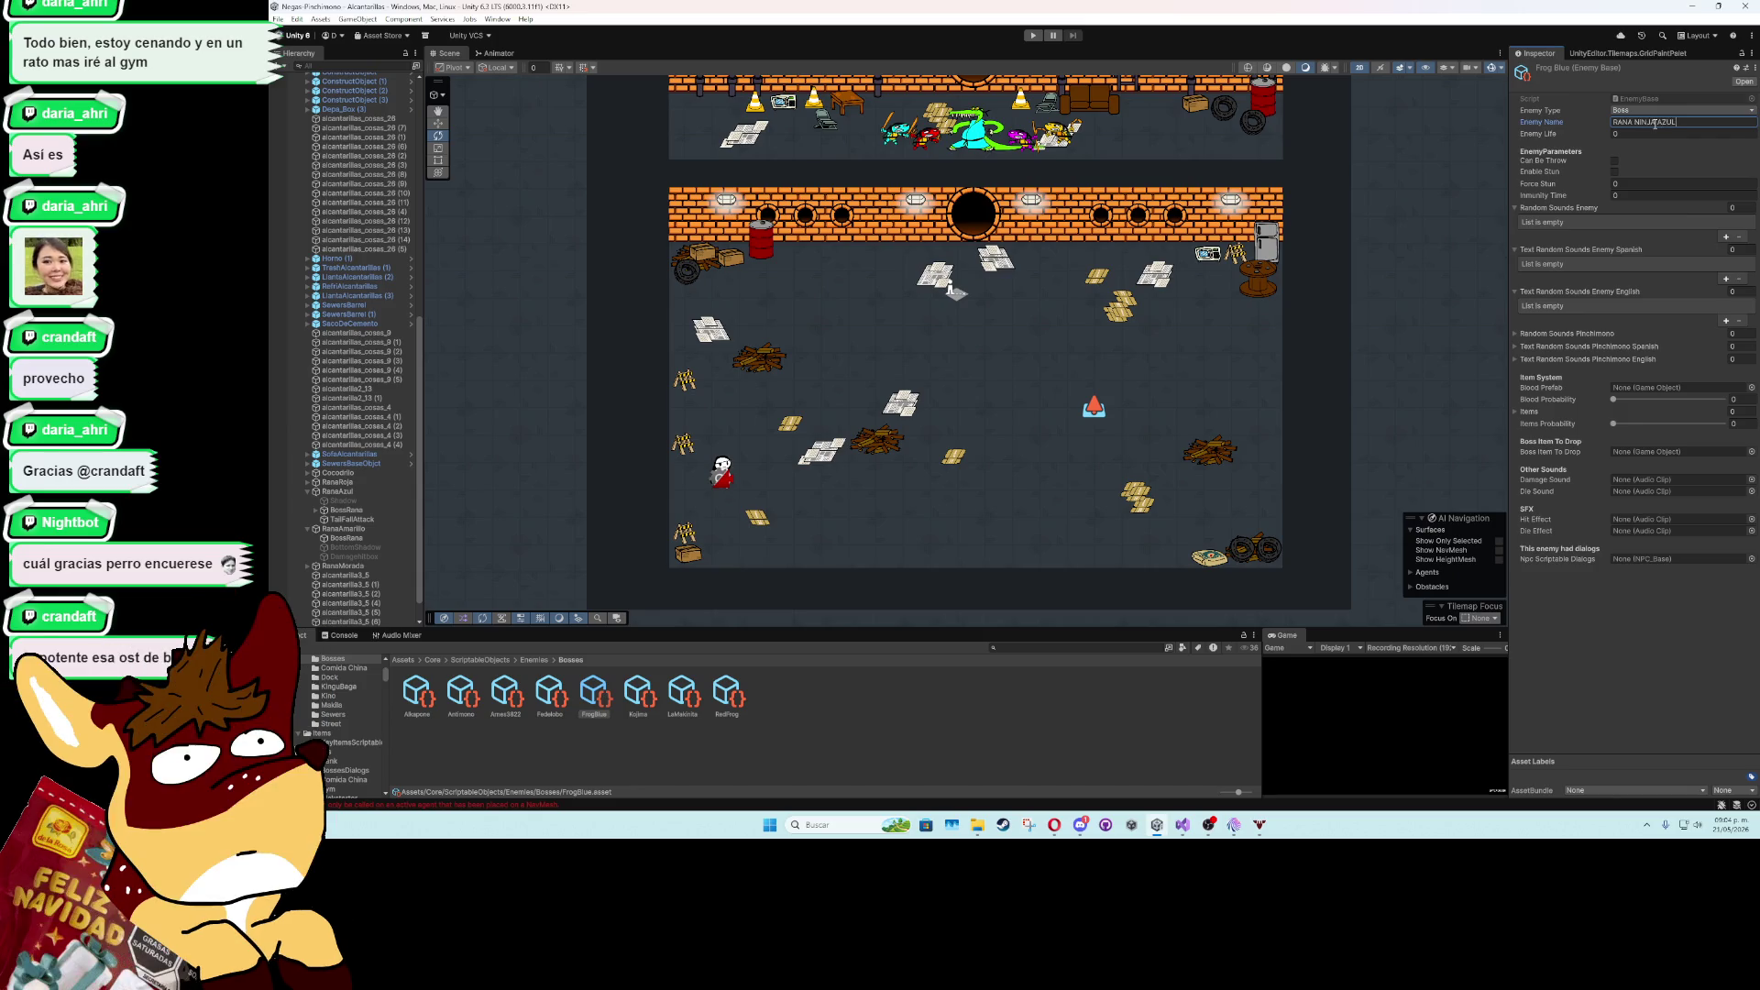
left_click(1656, 136)
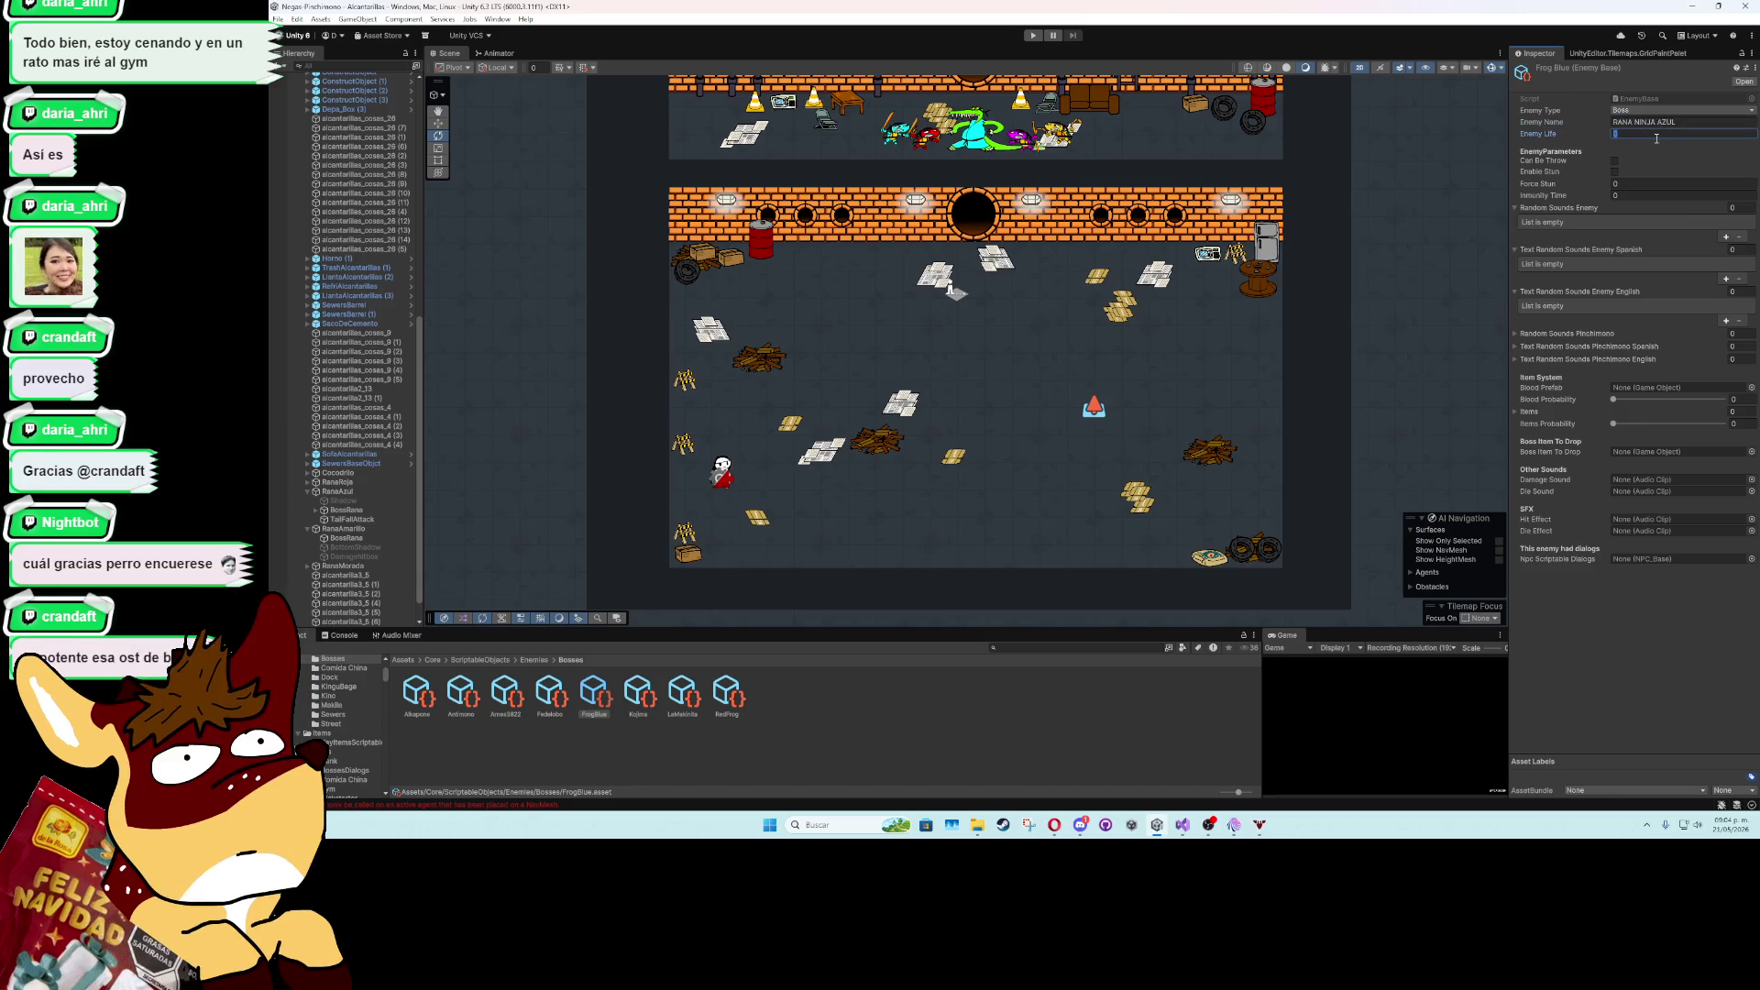
type("70")
key("Return")
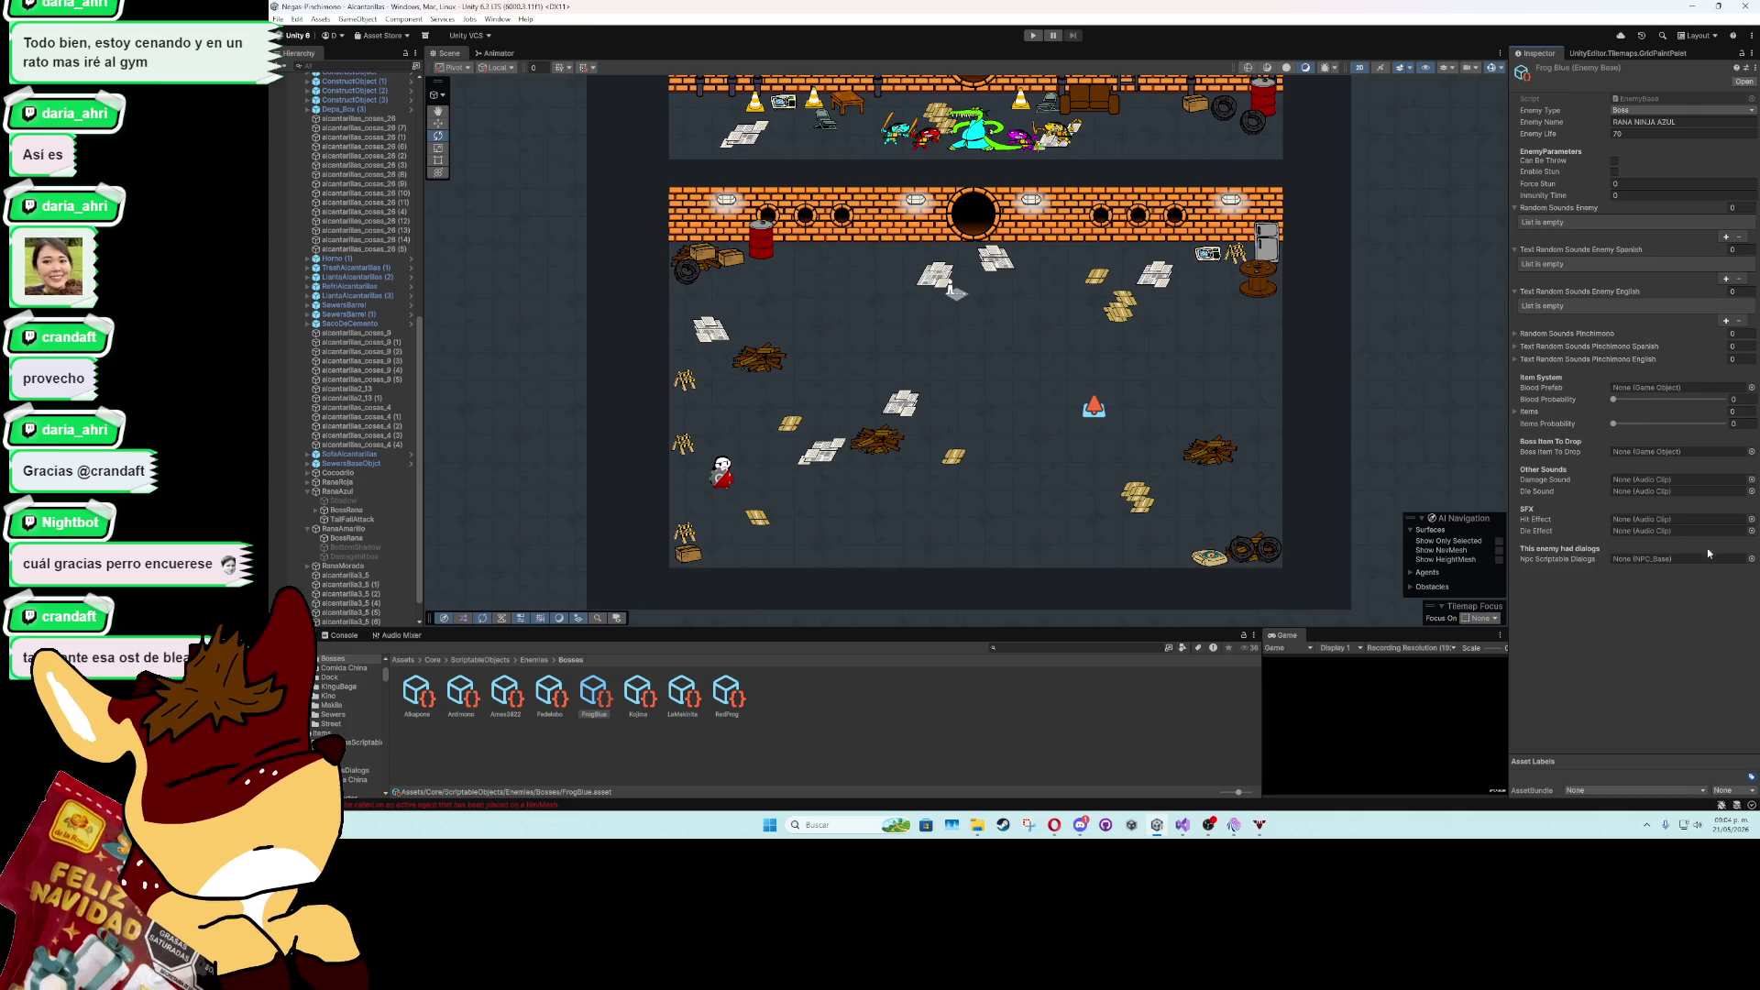
- Assign the hit1 clip as FrogBlue's Hit and Die Effect sounds
left_click(1751, 520)
type("IT")
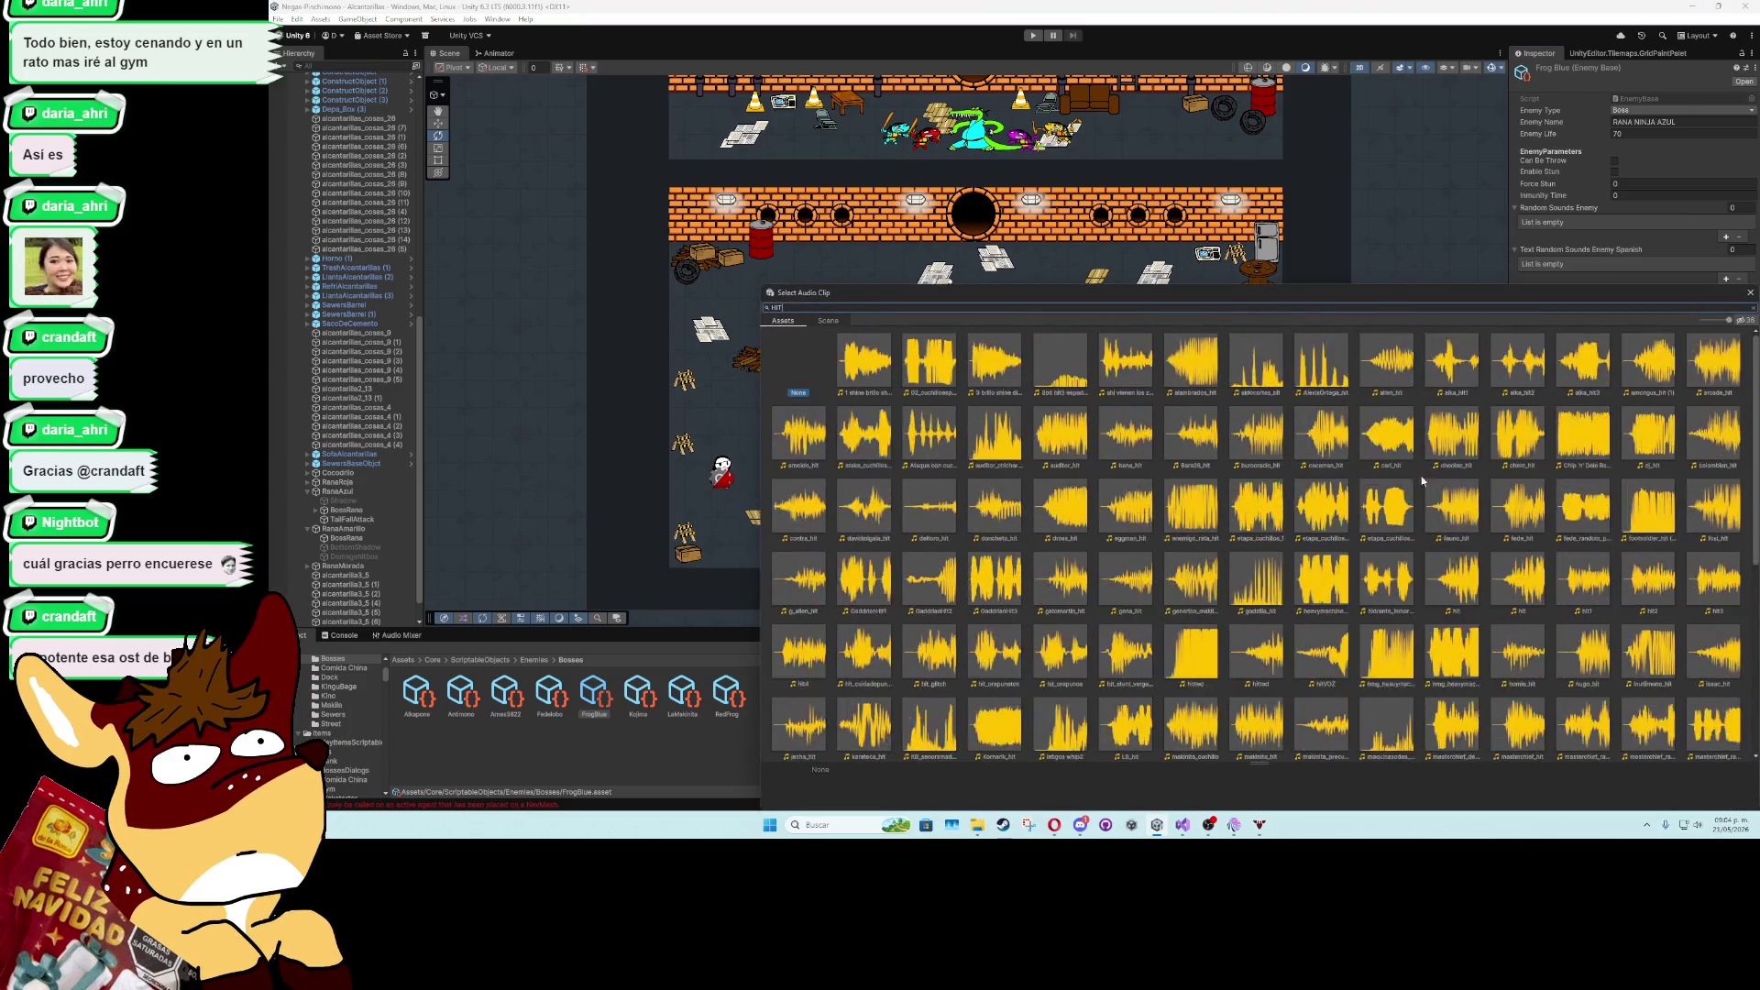
key("BackSpace")
key("BackSpace")
key("BackSpace")
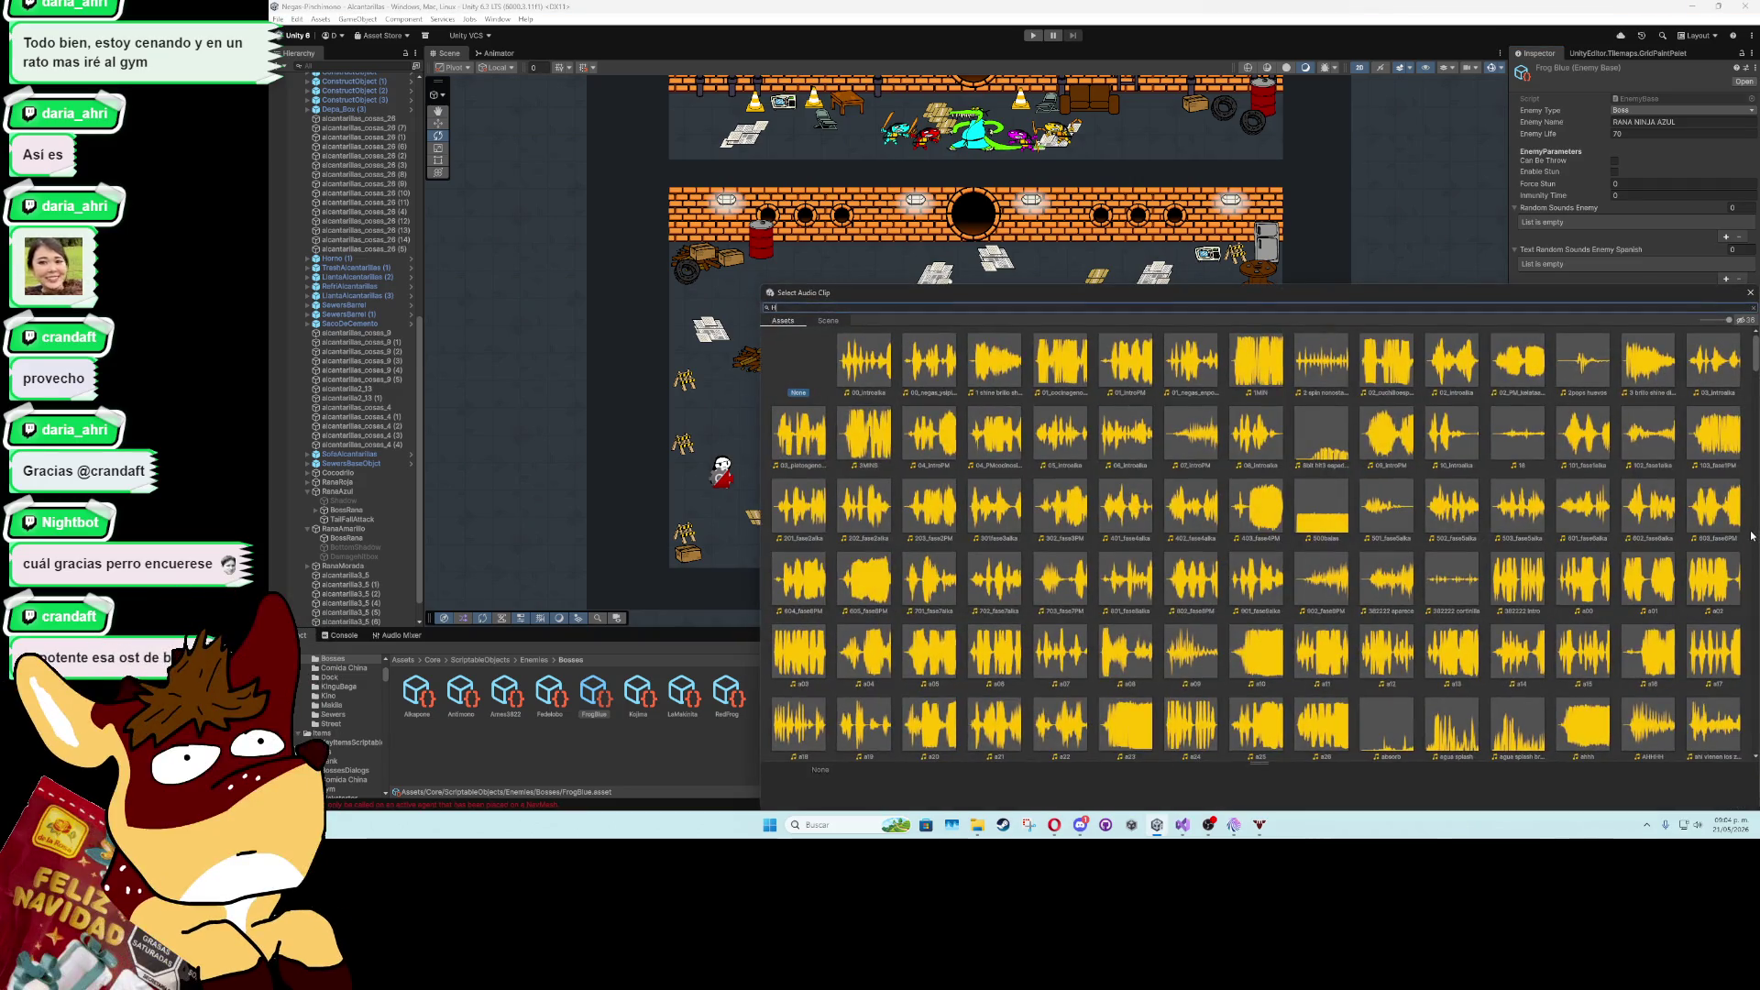
type("HiT")
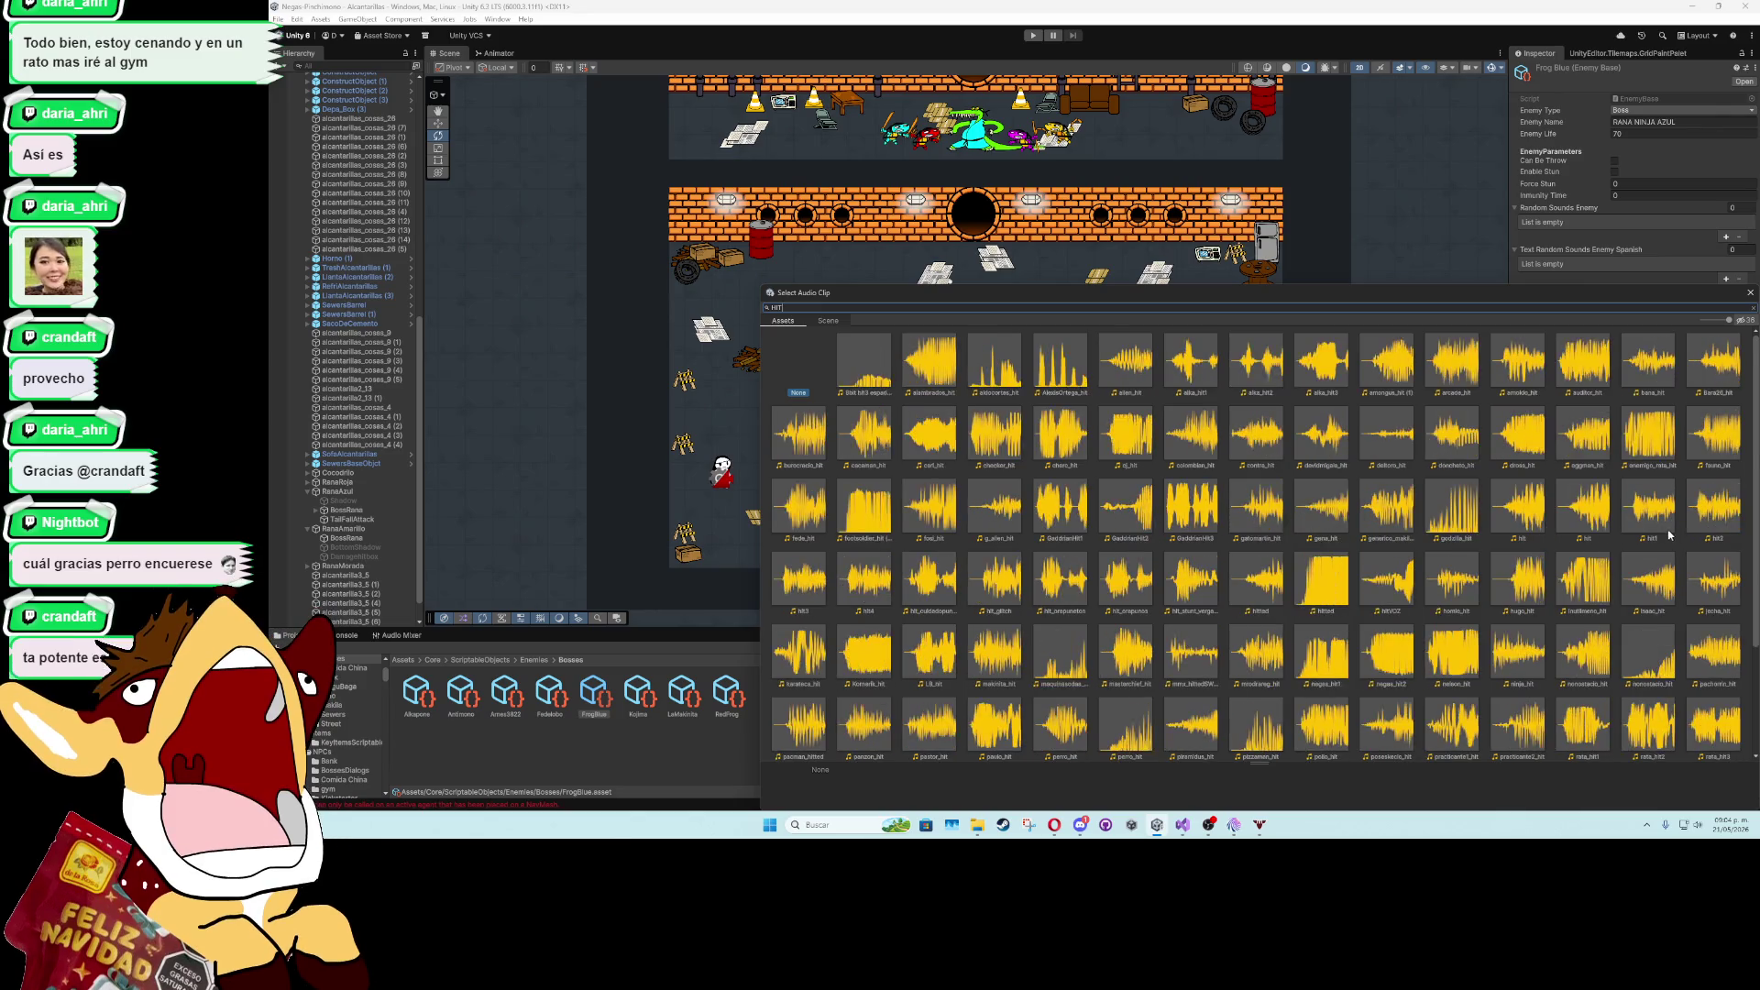
double_click(1661, 515)
left_click(1014, 644)
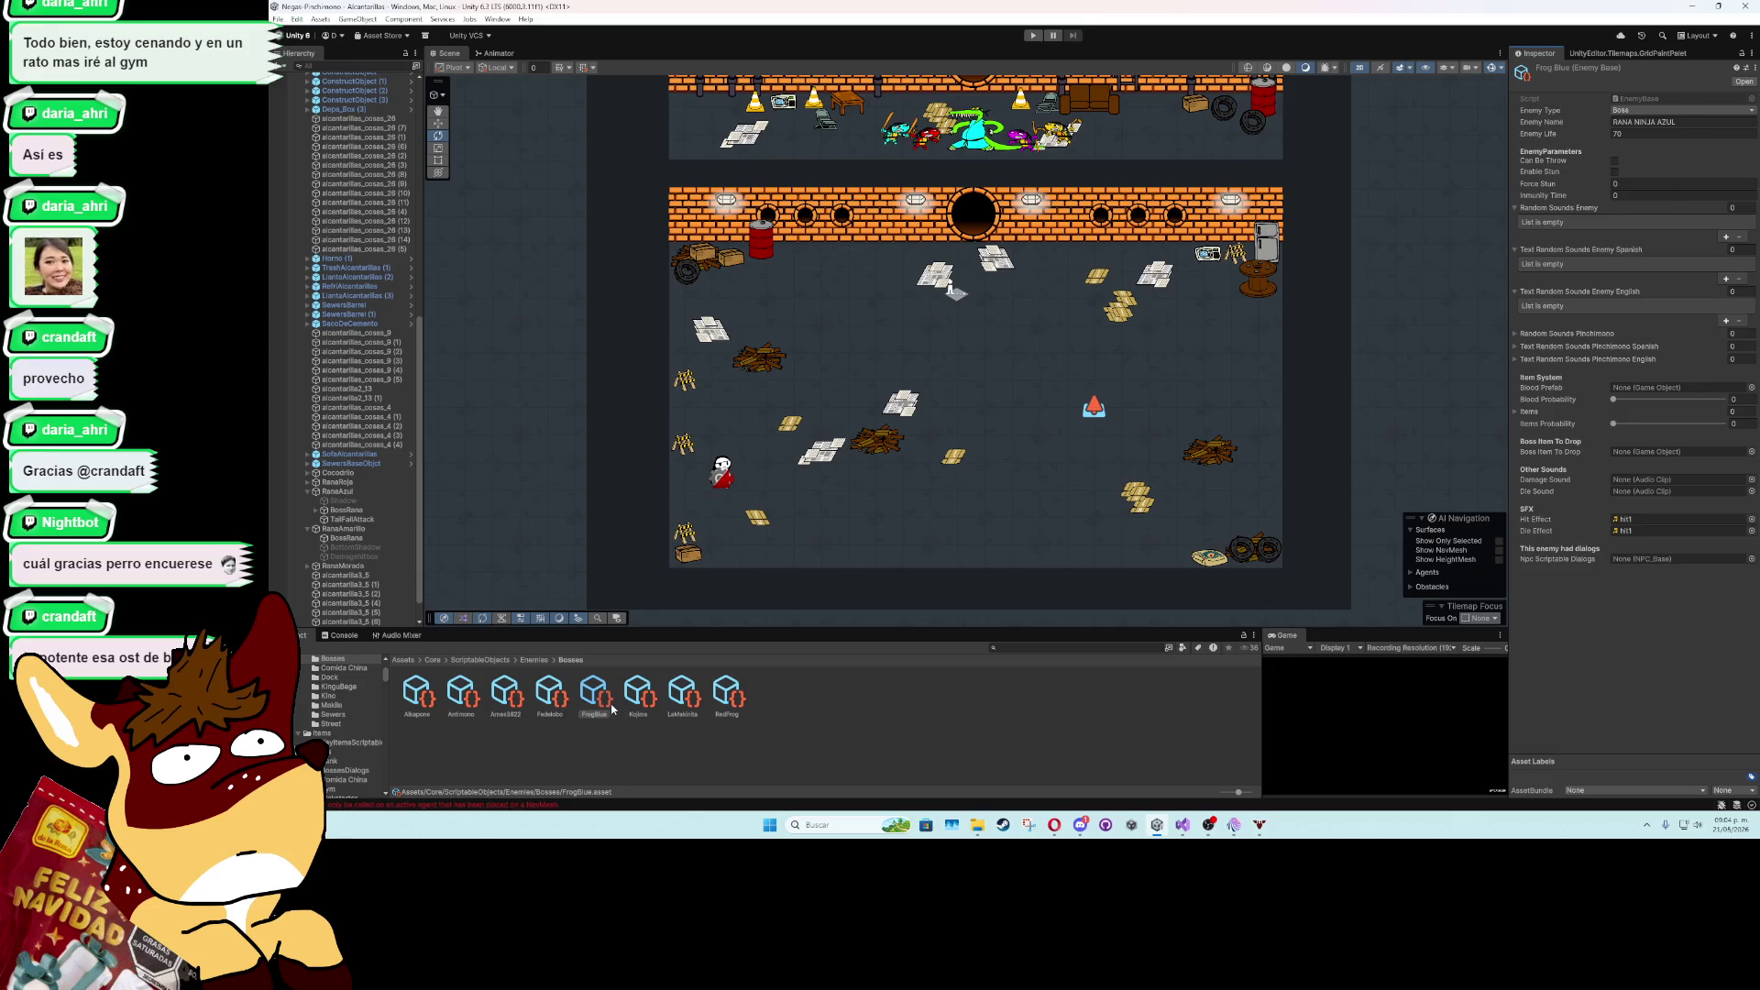
left_click(606, 737)
- Change RedFrog's Enemy Name to RANA NINJA ROJA
left_click(594, 696)
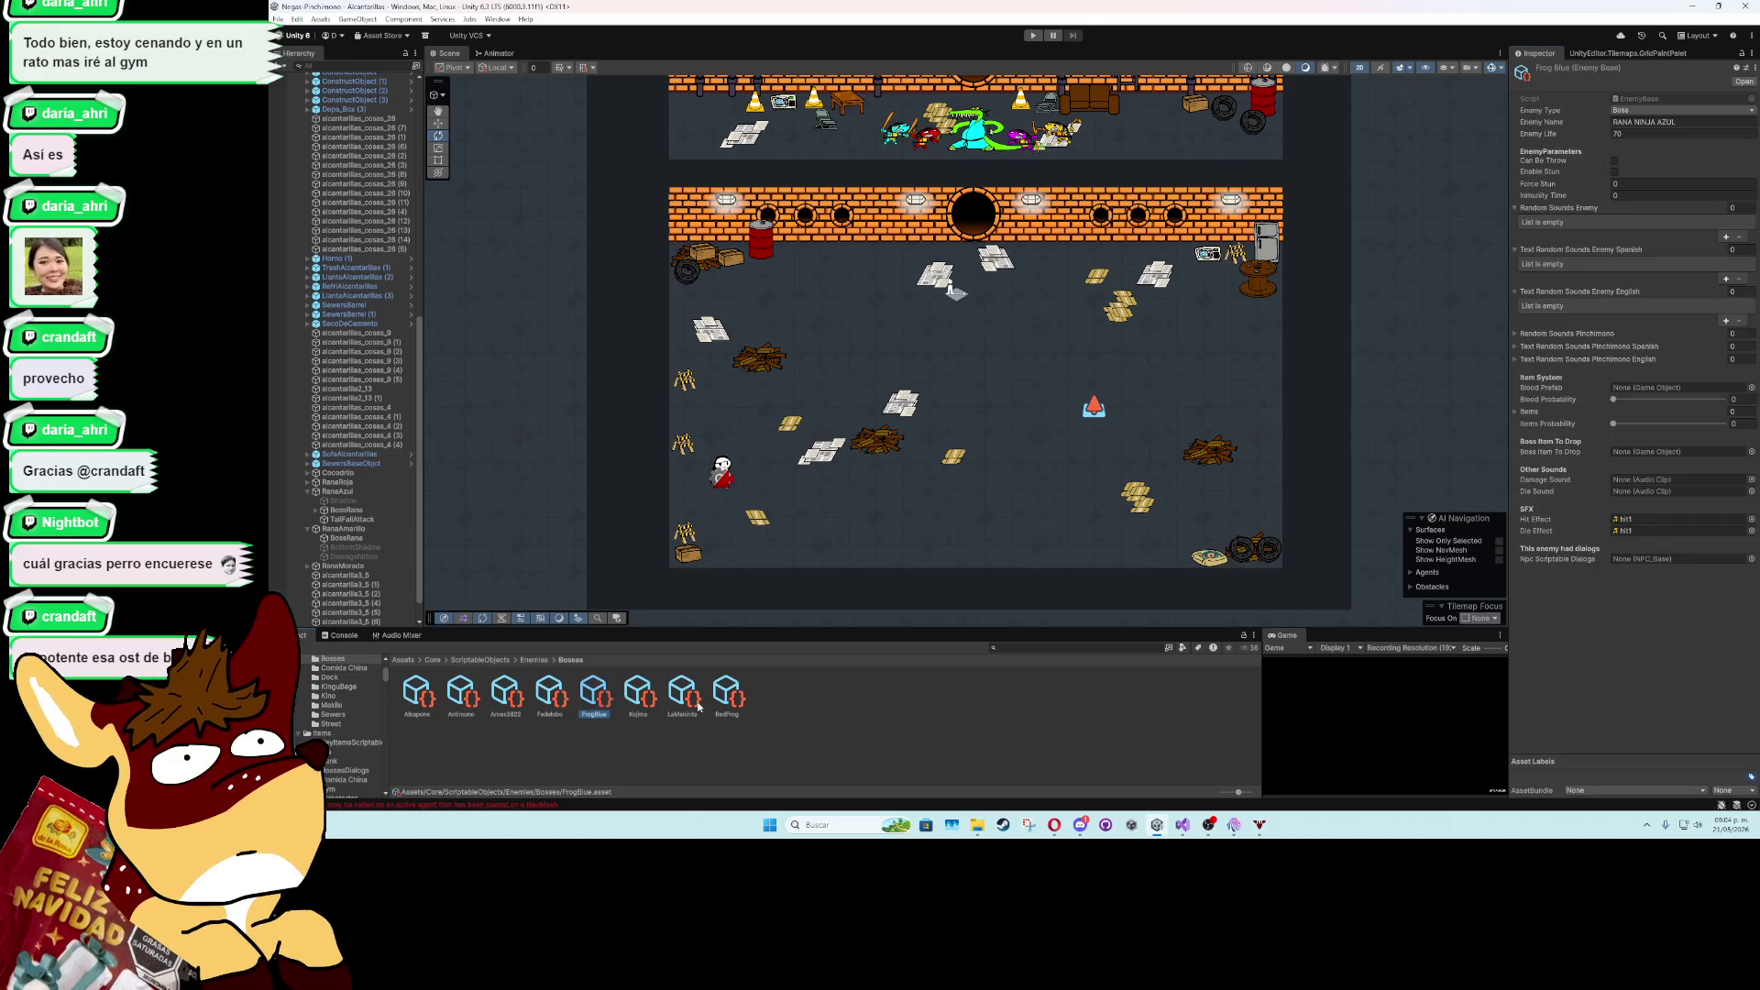
left_click(727, 695)
left_click(1655, 122)
type("RANA NIN")
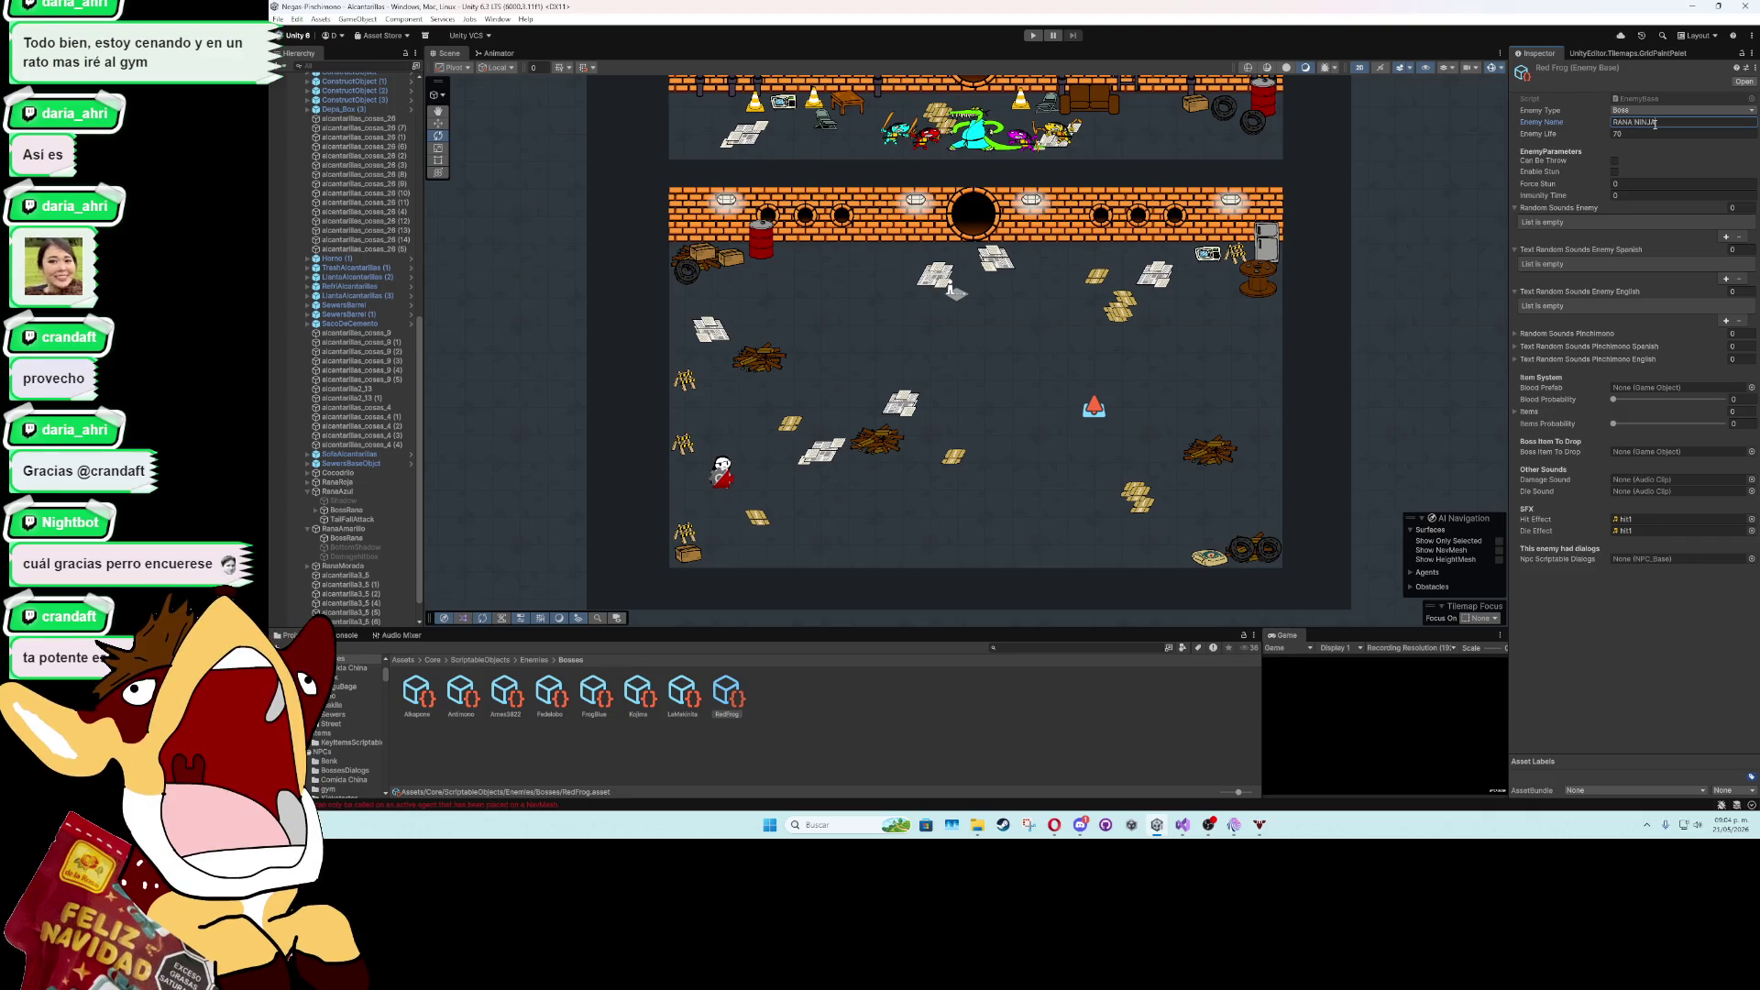
type("JA")
key("Return")
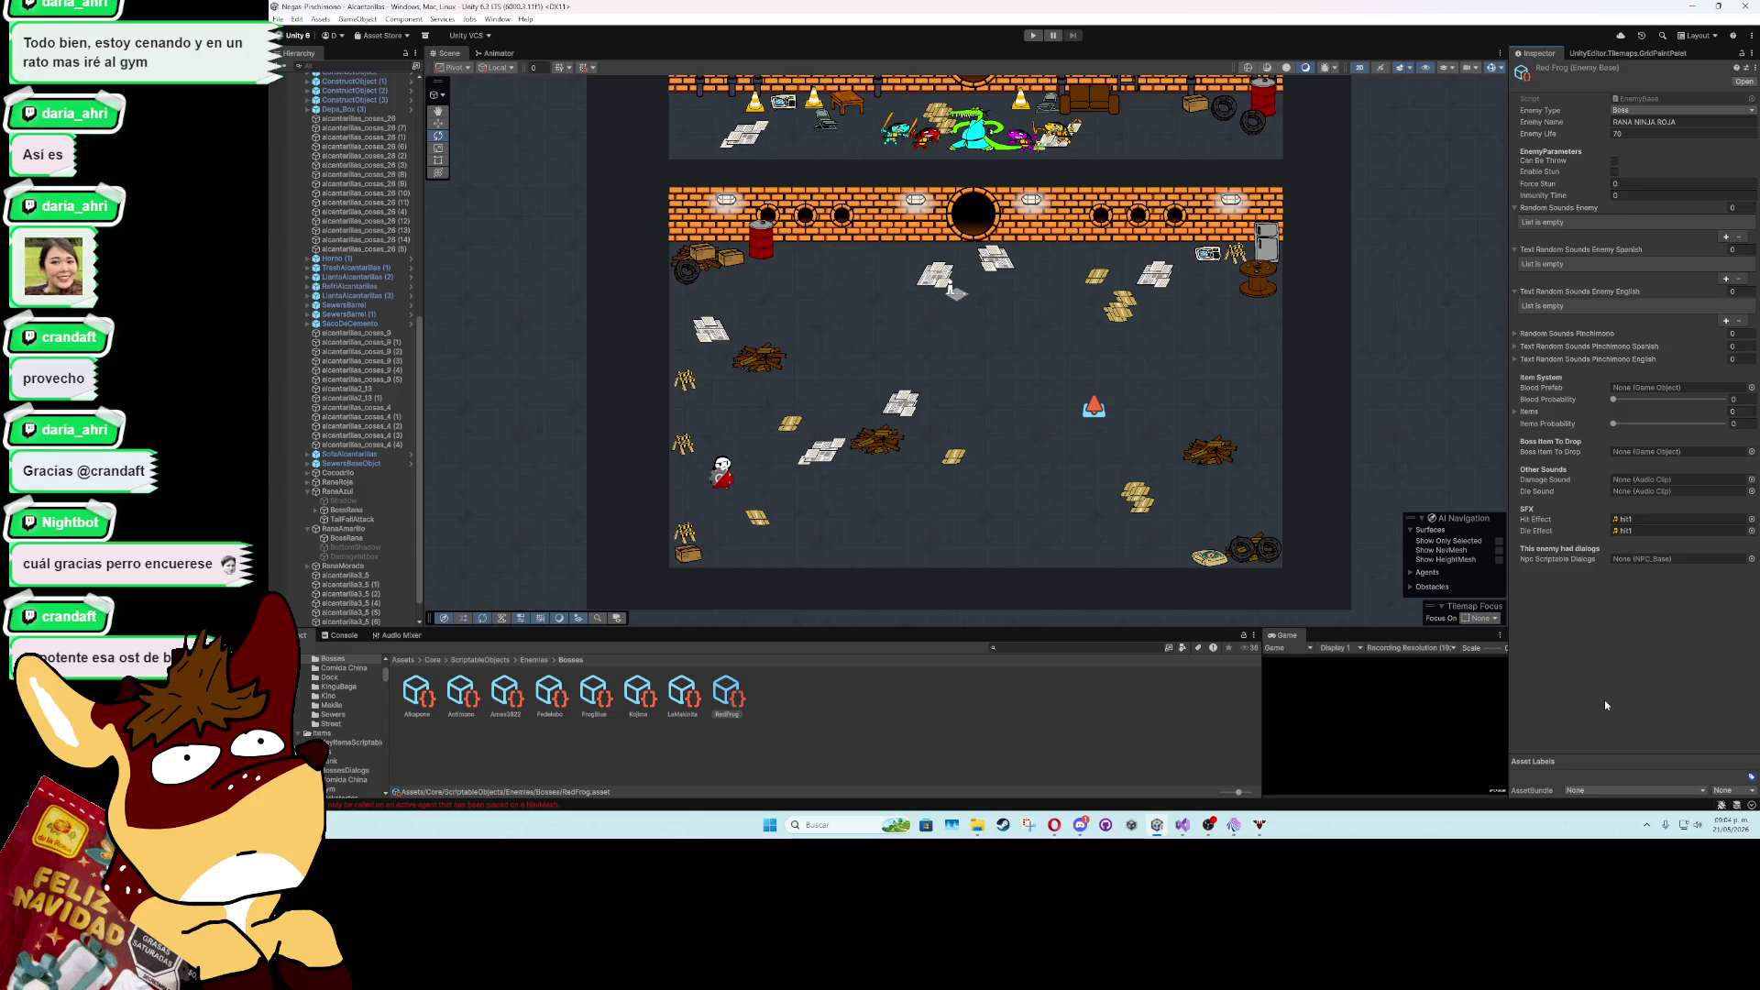
- Create a new Enemy_Base asset in the Bosses folder via Create > ScriptableObjects
right_click(782, 717)
mouse_move(954, 388)
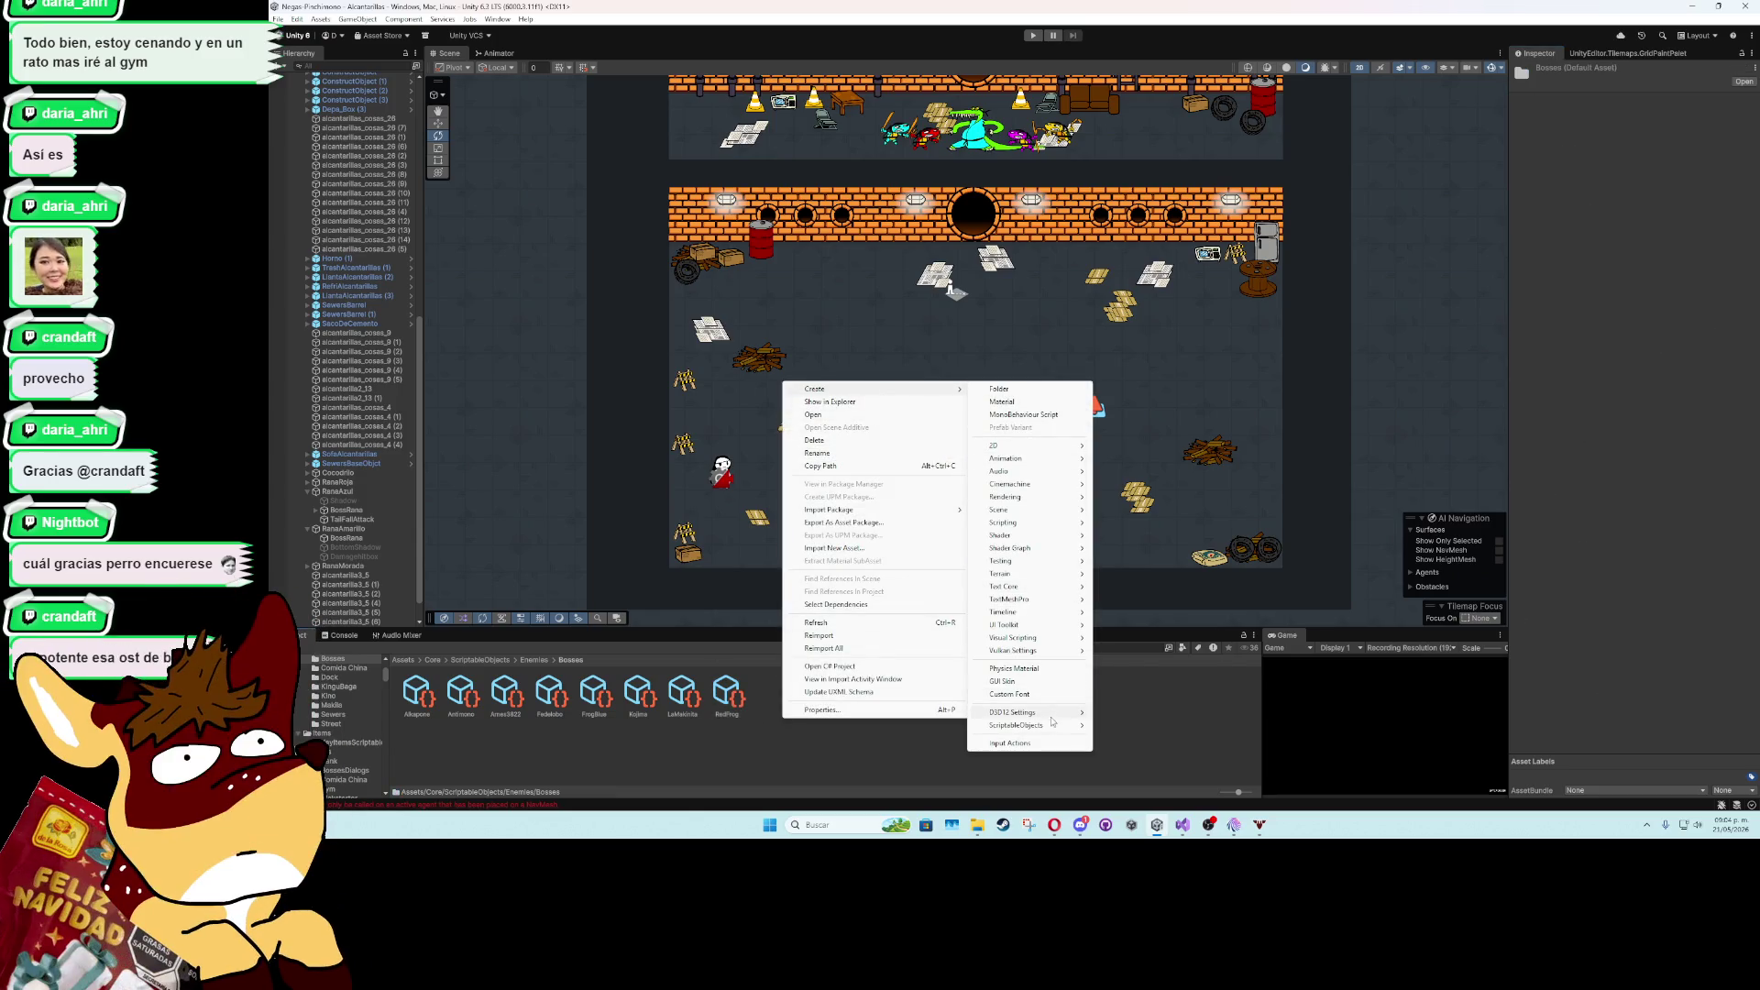
mouse_move(1086, 726)
left_click(1127, 750)
- Name the new asset FrogYellow
type("mod")
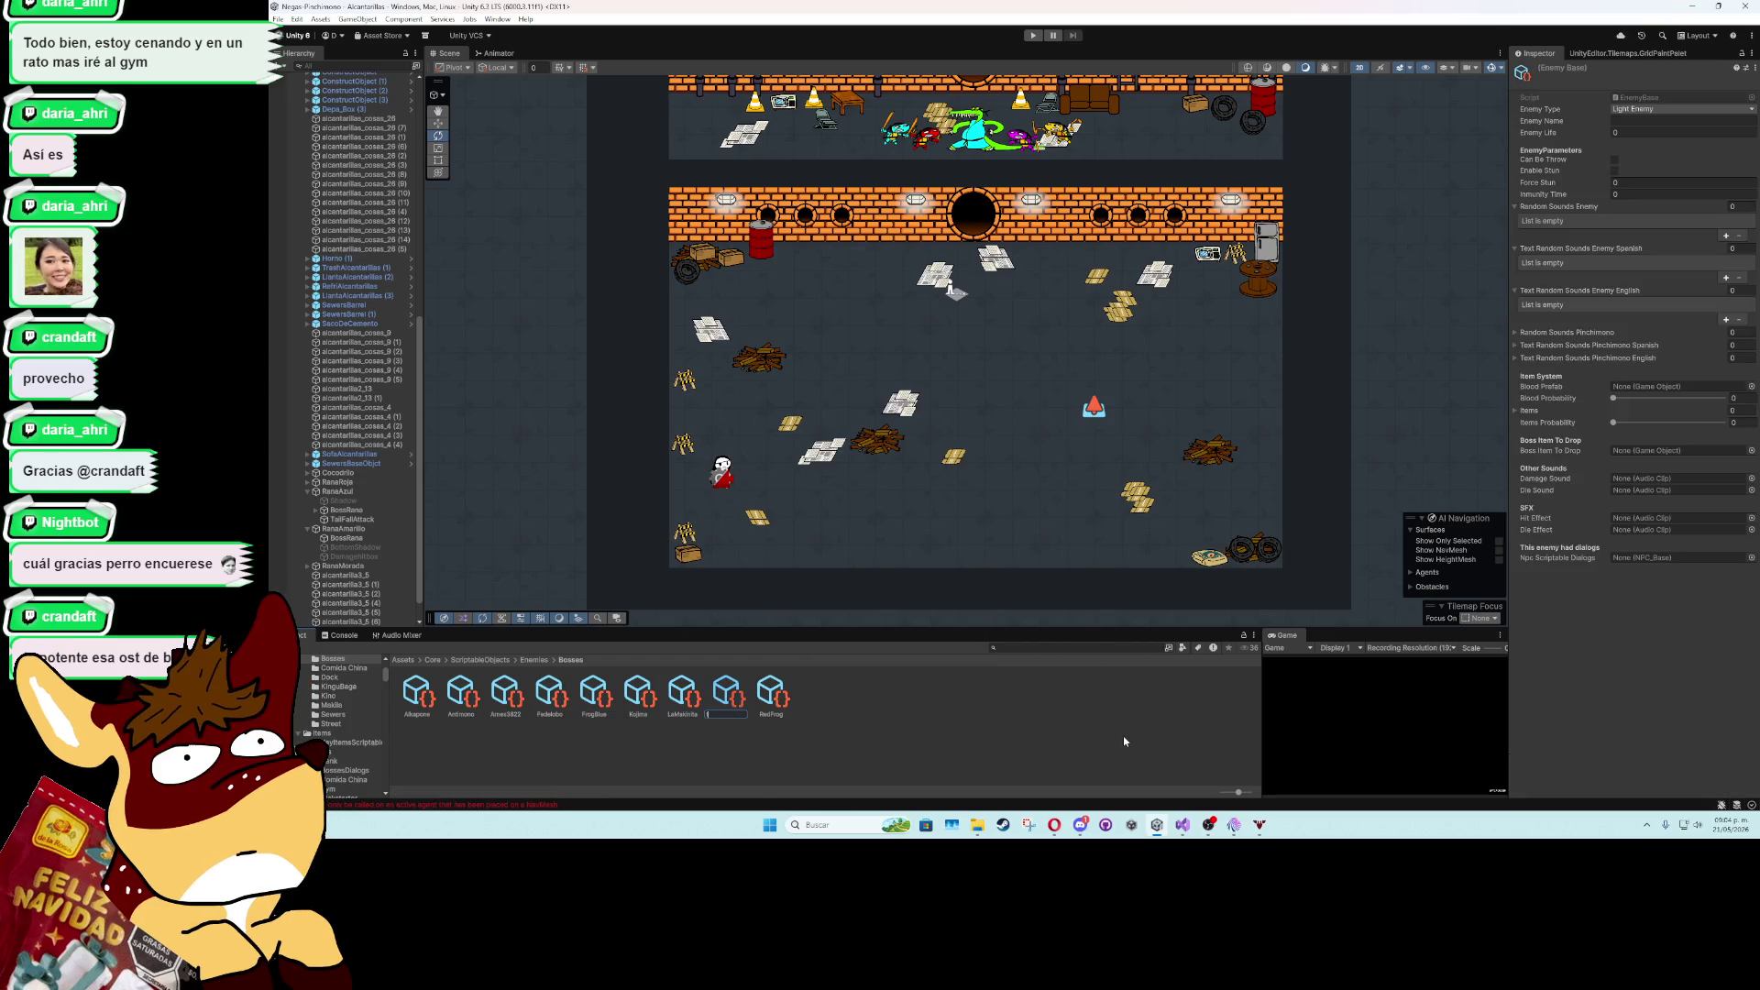
key("BackSpace")
key("BackSpace")
key("BackSpace")
type("llow")
key("Return")
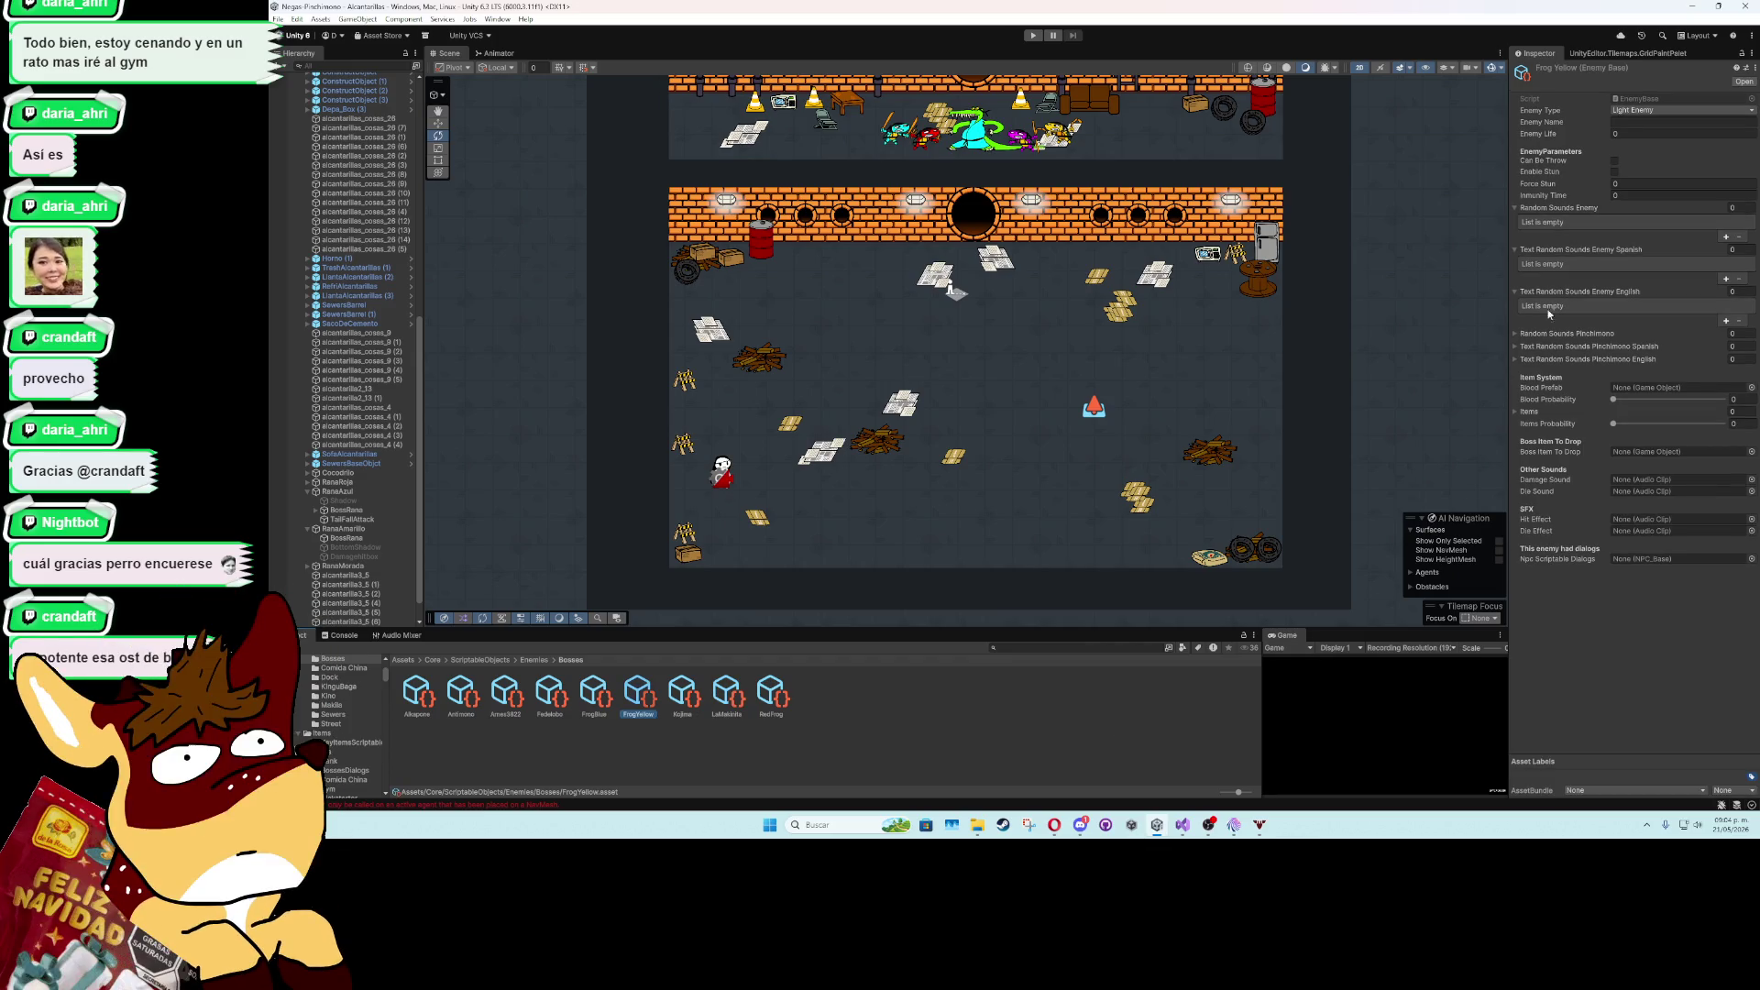
- Set FrogYellow's Enemy Type to Boss, Enemy Name to RANA NINJA AMARILLA and Enemy Life to 70
left_click(1643, 110)
left_click(1640, 163)
left_click(1643, 122)
type("RANA")
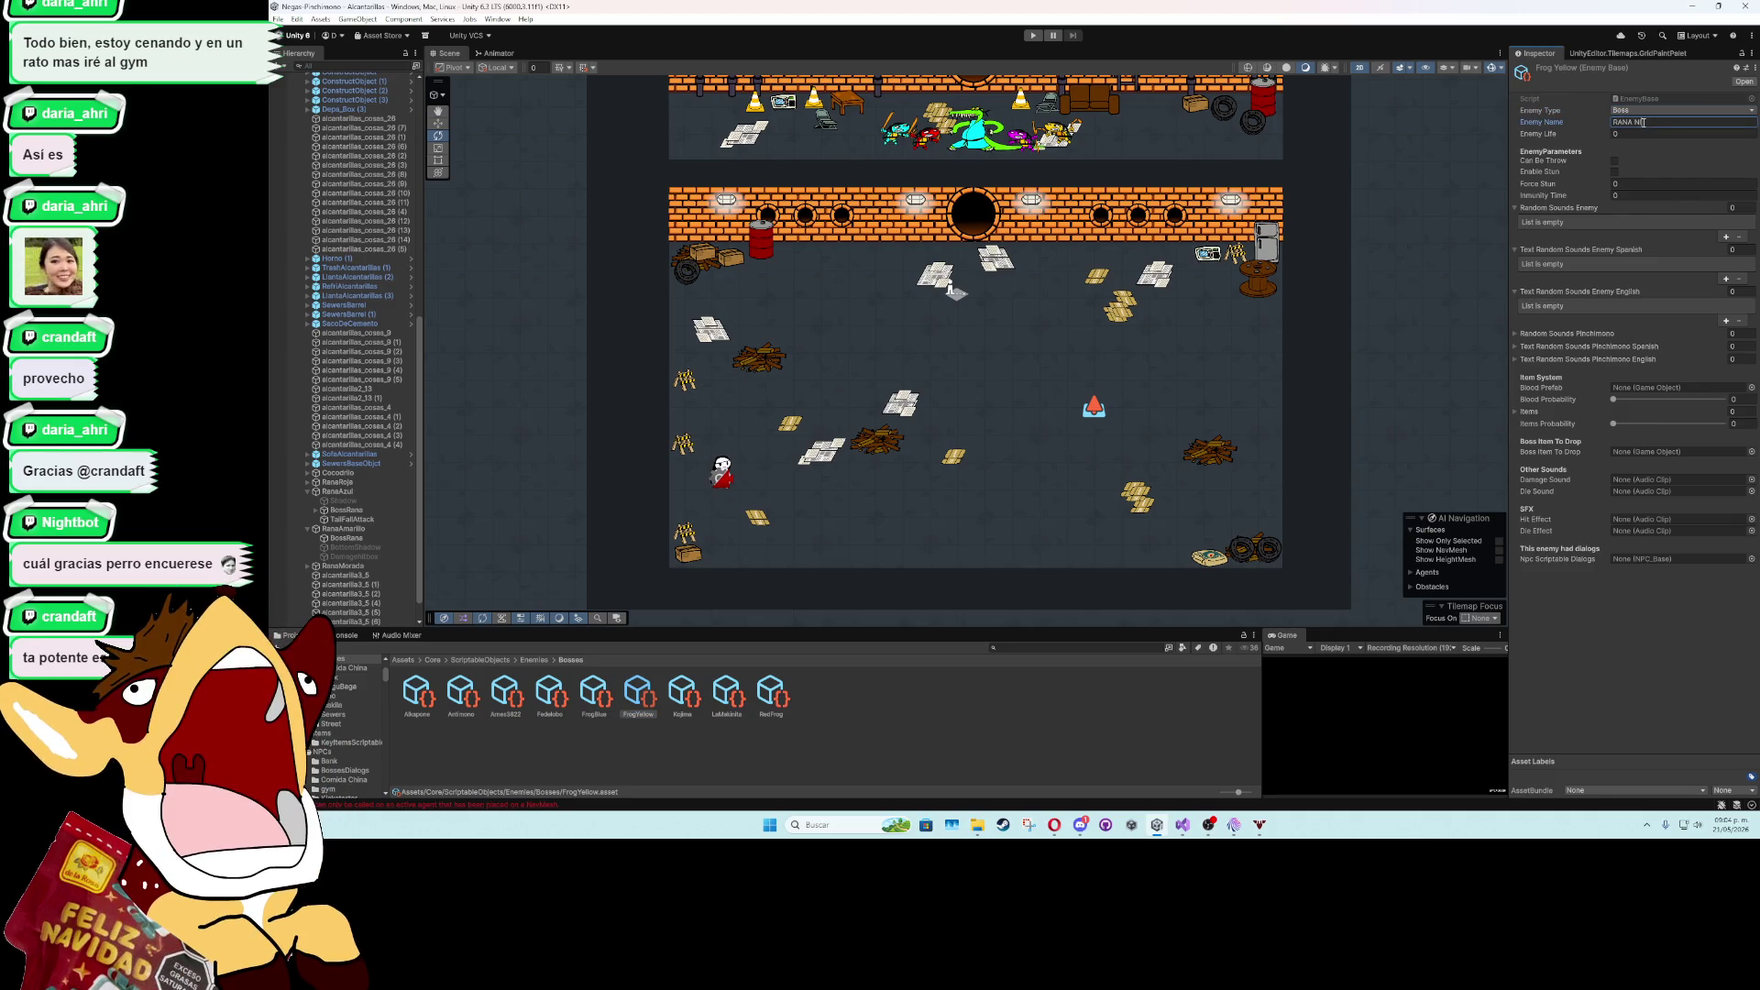
type("AMARILLA")
left_click(1619, 135)
type("70")
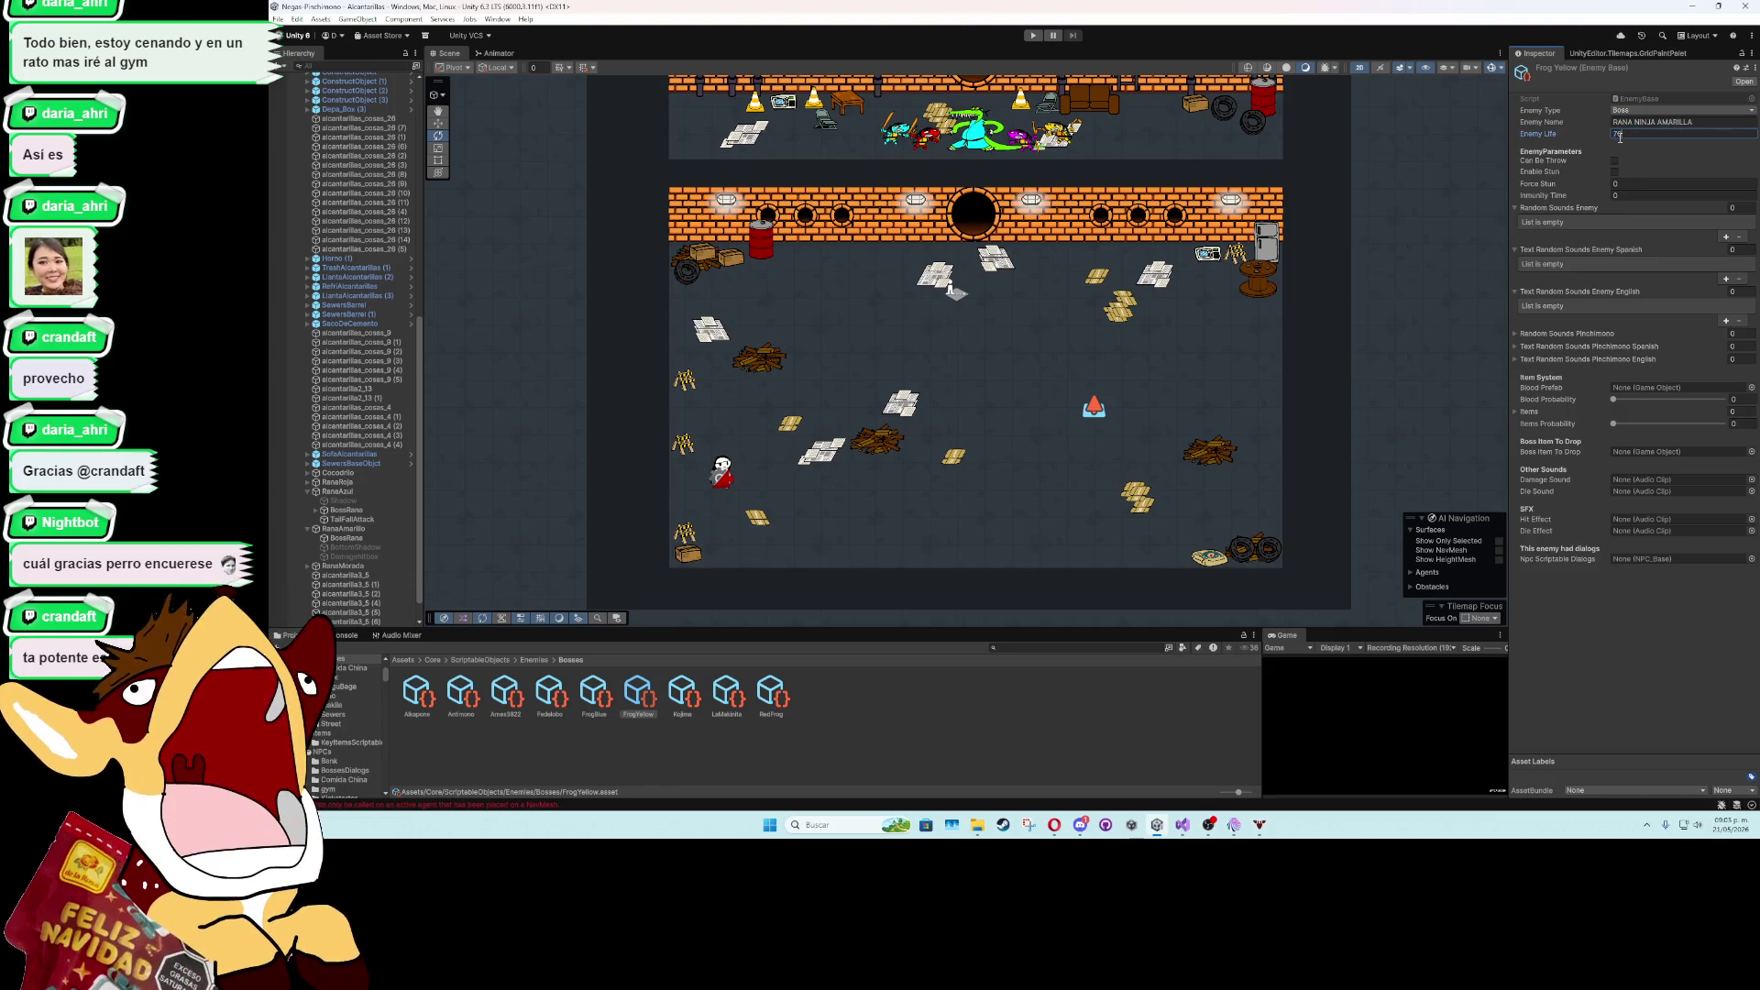
- Assign hit1 as FrogYellow's Hit Effect and Die Effect sounds
left_click(1750, 518)
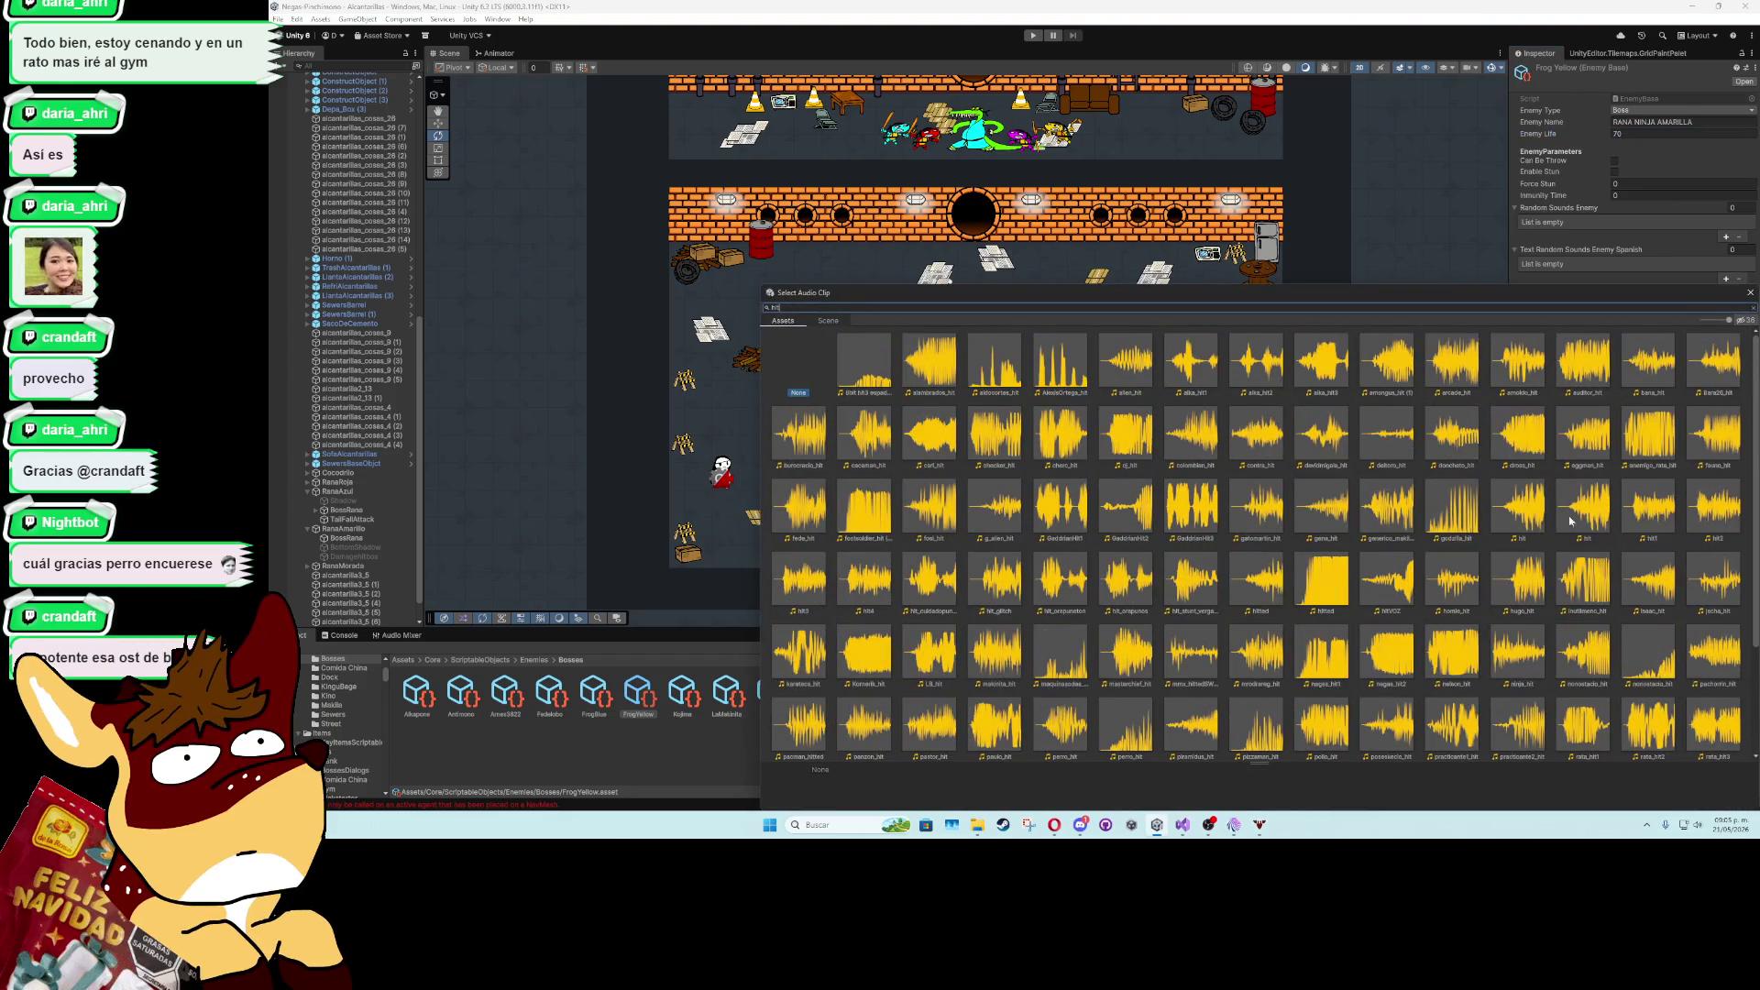
double_click(1647, 511)
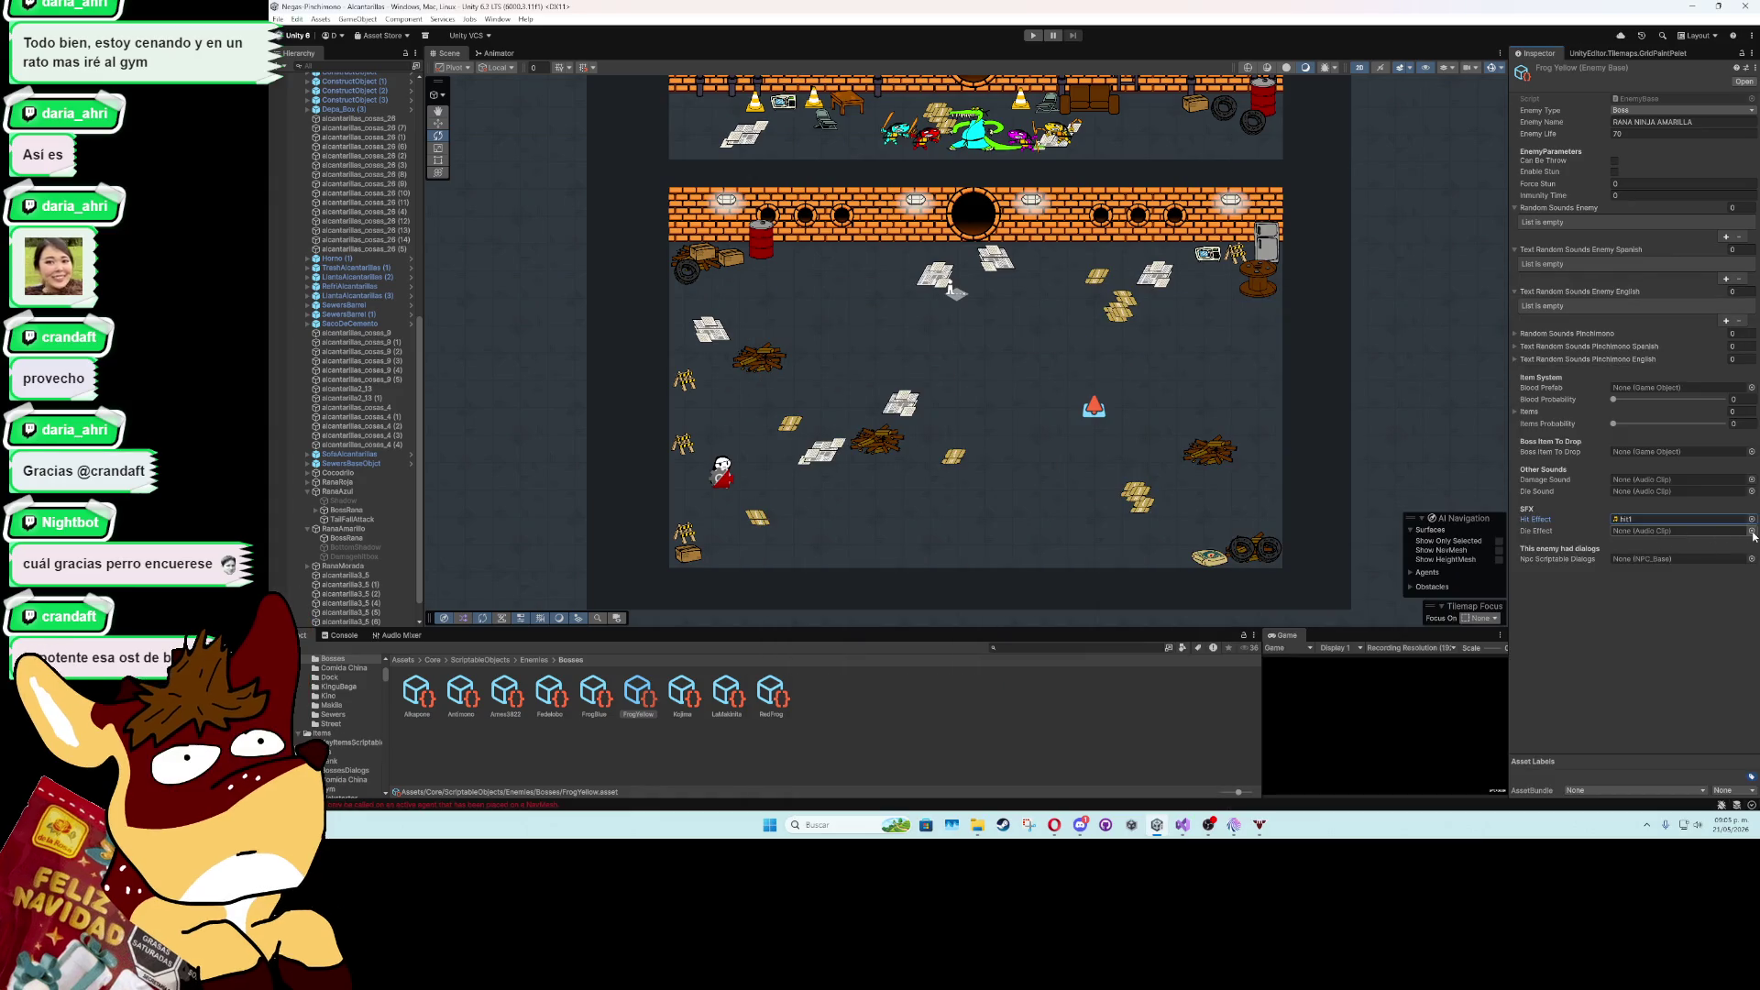
left_click(1745, 532)
type("hit")
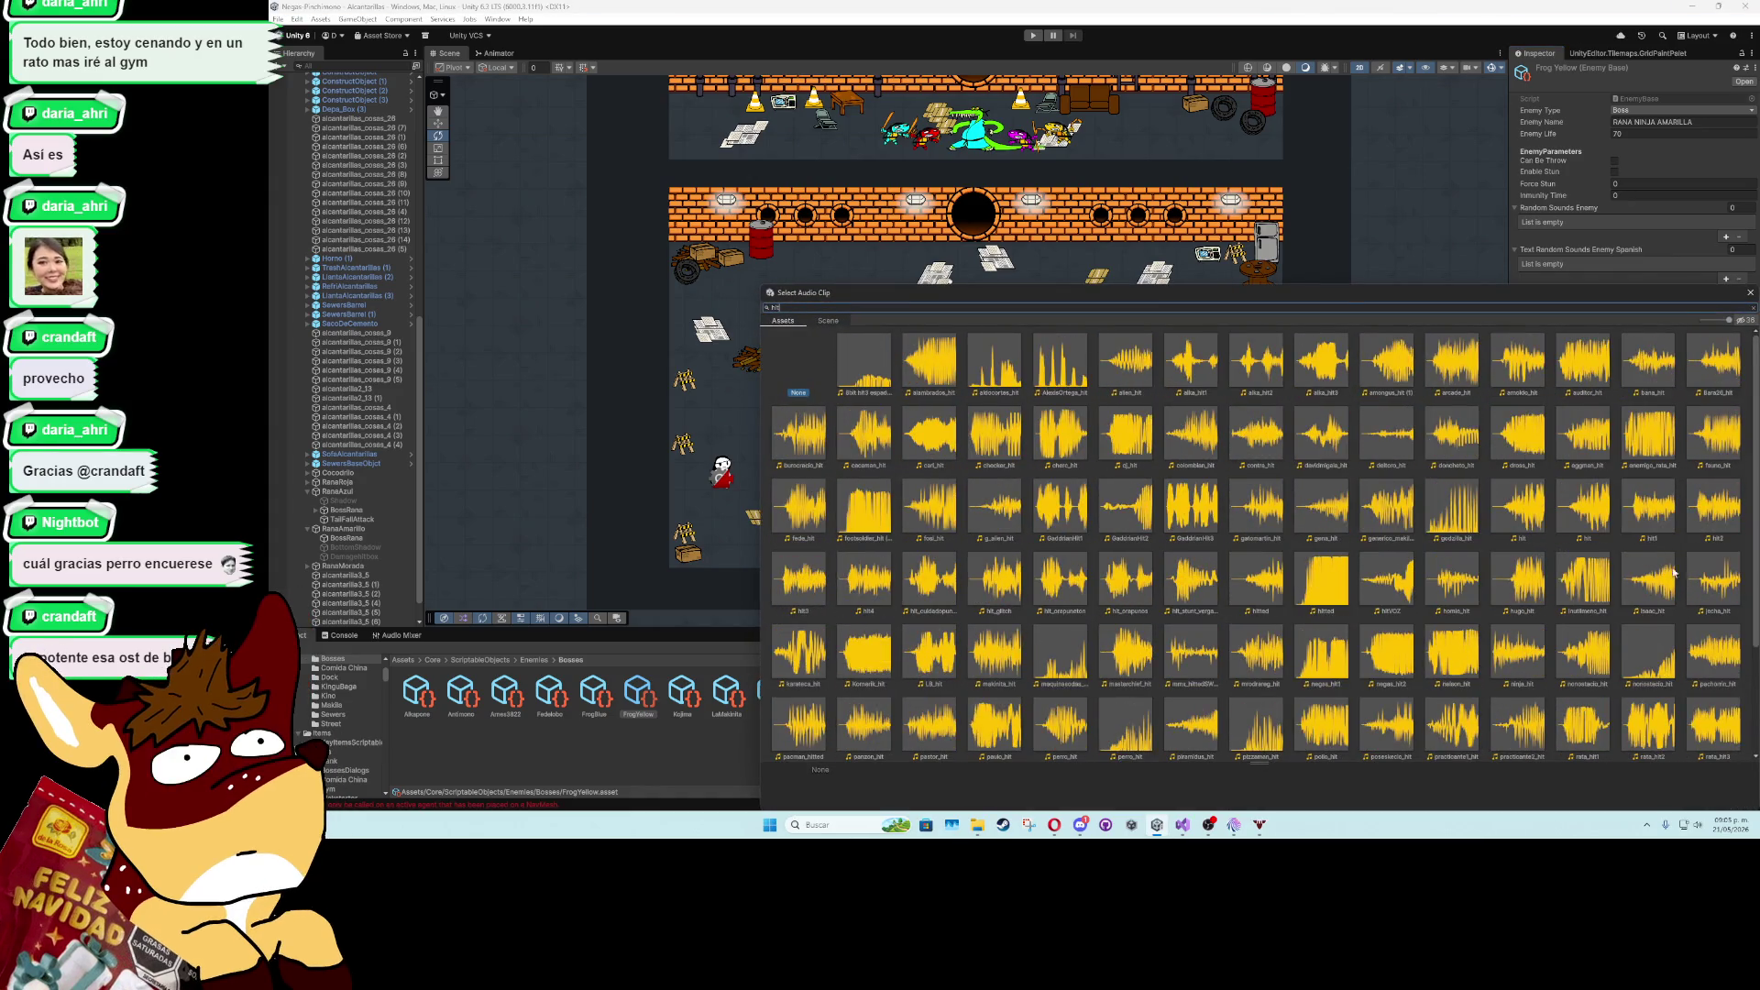
double_click(1647, 511)
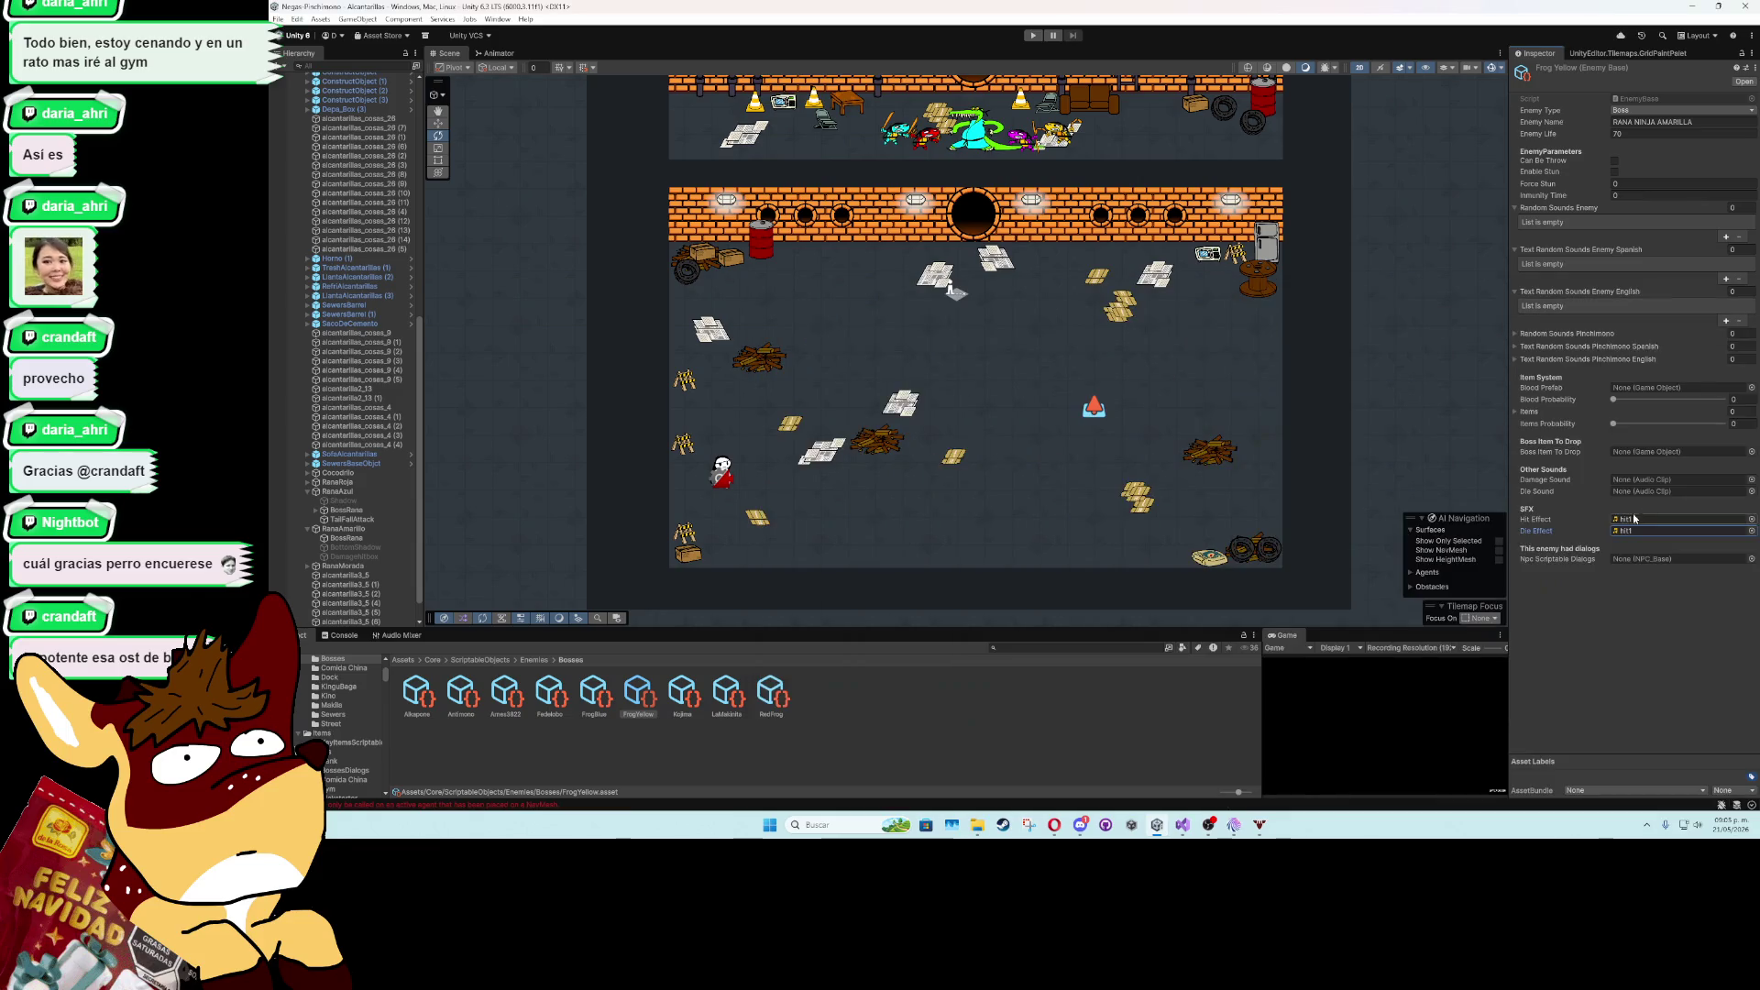
left_click(872, 702)
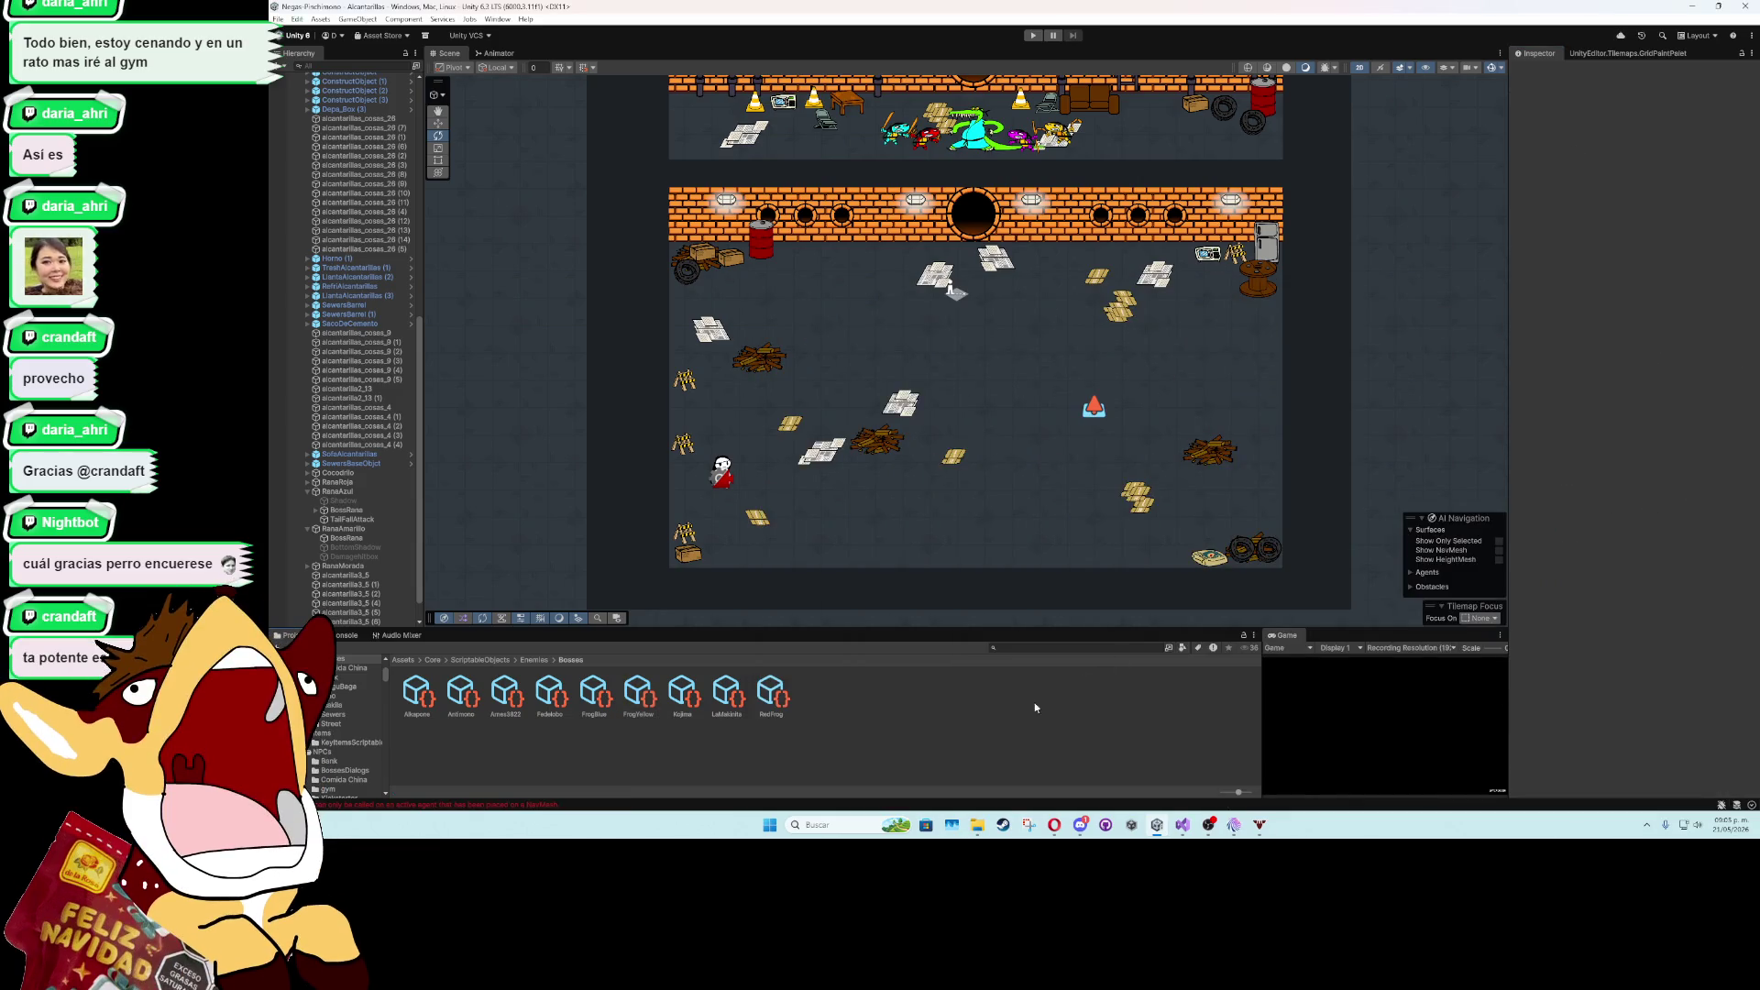
- Create another Enemy_Base asset in Bosses named FrogPurple
right_click(863, 713)
mouse_move(999, 379)
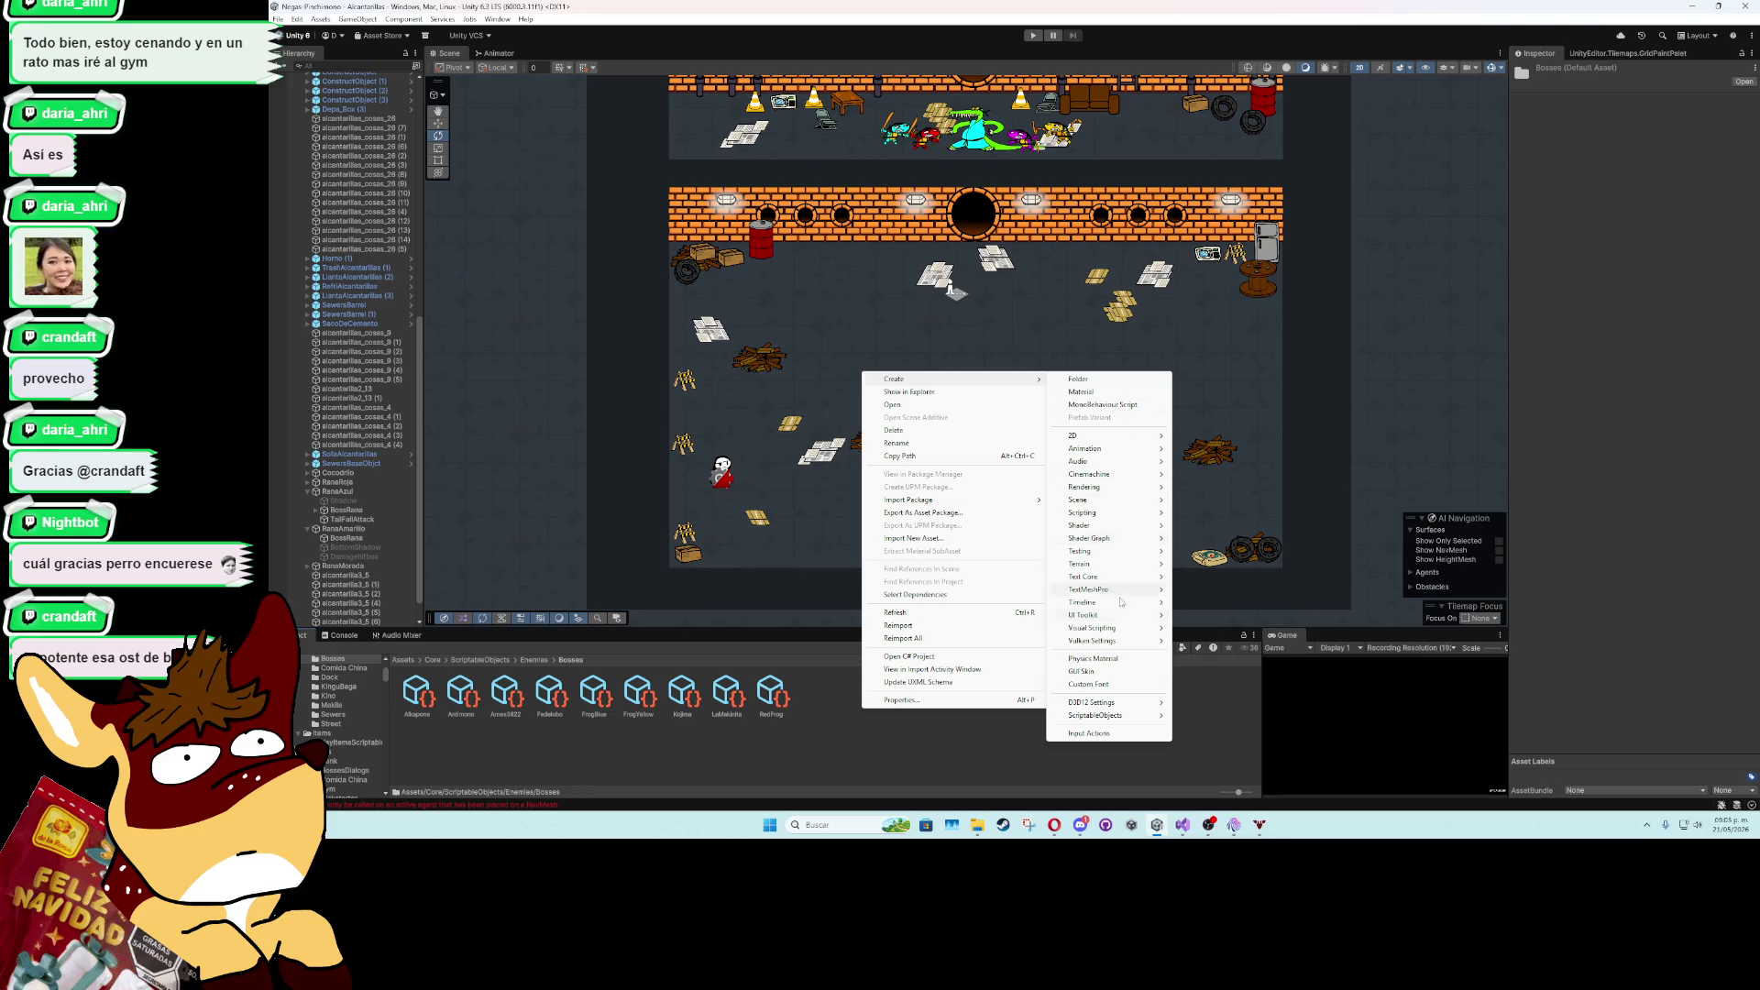
mouse_move(1095, 715)
left_click(1219, 734)
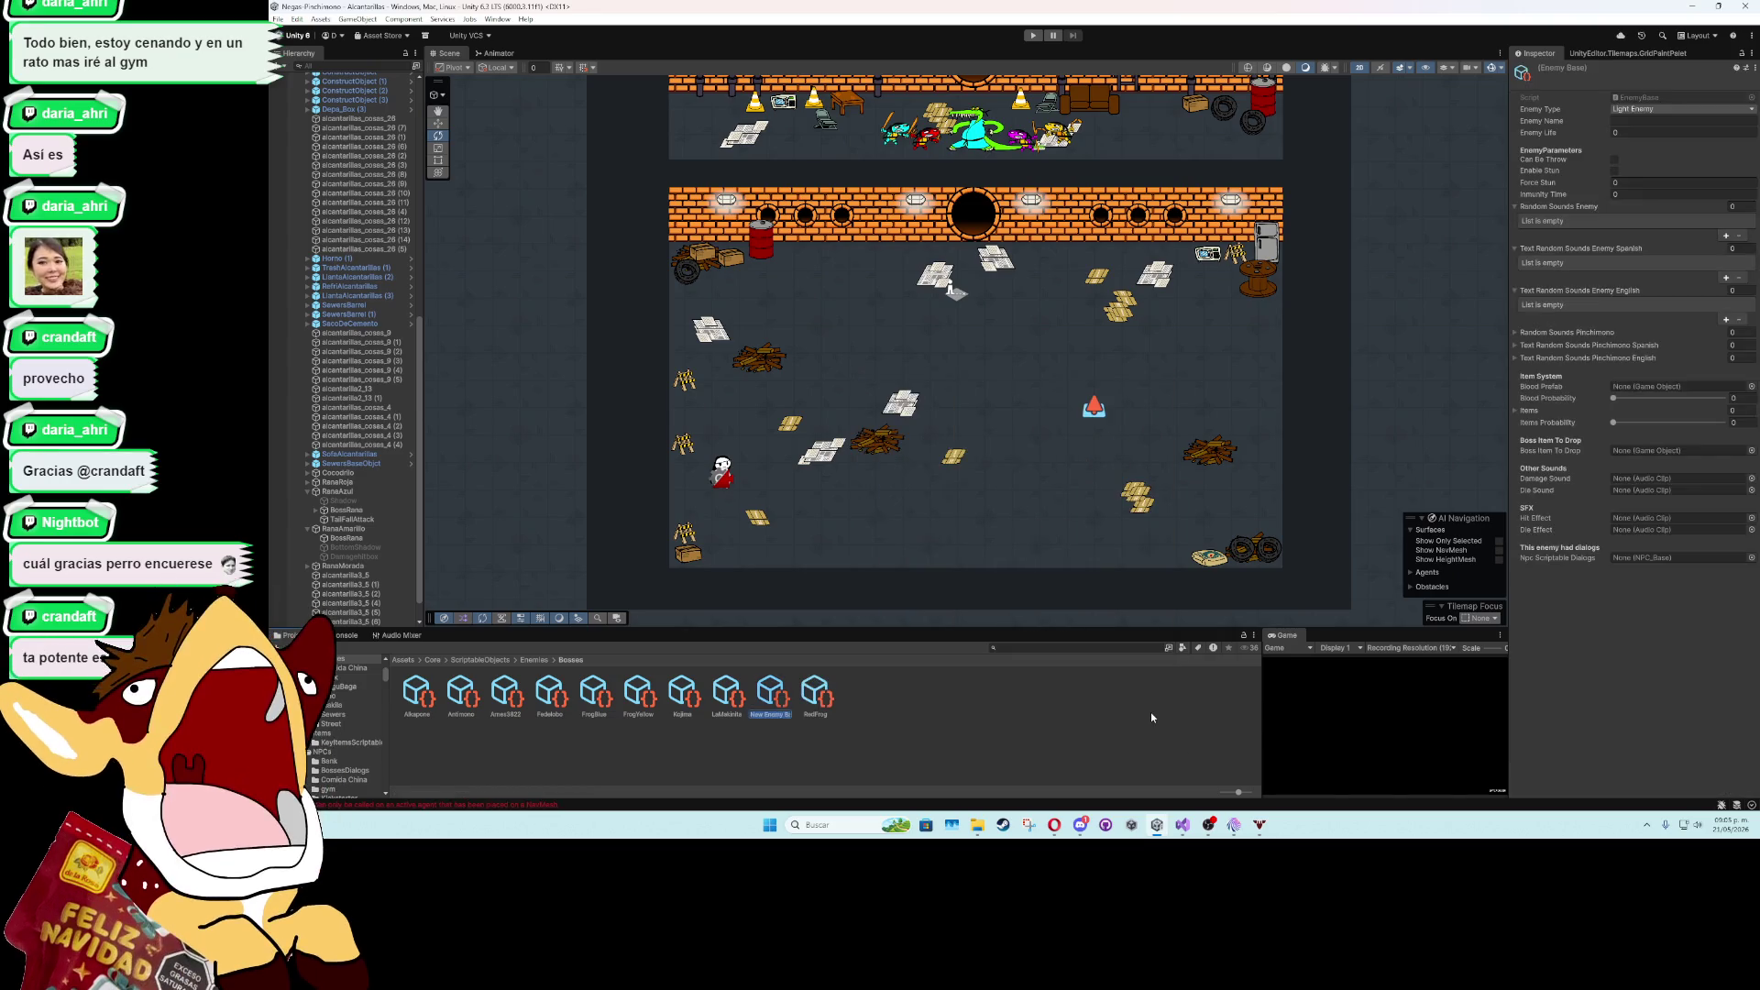
type("FrogR")
type("Purple")
- Set FrogPurple's Enemy Name to RANA NINJA MORADA and Enemy Life to 70
left_click(1614, 125)
type("NA N")
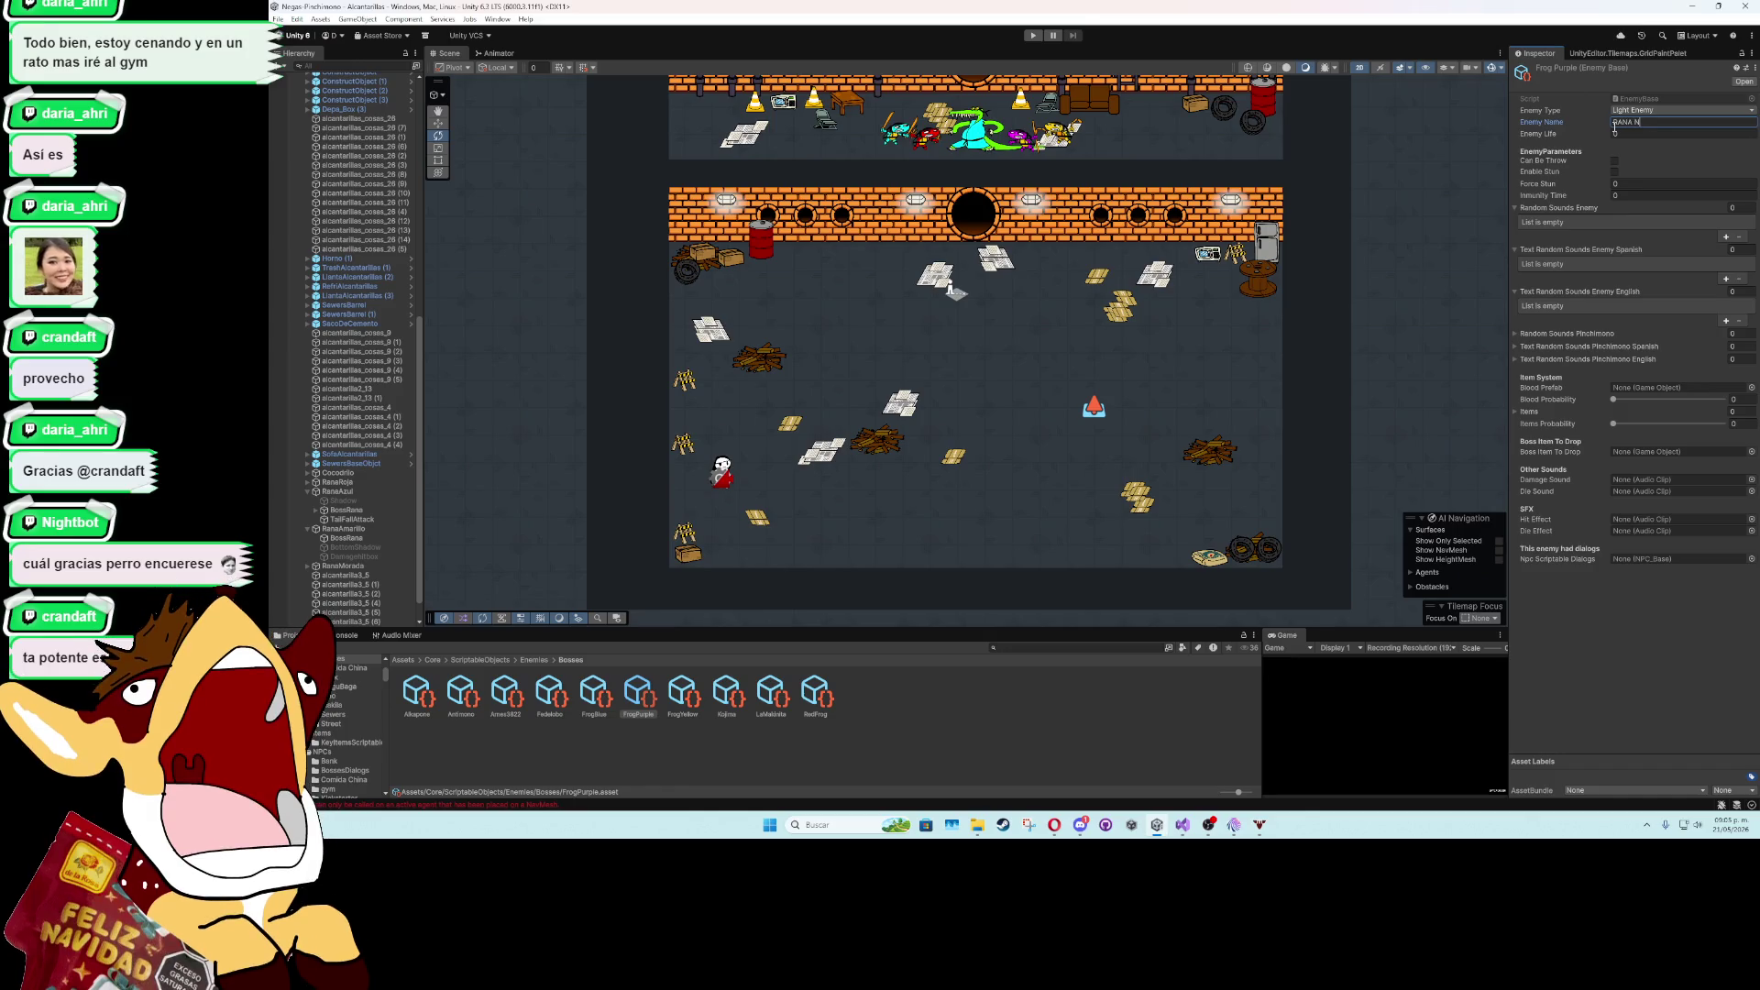
type("INJA ROSA")
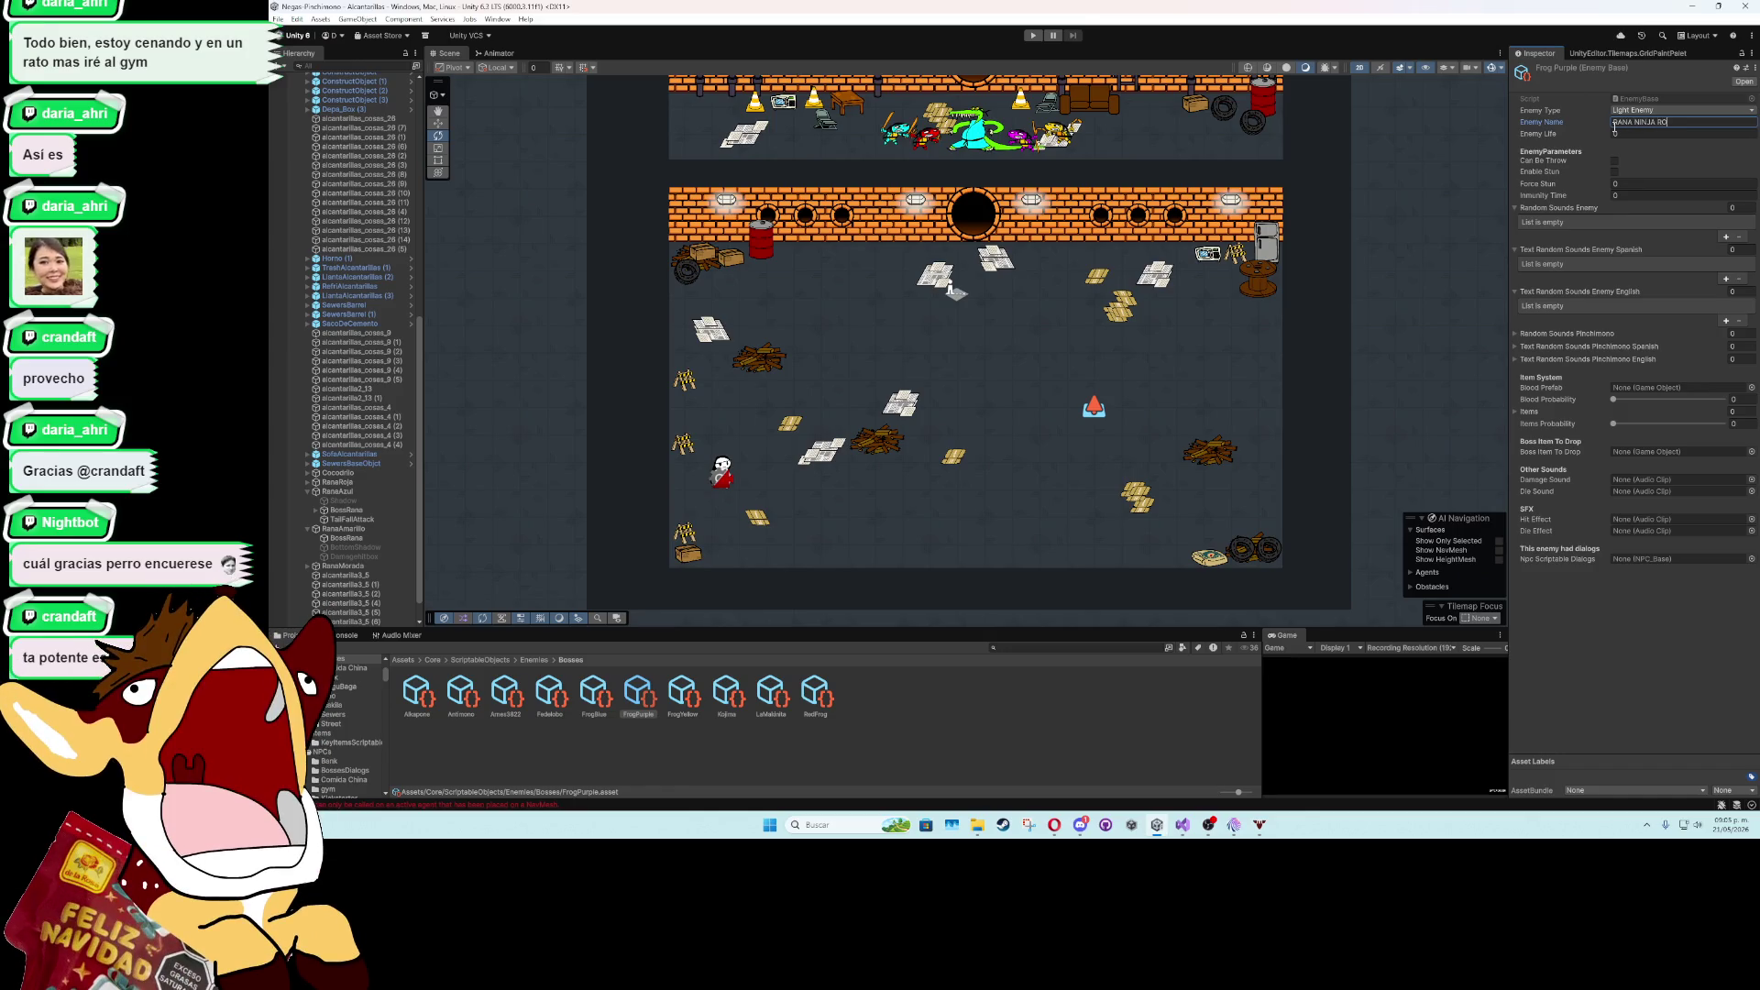
left_click(1628, 134)
key("BackSpace")
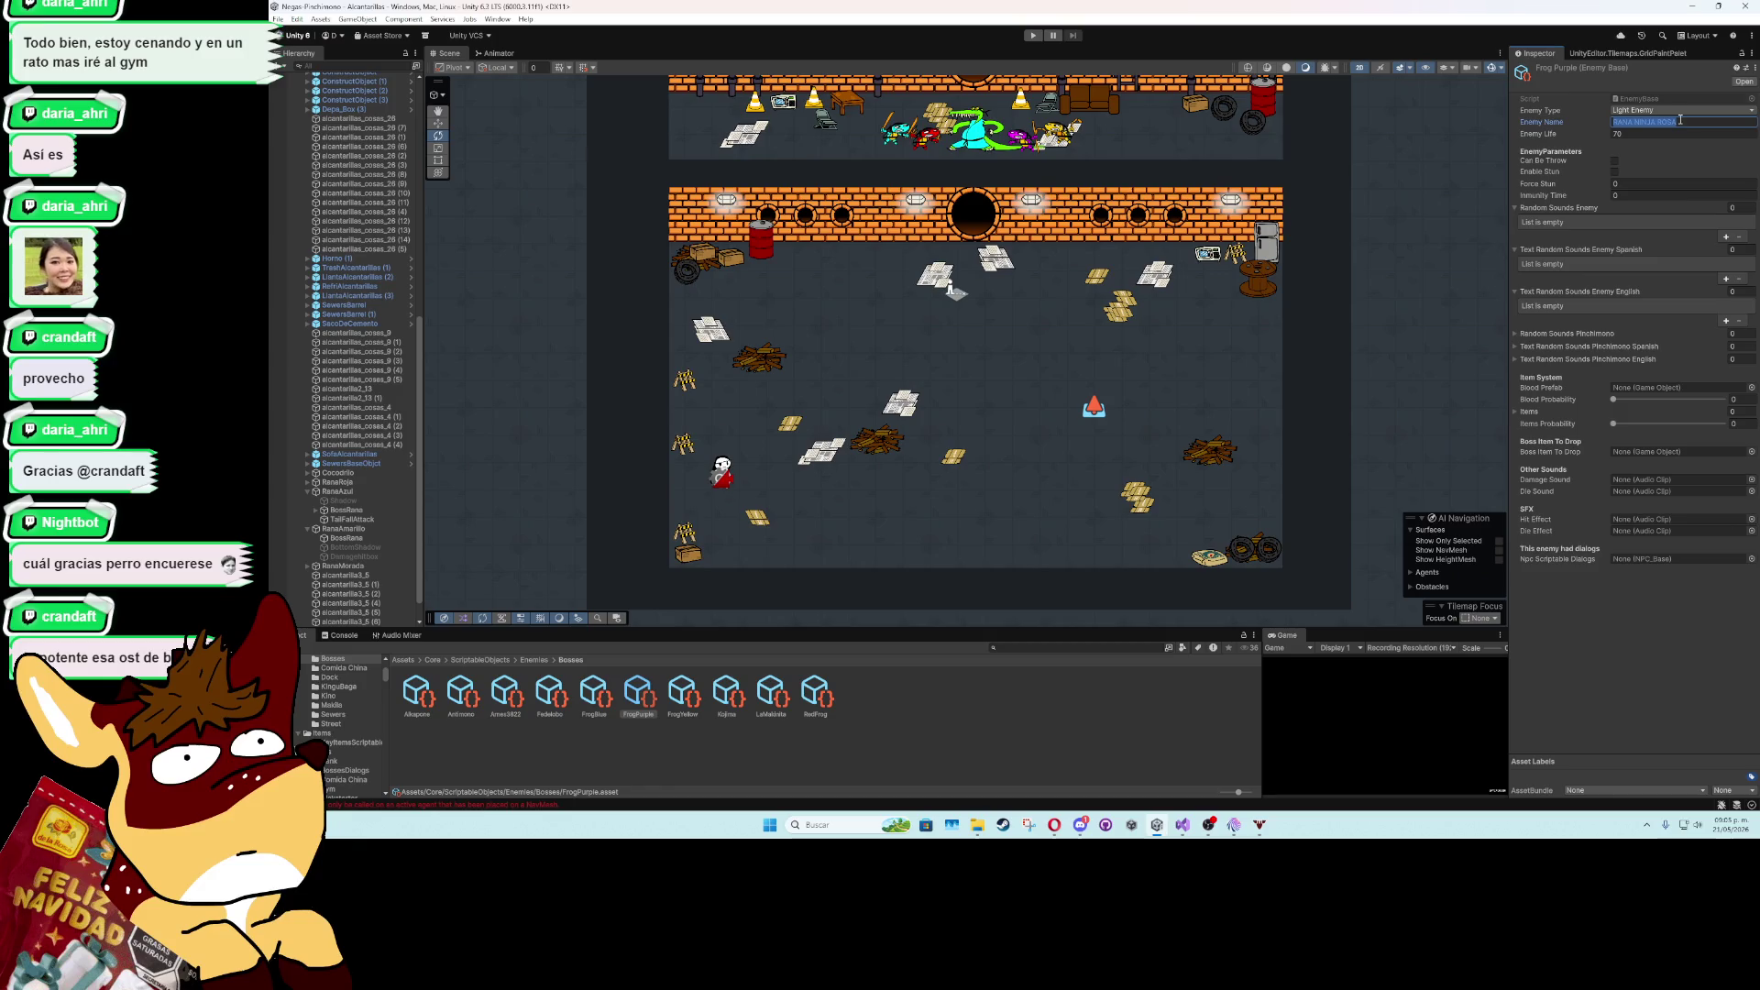
left_click_drag(1680, 124, 1660, 122)
type("MORADA")
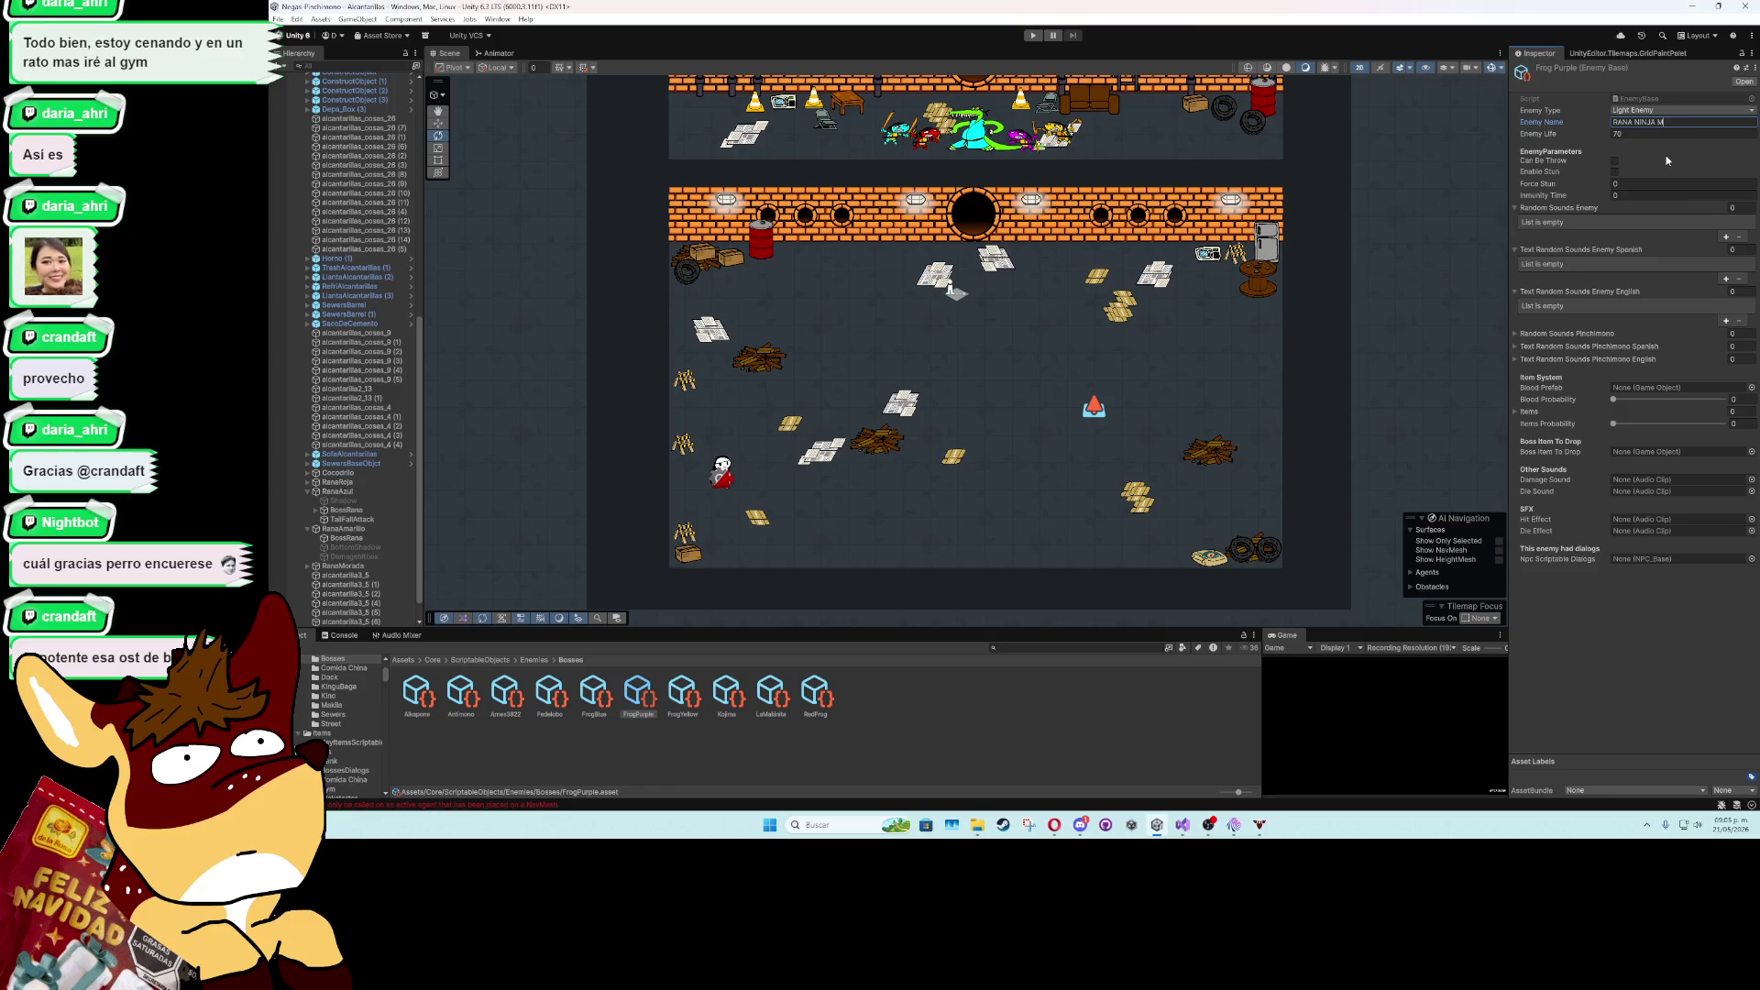
- Assign hit1 as FrogPurple's Hit Effect and Die Effect sounds
left_click(1750, 519)
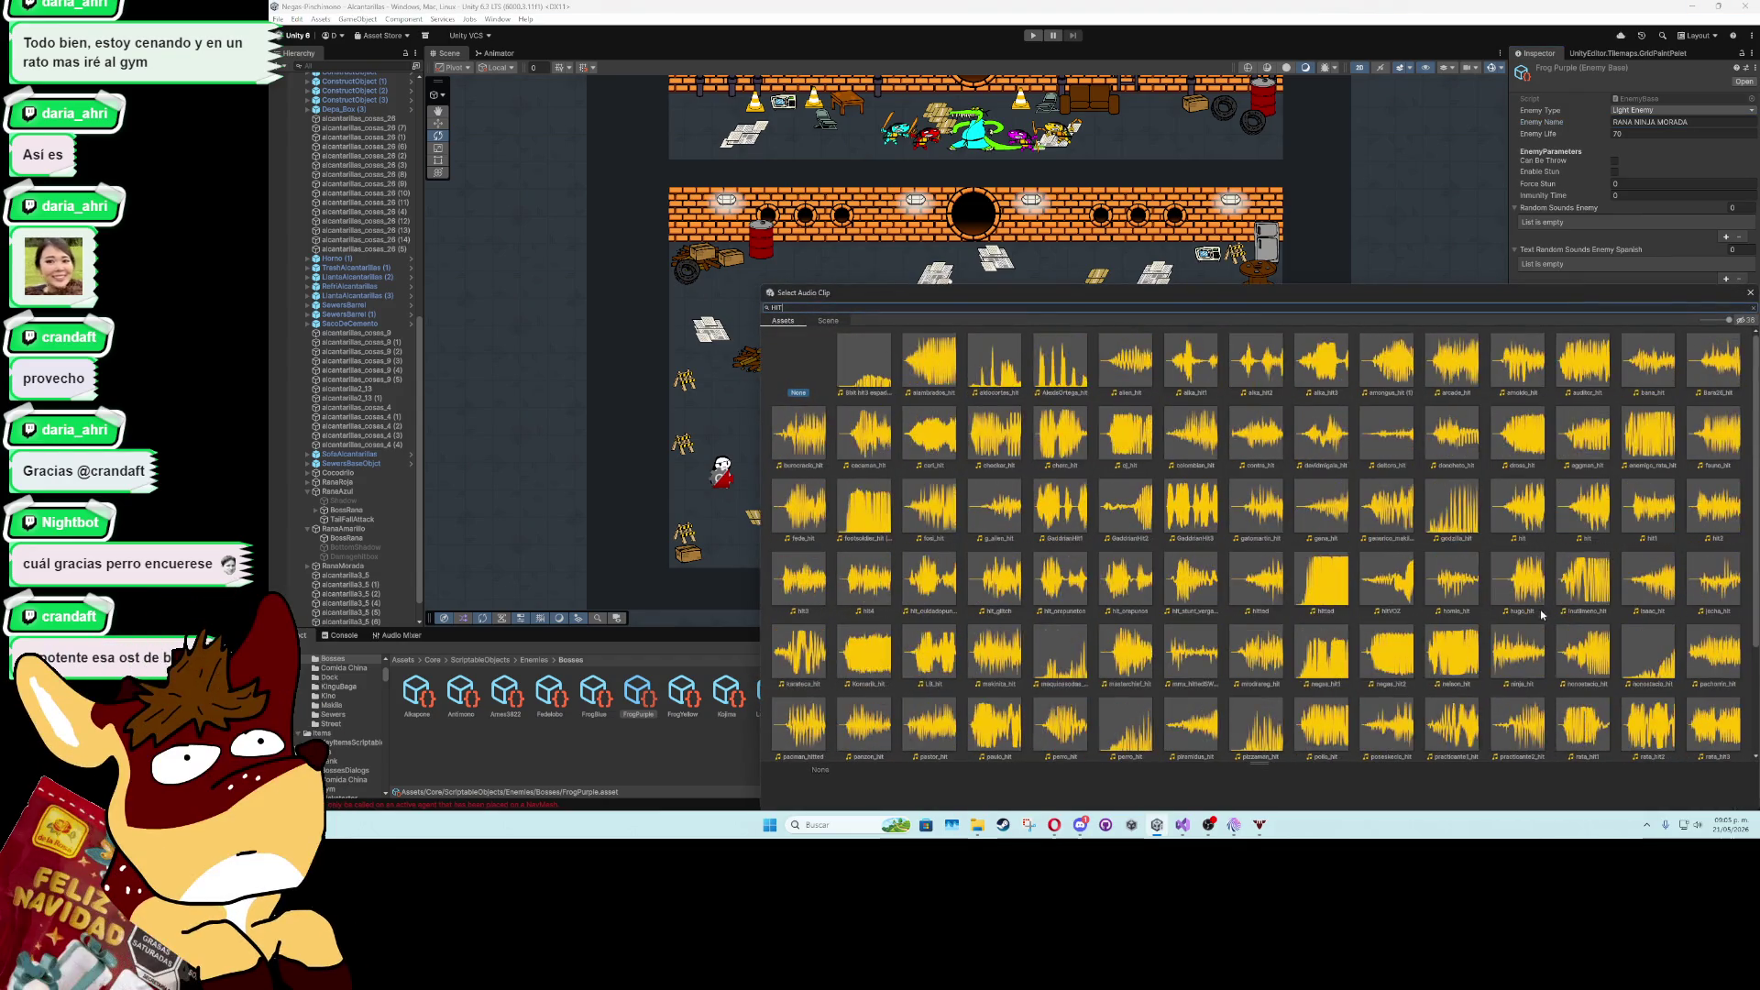
double_click(1659, 522)
left_click(1752, 531)
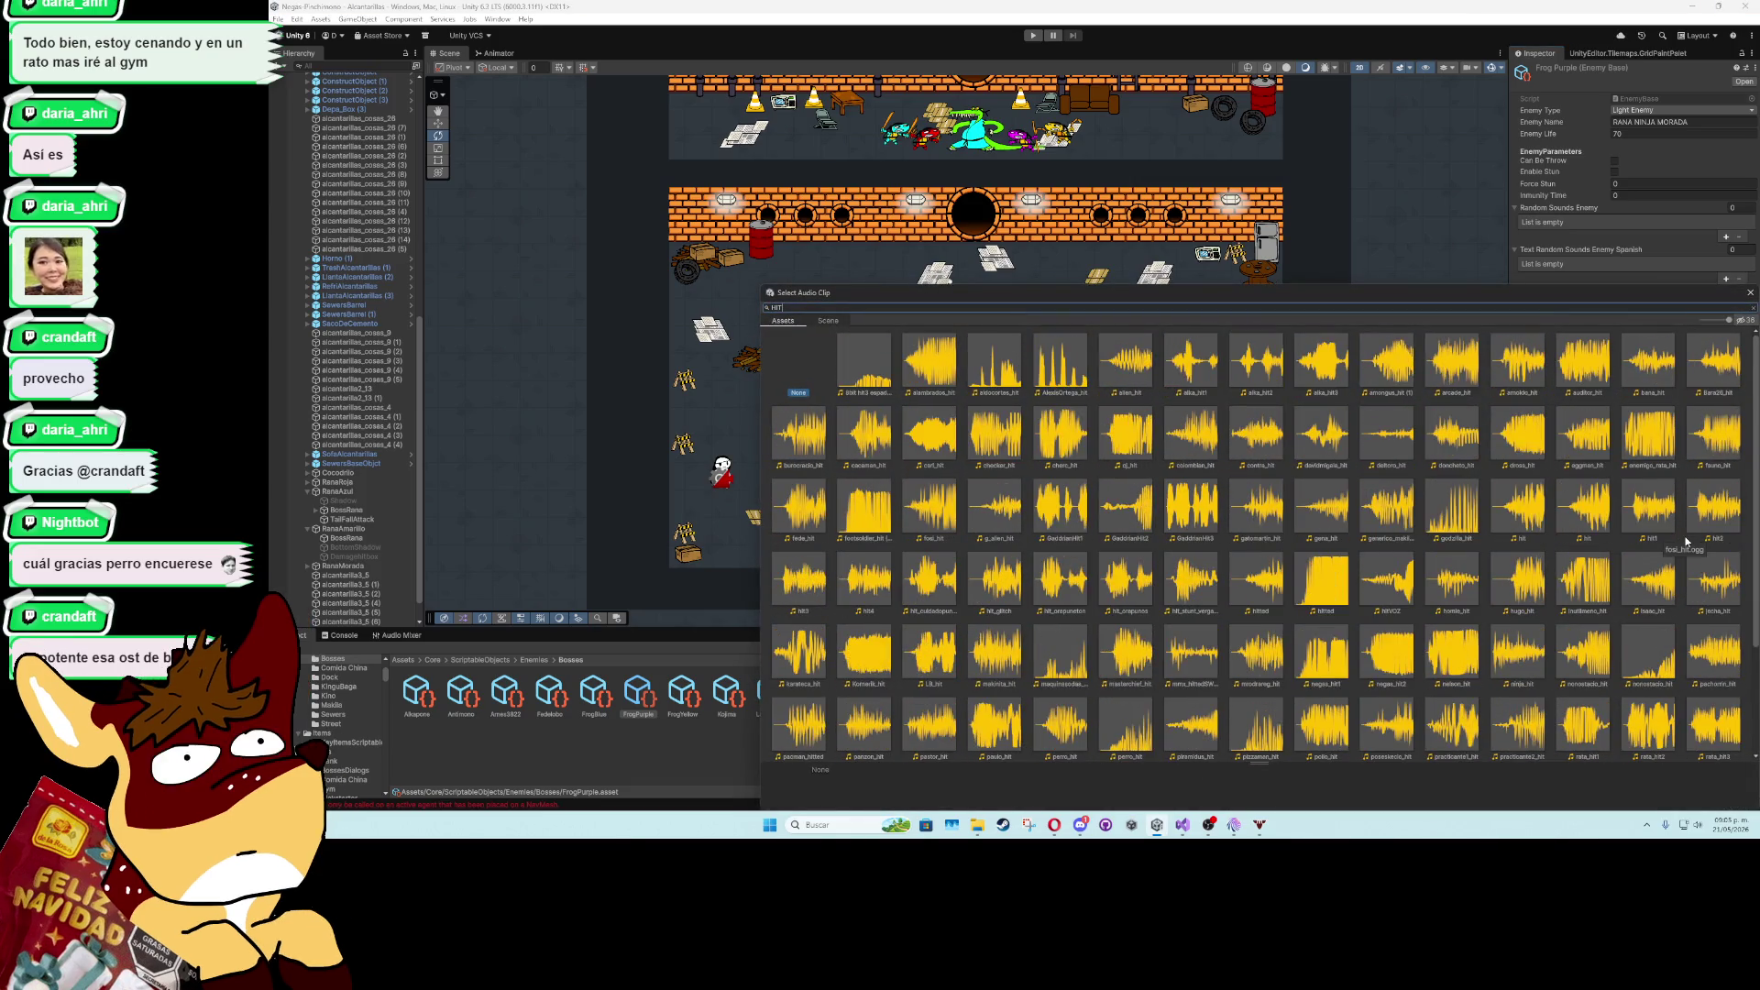
double_click(1650, 508)
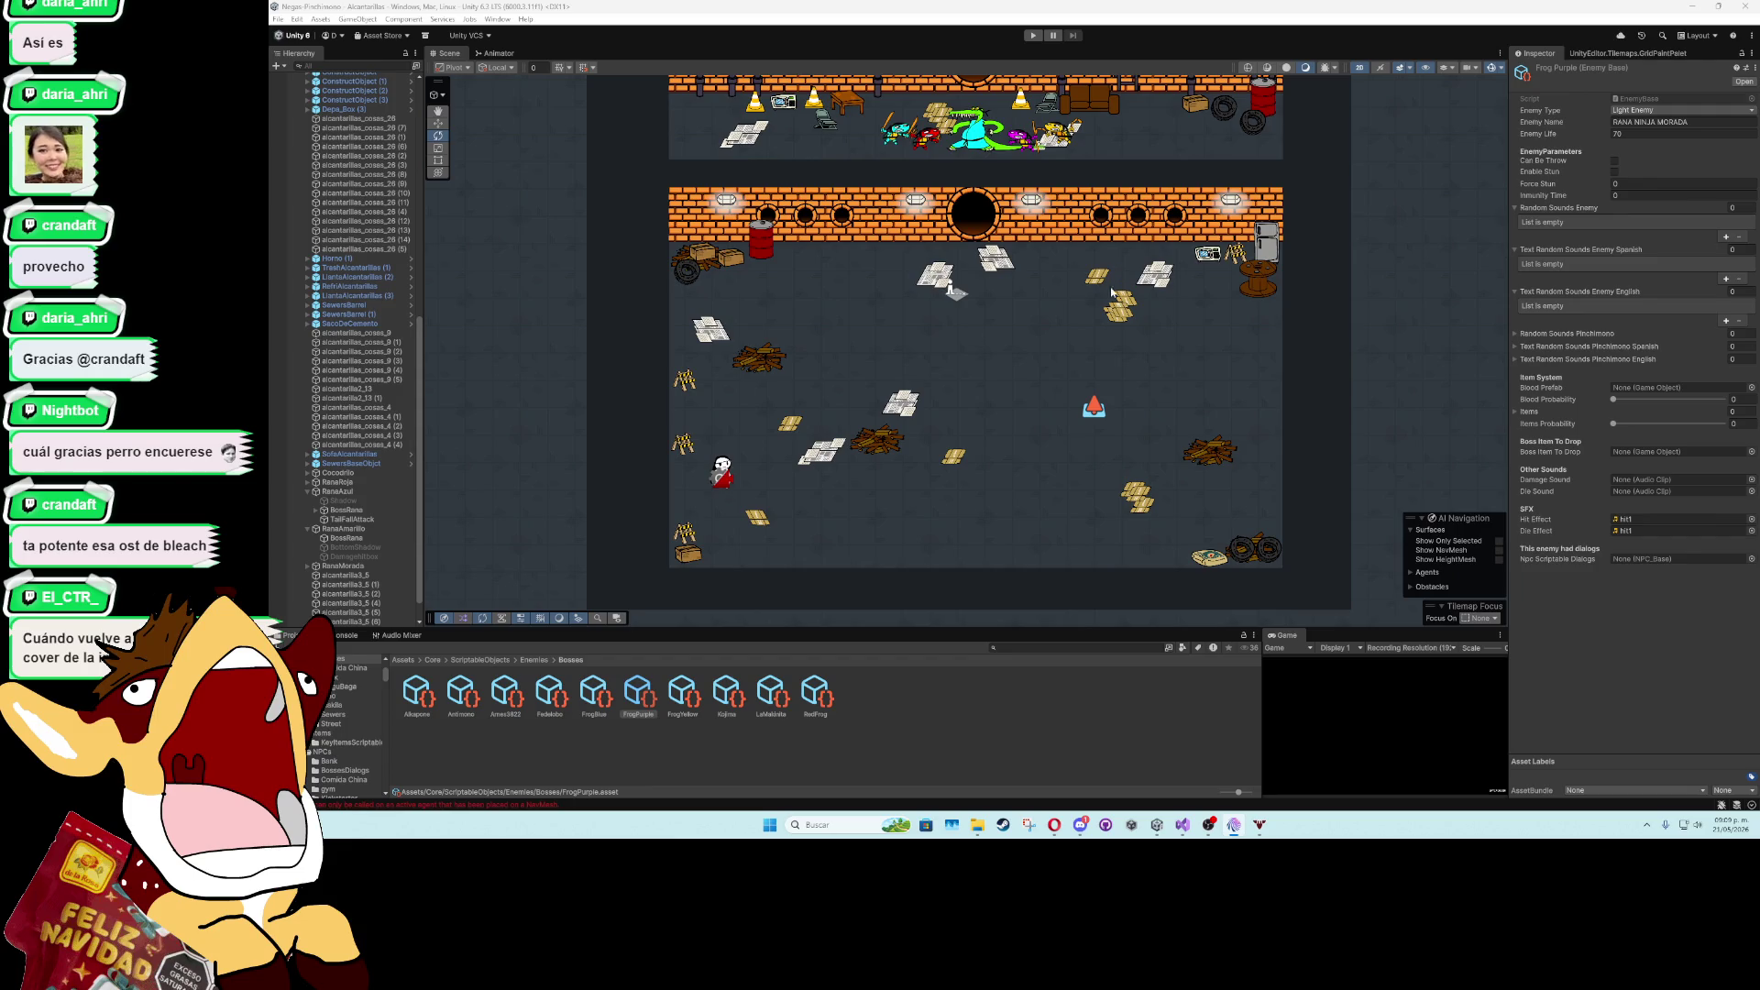
- Remove the Boss Script component from the Cocodrilo crocodile boss in the upper sewer room
scroll(1112, 291, "up", 4)
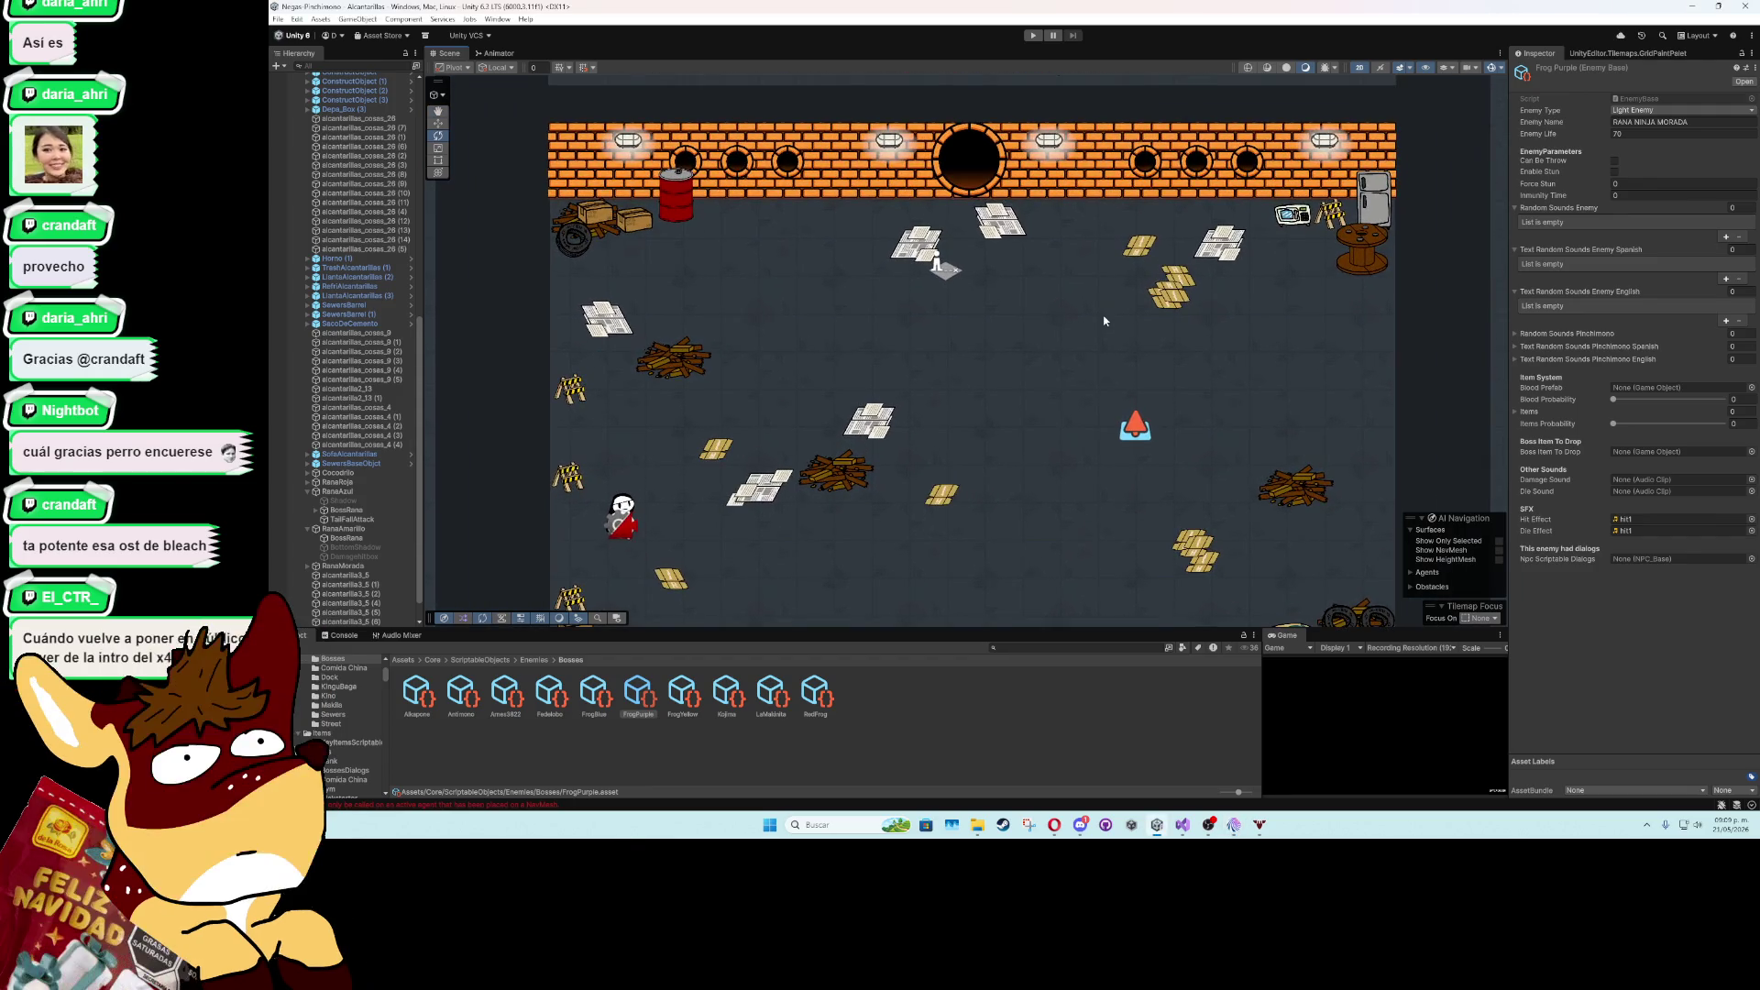
mouse_move(1104, 320)
left_mouse_down()
mouse_move(1104, 284)
mouse_move(1092, 489)
left_mouse_up()
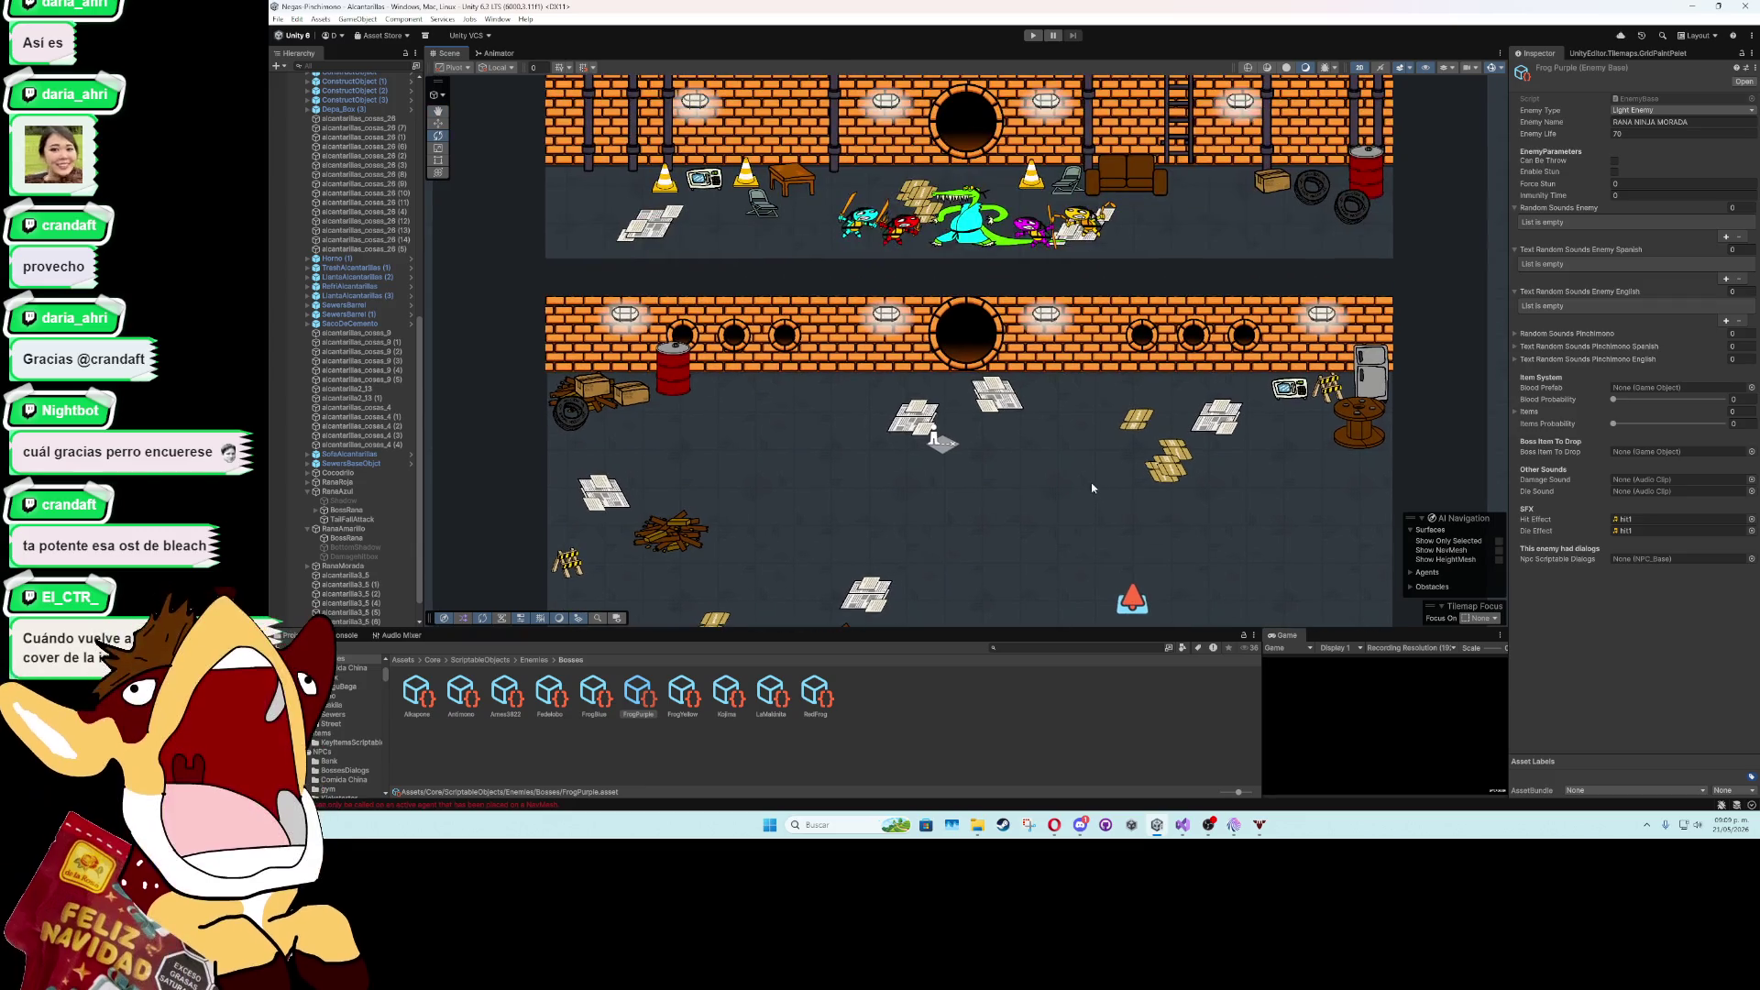
left_click(973, 234)
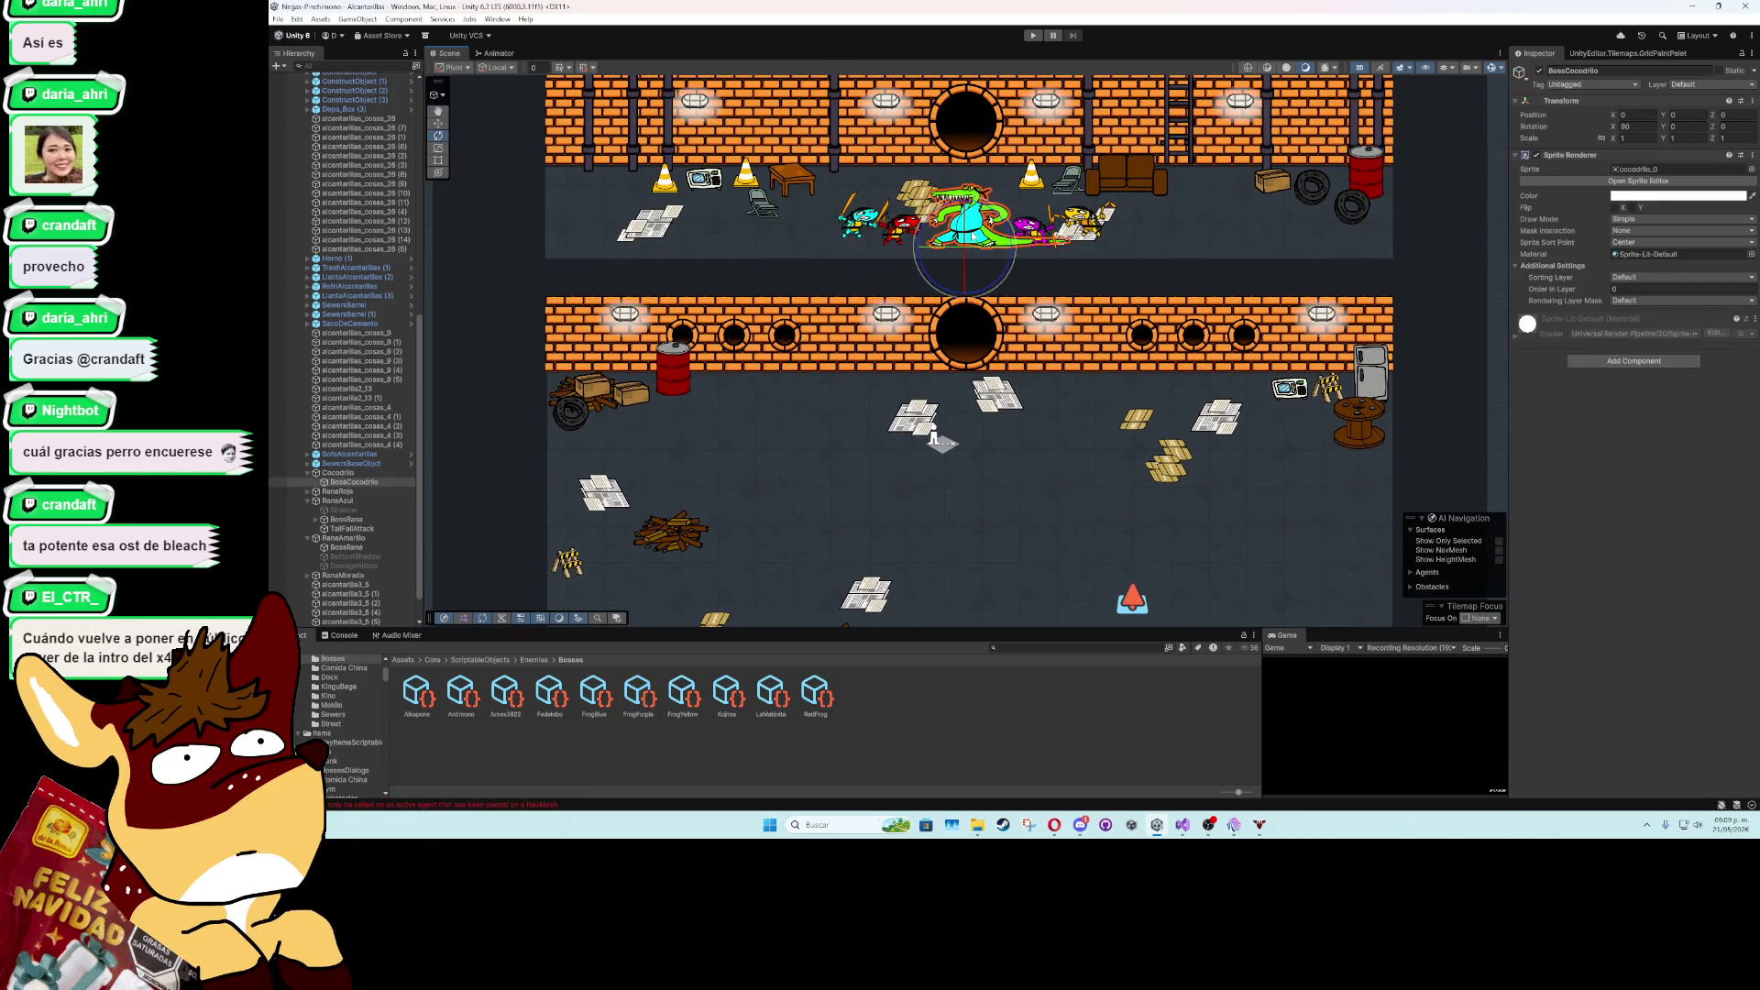
left_click(338, 472)
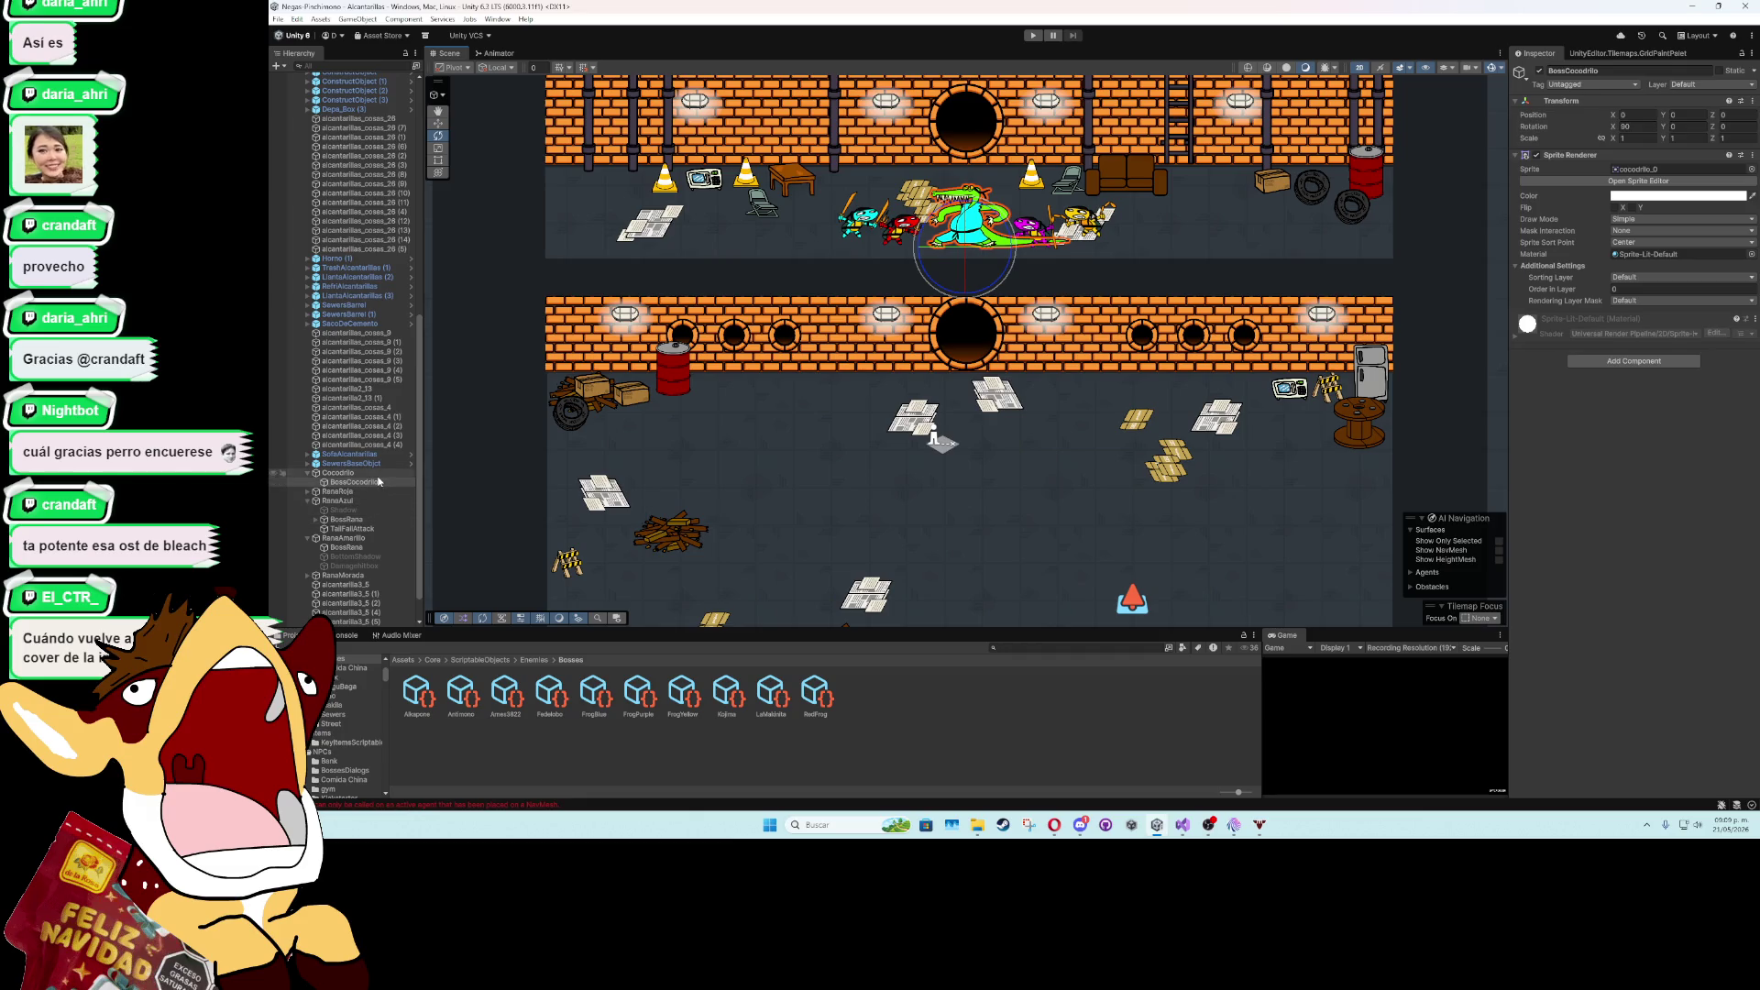
left_click(1751, 386)
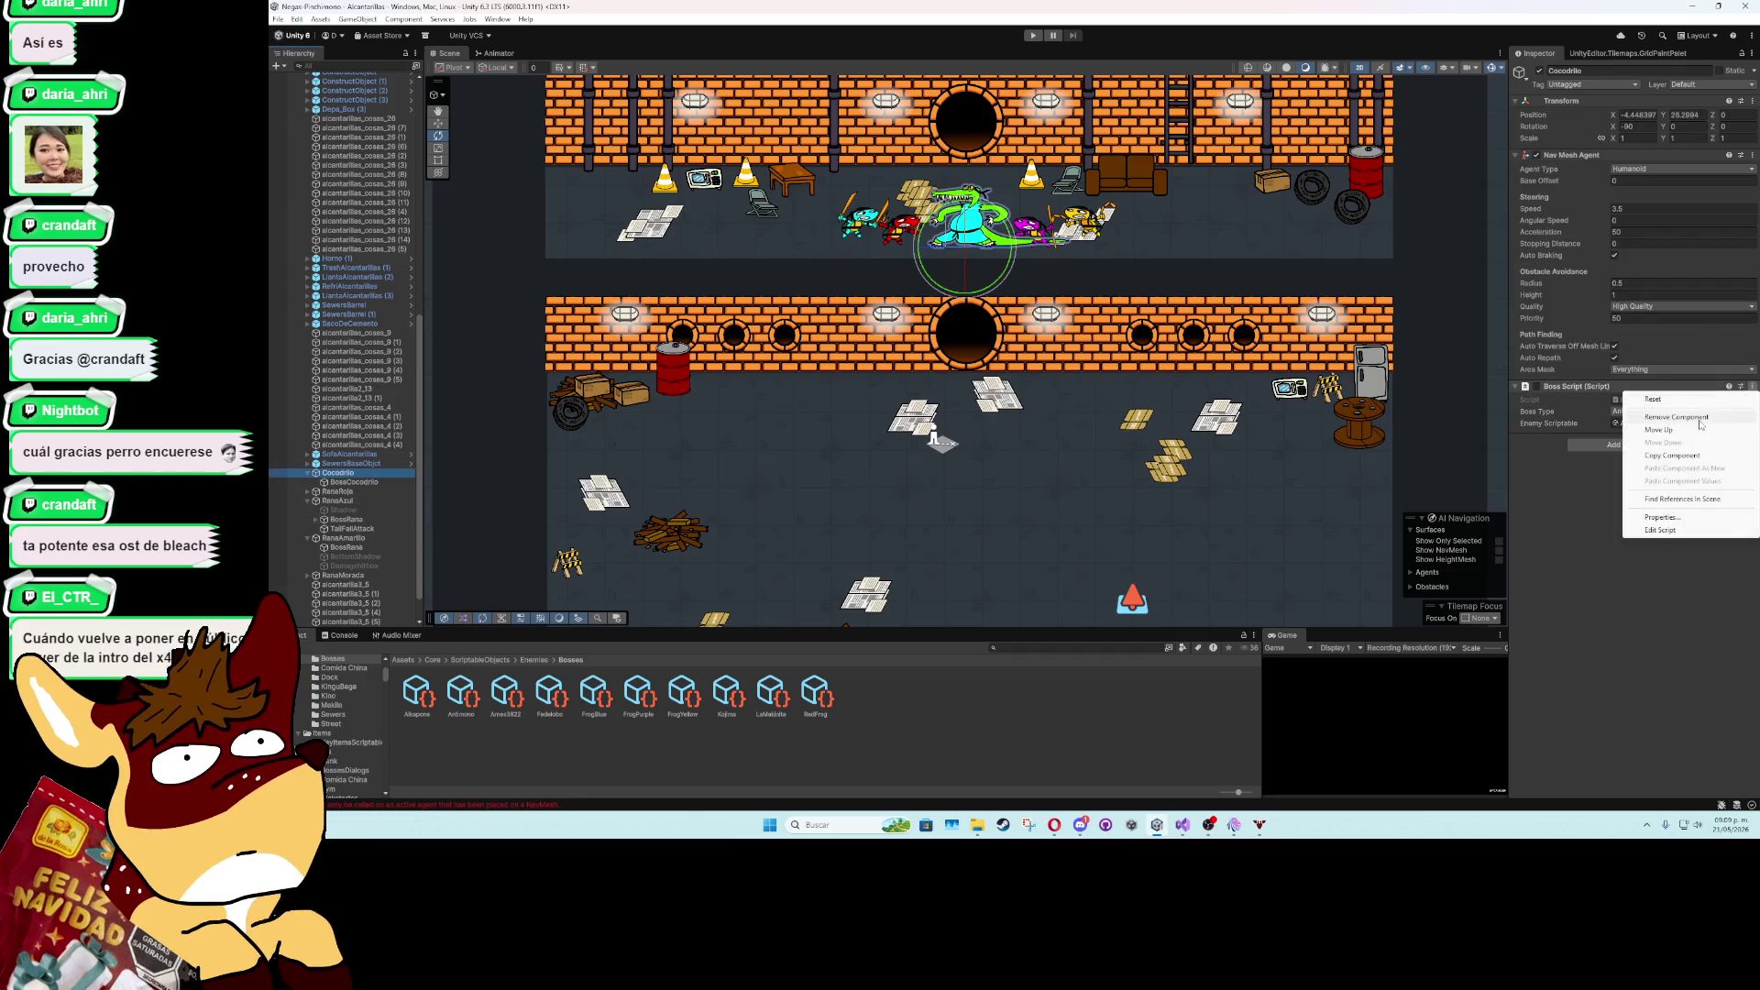
left_click(1649, 418)
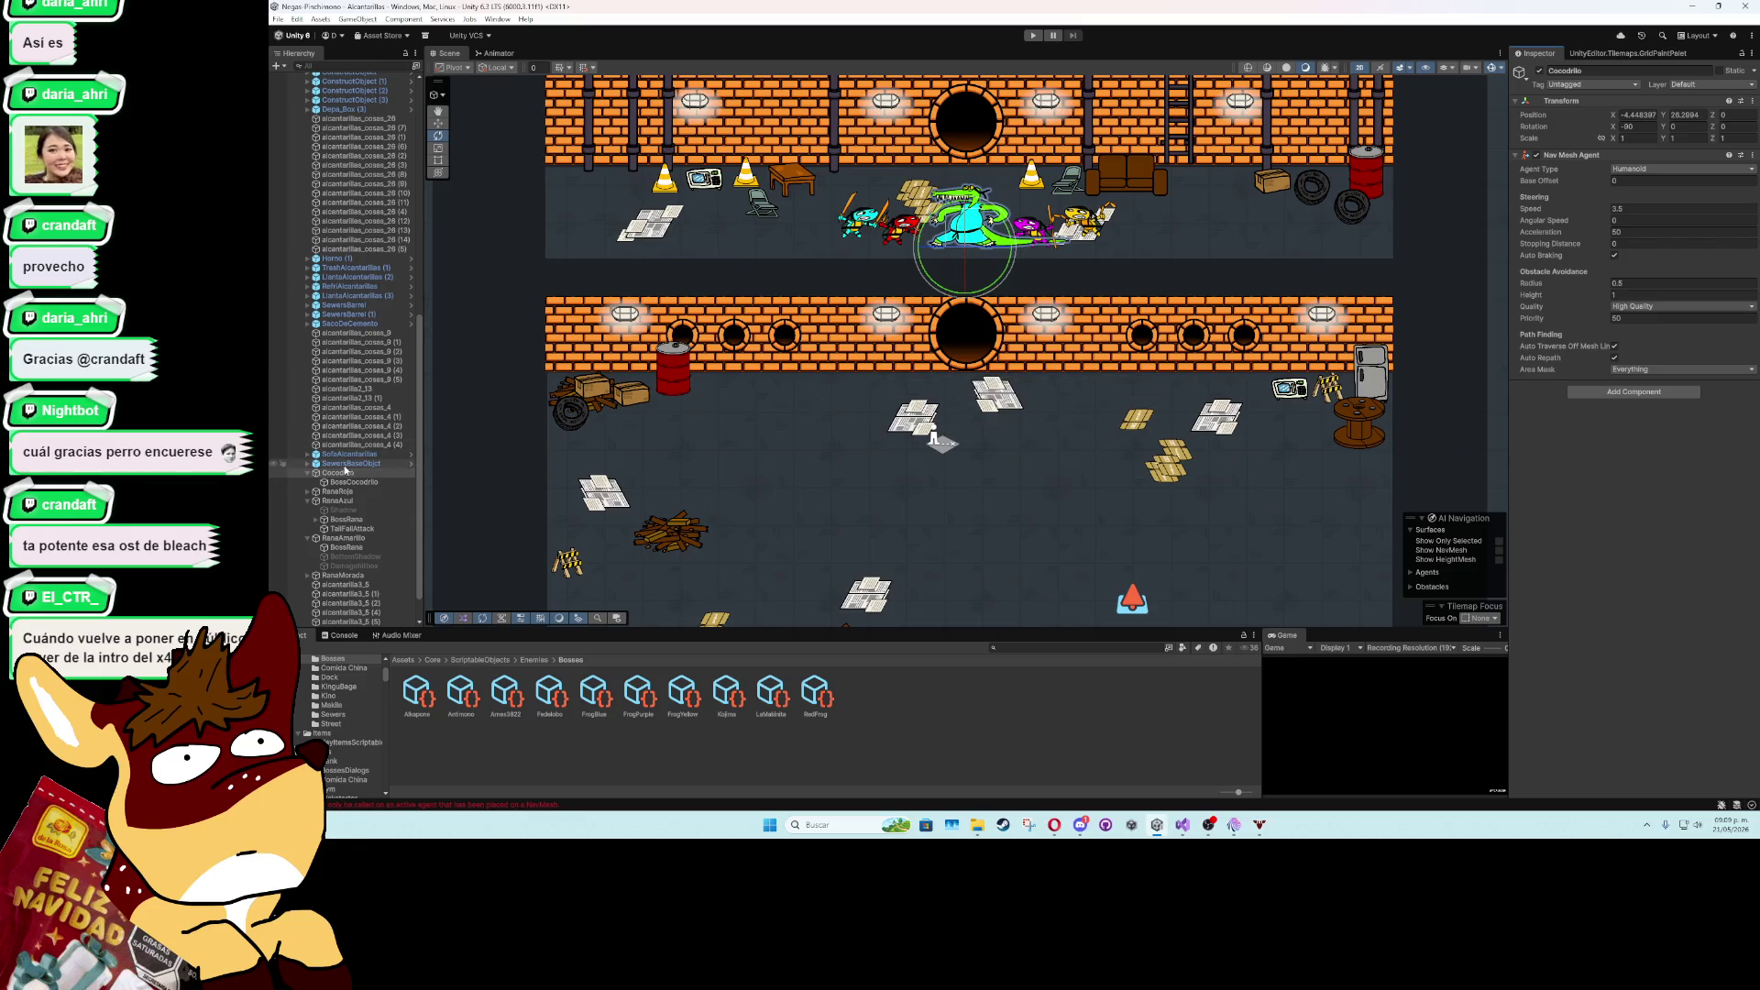
- Assign RedFrog to RanaRoja and FrogBlue to RanaAzul as their enemy assets
left_click(307, 472)
left_click(325, 483)
left_click(307, 482)
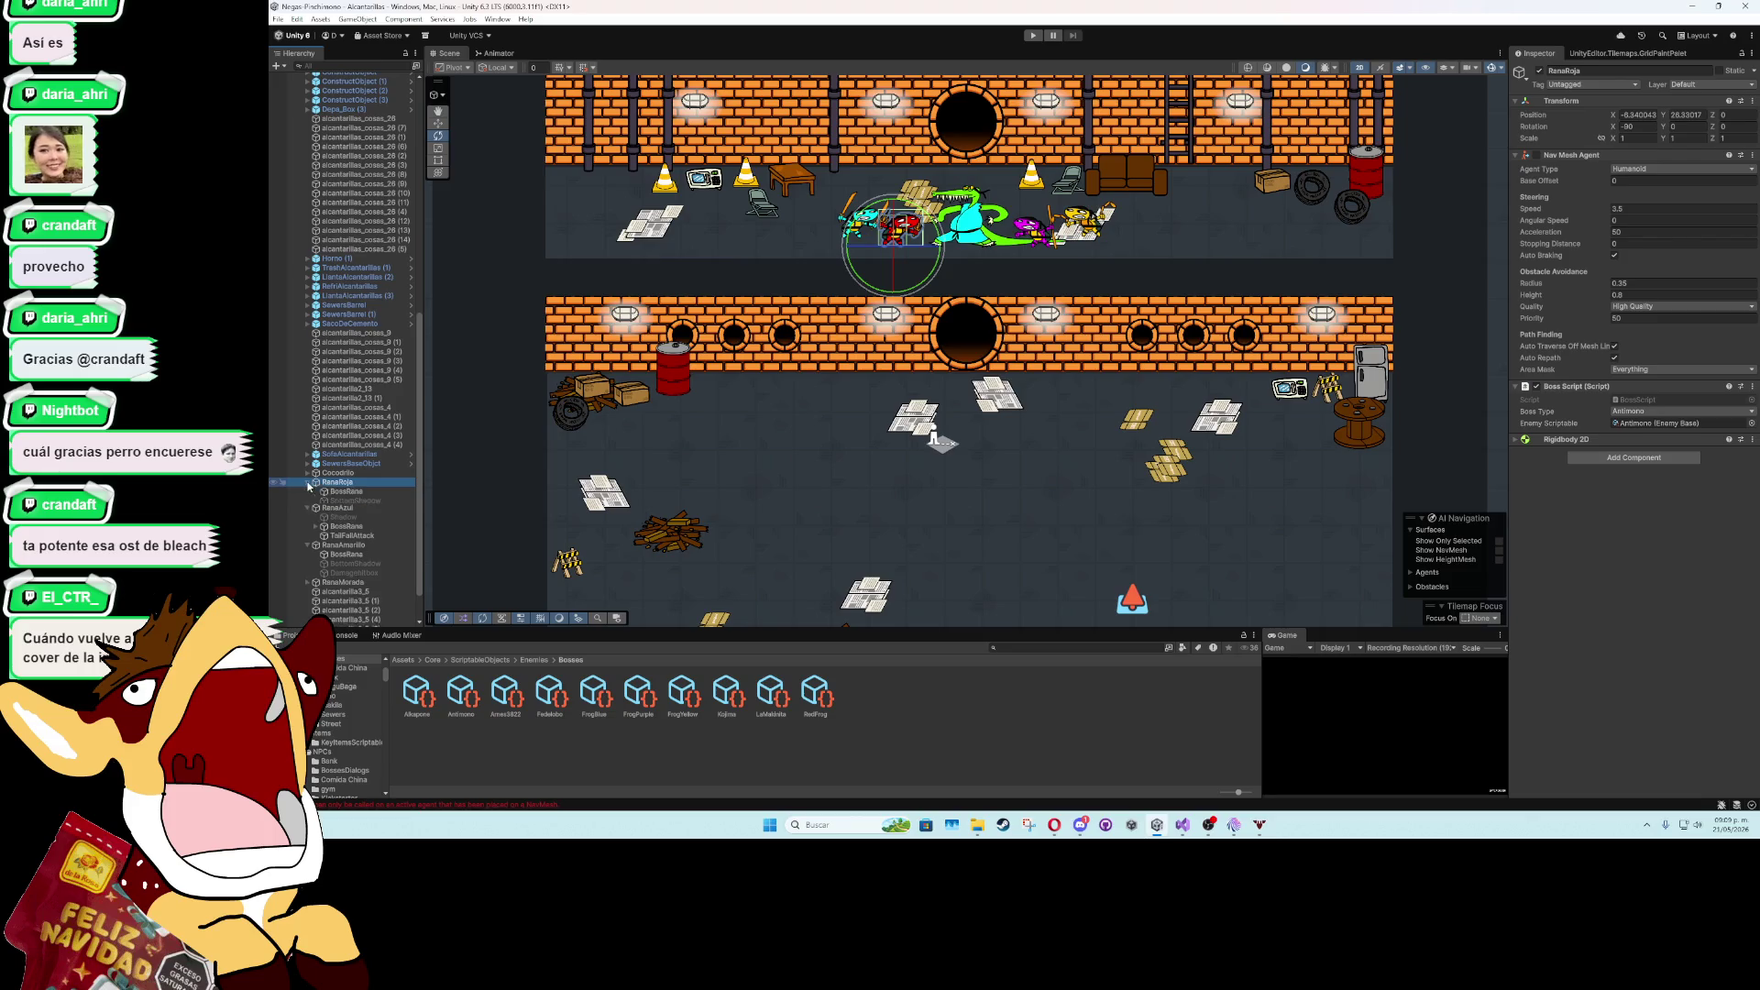
left_click(1682, 422)
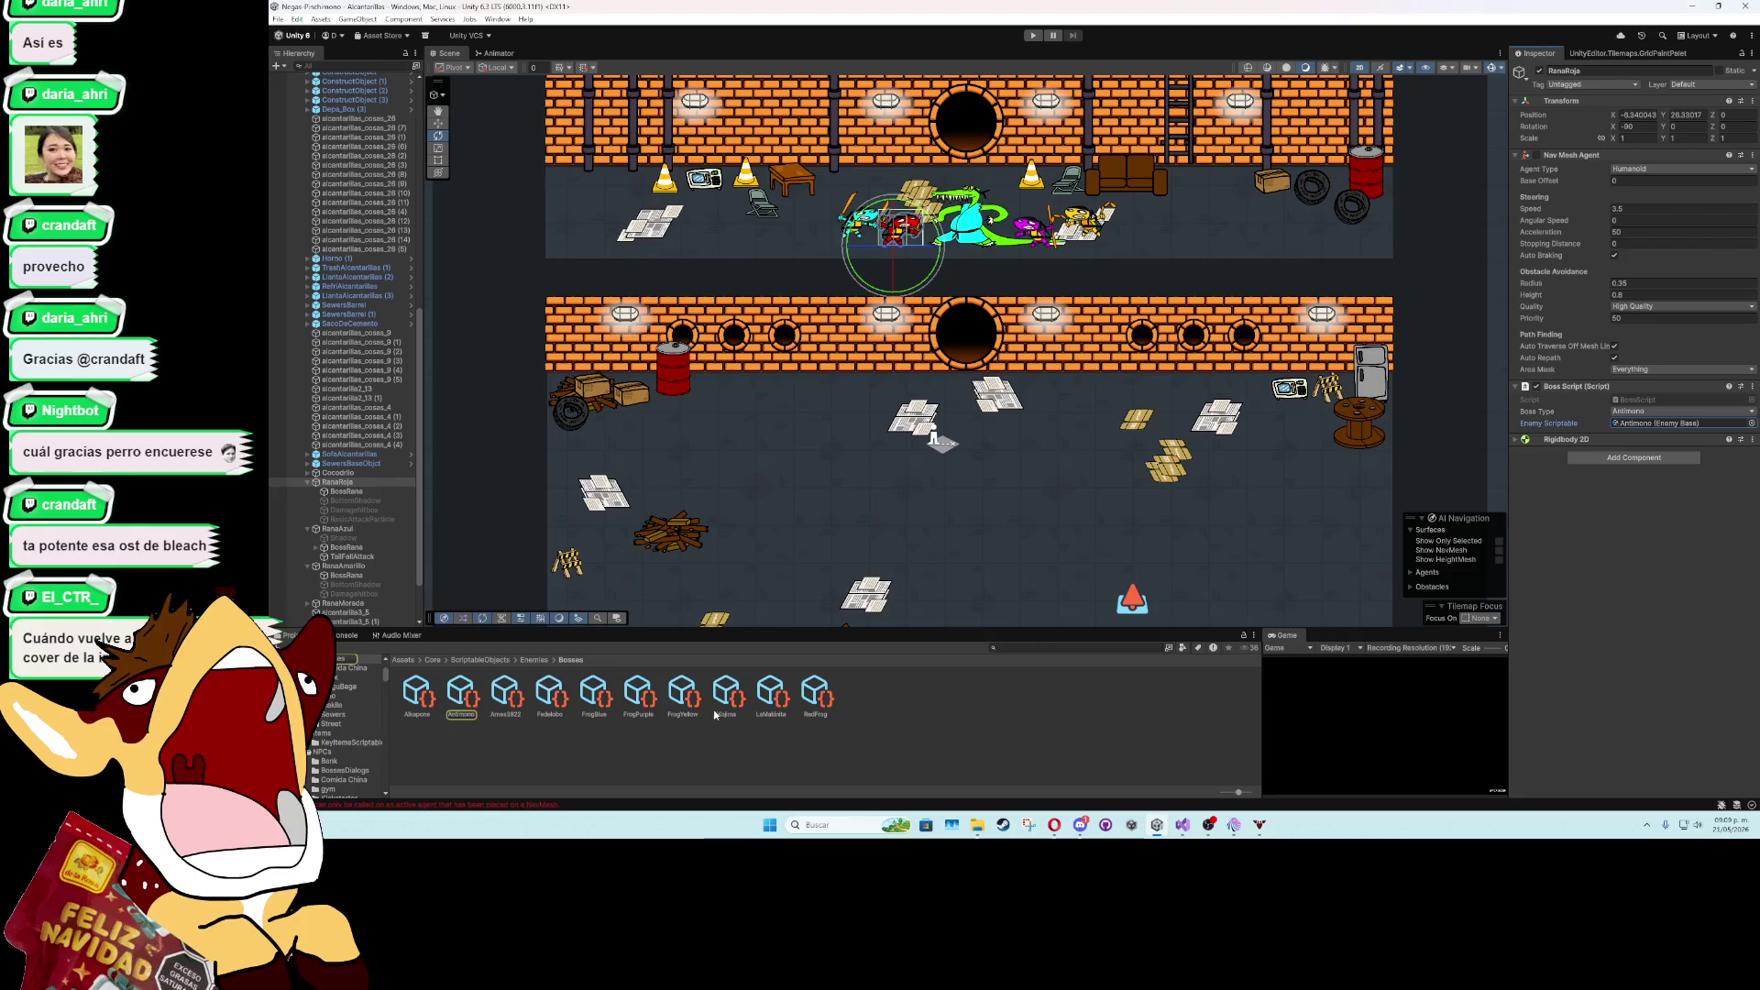
left_click(1696, 423)
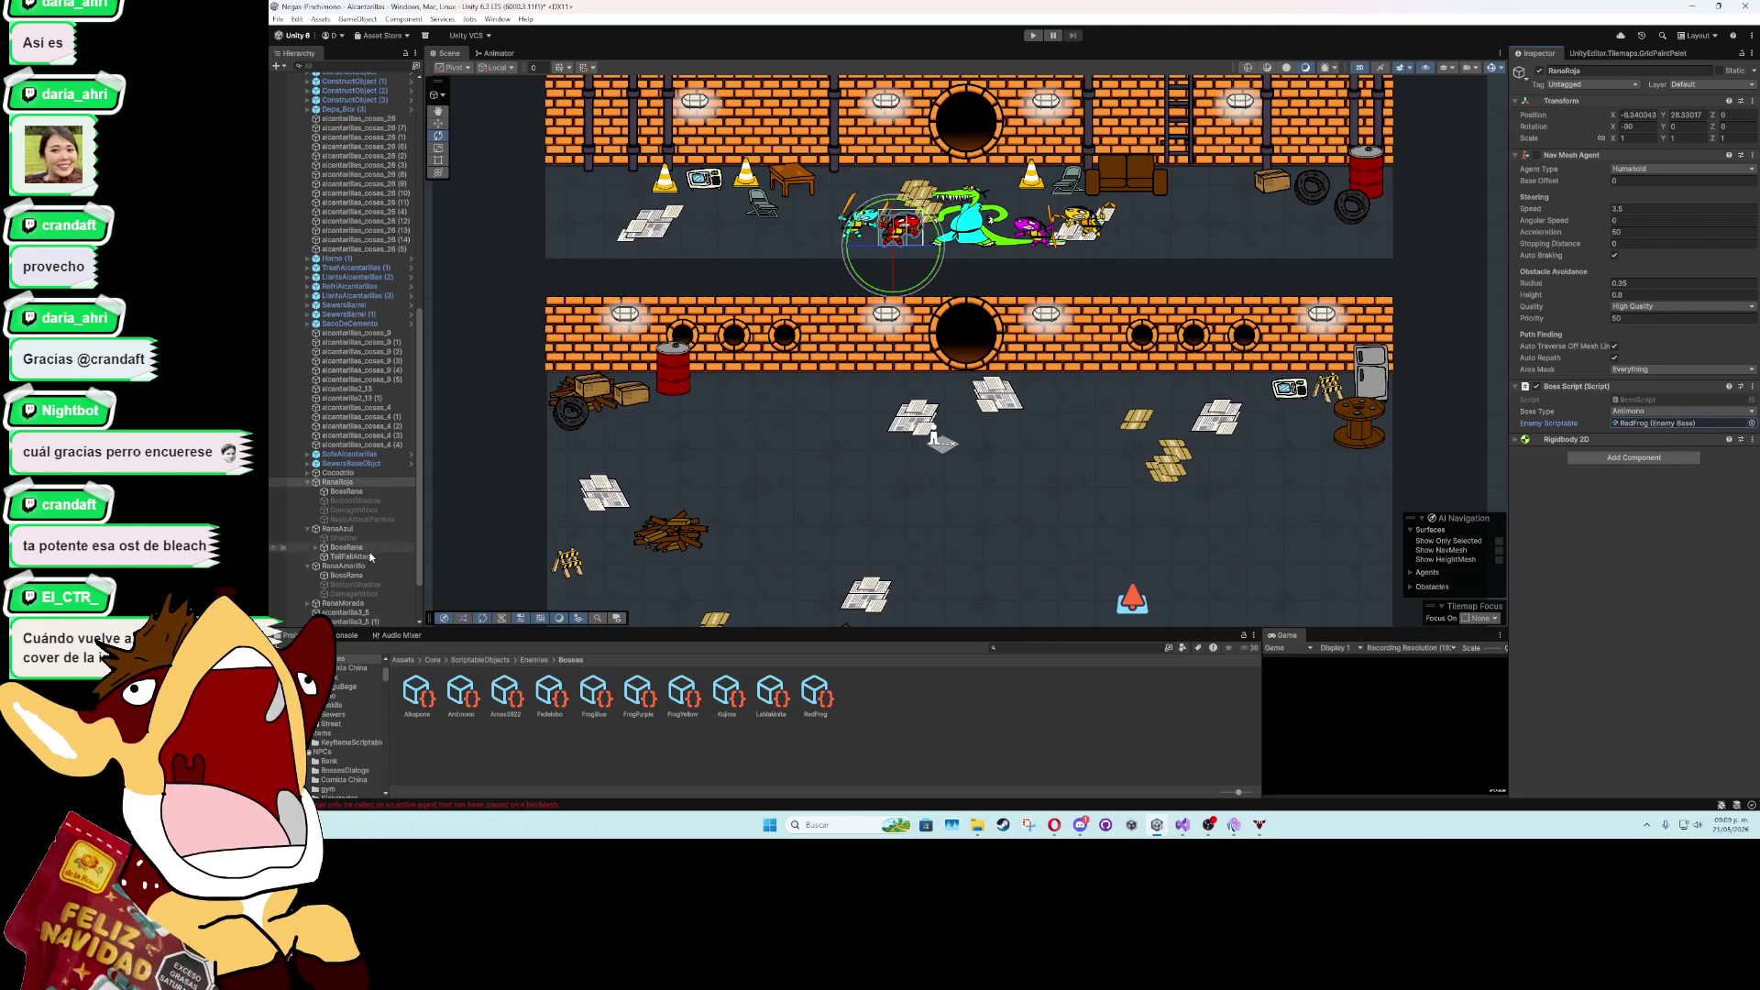
left_click(344, 529)
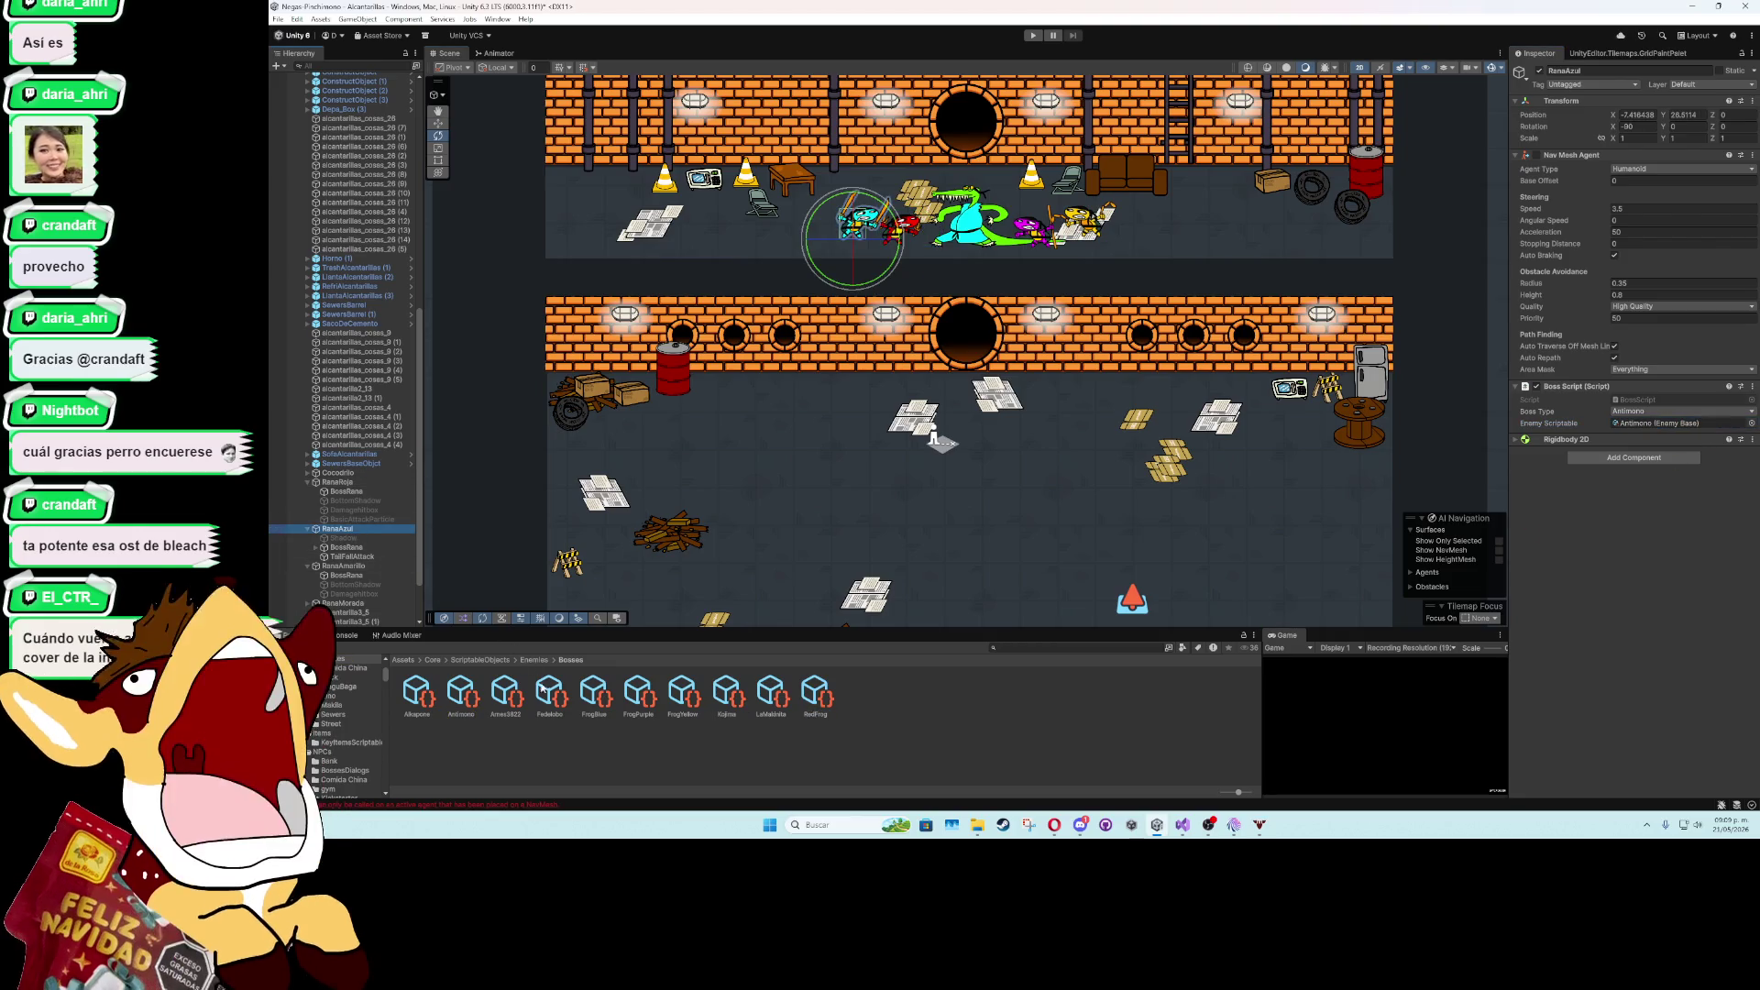
left_click(1617, 424)
left_click_drag(1617, 427, 1617, 427)
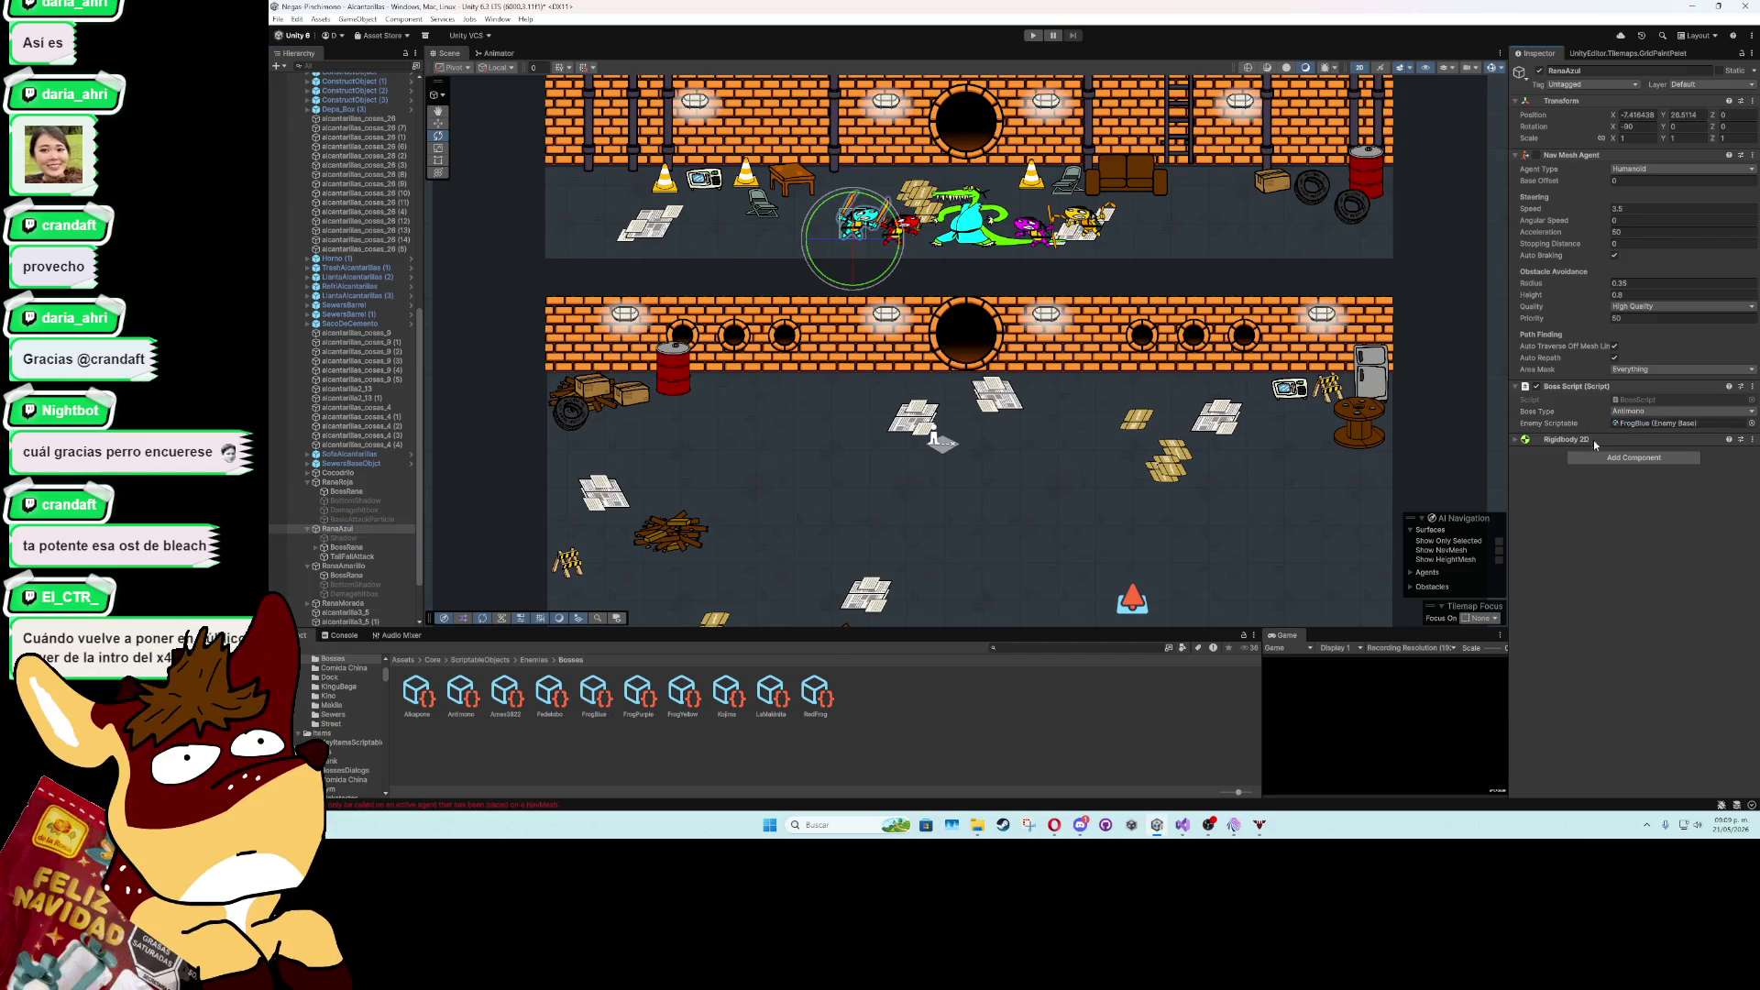
- Assign FrogPurple as RanaMorada's Enemy Scriptable
left_click(352, 567)
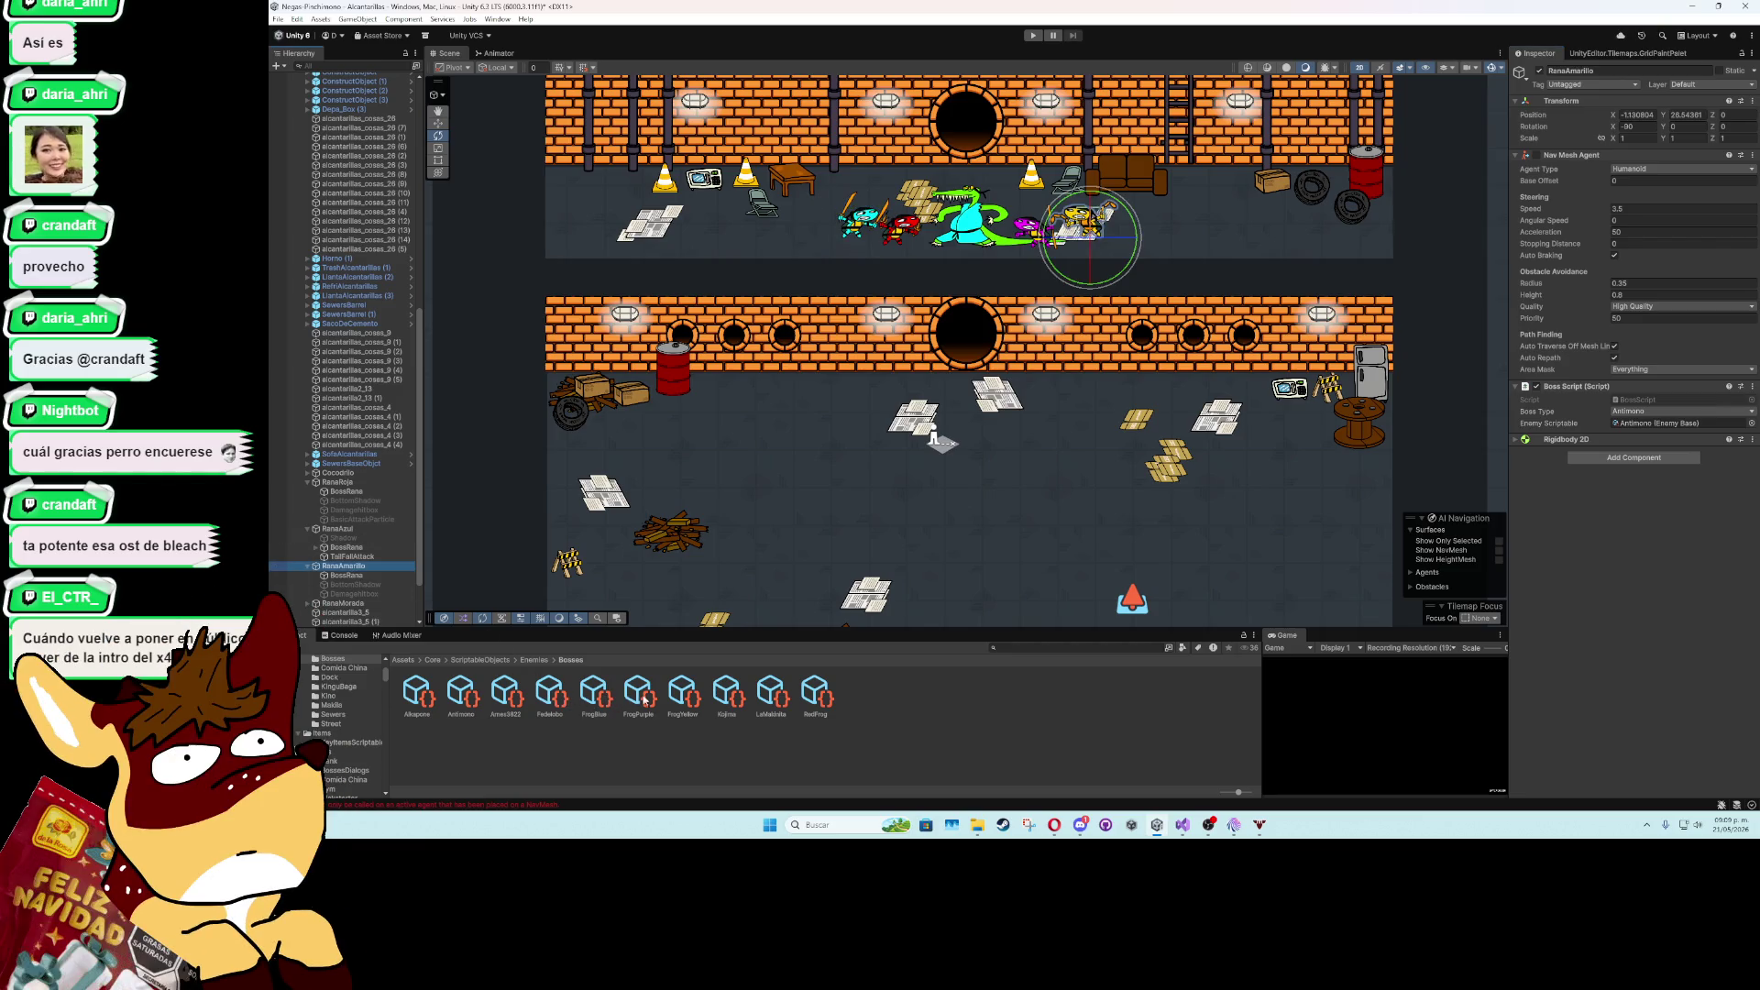
left_click(365, 603)
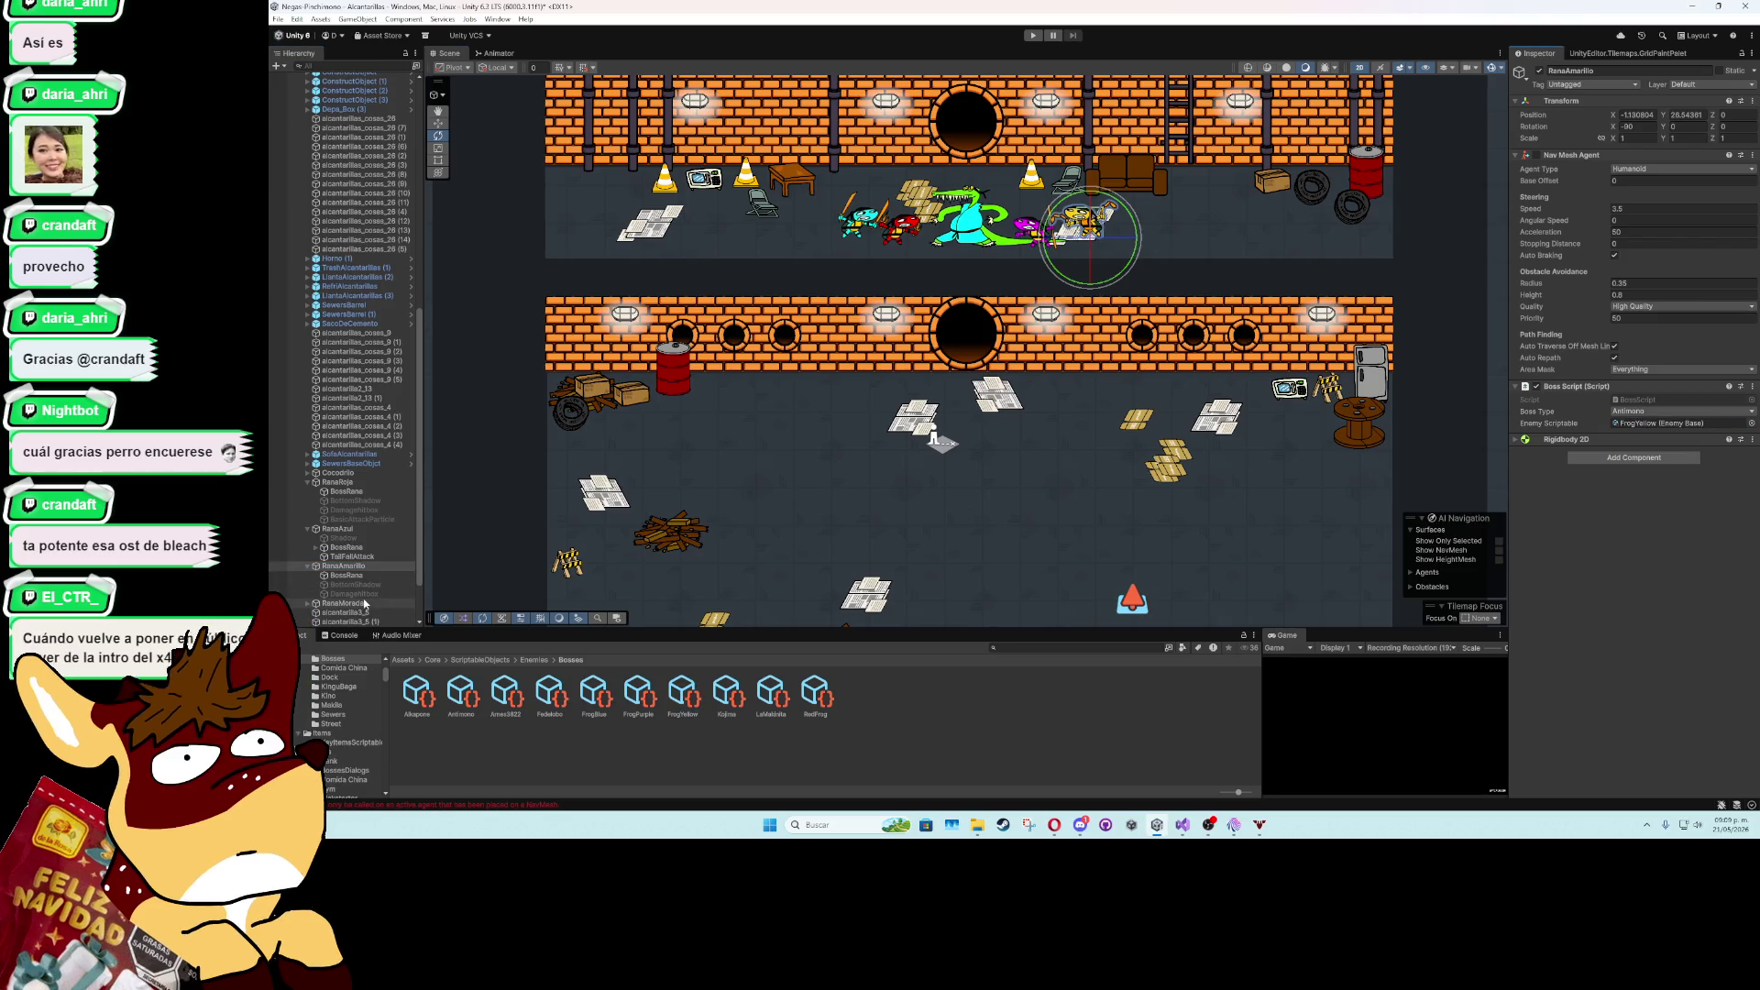
left_click_drag(364, 603, 1317, 564)
left_click_drag(1628, 427, 1628, 427)
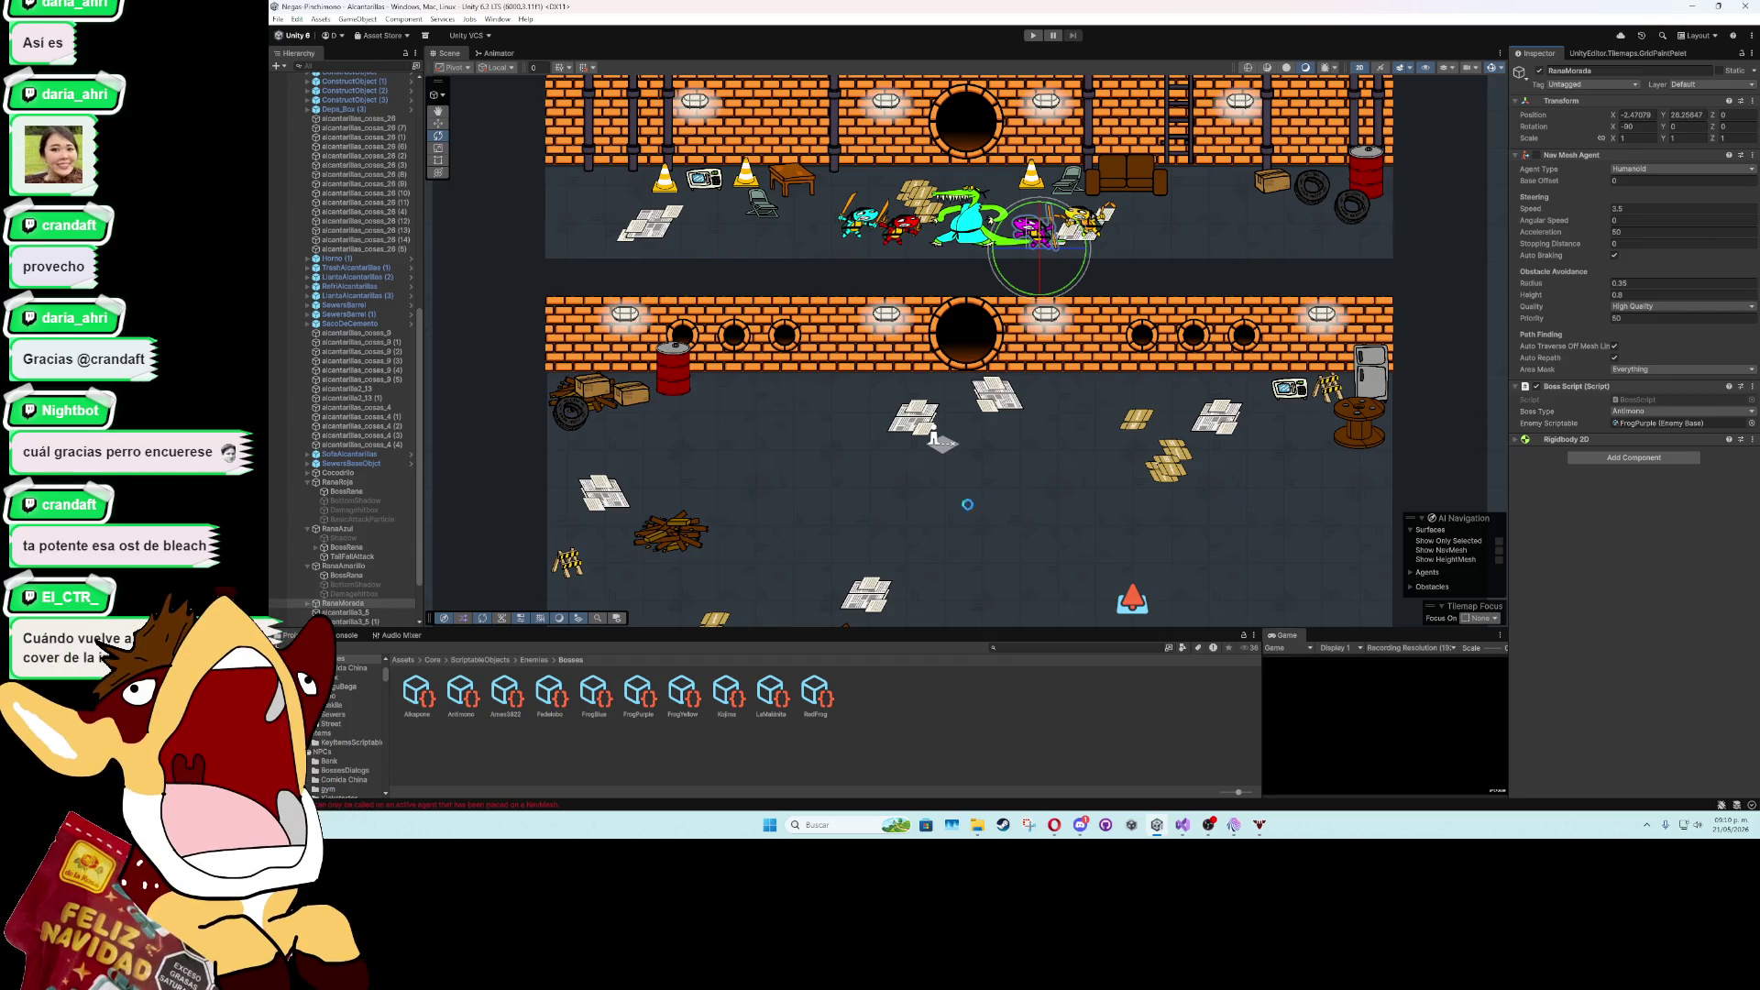
left_click(364, 483)
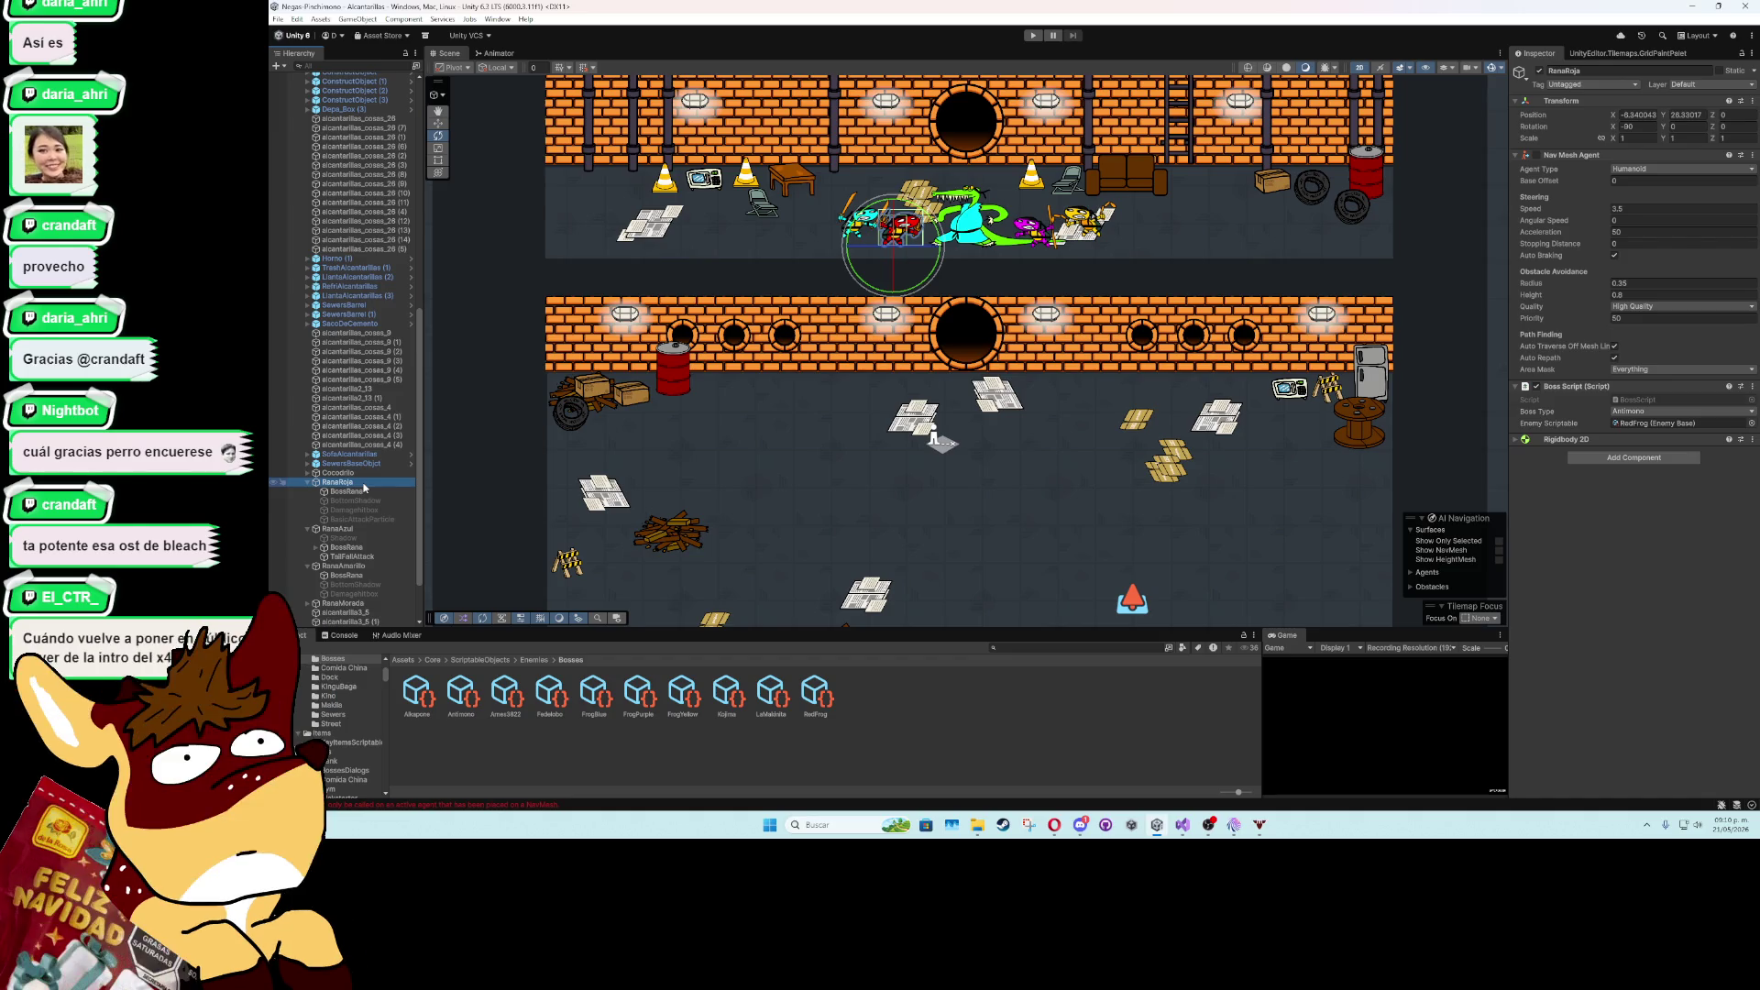
- Review RanaRoja's BossRana, folding away its collider and Enemy Target Hitbox components
left_click(308, 529)
left_click(333, 493)
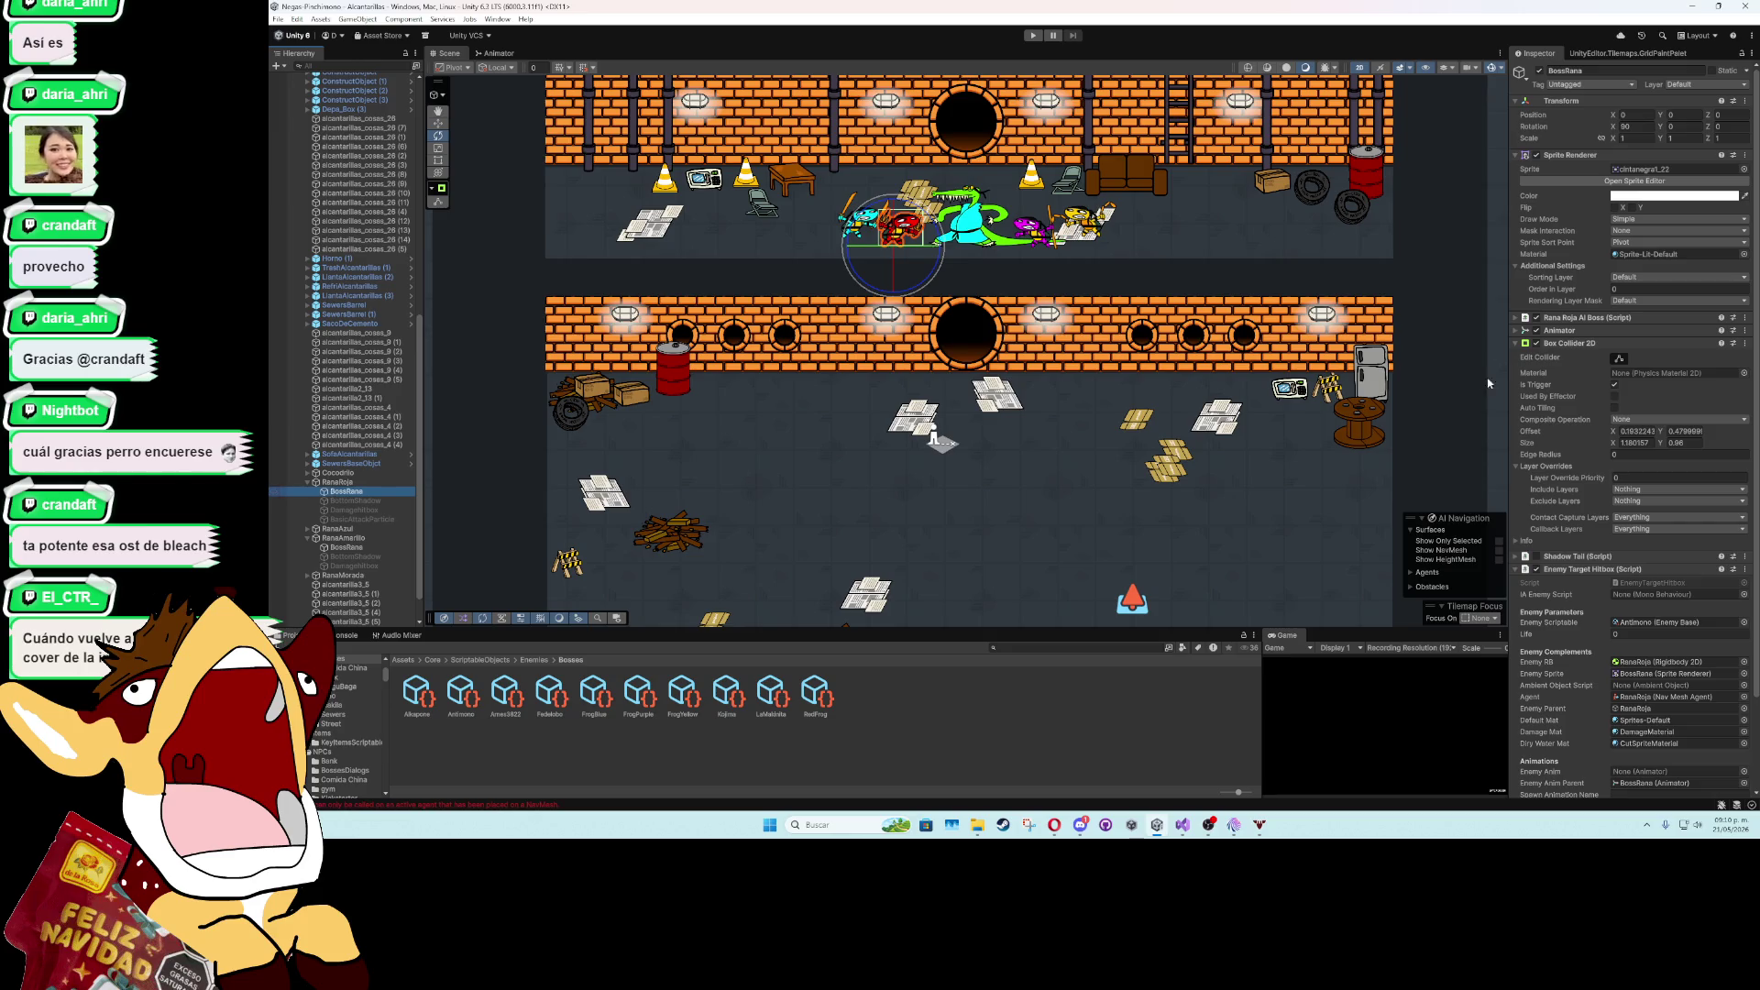
left_click(1515, 343)
left_click(1516, 369)
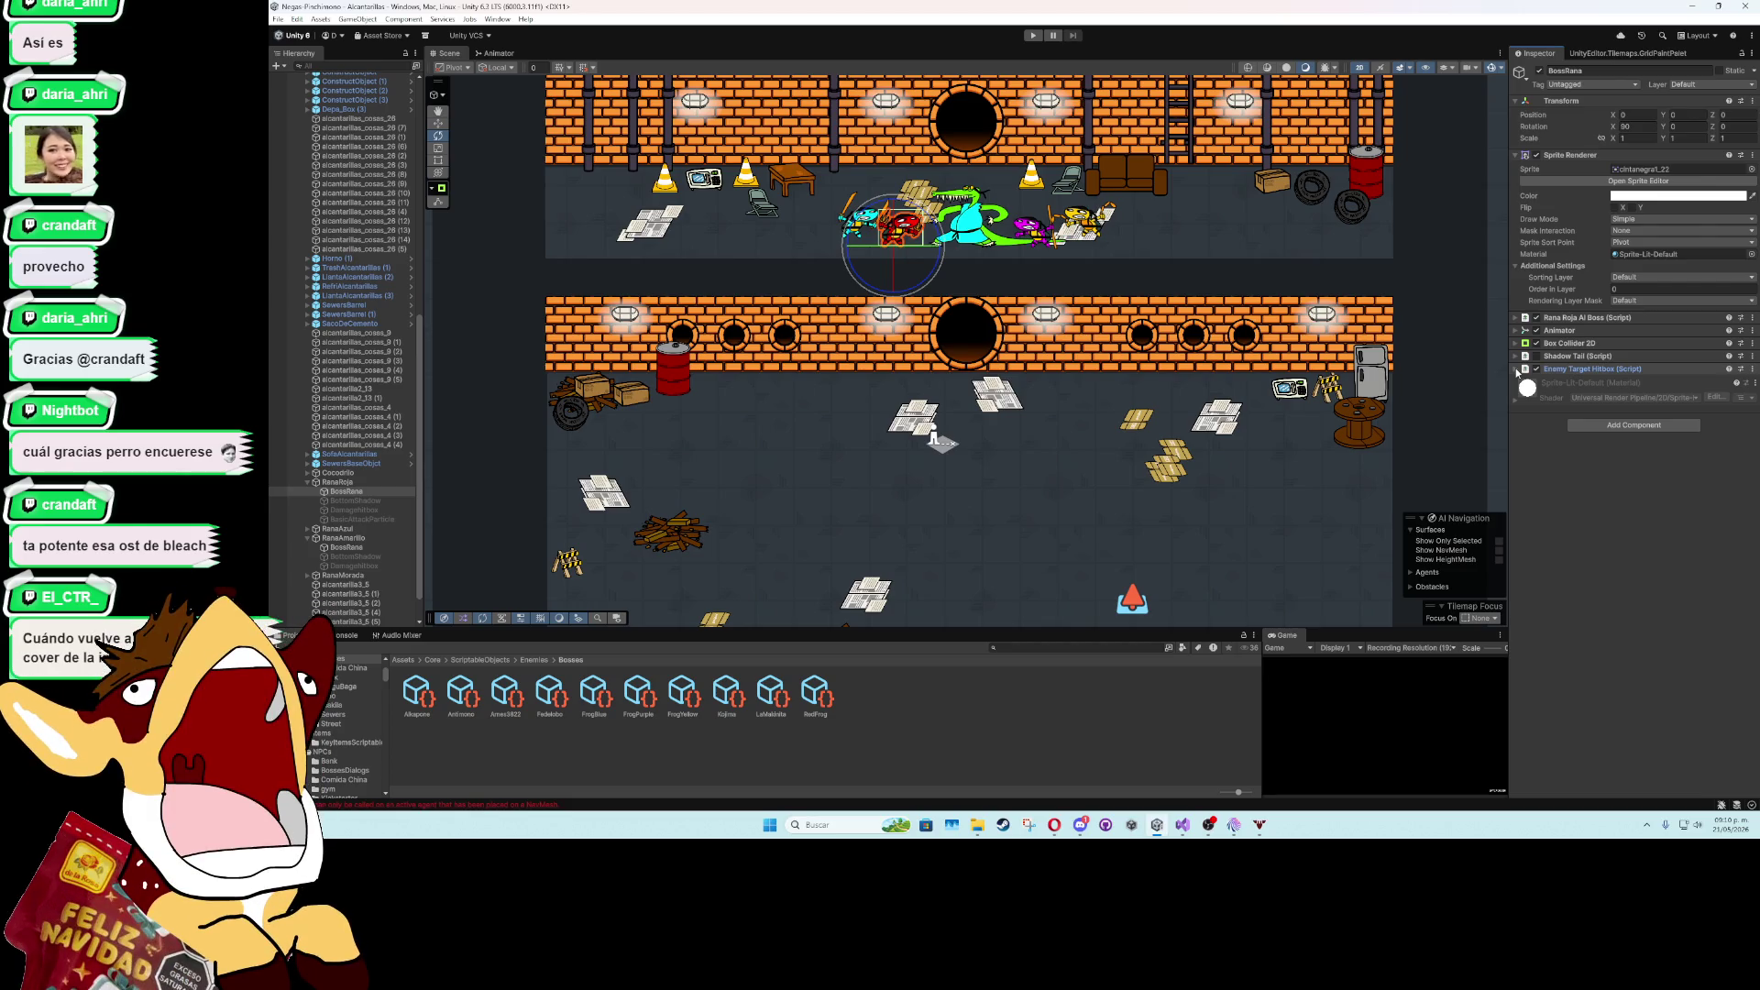
- Add an Enemy Target Hitbox component to the blue frog's BossRana
left_click(308, 528)
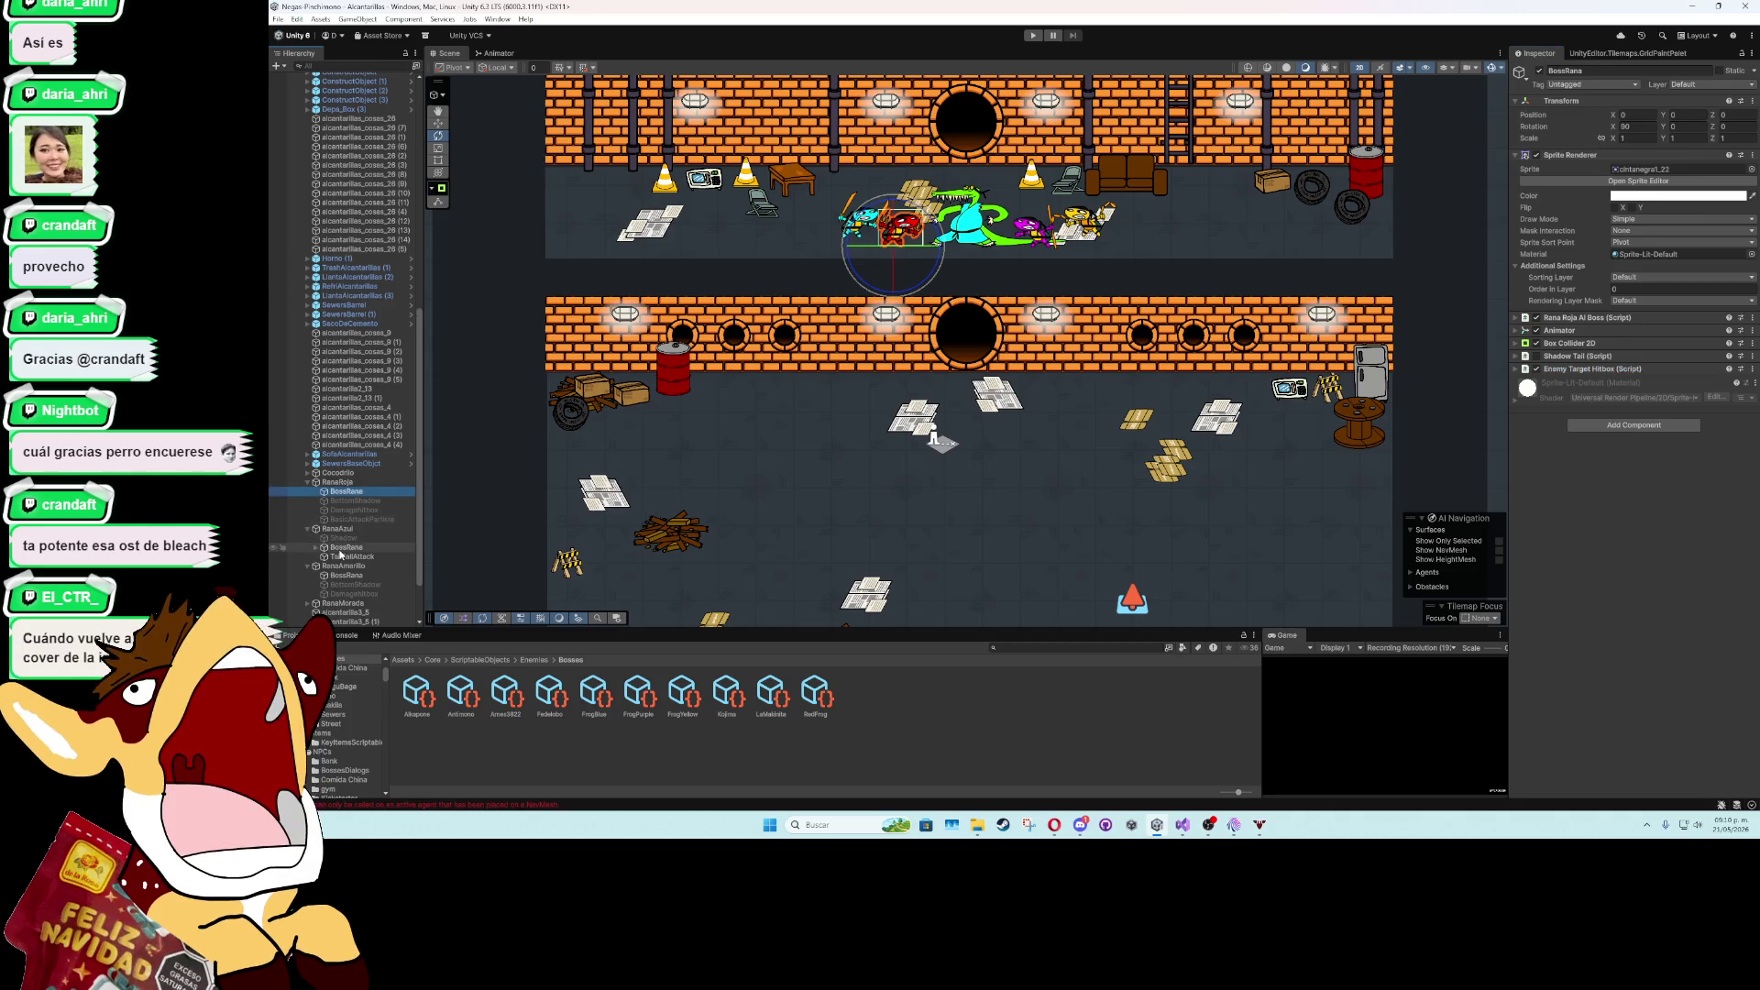
left_click(341, 548)
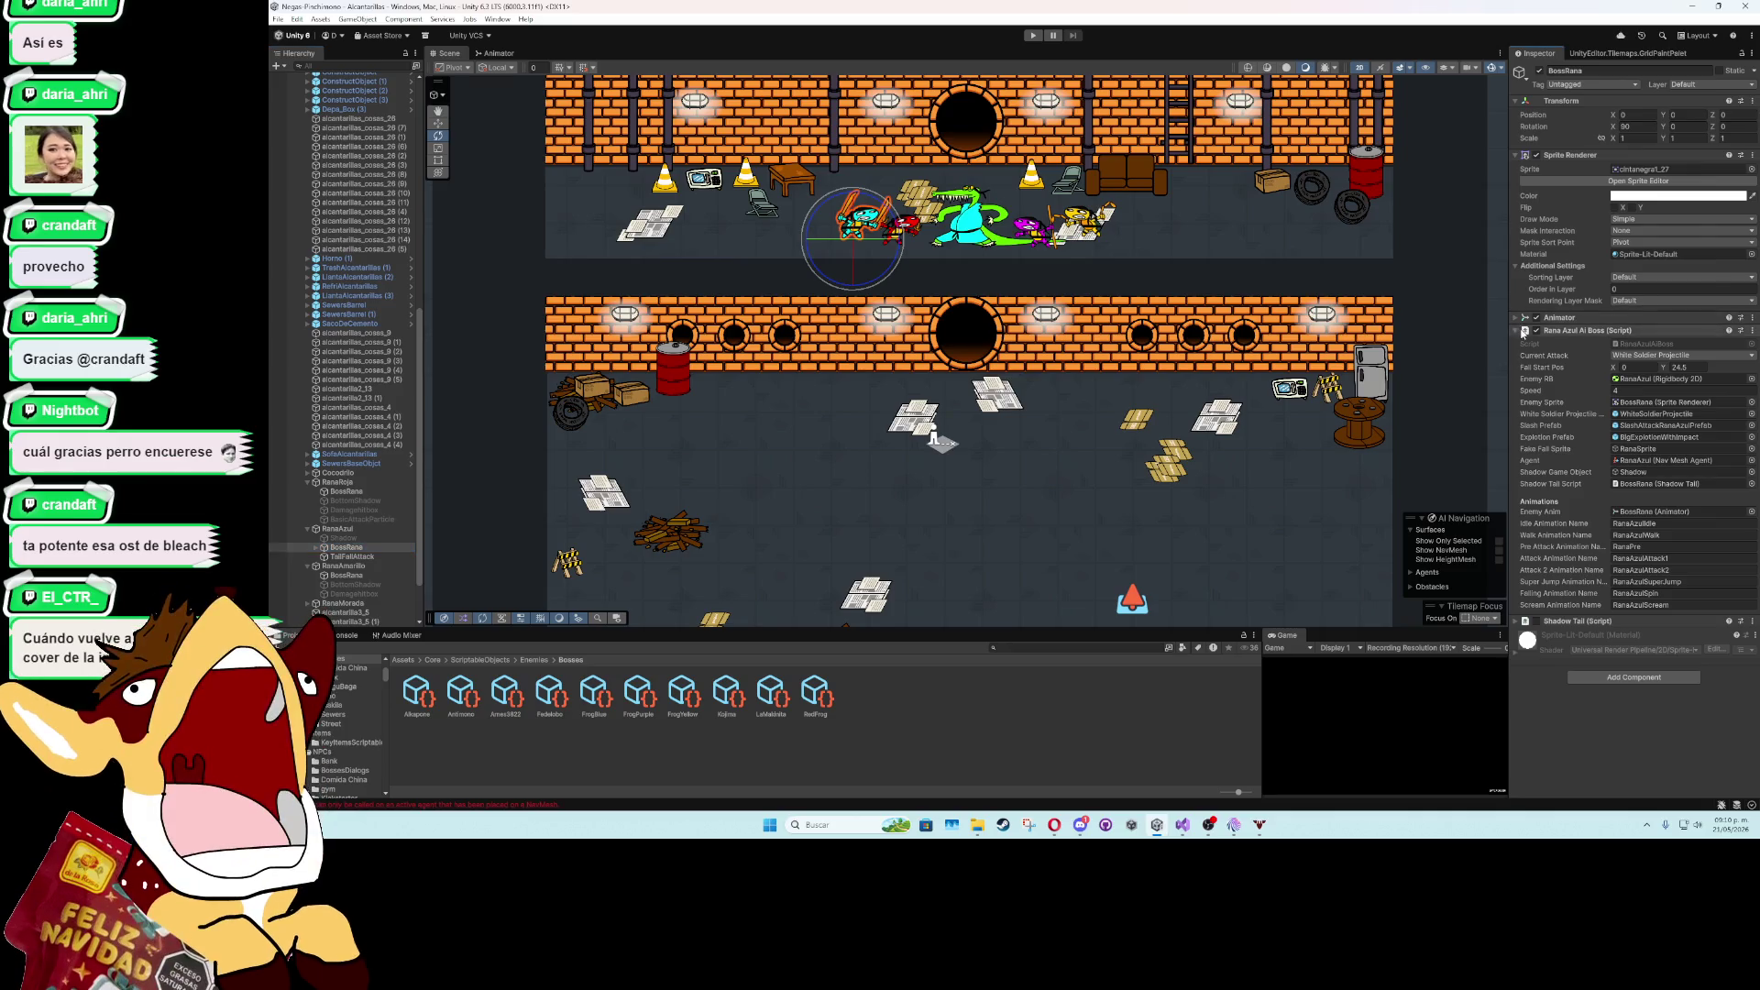
left_click(1524, 331)
left_click(1633, 399)
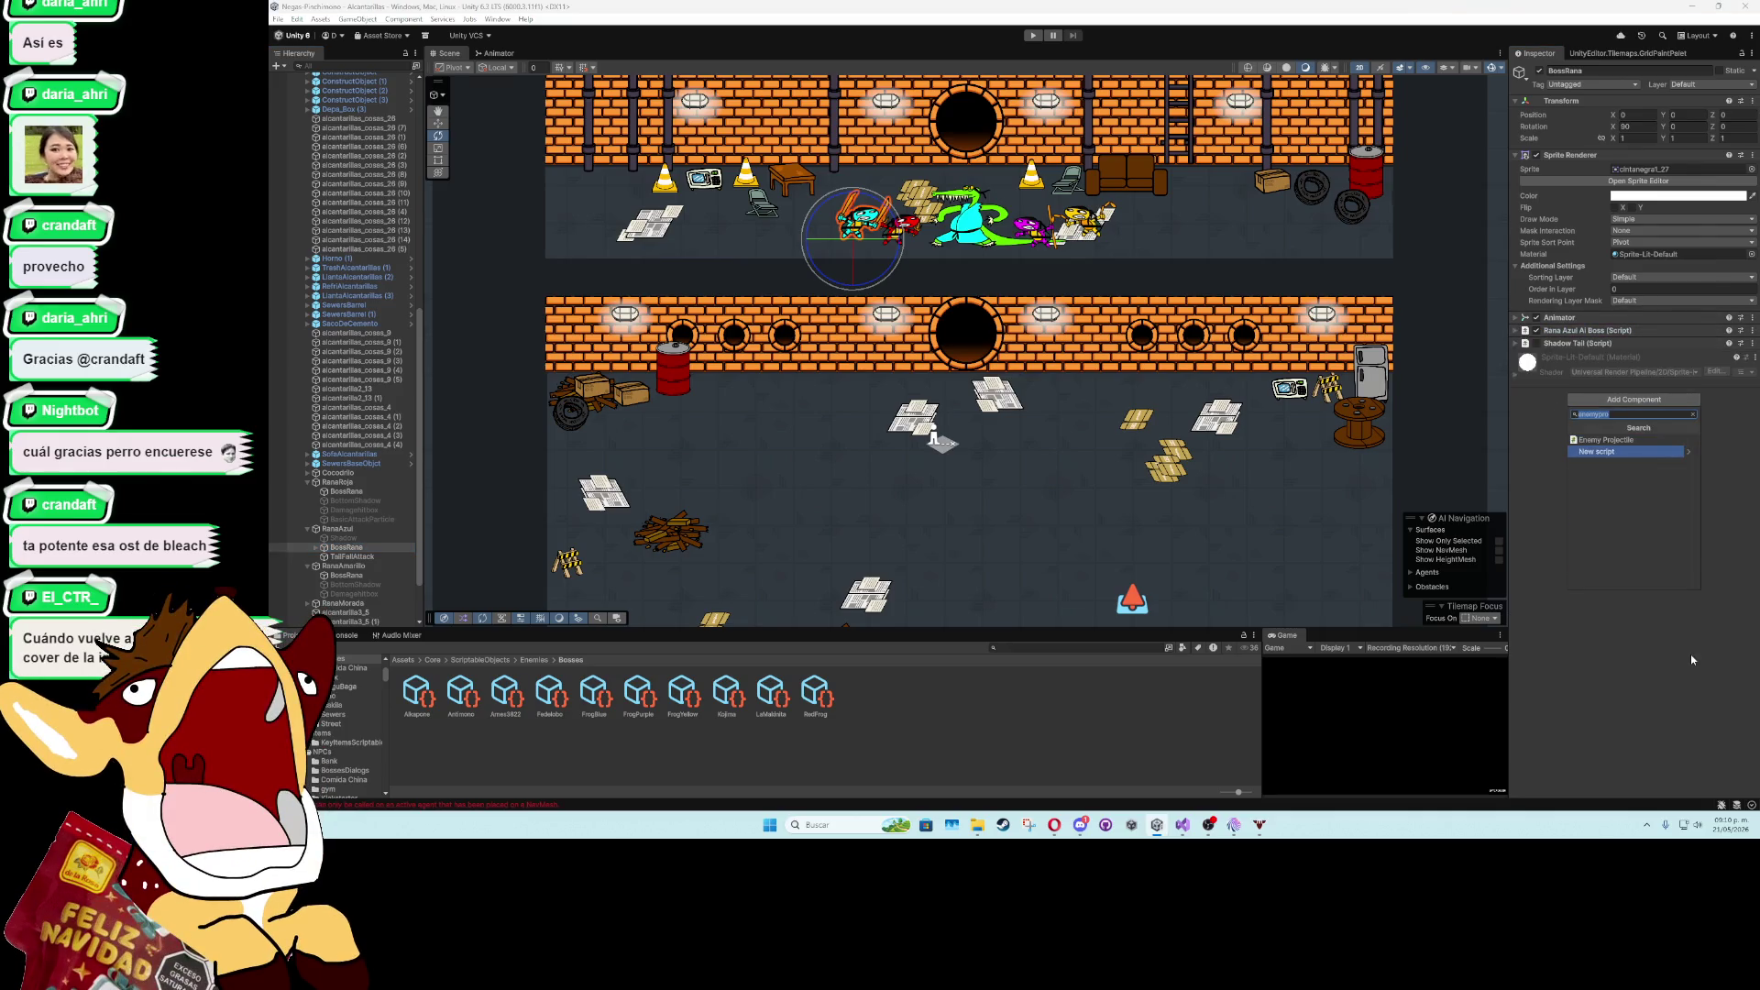
type("enemy")
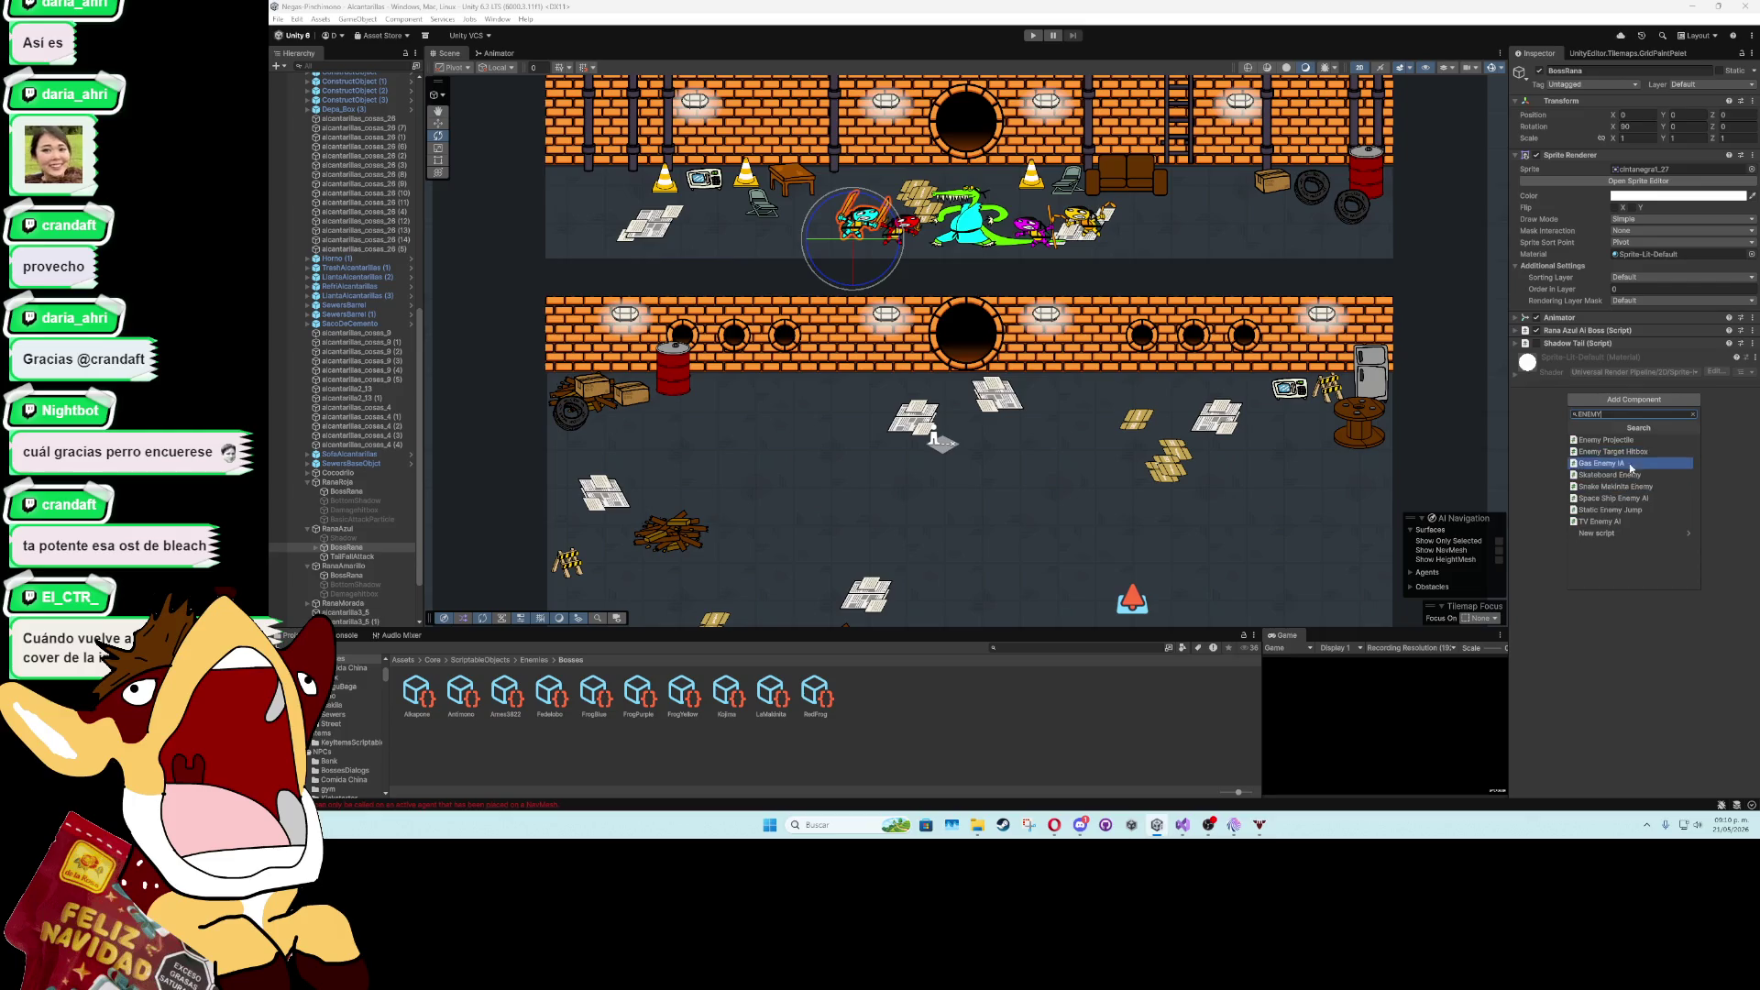
left_click(1613, 451)
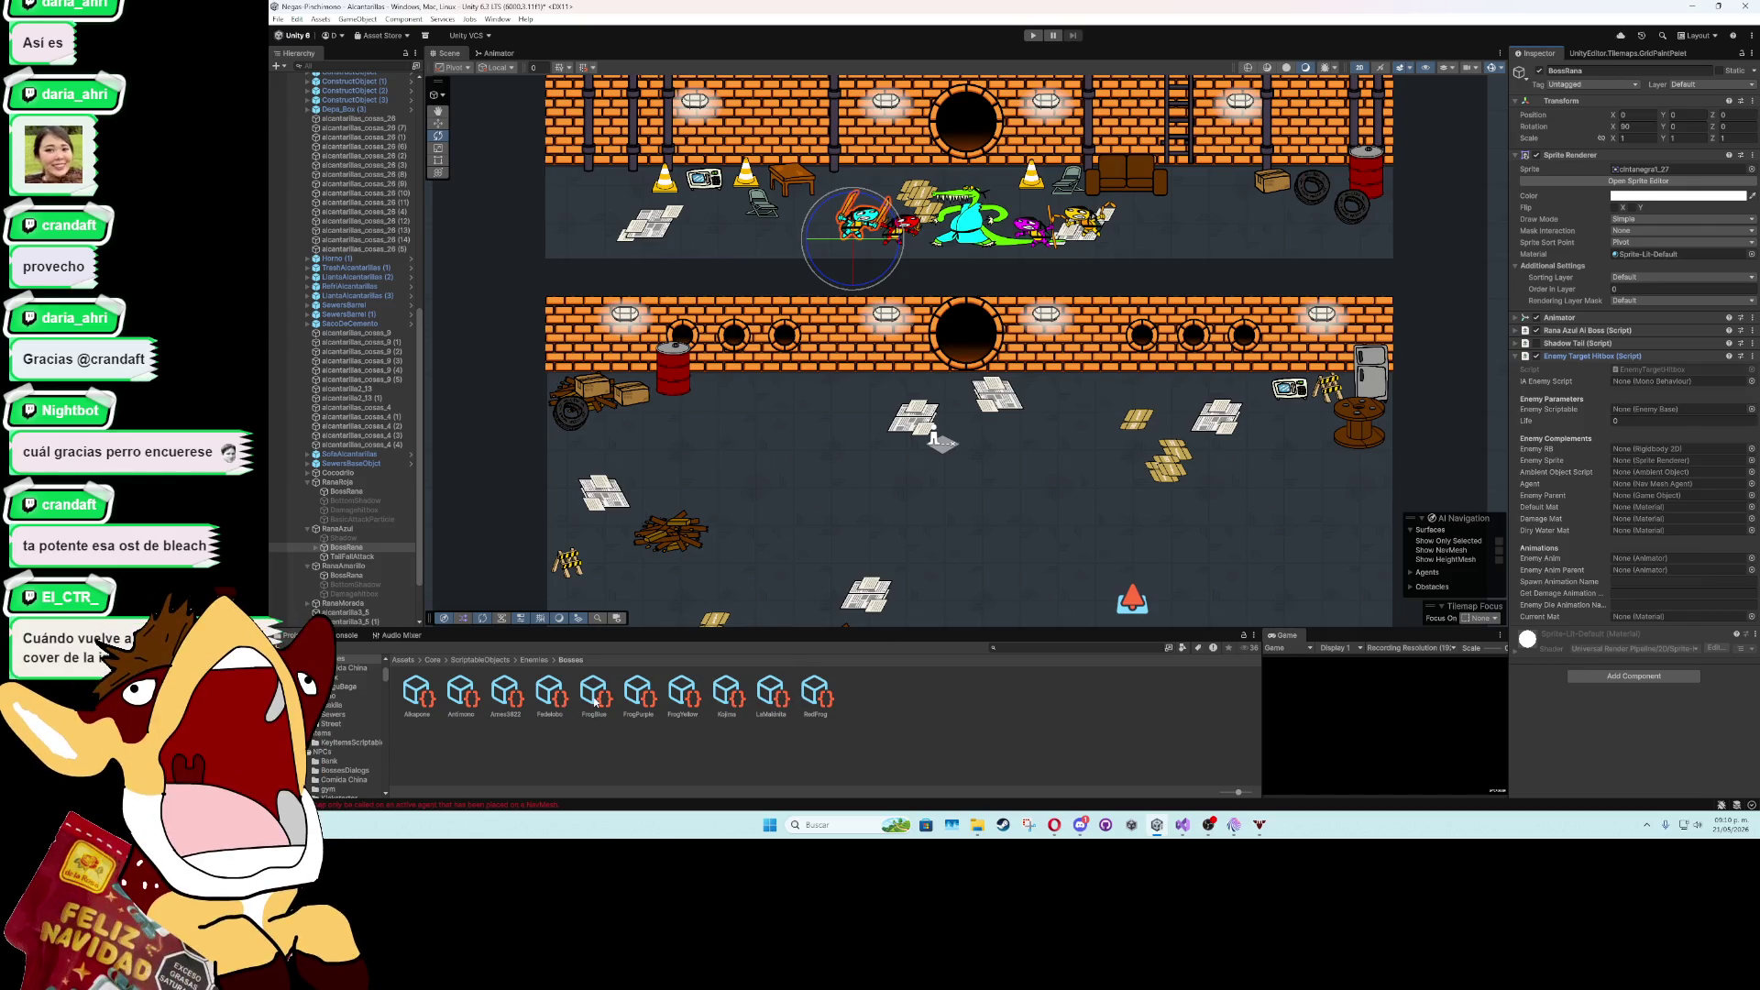
- Fill the hitbox references: FrogBlue scriptable, RanaAzul rigidbody, agent and parent, BossRana sprite
left_click_drag(600, 701, 1617, 409)
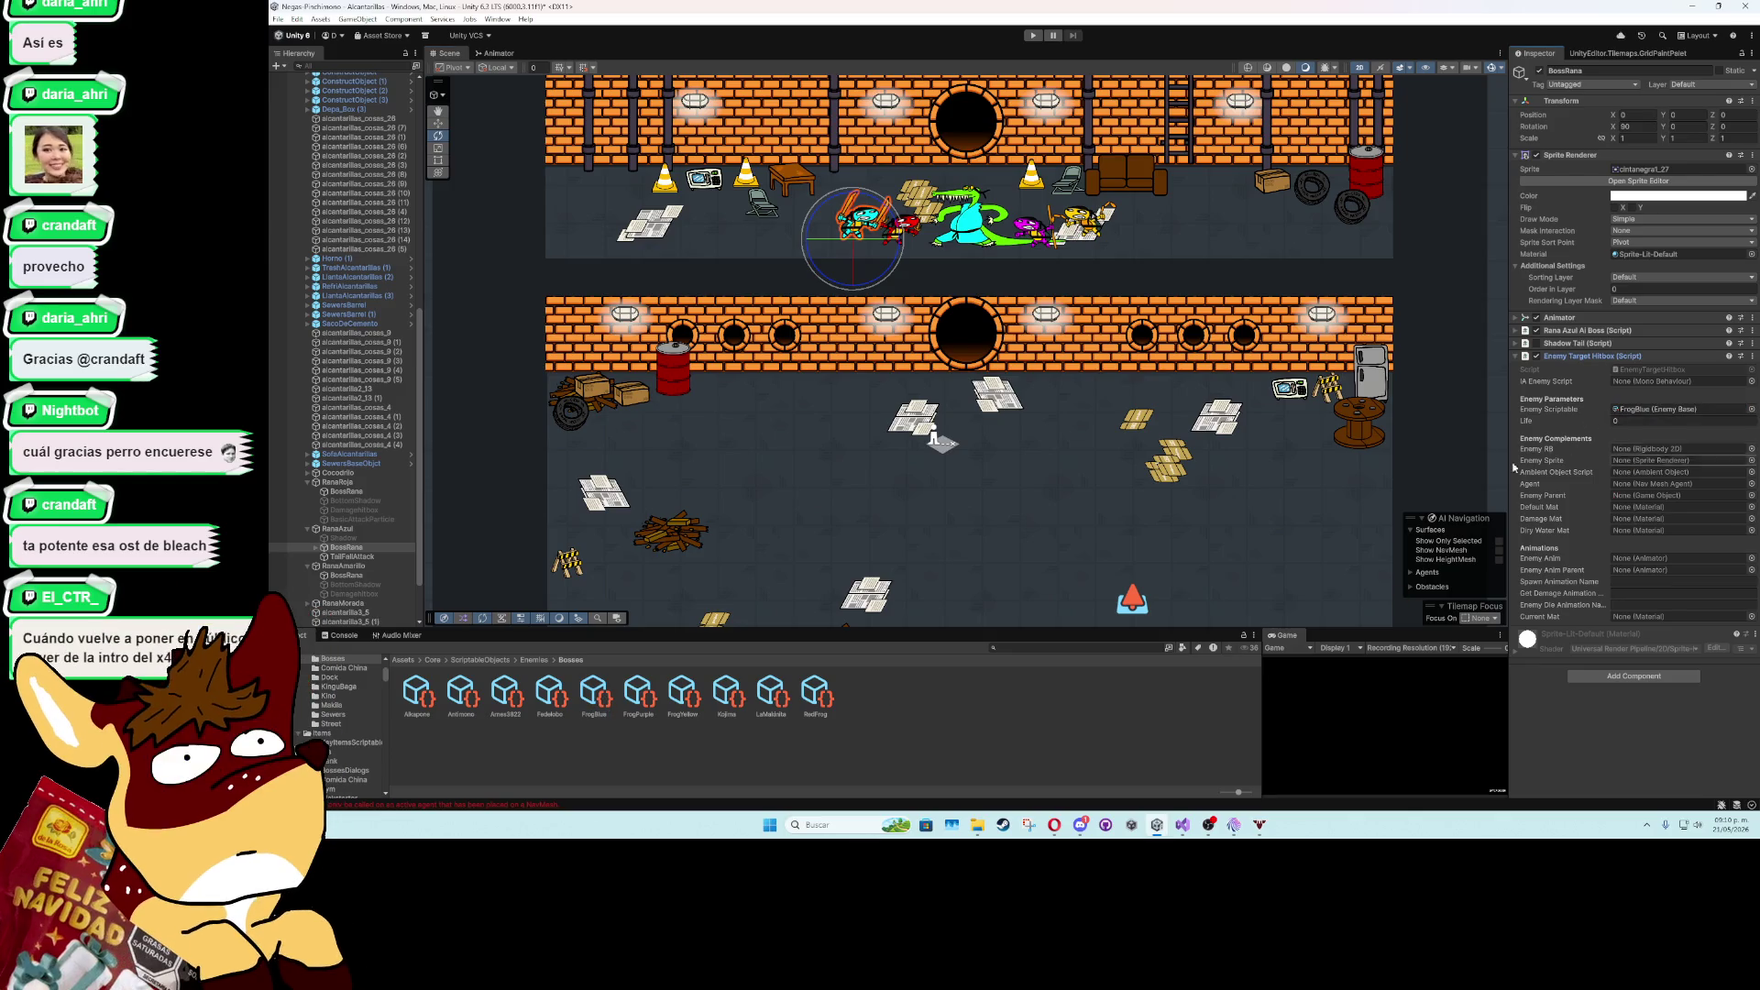
left_click_drag(365, 530, 1641, 449)
left_click_drag(1123, 532, 1658, 460)
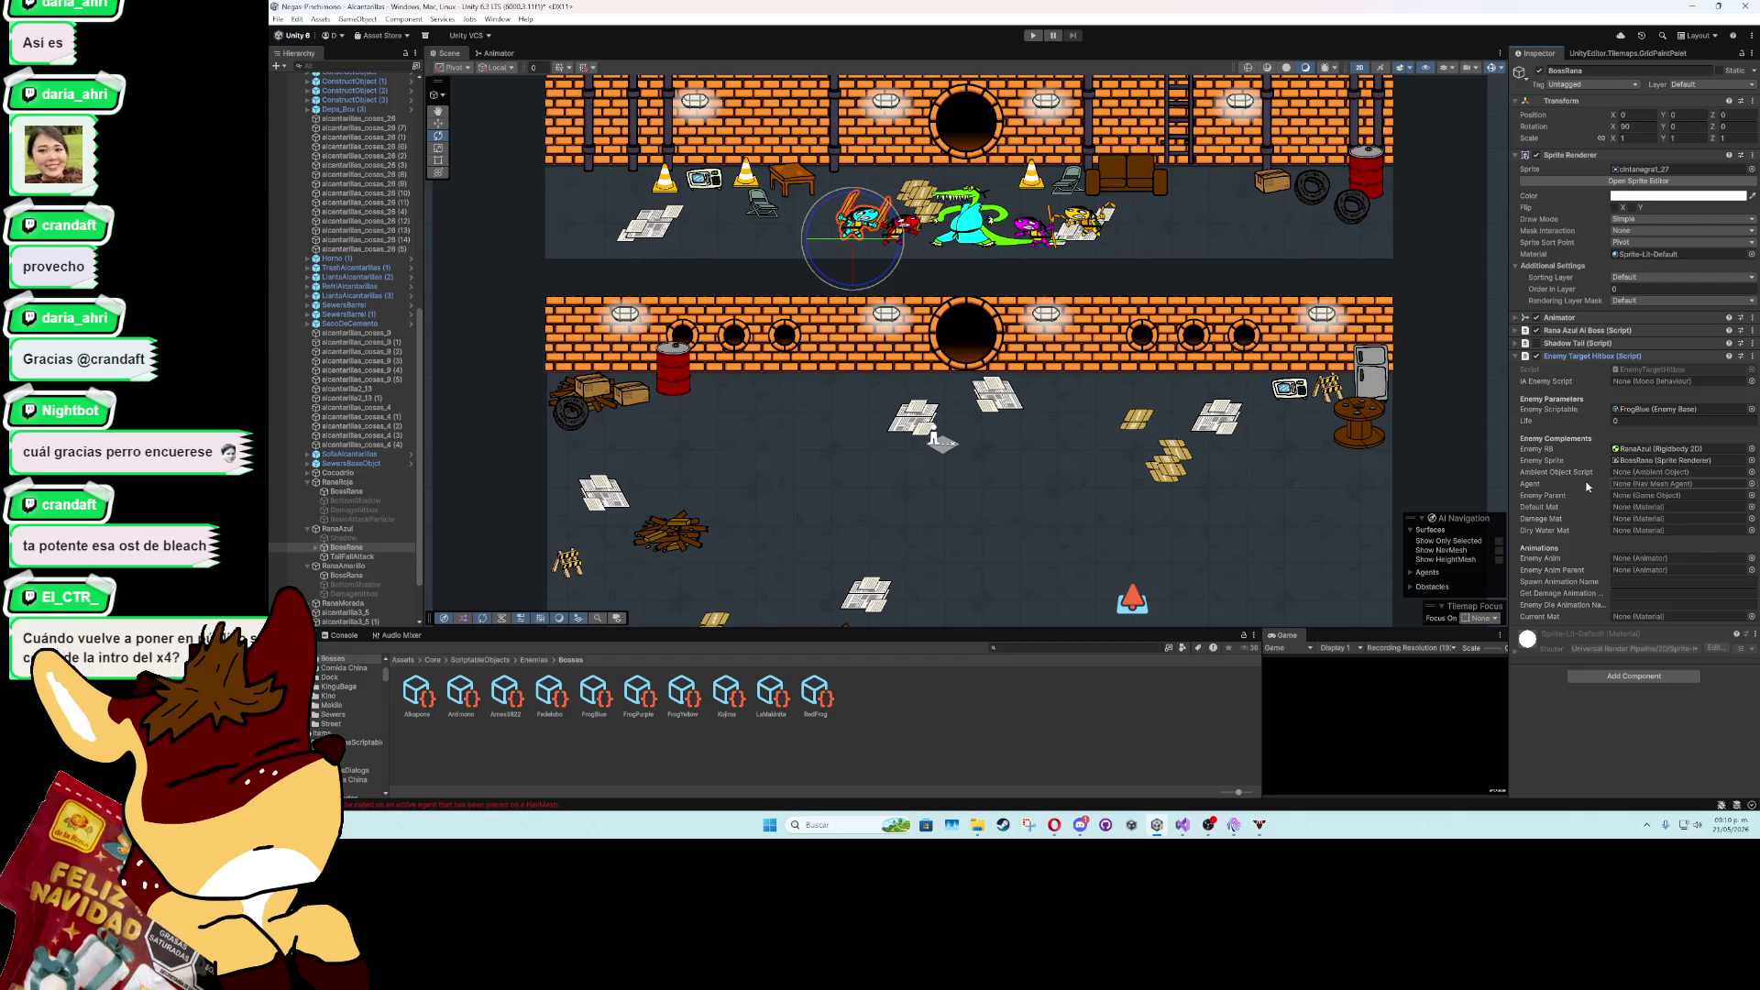
mouse_move(337, 528)
left_mouse_down()
mouse_move(1664, 501)
mouse_move(1658, 483)
left_mouse_up()
mouse_move(338, 529)
left_mouse_down()
mouse_move(348, 547)
mouse_move(1629, 500)
left_mouse_up()
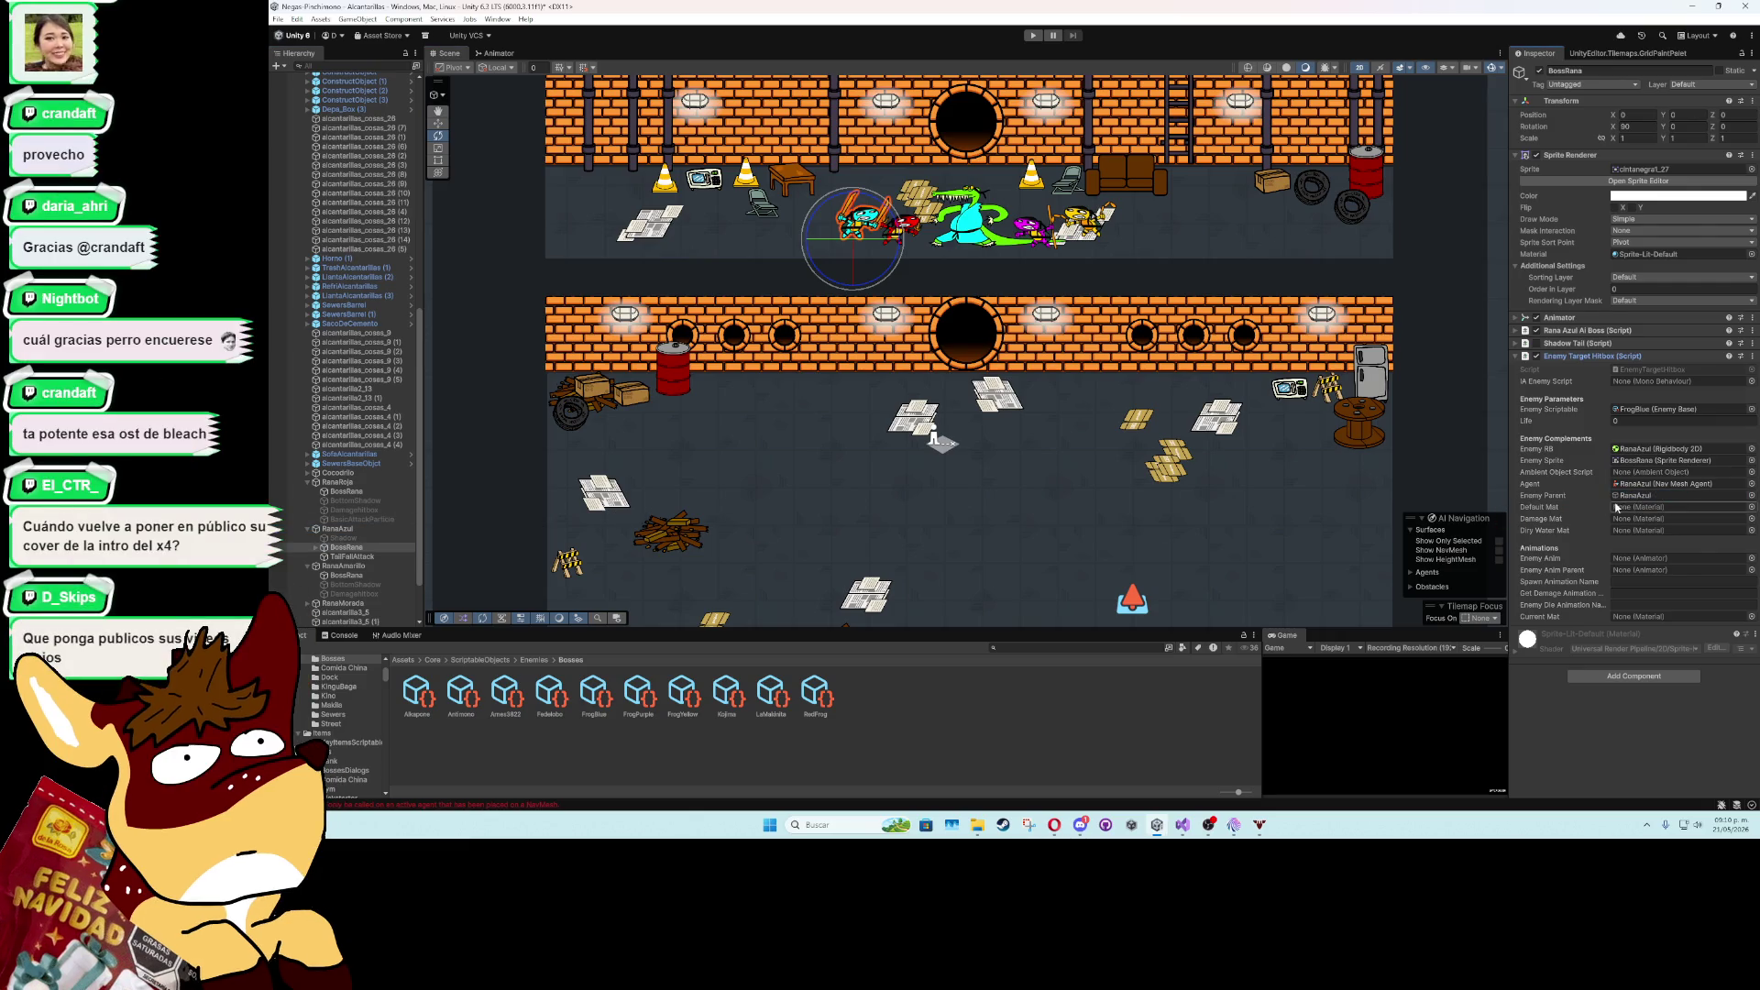
- Set materials Sprites-Default, DamageMaterial, CutSpriteMaterial, and BossRana's animator as Enemy Anim
left_click(1751, 507)
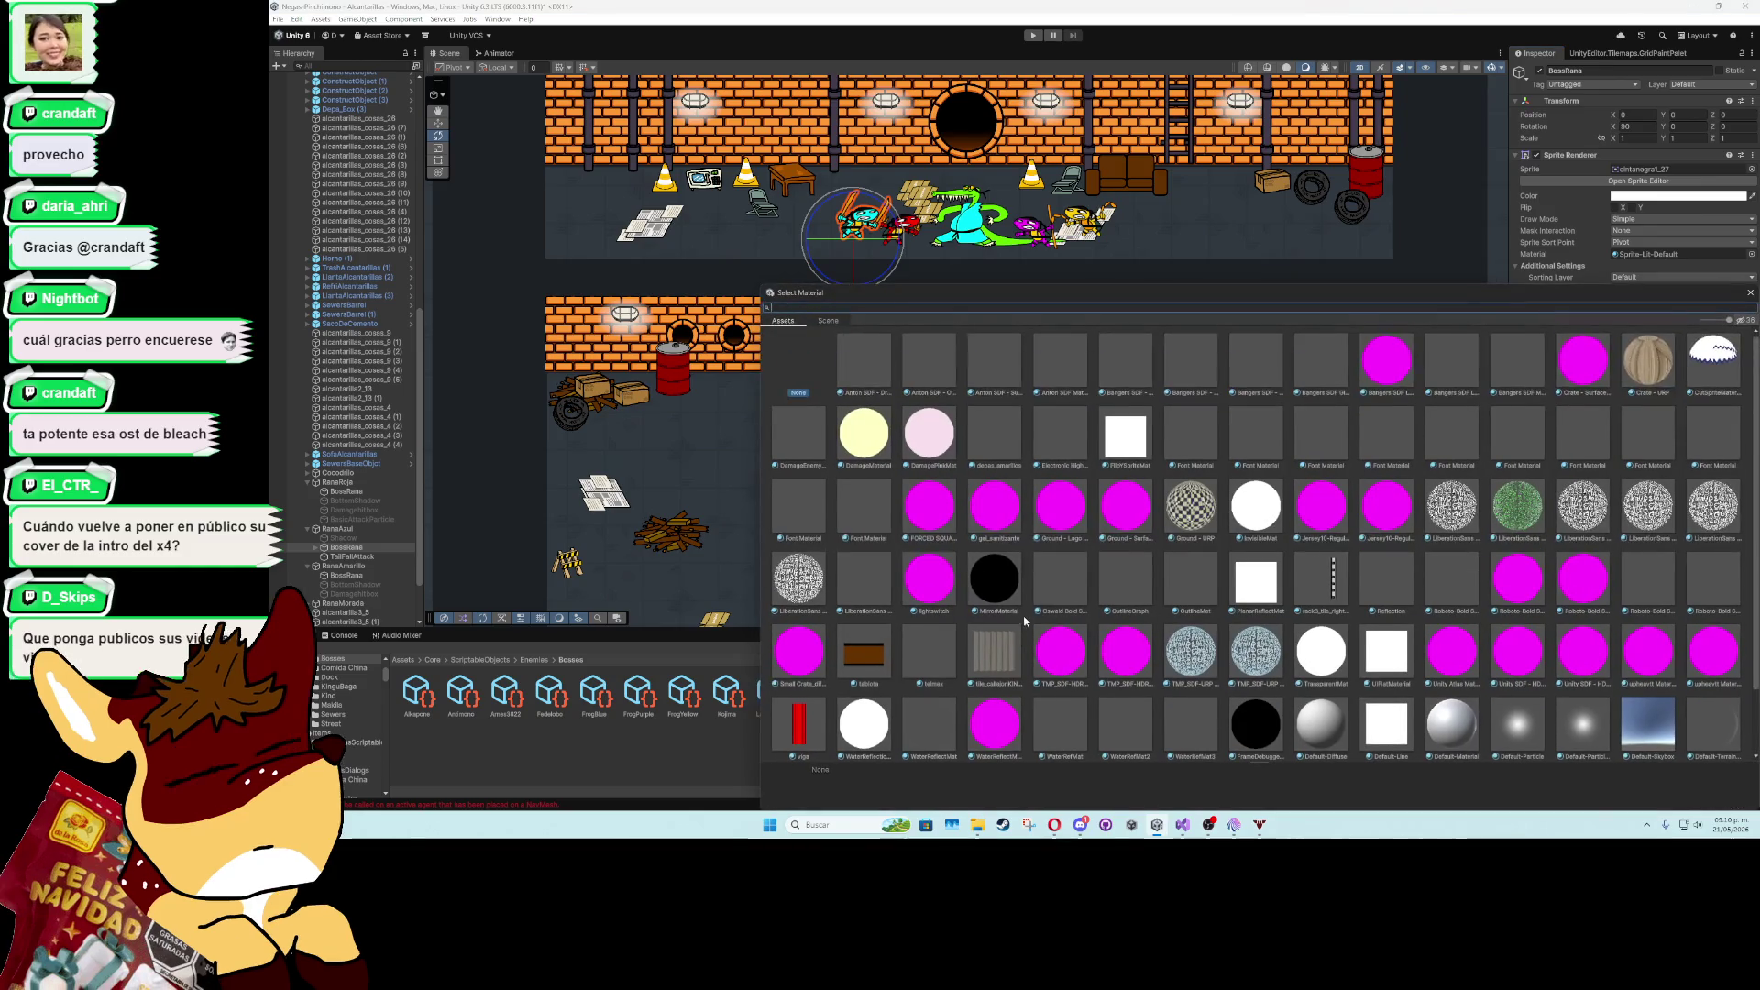
double_click(927, 716)
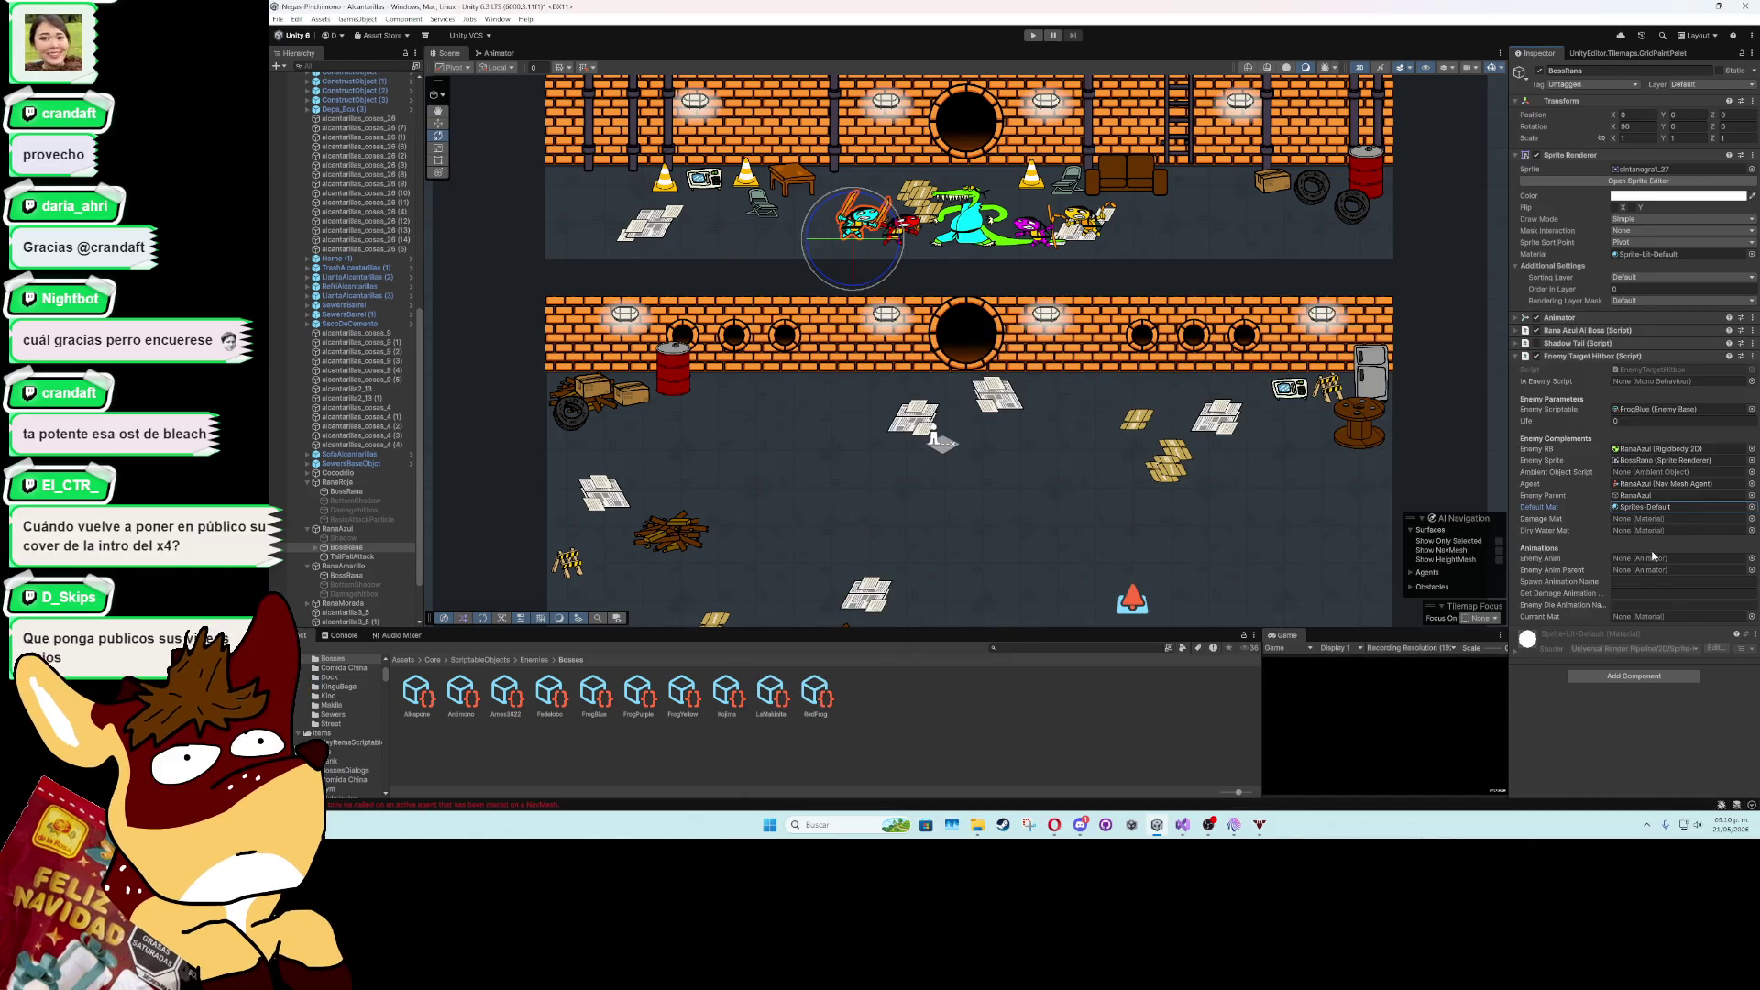
left_click(1751, 519)
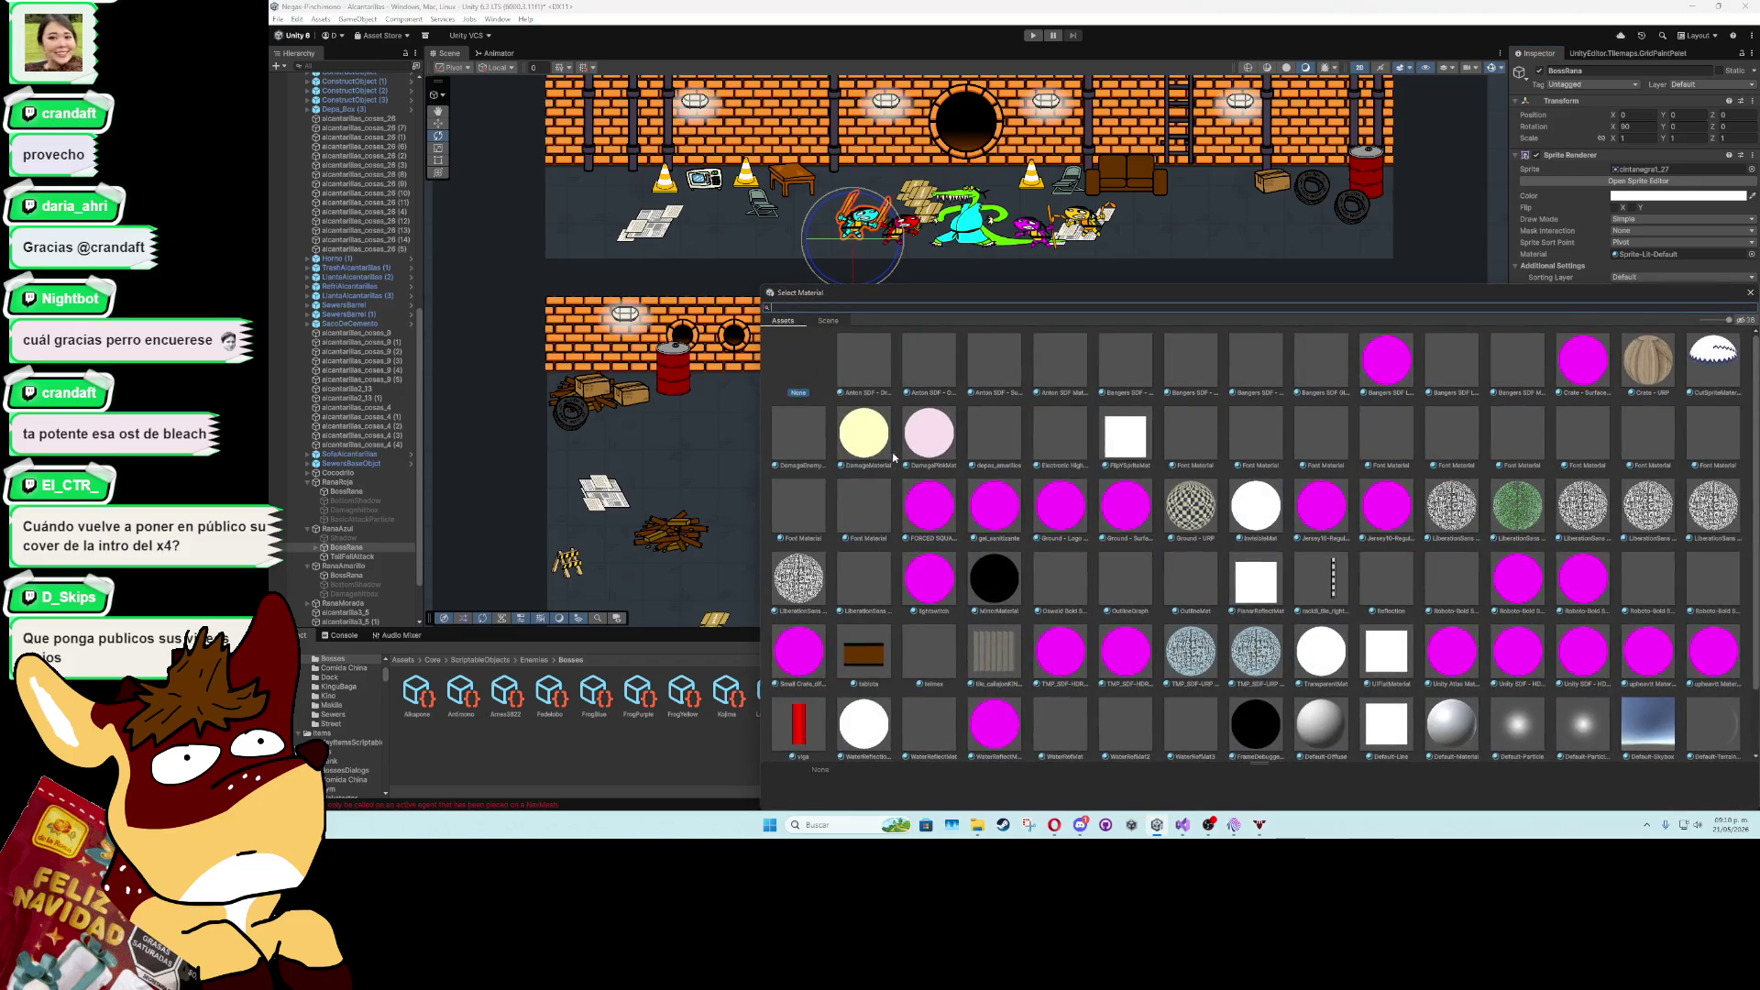
double_click(889, 451)
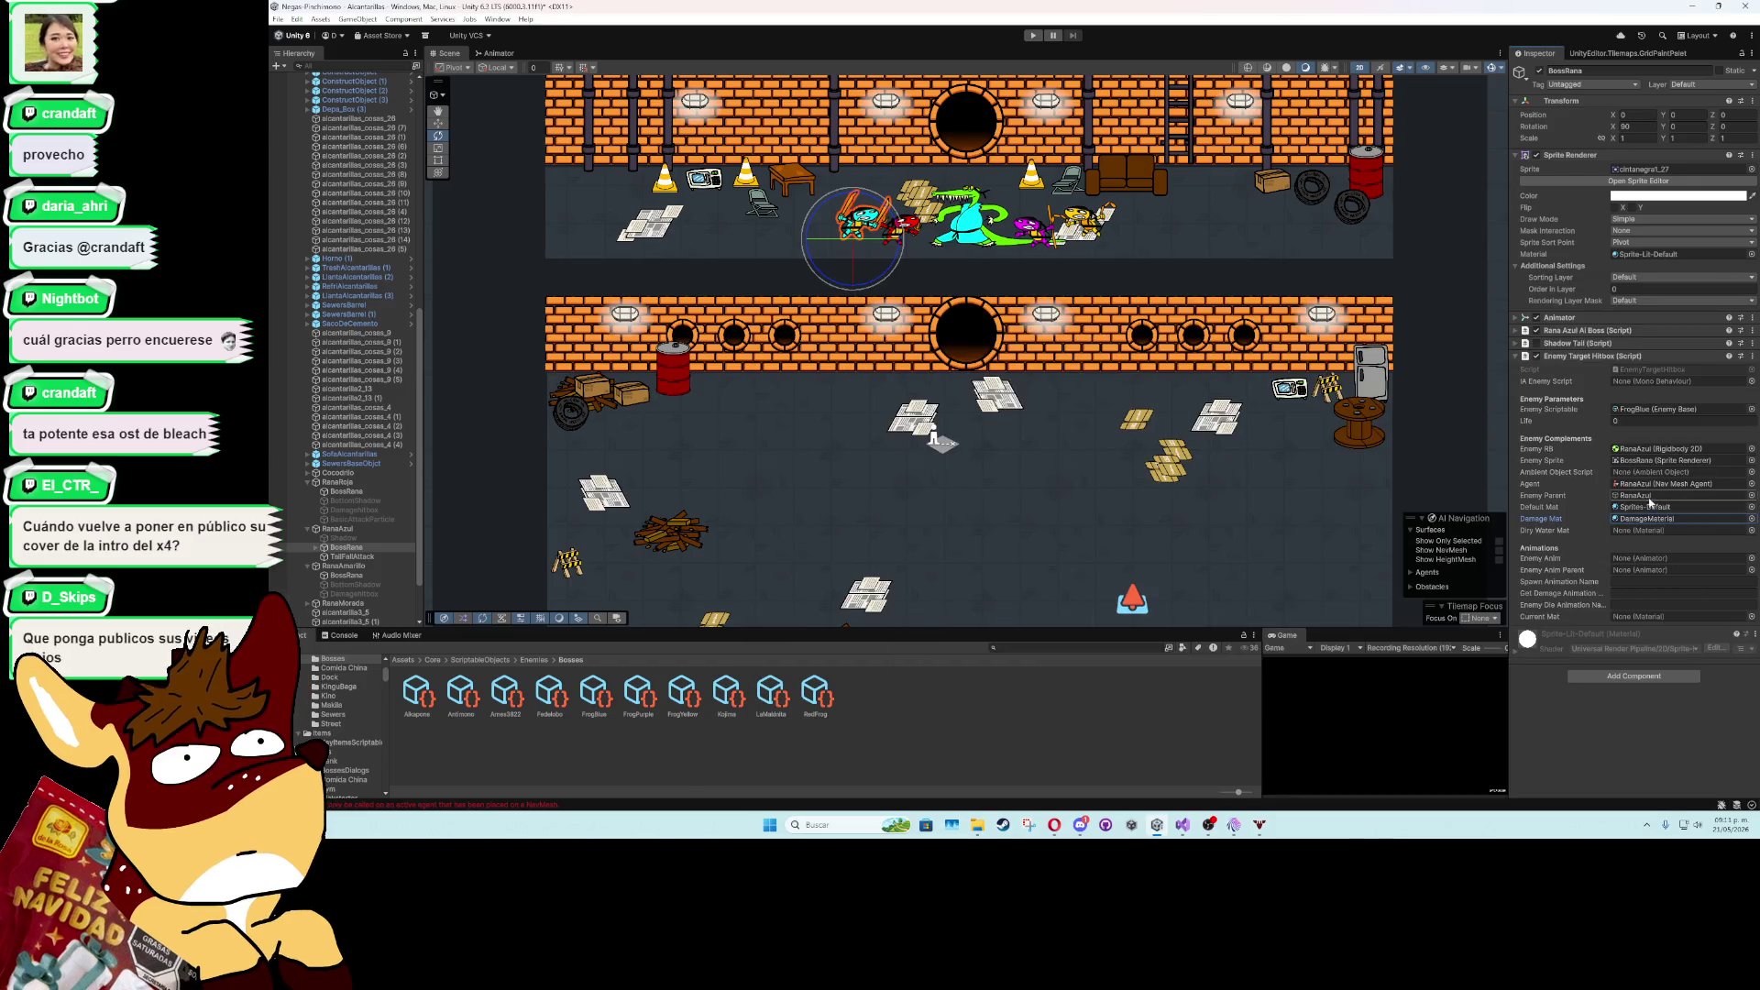
left_click(1750, 531)
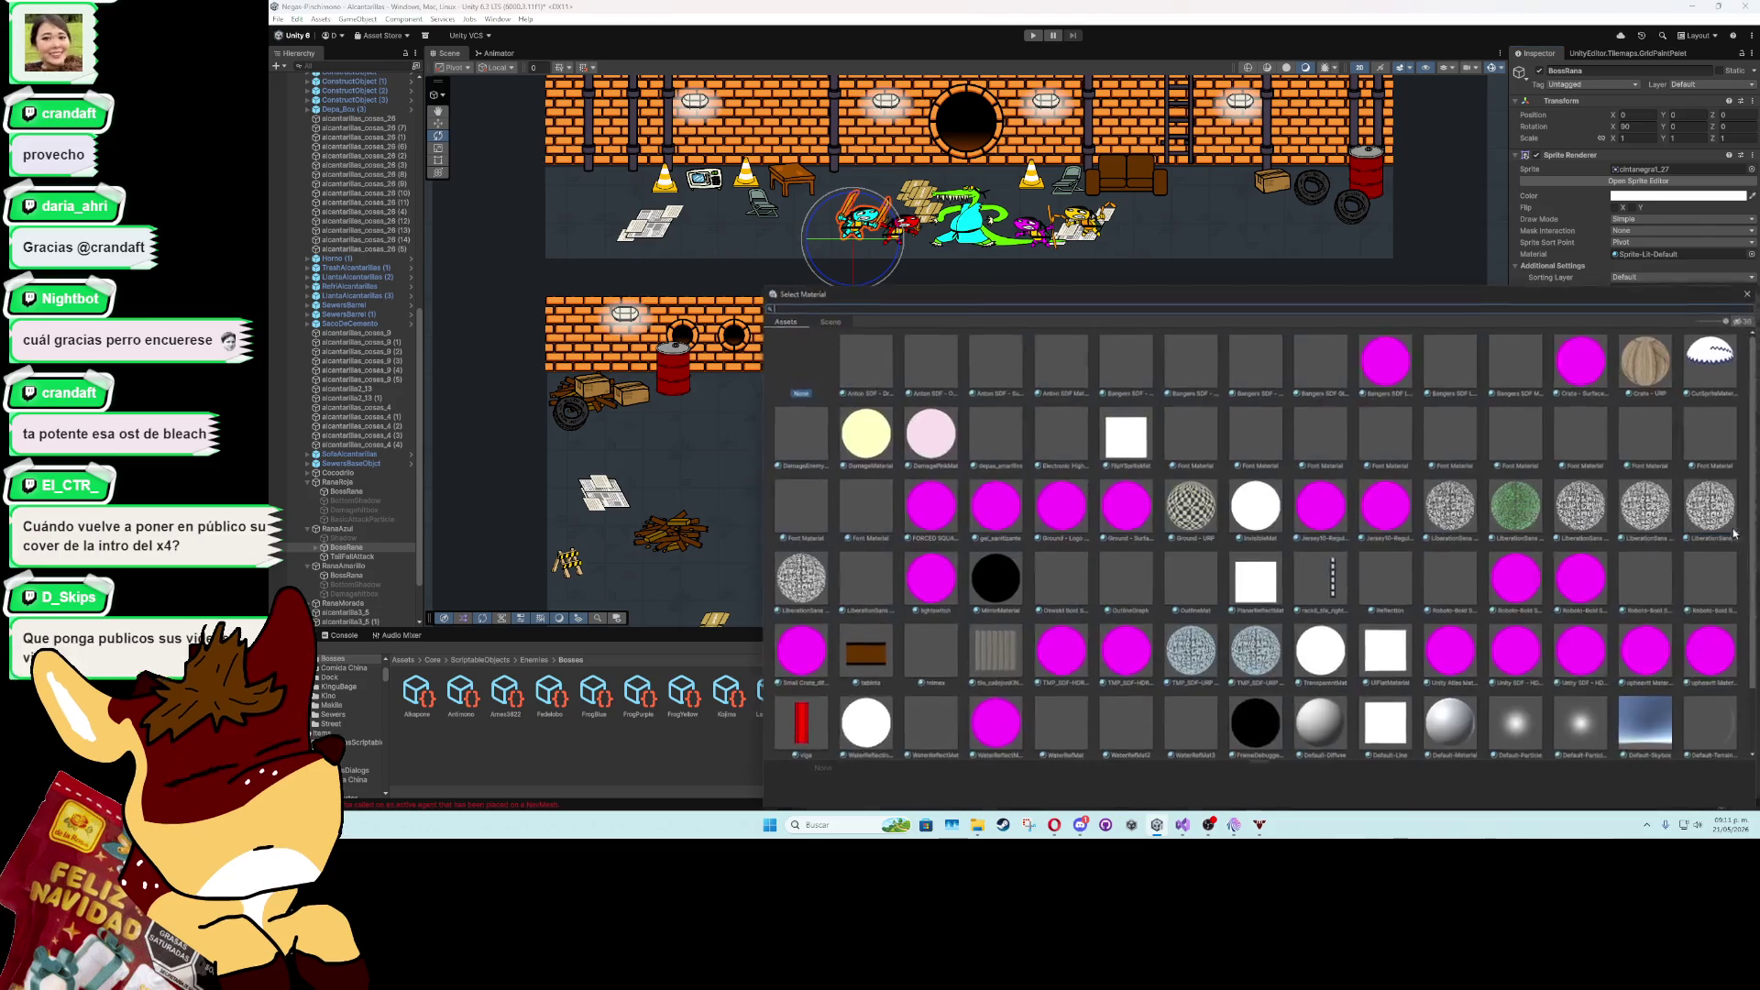
double_click(1709, 385)
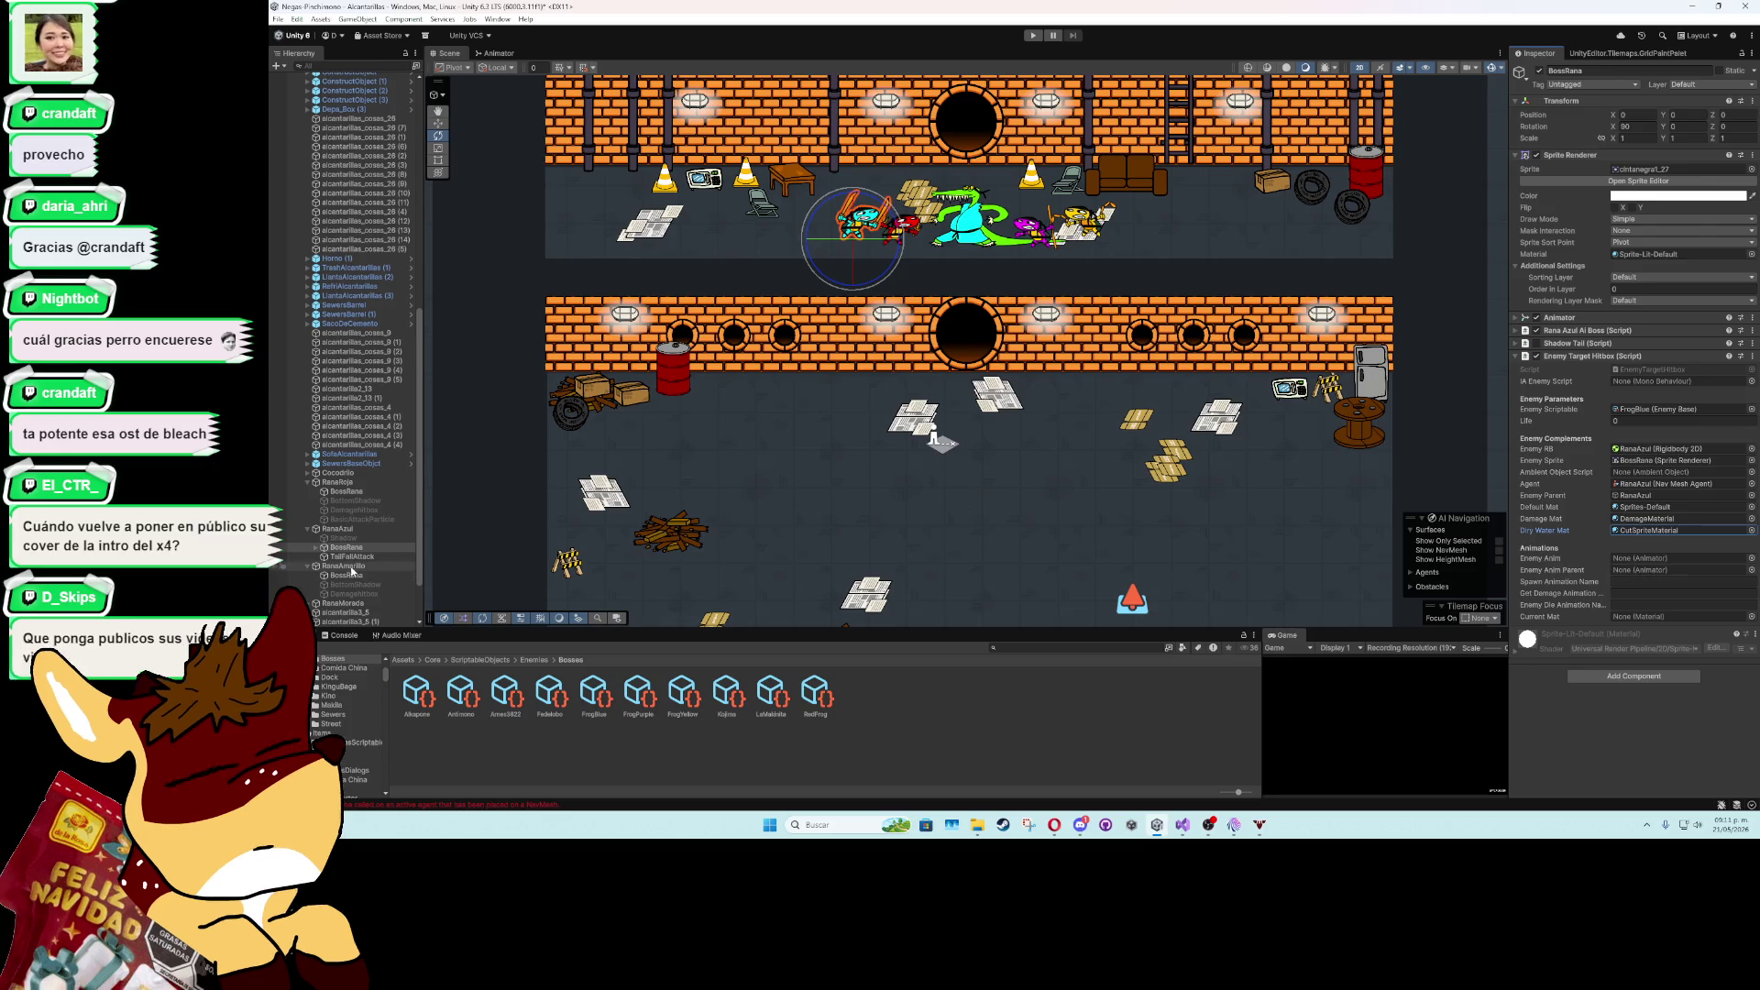
mouse_move(350, 575)
left_mouse_down()
mouse_move(1650, 529)
mouse_move(1640, 558)
left_mouse_up()
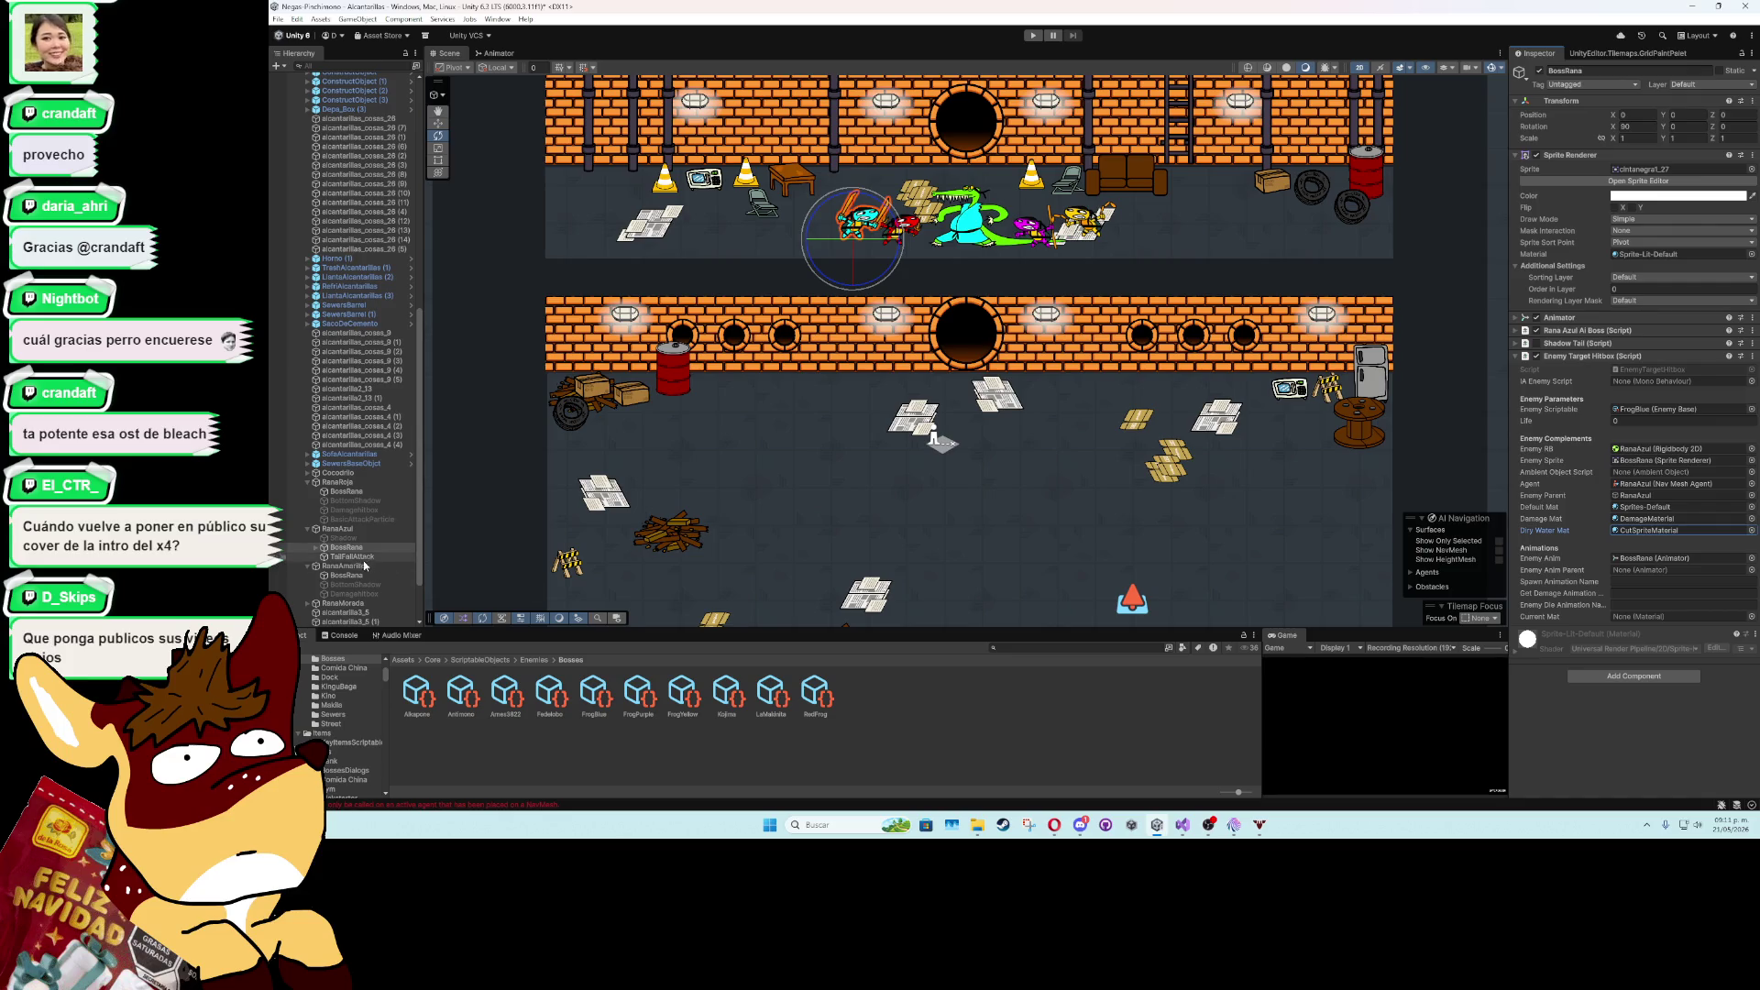
- Give RanaRoja's BossRana hitbox the BossRana animator and RedFrog as Enemy Scriptable
left_click(349, 493)
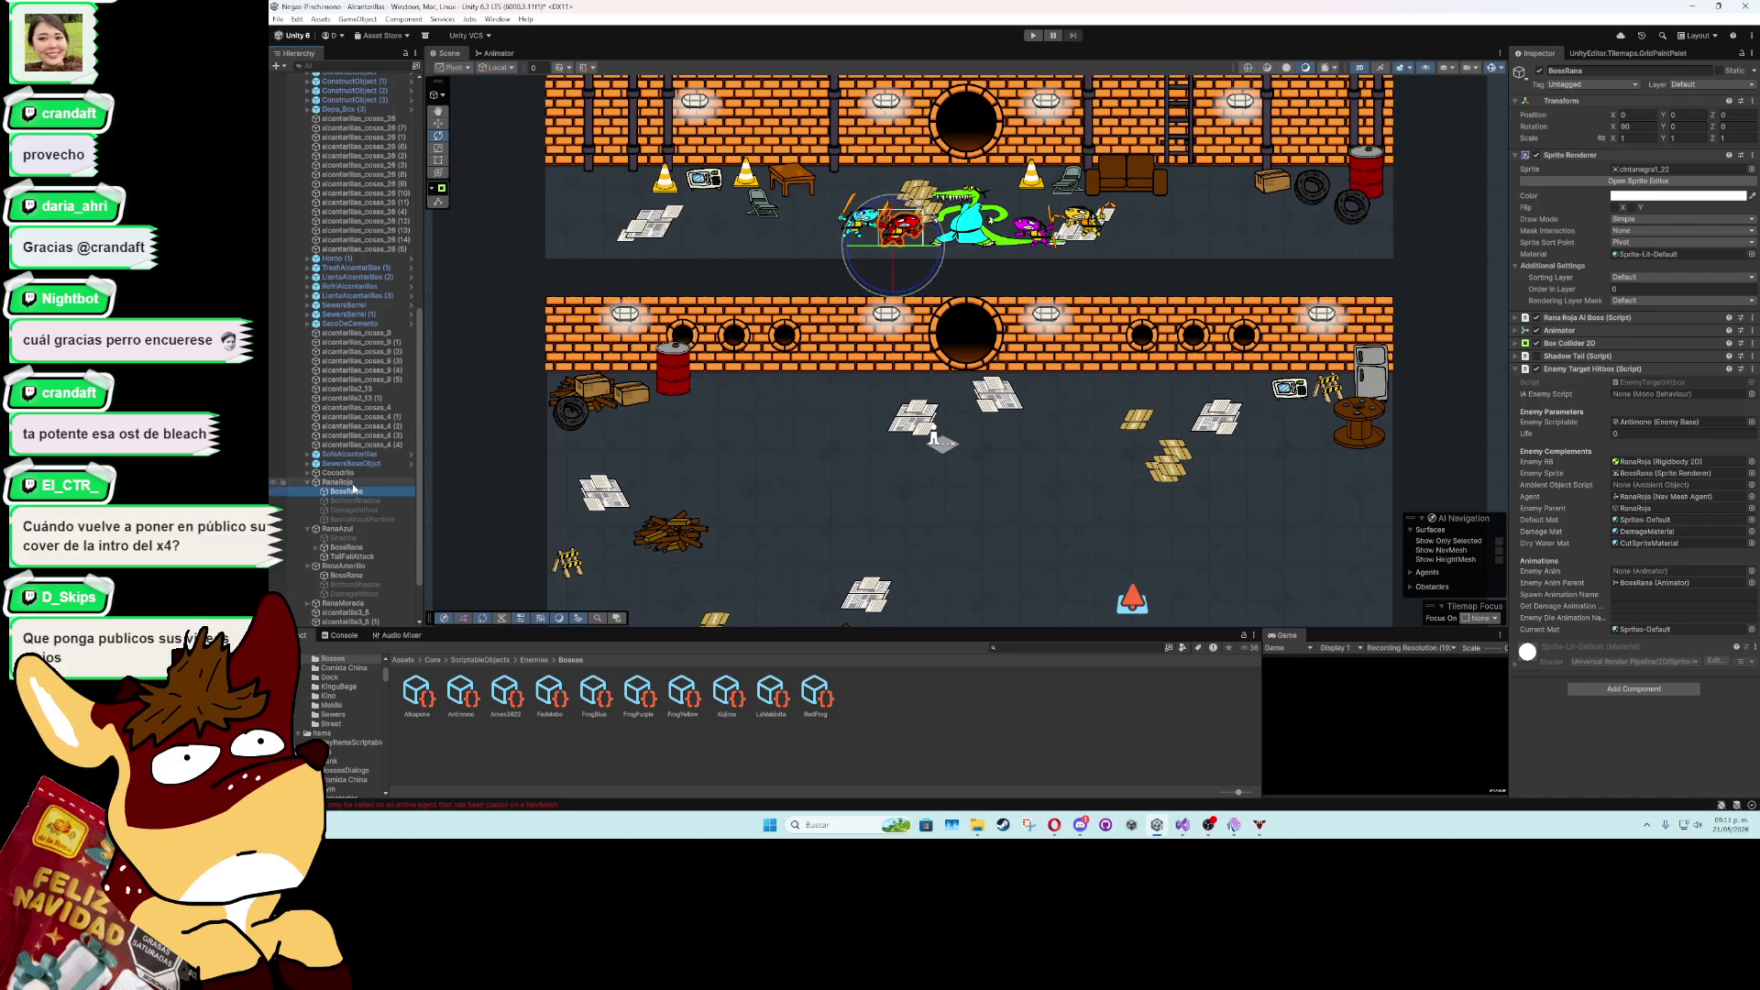
left_click_drag(353, 493, 1659, 571)
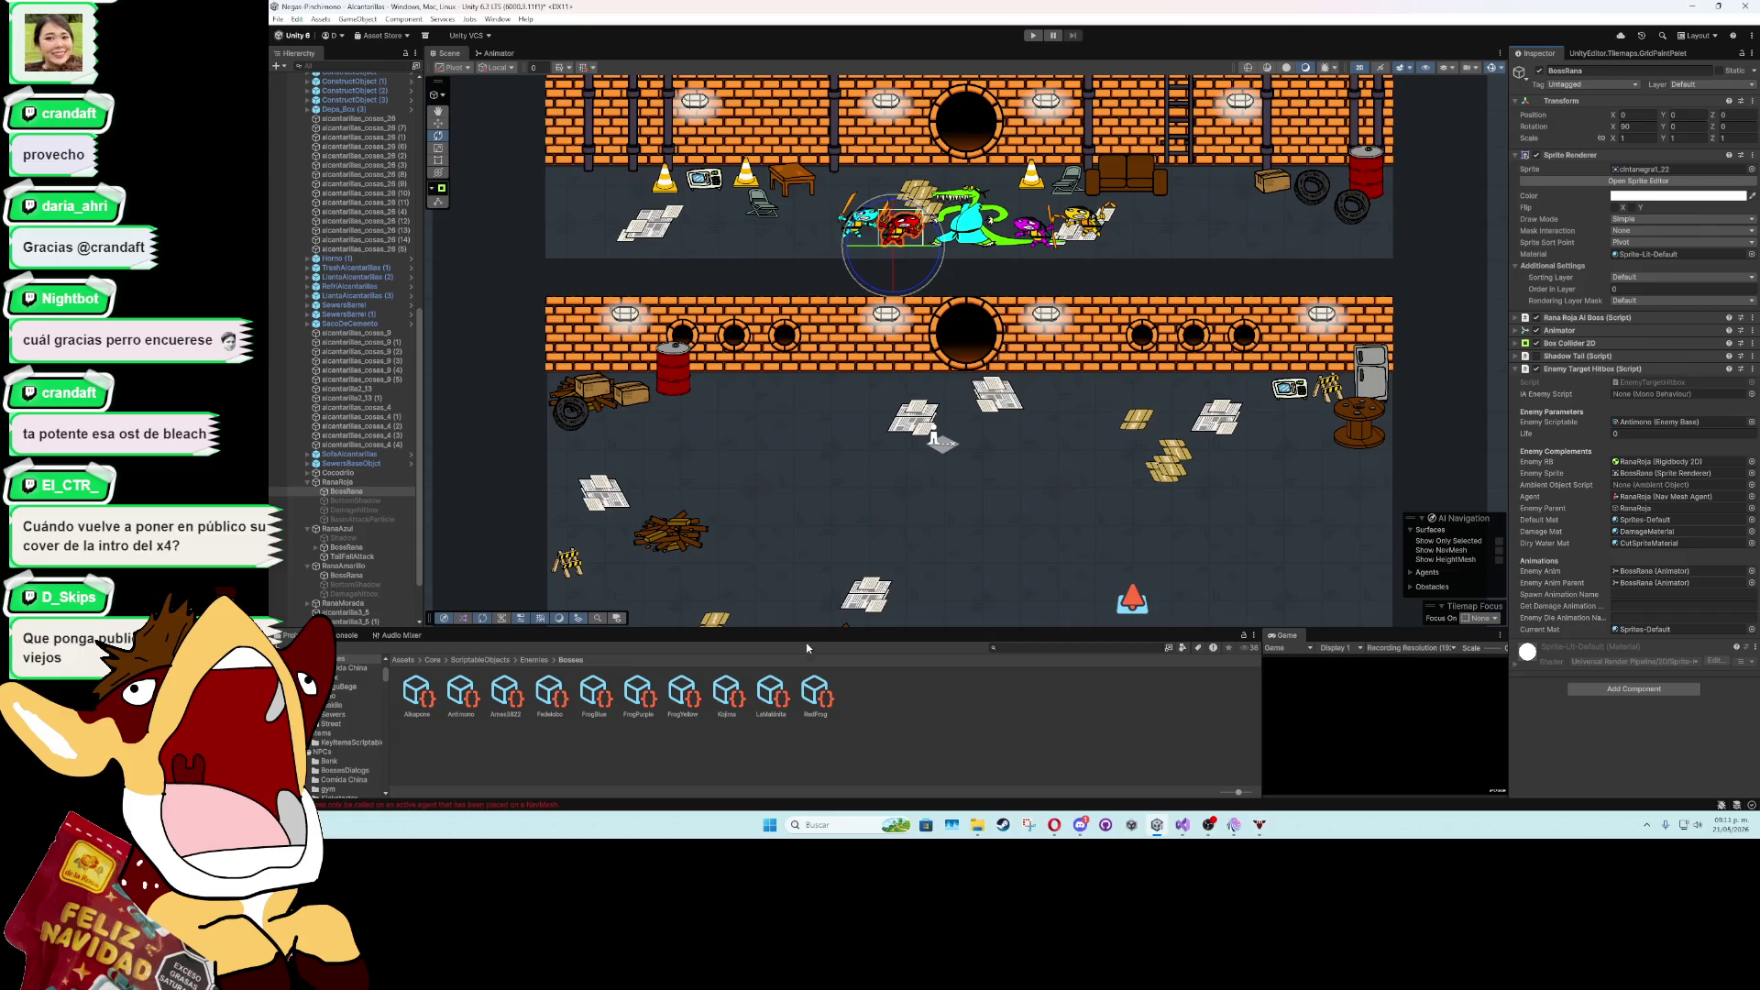
mouse_move(810, 698)
left_mouse_down()
mouse_move(1641, 504)
mouse_move(1677, 423)
left_mouse_up()
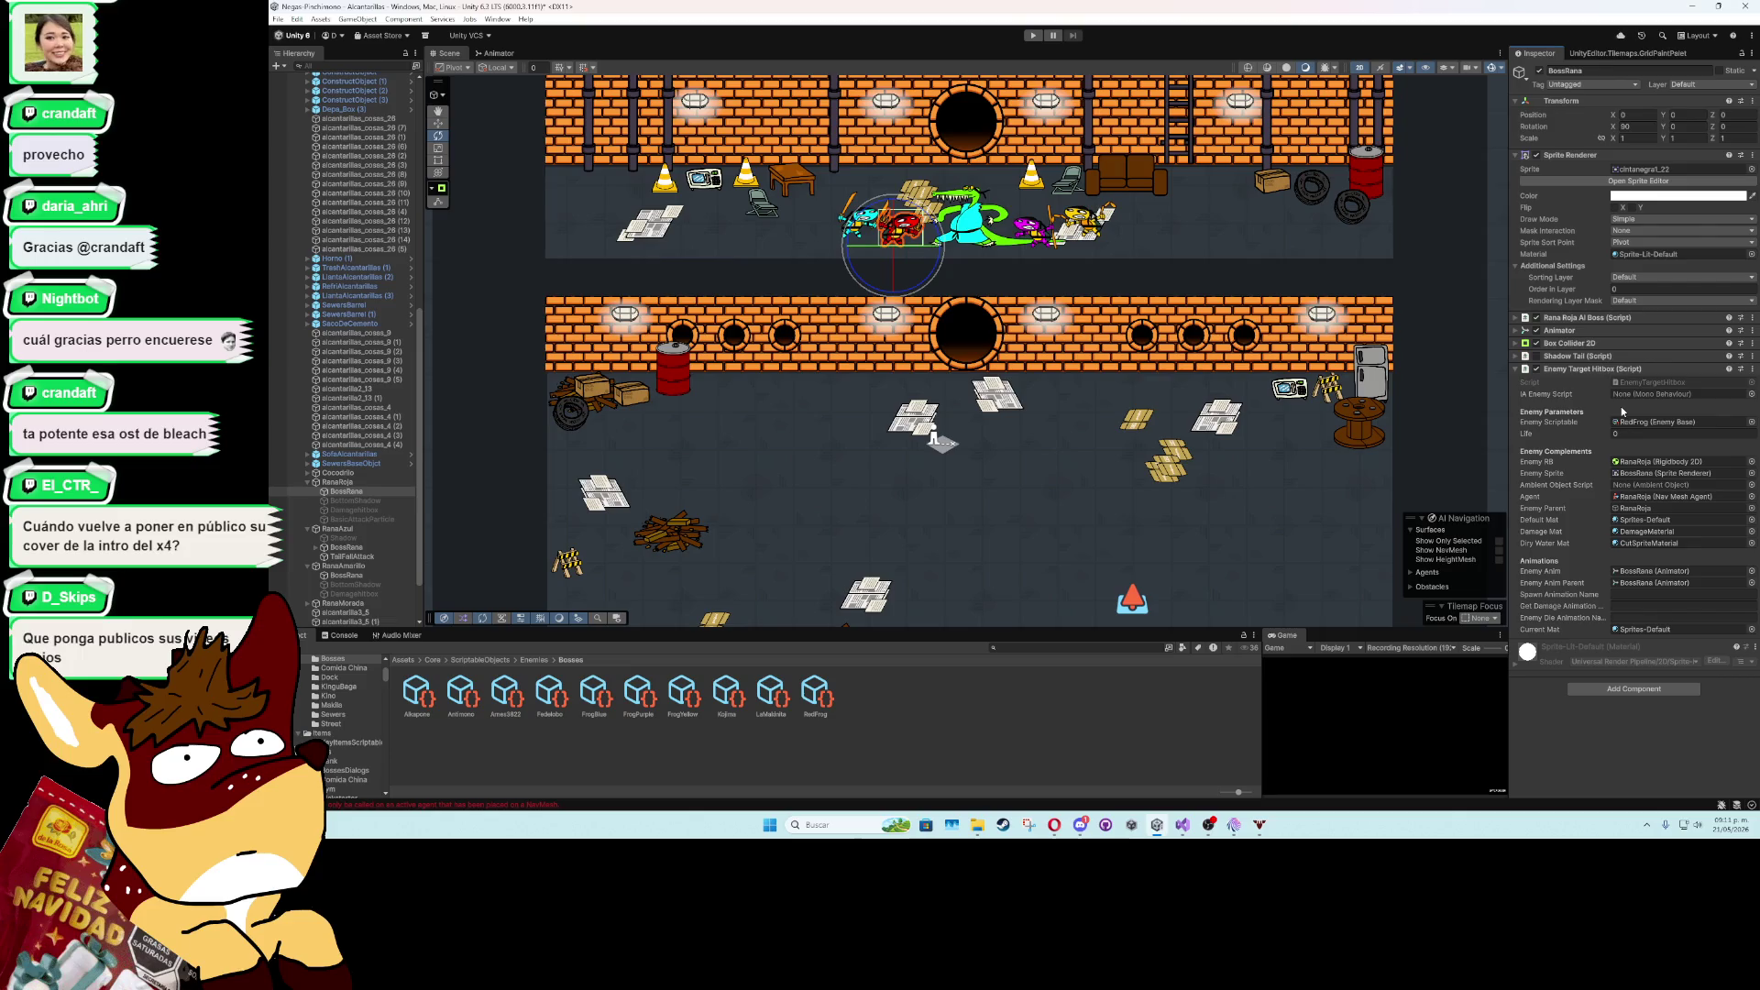
left_click(346, 576)
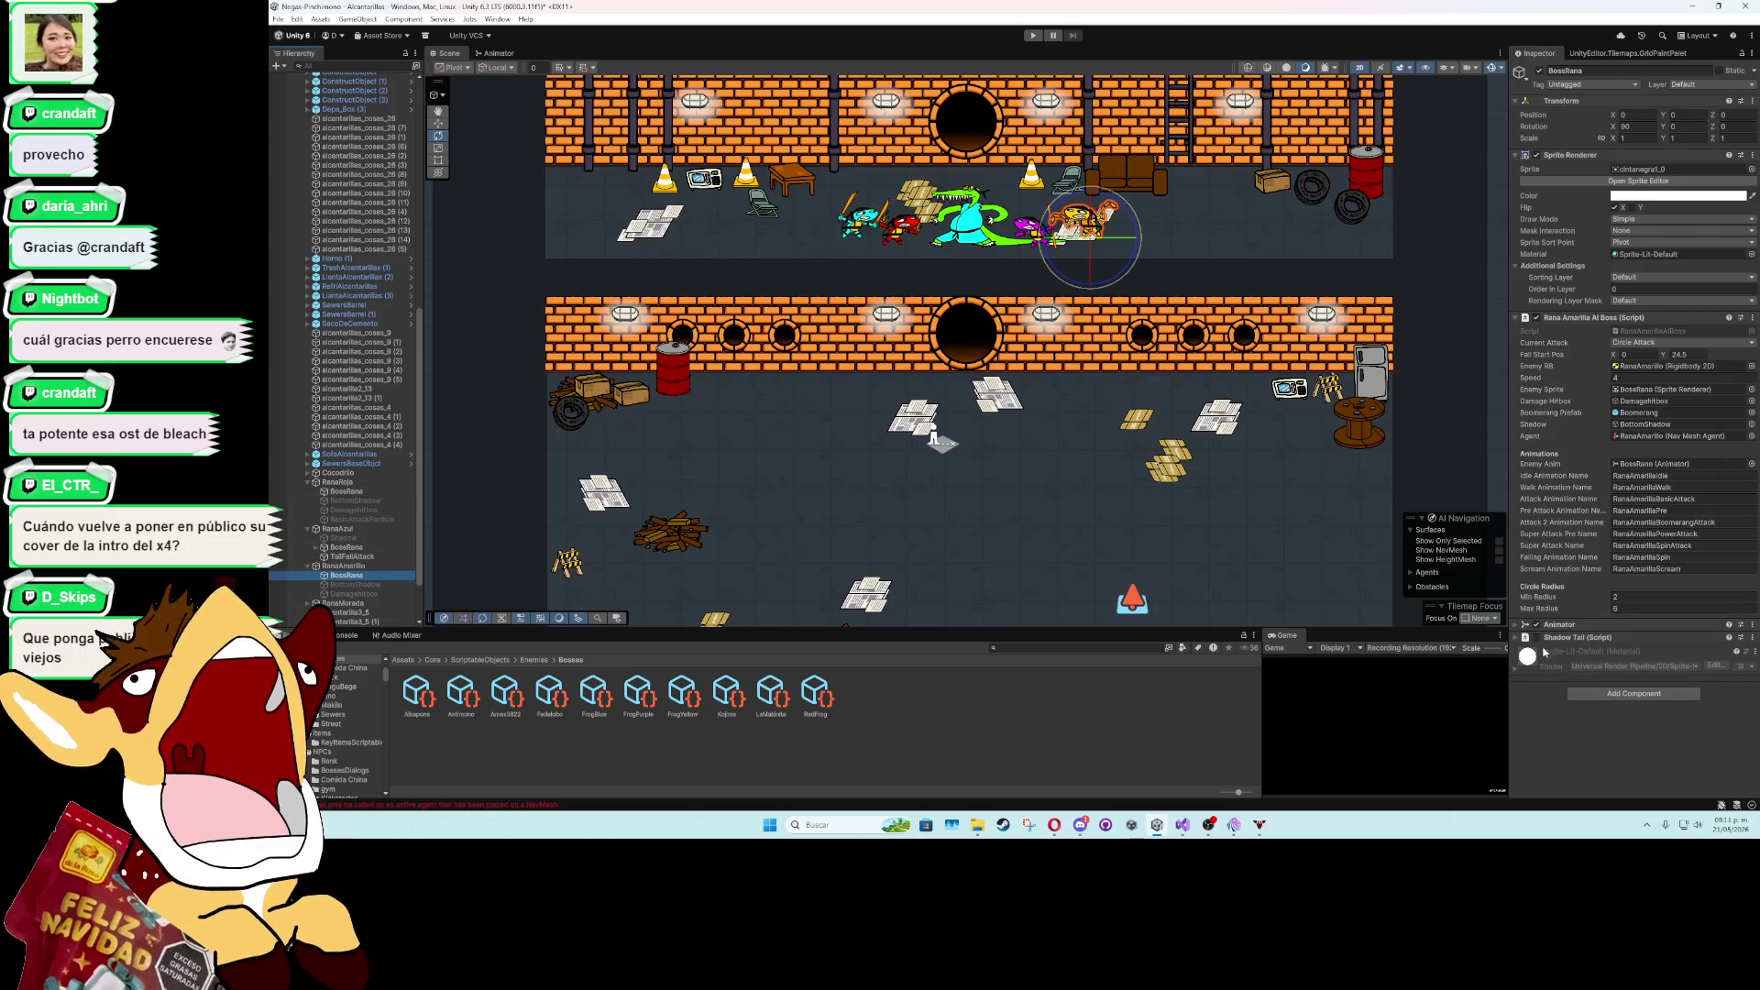
- Add an Enemy Target Hitbox component to the yellow frog's BossRana
left_click(1586, 317)
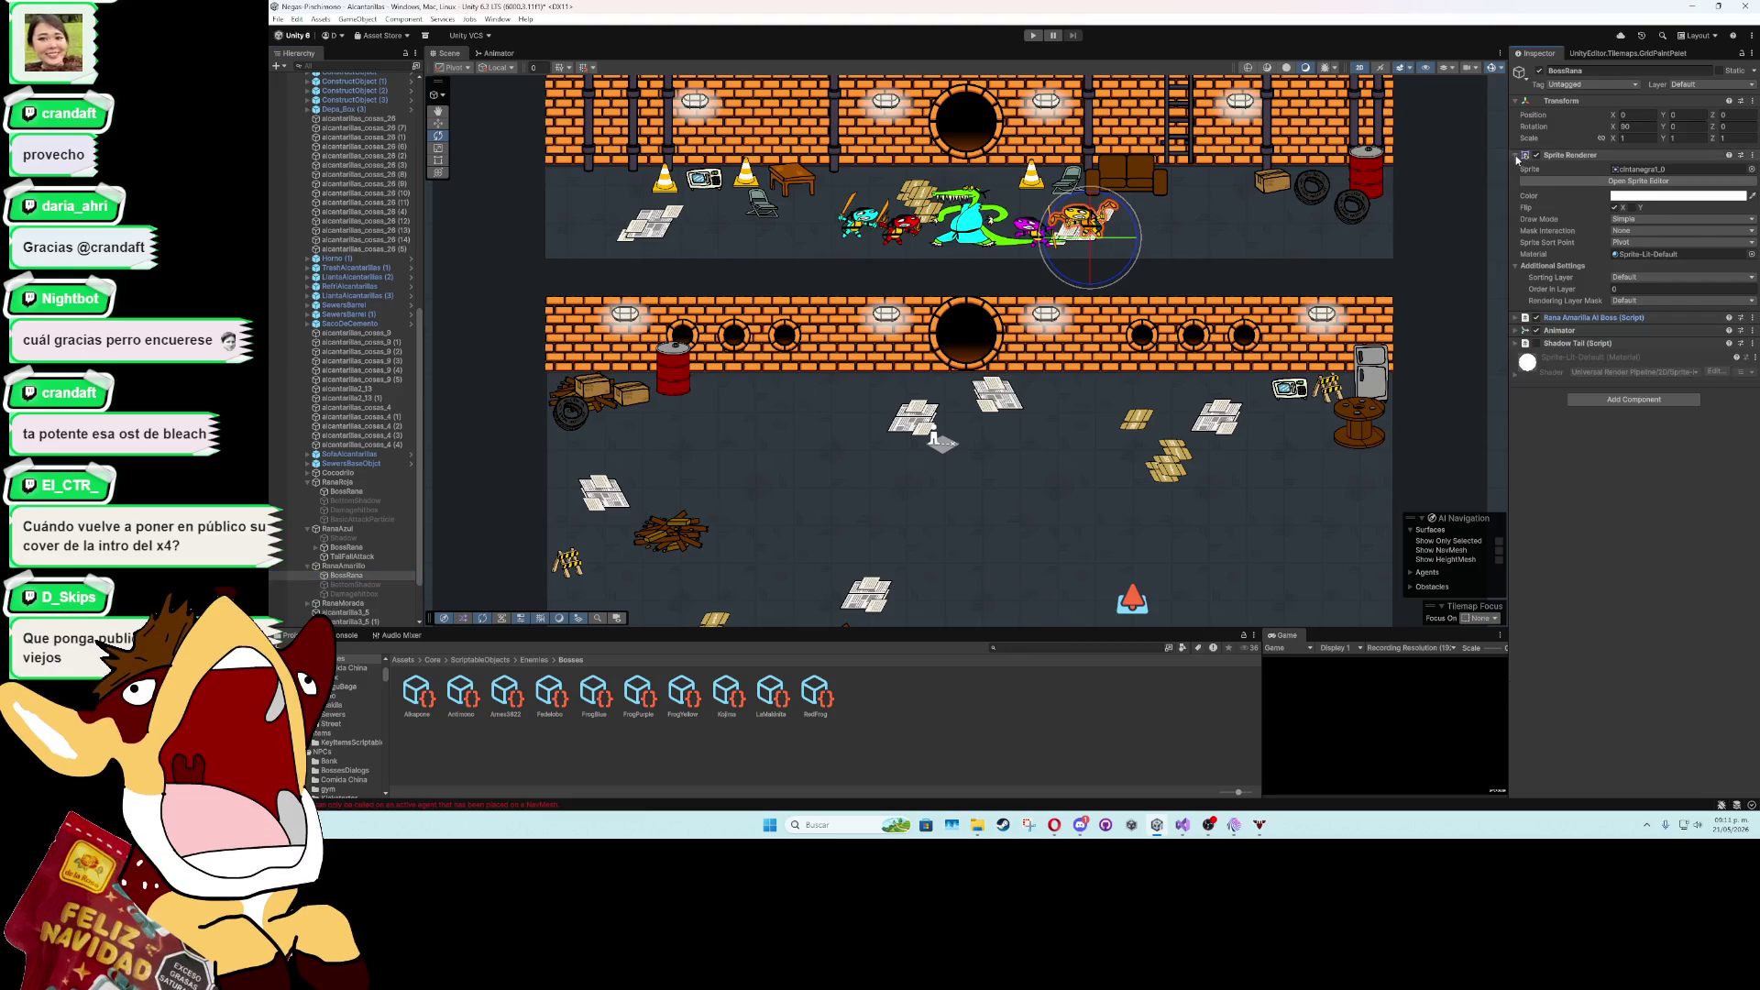
left_click(1585, 155)
left_click(1588, 250)
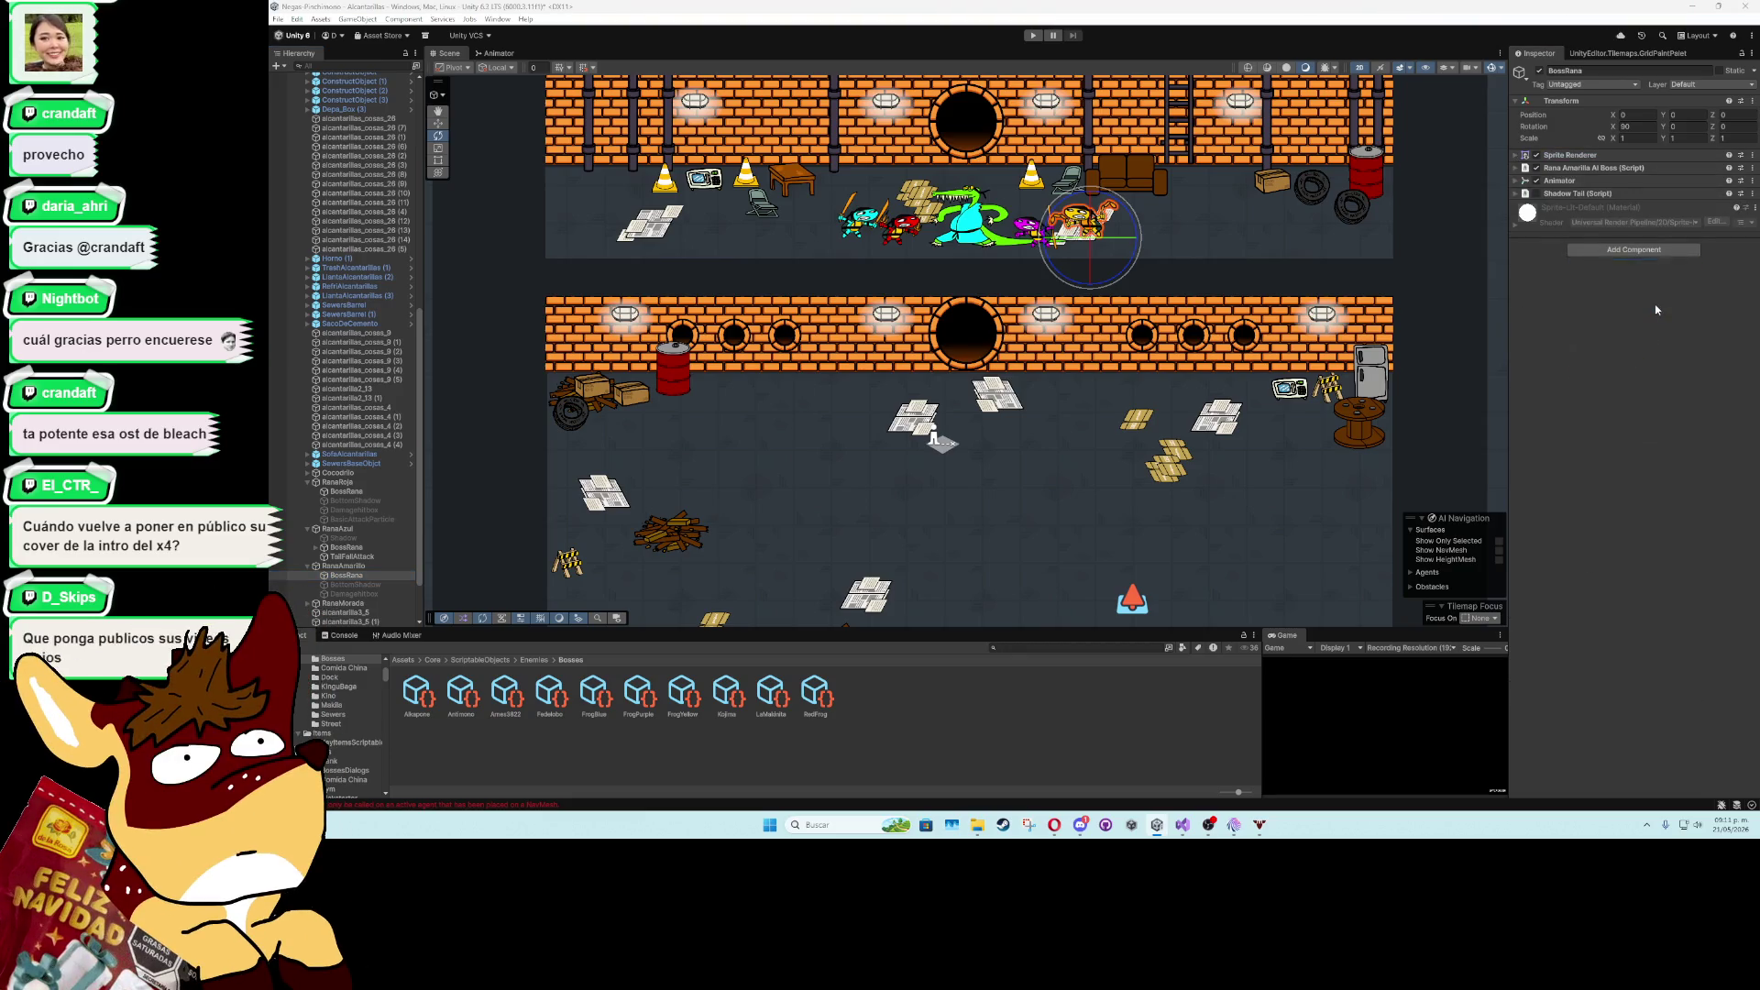
left_click(1569, 289)
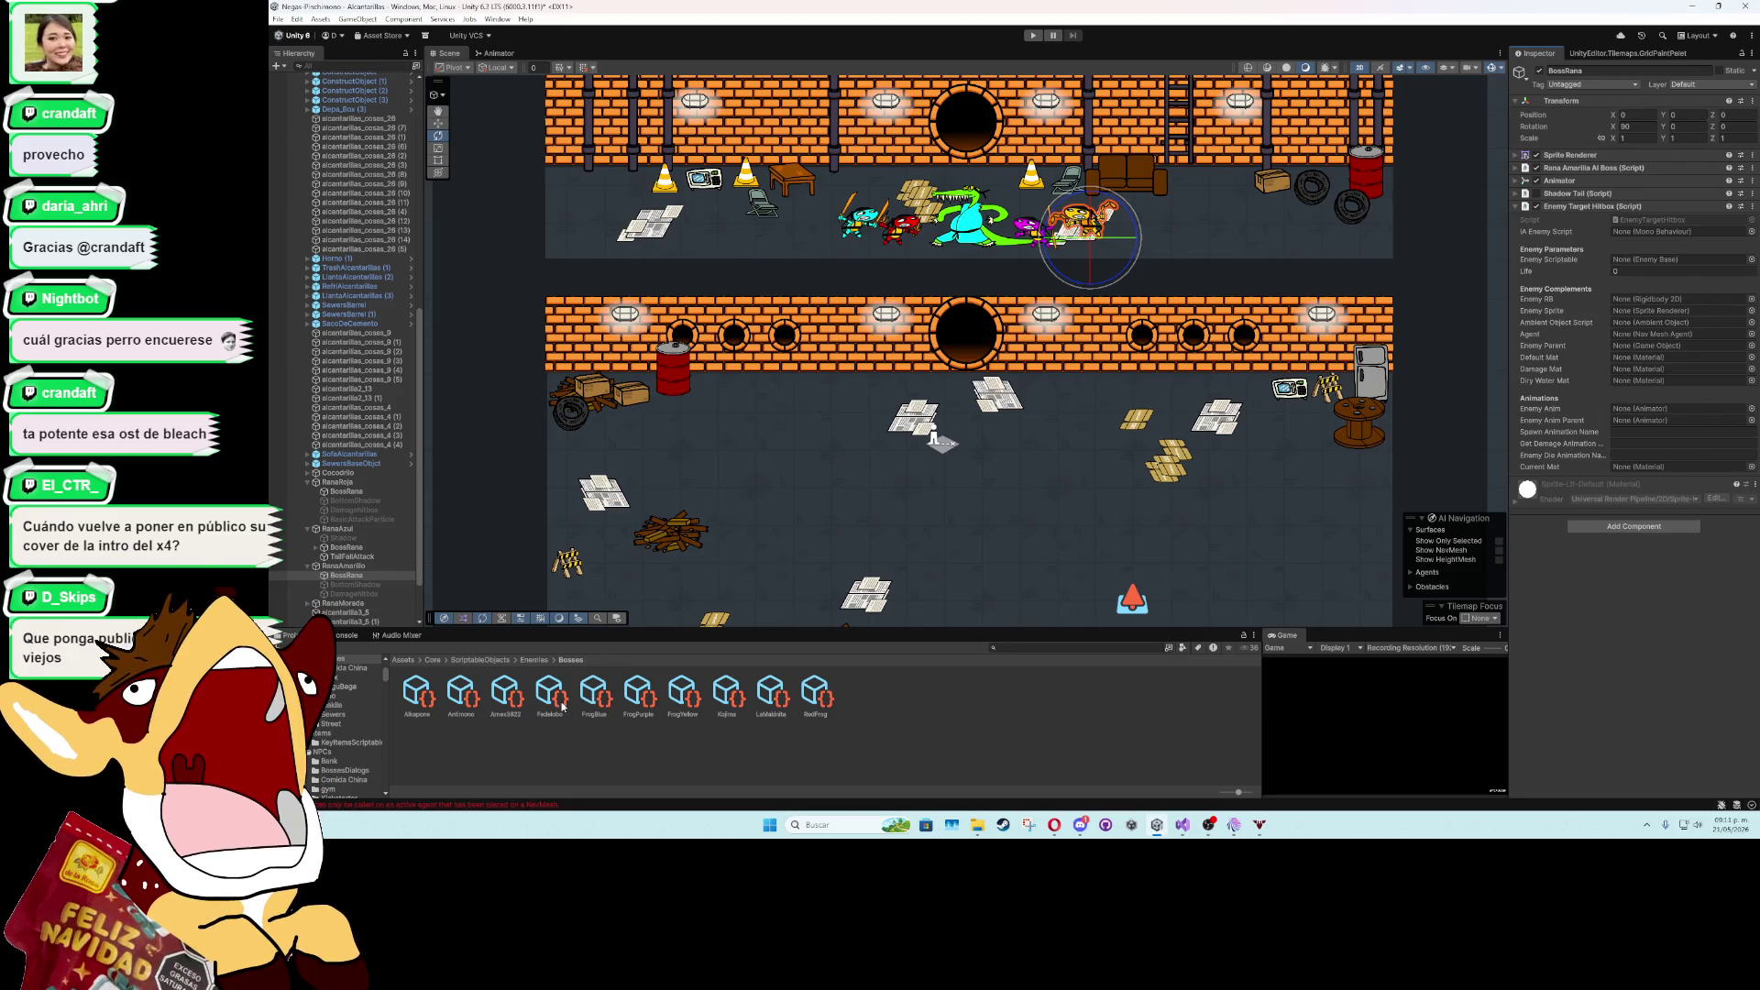
- Wire FrogYellow, RanaAmarillo and BossRana into the hitbox's data, rigidbody, sprite, agent, parent and animator fields
left_click_drag(683, 695, 1652, 266)
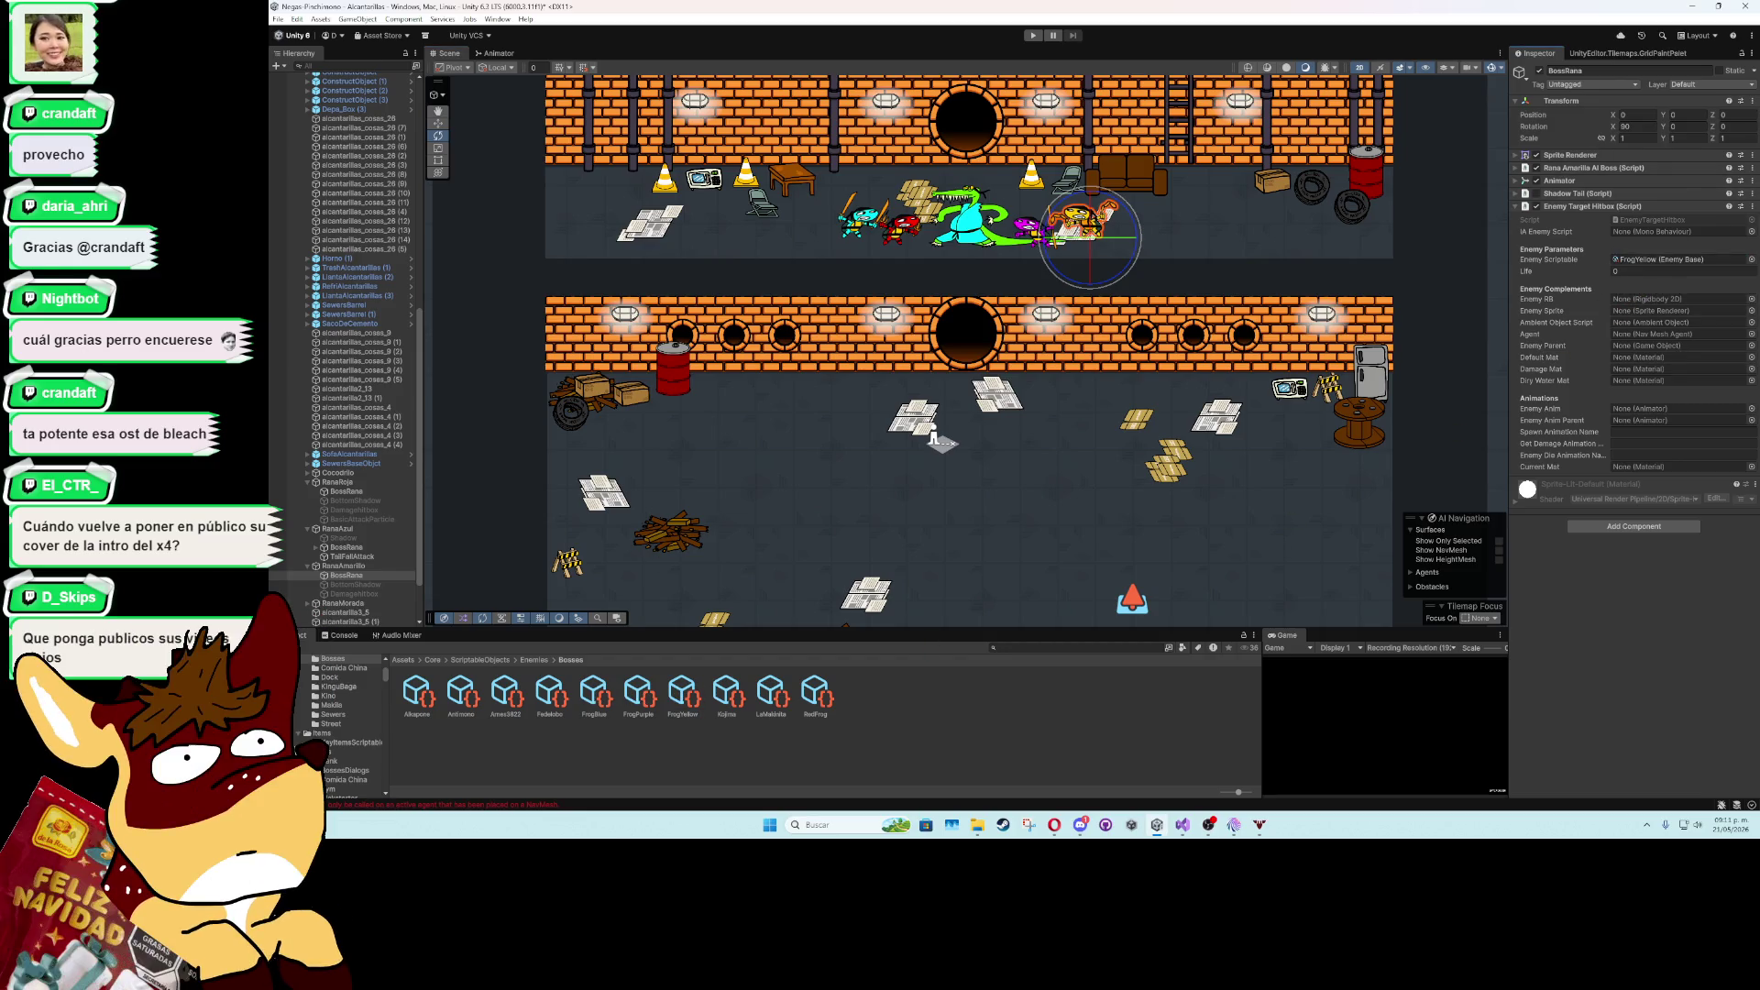
left_click_drag(1669, 294, 1673, 299)
mouse_move(379, 587)
left_mouse_down()
mouse_move(825, 458)
mouse_move(1659, 310)
left_mouse_up()
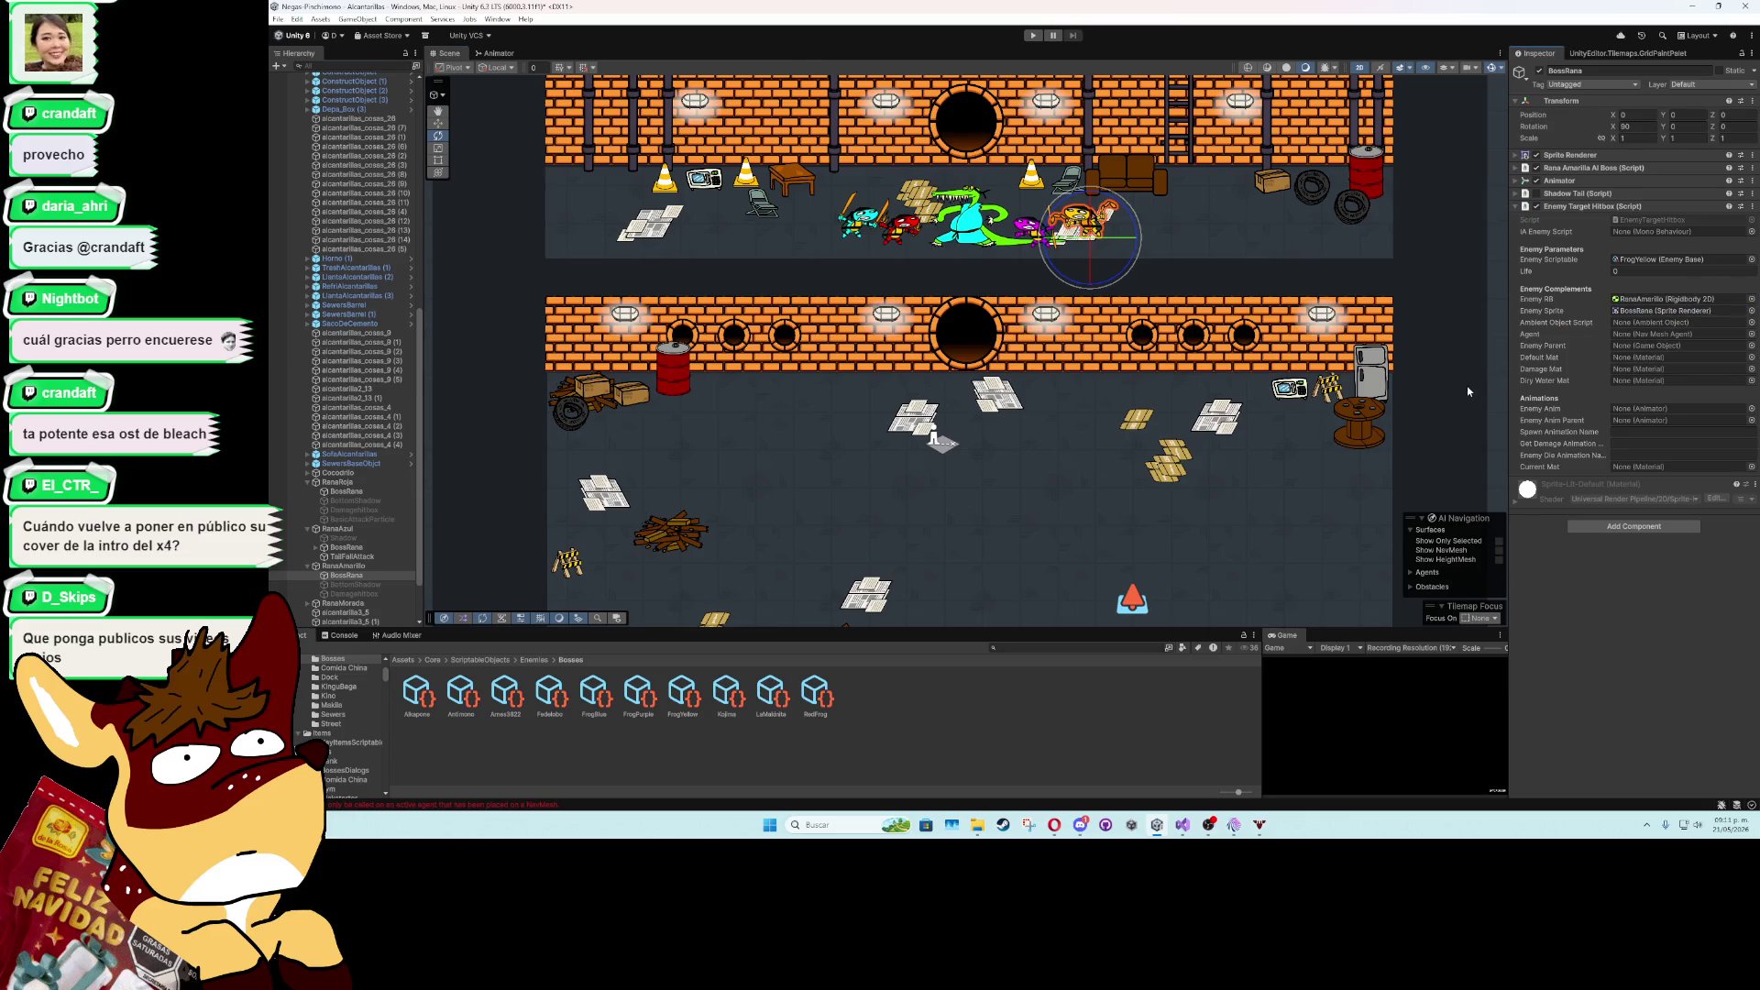
left_click_drag(367, 565, 1636, 340)
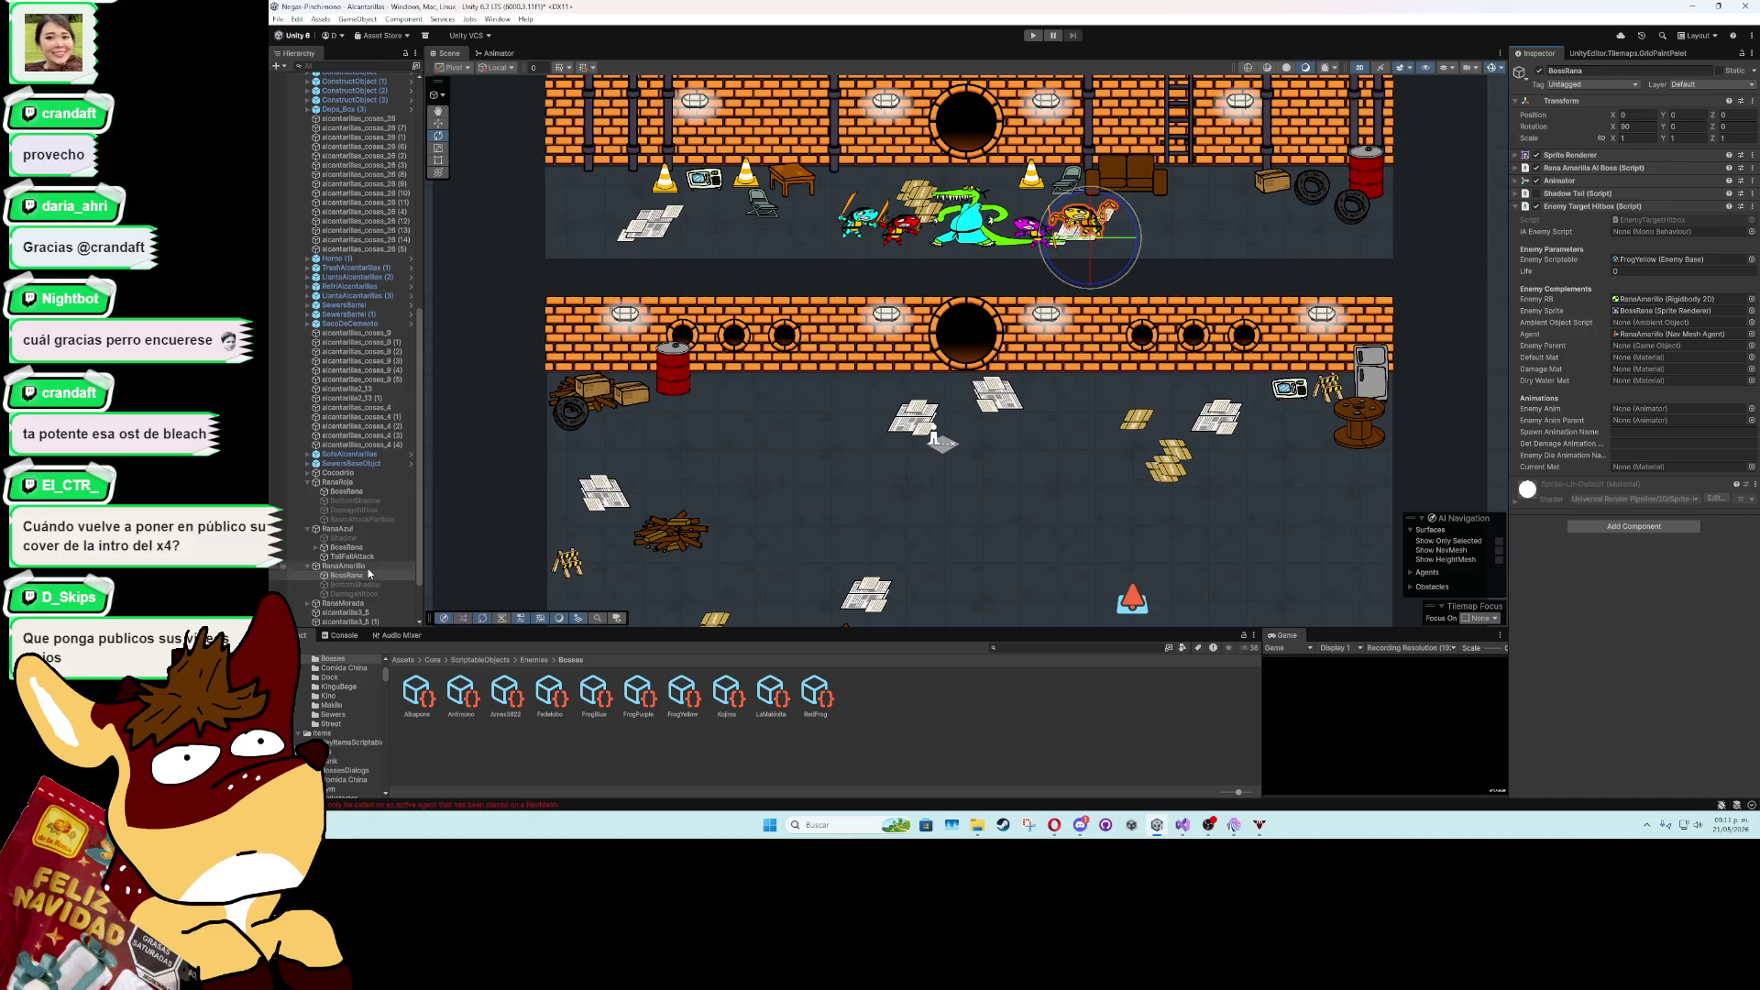
left_click_drag(1539, 406, 1640, 346)
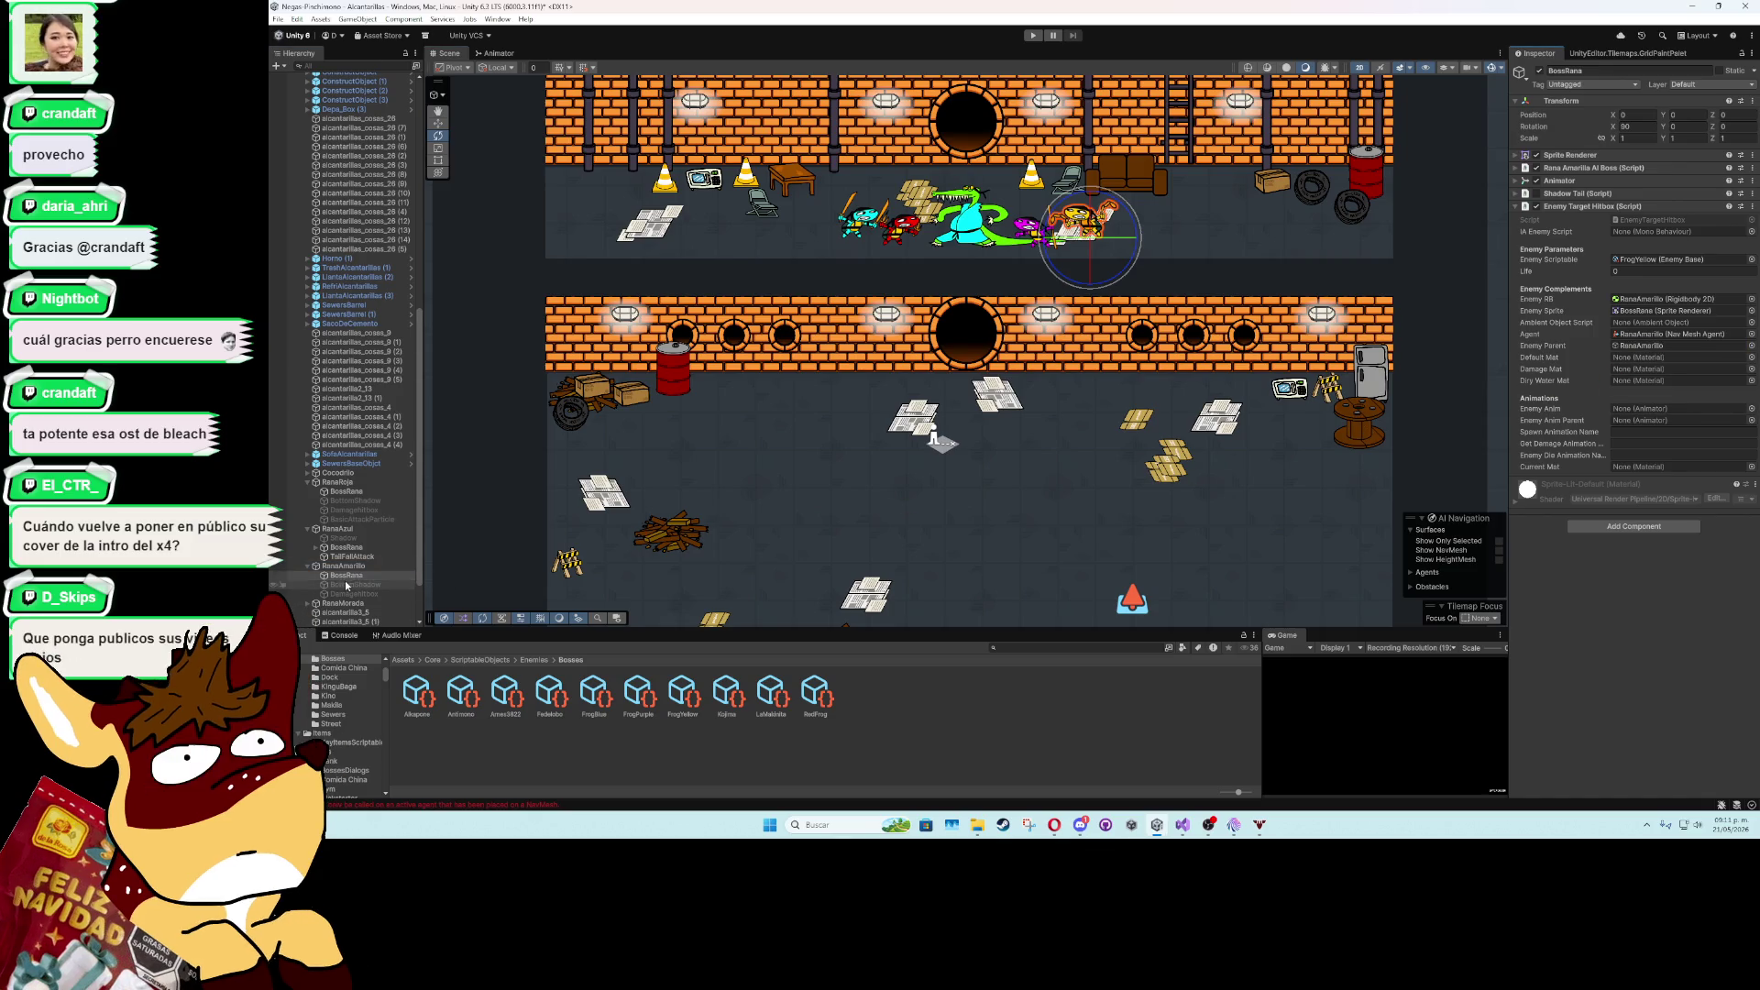
left_click_drag(1628, 424, 1646, 411)
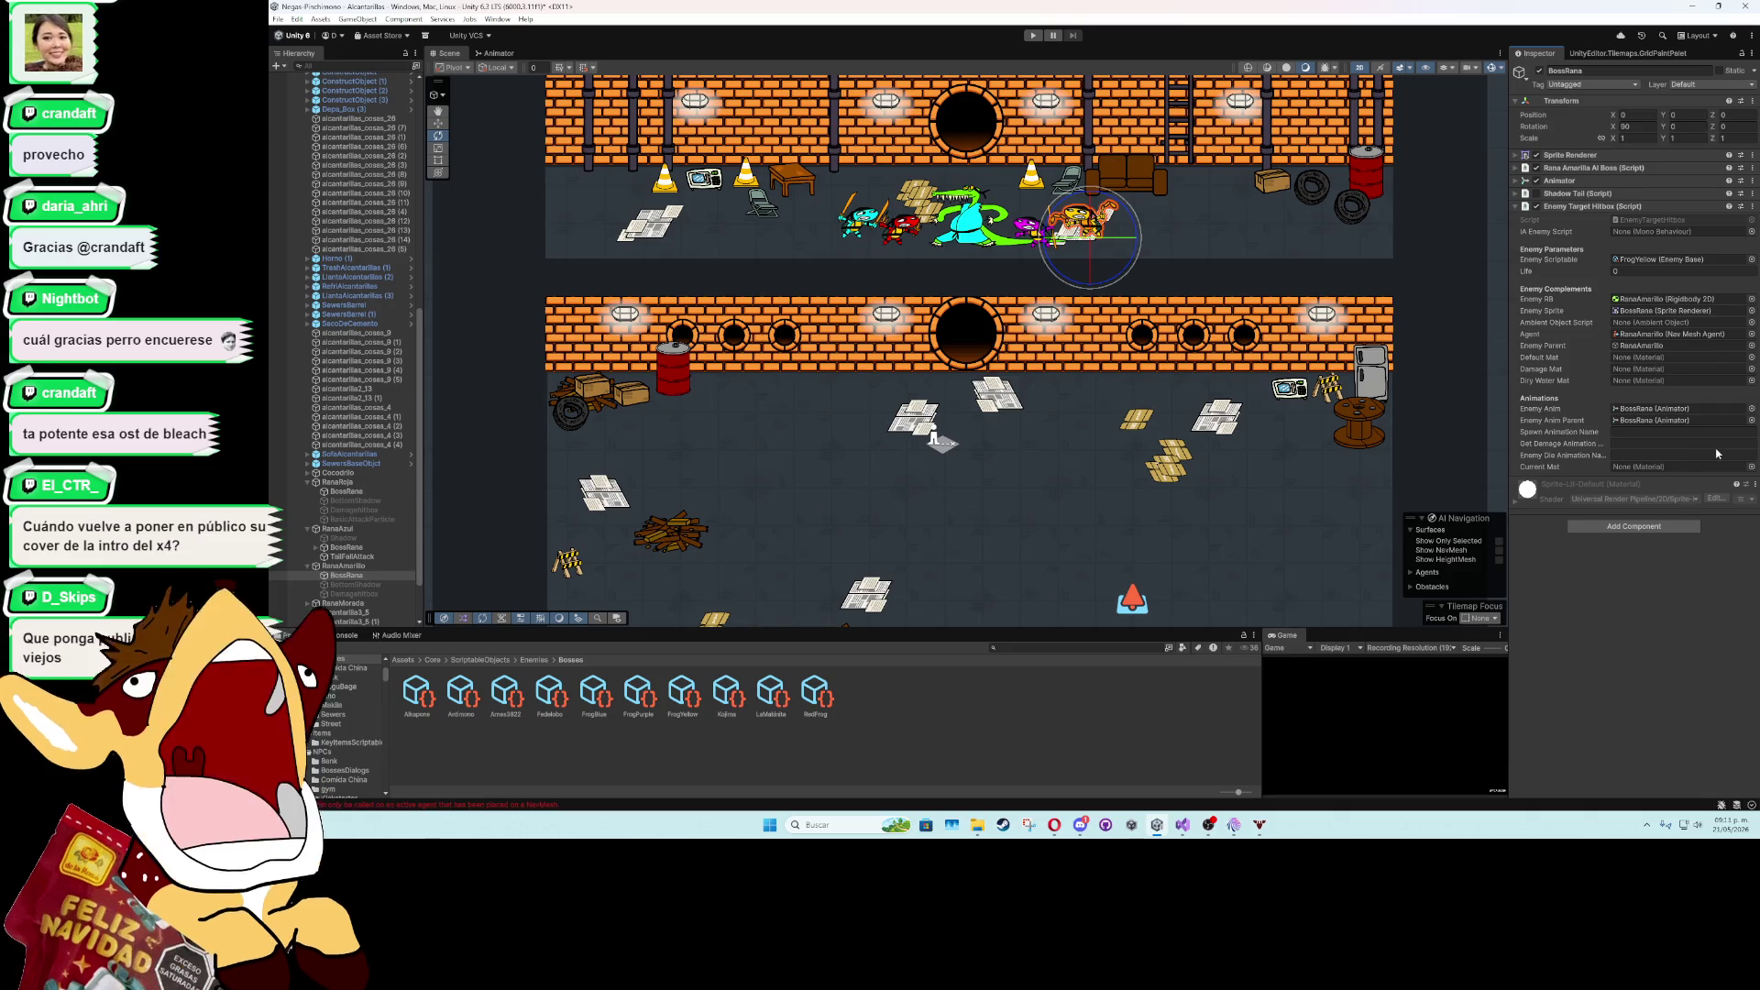
- Set Current and Default Mat to Sprites-Default, Damage Mat to DamageMaterial, Dirty Water Mat to CutSpriteMaterial
left_click(1748, 467)
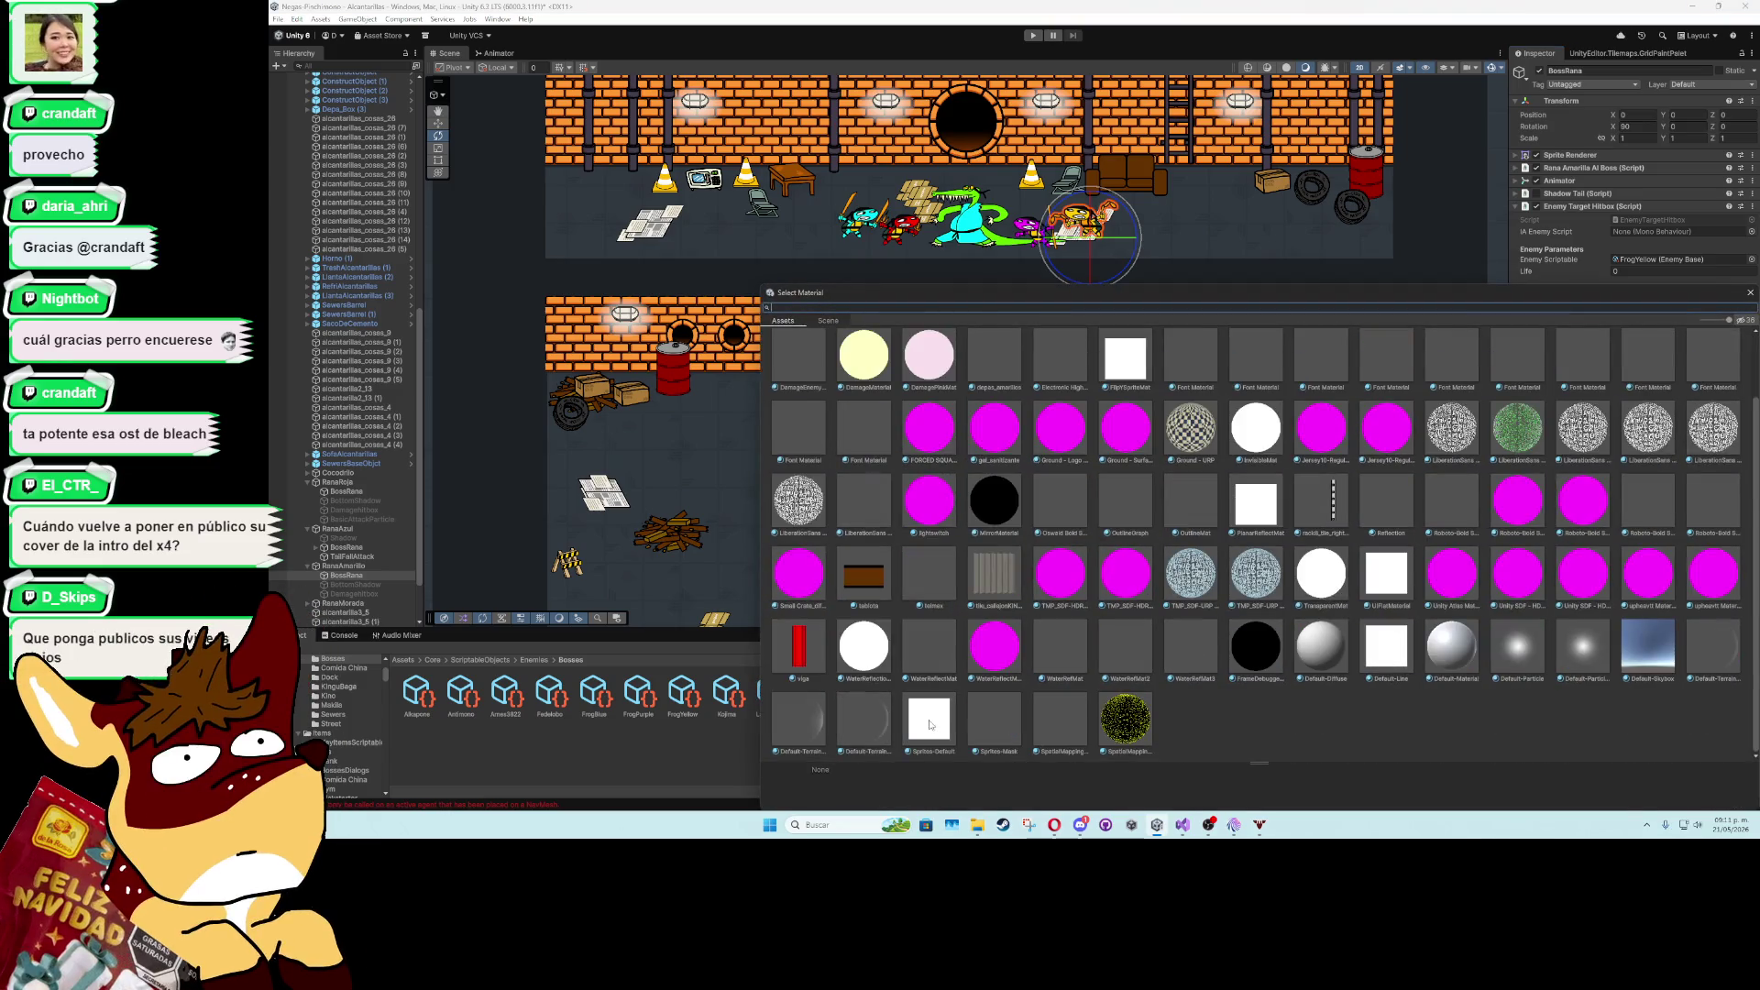
double_click(1205, 650)
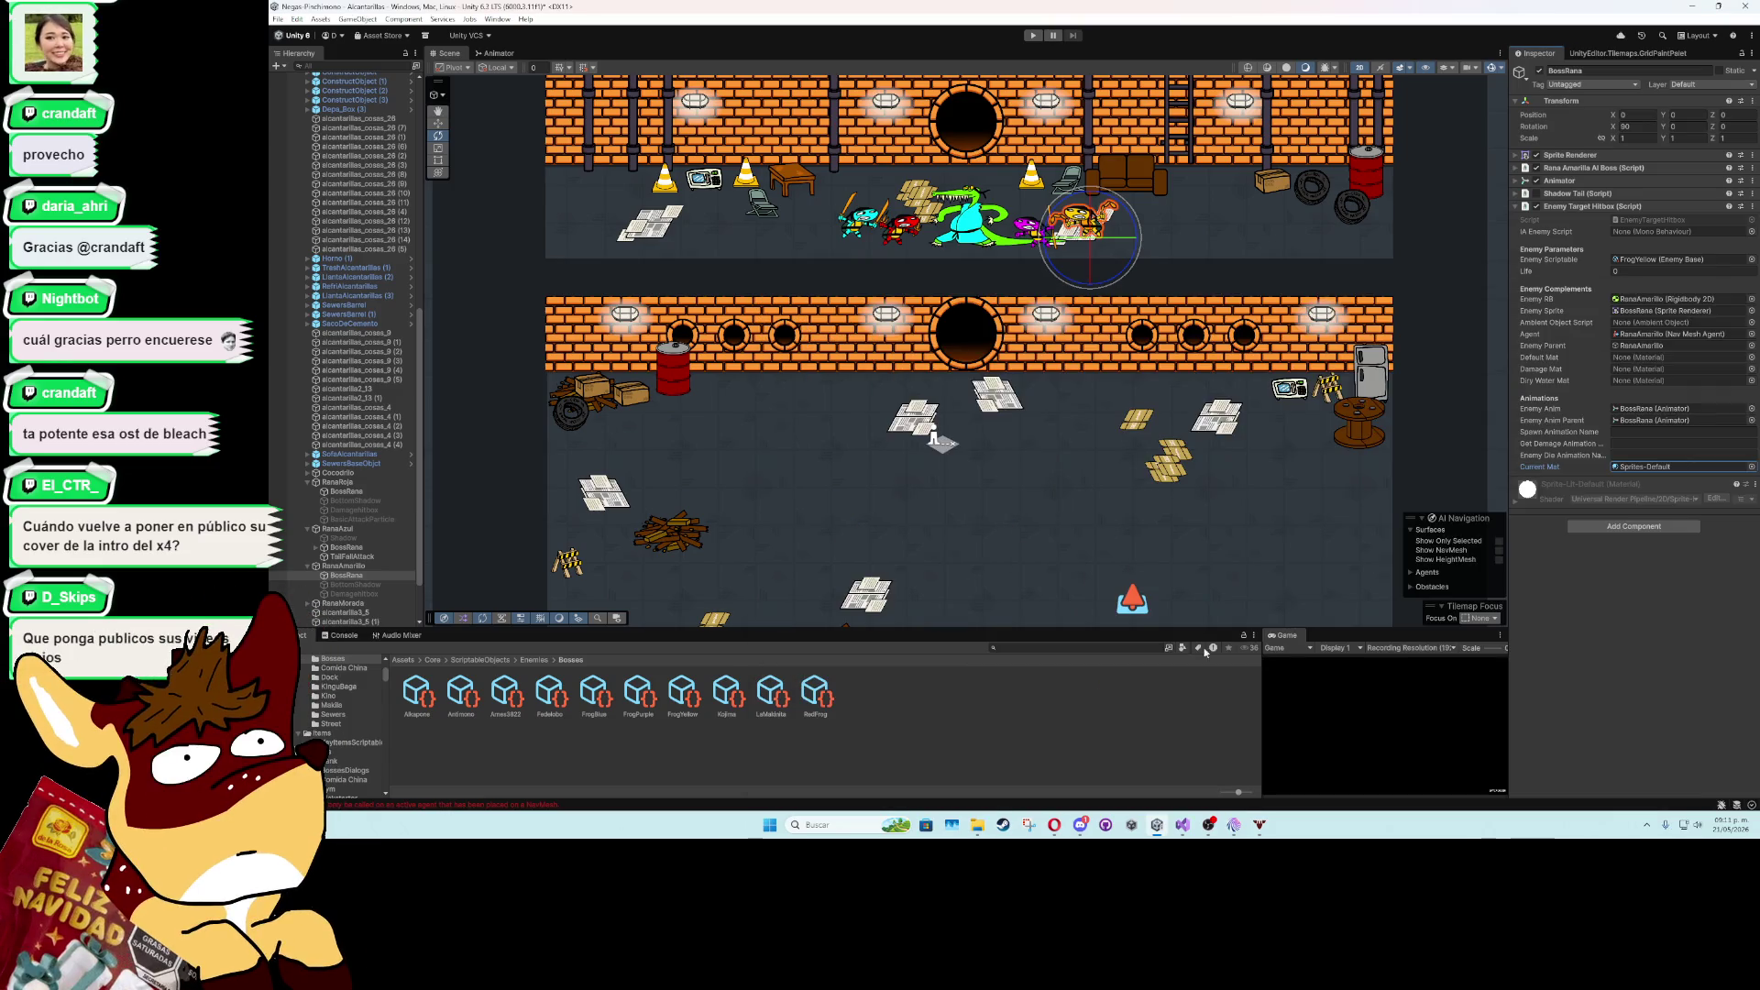
left_click(1752, 362)
scroll(1256, 550, "down", 1)
left_click(919, 718)
double_click(919, 719)
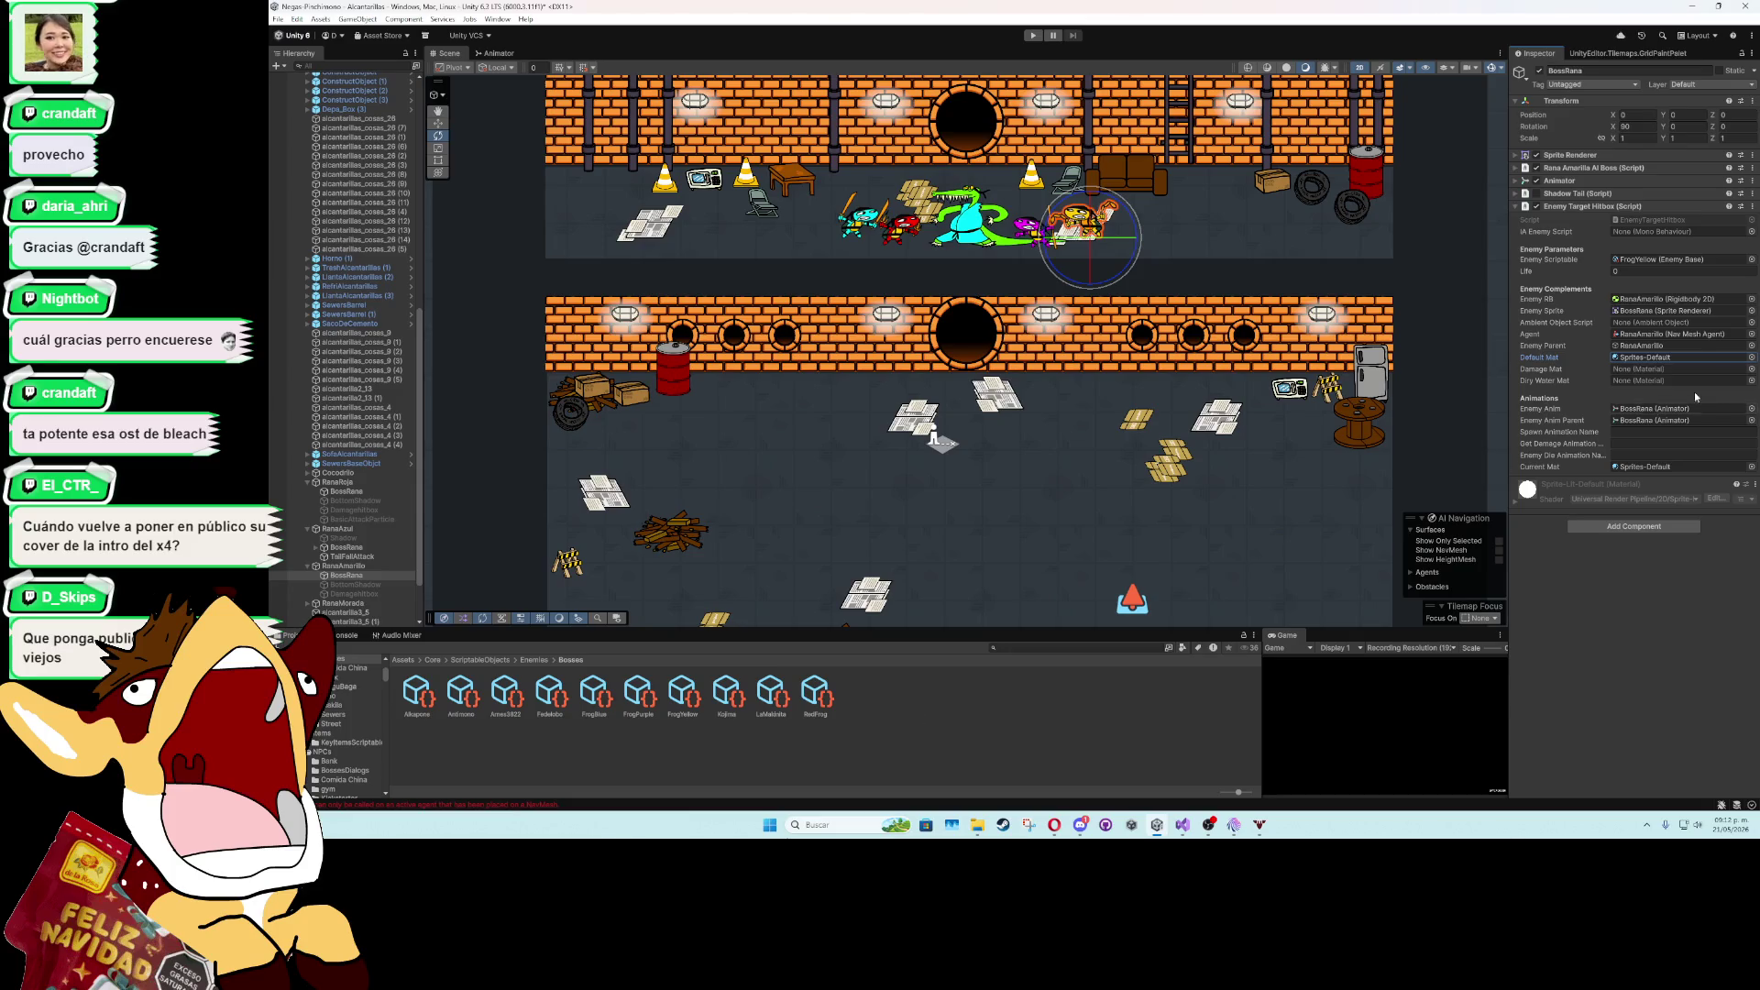
left_click(1751, 368)
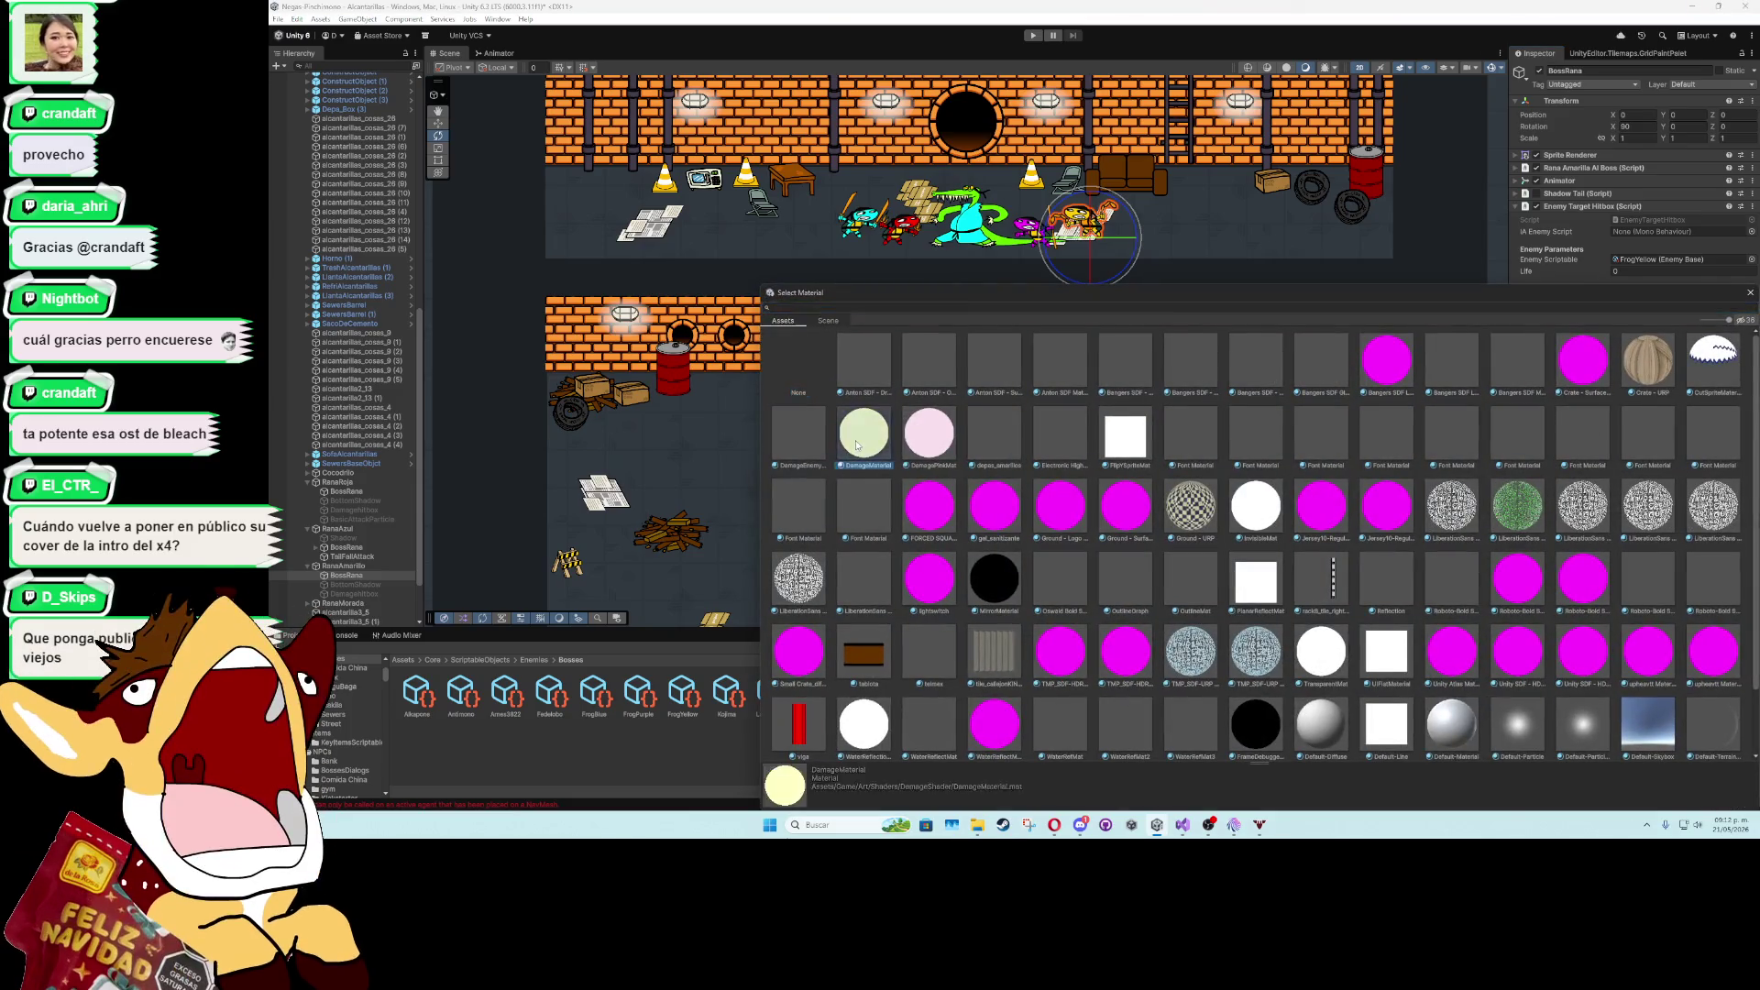
double_click(797, 719)
left_click(1750, 380)
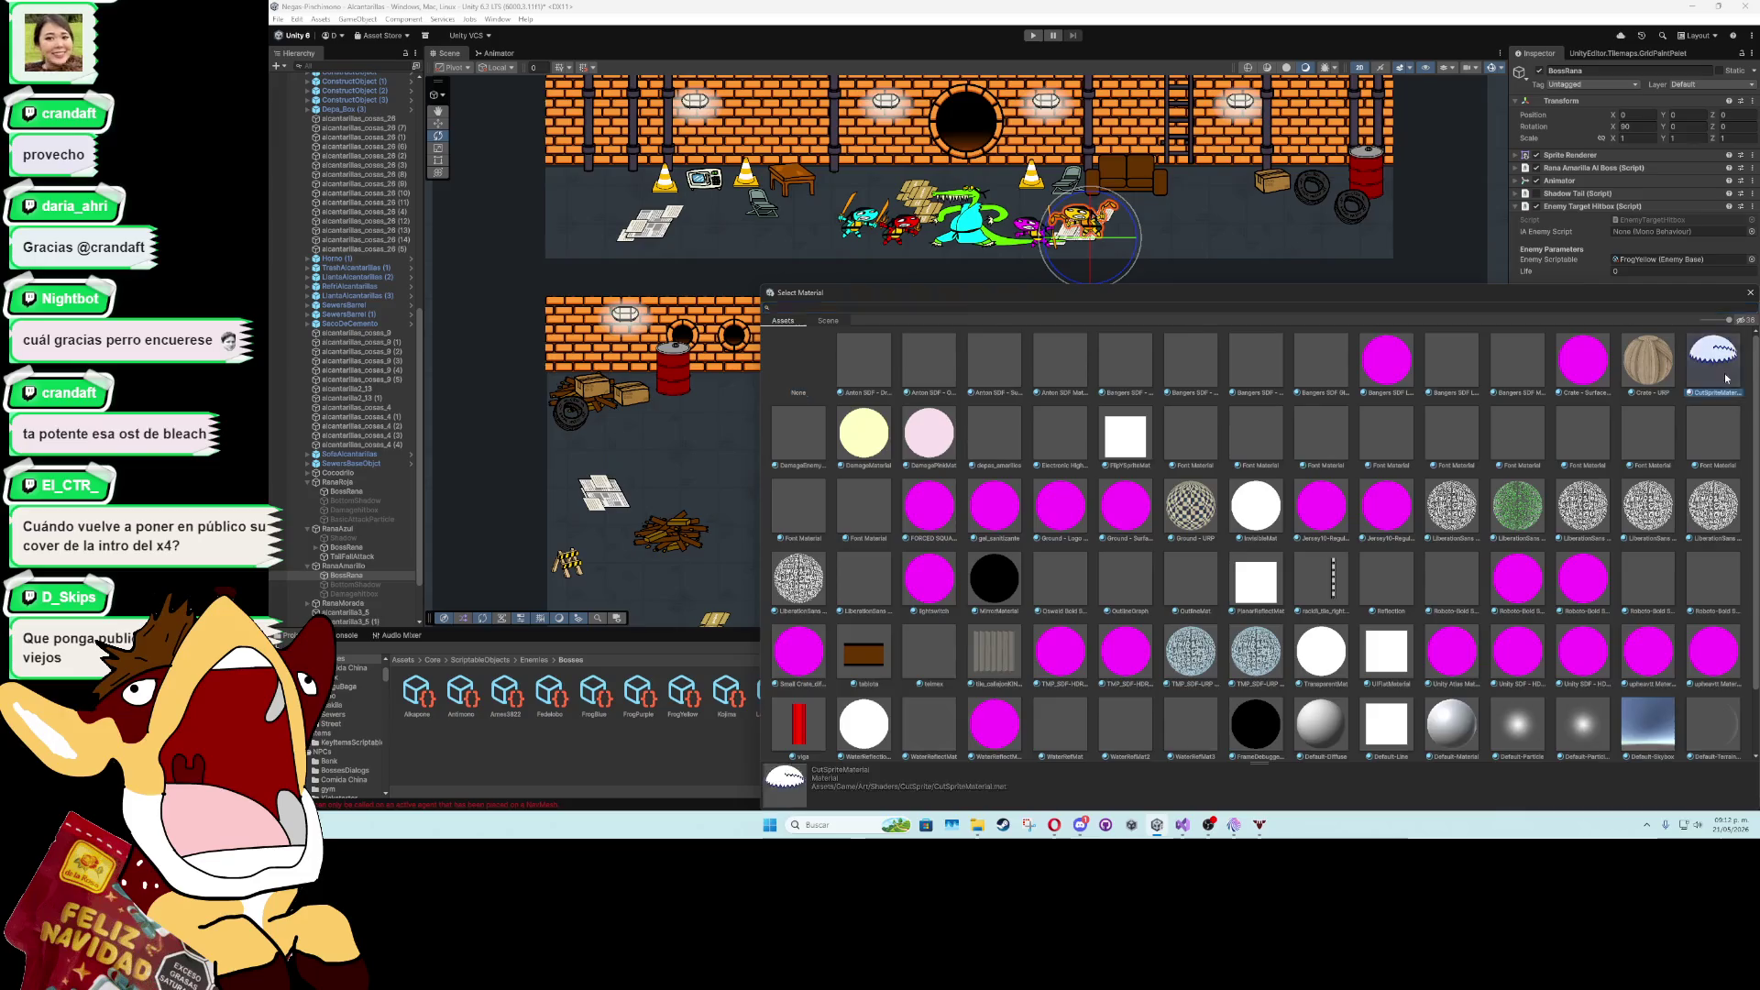
double_click(1710, 360)
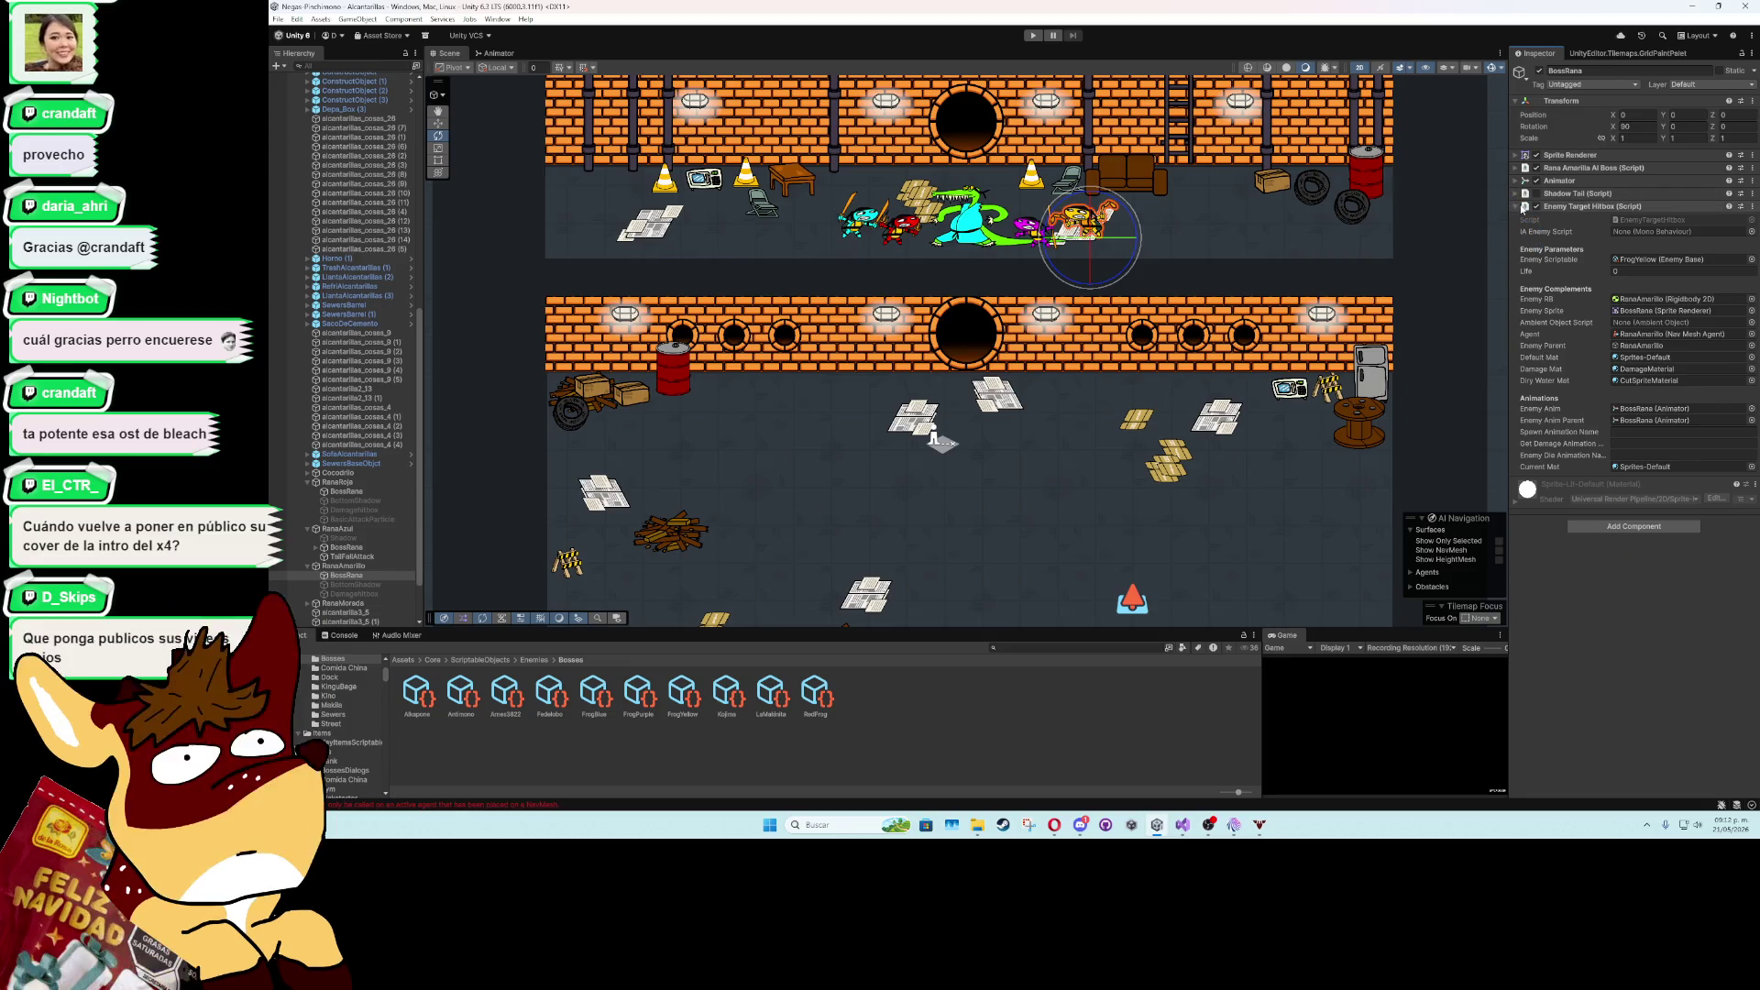
left_click(1522, 206)
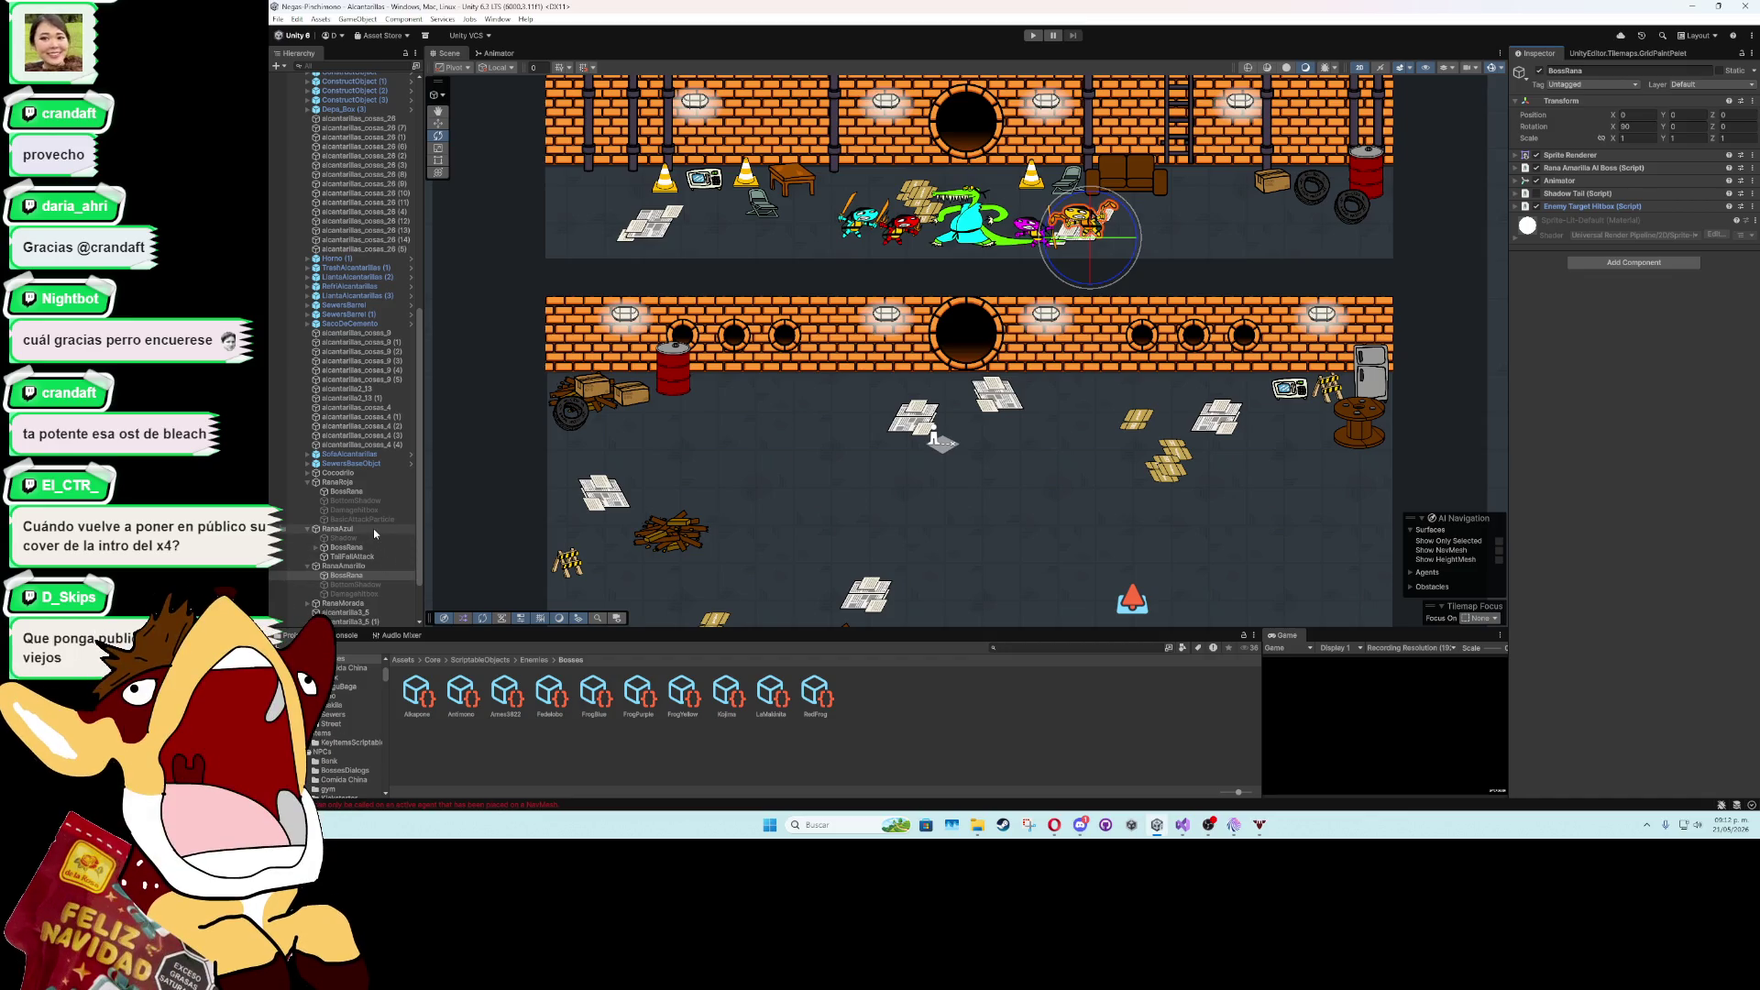
- Add an Enemy Target Hitbox component to RanaMorada's BossRana
left_click(309, 484)
left_click(309, 491)
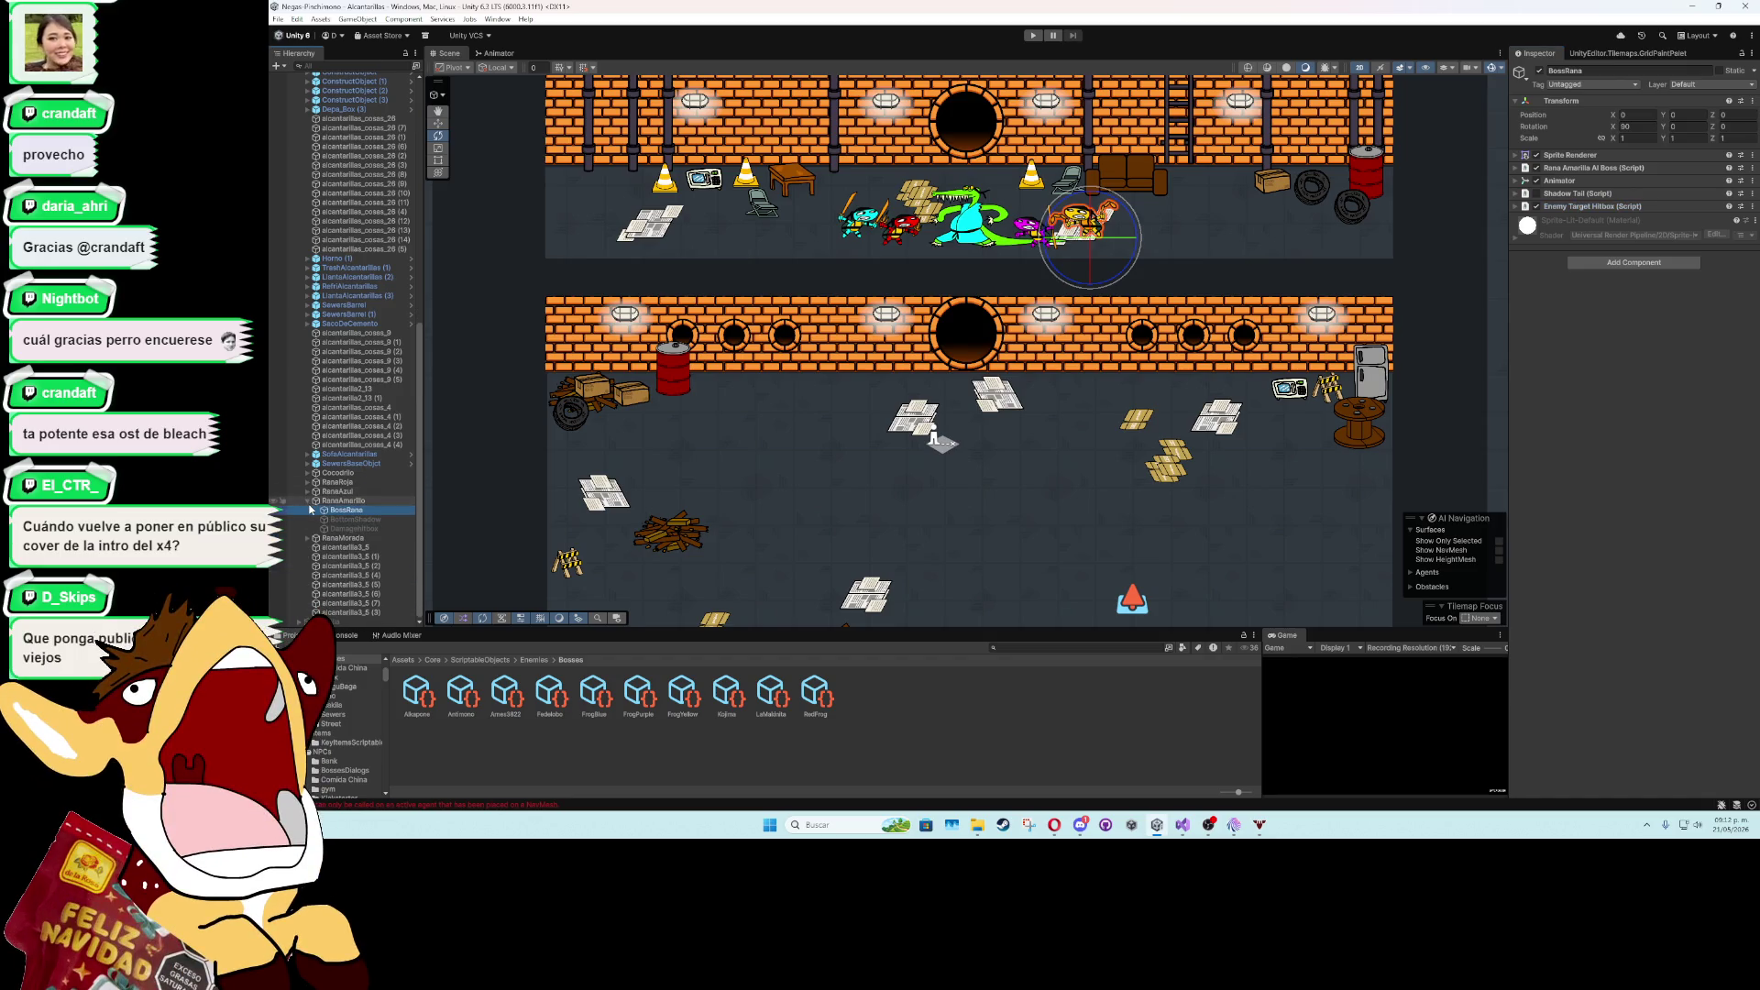
left_click(309, 502)
left_click(309, 538)
left_click(347, 549)
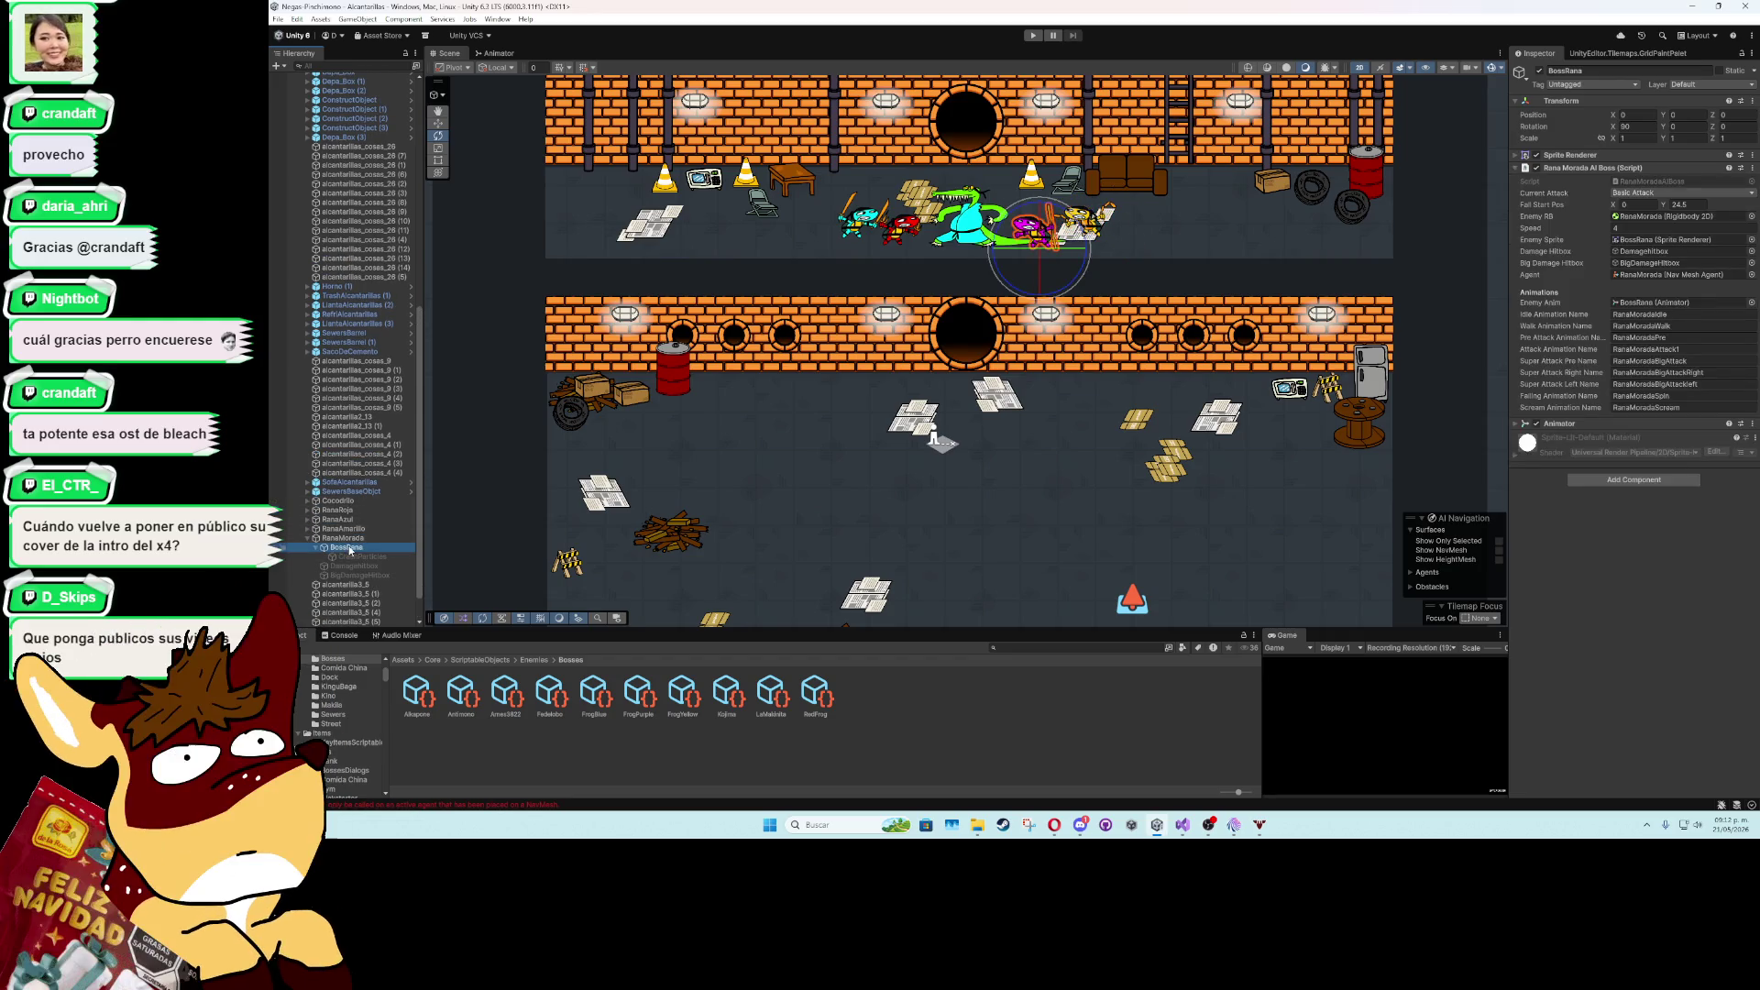
left_click(1588, 482)
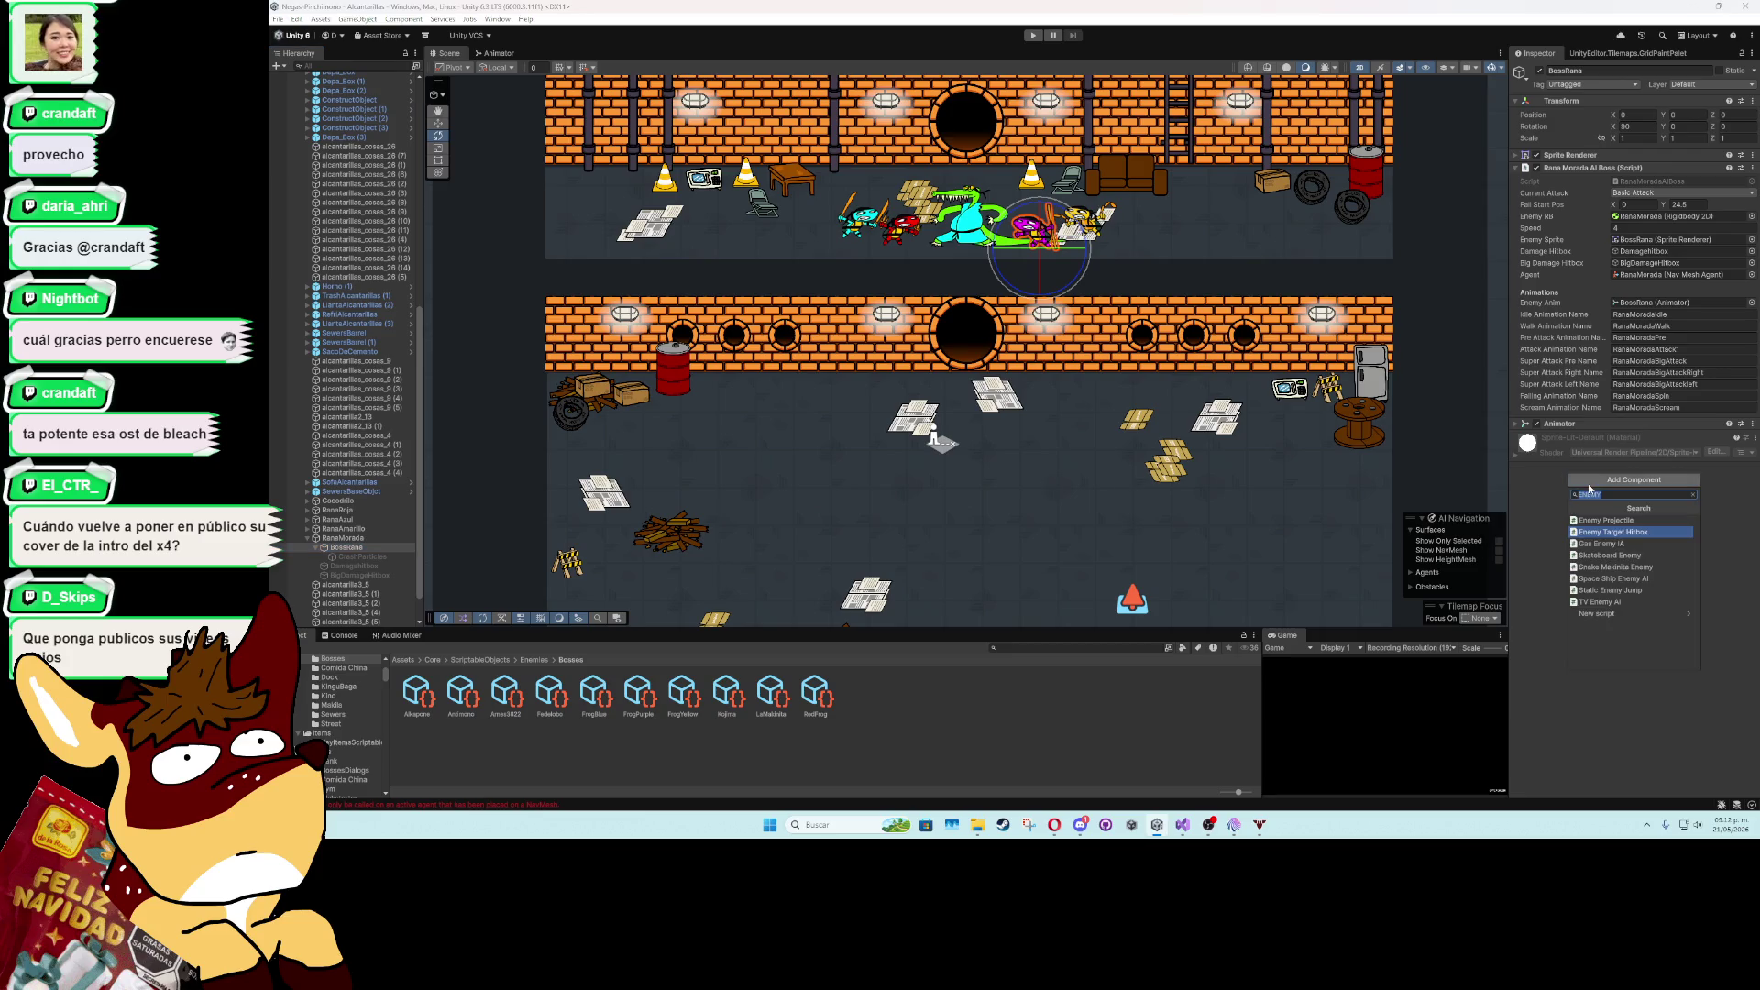
left_click(1601, 532)
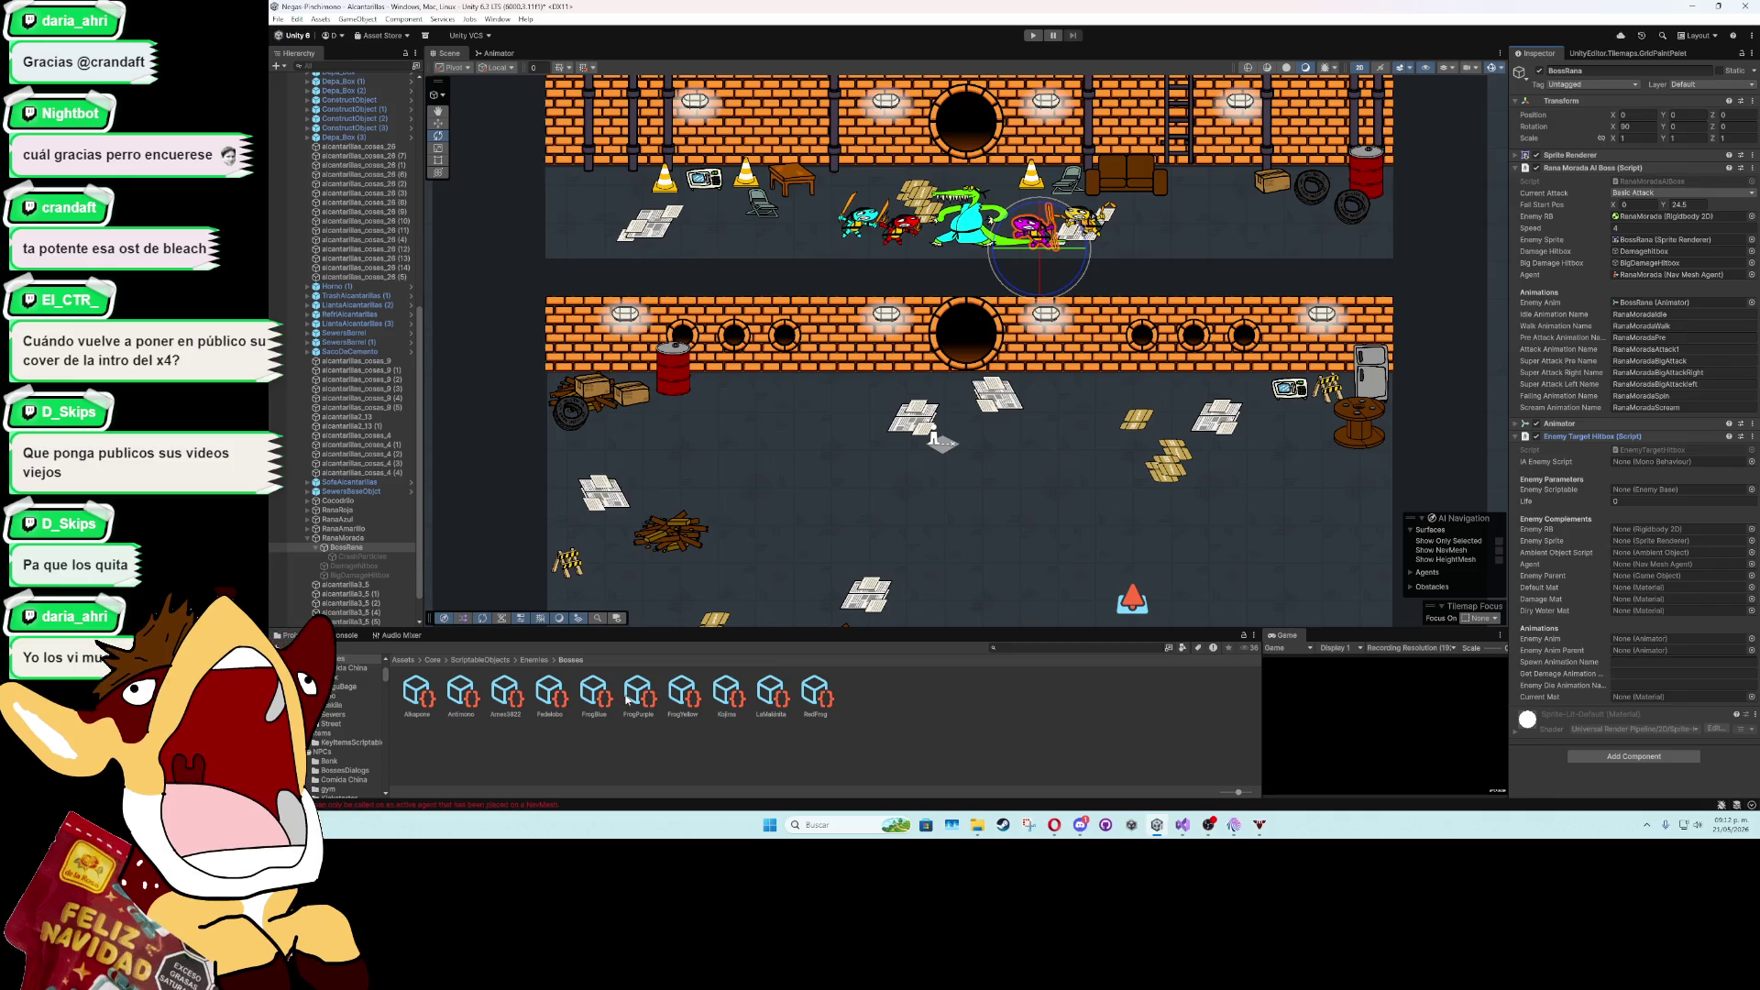
- Assign FrogPurple as enemy data, RanaMorada as rigidbody, agent and parent, and BossRana as sprite
mouse_move(637, 699)
left_mouse_down()
mouse_move(1682, 530)
mouse_move(1682, 489)
left_mouse_up()
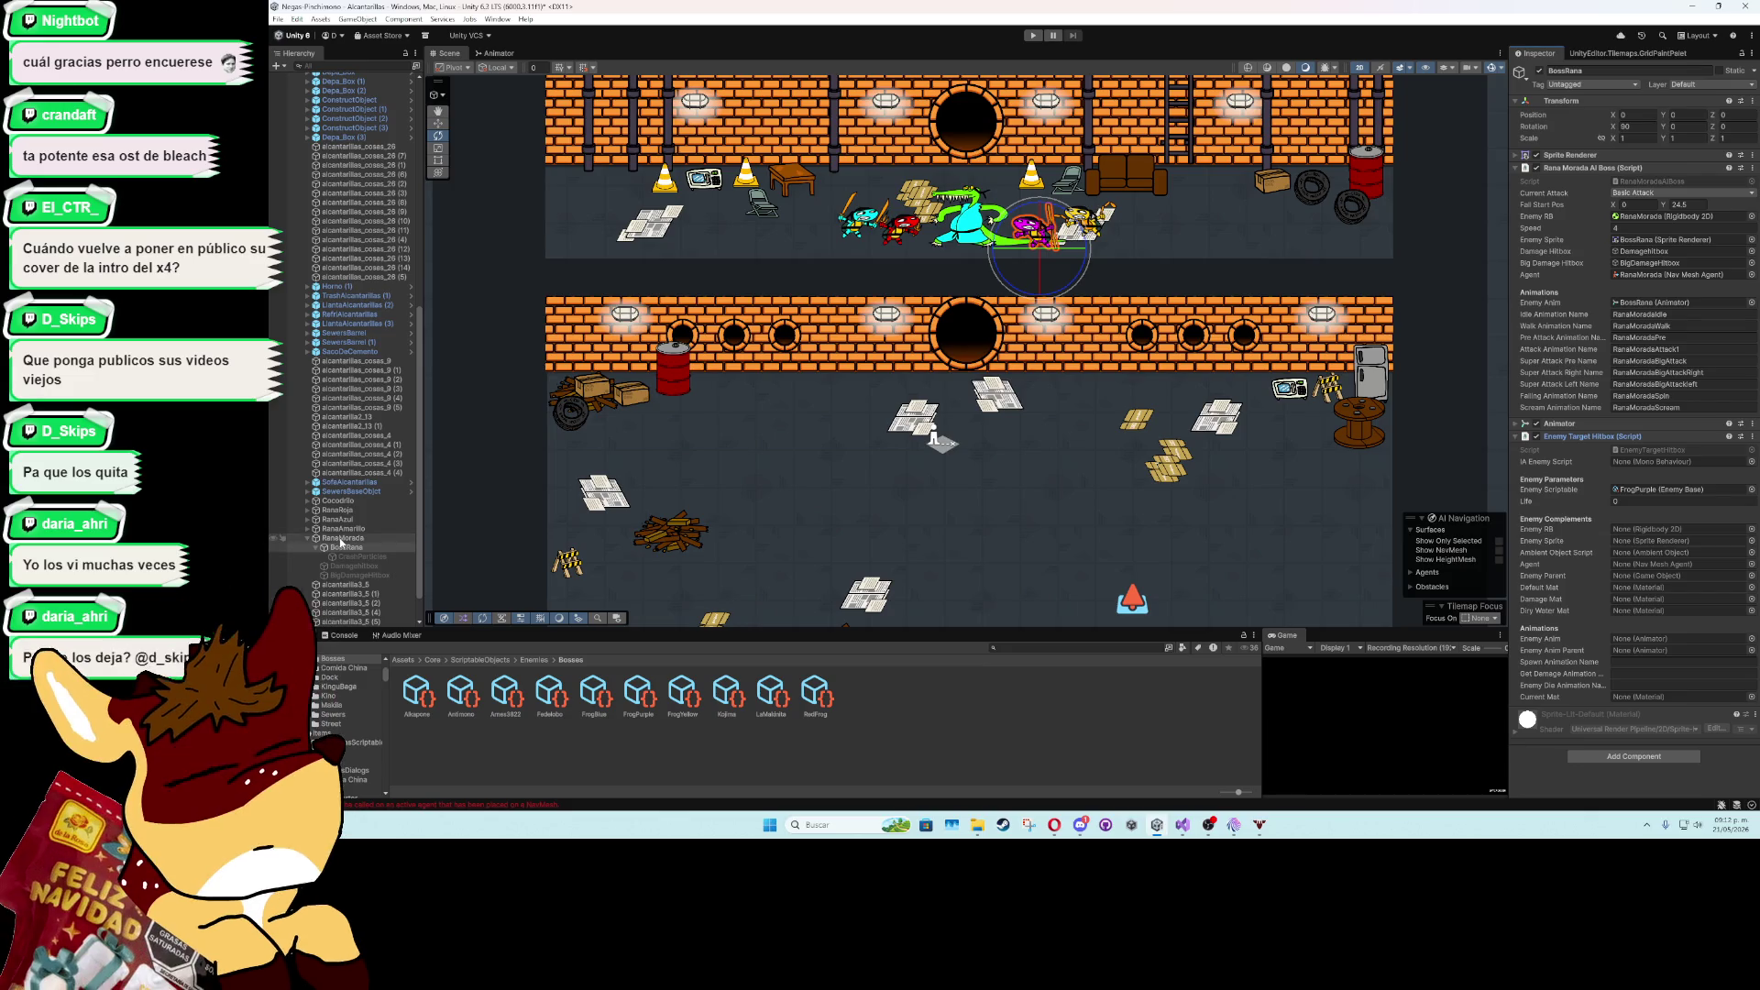
mouse_move(340, 539)
left_mouse_down()
mouse_move(1466, 550)
mouse_move(1682, 530)
left_mouse_up()
left_click_drag(355, 550, 1297, 558)
left_click_drag(1684, 544, 1682, 541)
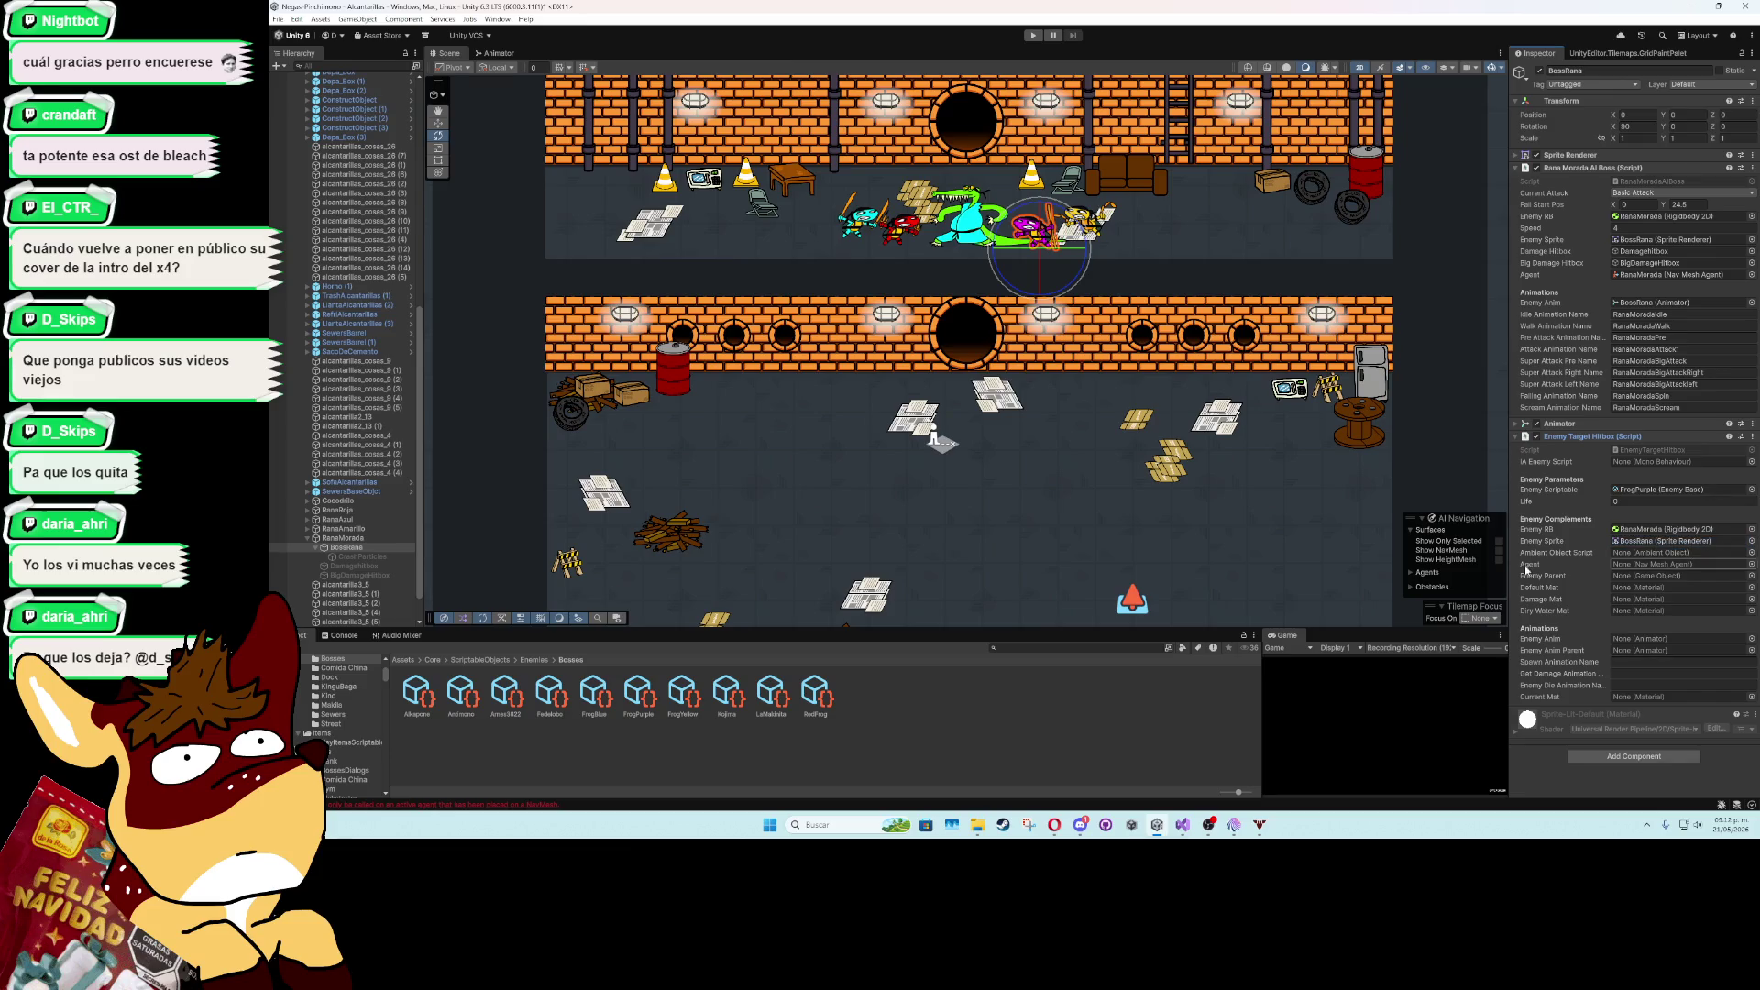
left_click_drag(387, 533, 723, 533)
left_click_drag(1701, 548, 1683, 564)
mouse_move(384, 539)
left_mouse_down()
mouse_move(1641, 561)
mouse_move(1636, 575)
left_mouse_up()
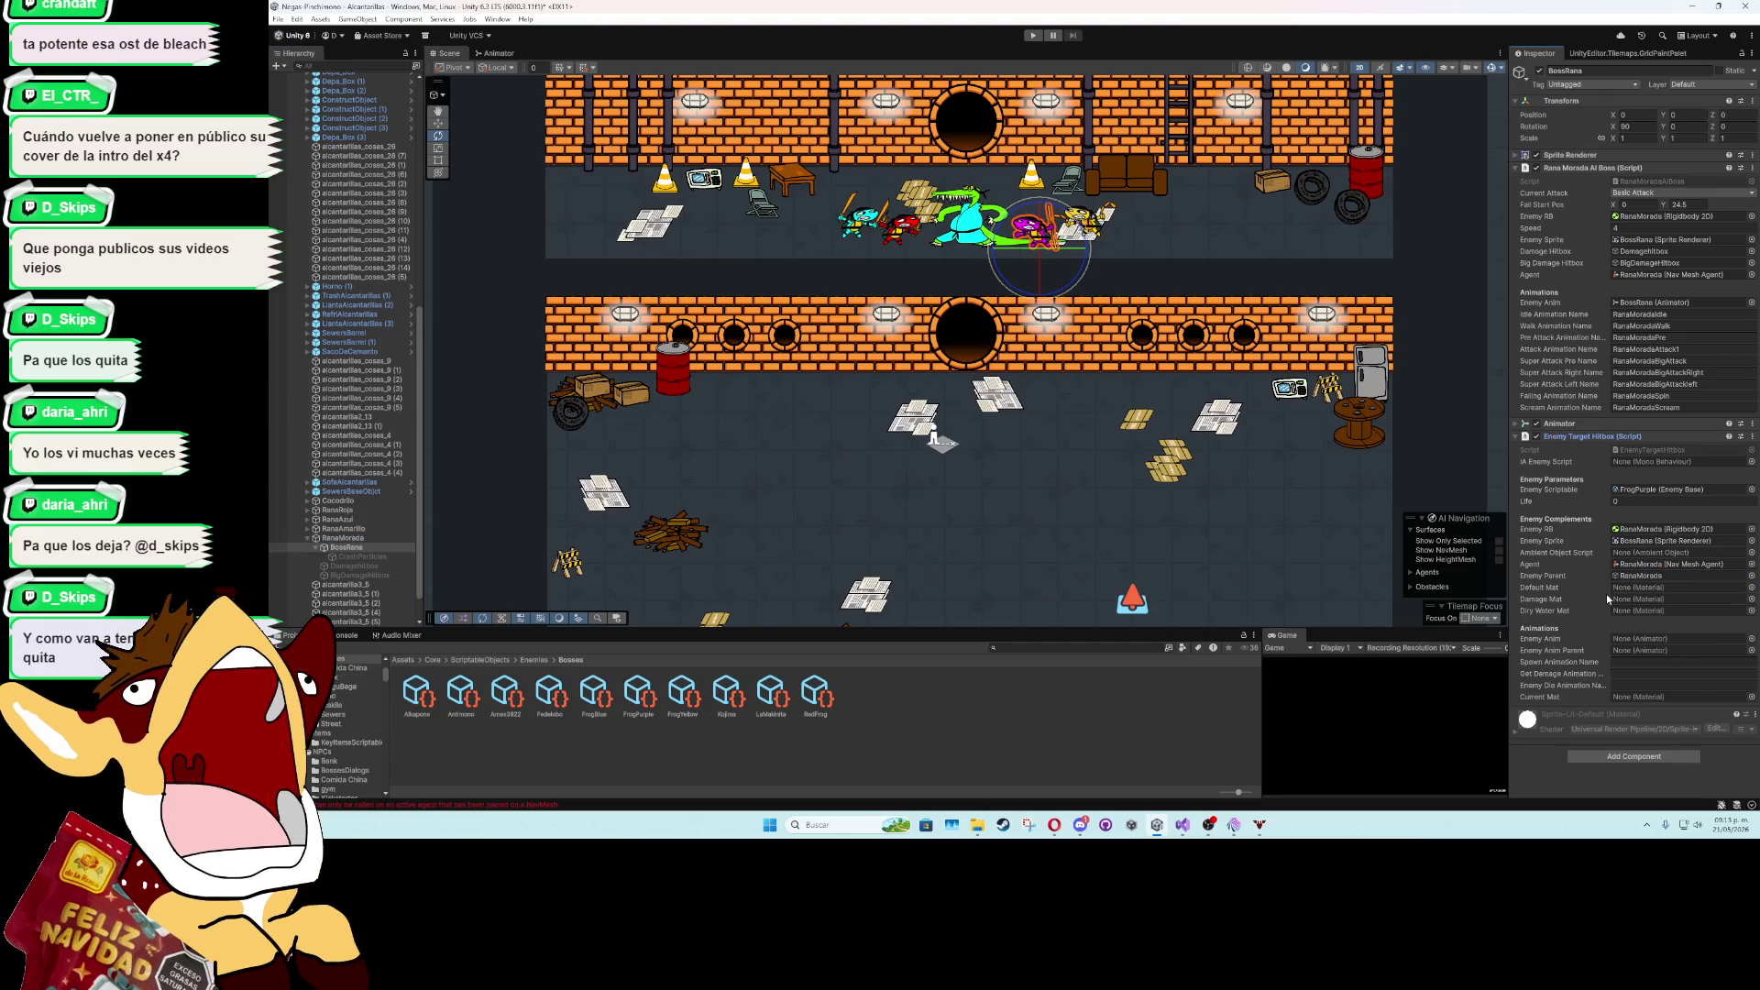
- Set Default Mat to Sprites-Default, Damage Mat to DamageMaterial and Dirty Water Mat to CutSpriteMaterial
left_click(1750, 598)
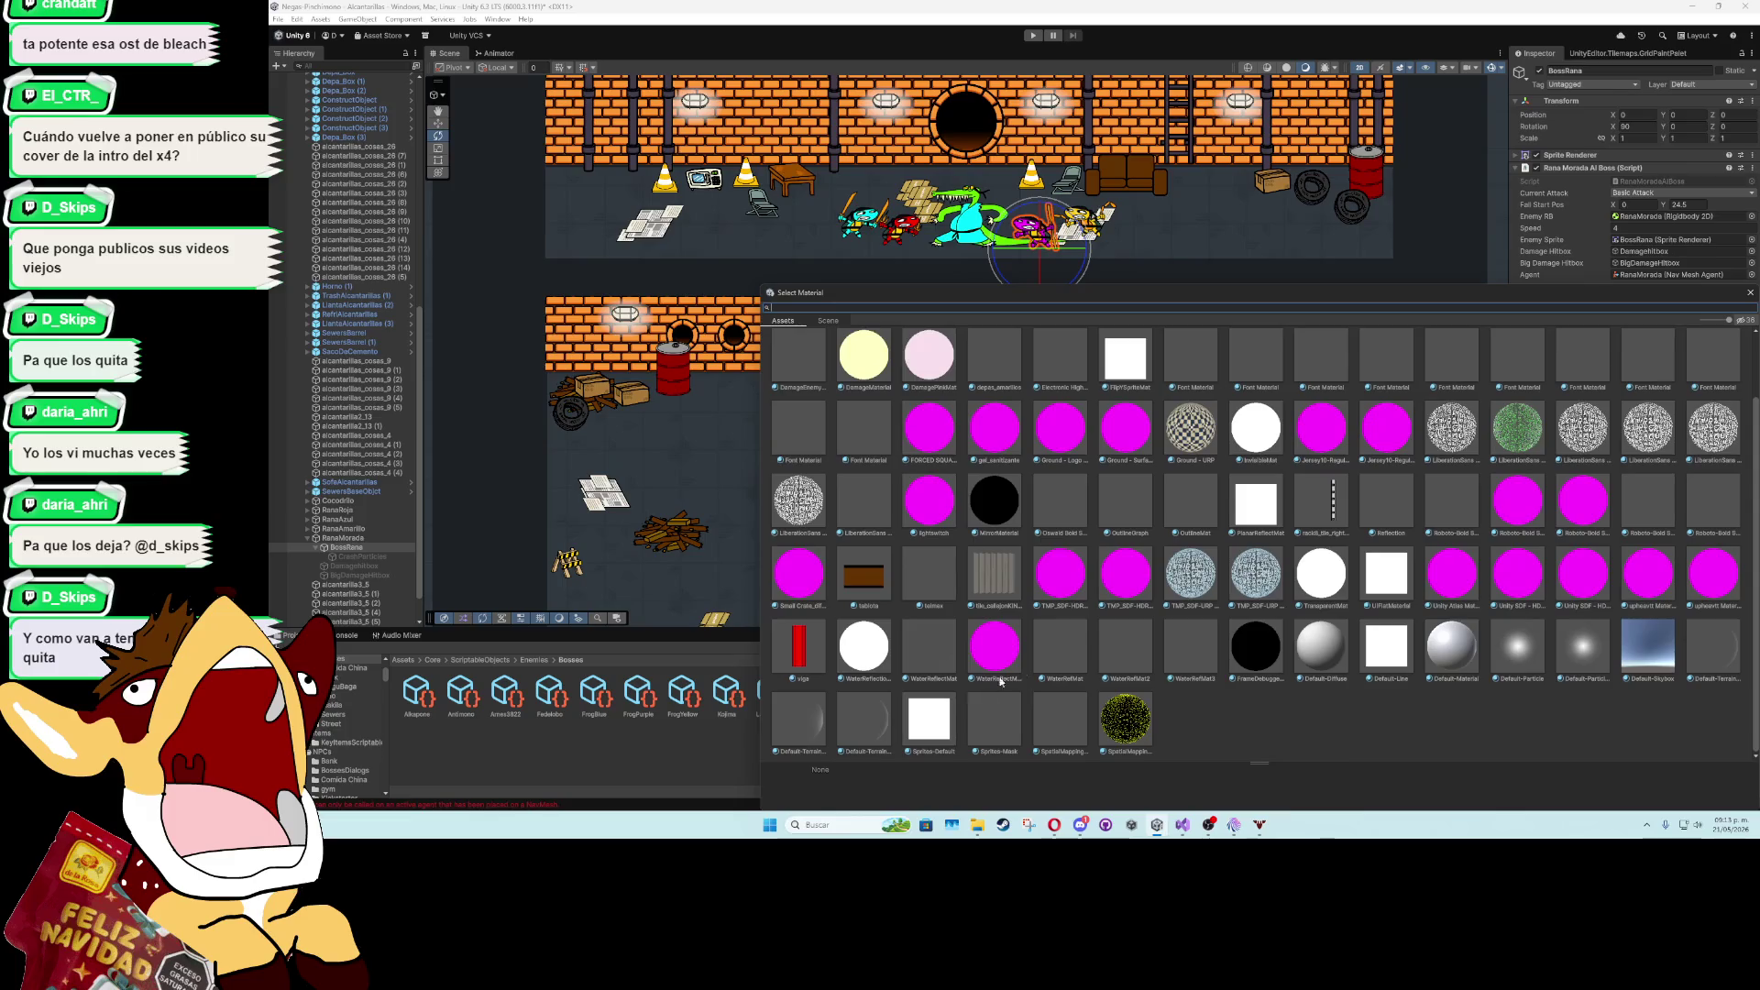
double_click(928, 717)
left_click(1750, 601)
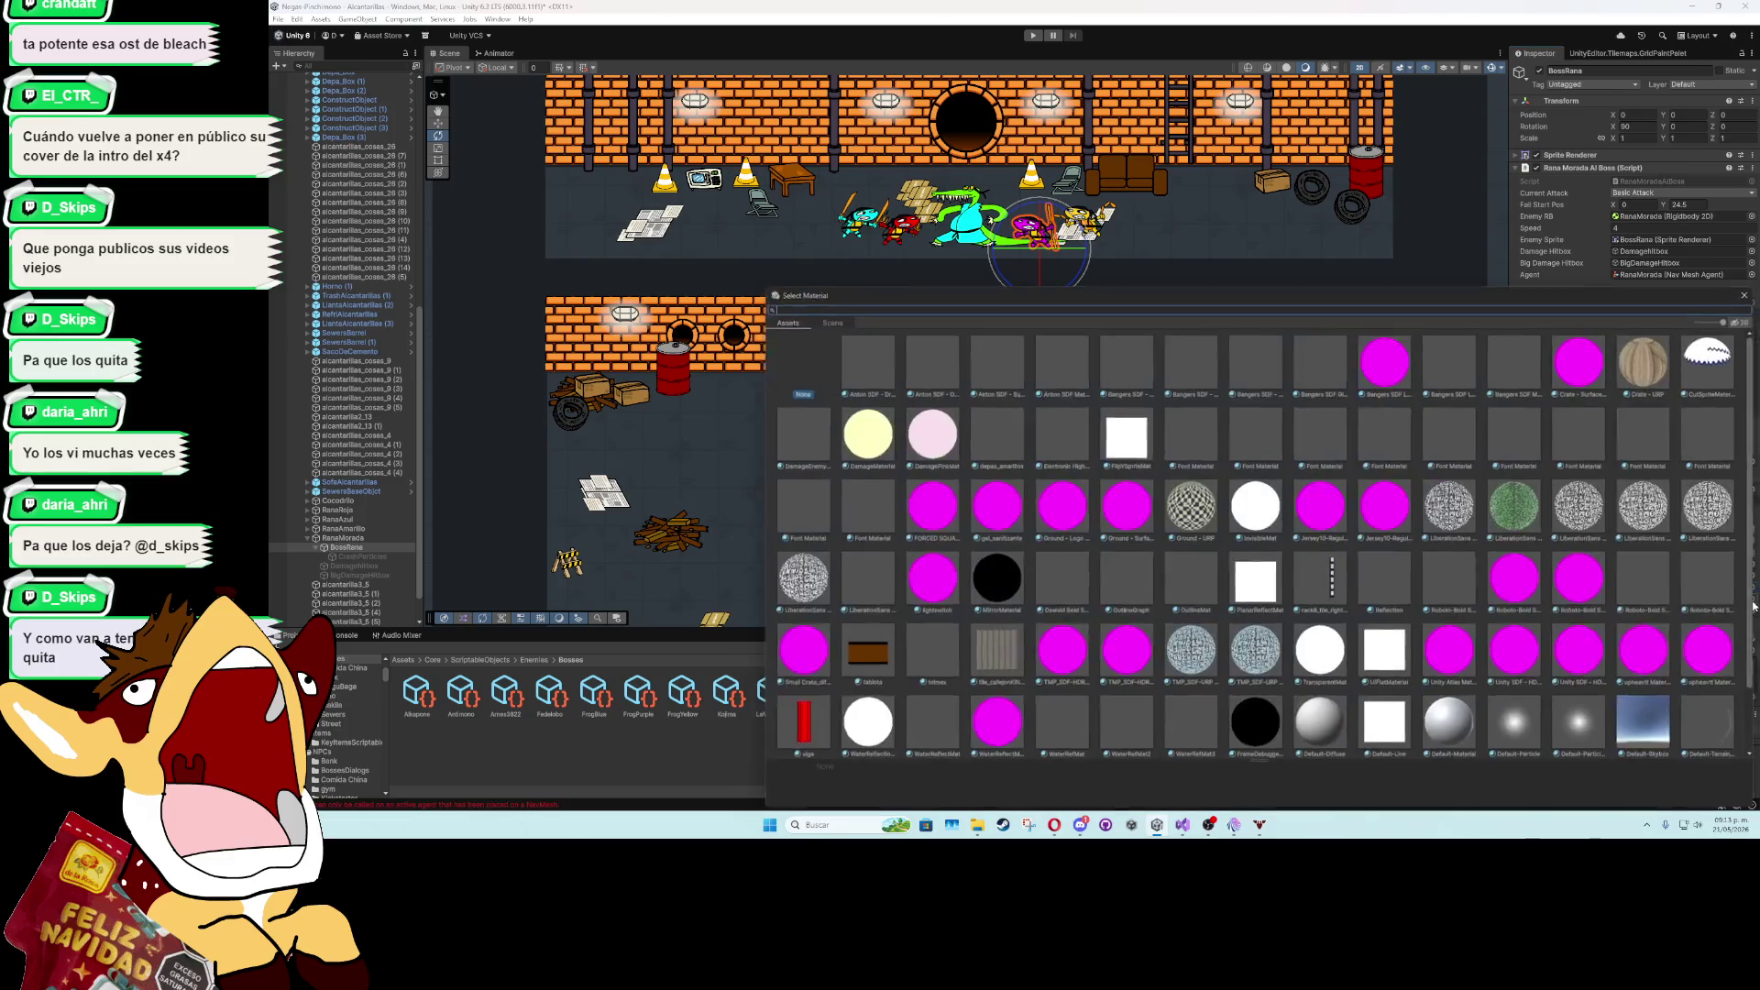
double_click(1691, 612)
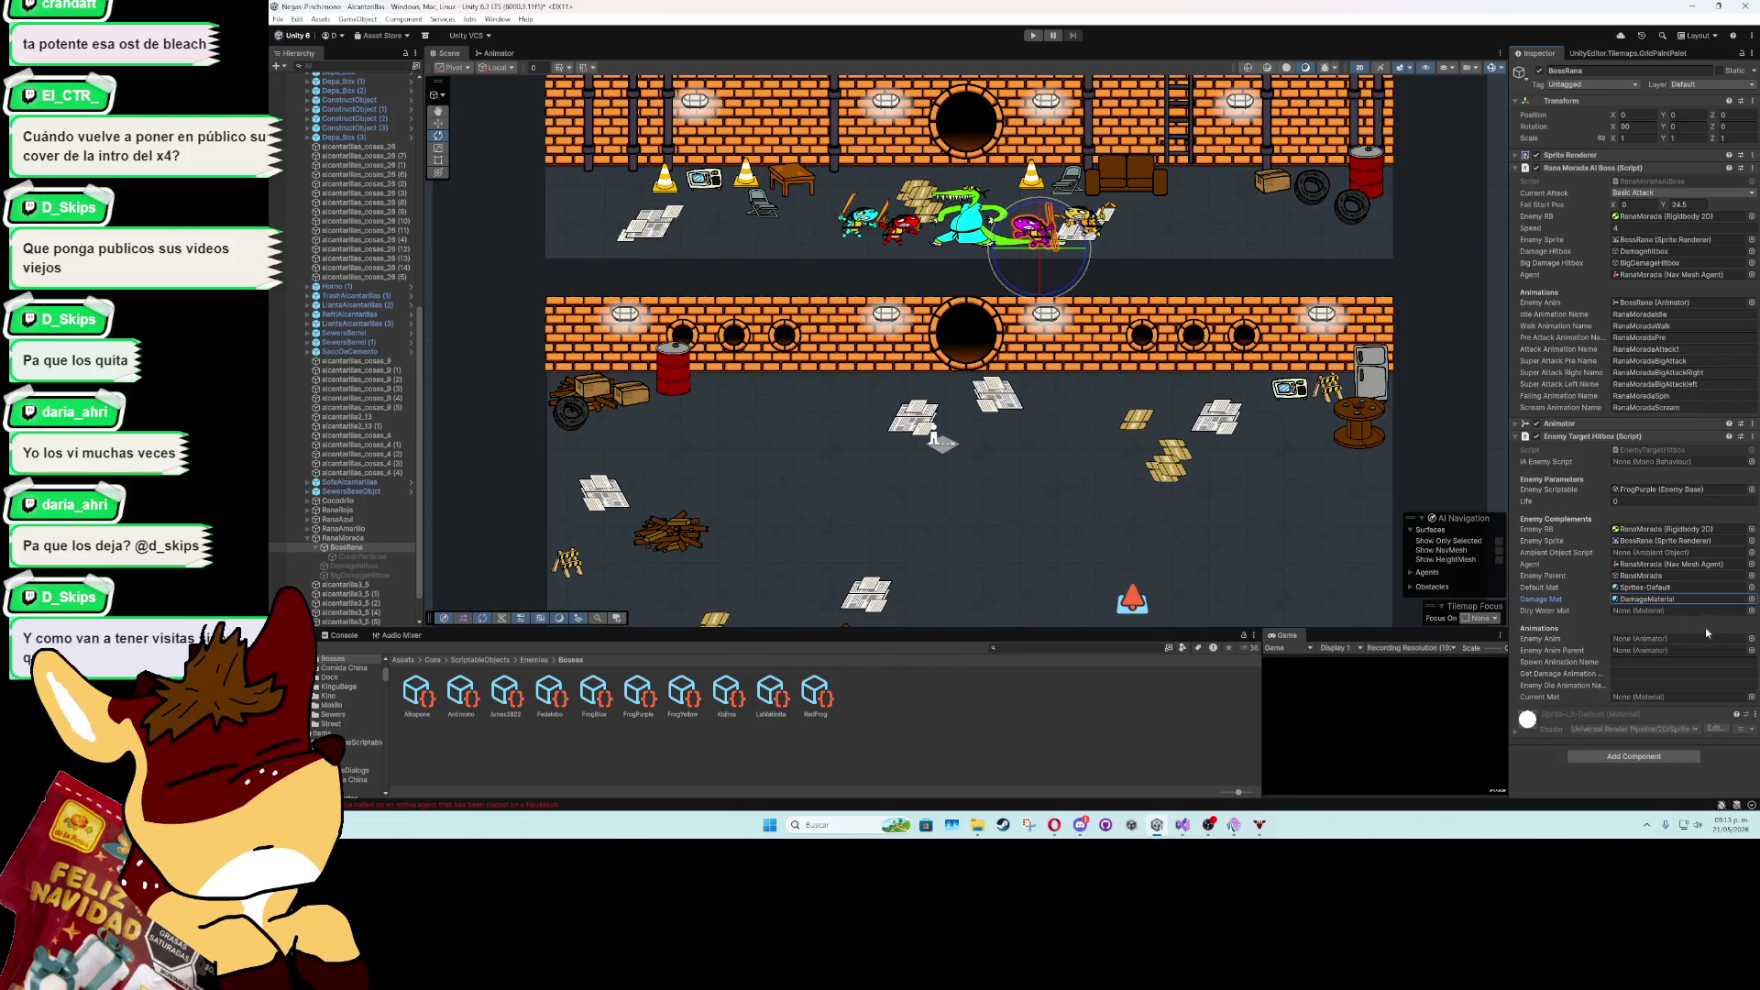
left_click(1750, 611)
double_click(1711, 371)
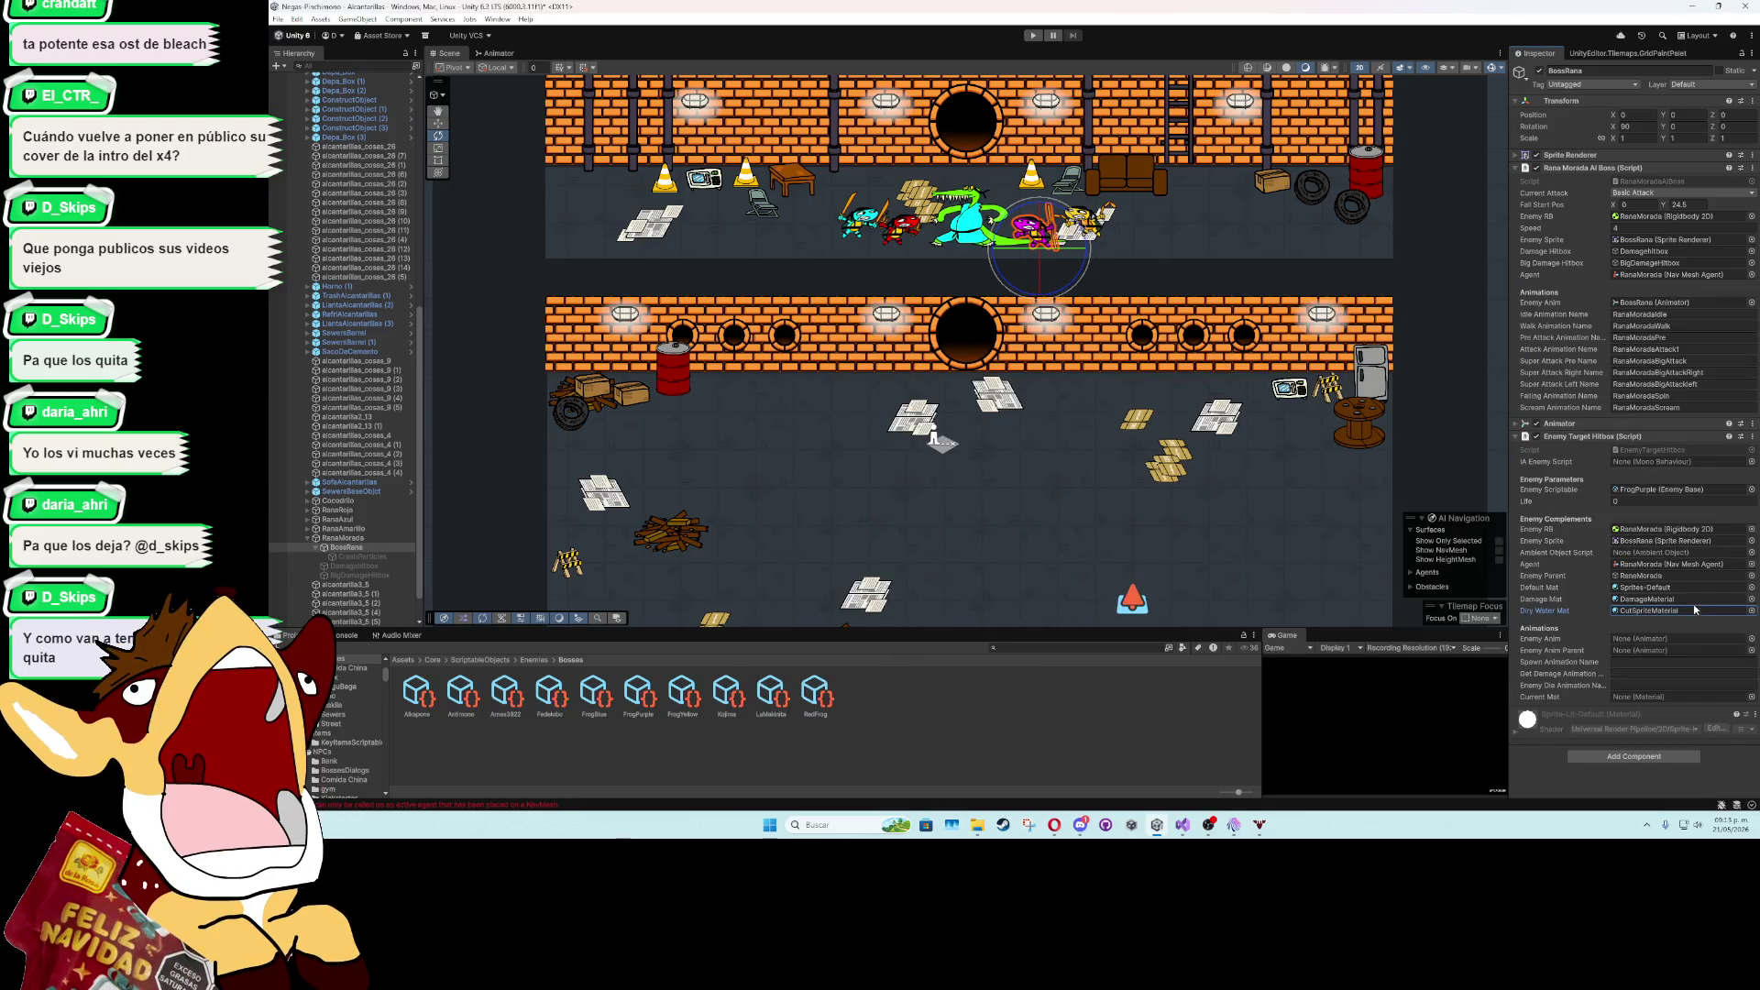
- Assign BossRana's animator and set the purple frog's Current Mat to Sprites-Default
mouse_move(347, 547)
left_mouse_down()
mouse_move(1677, 610)
mouse_move(1668, 651)
left_mouse_up()
left_click(365, 548)
left_click(1751, 696)
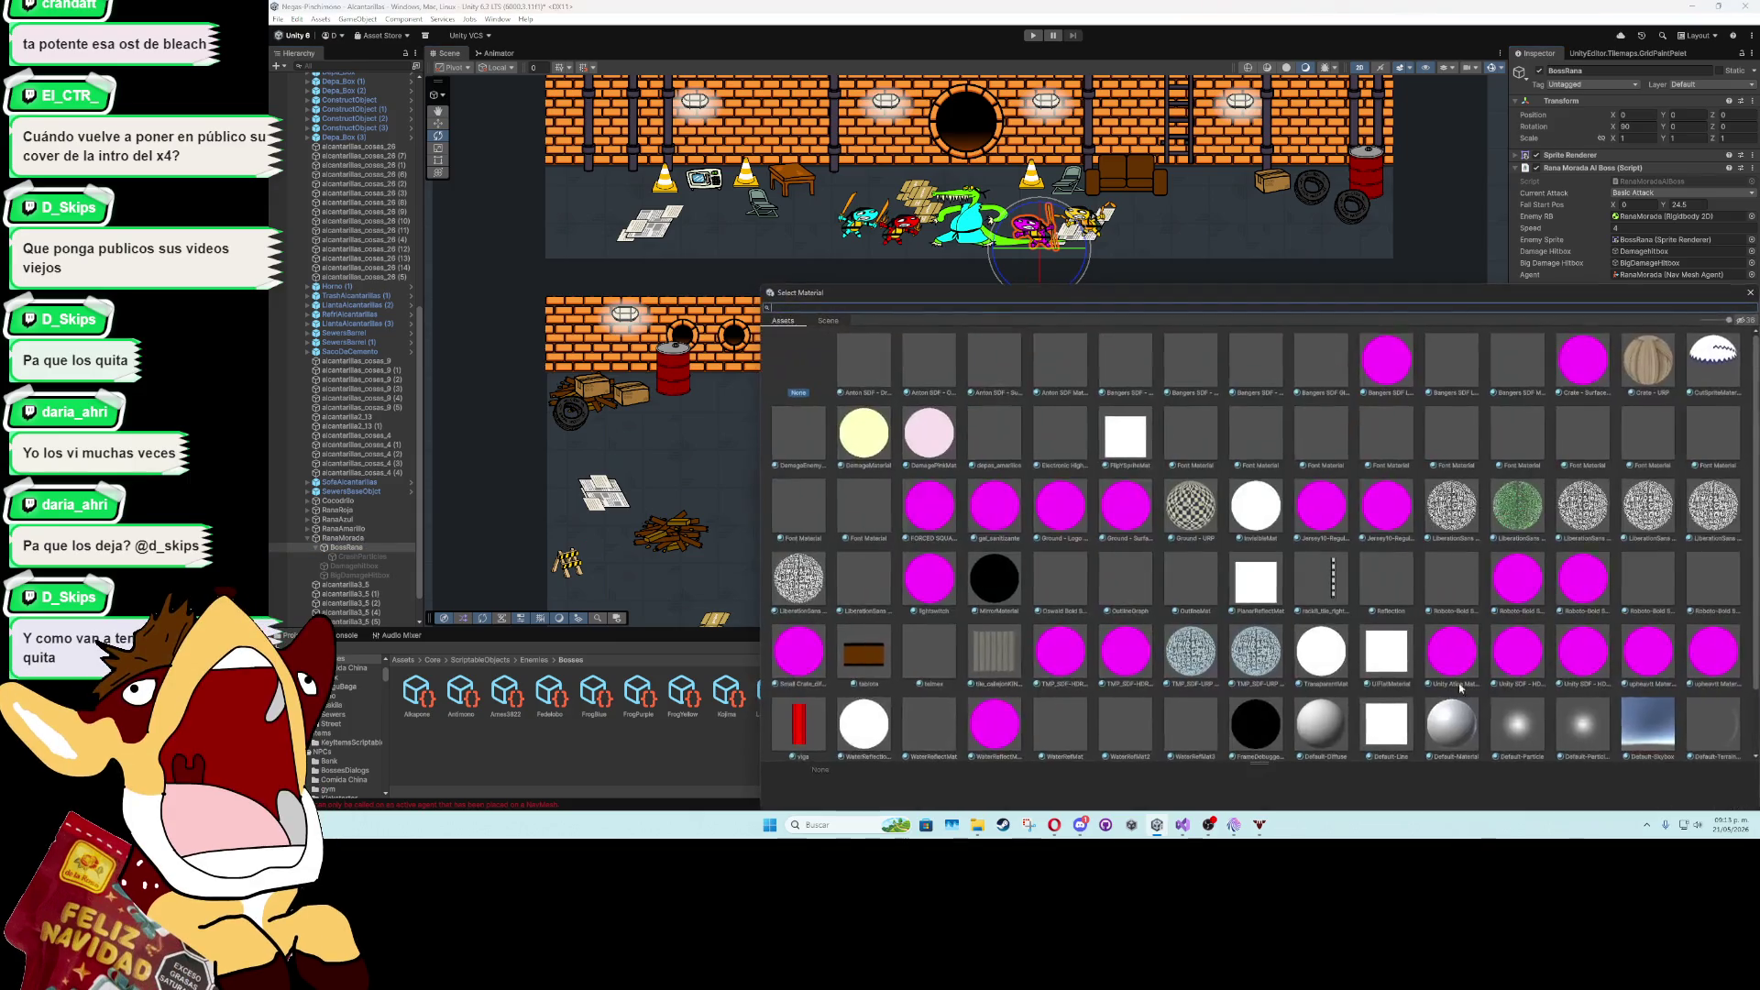
scroll(1283, 550, "down", 2)
double_click(1627, 713)
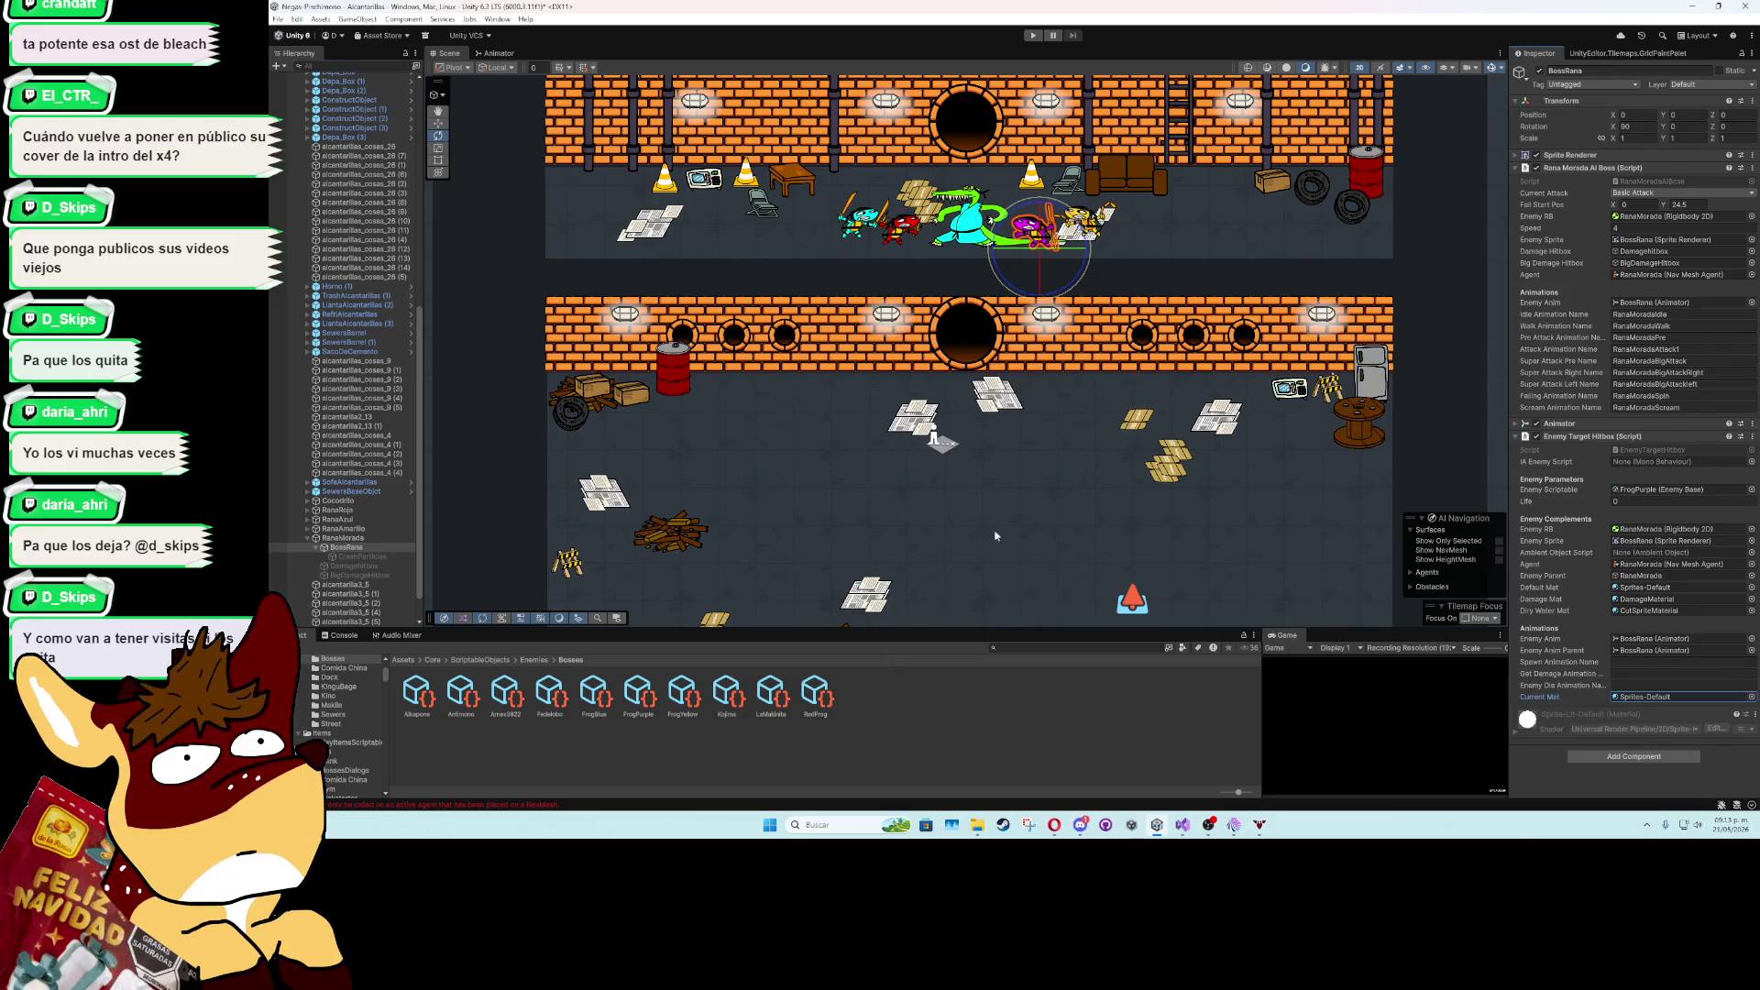
left_click(339, 510)
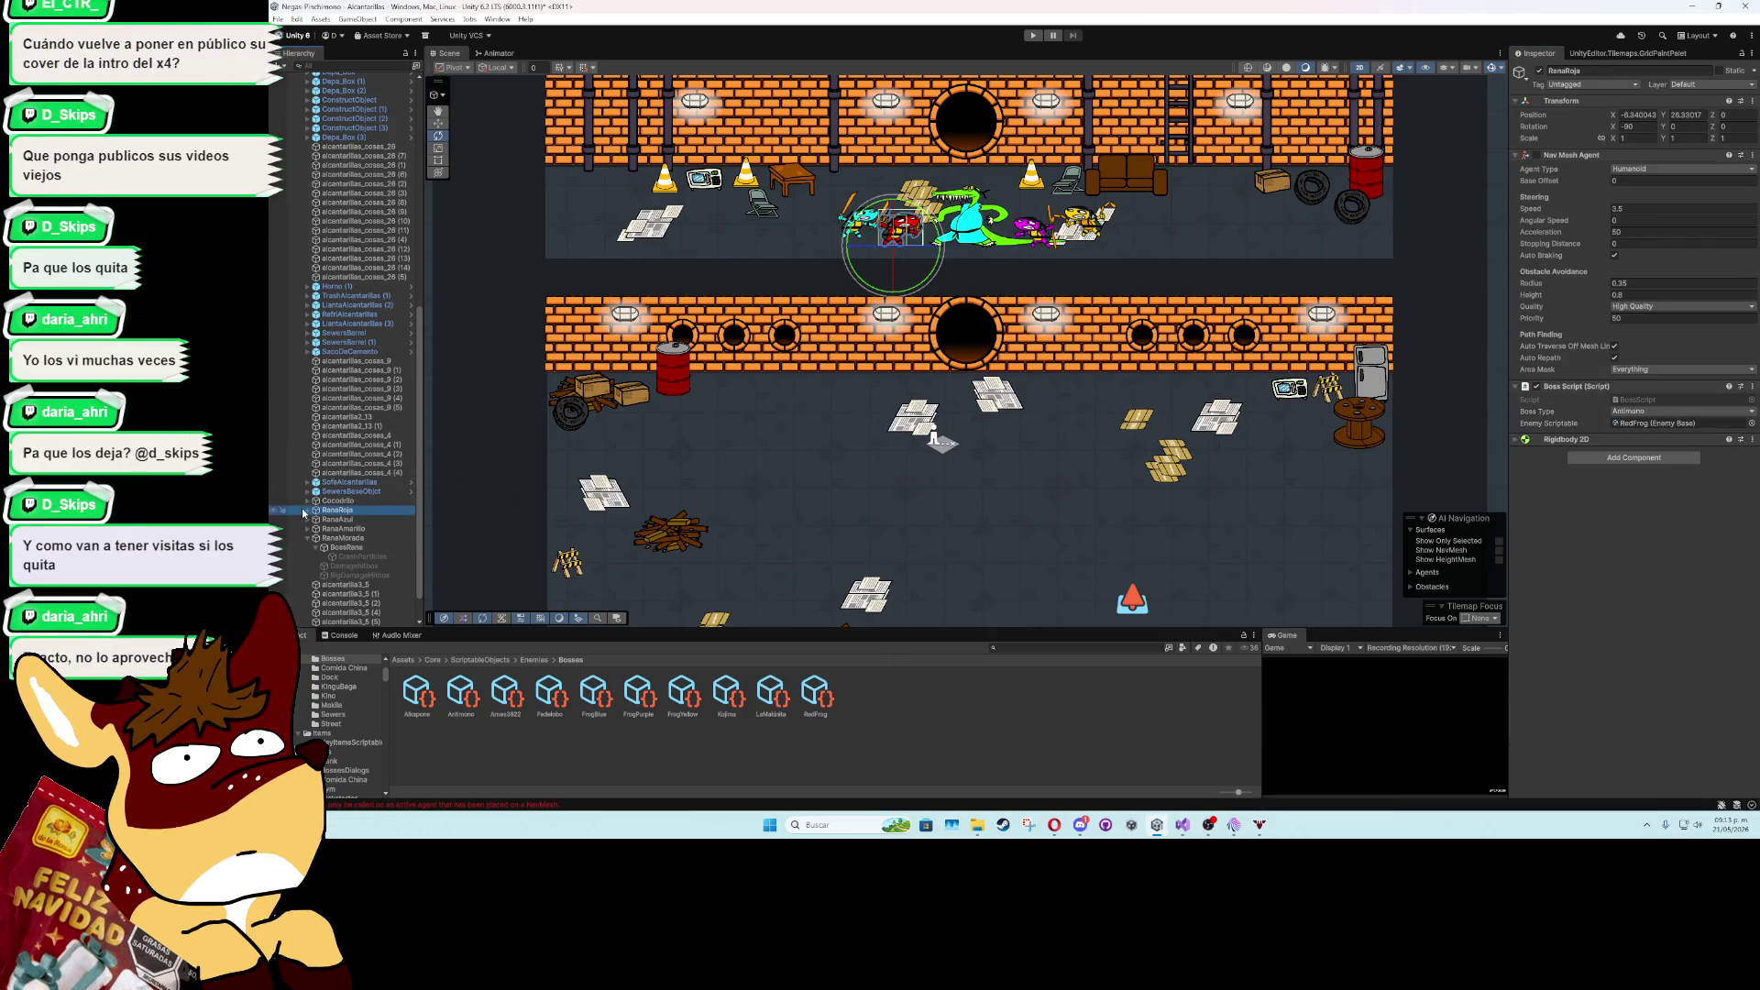
- Check RanaRoja's BossRana, then give RanaAzul's hitbox Sprites-Default current material and BossRana animator
left_click(307, 510)
left_click(341, 520)
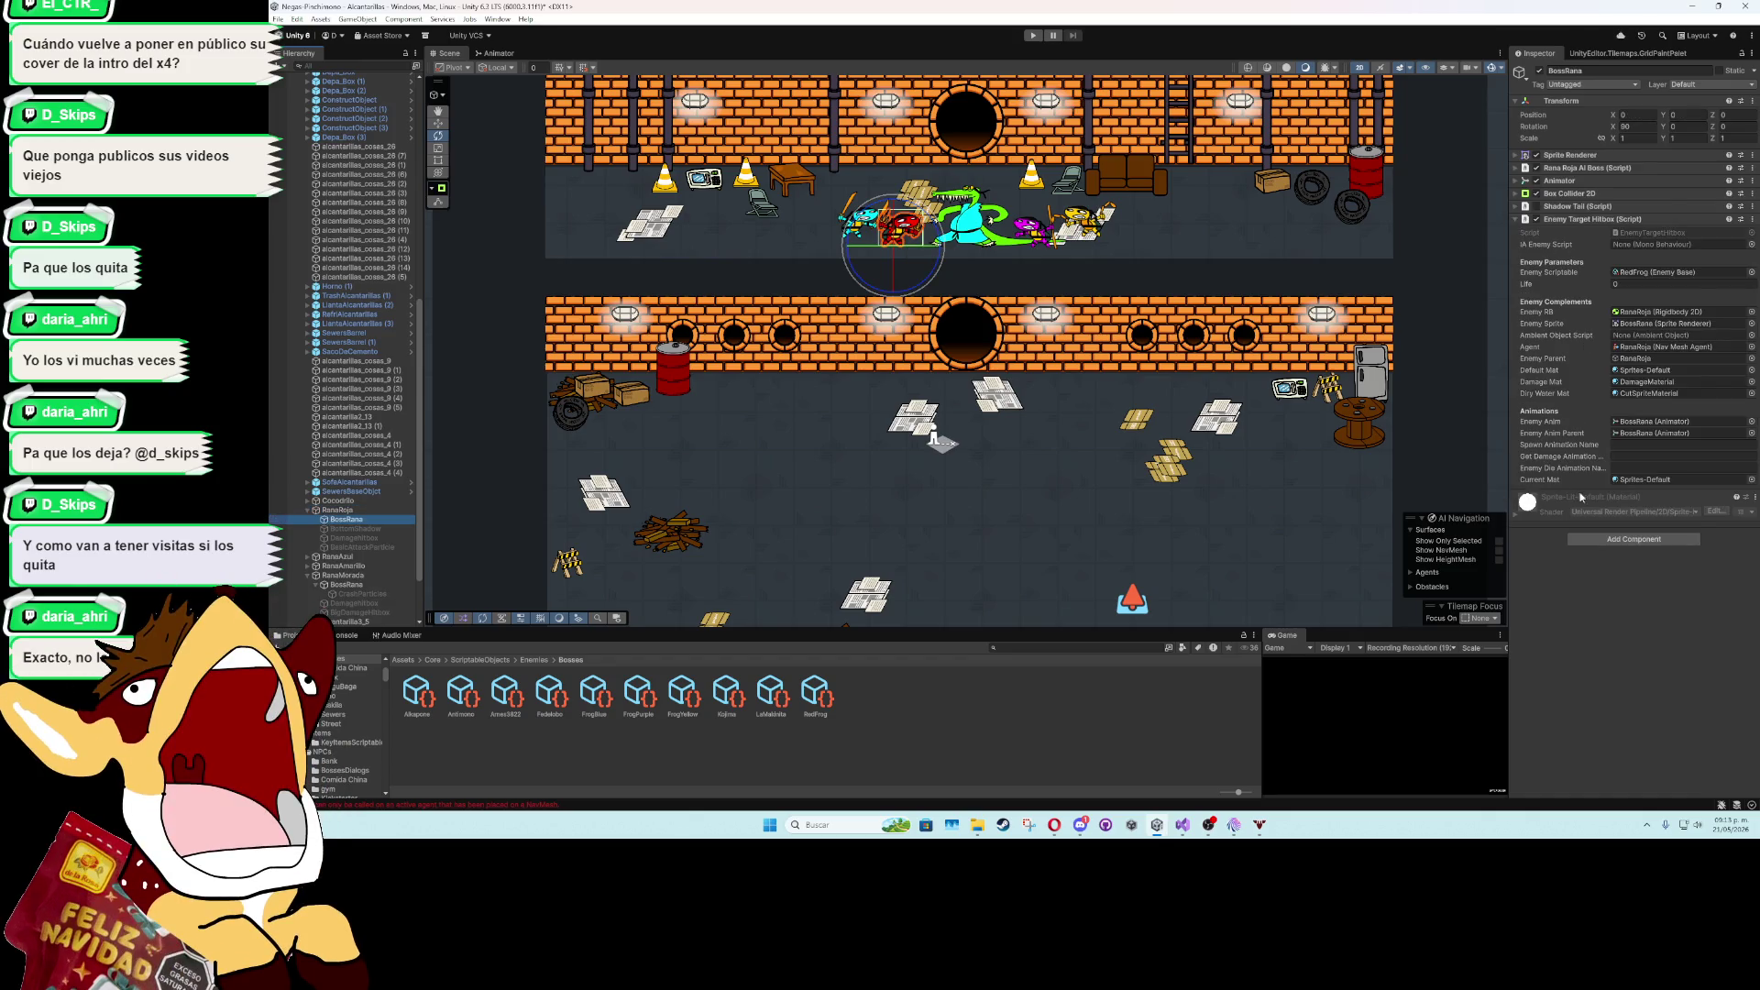
left_click(307, 556)
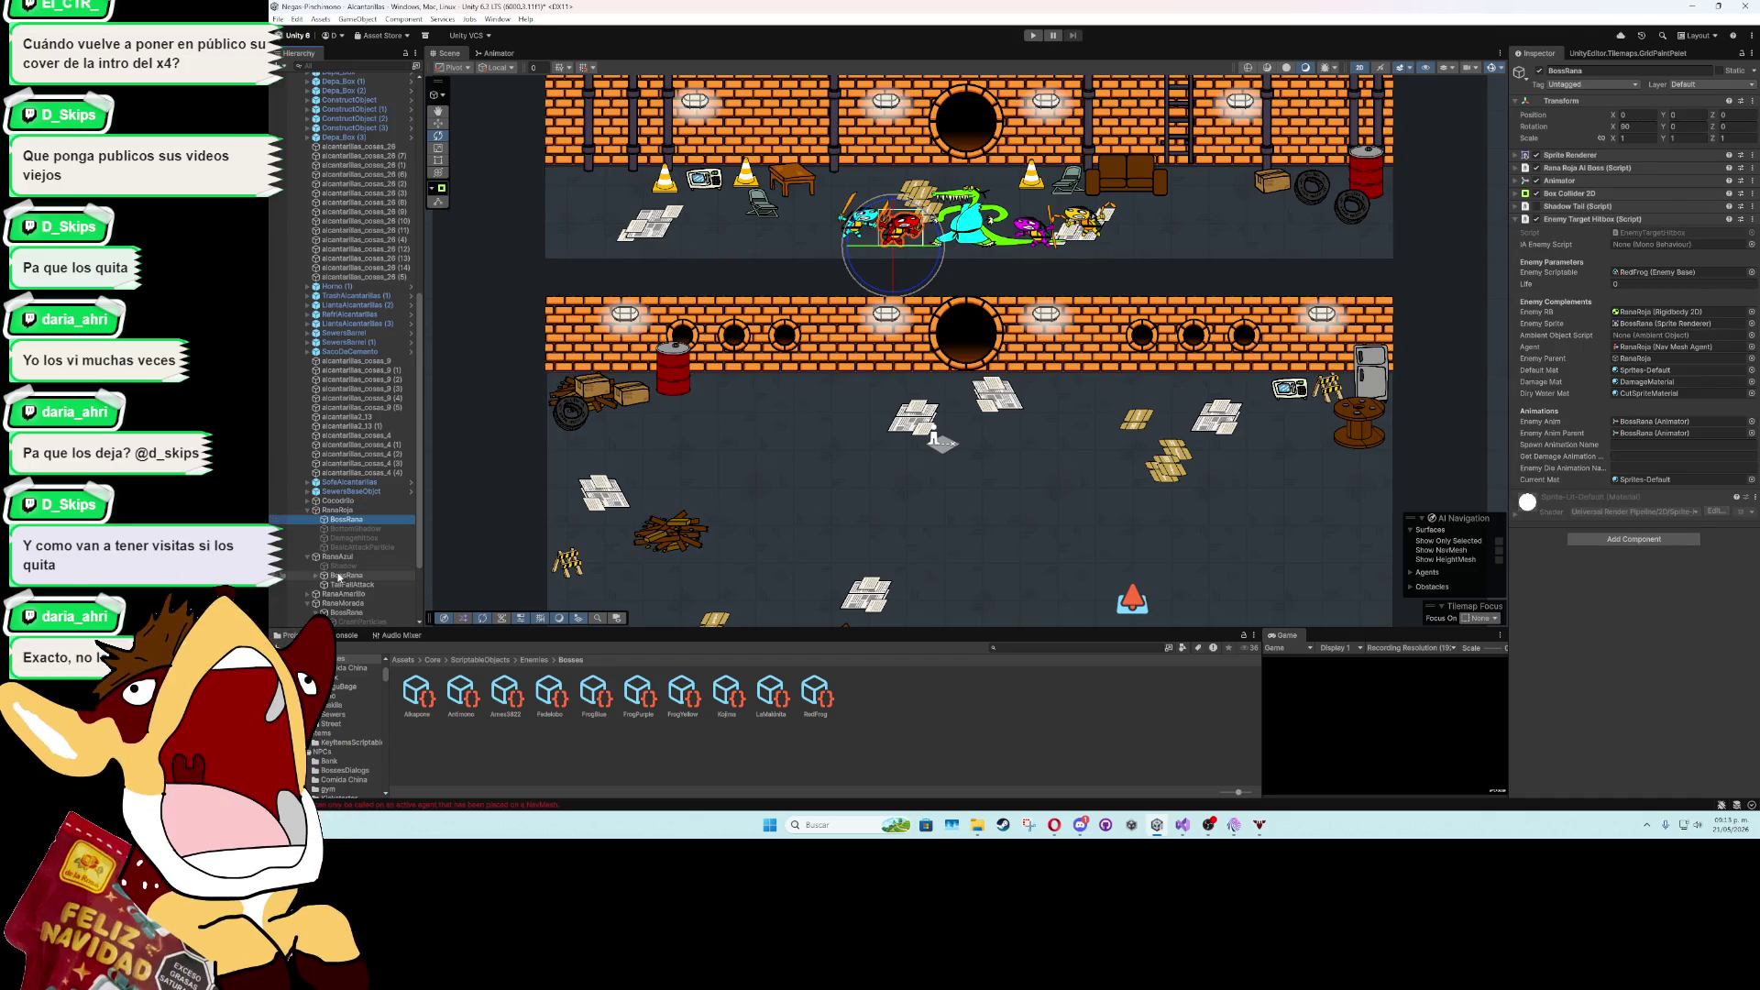
left_click(341, 584)
left_click(346, 575)
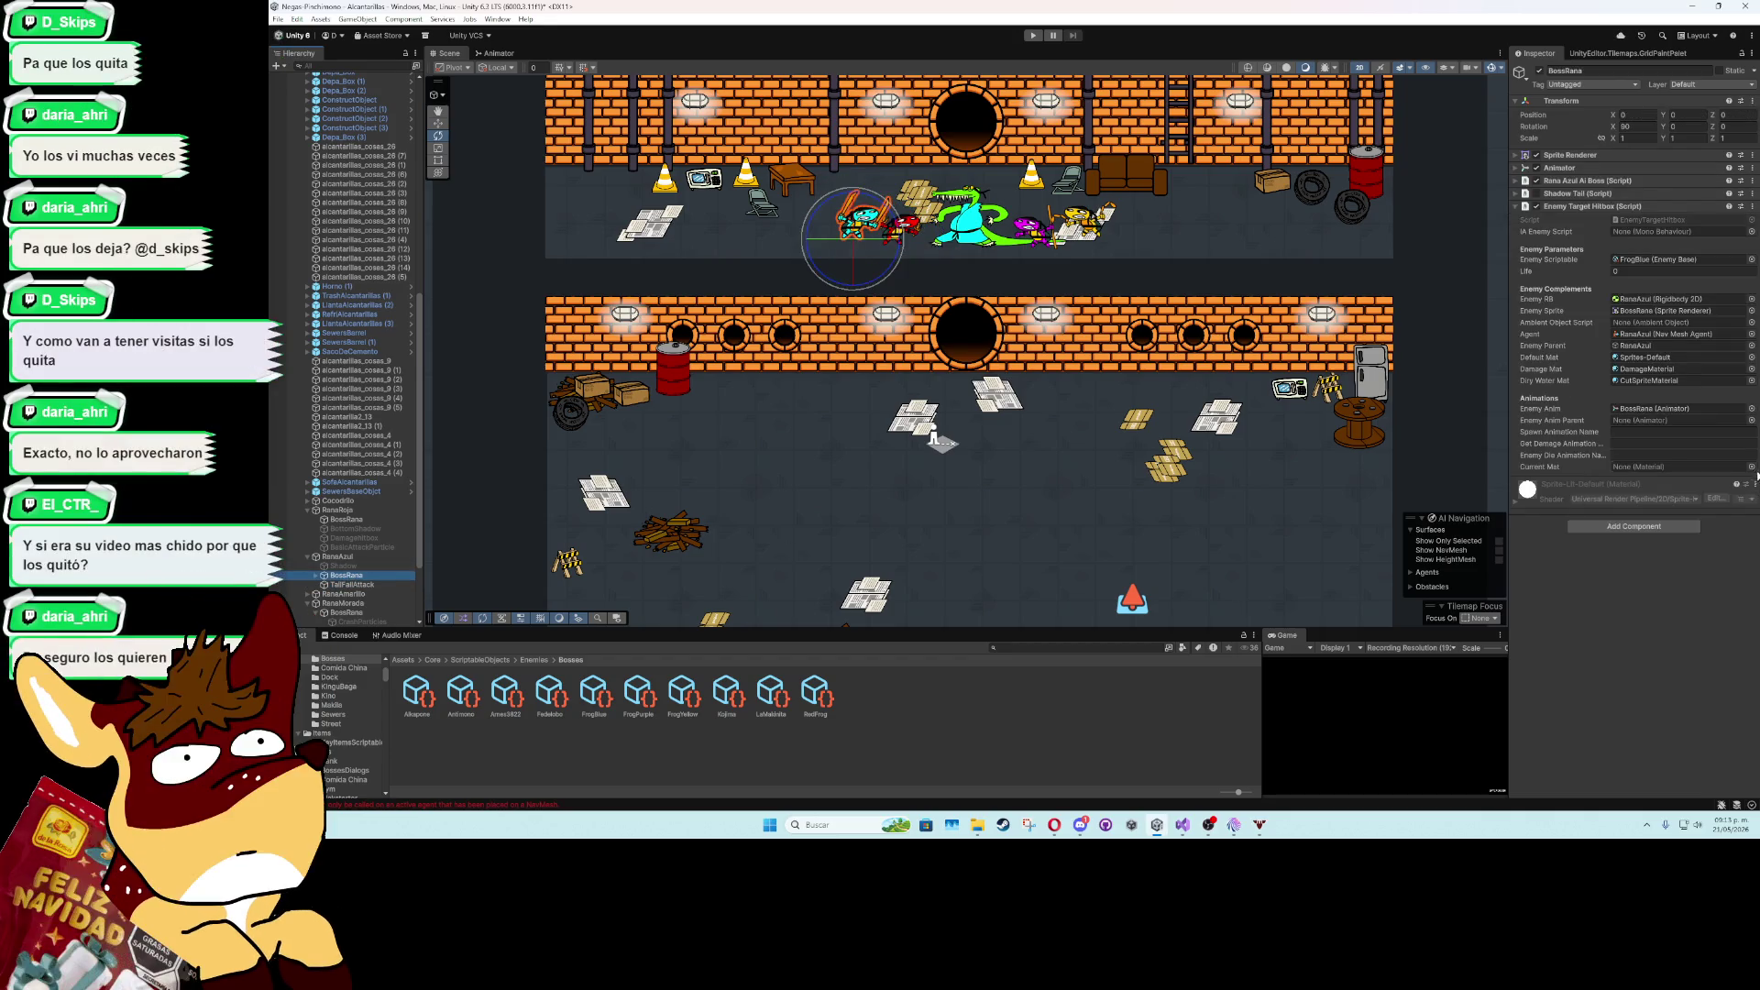
left_click(1750, 467)
double_click(930, 702)
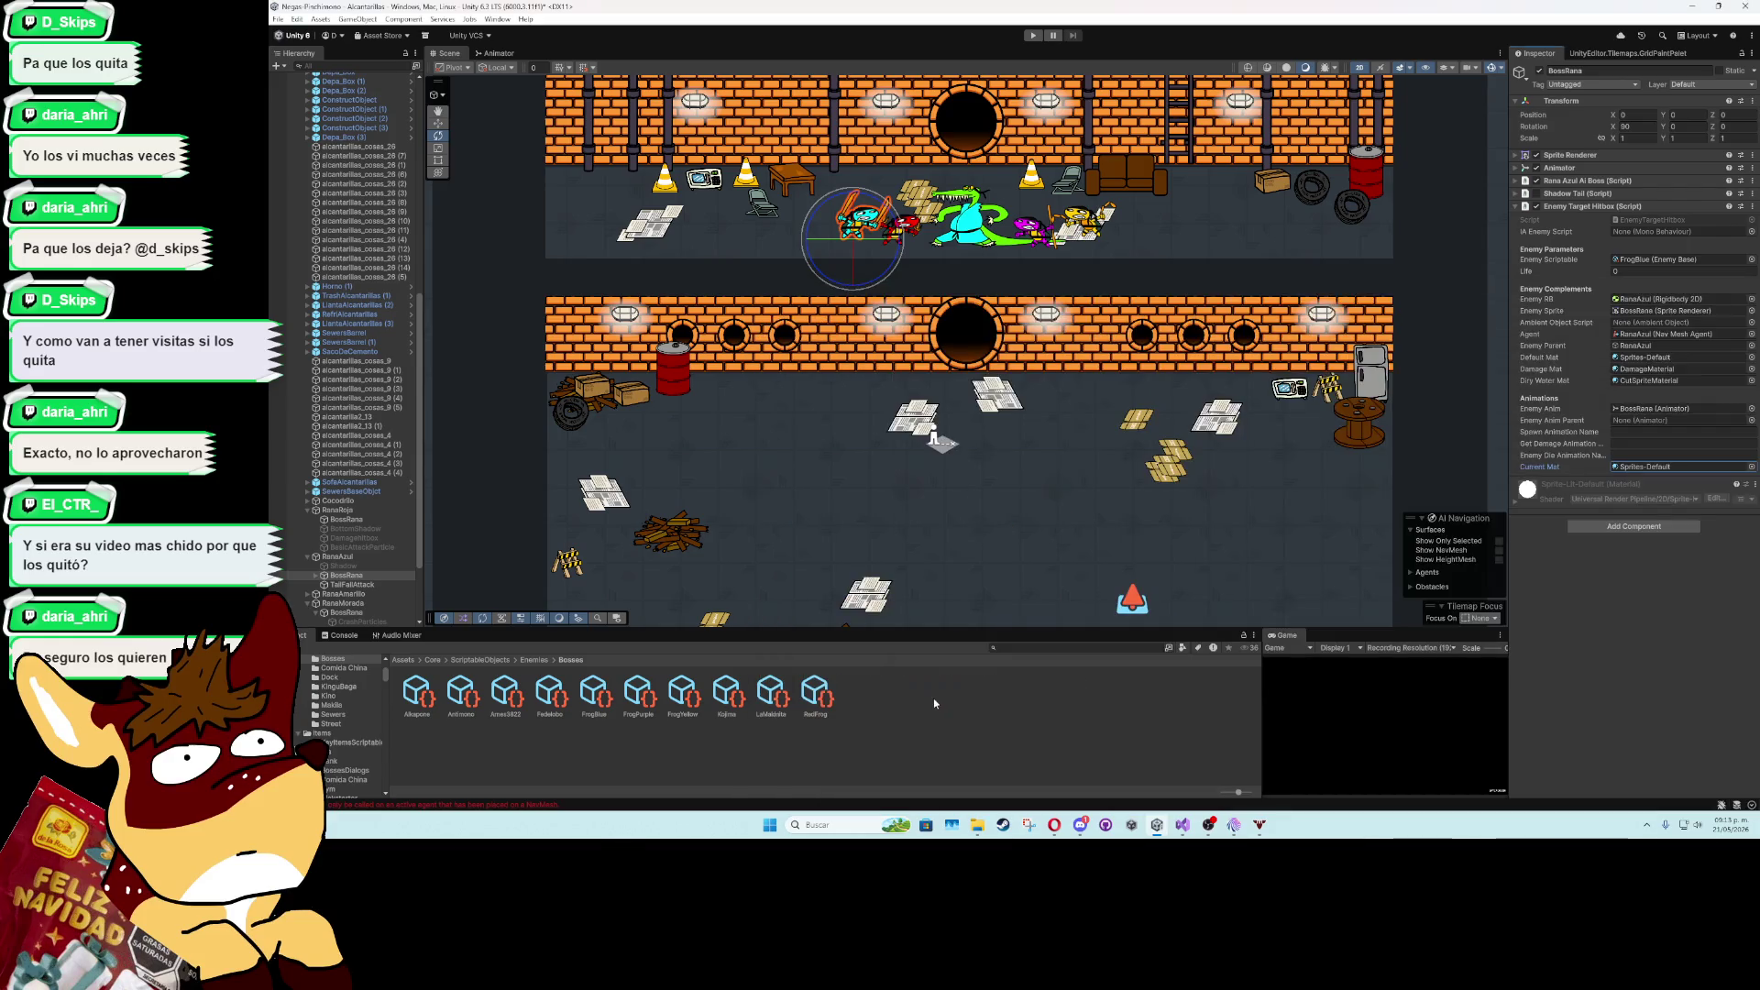
left_click_drag(1622, 426, 1623, 427)
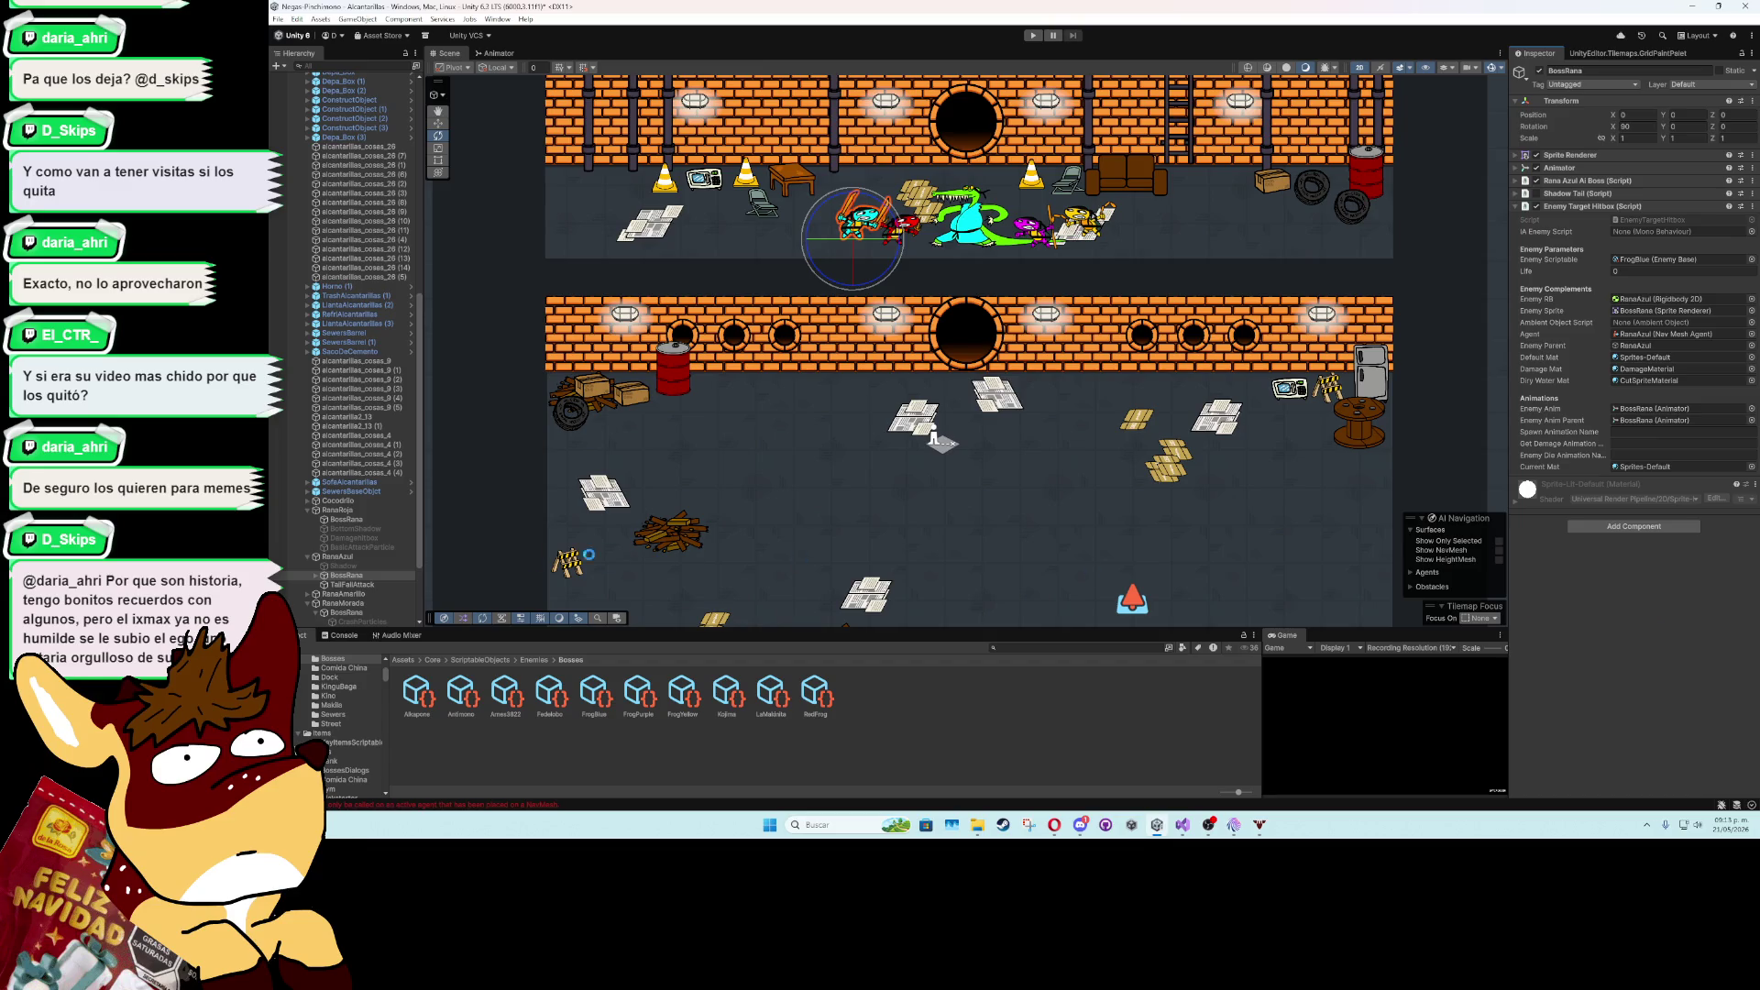
- Select the yellow frog's BossRana, maximize the game view and start a playtest
left_click(307, 557)
left_click(307, 565)
left_click(346, 575)
left_click(1686, 613)
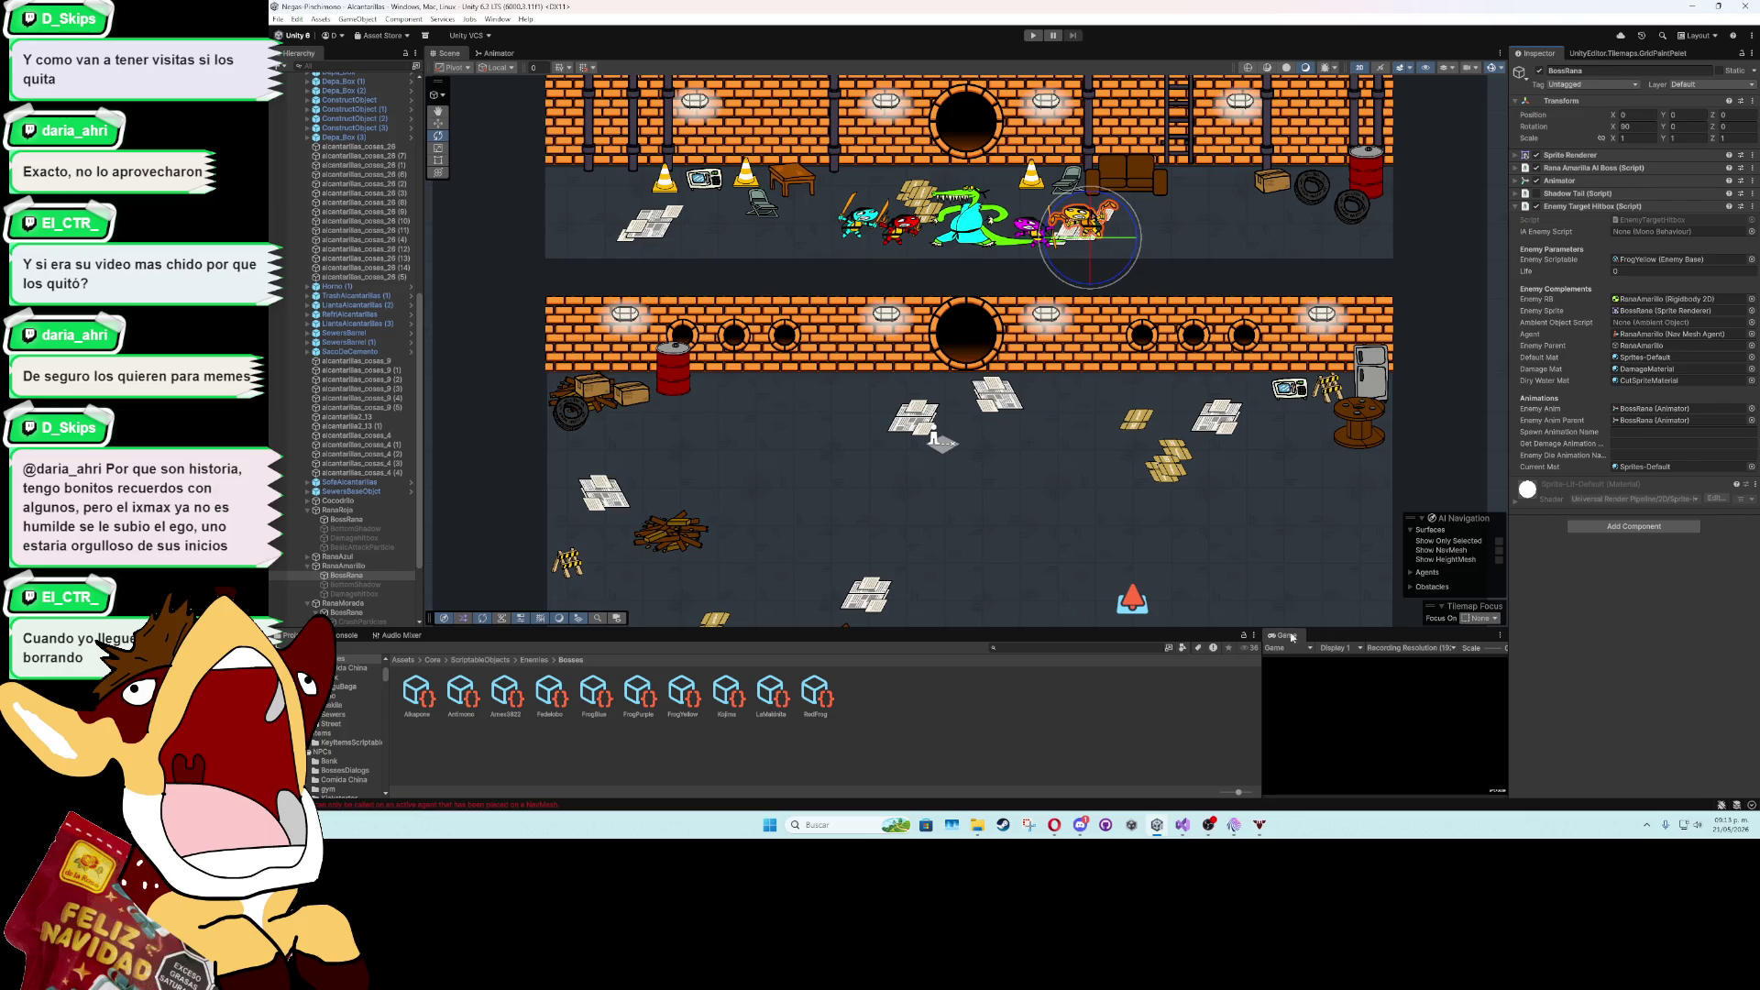
key("shift+space")
left_click(1032, 36)
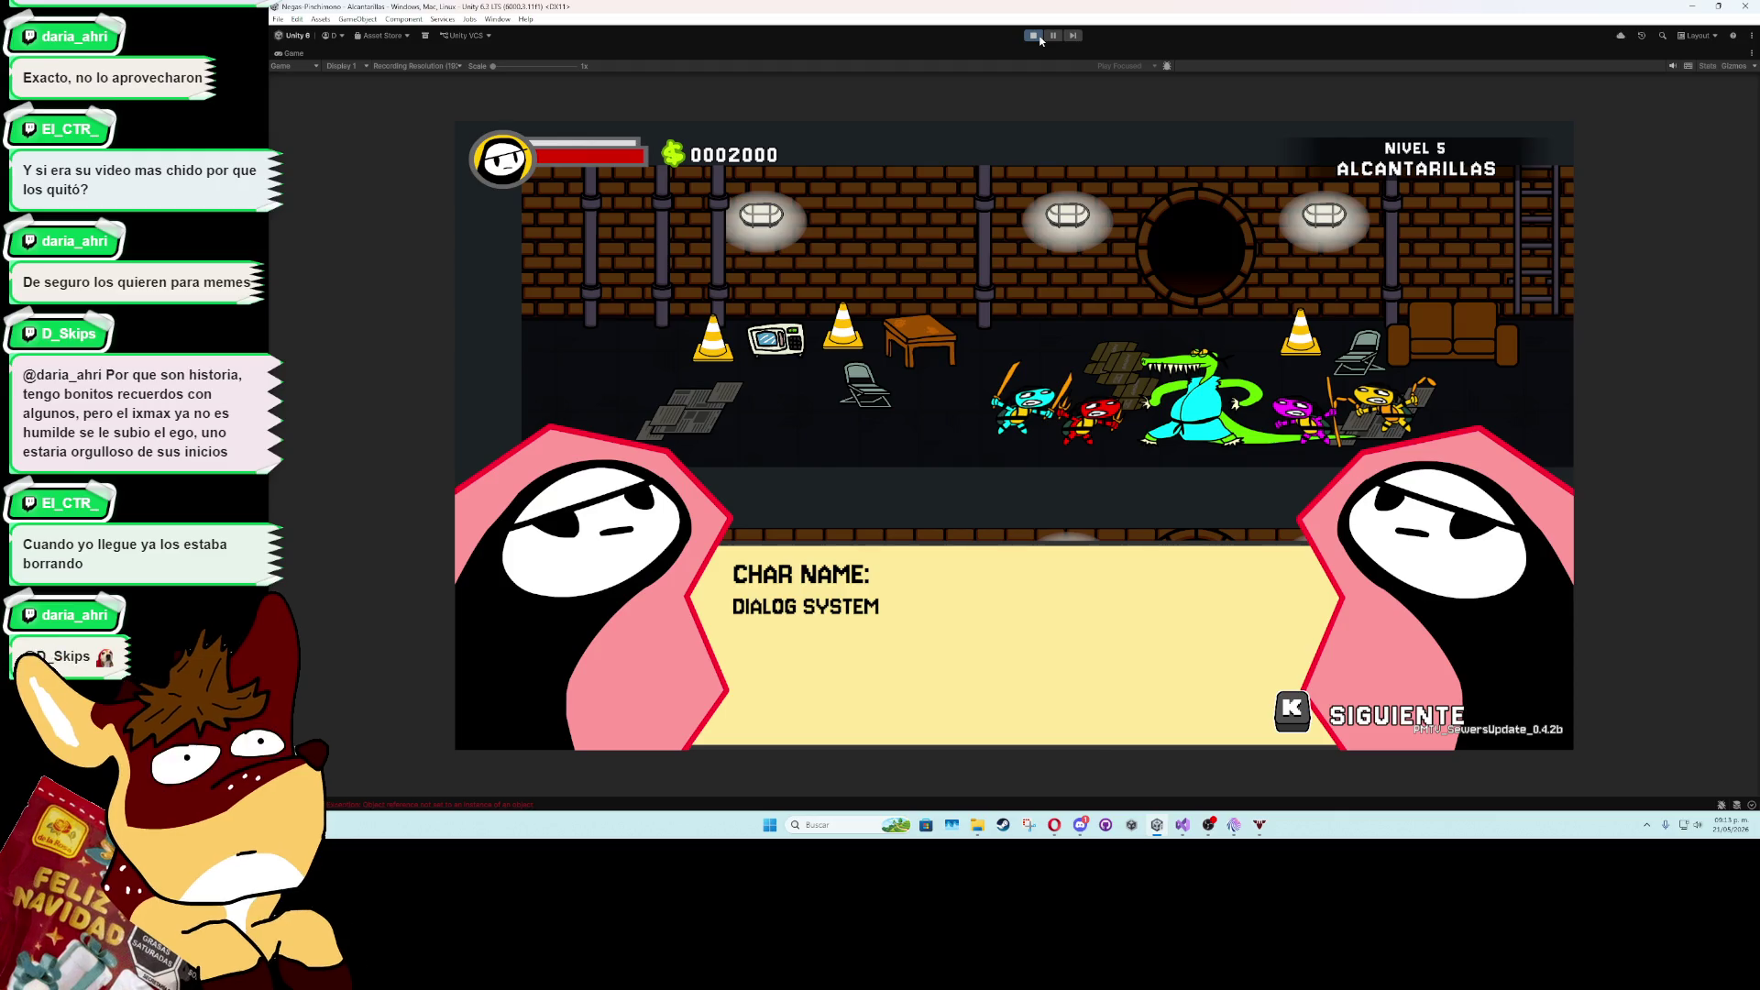
- Stop the playtest and select PersistendObject, collapsing its components except Inventory References
left_click(1033, 37)
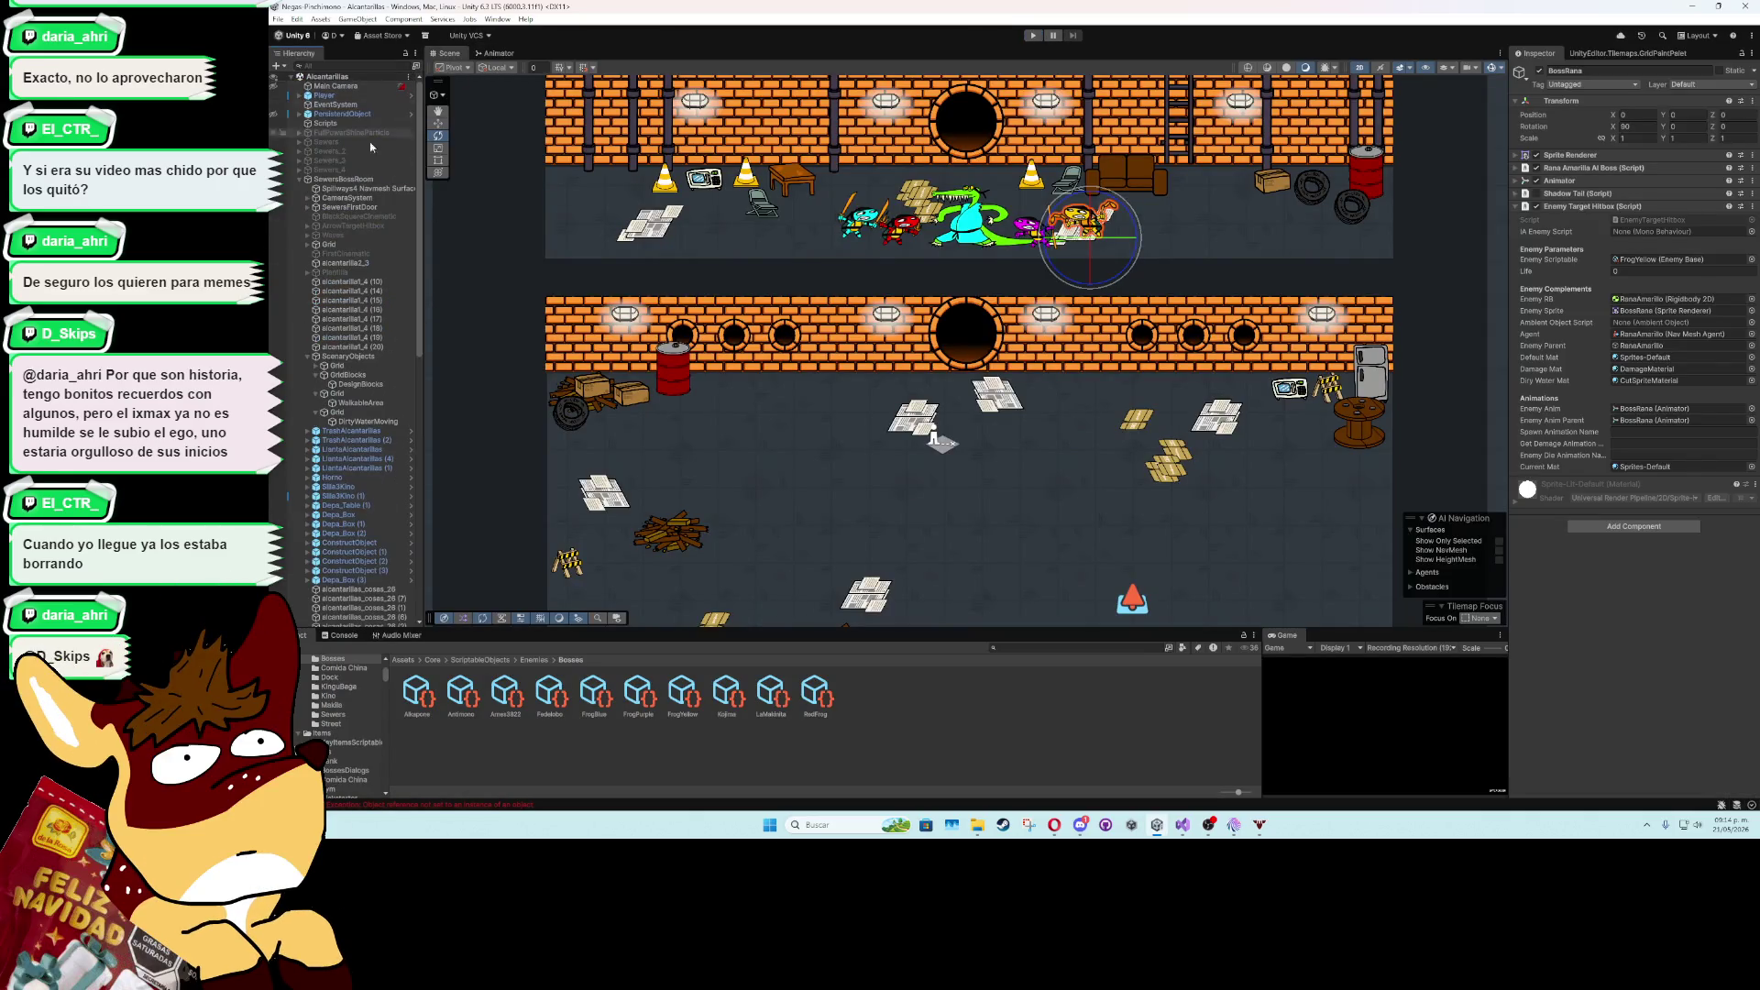
left_click(334, 114)
left_click(1517, 185)
left_click(1517, 197)
left_click(1517, 210)
left_click(1517, 210)
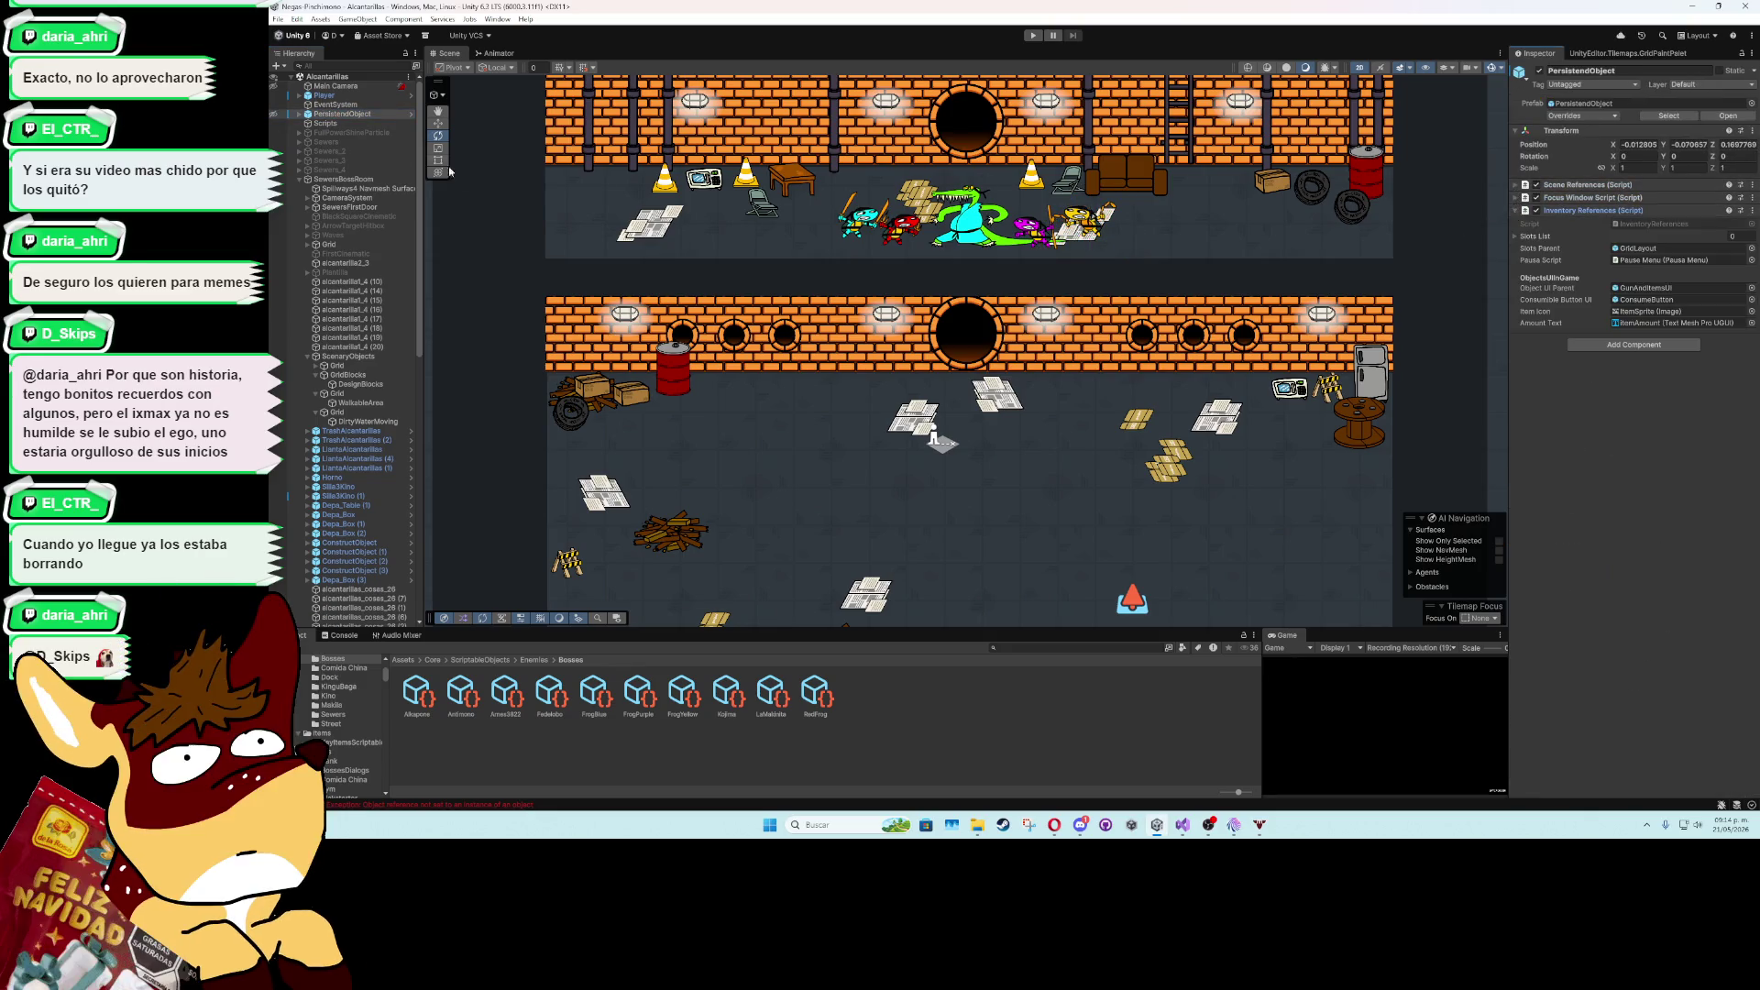
- Expand PersistendObject and its Canvas to list the UI children, then select DialogSystem
left_click(299, 115)
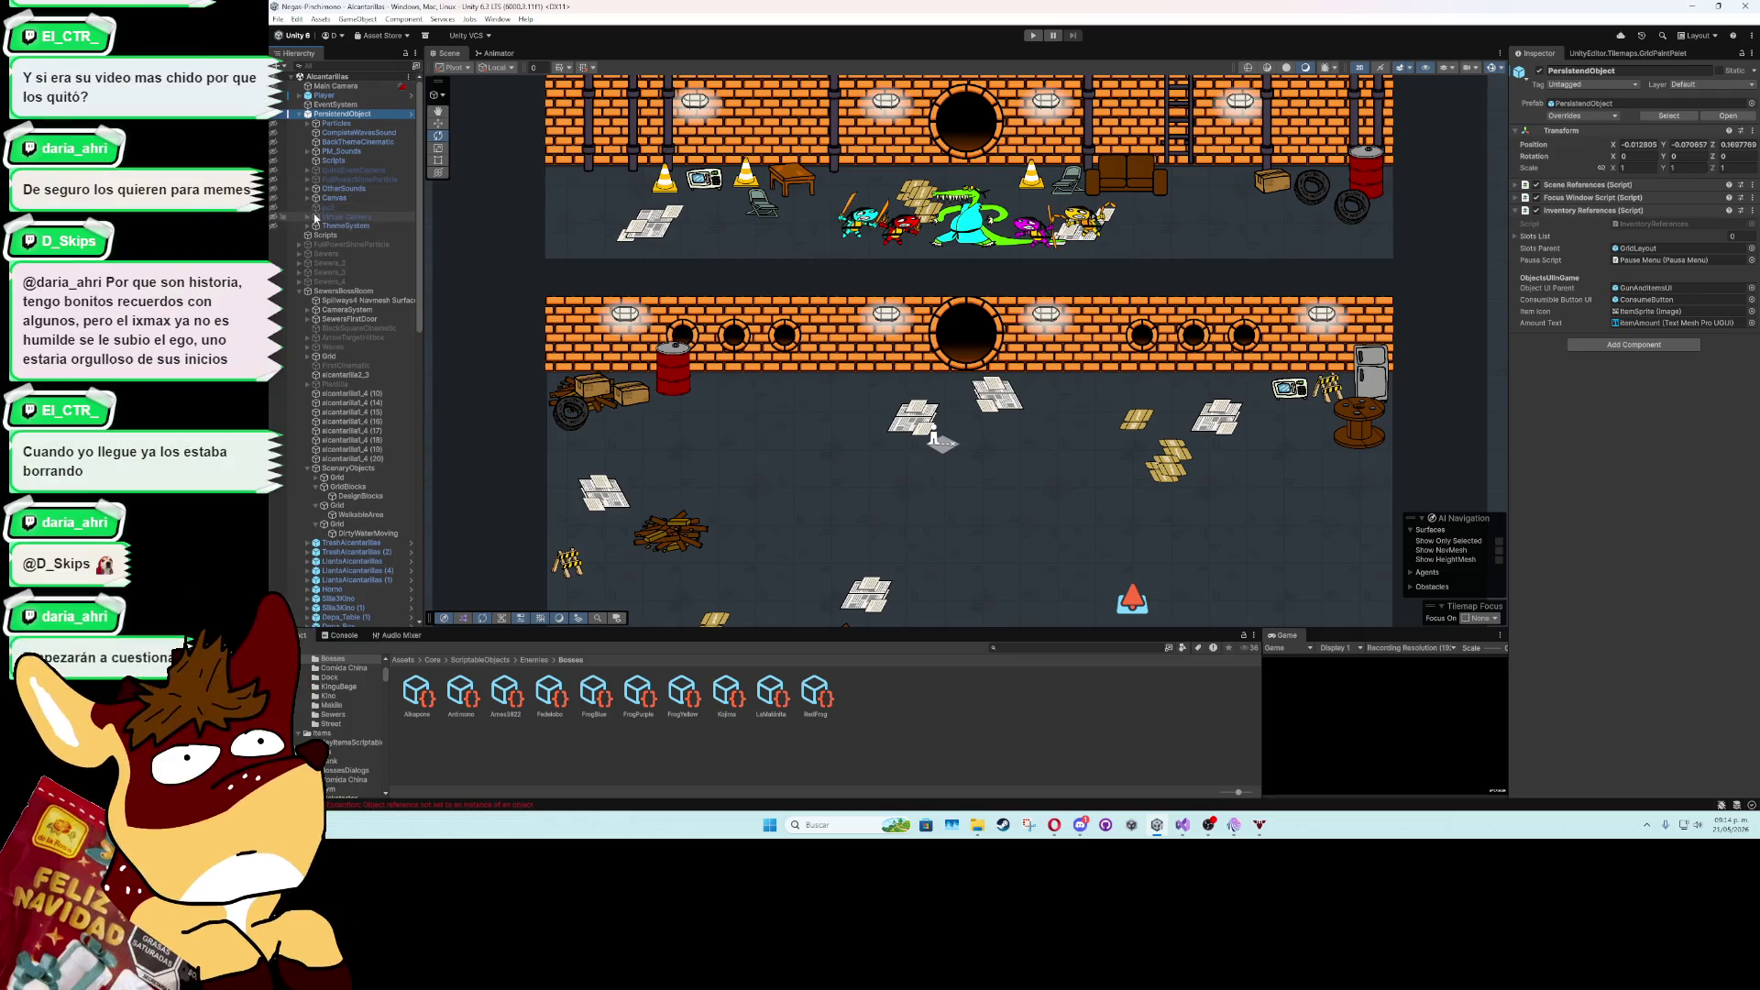
left_click(311, 200)
left_click(308, 199)
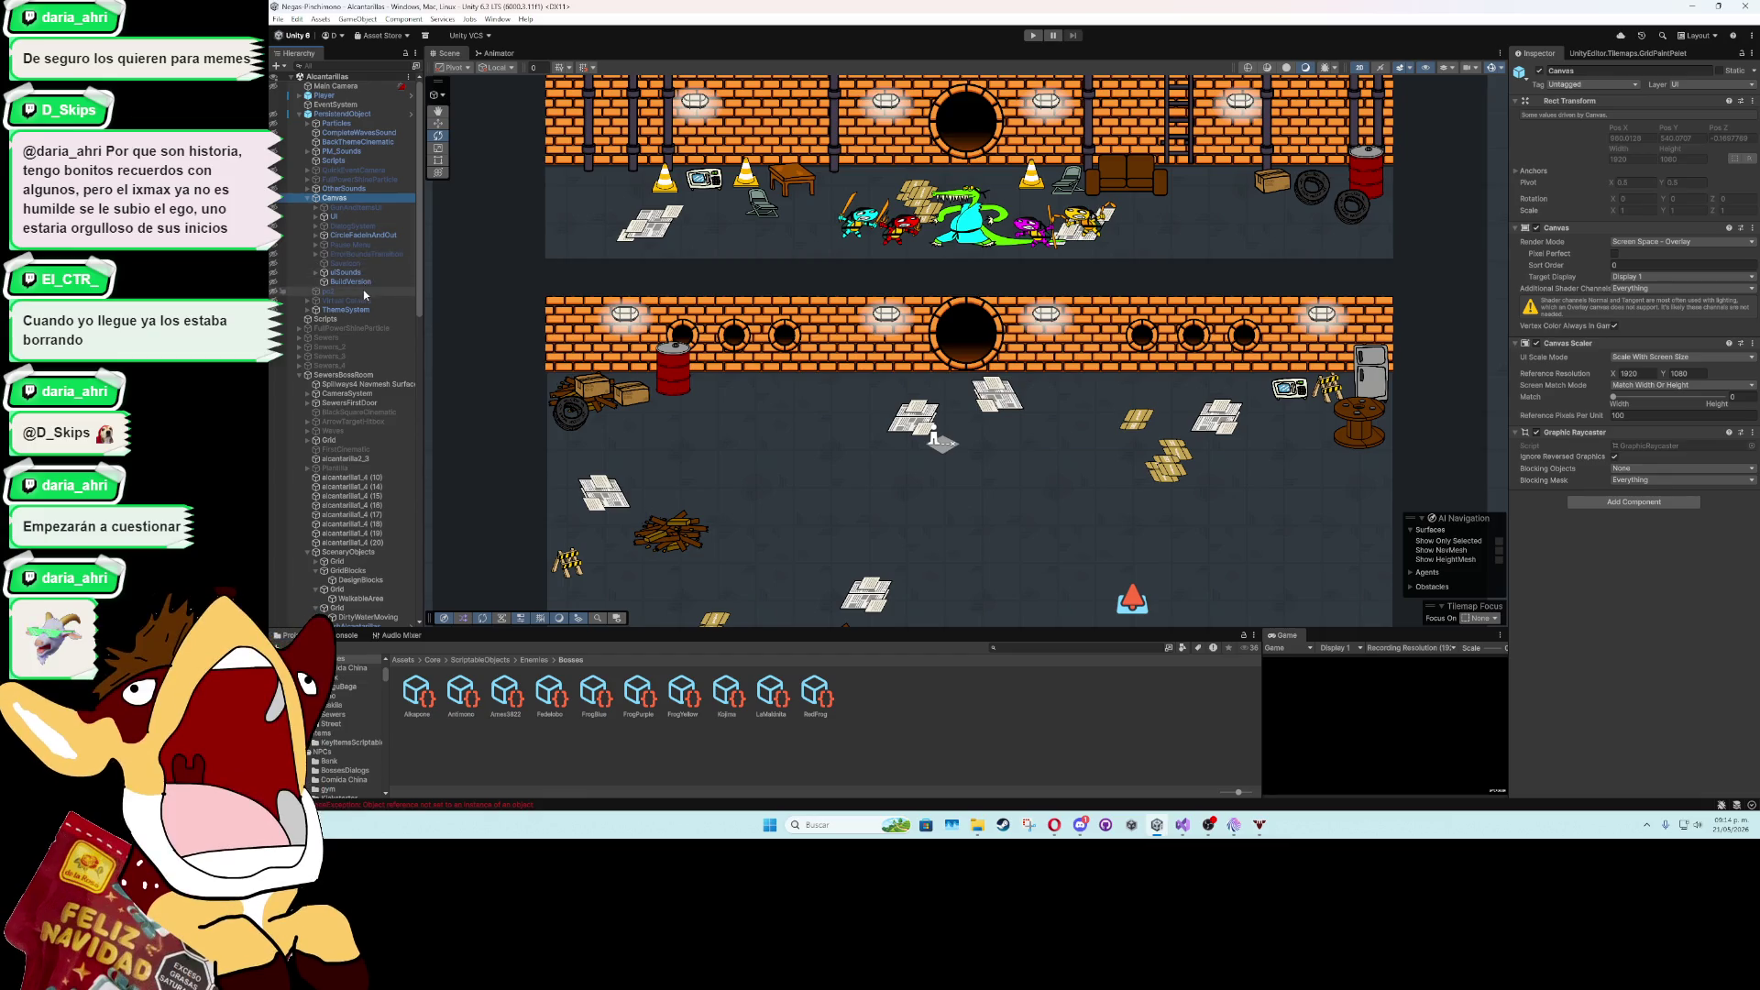
left_click(367, 227)
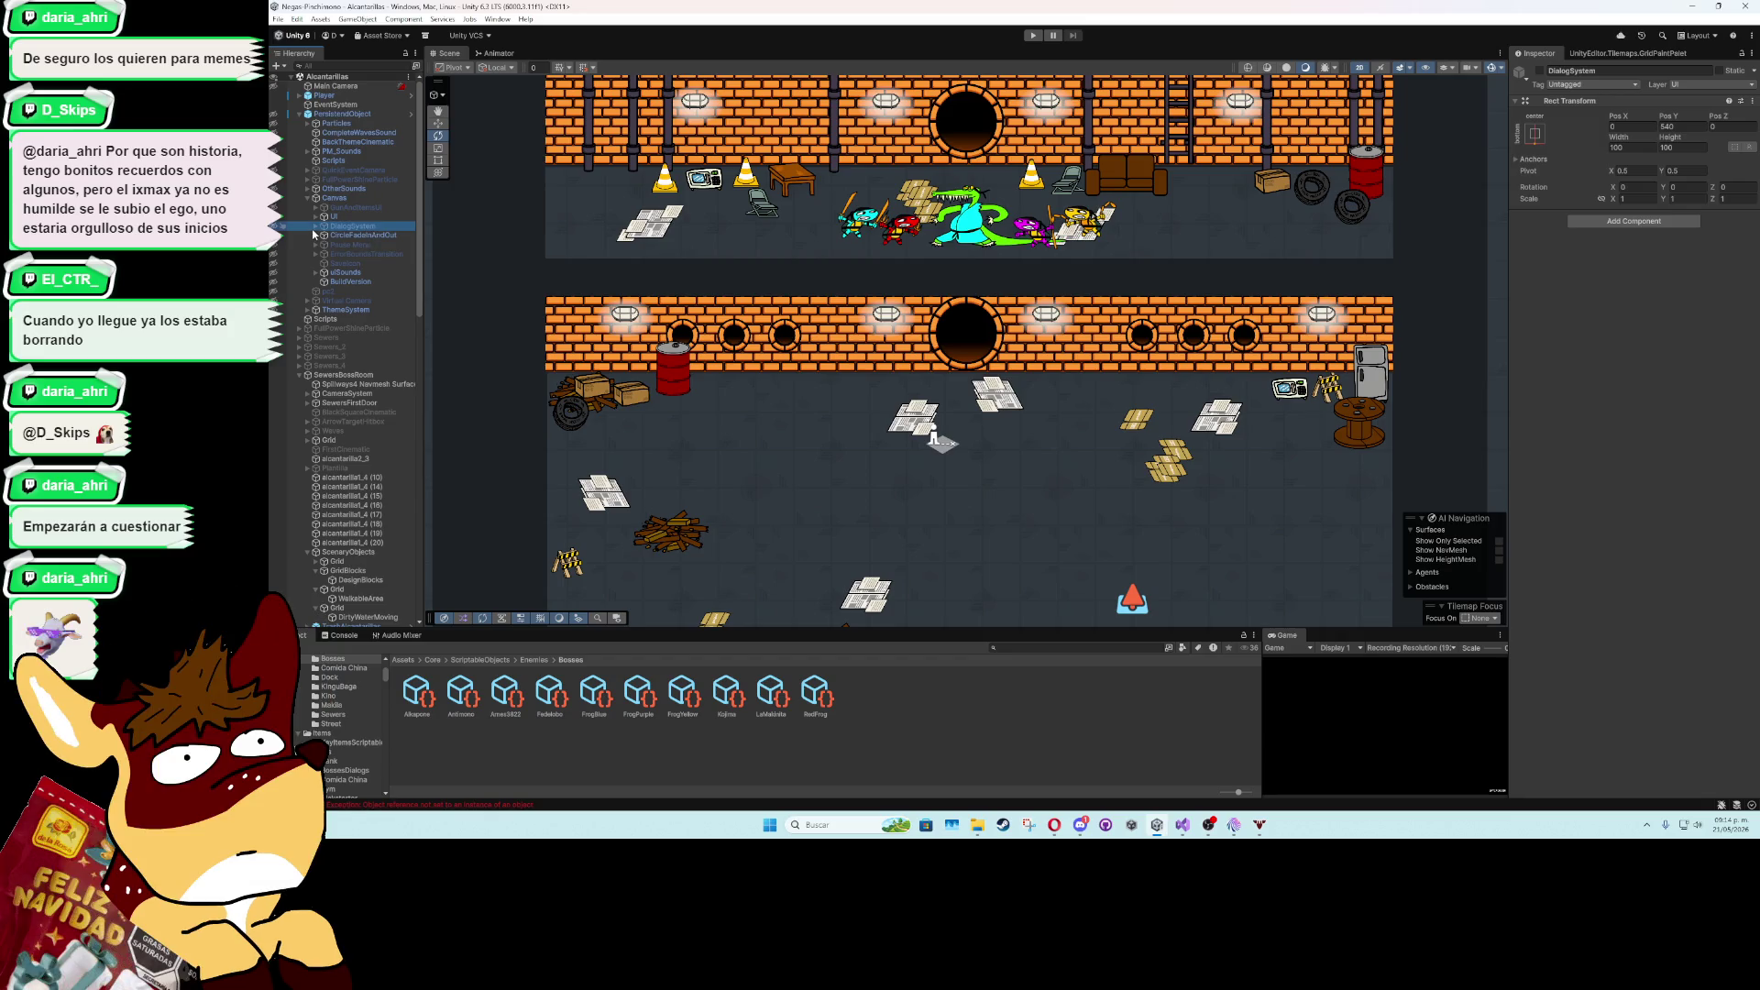
- Inspect DialogSystem's children: DialogBox, LeftPortrait, ButtonsUI and DialogDesitionScreen
left_click(316, 227)
left_click(355, 235)
left_click(357, 246)
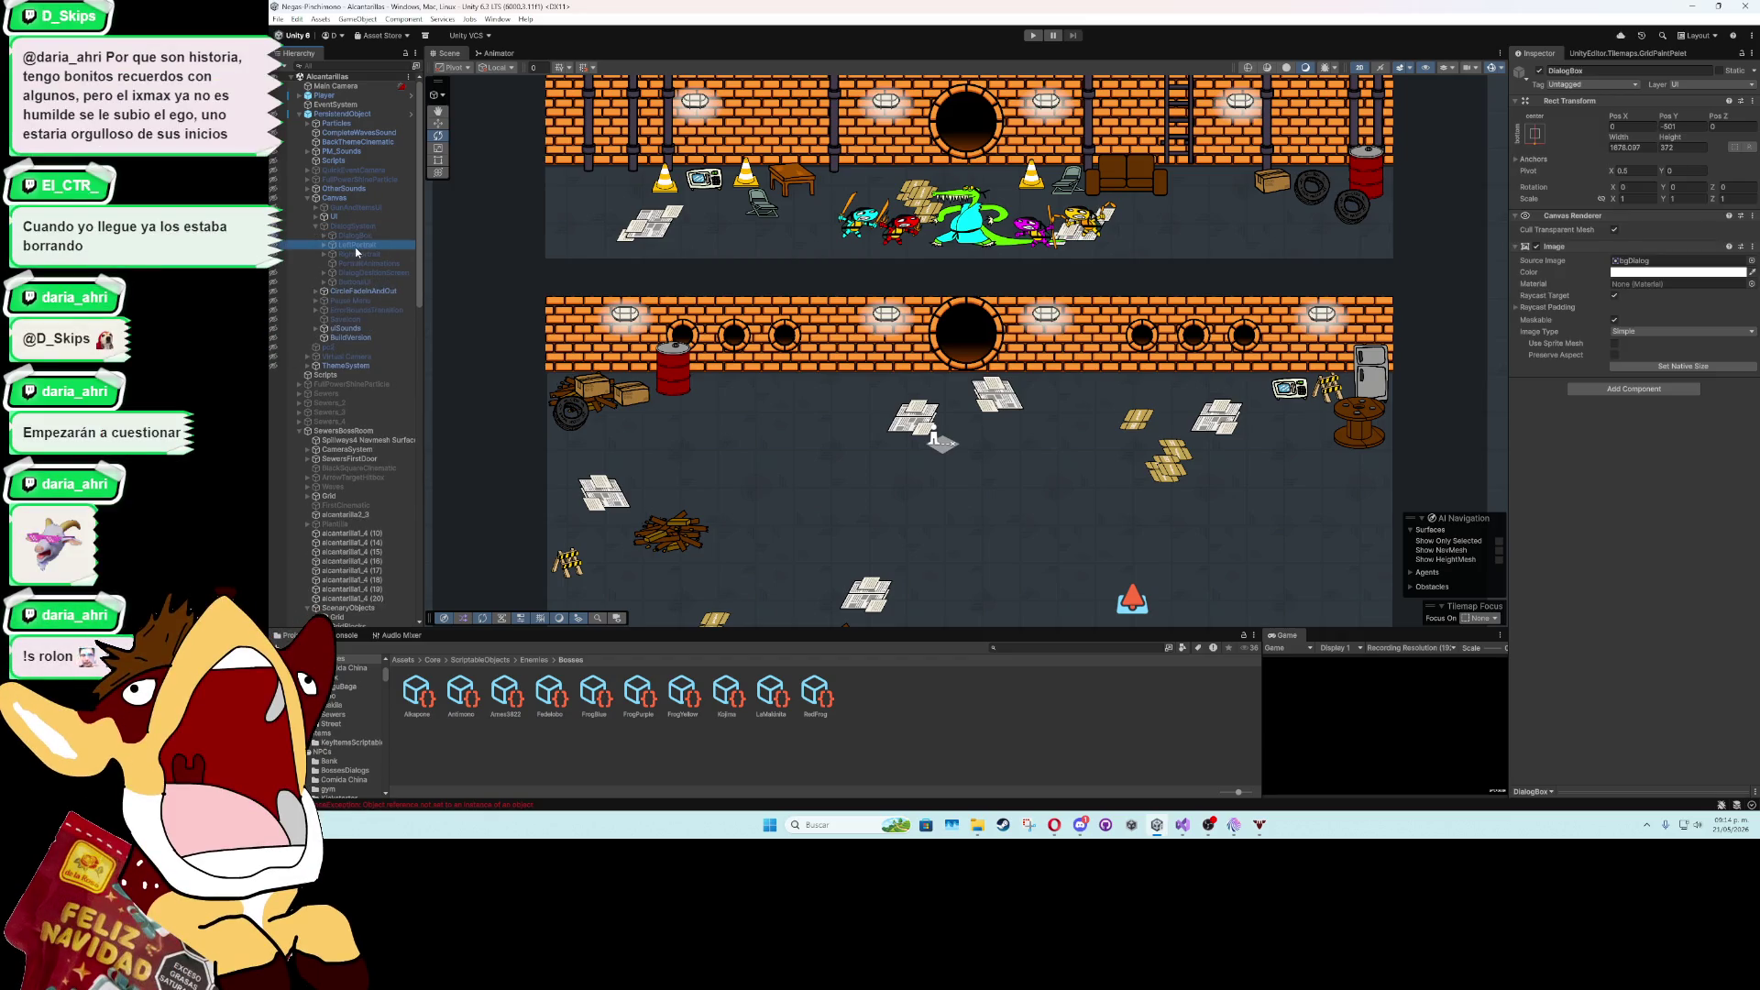
left_click(361, 280)
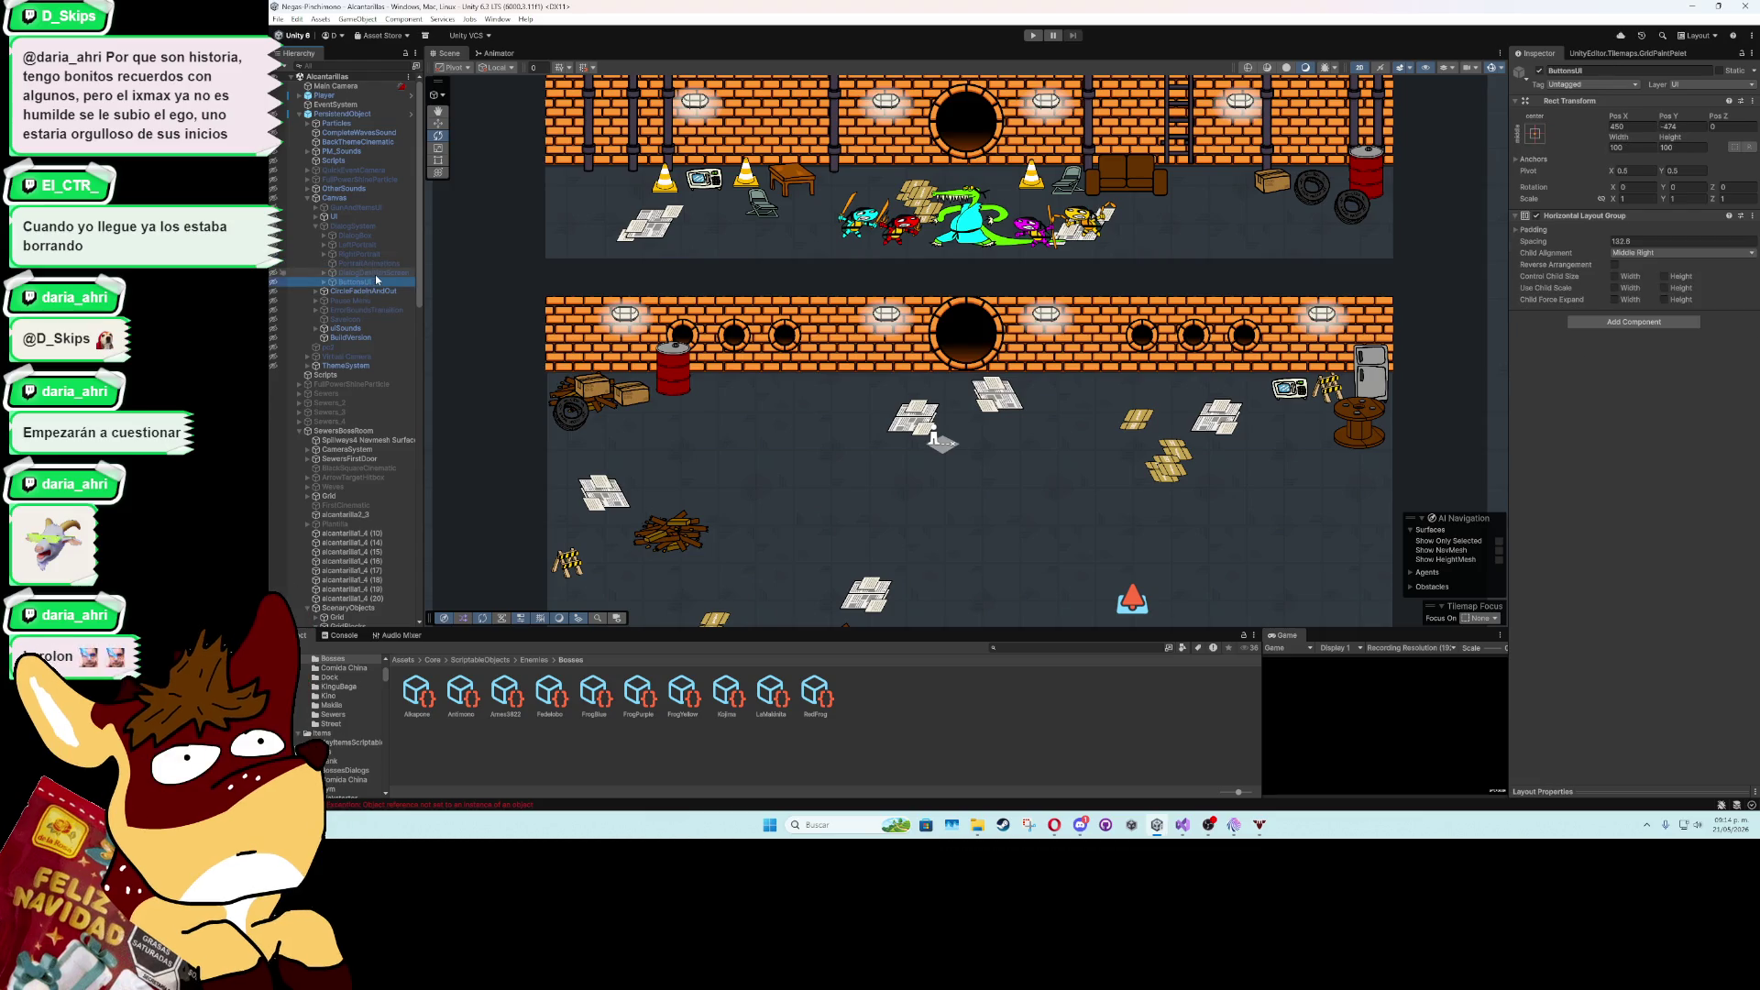
left_click(376, 273)
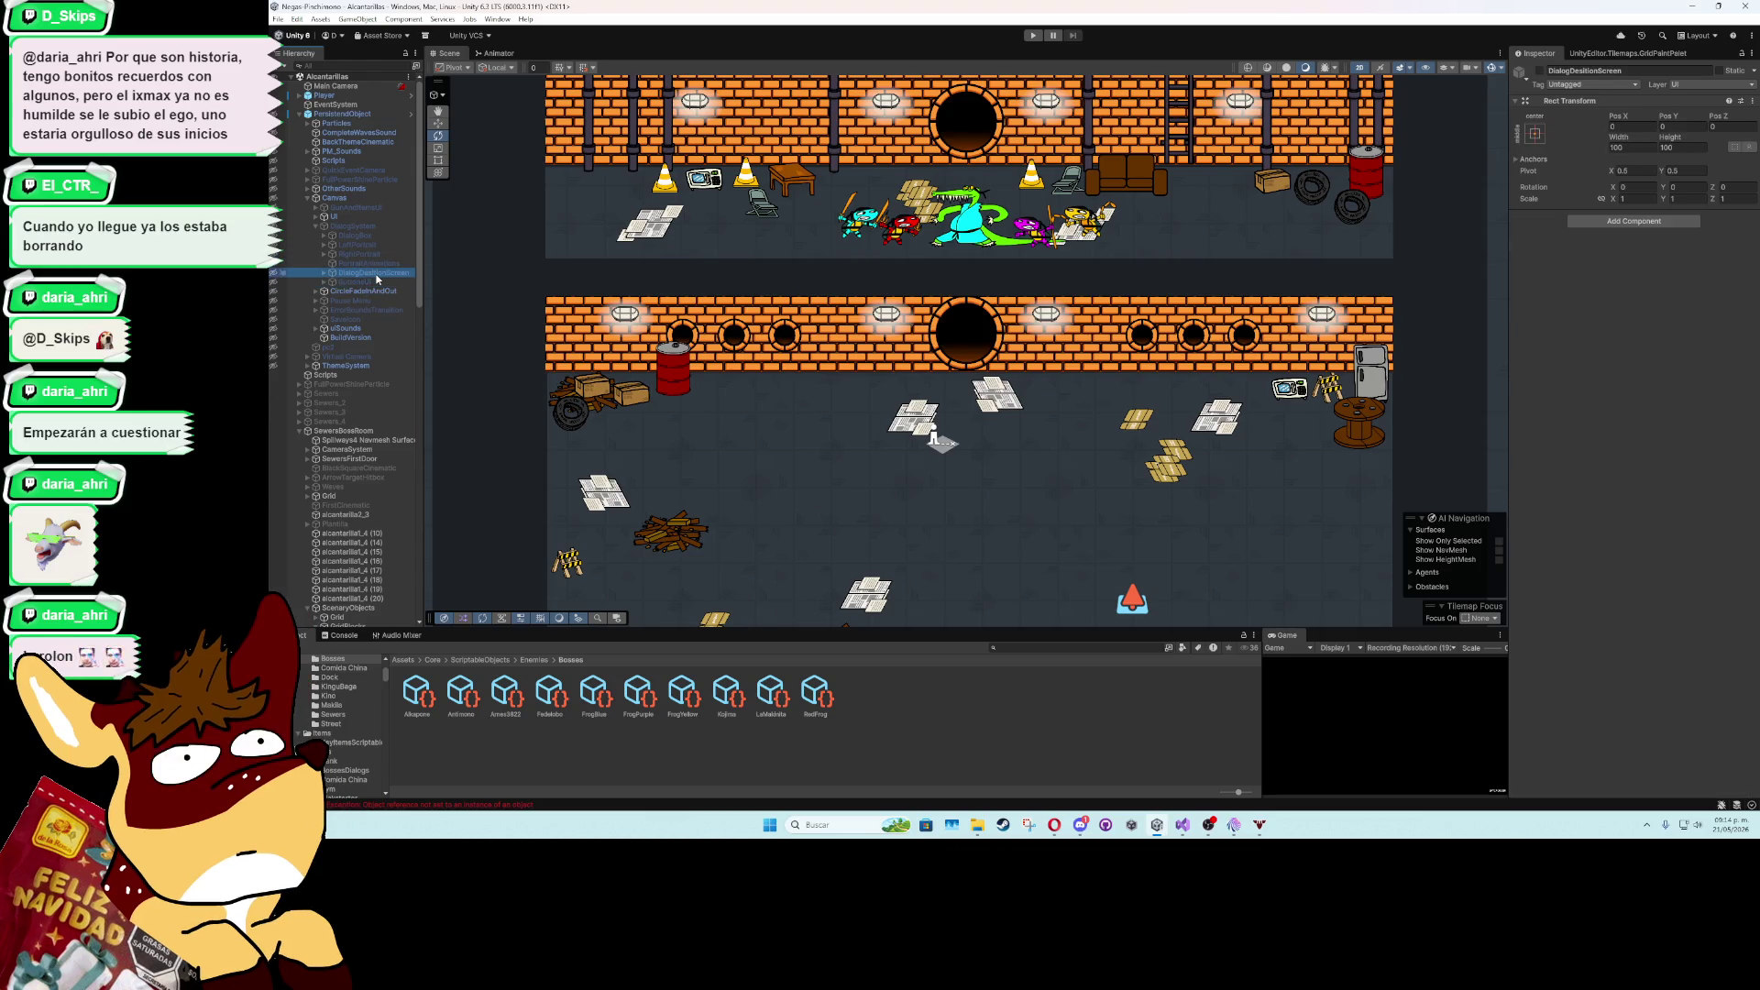
- Filter the Project assets to dialog results and scroll through them
left_click(1014, 649)
type("IAL")
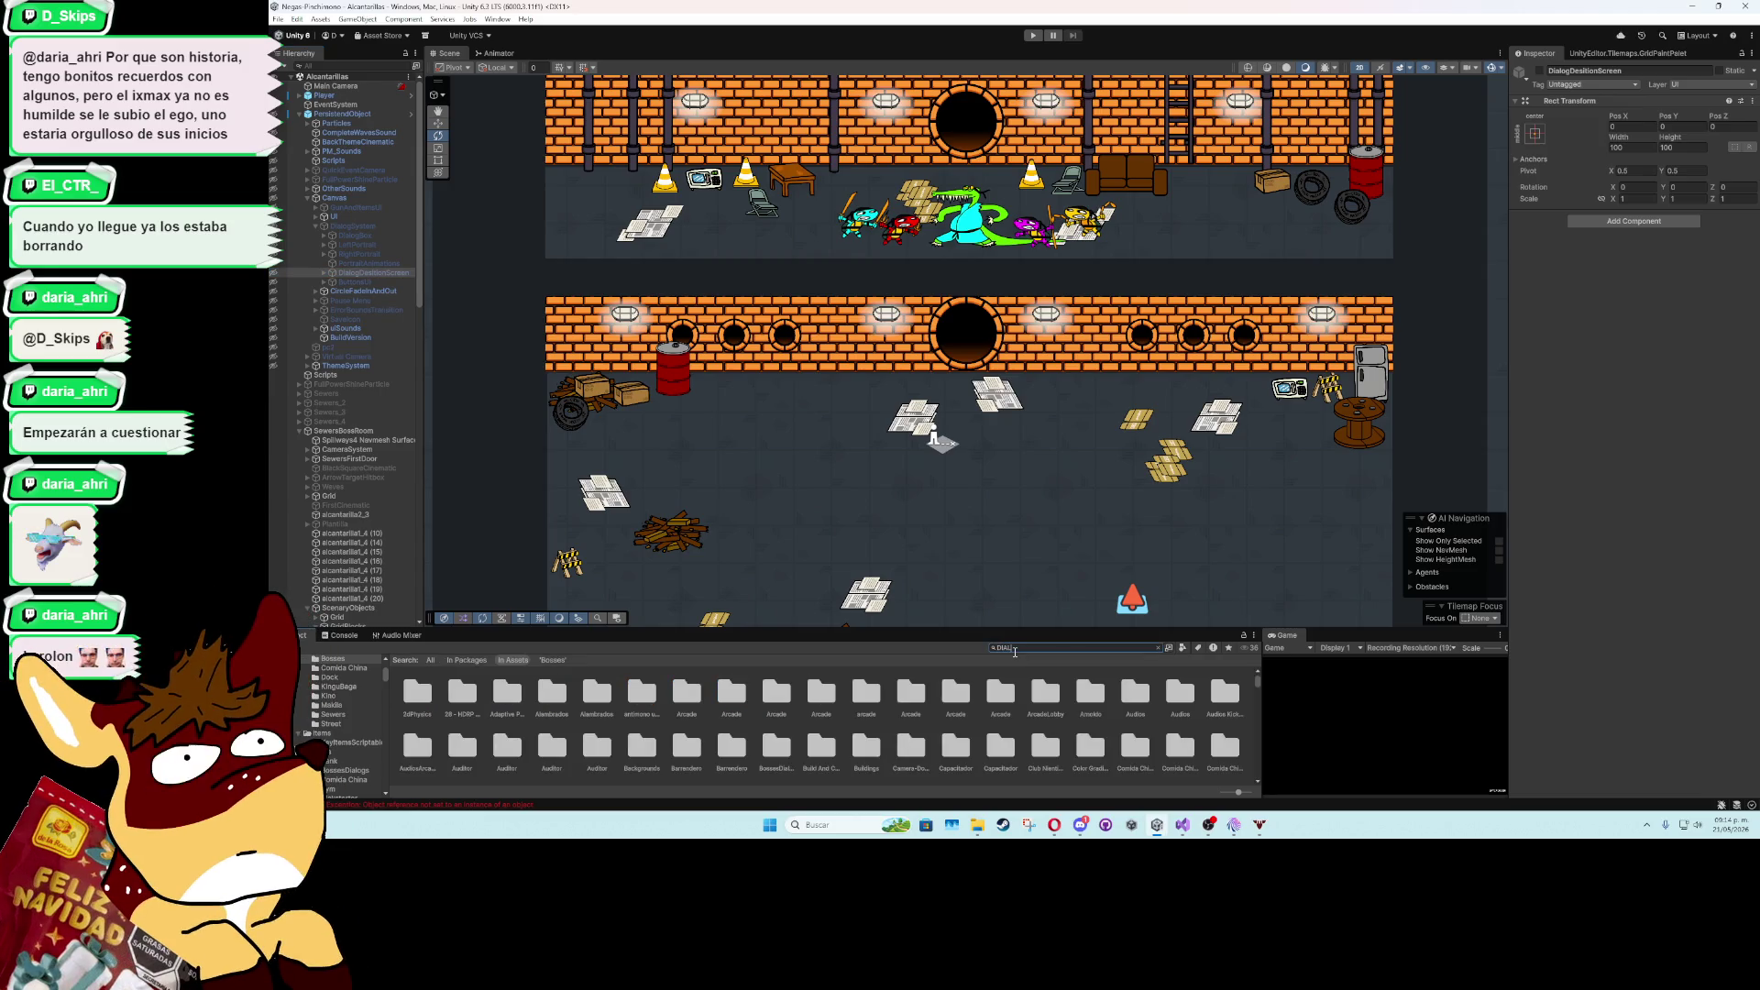
scroll(1104, 762, "down", 10)
scroll(1104, 762, "down", 10)
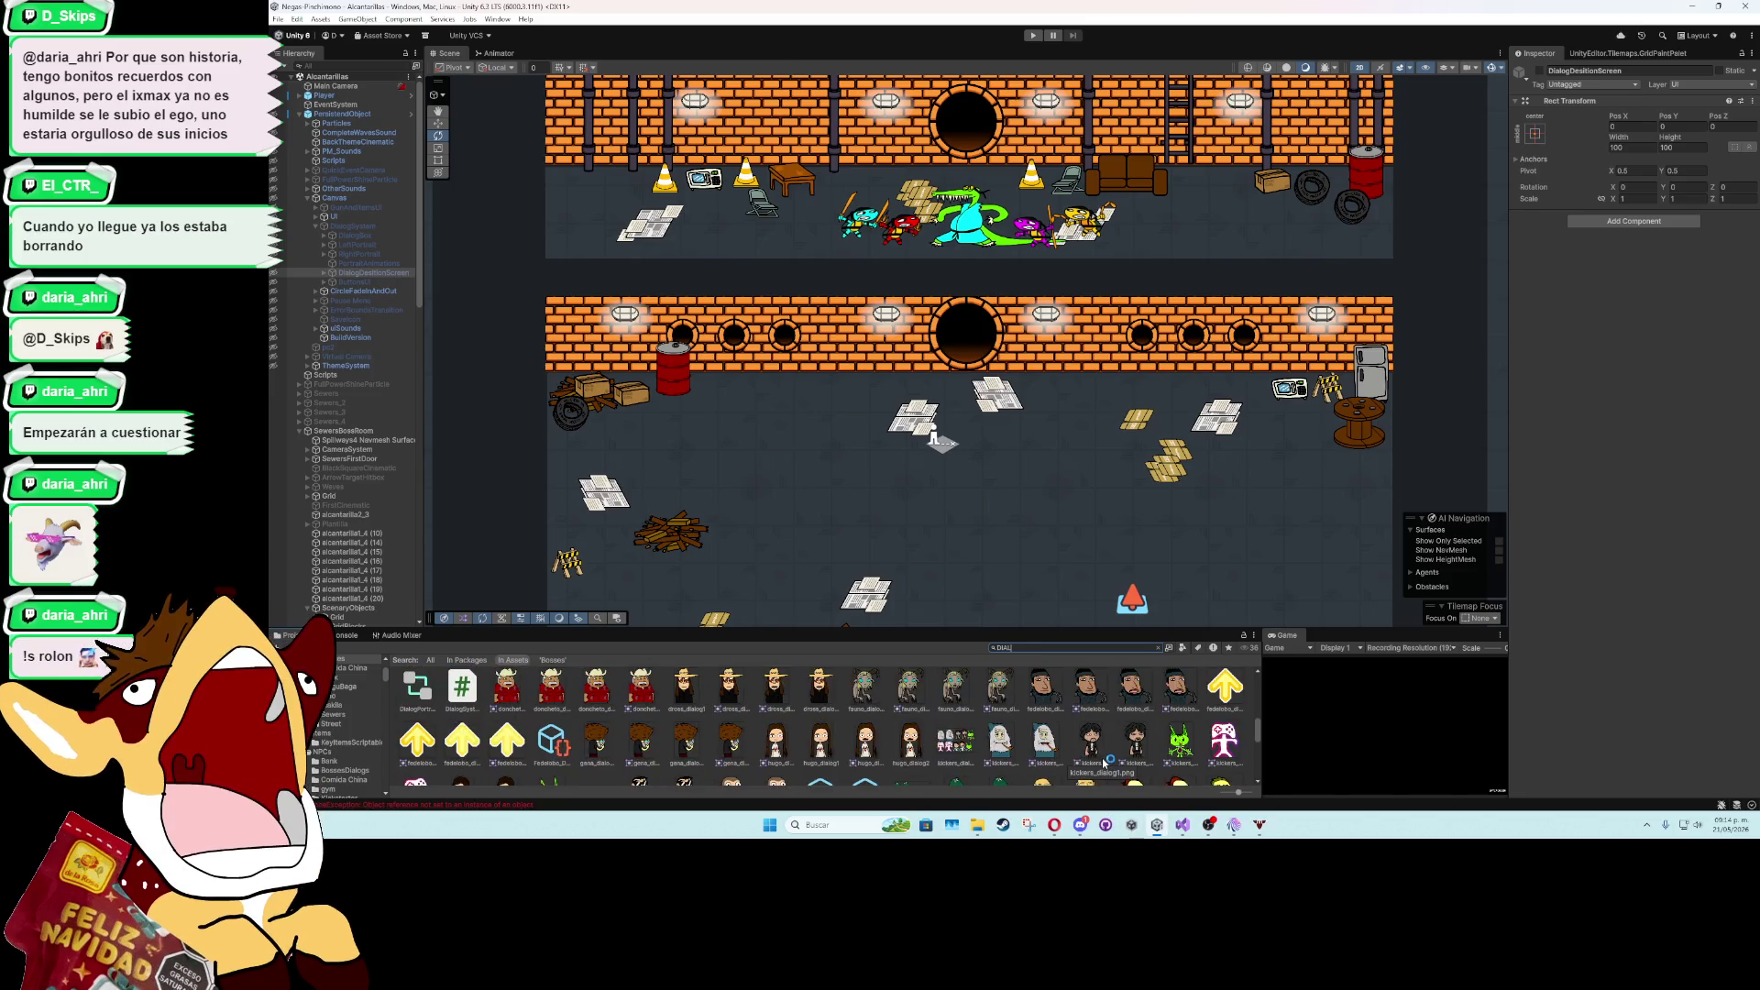
scroll(1251, 744, "down", 5)
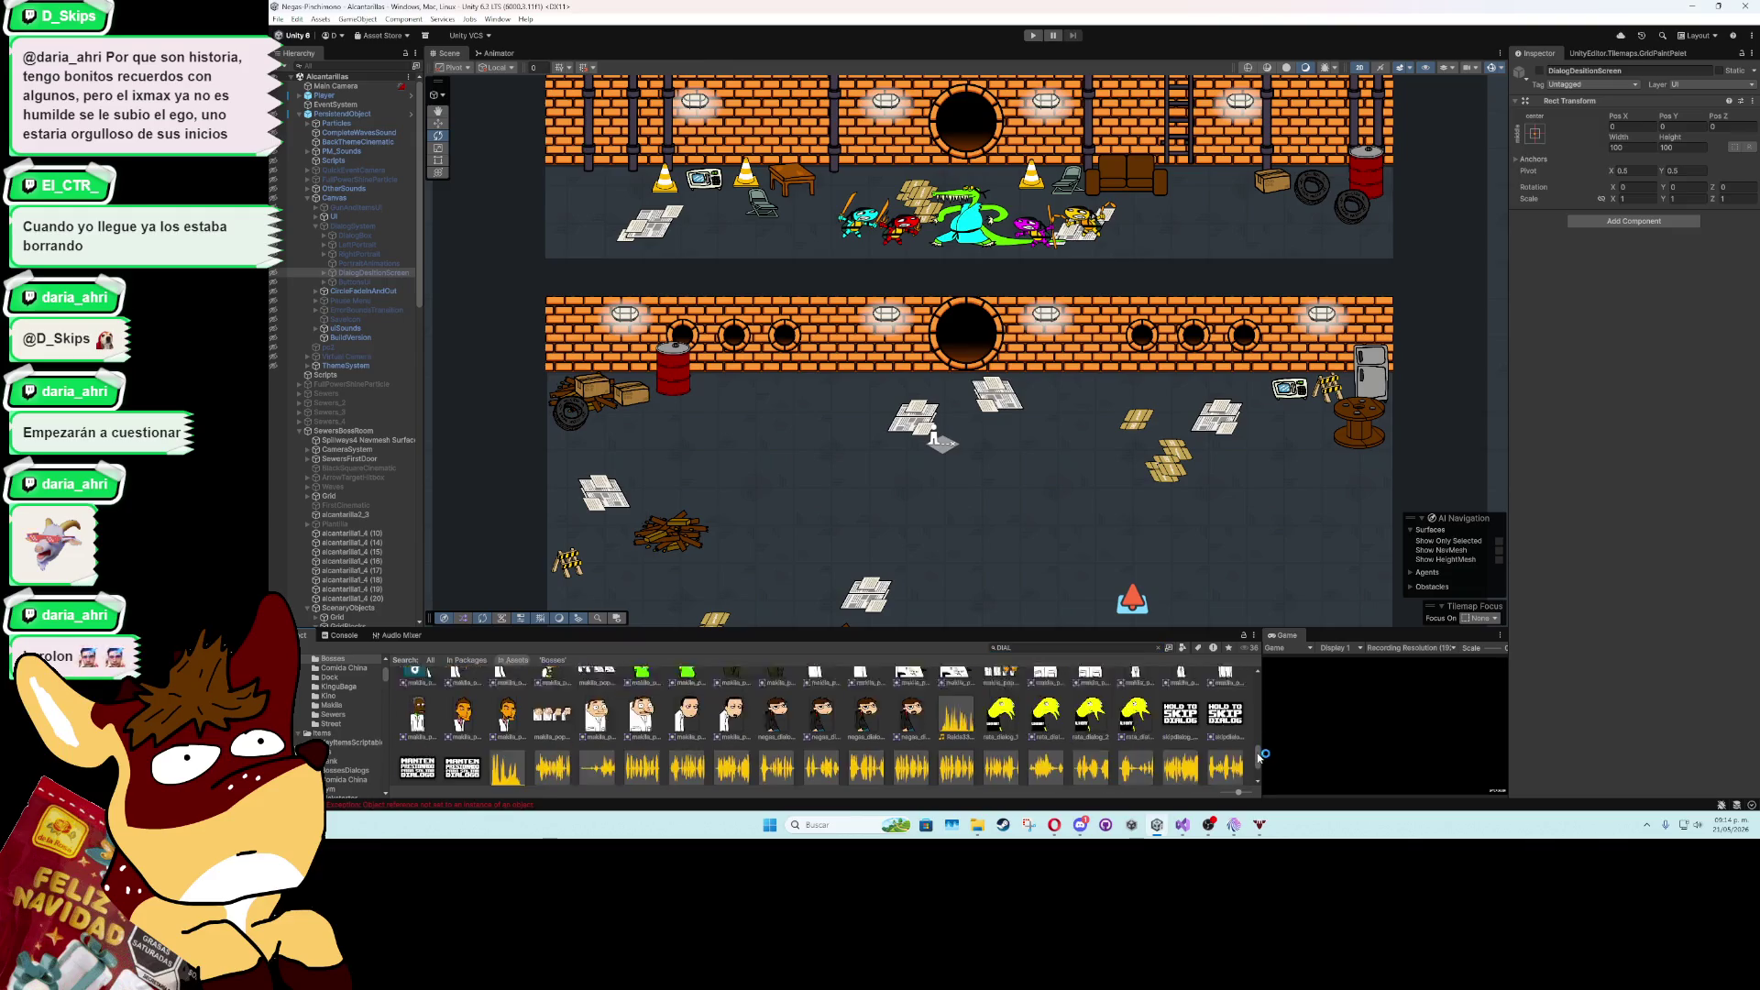
left_click_drag(1258, 753, 1254, 723)
- Open DialogSystem.cs in Visual Studio and browse to ExcecuteBossDialog, collapsing ExcecuteDialog
double_click(461, 747)
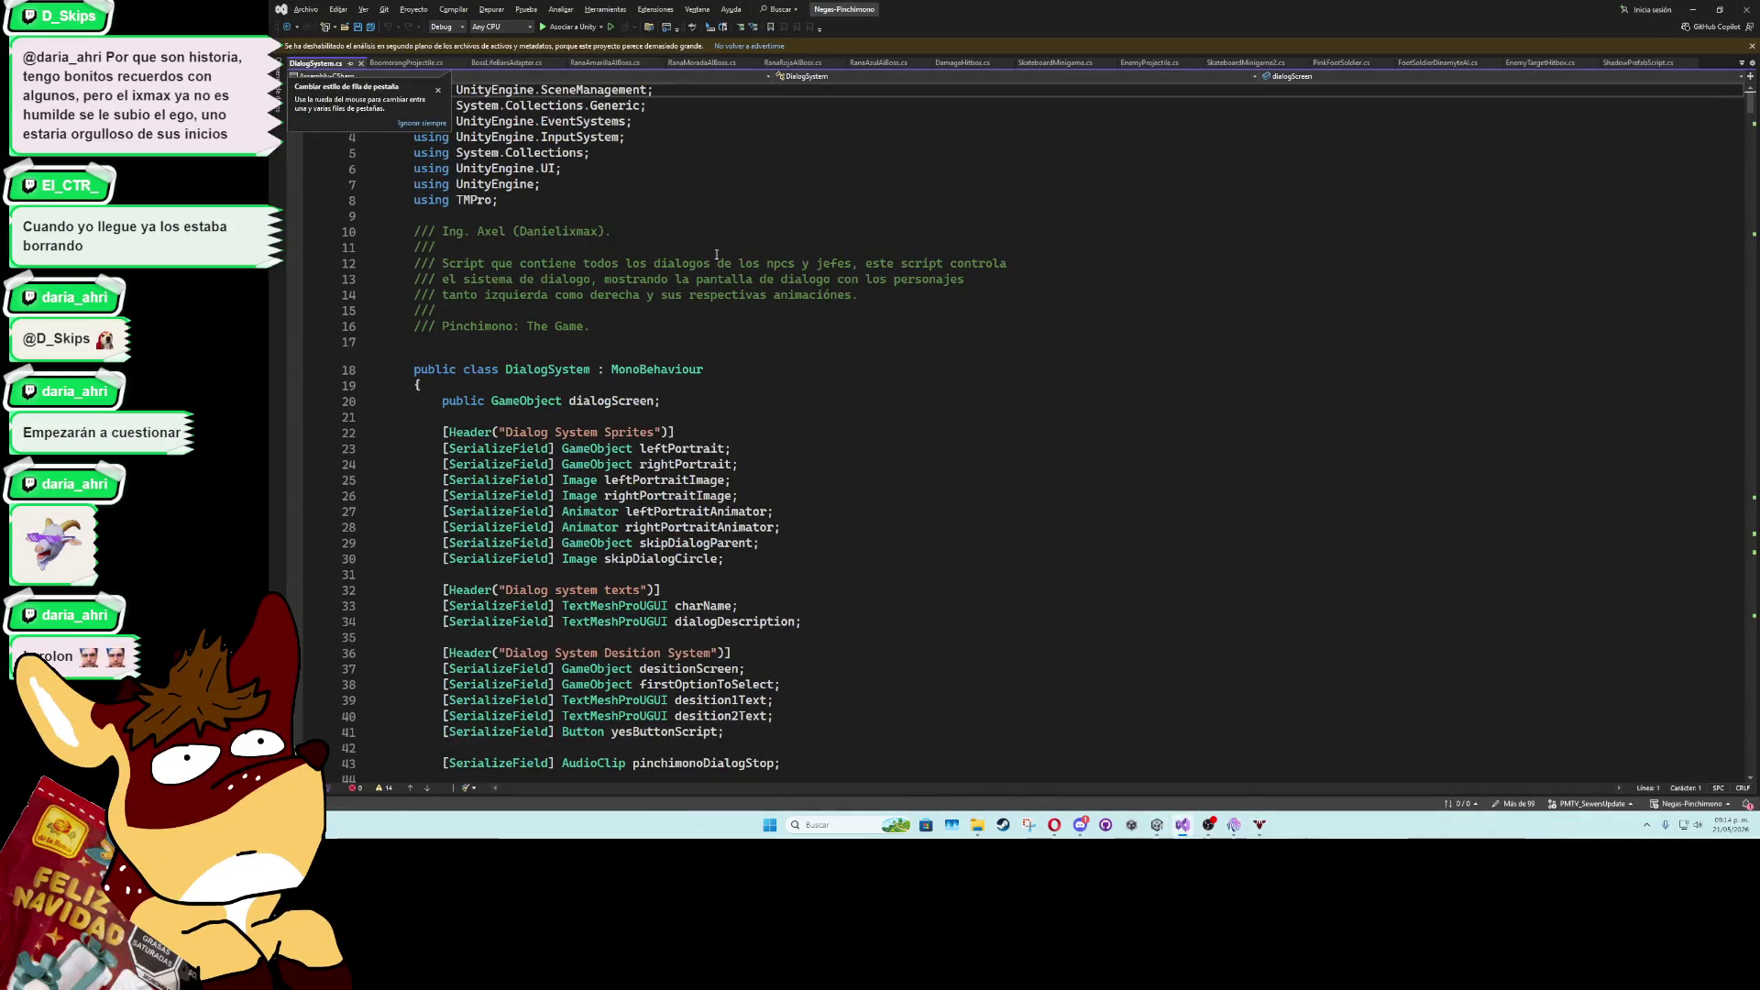
scroll(720, 275, "down", 16)
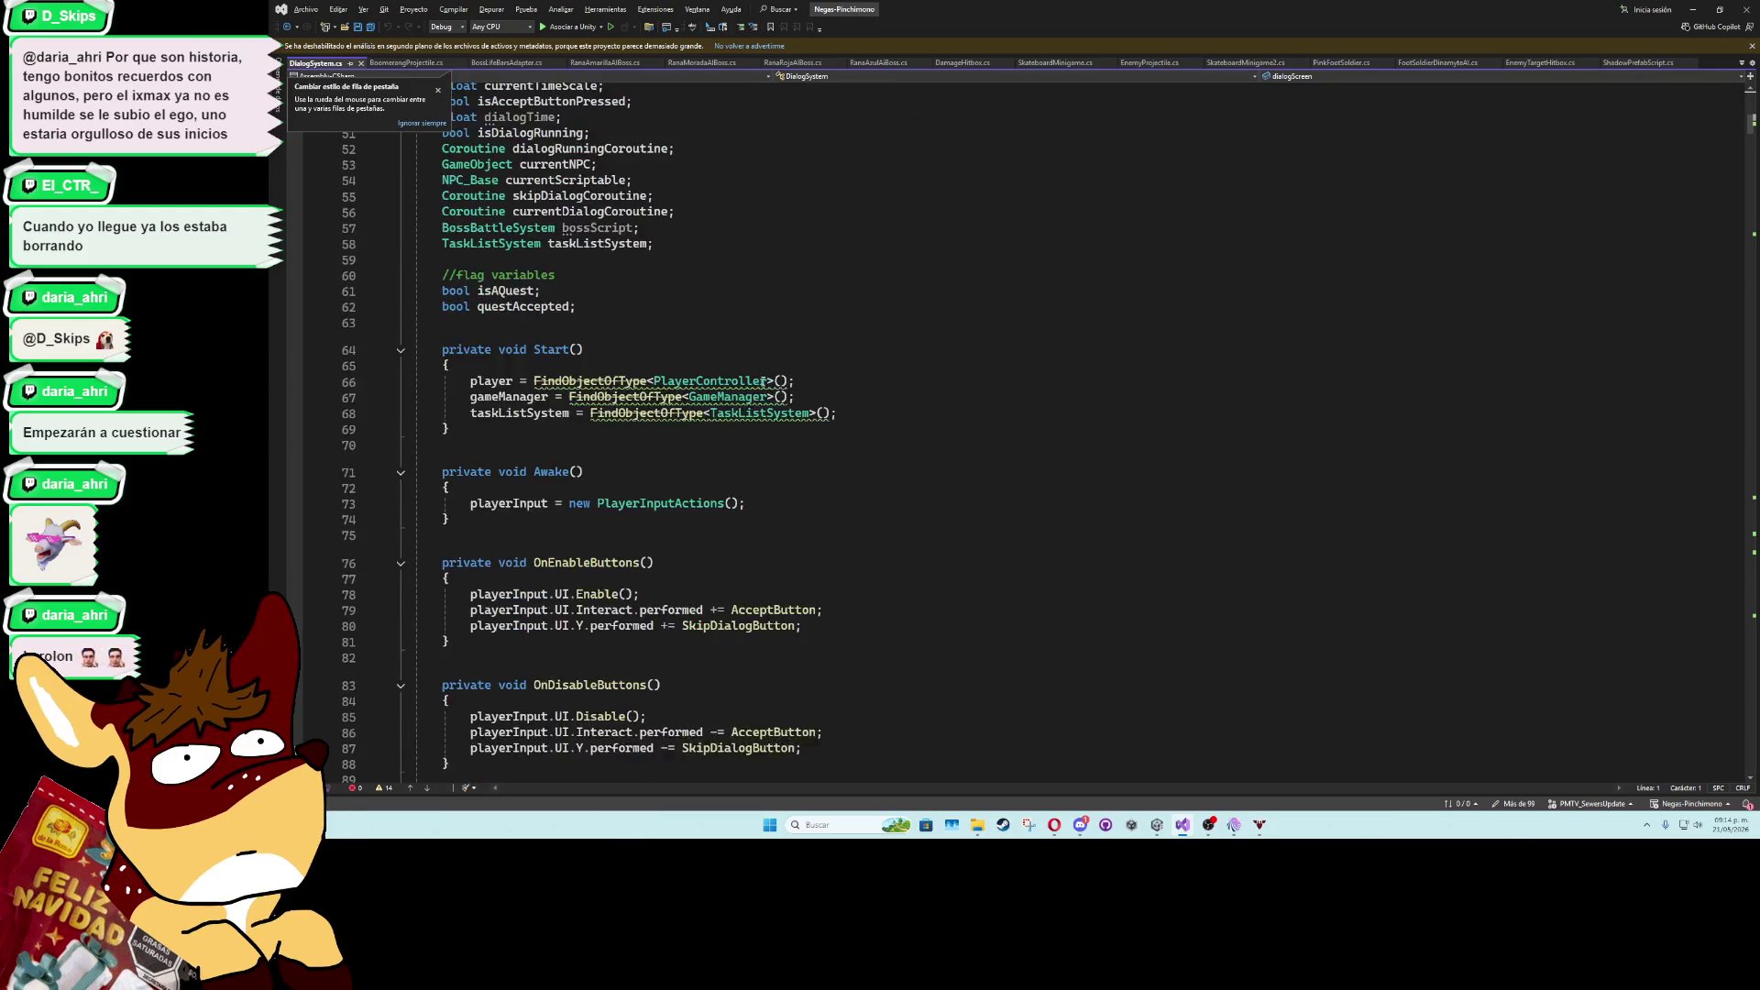
scroll(763, 381, "down", 20)
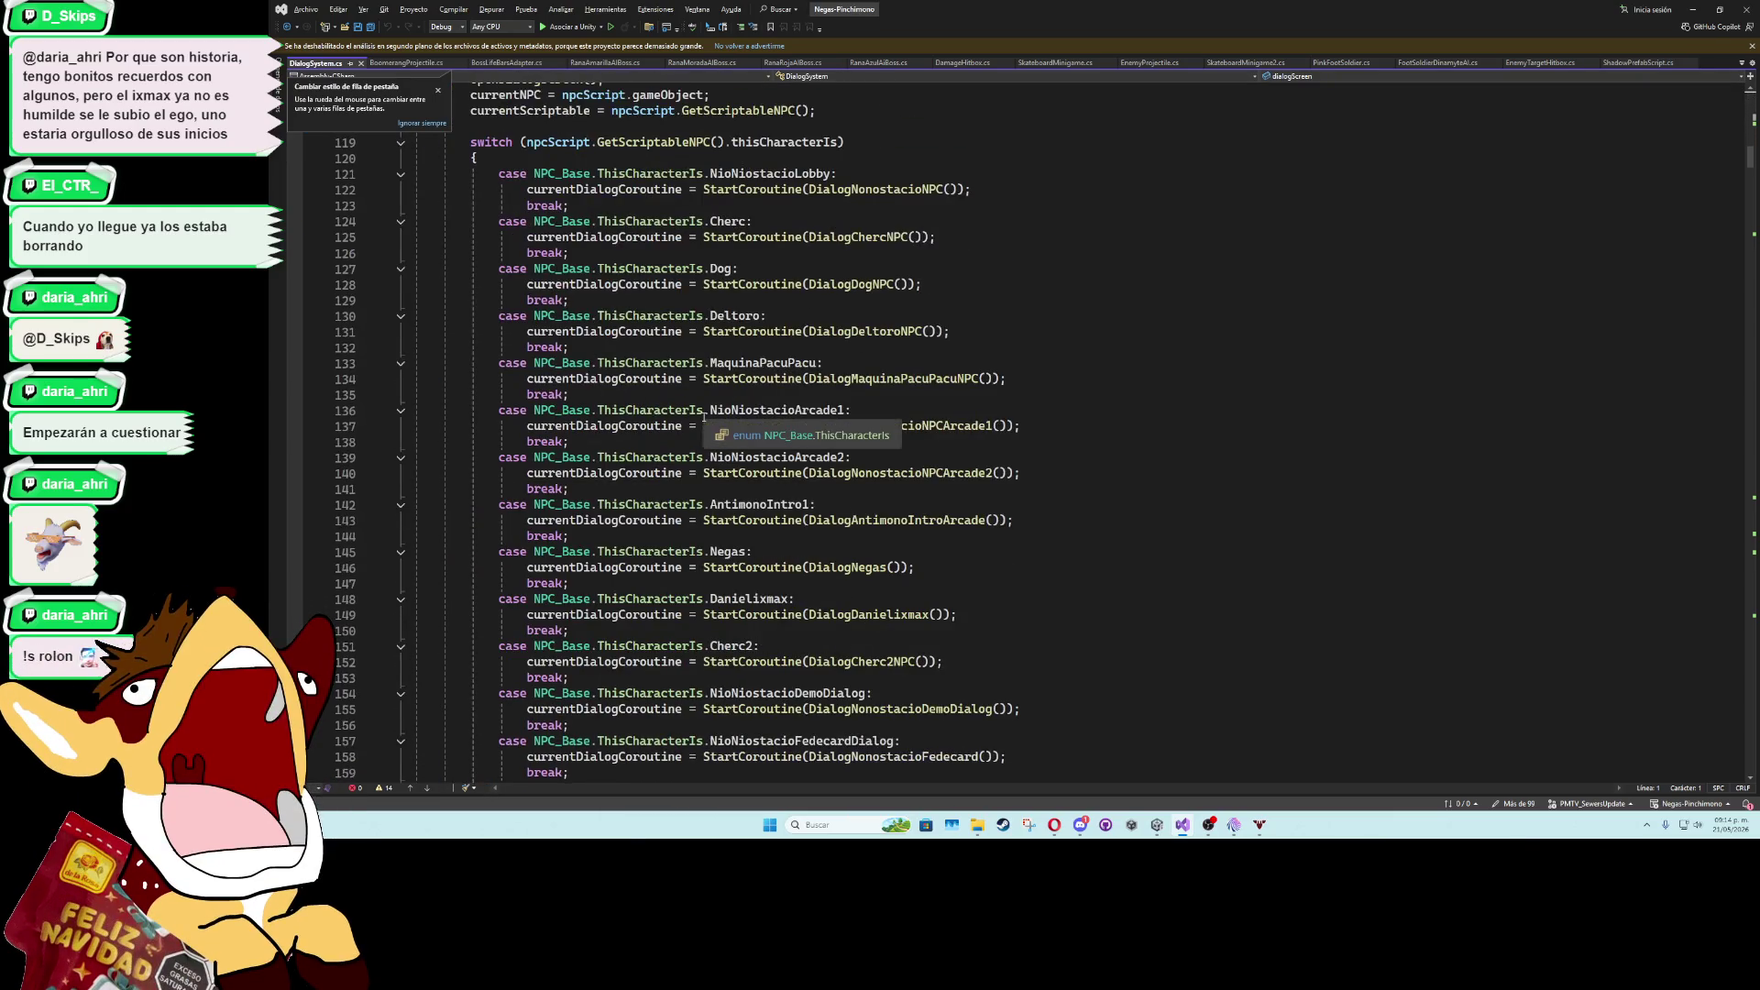
left_click(907, 237)
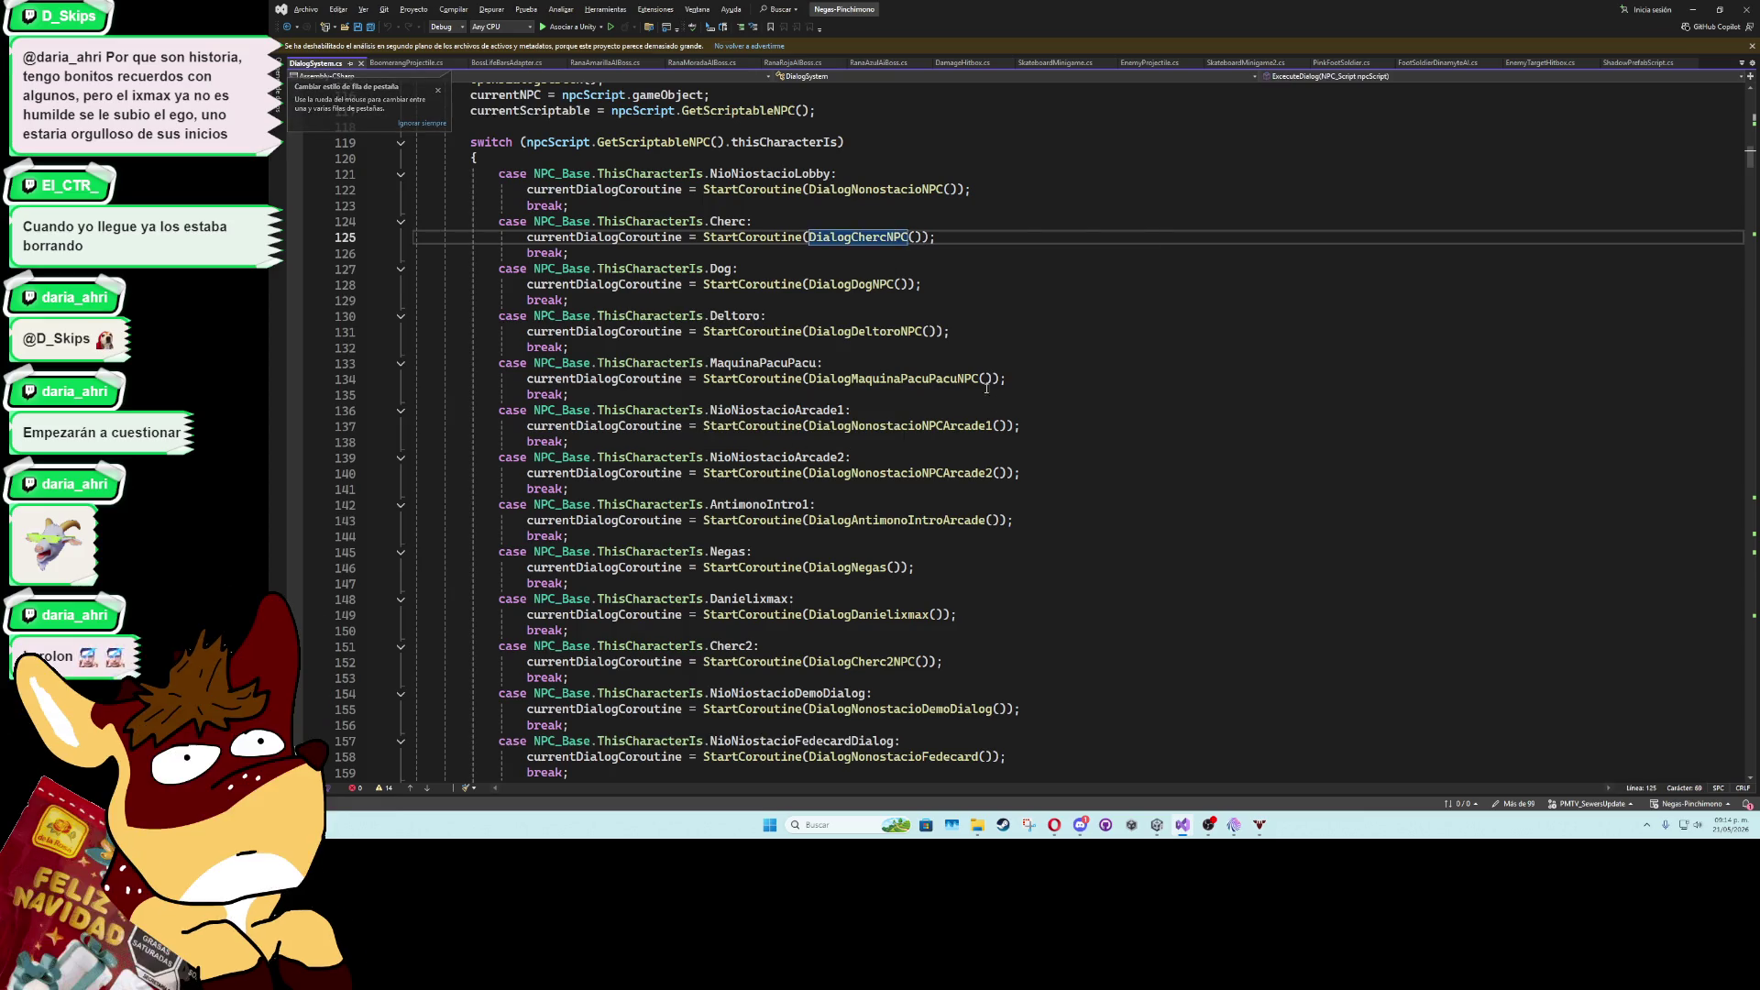
scroll(983, 378, "down", 5)
scroll(962, 375, "up", 8)
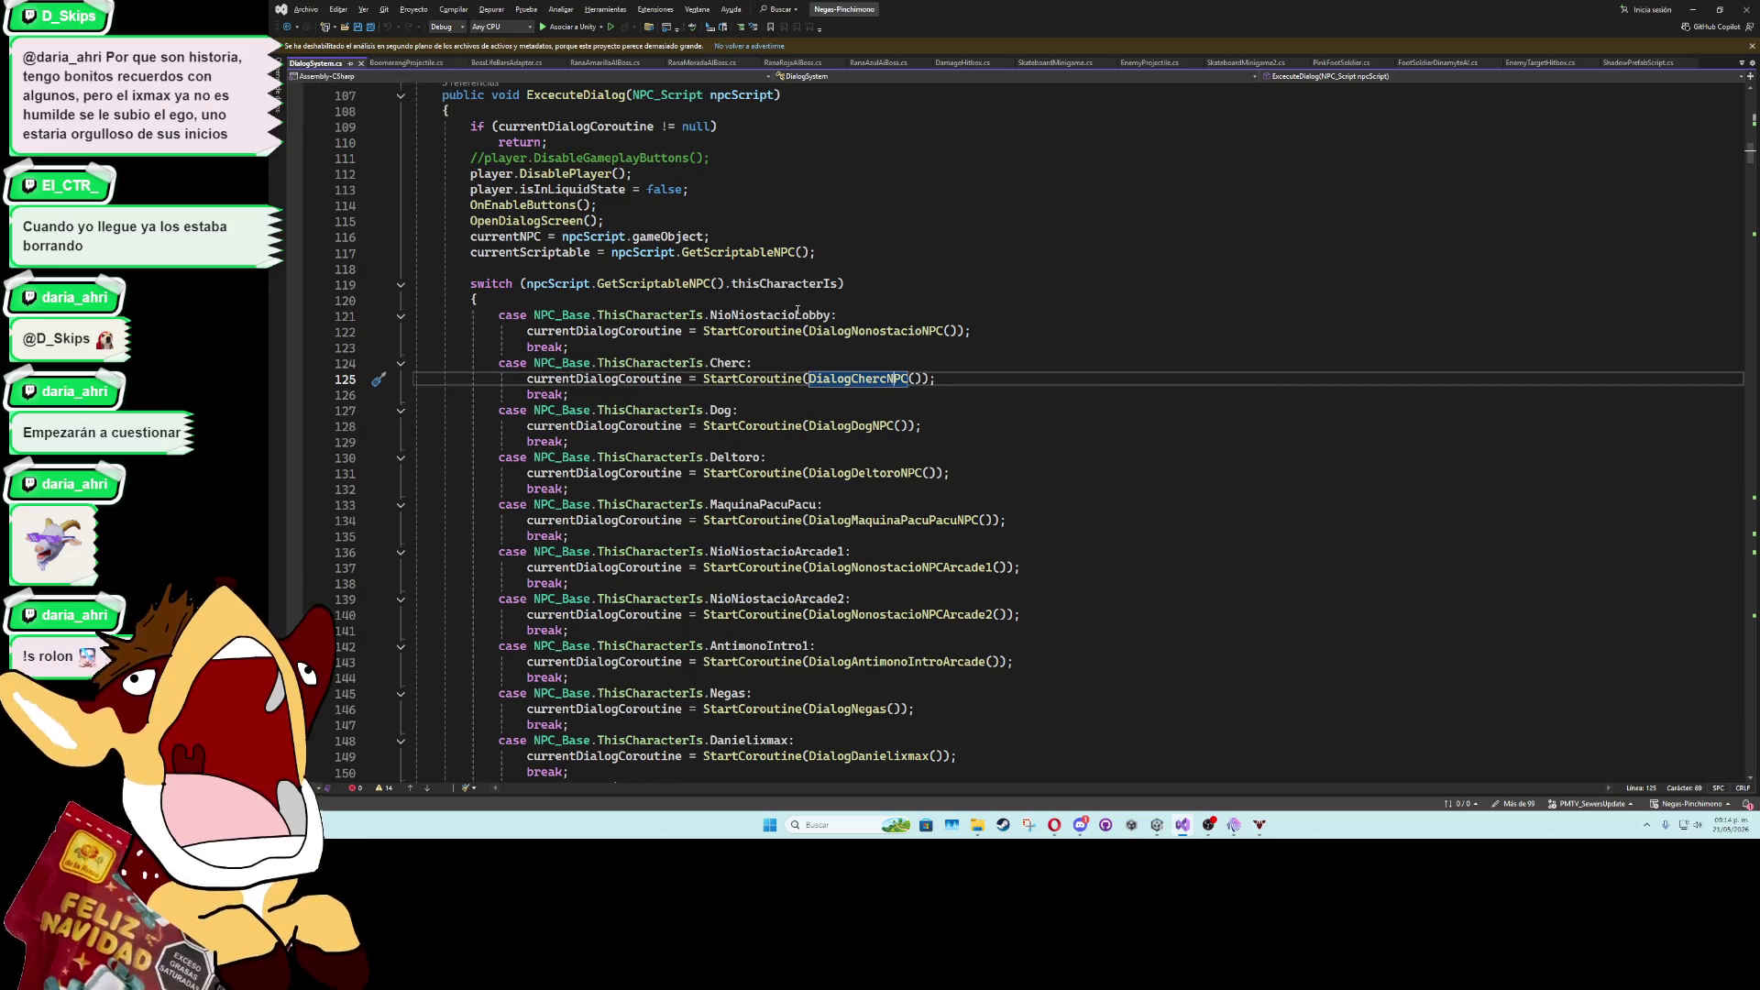
mouse_move(791, 318)
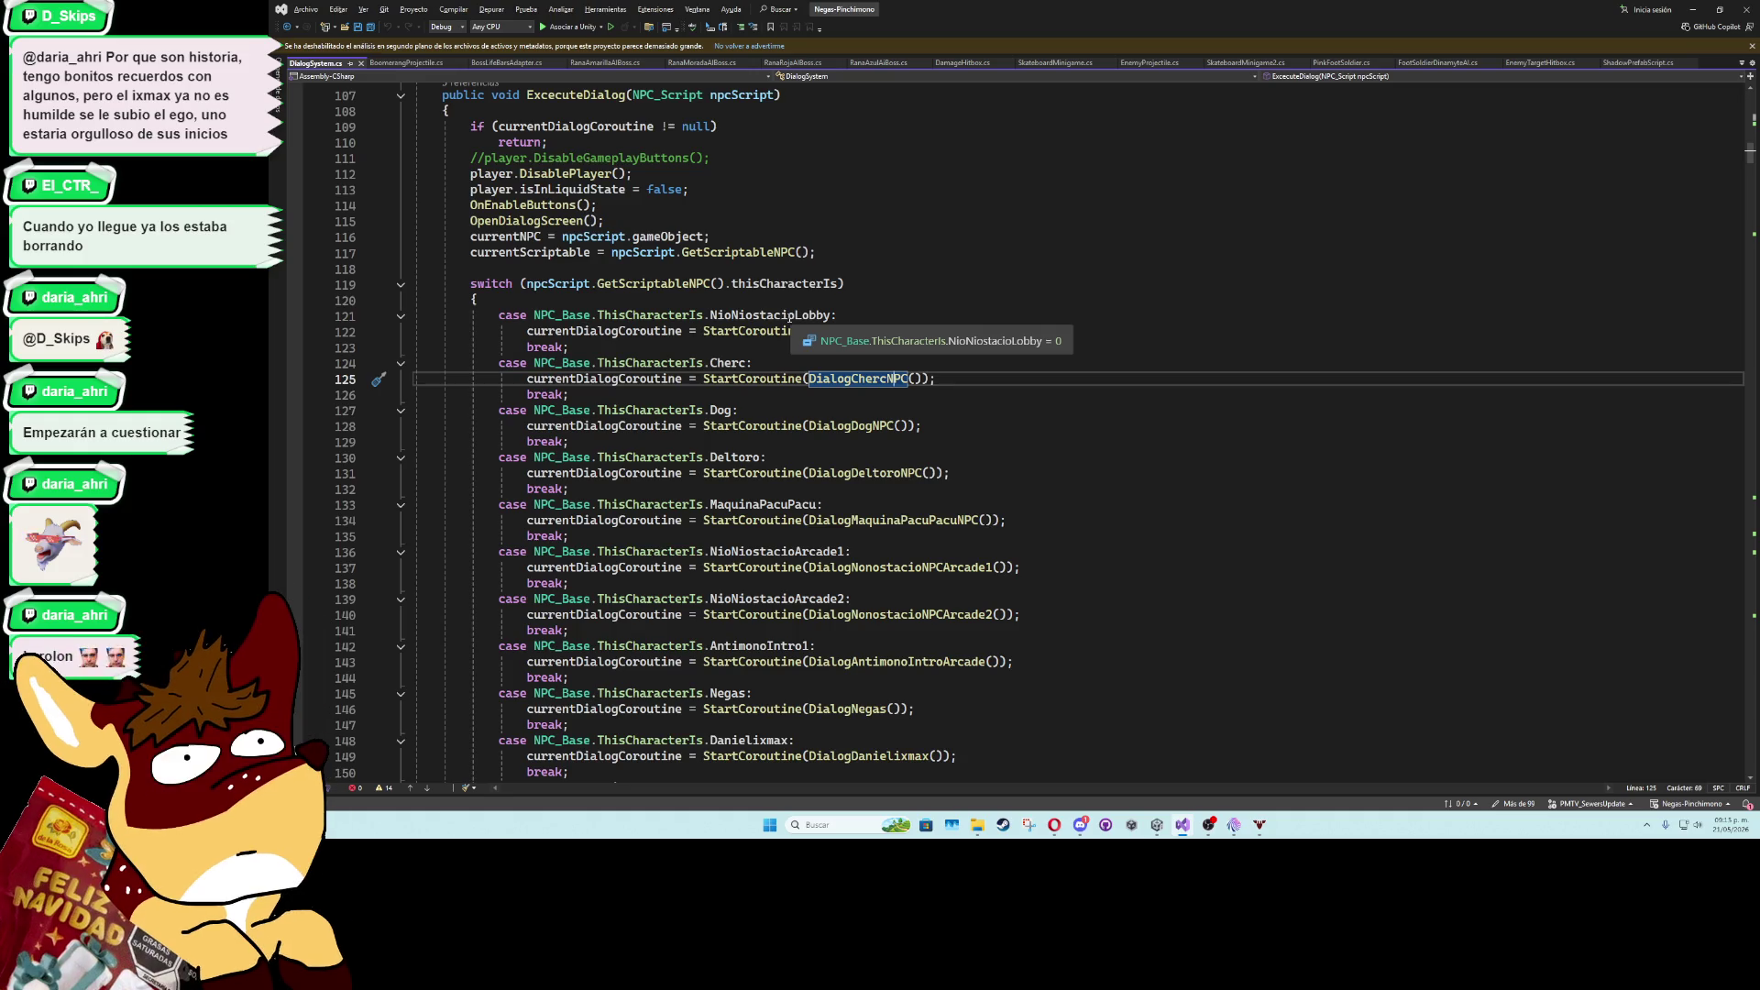
scroll(790, 318, "up", 3)
left_click(401, 237)
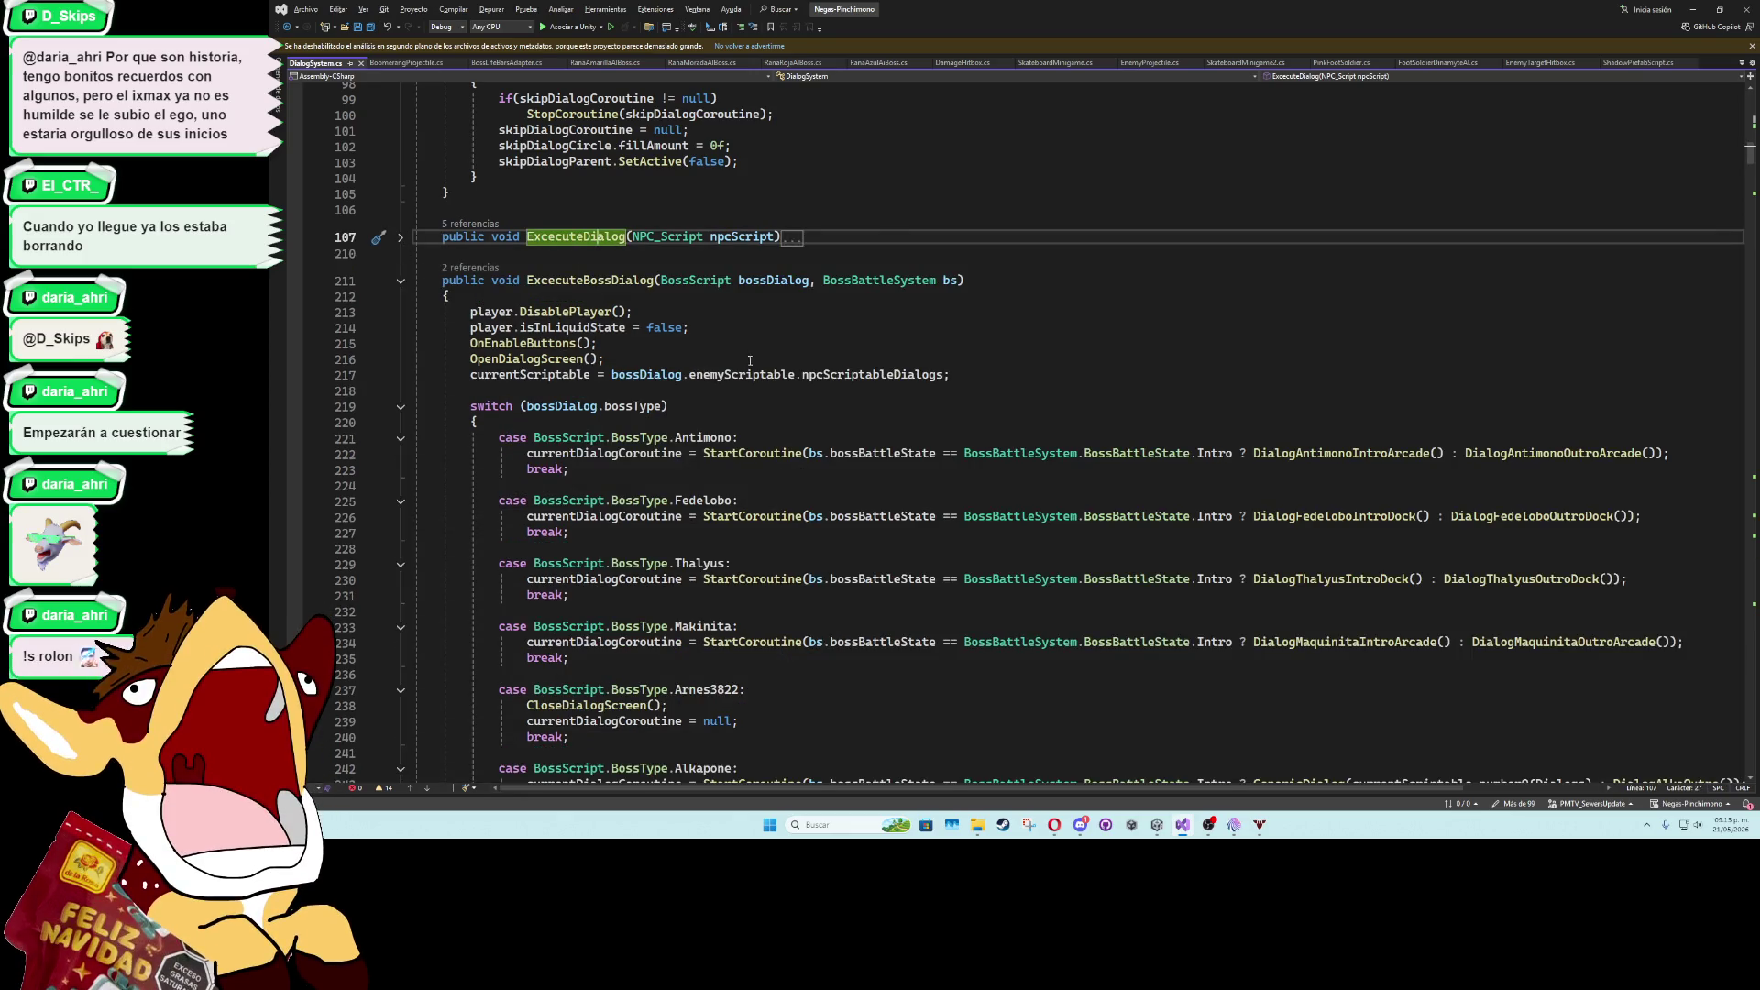
scroll(705, 404, "down", 3)
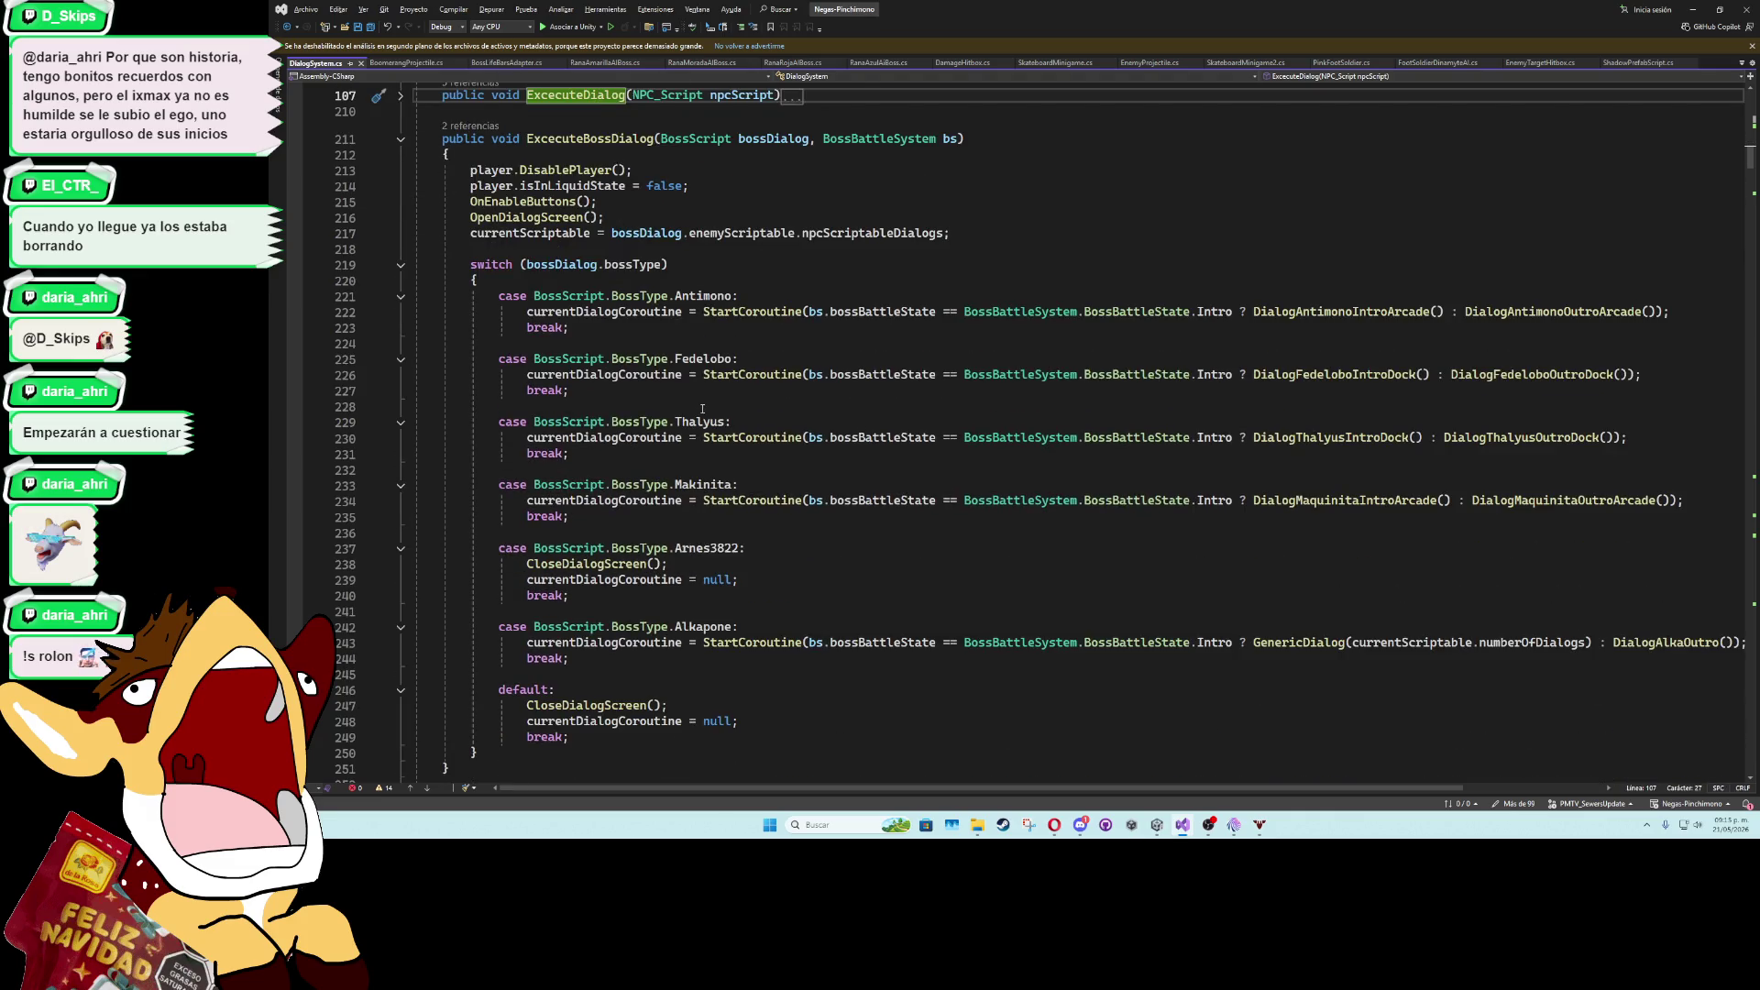
scroll(702, 409, "down", 1)
- Remove an unfinished case line after Antimono, save DialogSystem.cs, and jump to BossType's definition
left_click(797, 248)
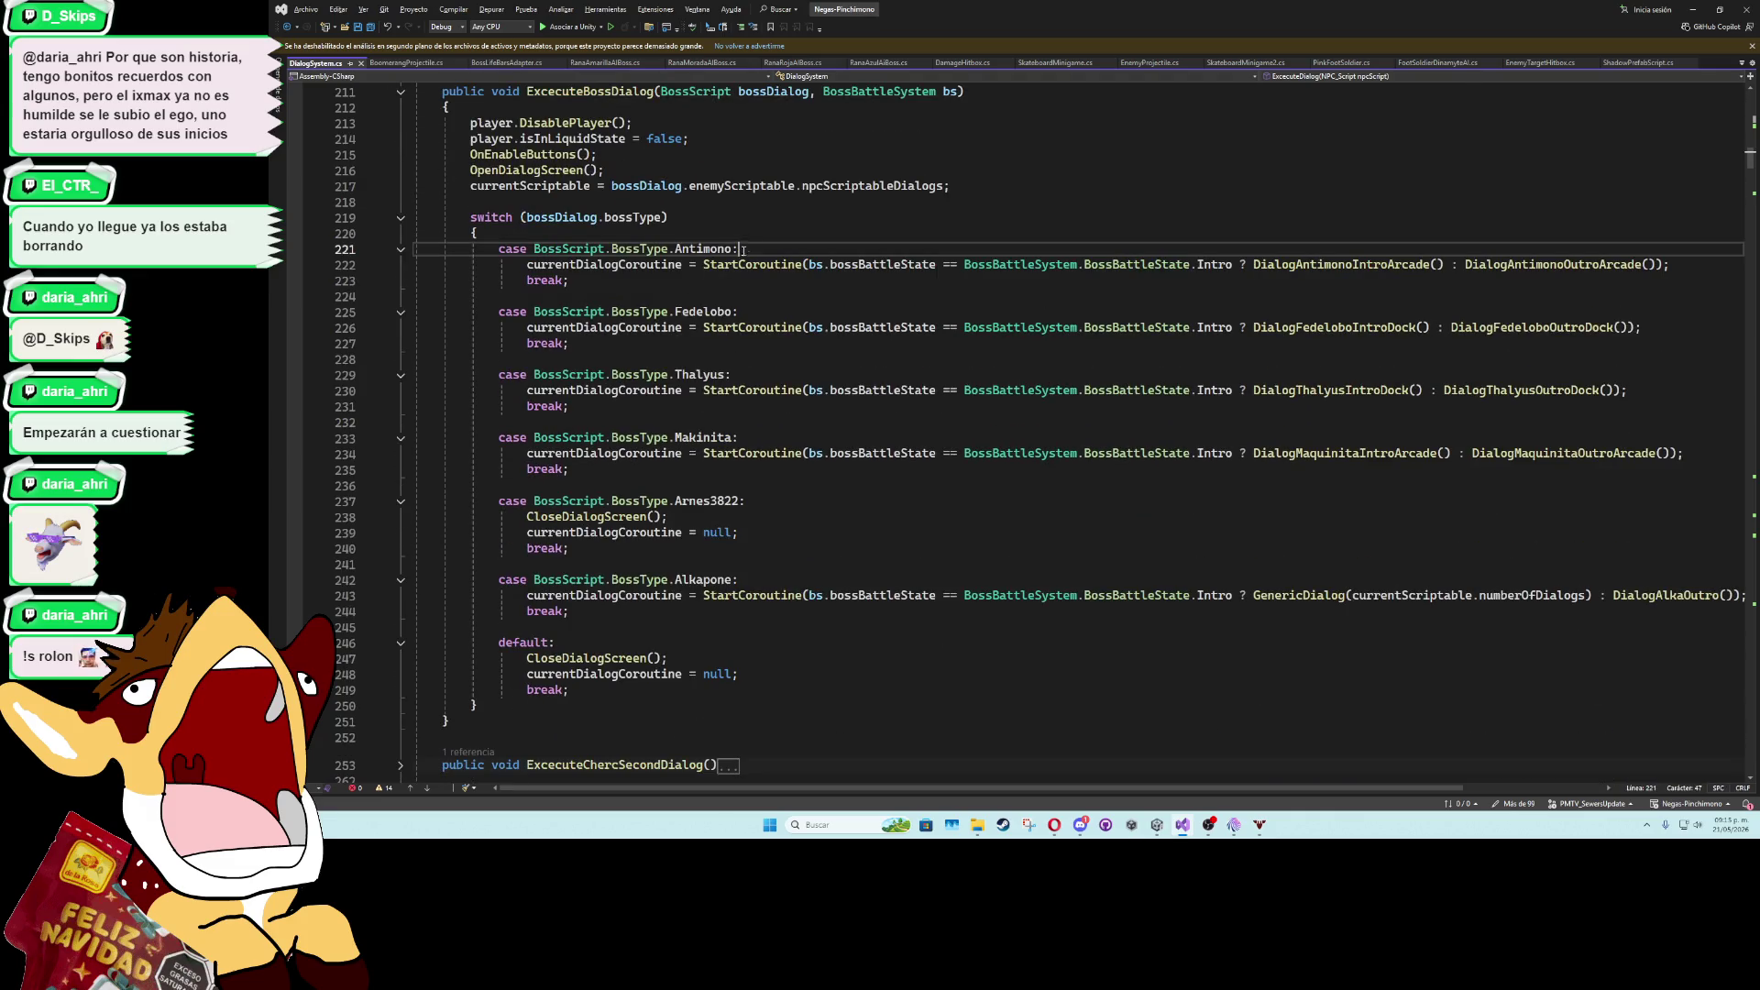
key("Return")
type("case defa")
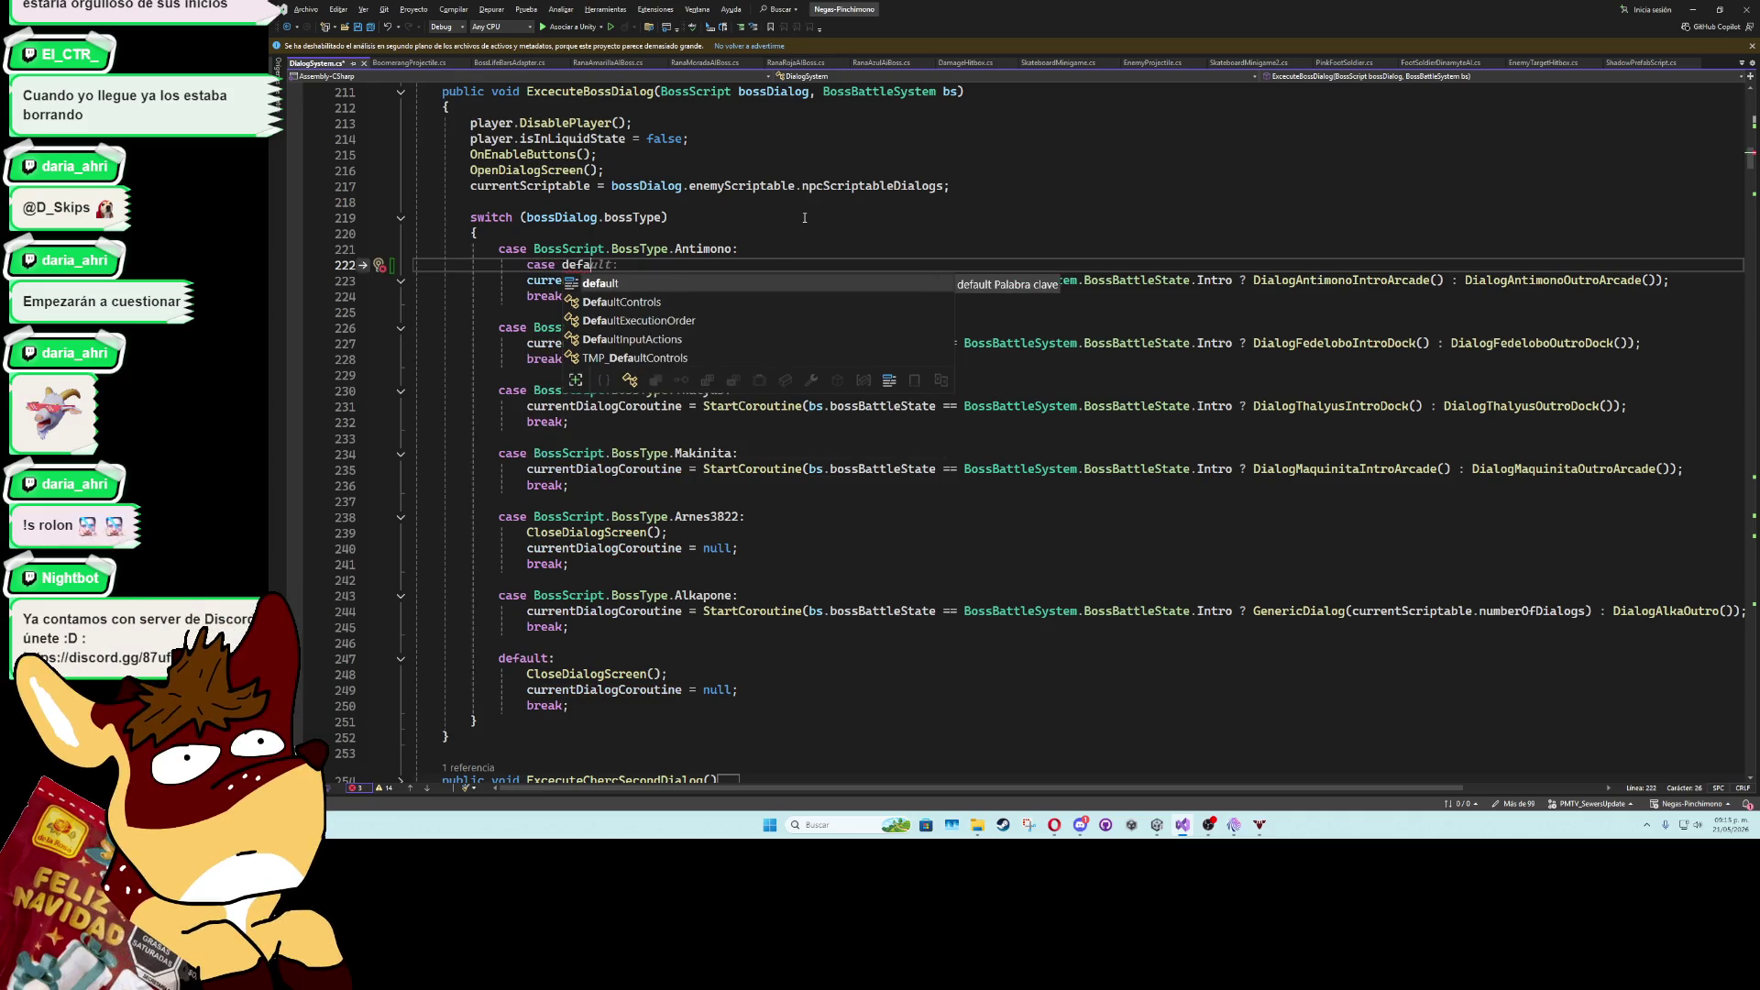
key("BackSpace")
key("BackSpace")
key("BackSpace")
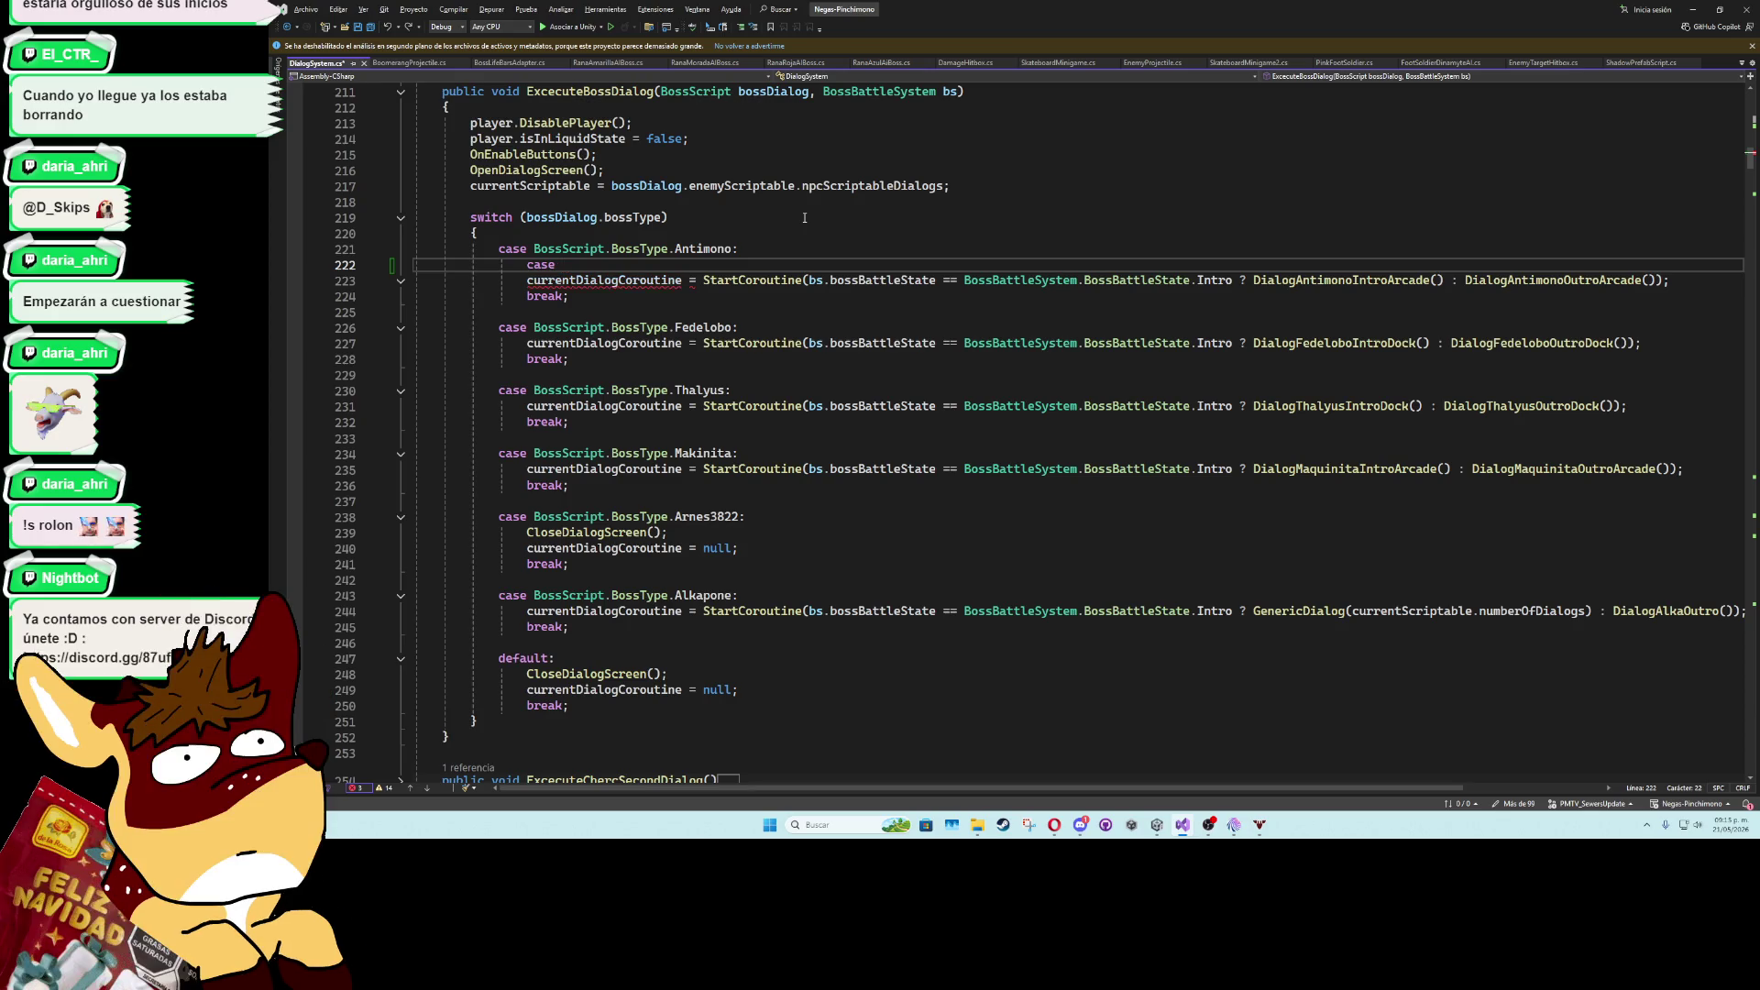
key("BackSpace")
key("BackSpace")
key("BackSpace")
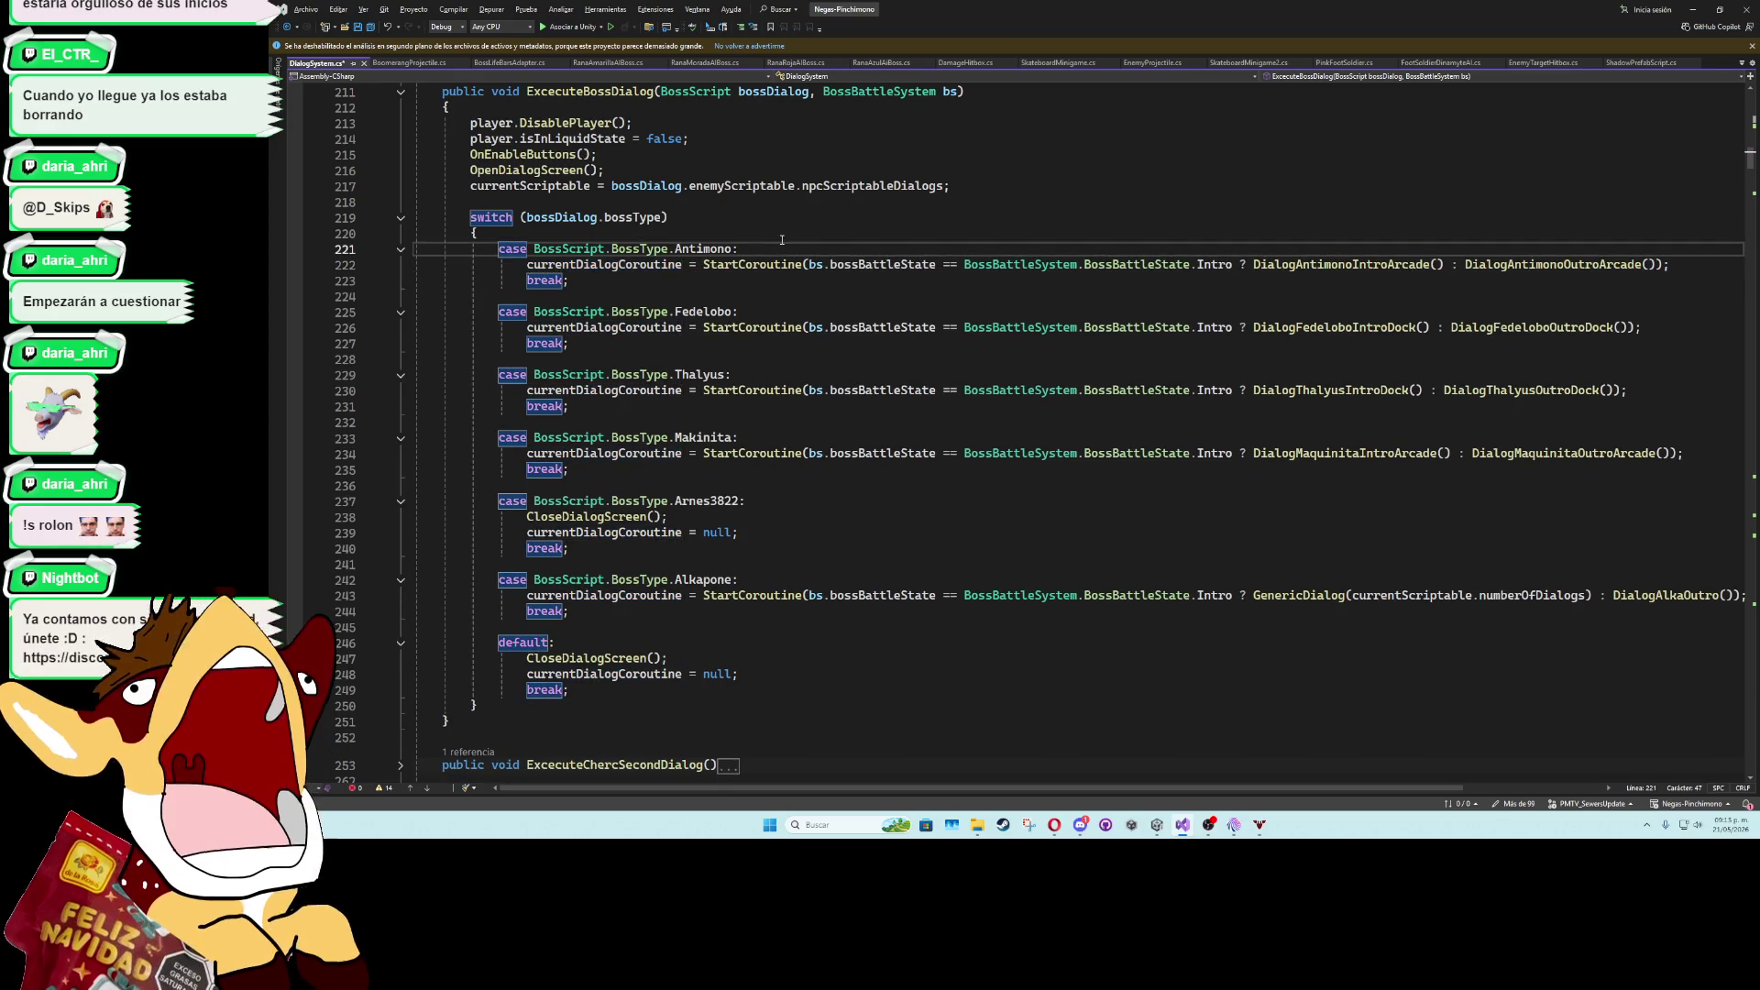
left_click(778, 232)
key("ctrl+s")
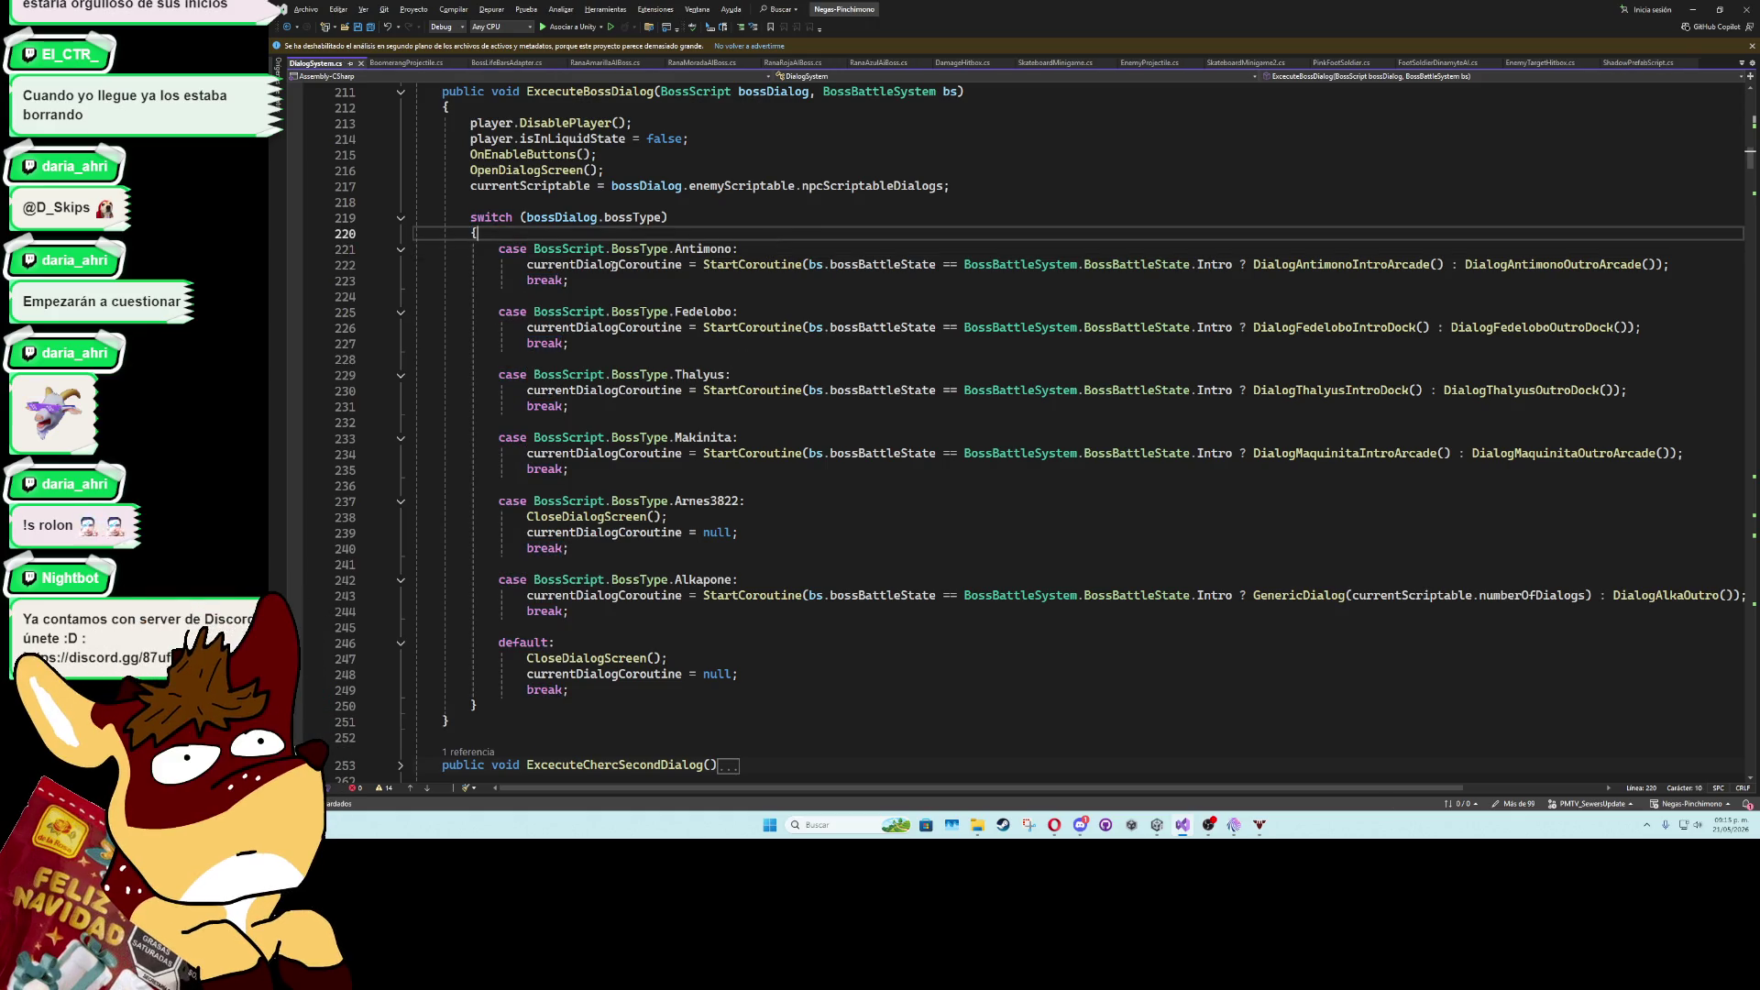
left_click(634, 220)
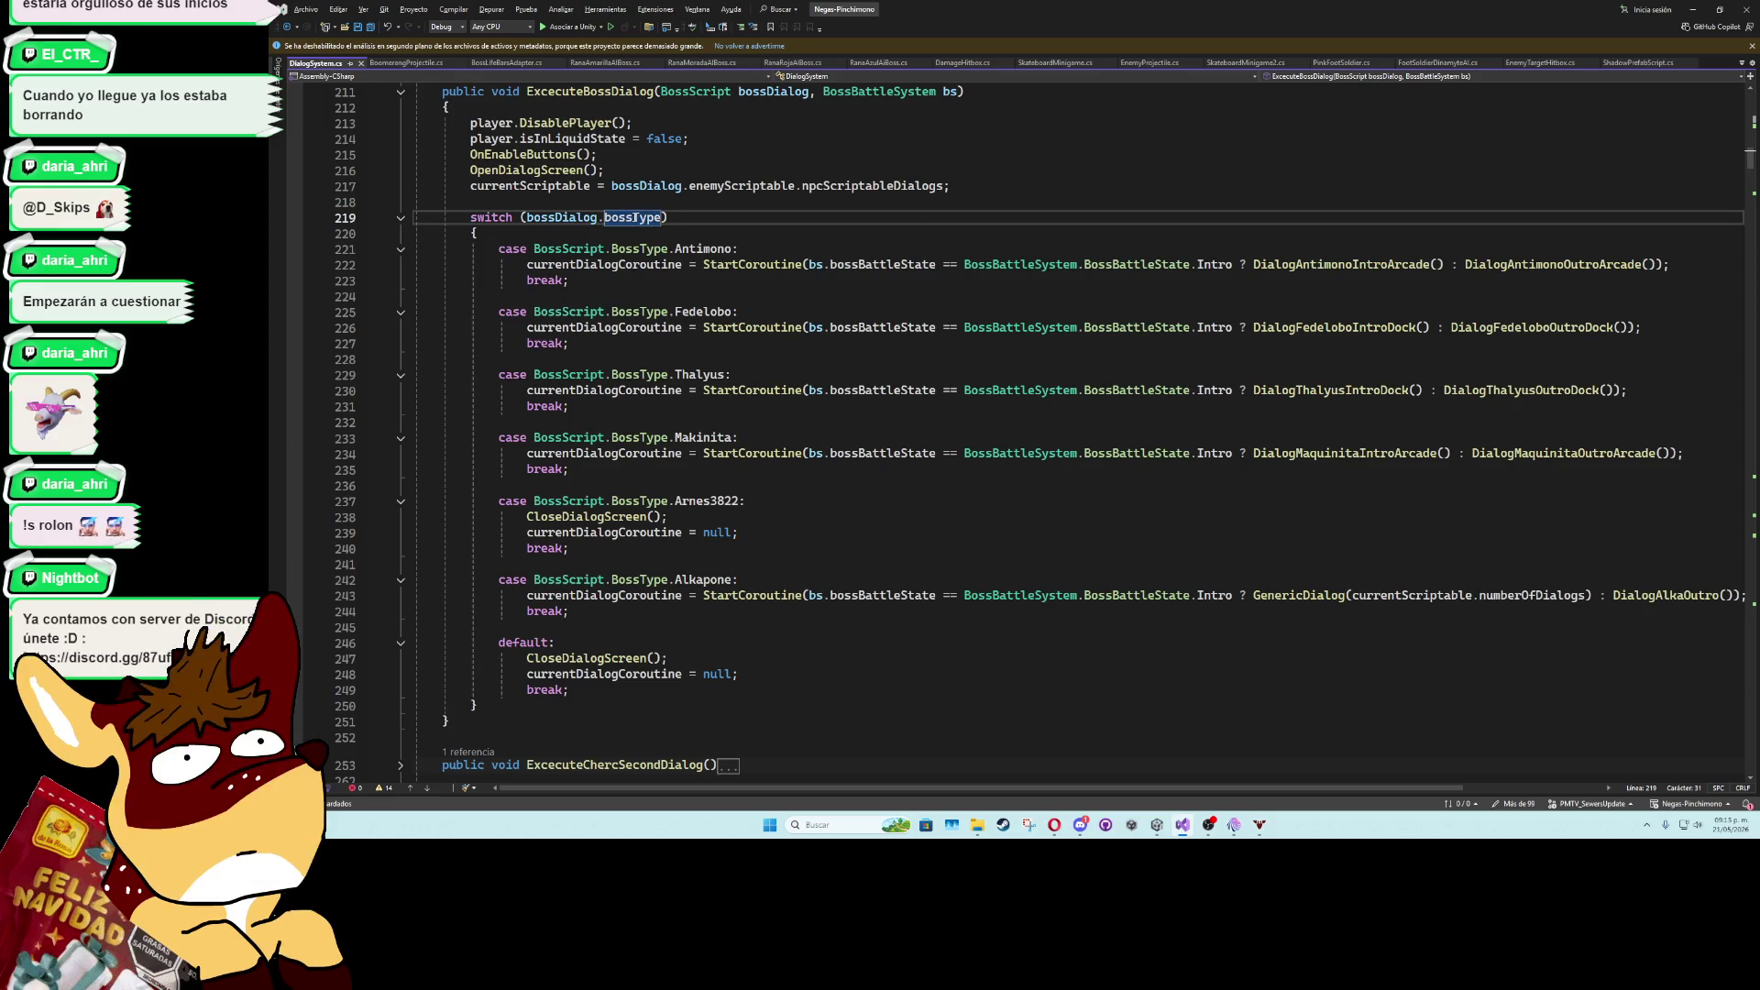
key("F12")
- Add Ranas and Cacadrilo after Alkapone in the BossType enum, save, and return to Unity
left_click(747, 396)
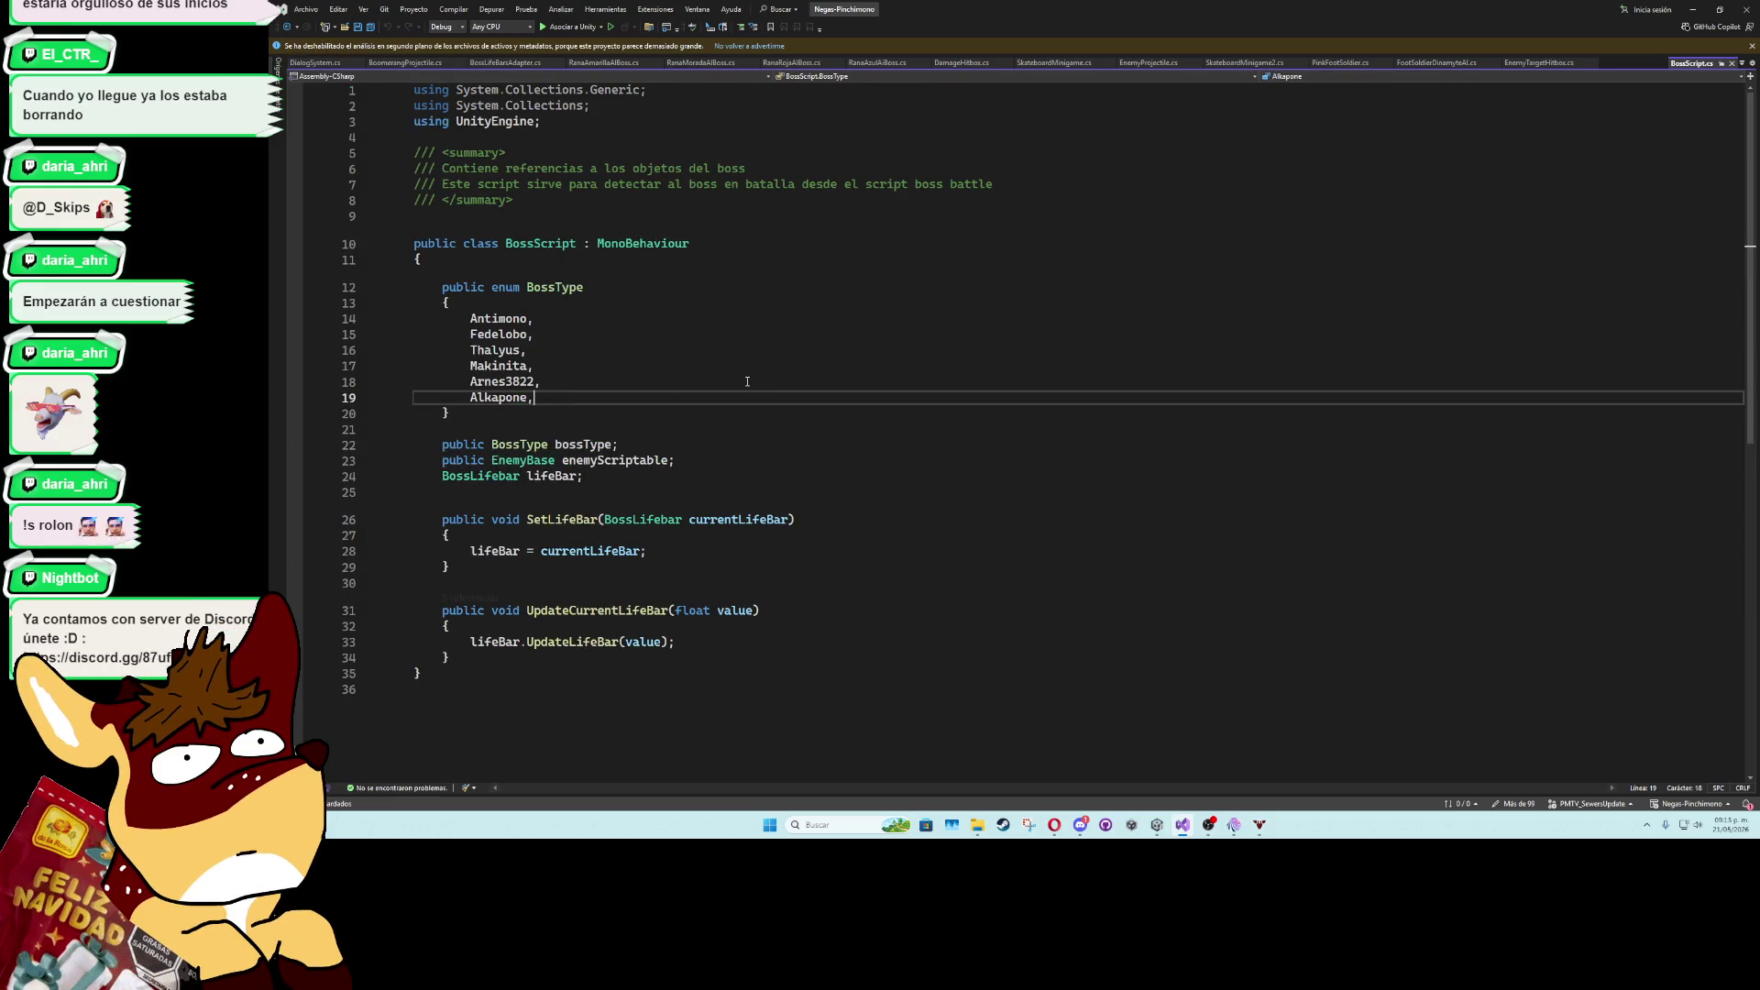
key("Return")
type("Rana")
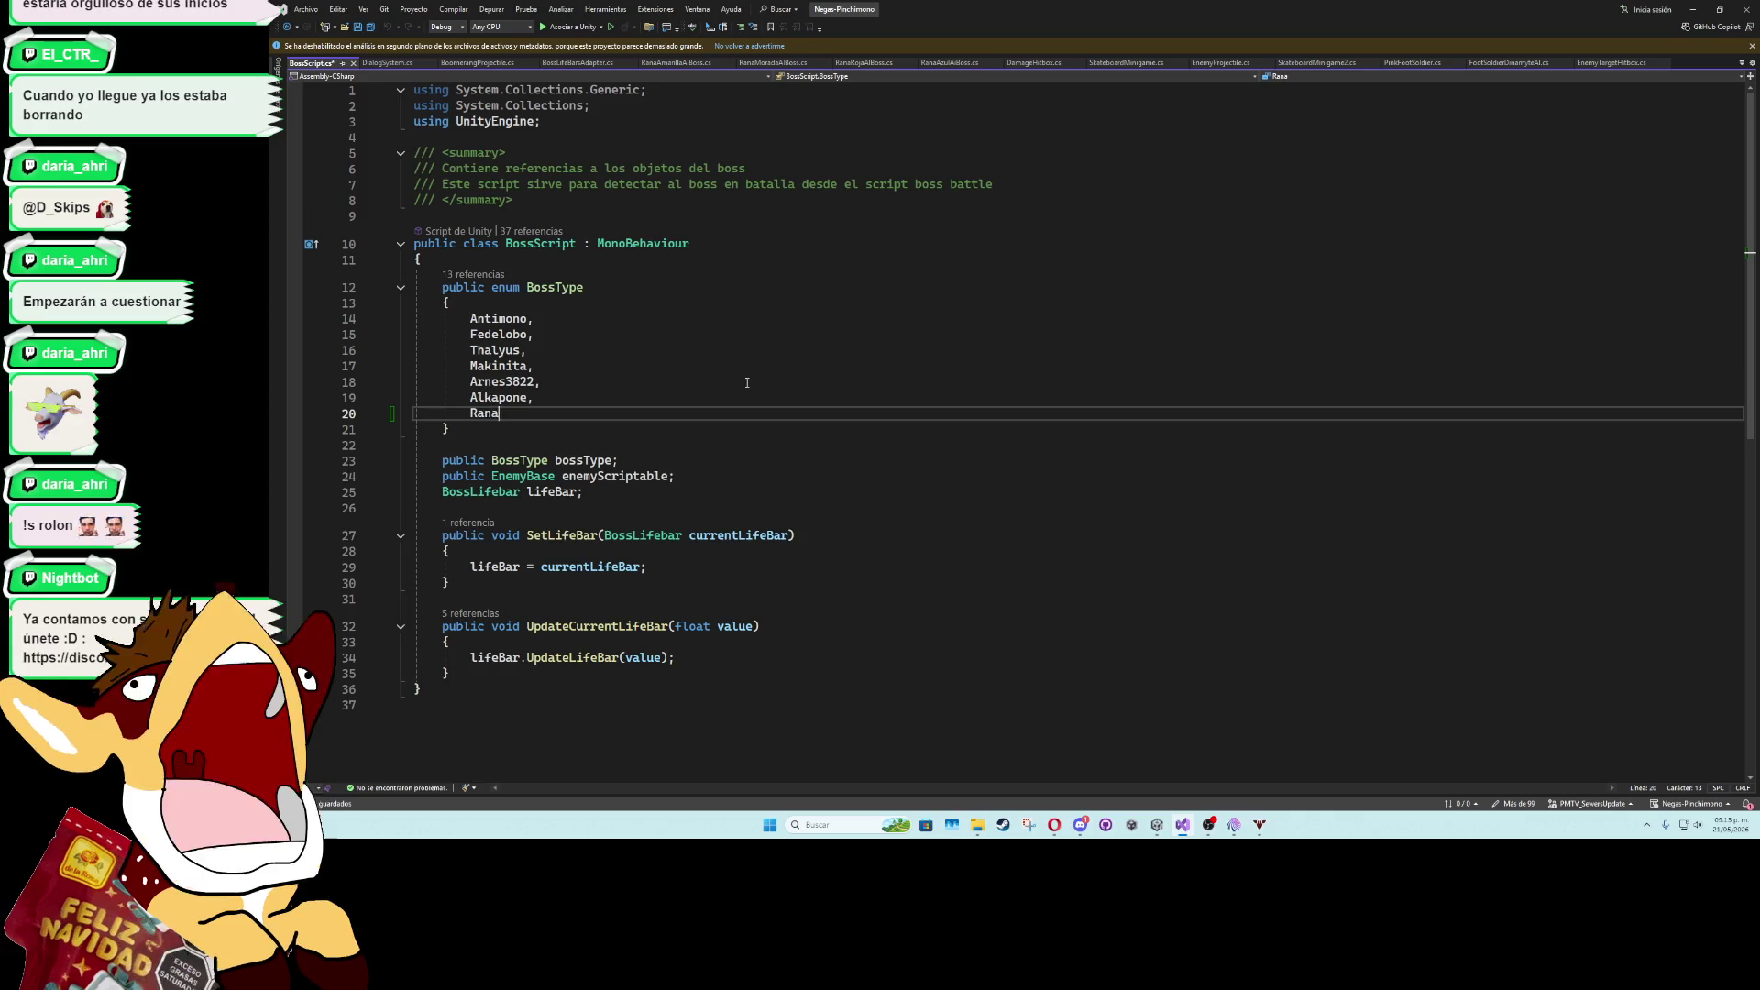
type("s,")
key("Return")
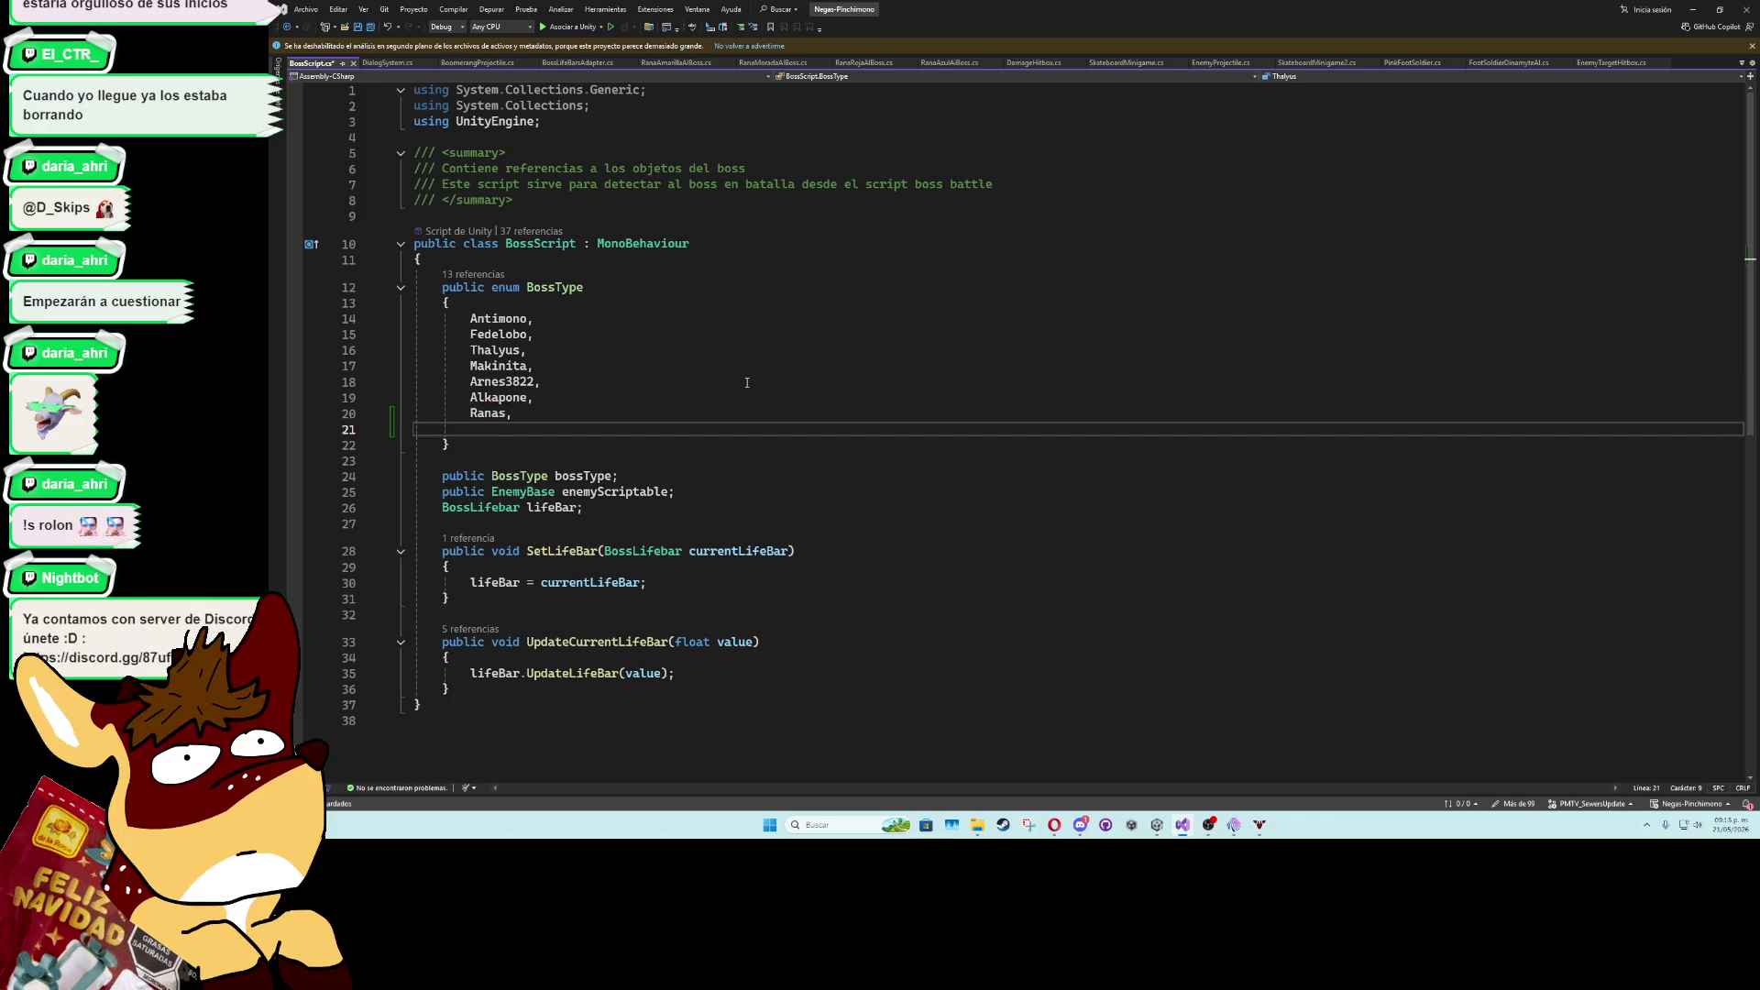
type("Cacadri")
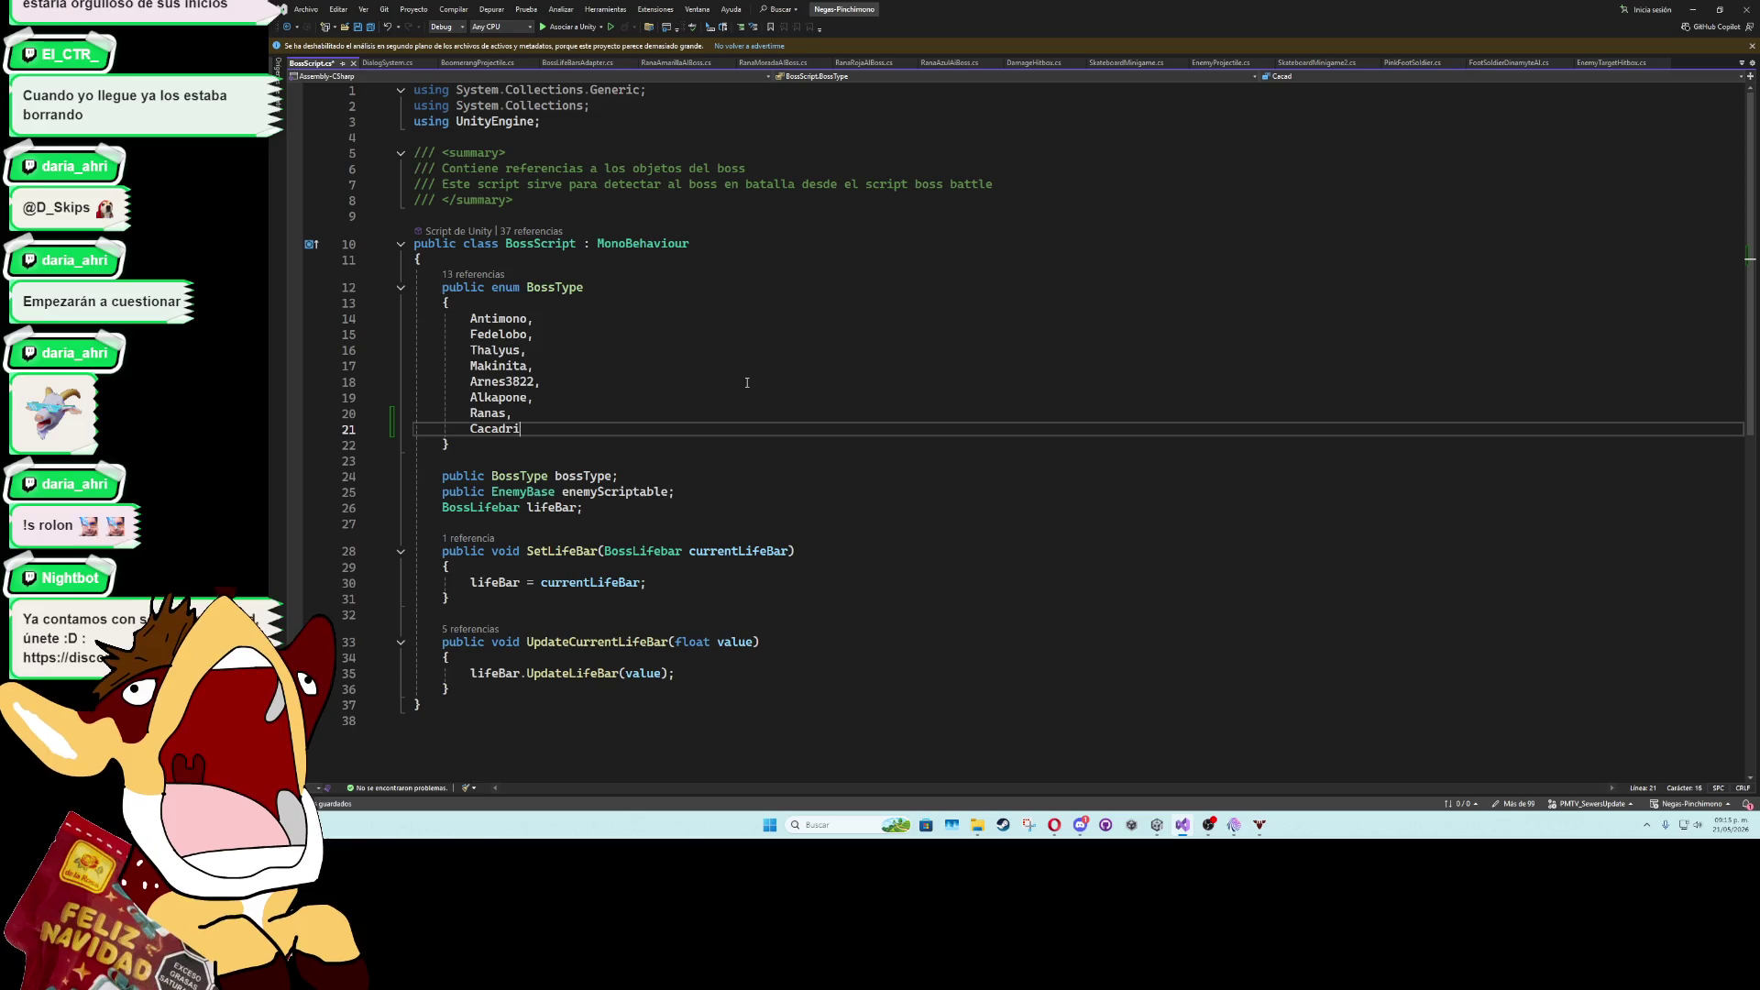
type("lo,")
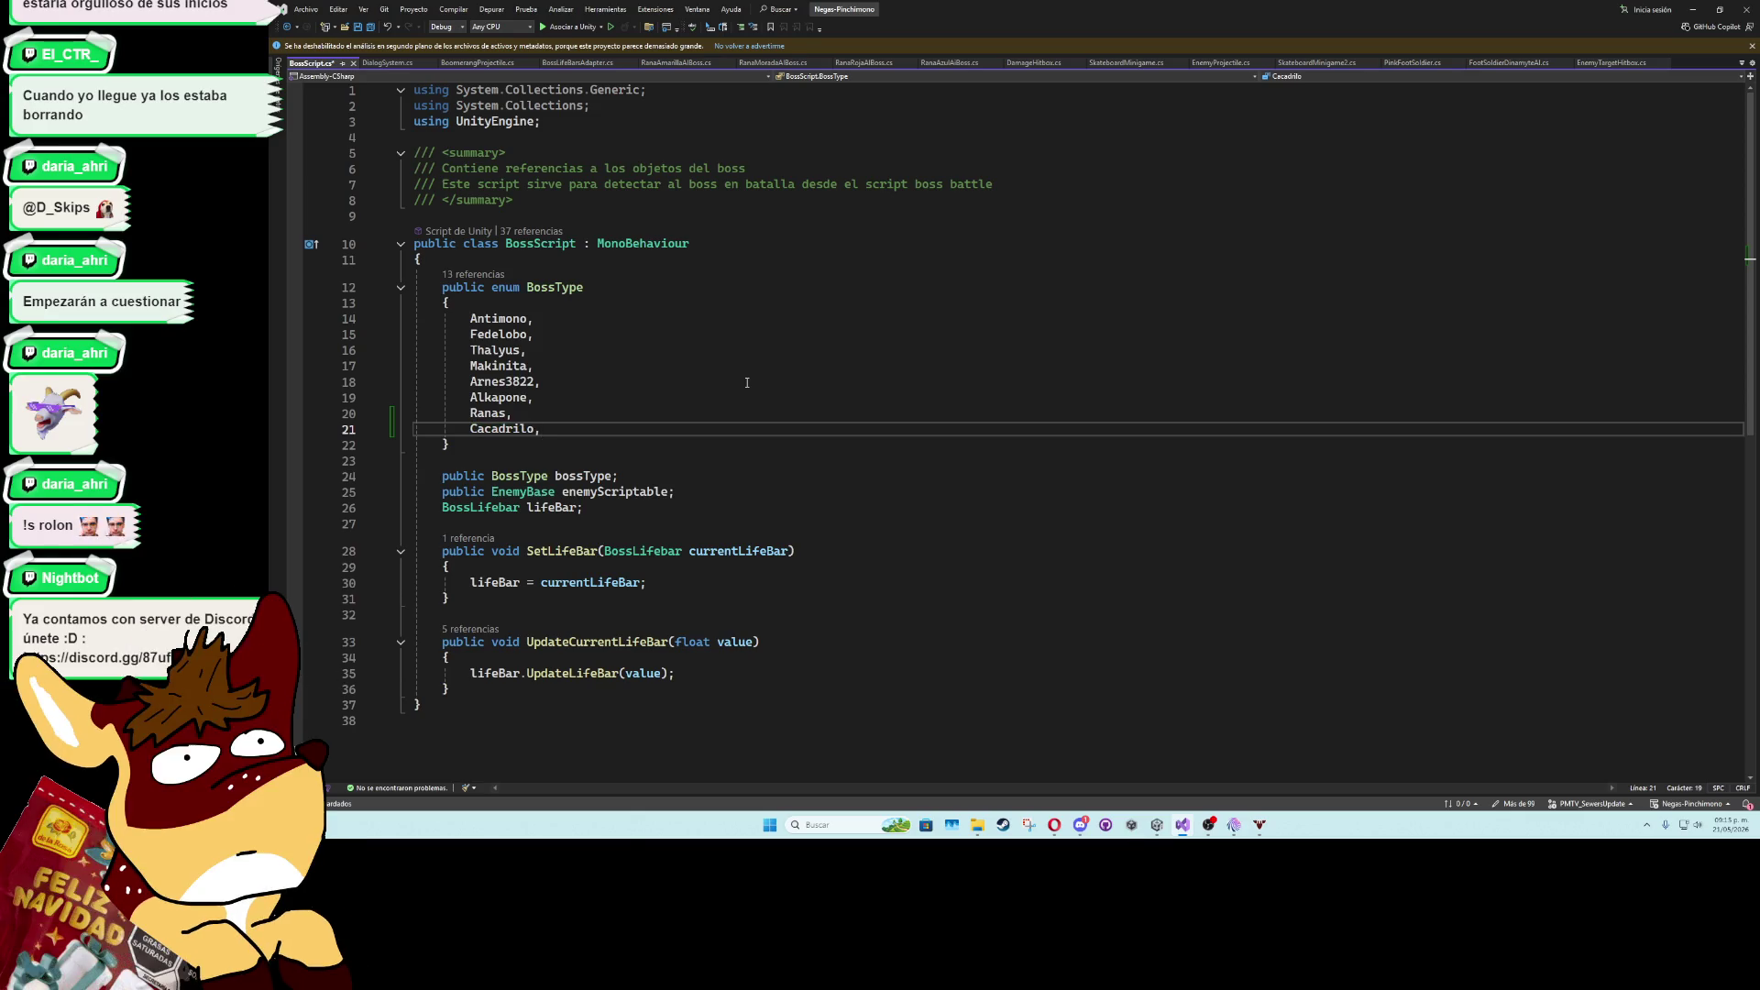
key("ctrl+s")
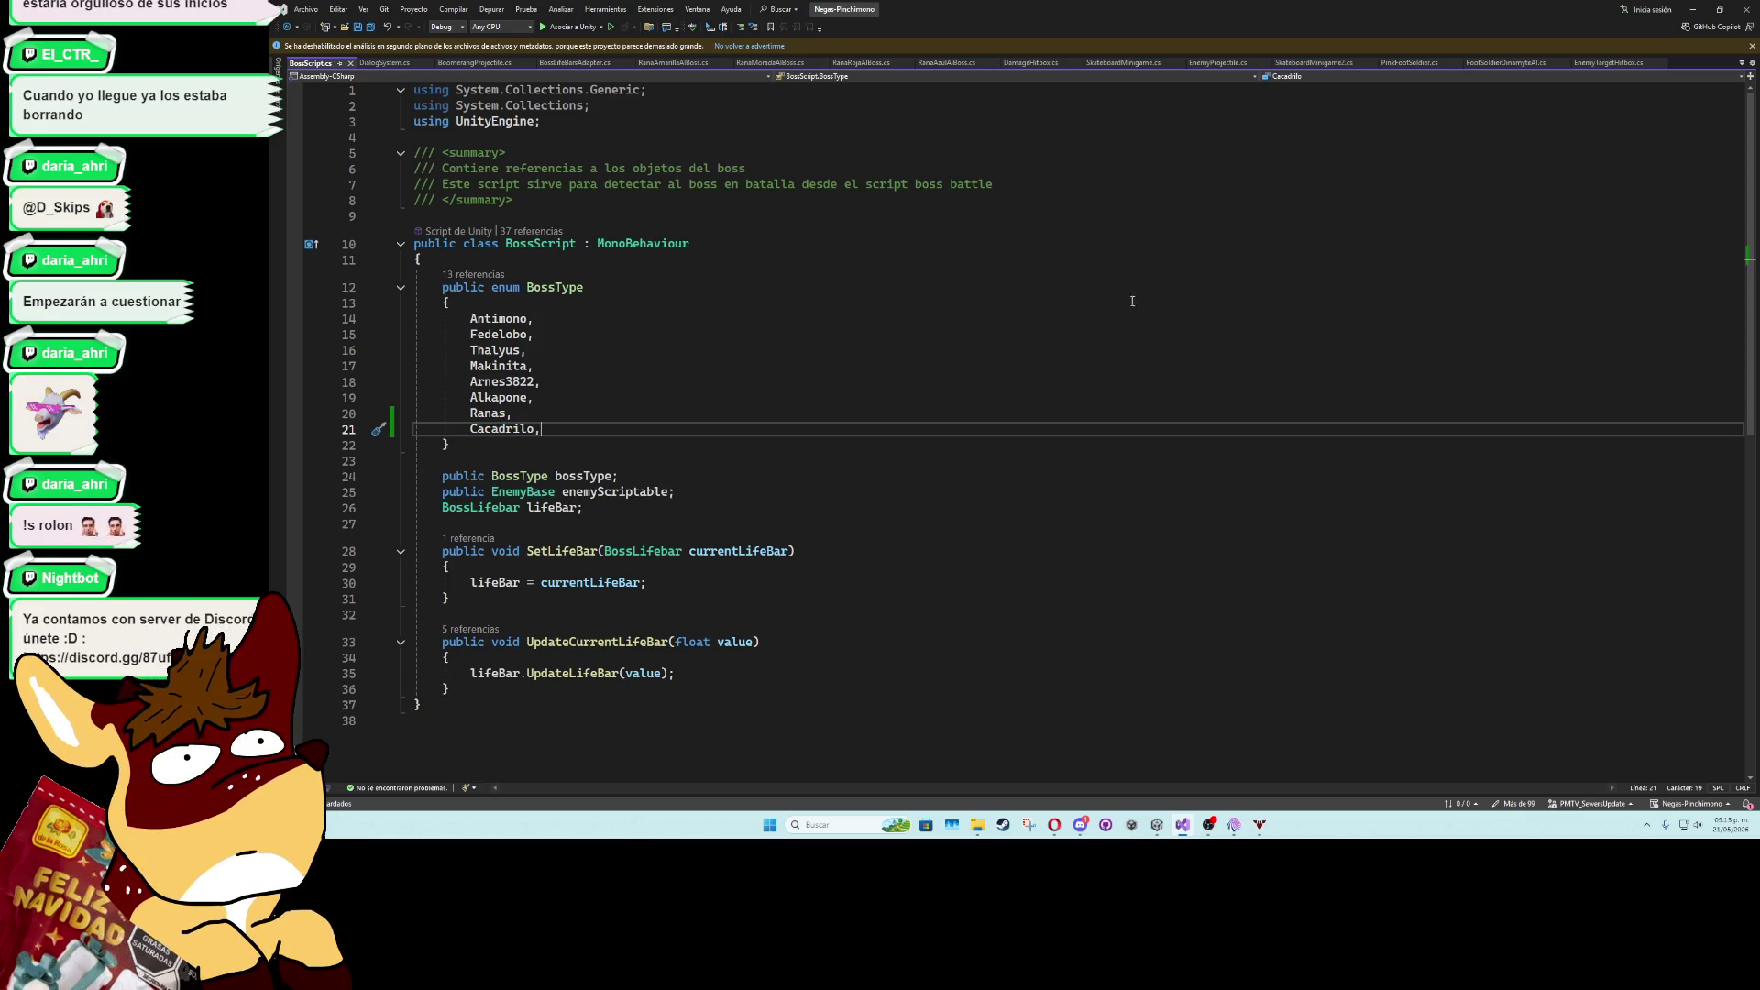
key("alt+Tab")
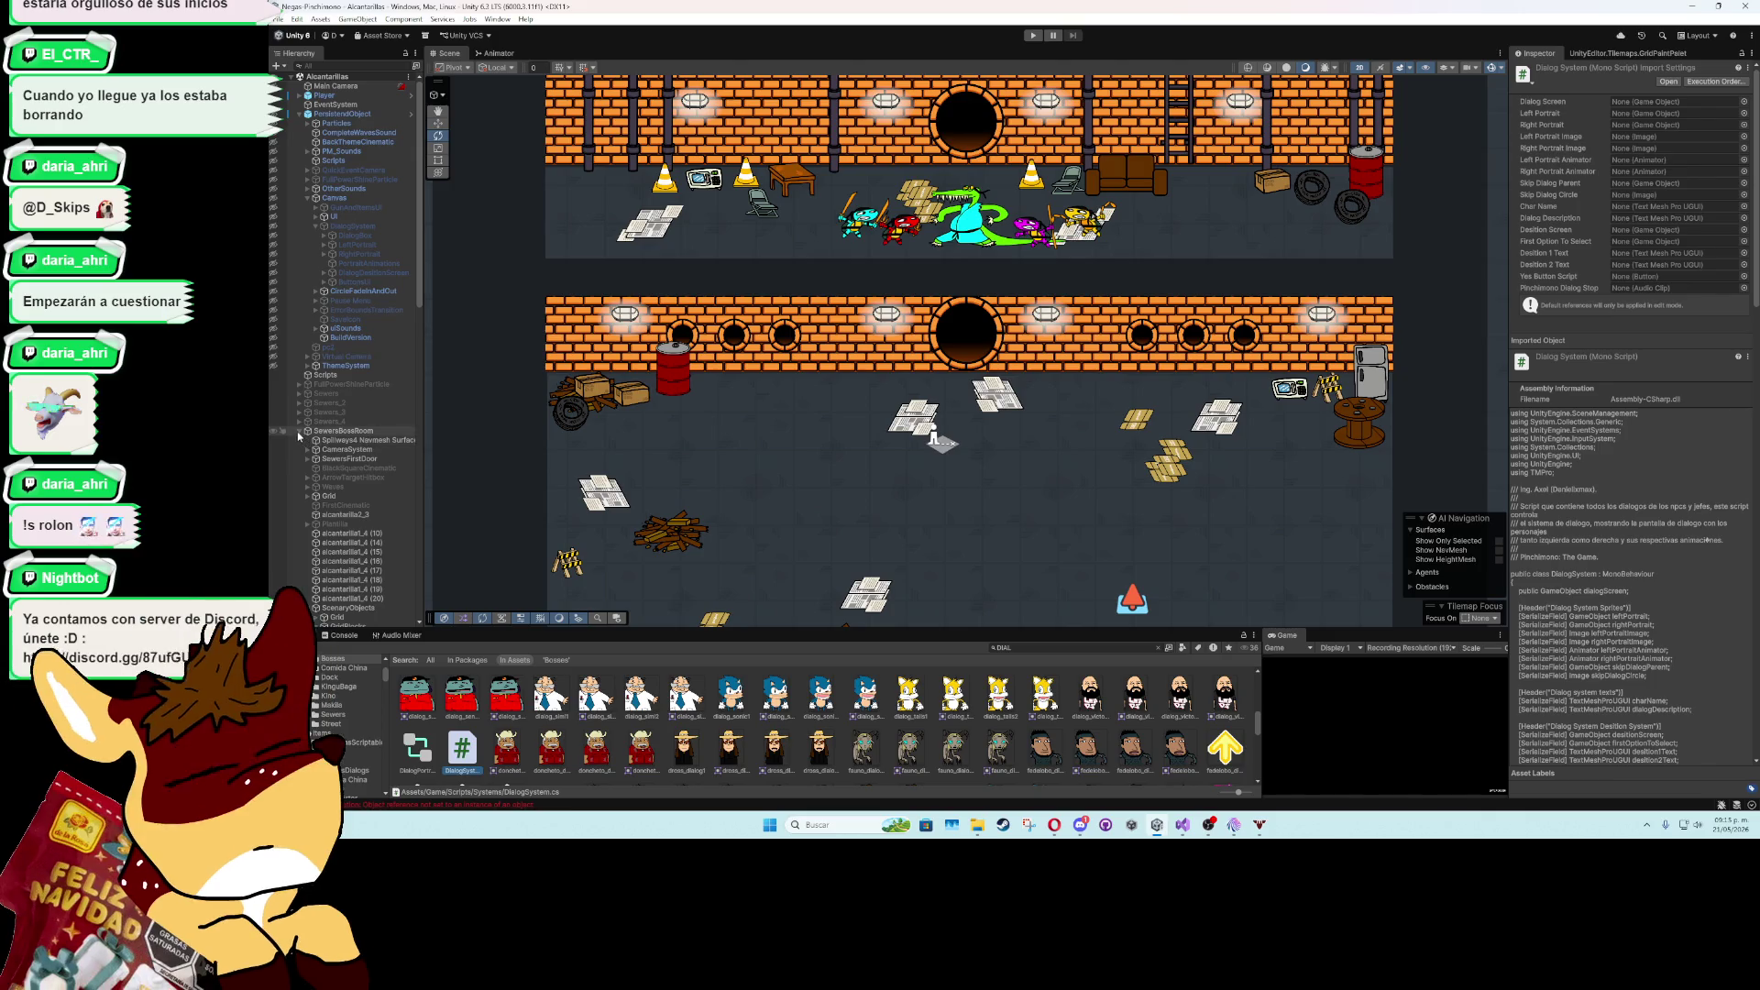
- Set Boss Type to Ranas on RanaRoja, RanaAzul, RanaAmarillo and RanaMorada together
scroll(366, 567, "down", 3)
scroll(367, 567, "down", 10)
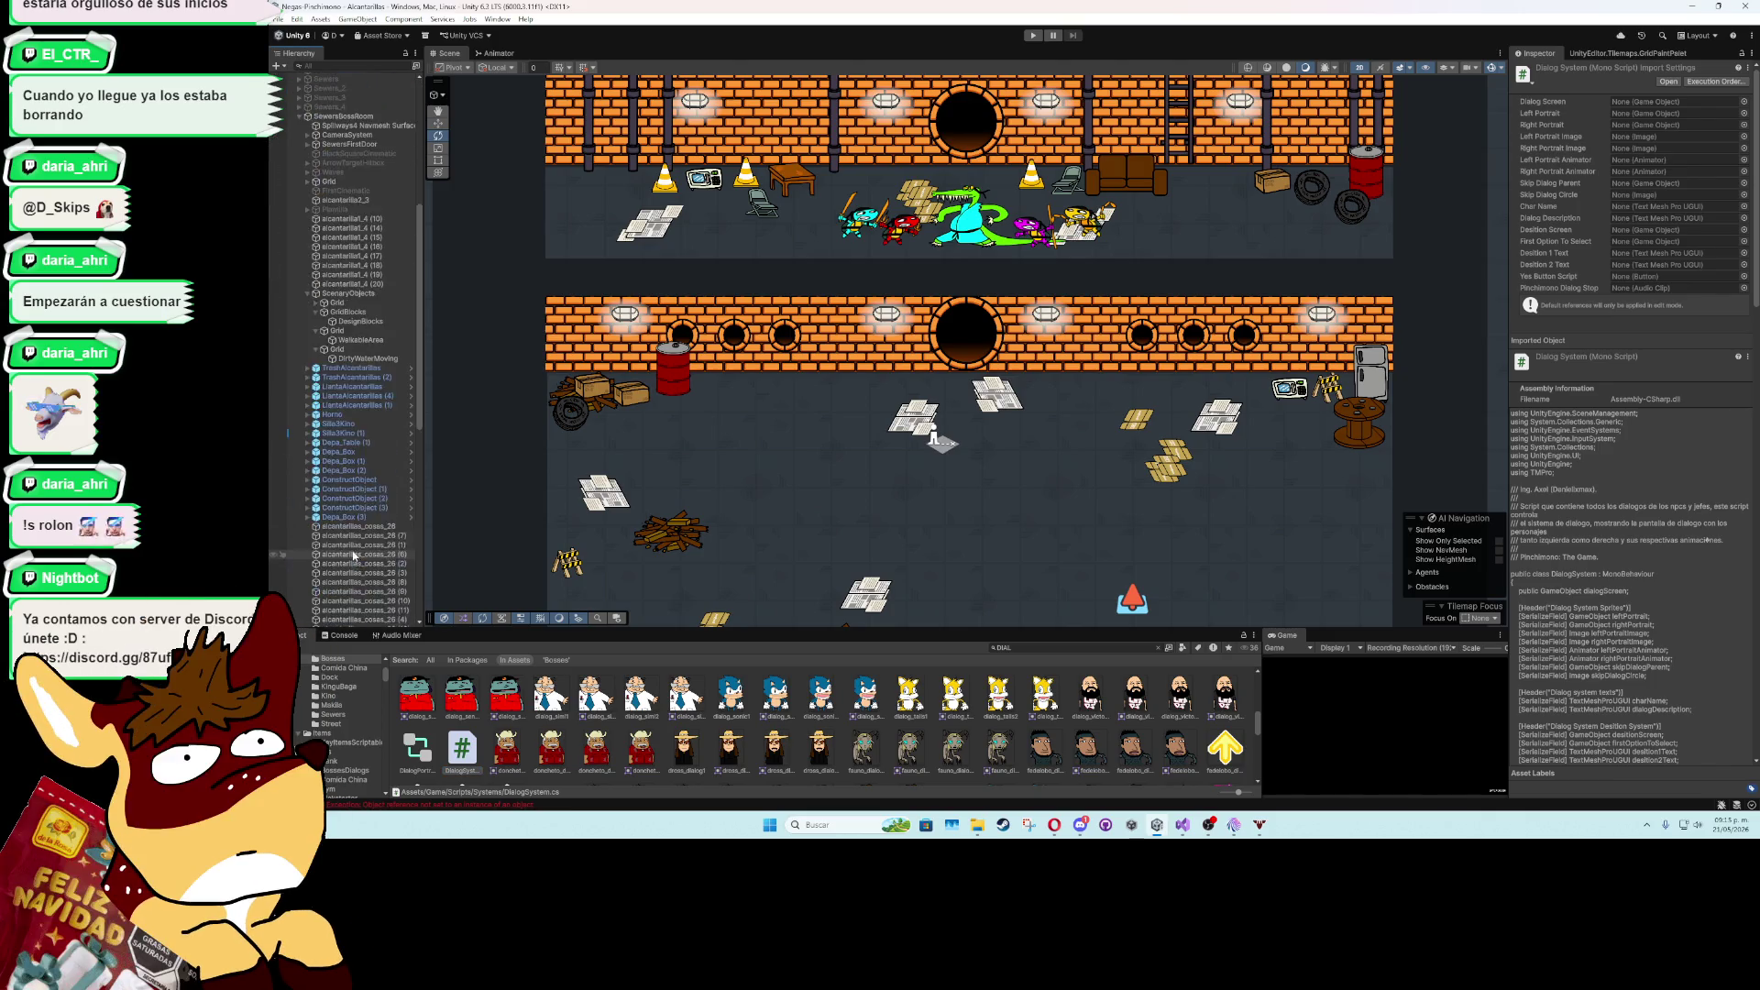
left_click(356, 409)
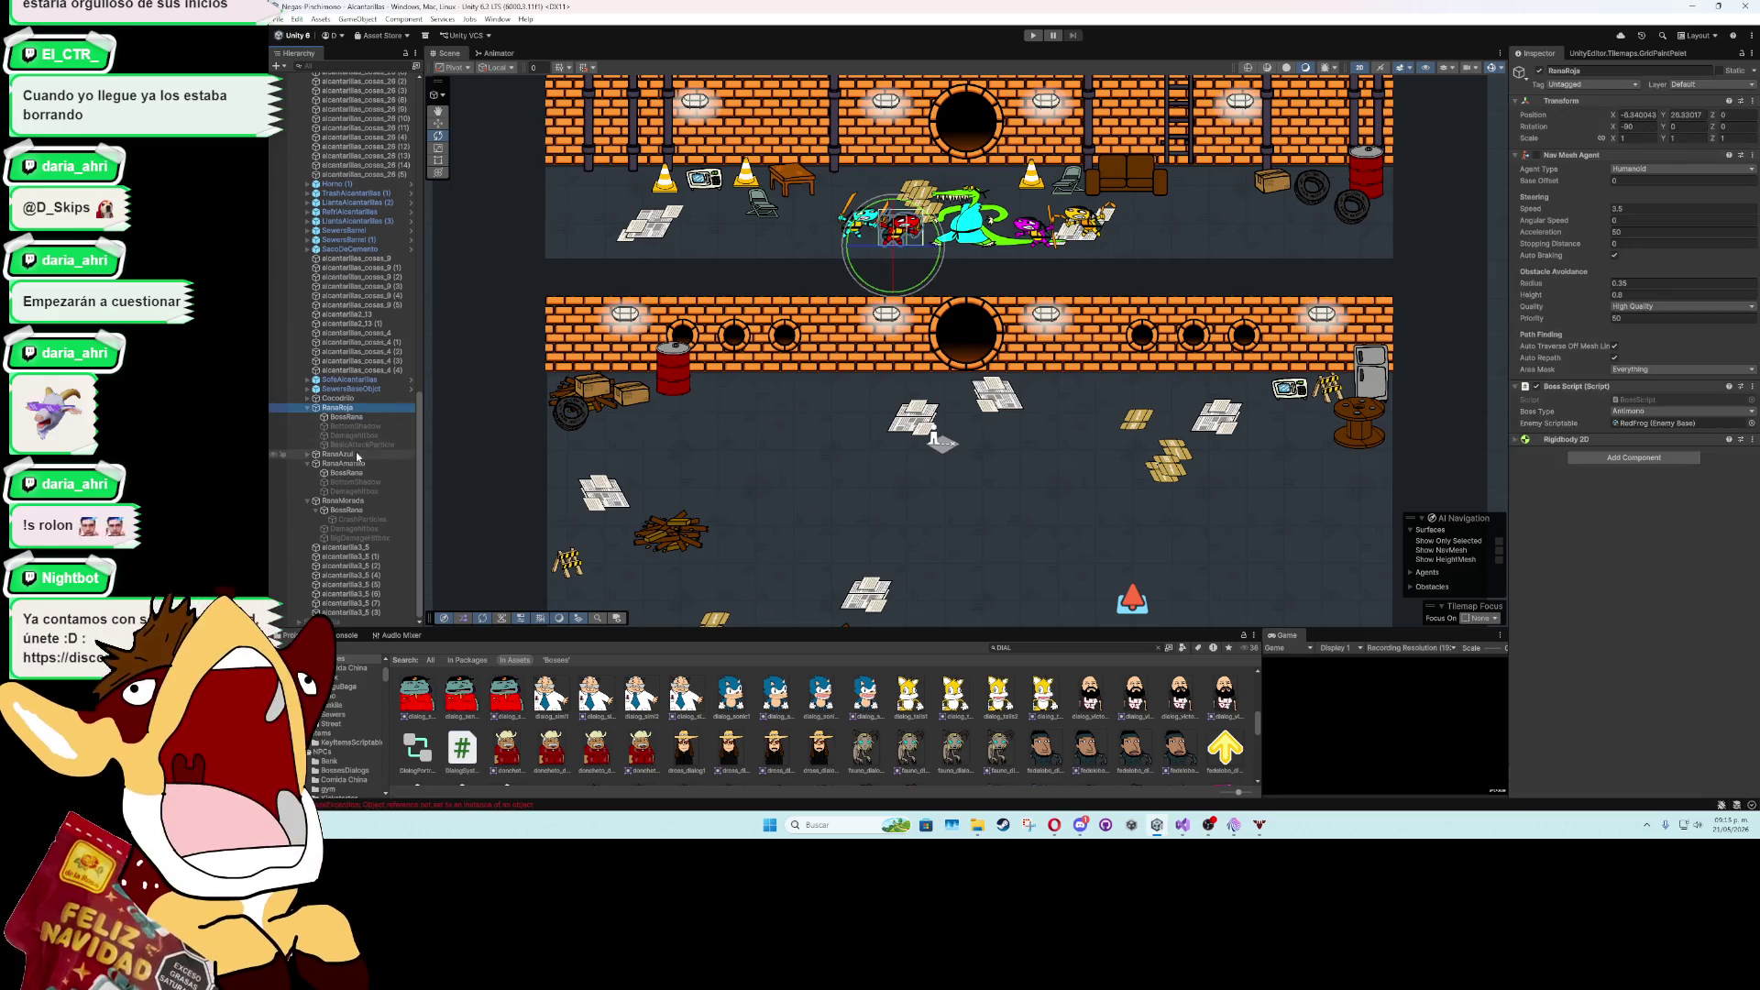
left_click(352, 454, "ctrl")
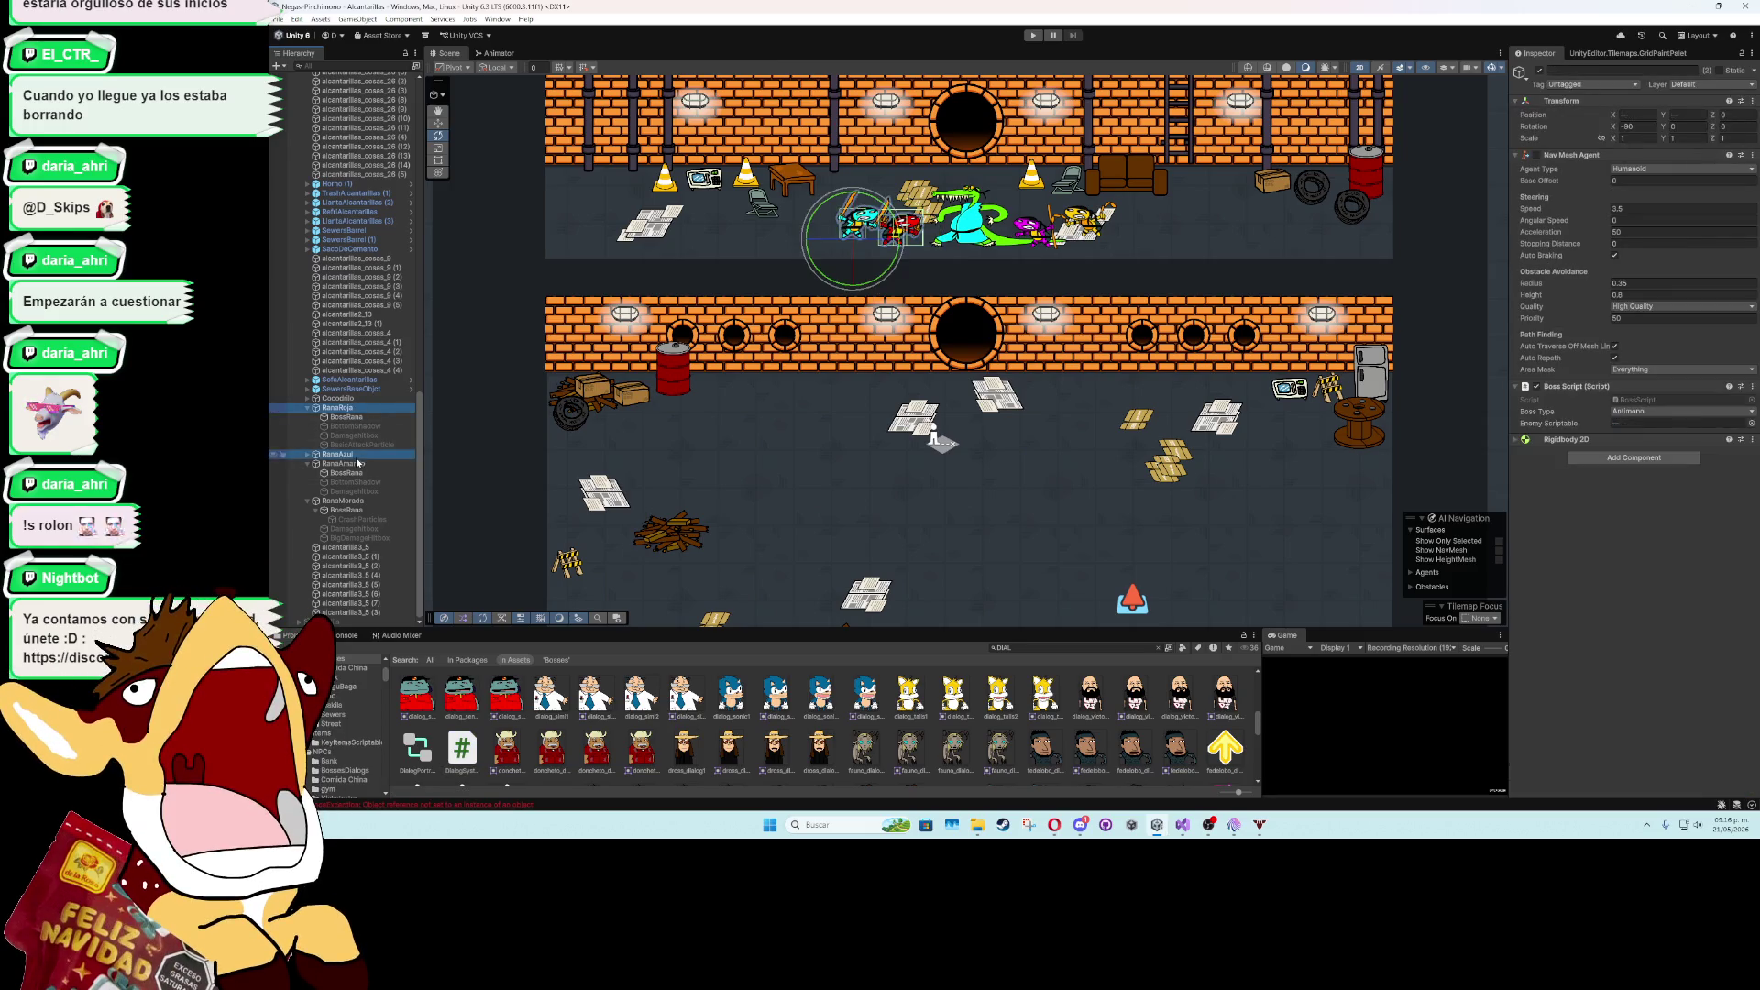
left_click(353, 464, "ctrl")
left_click(349, 502, "ctrl")
left_click(1677, 410)
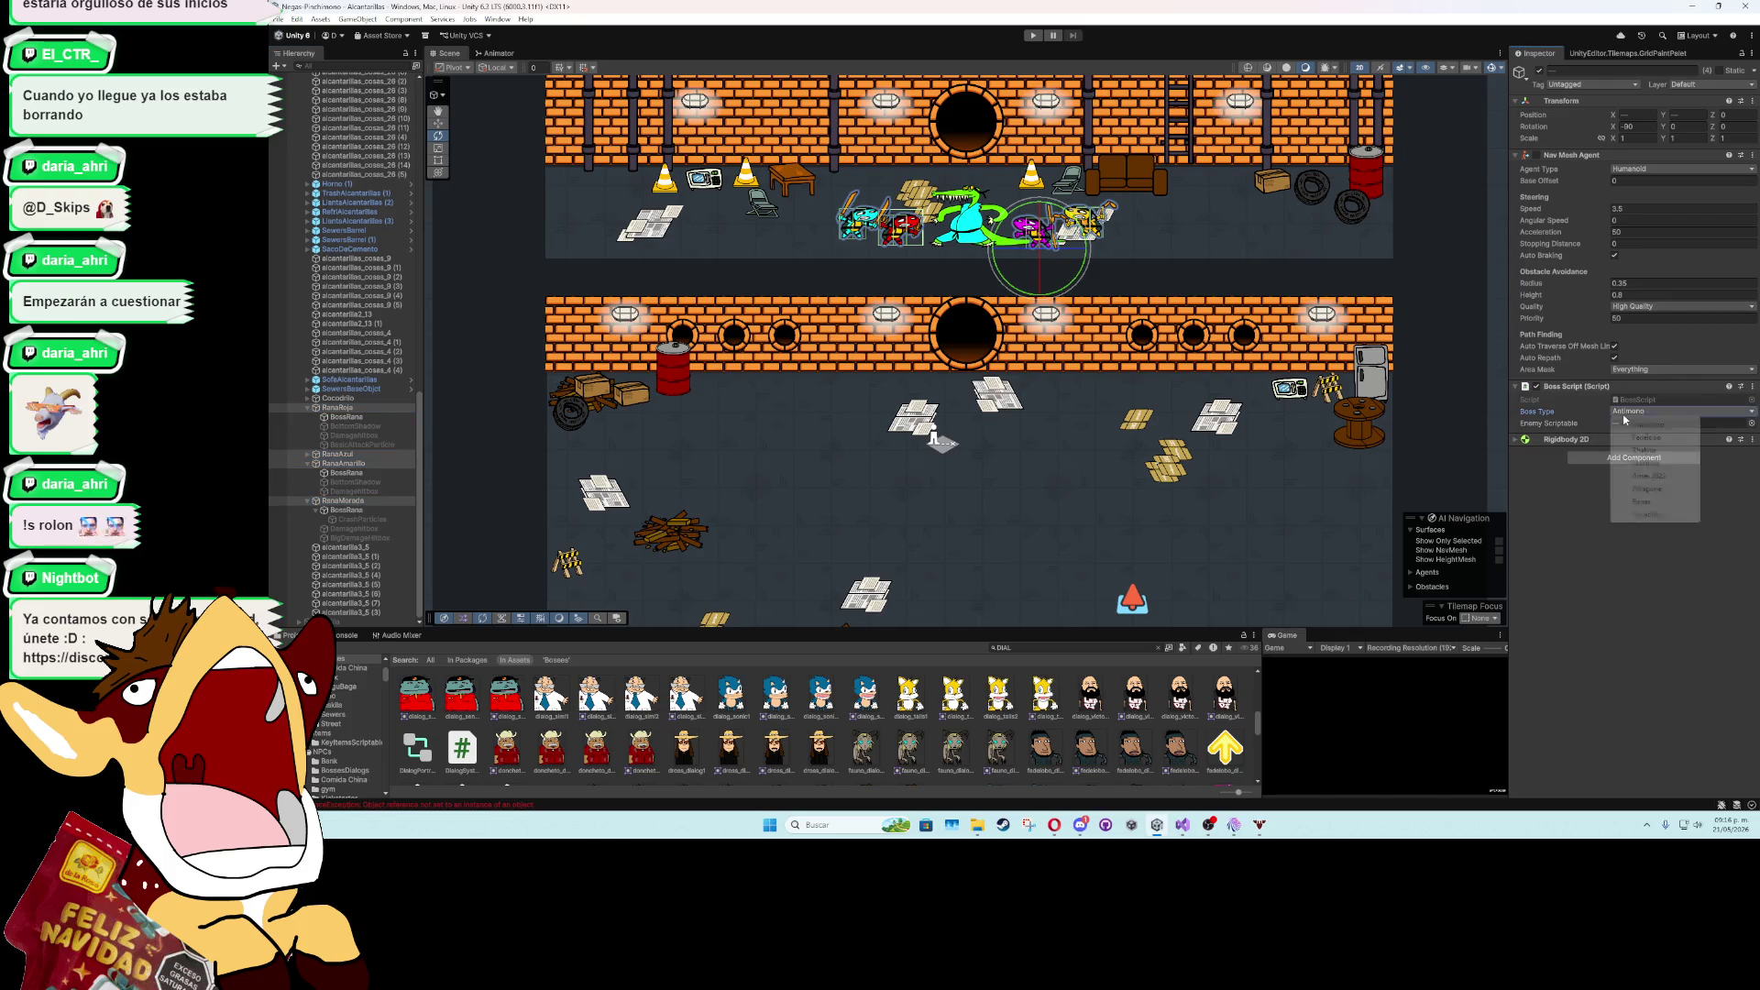
left_click(1656, 502)
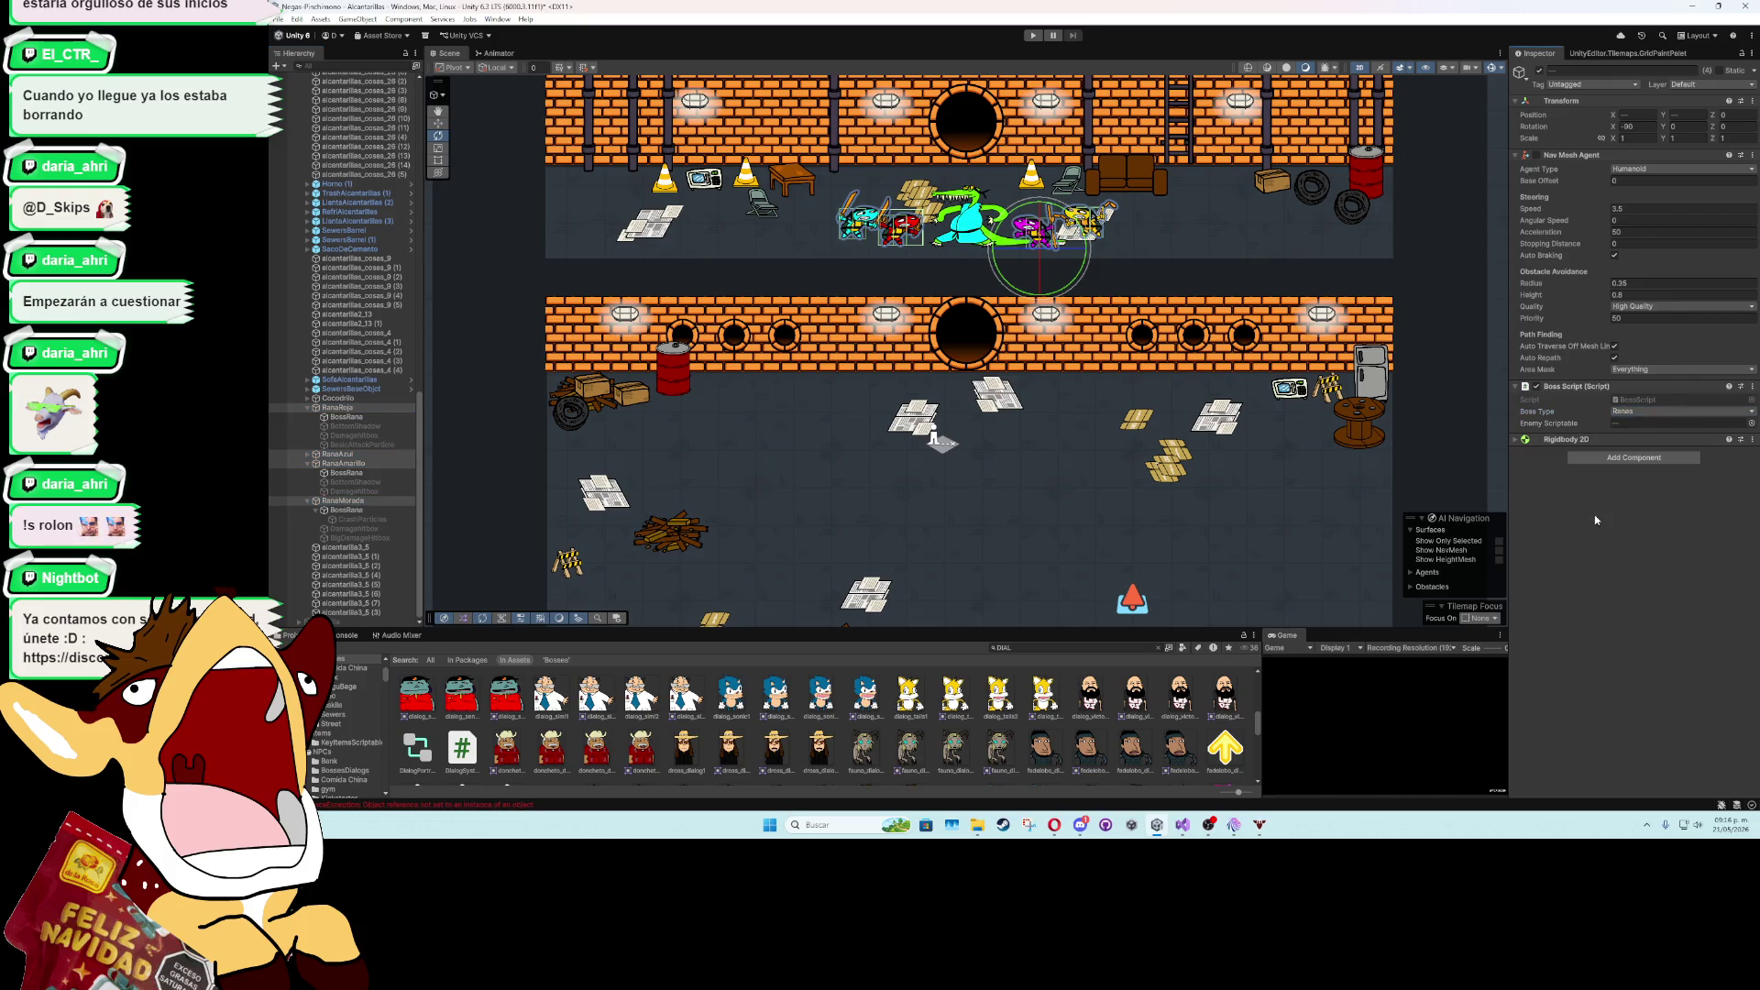
- Playtest the sewer fight in a maximized game view, then restore the editor layout
double_click(1284, 635)
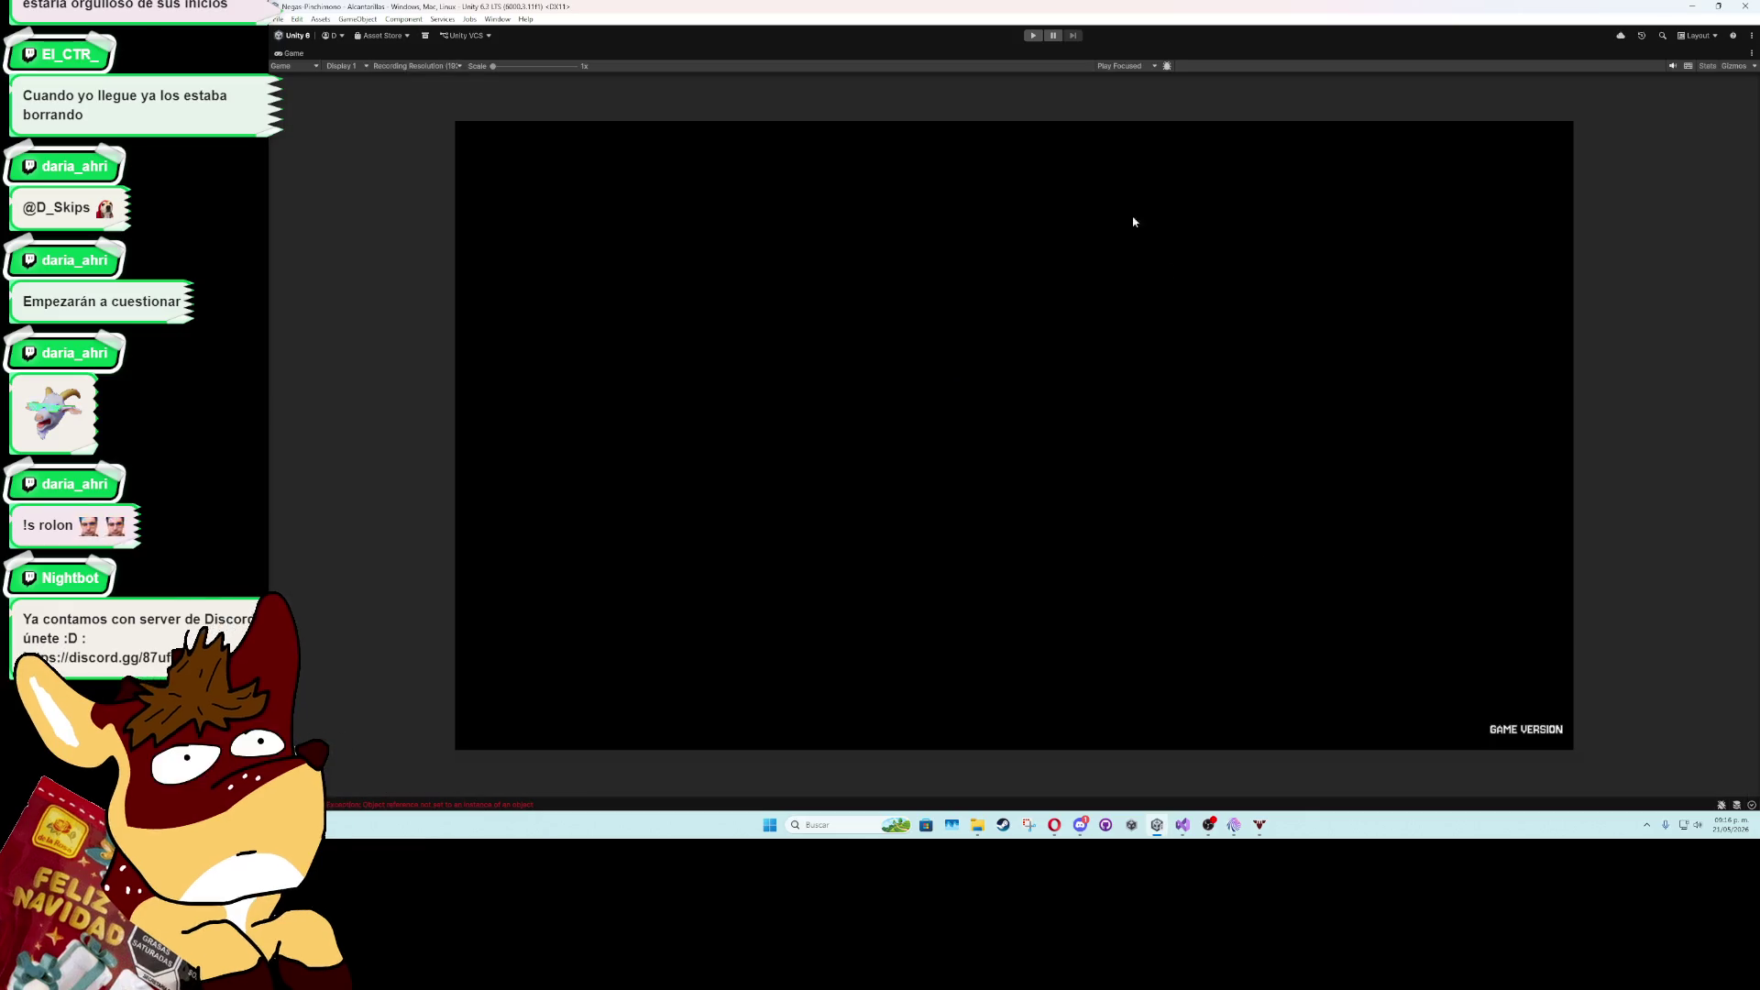
left_click(1032, 35)
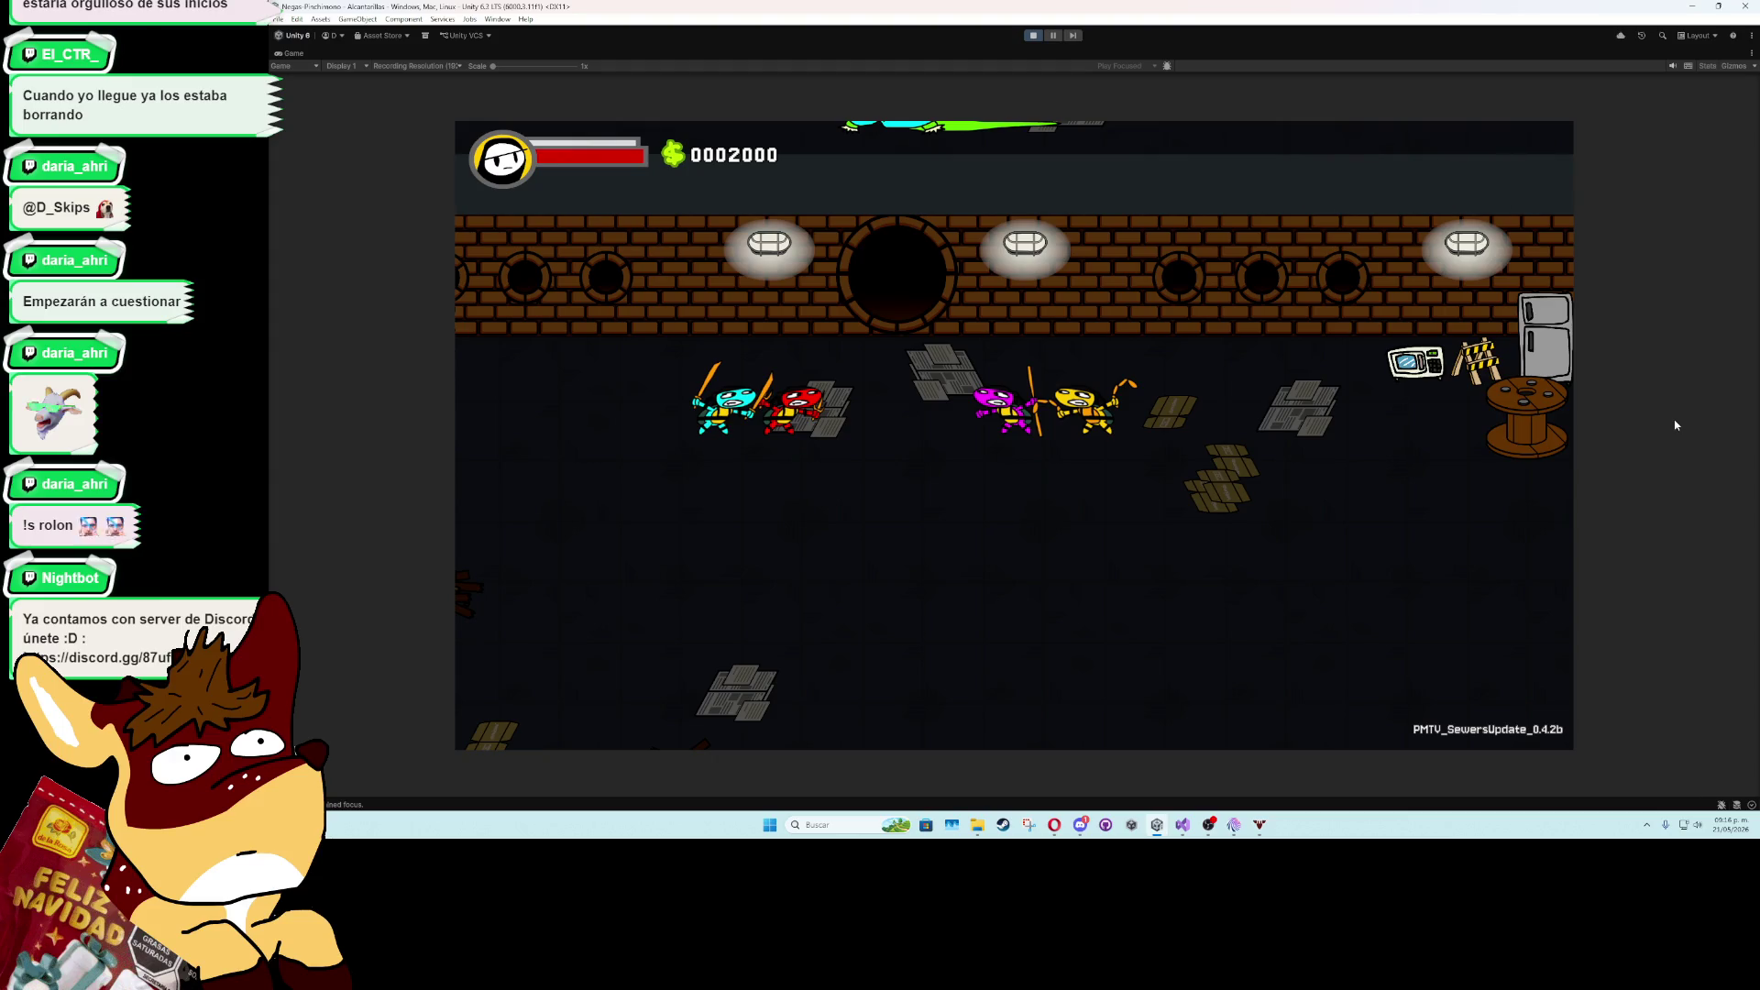
left_click(1342, 642)
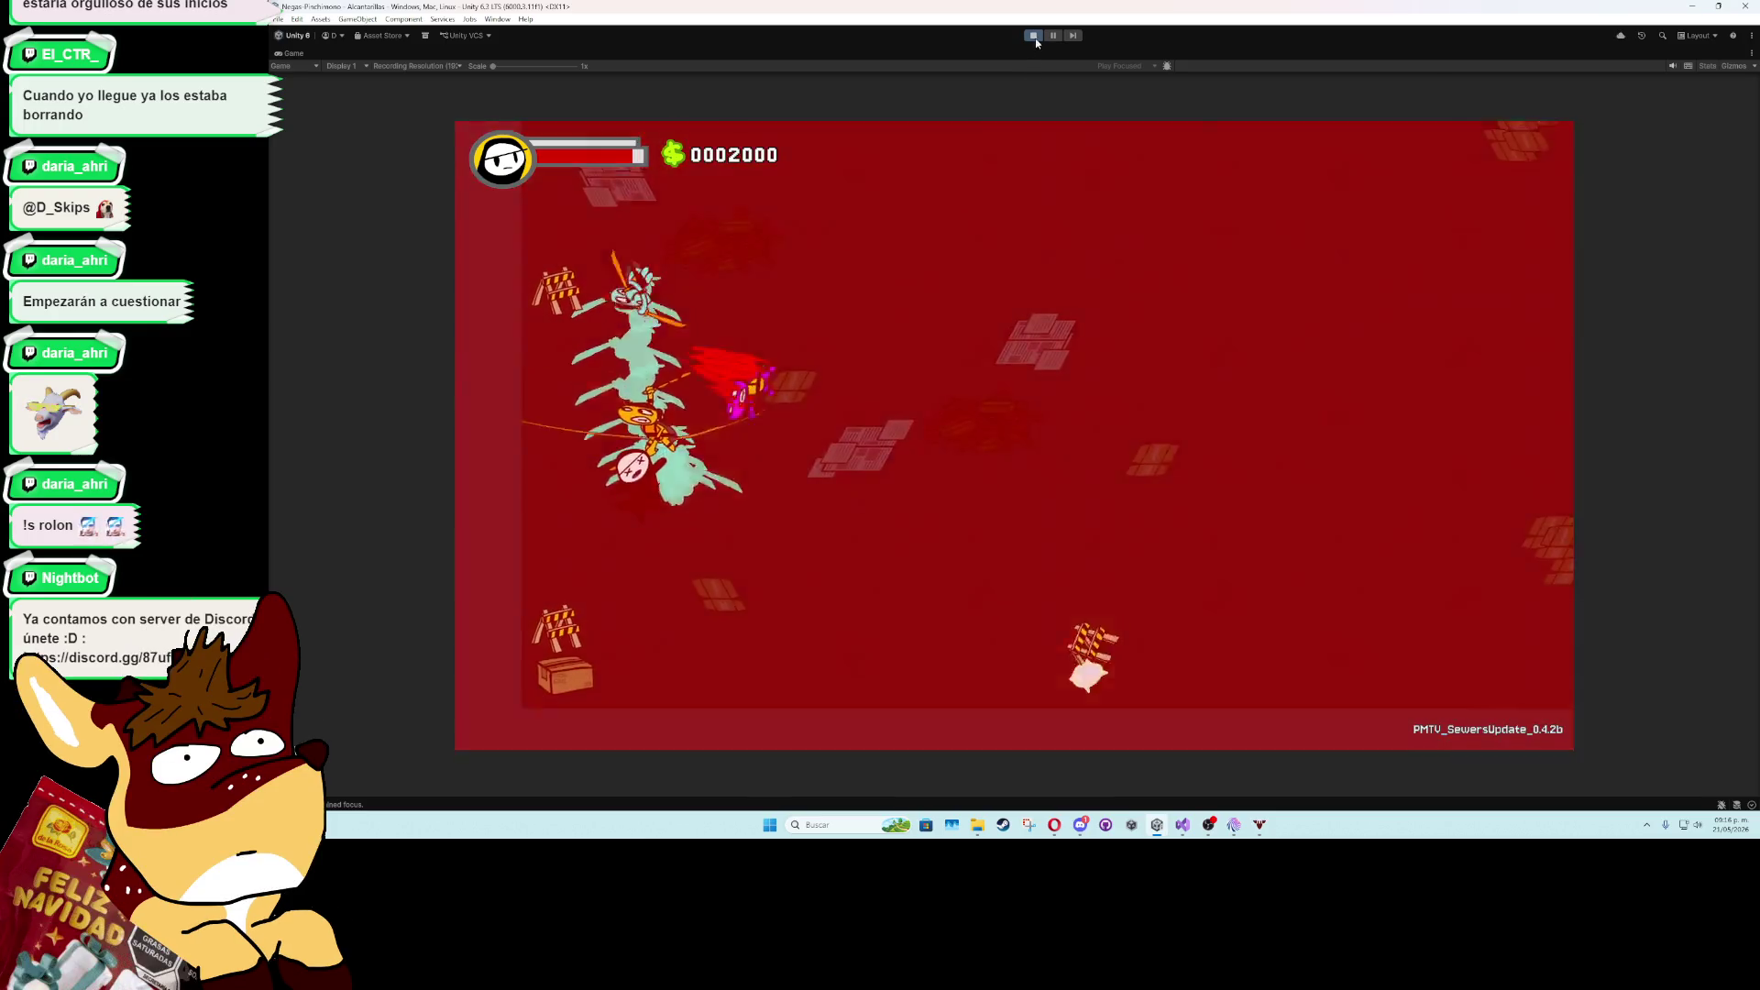
left_click(1034, 37)
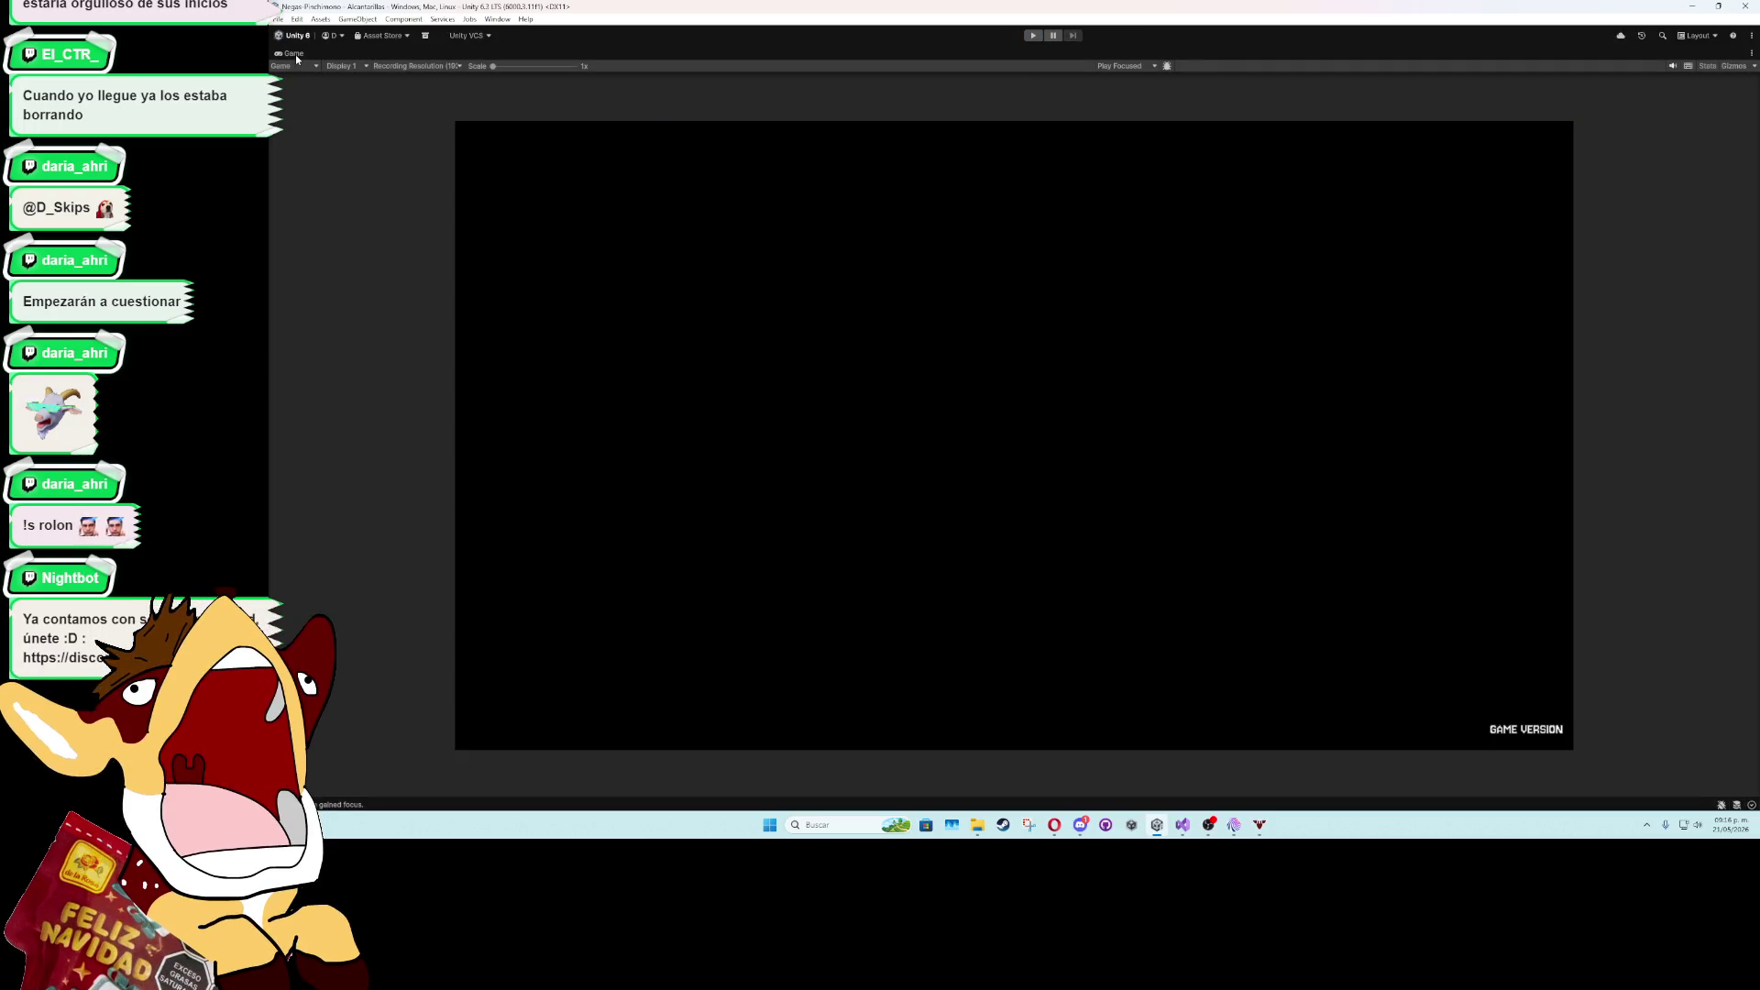
double_click(295, 53)
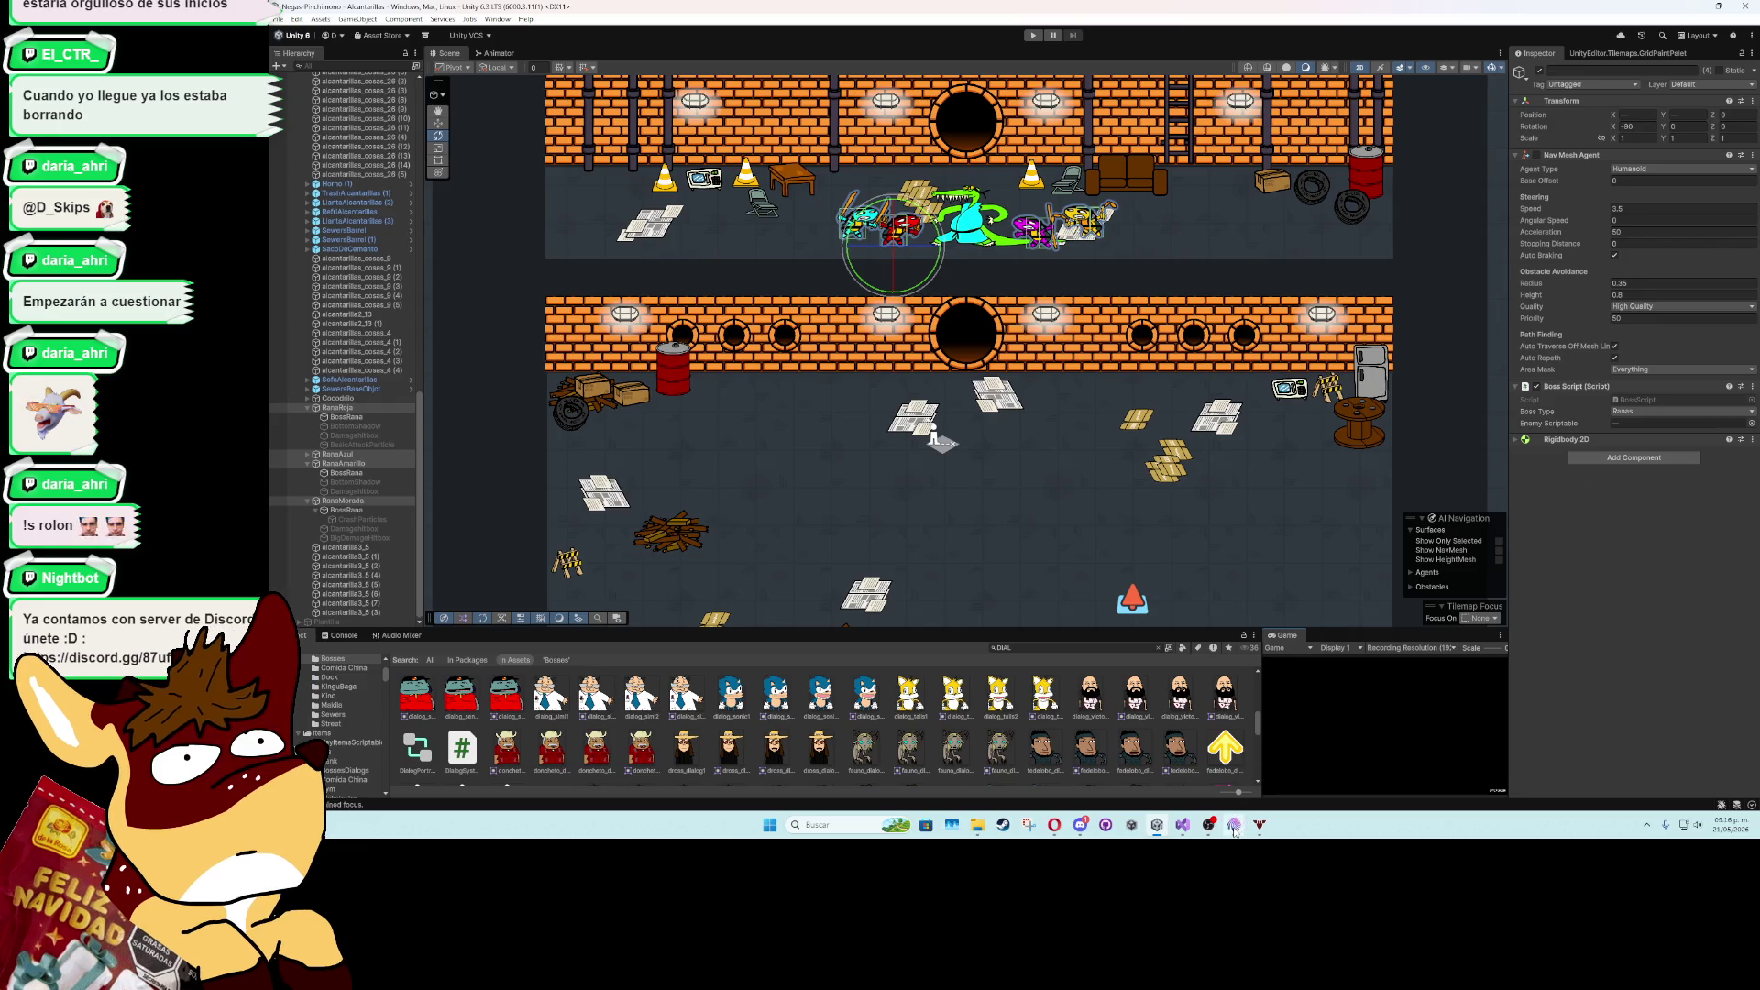
left_click(1183, 824)
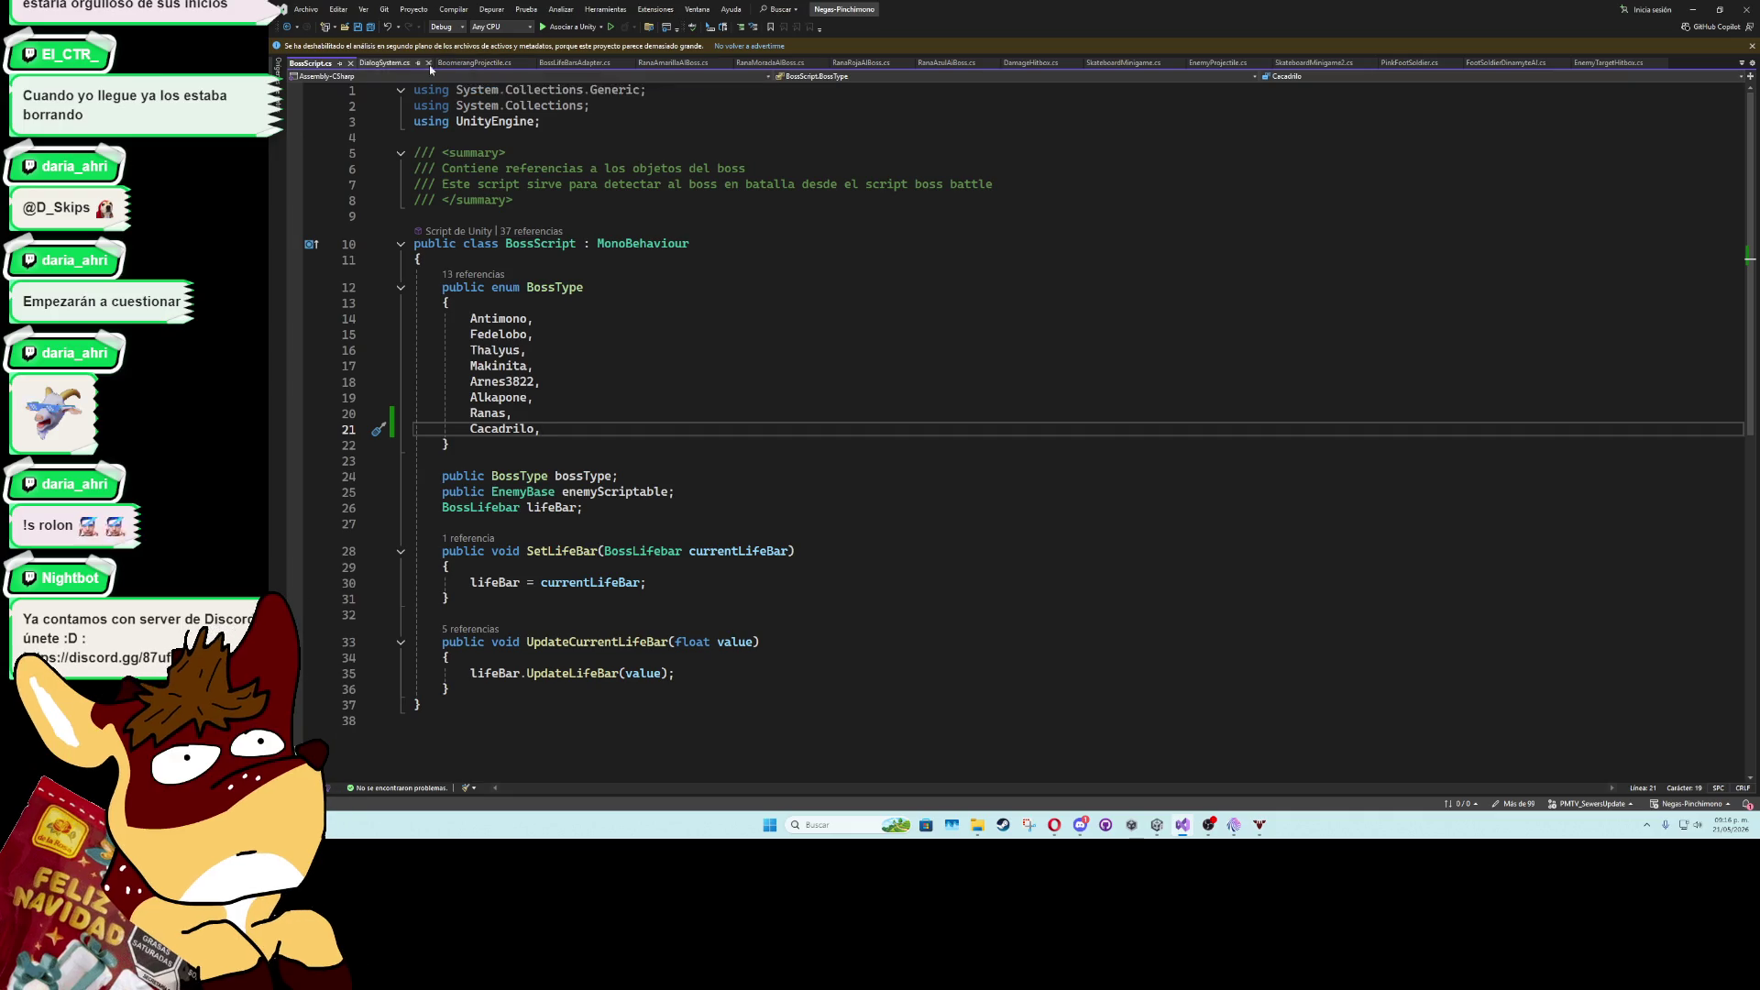
- Look up DialogAntimonoIntroArcade's definition from line 222 of DialogSystem.cs, then return
left_click(385, 64)
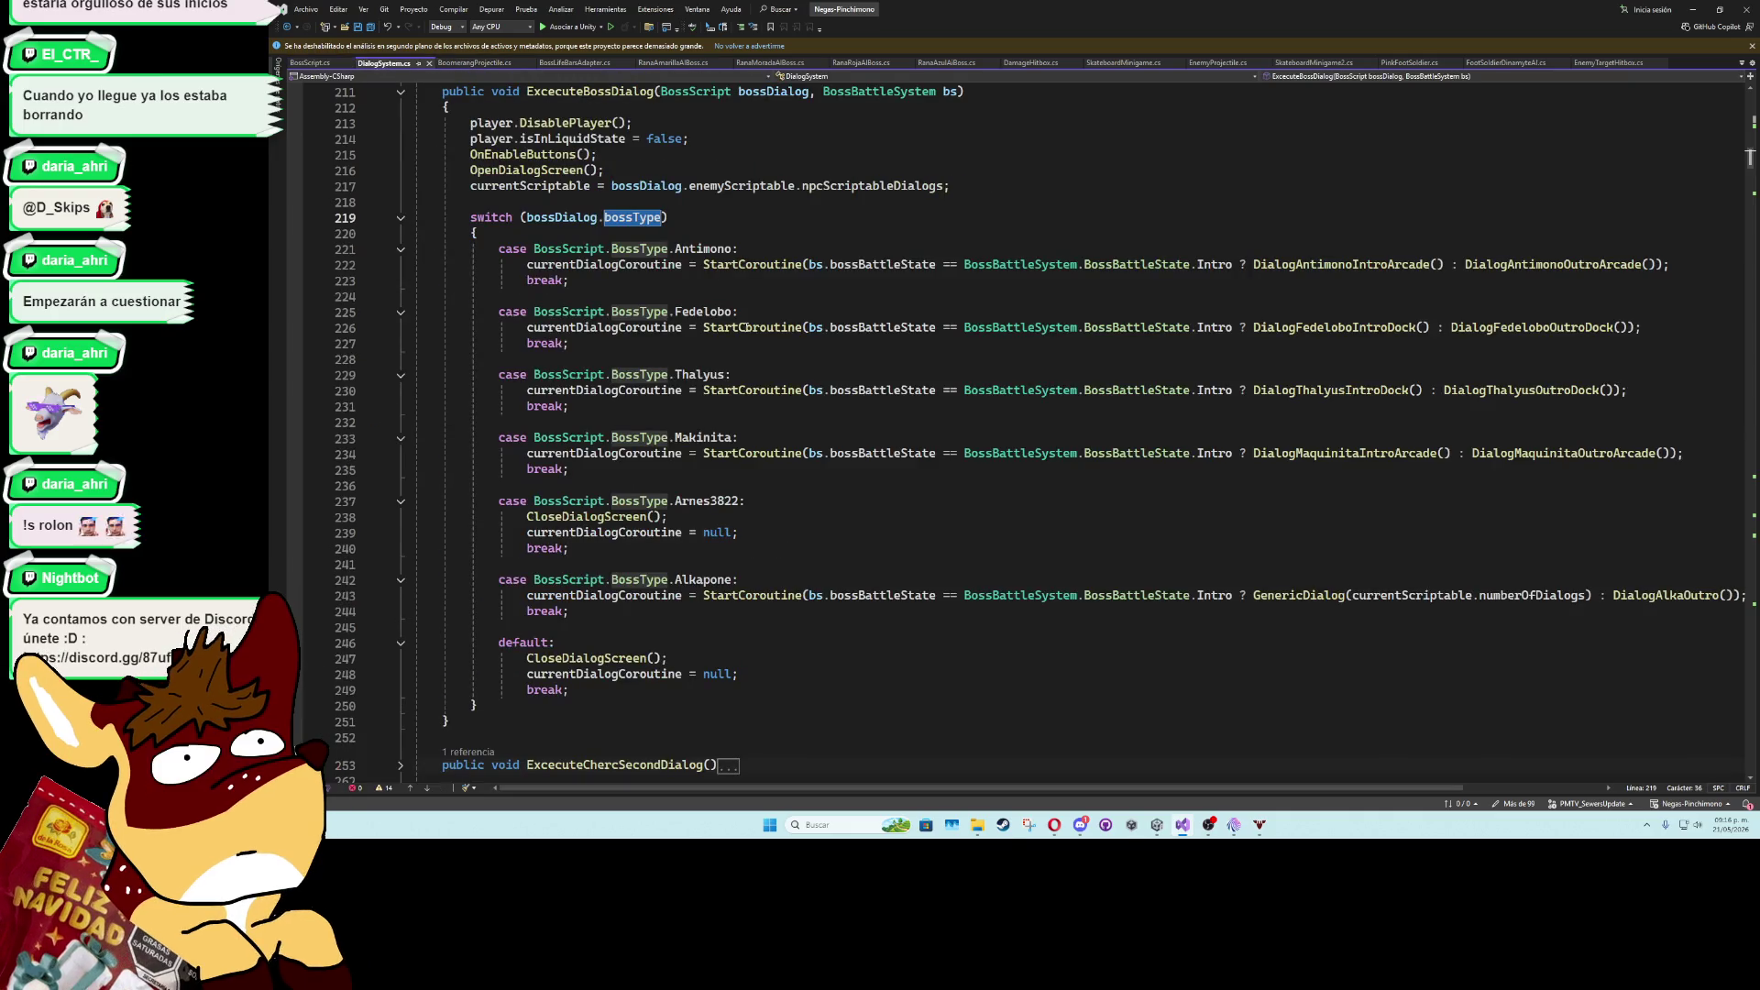
left_click(1314, 266)
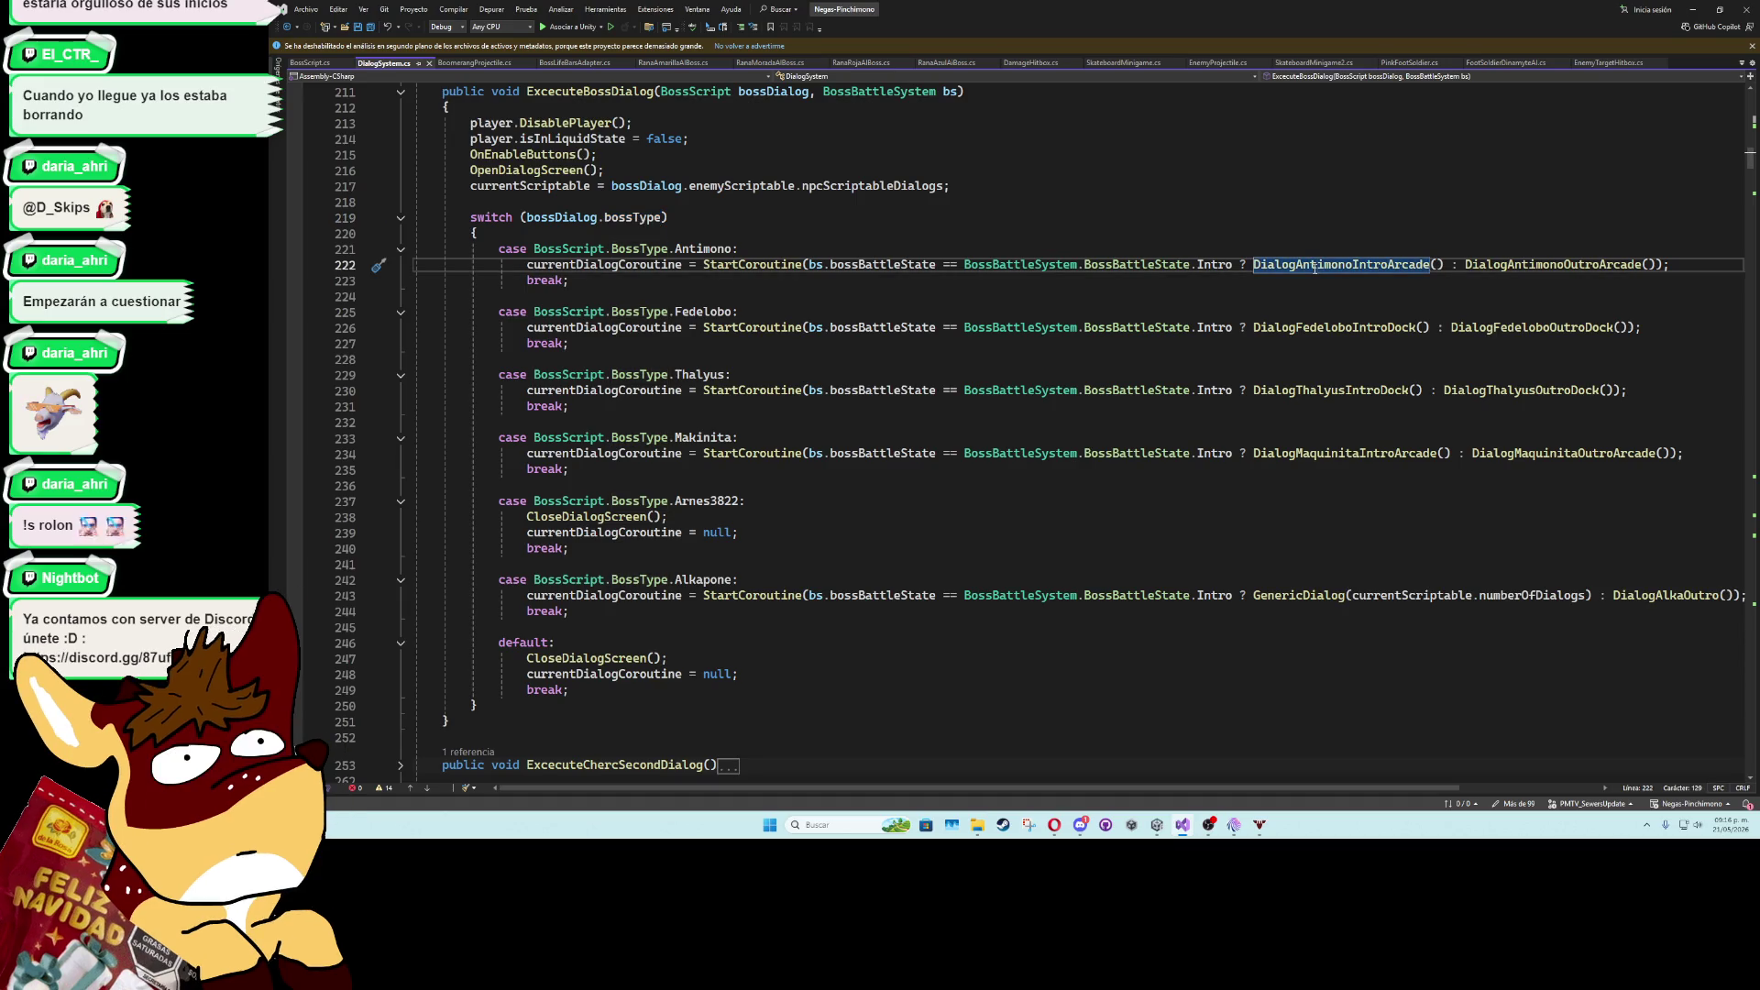
double_click(1315, 266)
key("F12")
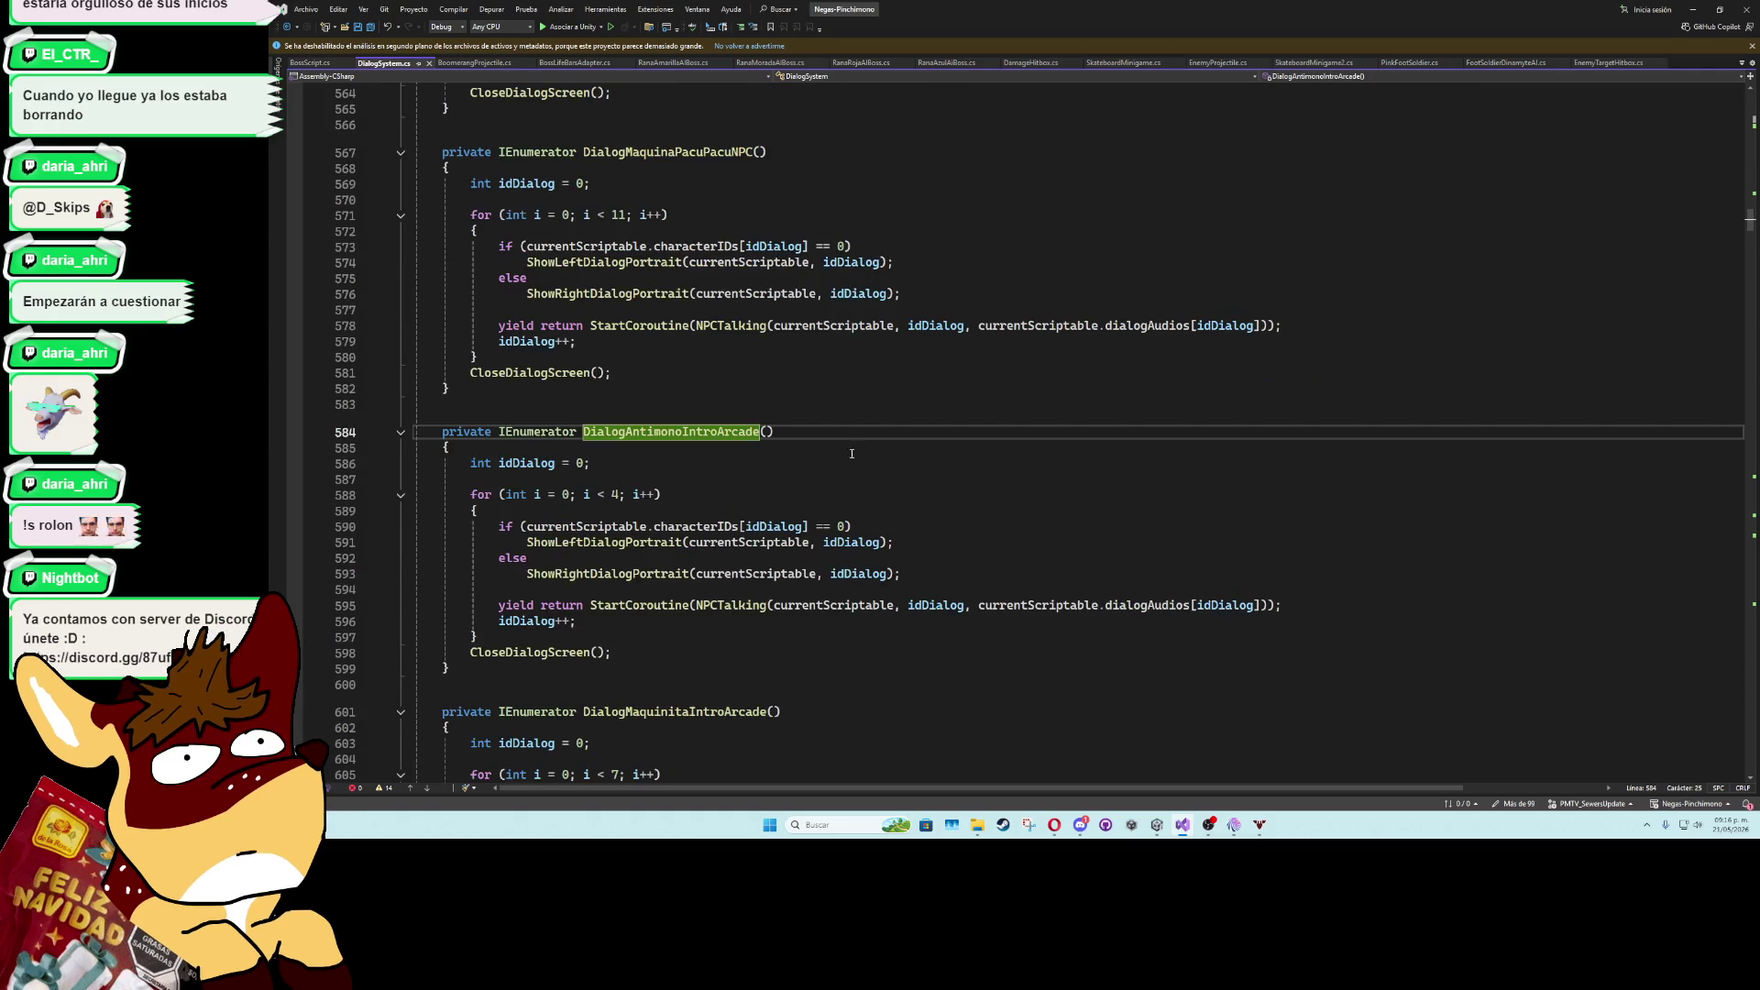
scroll(642, 535, "up", 3)
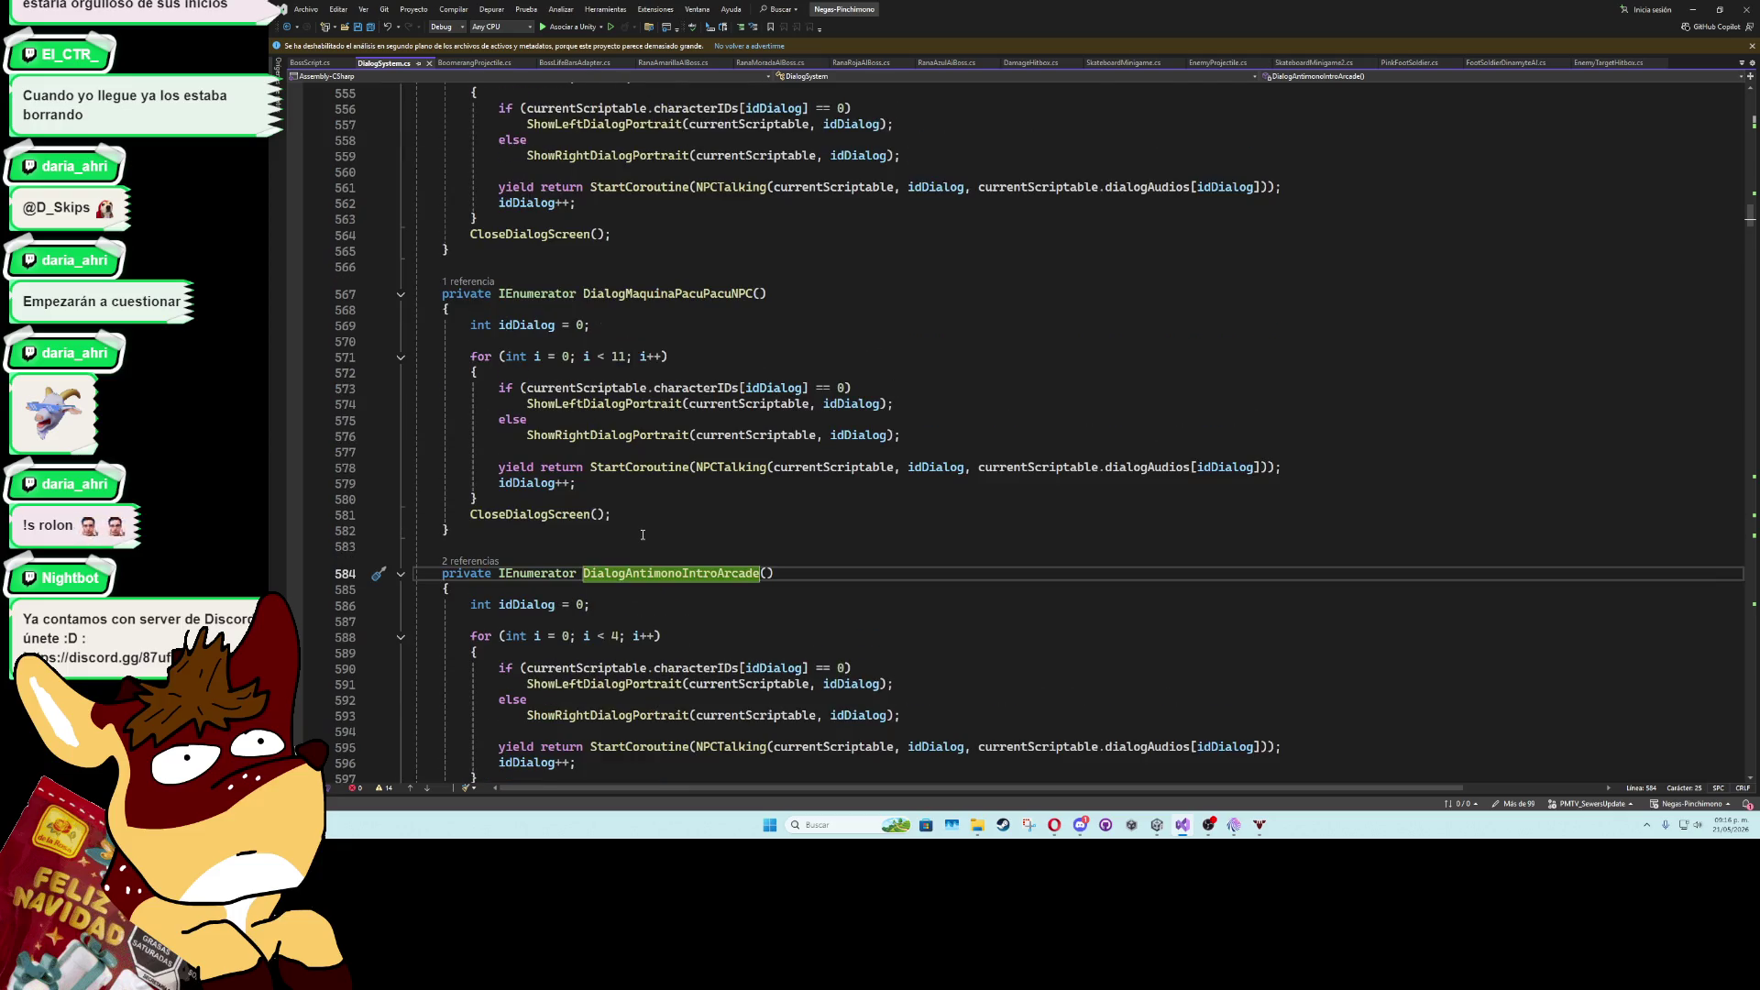
scroll(636, 536, "down", 3)
scroll(636, 536, "up", 3)
left_click(286, 27)
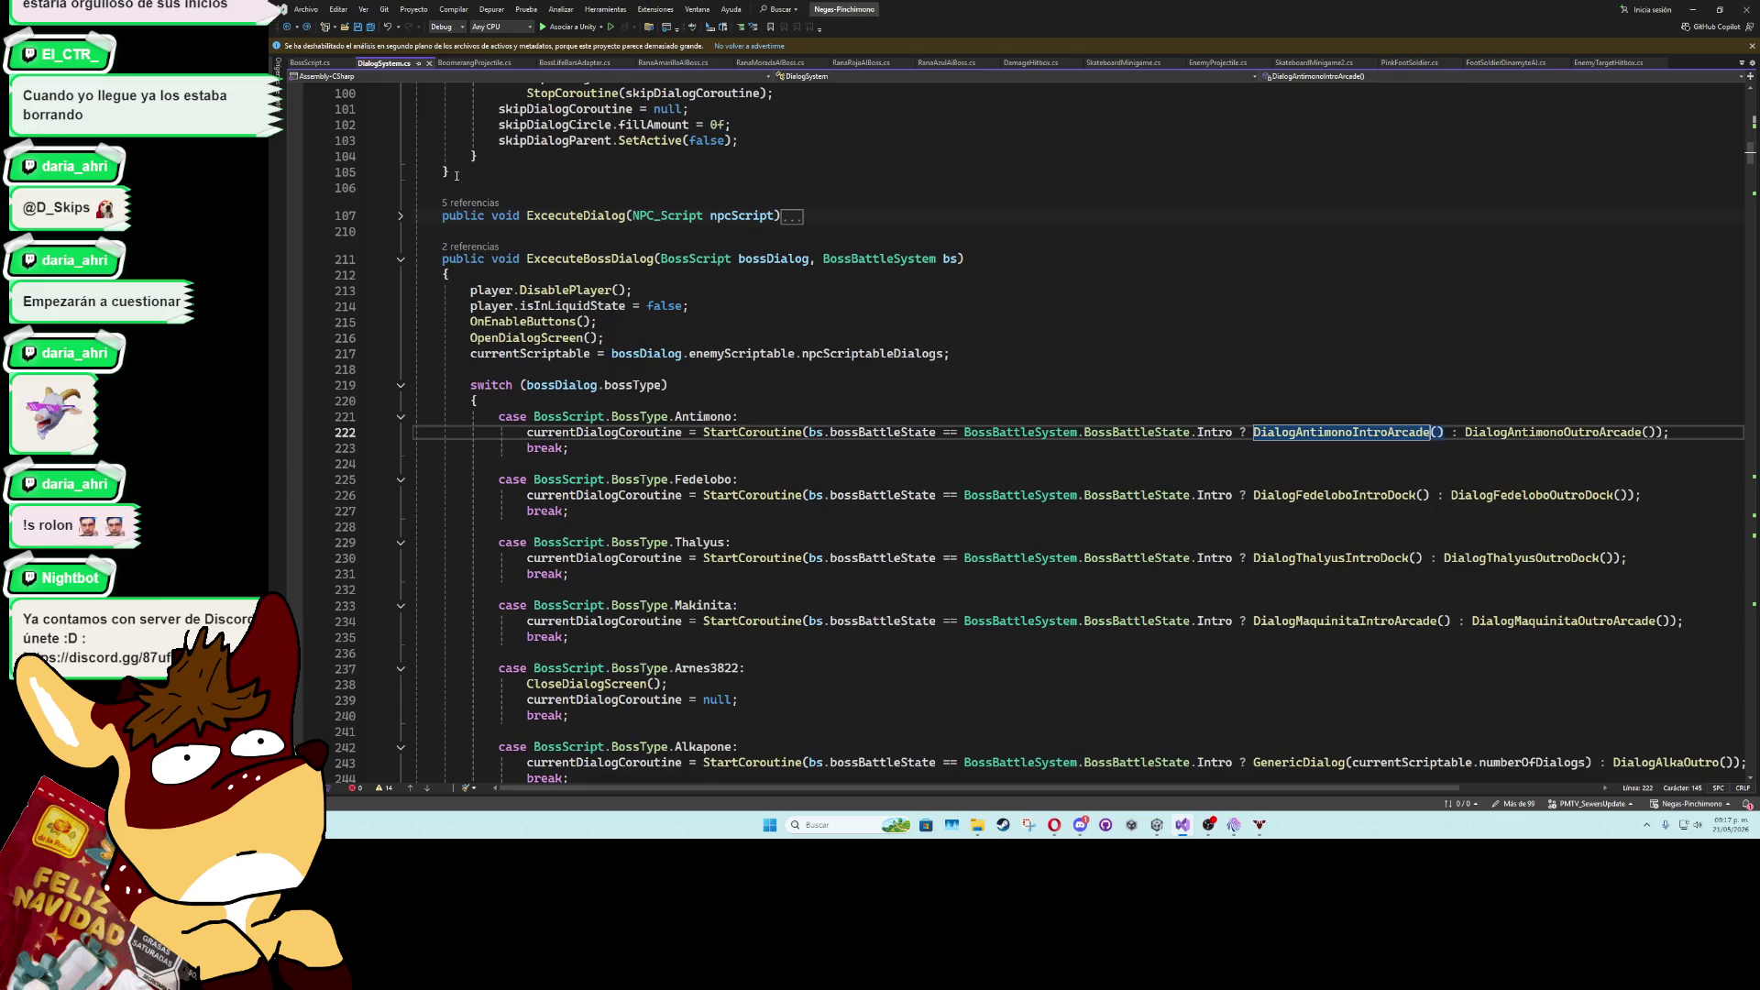
- Find all references to ExcecuteBossDialog and open the BossBattleSystem.cs call at line 156
left_click(594, 260)
right_click(598, 261)
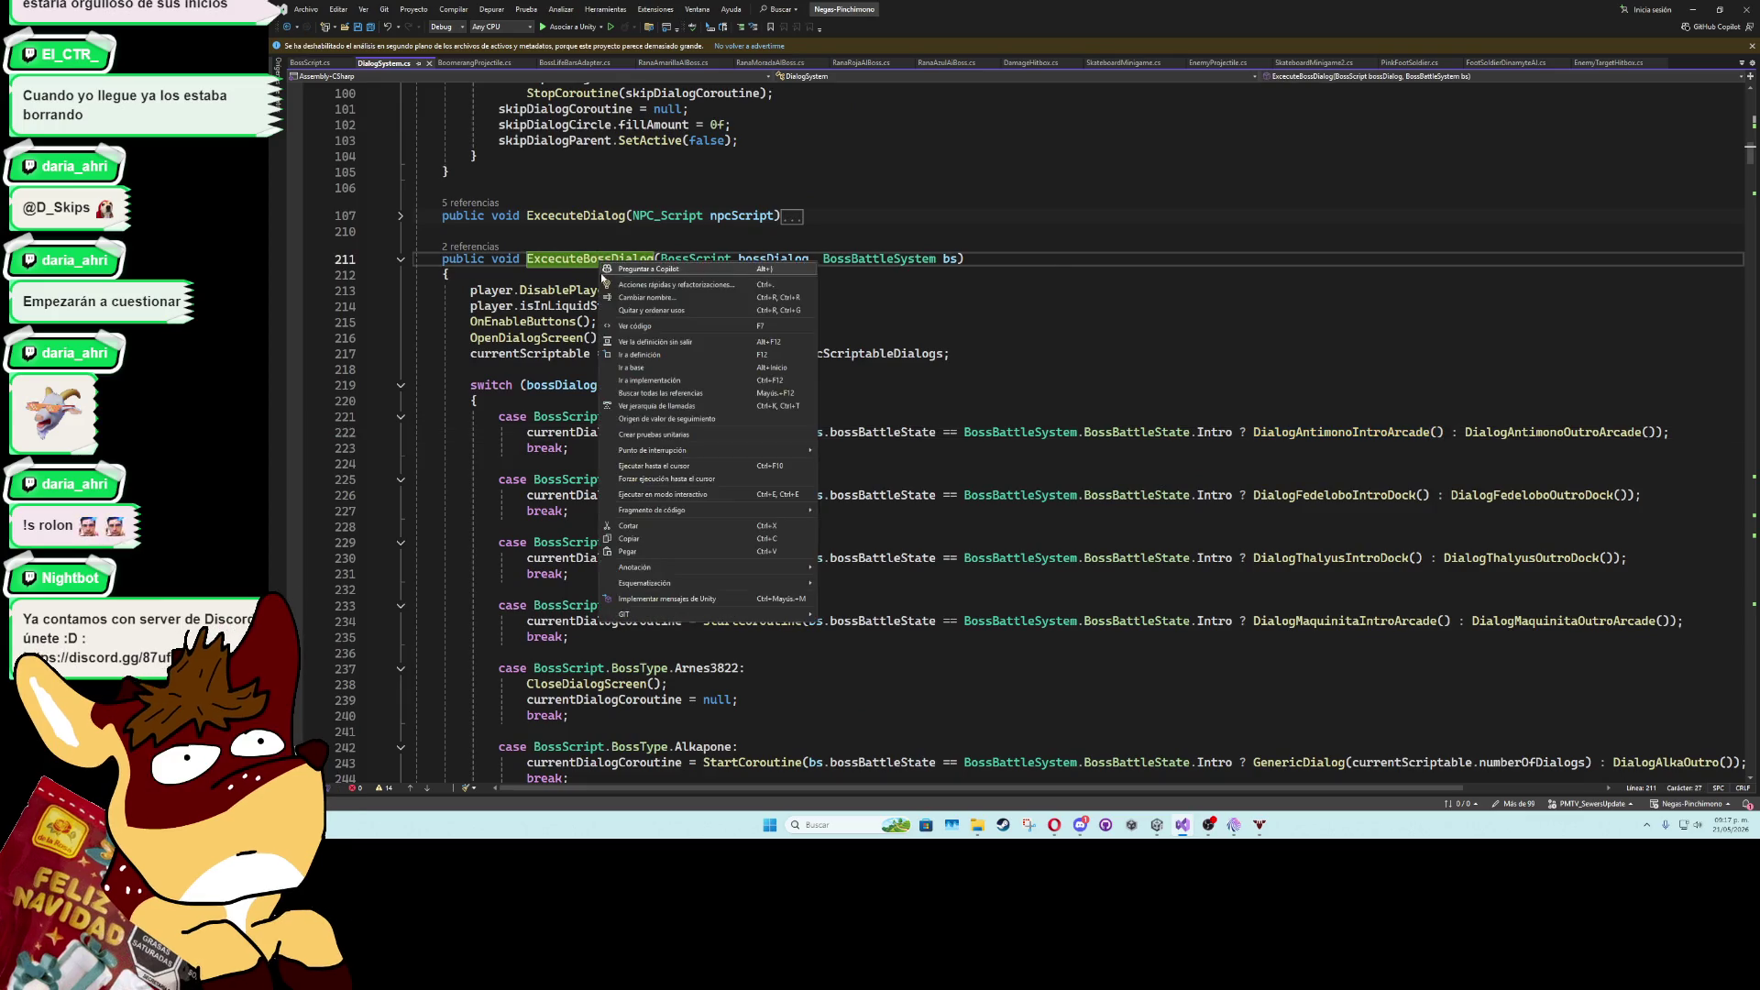
left_click(649, 394)
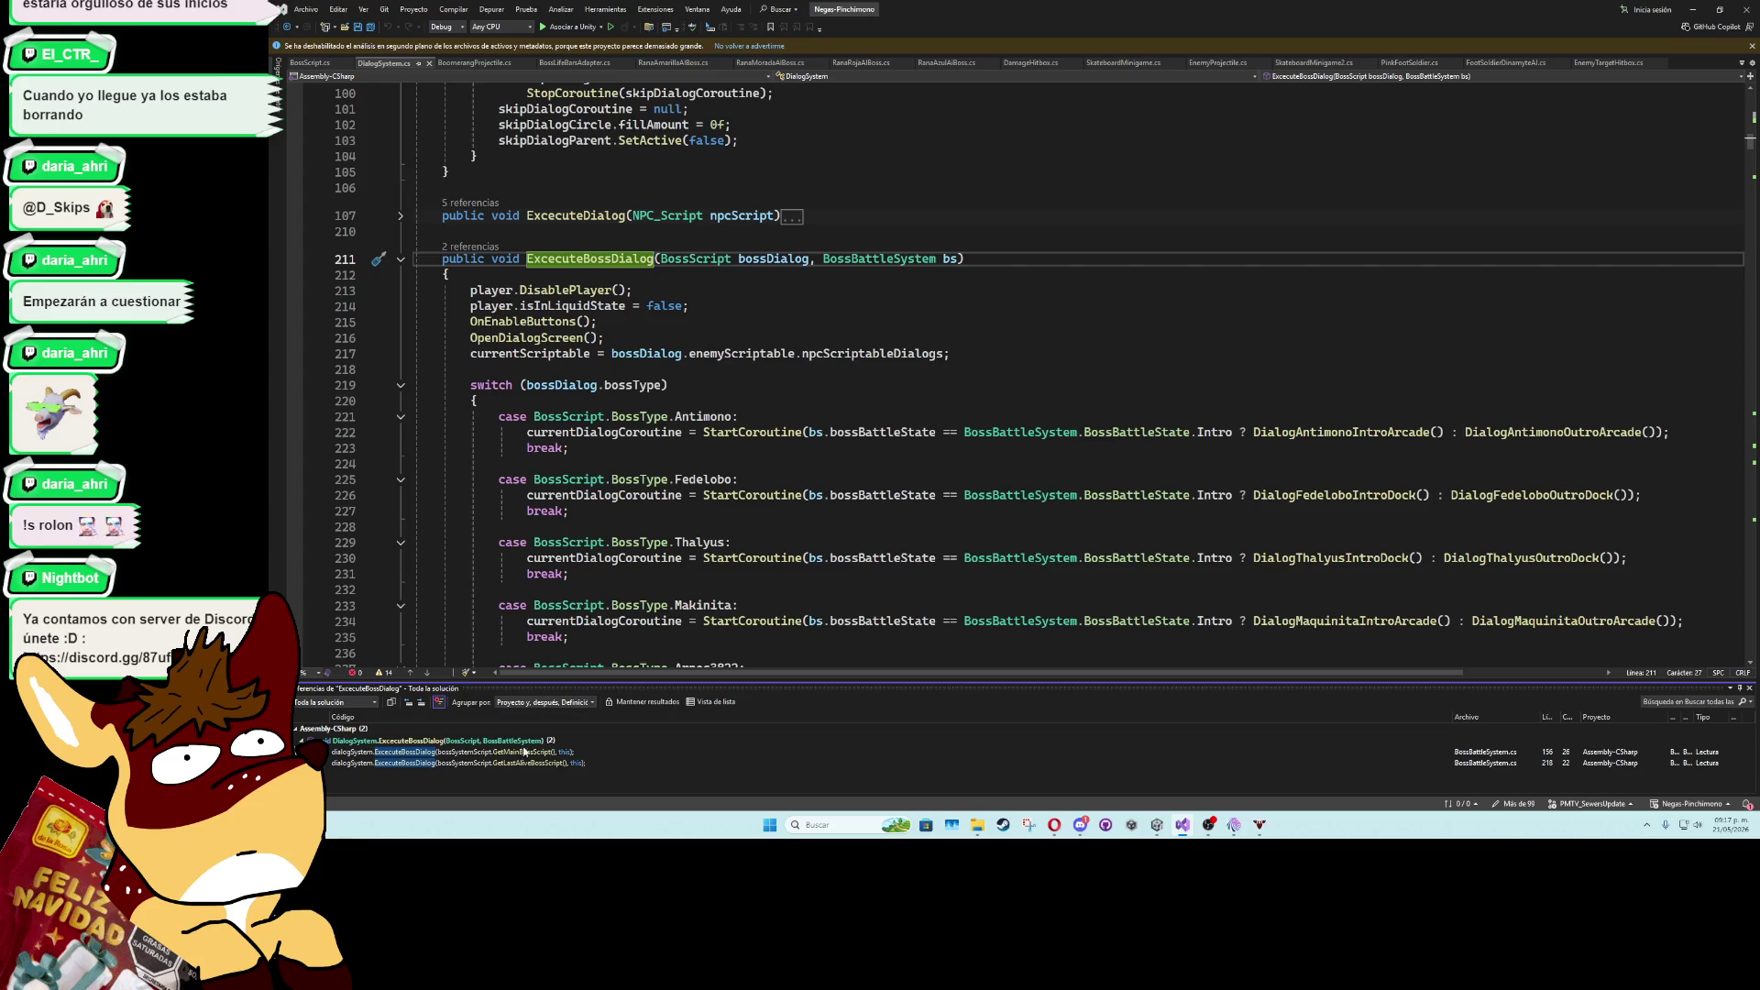
double_click(515, 757)
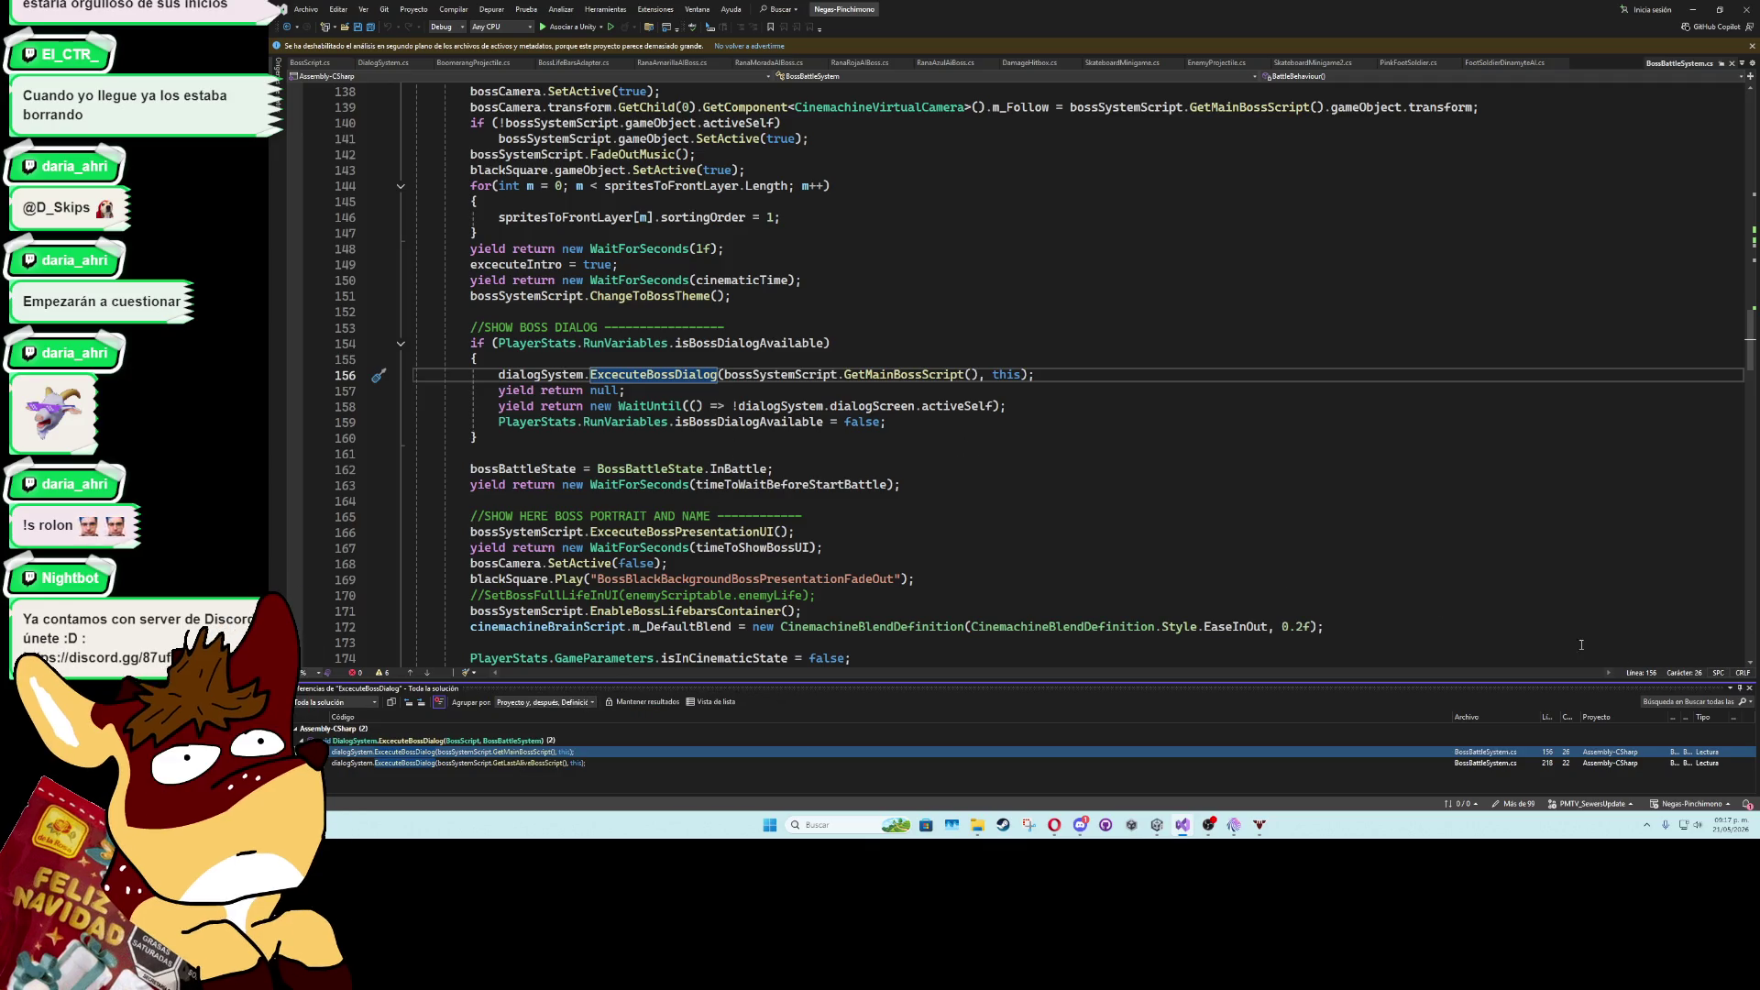
left_click(1749, 688)
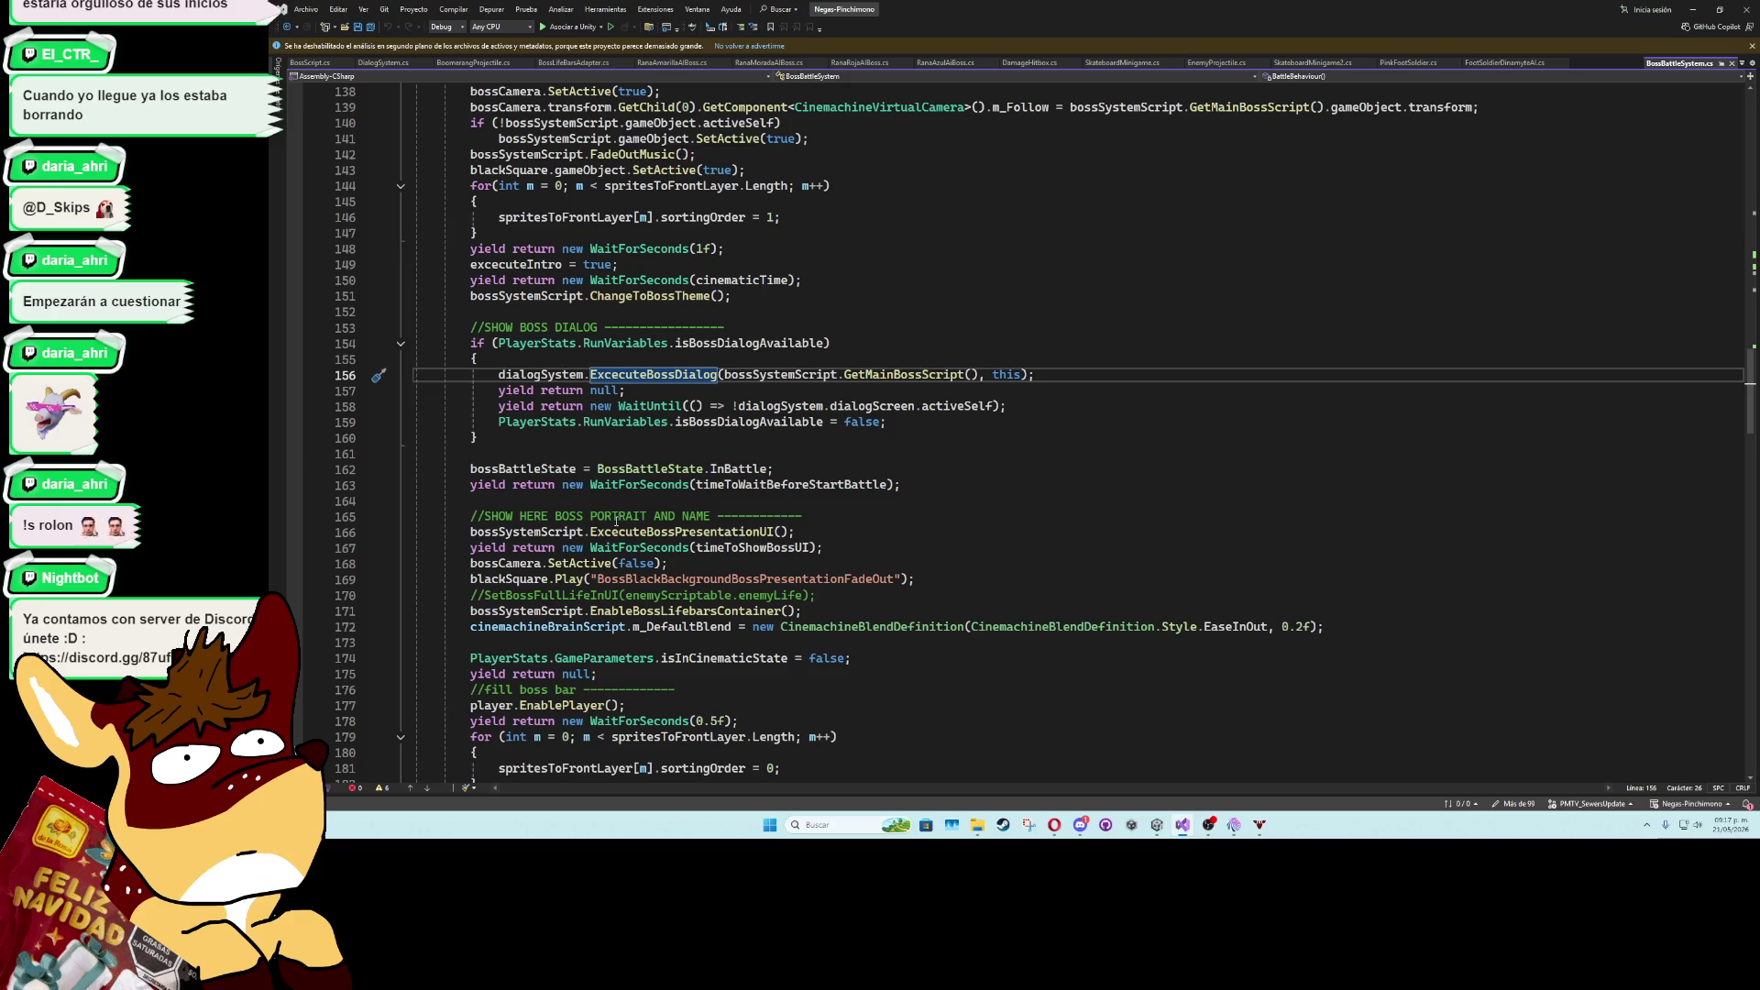
- Follow the ExcecuteBossPresentationUI call chain to the ShowBossPresentationUI definition in BossSystem.cs
left_click(643, 529)
key("F12")
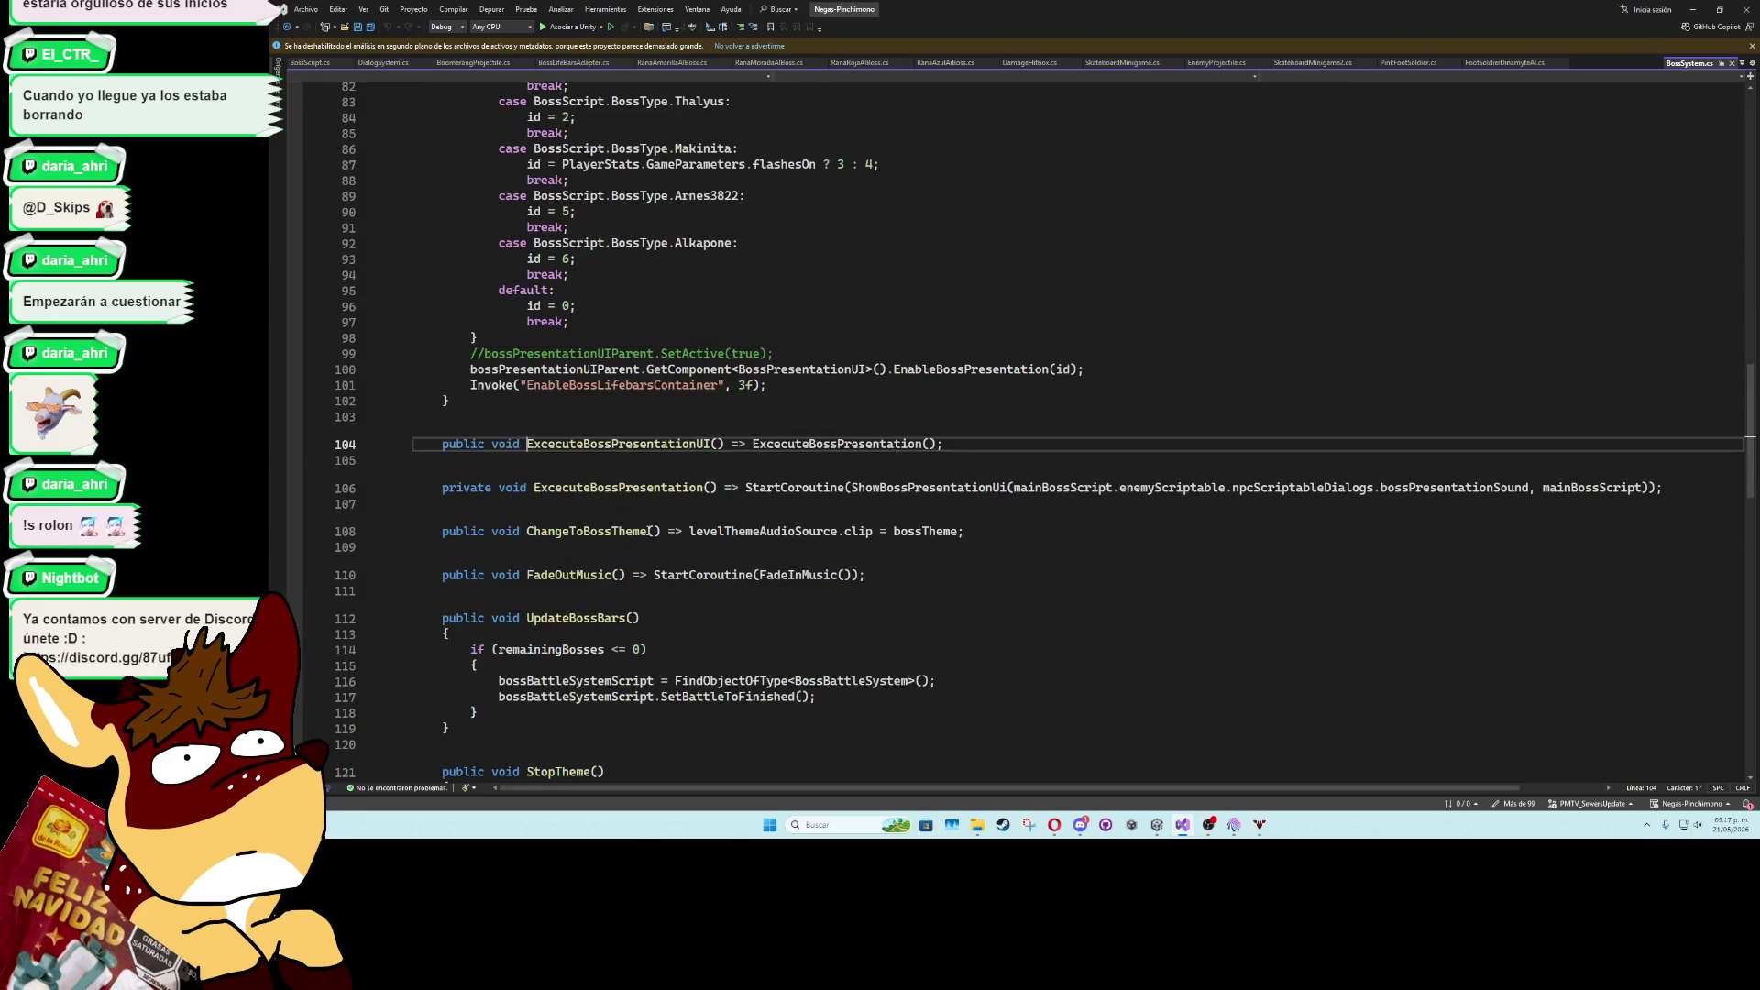
left_click(825, 443, "ctrl")
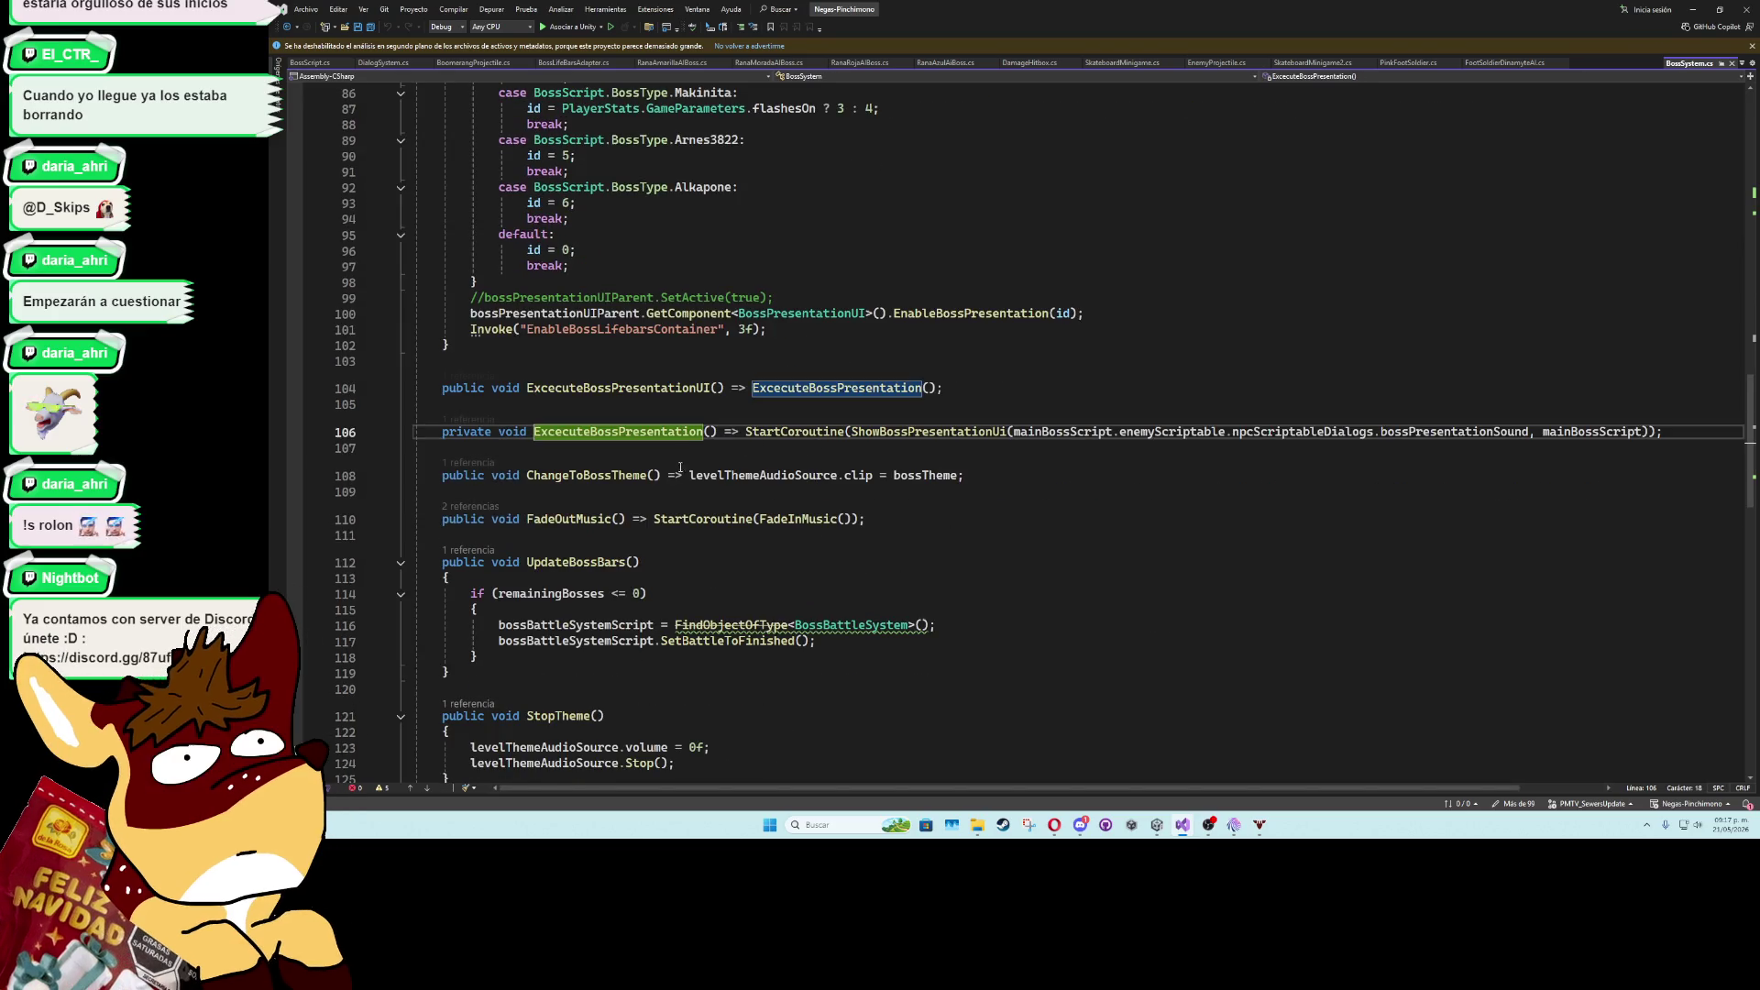
left_click(964, 441, "ctrl")
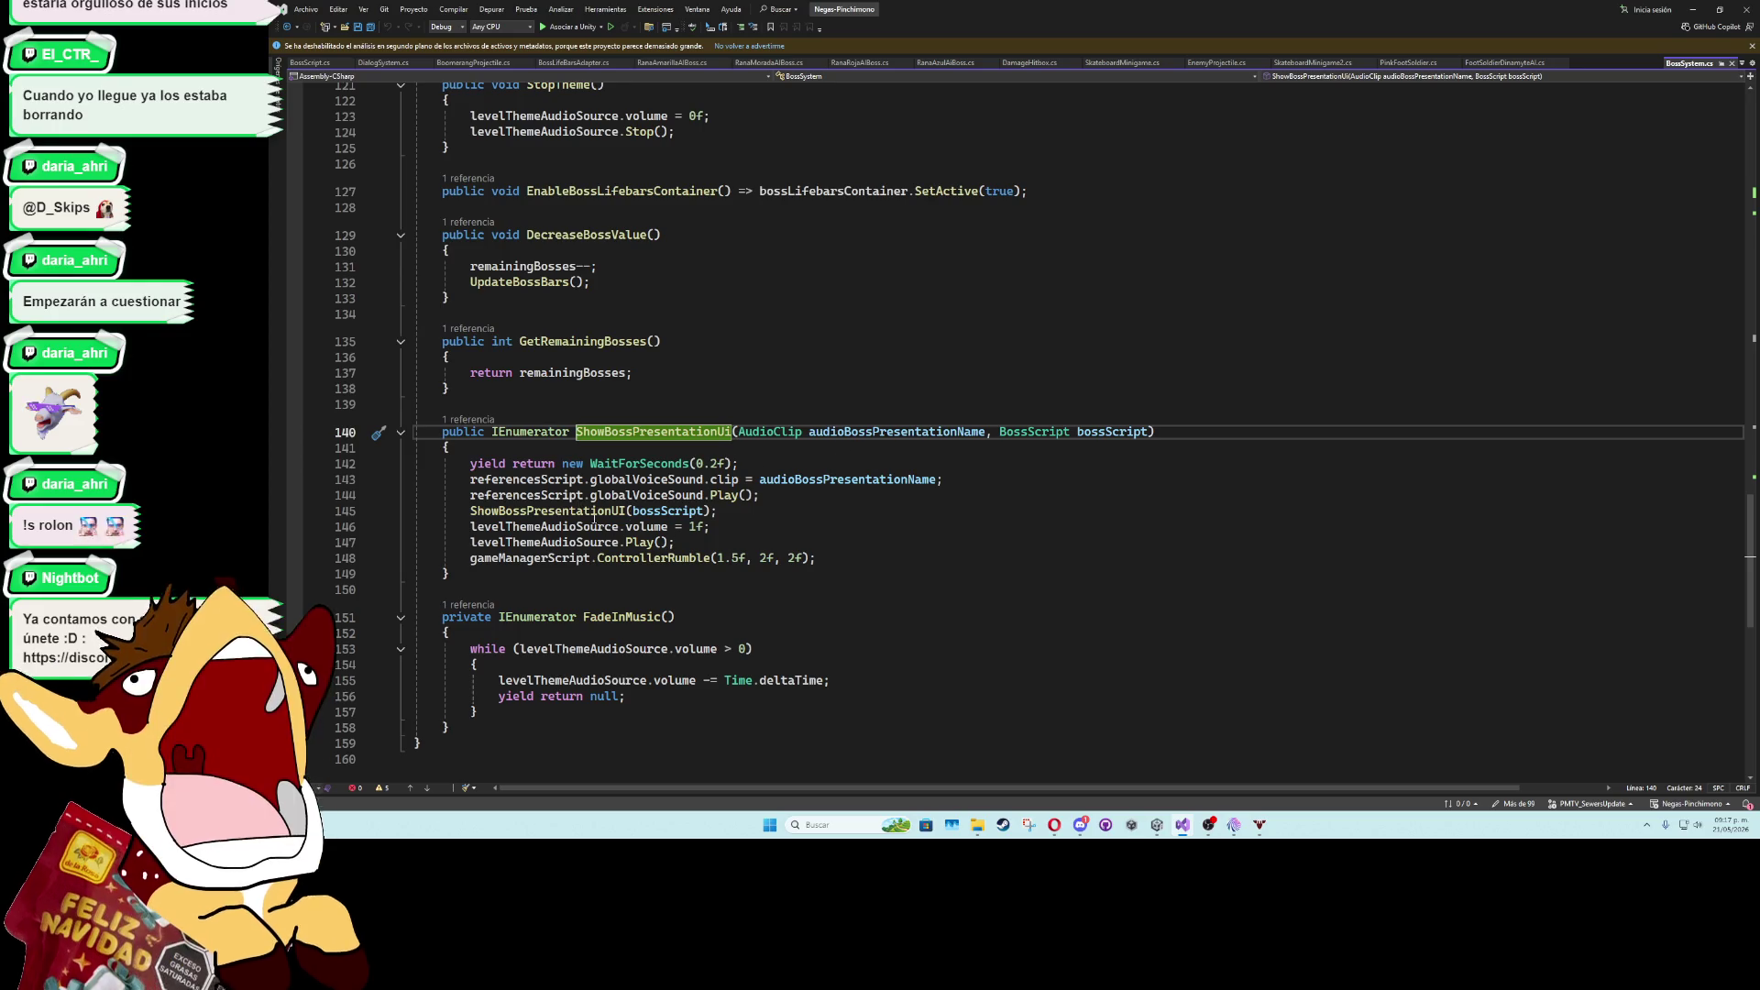
left_click(614, 510, "ctrl")
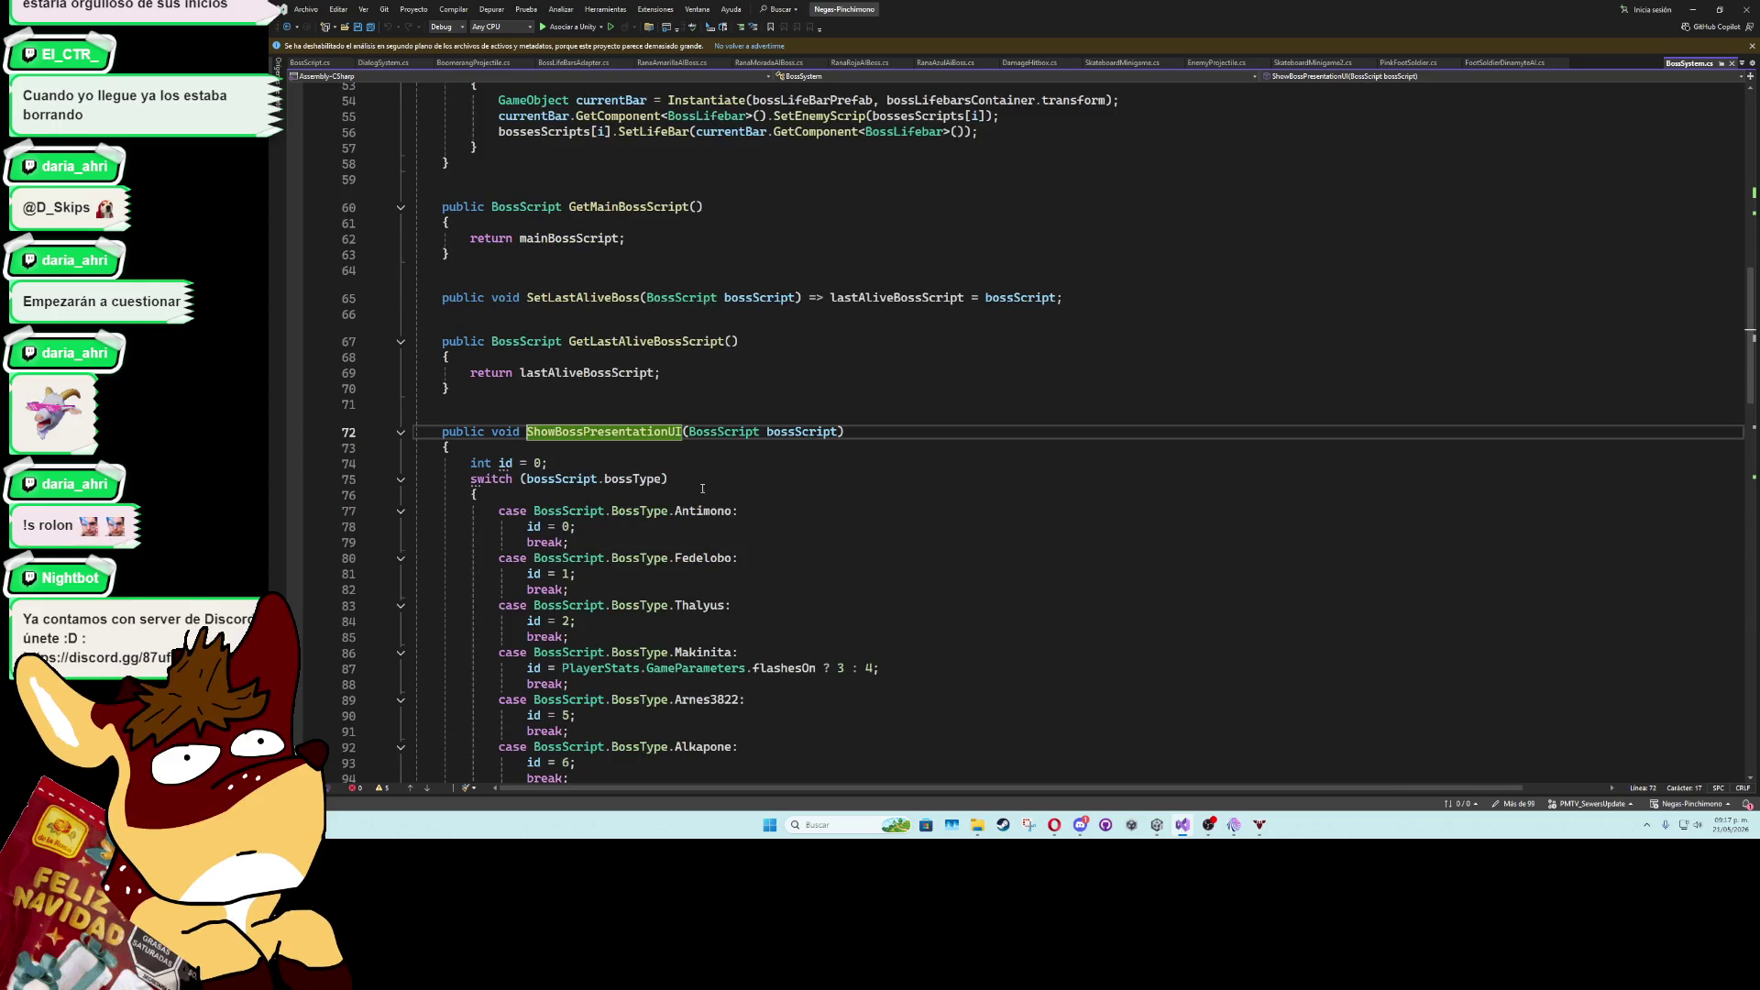
scroll(701, 488, "down", 2)
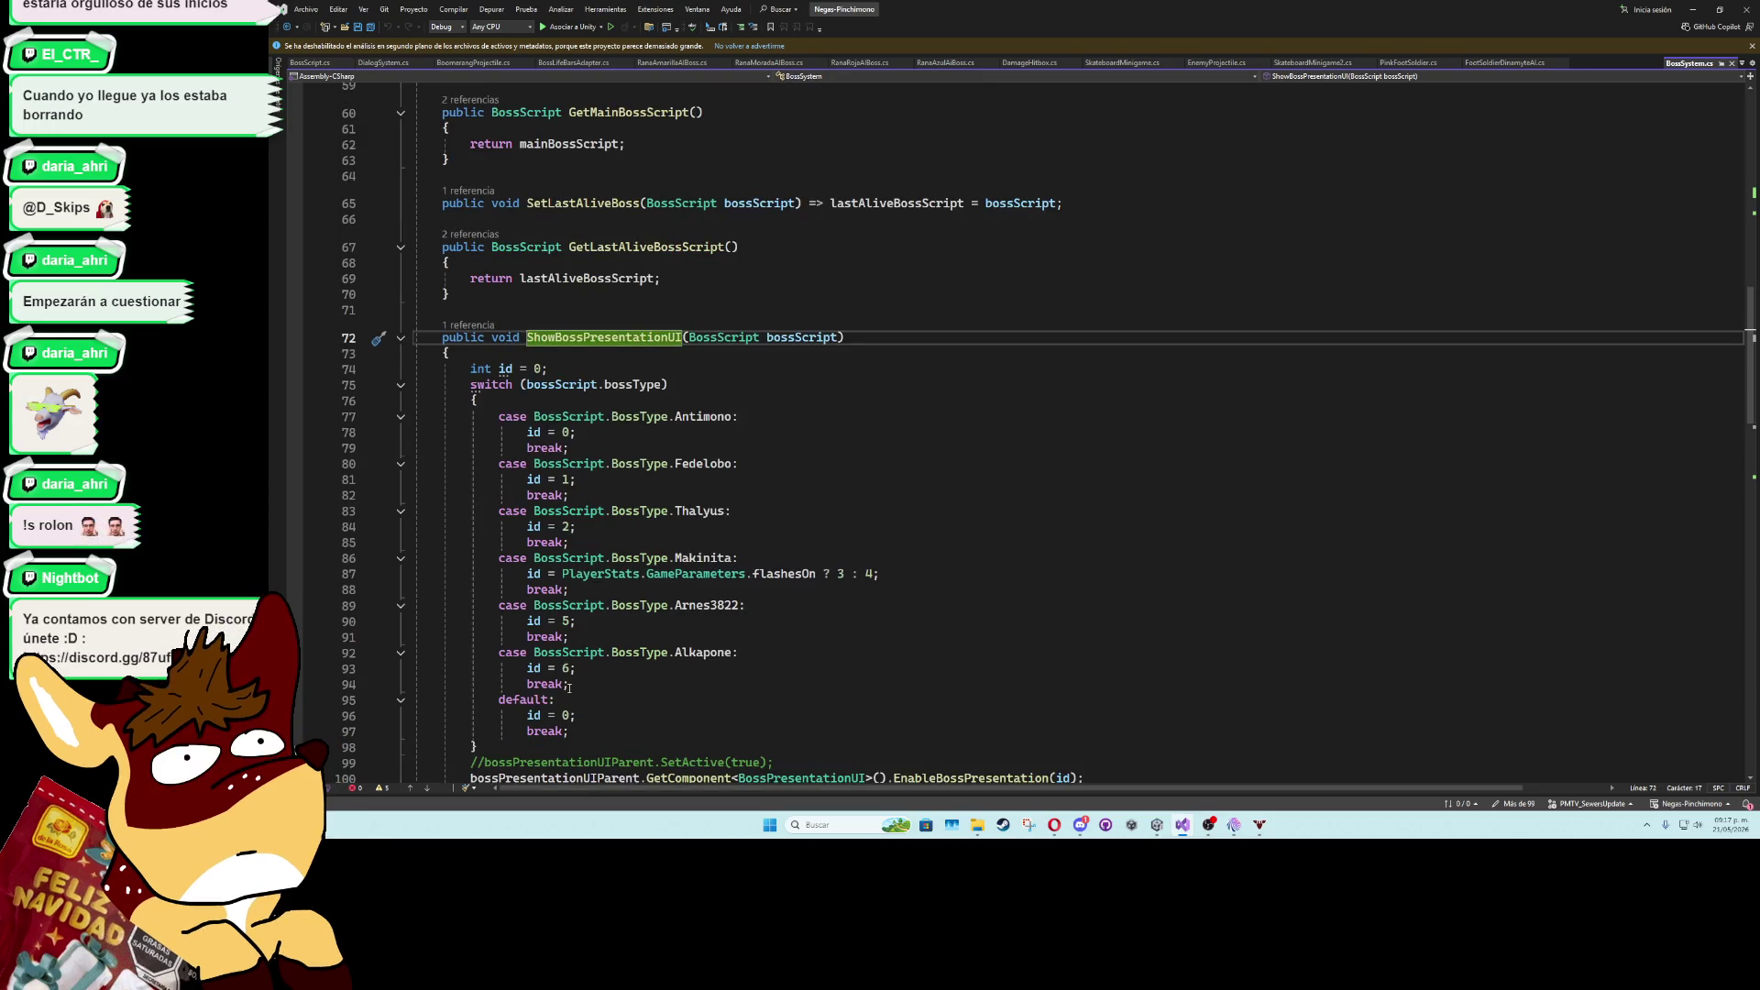
- Add a BossType.Alkapone case with id = 6 to the presentation switch, then return to Unity
left_click(587, 713)
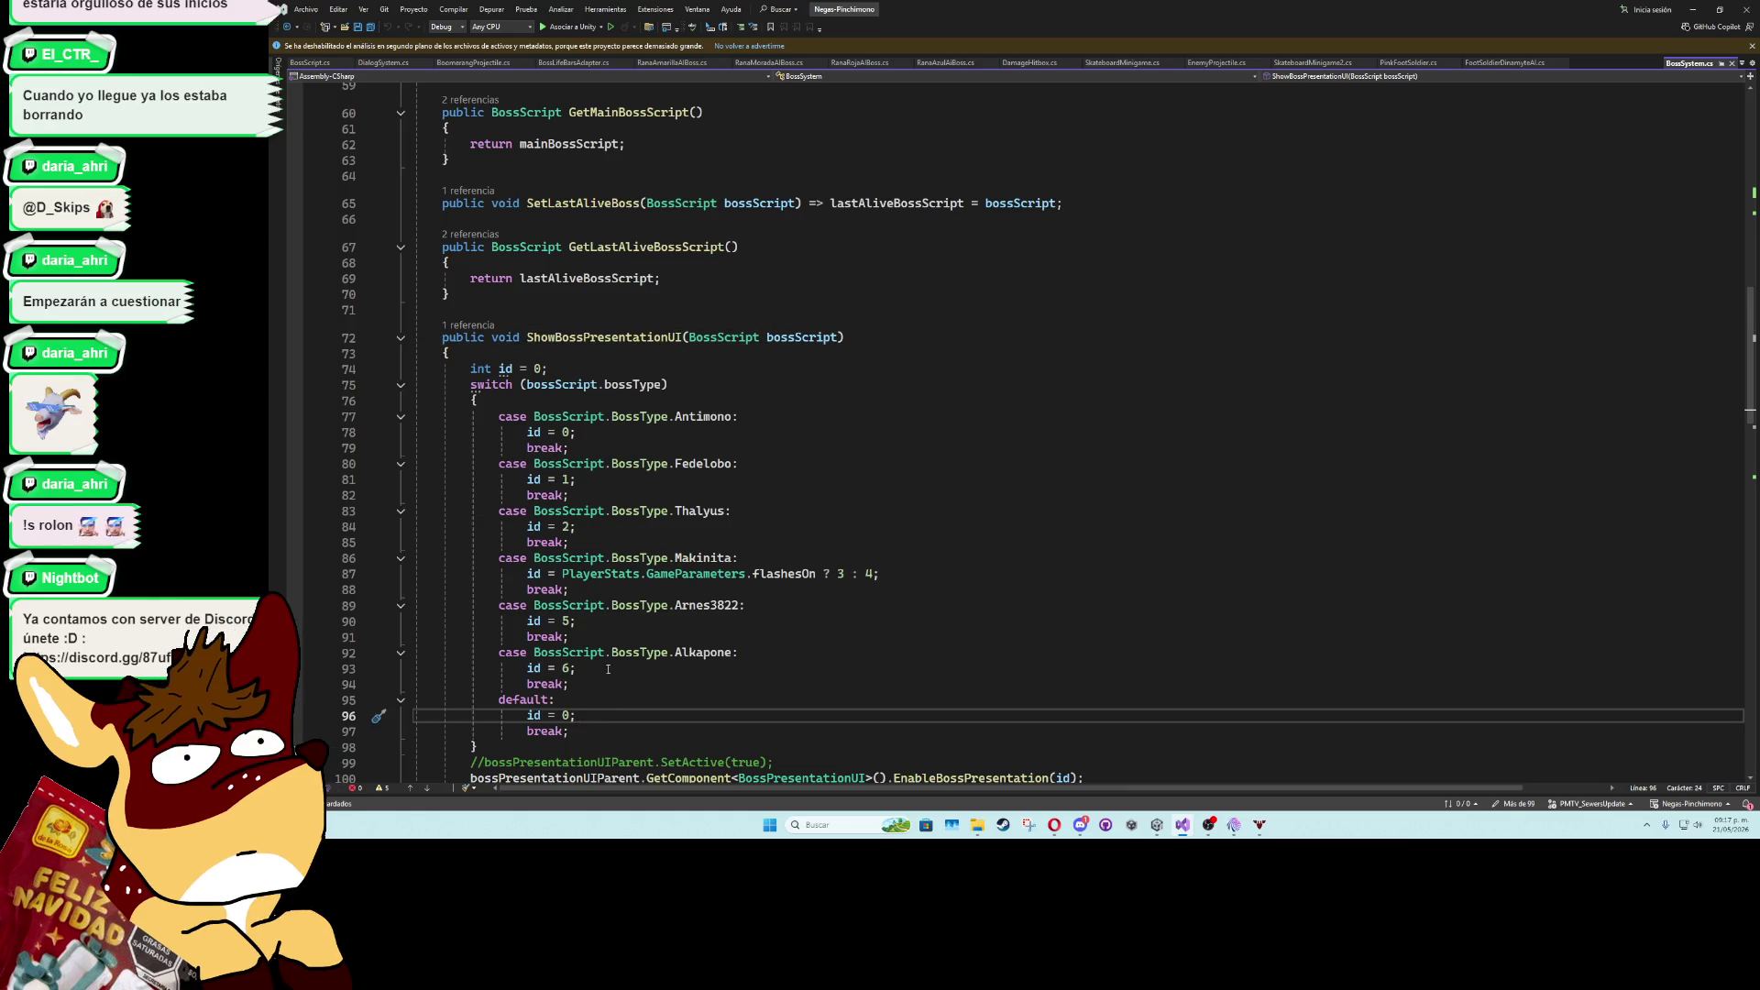
left_click(655, 635)
left_click(647, 698)
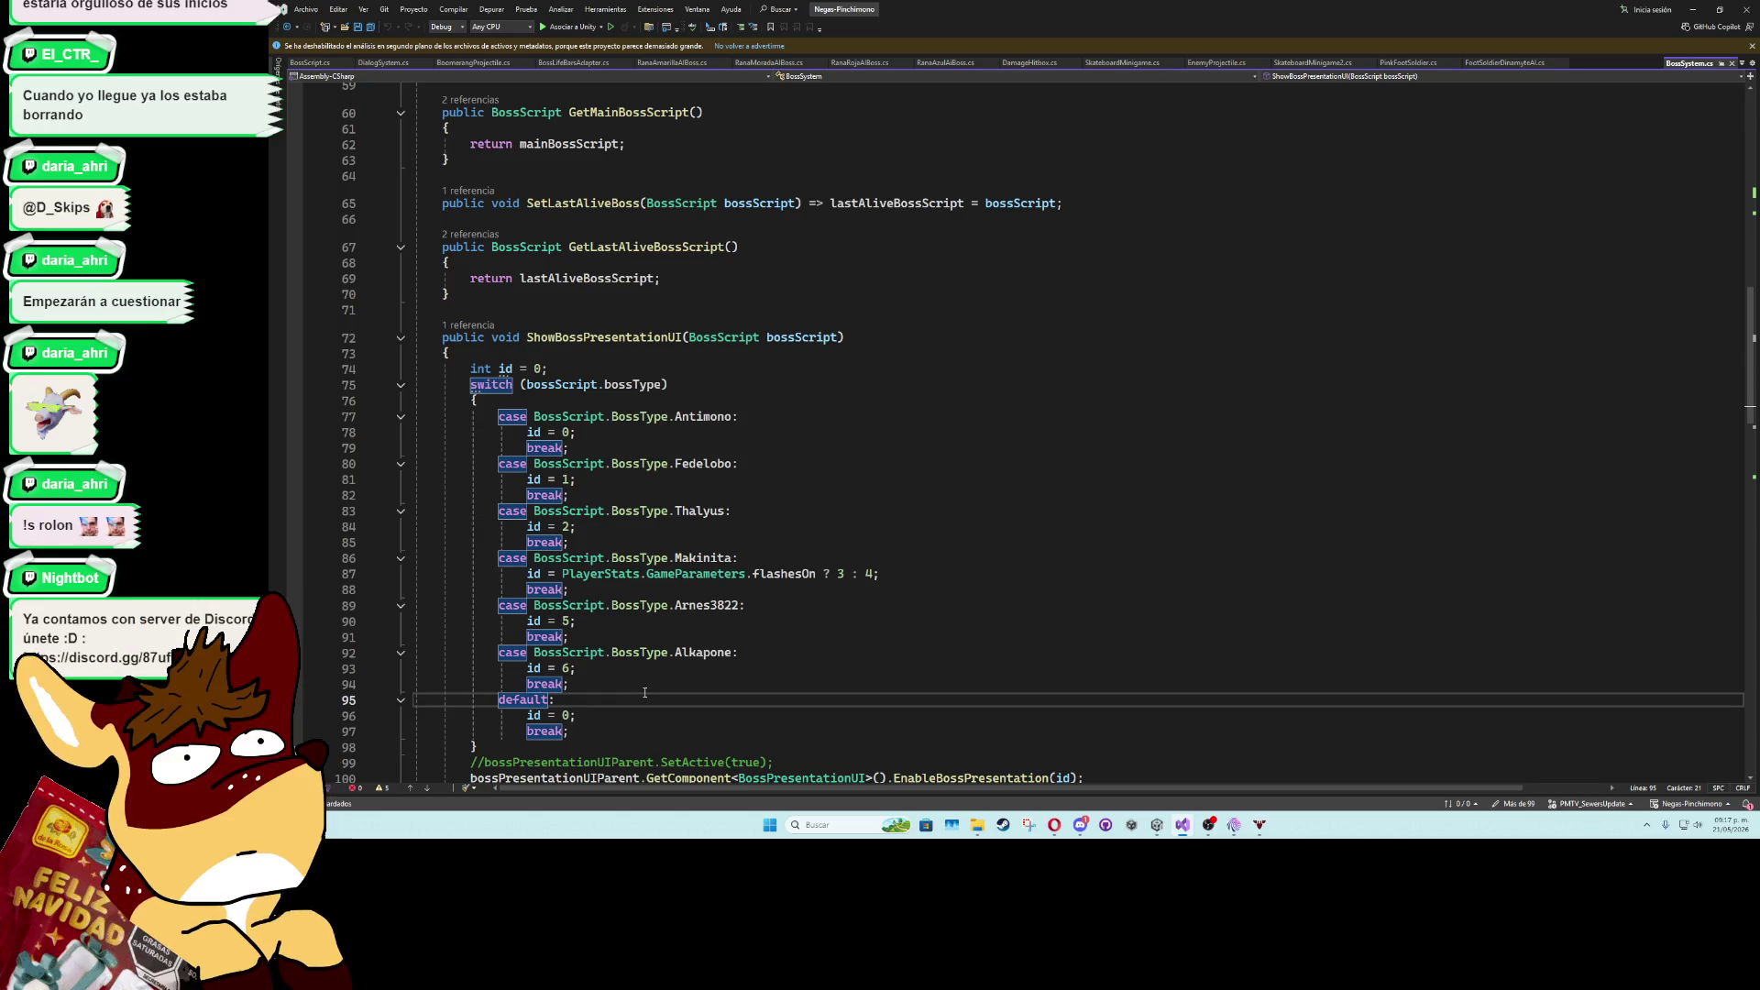
scroll(822, 623, "down", 2)
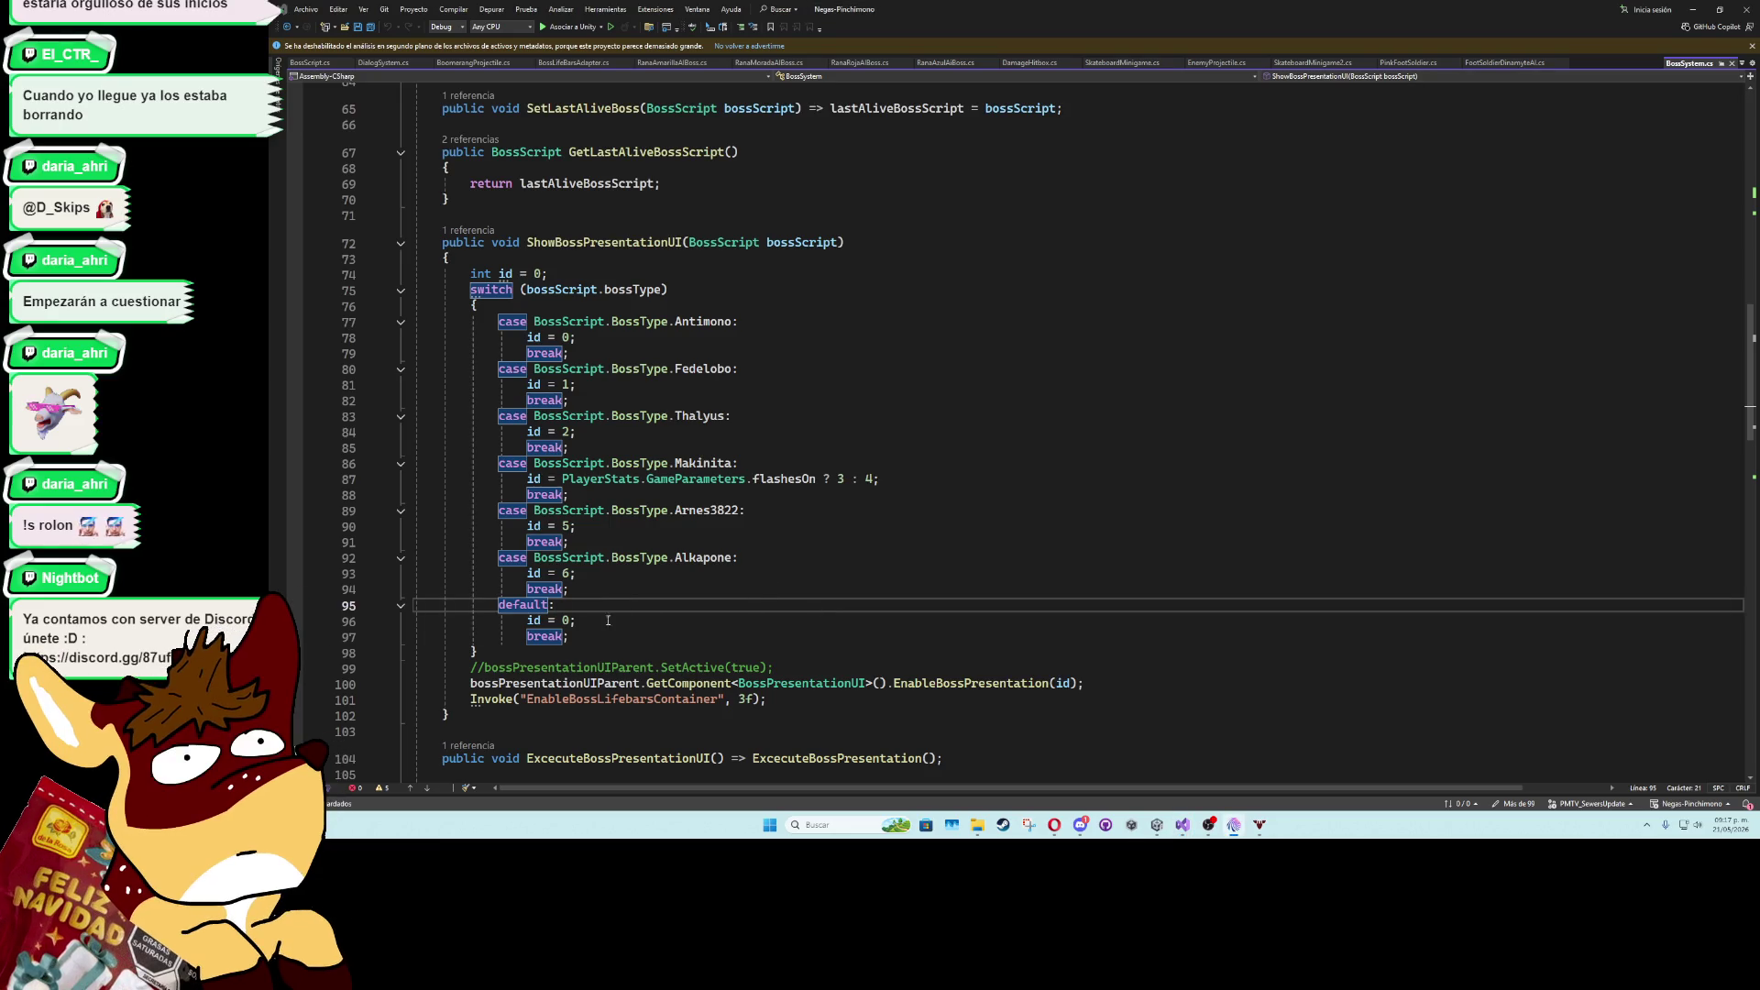
left_click(836, 555)
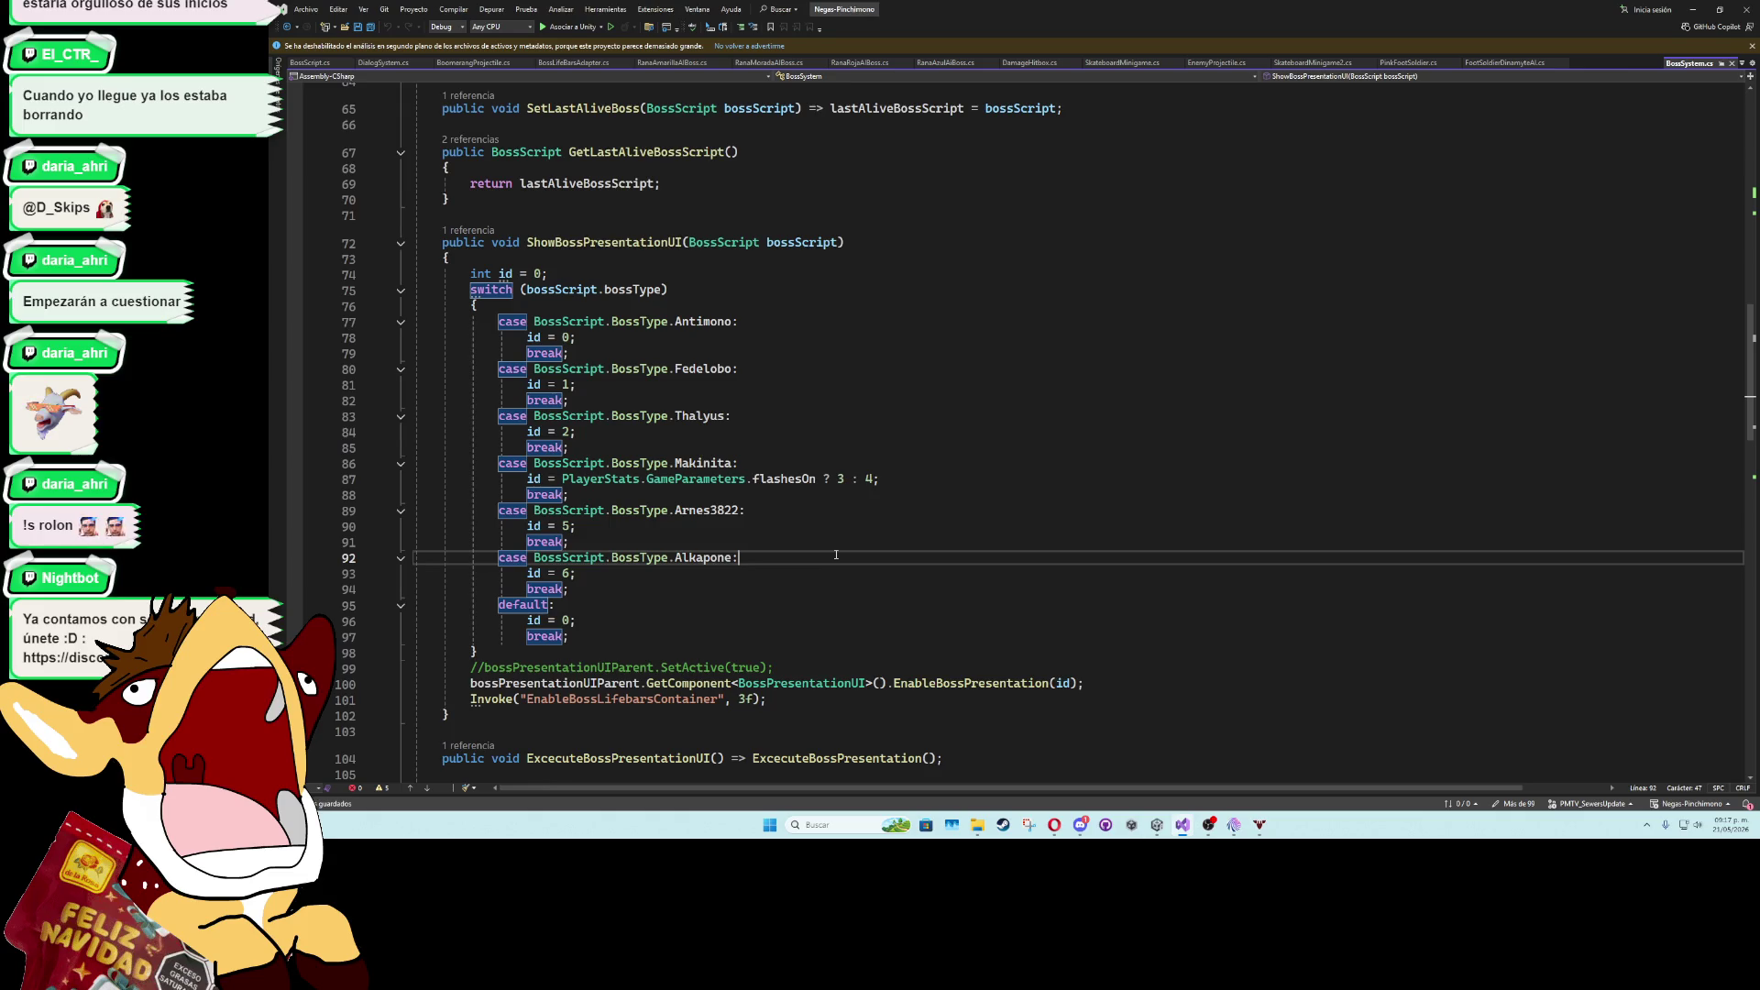
scroll(837, 541, "down", 5)
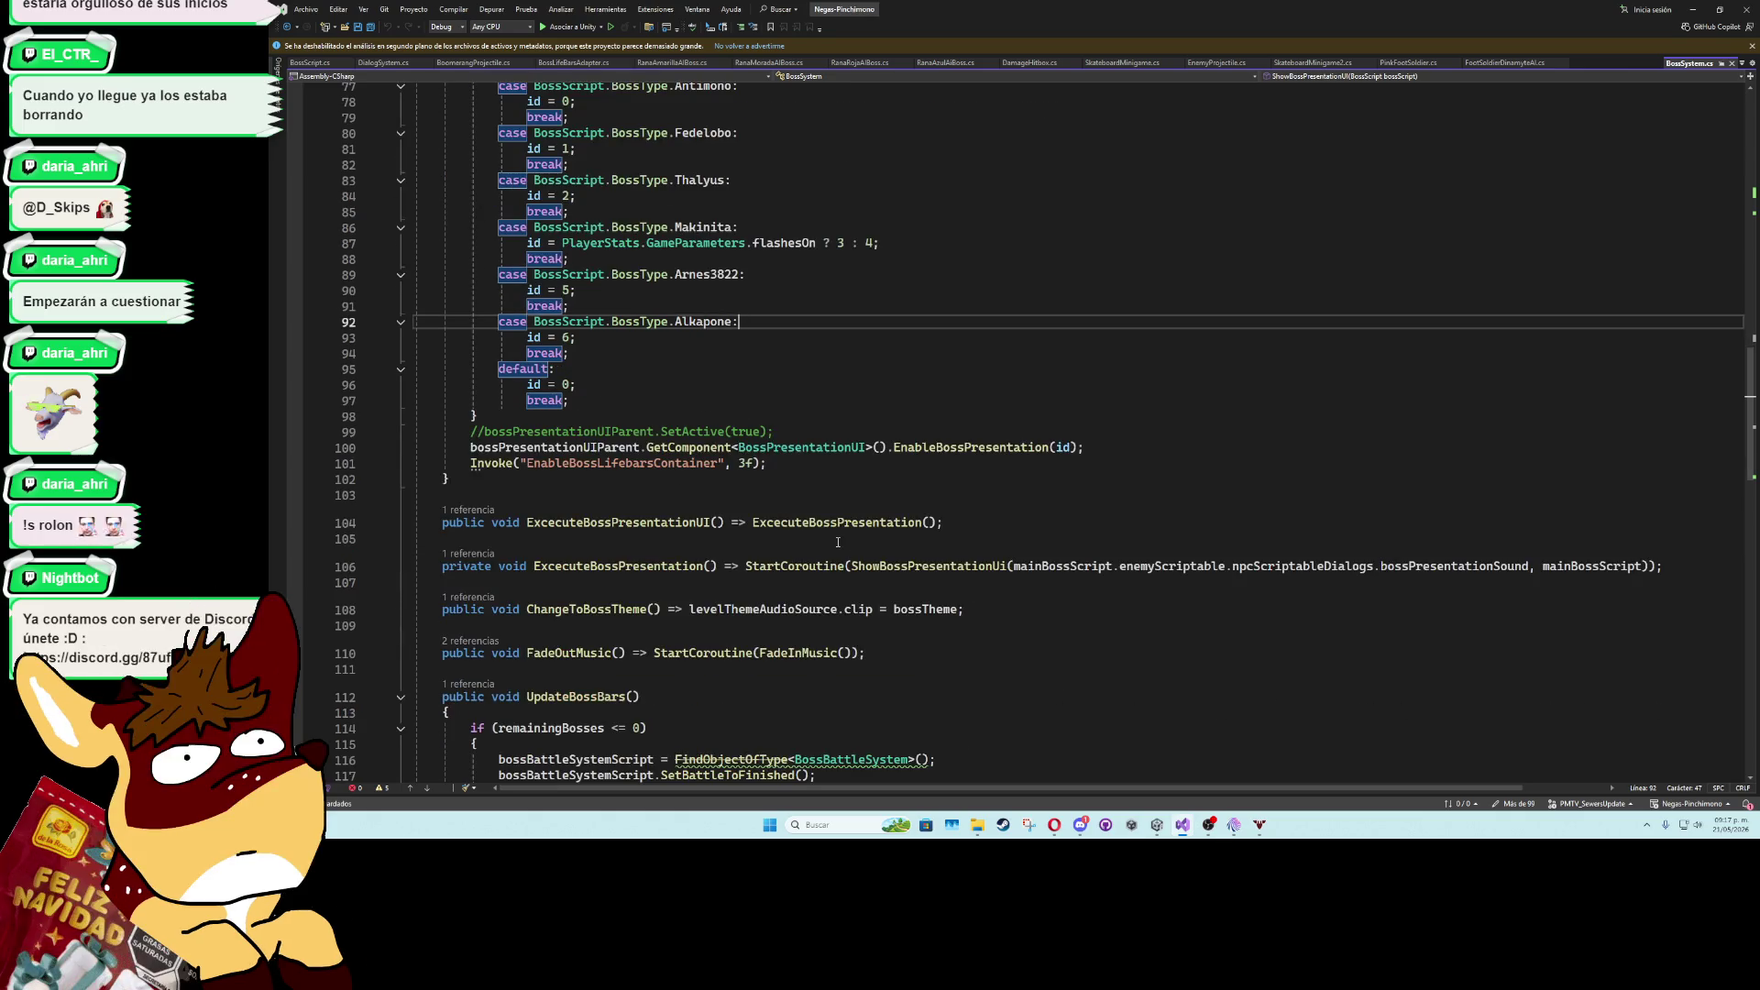
mouse_move(963, 449)
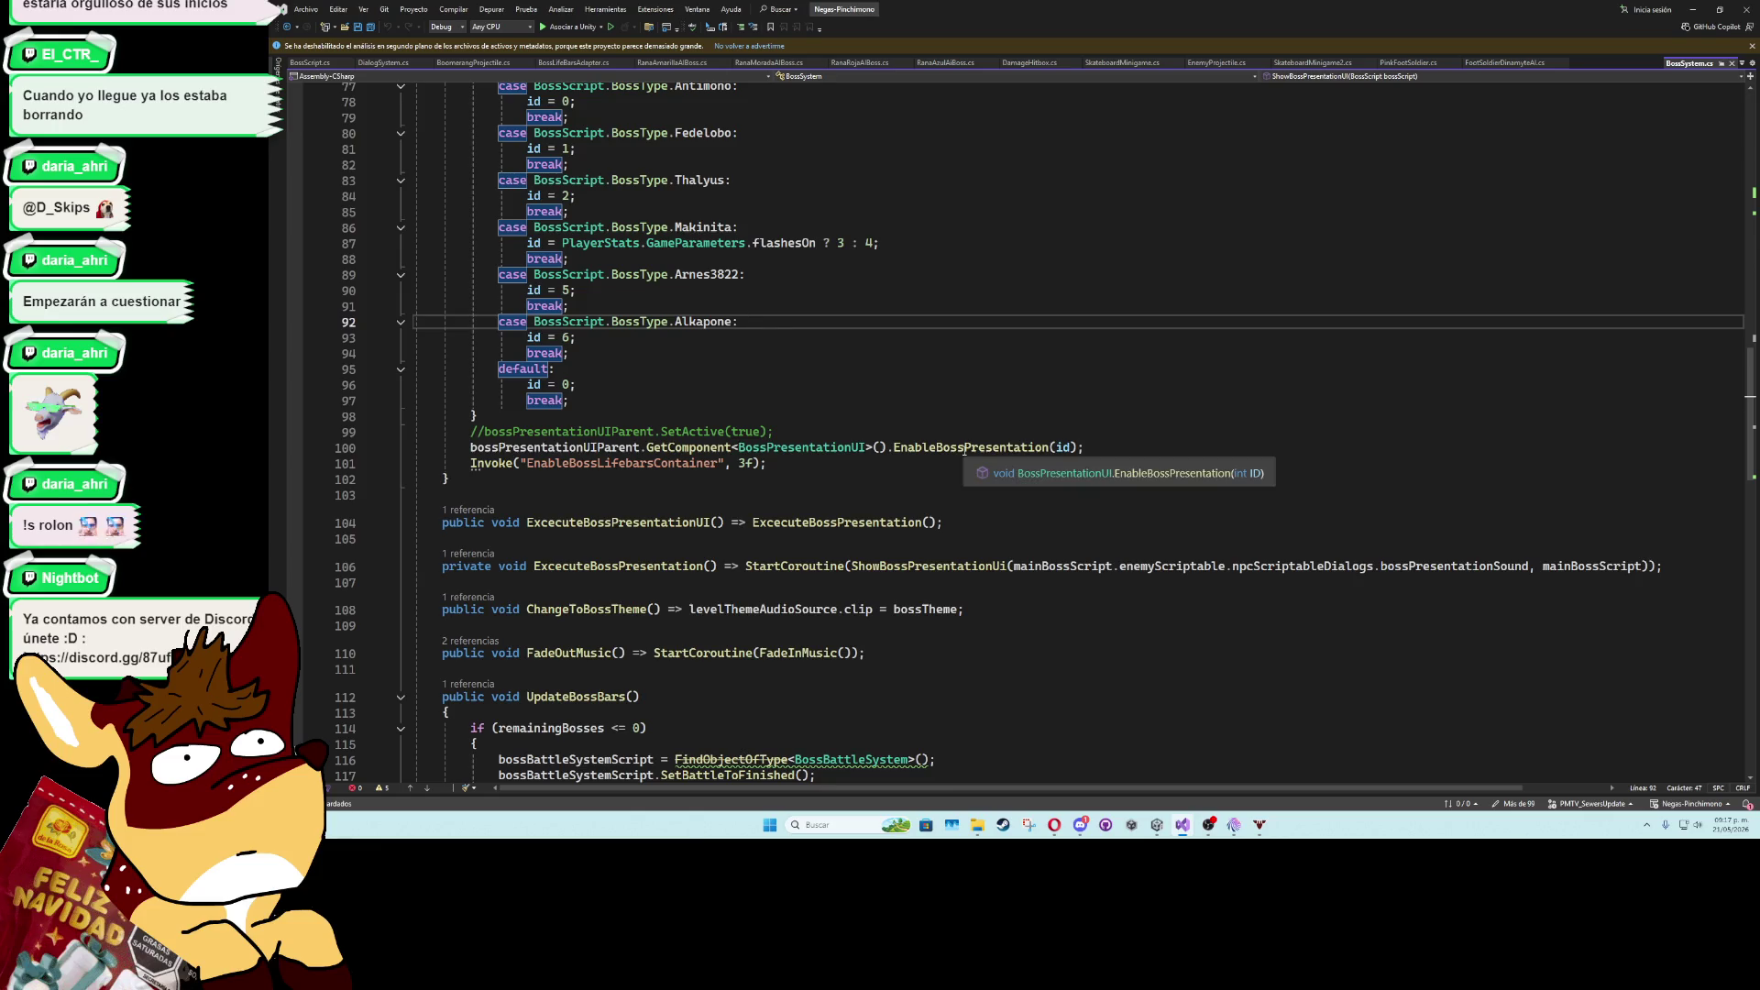
scroll(782, 500, "up", 4)
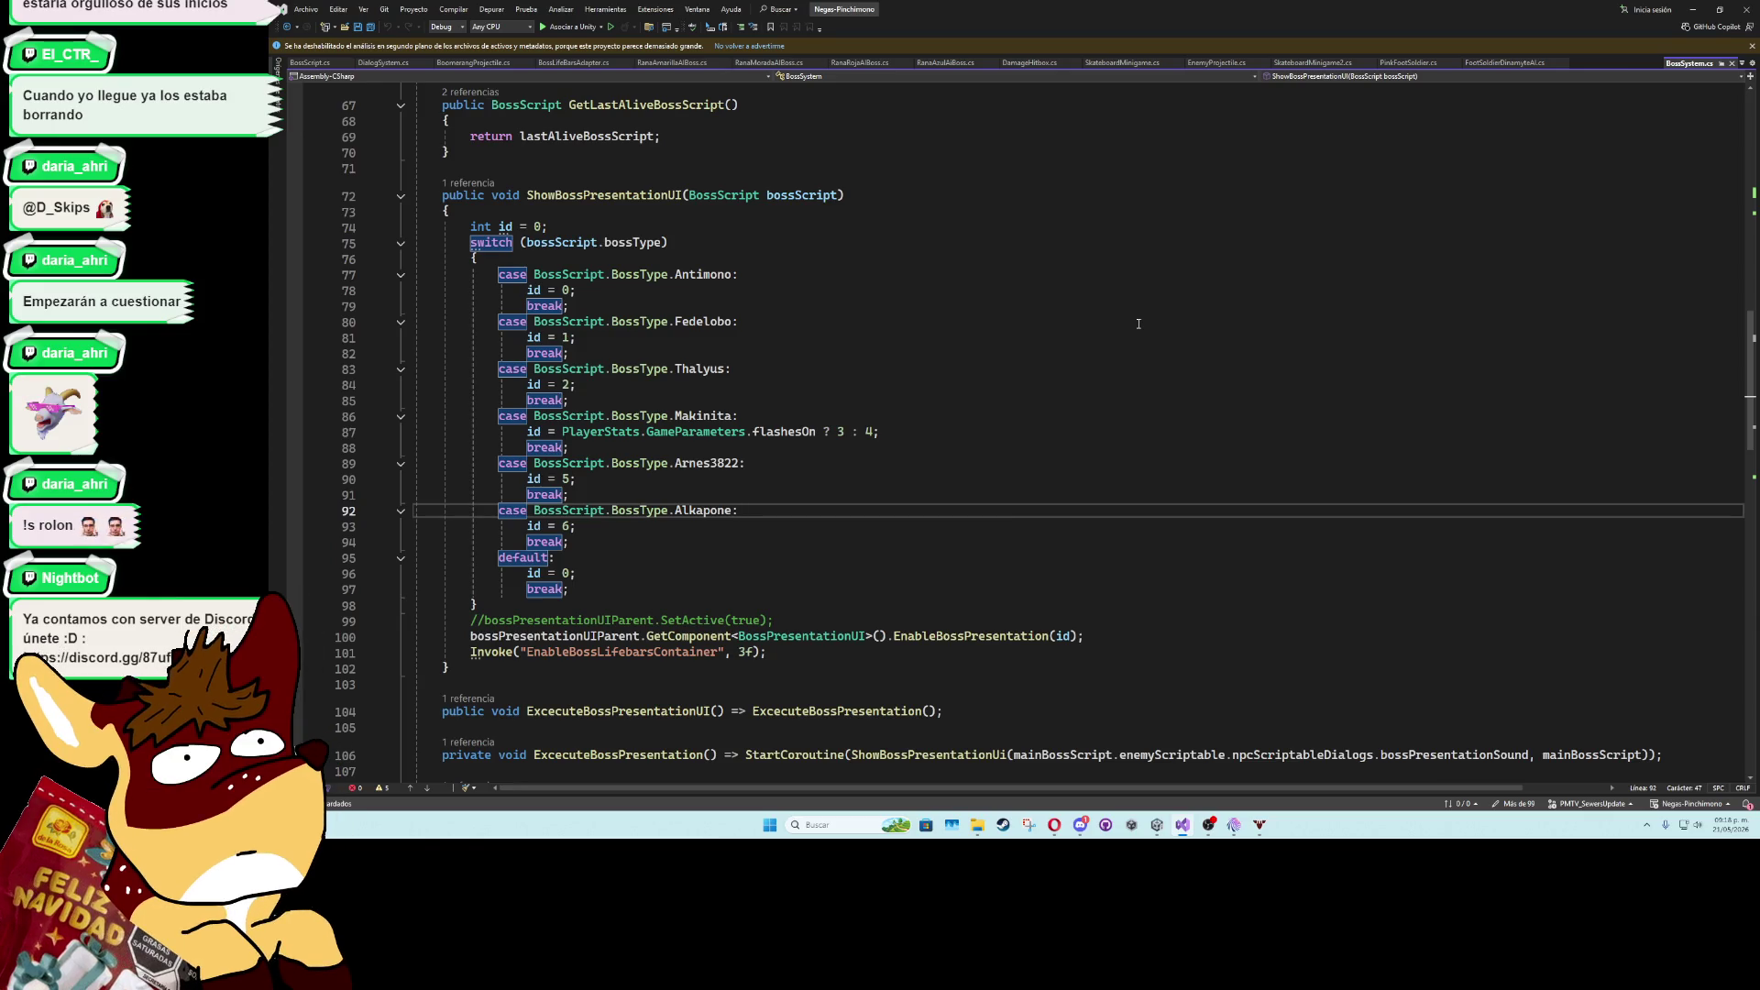
scroll(1138, 324, "down", 5)
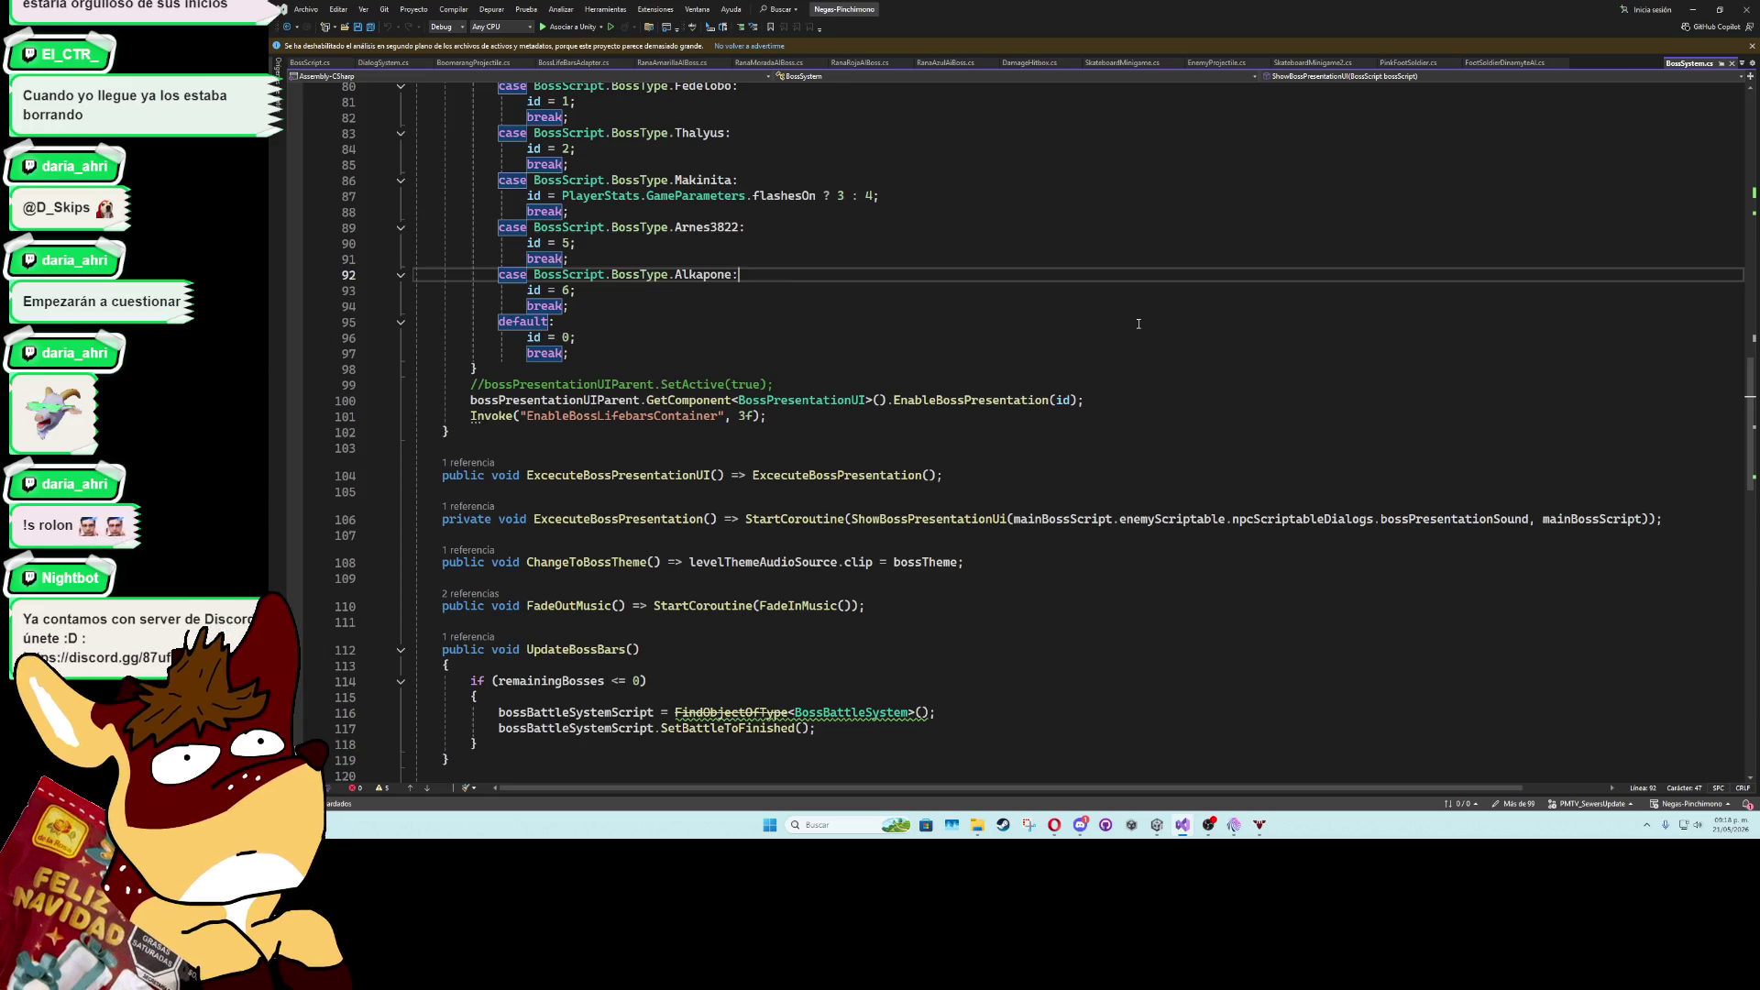
left_click(1692, 10)
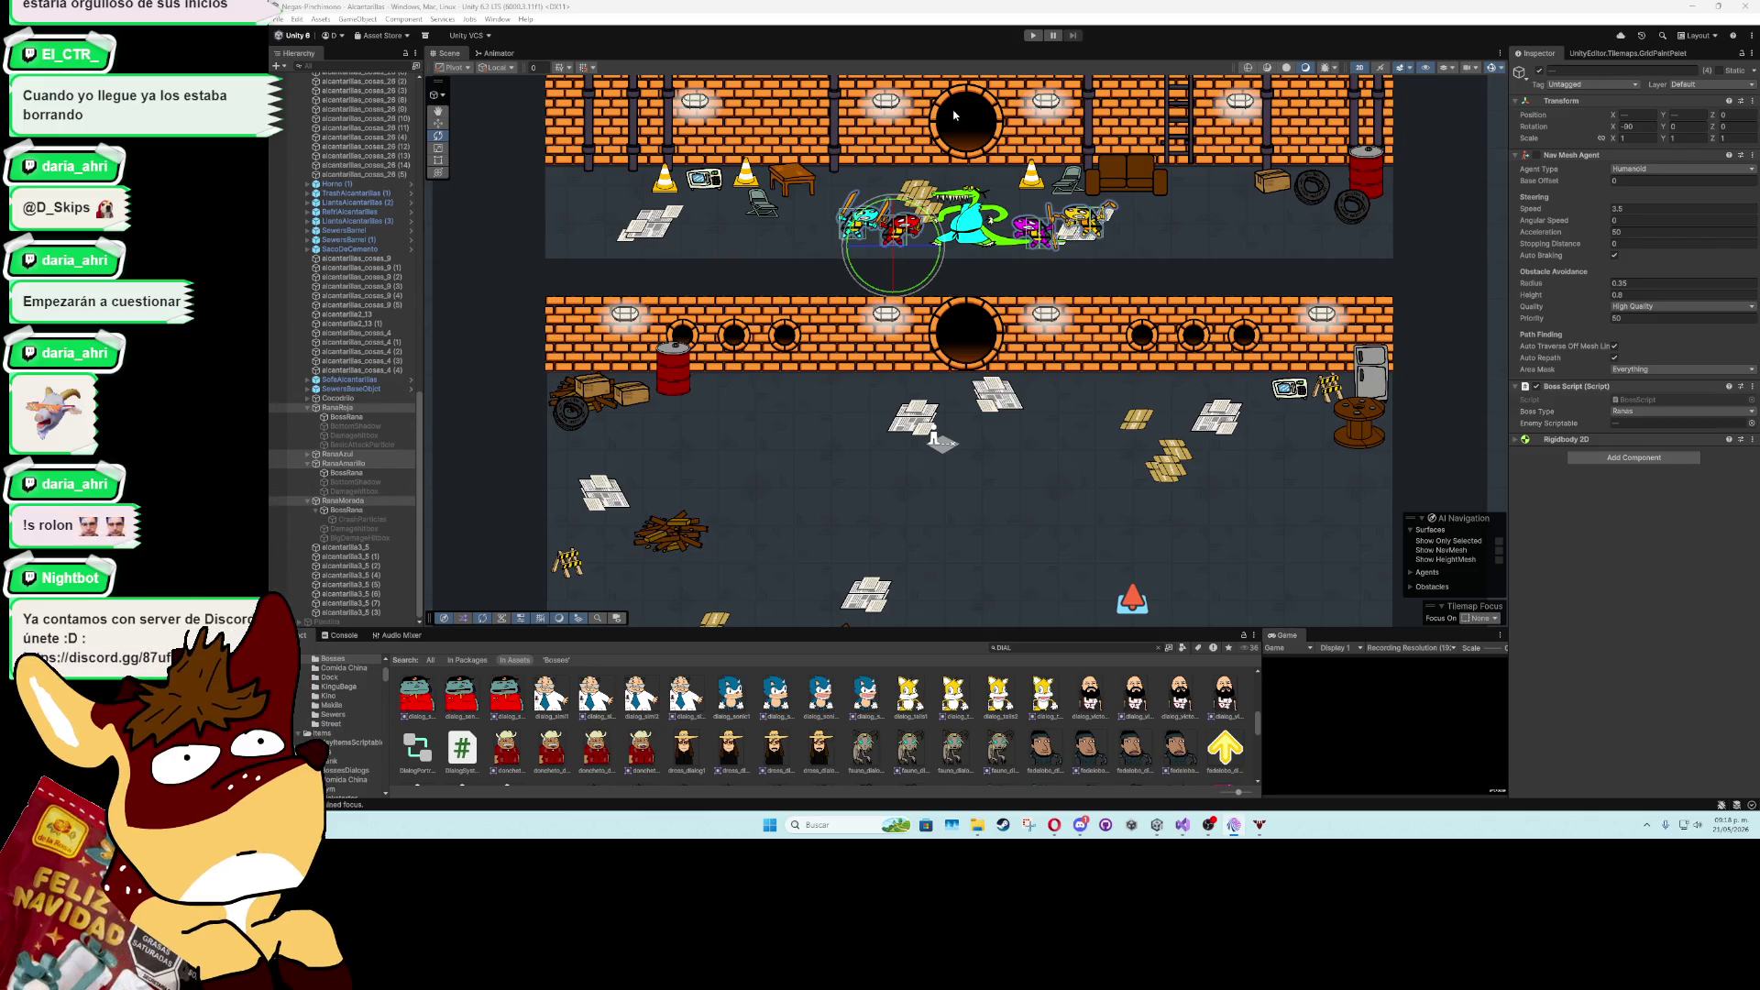
- Inspect the Console's NullReferenceException and follow its stack trace to BossSystem.cs line 106
left_click(332, 637)
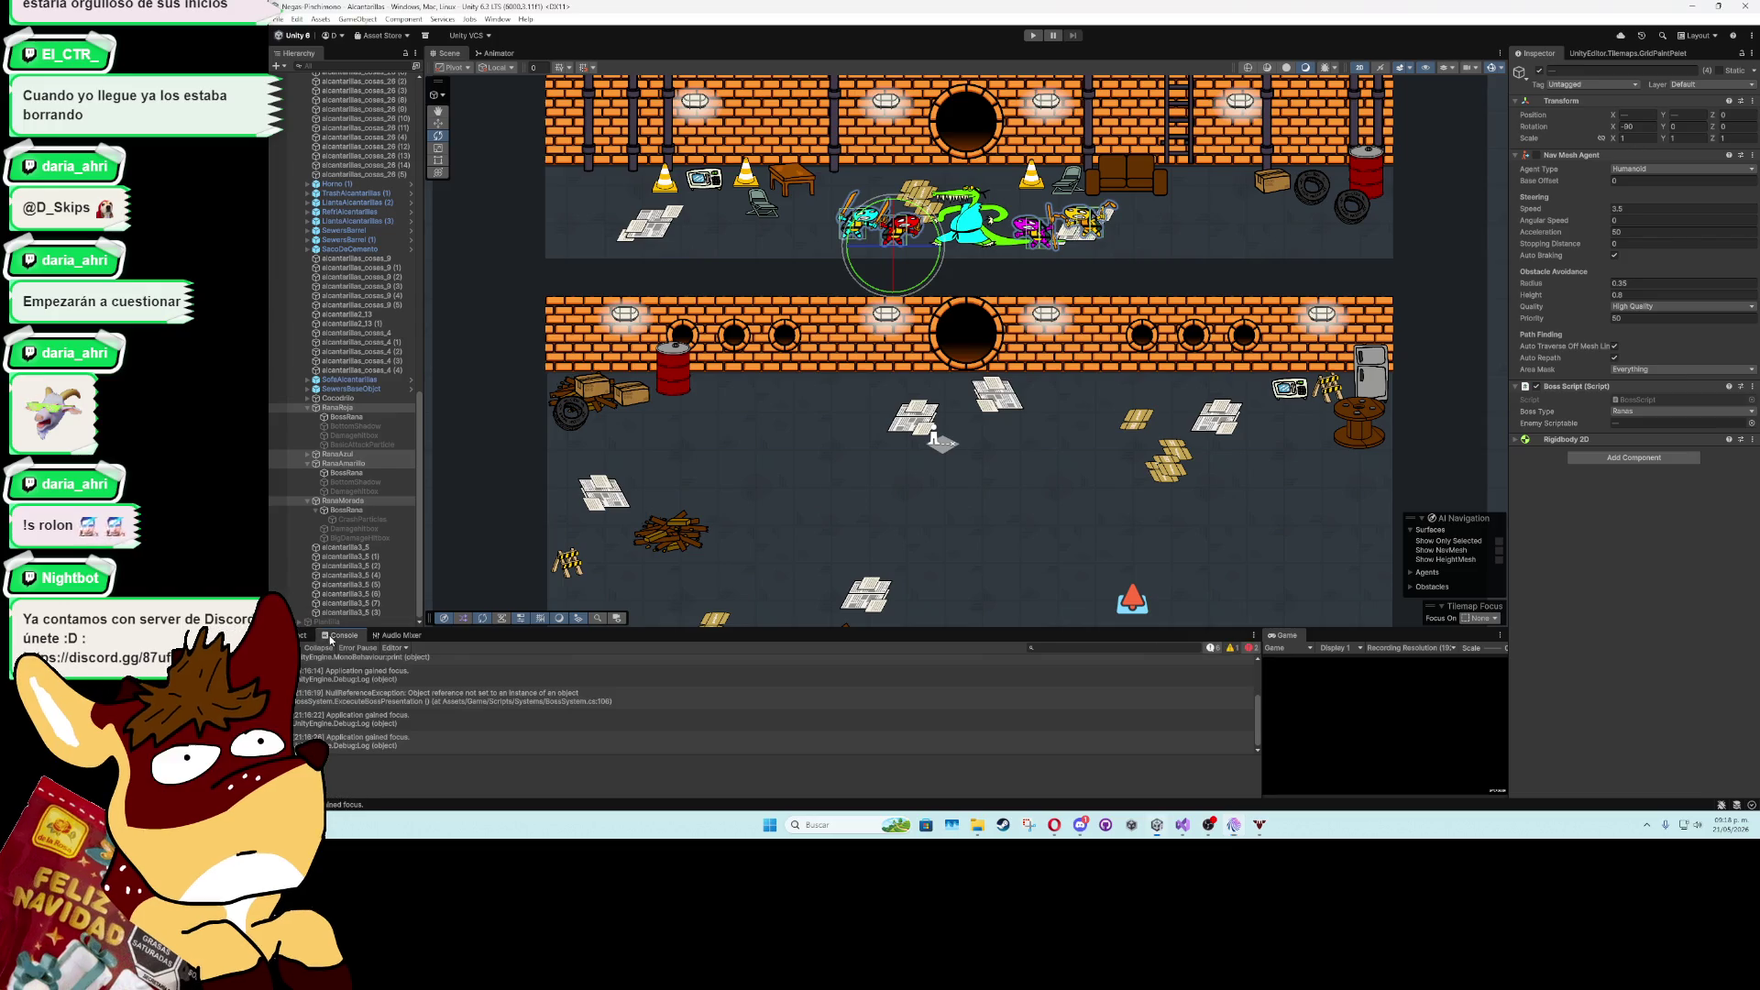
left_click(479, 704)
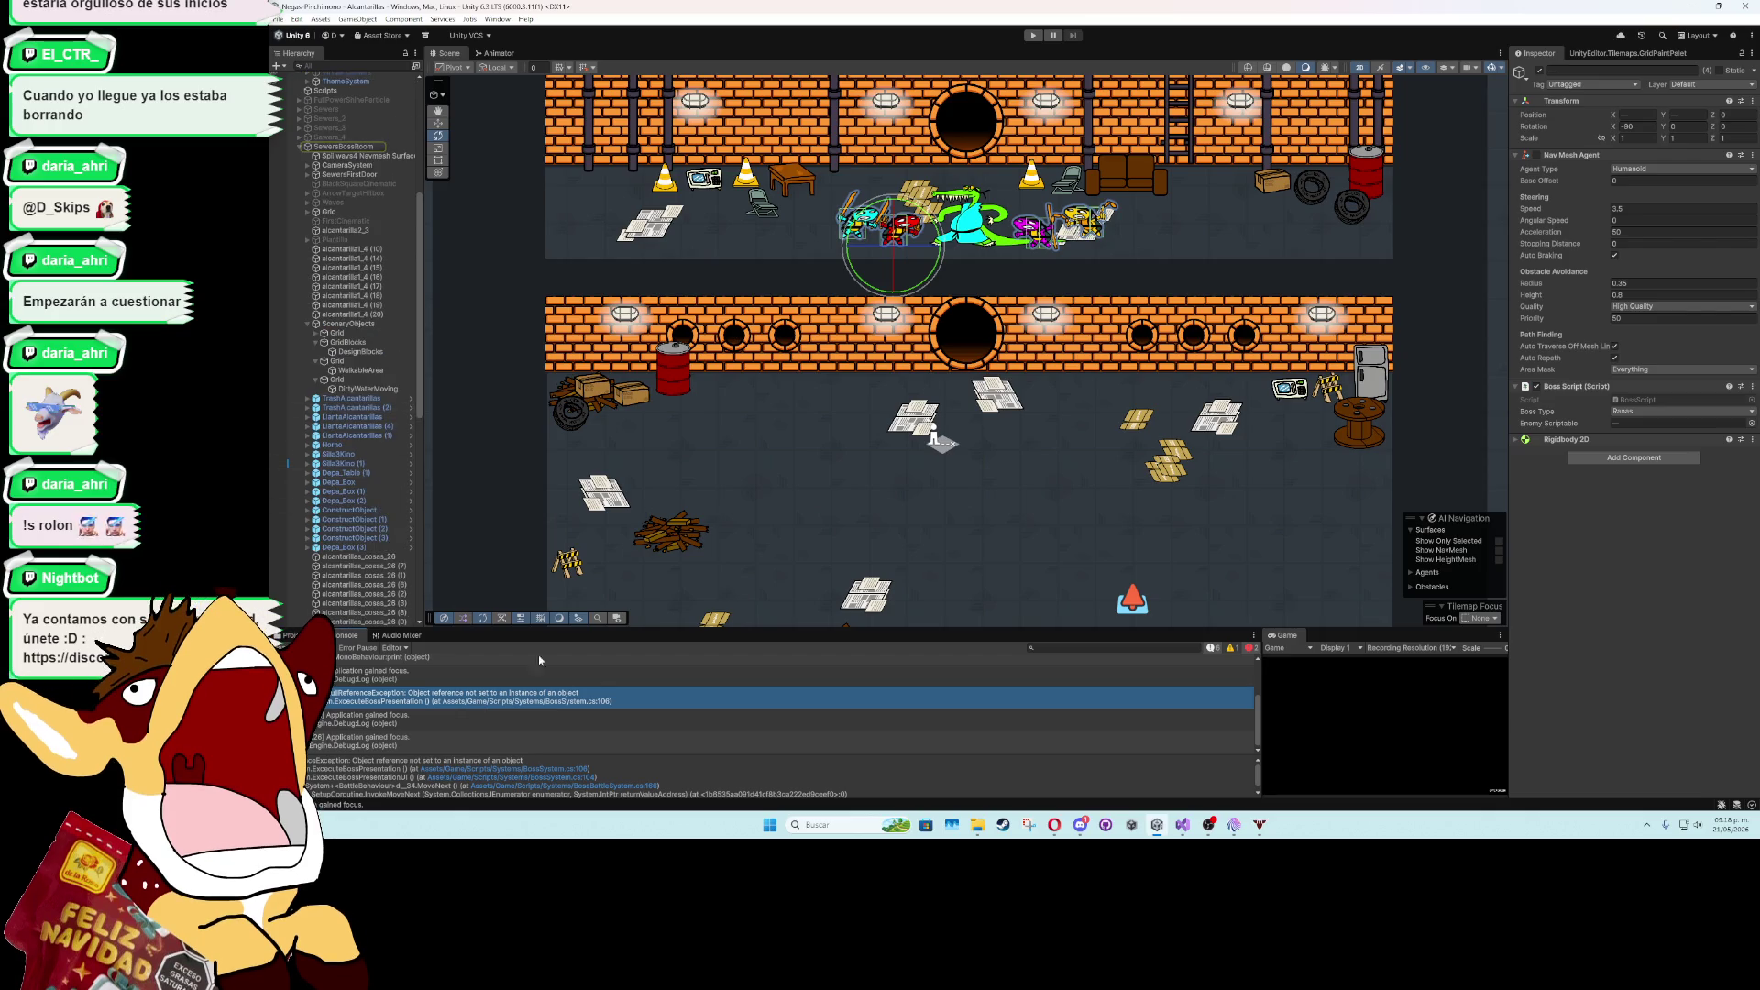
left_click(581, 770)
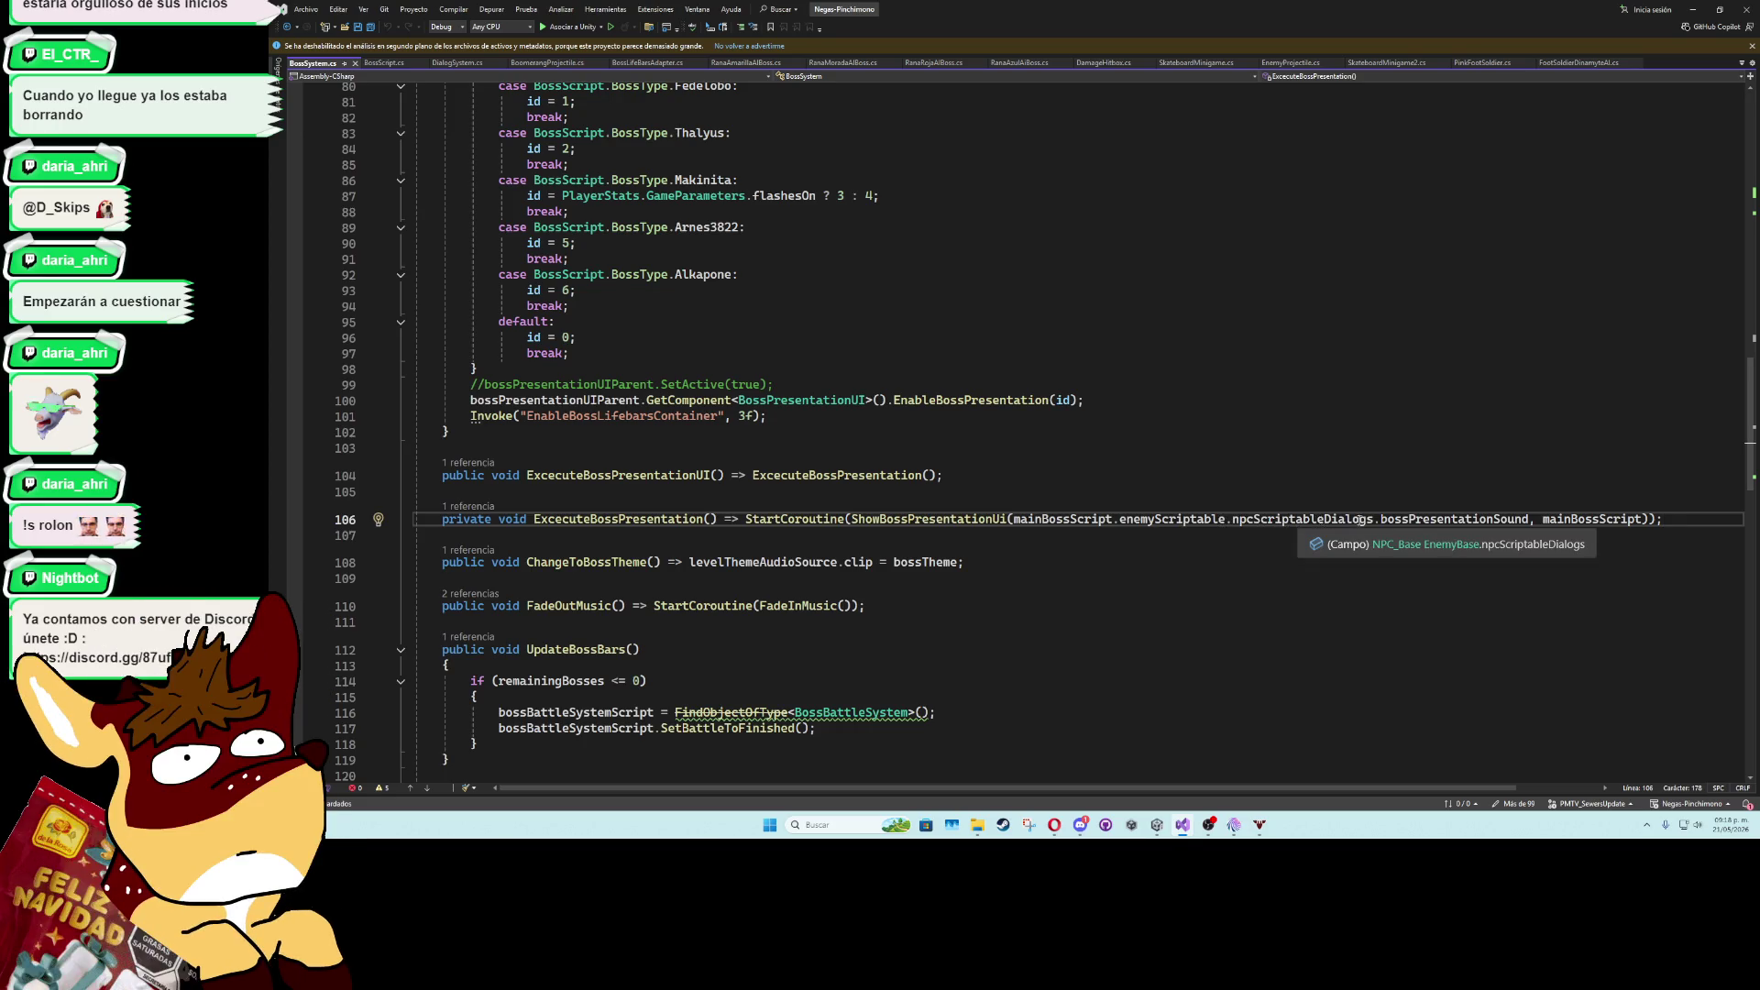
left_click(1703, 10)
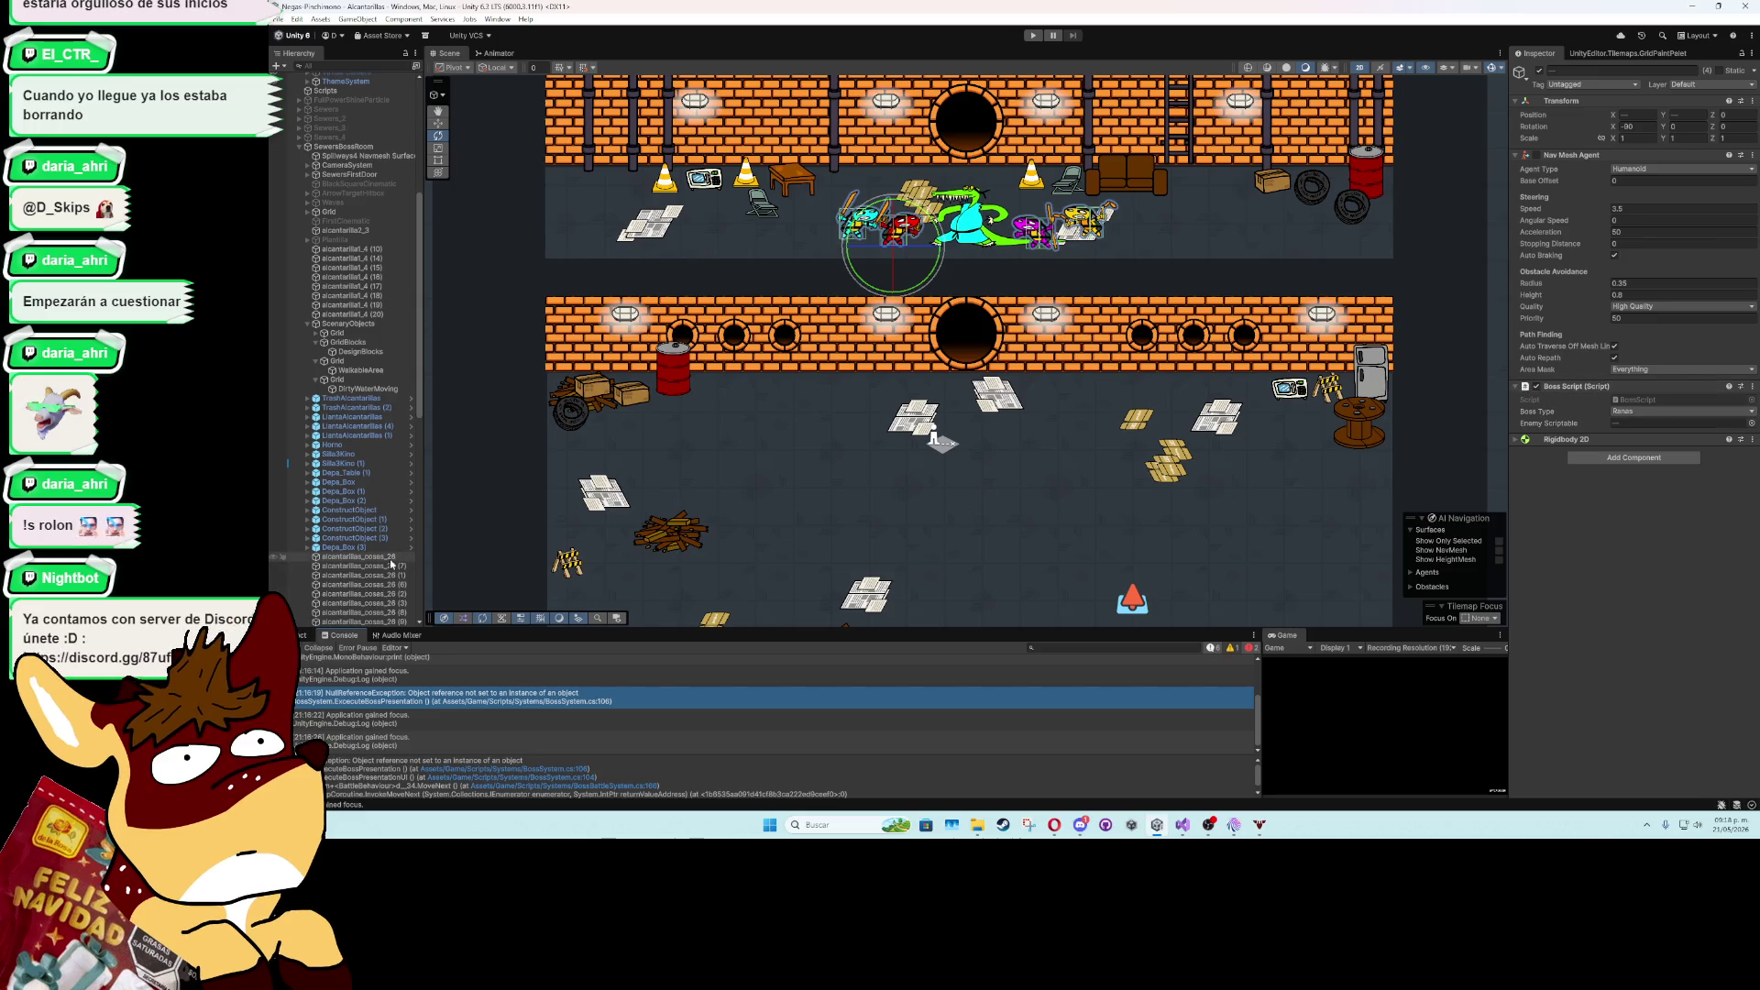
scroll(392, 563, "down", 10)
- Locate the RedFrog boss asset and assign Antimono_Dialogs as its Npc Scriptable Dialogs
key("ctrl+5")
scroll(363, 565, "down", 3)
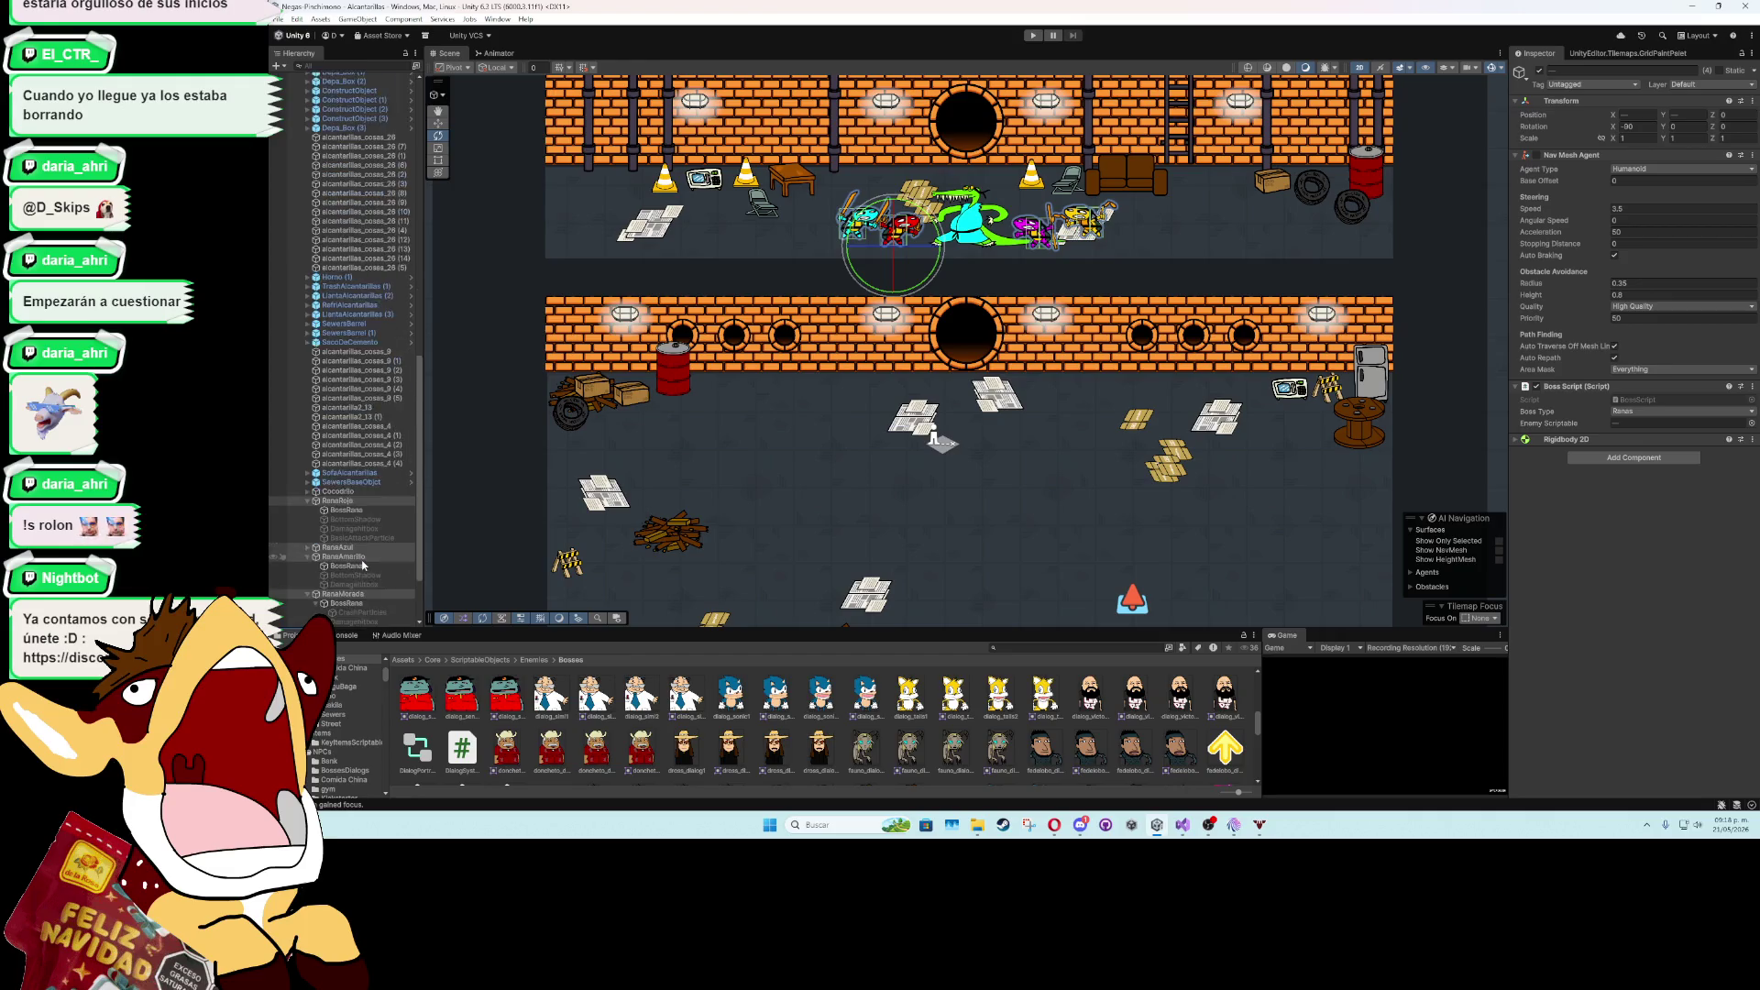
scroll(364, 566, "down", 3)
left_click(1661, 424)
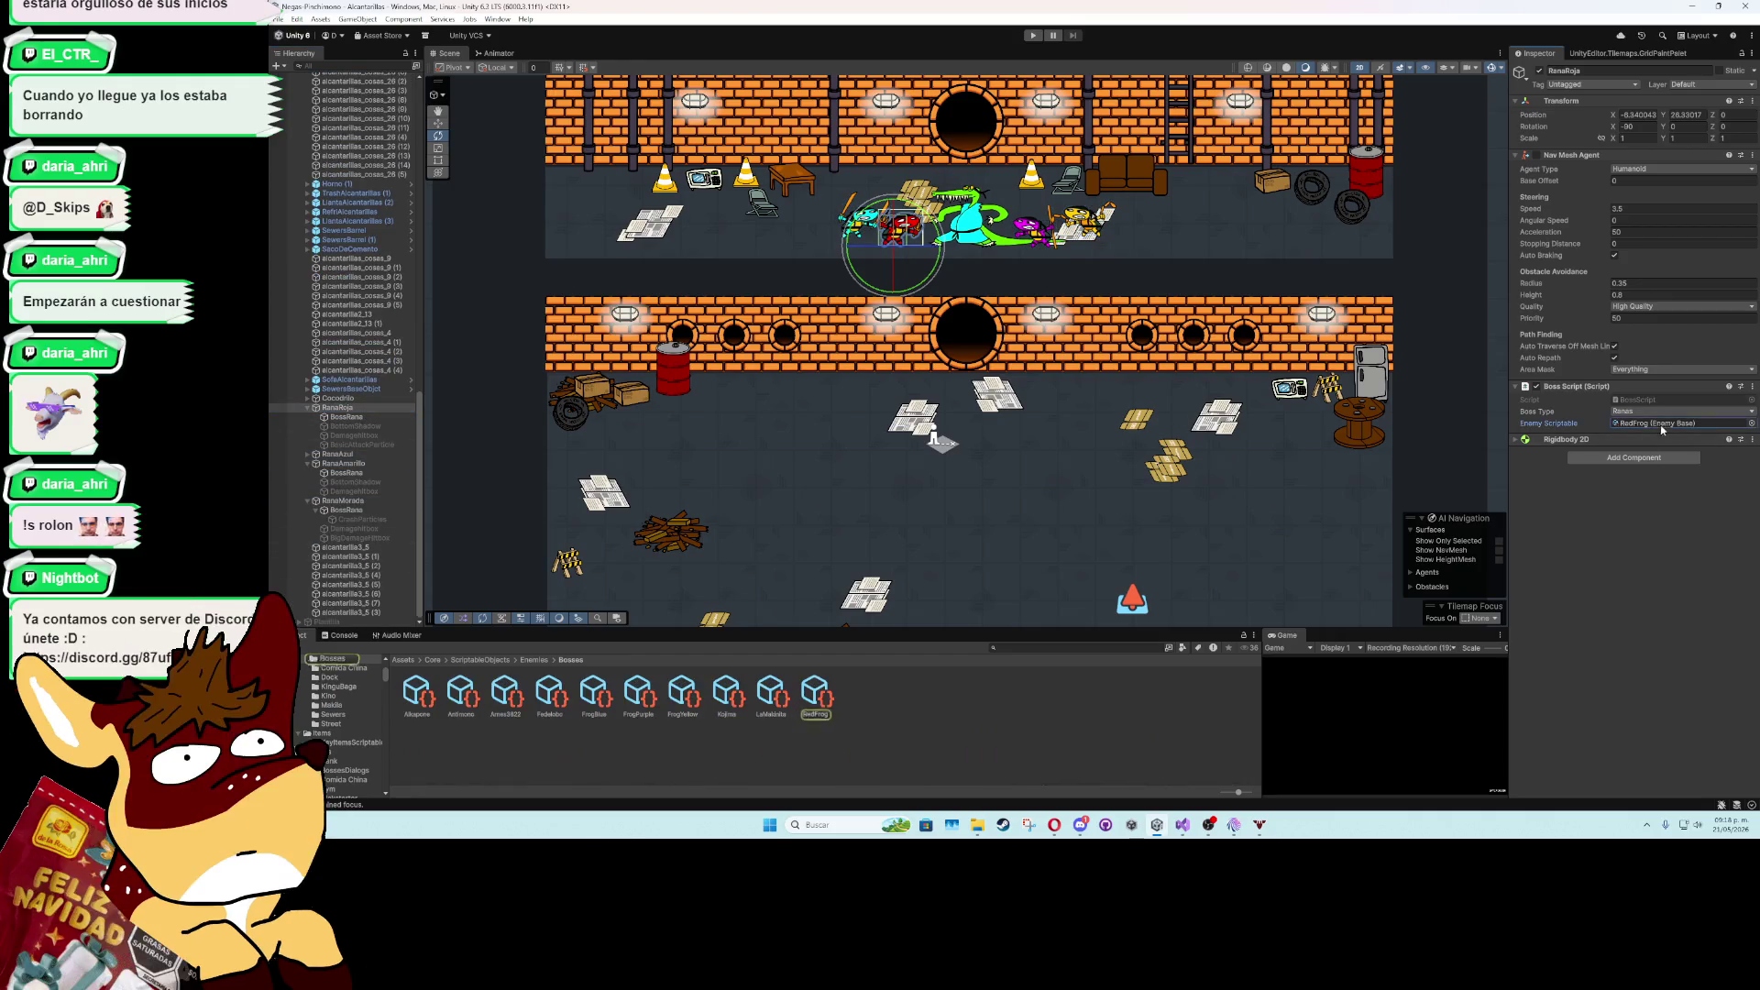
left_click(816, 696)
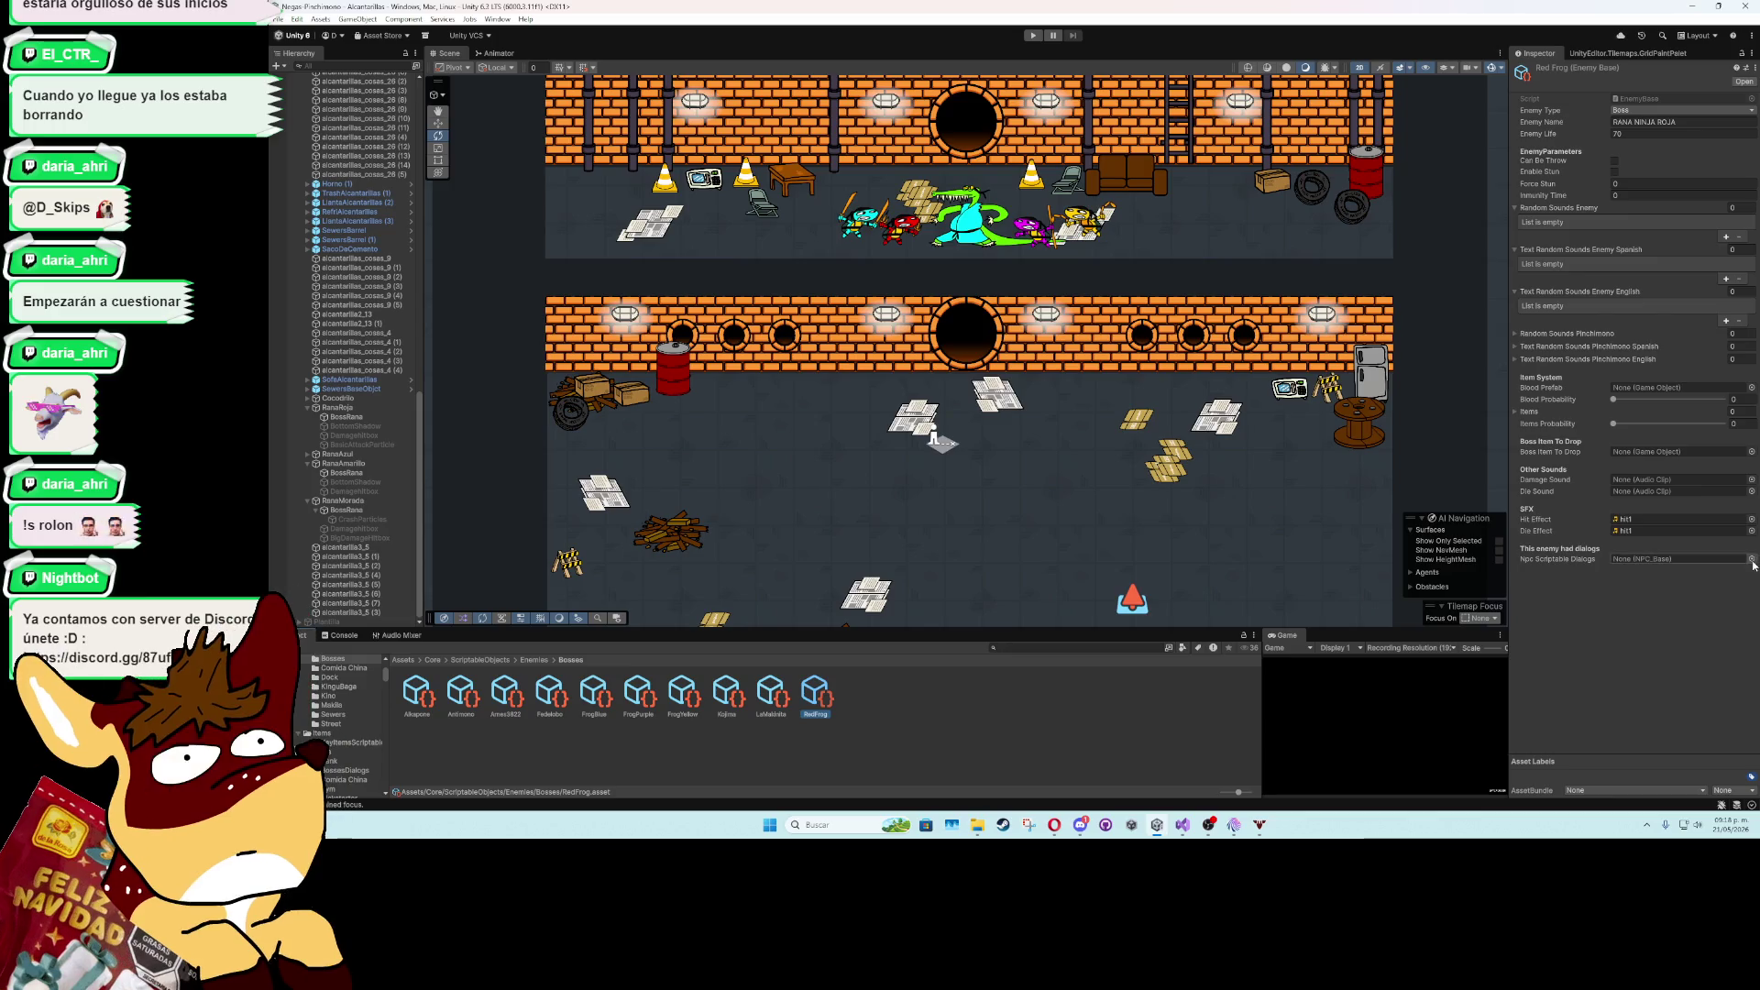
left_click(1751, 567)
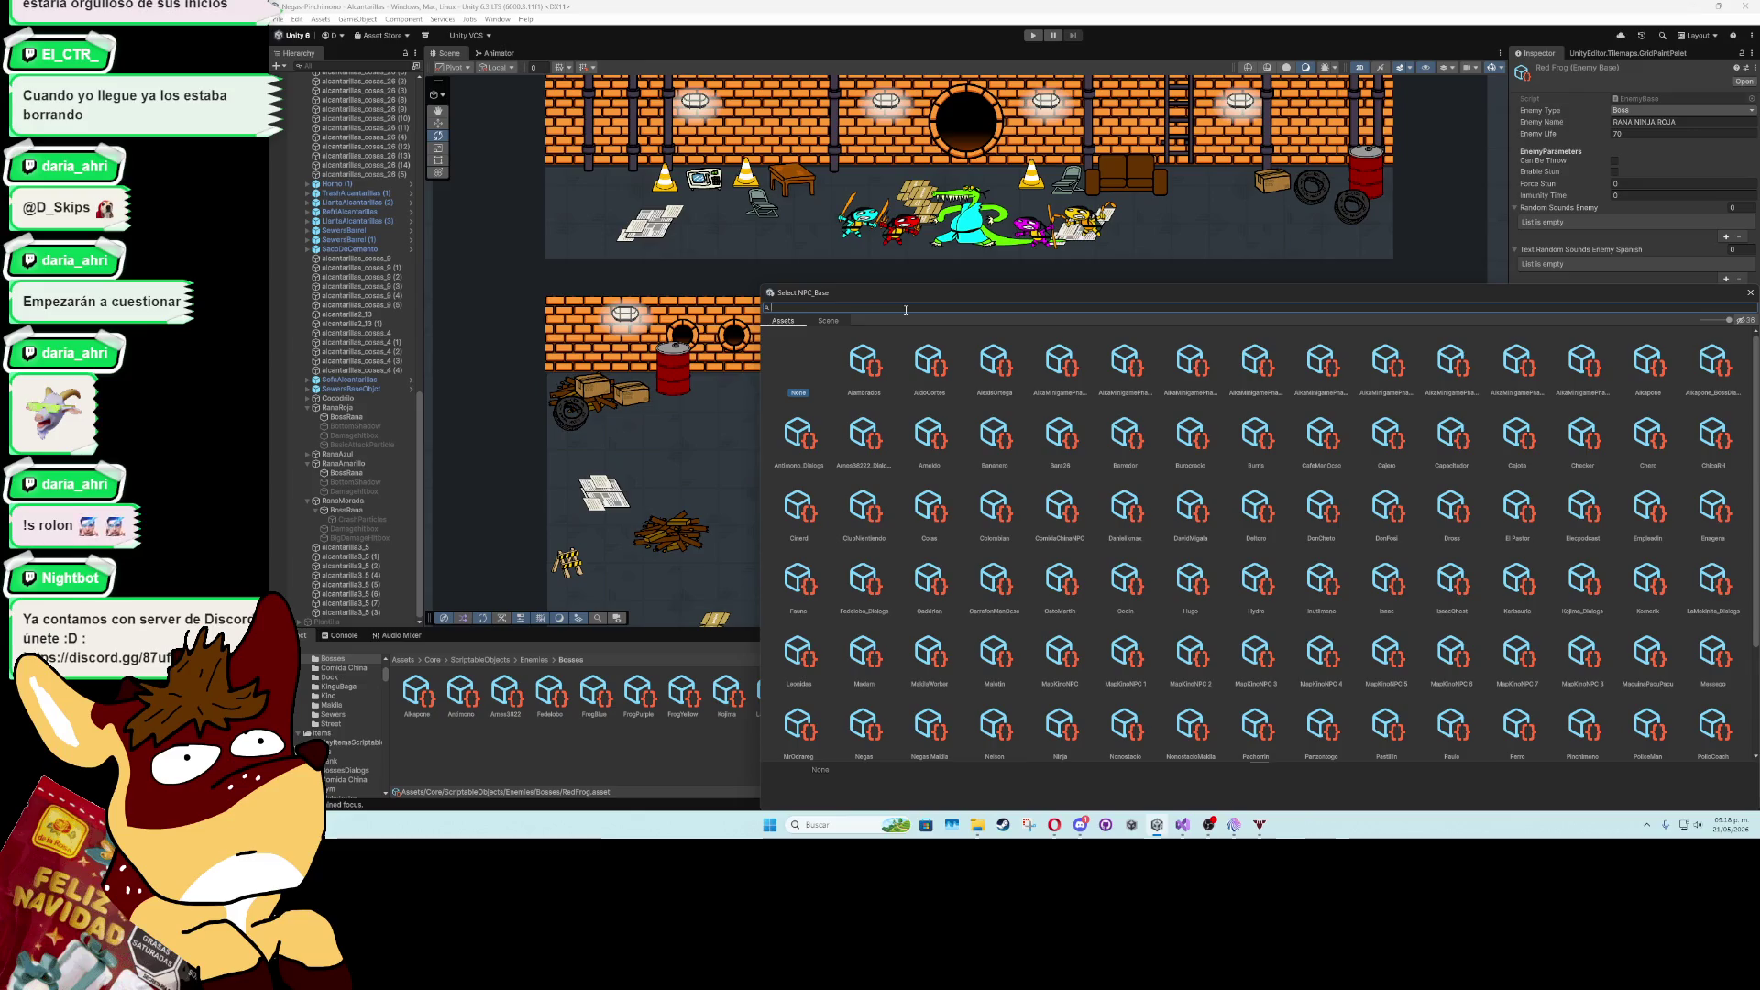
type("an")
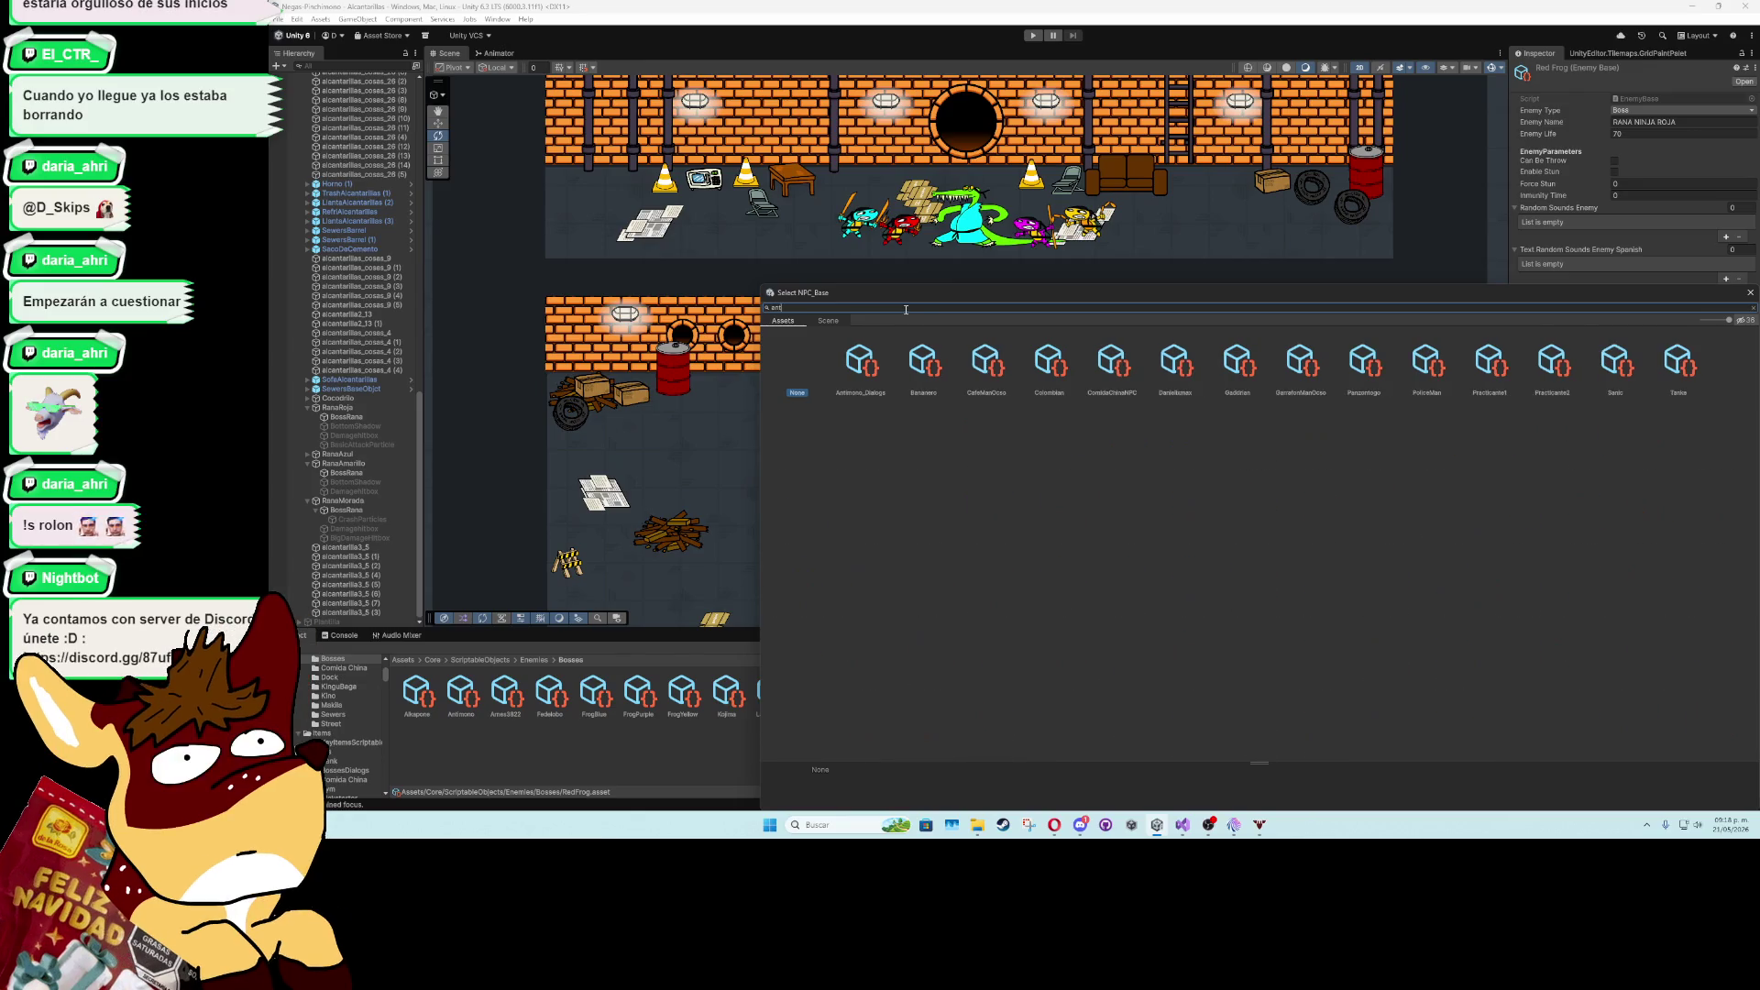
double_click(856, 362)
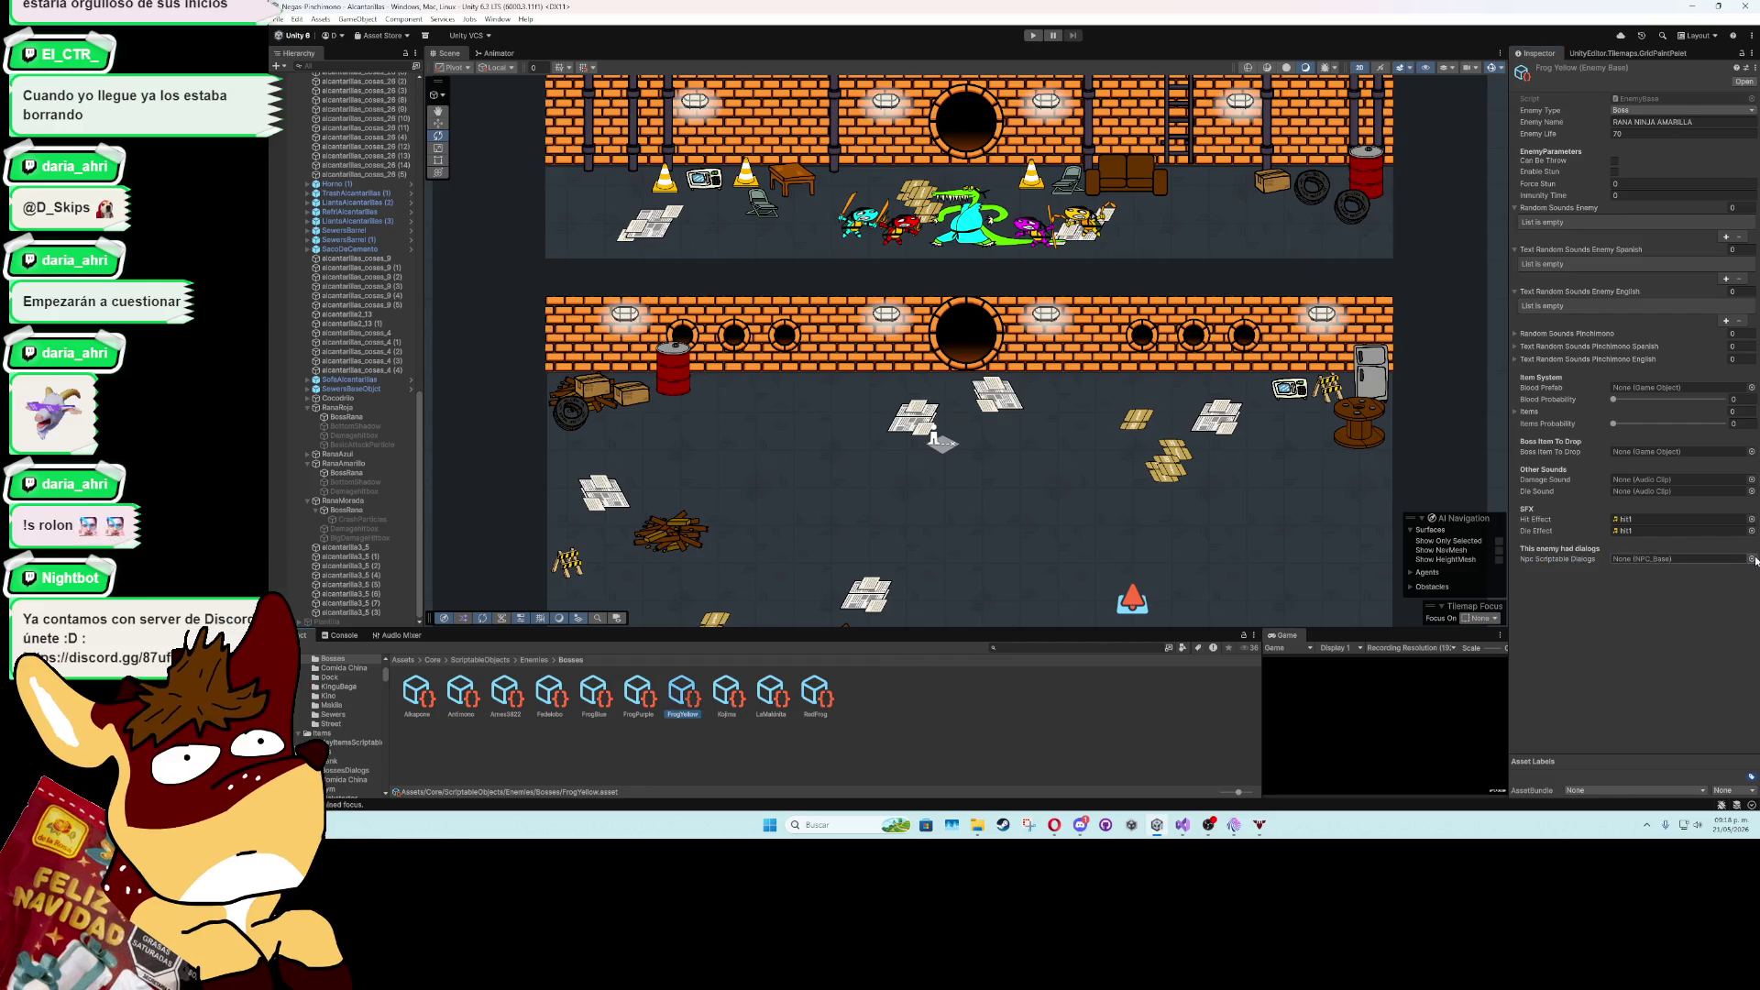
- Assign Antimono_Dialogs as the NPC dialog for FrogYellow, FrogPurple and FrogBlue
left_click(1753, 559)
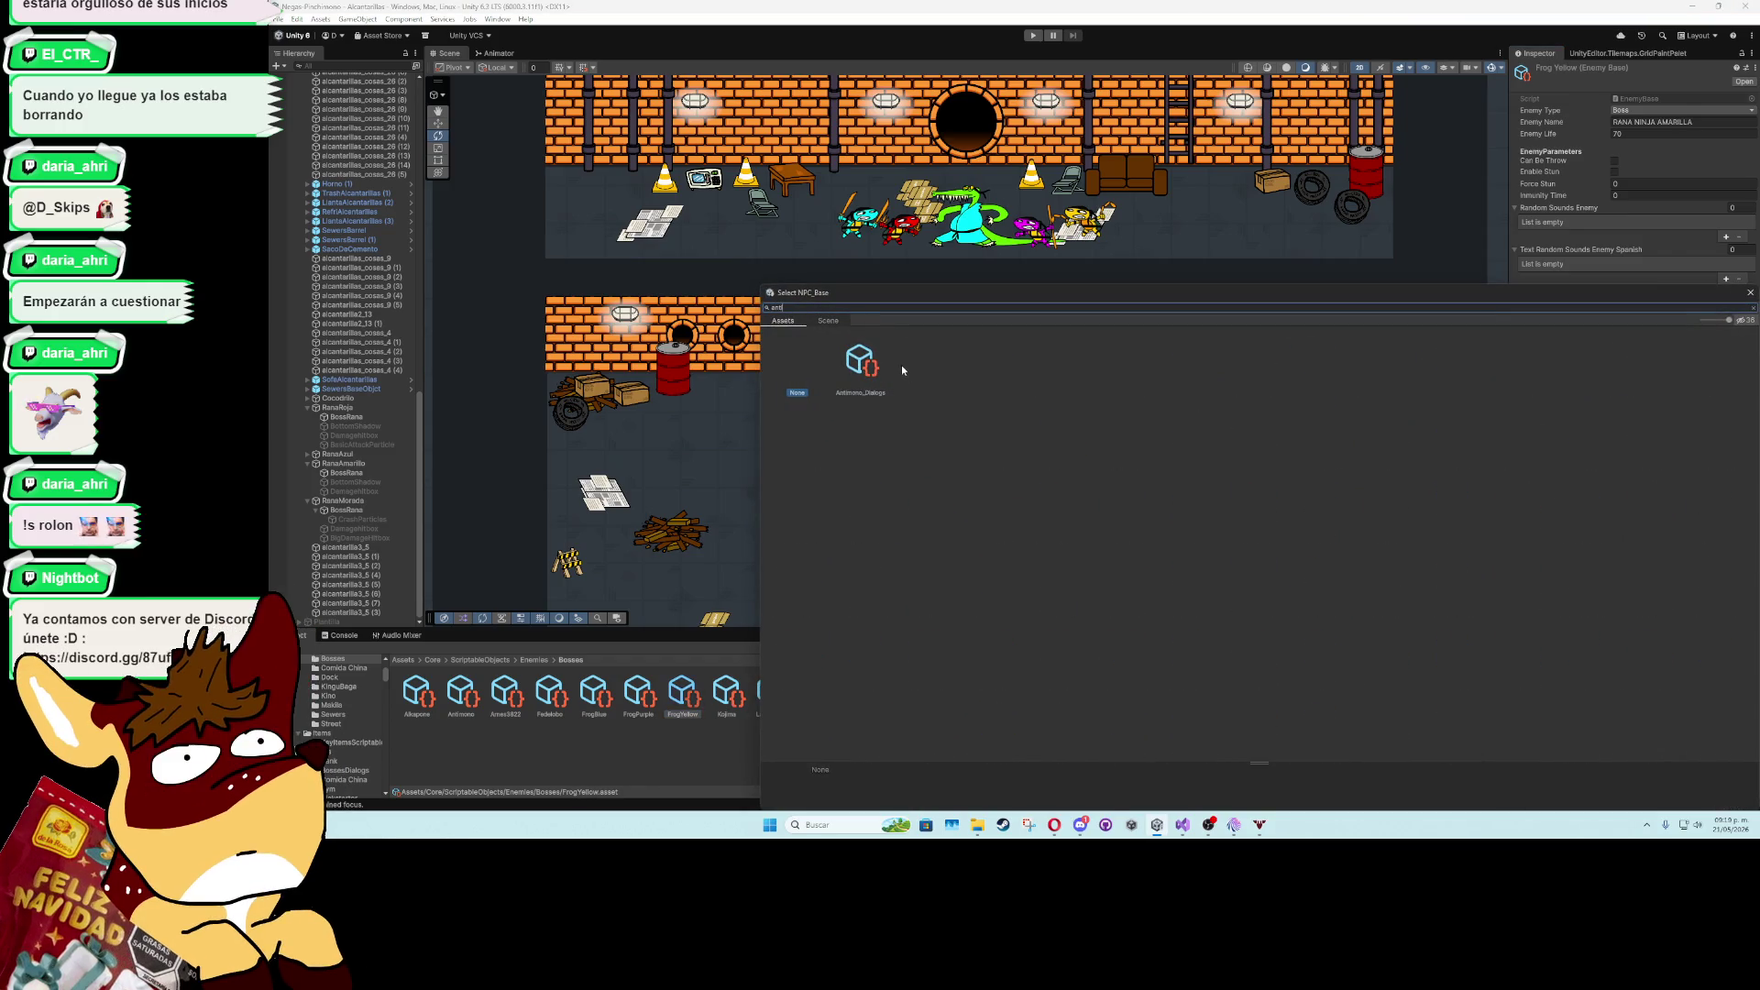
double_click(882, 374)
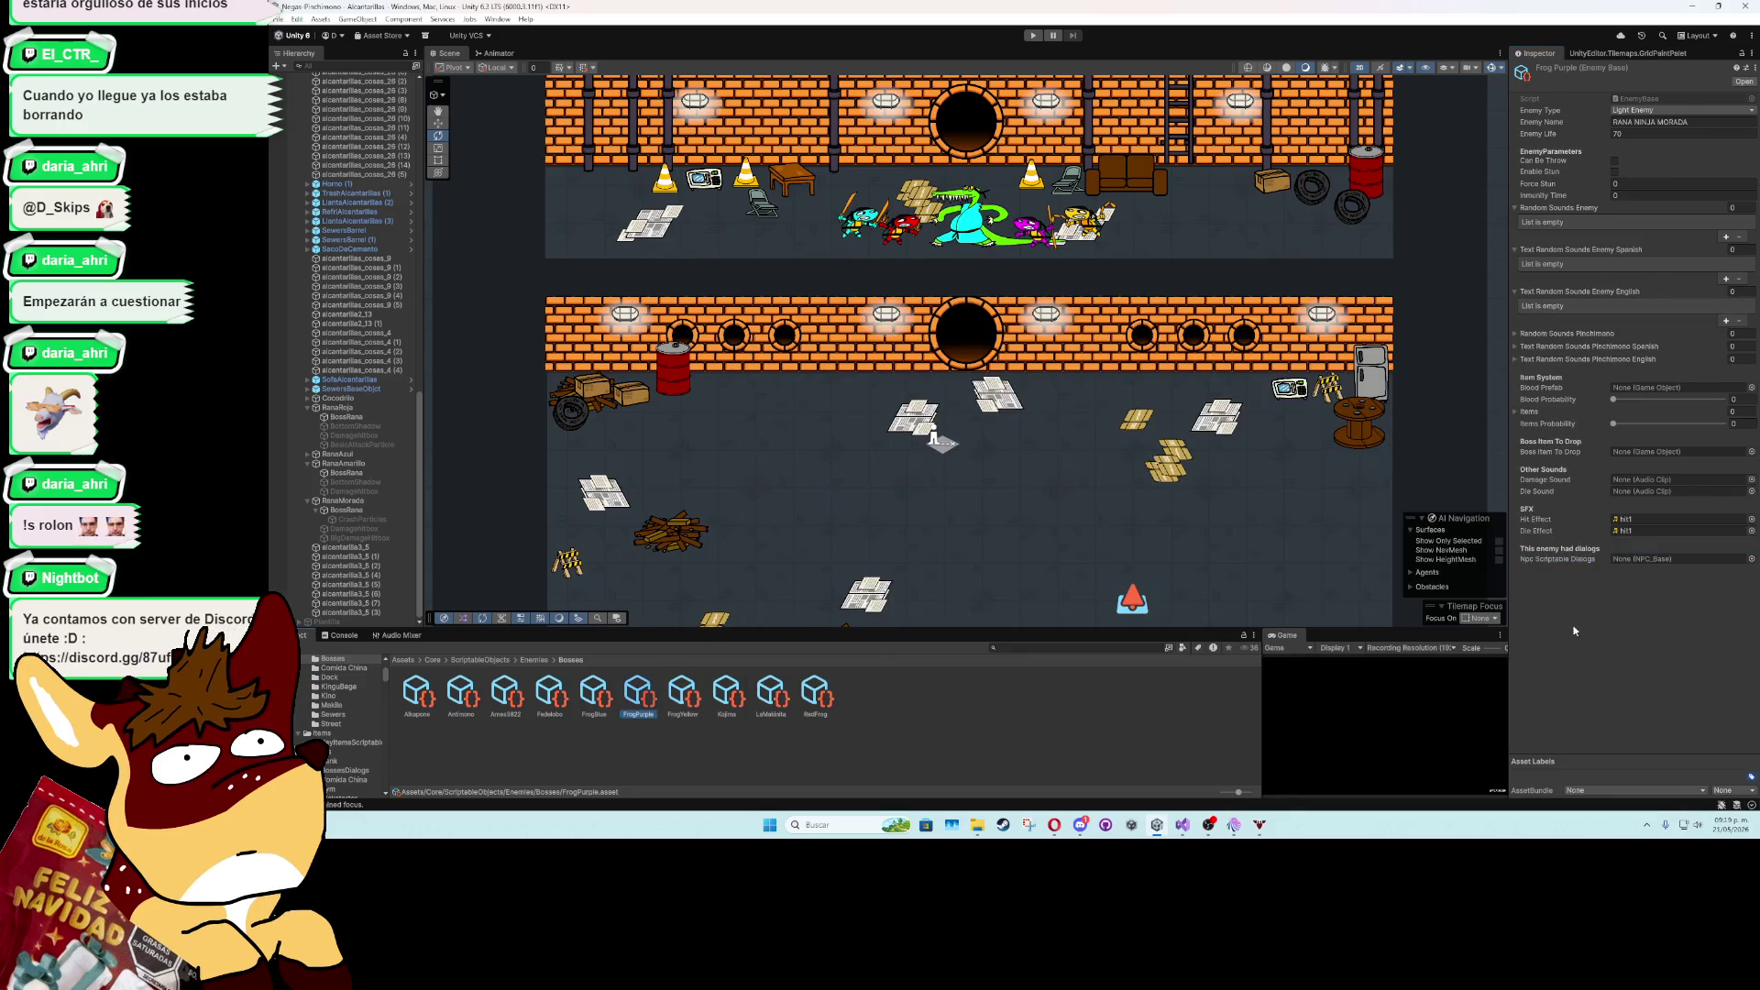
left_click(1751, 559)
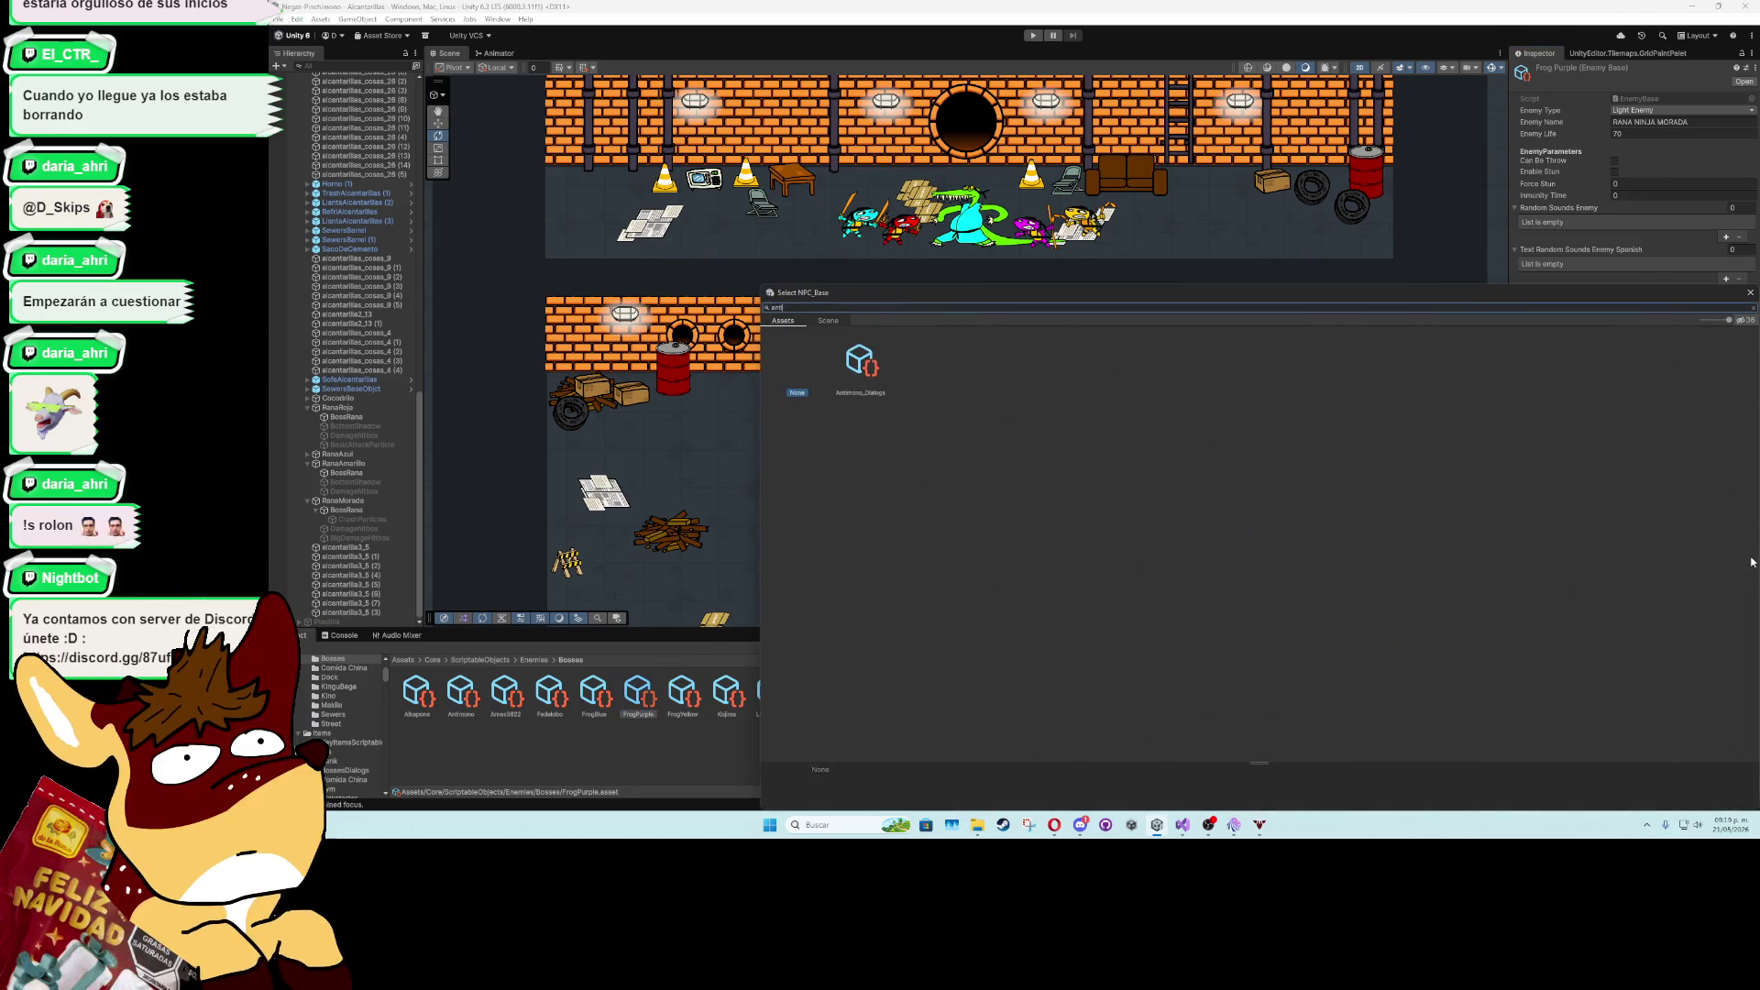
double_click(868, 364)
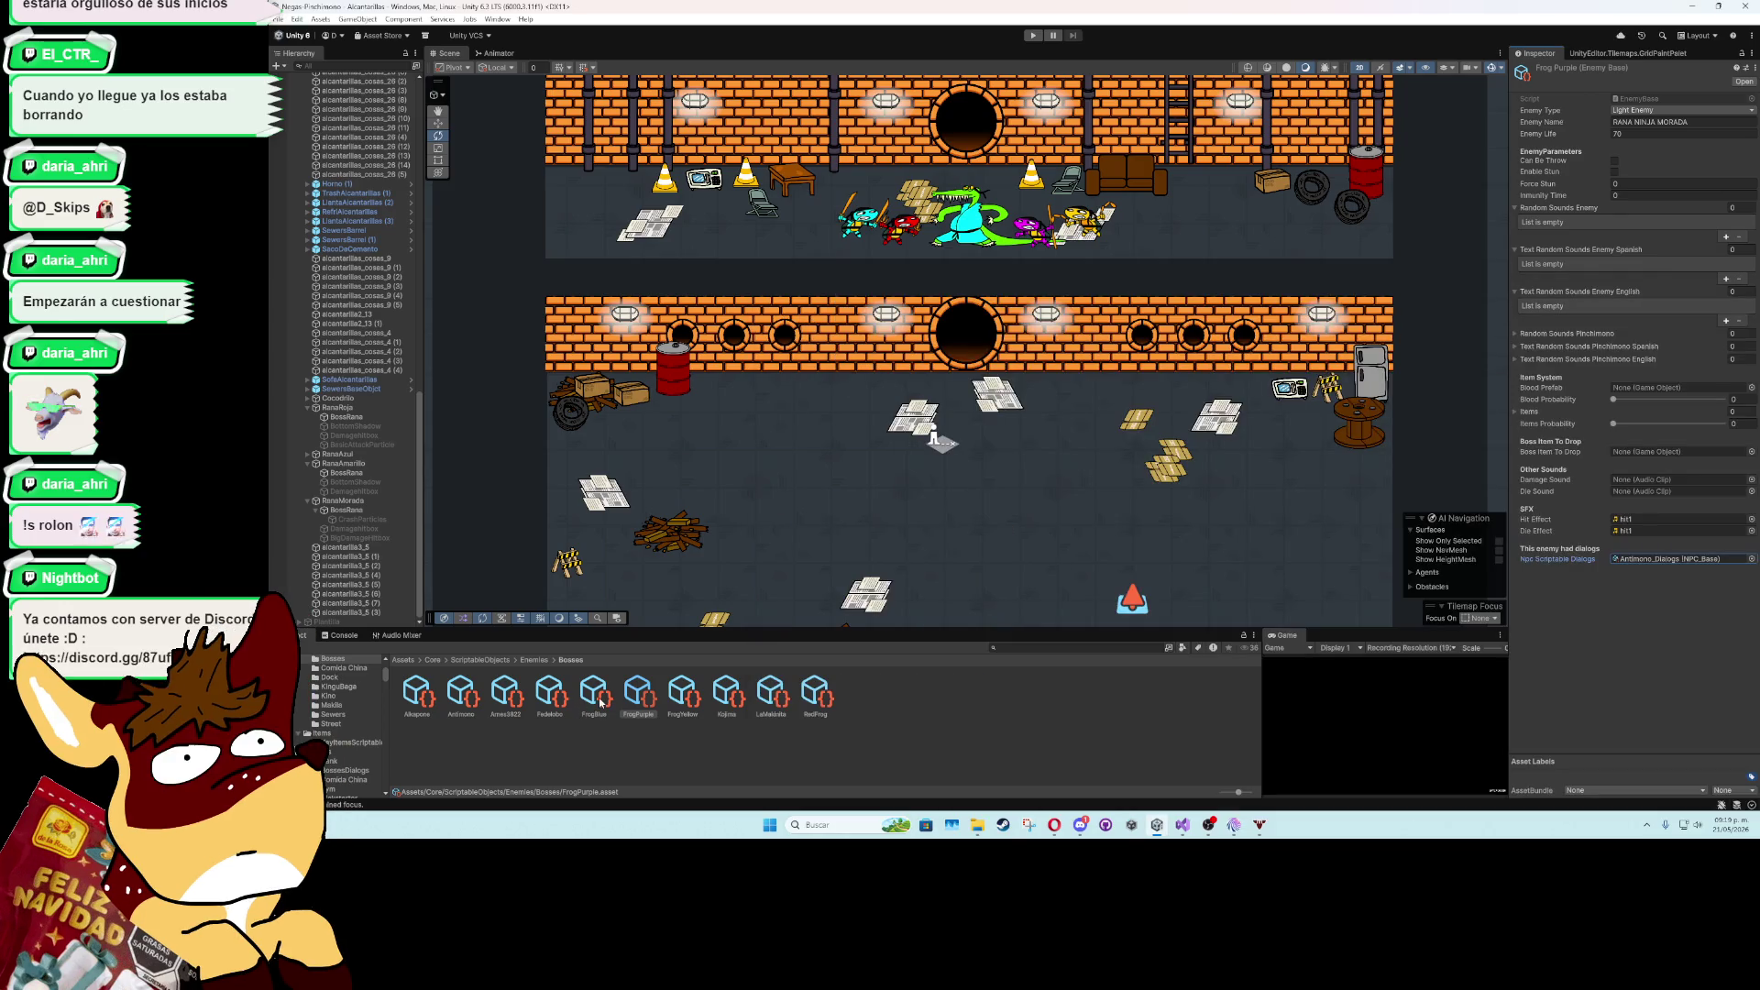
left_click(600, 703)
left_click(1752, 559)
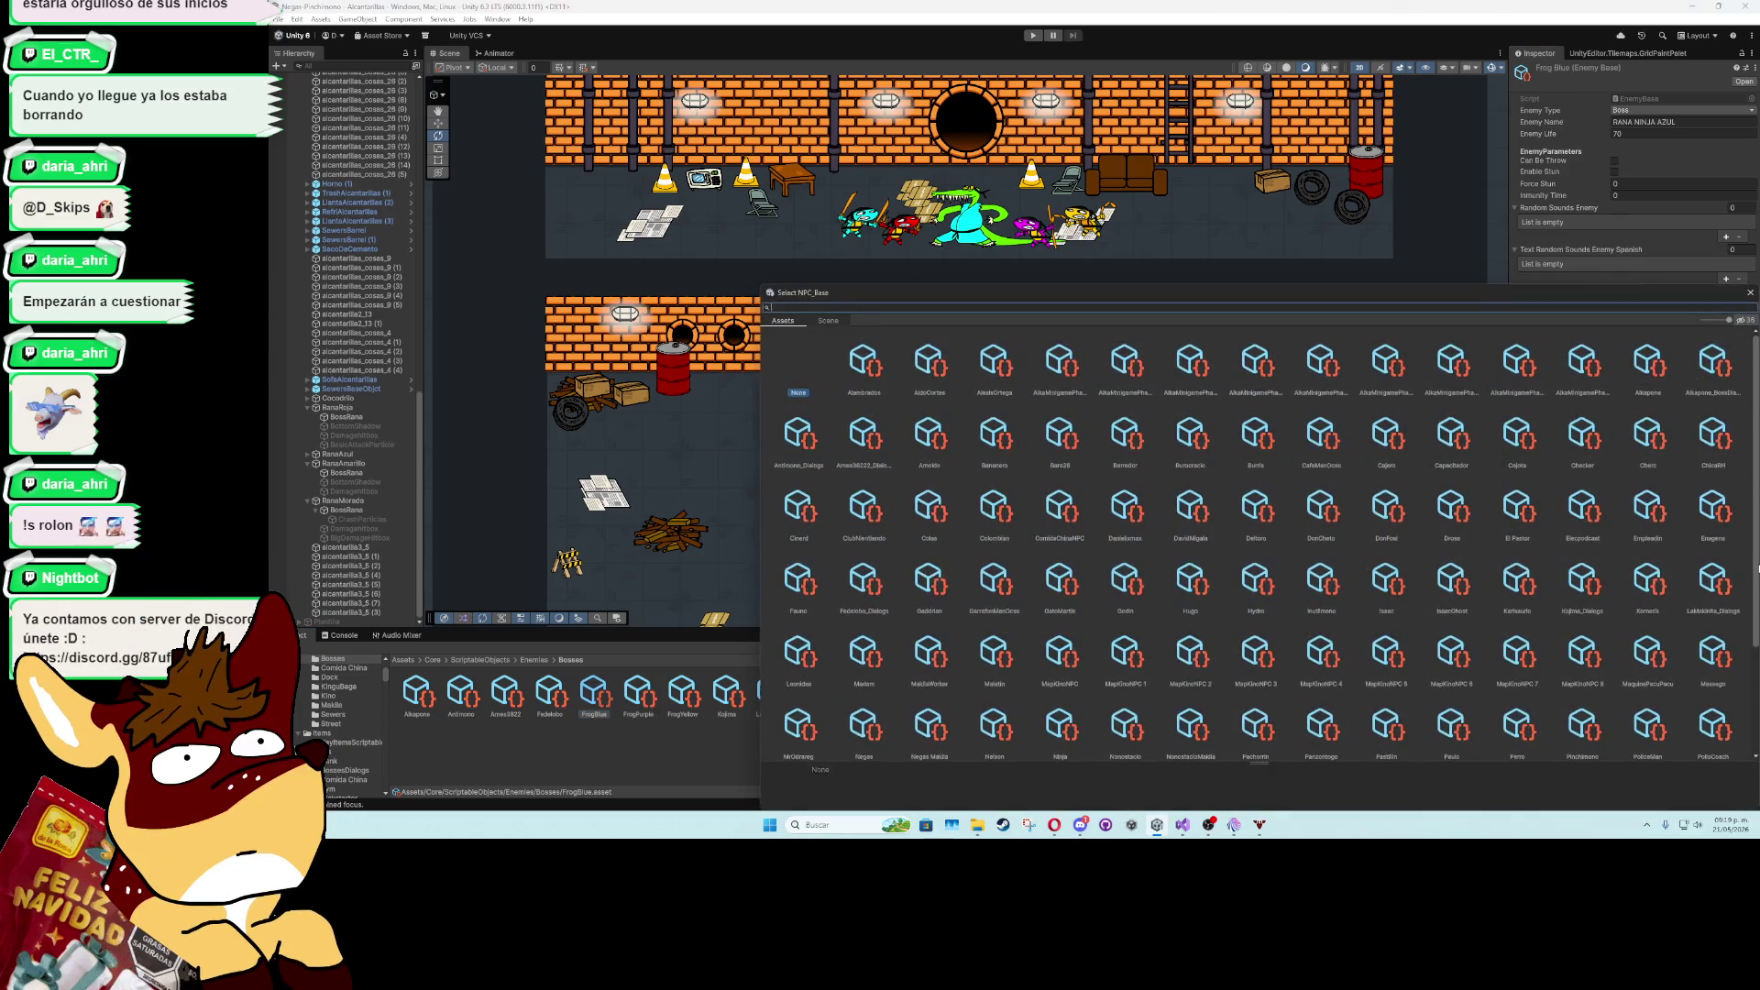
double_click(859, 360)
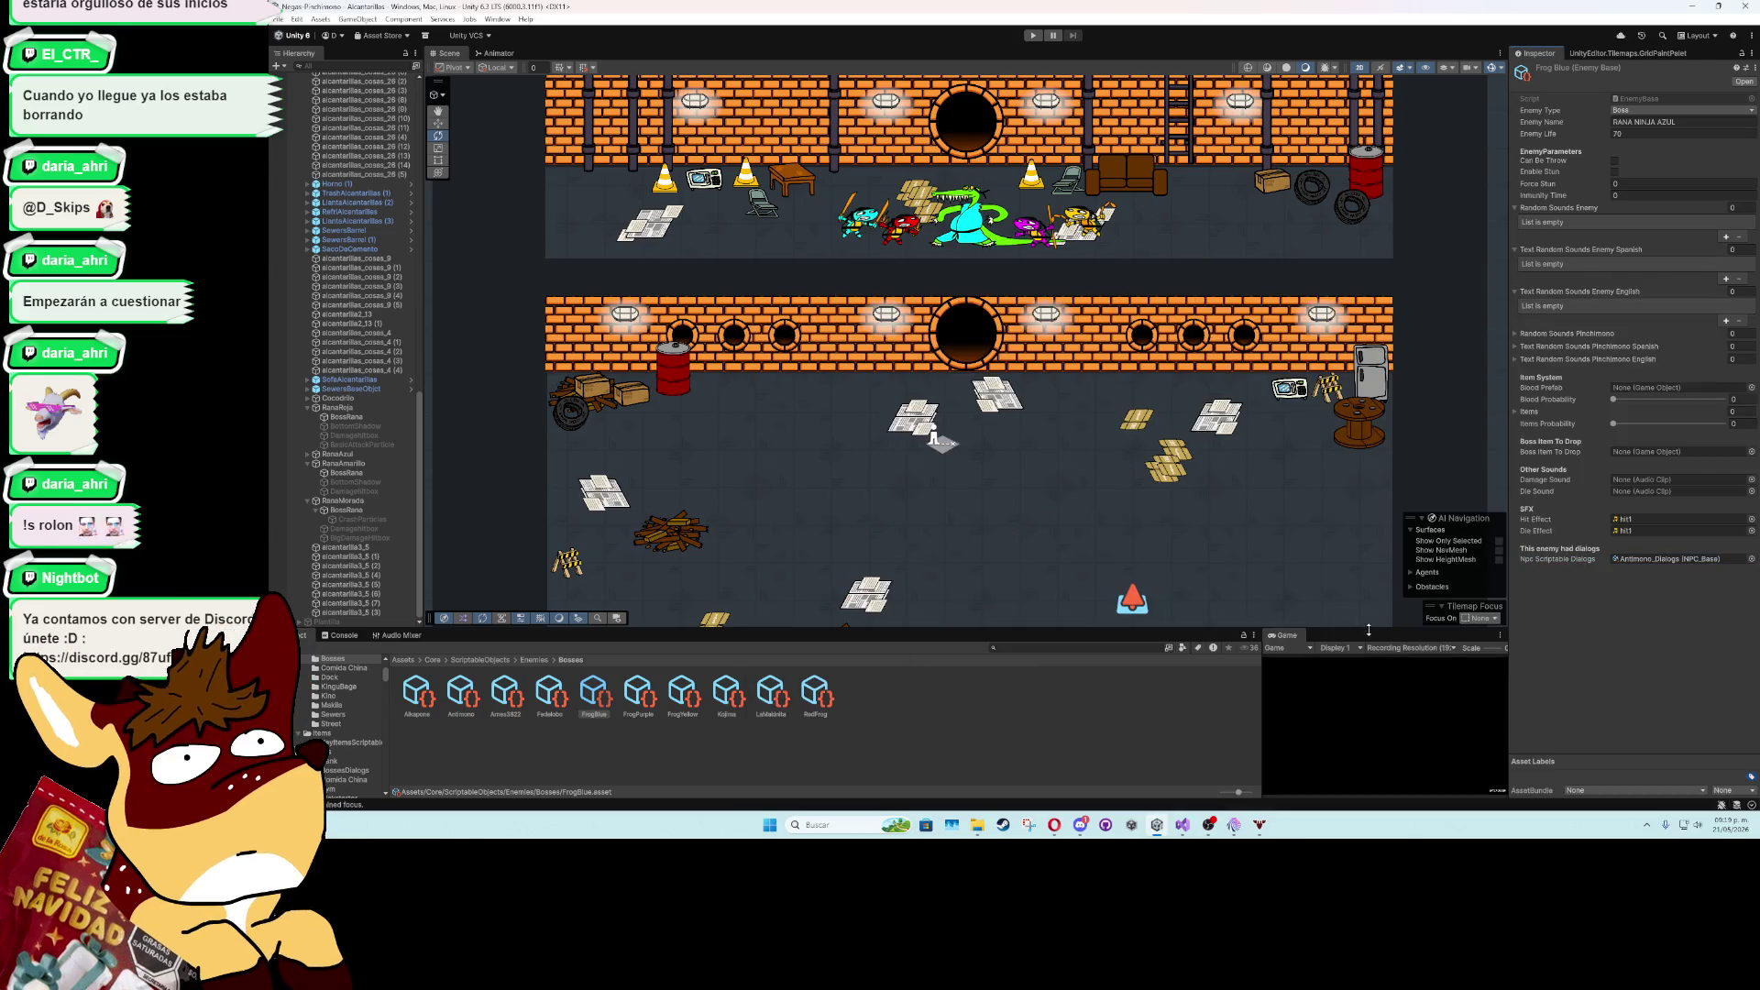
scroll(1179, 519, "down", 5)
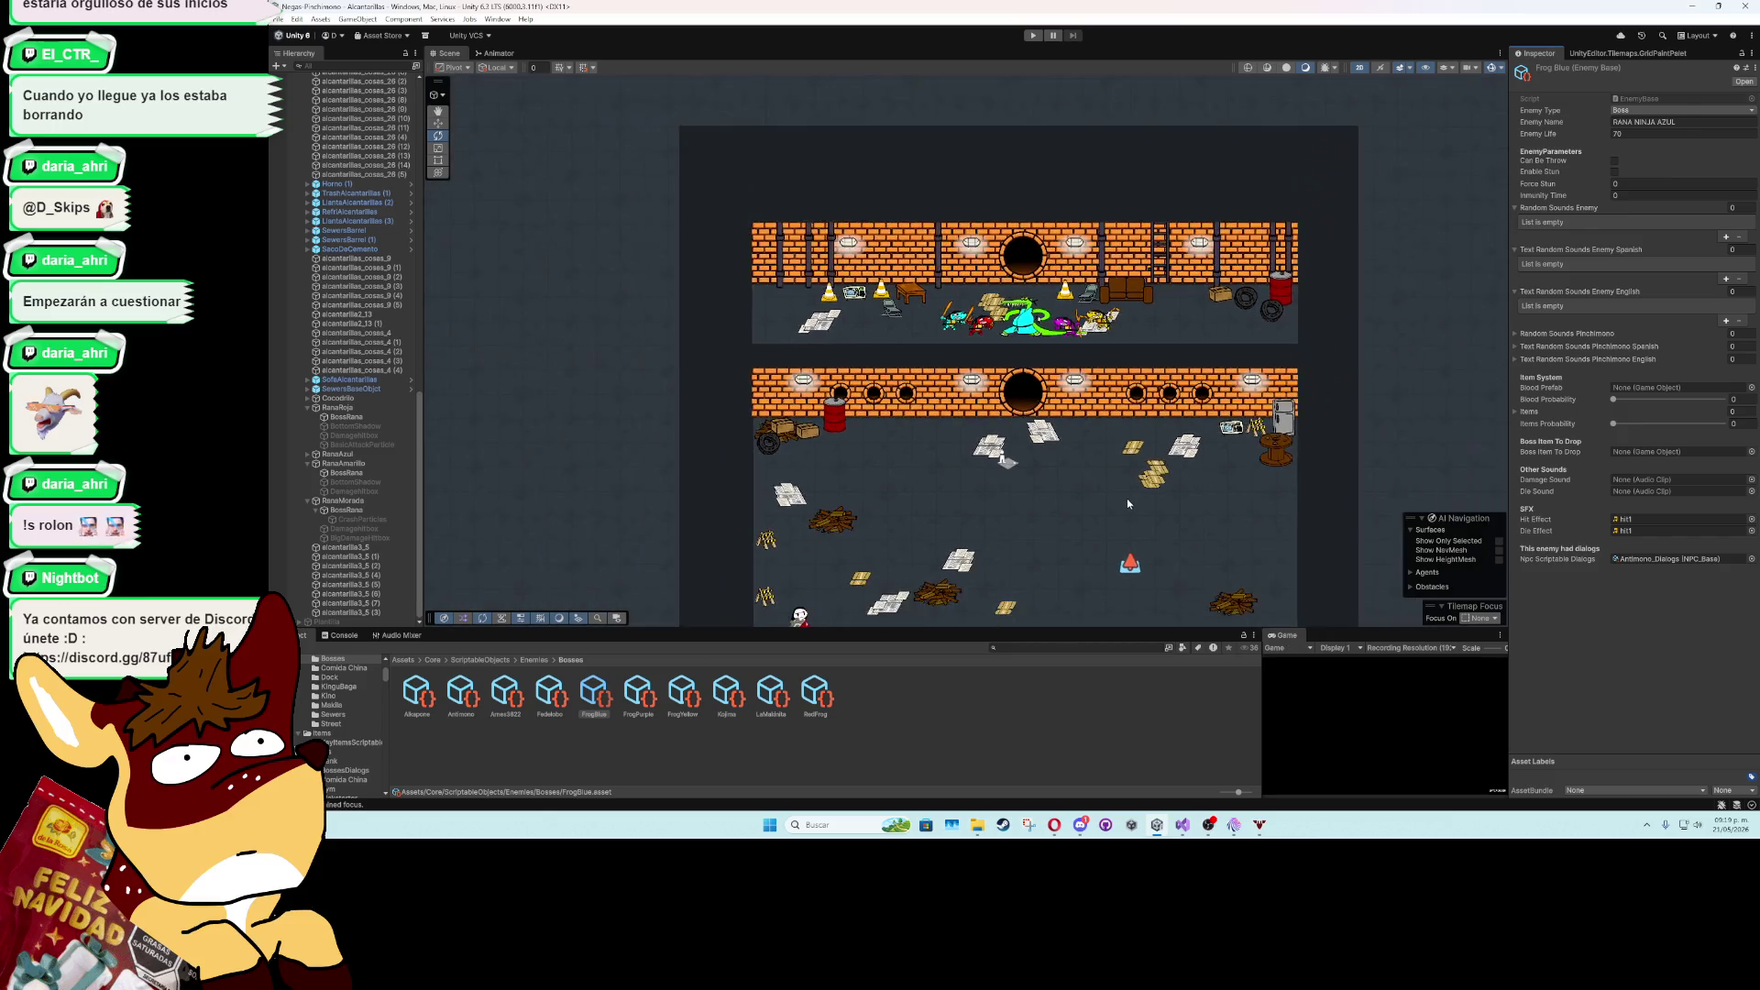
- Playtest the sewer fight against the four Rana Ninja bosses, then stop play mode
scroll(1042, 391, "up", 1)
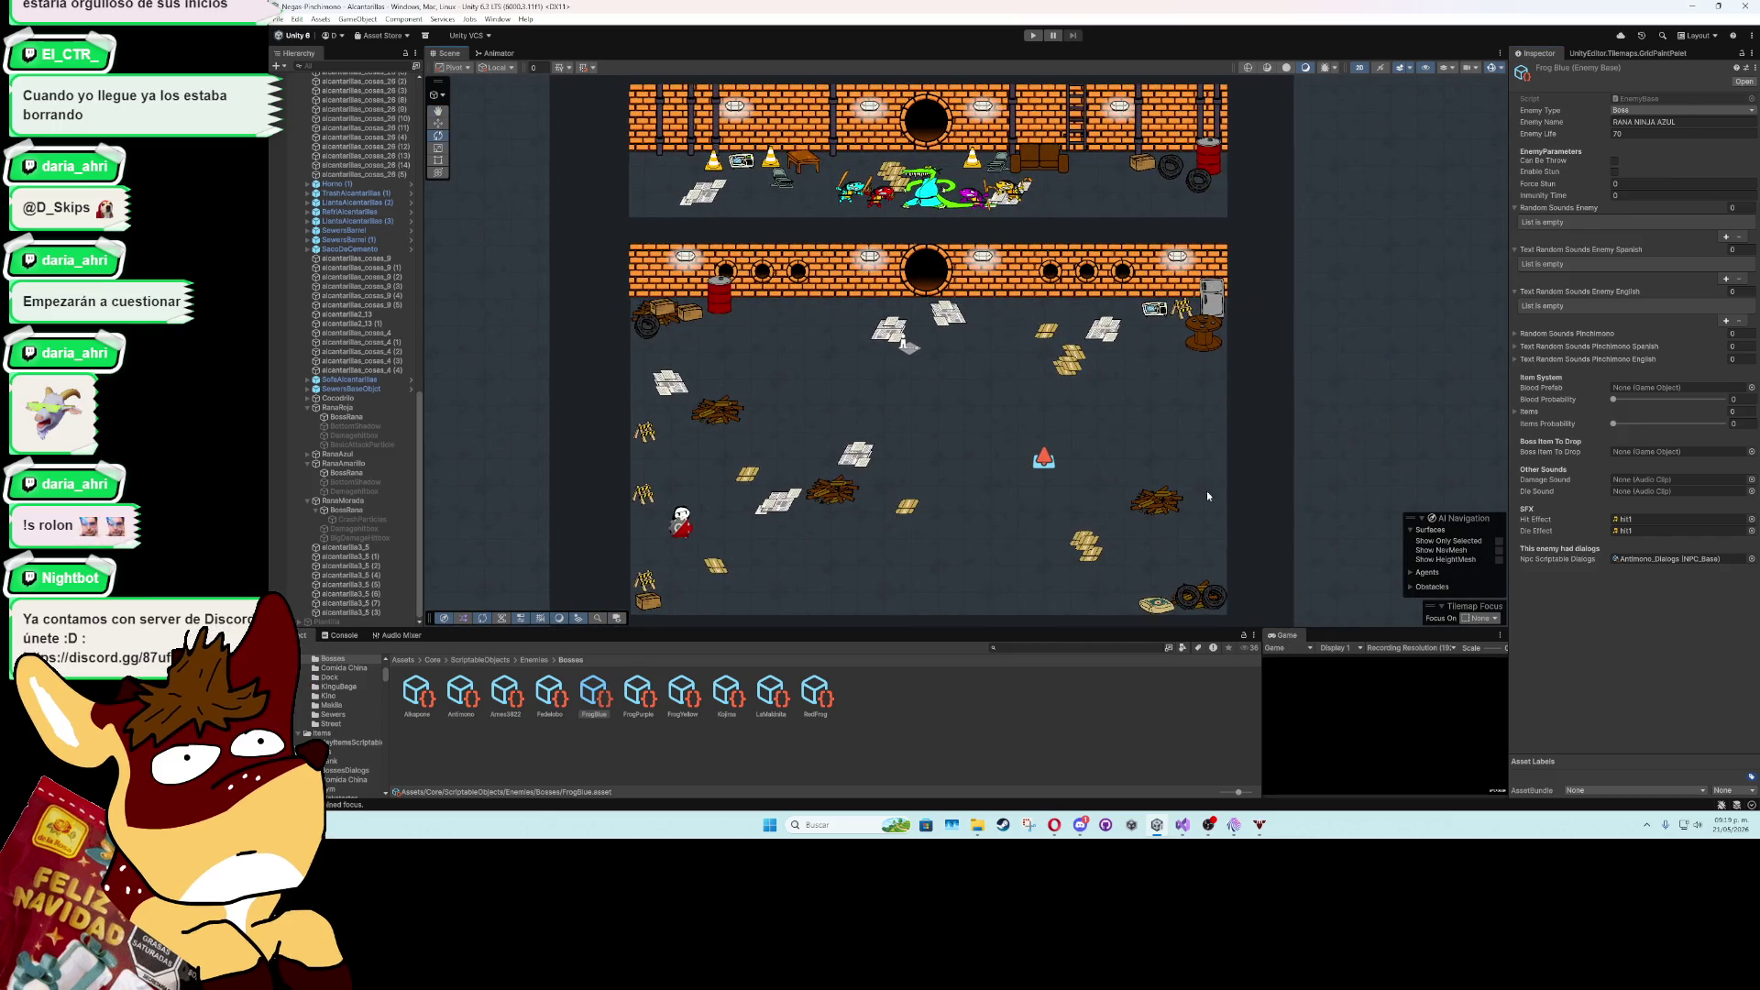
key("shift+space")
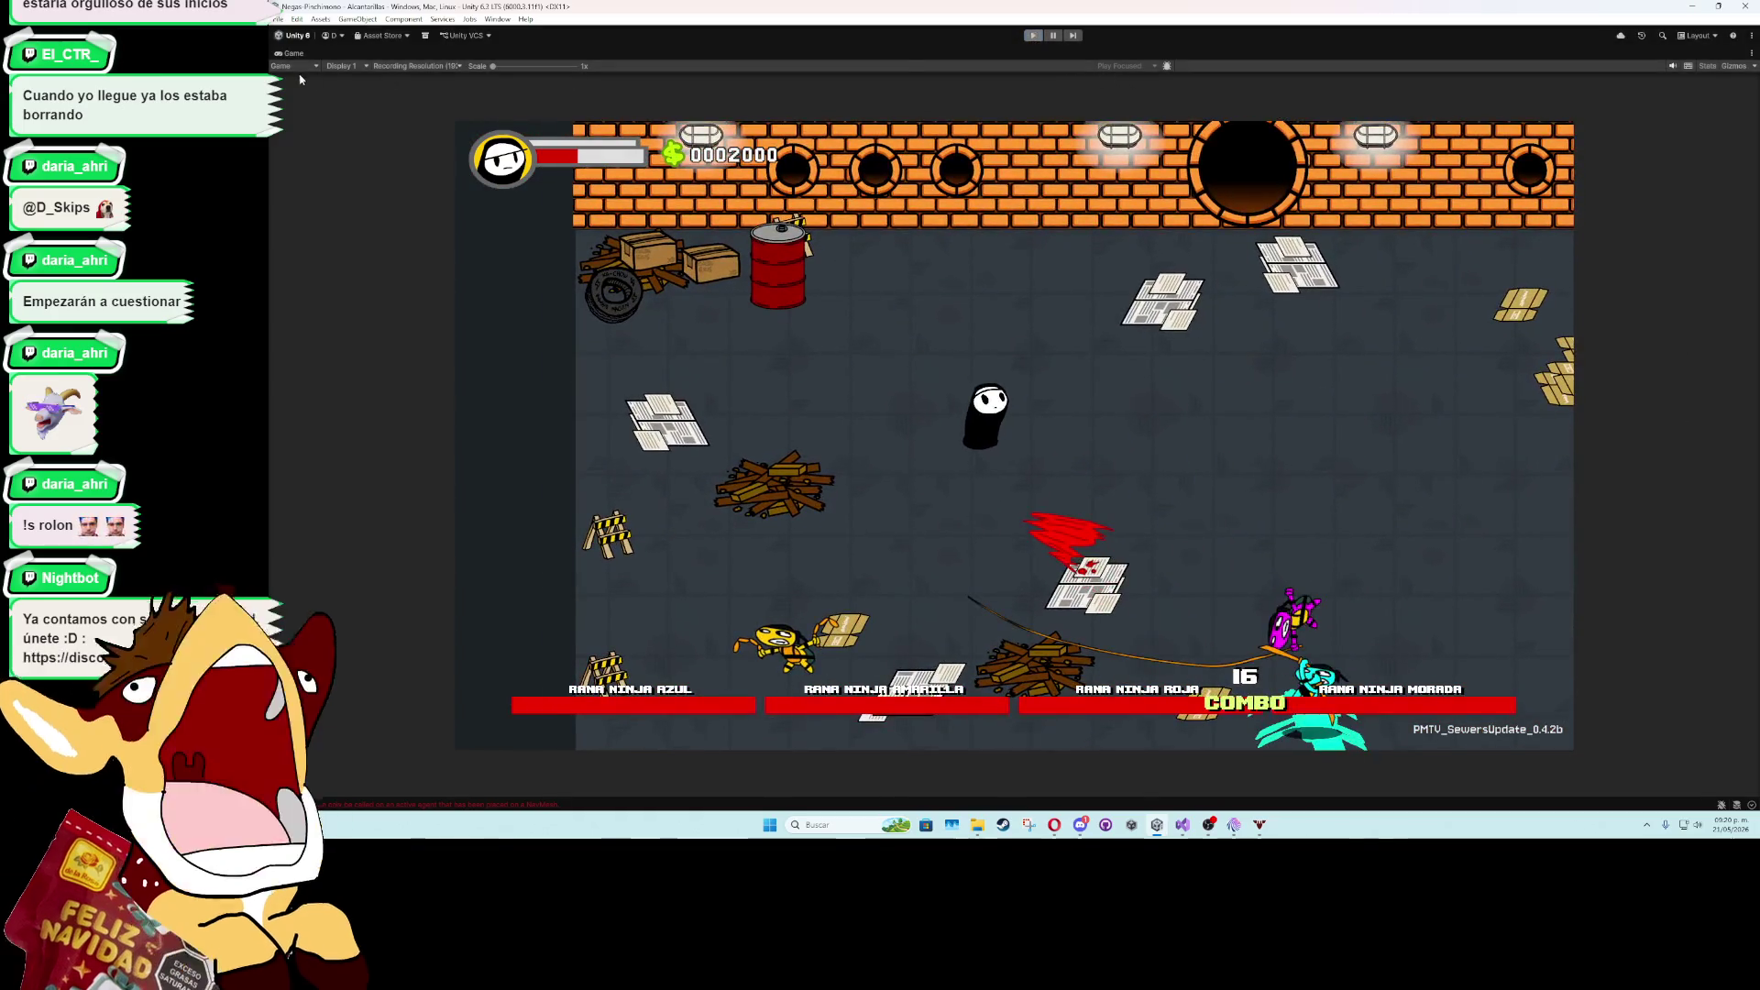
left_click(1033, 34)
- Restore the editor layout and add an Ambient Object component to RanaRoja's BossRana via 'ambient'
double_click(293, 53)
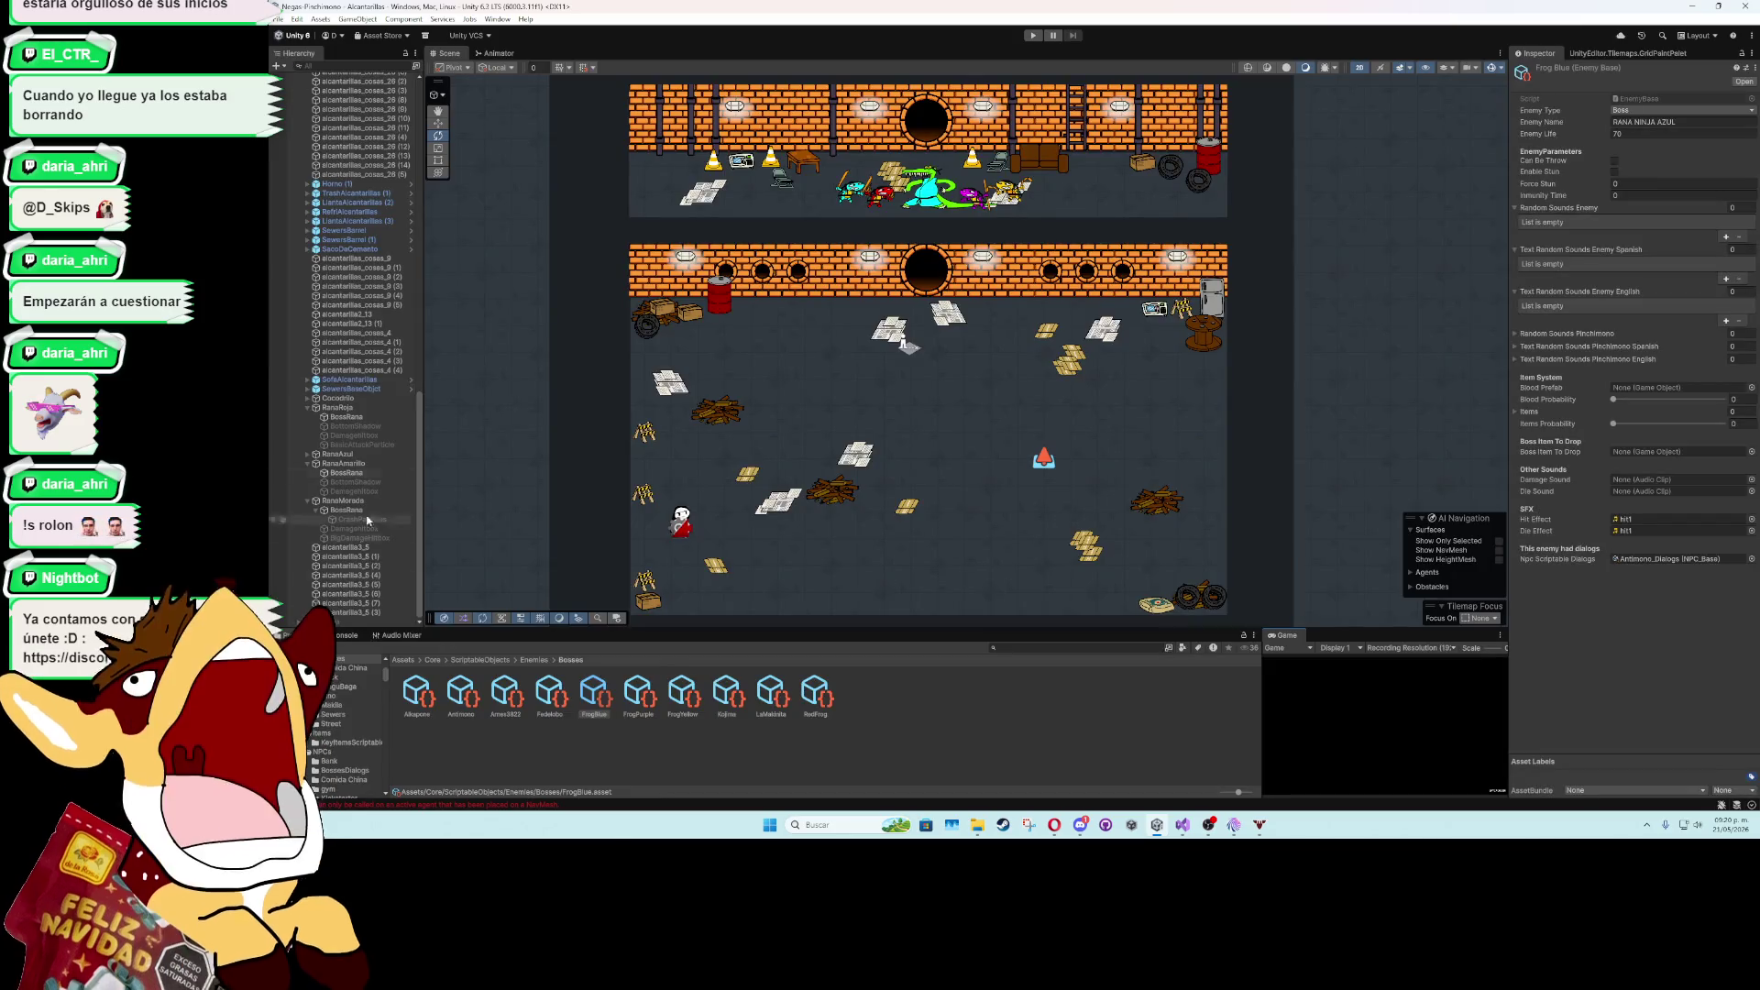
scroll(486, 722, "up", 3)
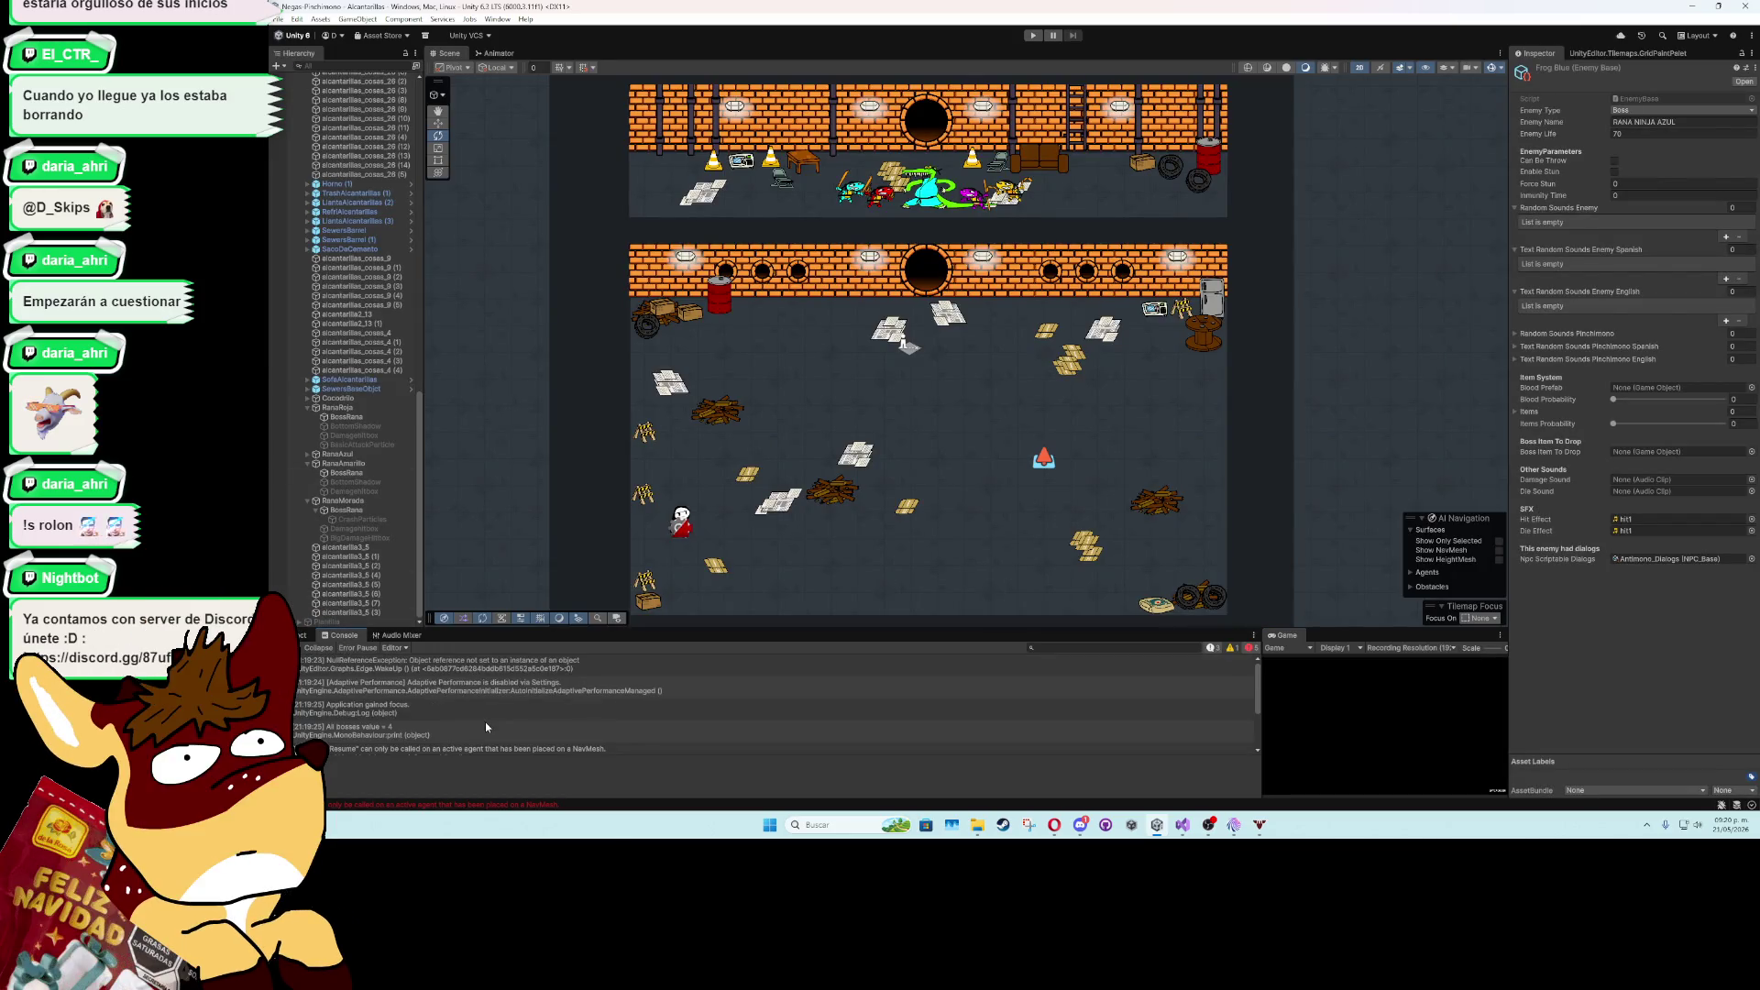
scroll(502, 699, "down", 2)
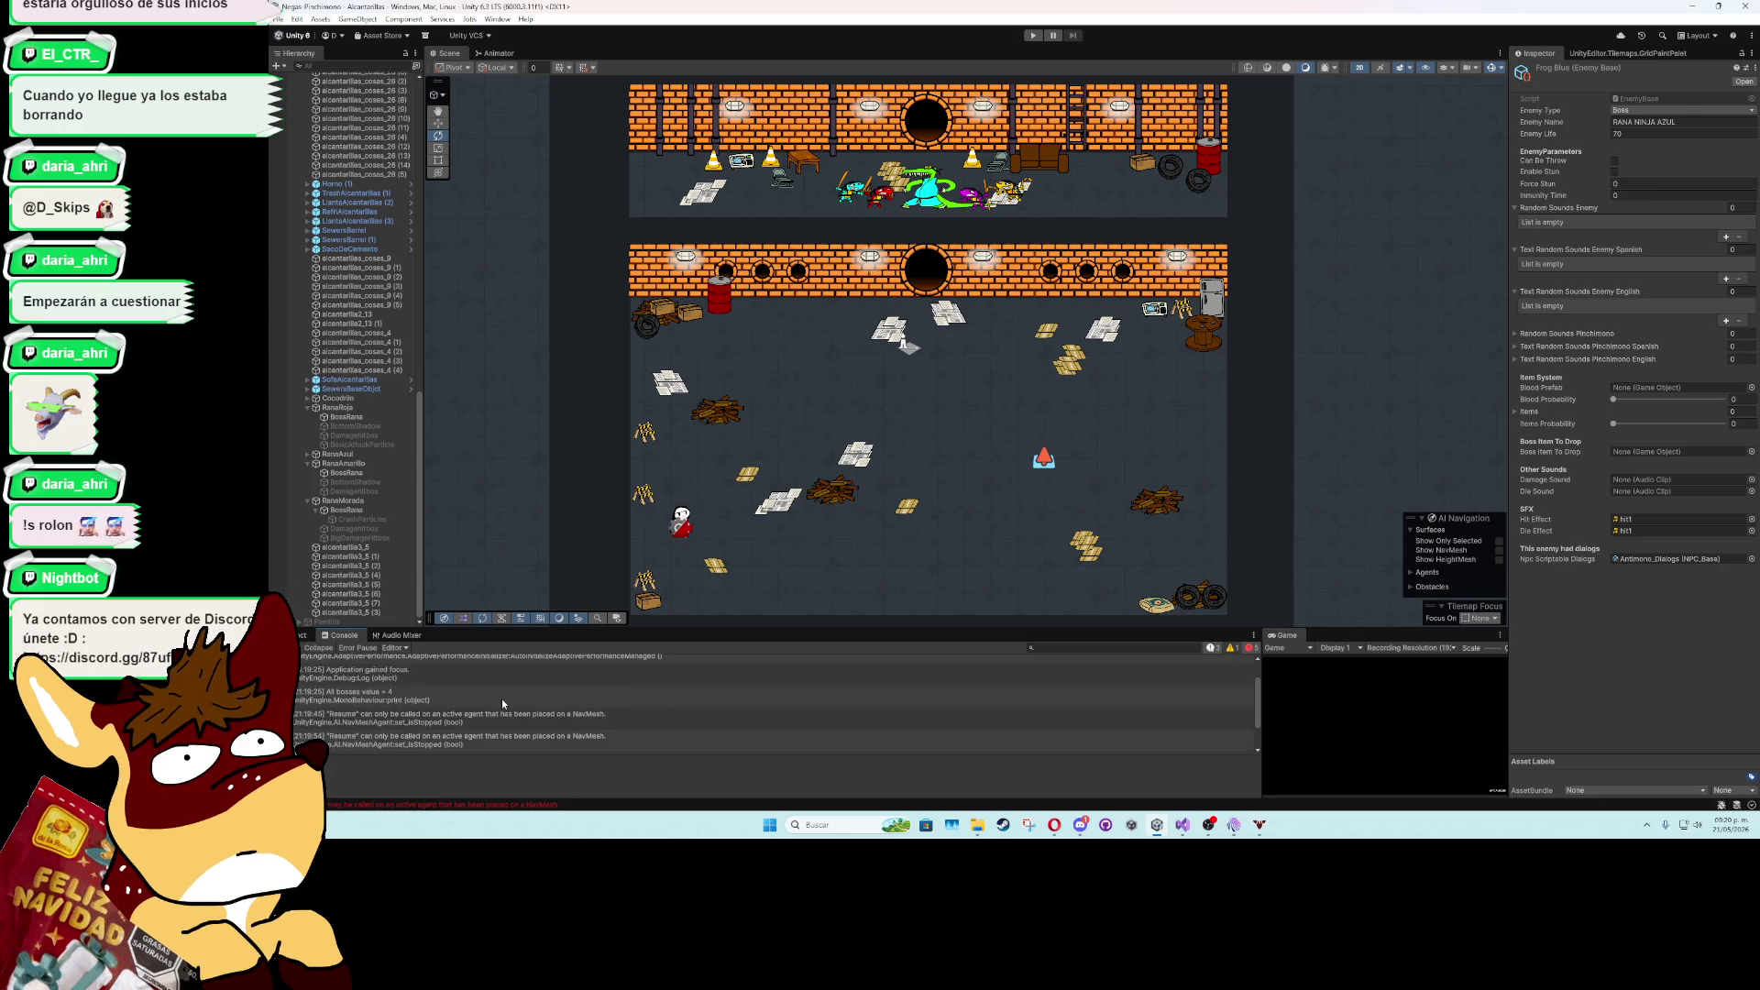
scroll(502, 704, "down", 2)
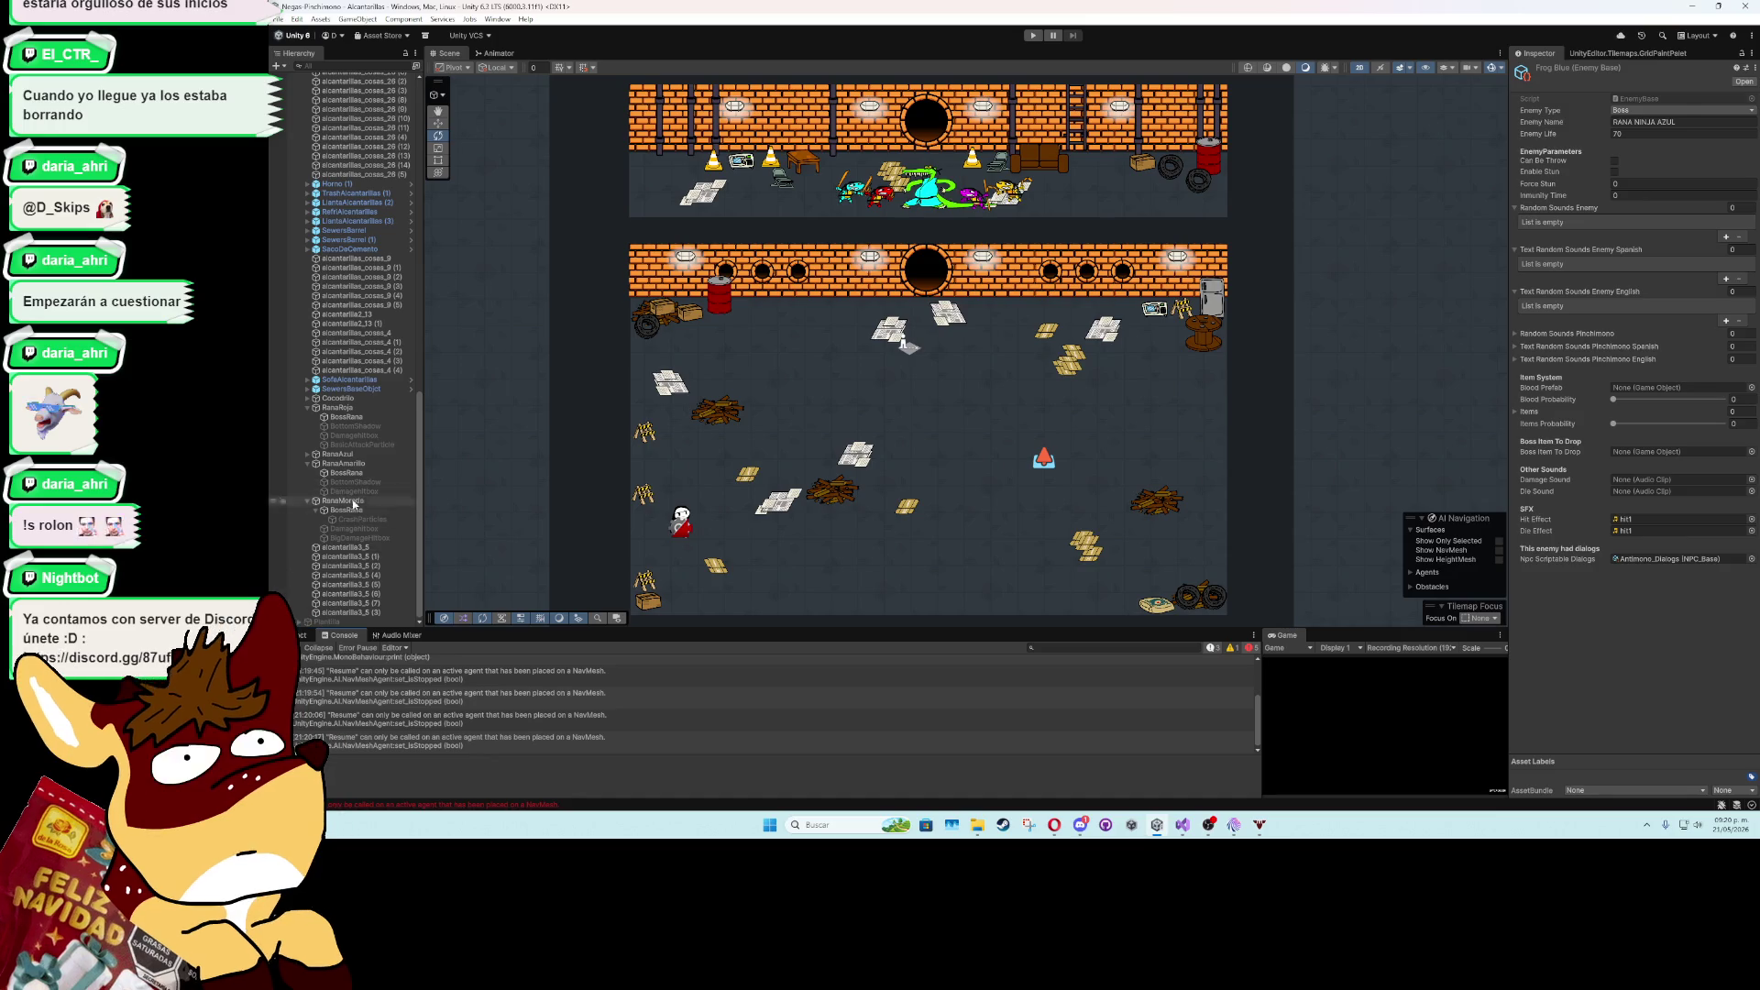
left_click(351, 418)
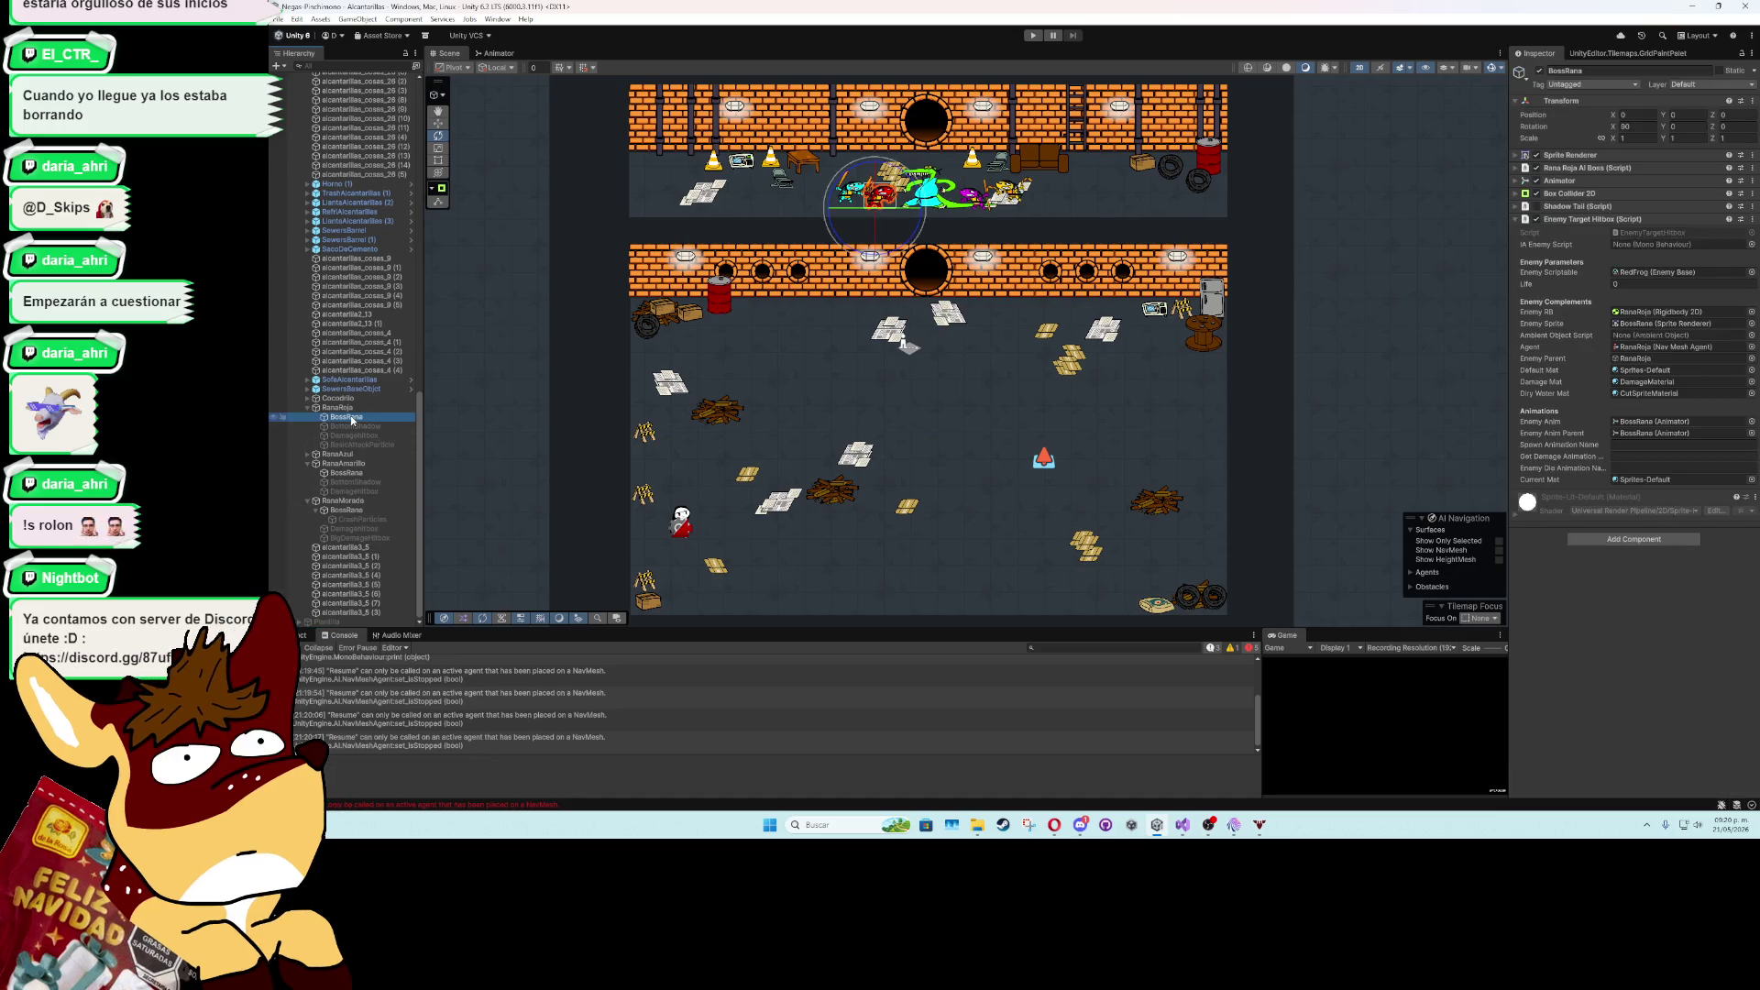
left_click(1591, 542)
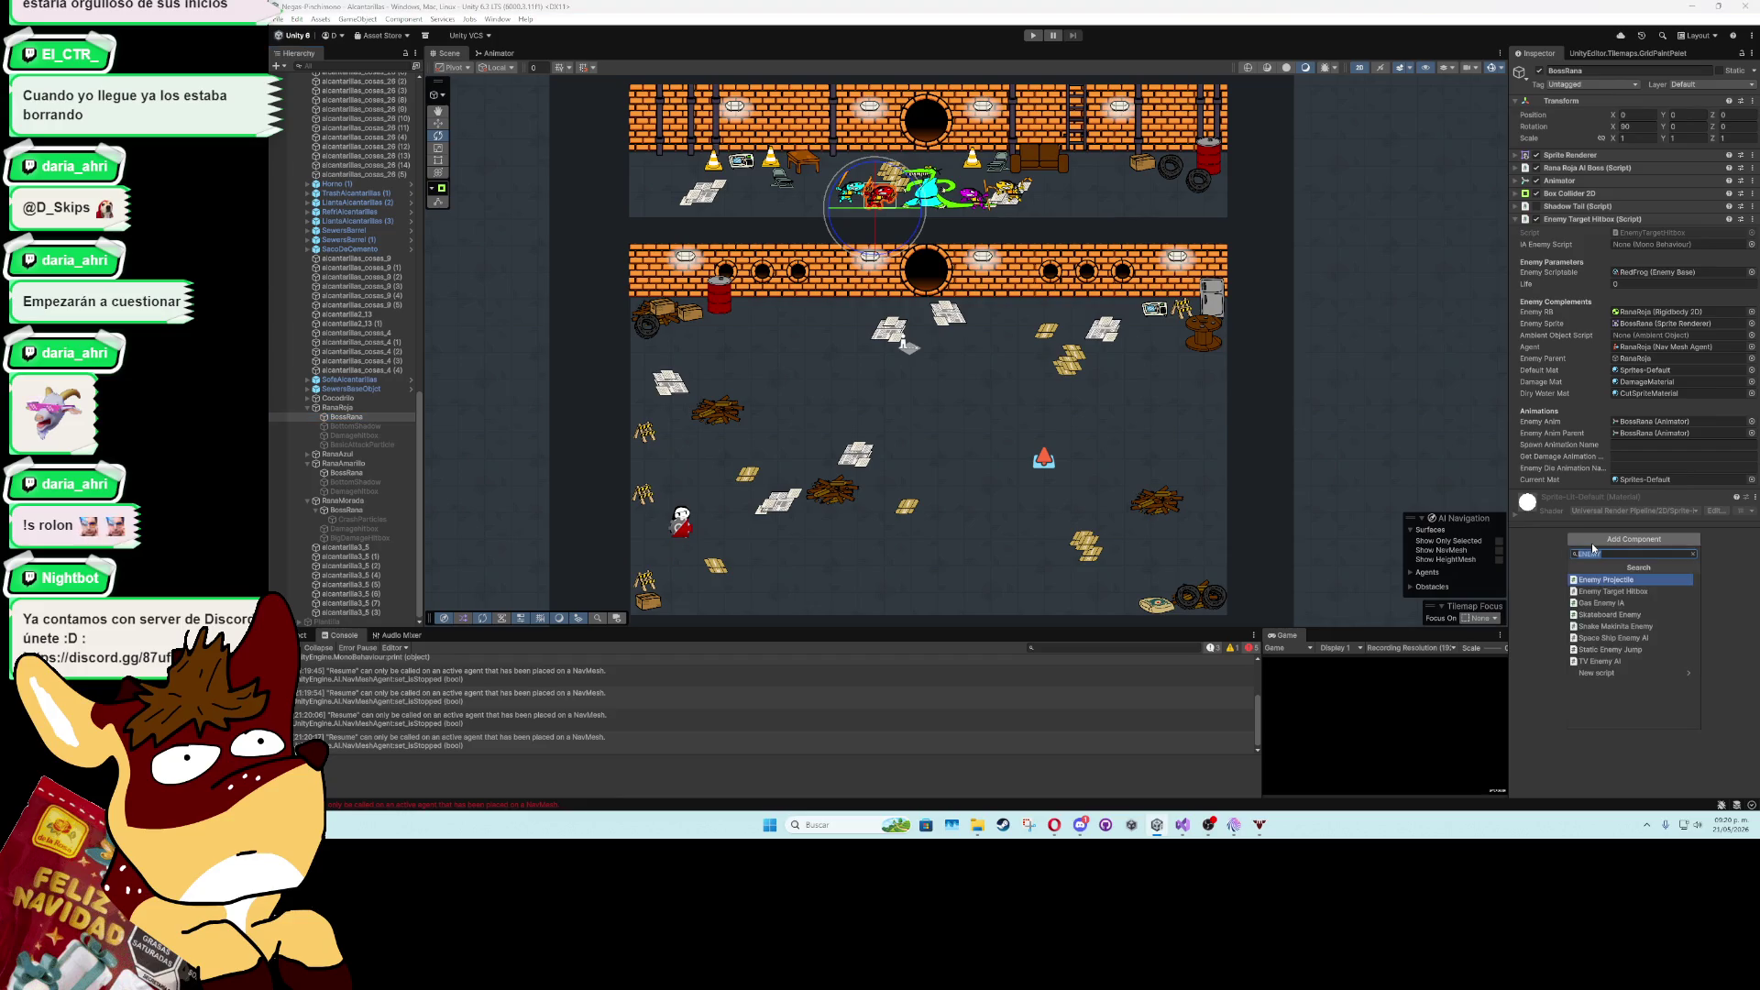
type("ambient")
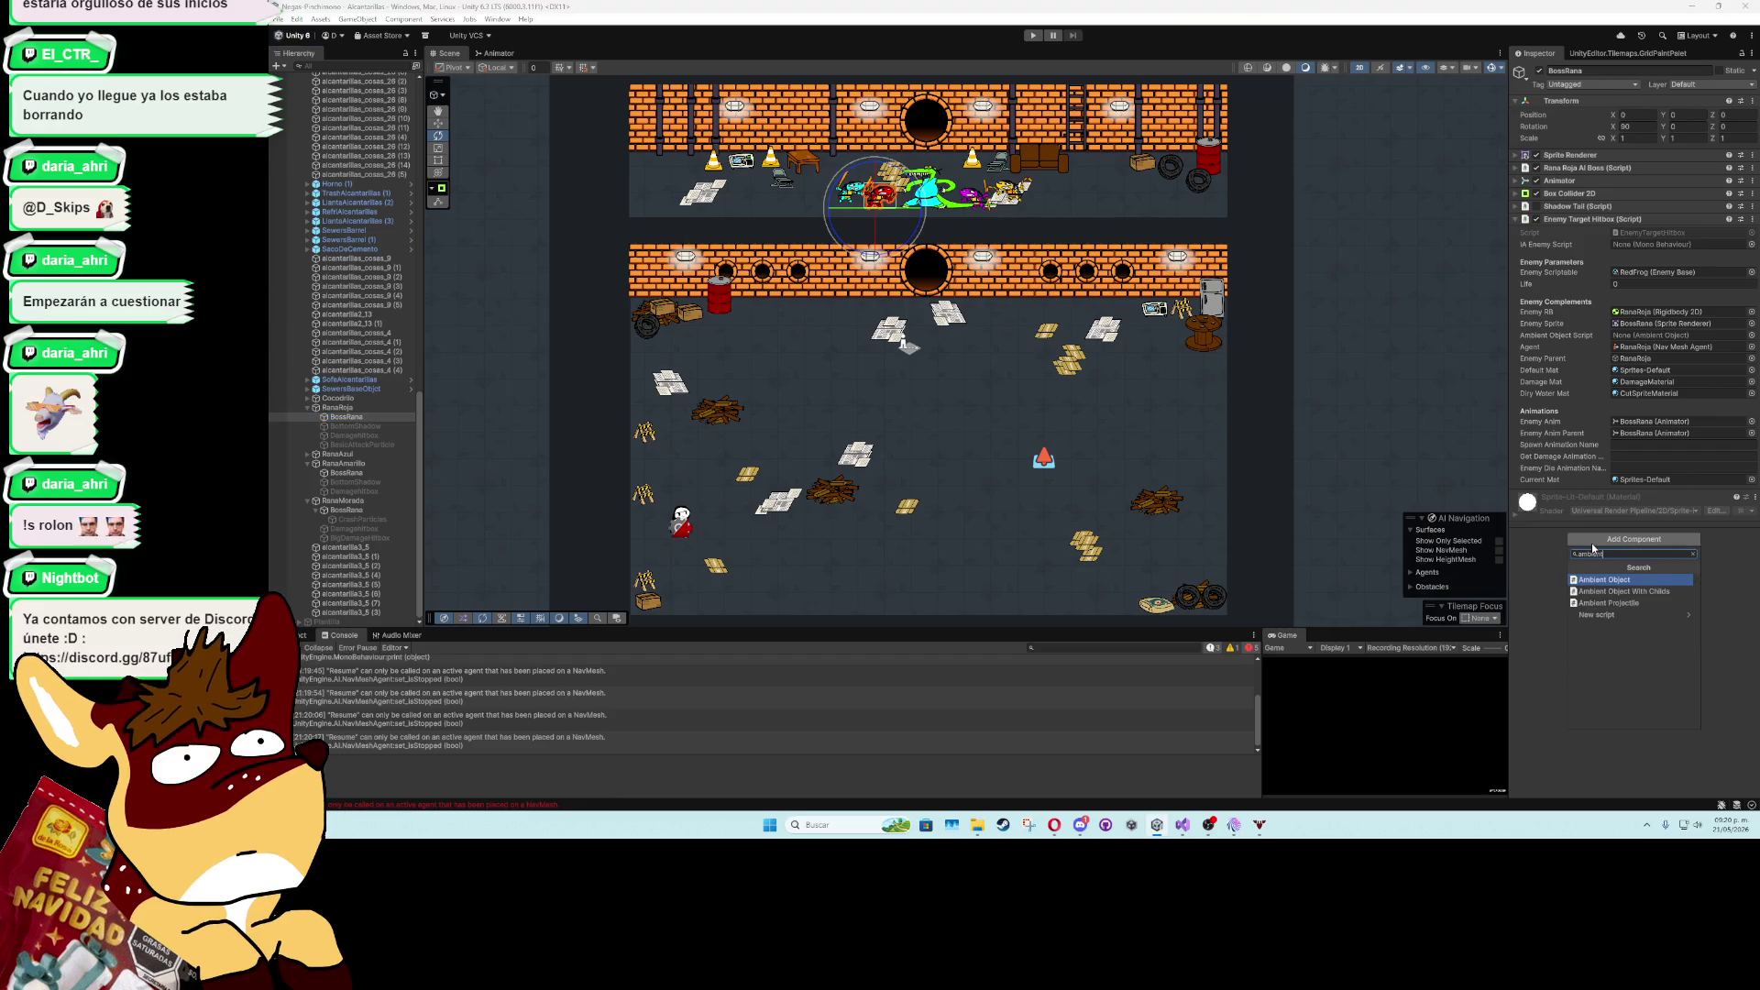
key("Return")
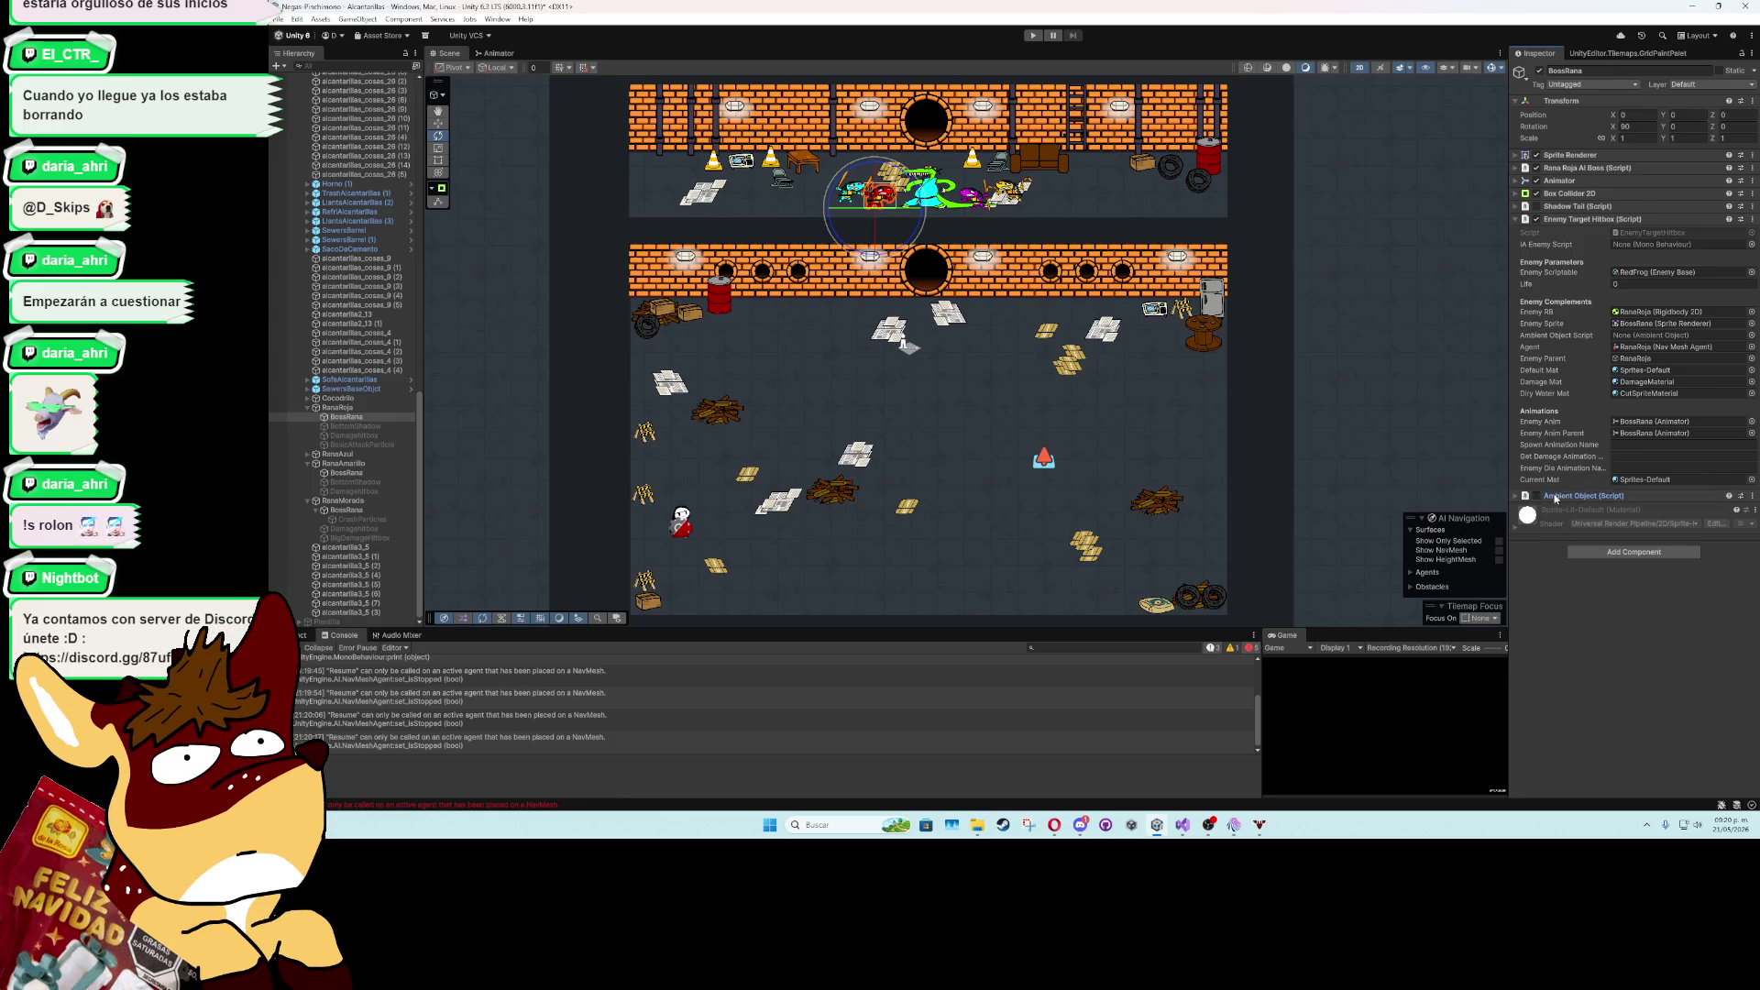